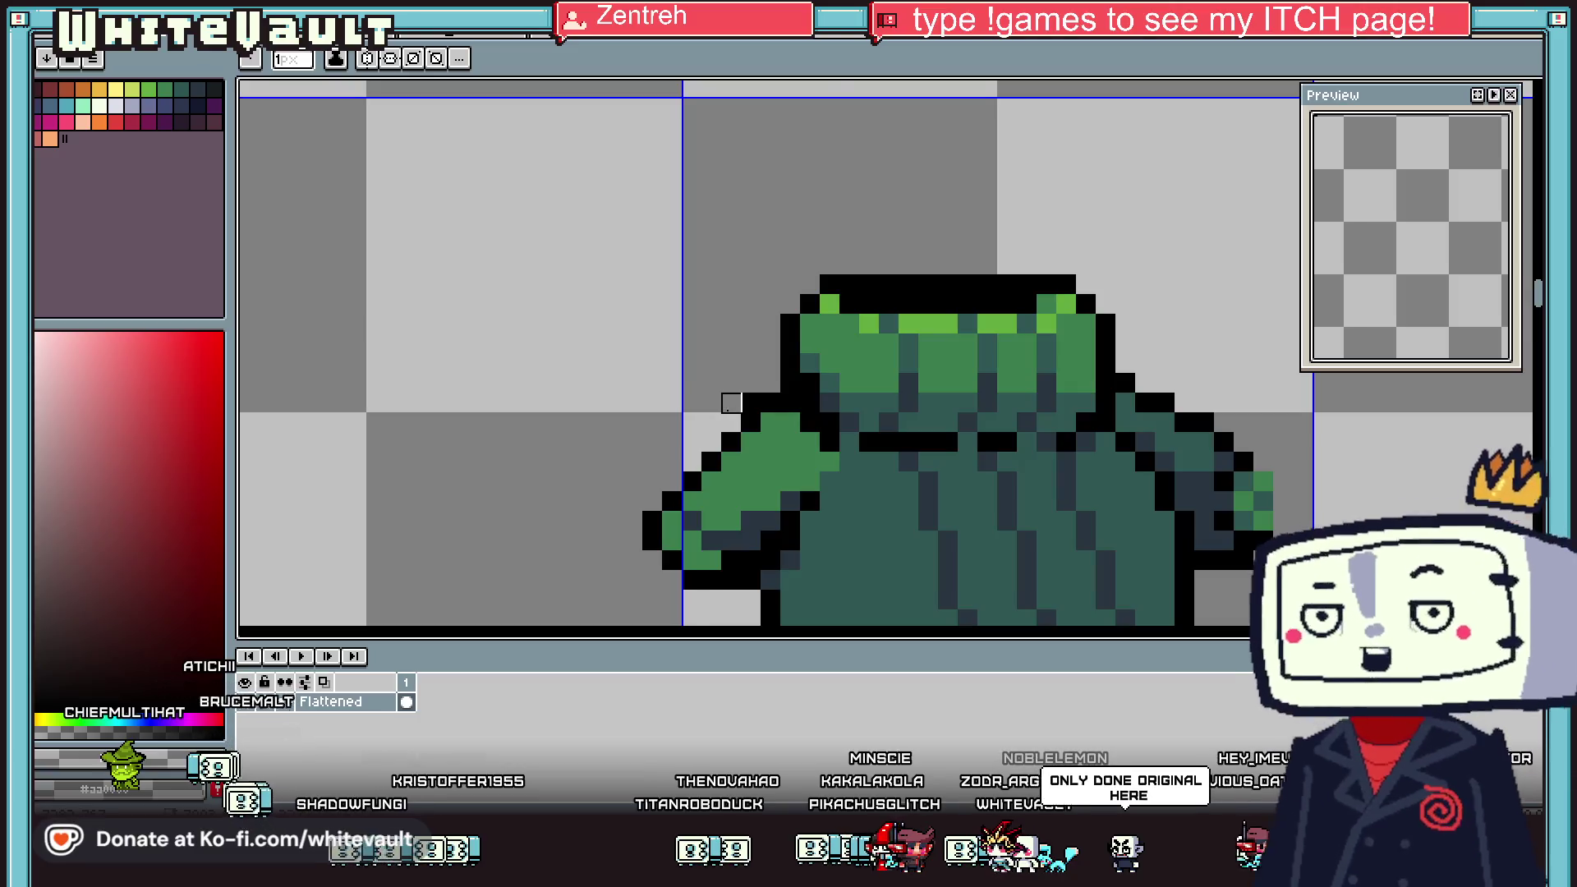
# Erase the outline pixels at the left sleeve's shoulder edge
pyautogui.press('v')
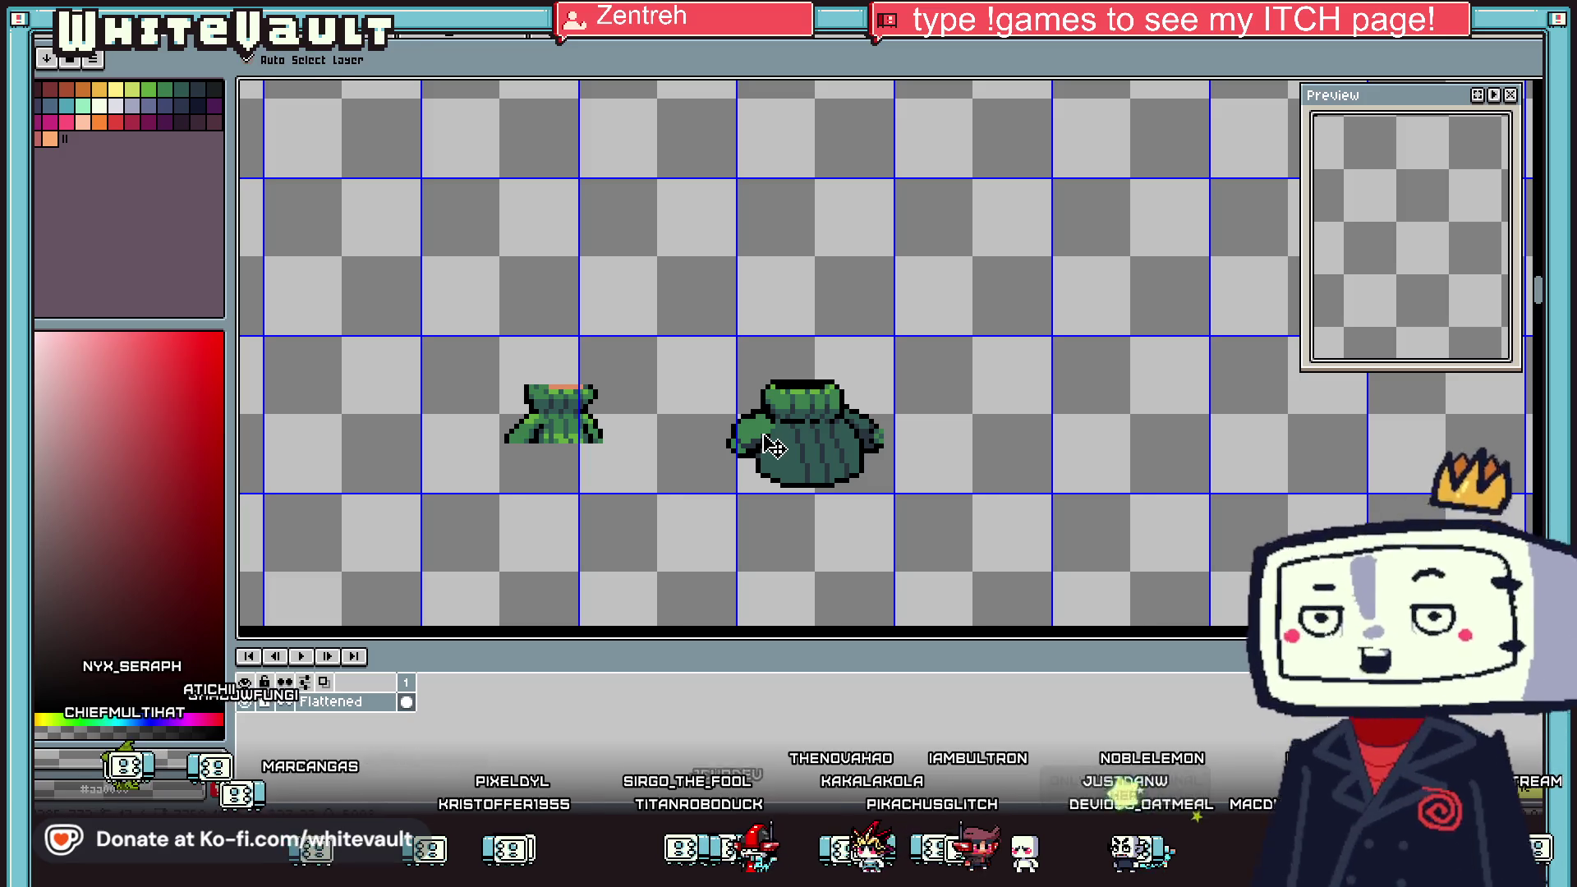
pyautogui.press('b')
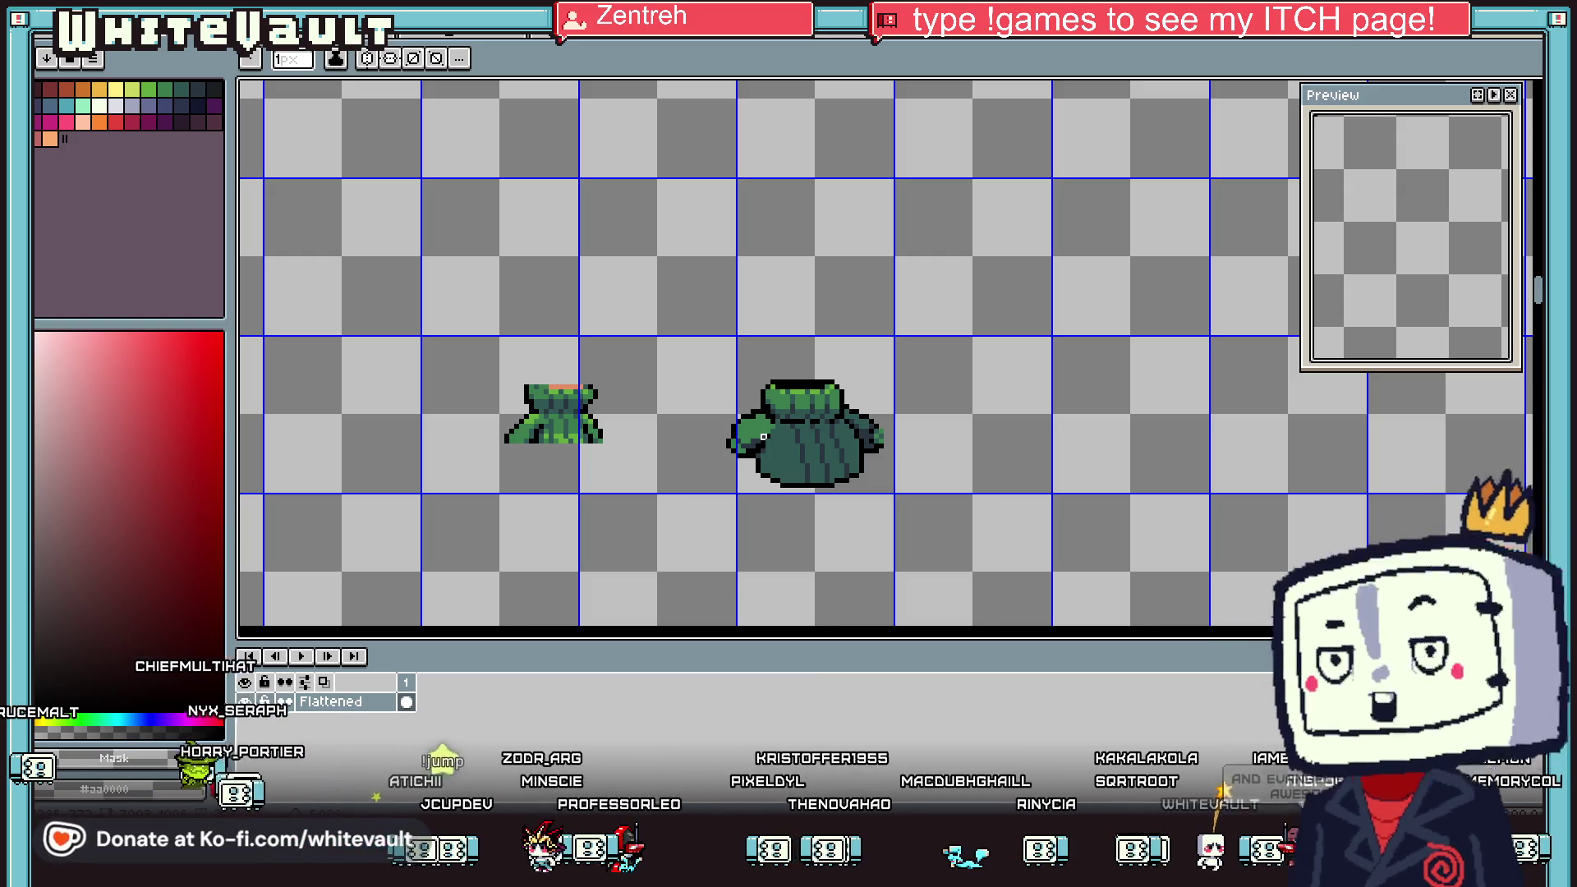
pyautogui.scroll(2, 763, 436)
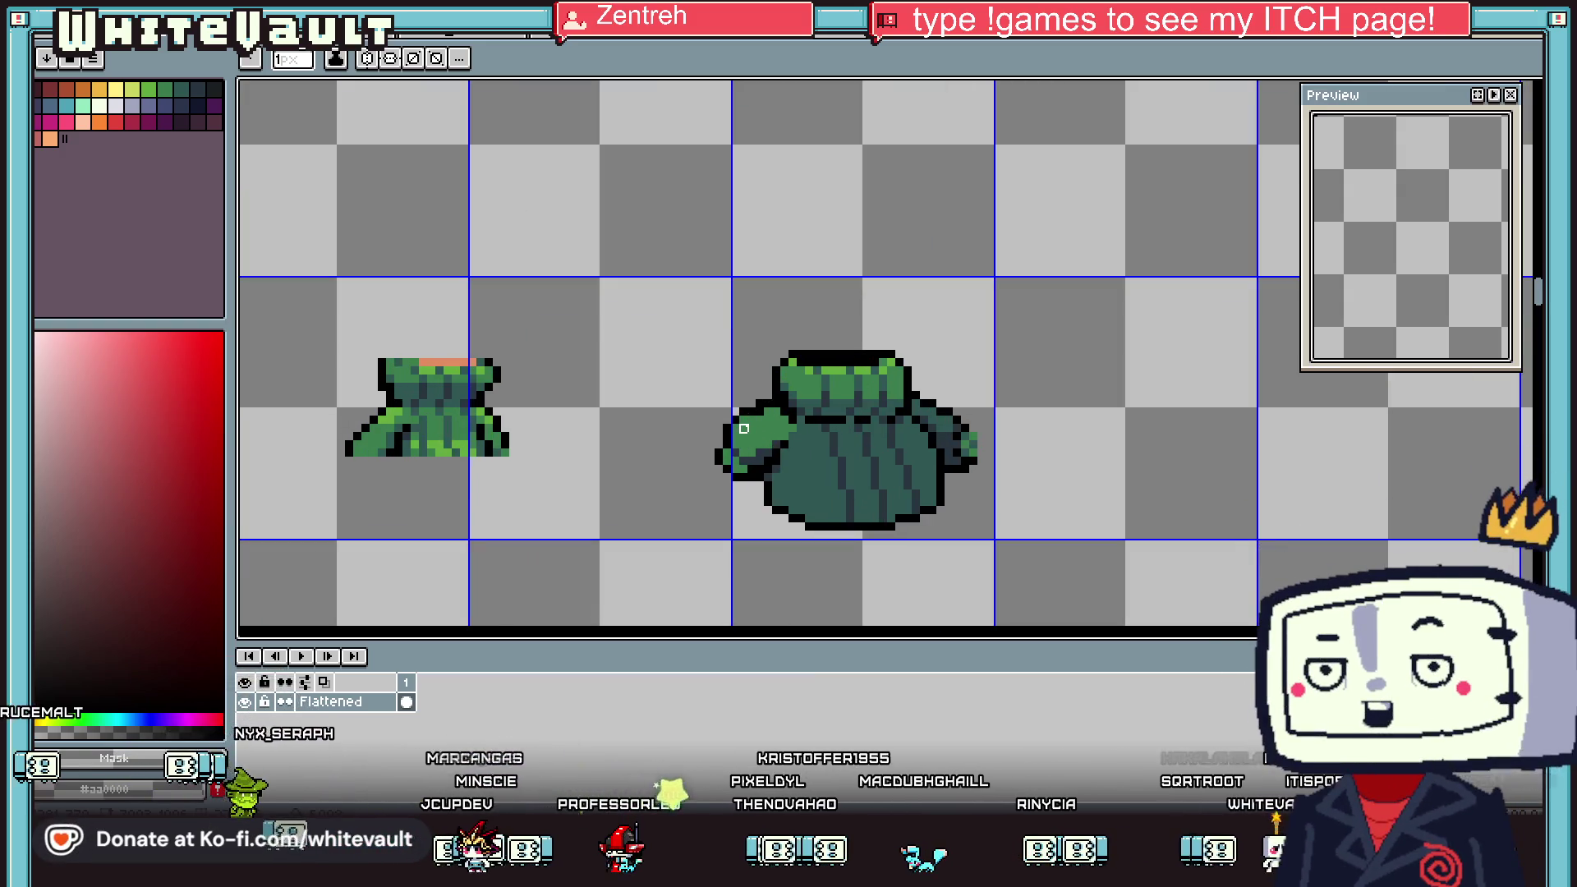
pyautogui.press('i')
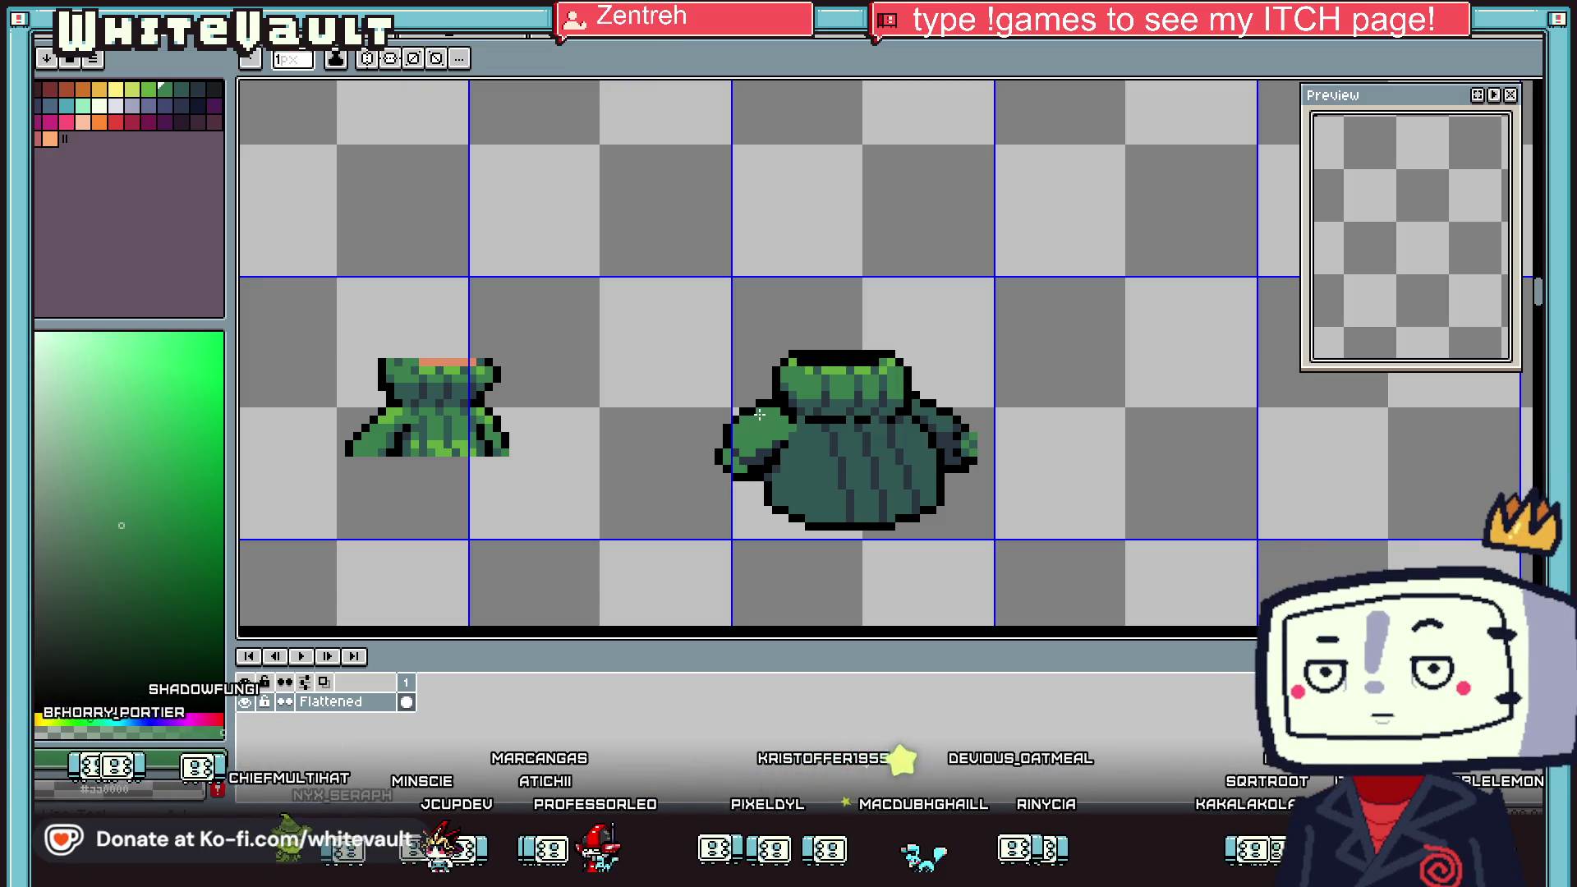
pyautogui.scroll(1, 749, 402)
pyautogui.press('b')
pyautogui.scroll(1, 730, 431)
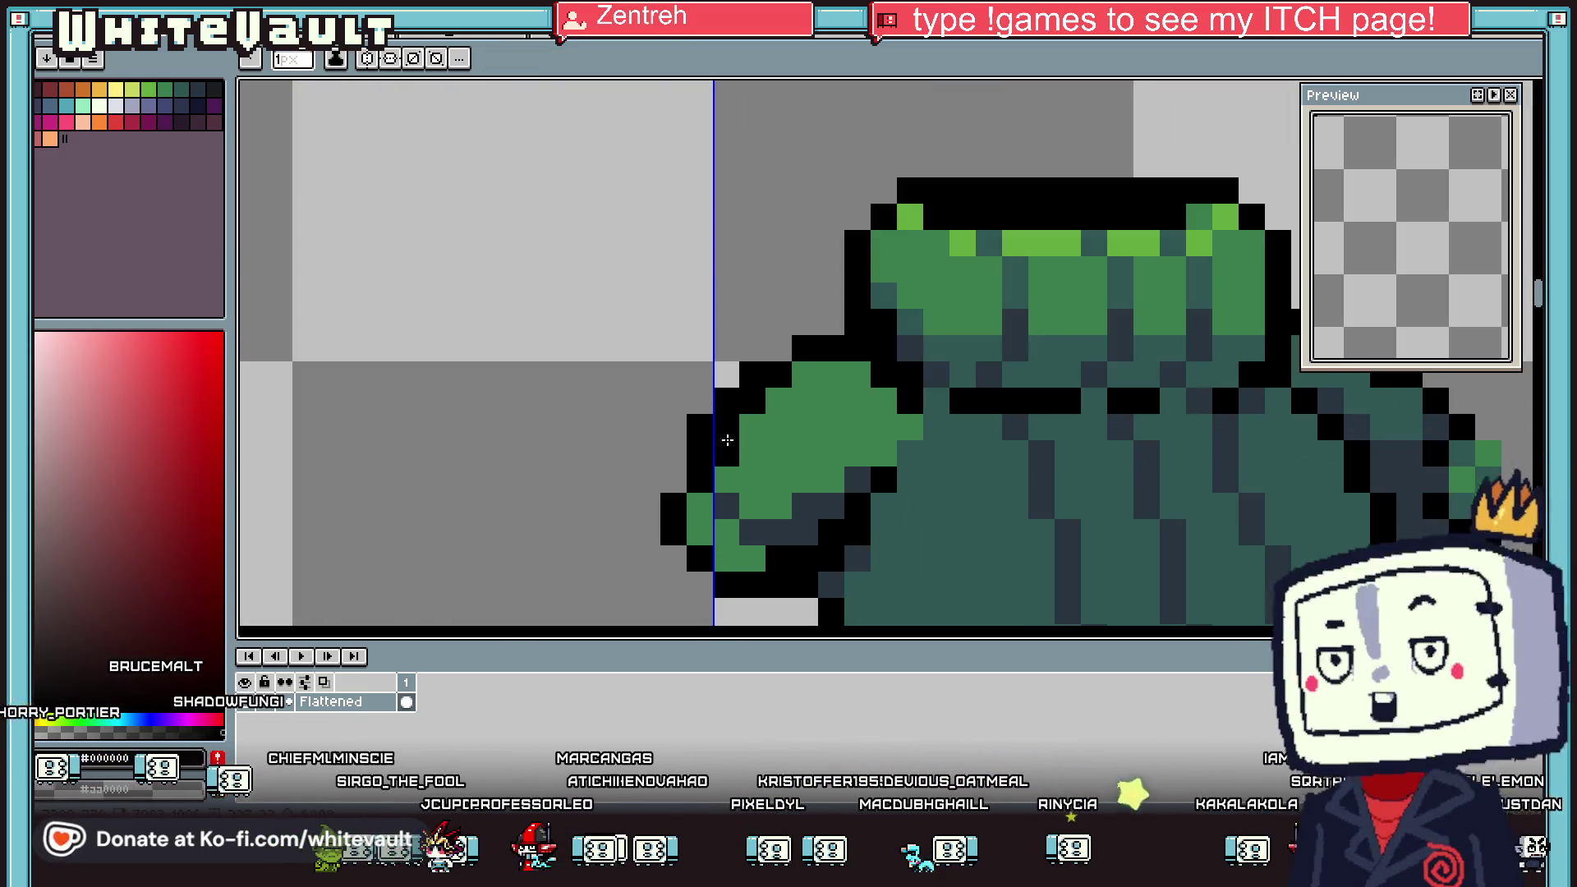
pyautogui.moveTo(699, 428); pyautogui.dragTo(752, 375)
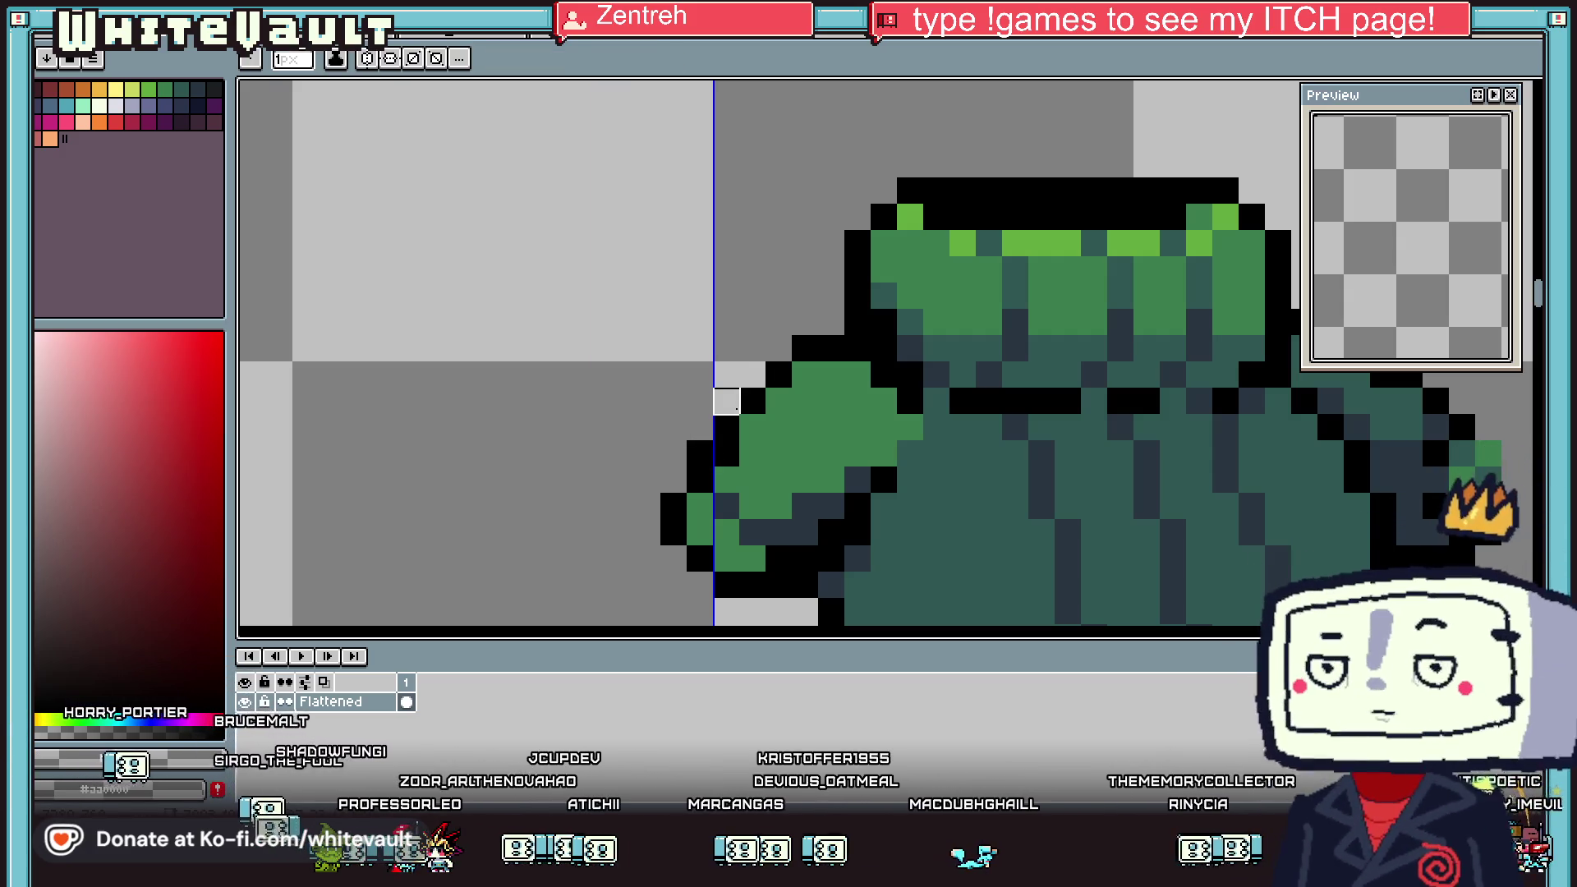
# Sample the tunic's dark teal #2f5753 and extend the shading onto the sleeve
pyautogui.press('i')
pyautogui.scroll(-2, 895, 433)
pyautogui.scroll(-1, 895, 434)
pyautogui.scroll(1, 895, 434)
pyautogui.scroll(3, 887, 435)
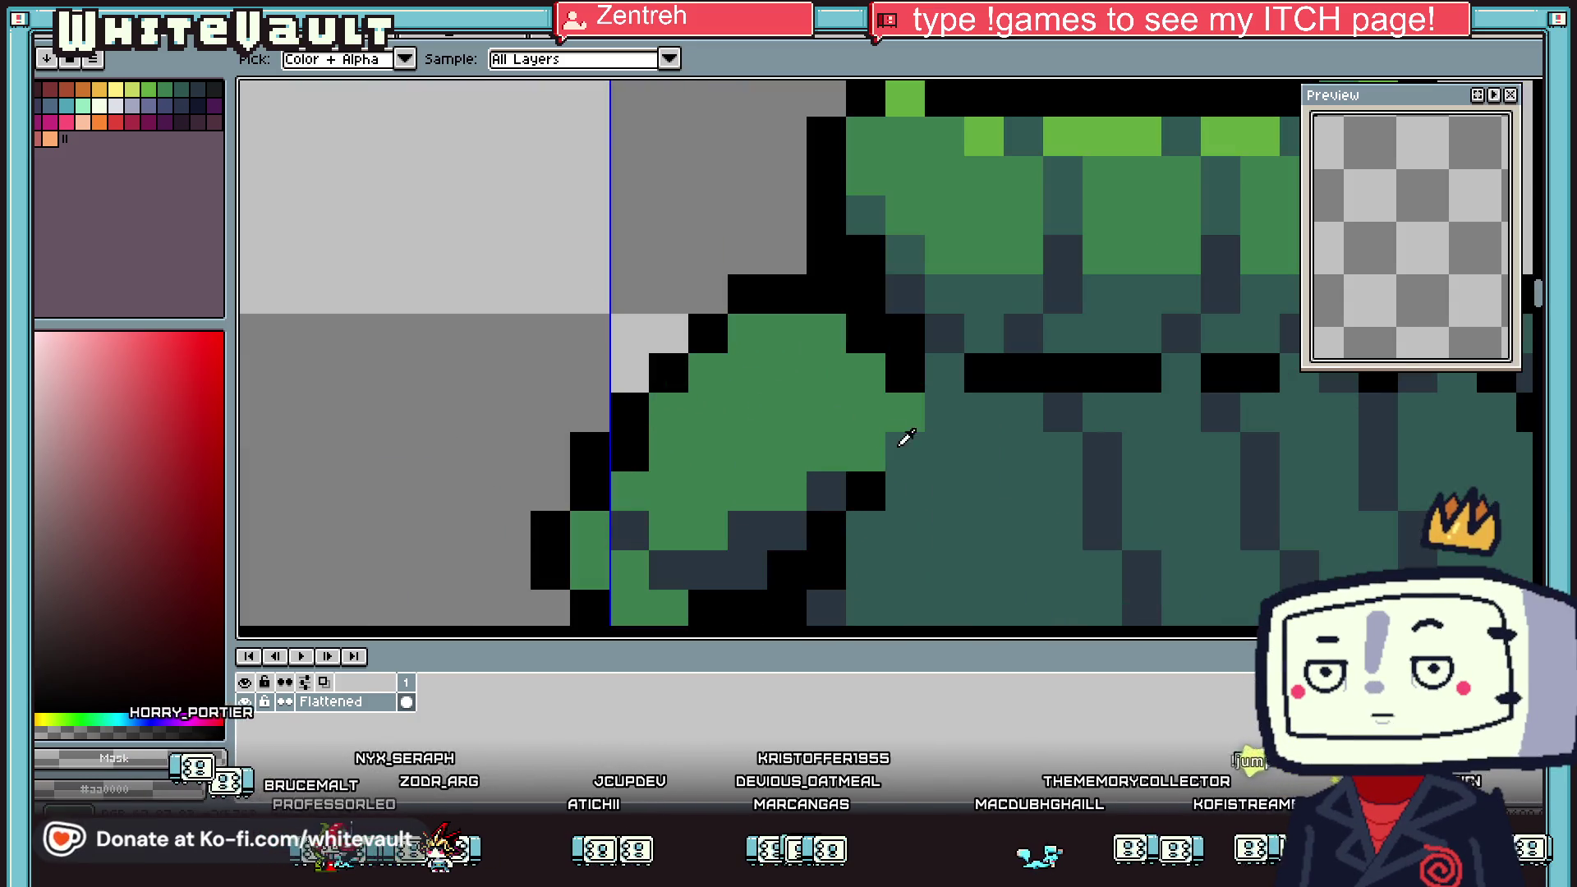
pyautogui.click(886, 435)
pyautogui.press('b')
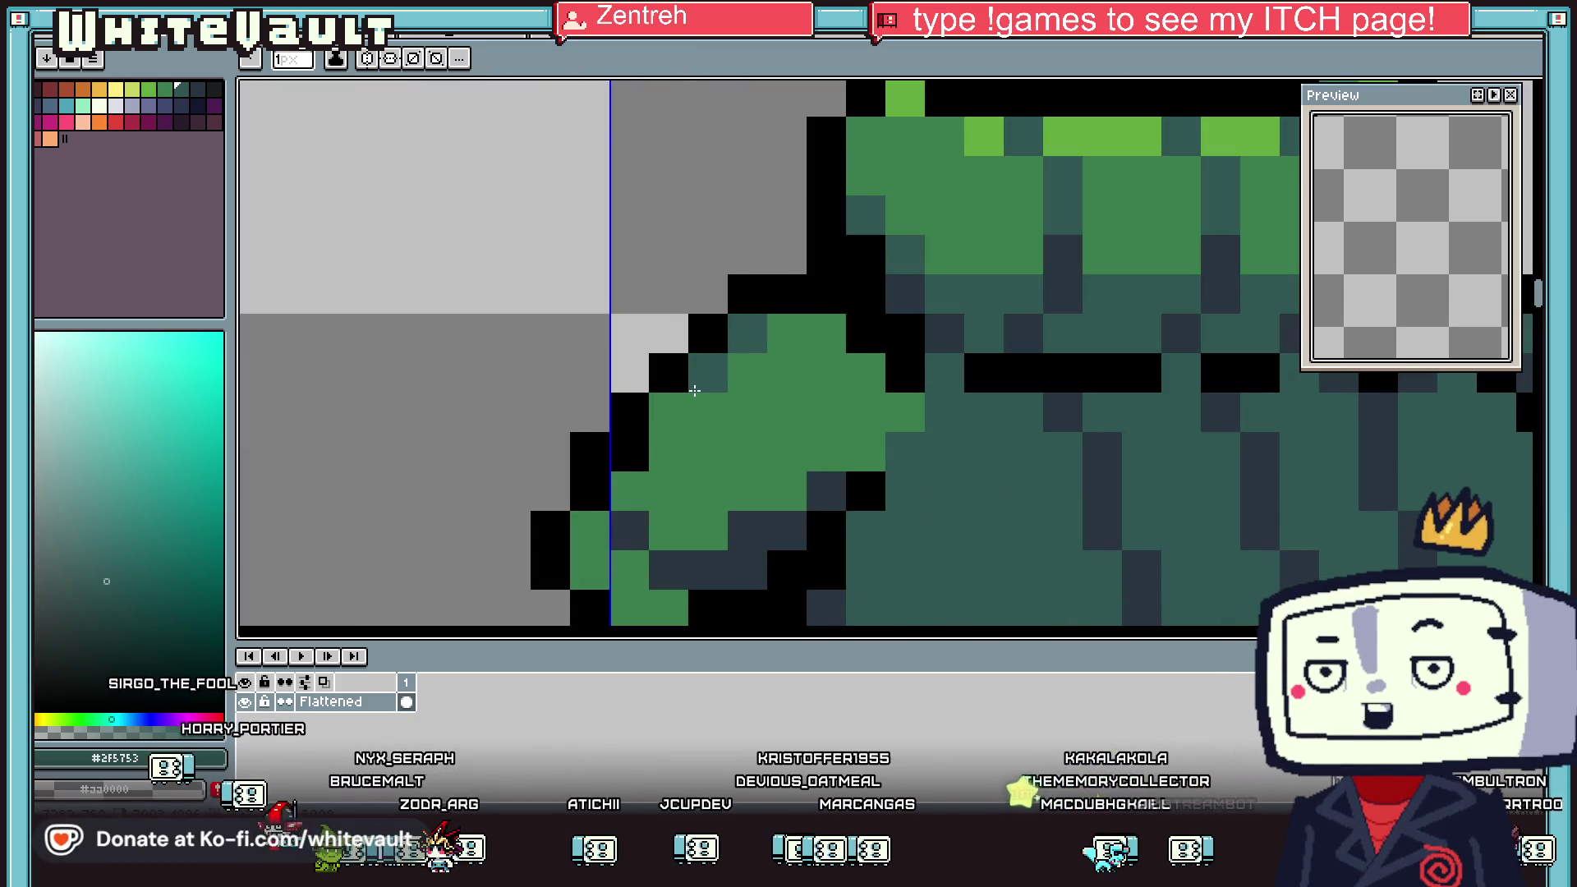
pyautogui.click(684, 404)
# Sample the sleeve's medium green and turn a light-green sleeve pixel medium green
pyautogui.scroll(-3, 656, 468)
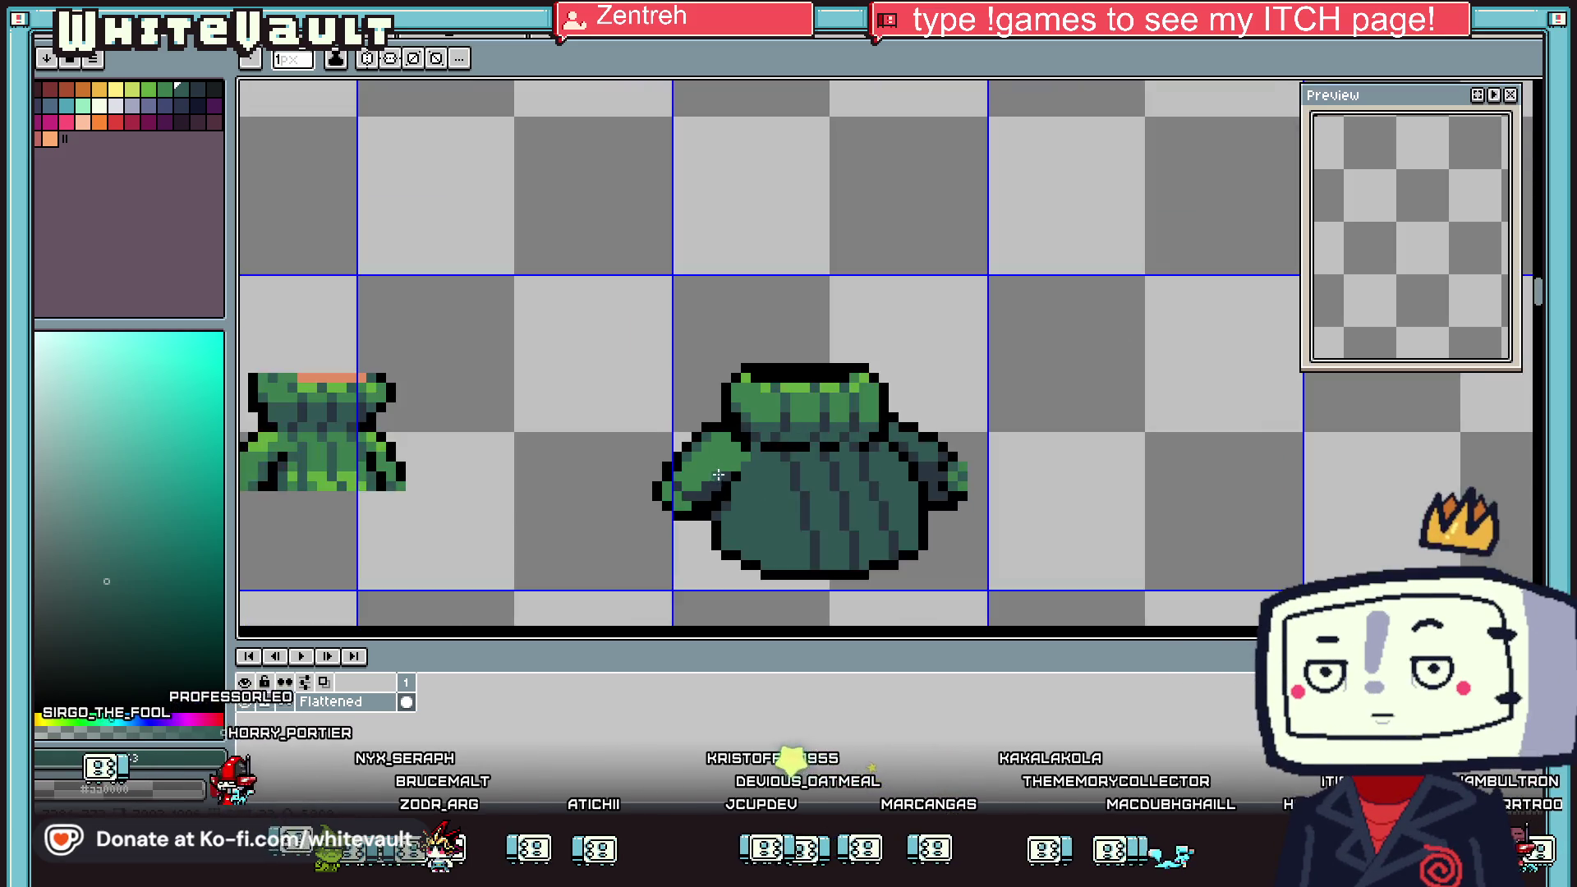
pyautogui.scroll(-1, 535, 456)
pyautogui.keyDown('alt'); pyautogui.click(534, 453); pyautogui.keyUp('alt')
pyautogui.scroll(1, 534, 454)
pyautogui.scroll(1, 533, 453)
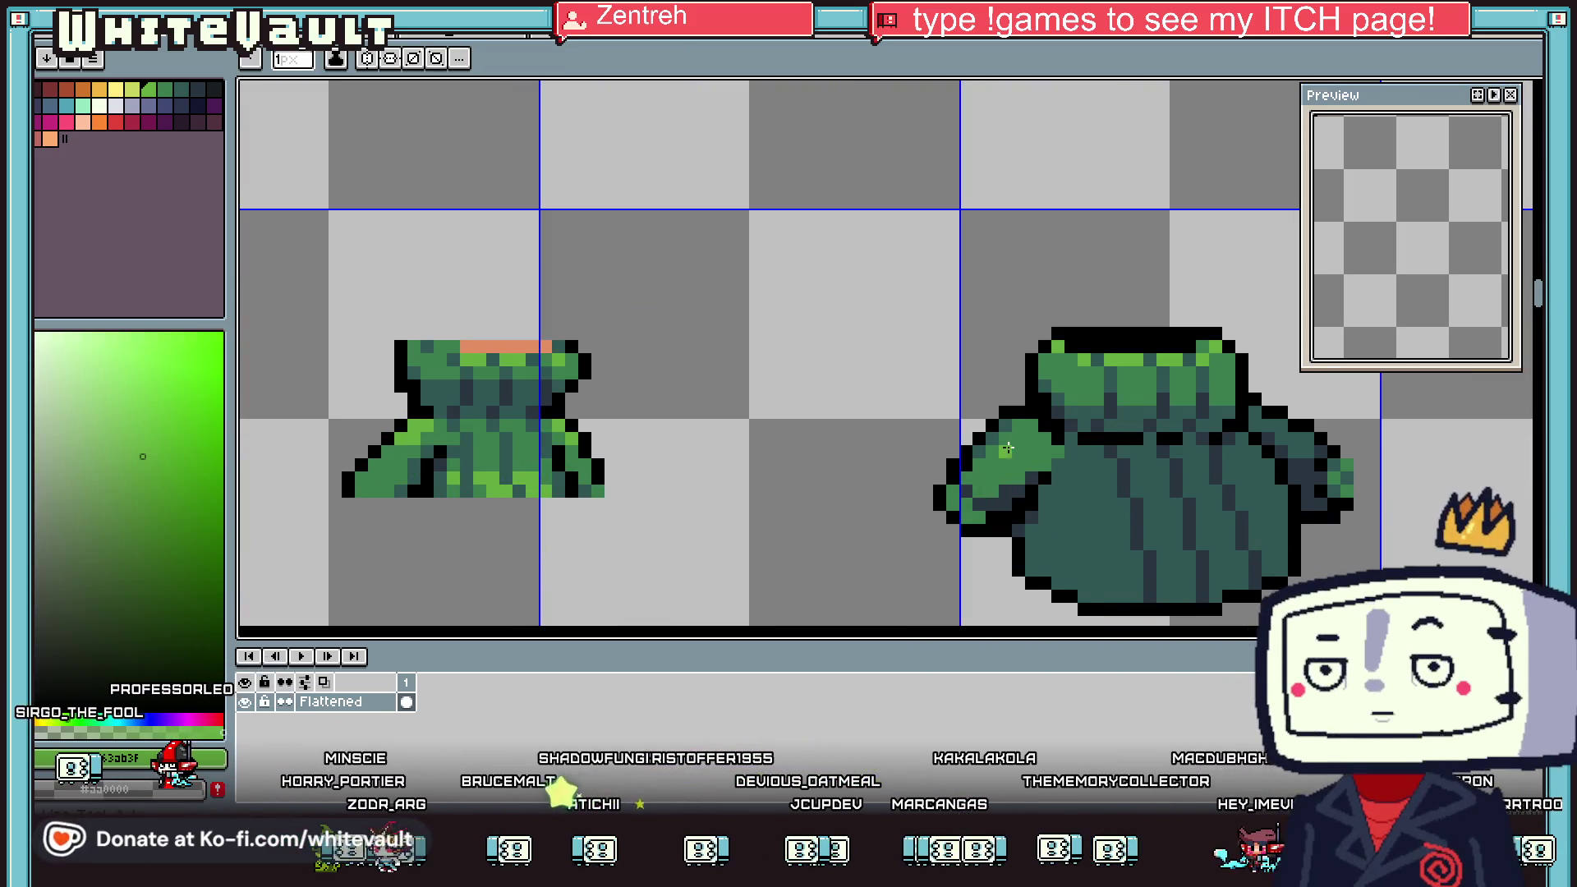
pyautogui.scroll(2, 1007, 448)
pyautogui.keyDown('alt'); pyautogui.click(1096, 432); pyautogui.keyUp('alt')
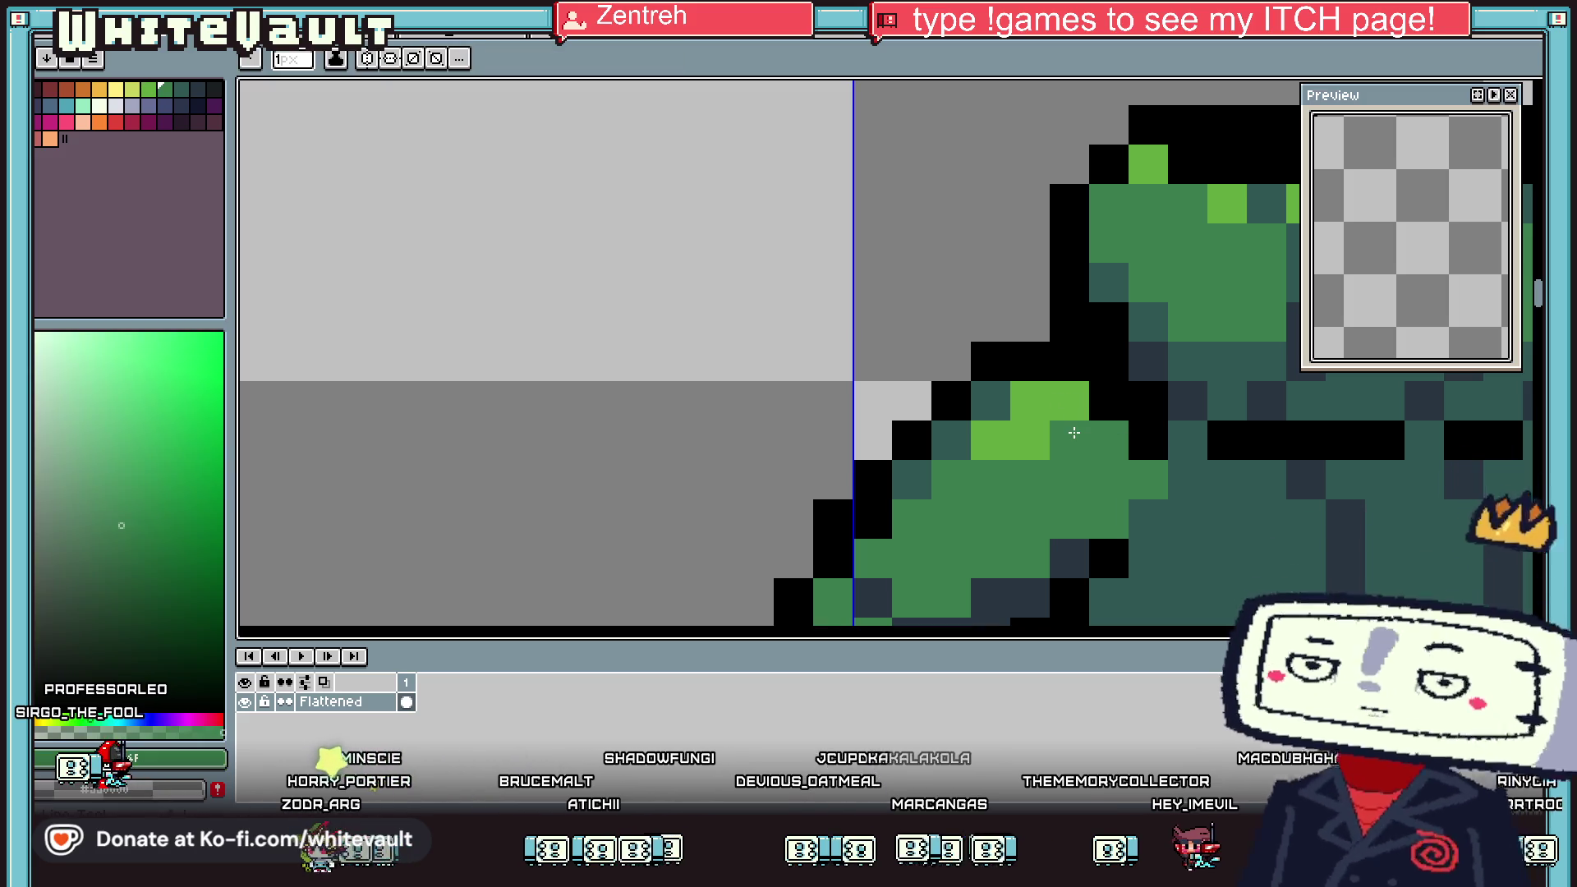
pyautogui.click(1076, 431)
# Paint a row of light-green highlight pixels along the top of the sleeve
pyautogui.scroll(-3, 1062, 427)
pyautogui.scroll(2, 1021, 443)
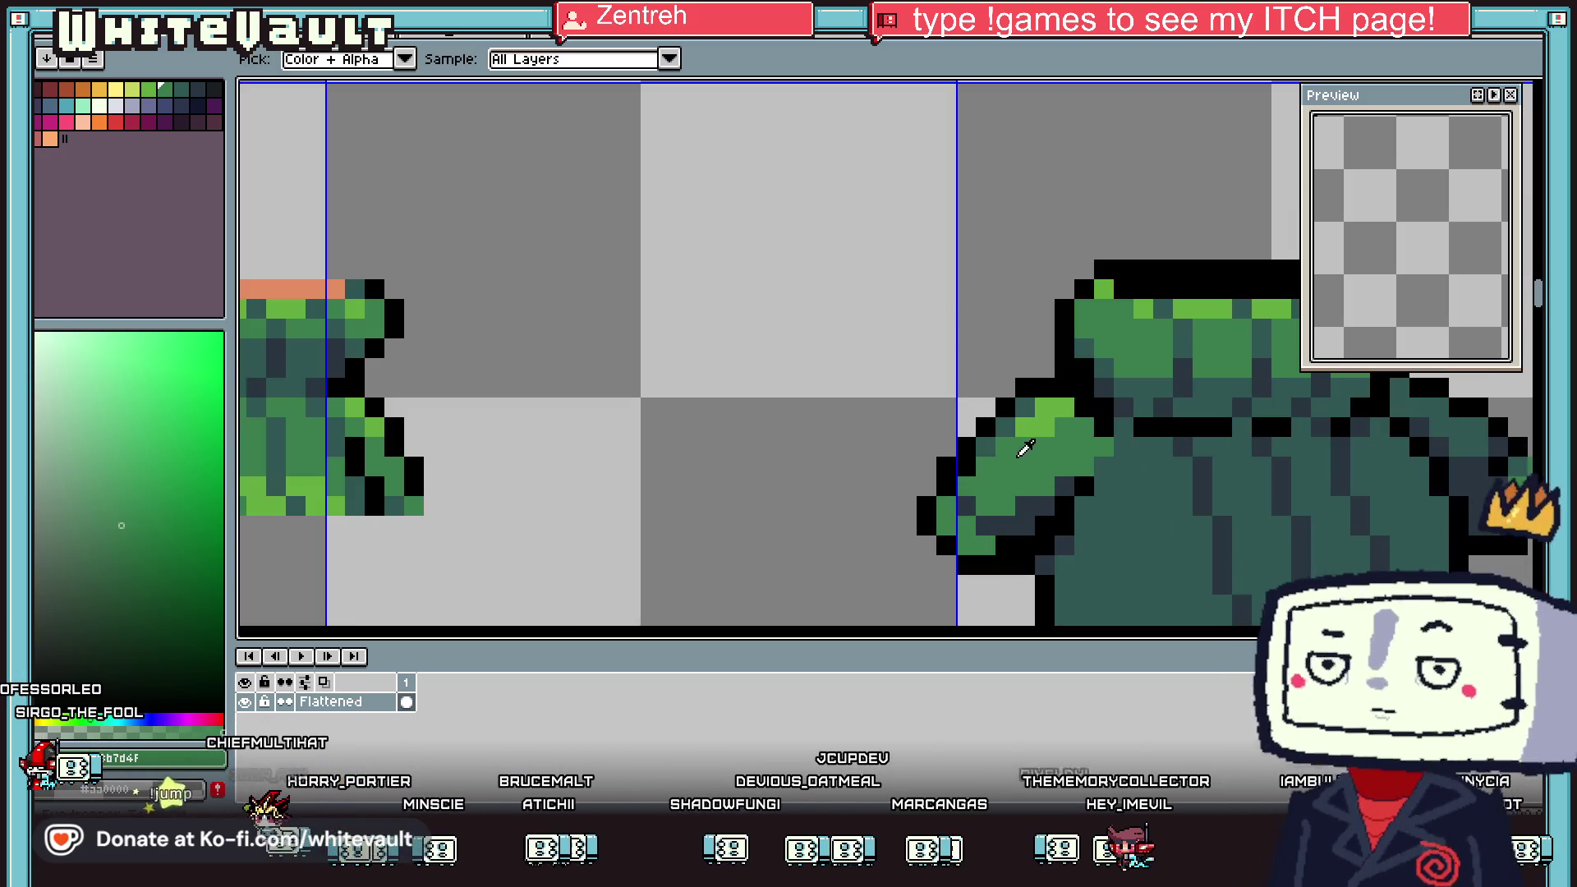
pyautogui.scroll(-2, 1015, 430)
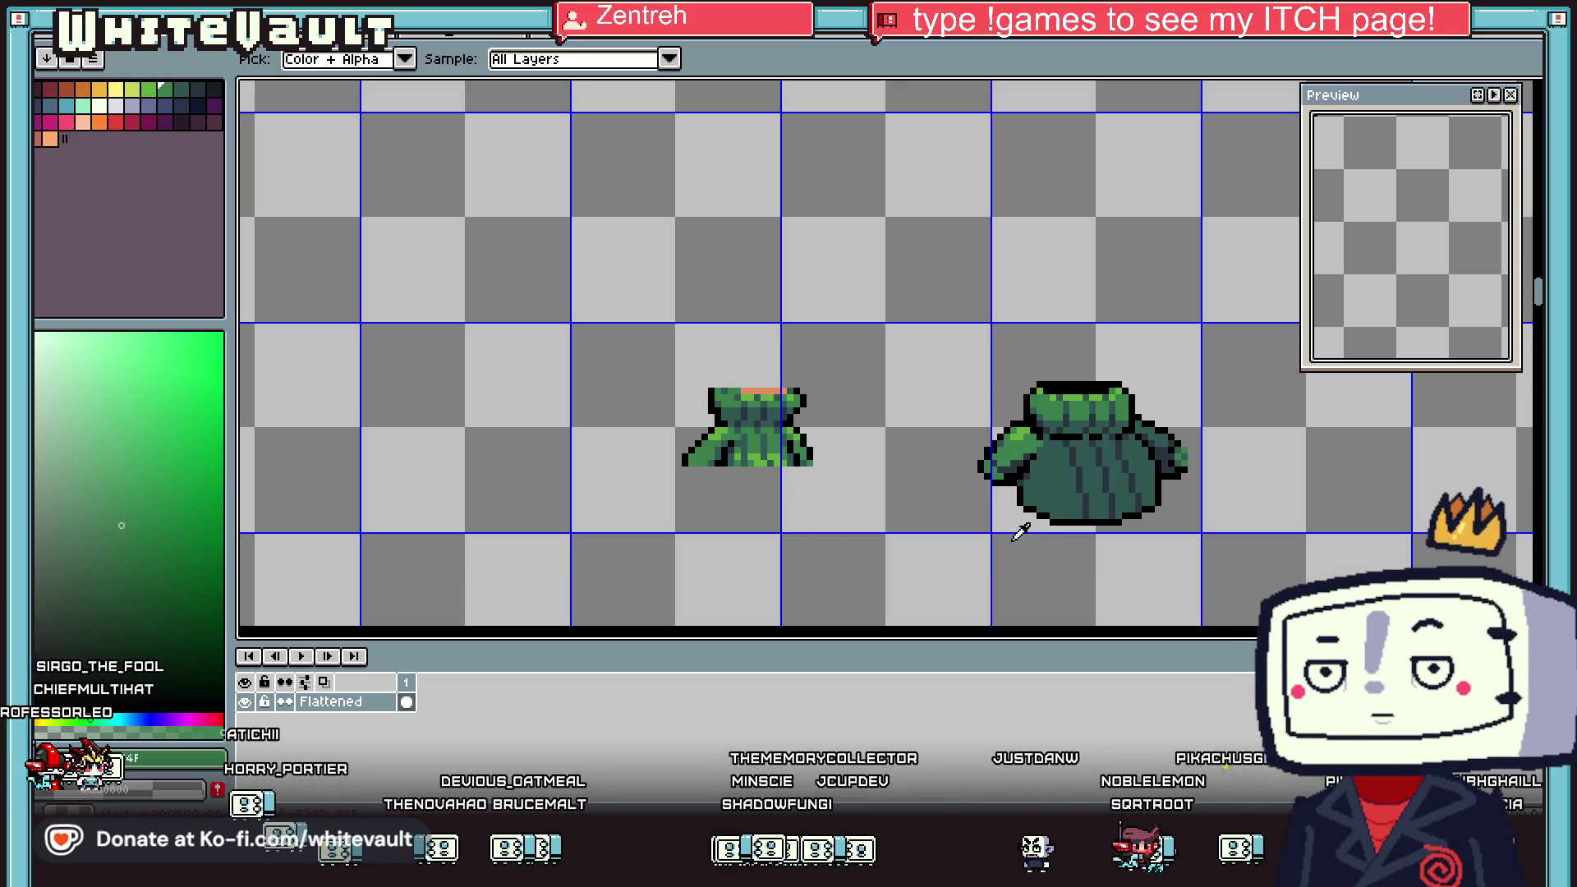
pyautogui.scroll(1, 1051, 415)
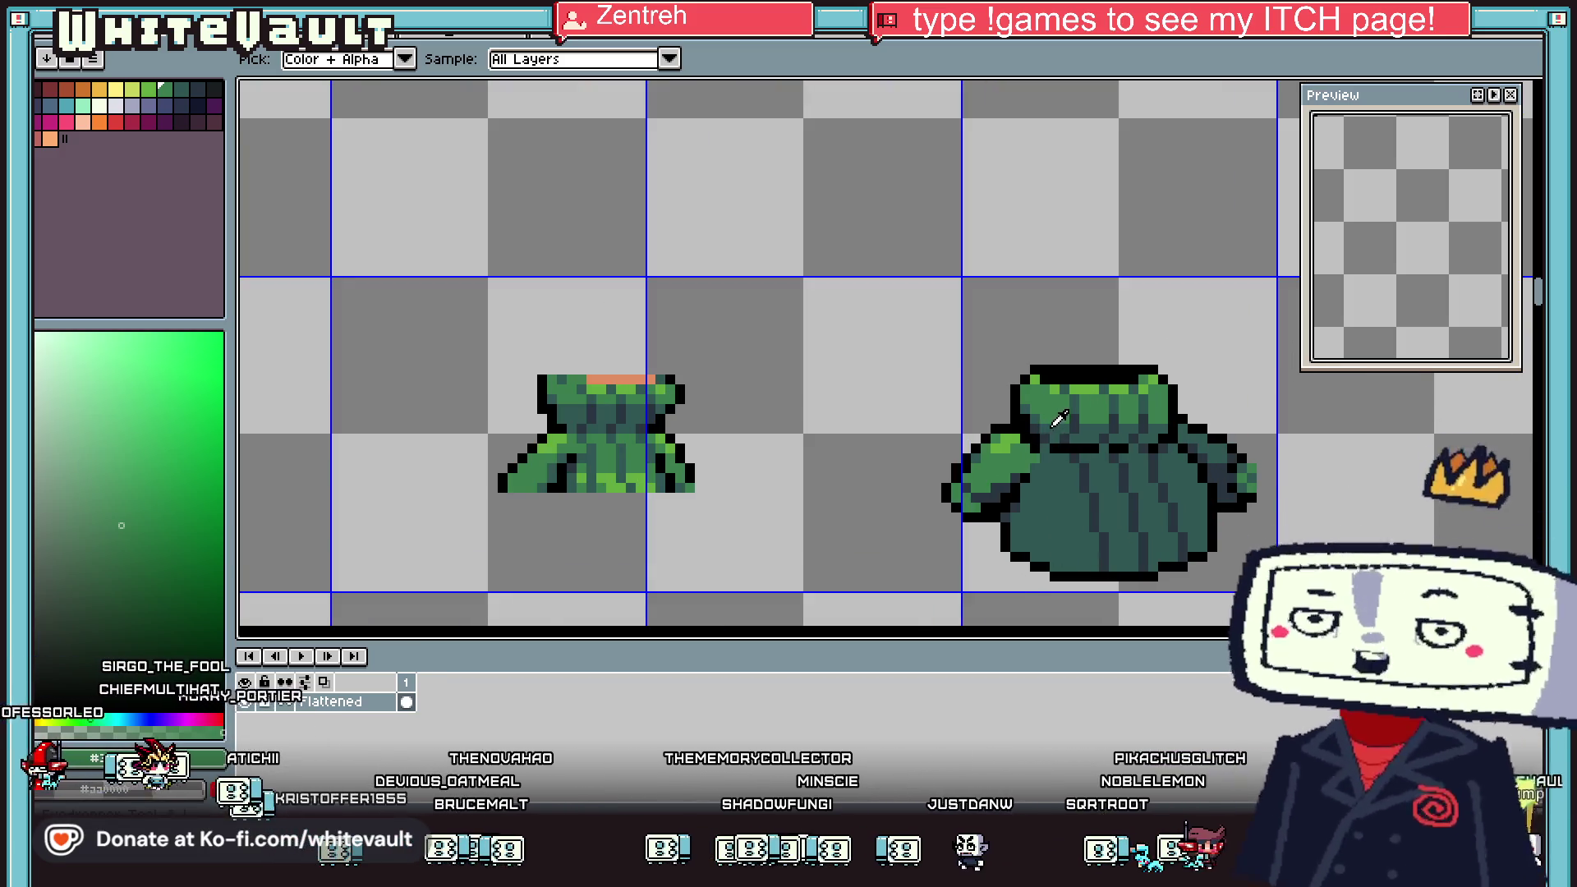
pyautogui.scroll(2, 1045, 421)
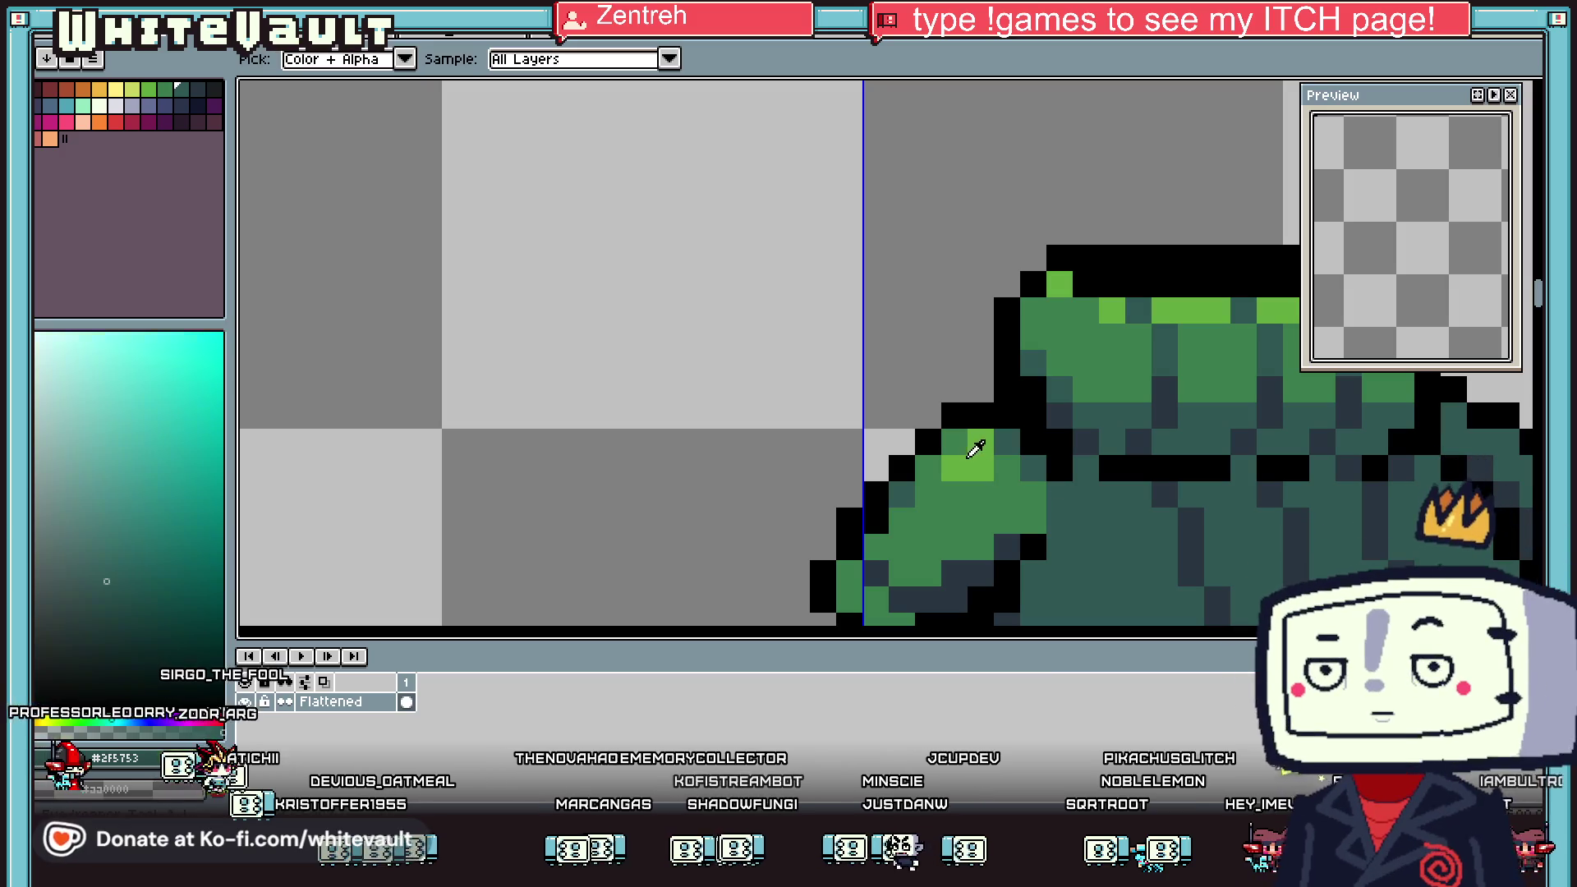
pyautogui.keyDown('alt'); pyautogui.click(1003, 471); pyautogui.keyUp('alt')
pyautogui.moveTo(980, 494); pyautogui.dragTo(927, 493)
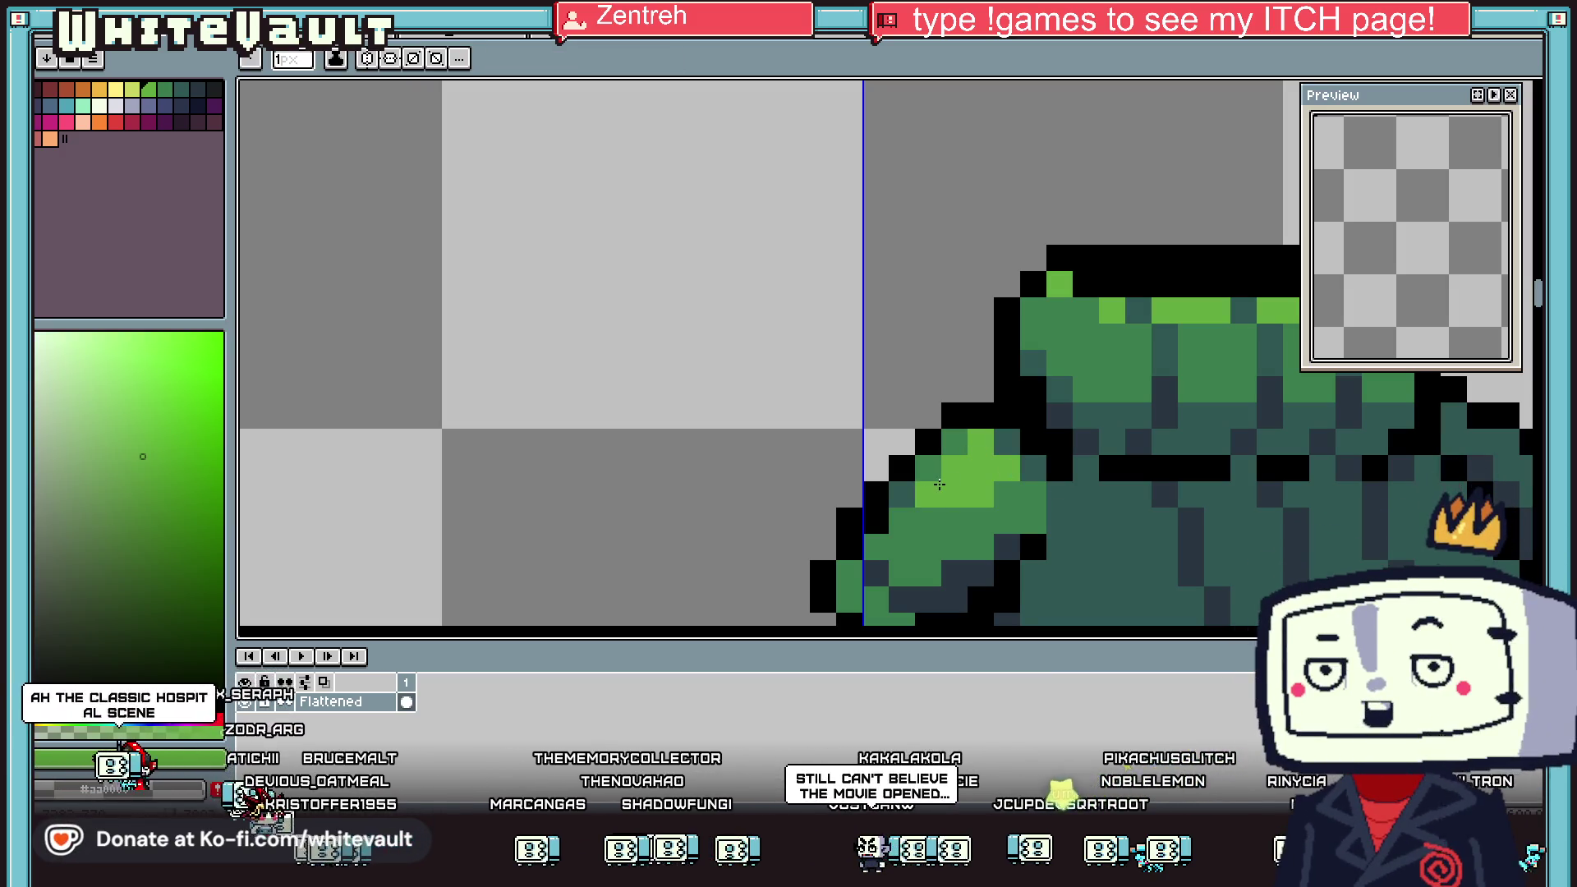
pyautogui.keyDown('alt'); pyautogui.click(1046, 493); pyautogui.keyUp('alt')
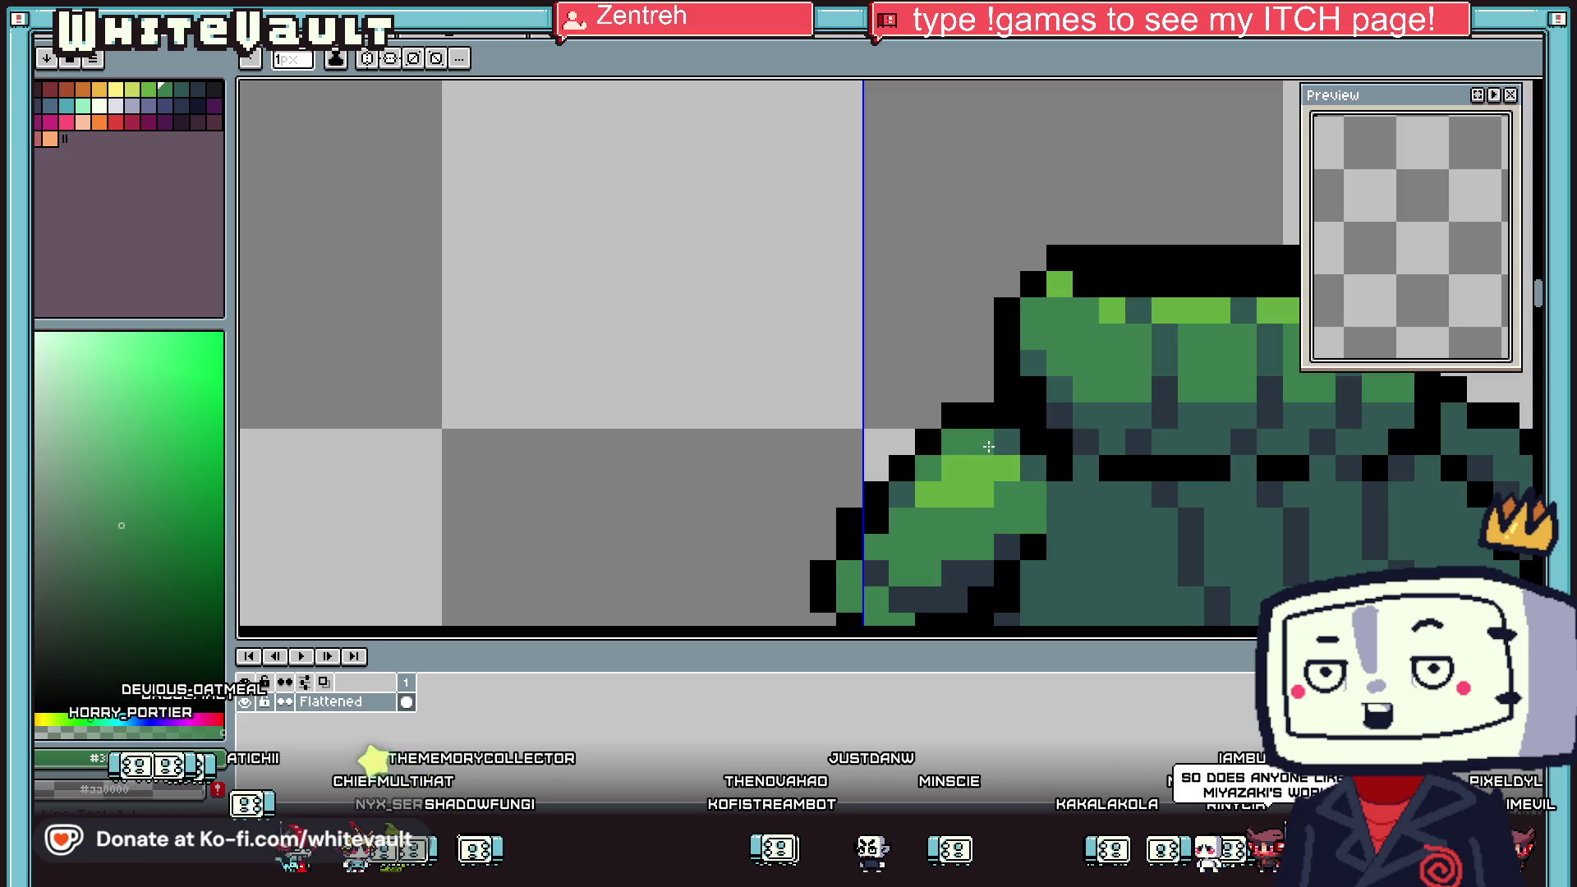
pyautogui.scroll(-2, 1109, 446)
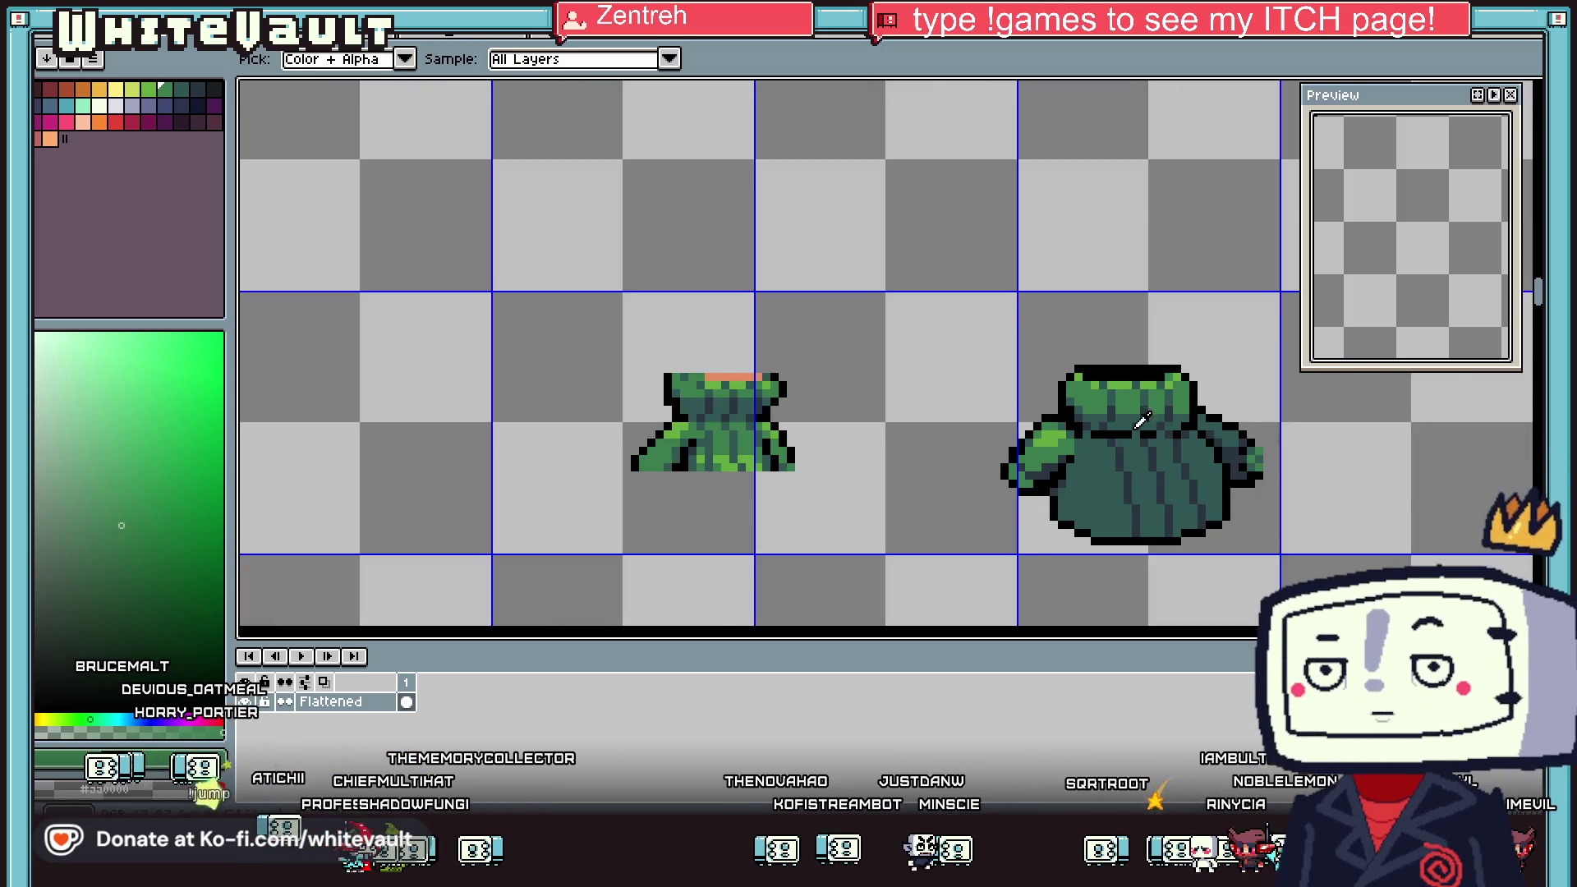
# Draw a diagonal and a horizontal light-green highlight stroke across the tunic body
pyautogui.scroll(-1, 1149, 444)
pyautogui.scroll(1, 1224, 441)
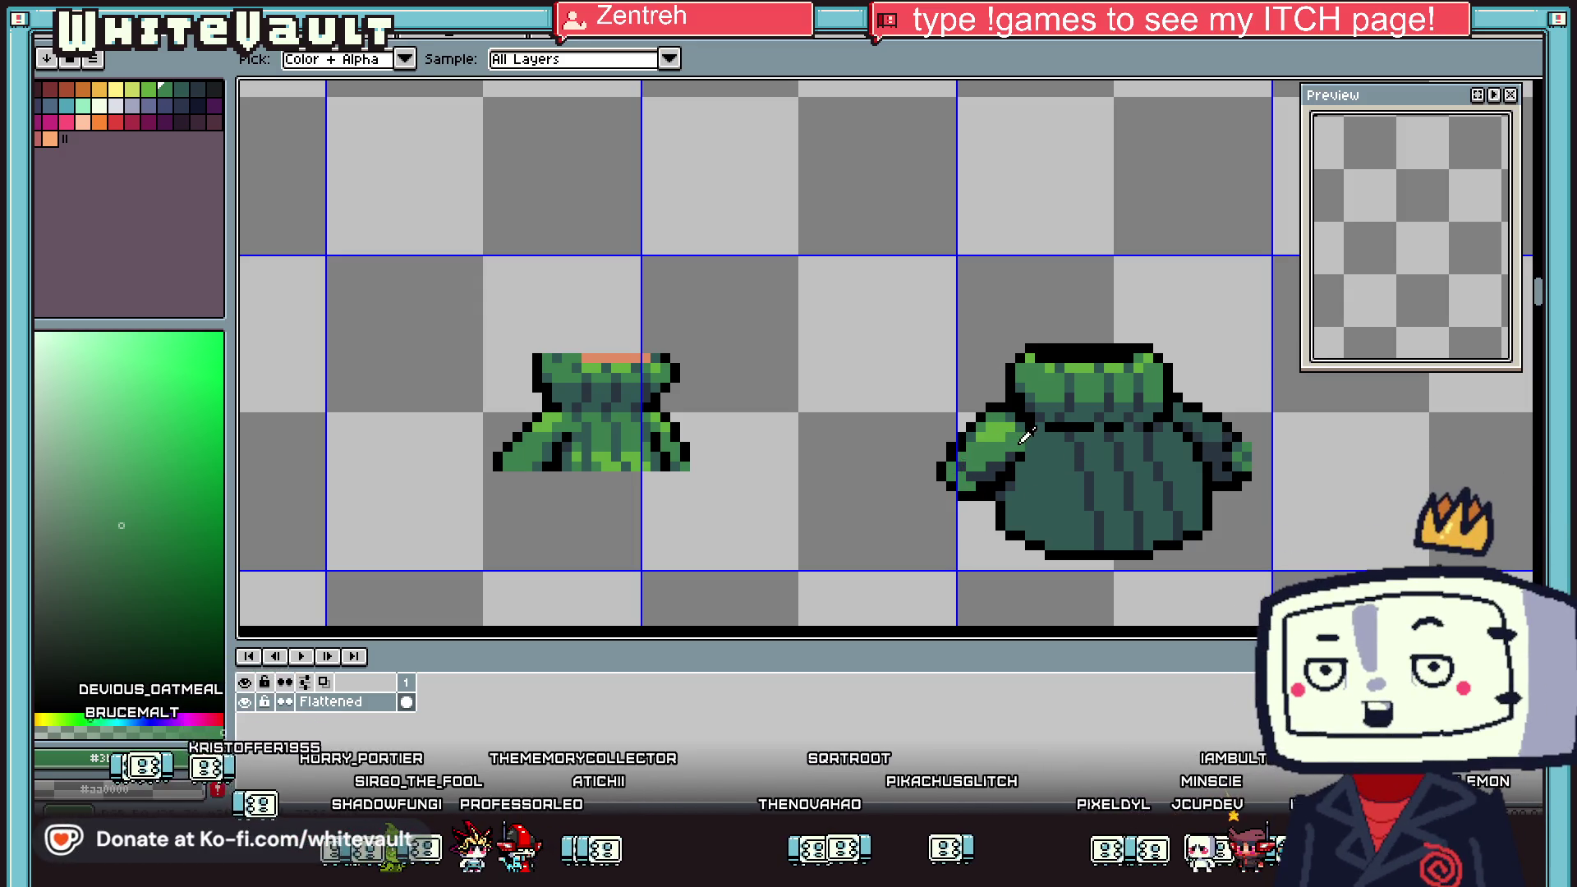
pyautogui.press('b')
pyautogui.scroll(3, 1043, 467)
pyautogui.moveTo(980, 491)
pyautogui.mouseDown()
pyautogui.moveTo(1047, 541)
pyautogui.moveTo(1180, 580)
pyautogui.mouseUp()
pyautogui.scroll(-1, 1046, 540)
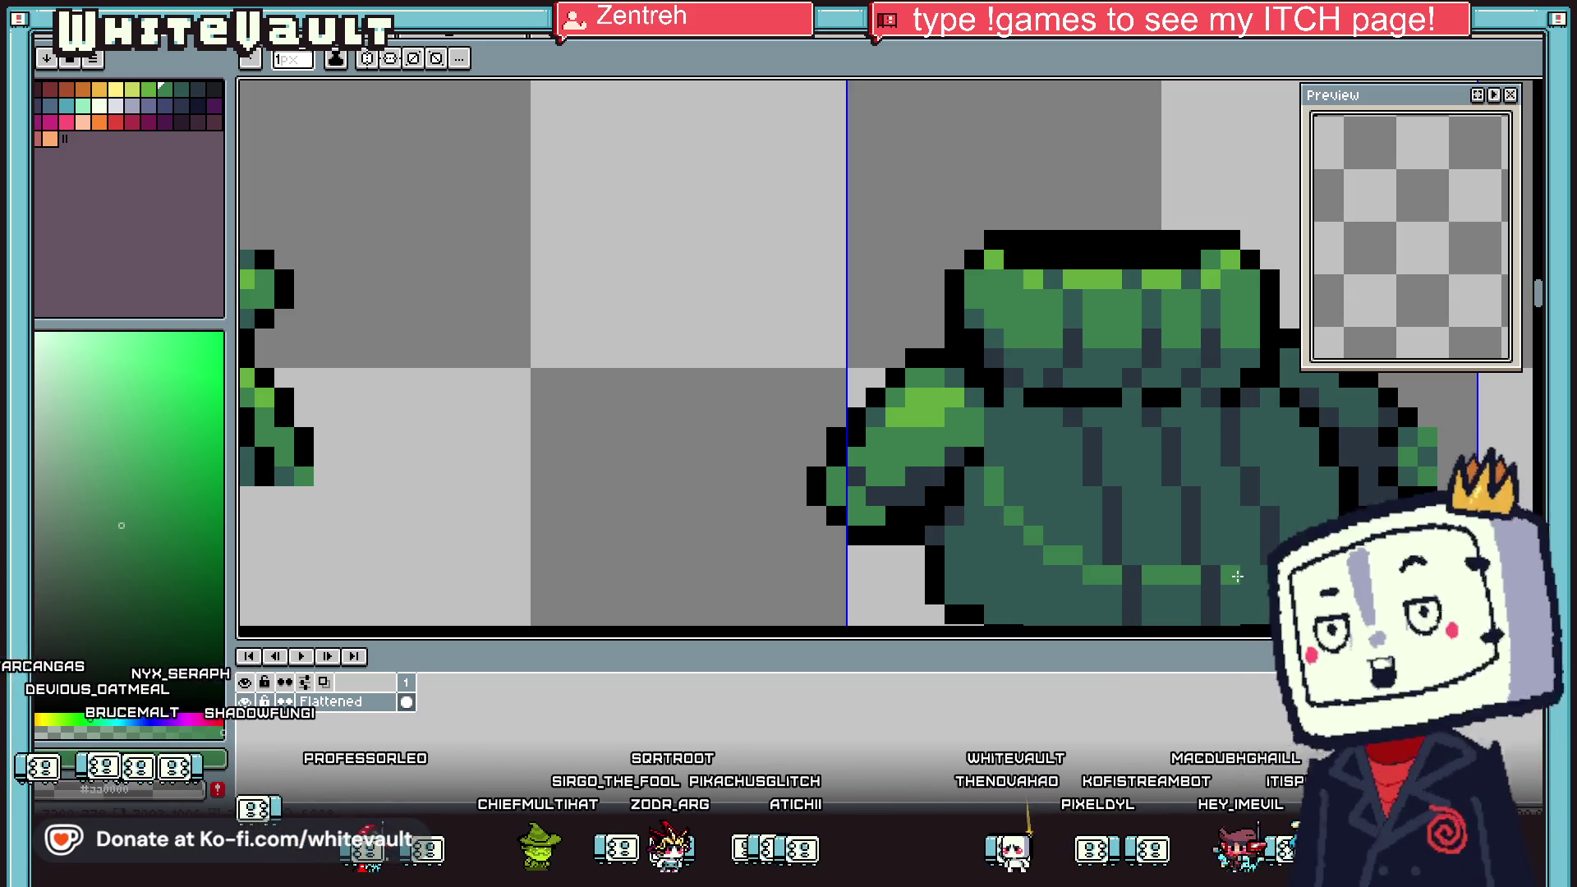
pyautogui.scroll(-2, 1267, 547)
pyautogui.scroll(-1, 1267, 547)
pyautogui.scroll(4, 1210, 475)
pyautogui.moveTo(1180, 443); pyautogui.dragTo(1386, 488)
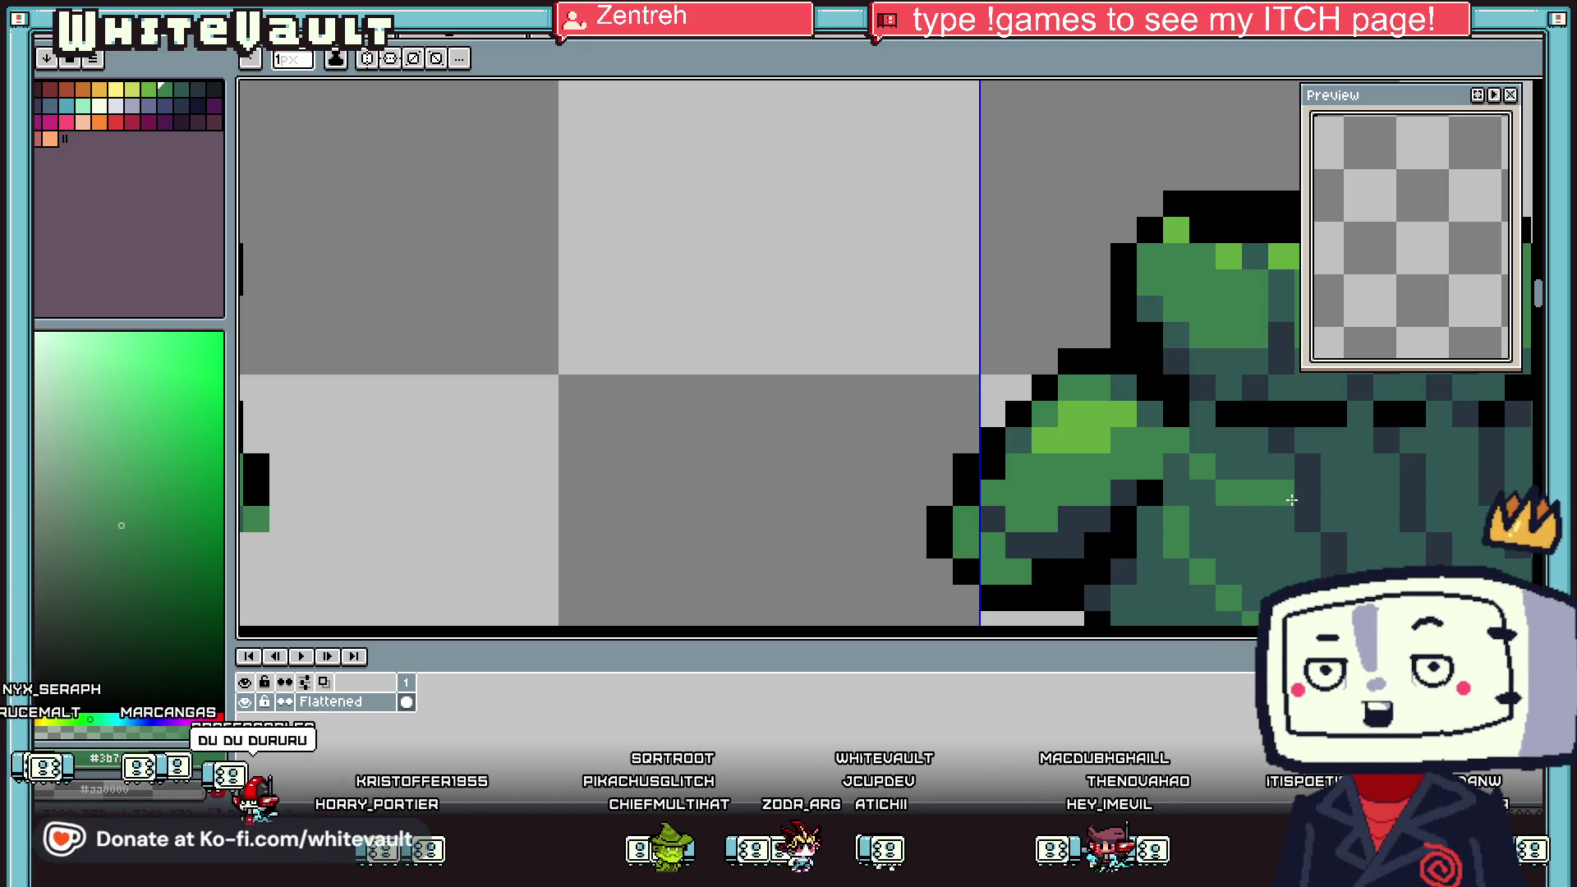
# Repaint the dark fold pixels on the lower tunic in lighter green
pyautogui.scroll(-3, 1386, 488)
pyautogui.scroll(1, 1392, 451)
pyautogui.scroll(3, 1398, 418)
pyautogui.scroll(-3, 1398, 418)
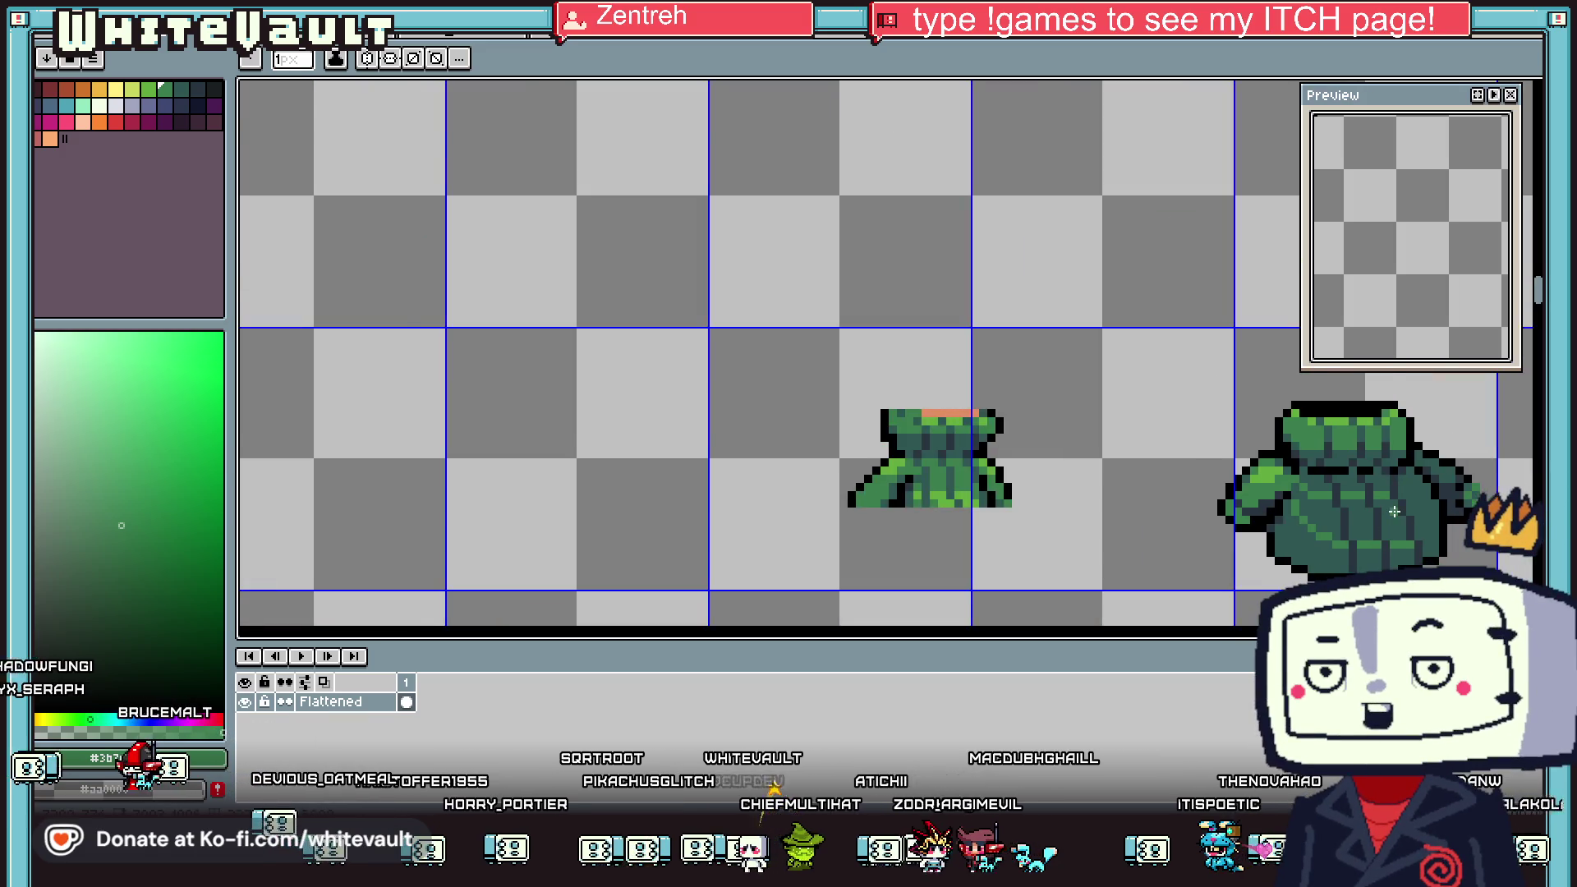
pyautogui.scroll(1, 1398, 418)
pyautogui.scroll(3, 1062, 488)
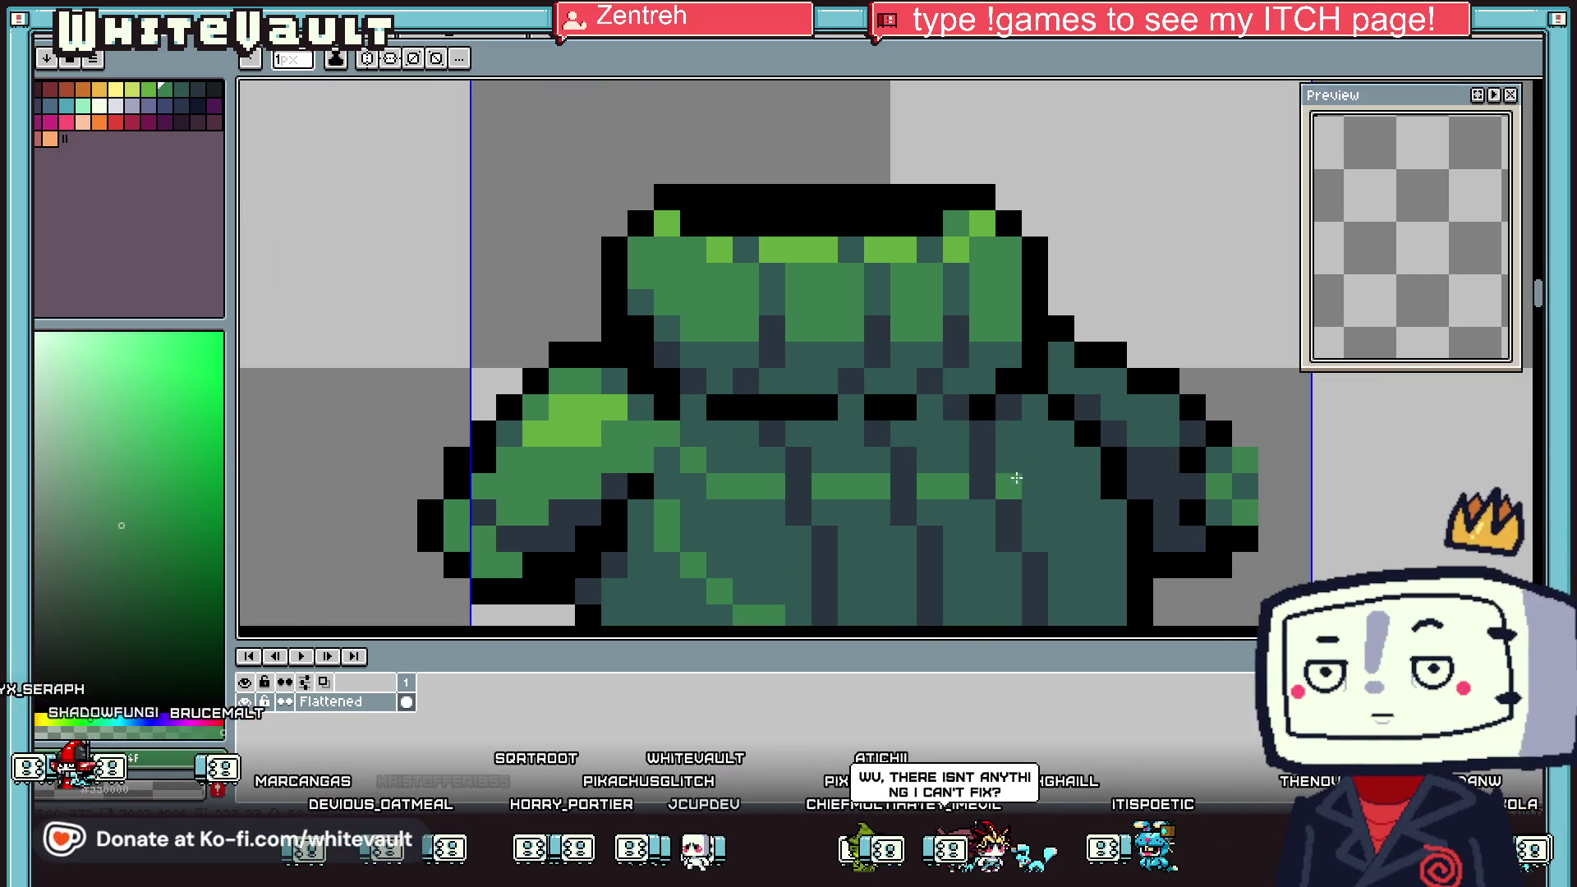
pyautogui.scroll(-3, 1061, 488)
pyautogui.press('g')
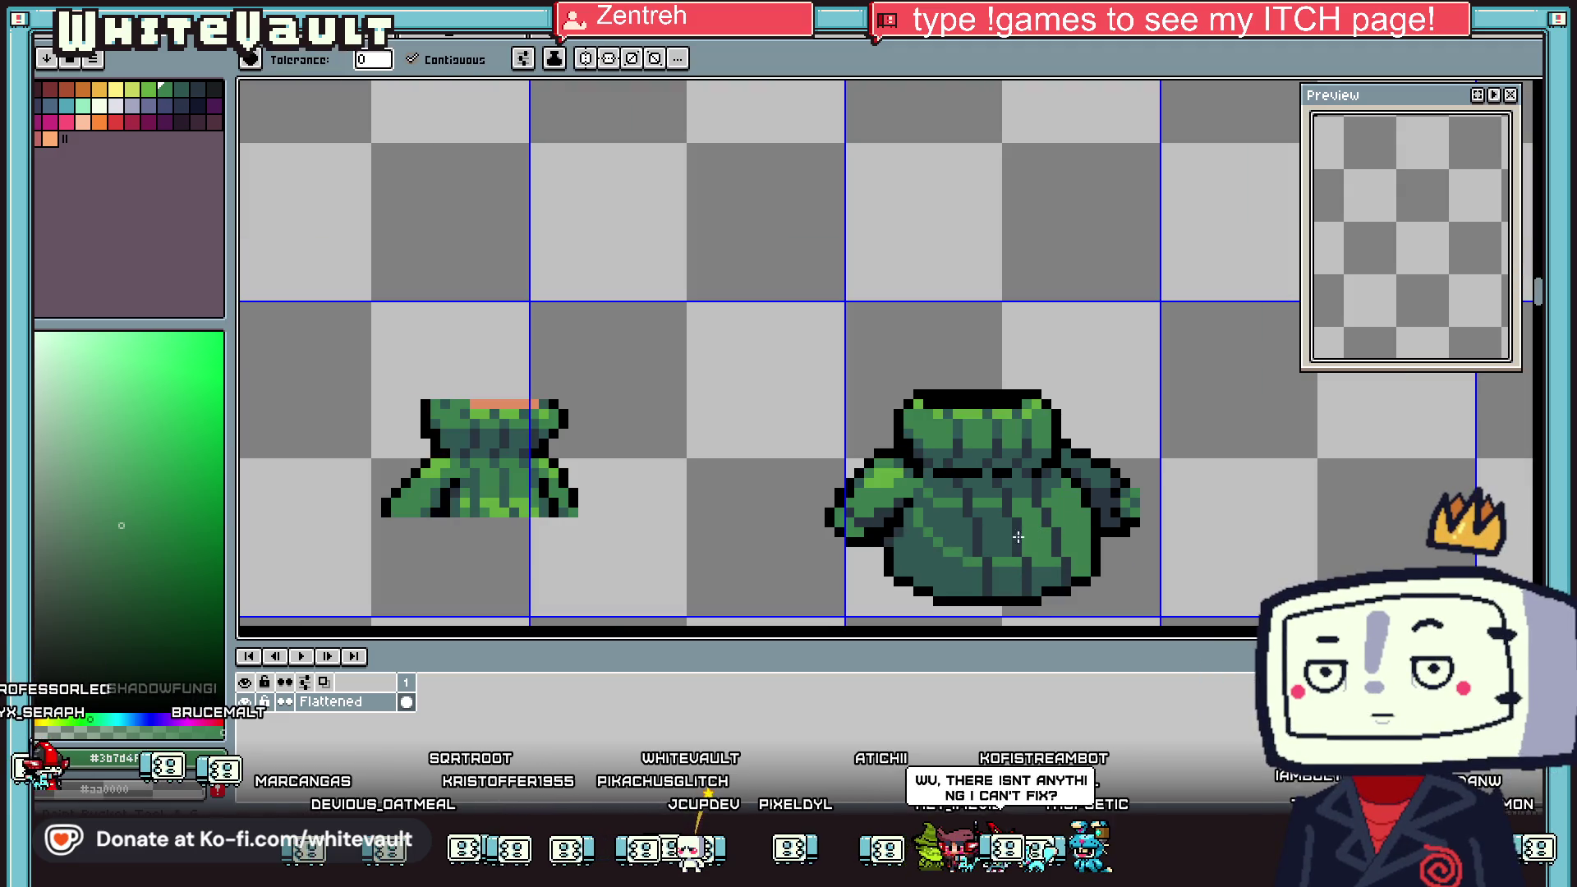
pyautogui.scroll(-1, 943, 523)
pyautogui.scroll(1, 943, 523)
pyautogui.scroll(1, 948, 501)
pyautogui.press('b')
pyautogui.scroll(1, 953, 478)
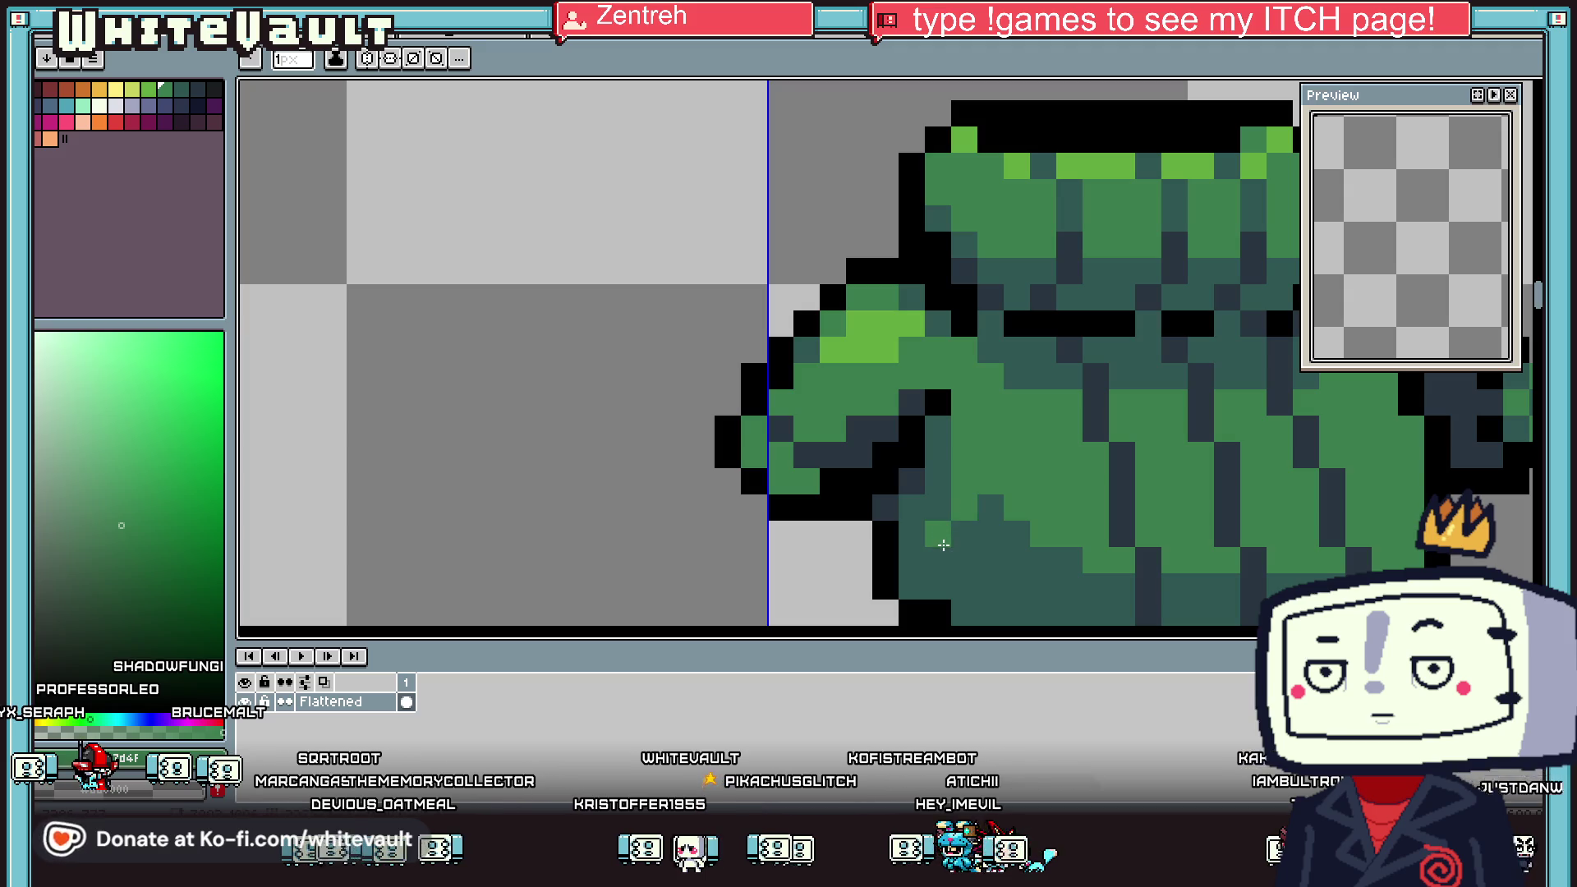
pyautogui.scroll(-2, 1121, 493)
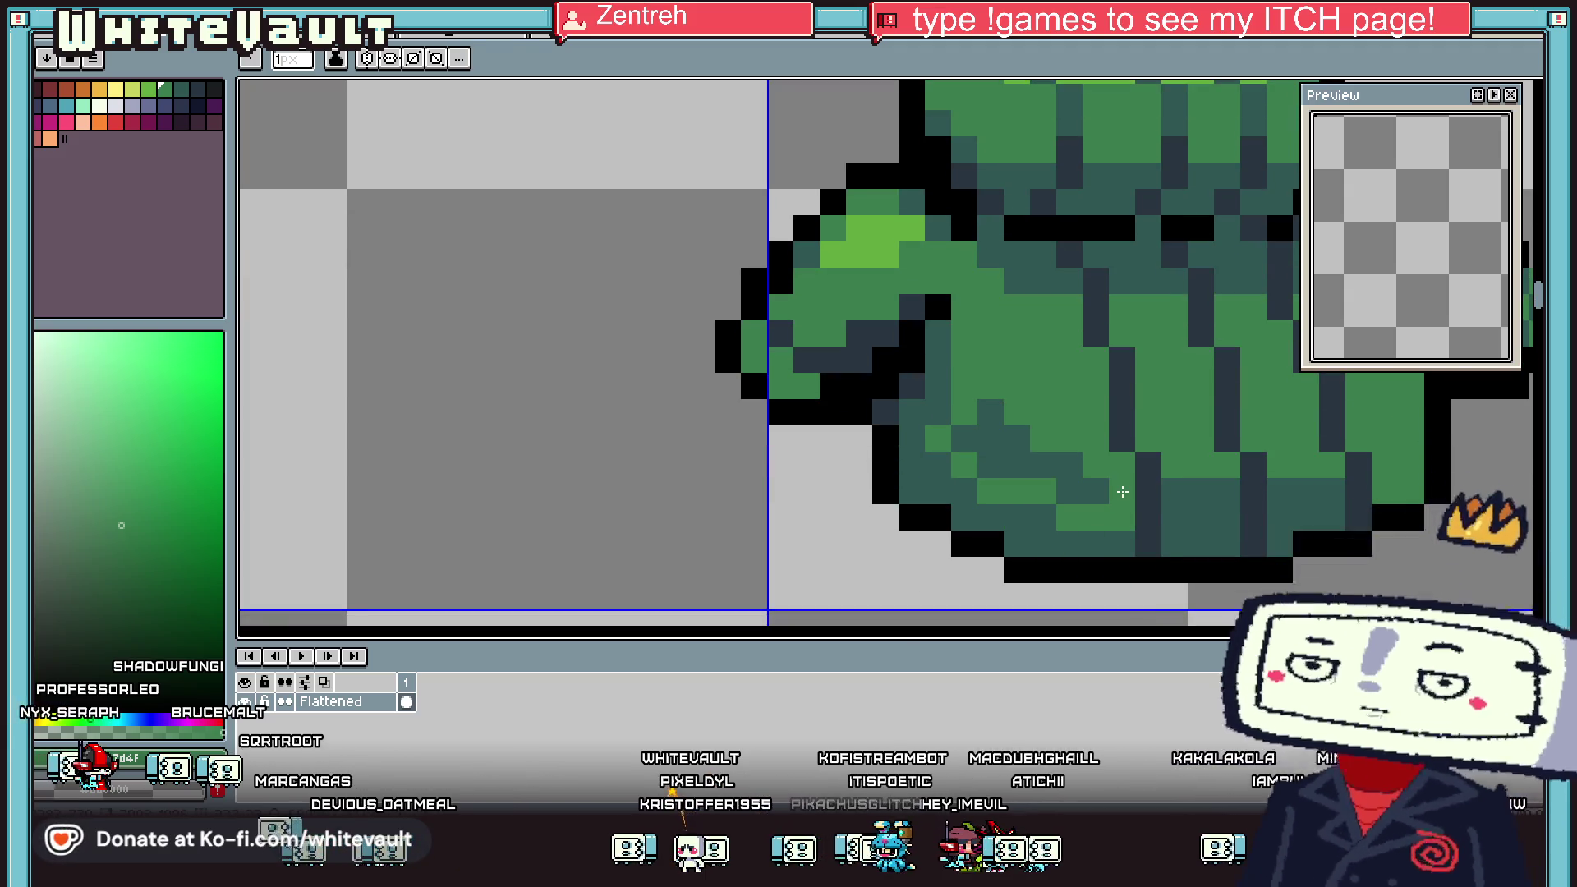
pyautogui.moveTo(1121, 493); pyautogui.dragTo(965, 415)
pyautogui.moveTo(1166, 493); pyautogui.dragTo(1242, 491)
pyautogui.scroll(-1, 1242, 491)
pyautogui.scroll(-1, 1253, 460)
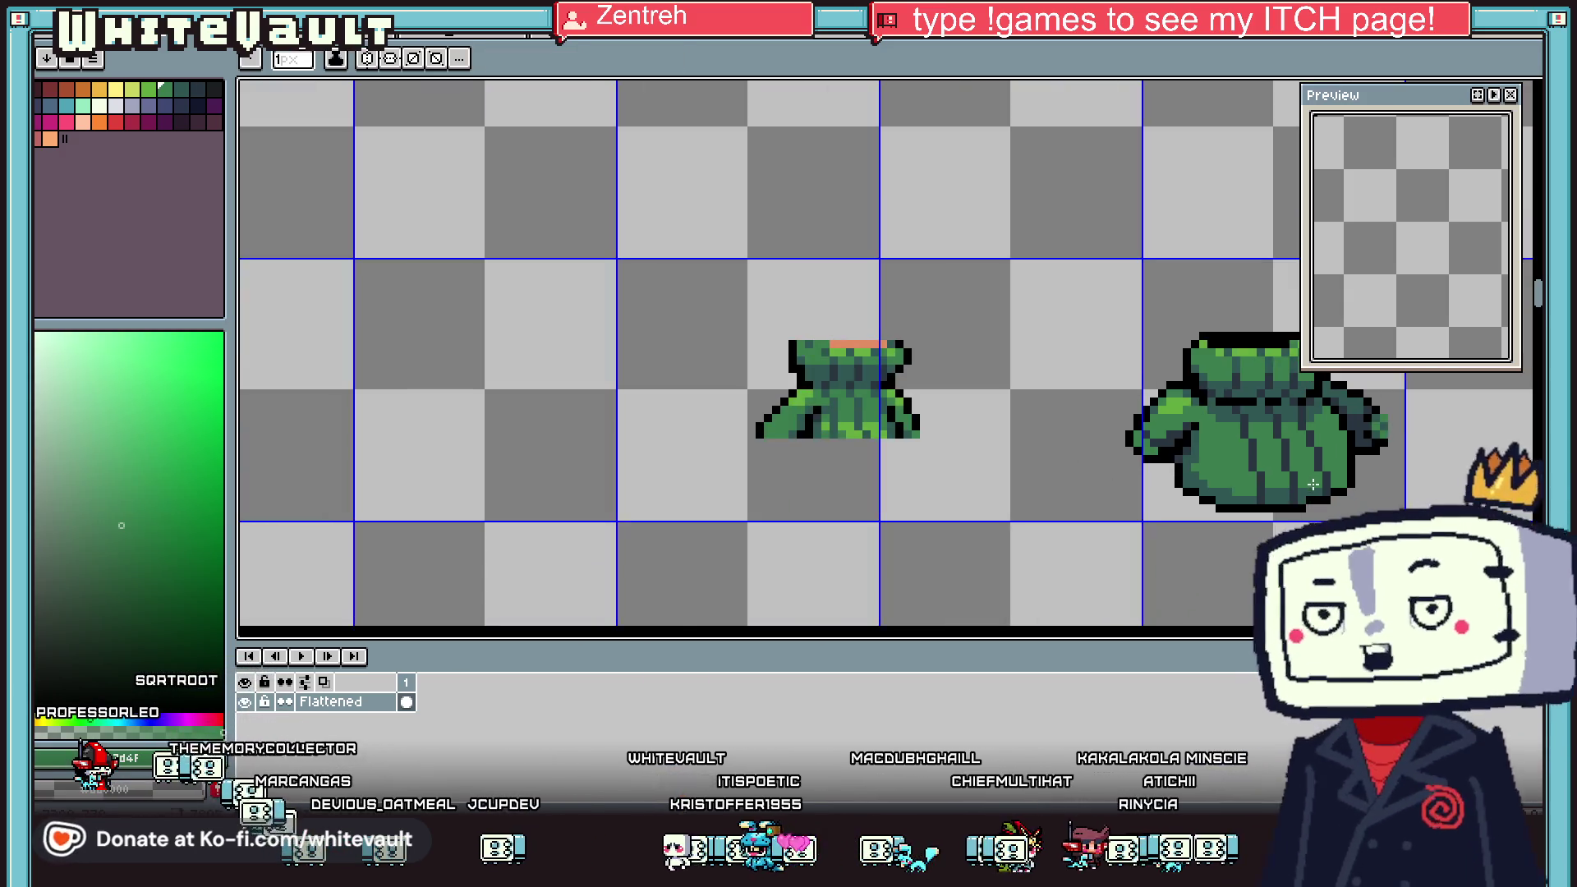
pyautogui.scroll(1, 1322, 419)
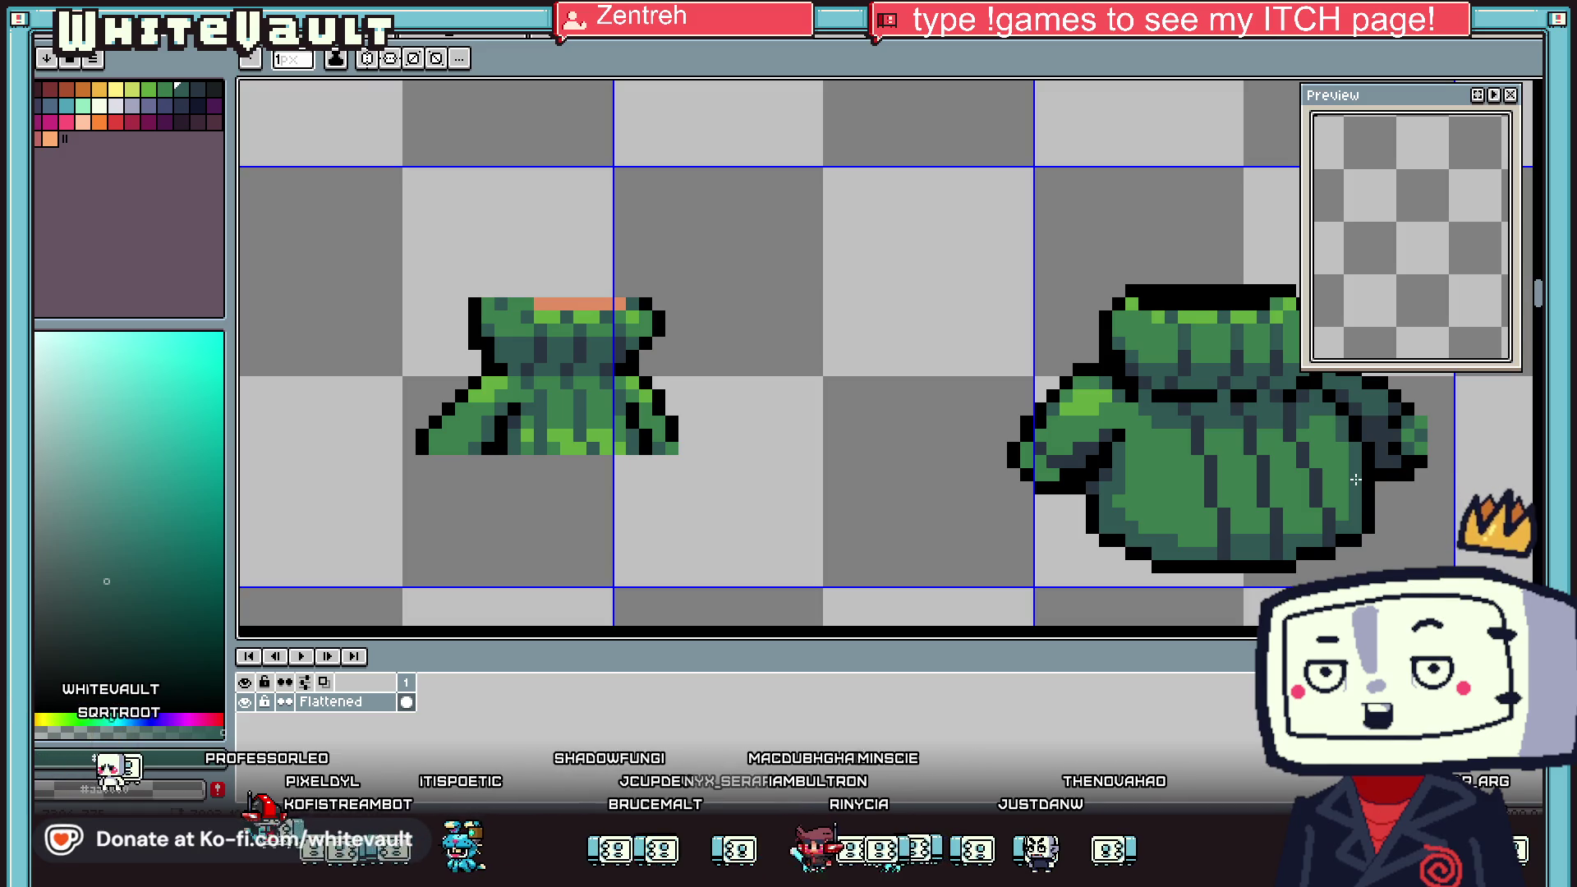
pyautogui.scroll(-2, 1121, 551)
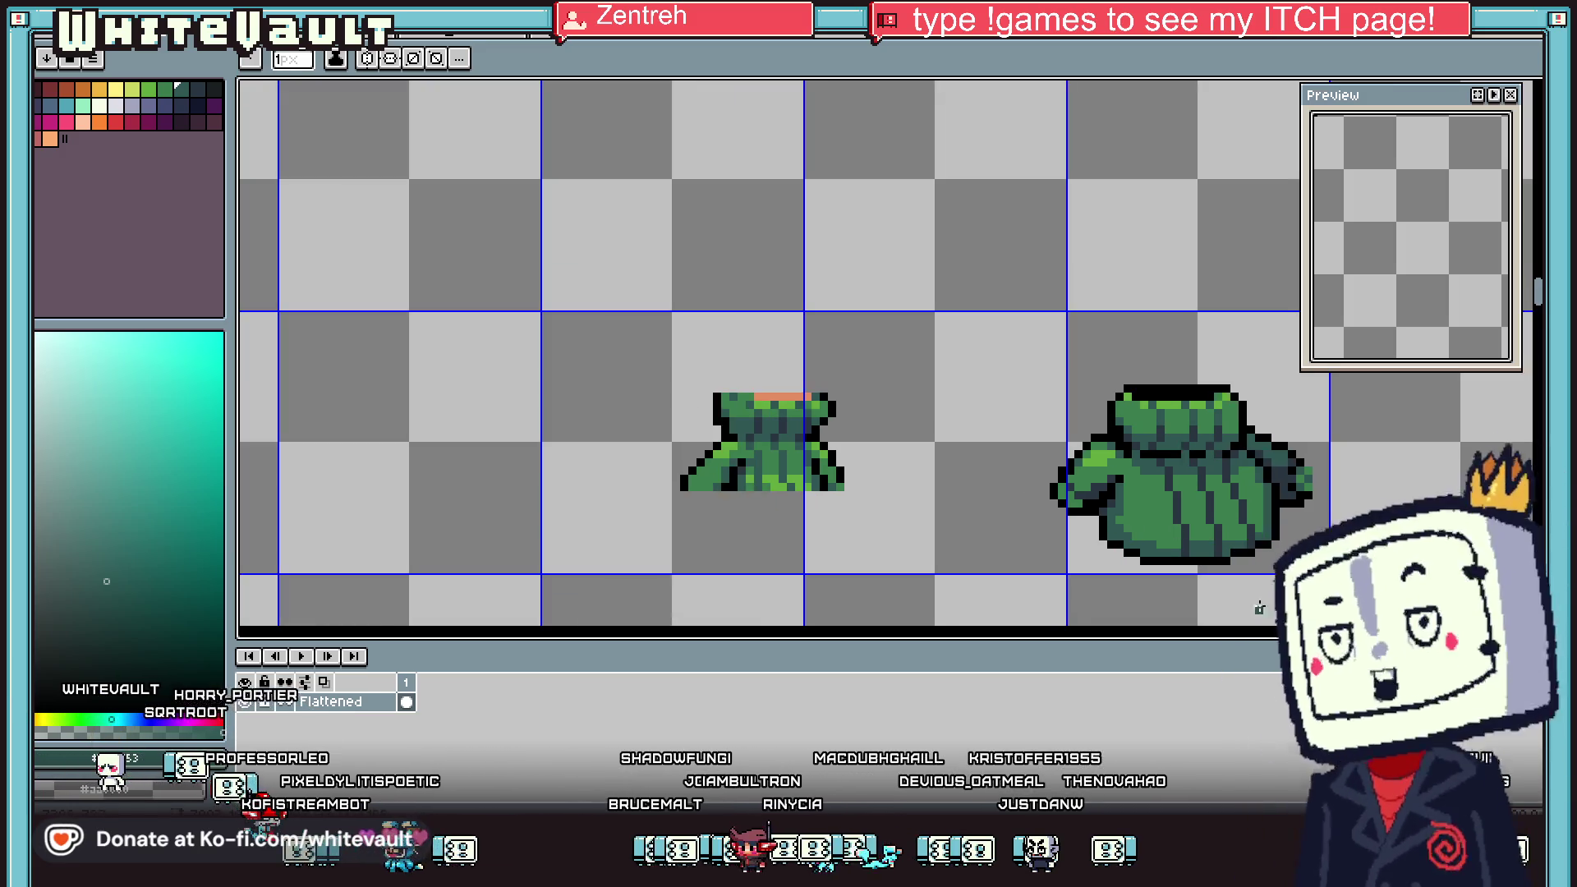
# Zoom out, pan across to the green dress and coat sprites, and zoom in on them
pyautogui.scroll(2, 1247, 608)
pyautogui.scroll(-2, 1281, 545)
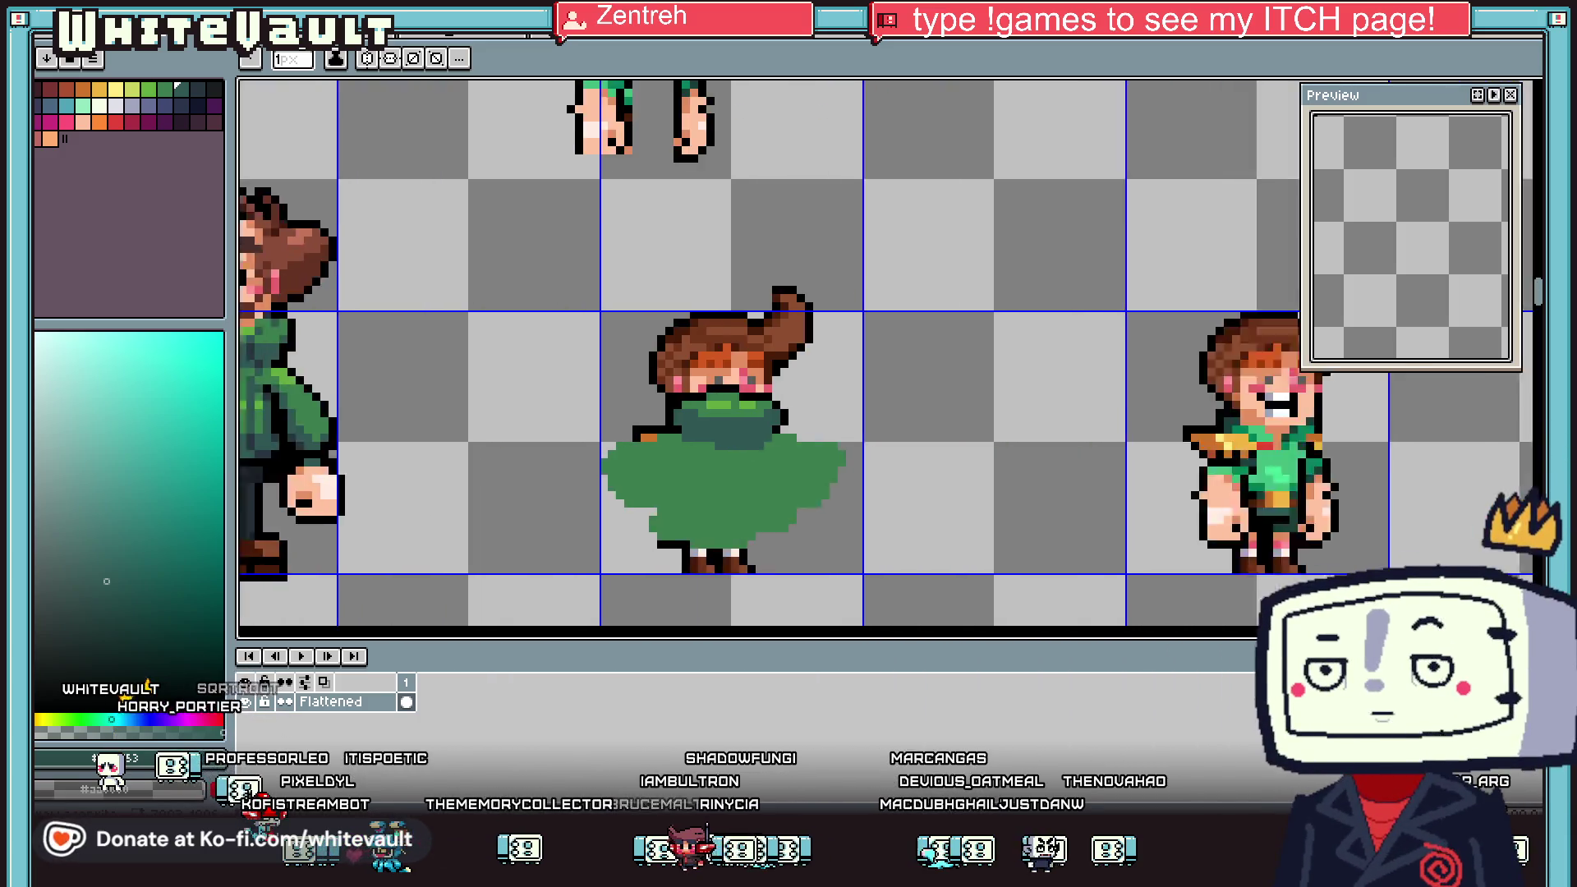
pyautogui.scroll(2, 1281, 545)
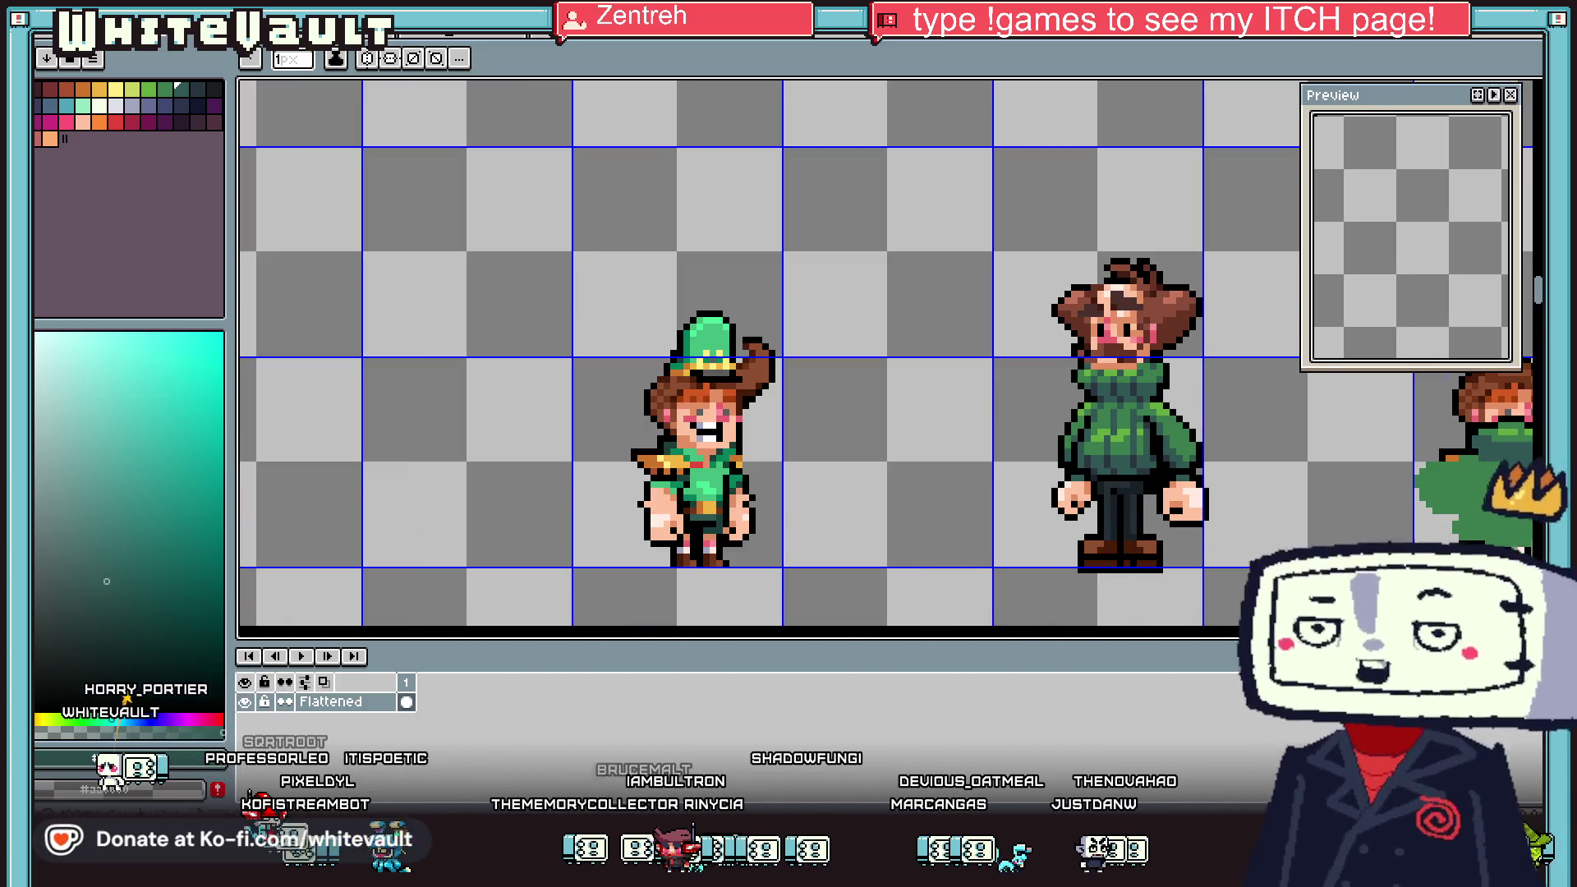
pyautogui.hscroll(1, 1068, 551)
pyautogui.hscroll(4, 1068, 551)
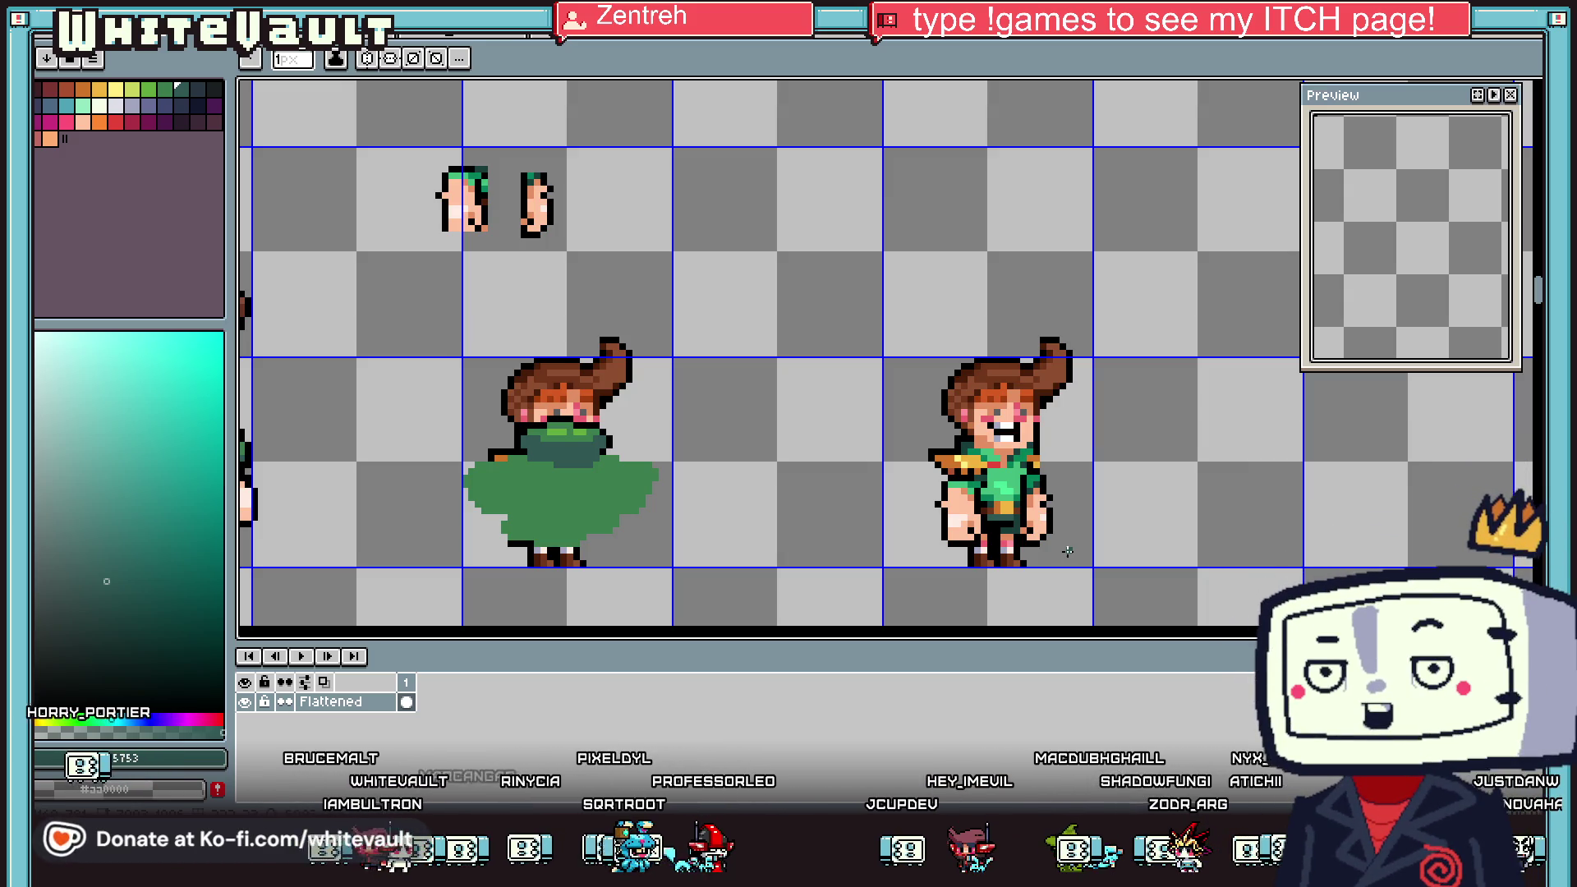
pyautogui.scroll(-3, 1061, 551)
pyautogui.scroll(1, 804, 536)
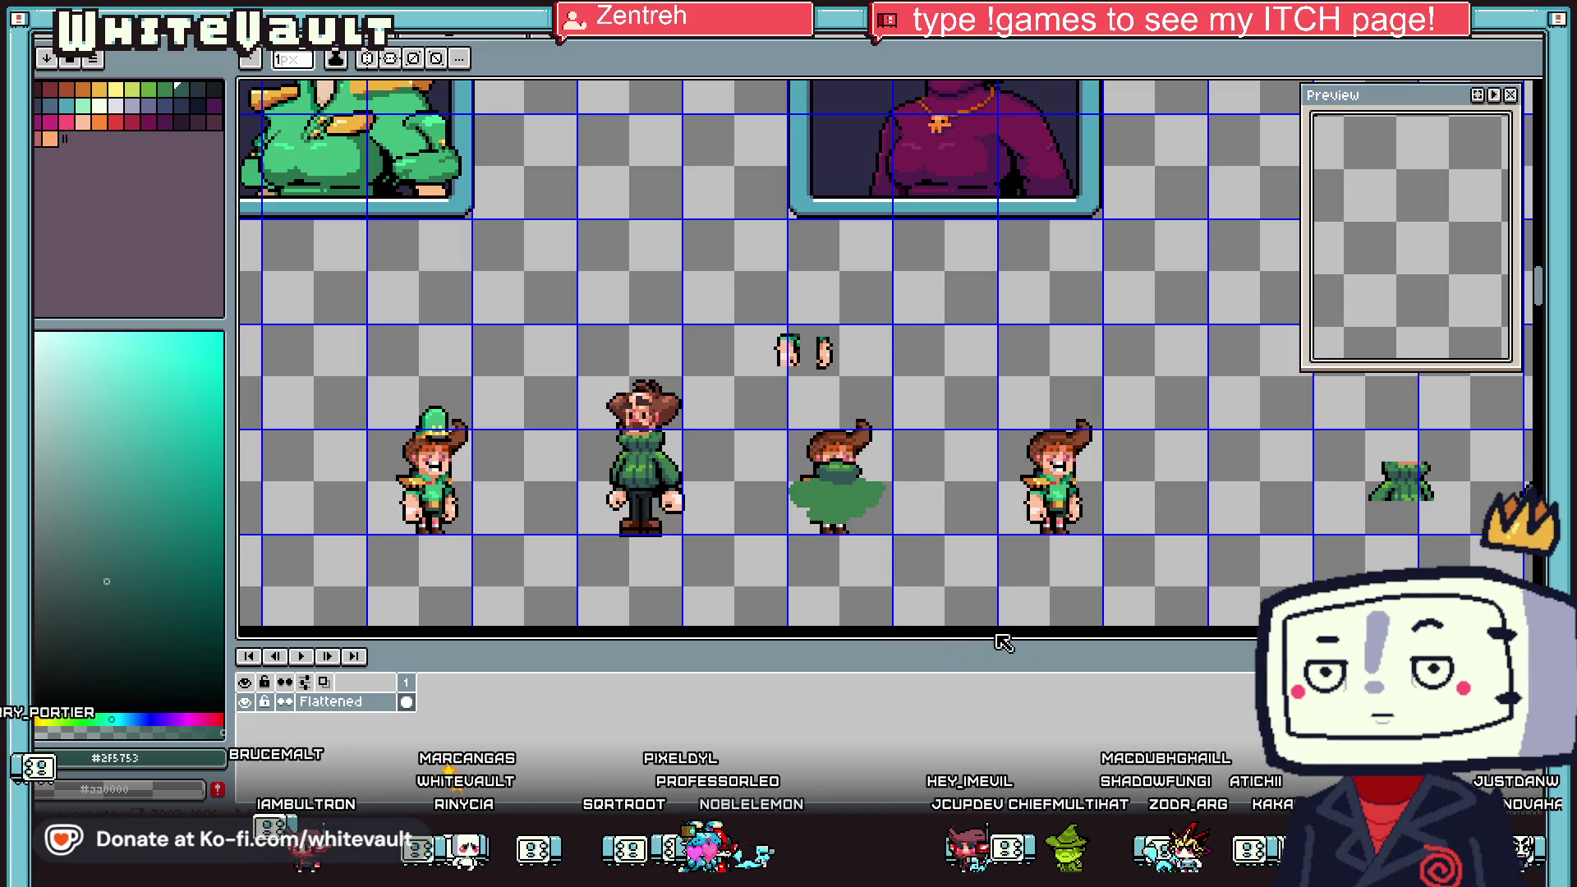
pyautogui.moveTo(1527, 489); pyautogui.dragTo(1106, 534)
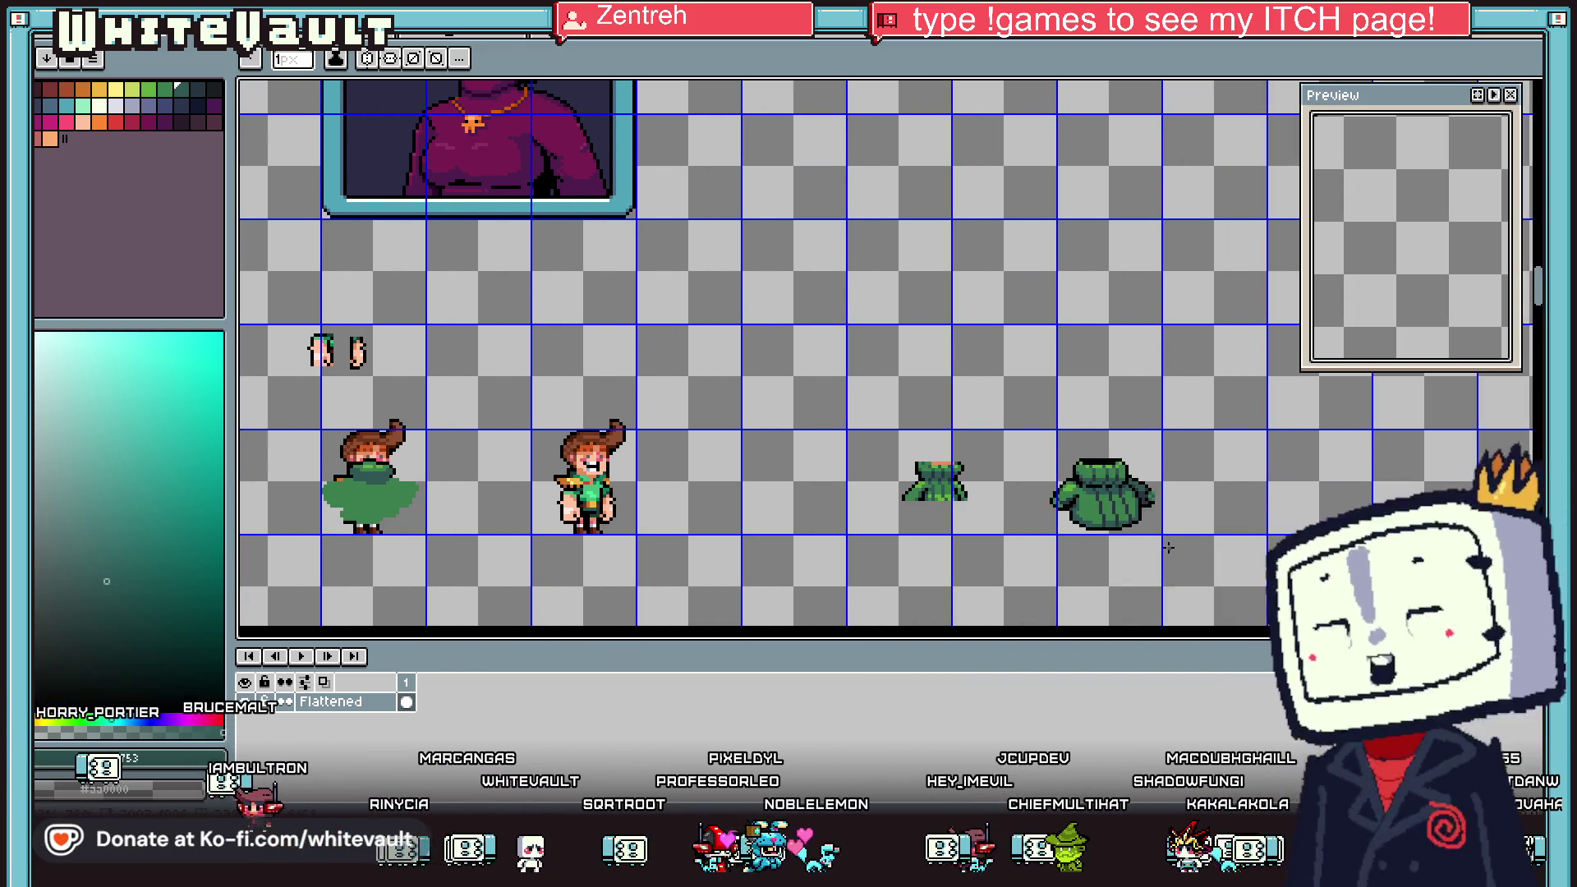
pyautogui.scroll(2, 1106, 533)
pyautogui.press('m')
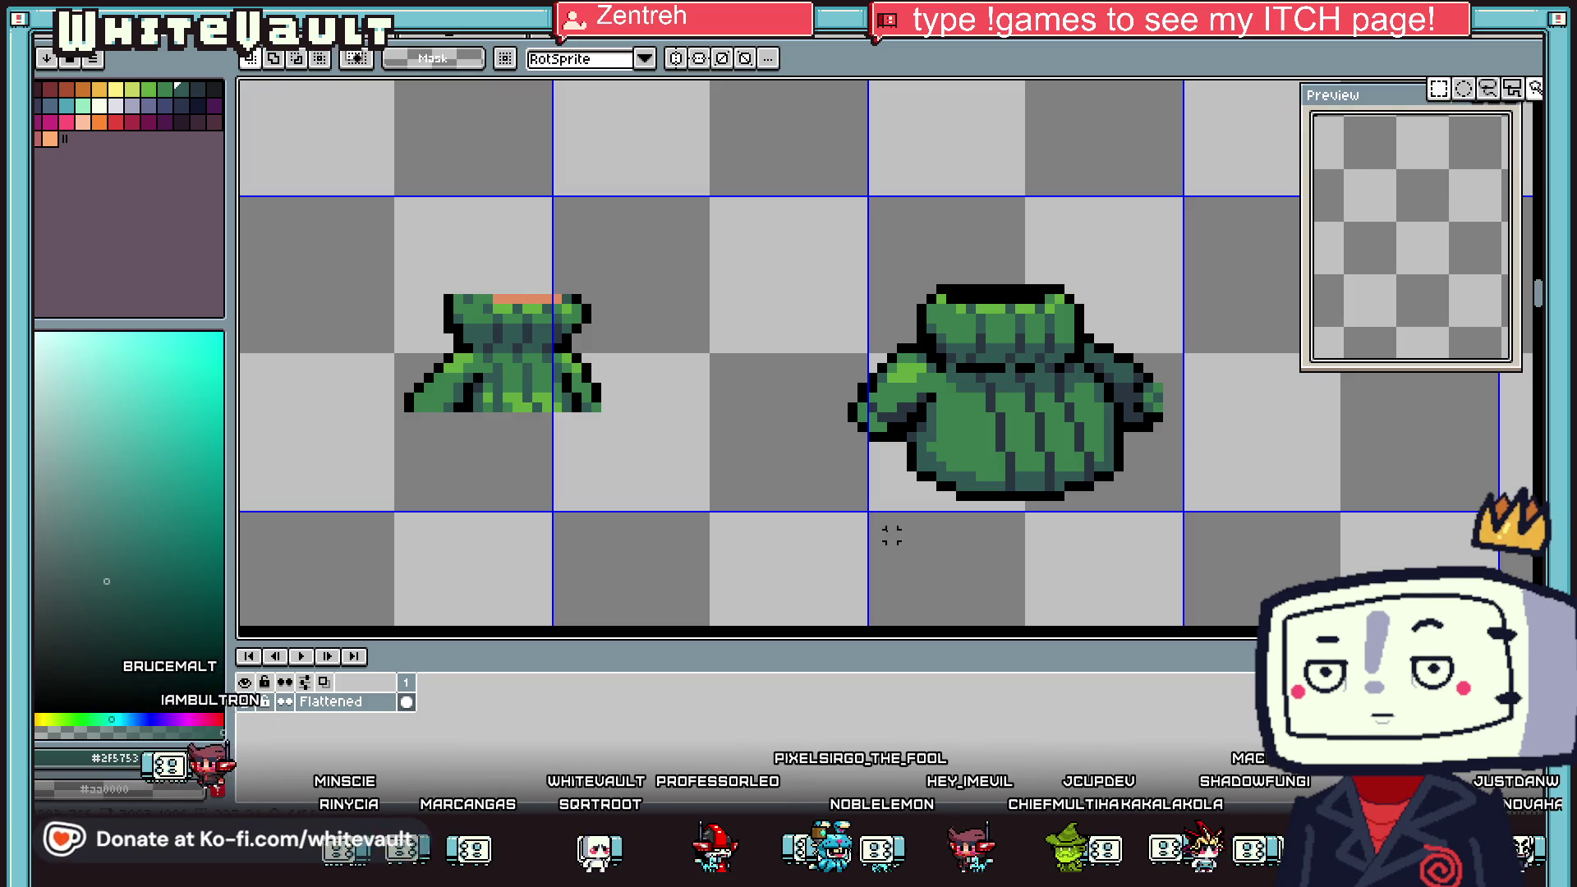
pyautogui.scroll(1, 924, 476)
pyautogui.moveTo(862, 425); pyautogui.dragTo(1344, 610)
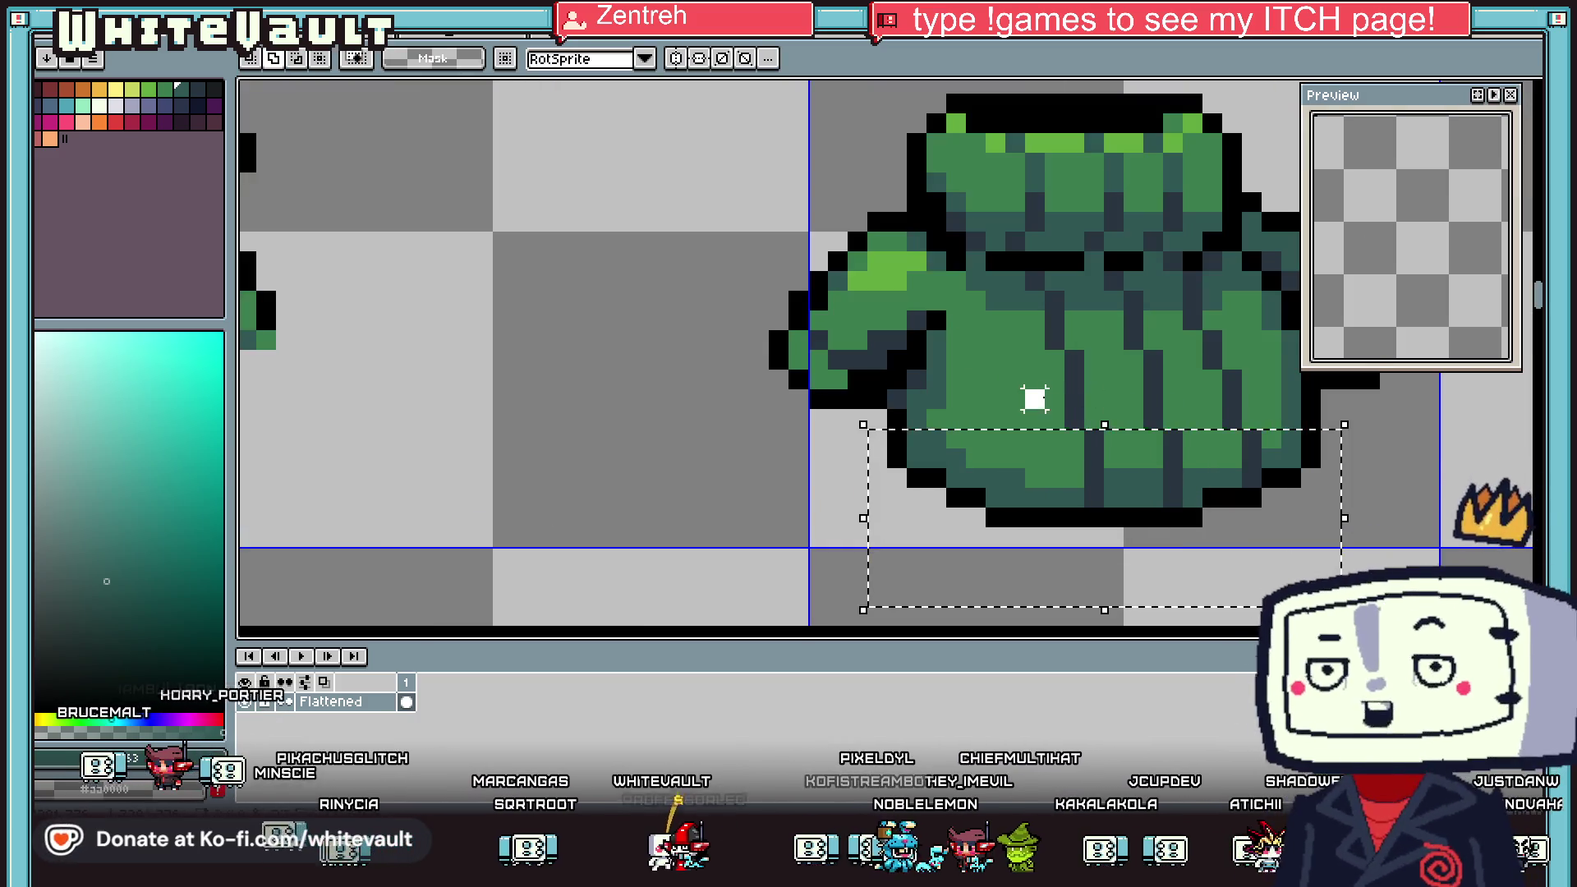
pyautogui.moveTo(1026, 390); pyautogui.dragTo(1302, 575)
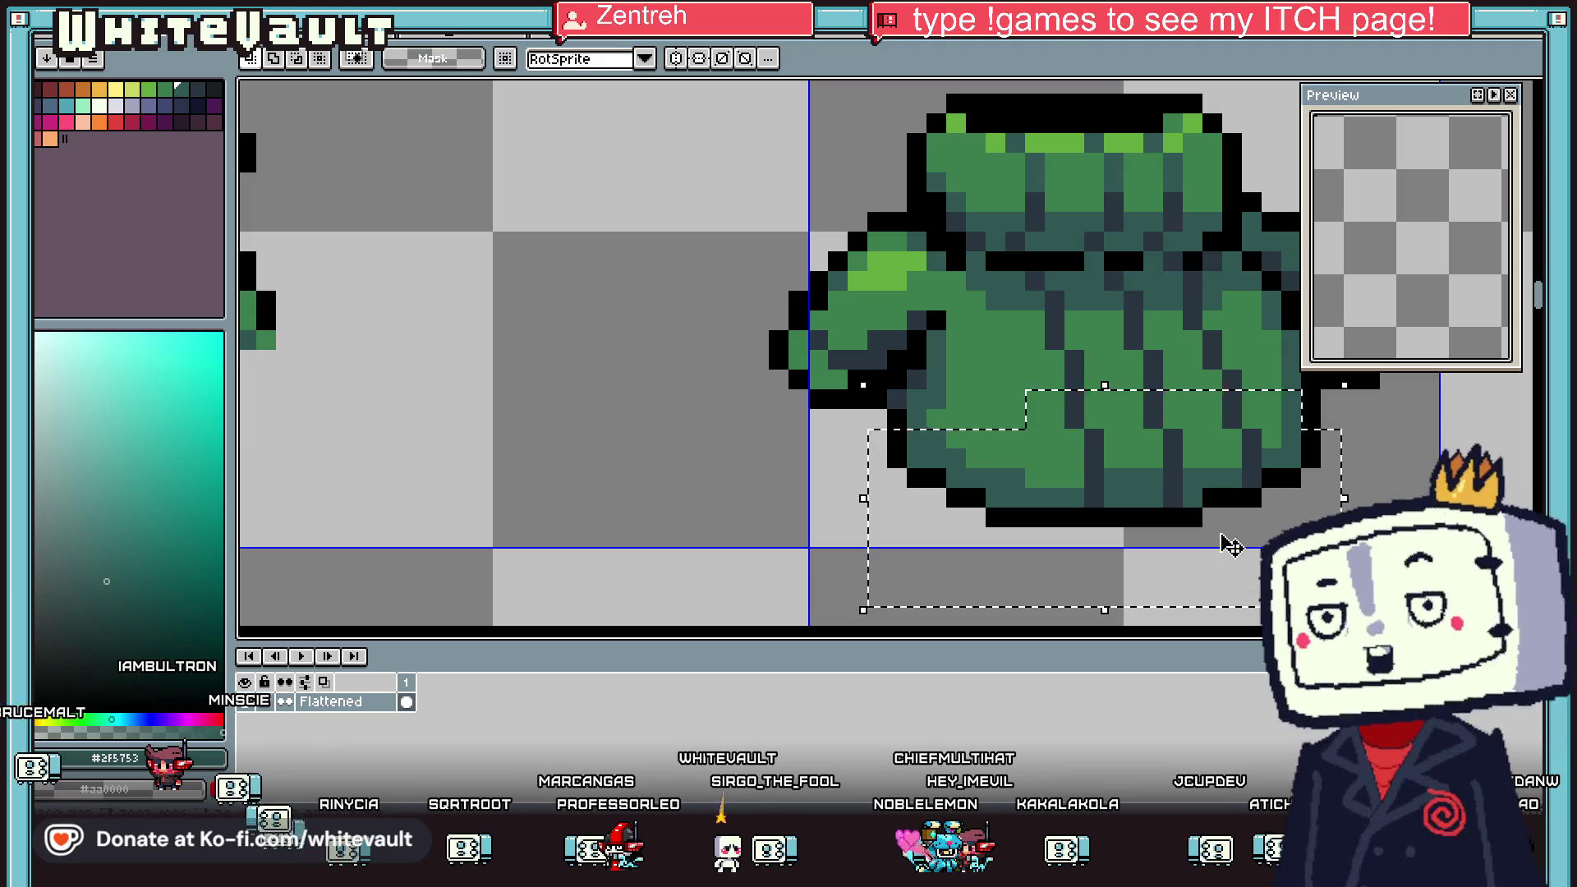
pyautogui.scroll(-2, 1223, 492)
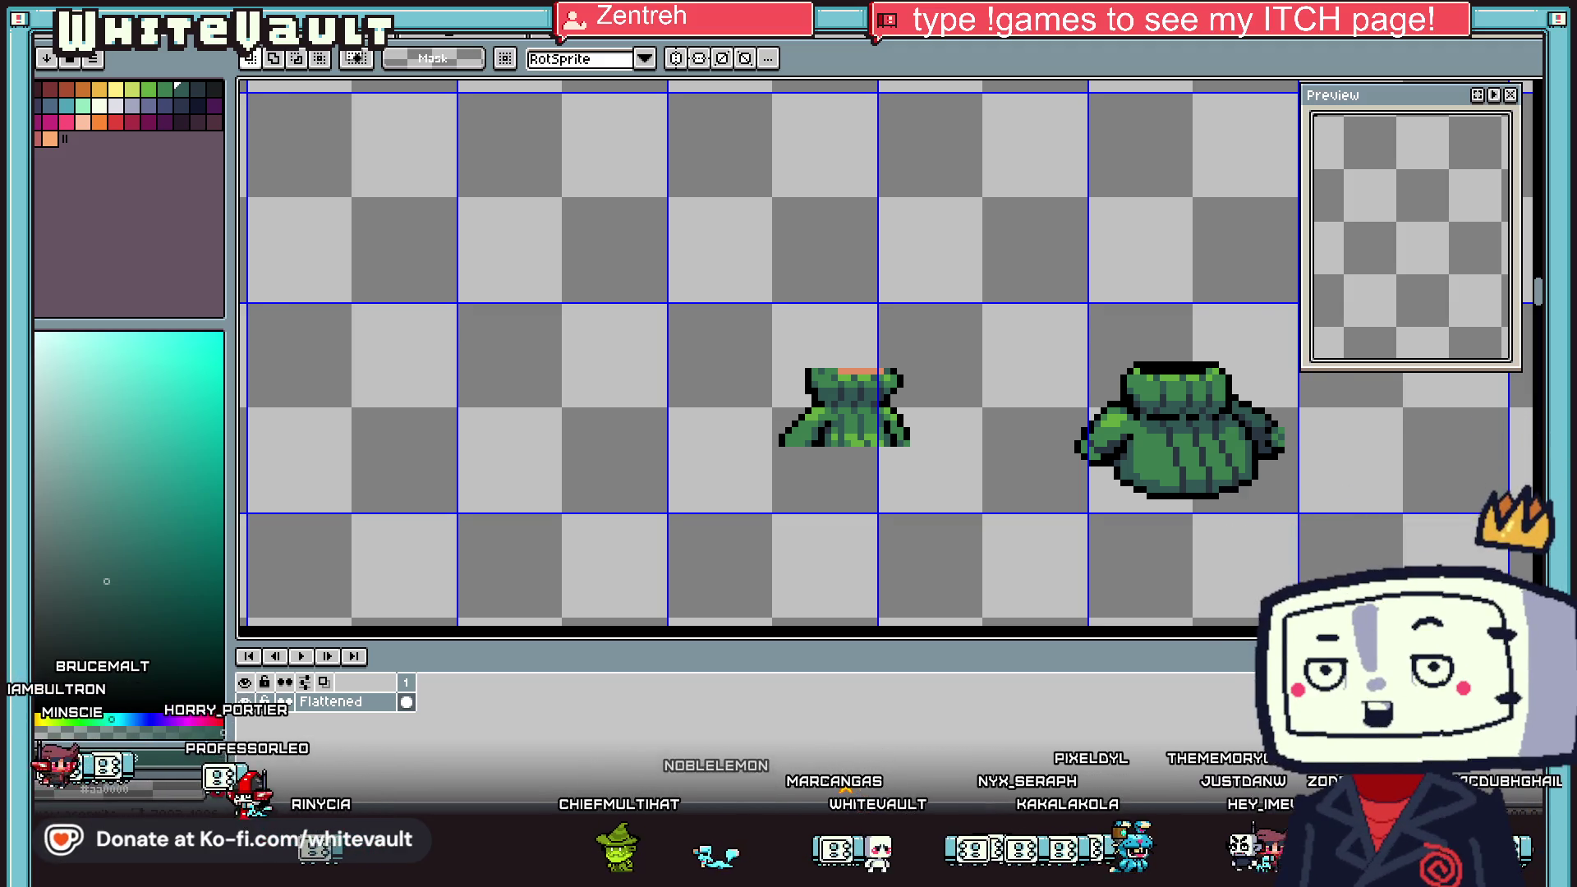
# Sample the coat's green and paint a light-green highlight band across its lower body
pyautogui.hscroll(2, 821, 354)
pyautogui.scroll(1, 1230, 529)
pyautogui.press('i')
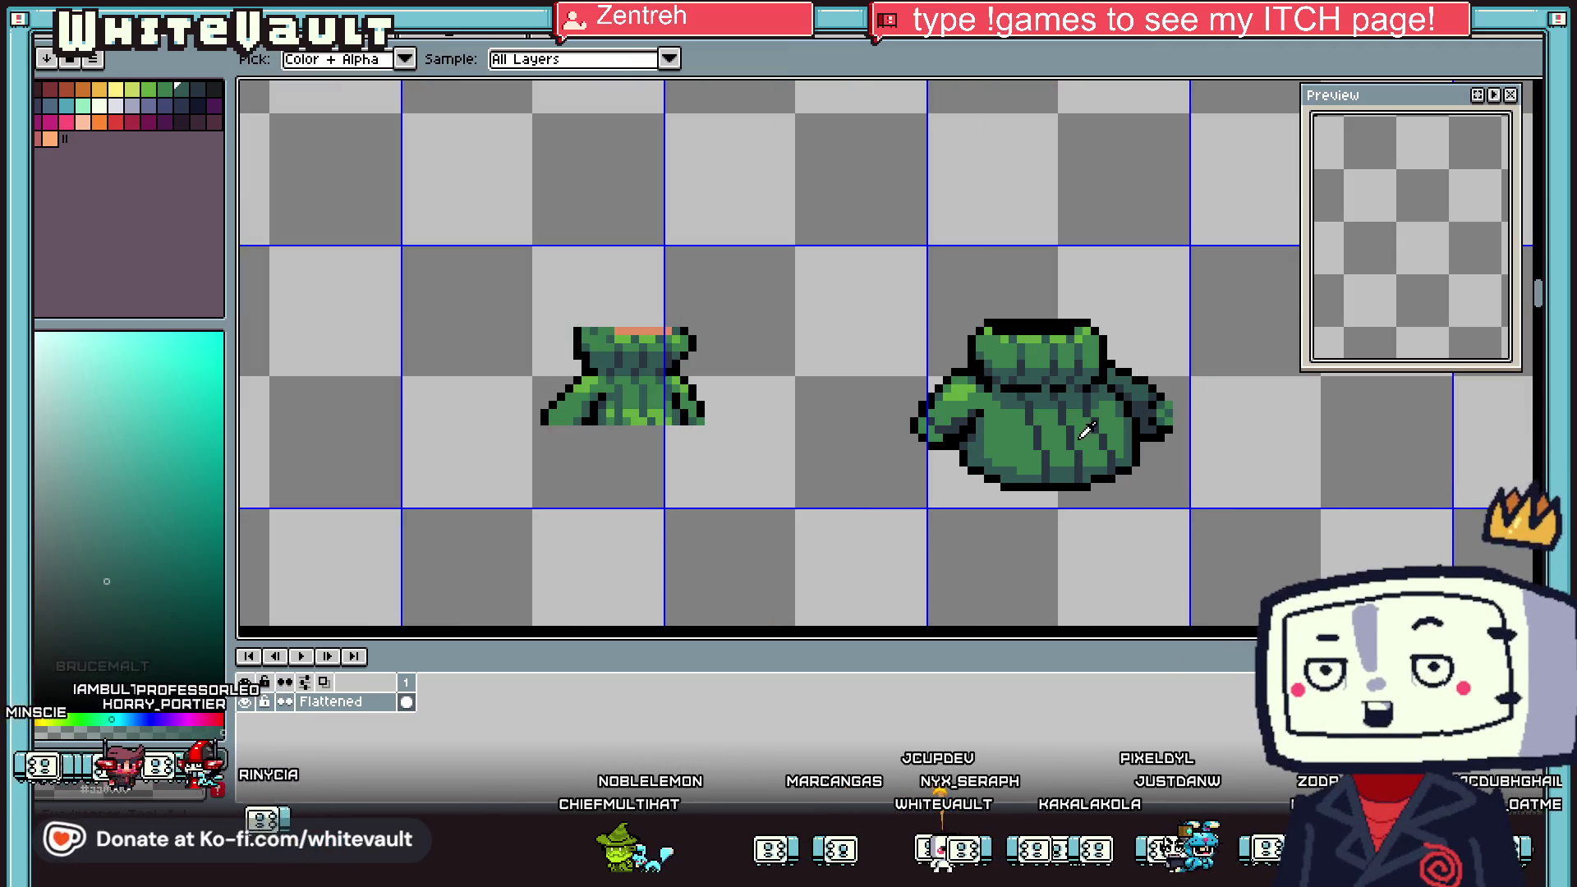
pyautogui.click(1040, 331)
pyautogui.scroll(3, 1014, 425)
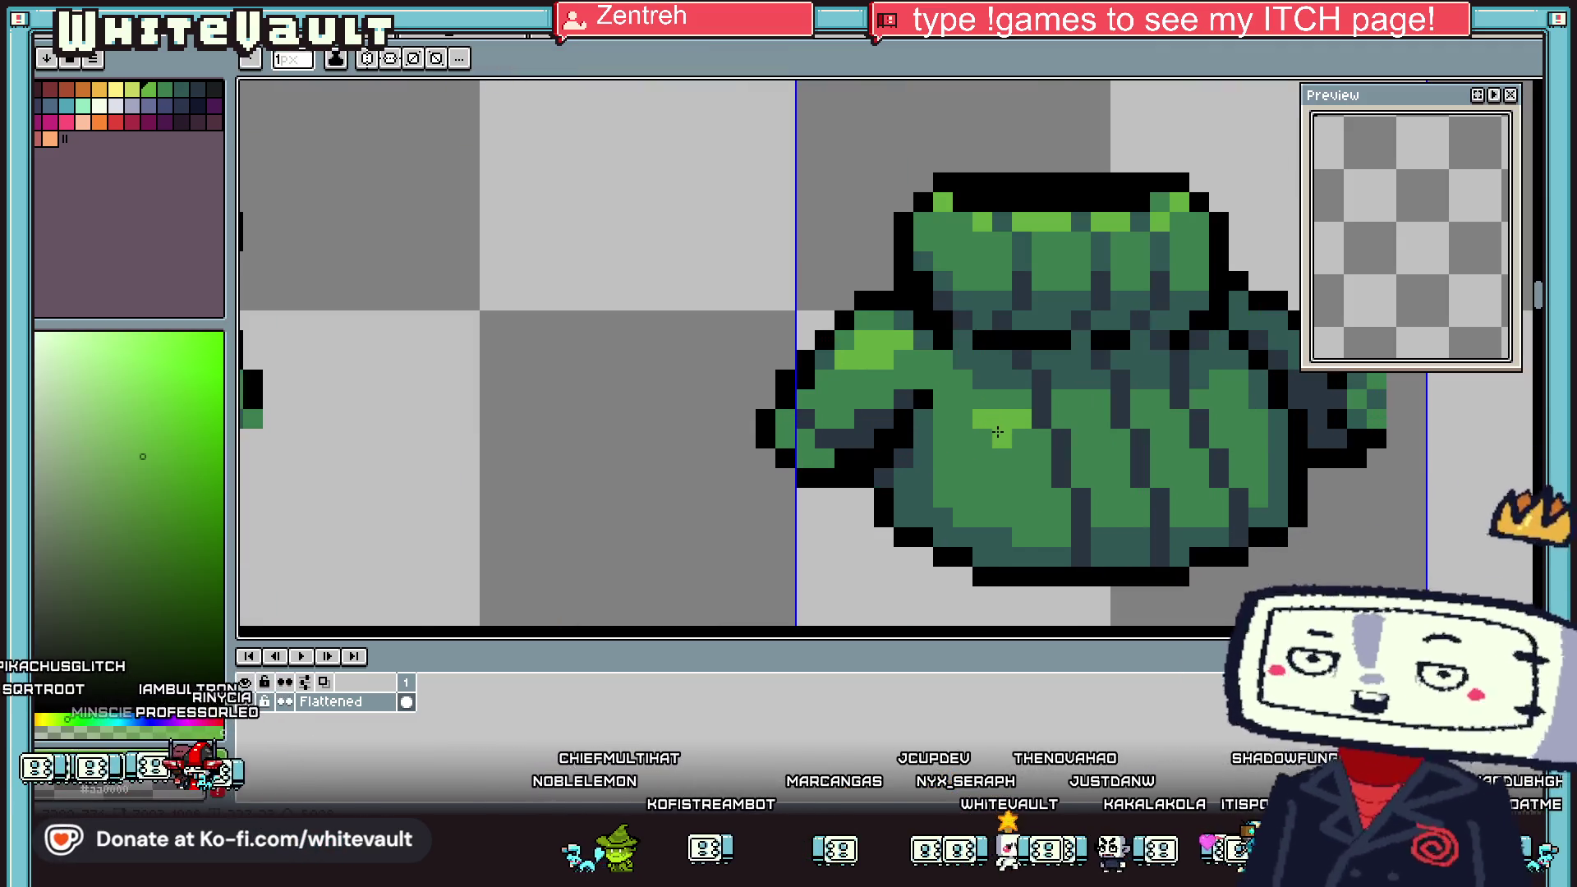
pyautogui.moveTo(1005, 439)
pyautogui.mouseDown()
pyautogui.moveTo(1045, 459)
pyautogui.moveTo(1109, 419)
pyautogui.moveTo(1229, 398)
pyautogui.mouseUp()
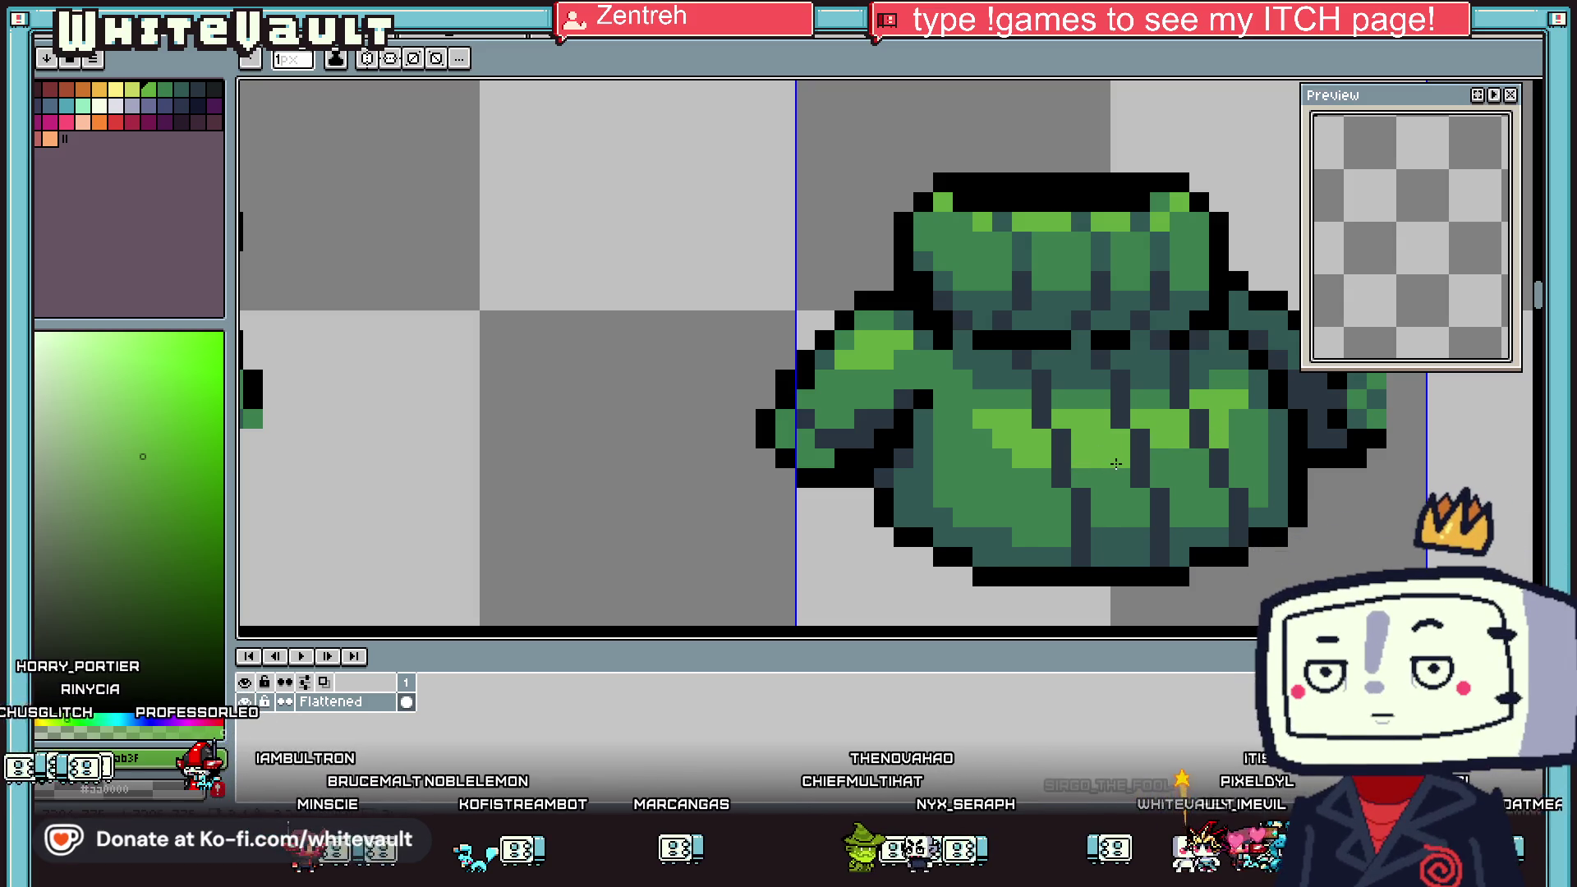
# Pick the coat's medium green, then switch to the purple-and-black sprite document
pyautogui.keyDown('alt'); pyautogui.click(1021, 467); pyautogui.keyUp('alt')
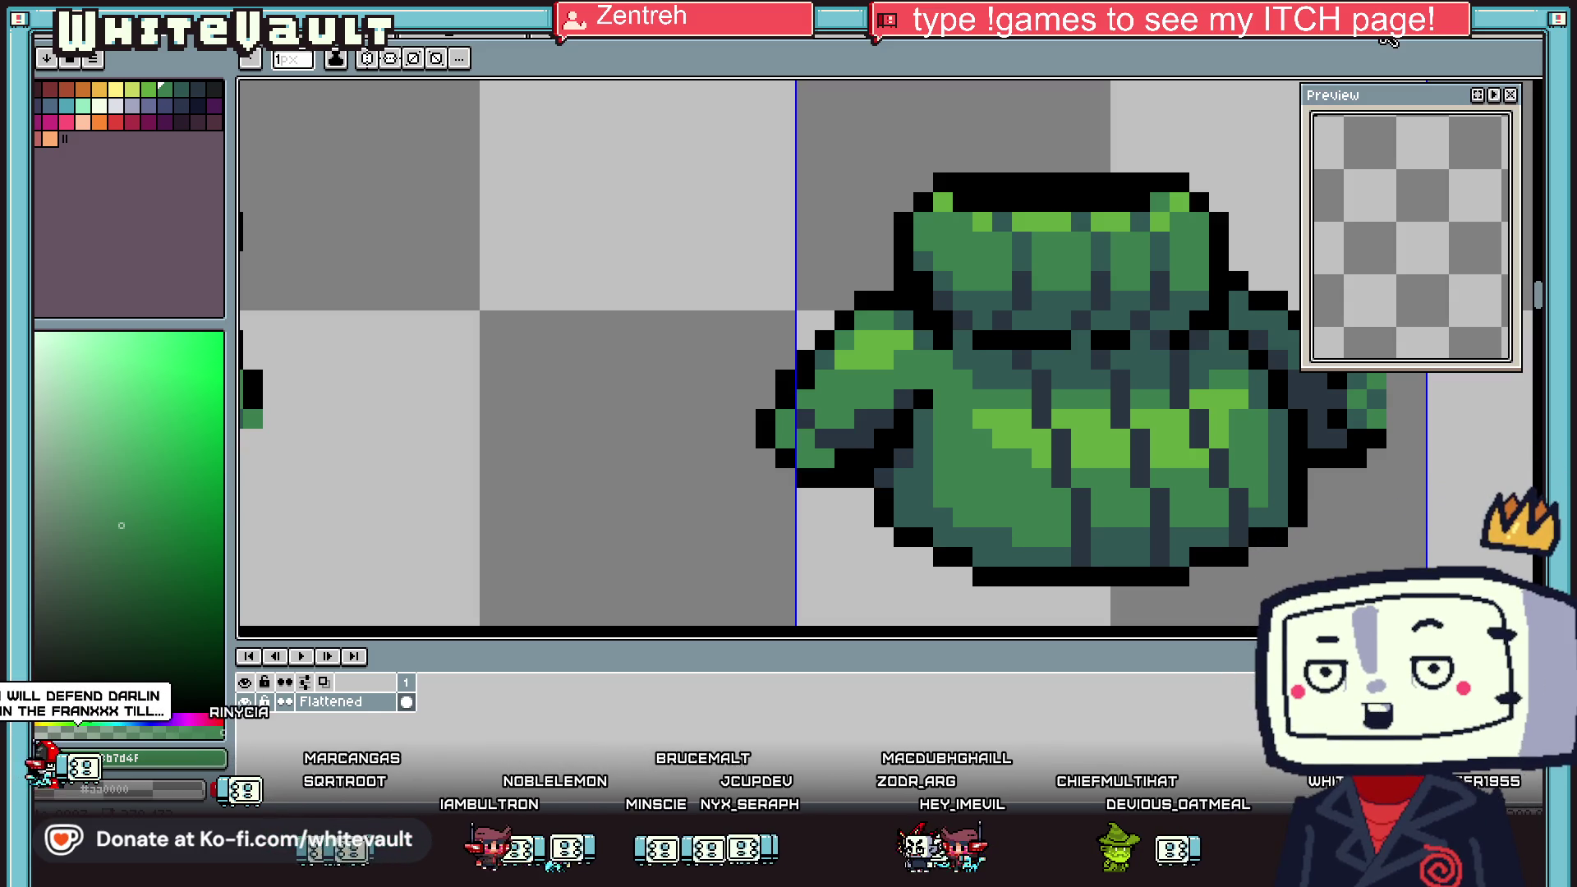
pyautogui.click(1388, 39)
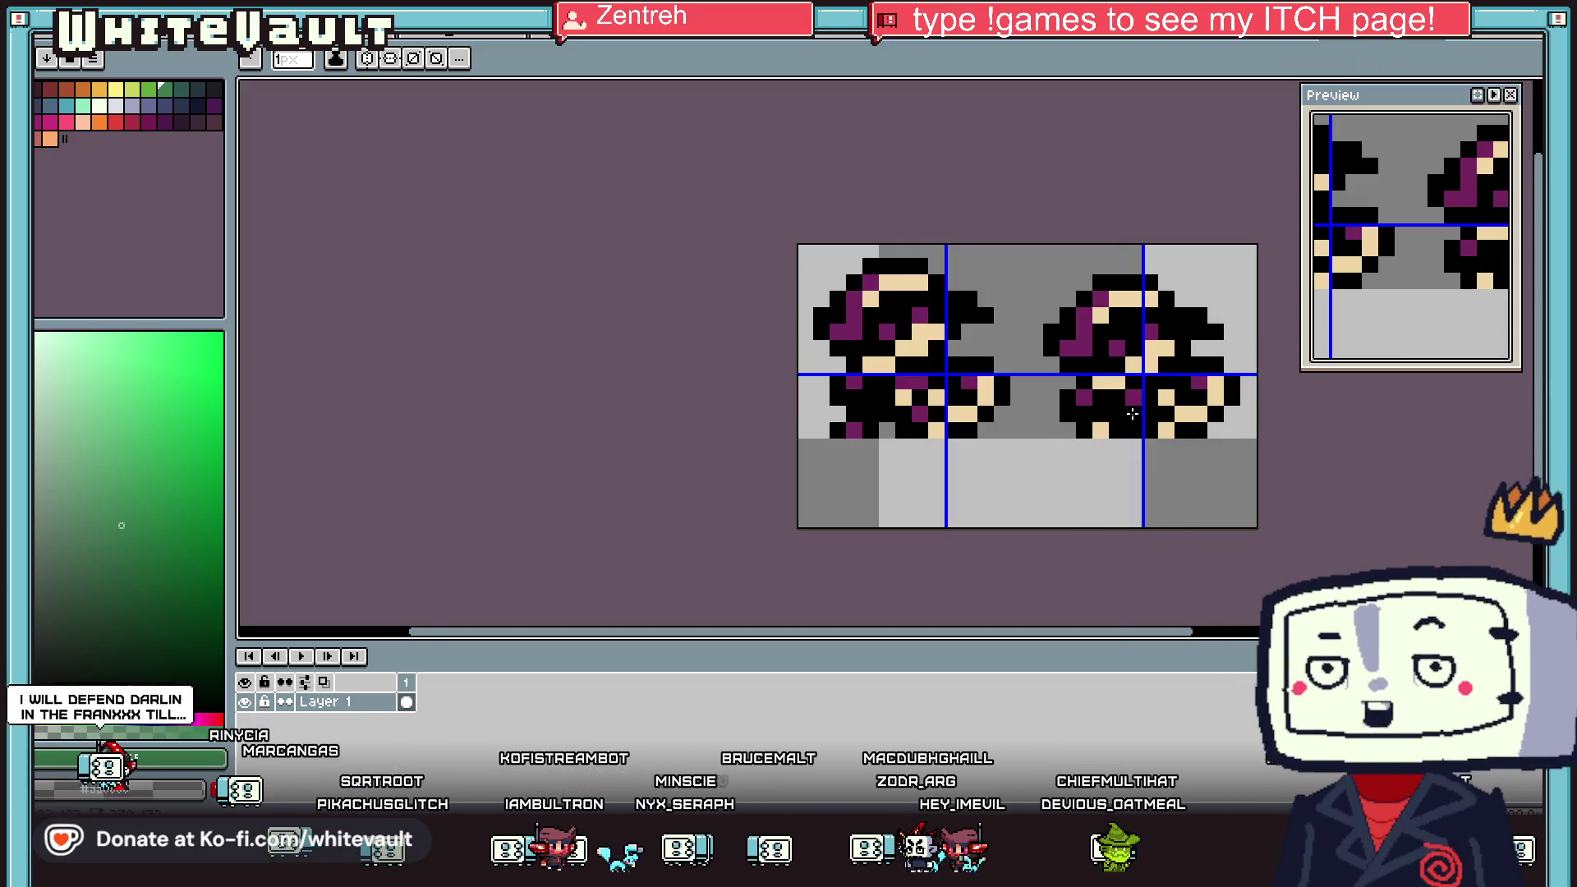
pyautogui.scroll(-2, 1119, 398)
pyautogui.scroll(2, 1166, 424)
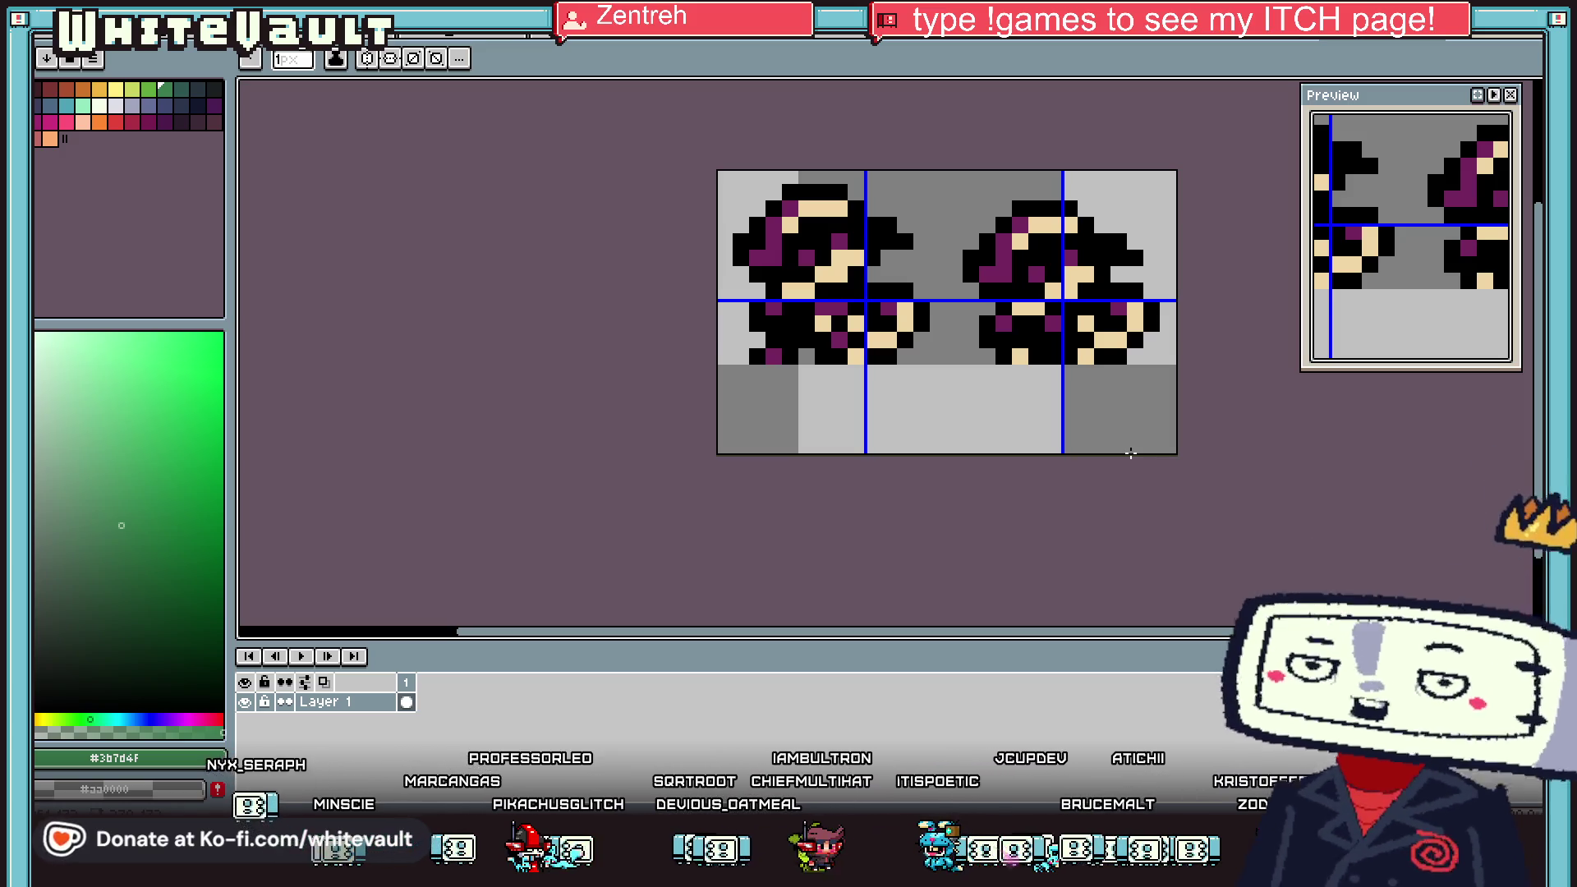
pyautogui.press('w')
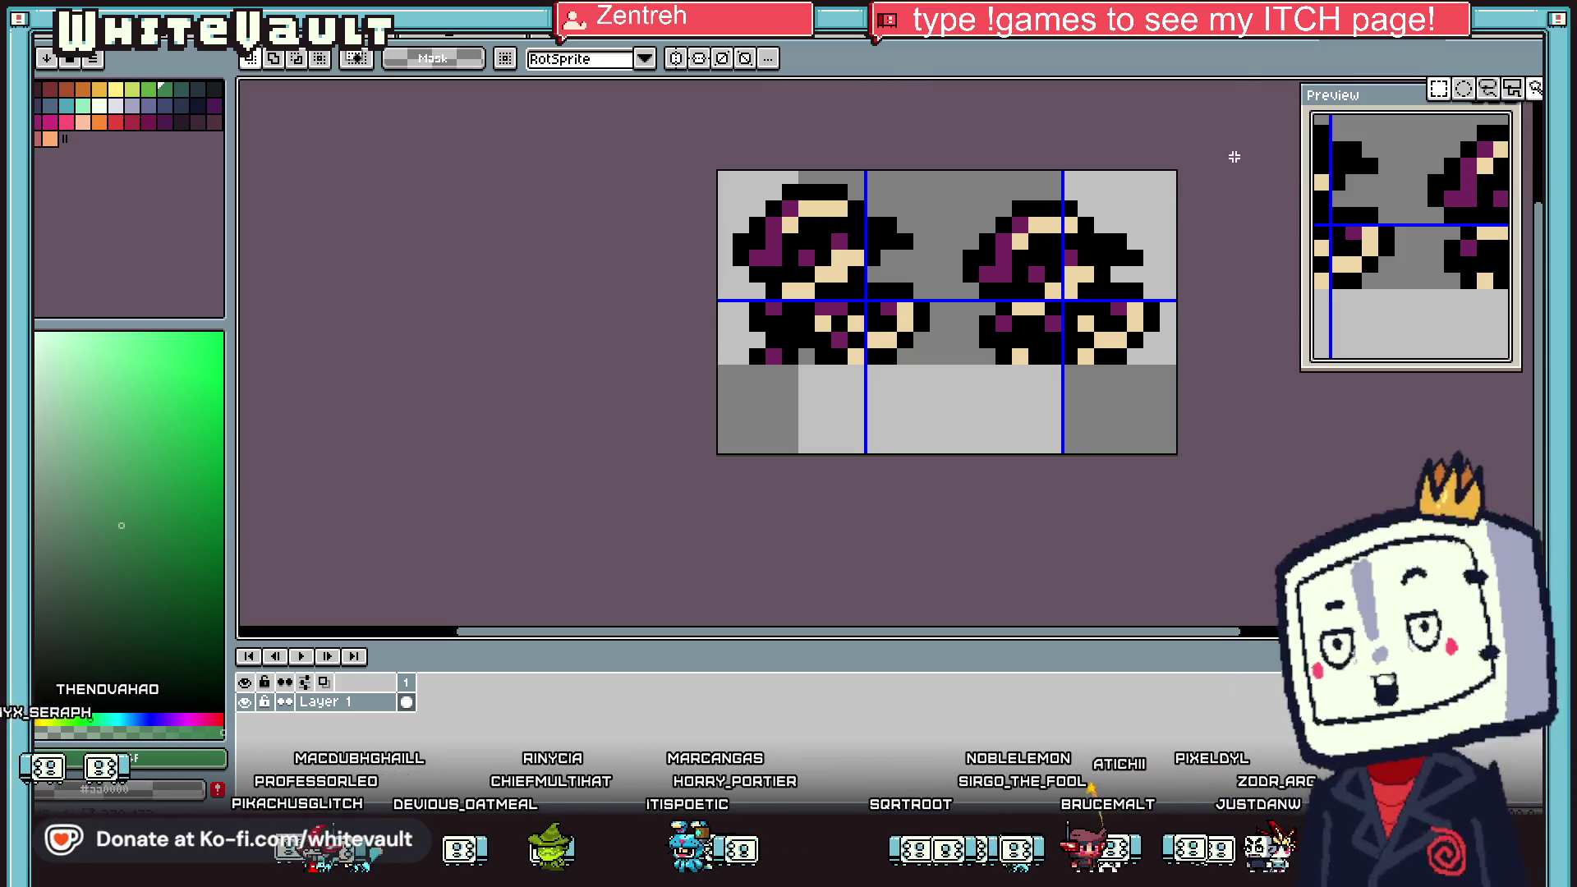
# Cycle through the open documents with Ctrl+Tab toward the green coat sheet
pyautogui.hotkey('ctrl', 'Tab')
pyautogui.hotkey('ctrl', 'Tab')
pyautogui.hotkey('ctrl', 'Tab')
pyautogui.hotkey('ctrl', 'Tab')
pyautogui.hotkey('ctrl', 'Tab')
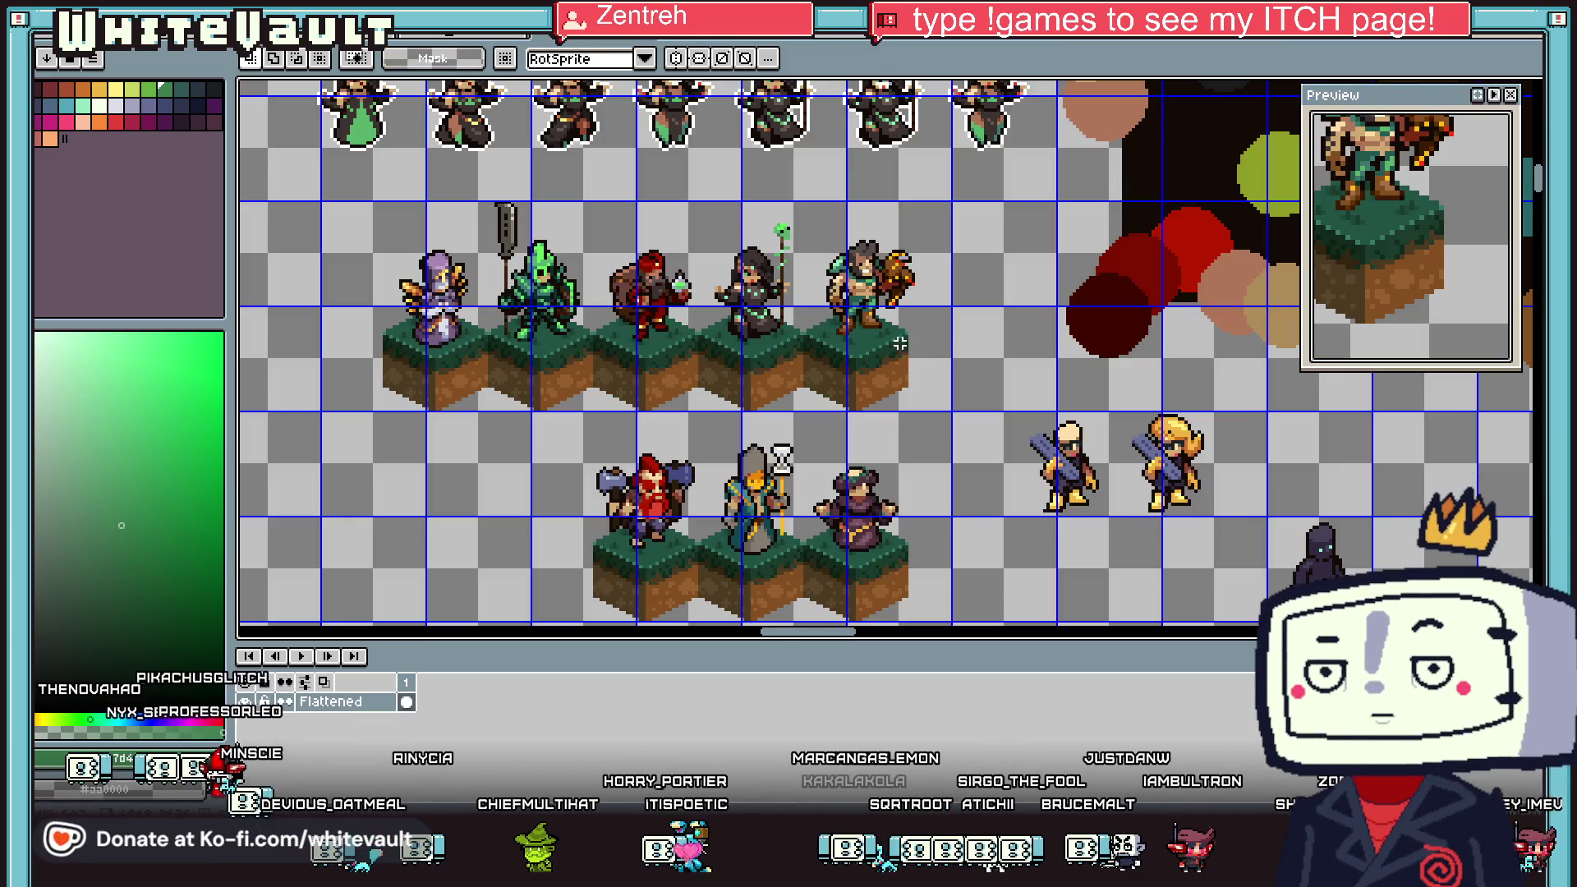
pyautogui.hotkey('ctrl', 'Tab')
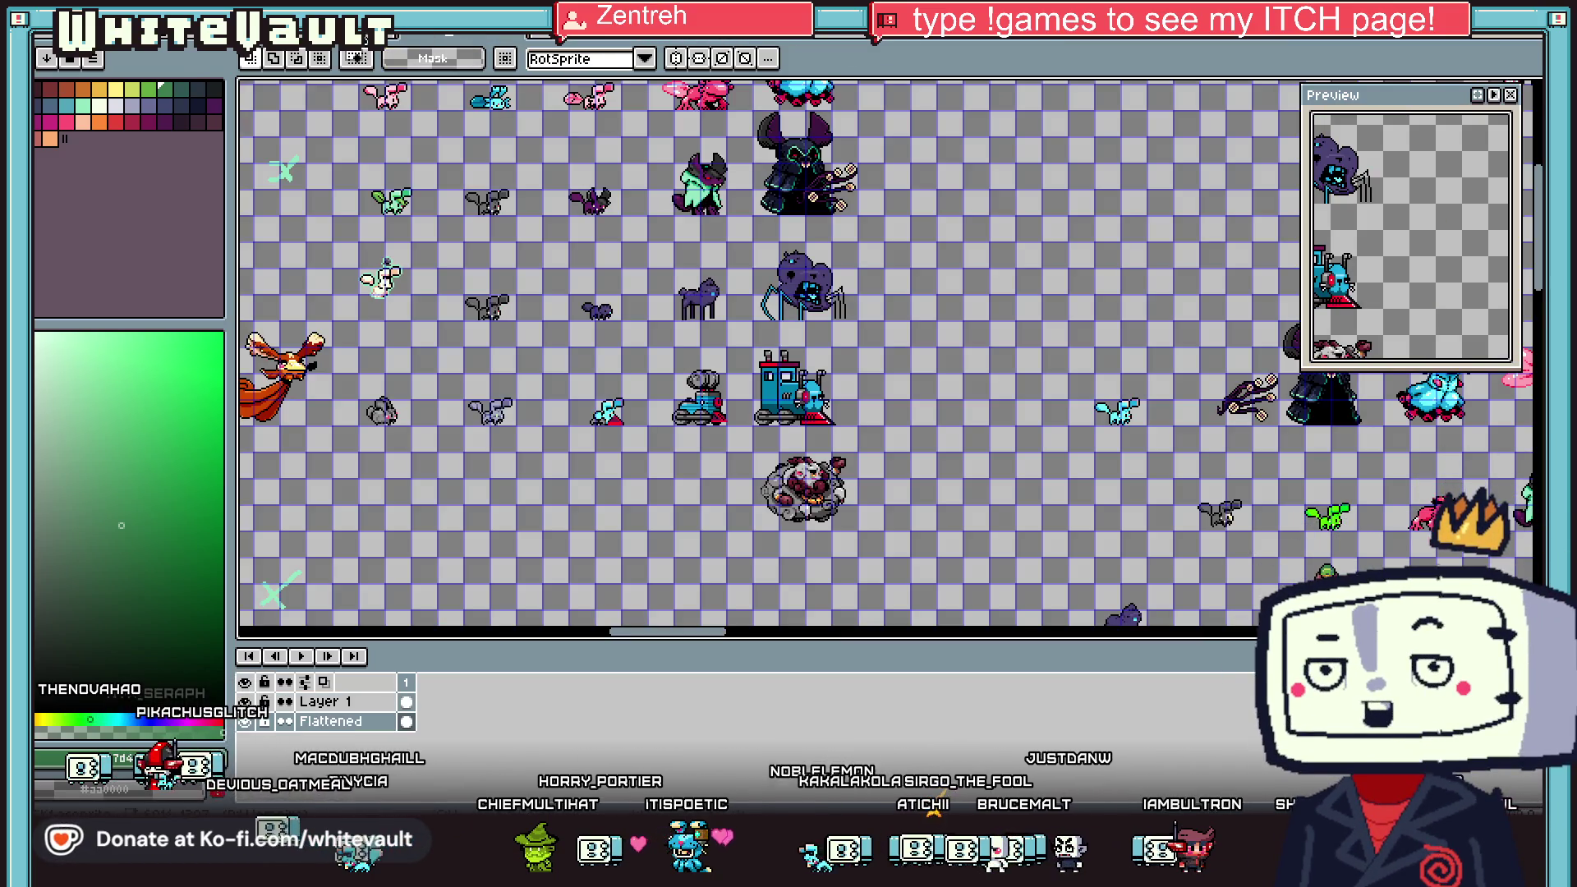
pyautogui.hotkey('ctrl', 'Tab')
pyautogui.hotkey('ctrl', 'Tab')
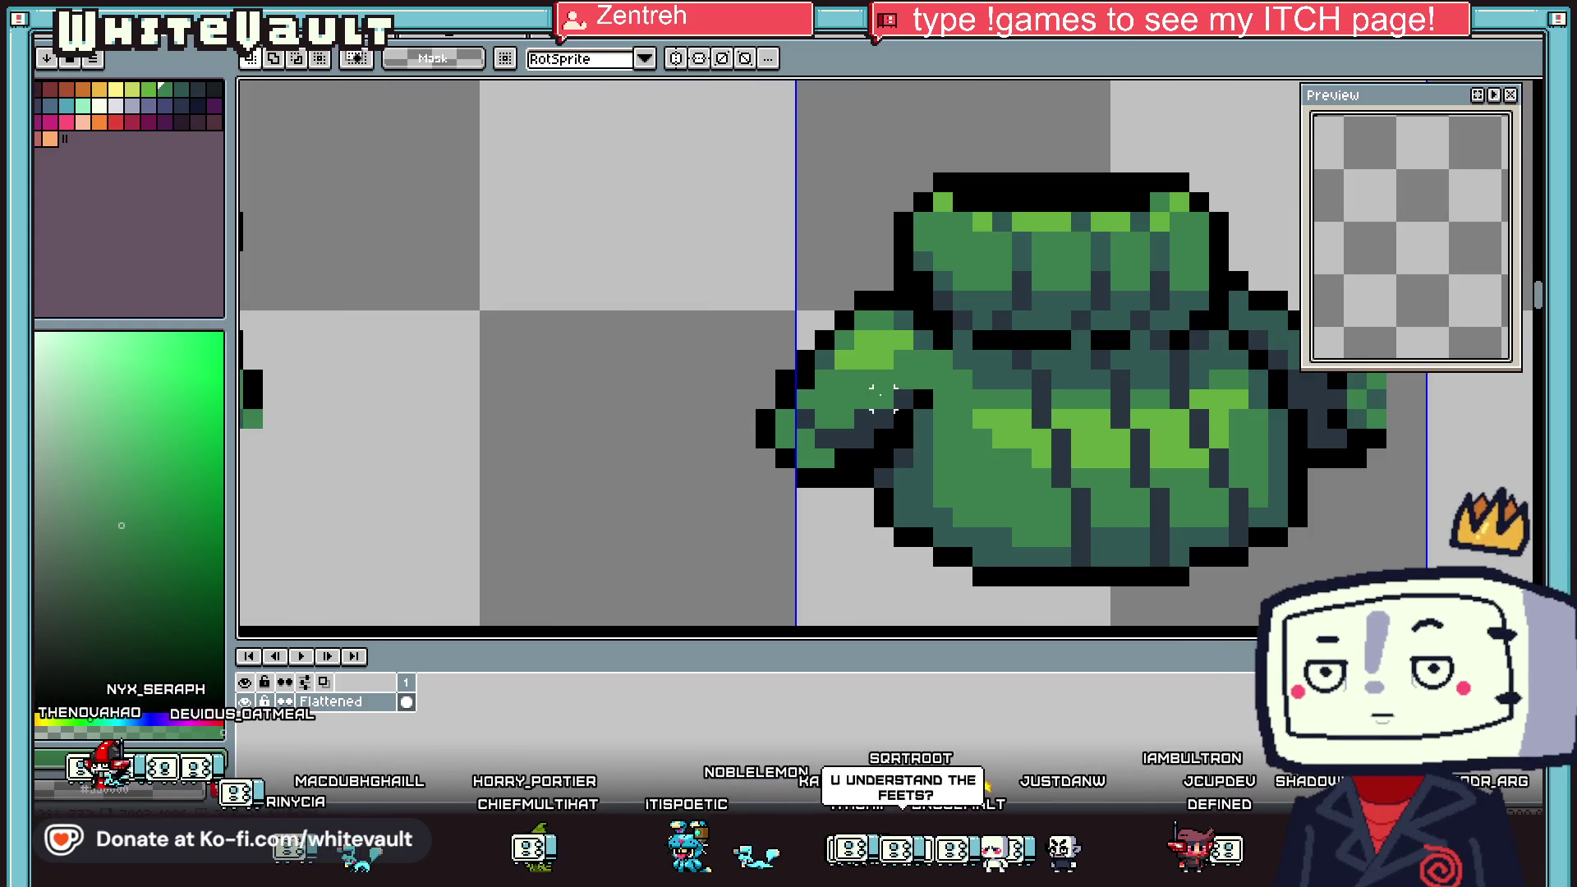
# Paint the first black outline pixels under the coat's left edge
pyautogui.scroll(-3, 1098, 362)
pyautogui.scroll(1, 1084, 369)
pyautogui.scroll(1, 1016, 475)
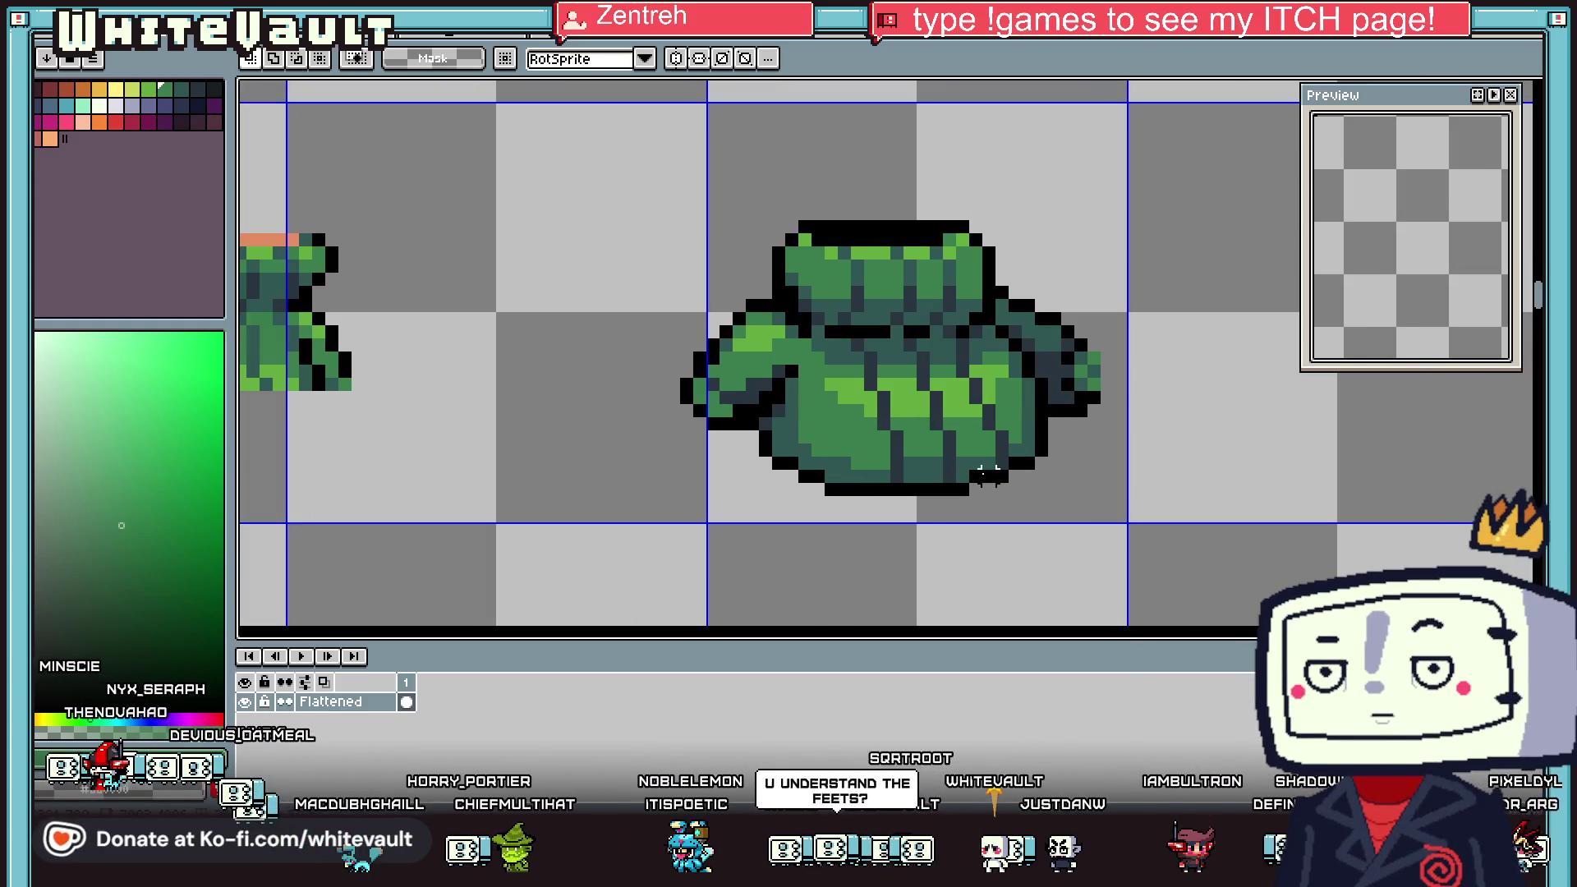
pyautogui.press('b')
pyautogui.scroll(5, 794, 462)
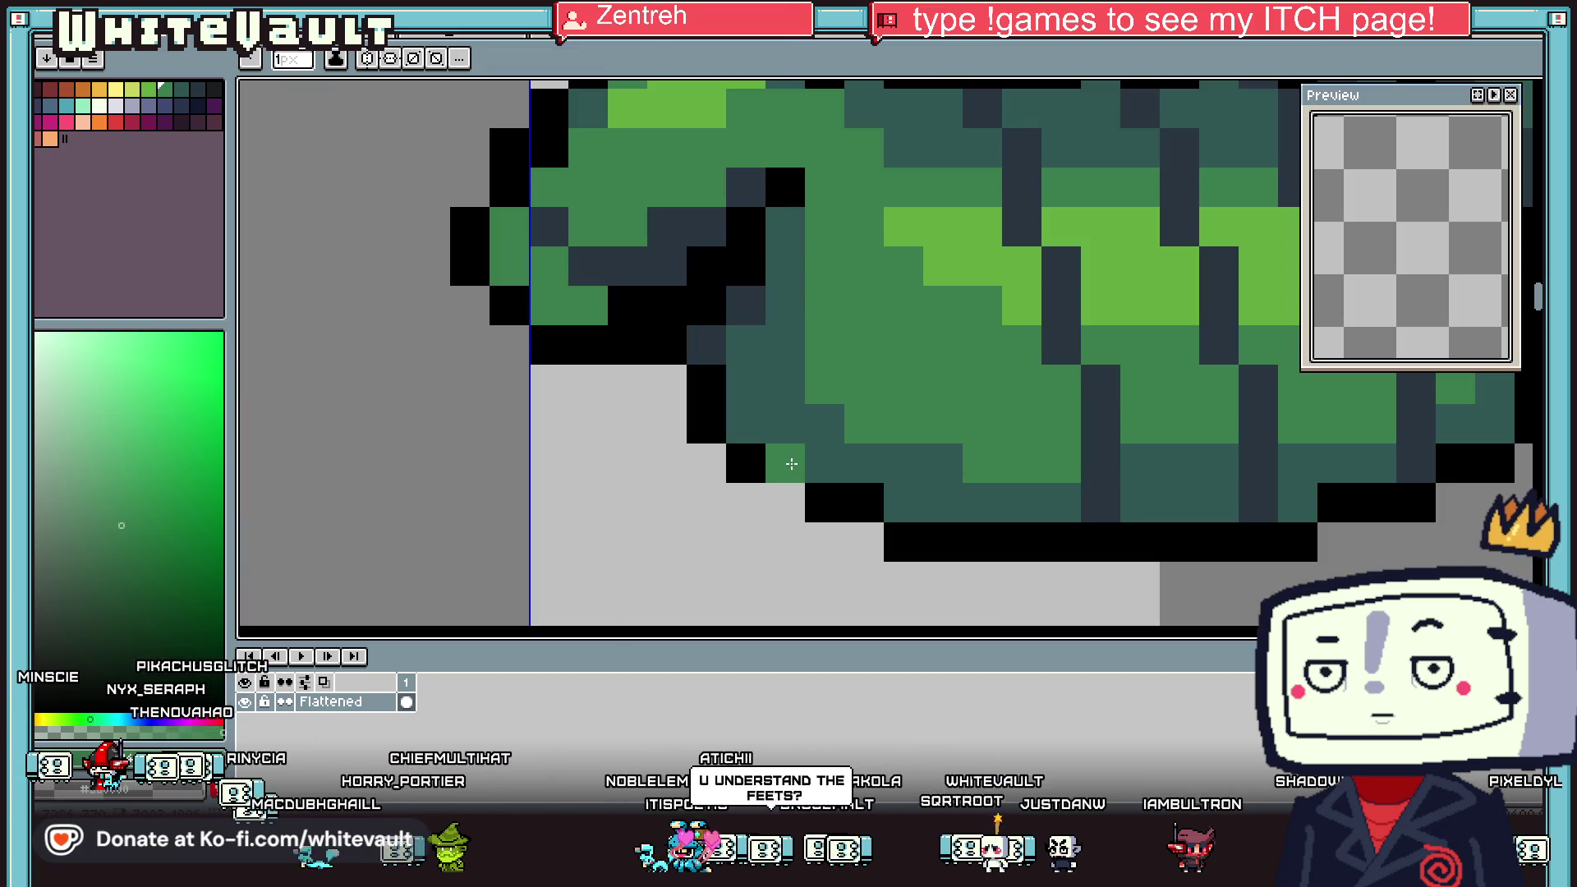
pyautogui.moveTo(792, 463); pyautogui.dragTo(756, 496)
pyautogui.scroll(-1, 759, 538)
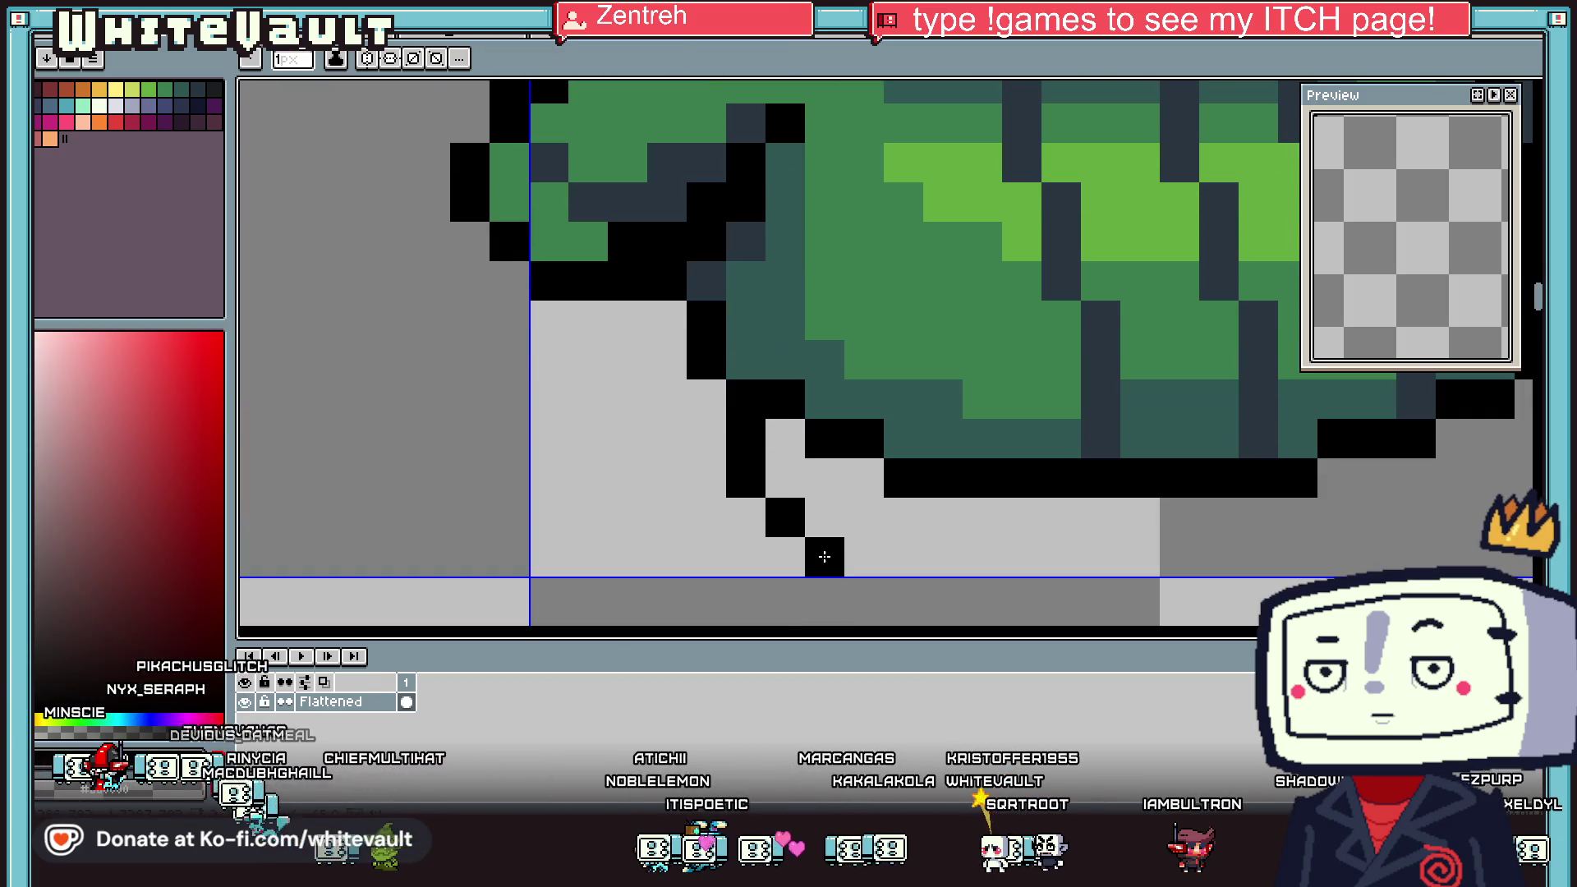
pyautogui.scroll(-3, 823, 552)
pyautogui.scroll(2, 1257, 490)
pyautogui.scroll(1, 1257, 490)
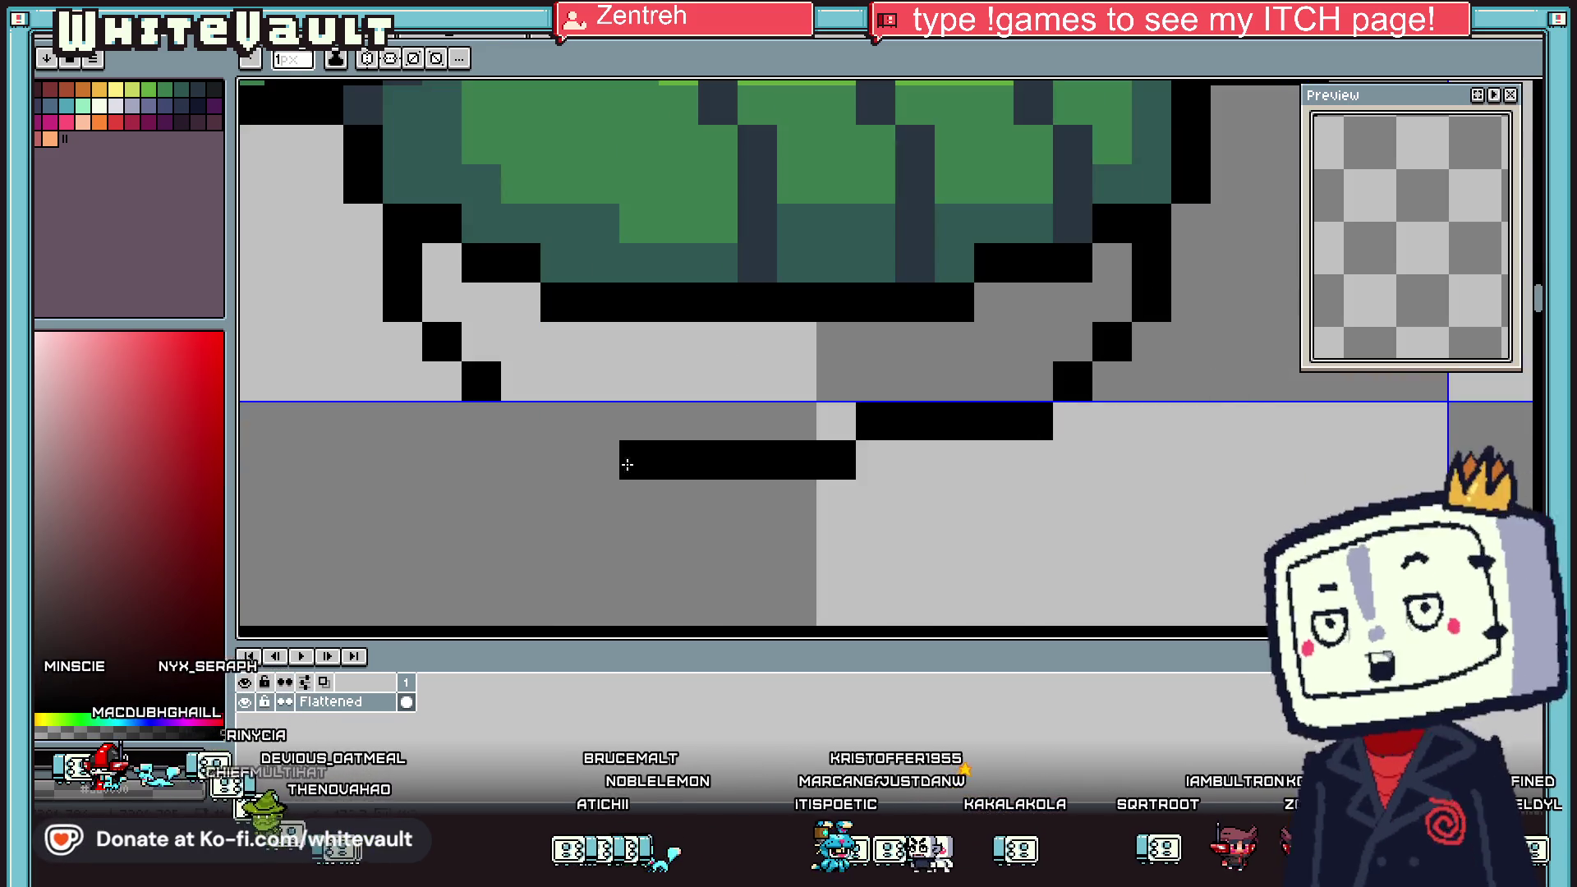
# Extend the stepped black outline below the coat and draw the hem's bottom outline rows
pyautogui.keyDown('shift'); pyautogui.click(954, 460); pyautogui.keyUp('shift')
pyautogui.click(520, 381)
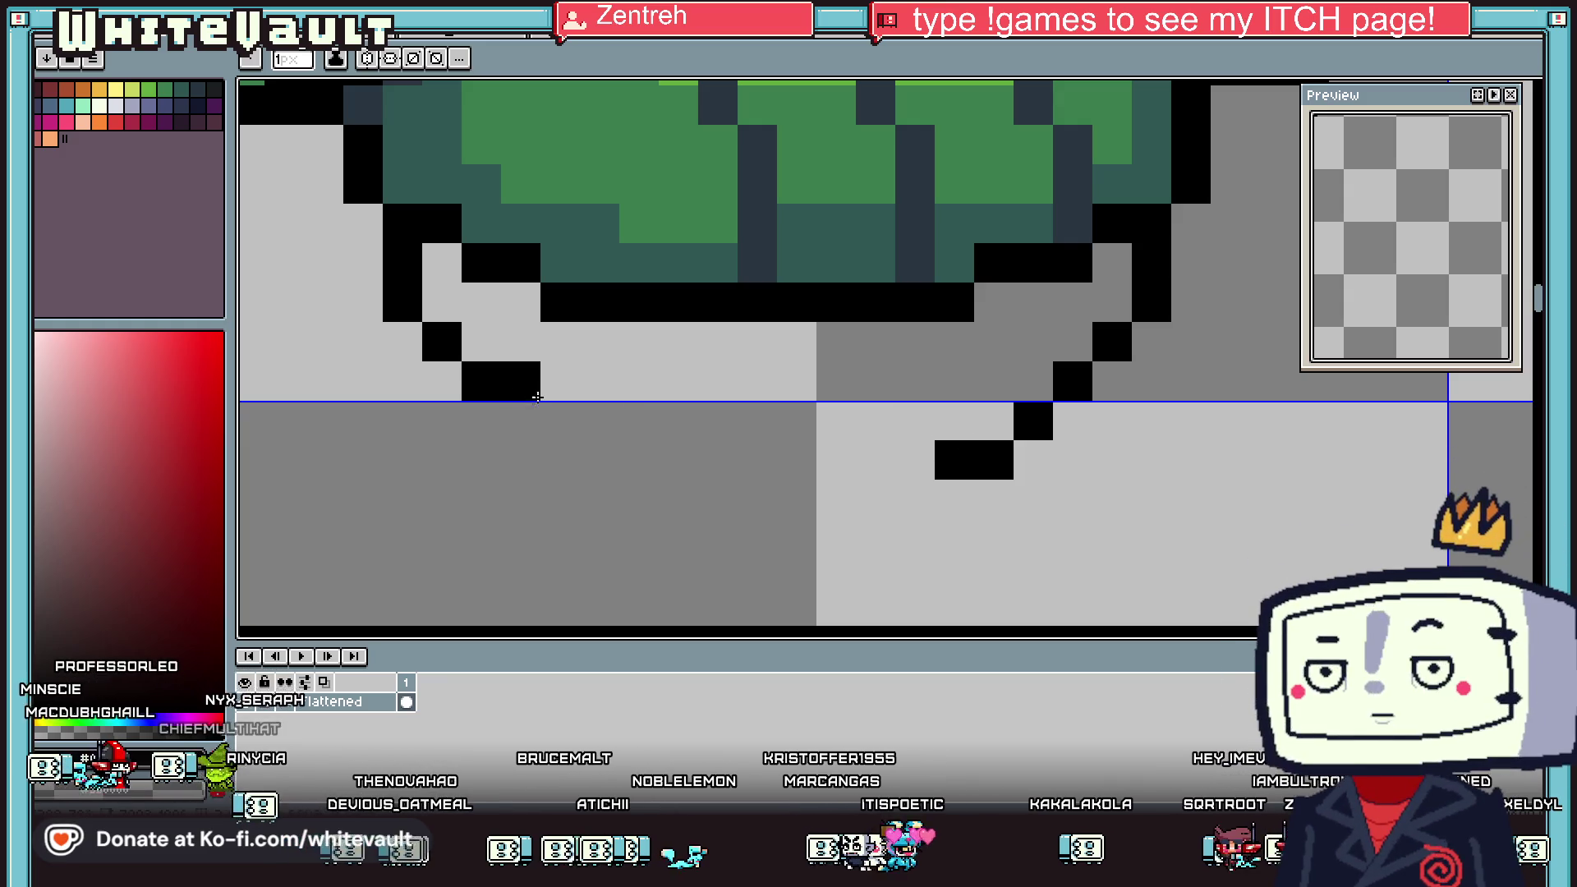
pyautogui.keyDown('shift'); pyautogui.click(599, 421); pyautogui.keyUp('shift')
pyautogui.keyDown('shift'); pyautogui.click(733, 456); pyautogui.keyUp('shift')
pyautogui.keyDown('shift'); pyautogui.click(954, 460); pyautogui.keyUp('shift')
pyautogui.click(993, 420)
pyautogui.scroll(-3, 977, 444)
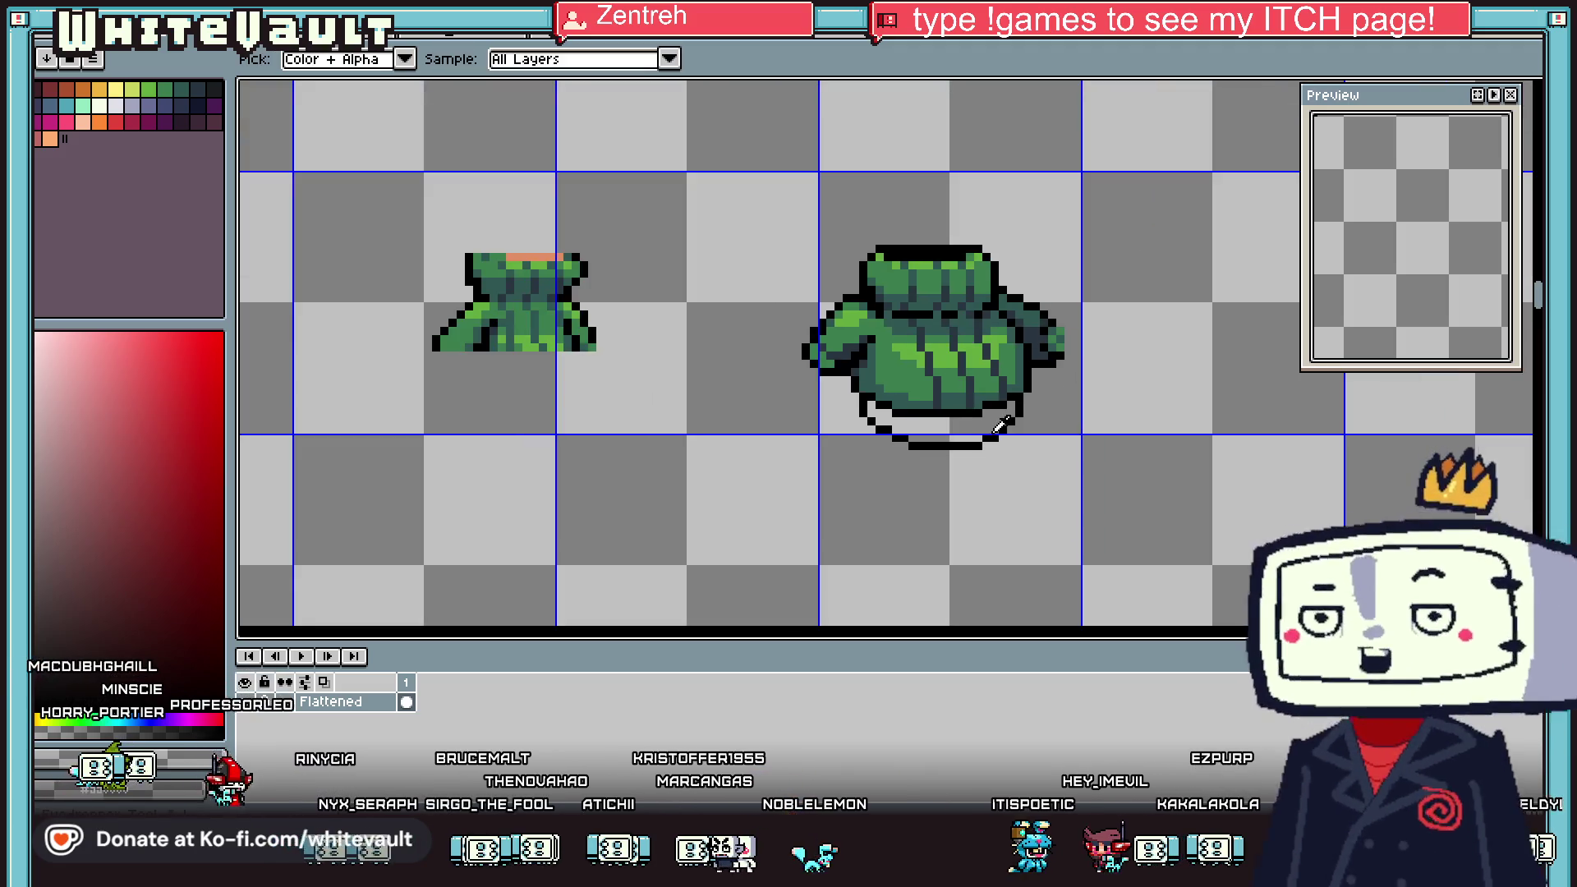
pyautogui.scroll(3, 806, 421)
pyautogui.click(837, 472)
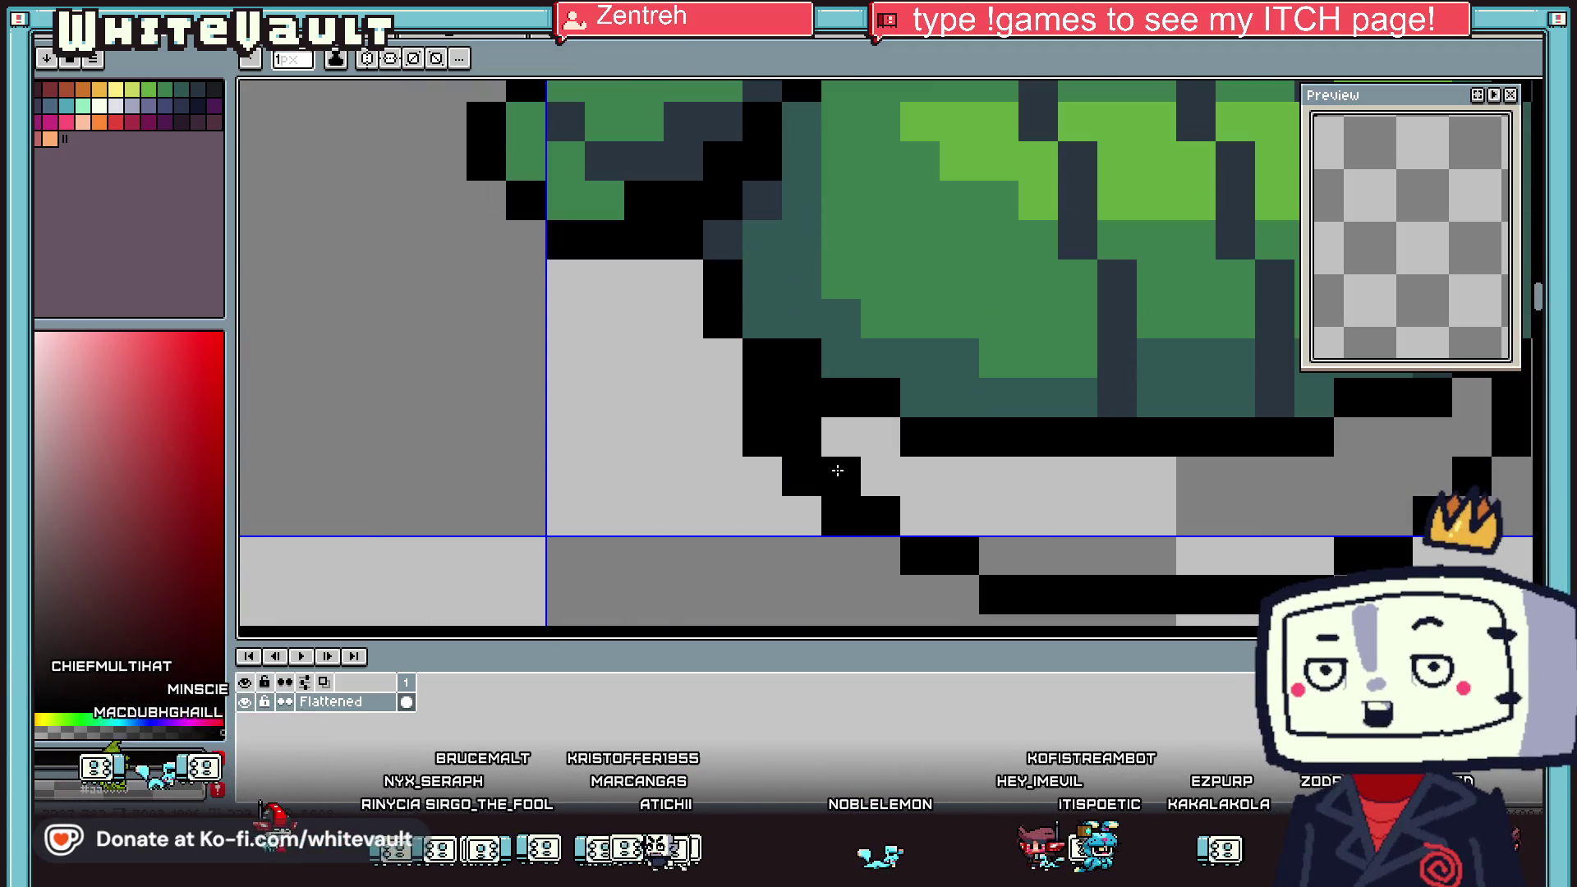
pyautogui.scroll(-2, 846, 451)
pyautogui.scroll(-1, 879, 444)
pyautogui.scroll(3, 945, 433)
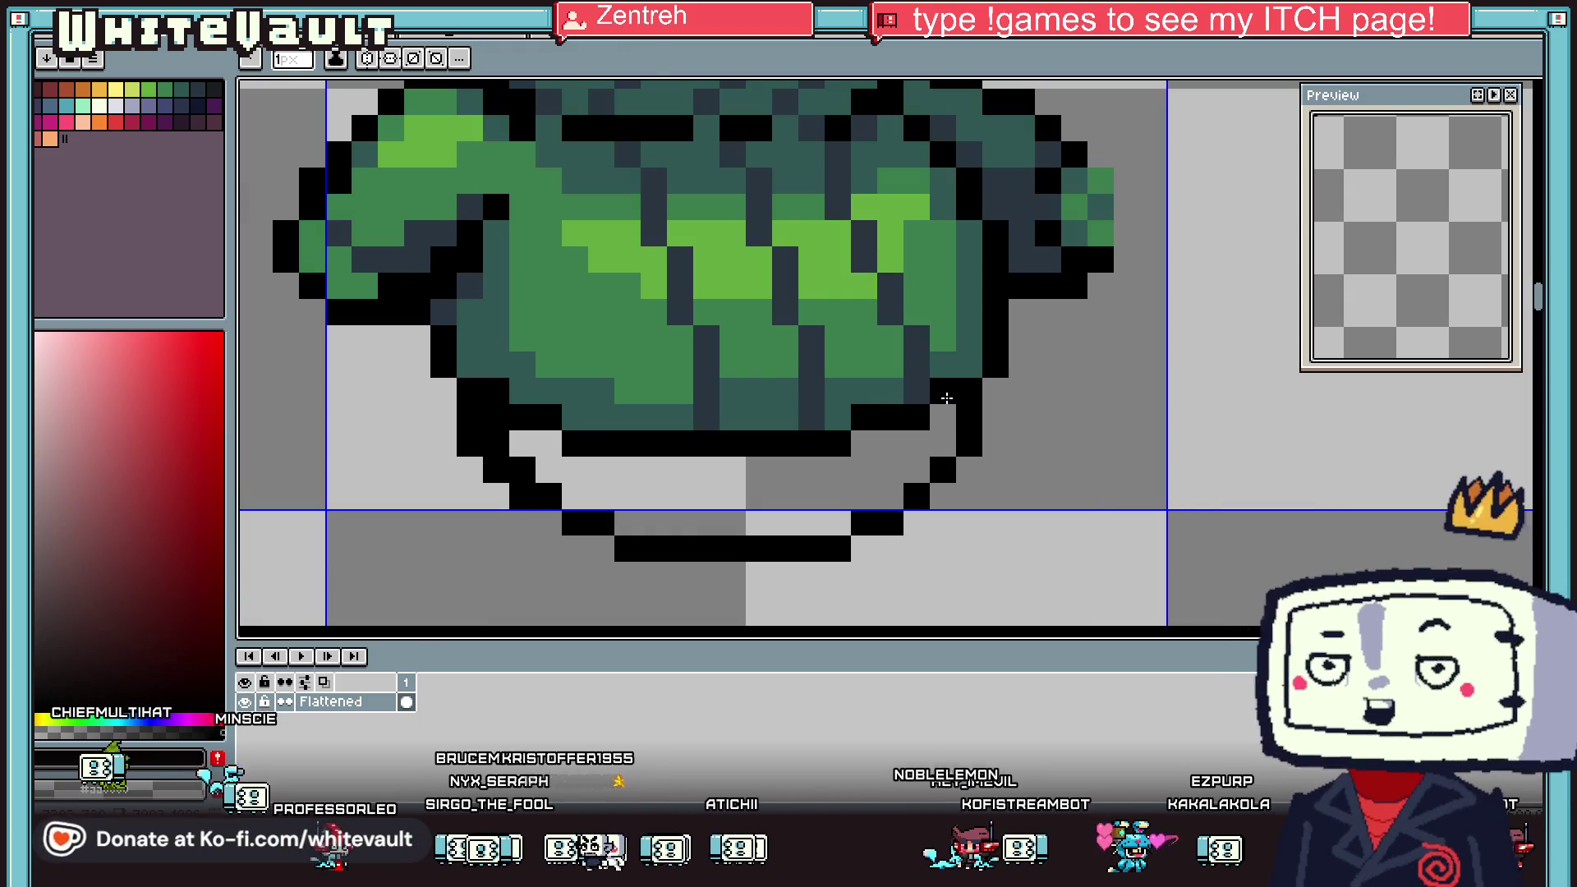
pyautogui.click(946, 416)
pyautogui.moveTo(915, 444); pyautogui.dragTo(586, 466)
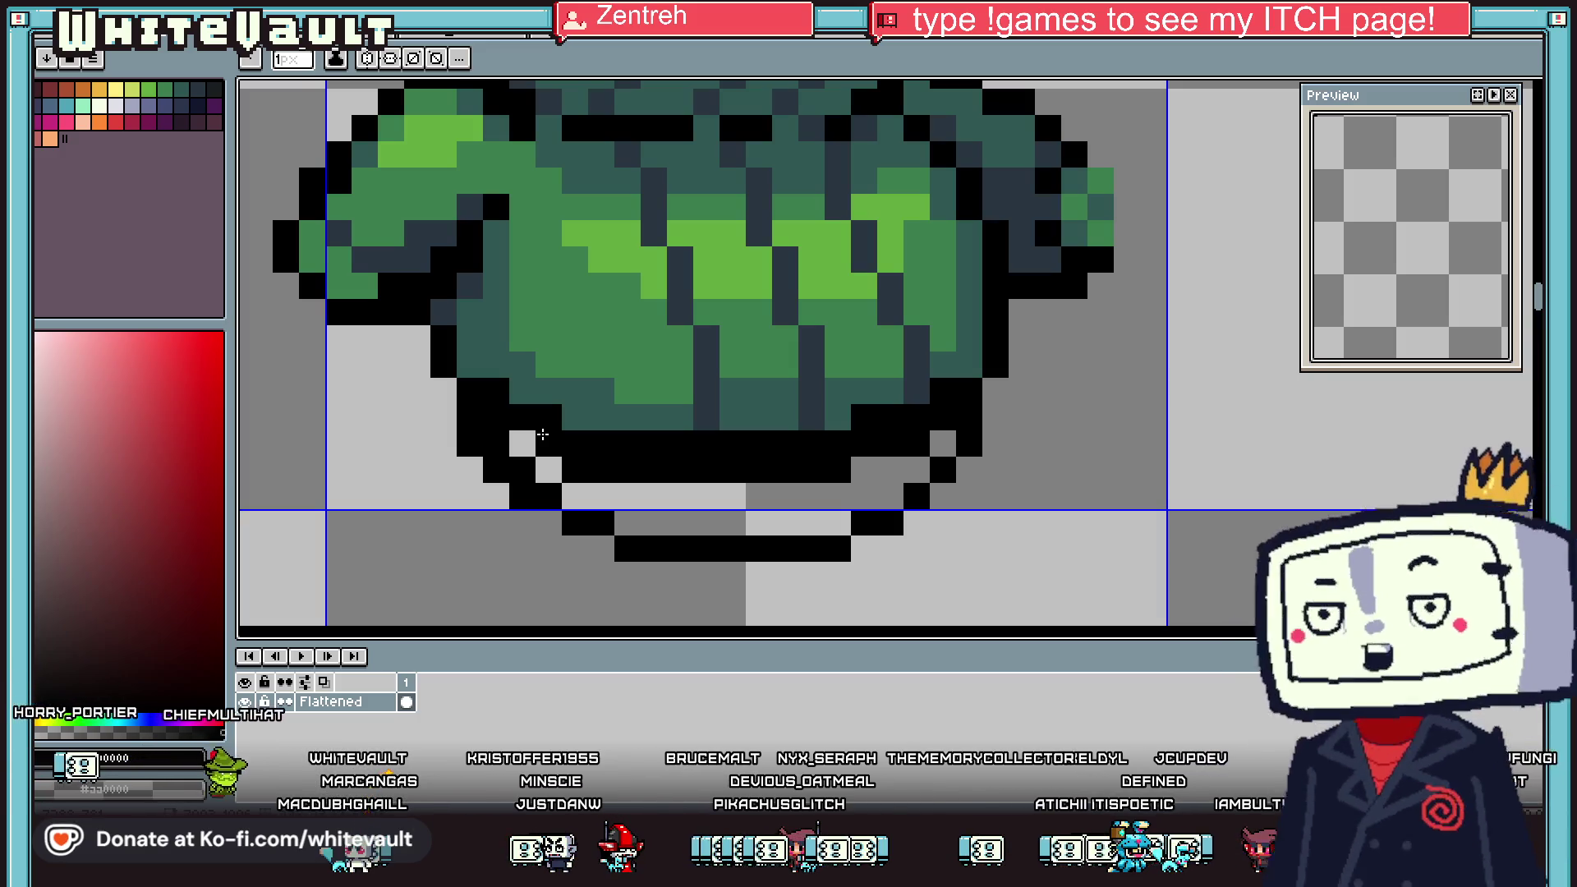
# Erase a stray outline pixel and recolour a nearby pixel with the coat's dark slate shade
pyautogui.click(517, 433)
pyautogui.keyDown('alt'); pyautogui.click(714, 387); pyautogui.keyUp('alt')
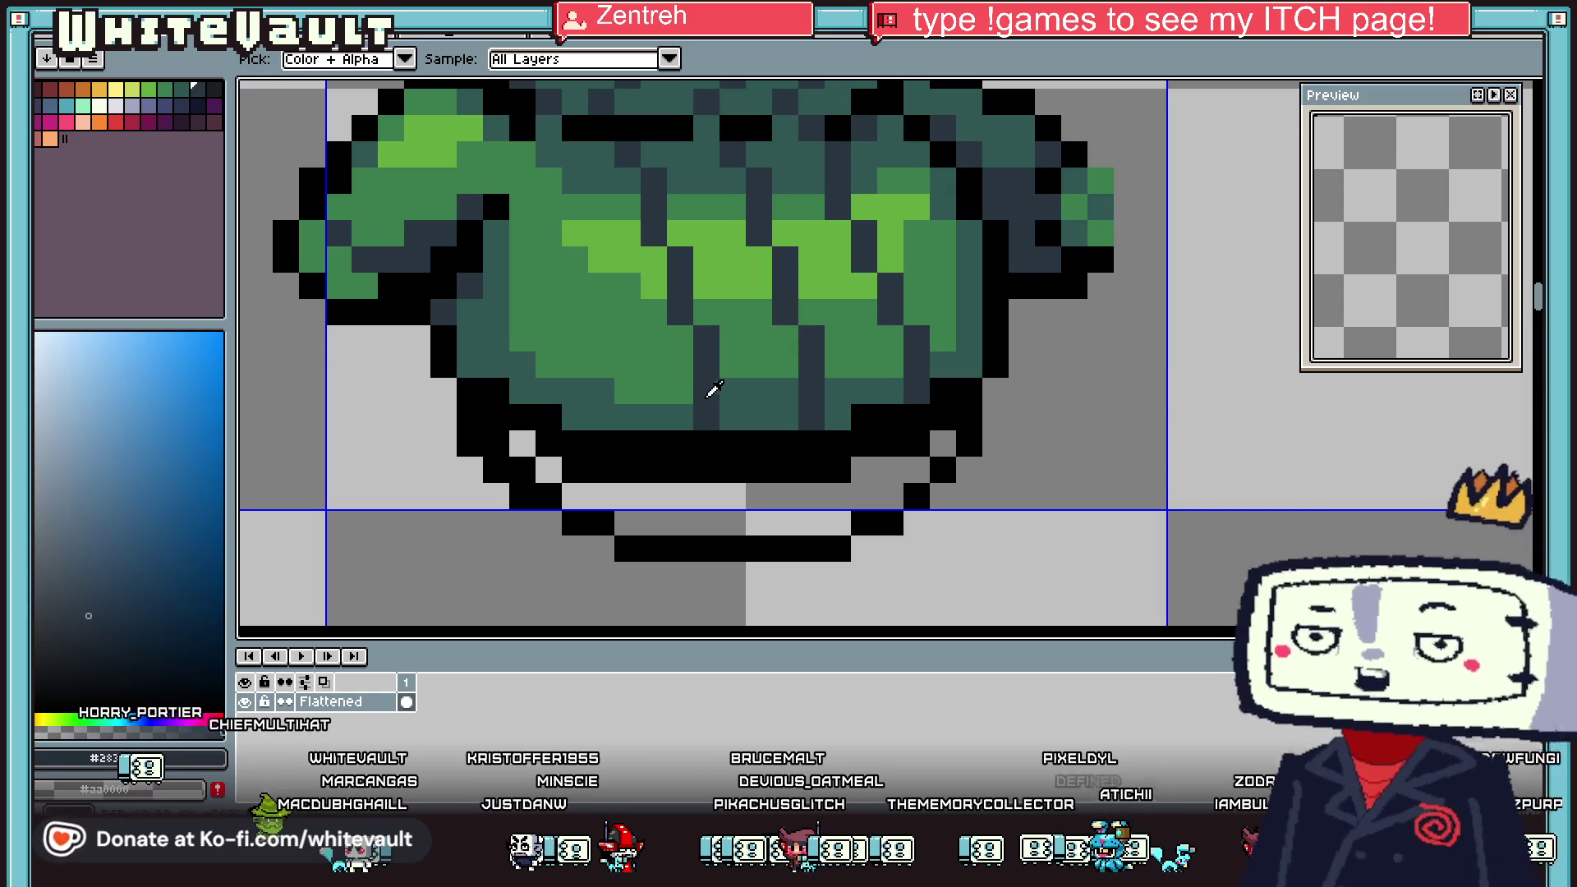
pyautogui.click(537, 416)
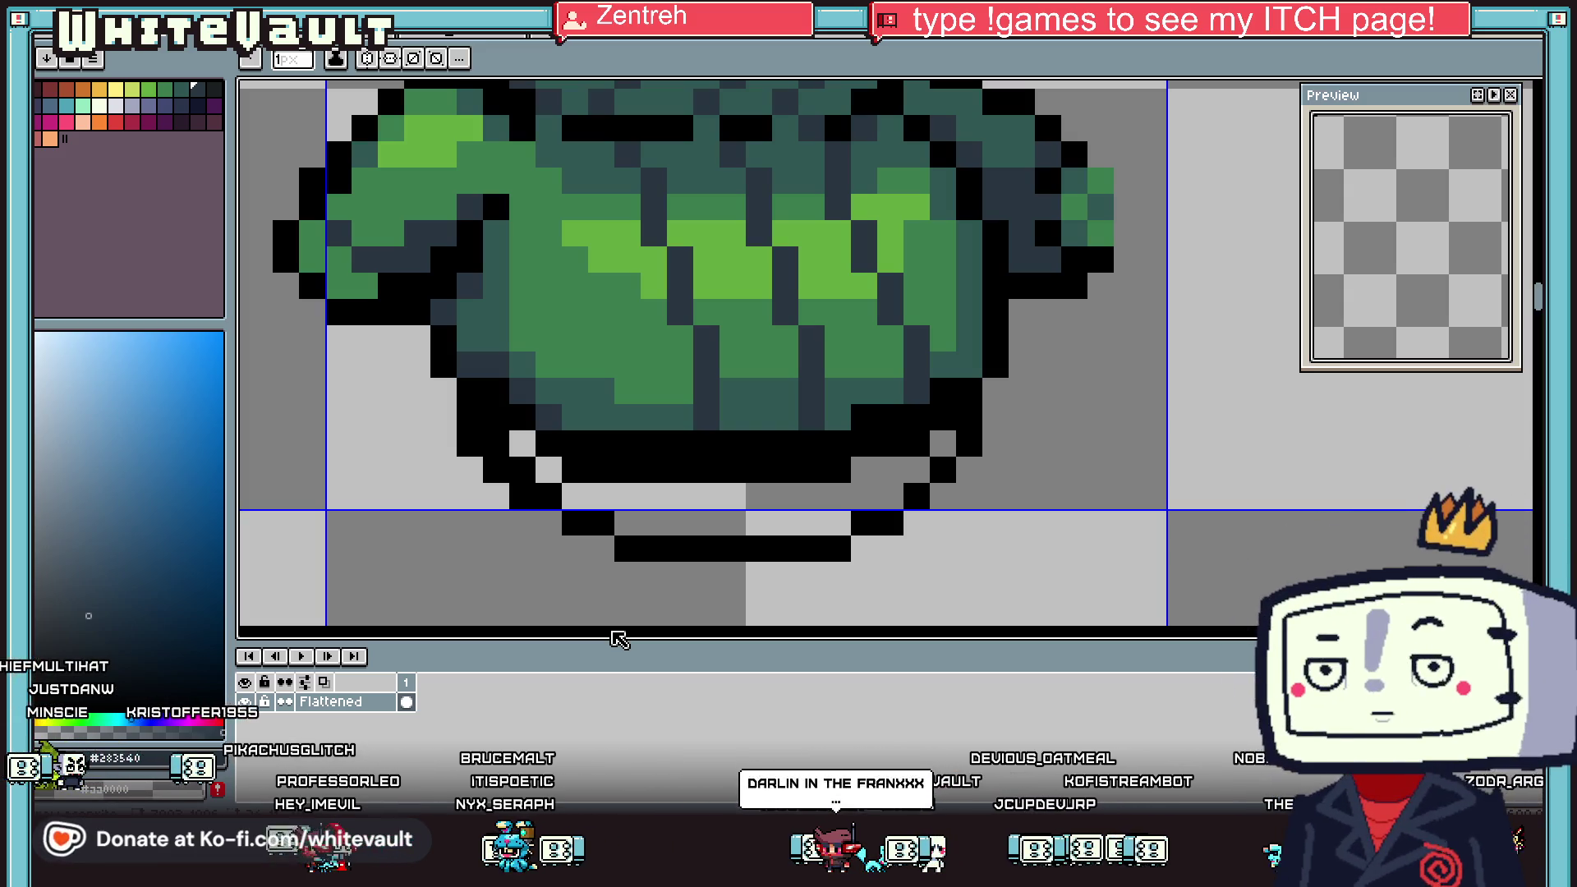
pyautogui.scroll(-3, 628, 575)
pyautogui.scroll(1, 657, 410)
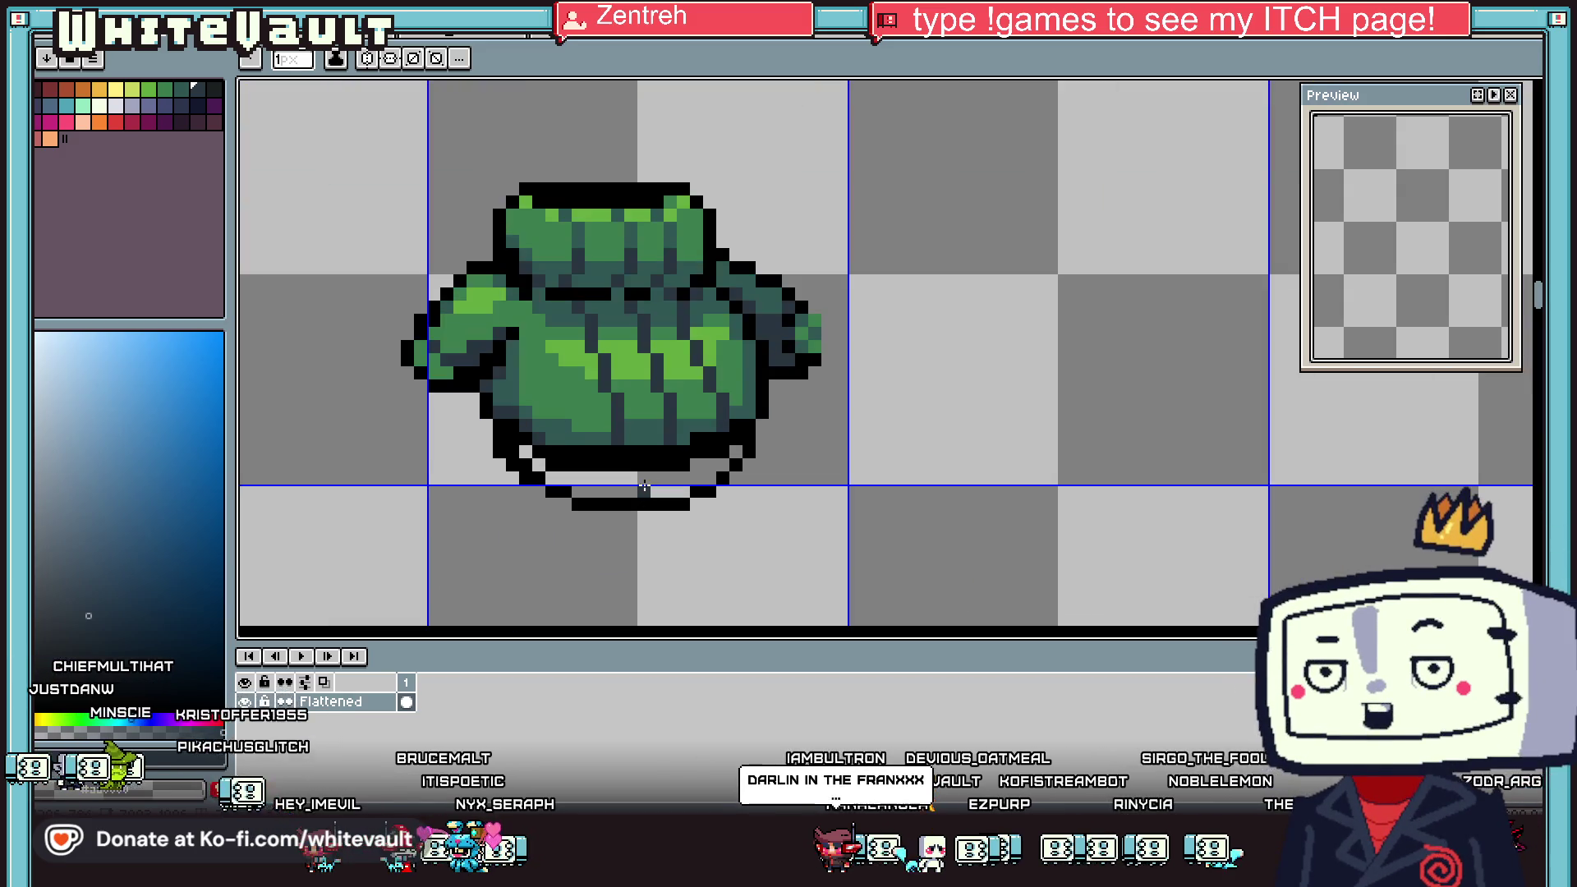
pyautogui.scroll(1, 673, 394)
# Recolour the hem's outline row dark teal and bucket-fill the gap beneath it with a darker shade
pyautogui.press('i')
pyautogui.keyDown('alt'); pyautogui.click(767, 382); pyautogui.keyUp('alt')
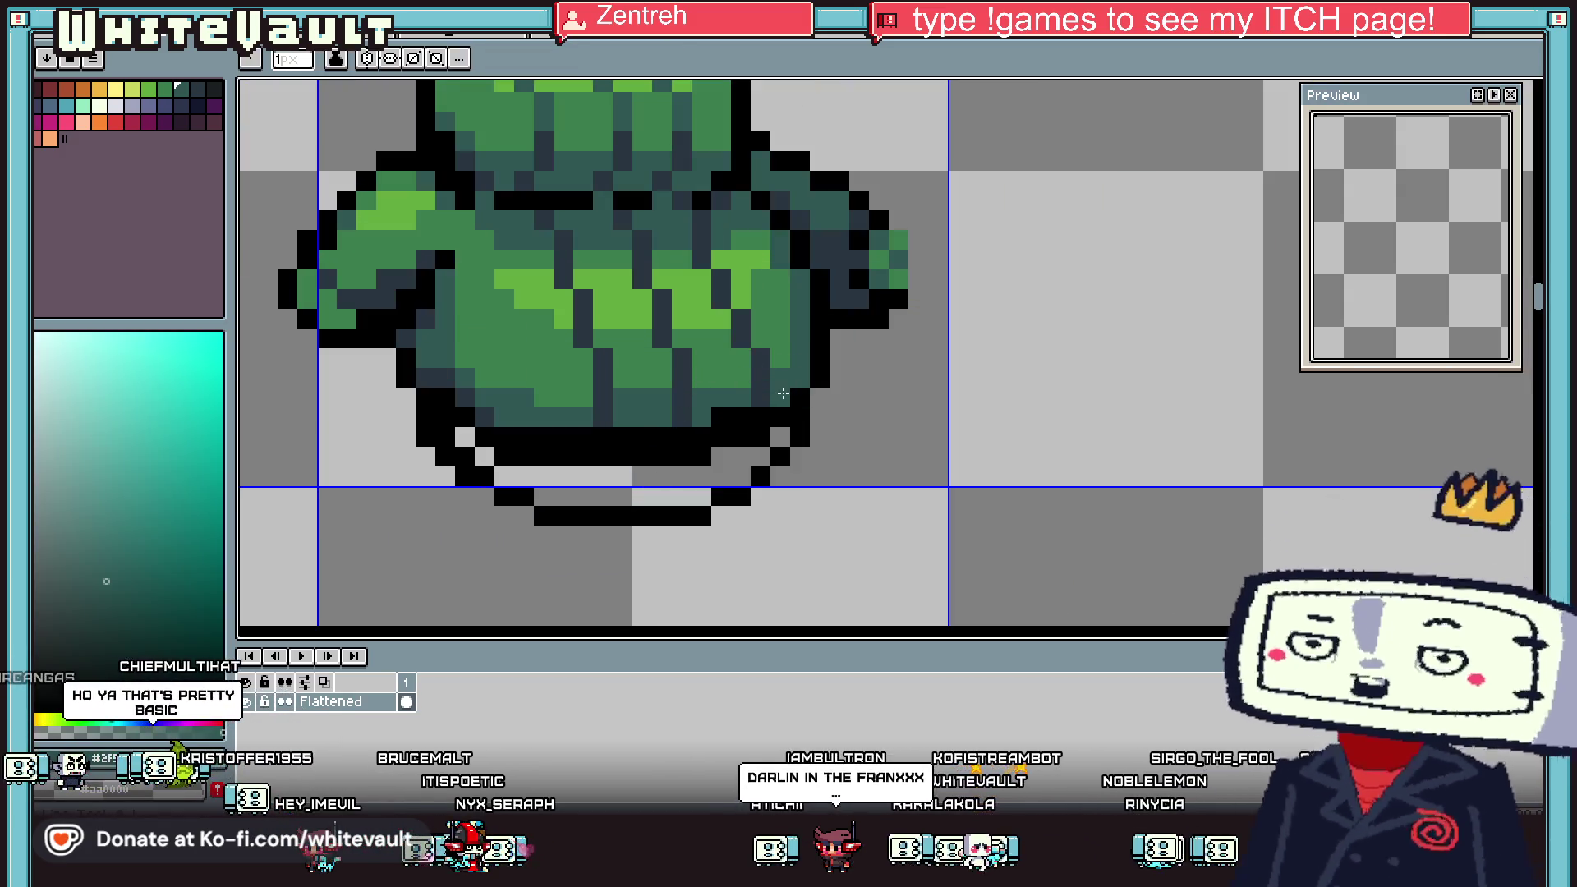
pyautogui.moveTo(711, 432); pyautogui.dragTo(537, 443)
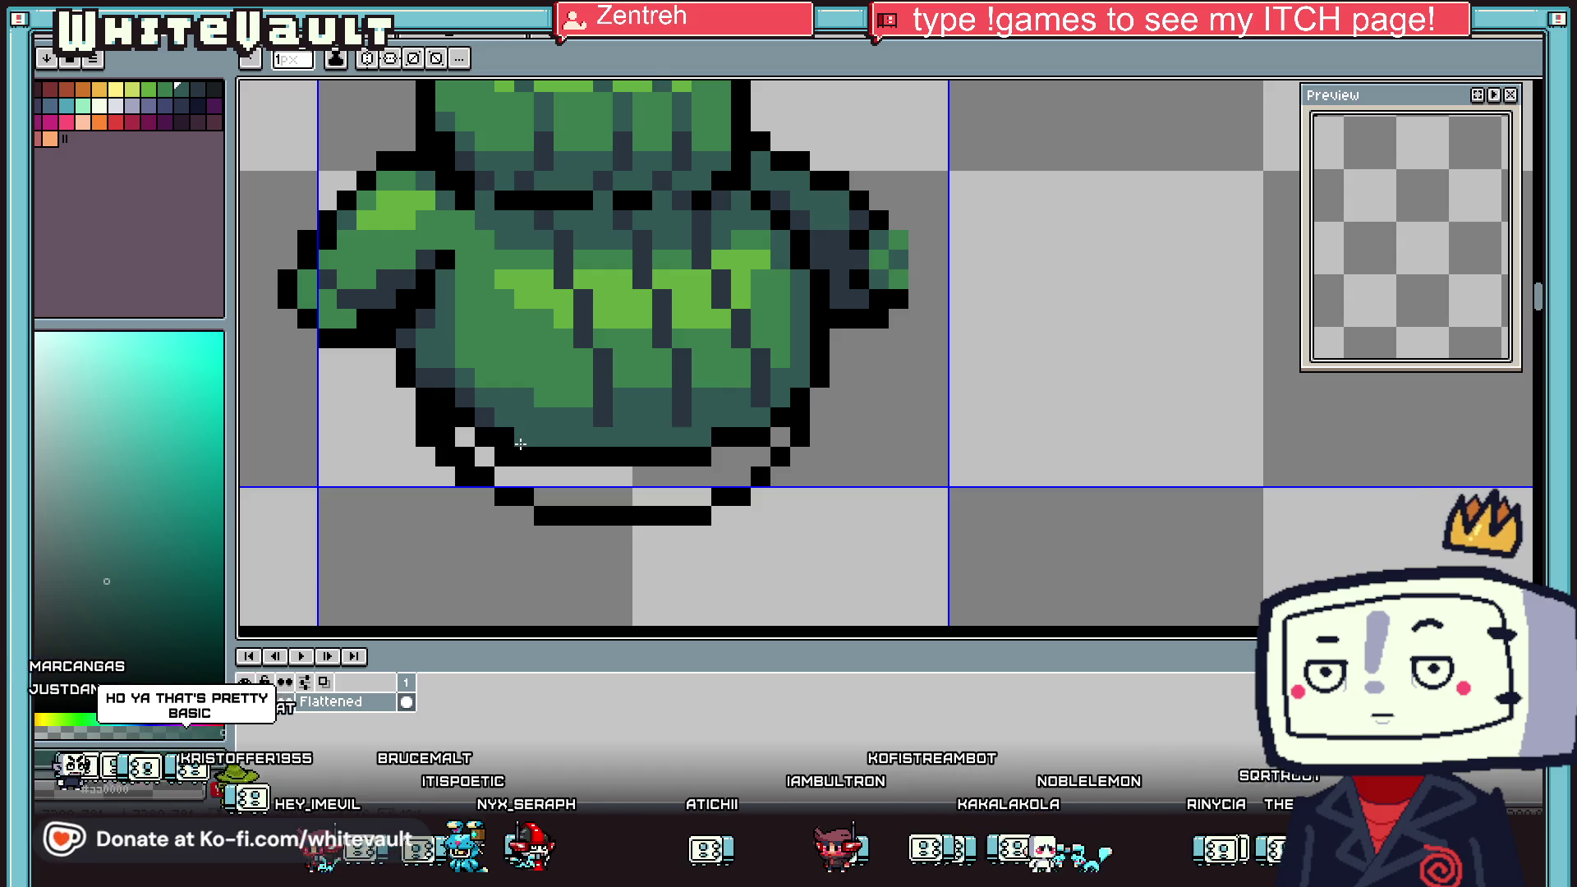
pyautogui.keyDown('alt'); pyautogui.click(520, 443); pyautogui.keyUp('alt')
pyautogui.press('g')
pyautogui.click(558, 477)
pyautogui.scroll(-3, 558, 480)
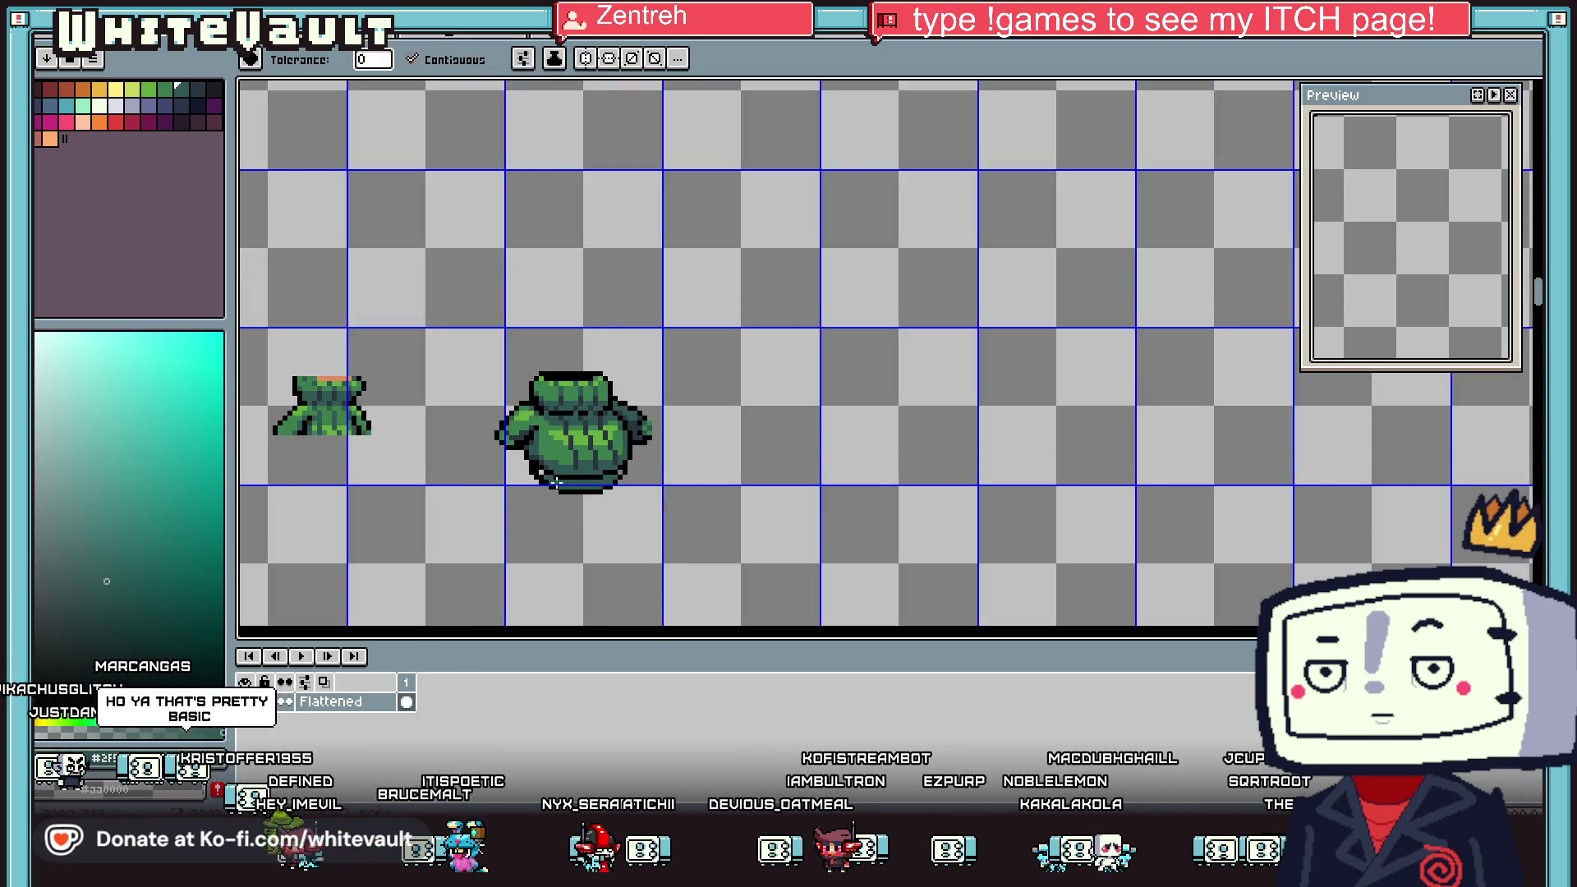
pyautogui.scroll(3, 558, 481)
pyautogui.press('b')
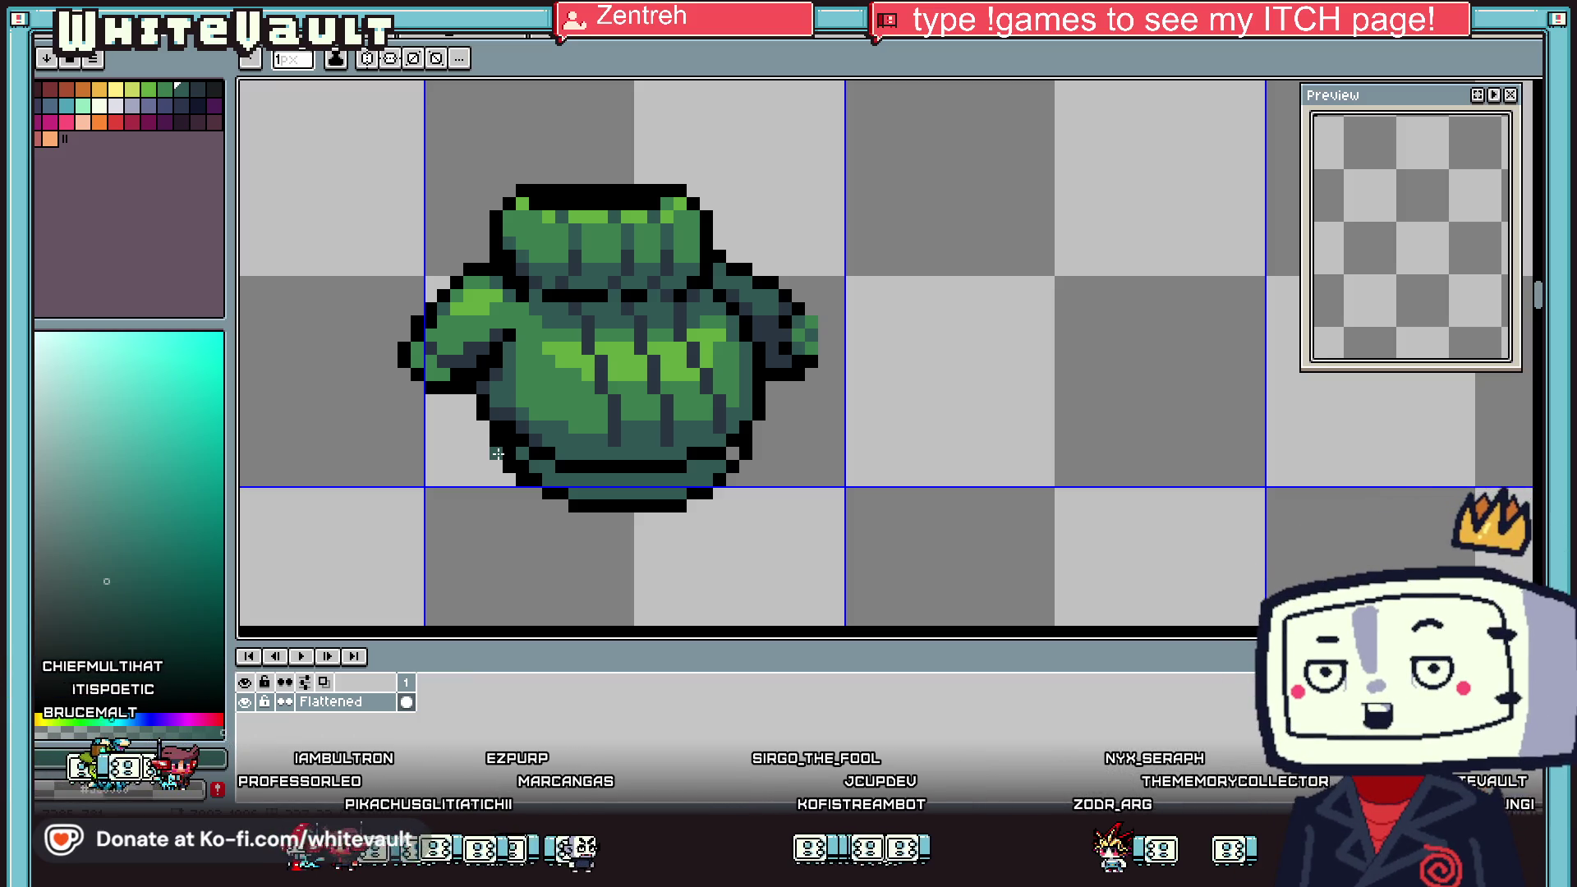
# Paint dark slate pixels along the tunic's bottom outline and lower edge
pyautogui.scroll(1, 619, 454)
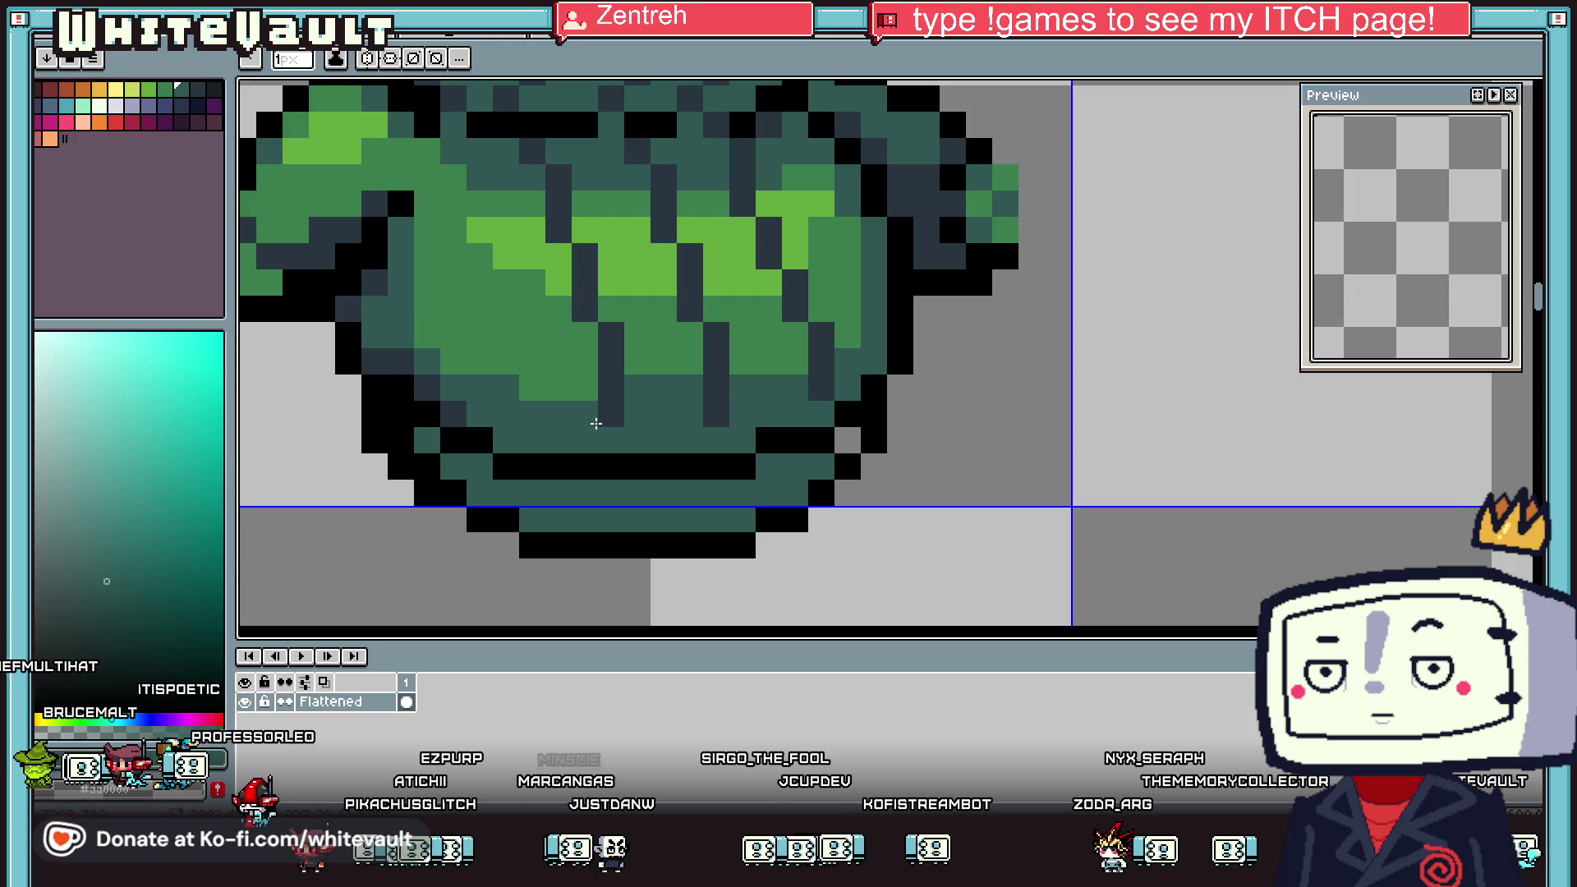
pyautogui.keyDown('alt'); pyautogui.click(605, 386); pyautogui.keyUp('alt')
pyautogui.moveTo(586, 440); pyautogui.dragTo(575, 461)
pyautogui.click(588, 491)
pyautogui.click(714, 491)
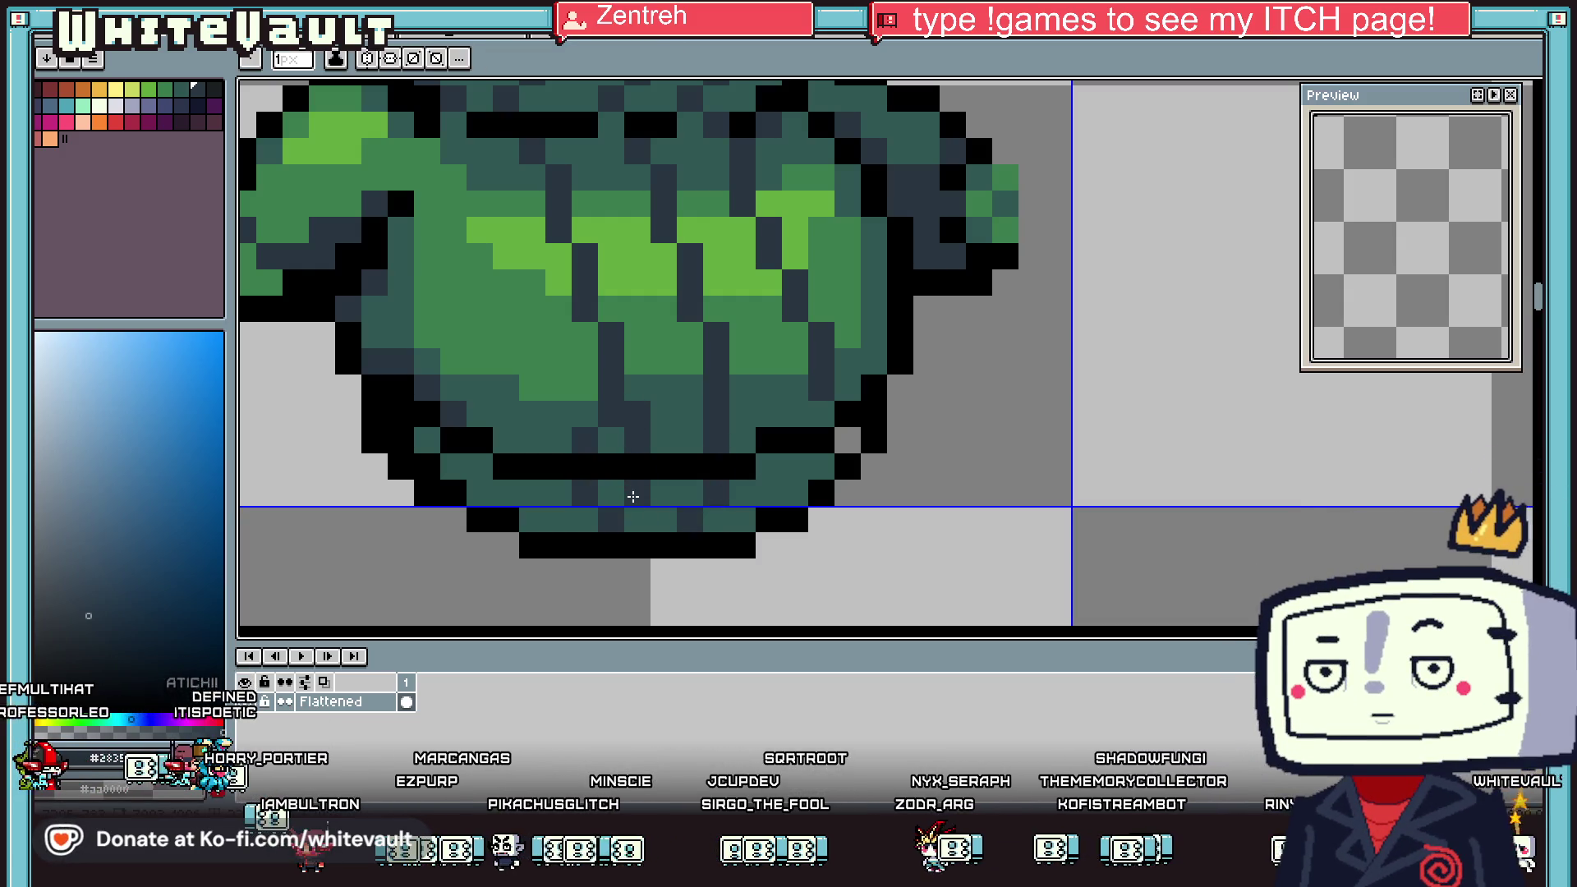
# Sample the tunic's dark teal and darken one medium green pixel with it
pyautogui.keyDown('alt'); pyautogui.click(615, 489); pyautogui.keyUp('alt')
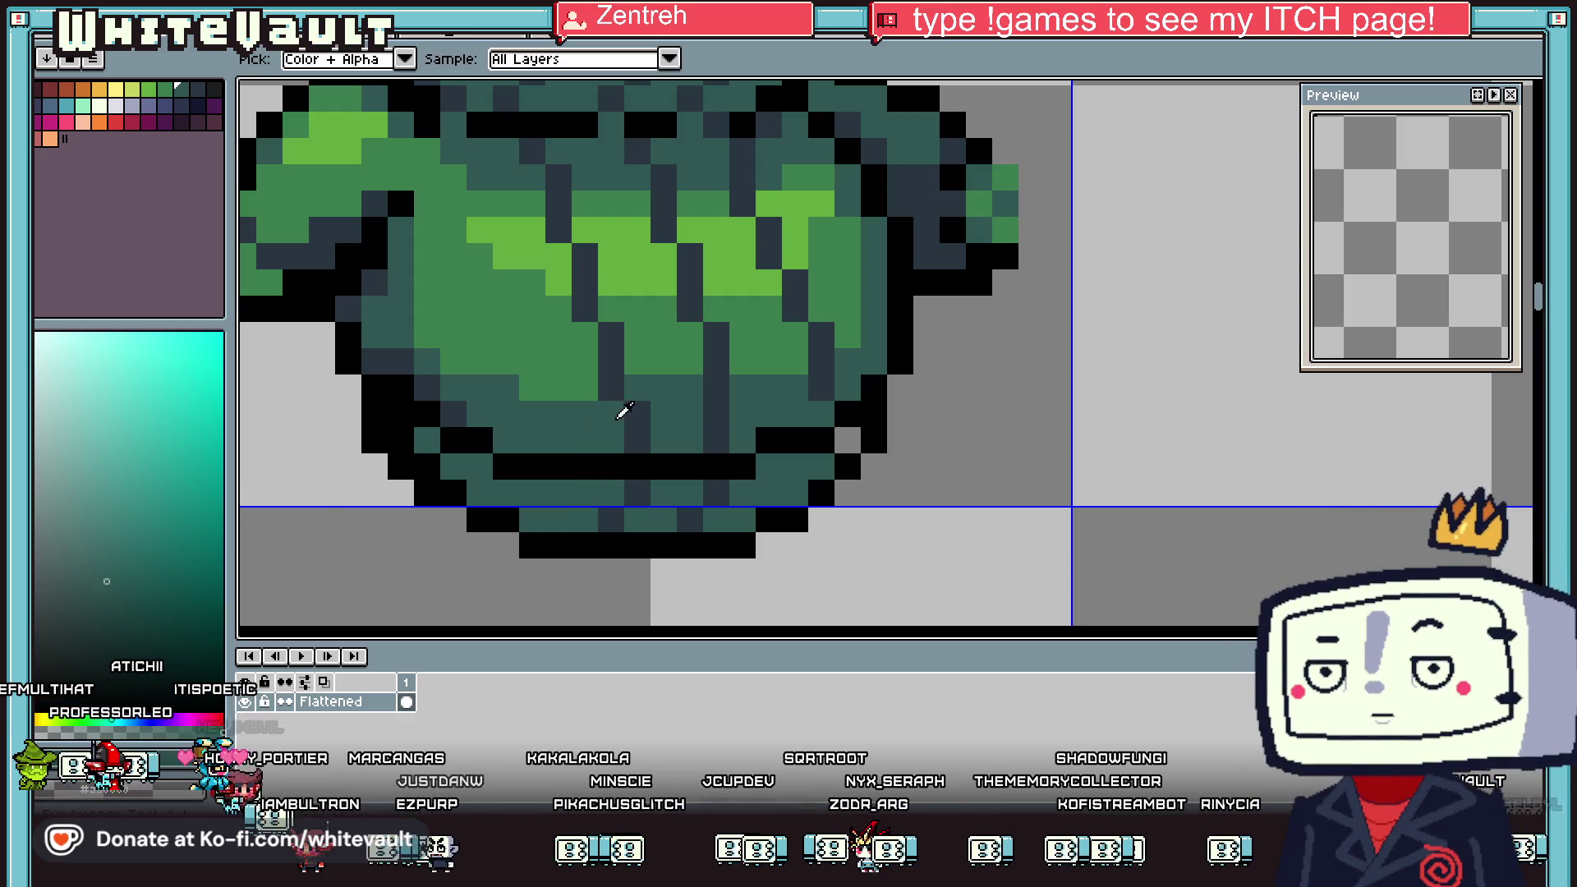
pyautogui.scroll(-2, 622, 411)
pyautogui.scroll(1, 633, 417)
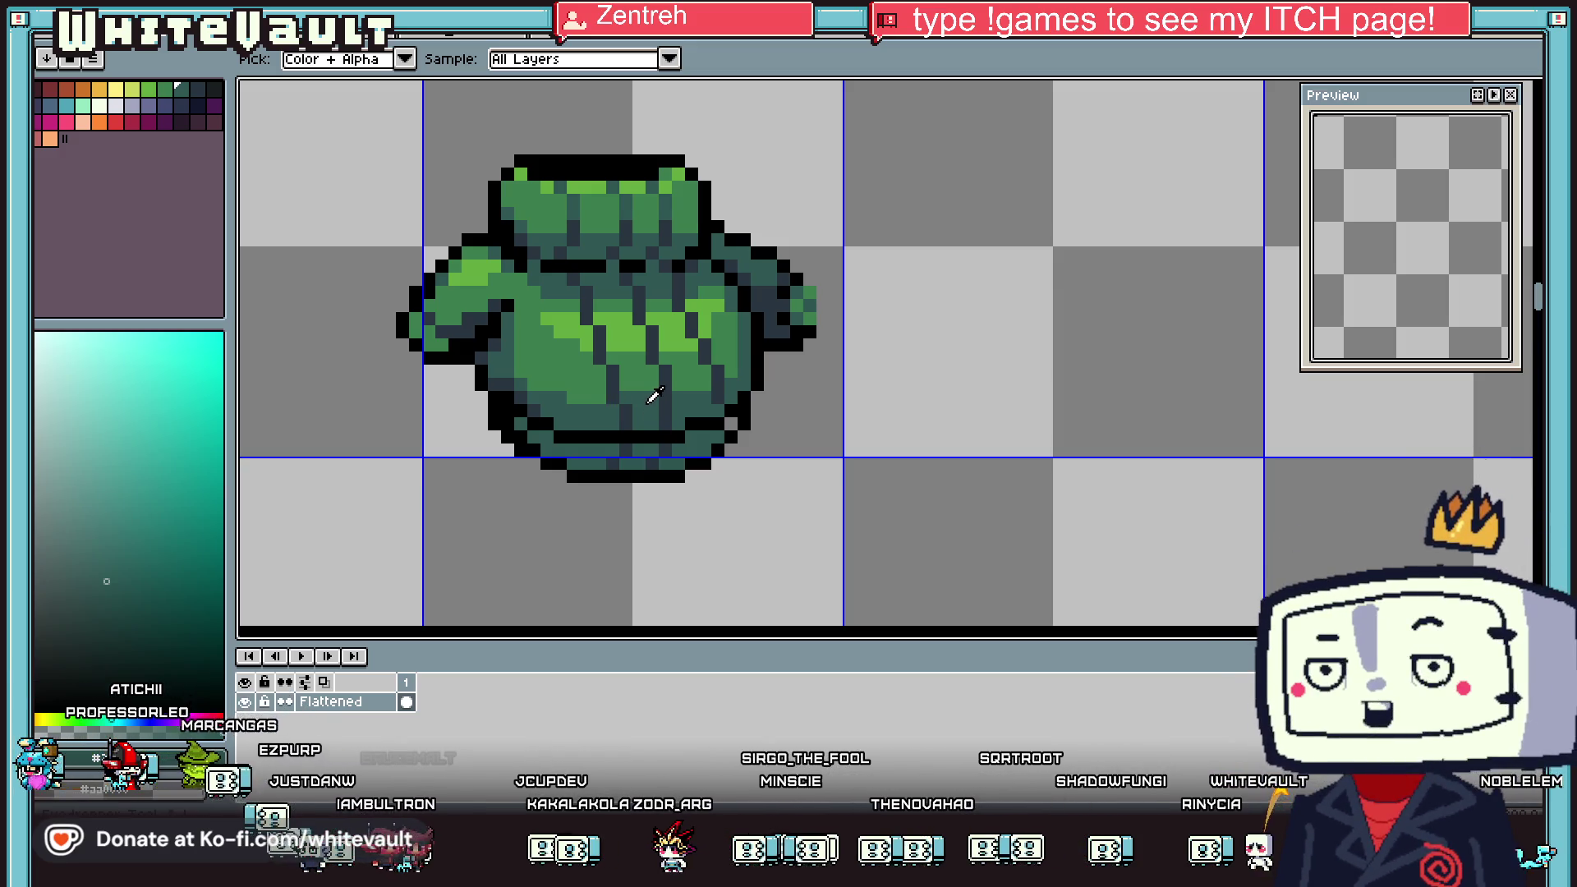
pyautogui.scroll(1, 638, 296)
pyautogui.press('b')
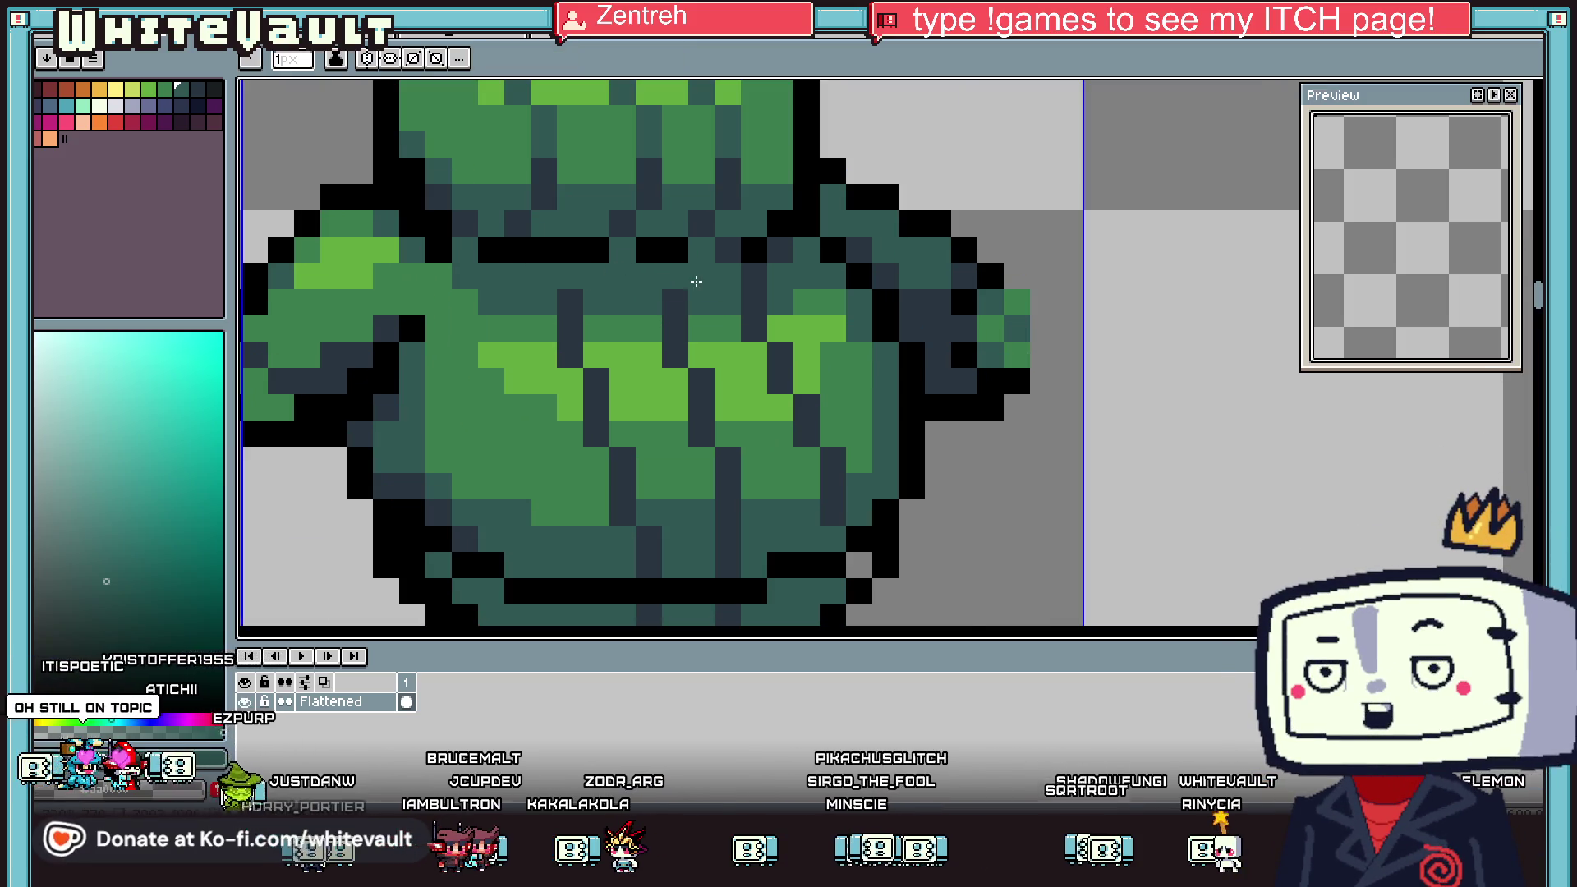
pyautogui.click(762, 331)
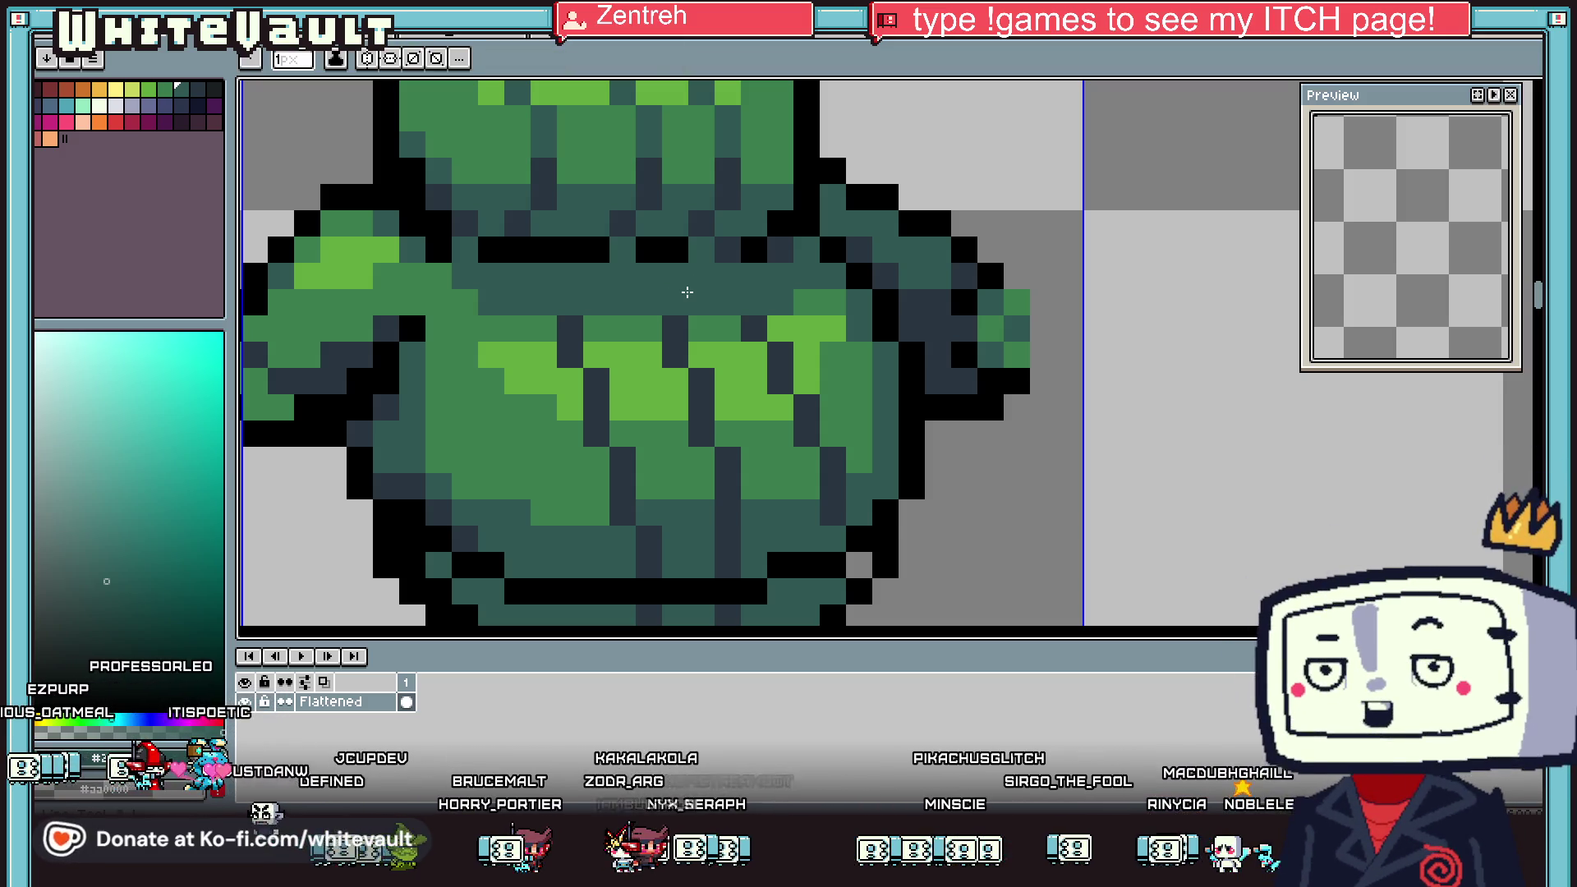
# Flood-fill three dark fold lines on the tunic with its medium green
pyautogui.press('i')
pyautogui.click(816, 321)
pyautogui.press('g')
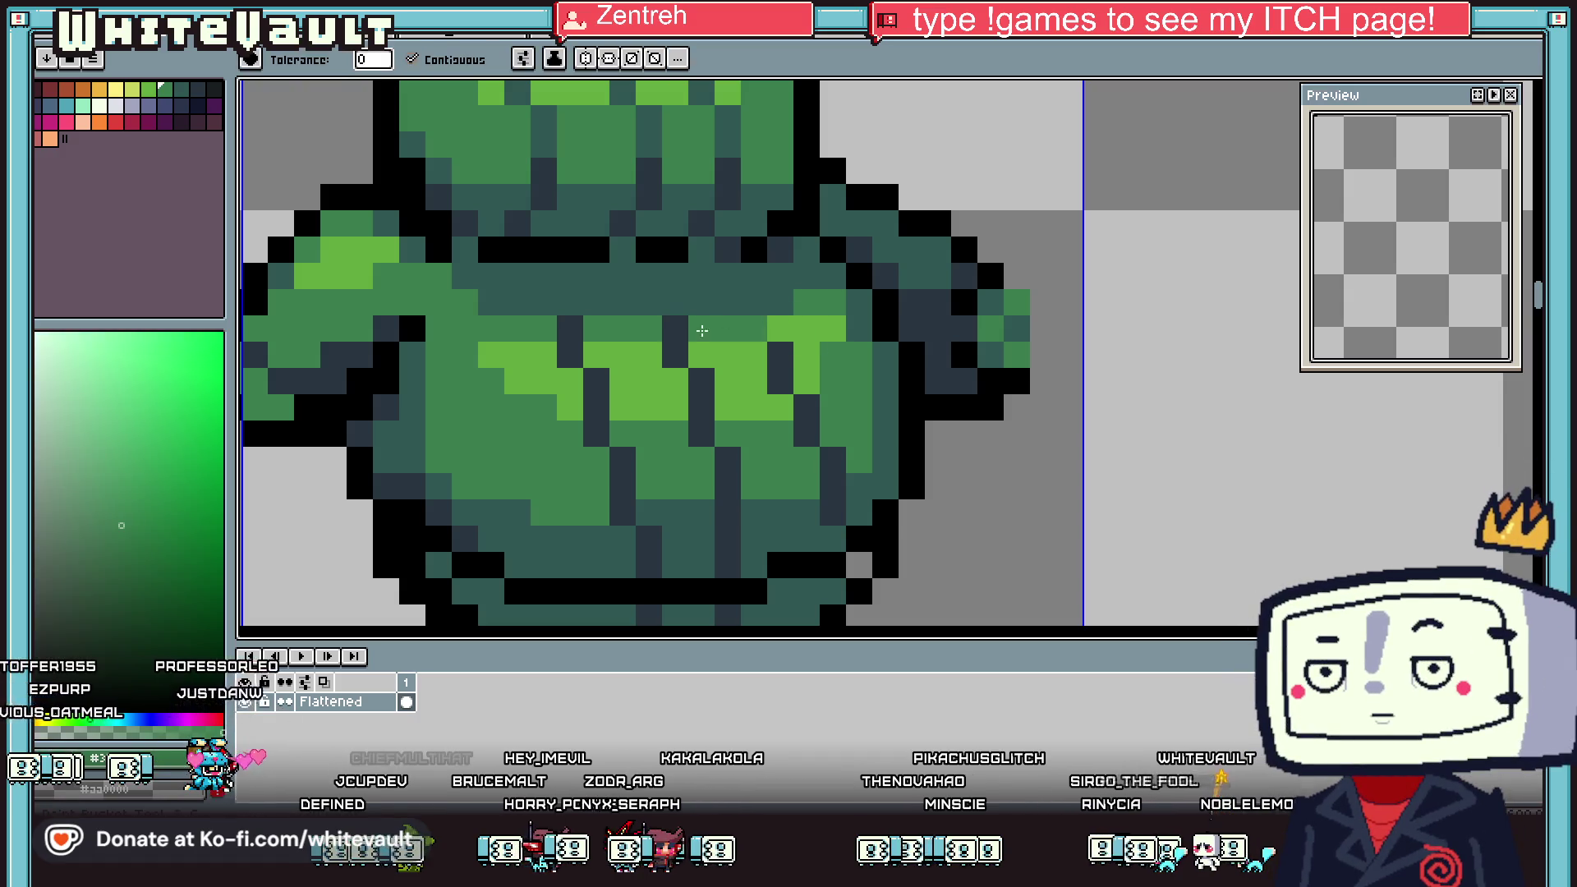
pyautogui.click(674, 328)
pyautogui.click(569, 328)
pyautogui.press('i')
pyautogui.press('g')
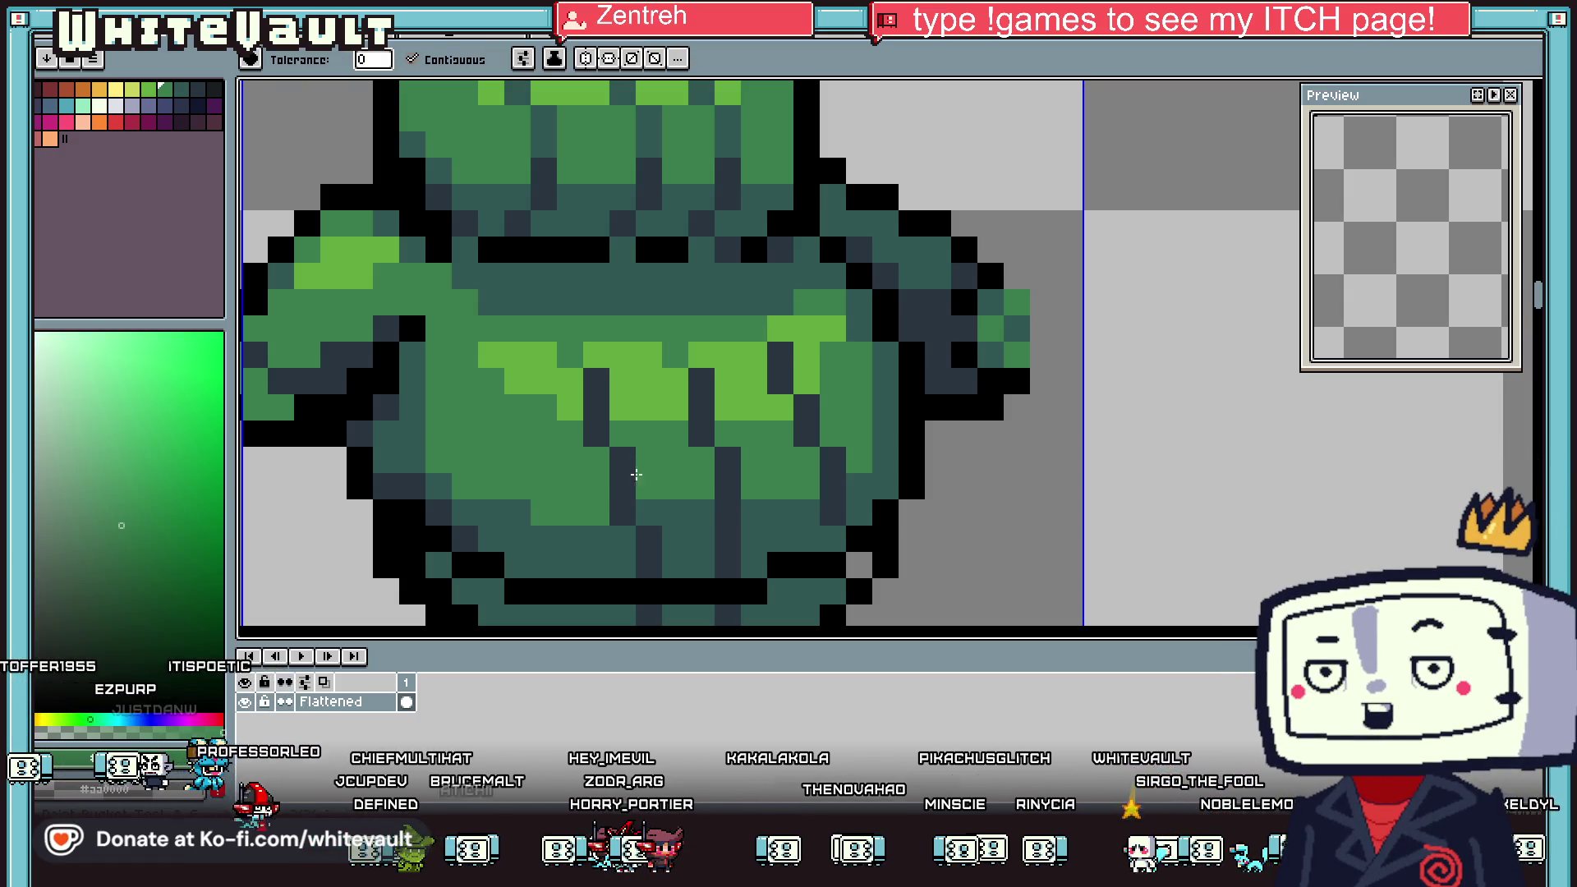
pyautogui.click(729, 518)
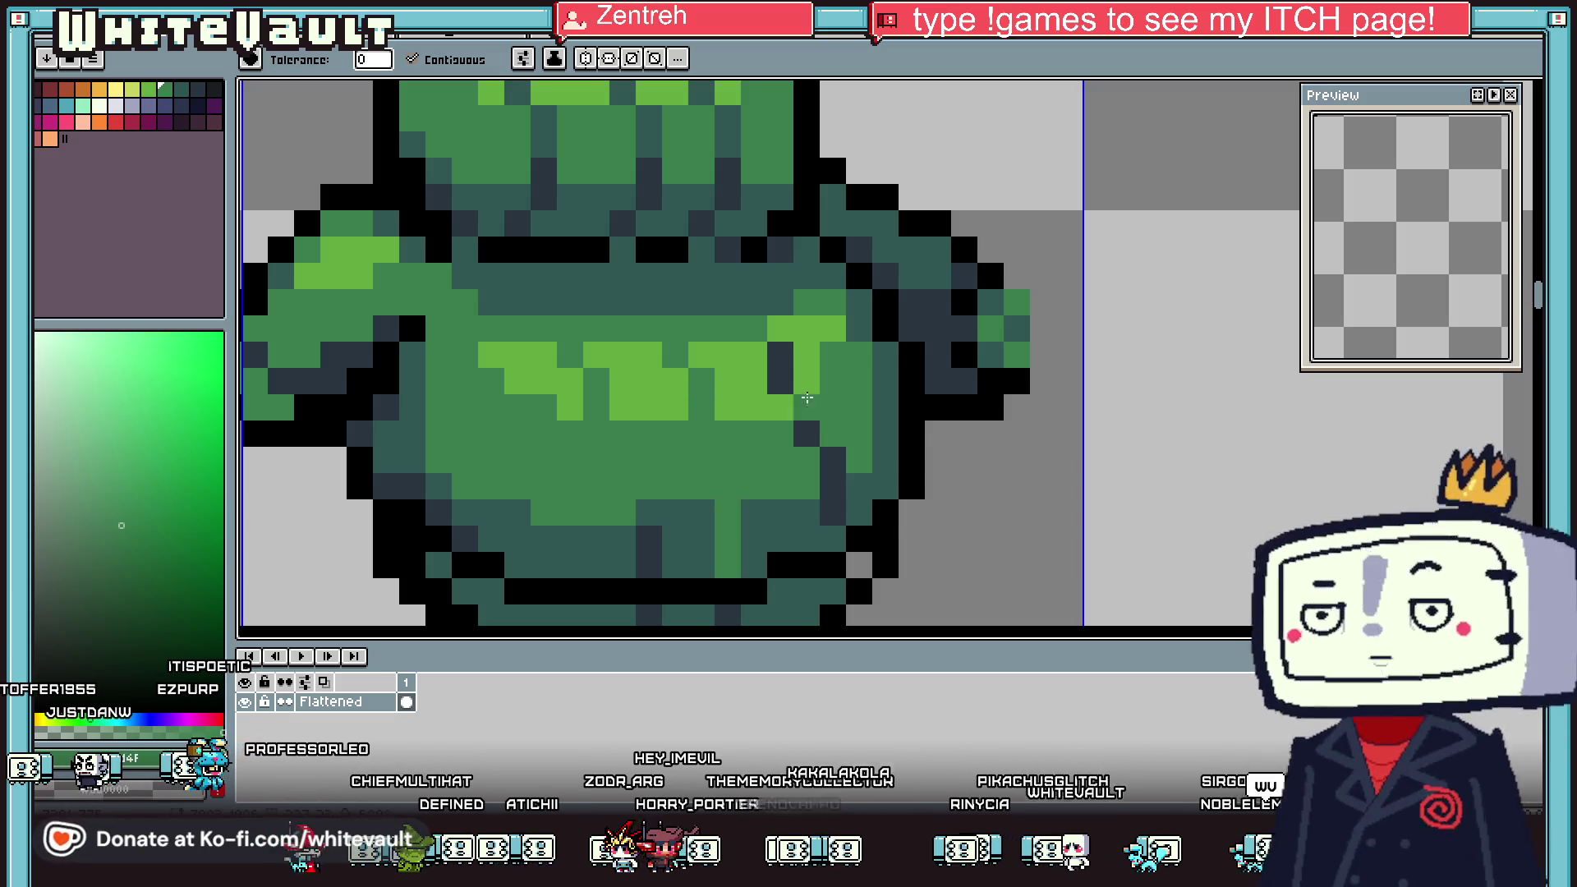
pyautogui.scroll(-3, 810, 373)
# Draw black pixels along the tunic's lower outline and cover a stray black pixel
pyautogui.press('b')
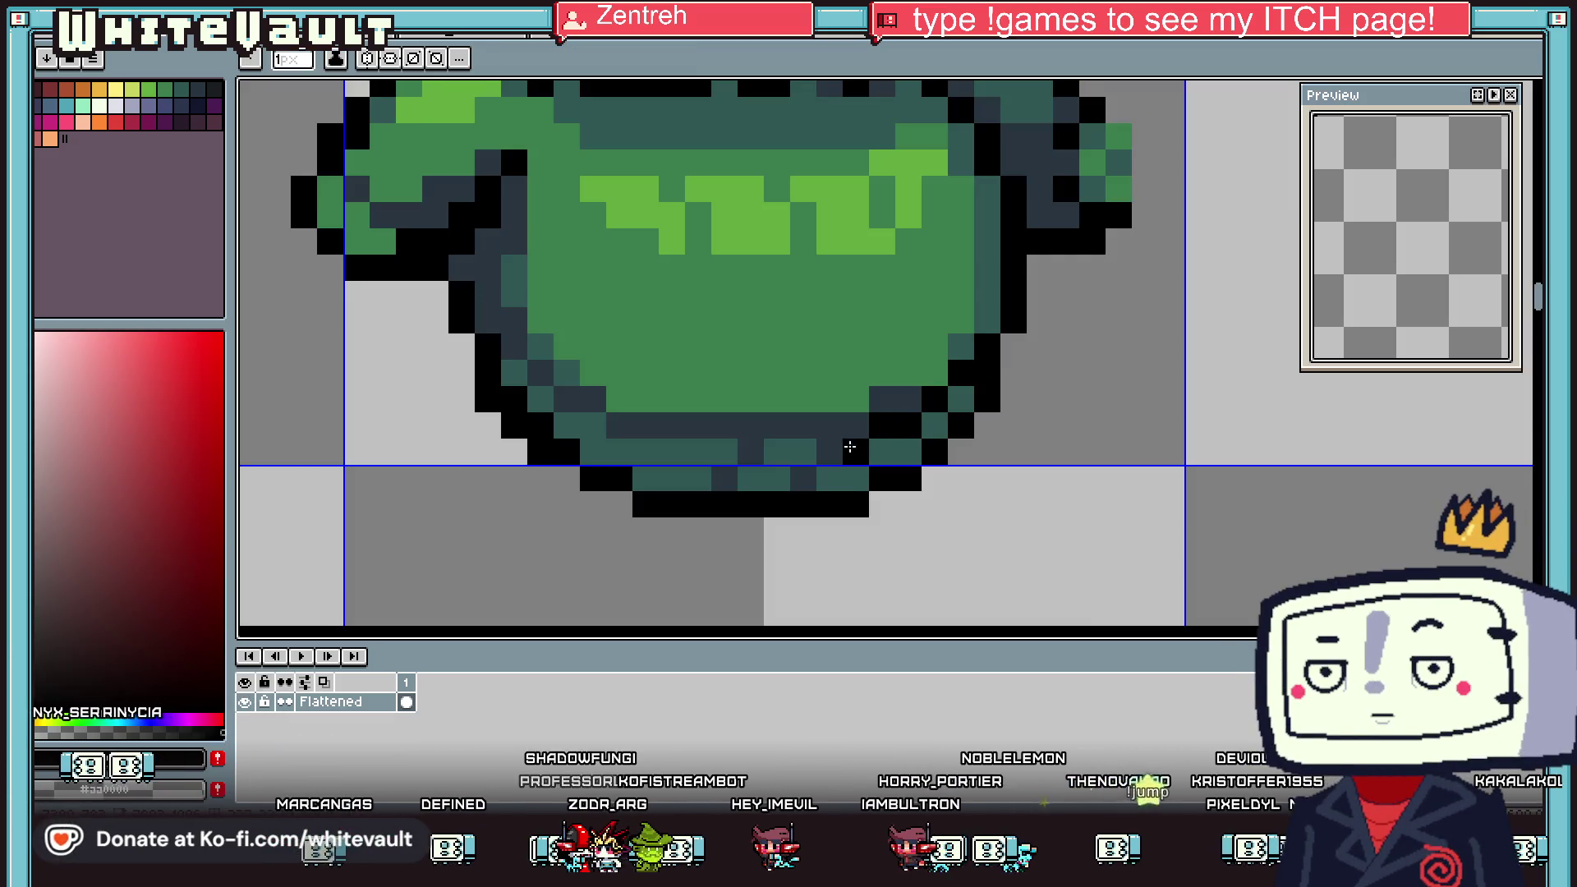
pyautogui.moveTo(619, 424); pyautogui.dragTo(540, 373)
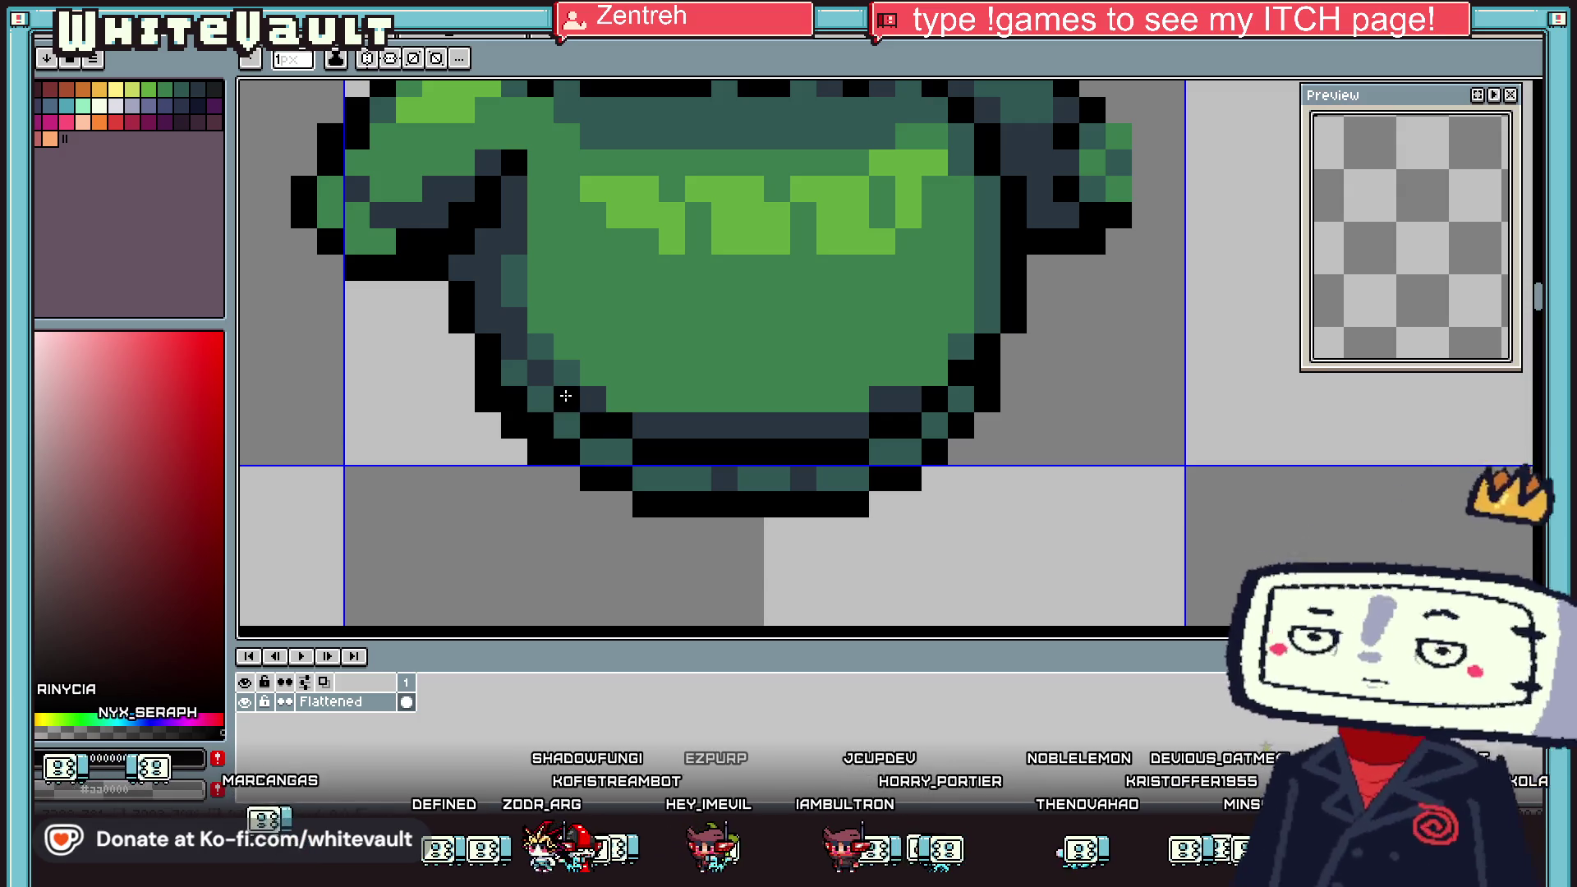
pyautogui.press('i')
pyautogui.click(603, 395)
pyautogui.press('b')
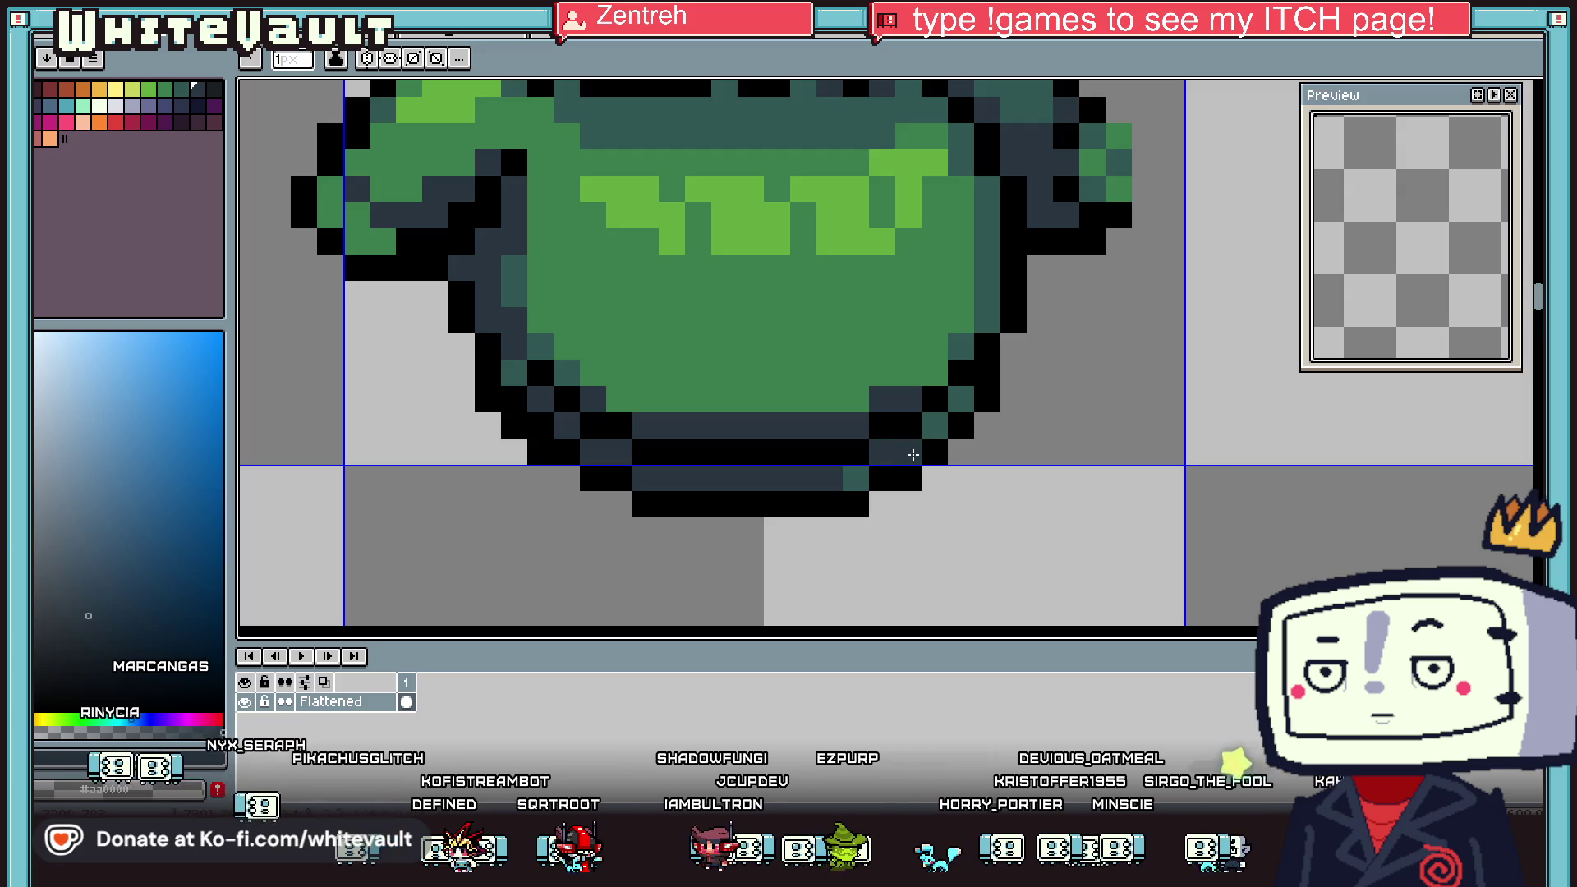
pyautogui.click(974, 393)
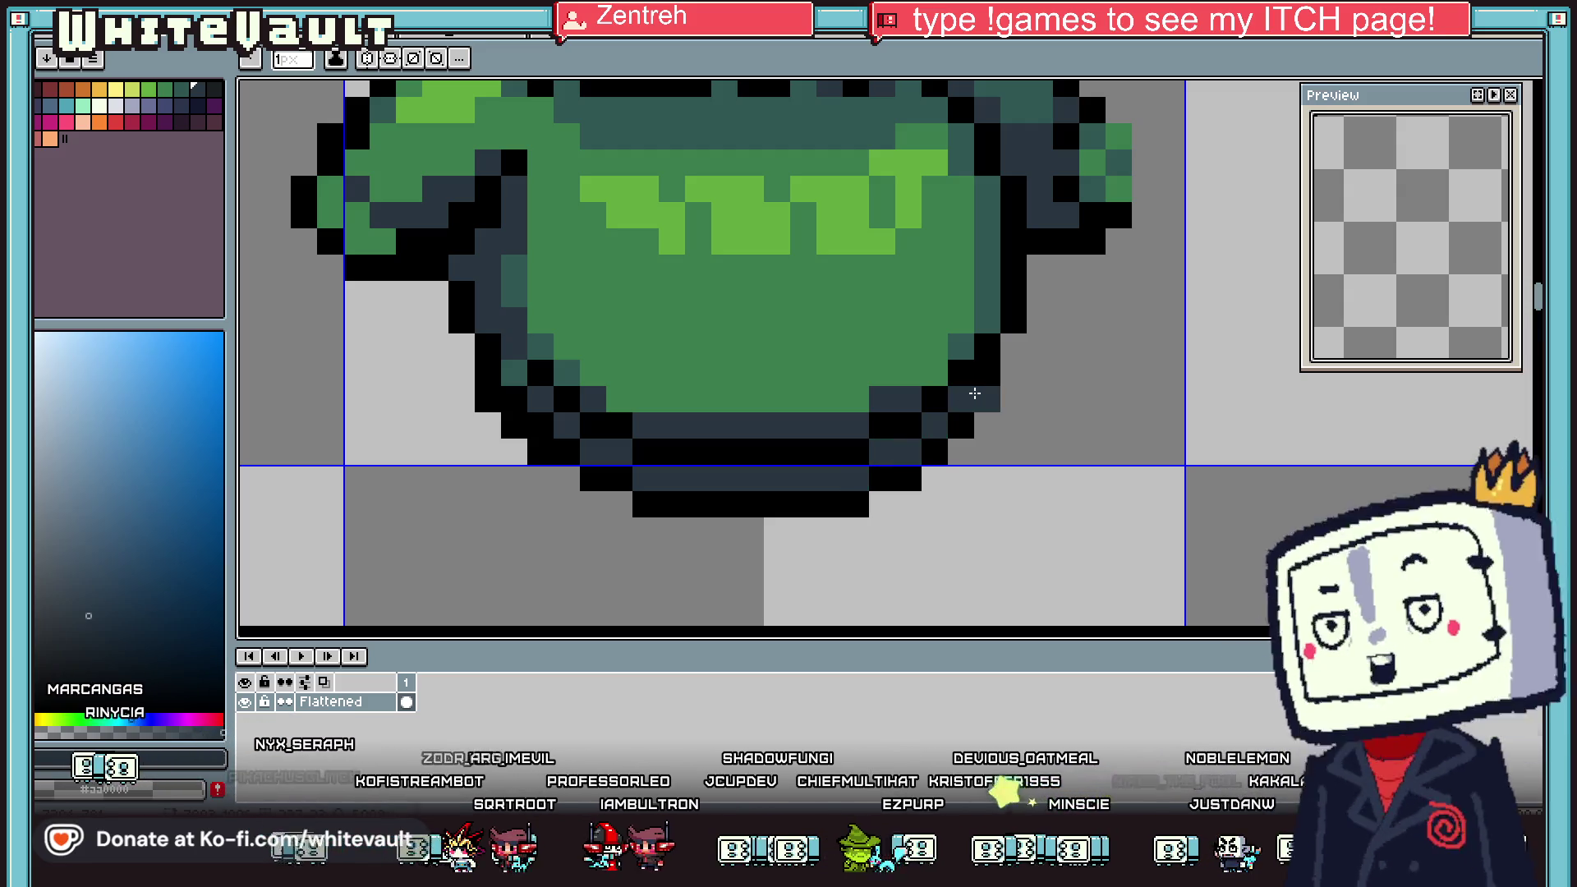
# Blacken several dark grey pixels in the tunic's bottom row
pyautogui.press('i')
pyautogui.scroll(-5, 977, 342)
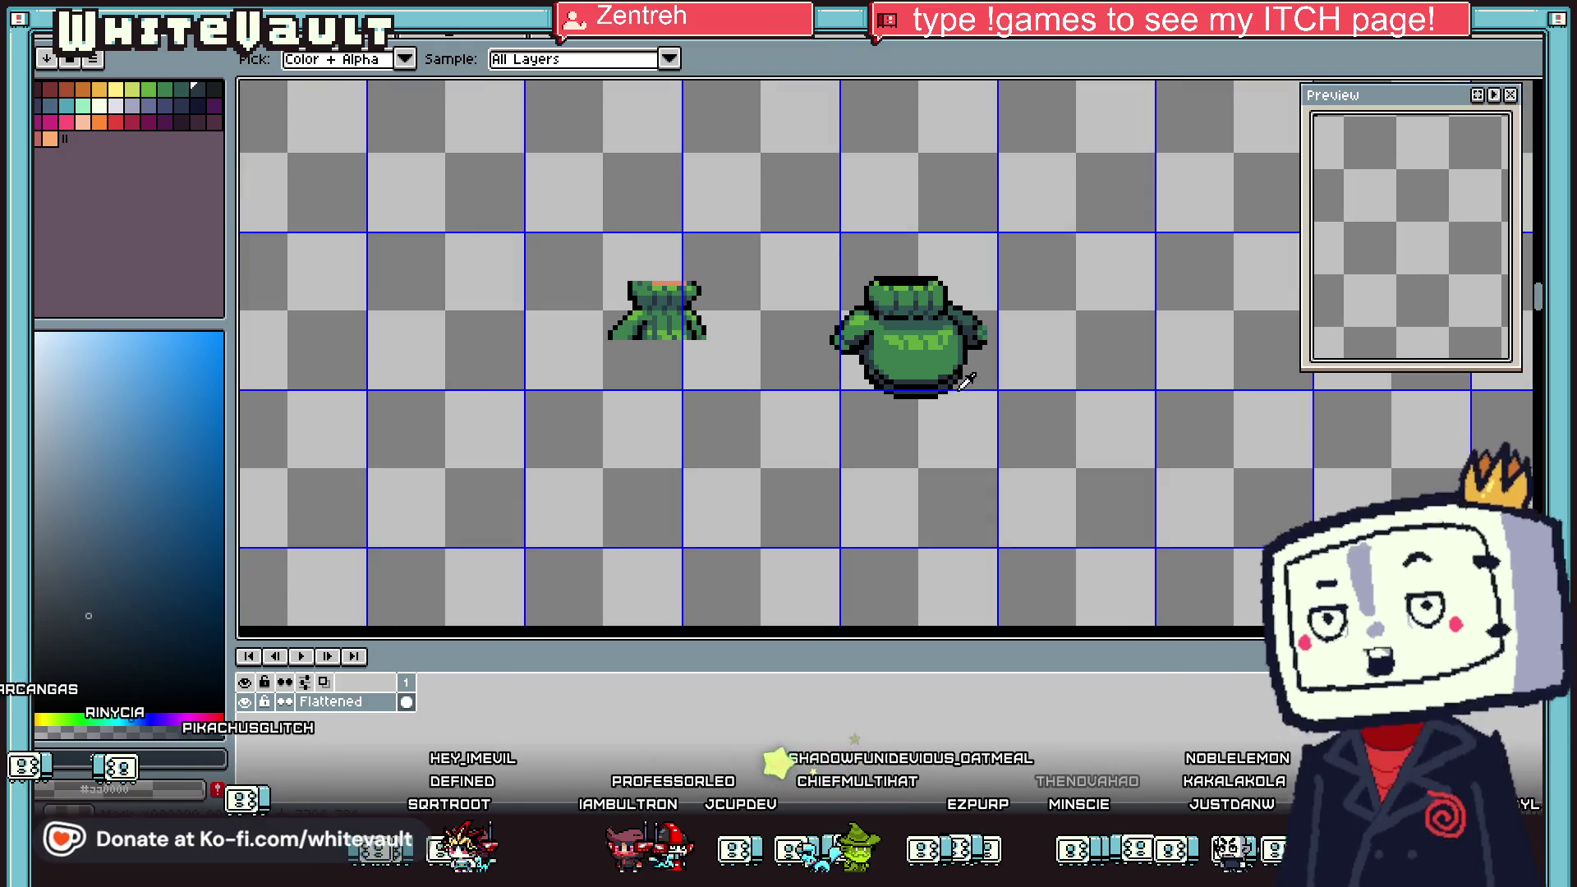
pyautogui.scroll(2, 908, 379)
pyautogui.scroll(3, 907, 380)
pyautogui.click(907, 379)
pyautogui.press('b')
pyautogui.click(948, 416)
pyautogui.click(877, 417)
pyautogui.click(889, 419)
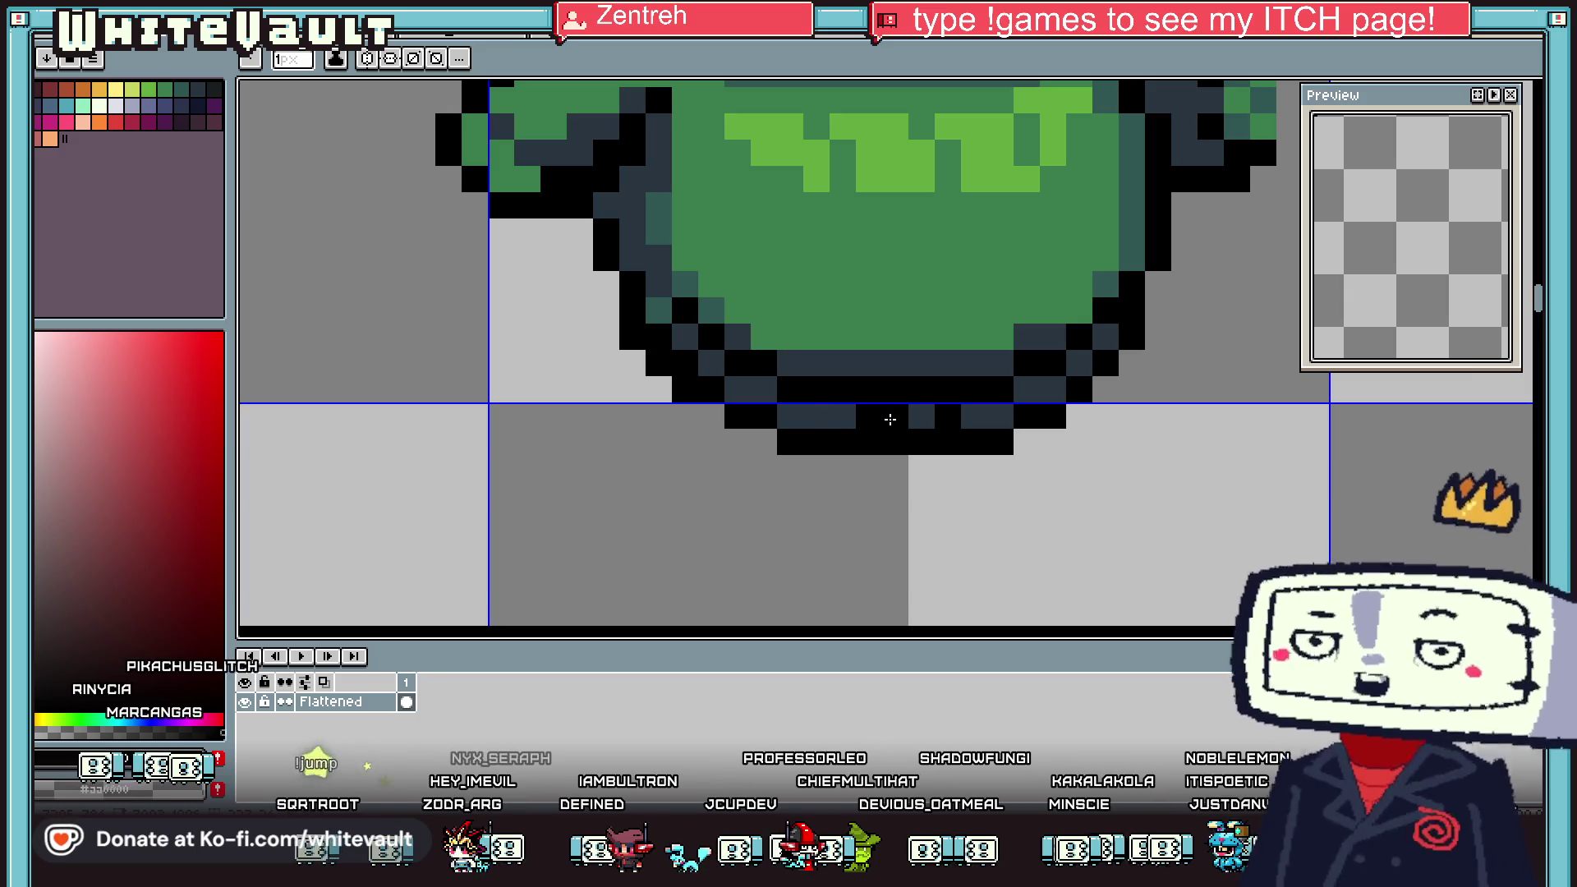
# Undo one pixel, blacken two more outline pixels, then switch to the purple-and-tan sprite
pyautogui.hotkey('ctrl', 'z')
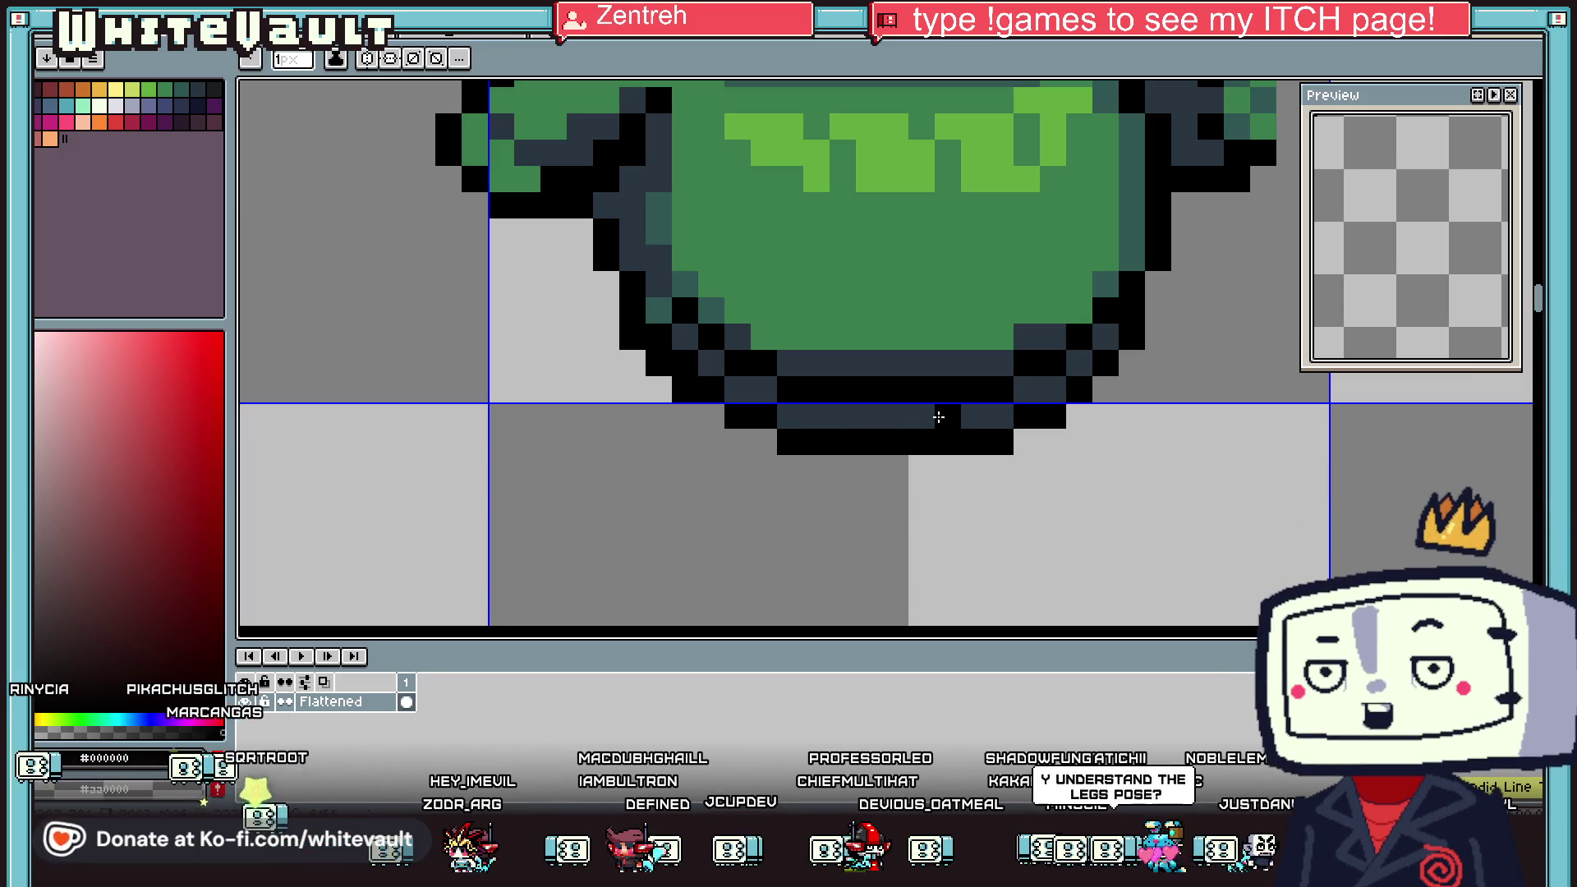
pyautogui.click(841, 415)
pyautogui.click(750, 383)
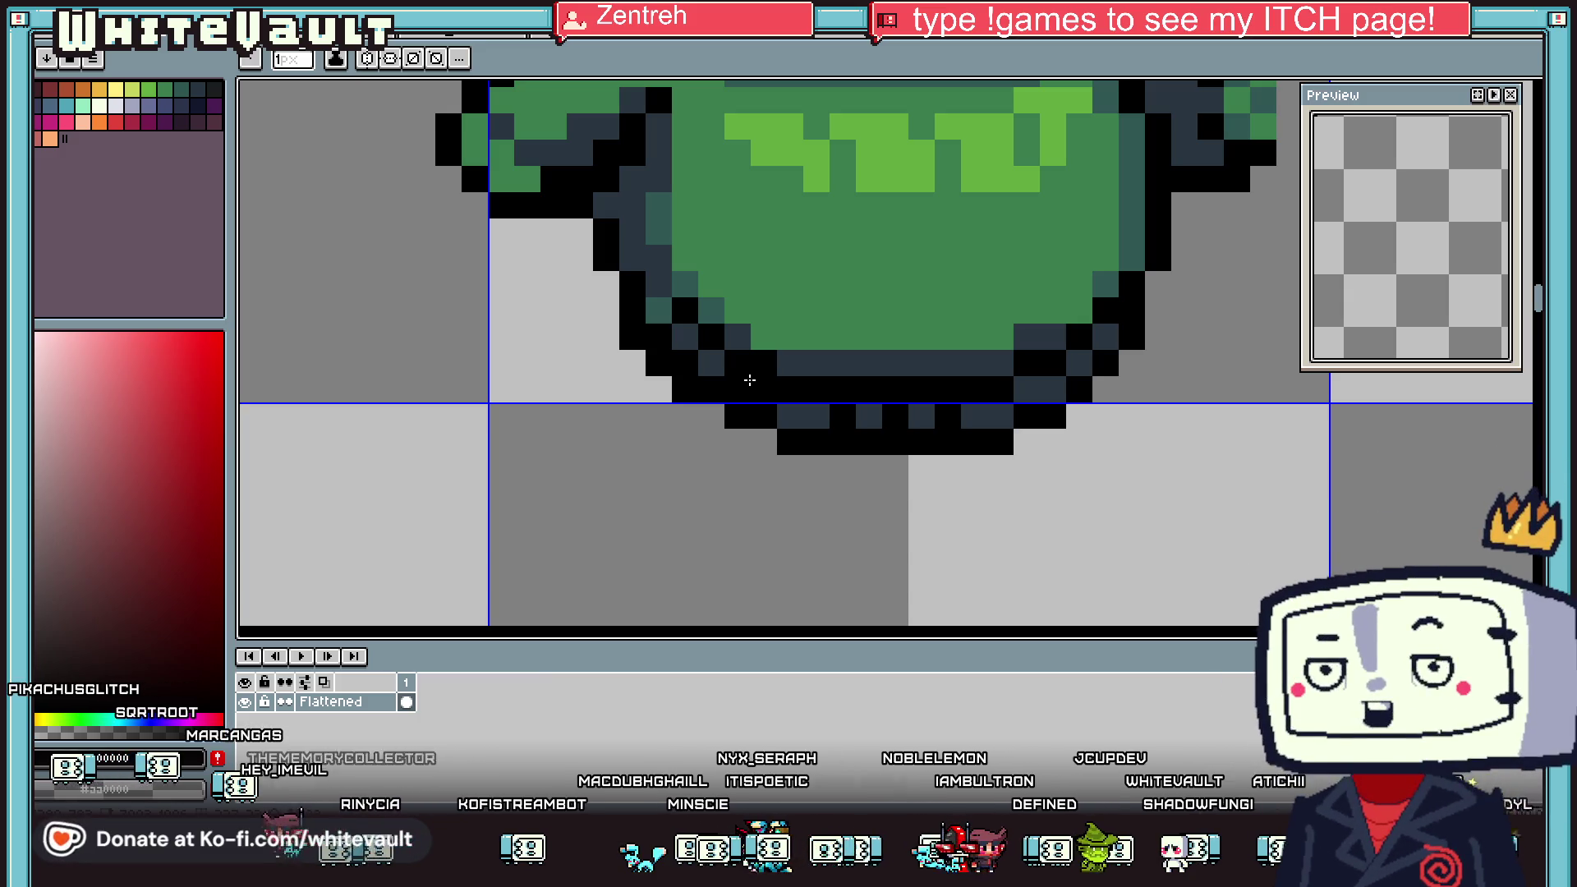
pyautogui.click(831, 226)
pyautogui.click(1349, 41)
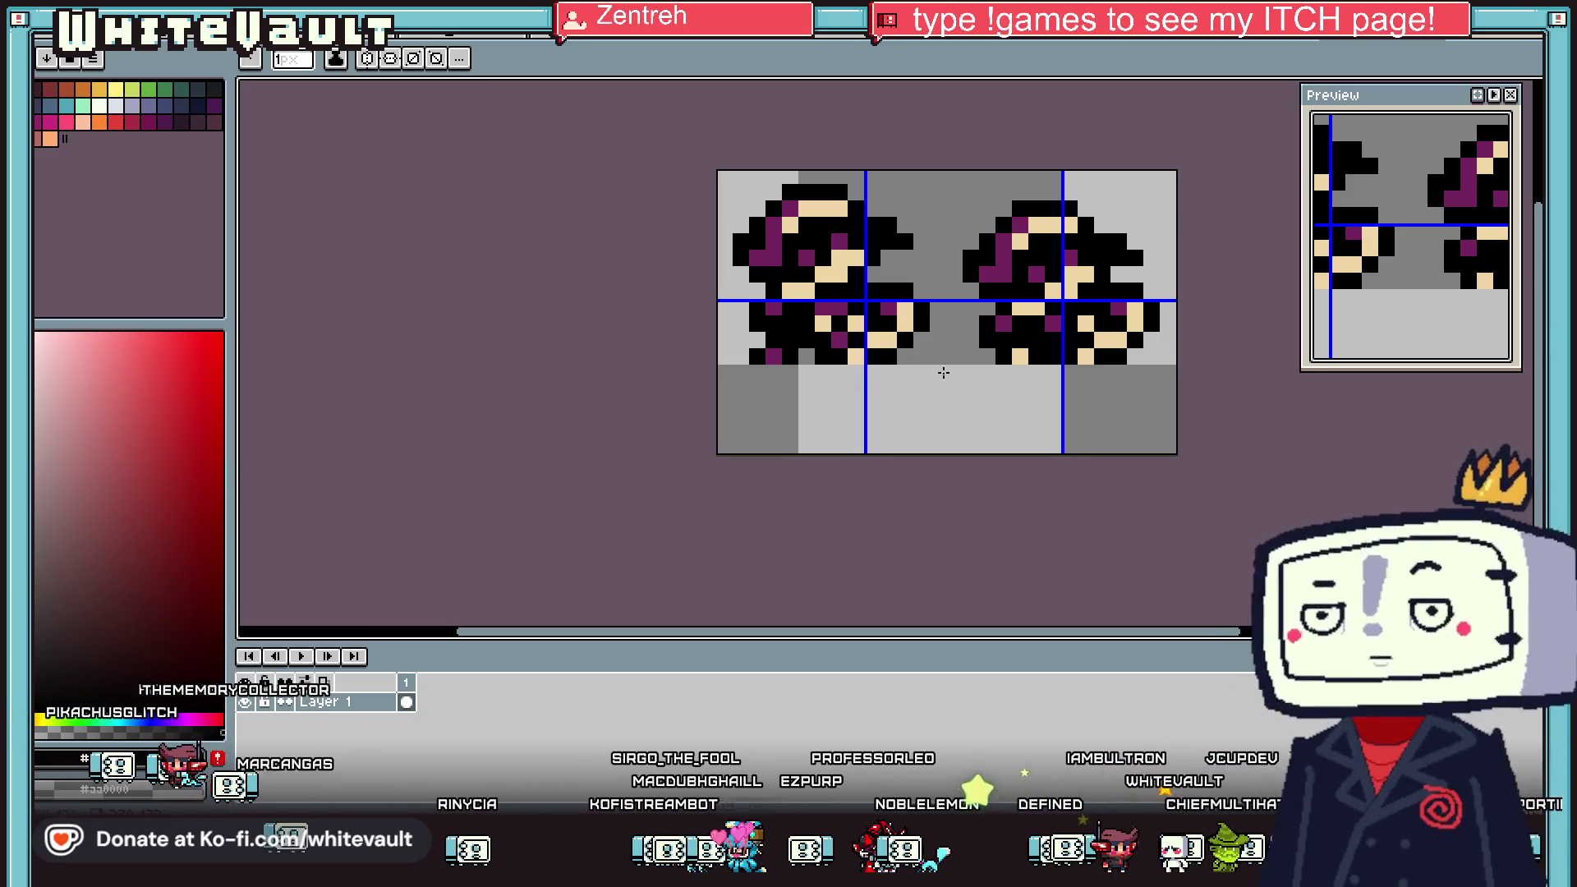
# Browse the other open sprites, including the large sheet, then Ctrl+Tab back to the tunic
pyautogui.scroll(2, 774, 351)
pyautogui.scroll(-2, 731, 352)
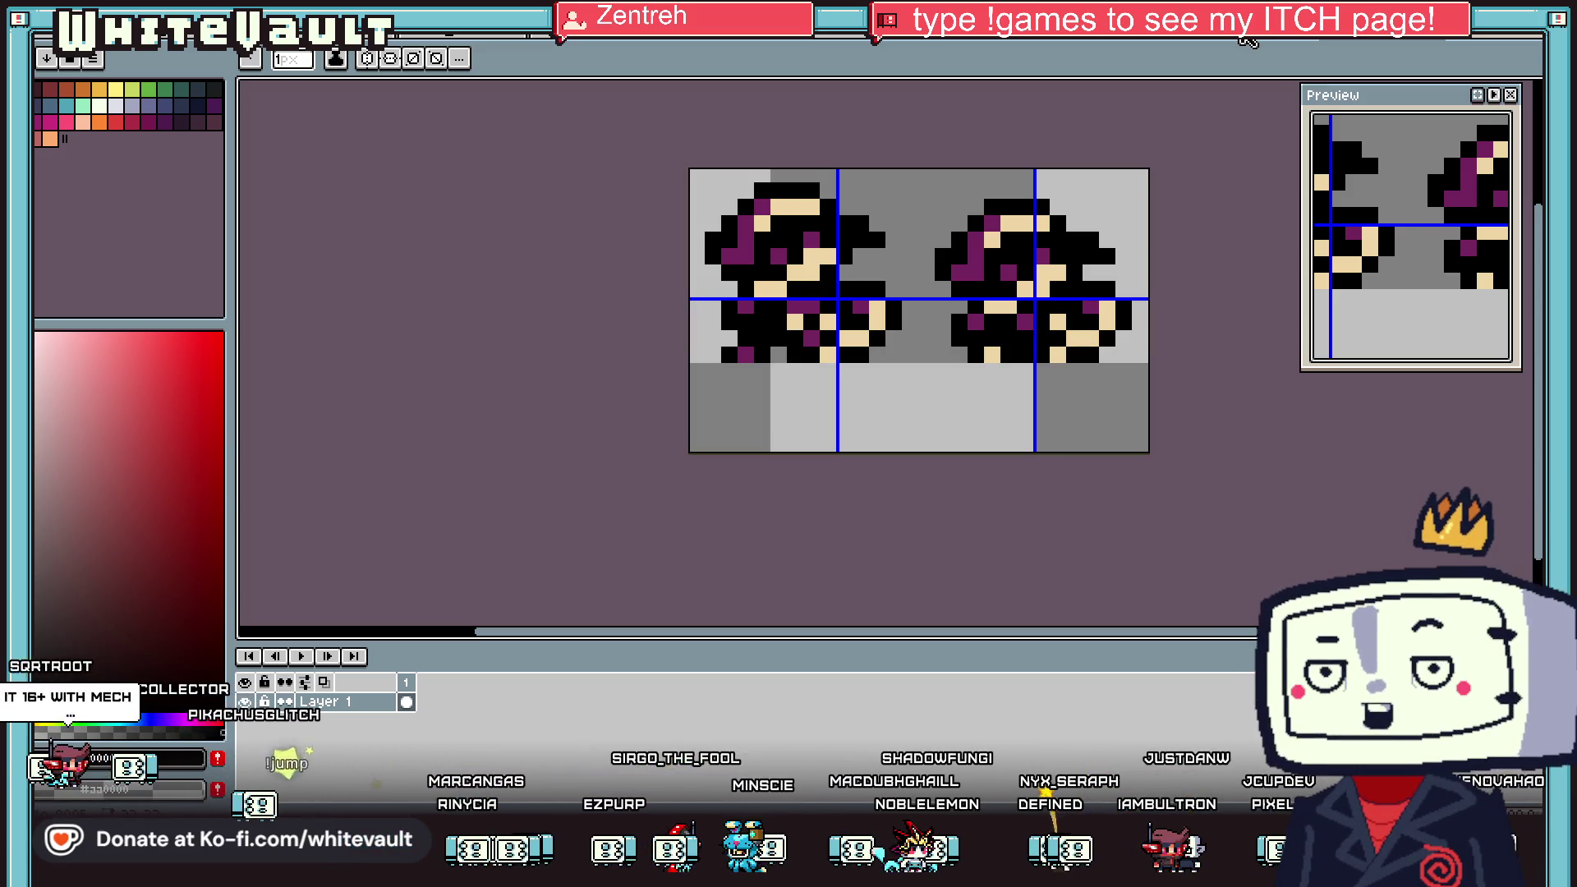
pyautogui.click(1247, 41)
pyautogui.click(428, 43)
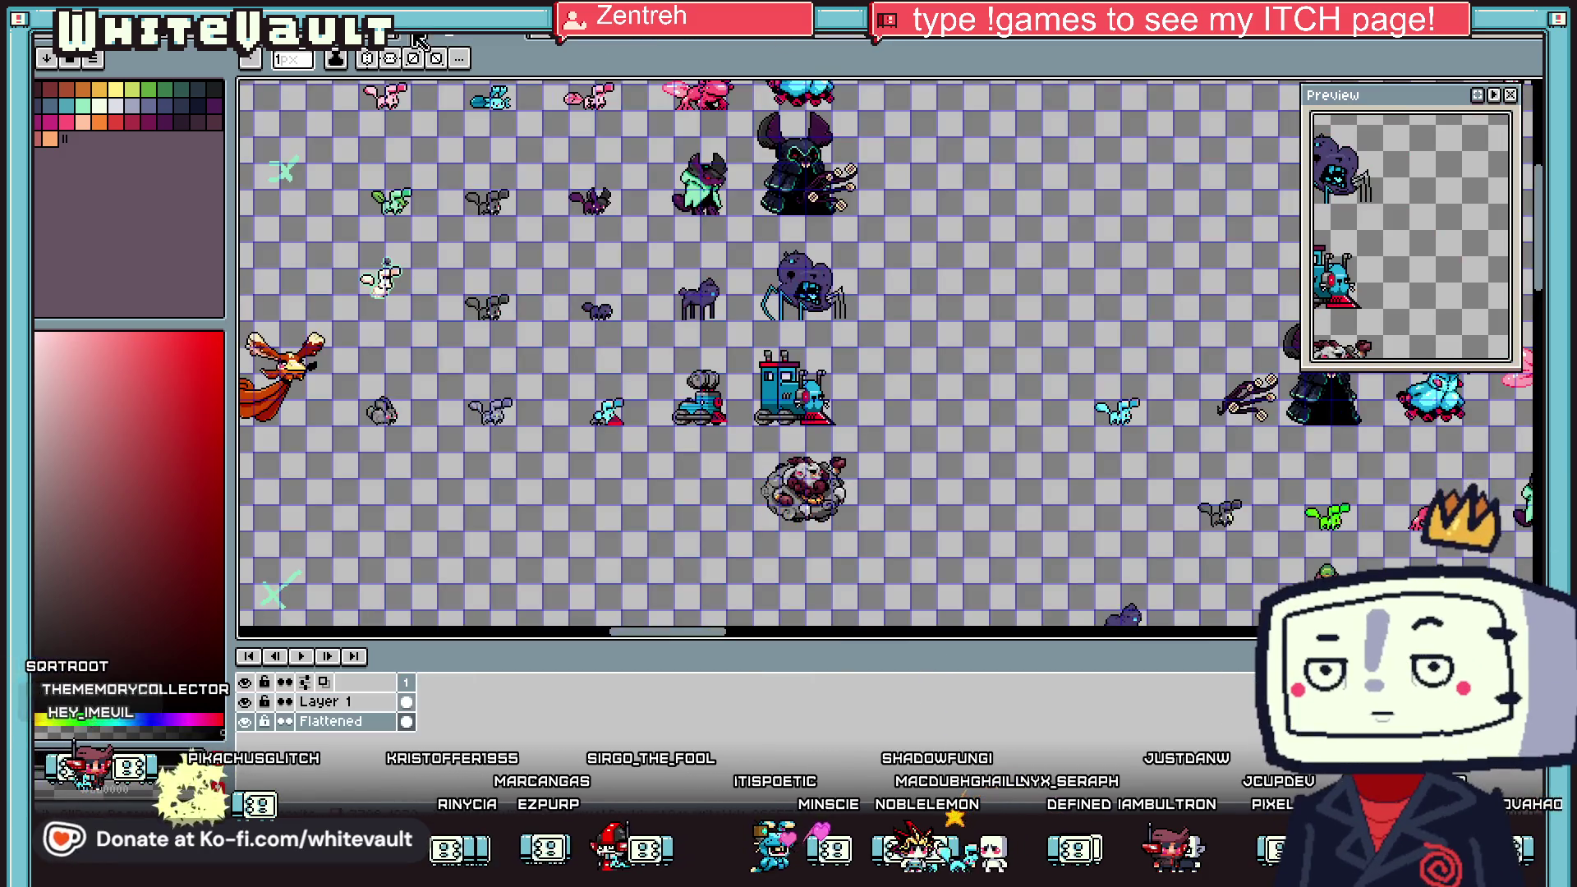
pyautogui.hotkey('ctrl', 'Tab')
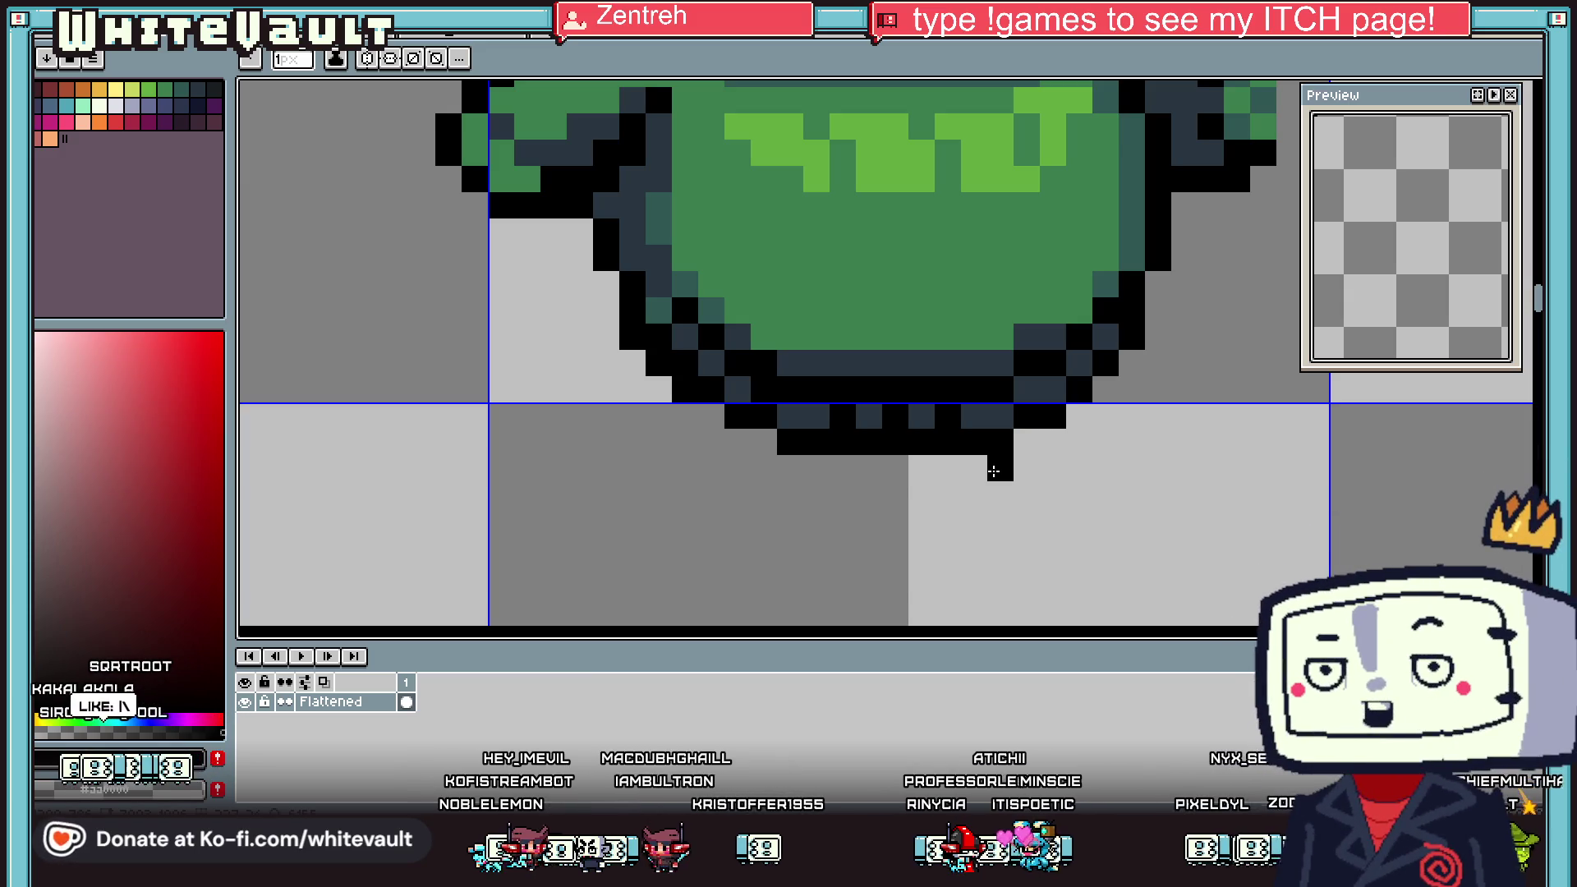
pyautogui.scroll(-1, 1068, 492)
pyautogui.scroll(-2, 1232, 518)
pyautogui.scroll(-1, 1256, 525)
pyautogui.scroll(1, 1257, 525)
pyautogui.press('i')
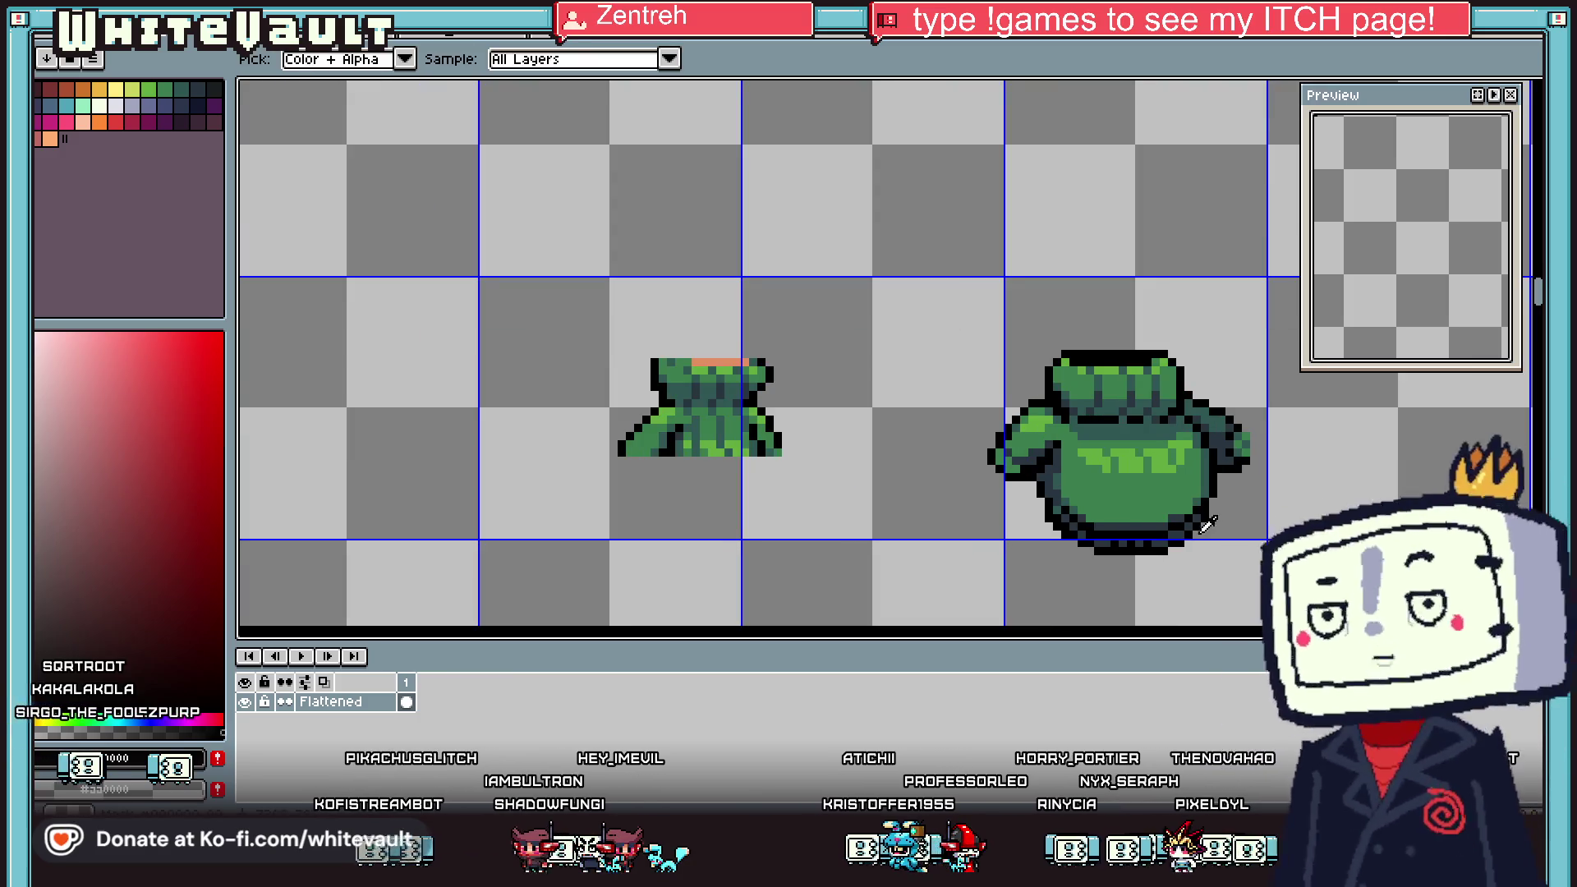
pyautogui.scroll(4, 1176, 495)
pyautogui.click(1175, 495)
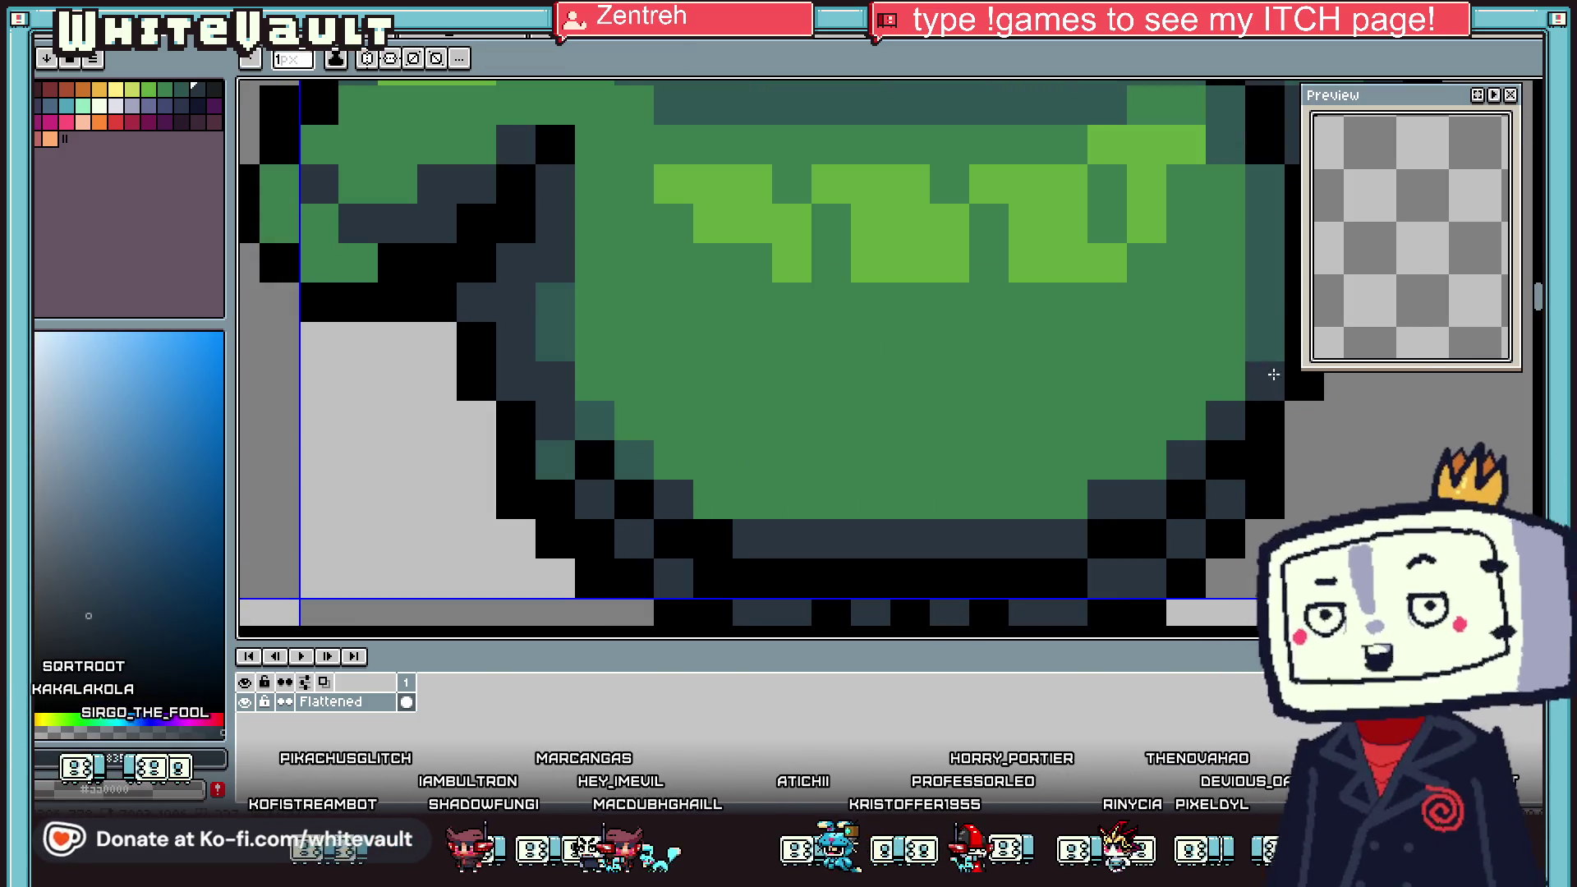
pyautogui.scroll(-2, 1278, 373)
pyautogui.scroll(-1, 1279, 373)
pyautogui.press('i')
pyautogui.scroll(3, 1145, 349)
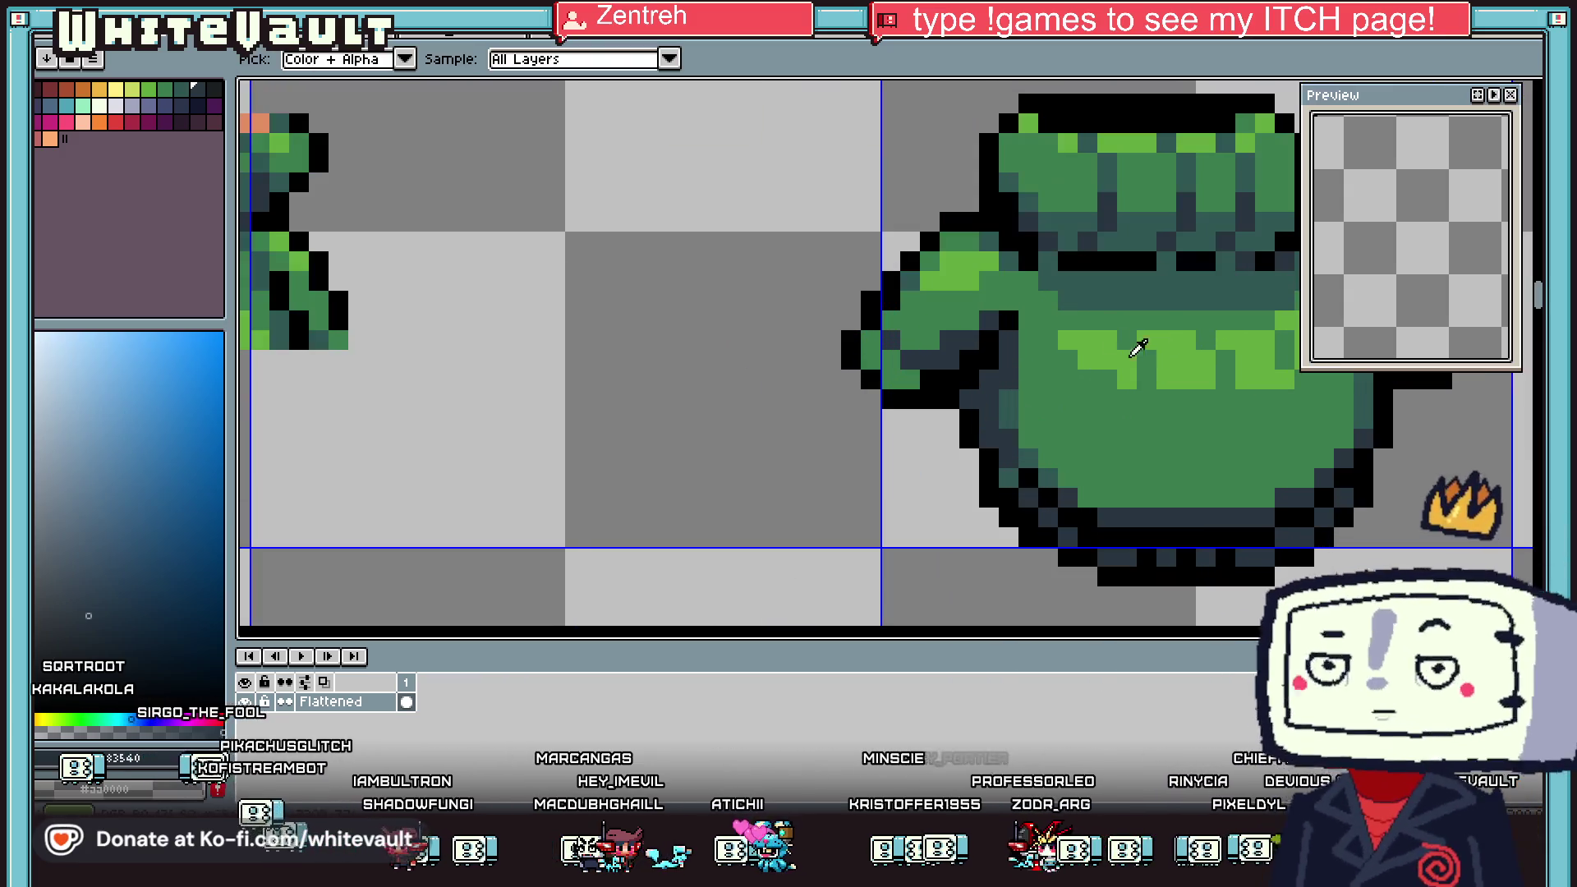
pyautogui.click(1145, 349)
pyautogui.scroll(-2, 1028, 365)
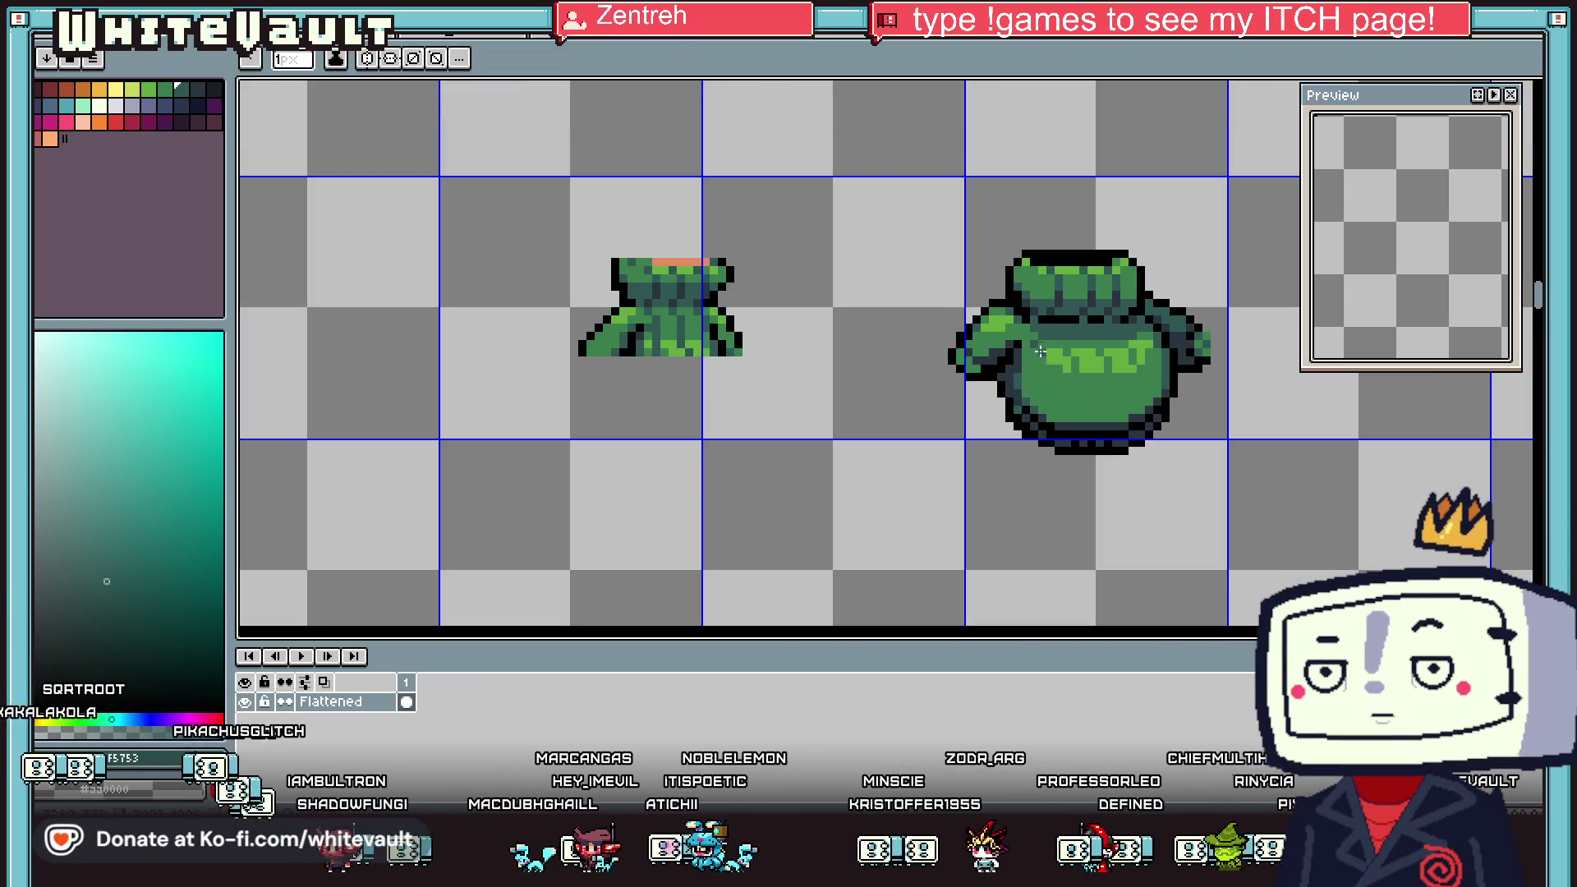
pyautogui.scroll(1, 1038, 353)
pyautogui.scroll(1, 993, 365)
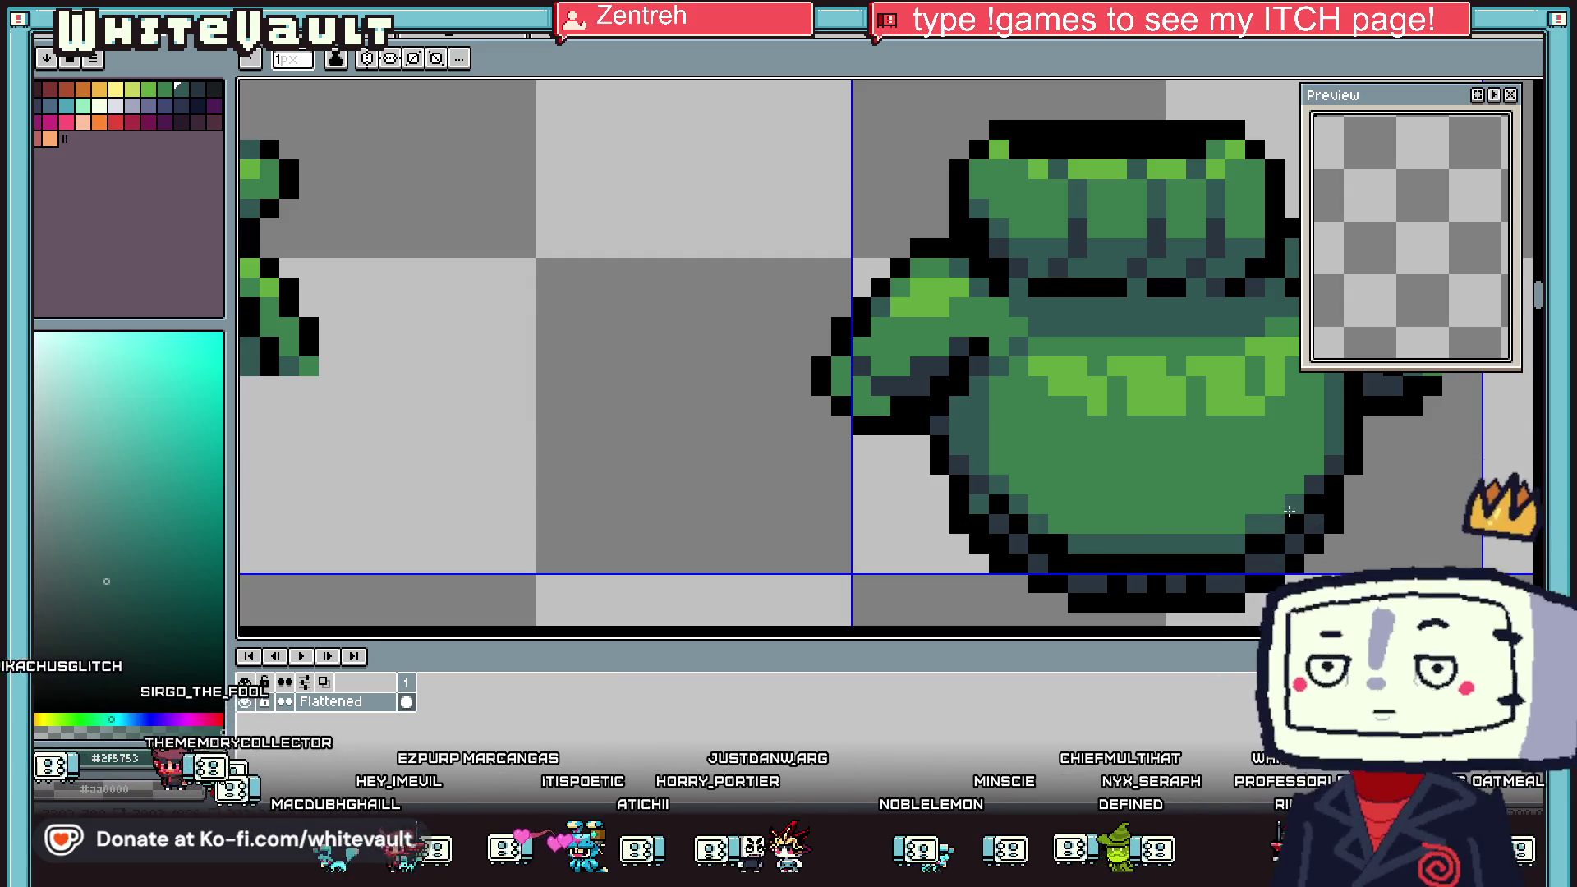
pyautogui.scroll(-2, 1290, 451)
pyautogui.scroll(2, 1291, 396)
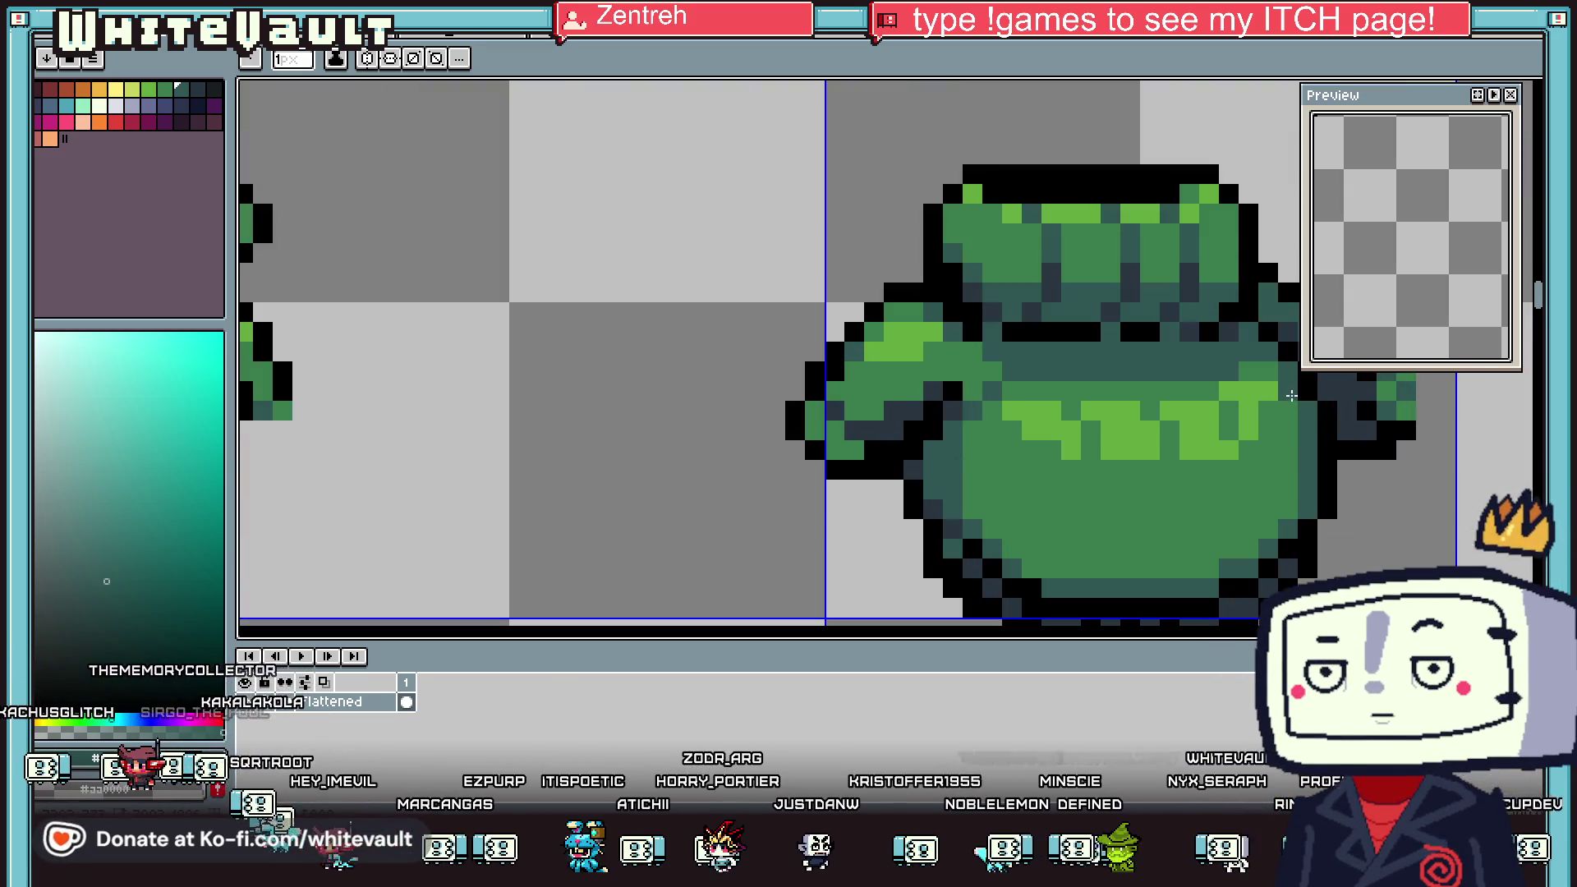
pyautogui.press('alt')
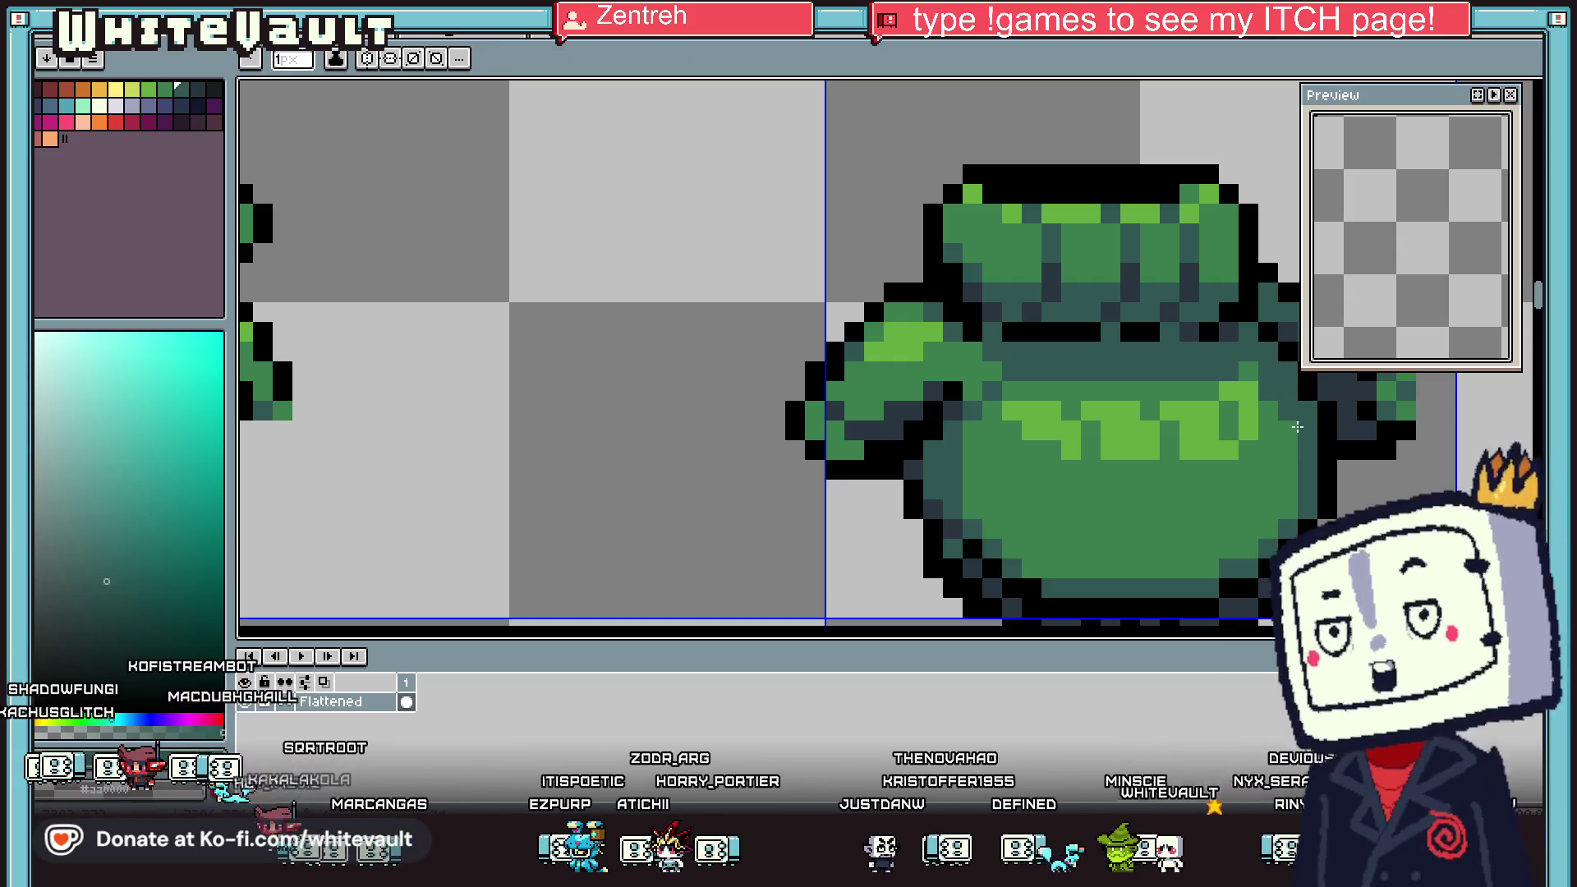
pyautogui.scroll(-2, 1296, 427)
pyautogui.hscroll(2, 885, 353)
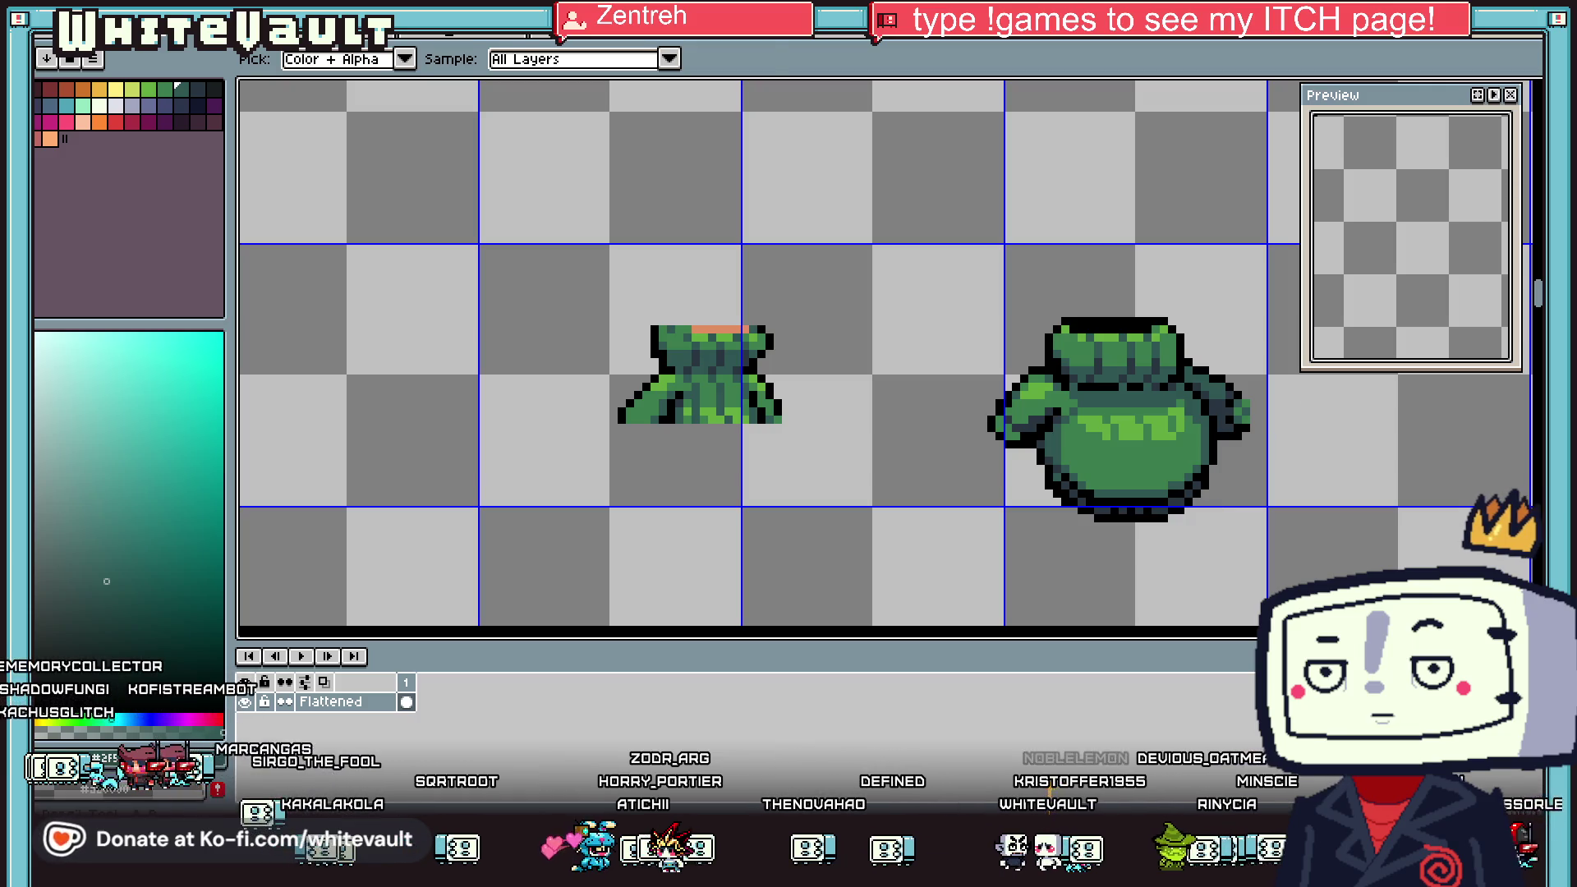
pyautogui.press('m')
pyautogui.scroll(-1, 920, 481)
# Duplicate the tunic sprite to its right and delete the copy's lower part
pyautogui.moveTo(904, 313); pyautogui.dragTo(1287, 577)
pyautogui.moveTo(1196, 545)
pyautogui.mouseDown()
pyautogui.moveTo(1462, 534)
pyautogui.moveTo(1091, 446)
pyautogui.moveTo(1051, 489)
pyautogui.mouseUp()
pyautogui.scroll(1, 1051, 488)
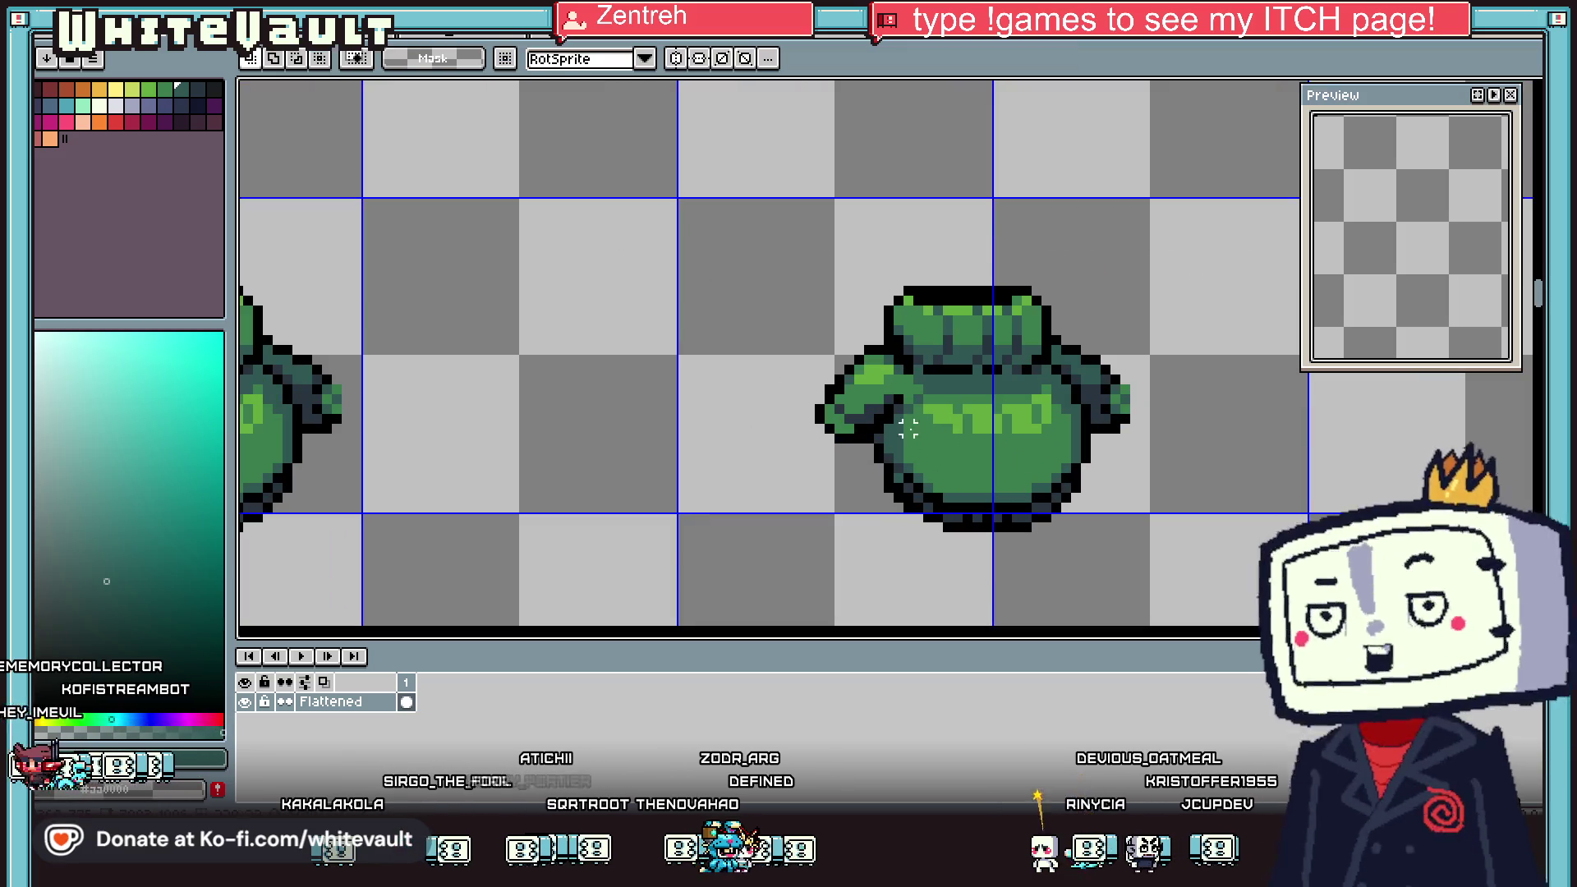
pyautogui.moveTo(850, 460); pyautogui.dragTo(1248, 626)
pyautogui.press('Delete')
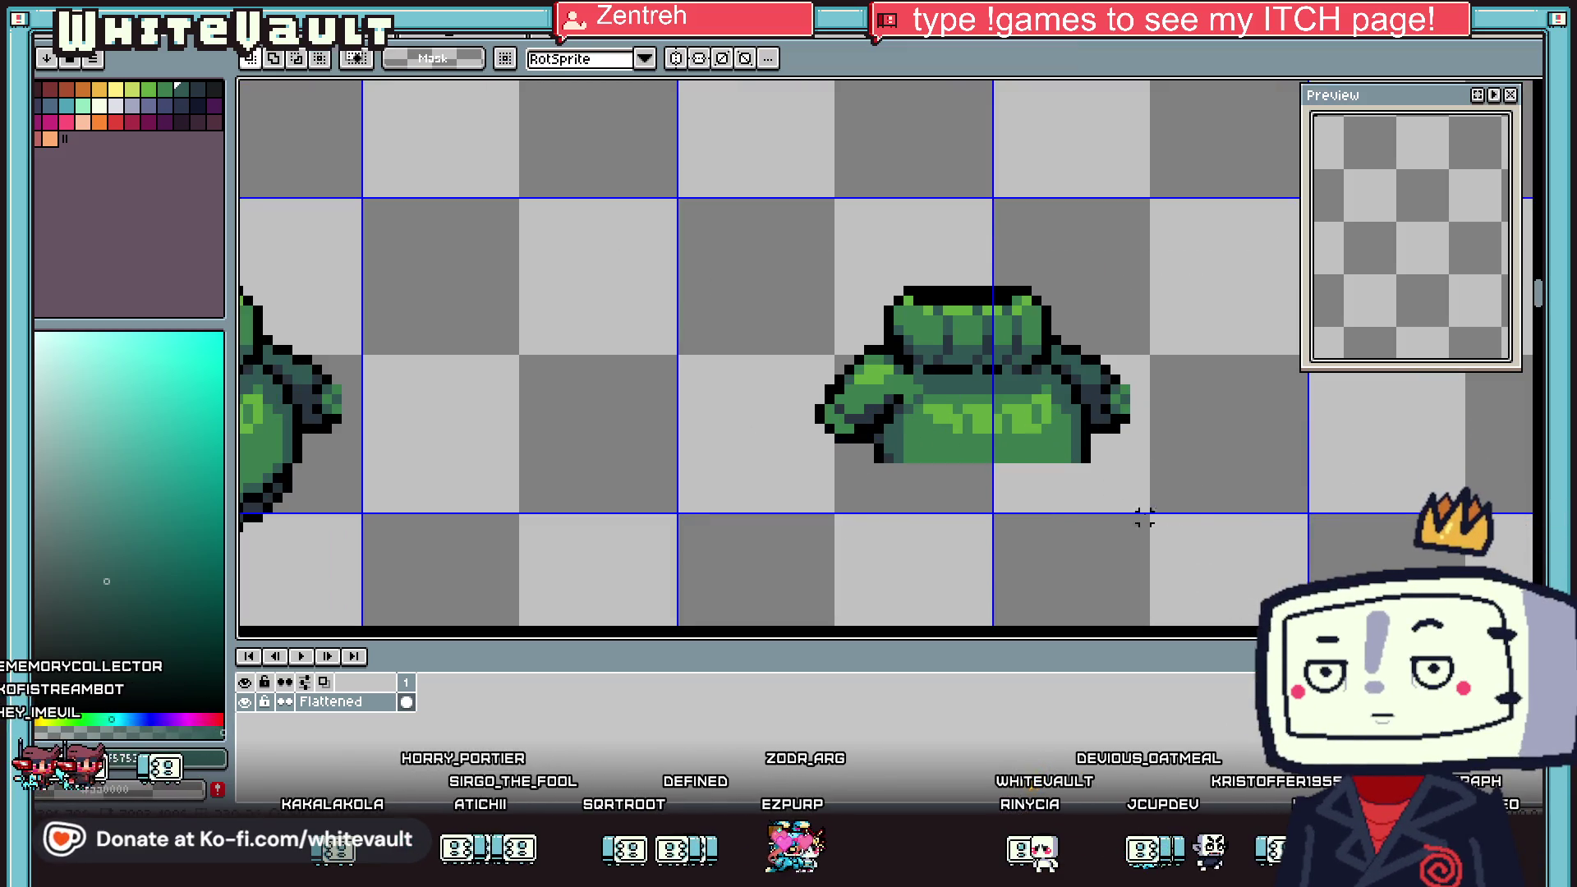
# Copy a chunk of the tunic's middle and drop it under the tunic's lower left
pyautogui.scroll(1, 947, 298)
pyautogui.moveTo(936, 302); pyautogui.dragTo(997, 401)
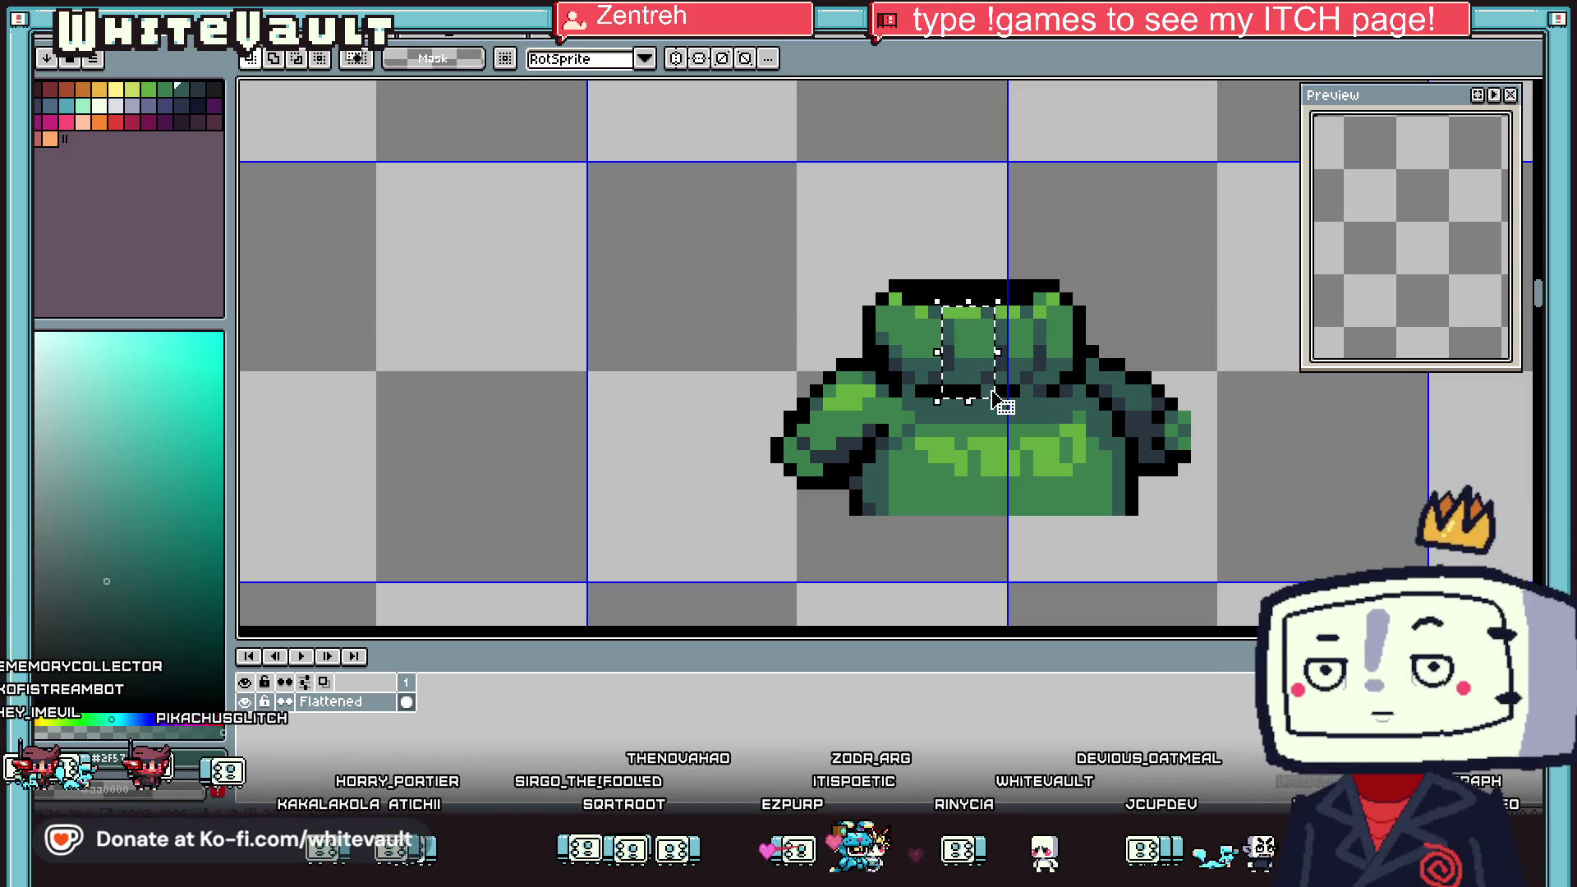
pyautogui.click(985, 526)
pyautogui.moveTo(894, 426); pyautogui.dragTo(1060, 513)
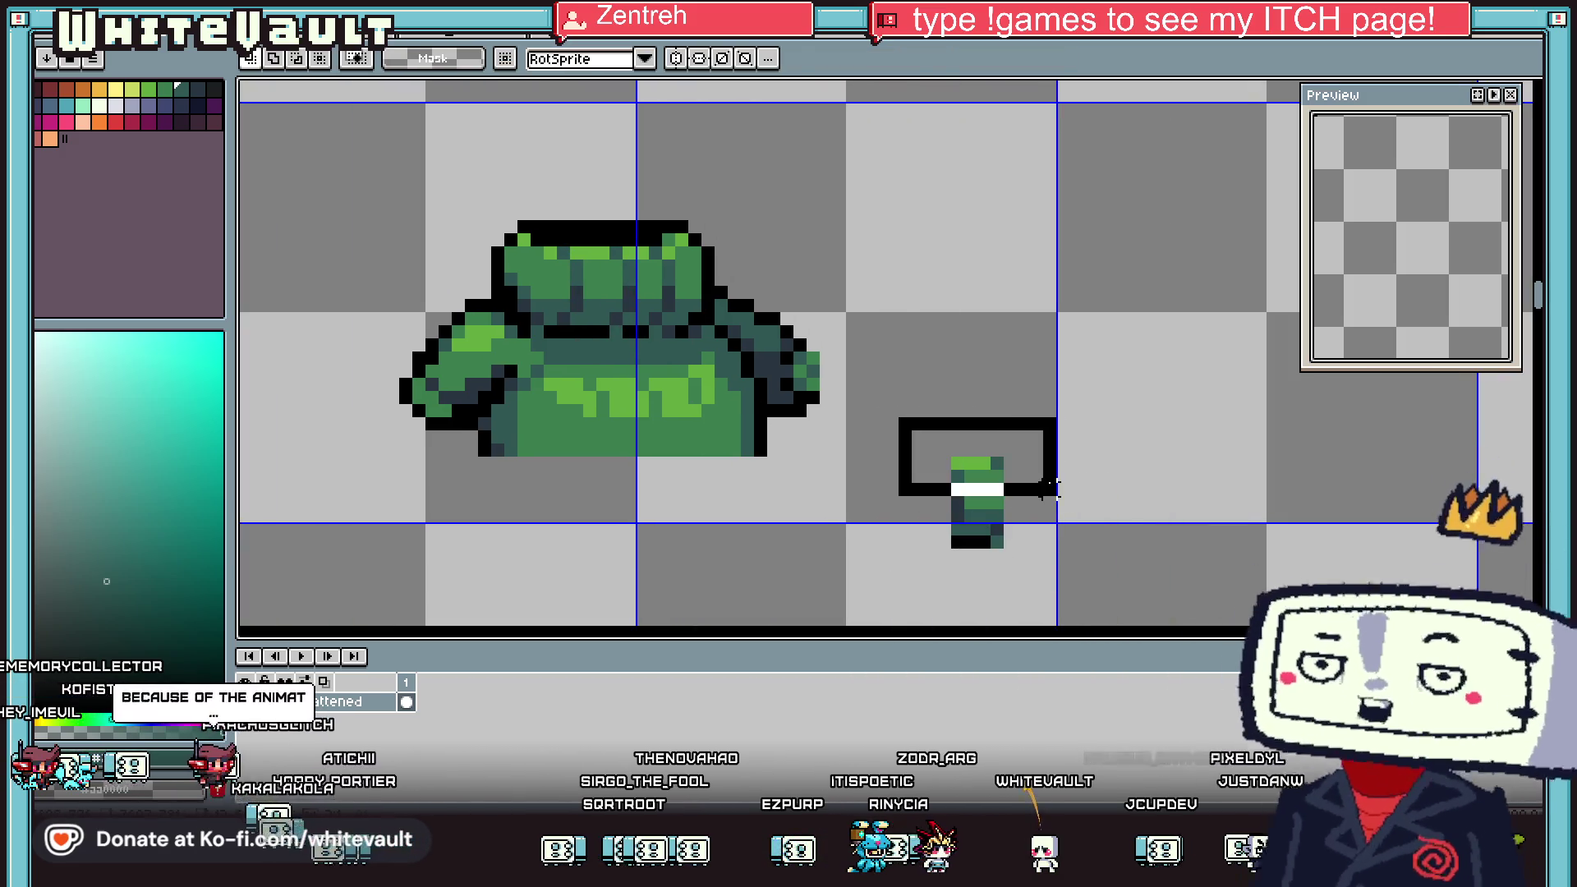
pyautogui.moveTo(922, 443)
pyautogui.mouseDown()
pyautogui.moveTo(1101, 582)
pyautogui.moveTo(626, 548)
pyautogui.mouseUp()
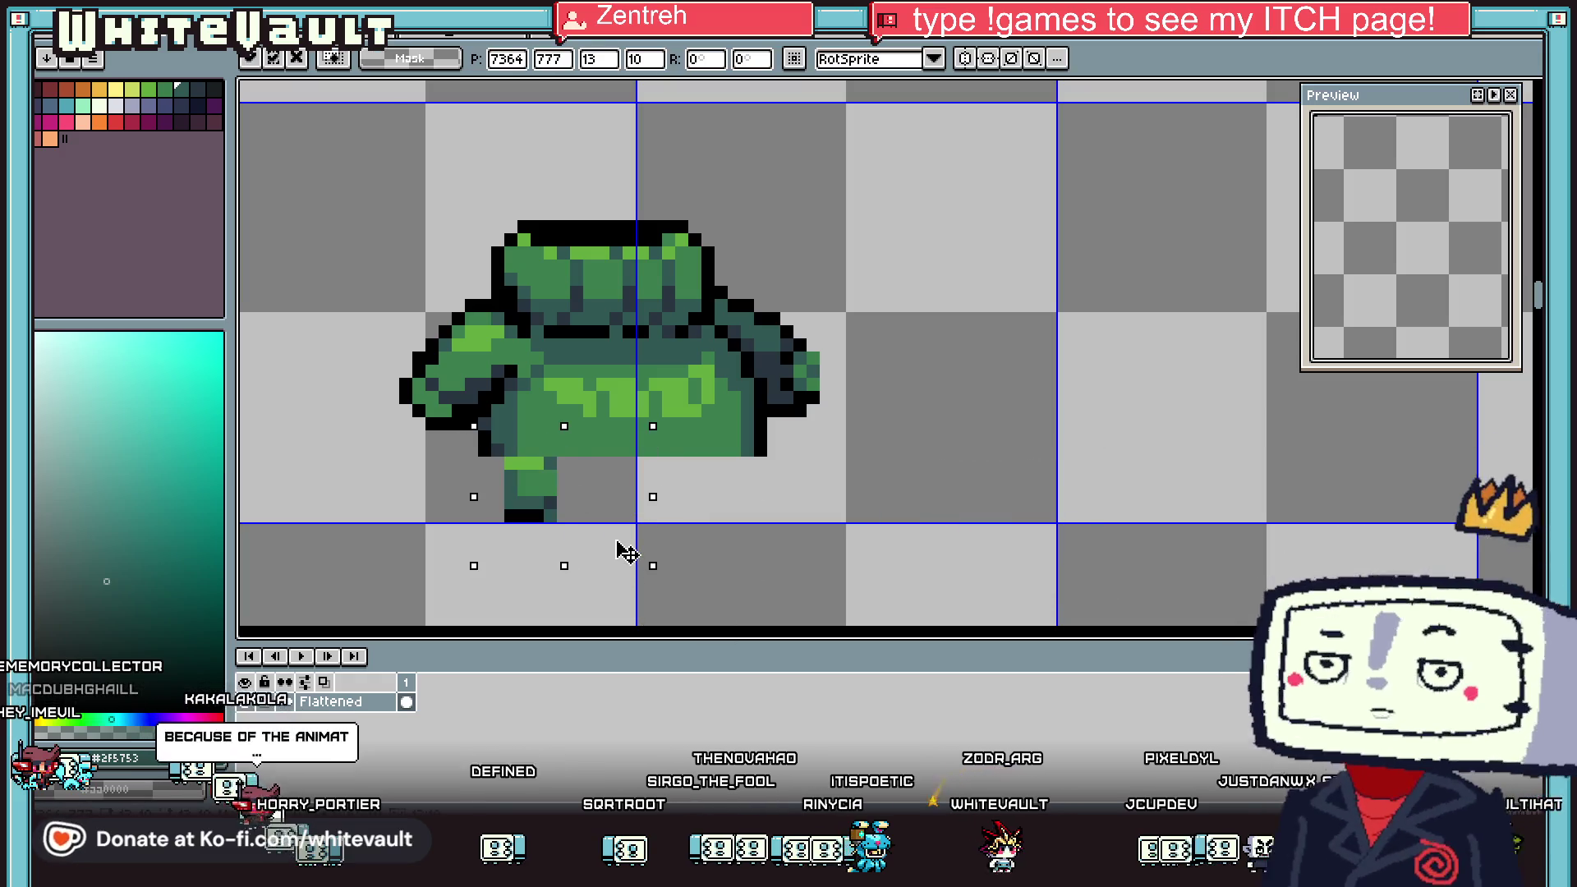
pyautogui.hotkey('ctrl', 'd')
# Draw a black outline down the side of the new green chunk
pyautogui.scroll(1, 496, 490)
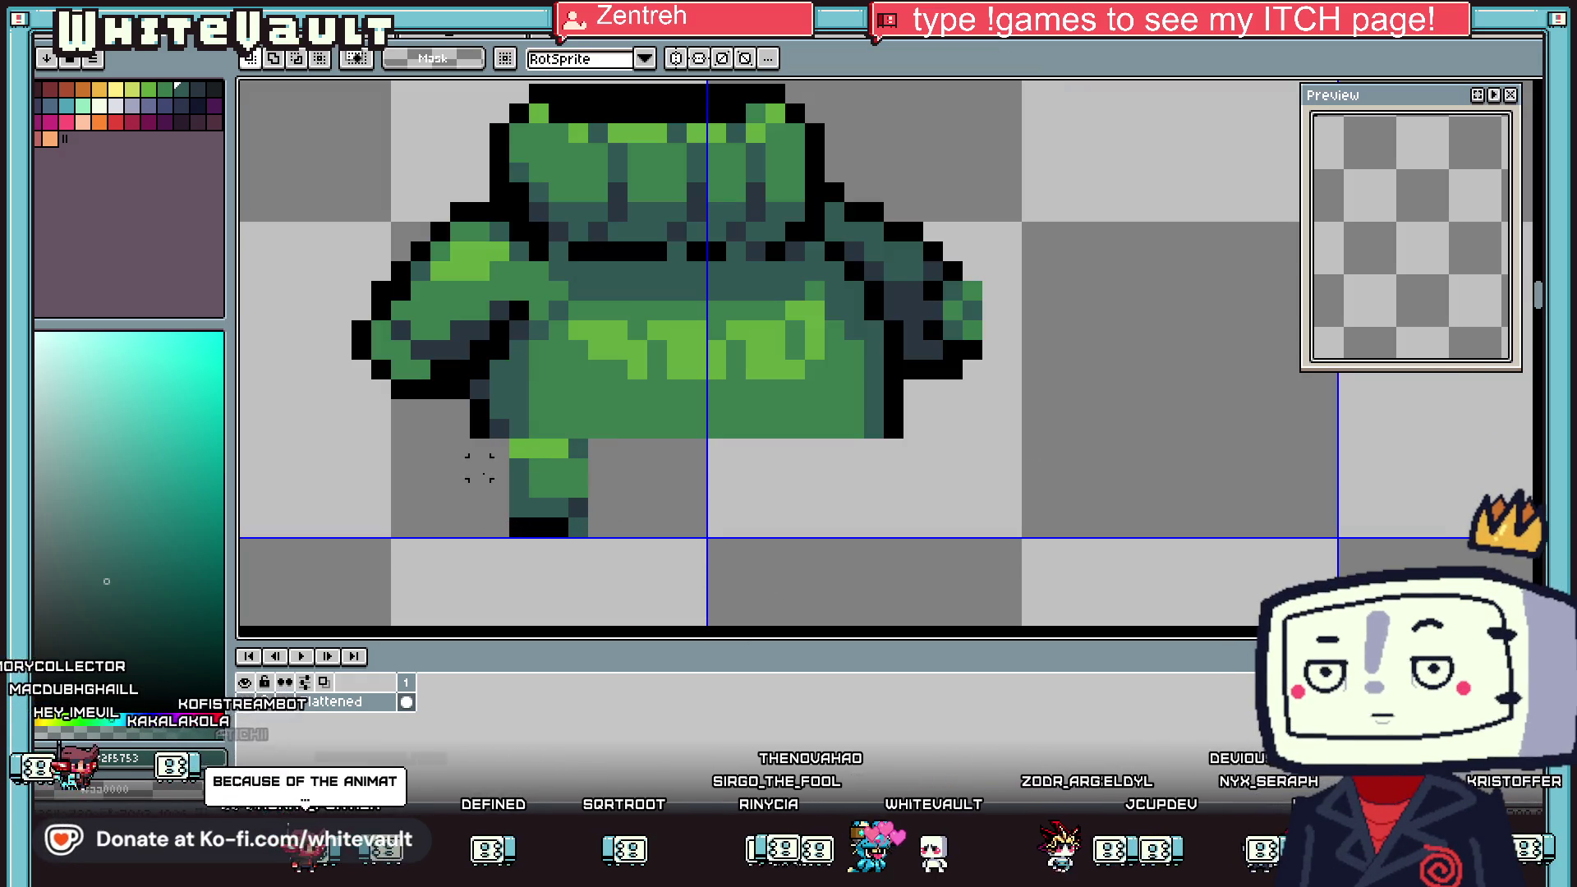
pyautogui.press('b')
pyautogui.keyDown('alt'); pyautogui.click(495, 441); pyautogui.keyUp('alt')
pyautogui.moveTo(495, 442); pyautogui.dragTo(509, 491)
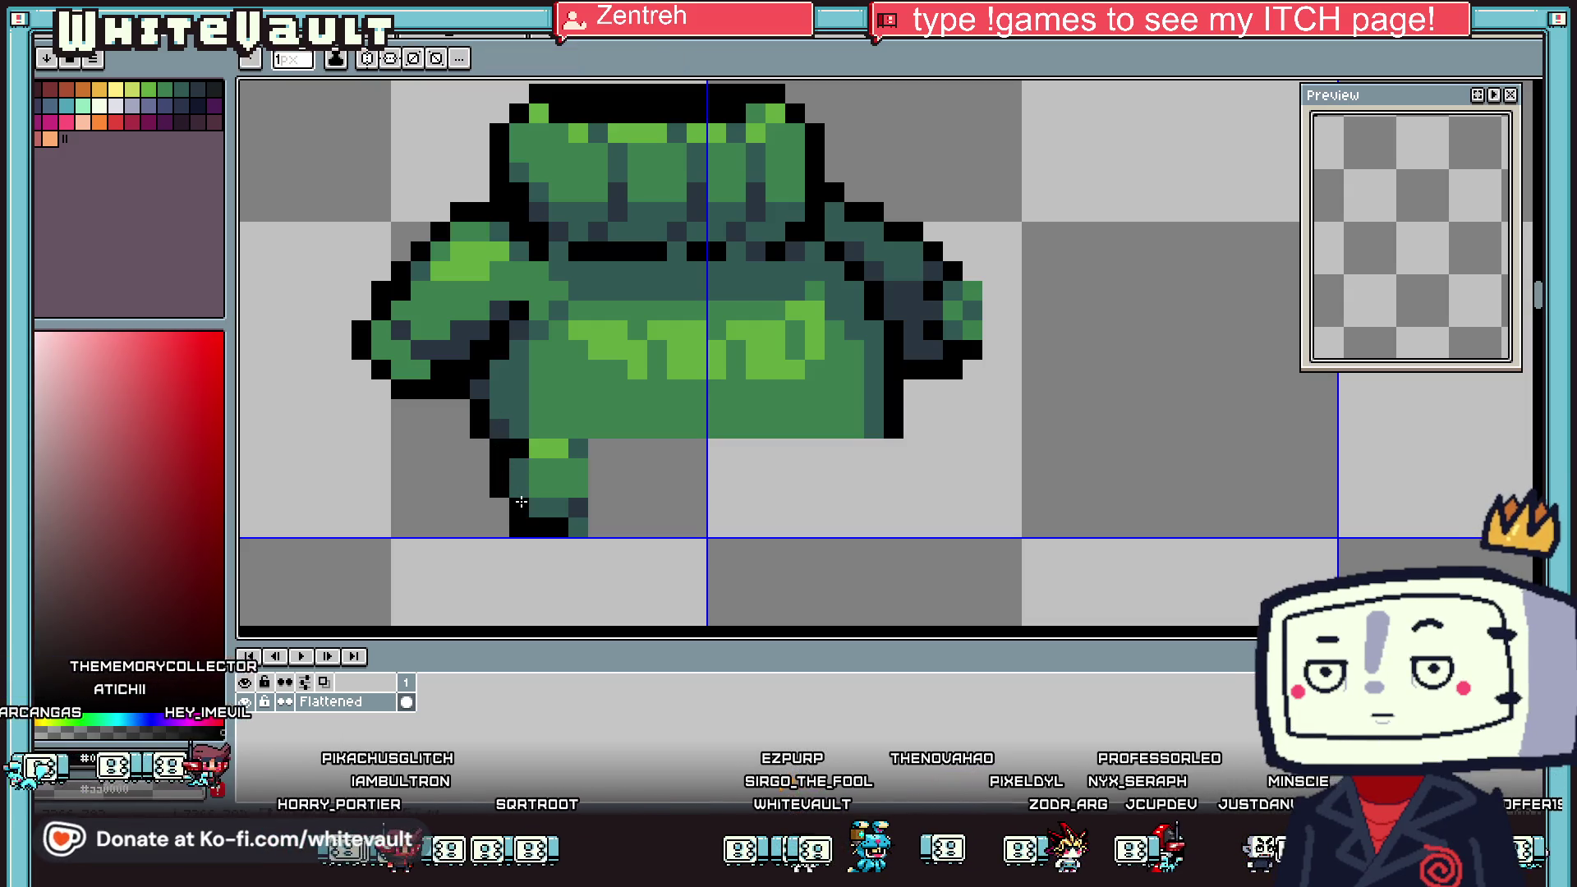
# Draw the hem's straight black bottom line and its right side
pyautogui.hotkey('ctrl', 'z')
pyautogui.moveTo(519, 507); pyautogui.dragTo(782, 508)
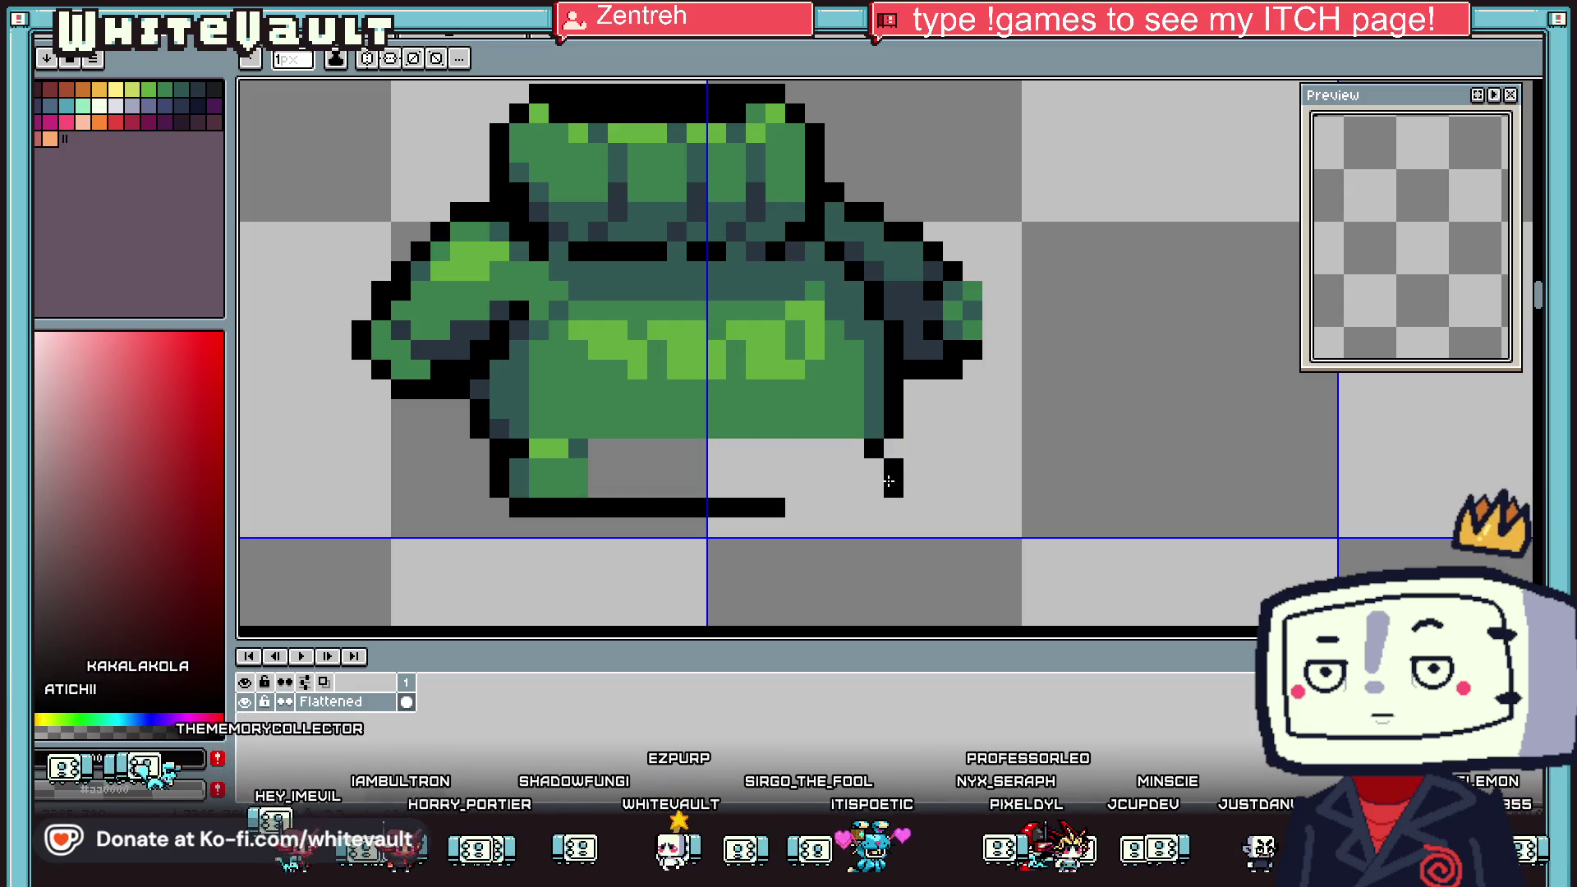
pyautogui.moveTo(873, 449); pyautogui.dragTo(788, 507)
# Paint a dark teal row across the top of the hem
pyautogui.press('alt')
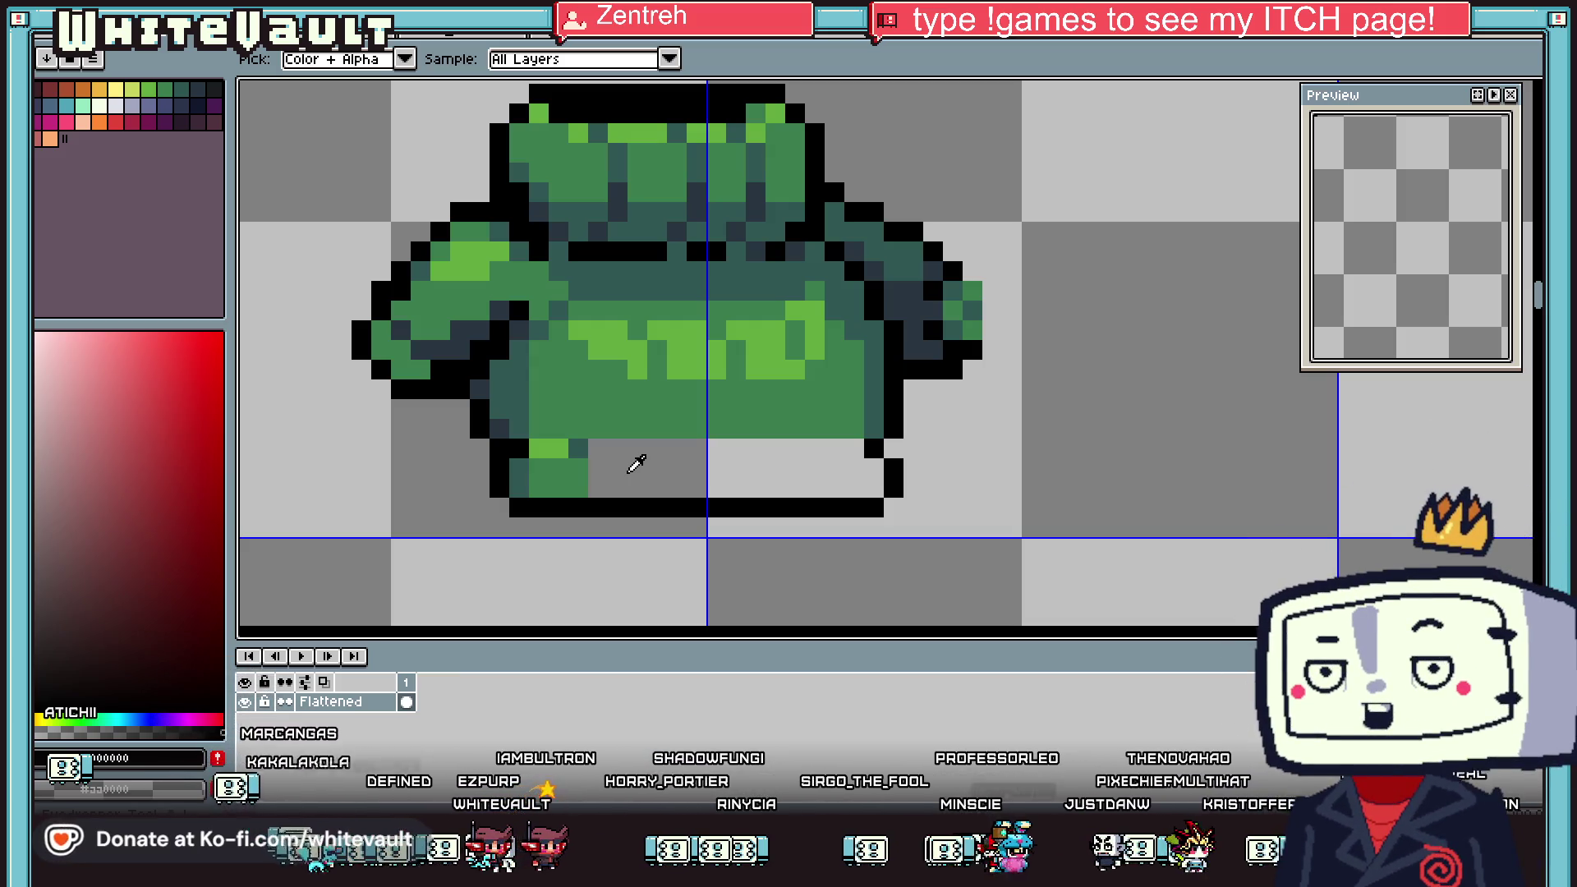
pyautogui.click(571, 457)
pyautogui.moveTo(542, 448); pyautogui.dragTo(854, 449)
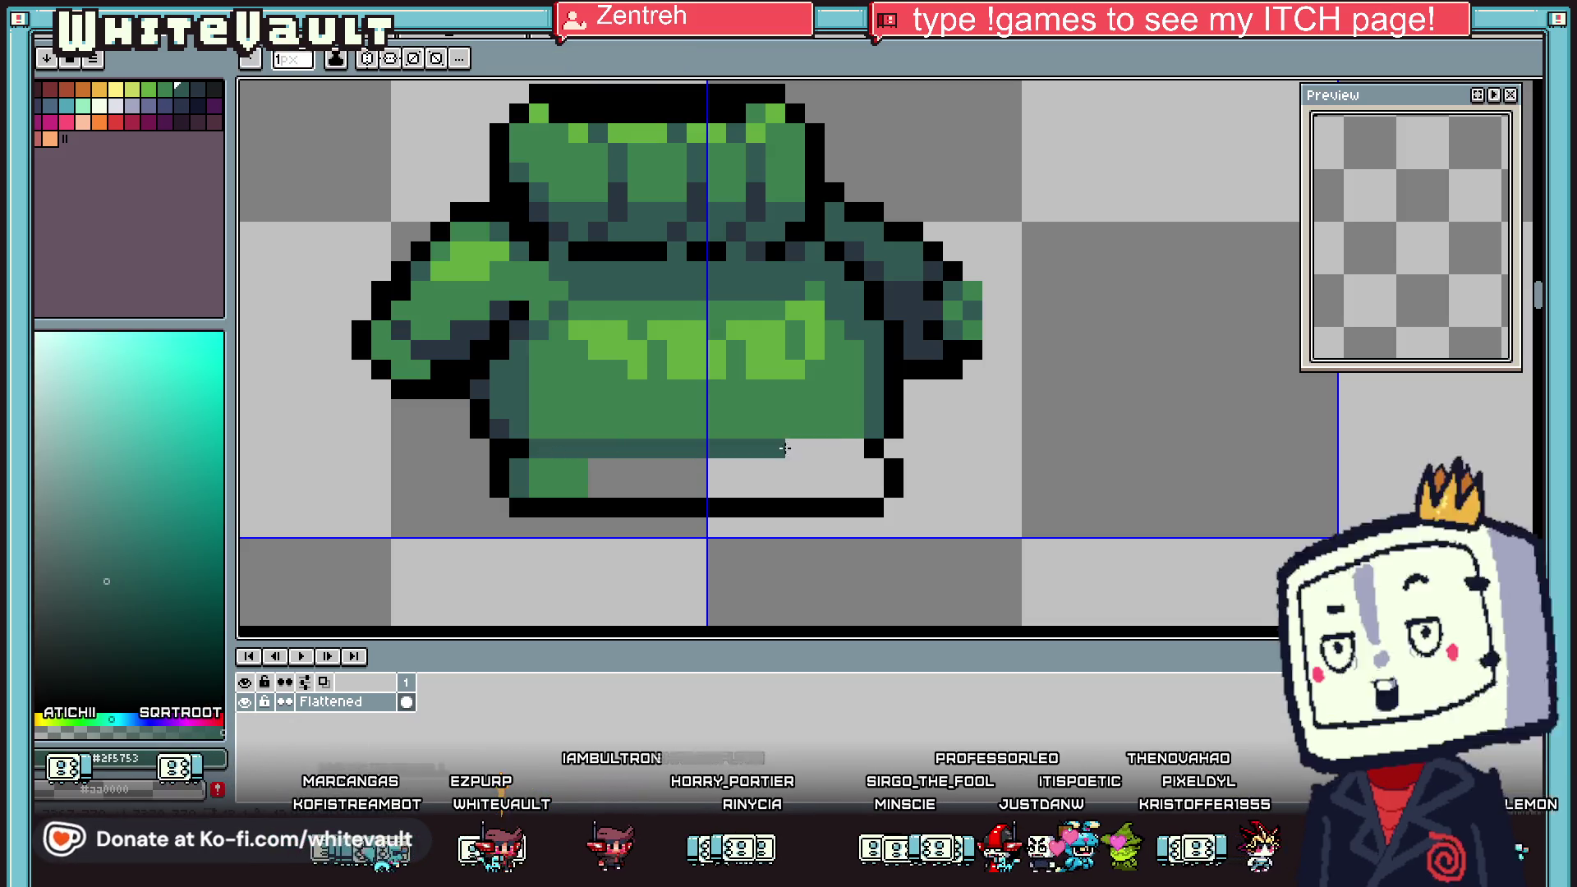
# Blacken the hem's right corner pixels with the outline black
pyautogui.click(897, 476)
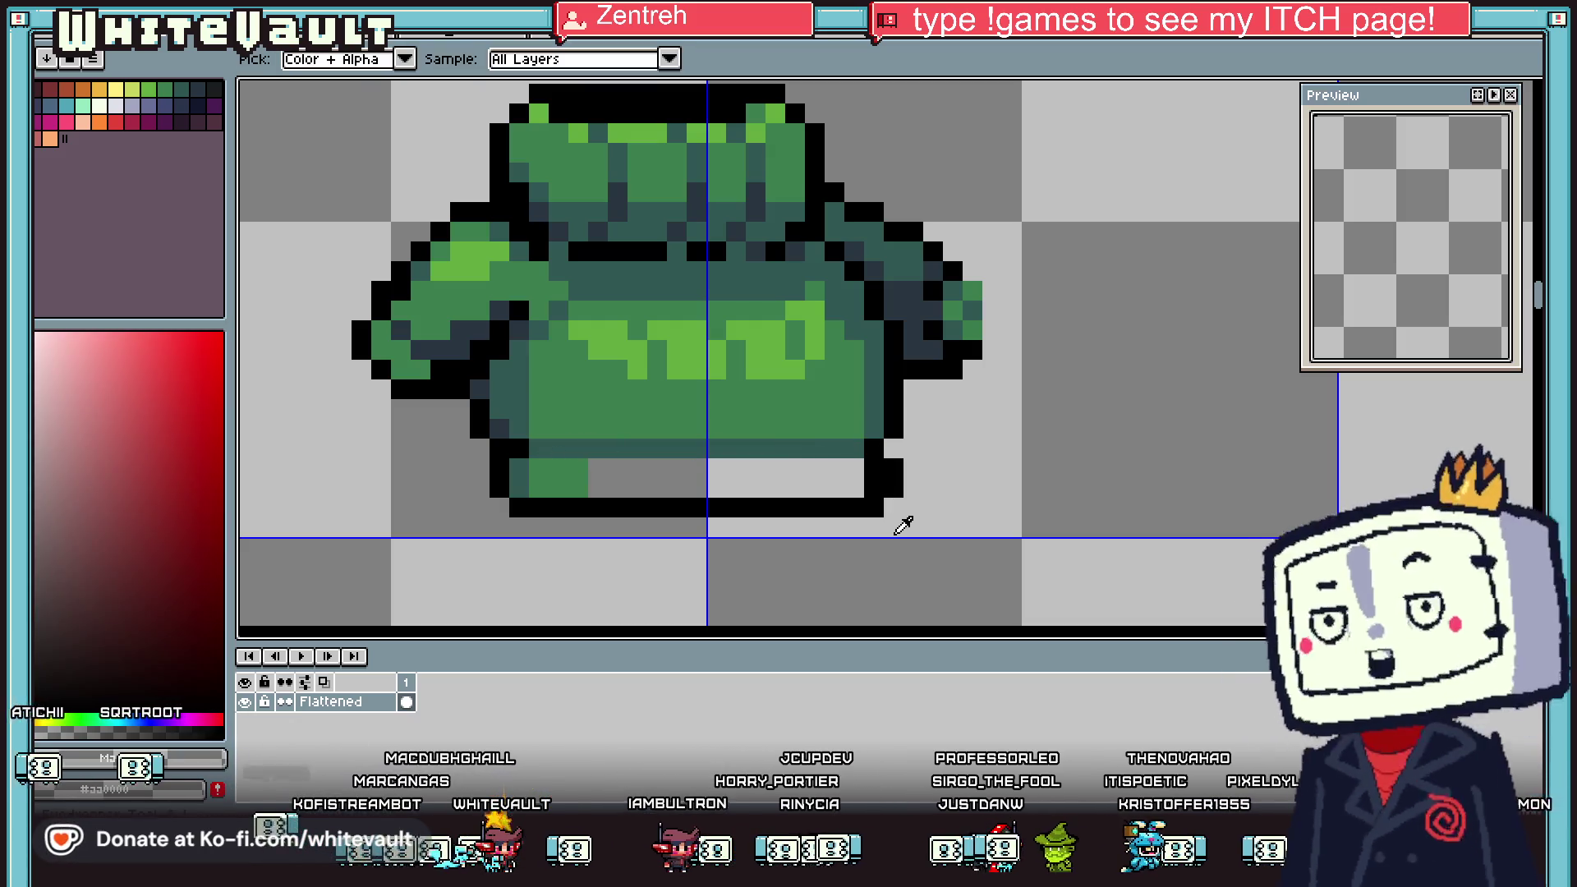
pyautogui.hotkey('ctrl', 'z')
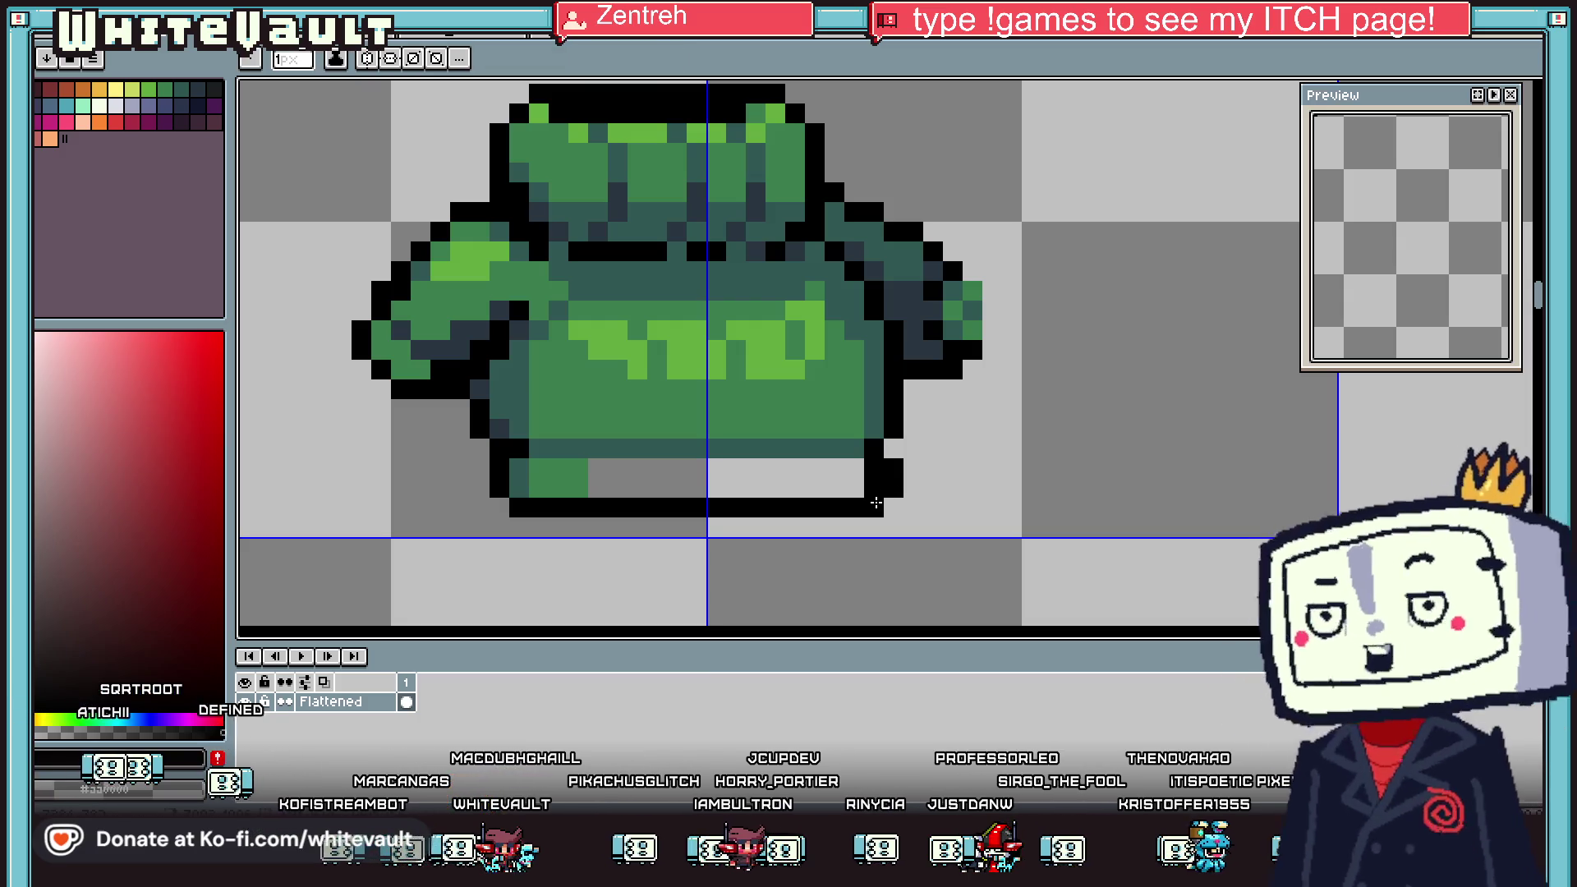
pyautogui.scroll(-8, 873, 468)
pyautogui.scroll(5, 872, 468)
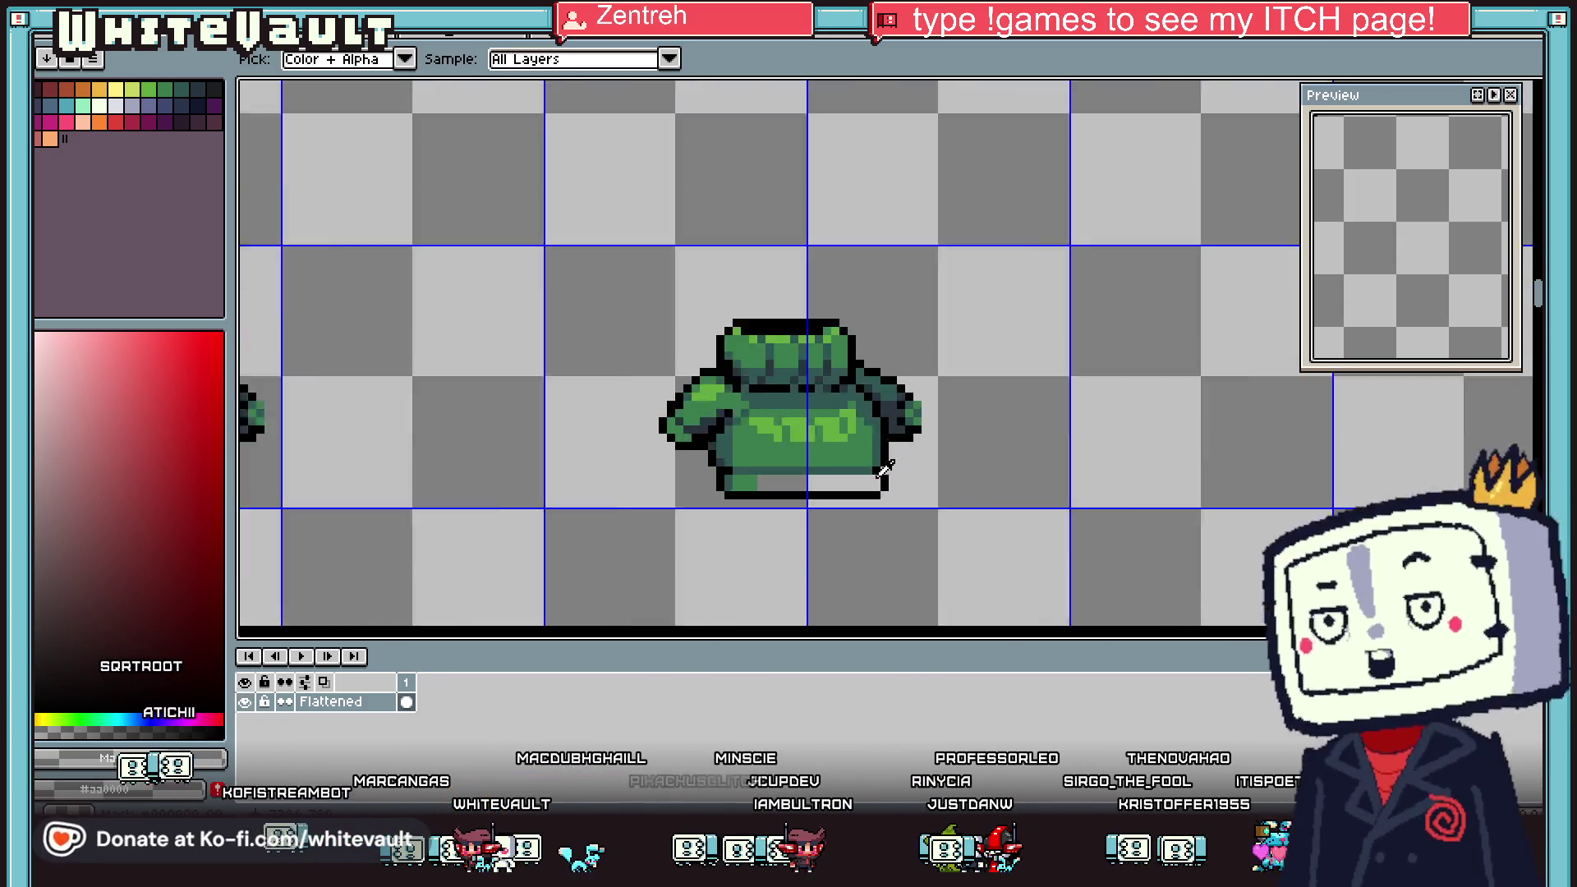
pyautogui.scroll(4, 872, 468)
pyautogui.press('b')
pyautogui.moveTo(873, 475); pyautogui.dragTo(866, 526)
# Fill the hem's grey gaps with the tunic's mid green
pyautogui.press('e')
pyautogui.click(444, 472)
pyautogui.press('i')
pyautogui.click(483, 482)
pyautogui.press('g')
pyautogui.click(444, 472)
pyautogui.click(555, 469)
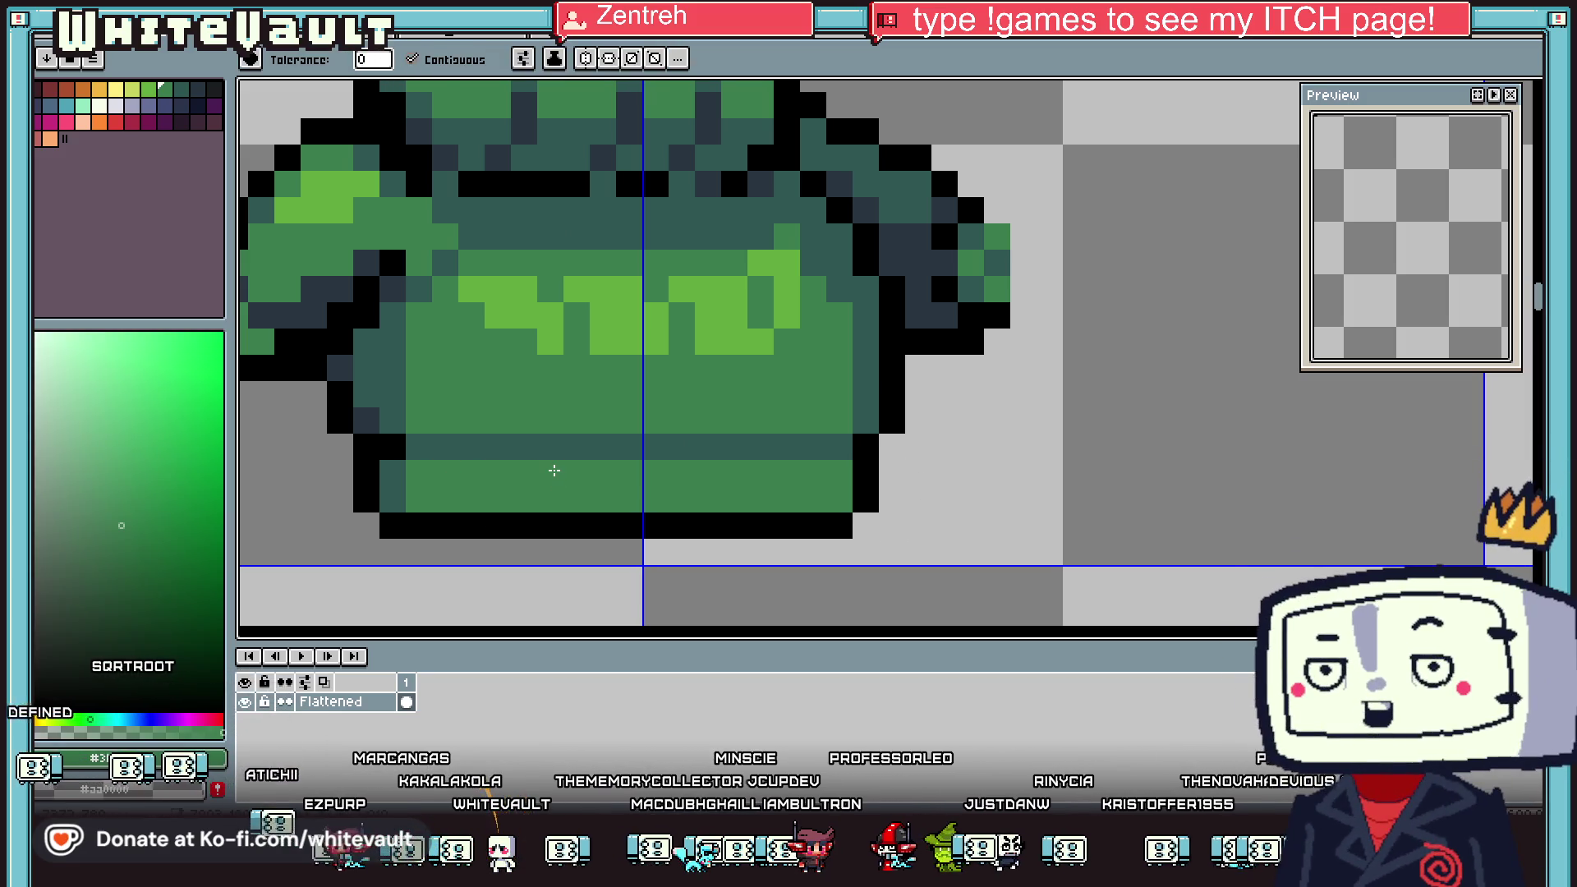
# Clear stray outline pixels at the hem's lower left
pyautogui.press('i')
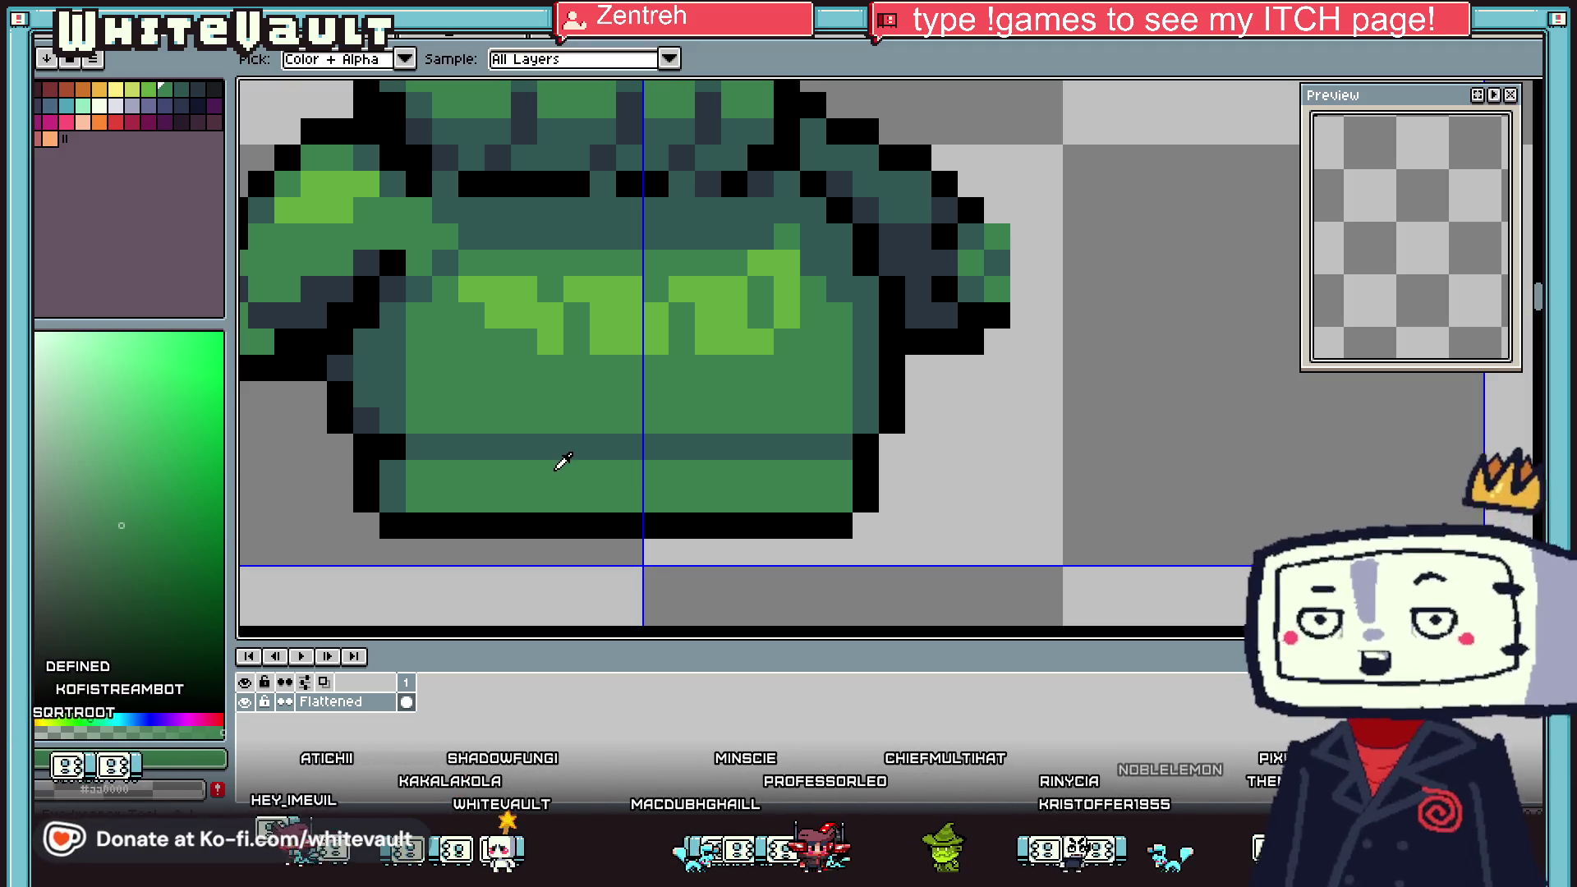
pyautogui.scroll(-4, 669, 466)
pyautogui.scroll(2, 561, 475)
pyautogui.scroll(2, 575, 476)
pyautogui.click(626, 481)
pyautogui.press('b')
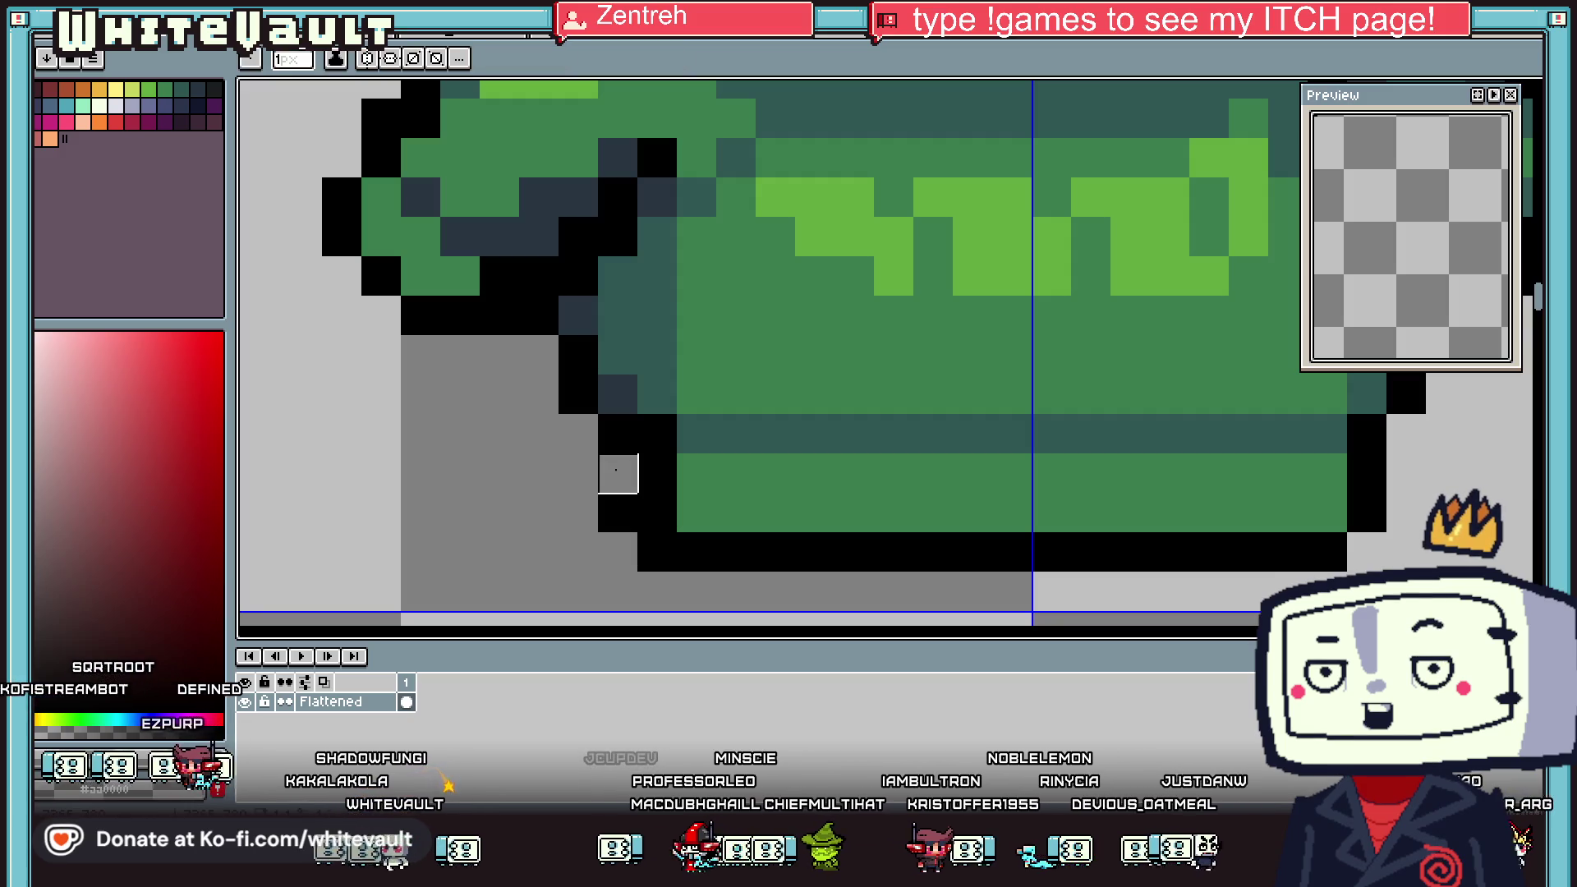
pyautogui.click(618, 512)
pyautogui.click(657, 552)
pyautogui.scroll(-4, 657, 552)
# Draw a dashed black line along the hem's lower band
pyautogui.press('i')
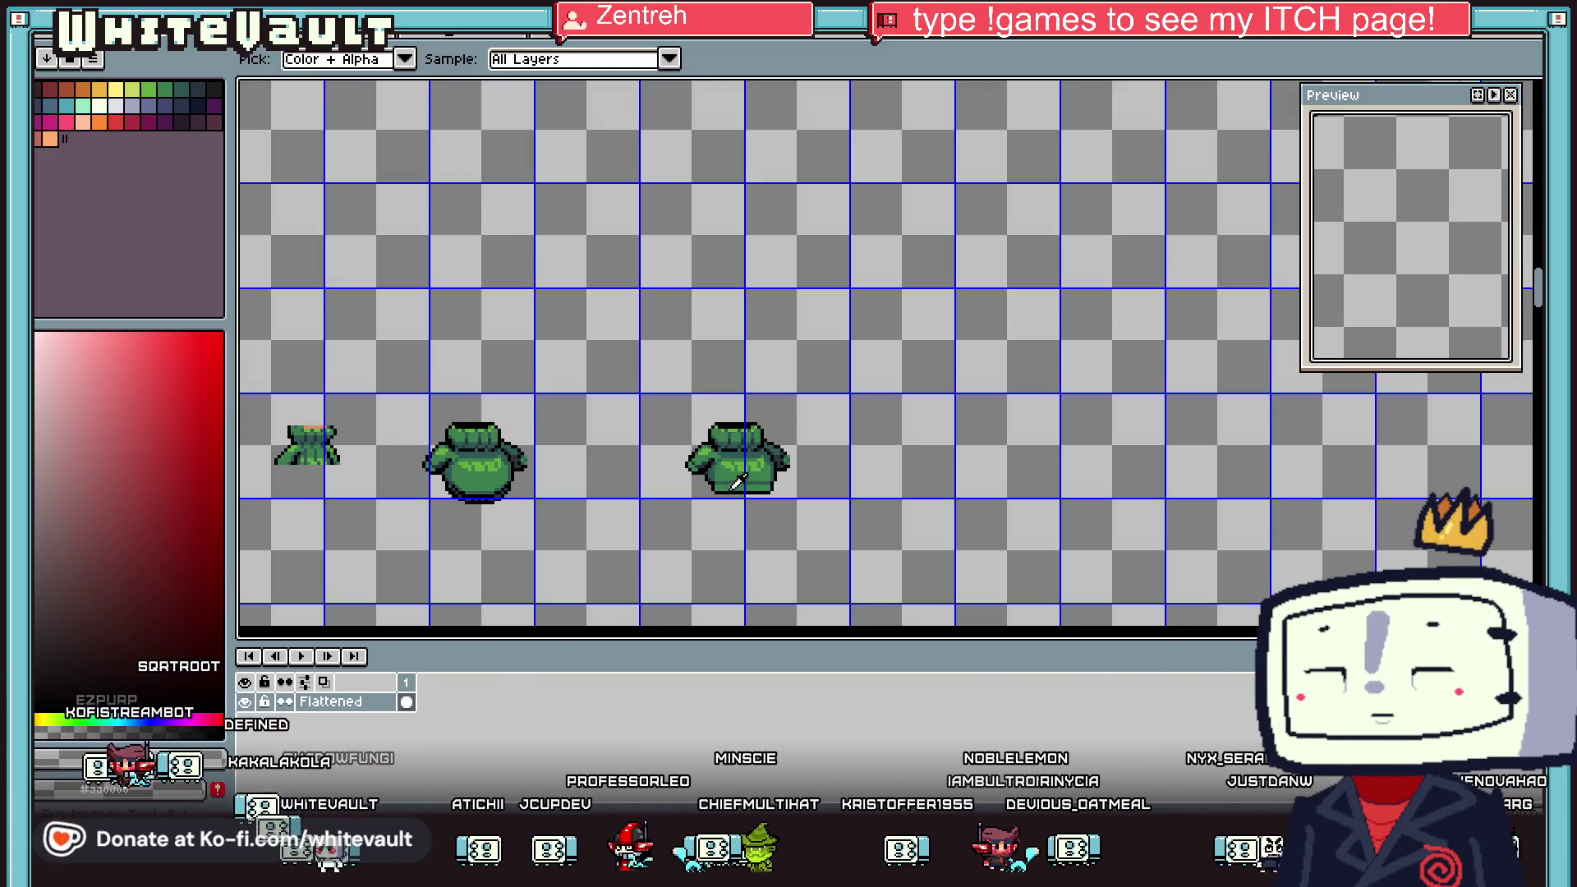
pyautogui.scroll(3, 738, 484)
pyautogui.press('b')
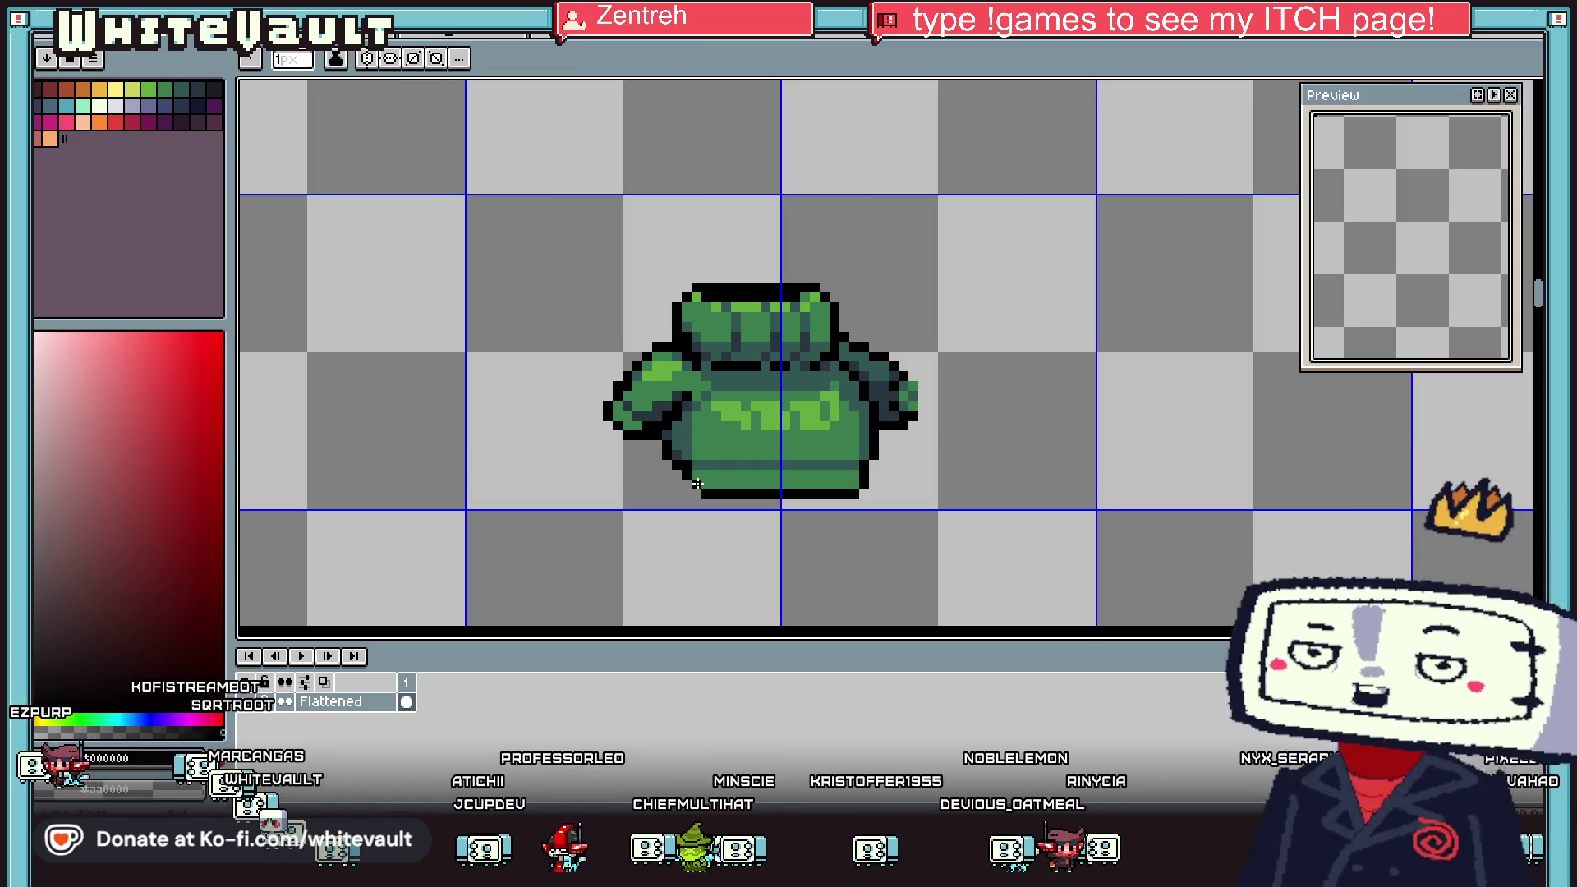
pyautogui.press('i')
pyautogui.scroll(2, 858, 483)
pyautogui.press('b')
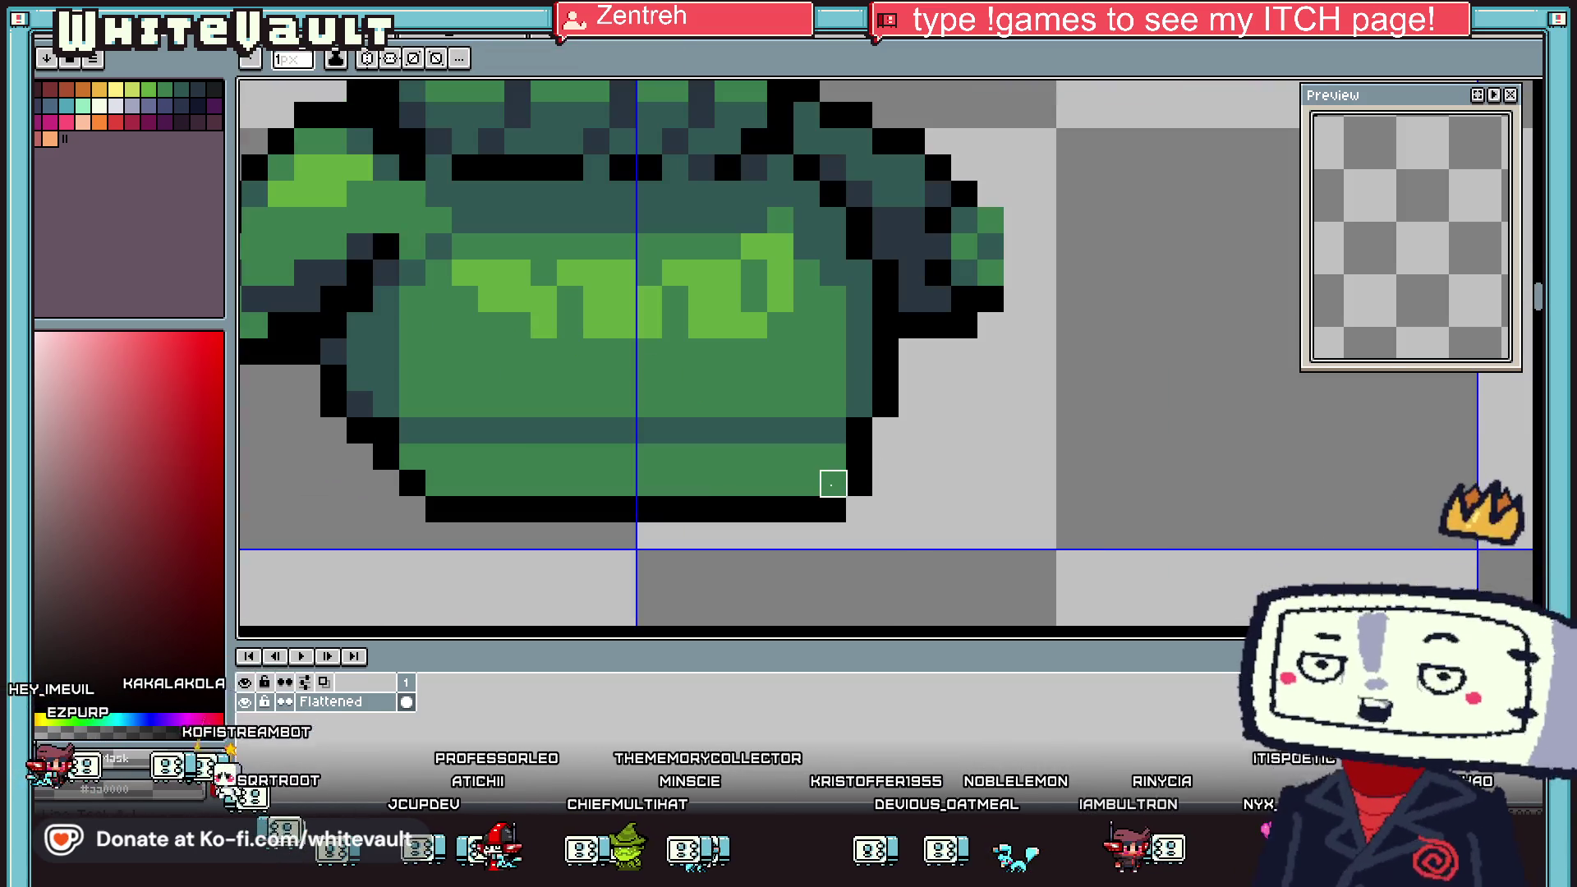
pyautogui.click(429, 432)
pyautogui.moveTo(517, 430); pyautogui.dragTo(729, 427)
pyautogui.click(639, 424)
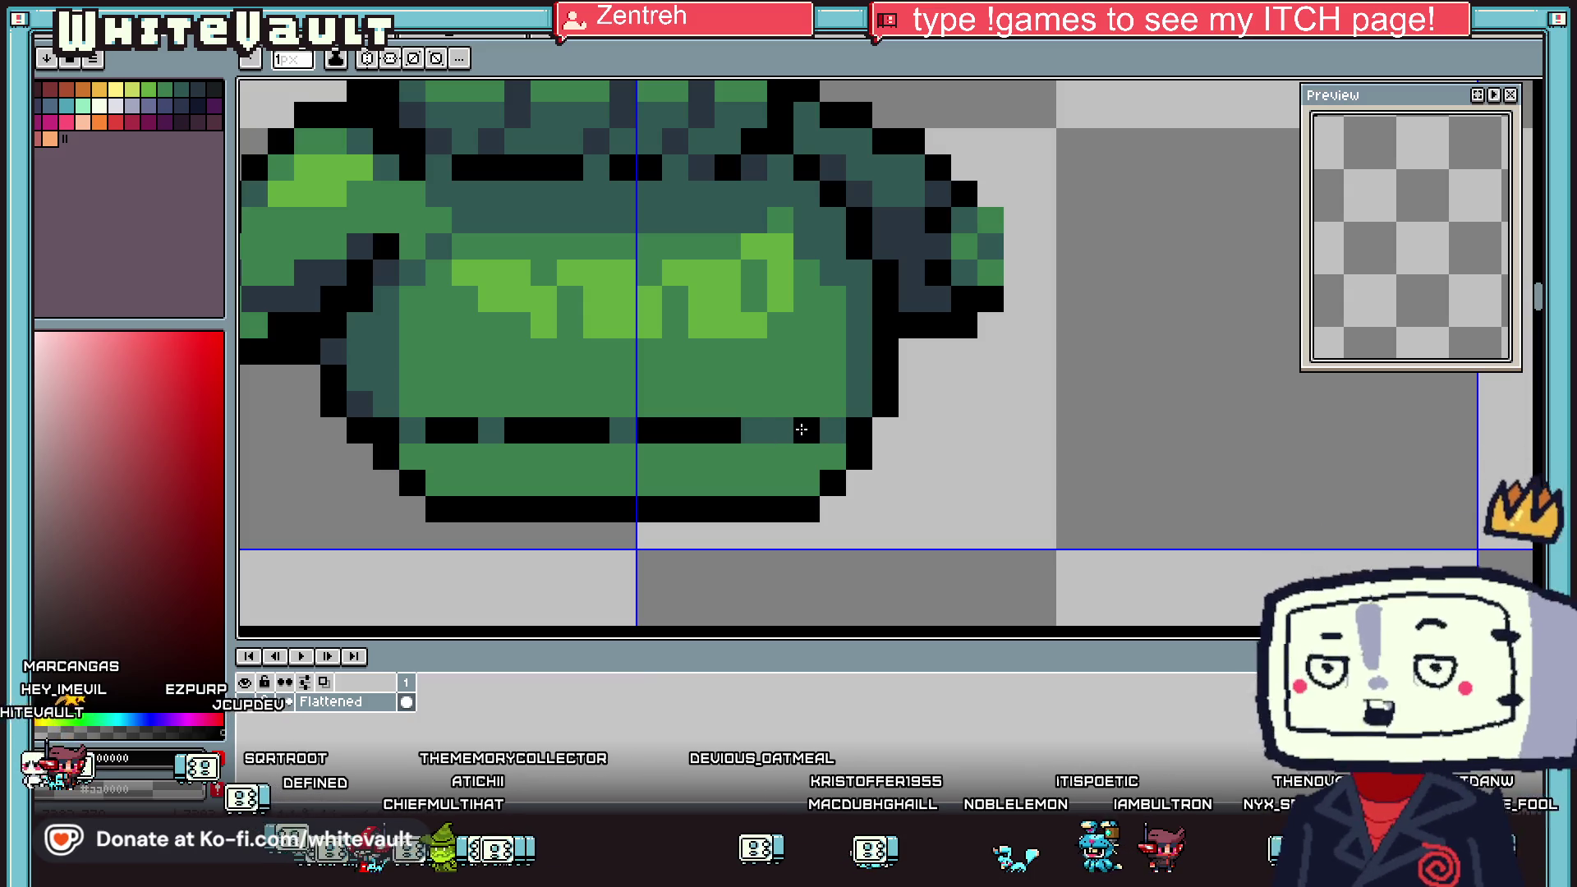
# Sample the dark teal colour from the tunic
pyautogui.press('alt')
pyautogui.scroll(-3, 816, 402)
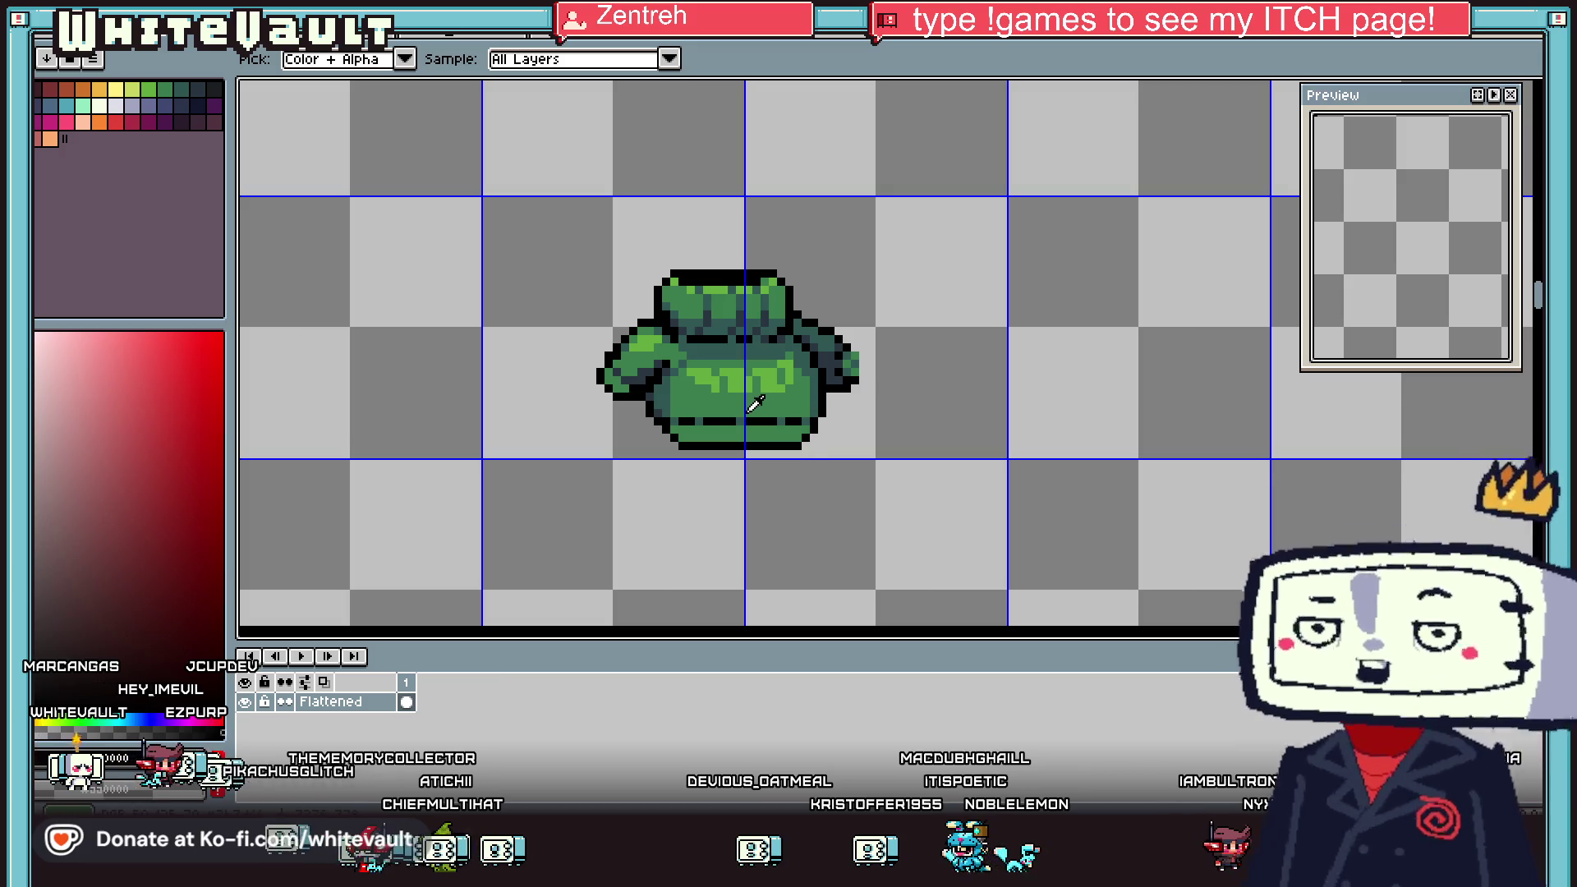
pyautogui.scroll(3, 712, 402)
pyautogui.keyDown('alt'); pyautogui.click(605, 386); pyautogui.keyUp('alt')
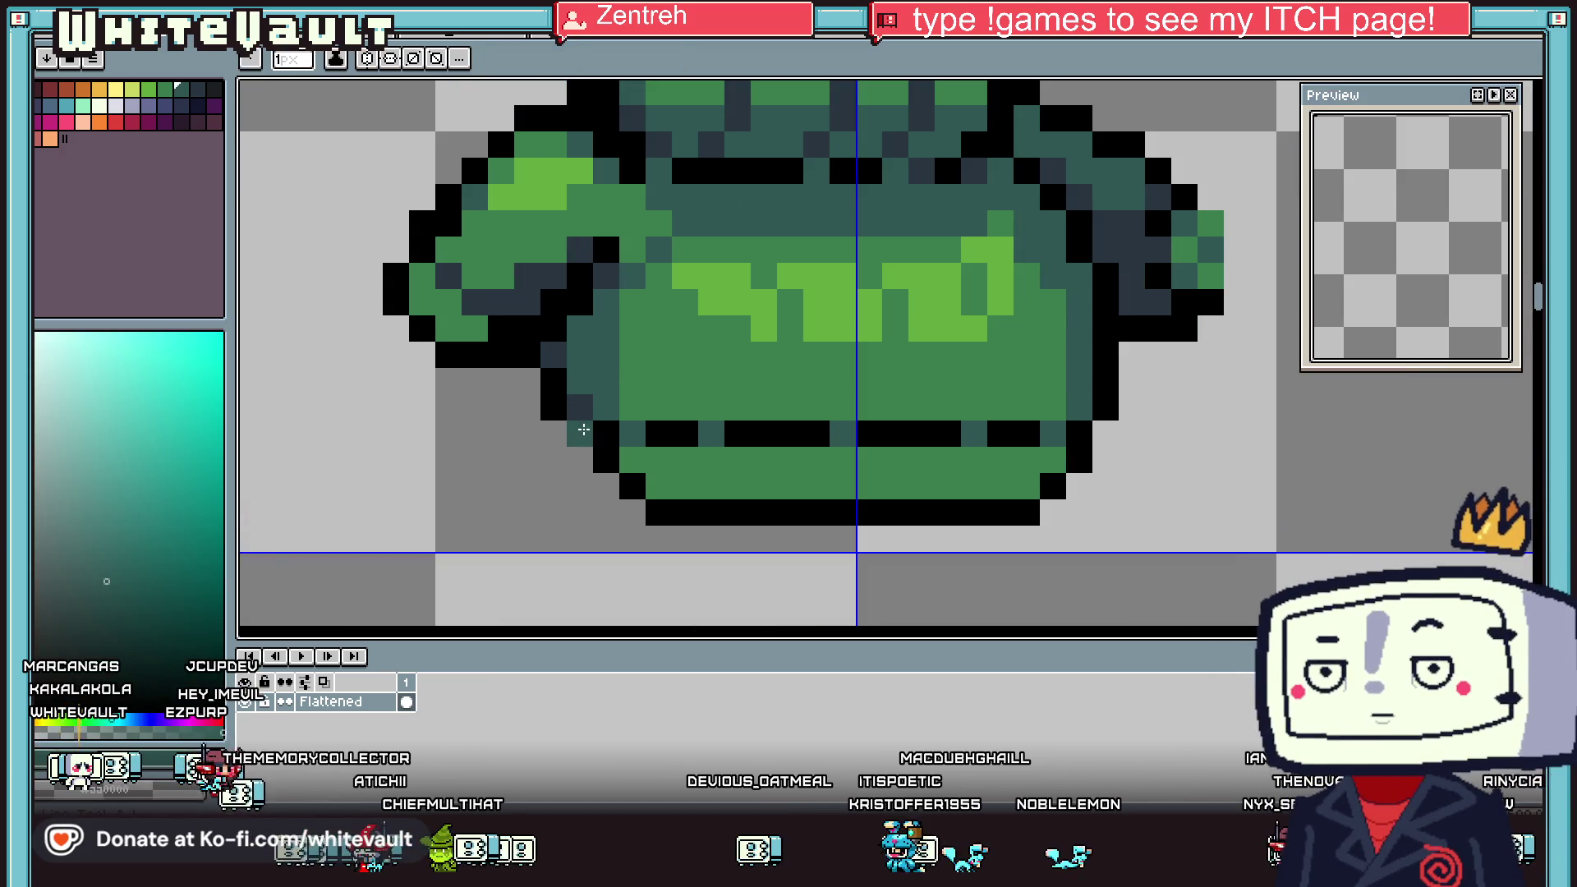
# Recolour a belt pixel dark teal and draw dark slate fold lines down the tunic front
pyautogui.click(582, 432)
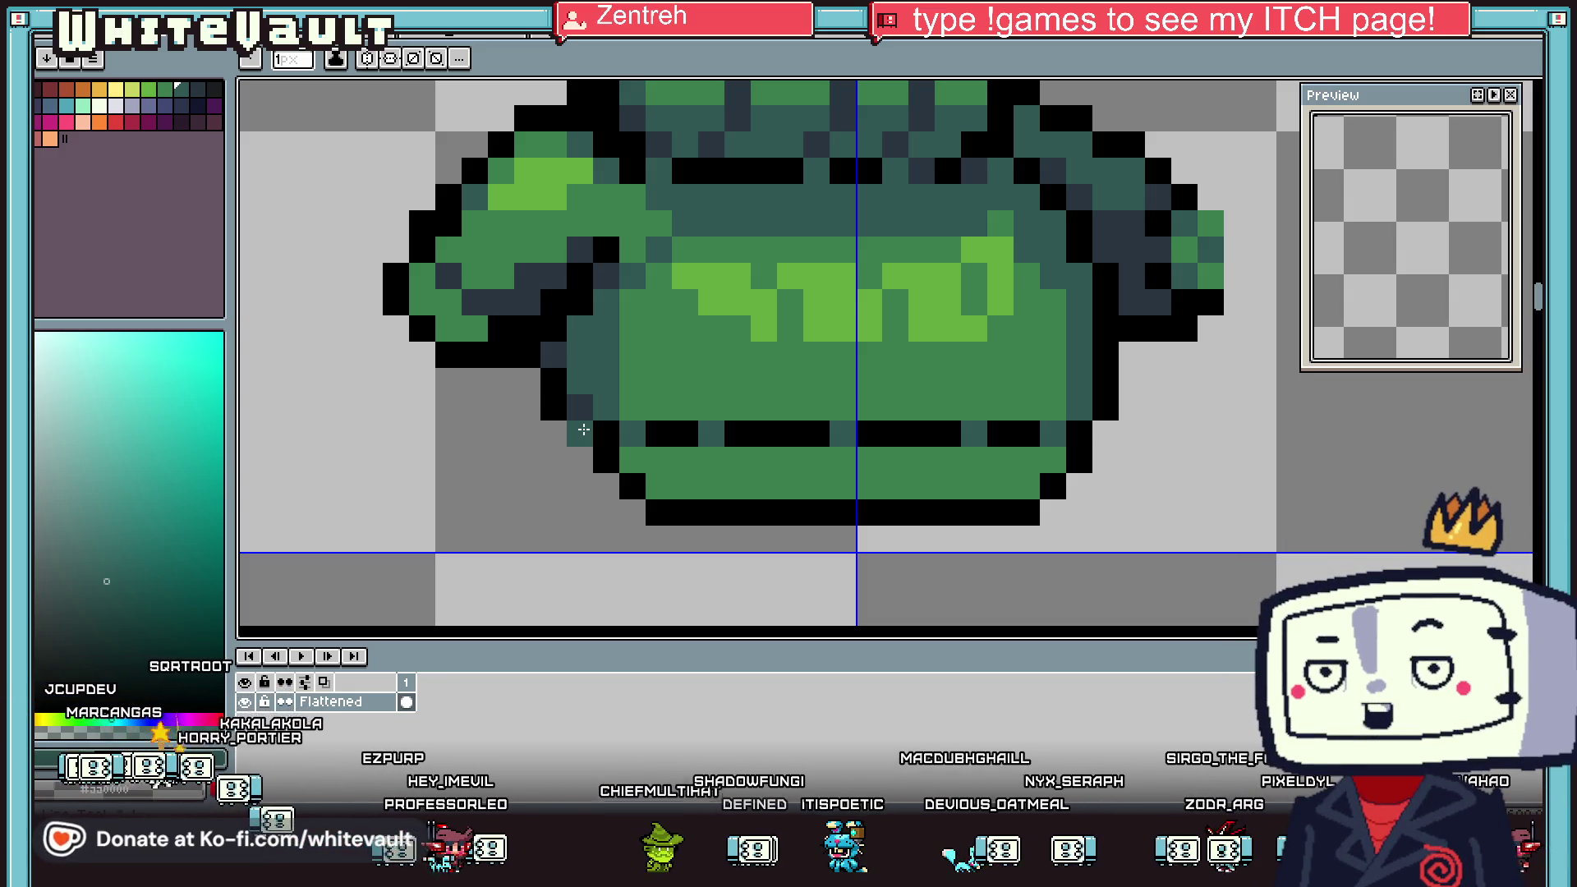
pyautogui.press('alt')
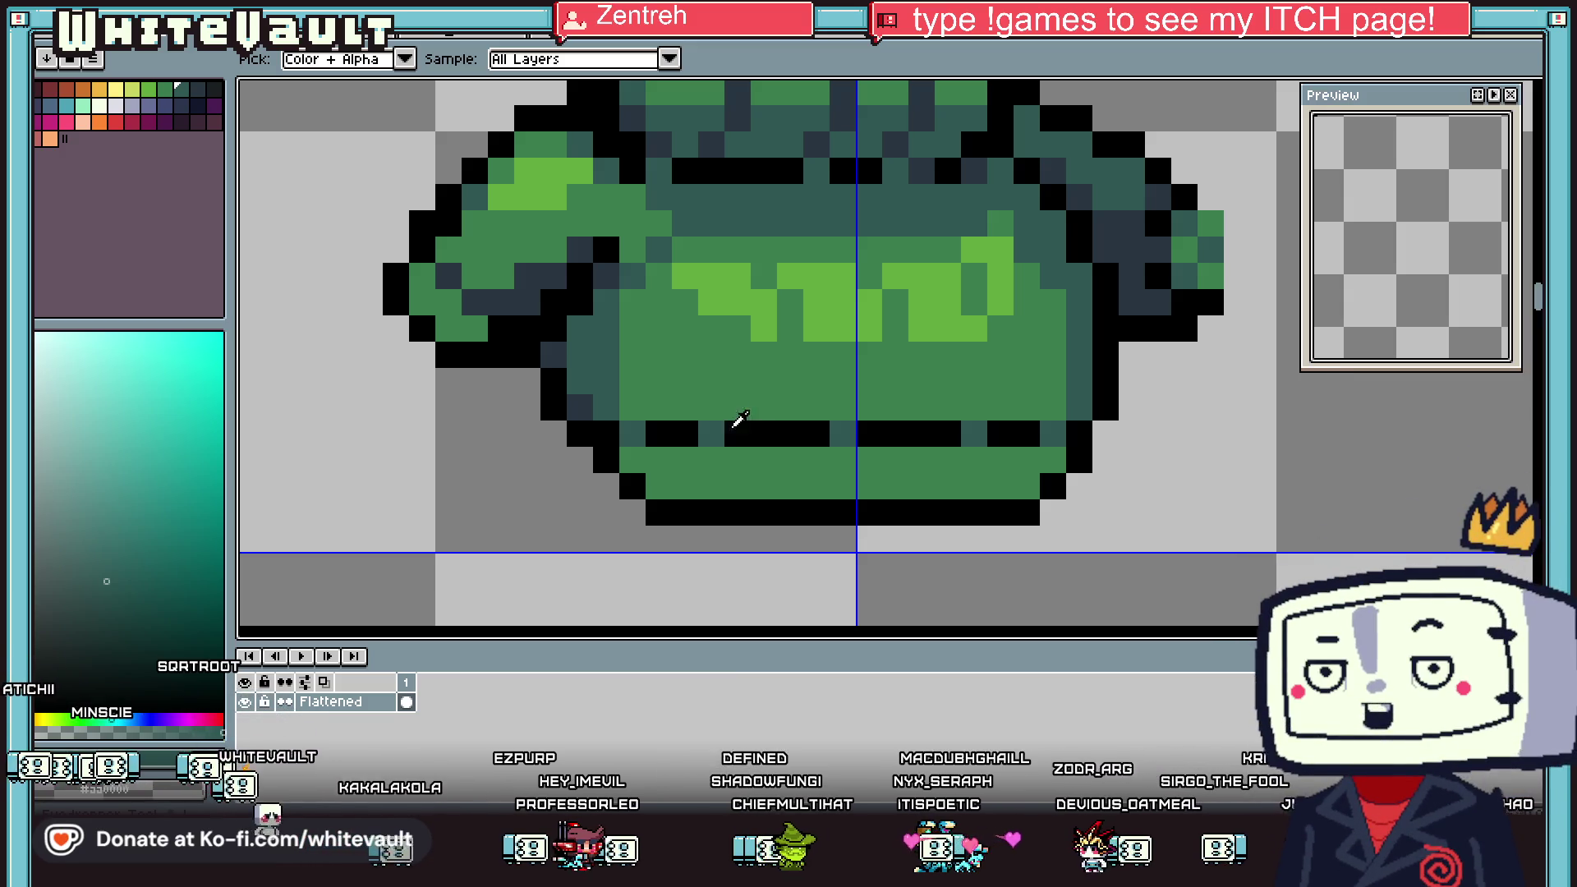
pyautogui.click(740, 200)
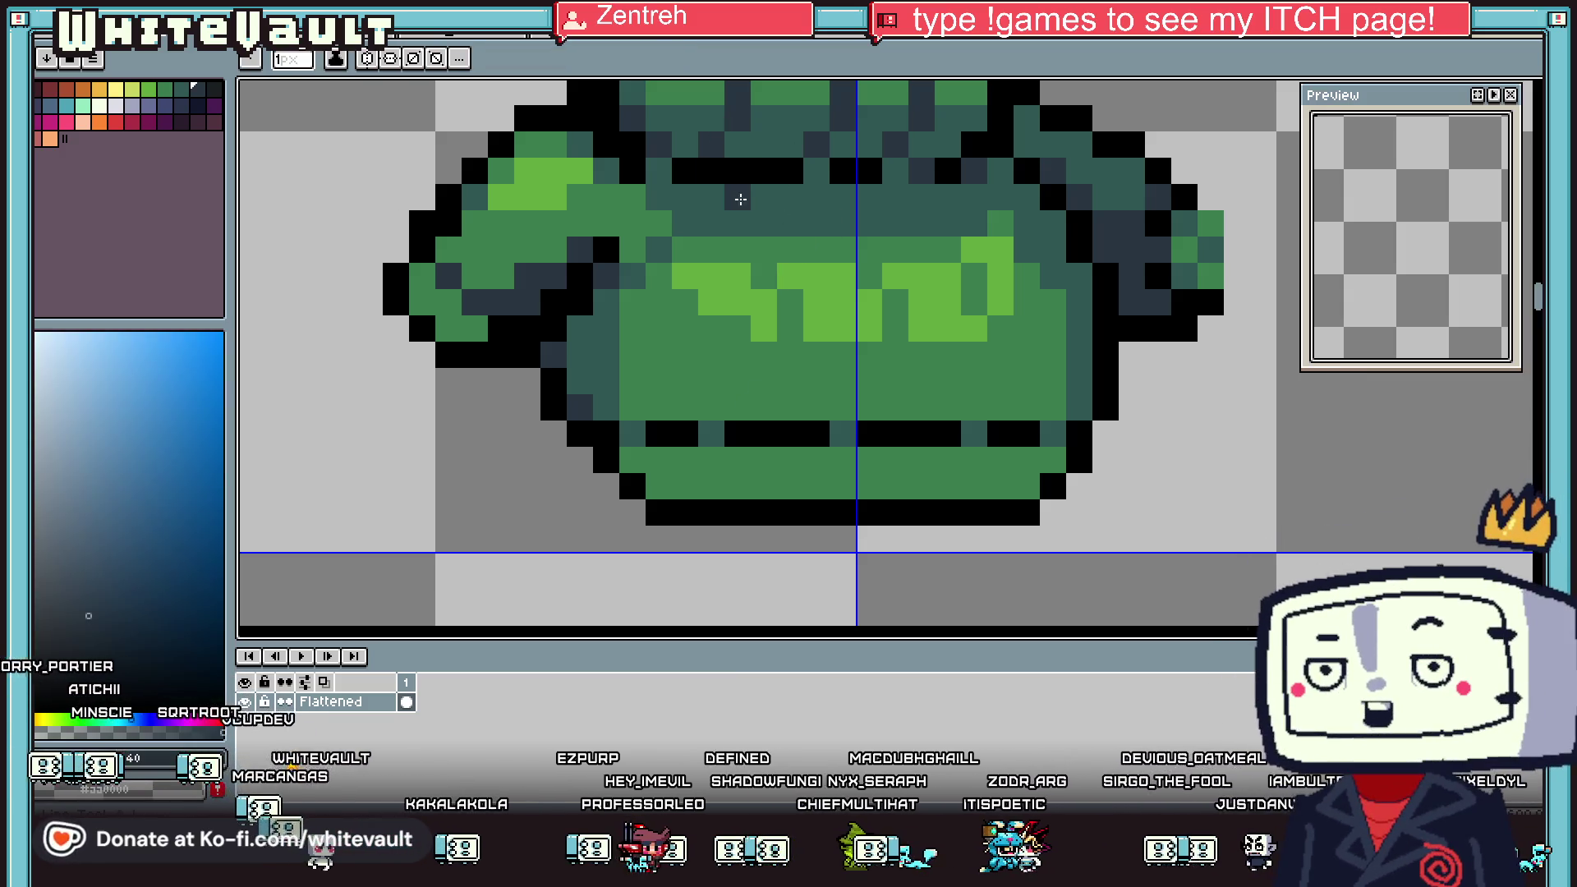
pyautogui.moveTo(789, 291); pyautogui.dragTo(789, 407)
pyautogui.click(870, 275)
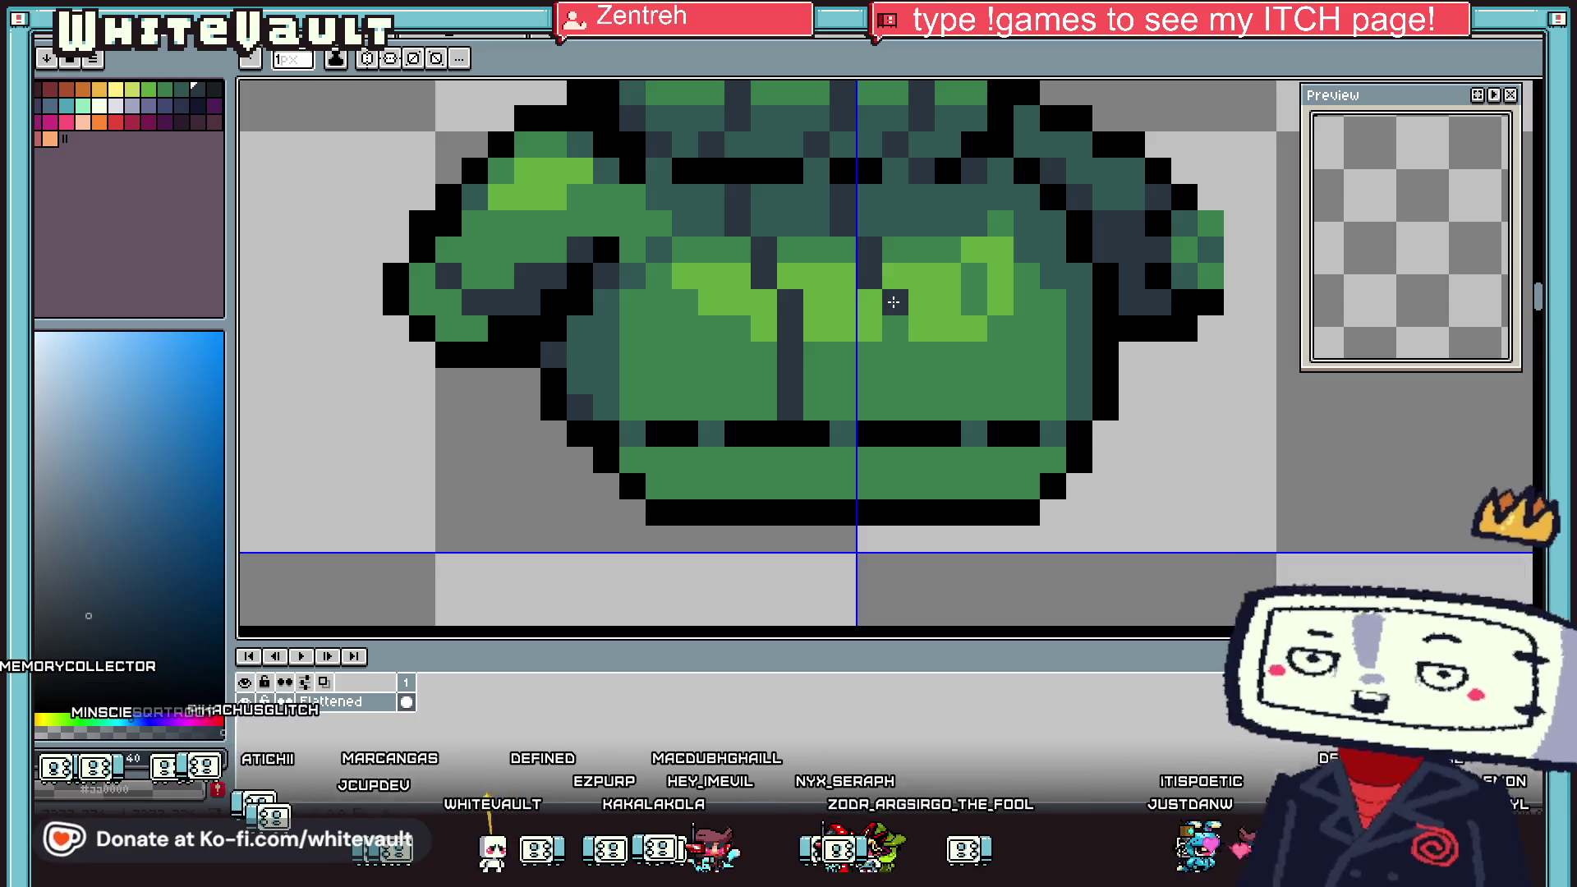
pyautogui.moveTo(895, 302); pyautogui.dragTo(895, 408)
pyautogui.moveTo(946, 202); pyautogui.dragTo(990, 290)
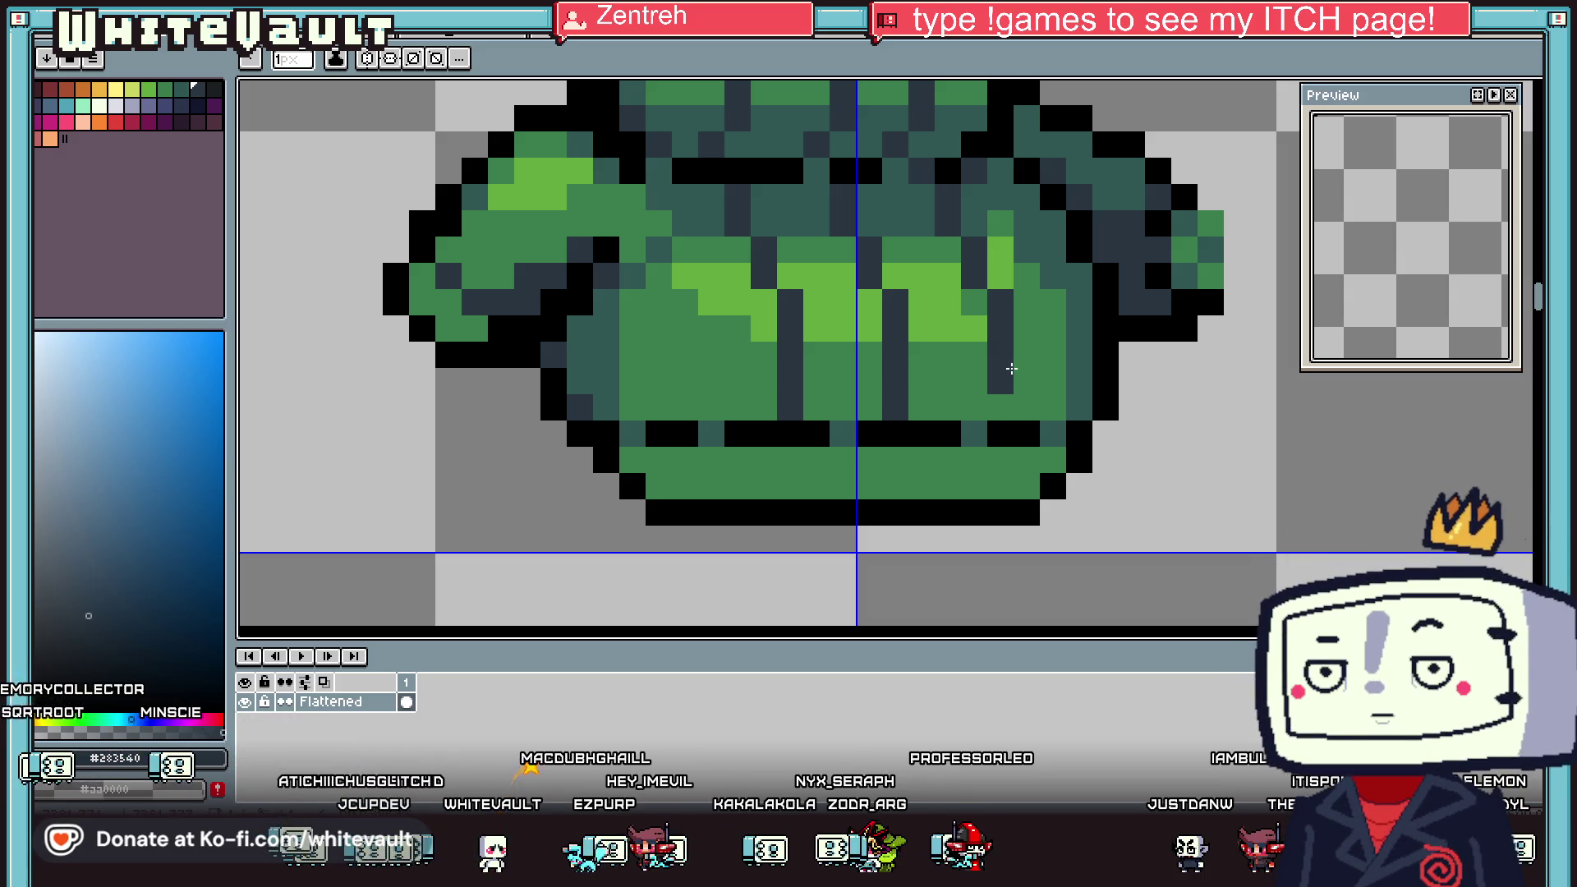
pyautogui.moveTo(1013, 411); pyautogui.dragTo(1008, 406)
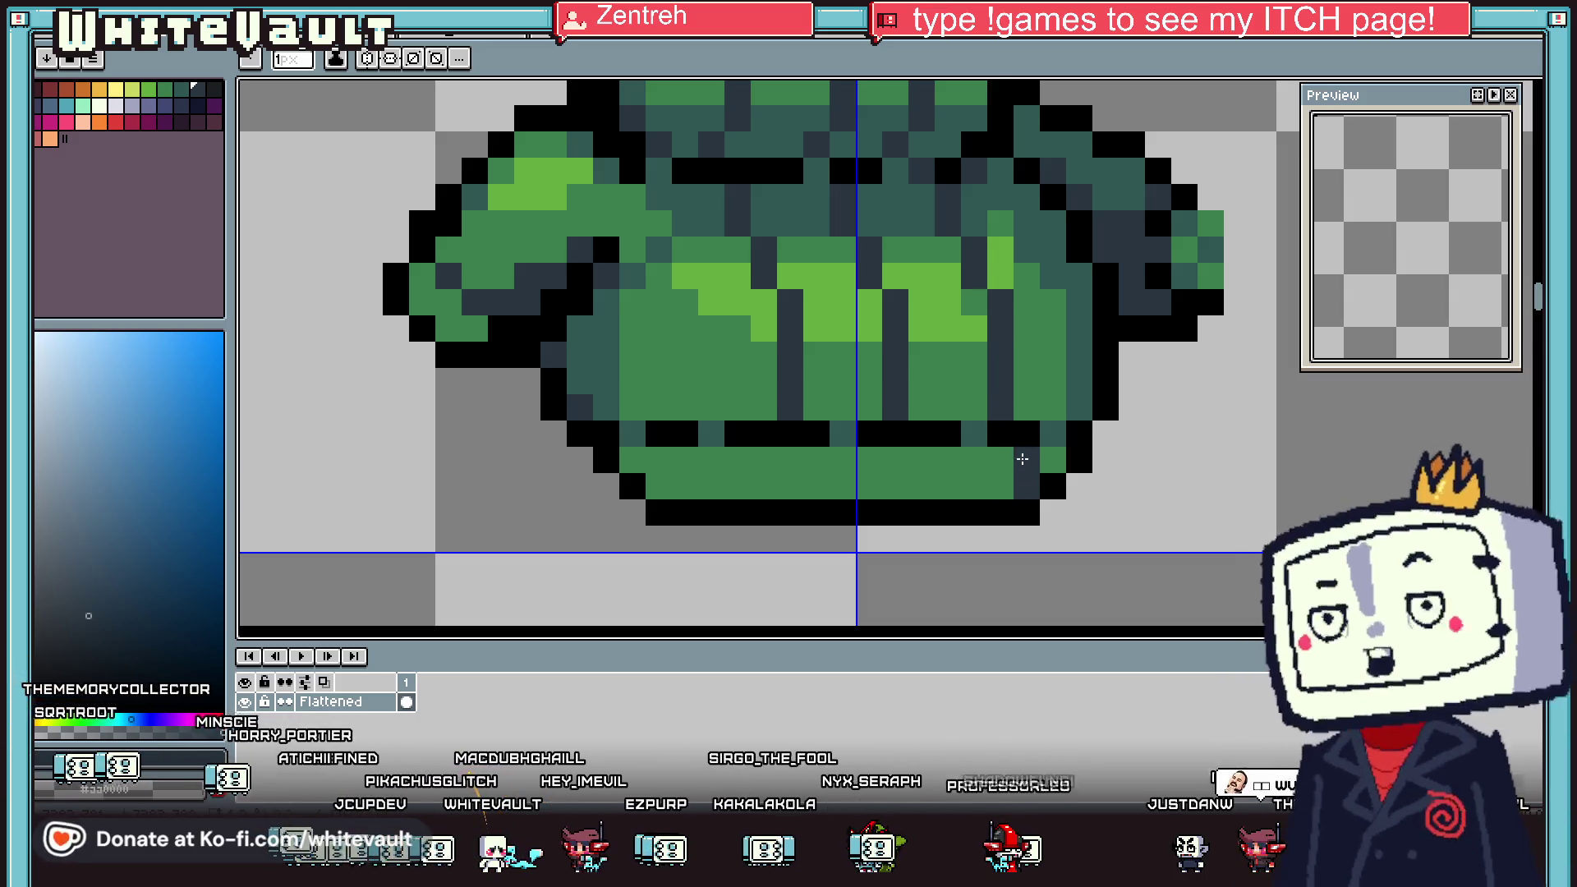
pyautogui.moveTo(1006, 469); pyautogui.dragTo(1025, 401)
# Blacken a belt pixel and draw a dark slate fold line down the centre
pyautogui.keyDown('alt'); pyautogui.click(979, 380); pyautogui.keyUp('alt')
pyautogui.keyDown('alt'); pyautogui.click(1006, 427); pyautogui.keyUp('alt')
pyautogui.click(1022, 434)
pyautogui.keyDown('alt'); pyautogui.click(996, 370); pyautogui.keyUp('alt')
pyautogui.moveTo(921, 433); pyautogui.dragTo(921, 488)
# Add a dark slate fold on the left front, patch green beside it, blacken a belt pixel
pyautogui.keyDown('alt'); pyautogui.click(899, 427); pyautogui.keyUp('alt')
pyautogui.keyDown('alt'); pyautogui.click(891, 403); pyautogui.keyUp('alt')
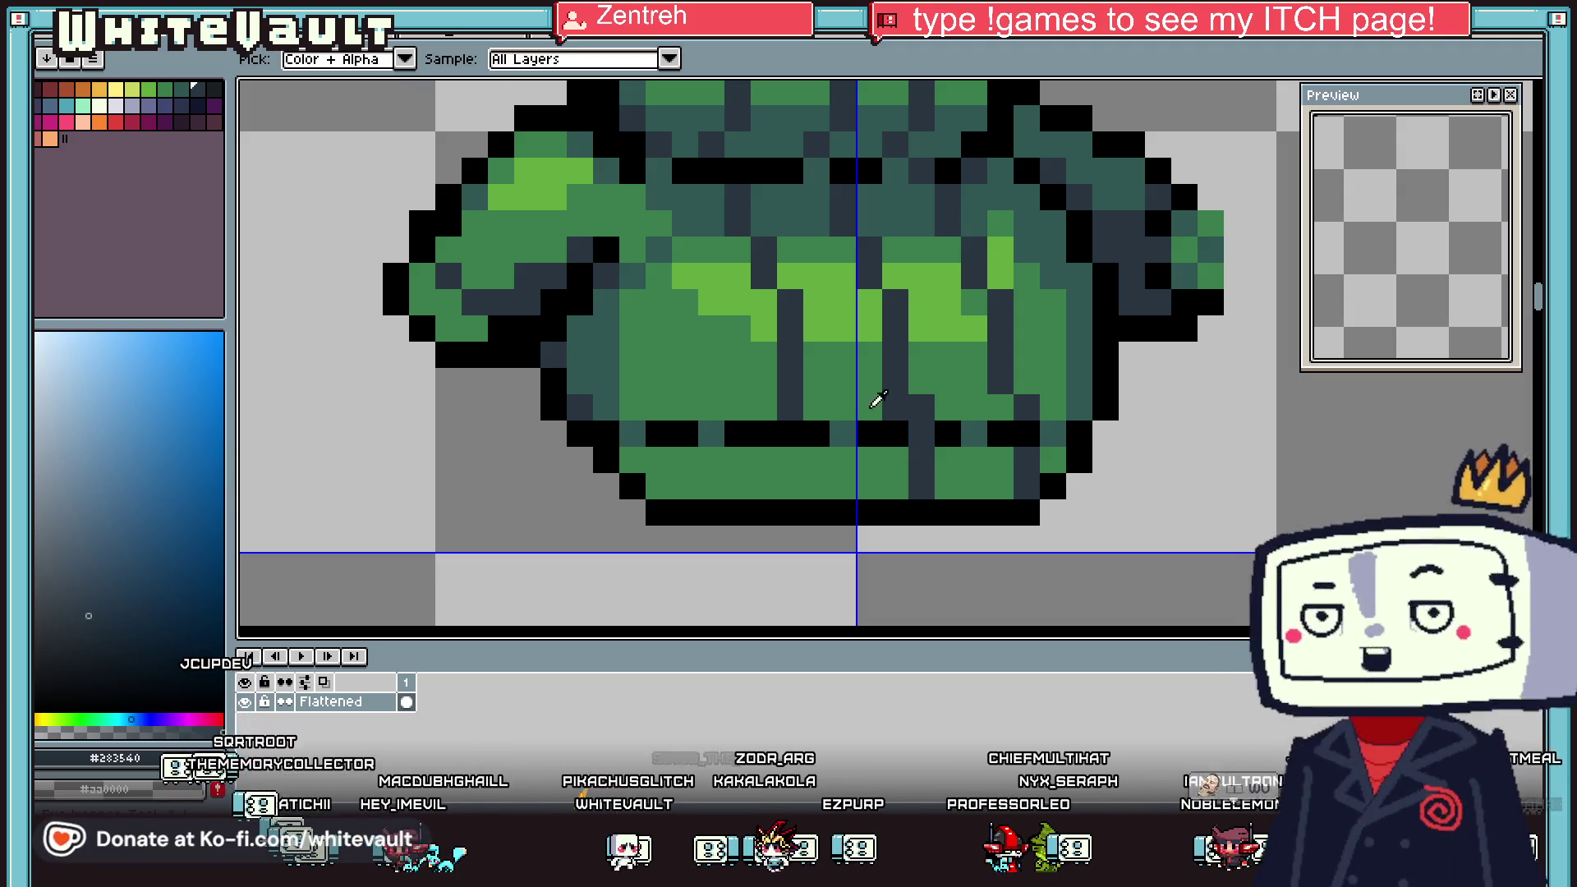
pyautogui.keyDown('alt'); pyautogui.click(891, 399); pyautogui.keyUp('alt')
pyautogui.keyDown('alt'); pyautogui.click(788, 377); pyautogui.keyUp('alt')
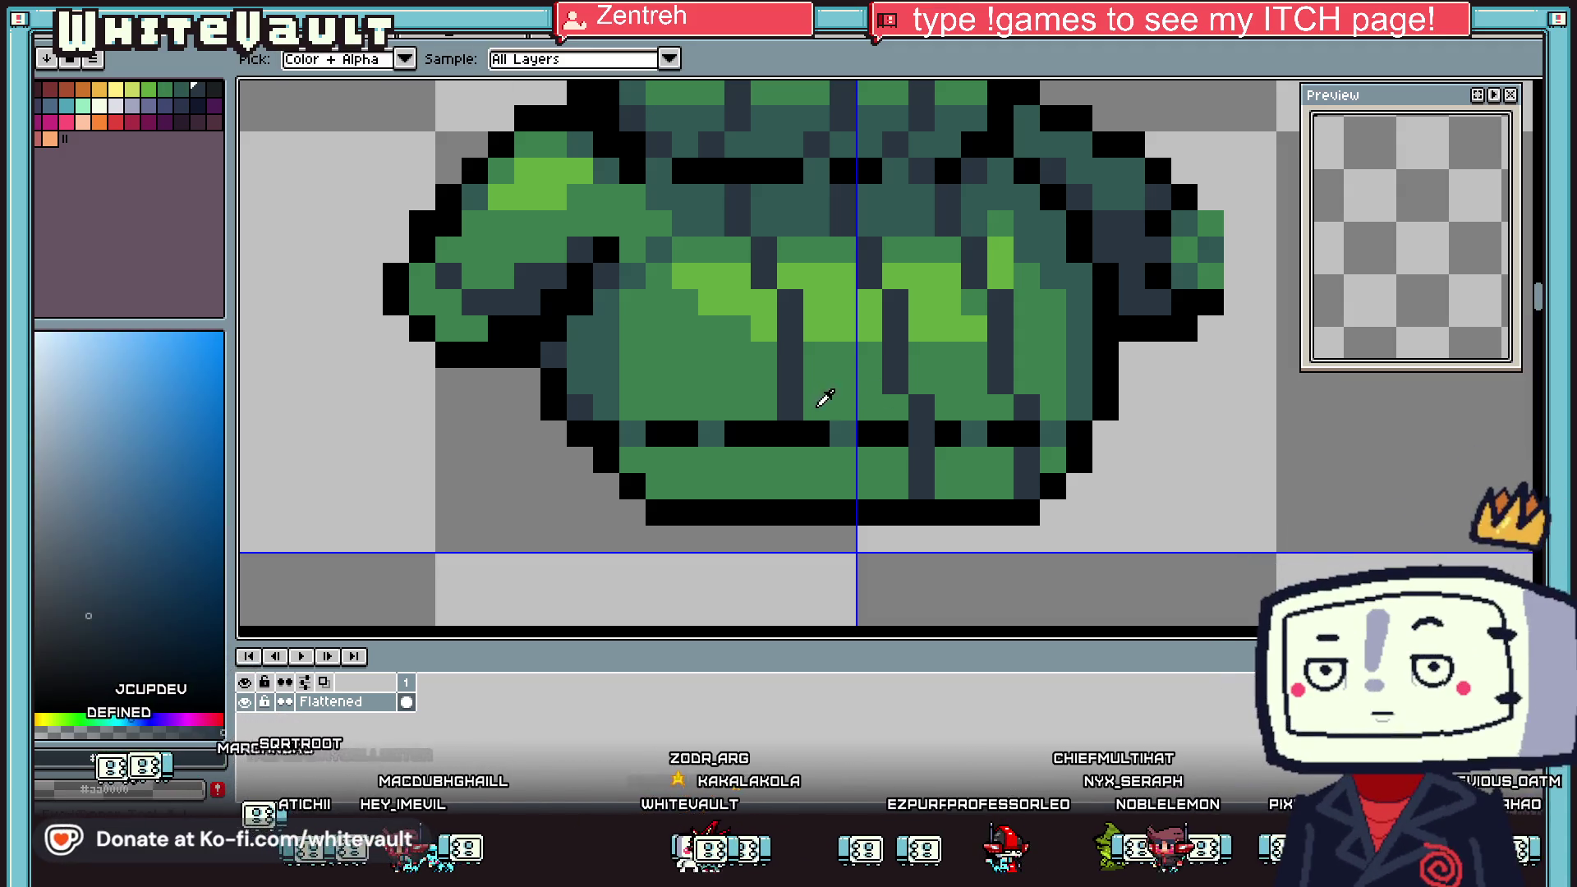
pyautogui.moveTo(815, 405); pyautogui.dragTo(816, 487)
pyautogui.keyDown('alt'); pyautogui.click(763, 406); pyautogui.keyUp('alt')
pyautogui.click(788, 405)
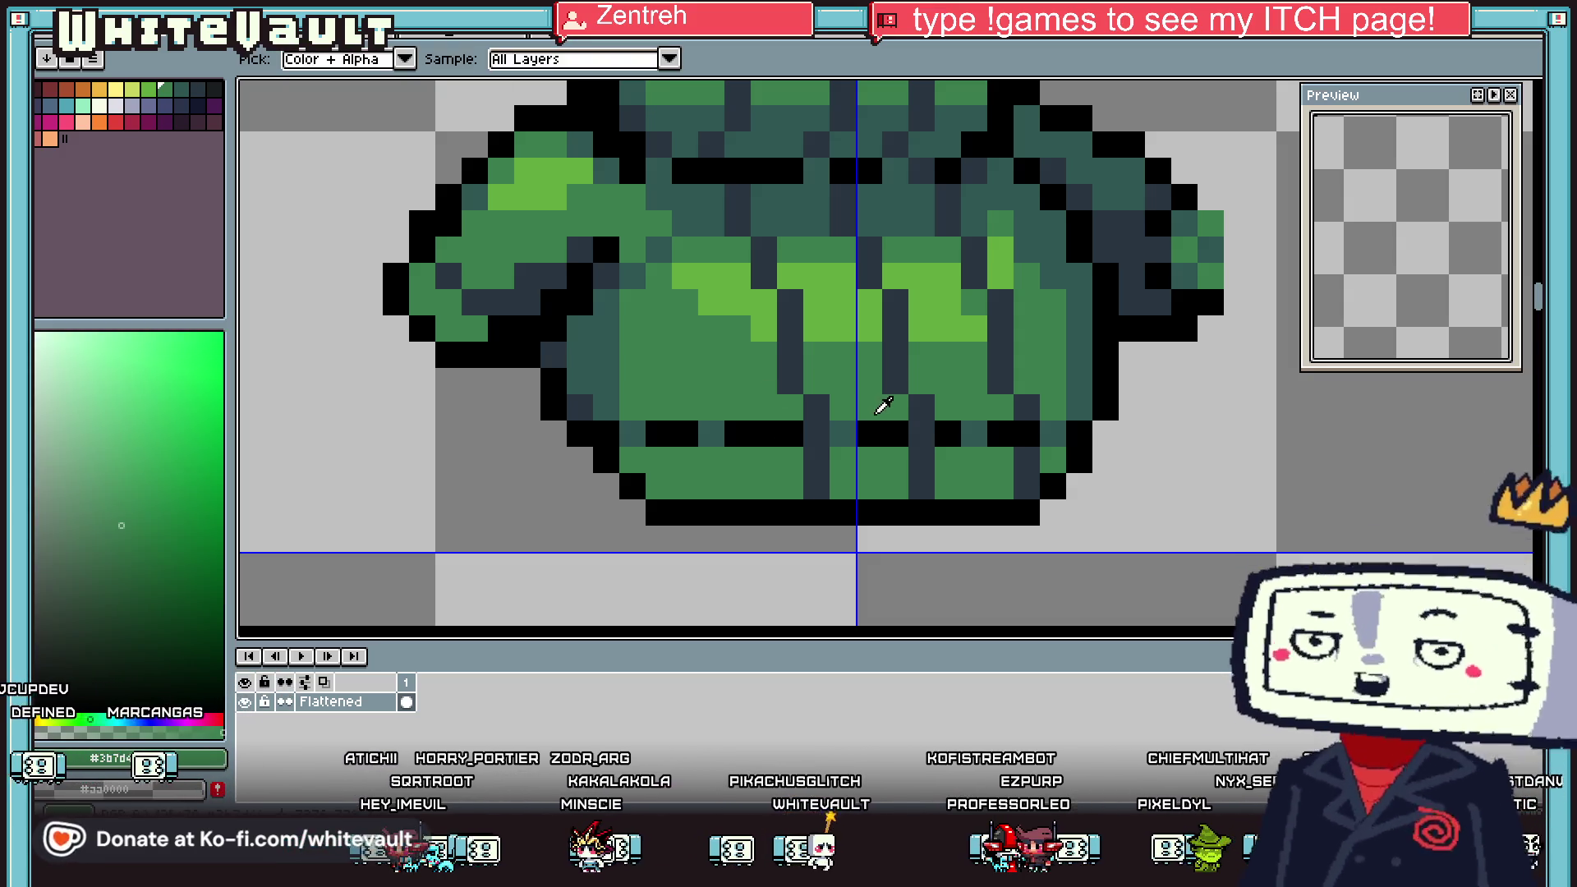
pyautogui.keyDown('alt'); pyautogui.click(881, 423); pyautogui.keyUp('alt')
pyautogui.click(832, 431)
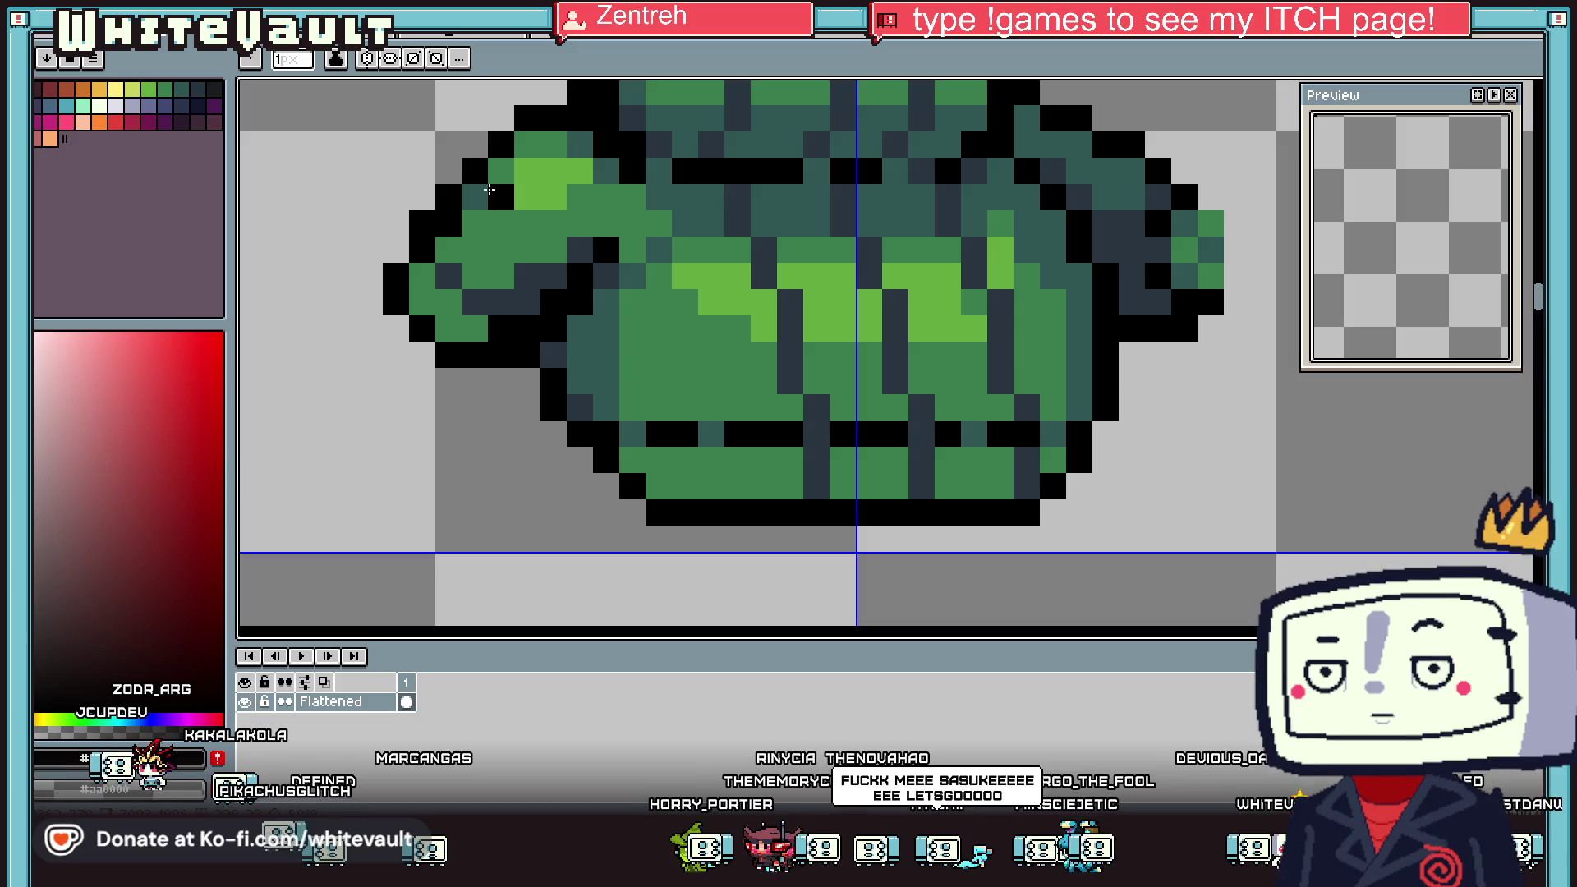
pyautogui.press('alt')
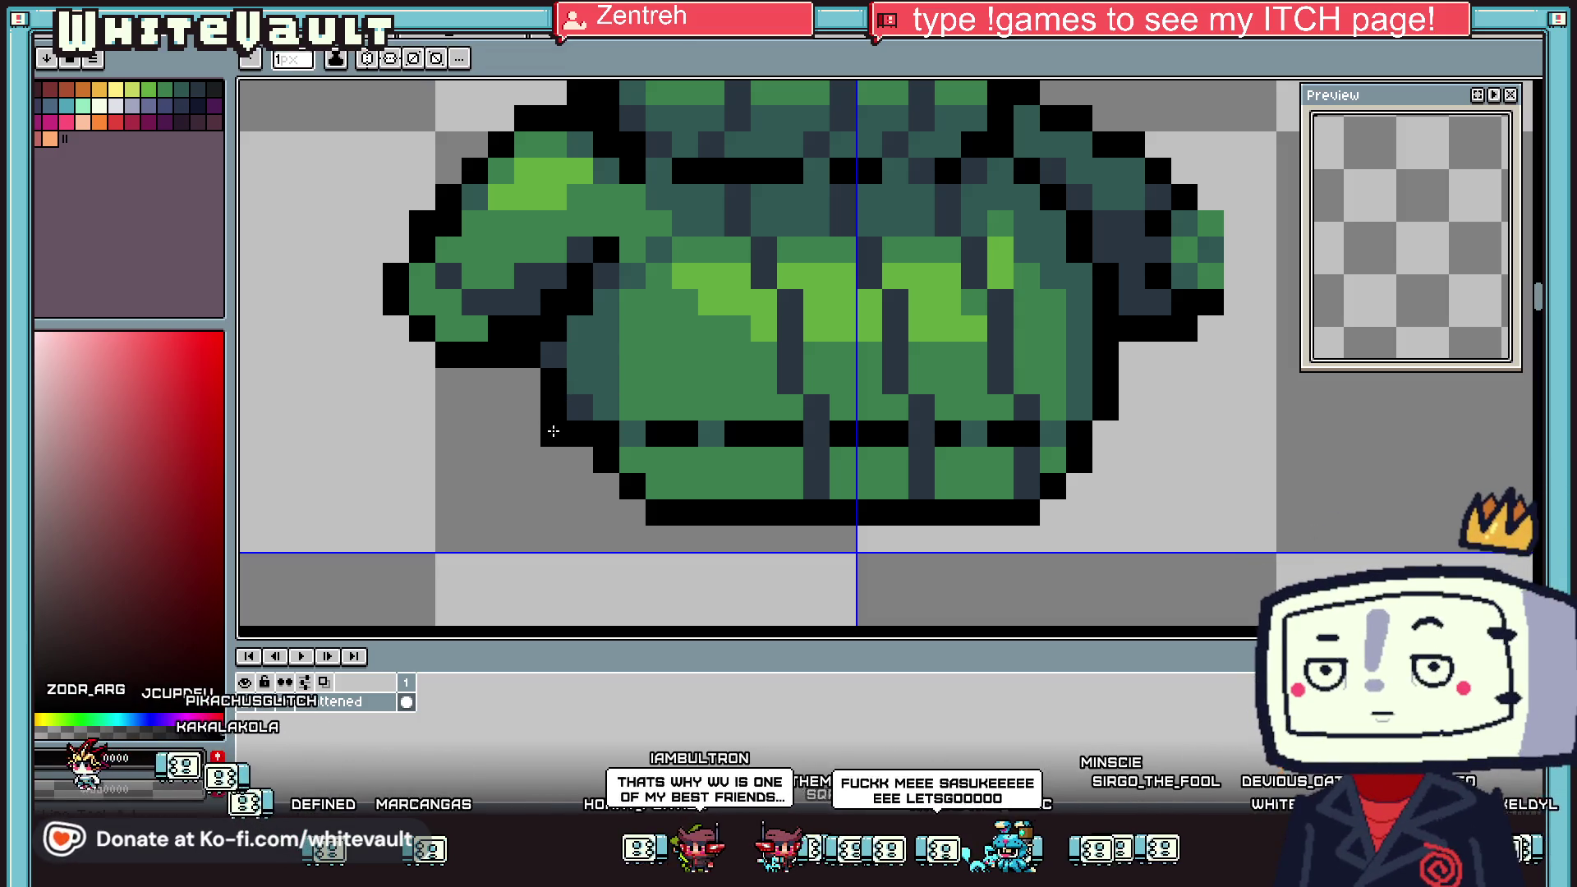
# Recolour the hem's lower-left corner pixels green
pyautogui.click(633, 511)
pyautogui.keyDown('alt'); pyautogui.click(657, 484); pyautogui.keyUp('alt')
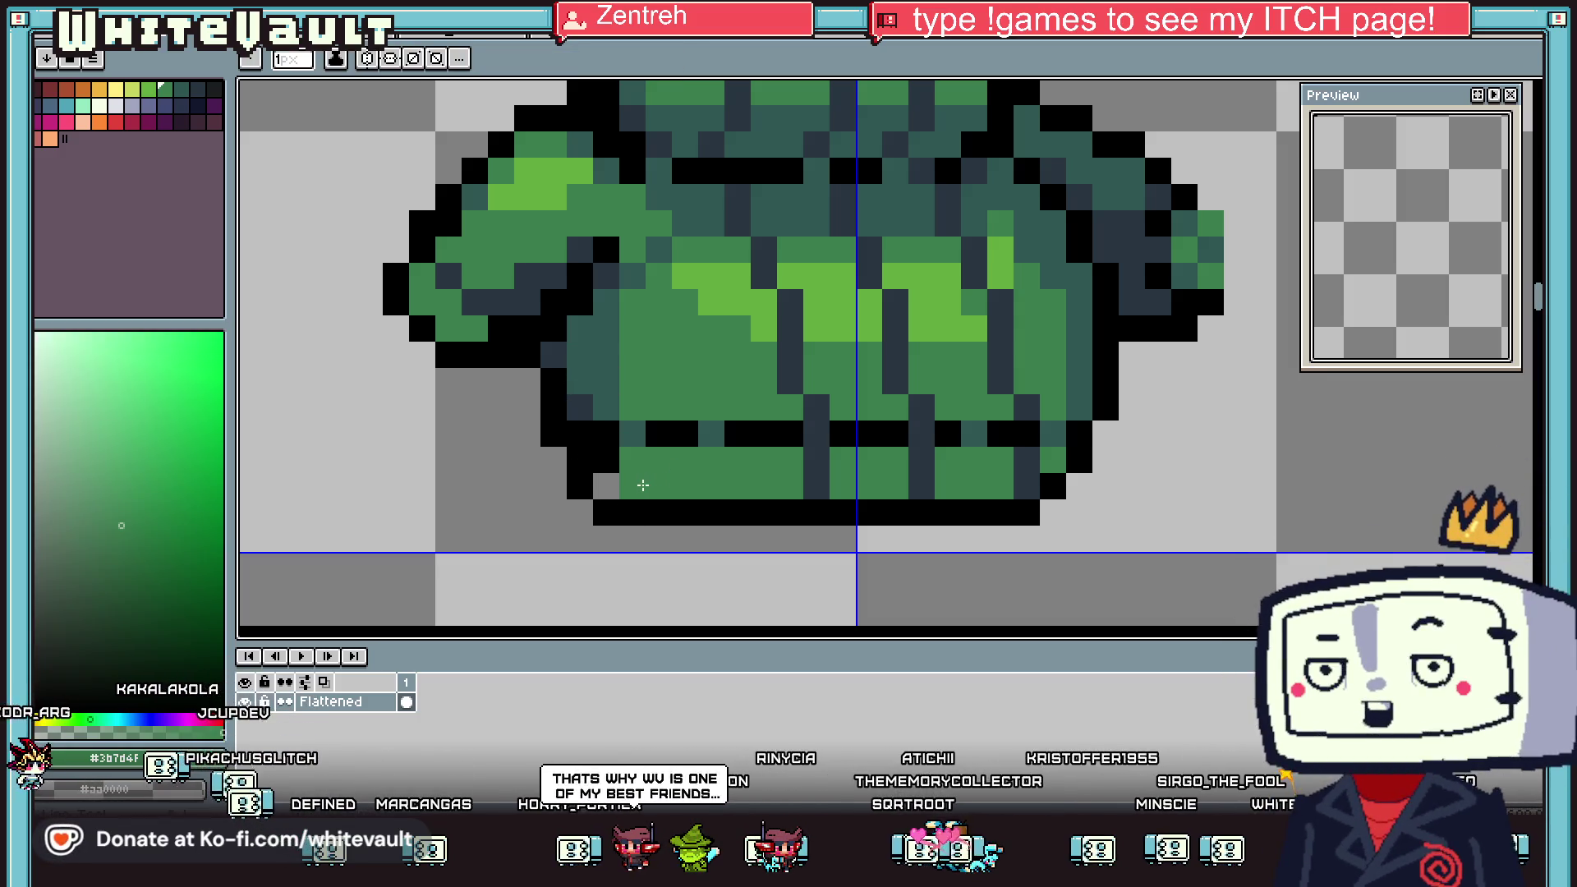
pyautogui.moveTo(633, 485); pyautogui.dragTo(606, 460)
# Close the gaps in the dark hem band with black and recolour a stray pixel teal
pyautogui.keyDown('alt'); pyautogui.click(585, 403); pyautogui.keyUp('alt')
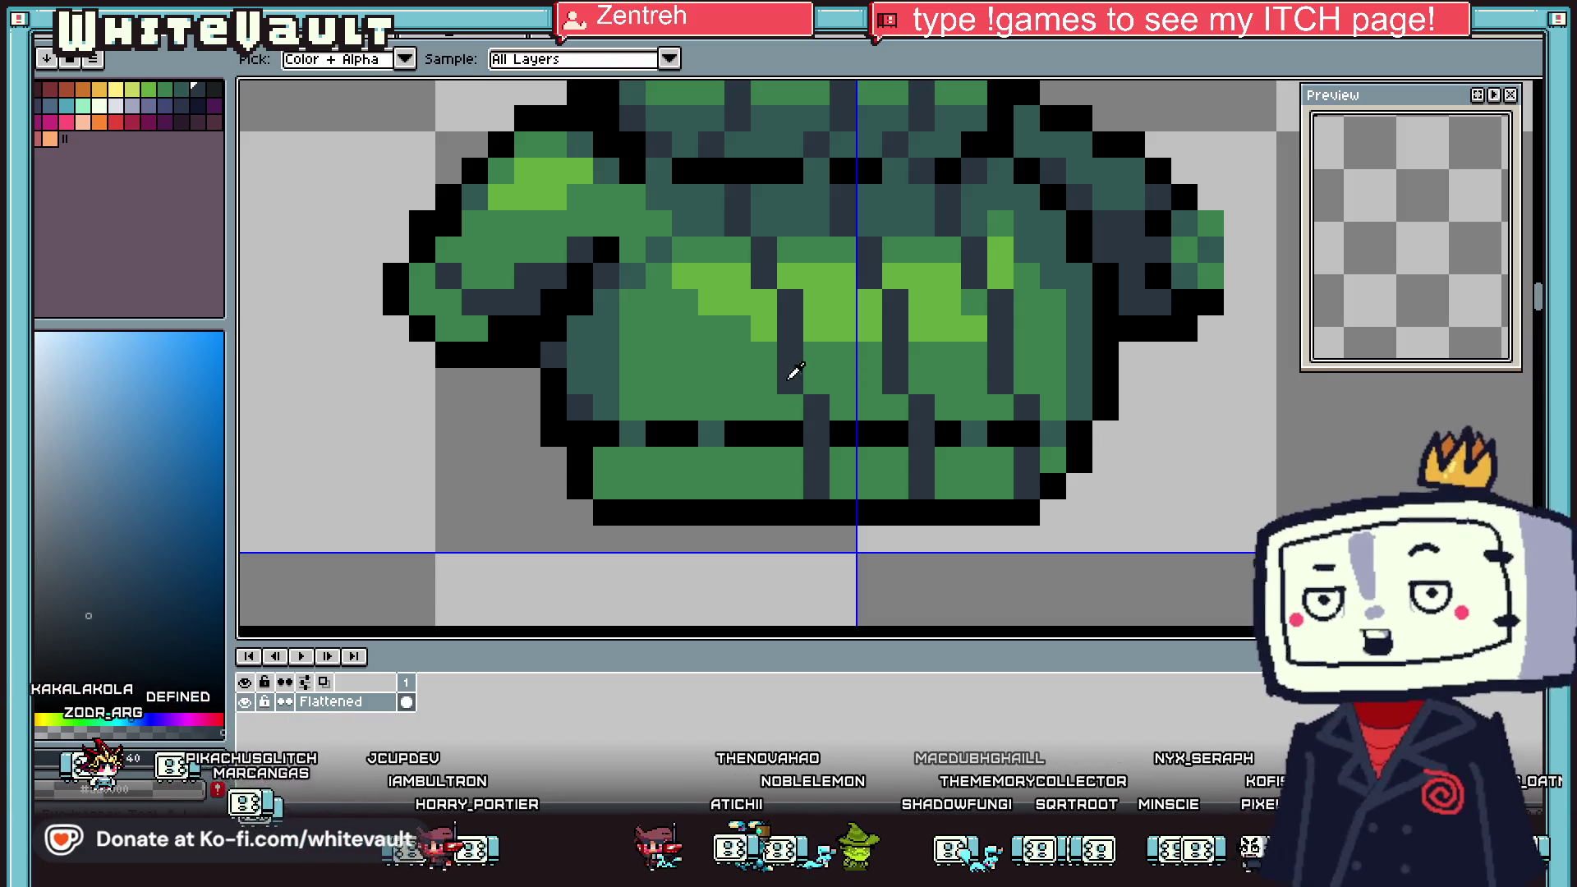
pyautogui.keyDown('alt'); pyautogui.click(776, 423); pyautogui.keyUp('alt')
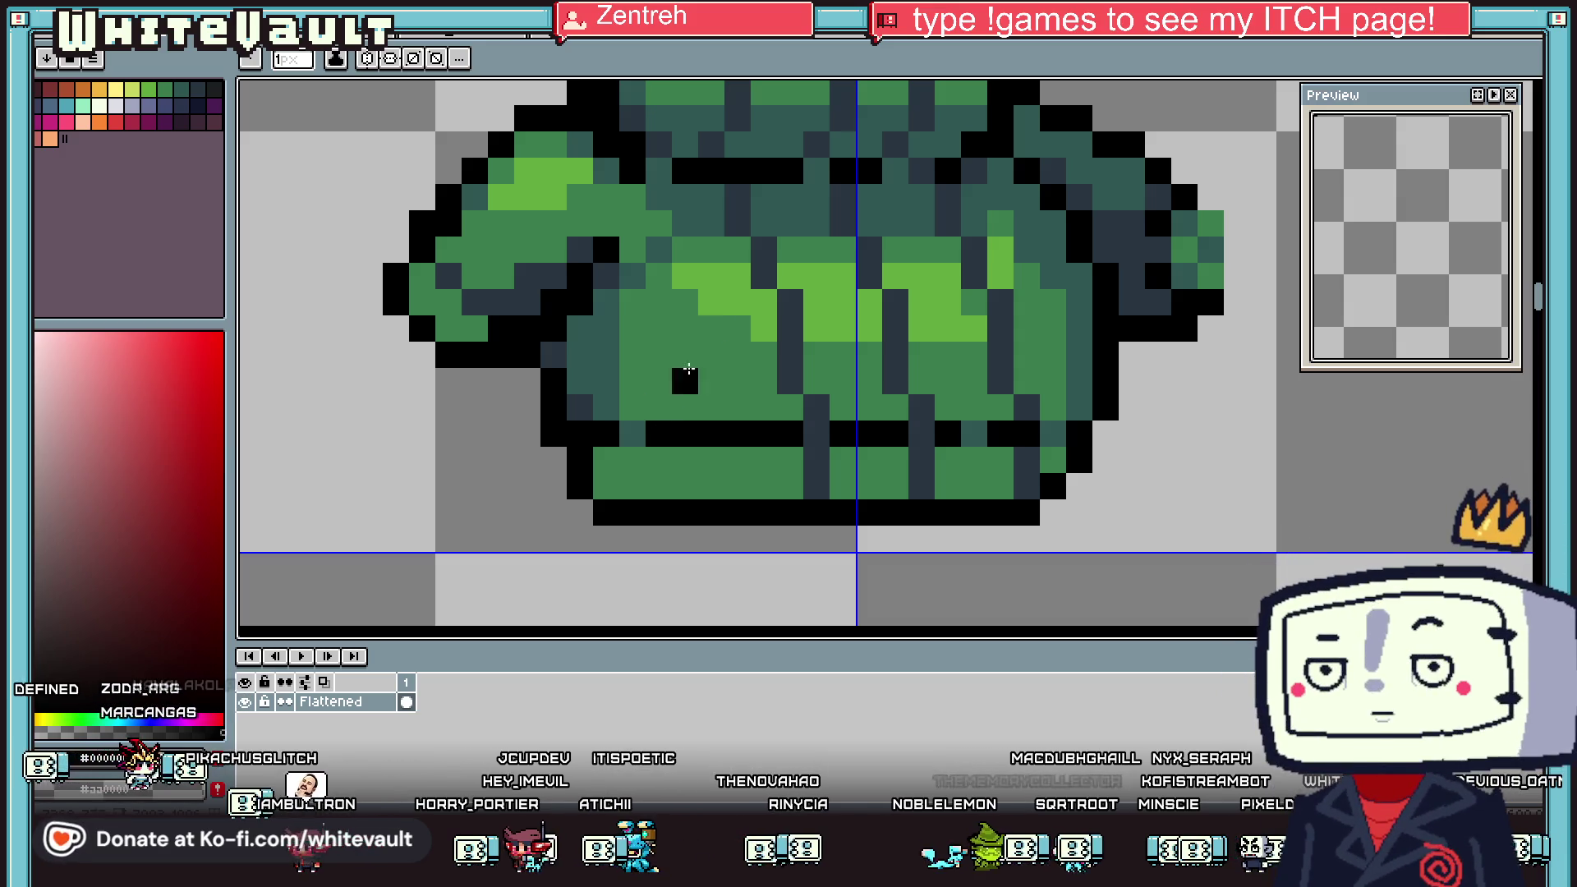
pyautogui.moveTo(670, 400); pyautogui.dragTo(979, 434)
pyautogui.click(1045, 434)
pyautogui.press('alt')
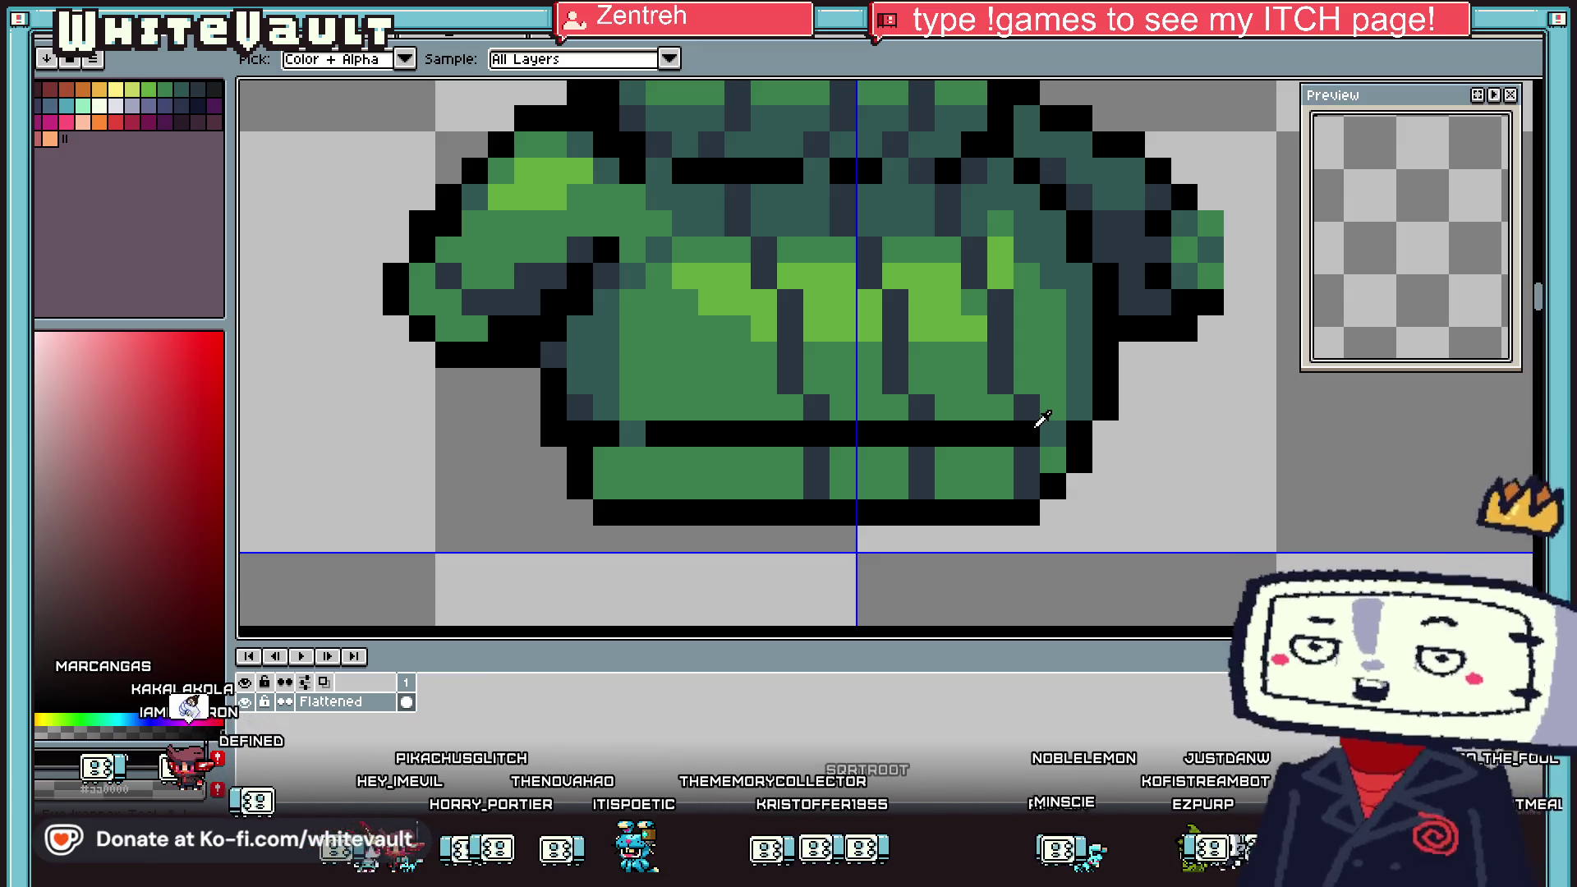
pyautogui.hotkey('shift', 'u')
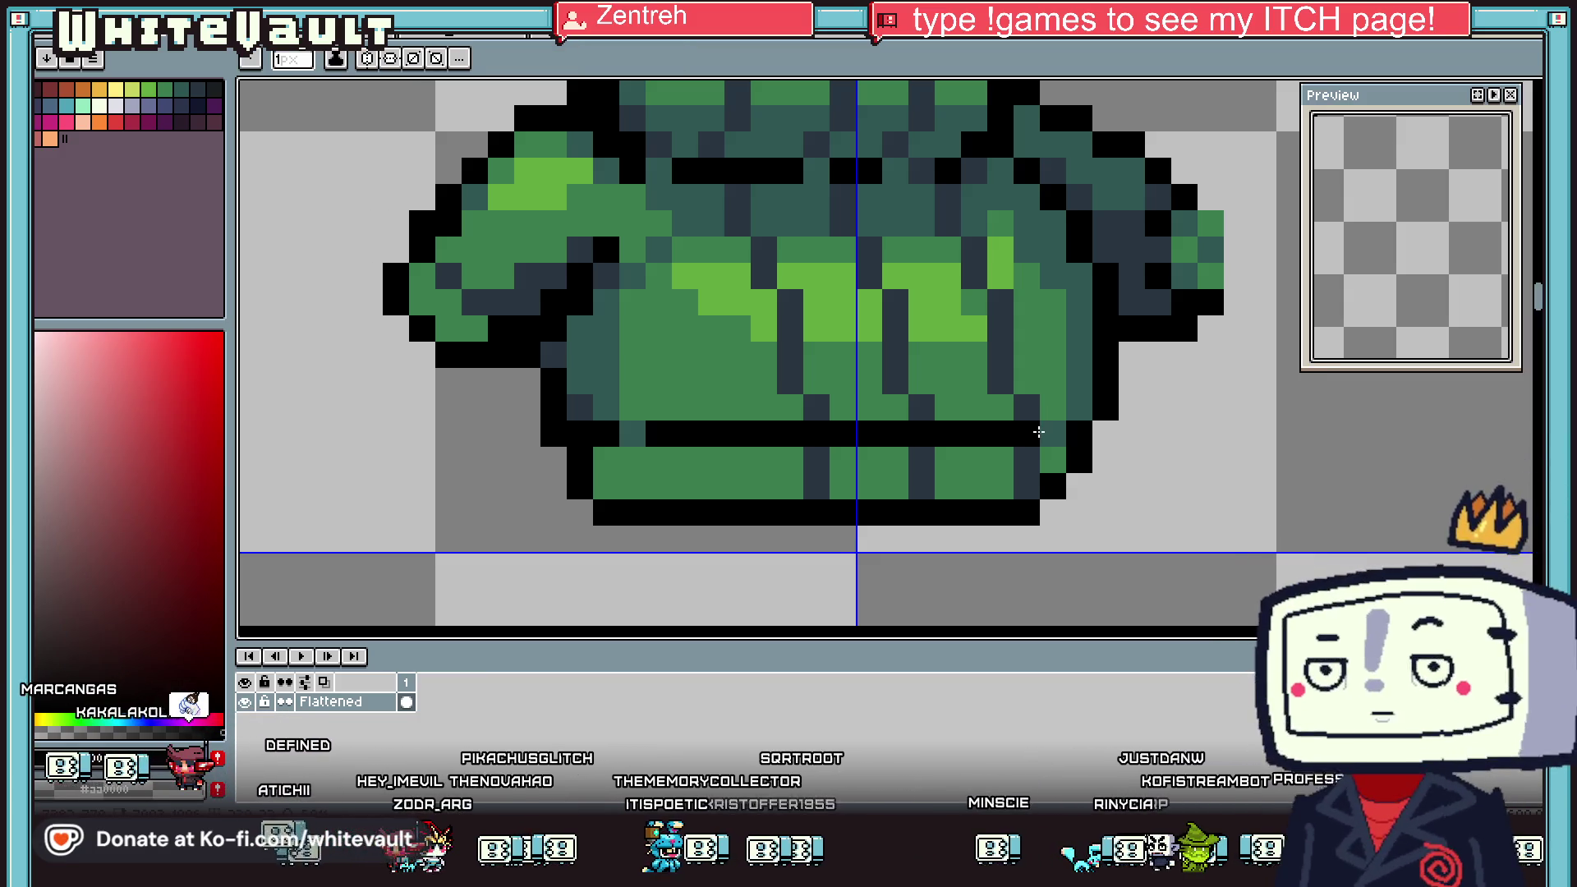
pyautogui.press('alt')
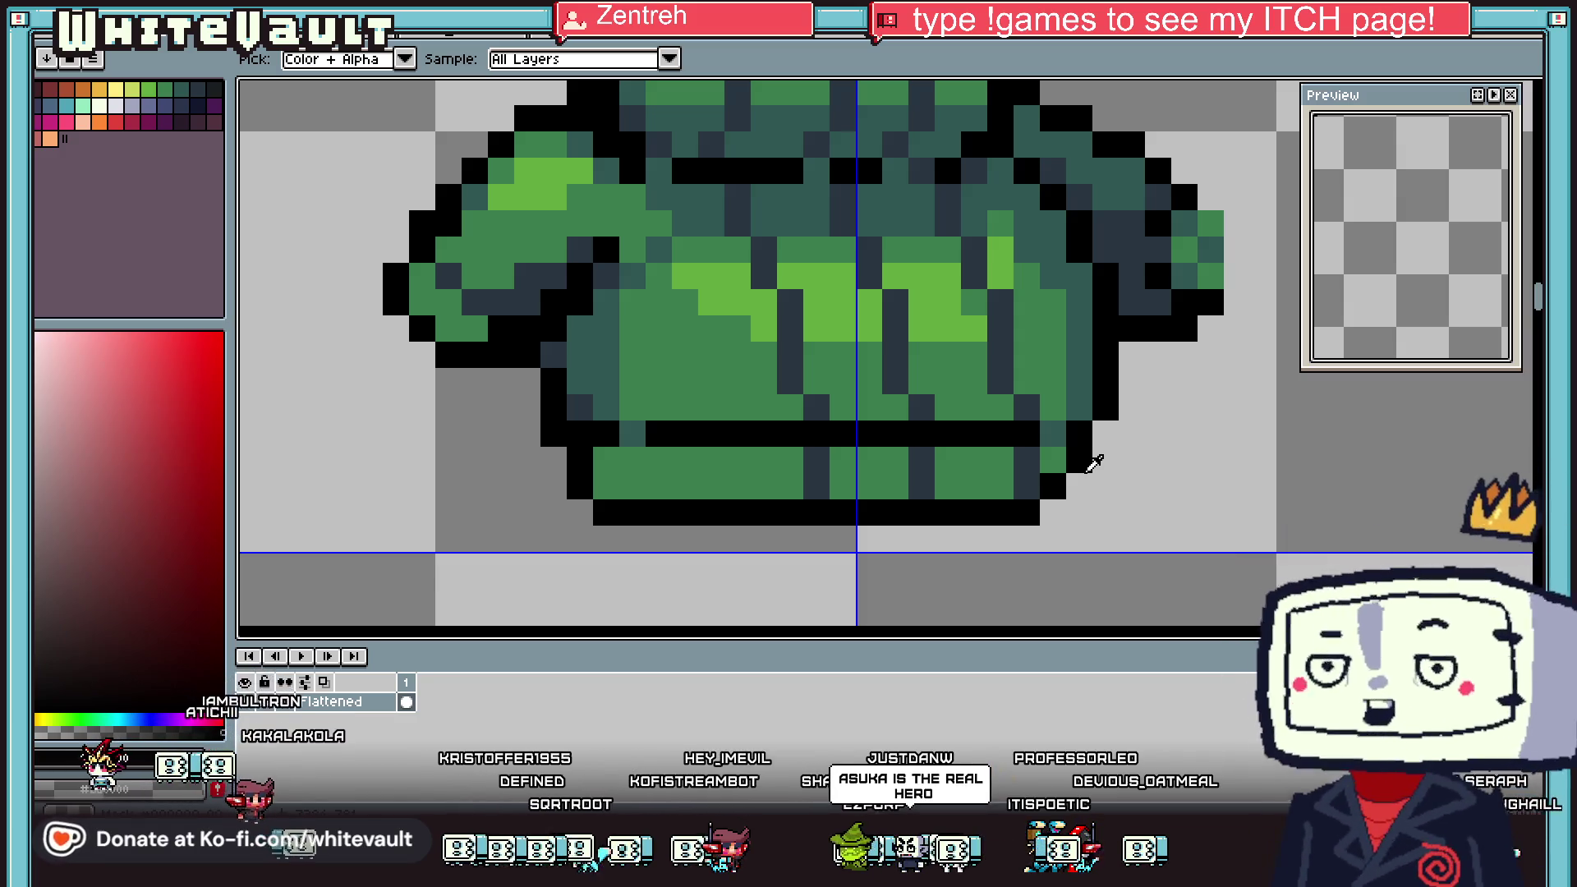
pyautogui.scroll(-2, 1043, 421)
# Sample the tunic's teal and pencil it over the left part of the black chest seam
pyautogui.scroll(2, 816, 328)
pyautogui.scroll(1, 802, 288)
pyautogui.click(802, 288)
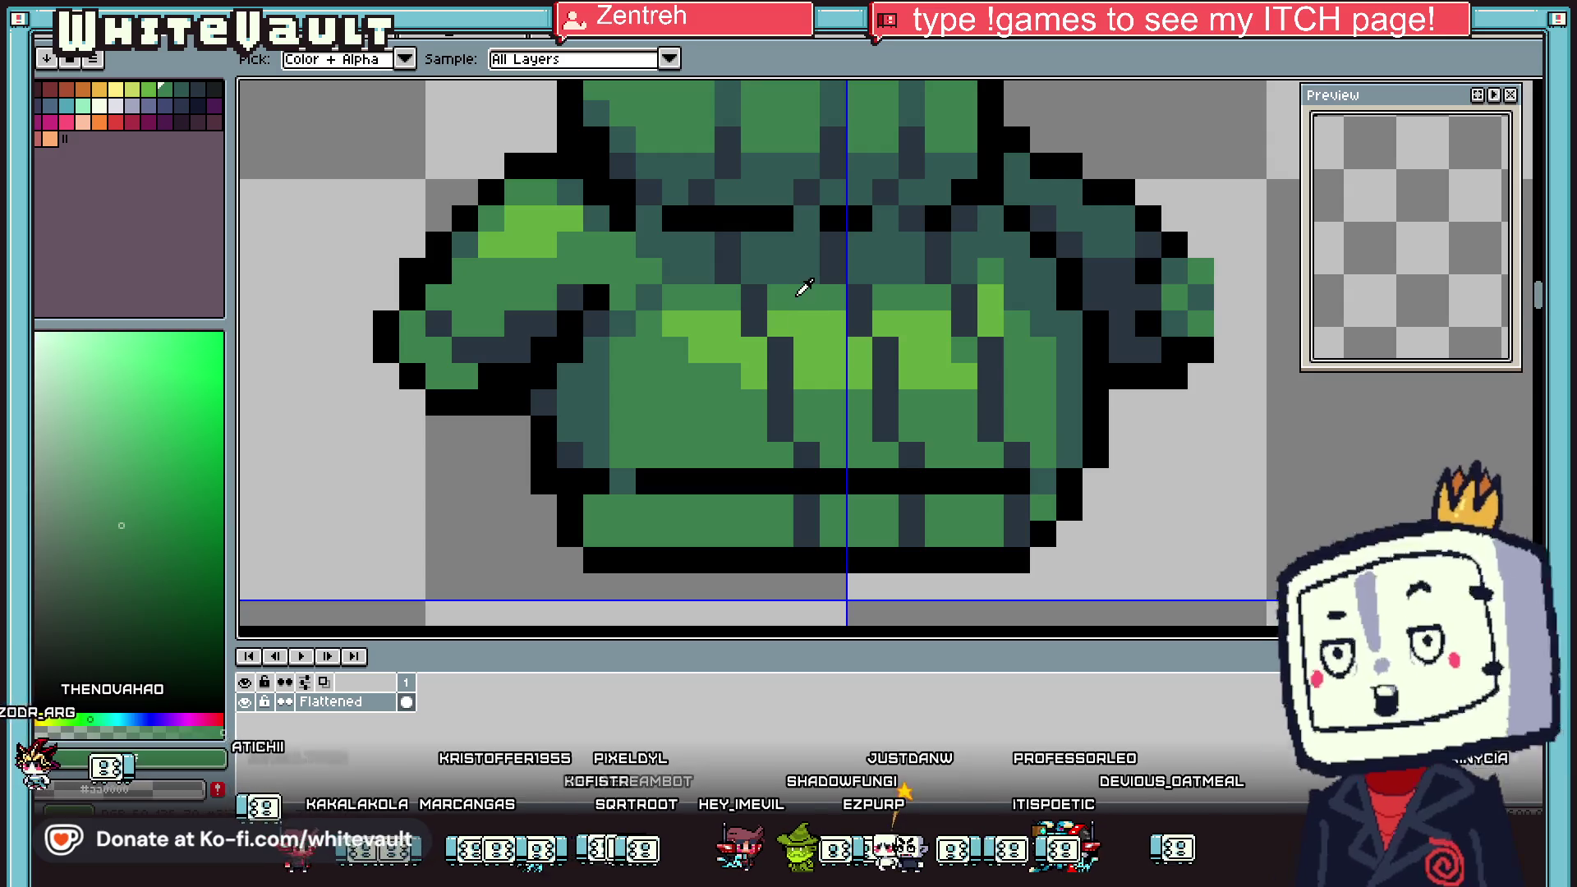
pyautogui.press('alt')
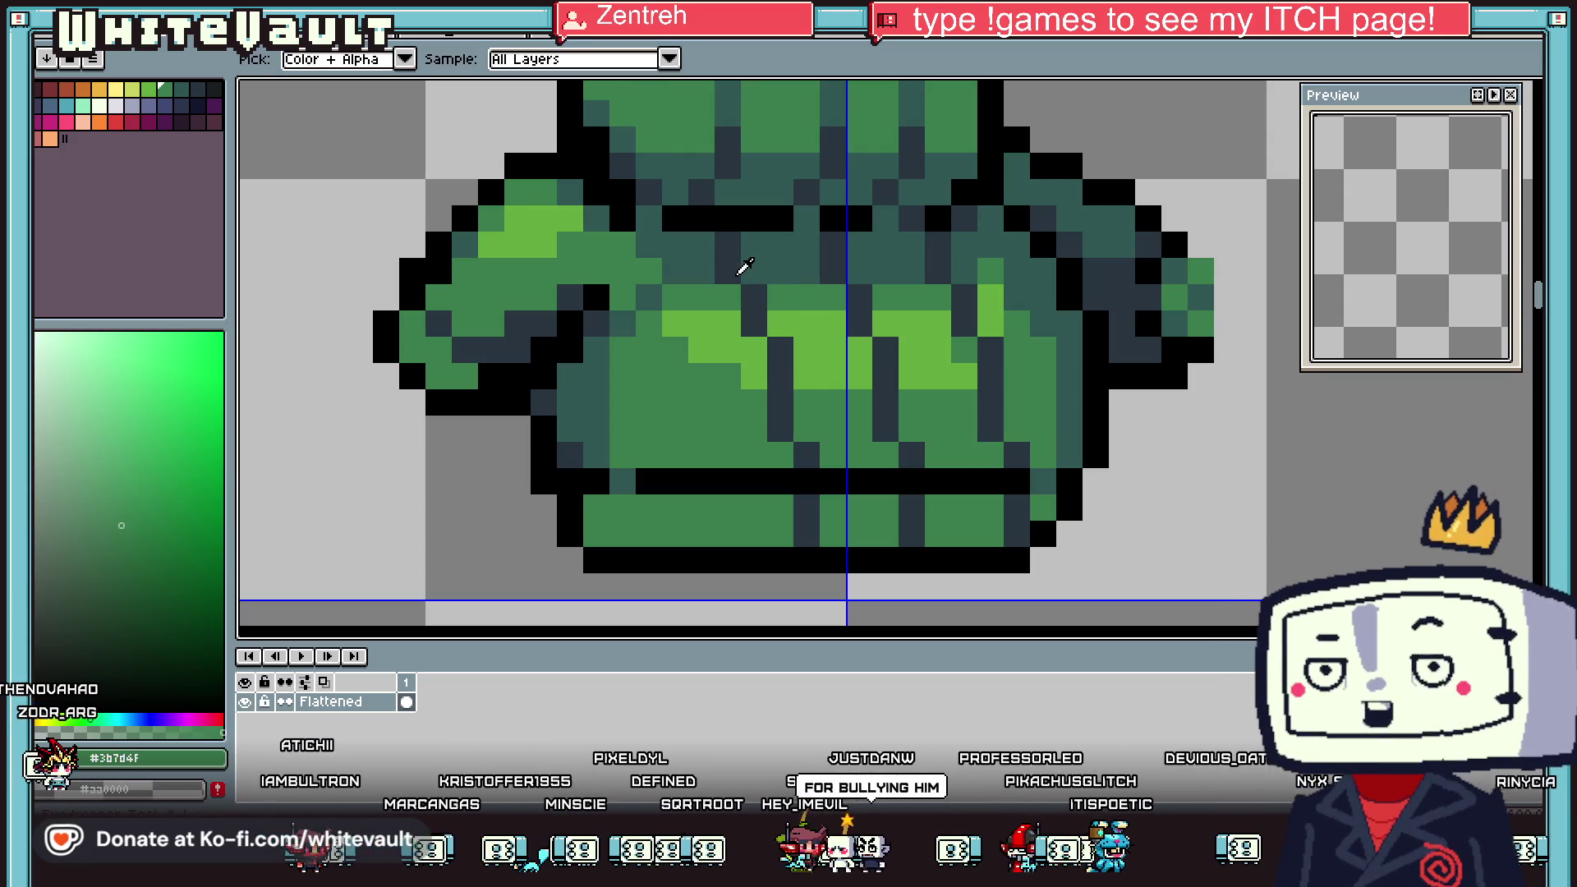
pyautogui.click(739, 262)
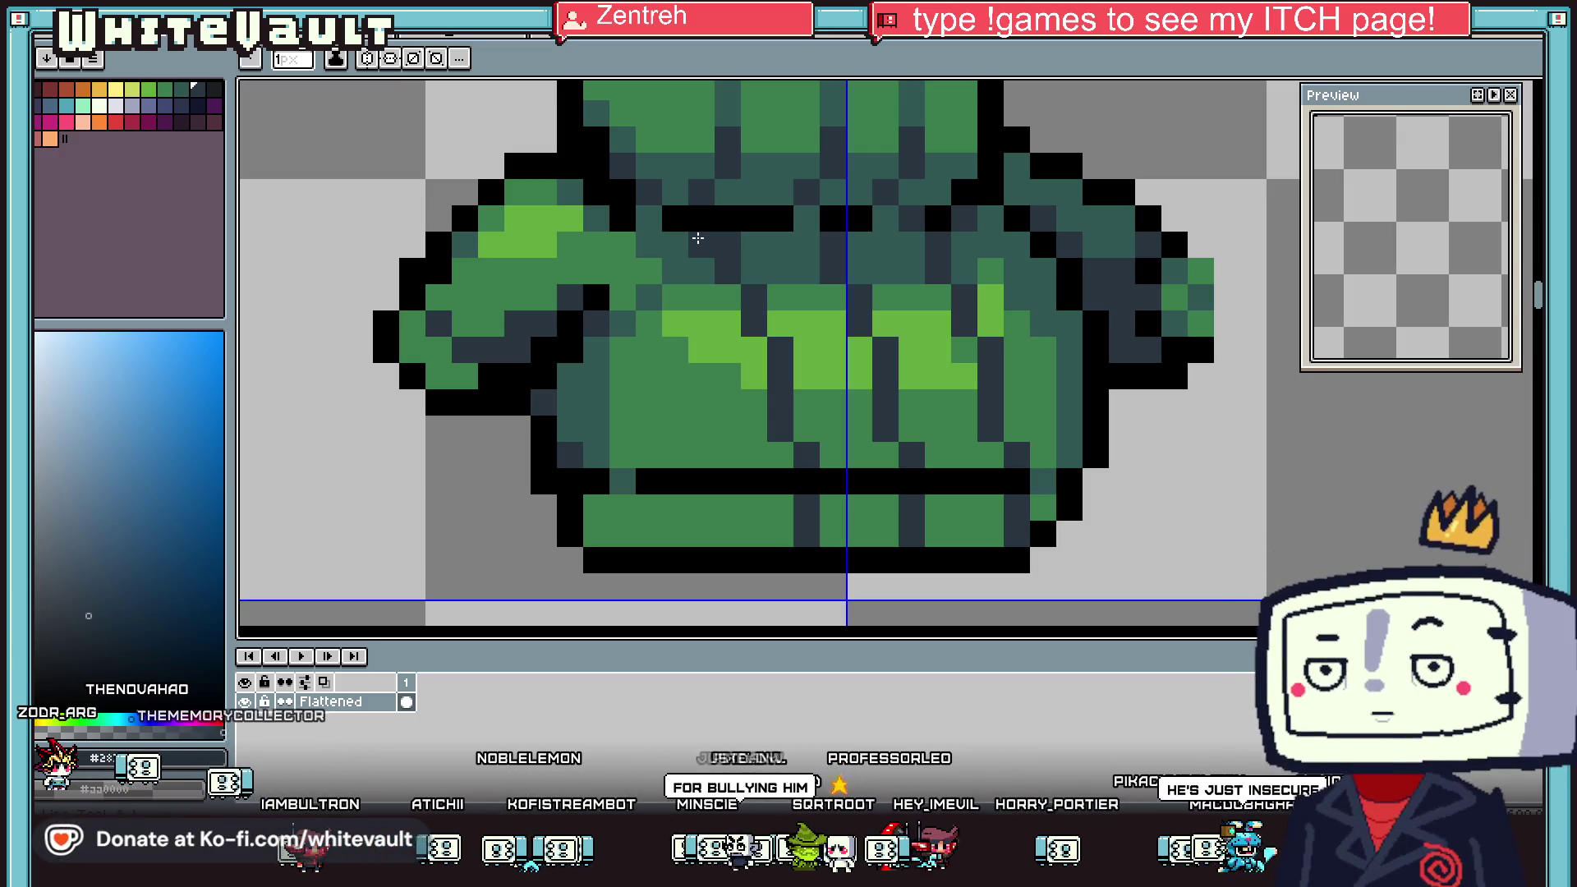
pyautogui.keyDown('alt'); pyautogui.click(748, 252); pyautogui.keyUp('alt')
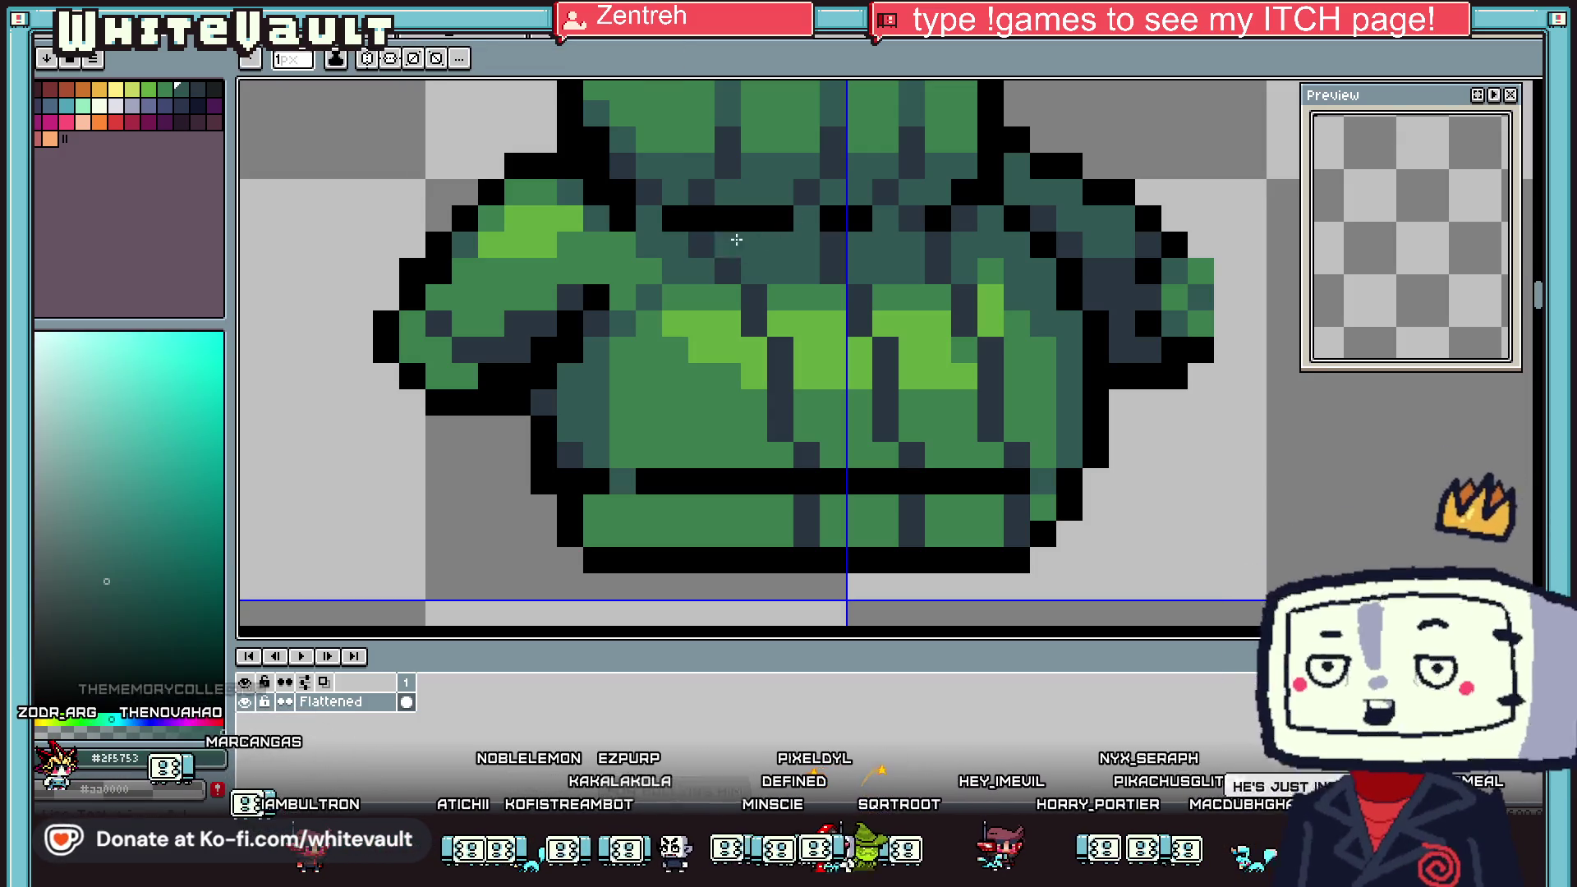
pyautogui.moveTo(728, 245); pyautogui.dragTo(728, 269)
# Repaint more of the chest seam teal, then sample the black outline colour again
pyautogui.keyDown('alt'); pyautogui.click(828, 255); pyautogui.keyUp('alt')
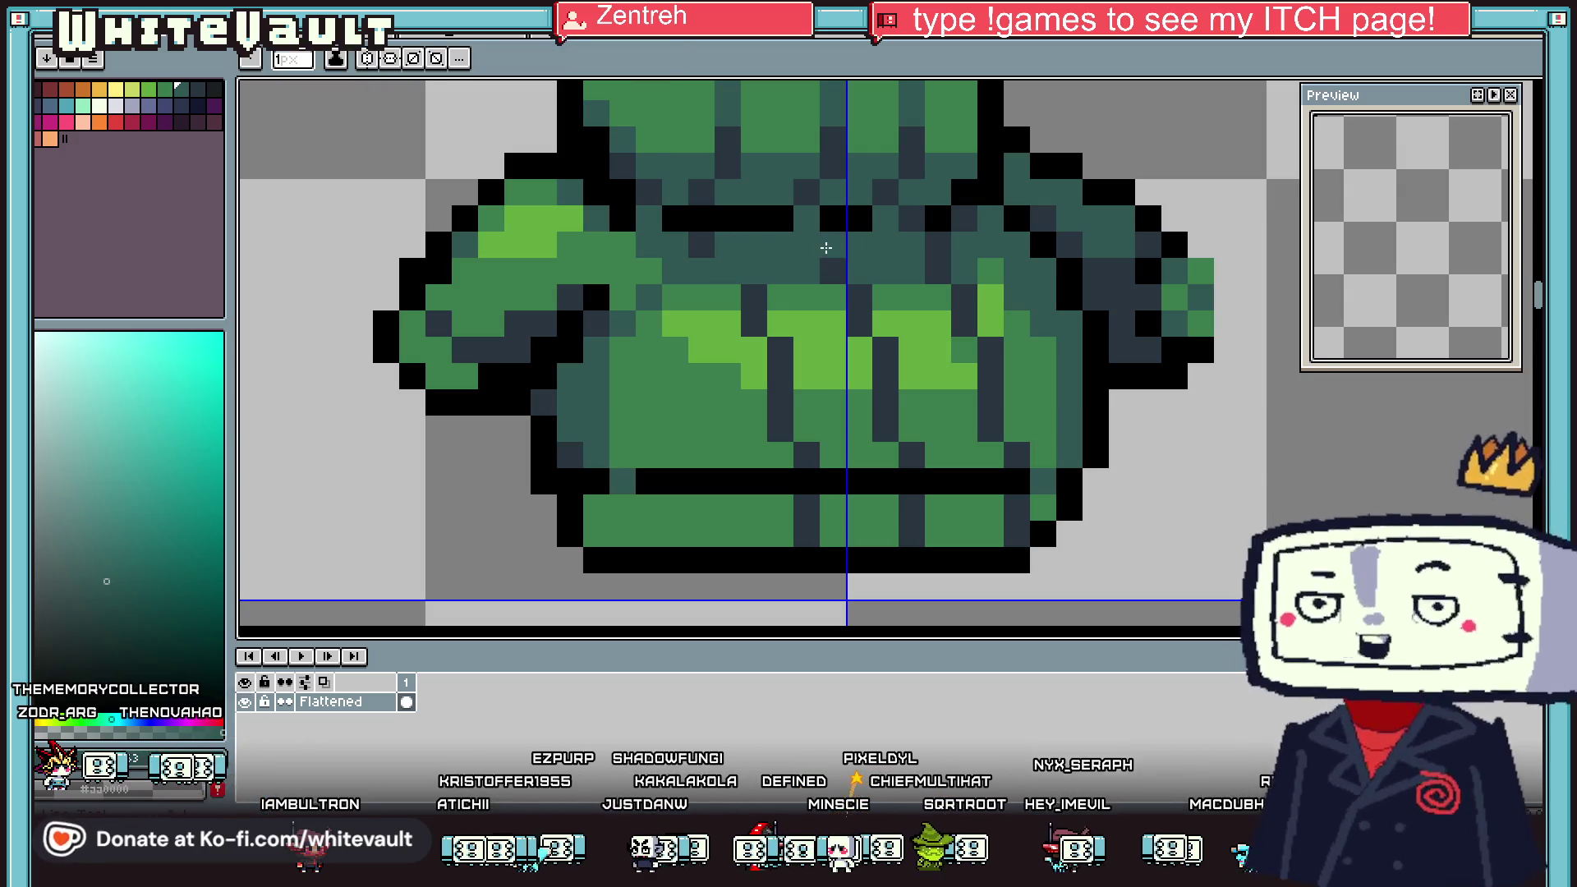
pyautogui.keyDown('alt'); pyautogui.click(801, 243); pyautogui.keyUp('alt')
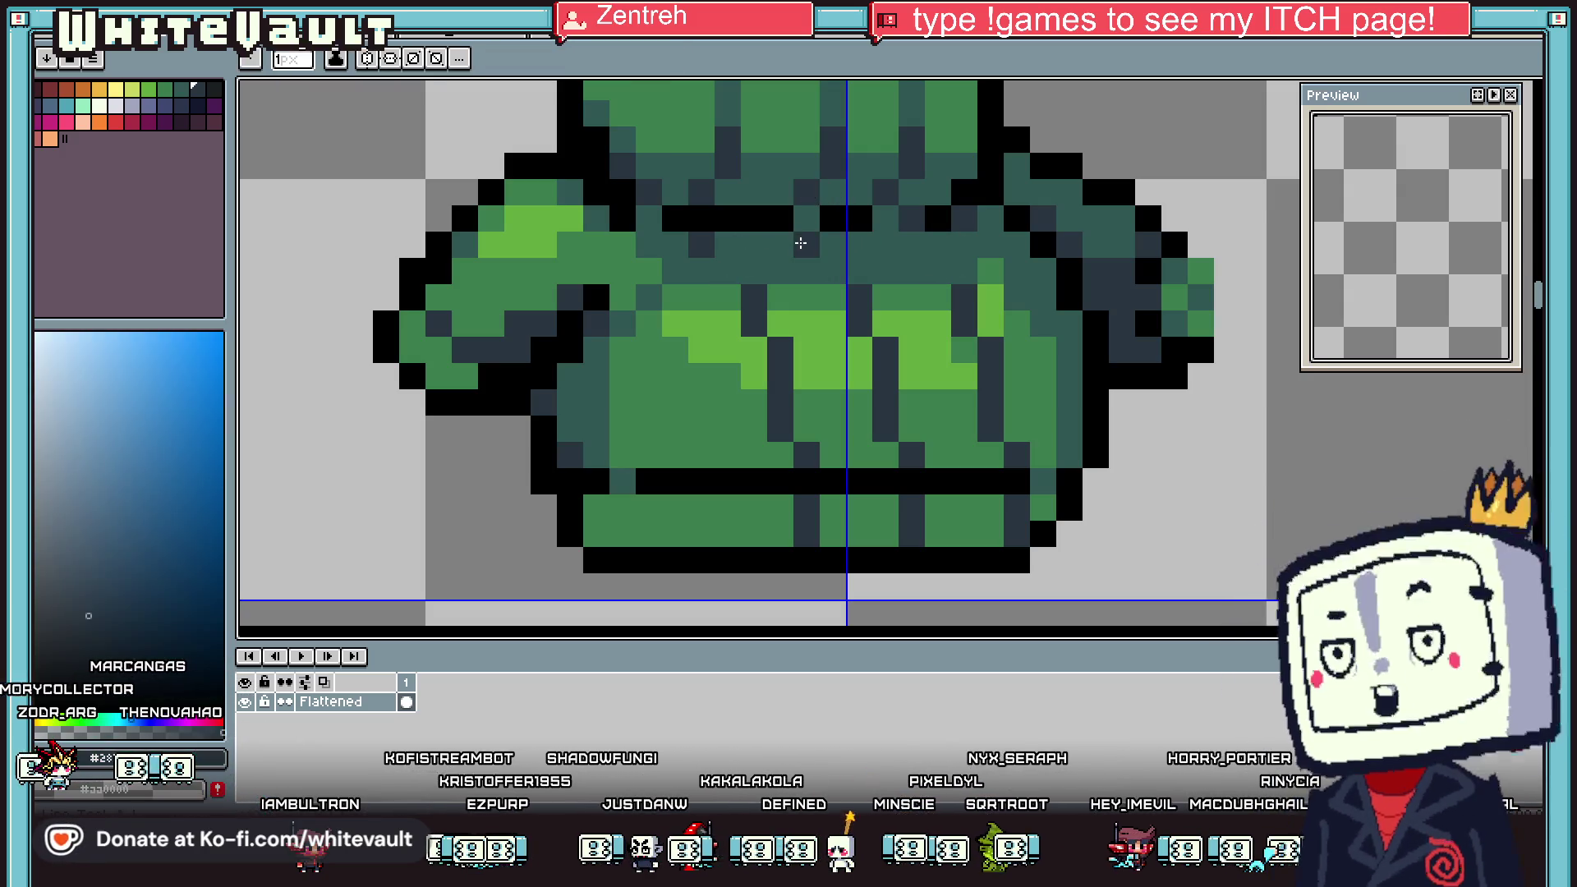
pyautogui.keyDown('alt'); pyautogui.click(722, 200); pyautogui.keyUp('alt')
pyautogui.moveTo(673, 217); pyautogui.dragTo(698, 218)
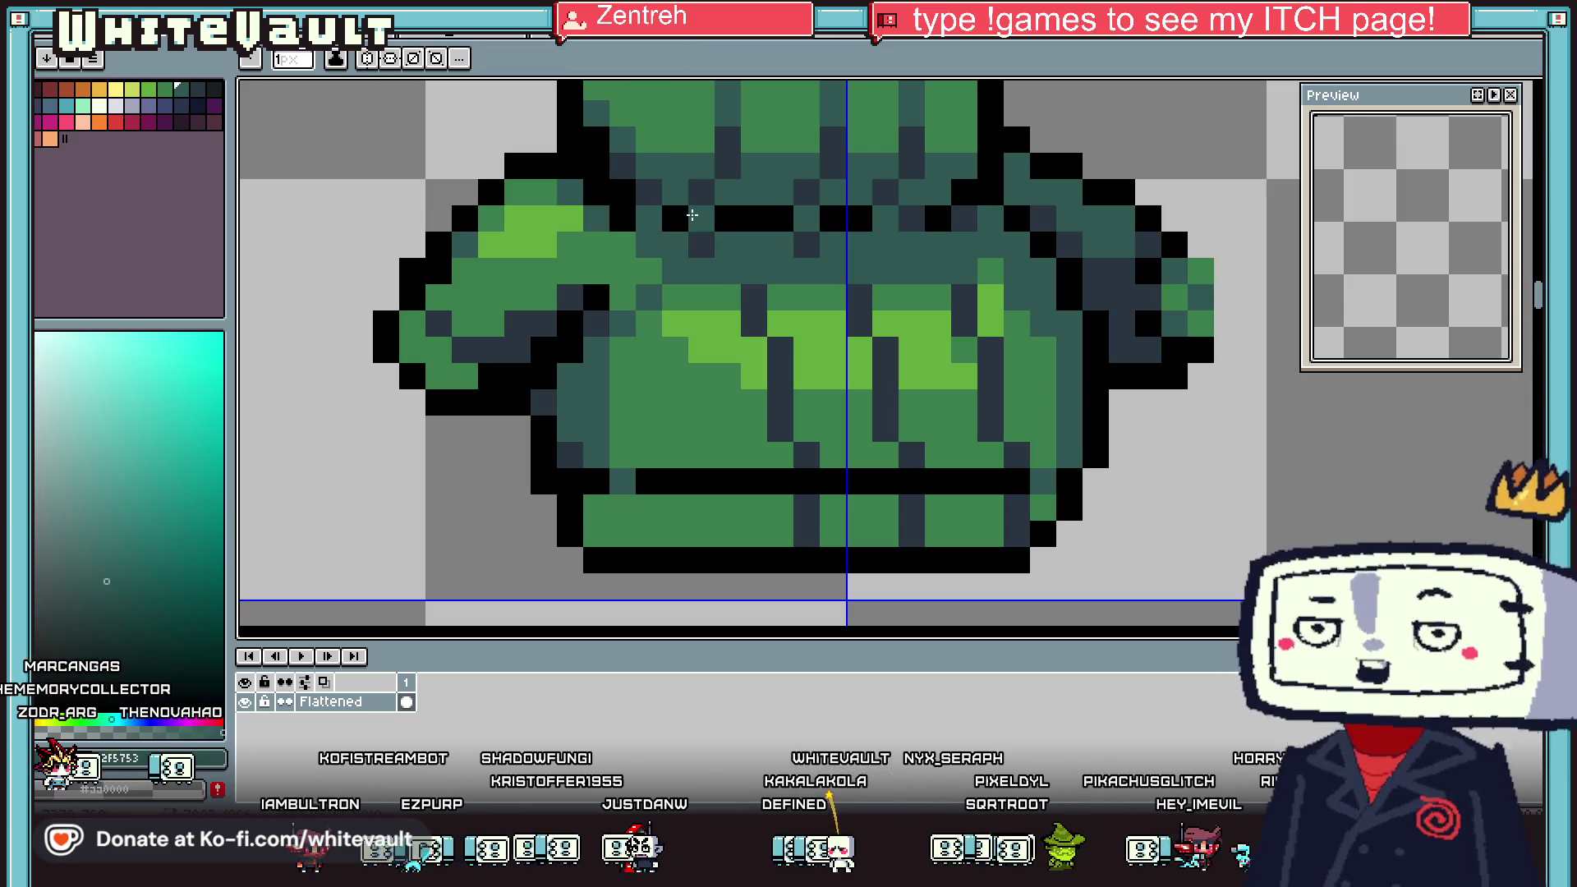
pyautogui.press('alt')
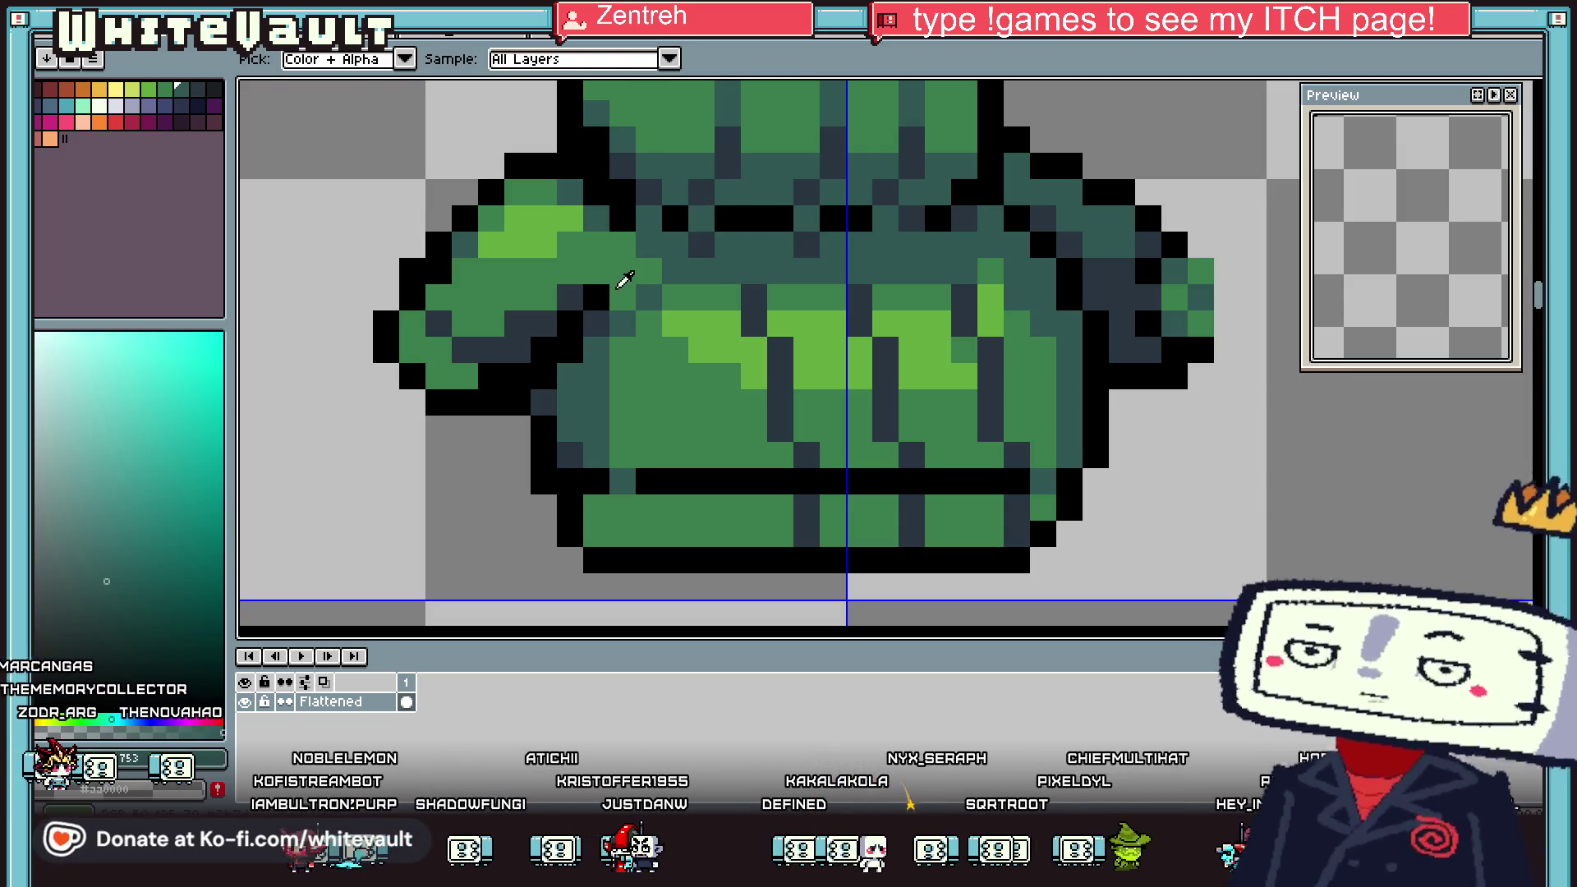
pyautogui.keyDown('alt'); pyautogui.click(729, 212); pyautogui.keyUp('alt')
pyautogui.scroll(-5, 730, 212)
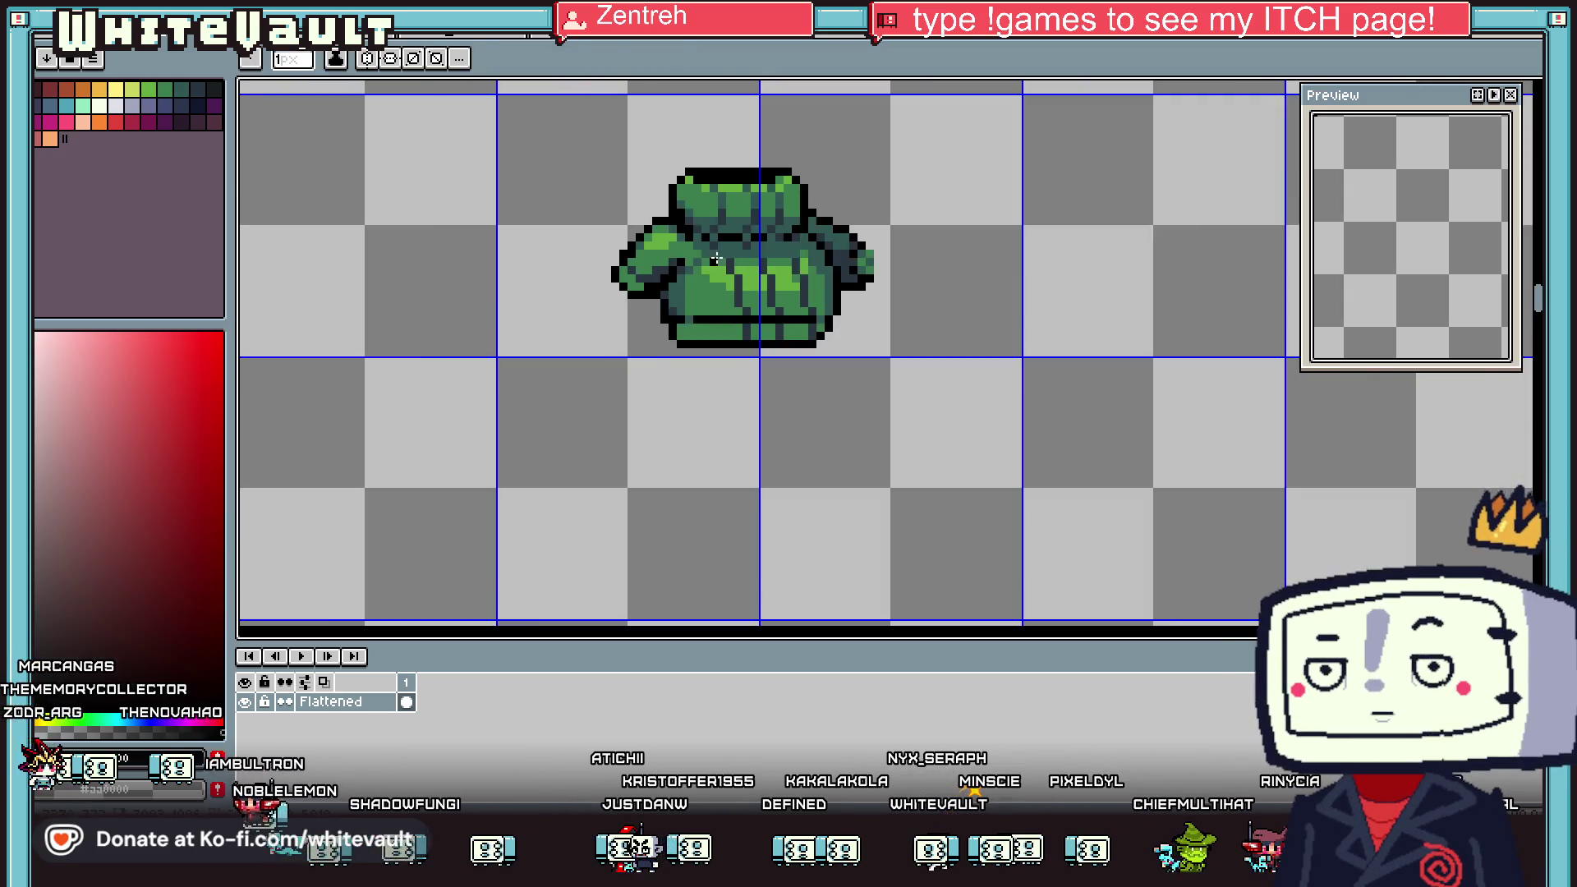
# Pan the sheet to bring the partly drawn left sprite into view beside the tunics
pyautogui.scroll(-2, 424, 295)
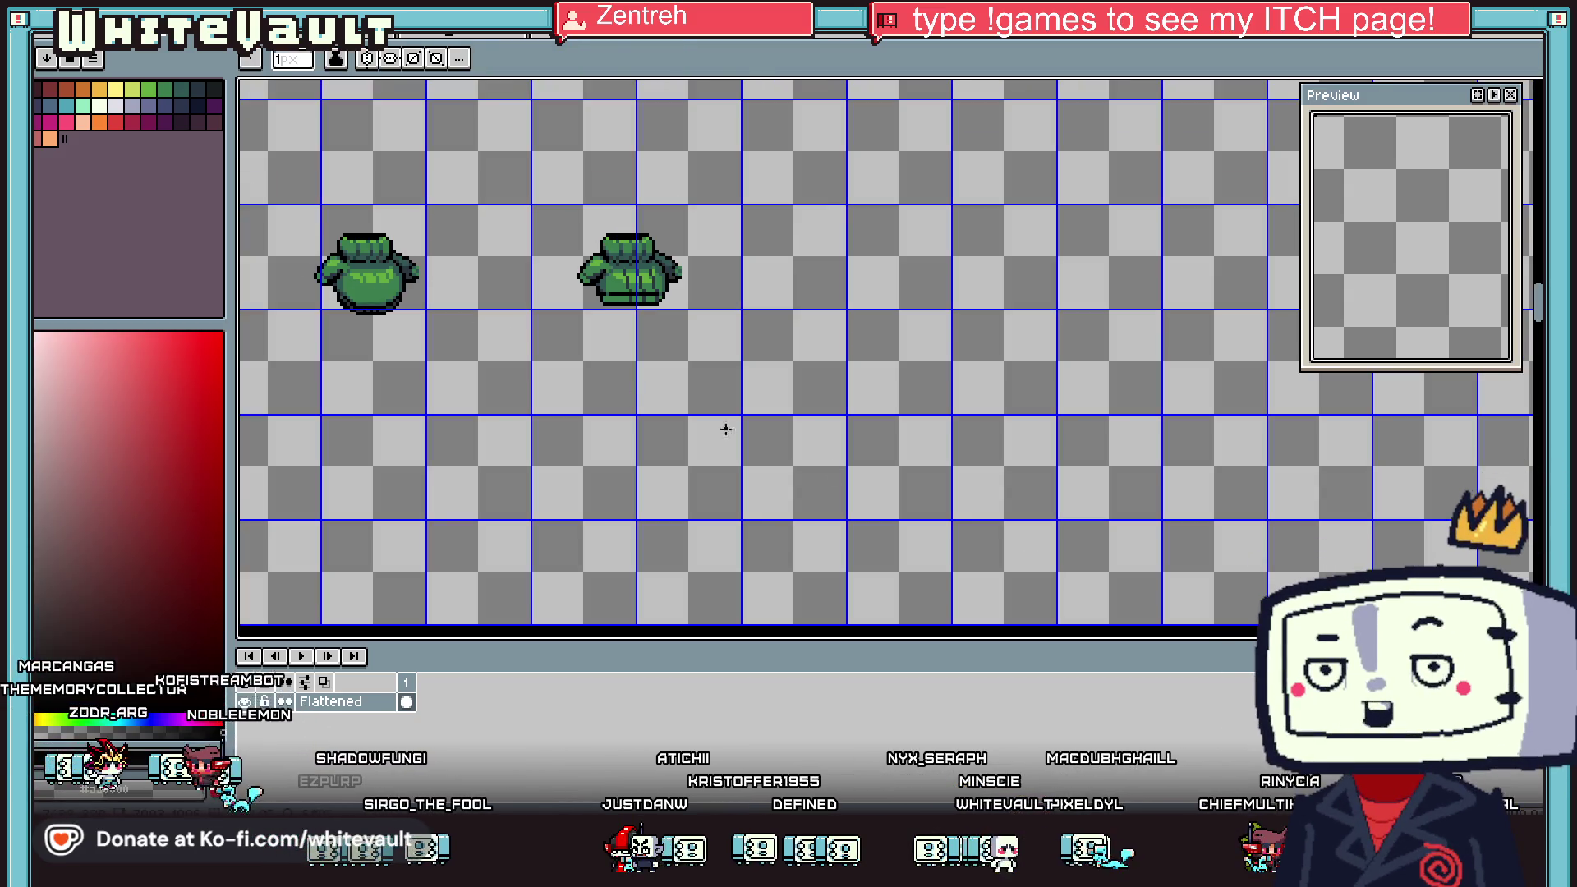
pyautogui.moveTo(759, 341); pyautogui.dragTo(975, 340)
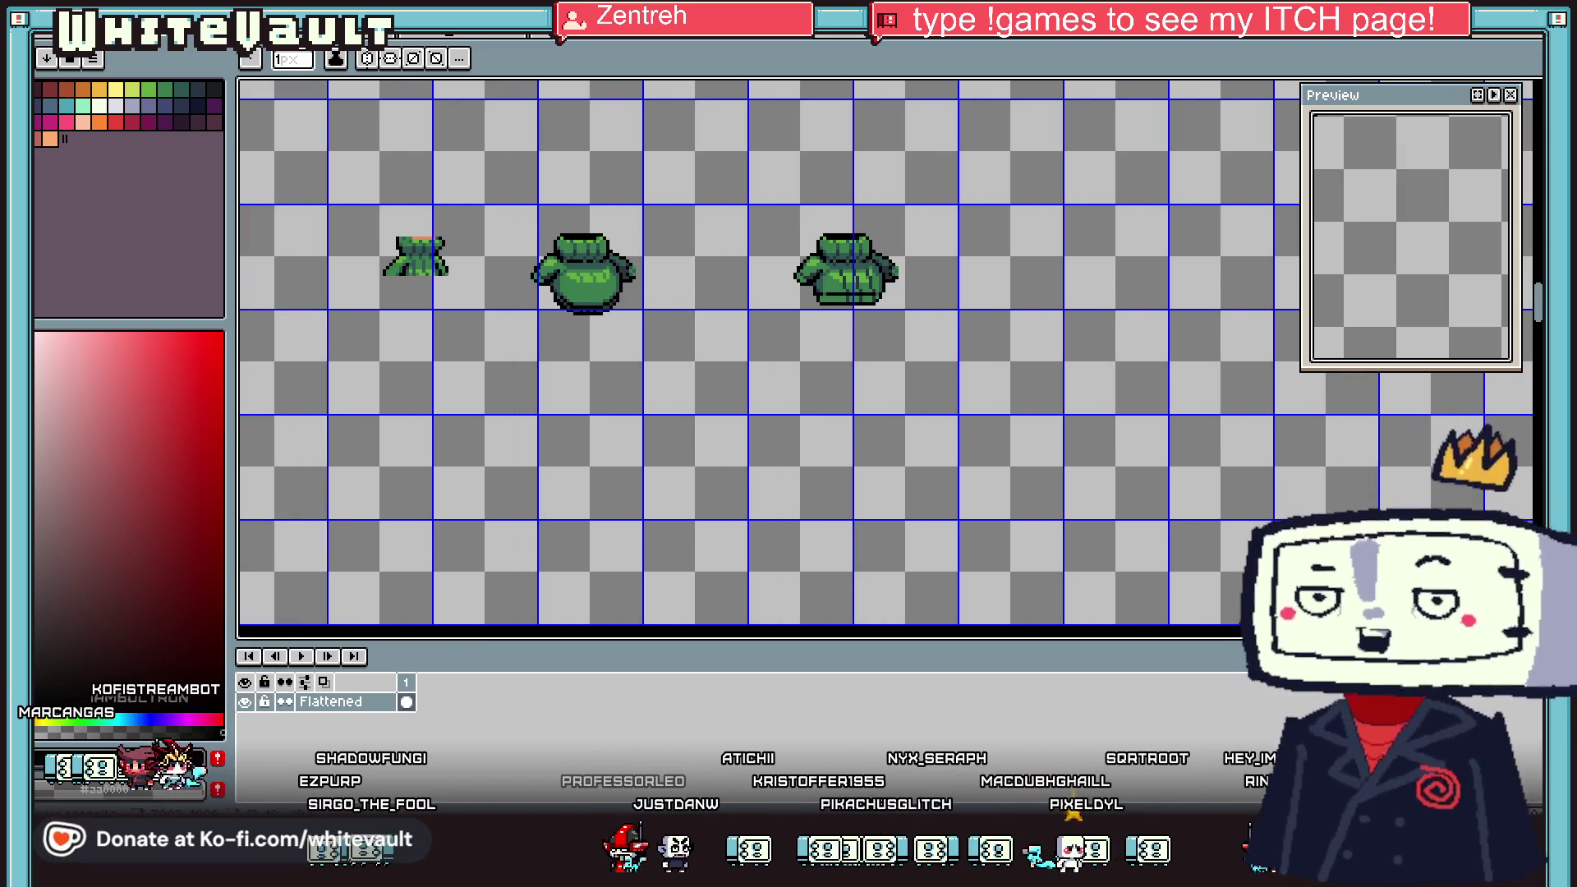
pyautogui.scroll(2, 410, 263)
pyautogui.scroll(2, 410, 263)
# Choose the Rectangular Marquee from the selection tool choices
pyautogui.click(1534, 88)
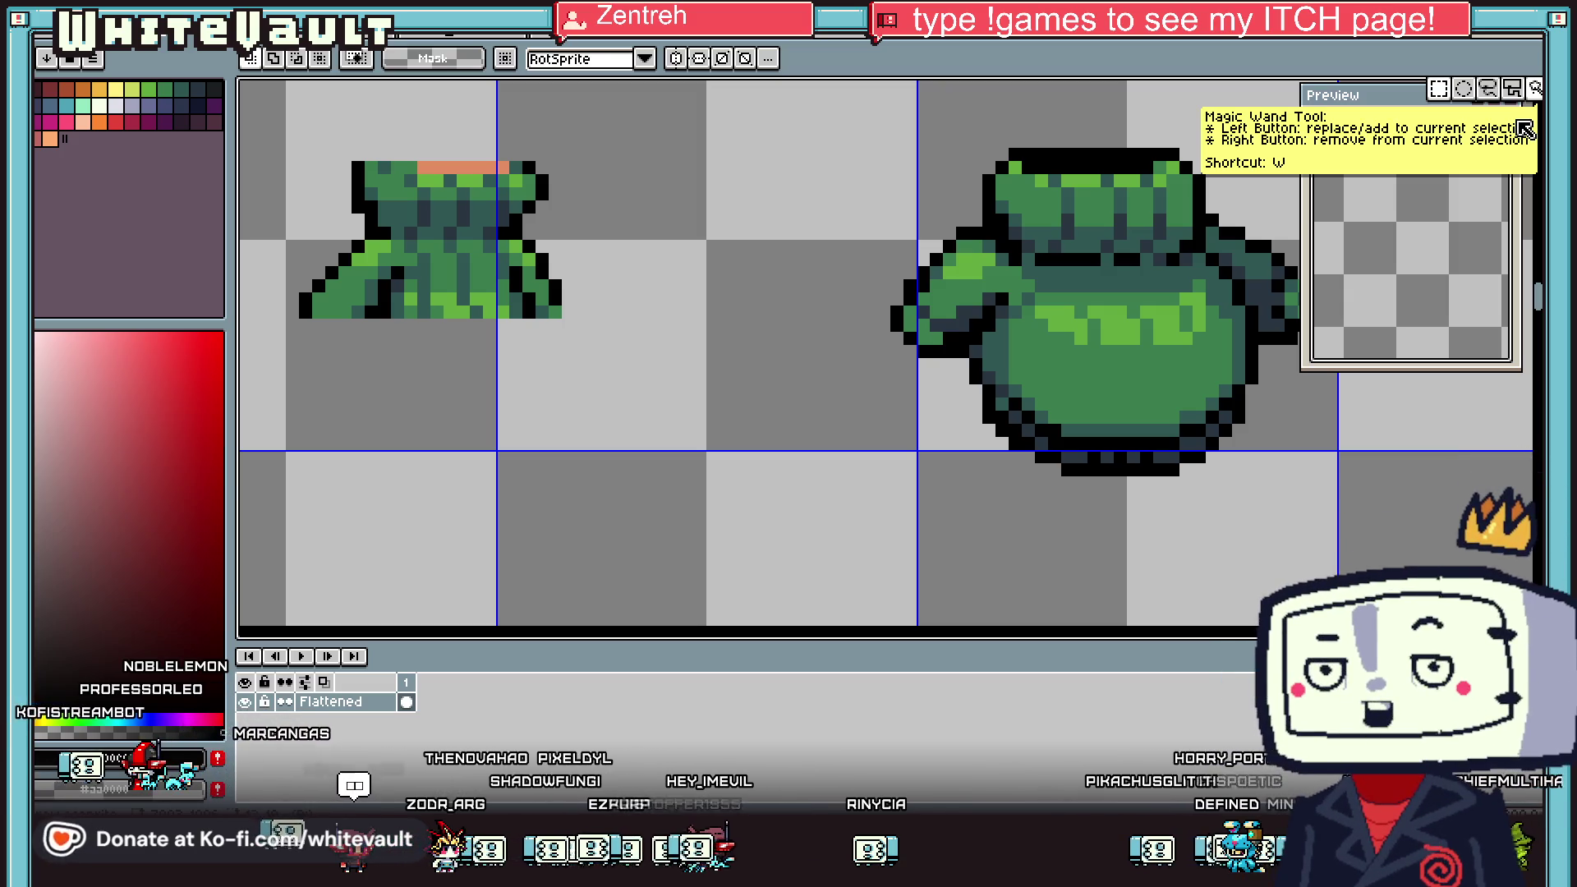
pyautogui.click(1534, 89)
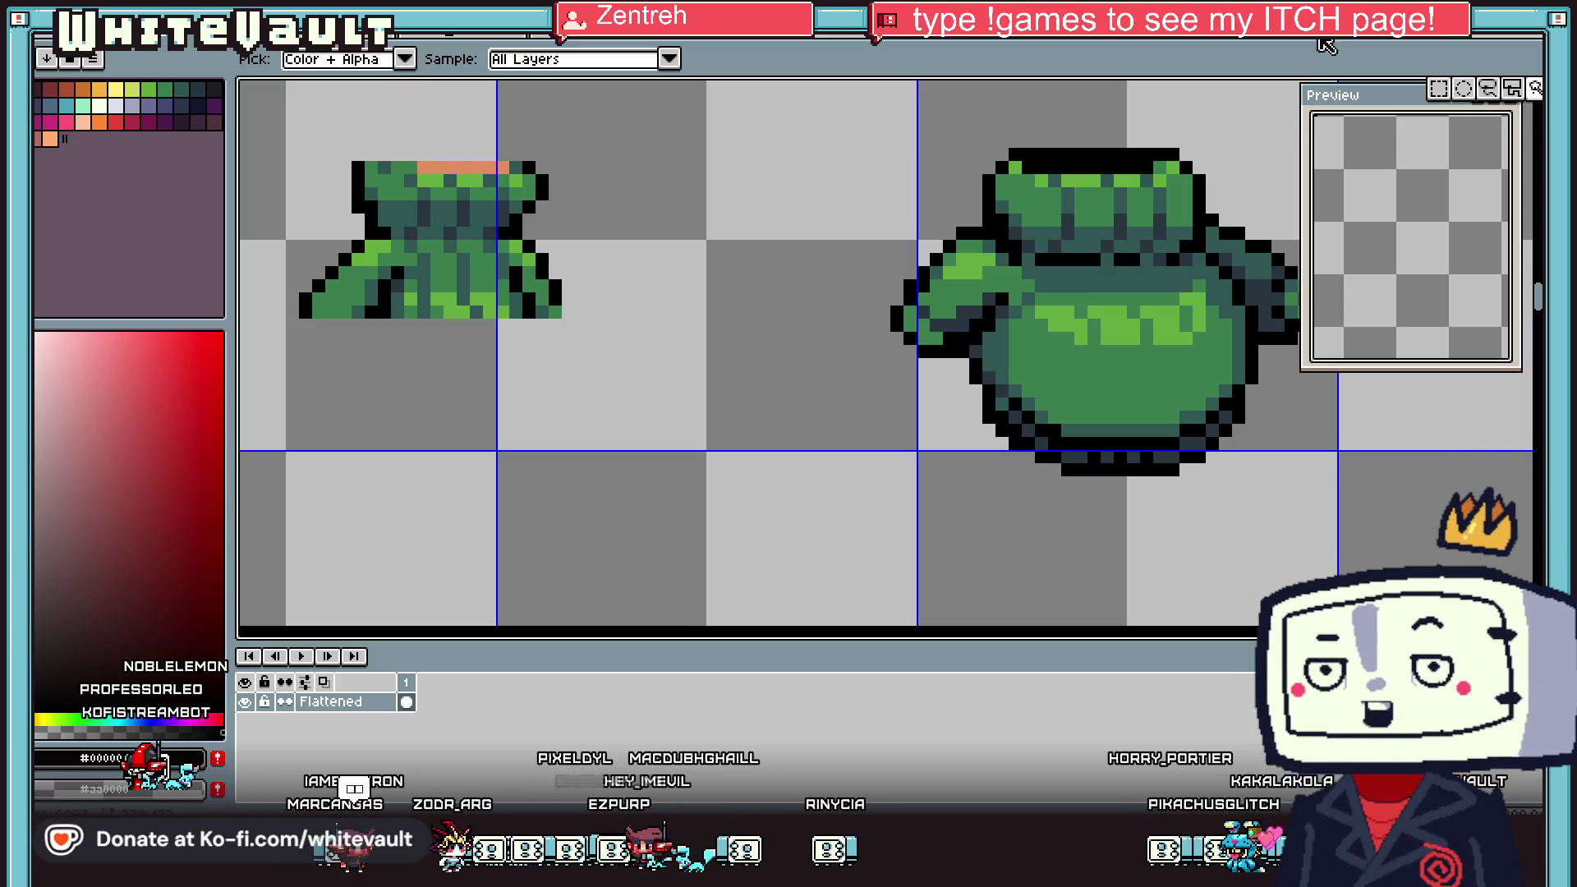
pyautogui.scroll(-1, 1158, 236)
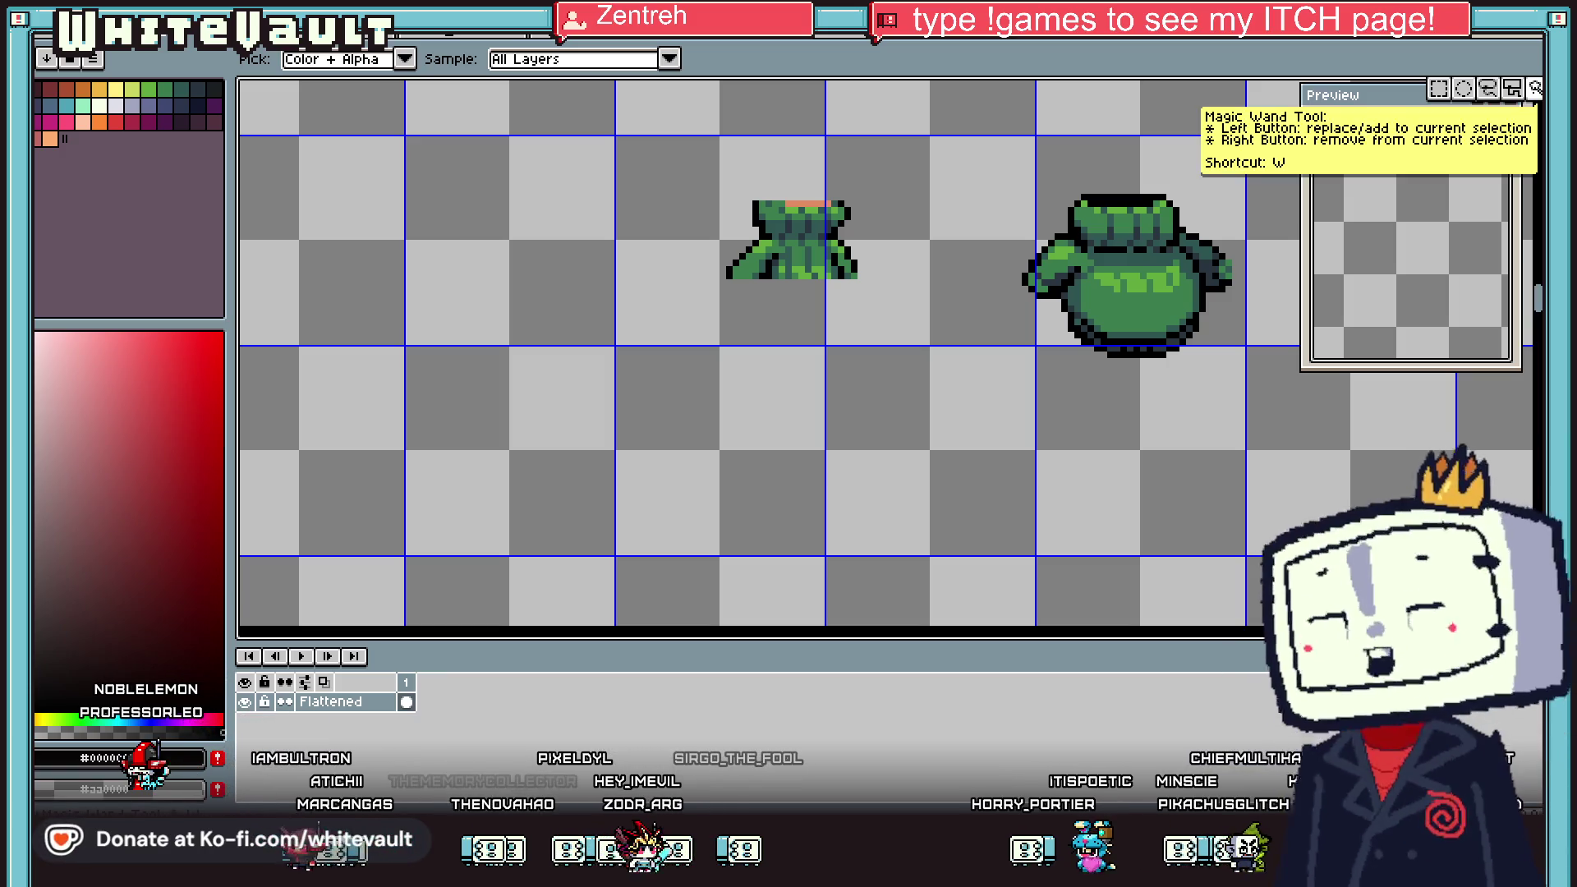
pyautogui.click(1438, 88)
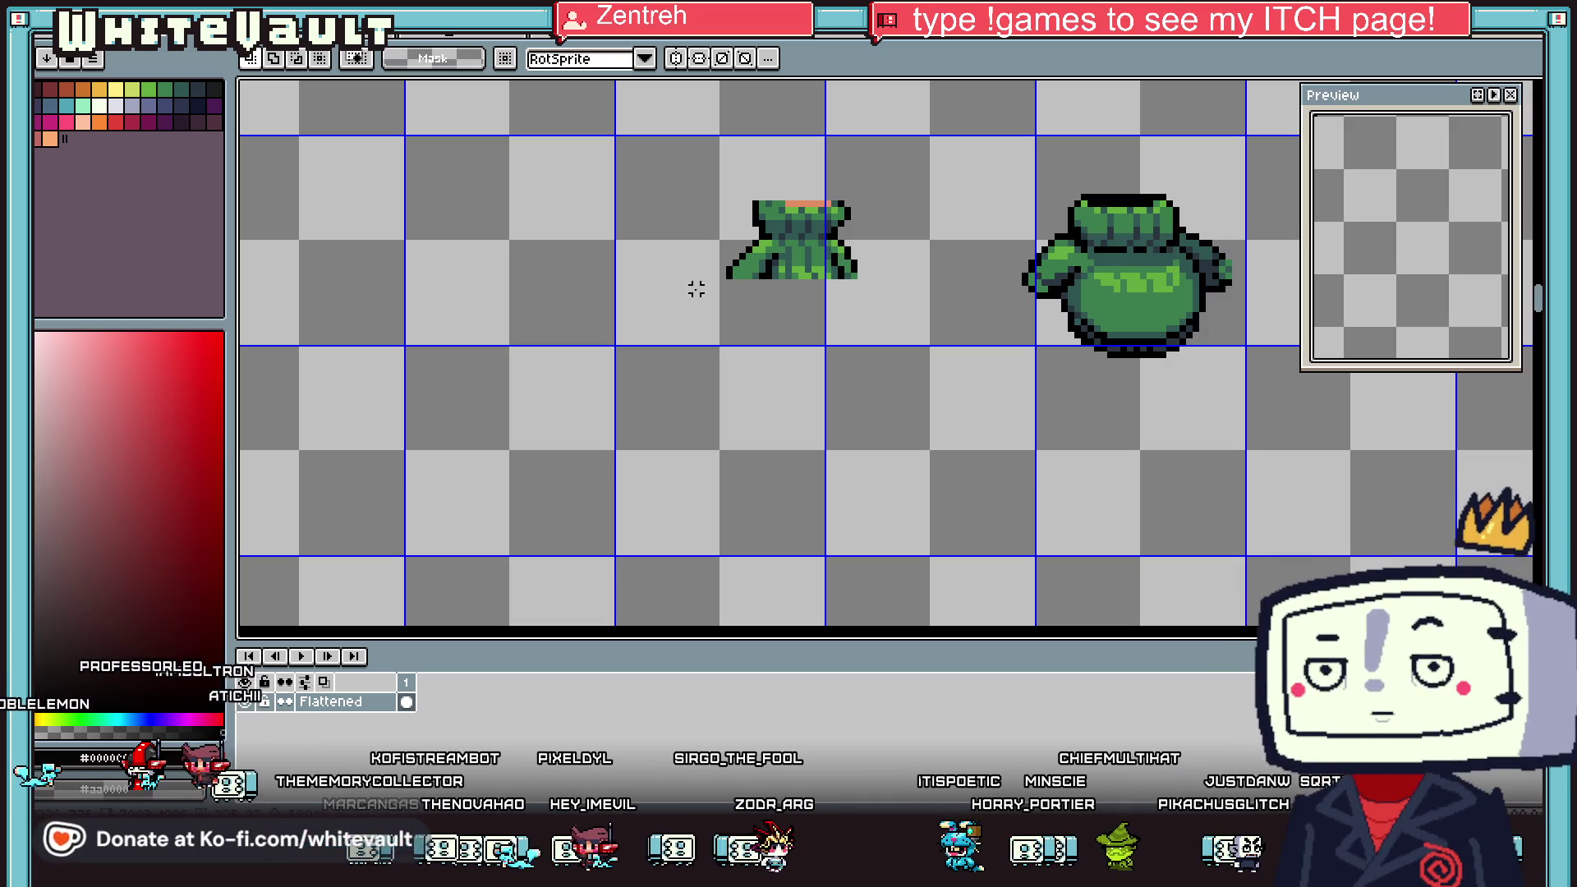
pyautogui.scroll(1, 779, 267)
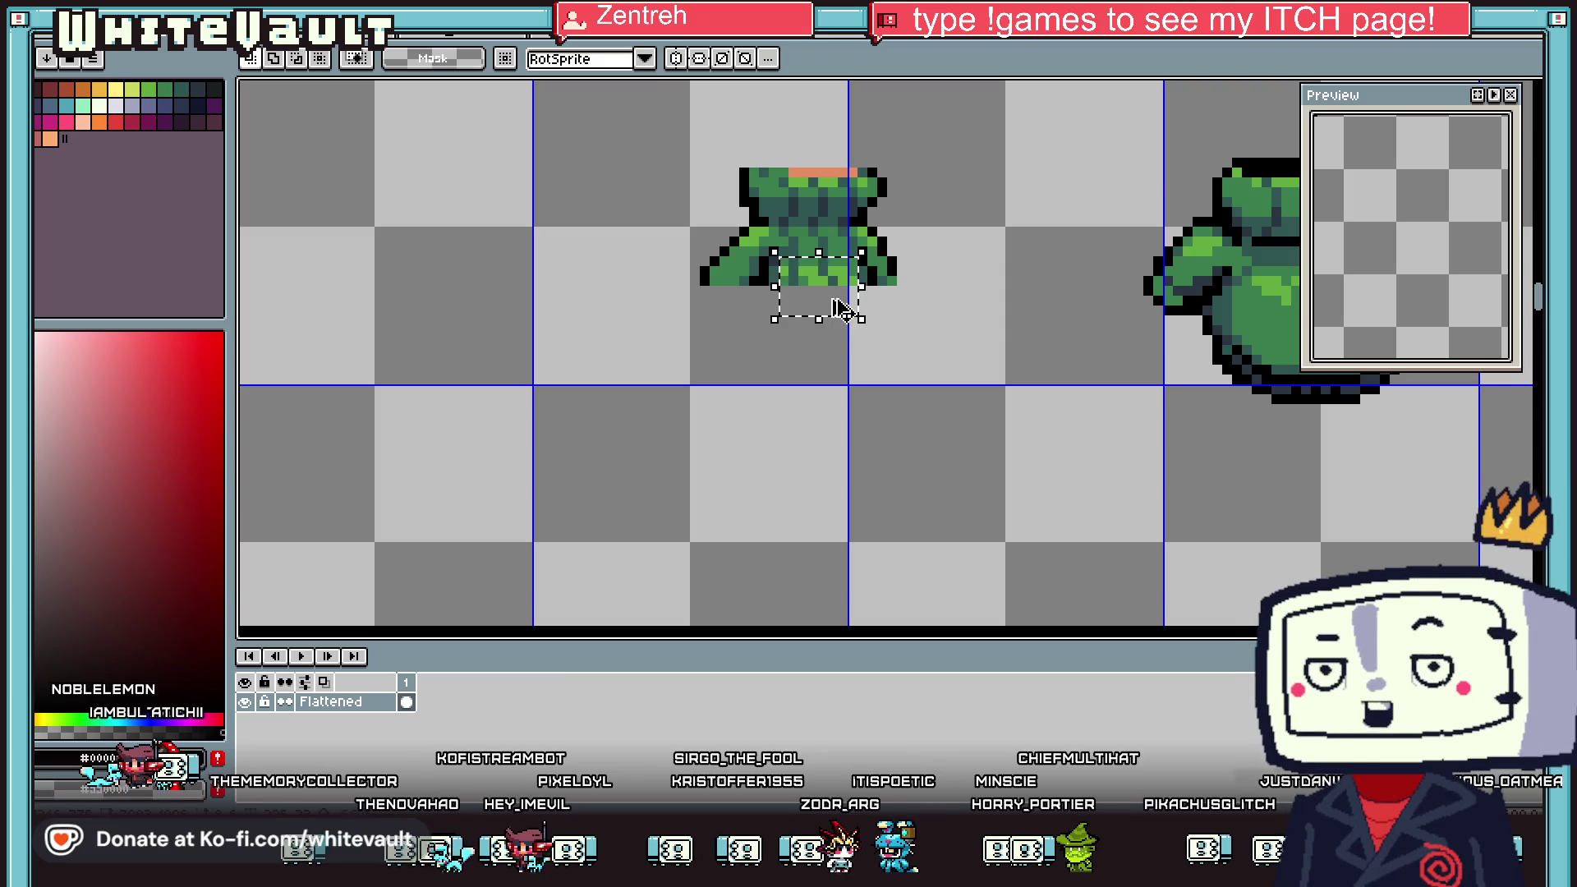
# Drag the selected 8×6 patch onto the middle of the tunic's front
pyautogui.moveTo(825, 309)
pyautogui.mouseDown()
pyautogui.moveTo(1533, 341)
pyautogui.moveTo(882, 335)
pyautogui.mouseUp()
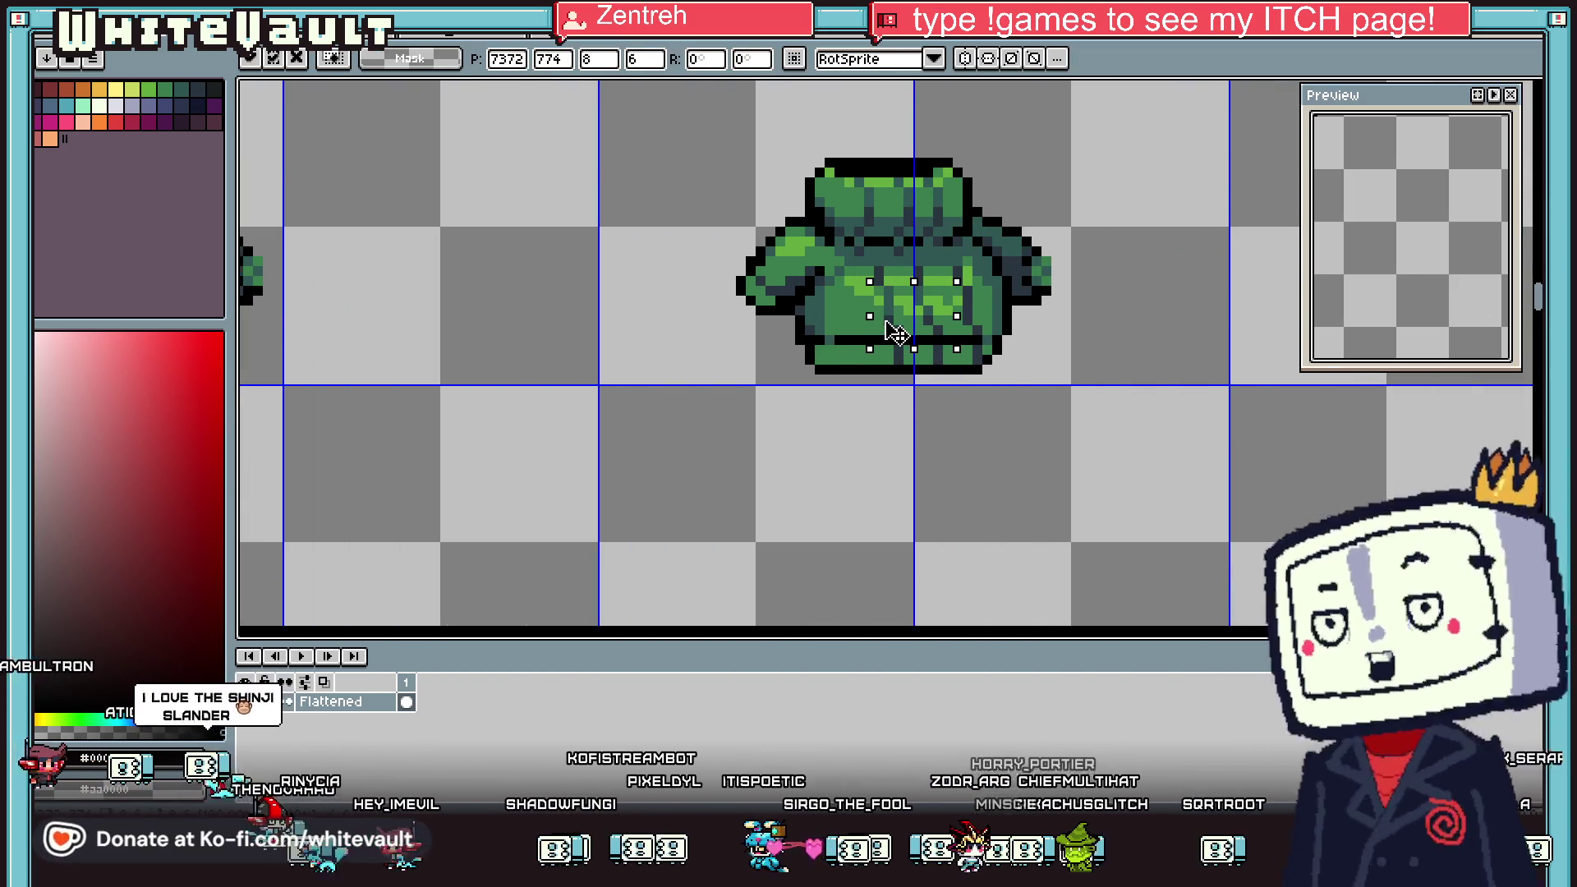
pyautogui.scroll(-1, 883, 335)
pyautogui.scroll(3, 911, 279)
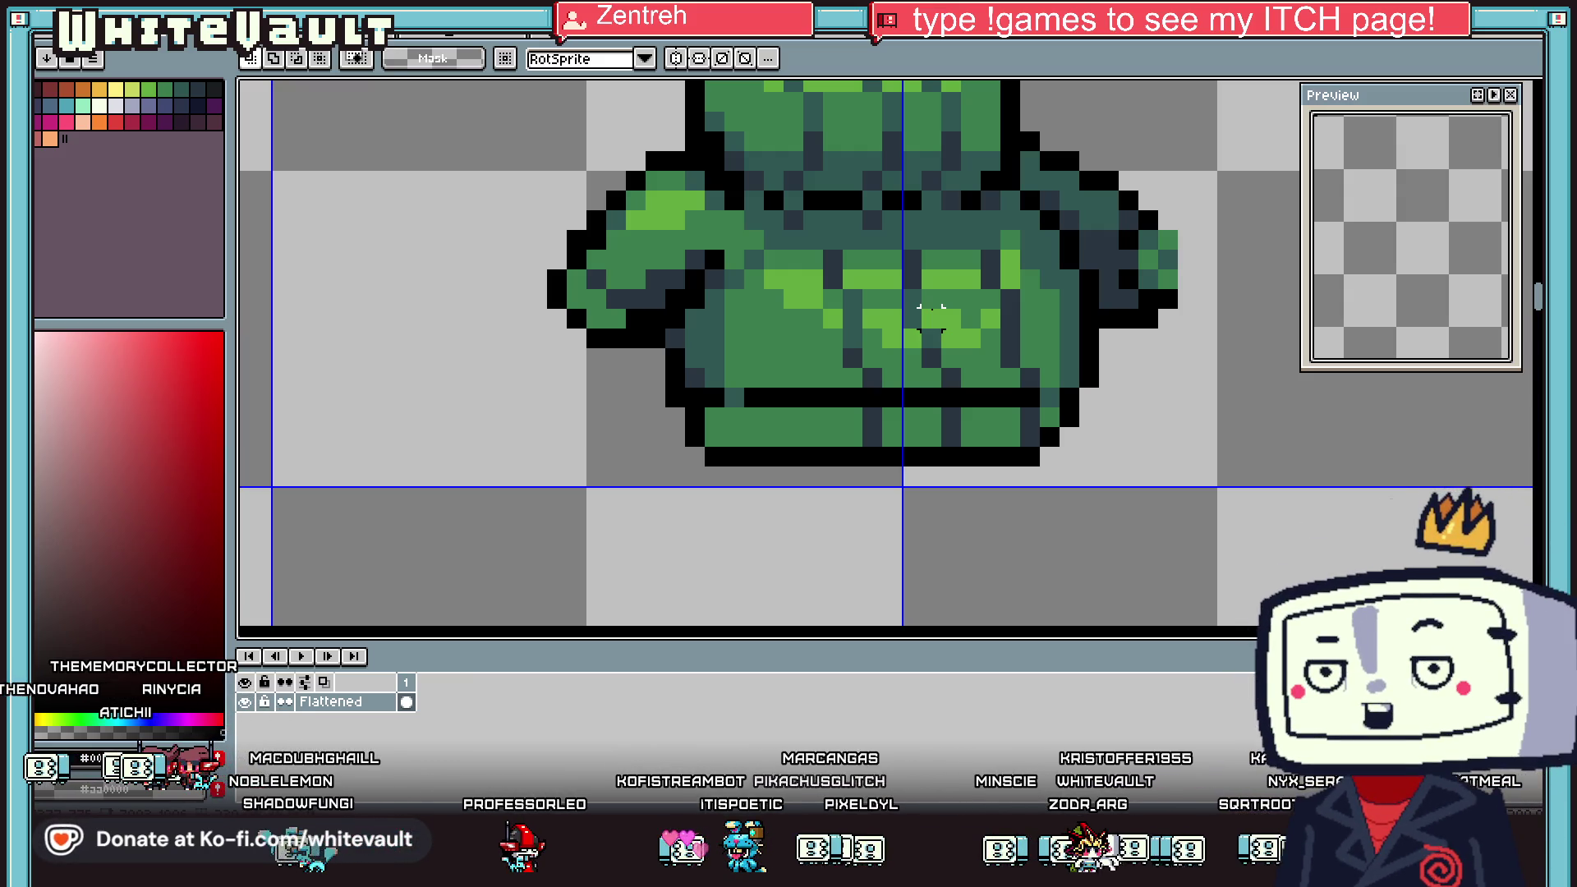
# Eyedrop the teal from the tunic, return to the Pencil and sample a green
pyautogui.press('i')
pyautogui.click(866, 335)
pyautogui.press('b')
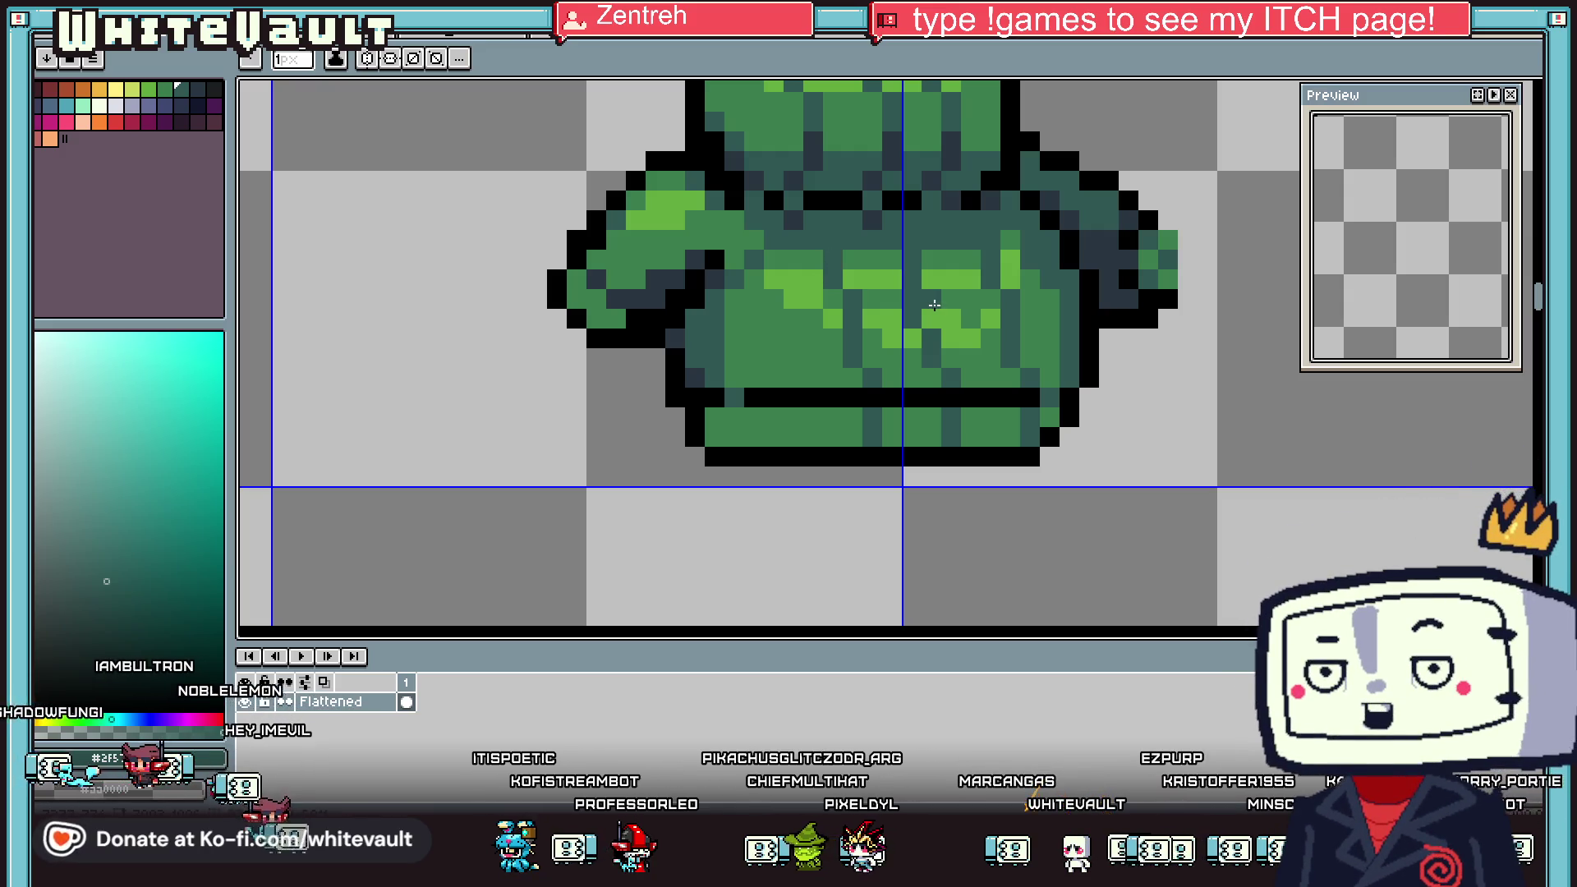
pyautogui.rightClick(915, 334)
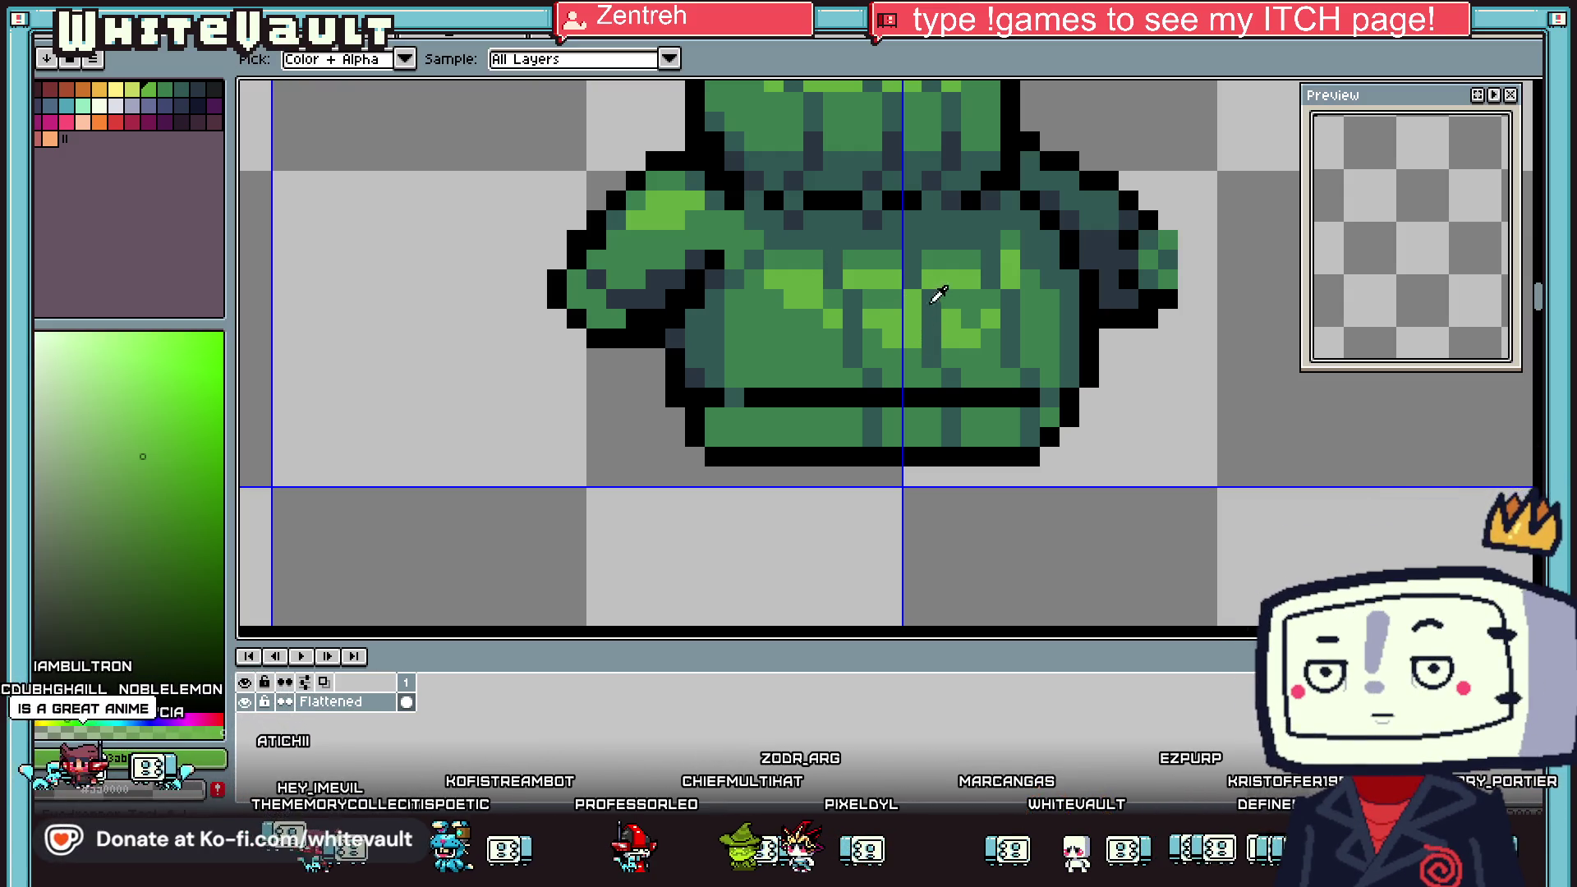
# Recolour the sweater's light-green pixels and patches to a pure mid green with pencil and fill
pyautogui.keyDown('alt'); pyautogui.click(874, 303); pyautogui.keyUp('alt')
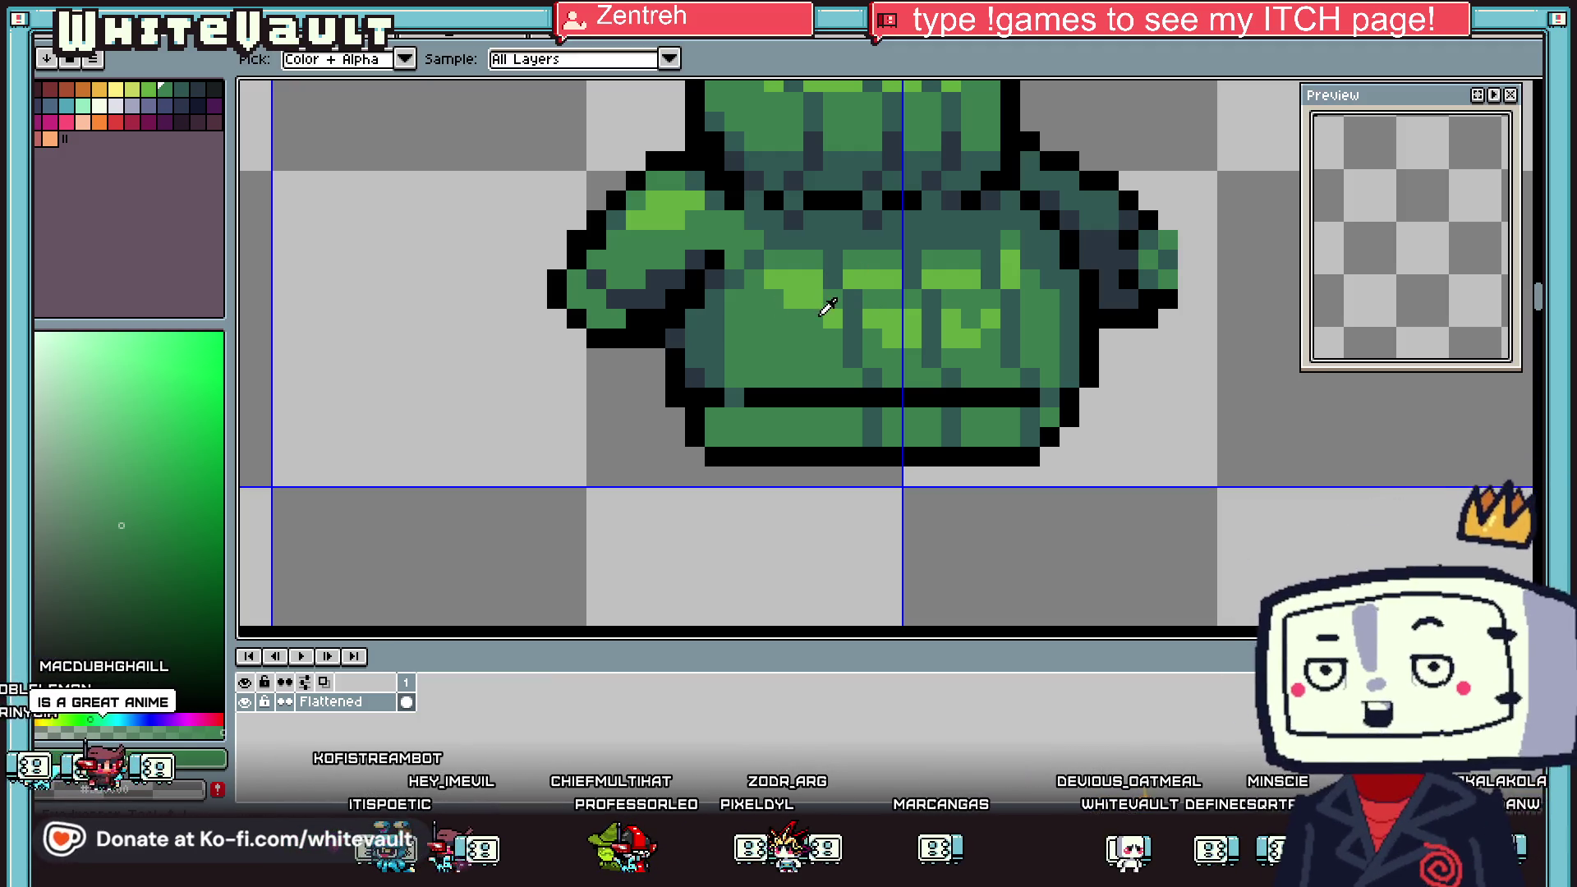
pyautogui.click(792, 295)
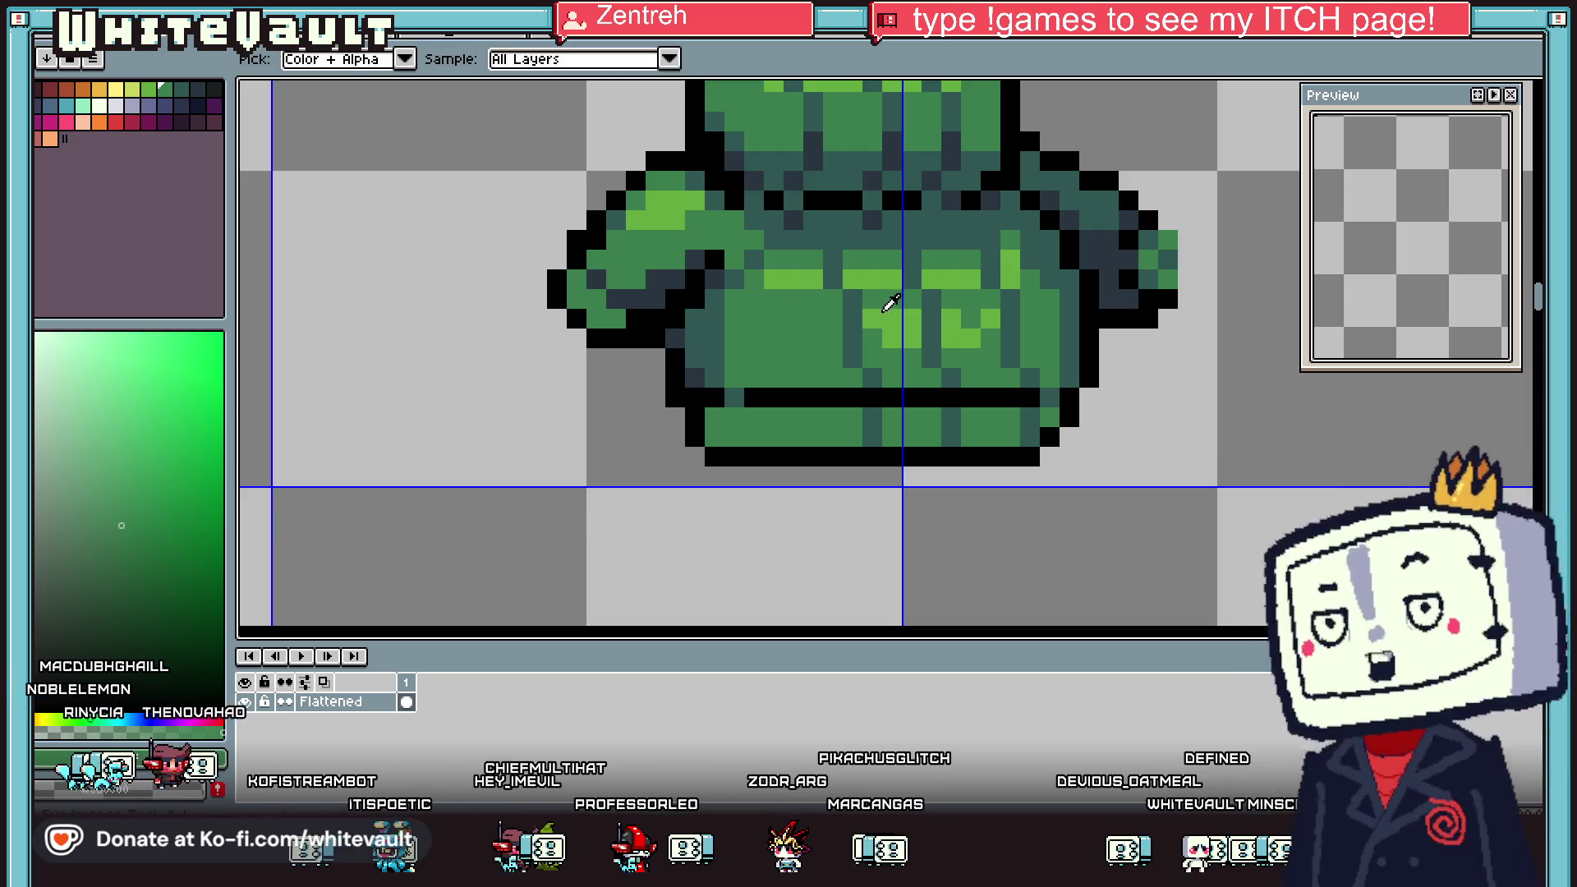
pyautogui.press('g')
pyautogui.click(984, 322)
# Sample light green #63ab3f and draw new highlight strokes across the sweater
pyautogui.press('alt')
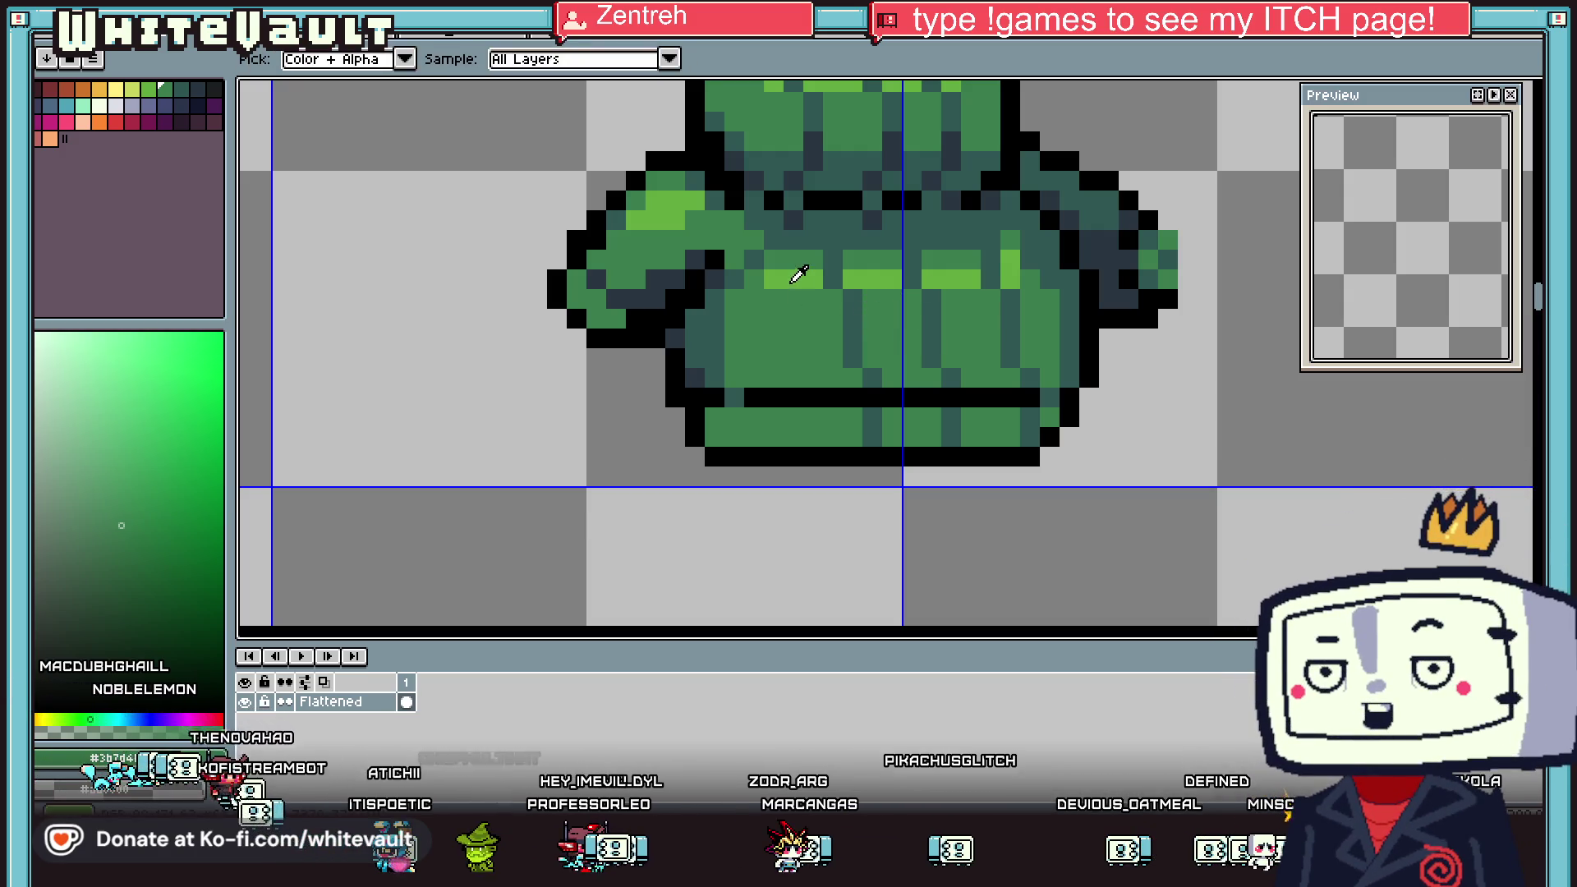
pyautogui.keyDown('alt'); pyautogui.click(792, 278); pyautogui.keyUp('alt')
pyautogui.moveTo(791, 287)
pyautogui.mouseDown()
pyautogui.moveTo(833, 320)
pyautogui.moveTo(991, 305)
pyautogui.mouseUp()
pyautogui.click(891, 316)
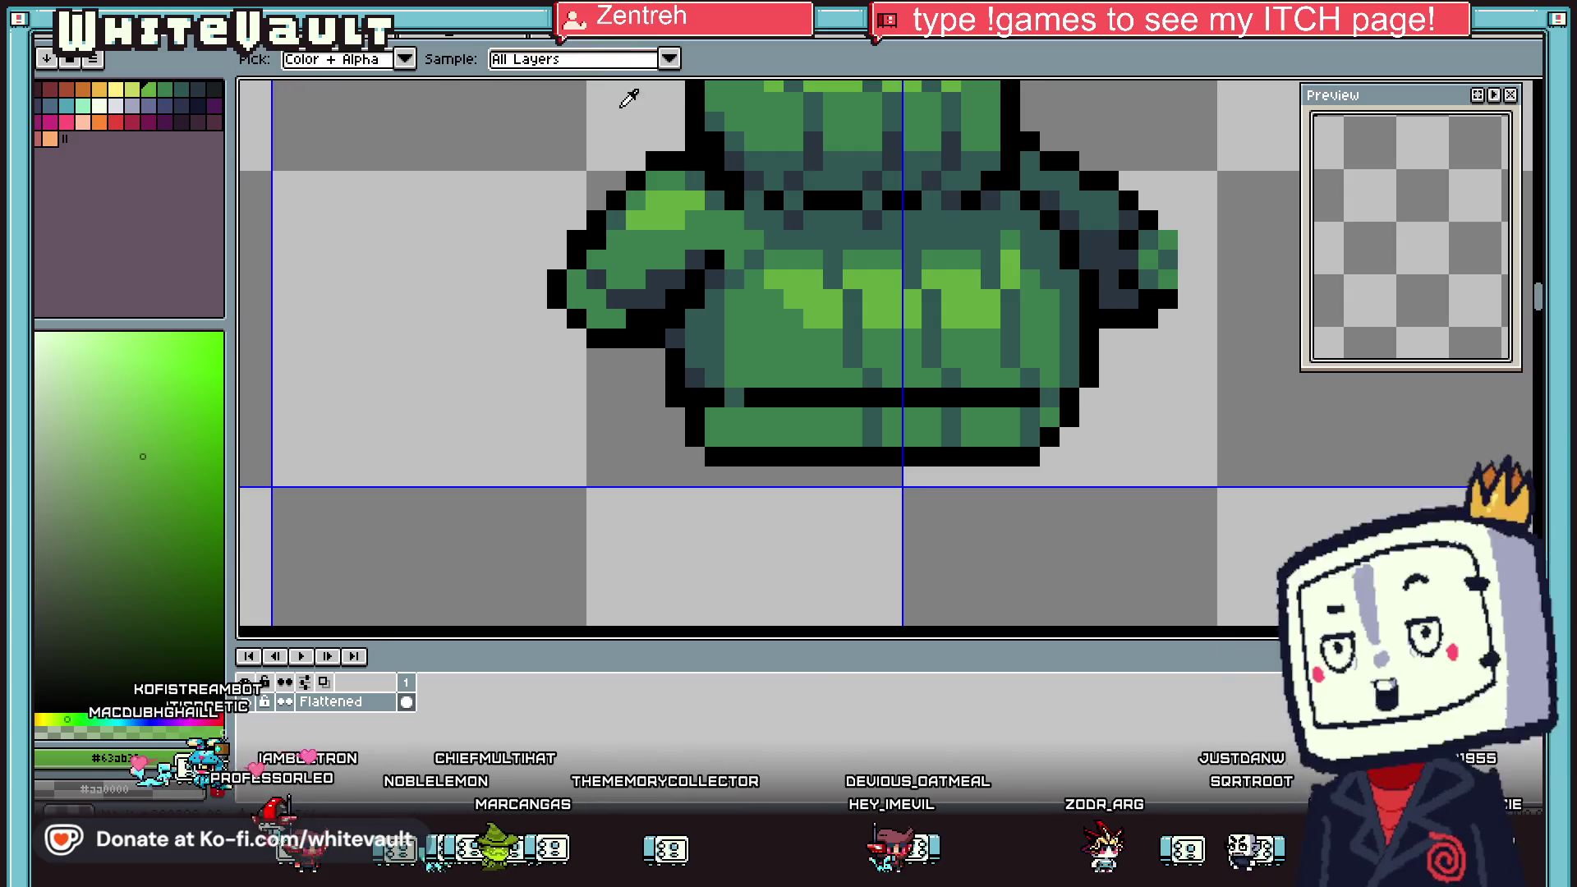
# Sample a darker medium green and repaint two light-green sweater pixels with it
pyautogui.keyDown('alt'); pyautogui.click(1012, 256); pyautogui.keyUp('alt')
pyautogui.keyDown('alt'); pyautogui.click(1013, 269); pyautogui.keyUp('alt')
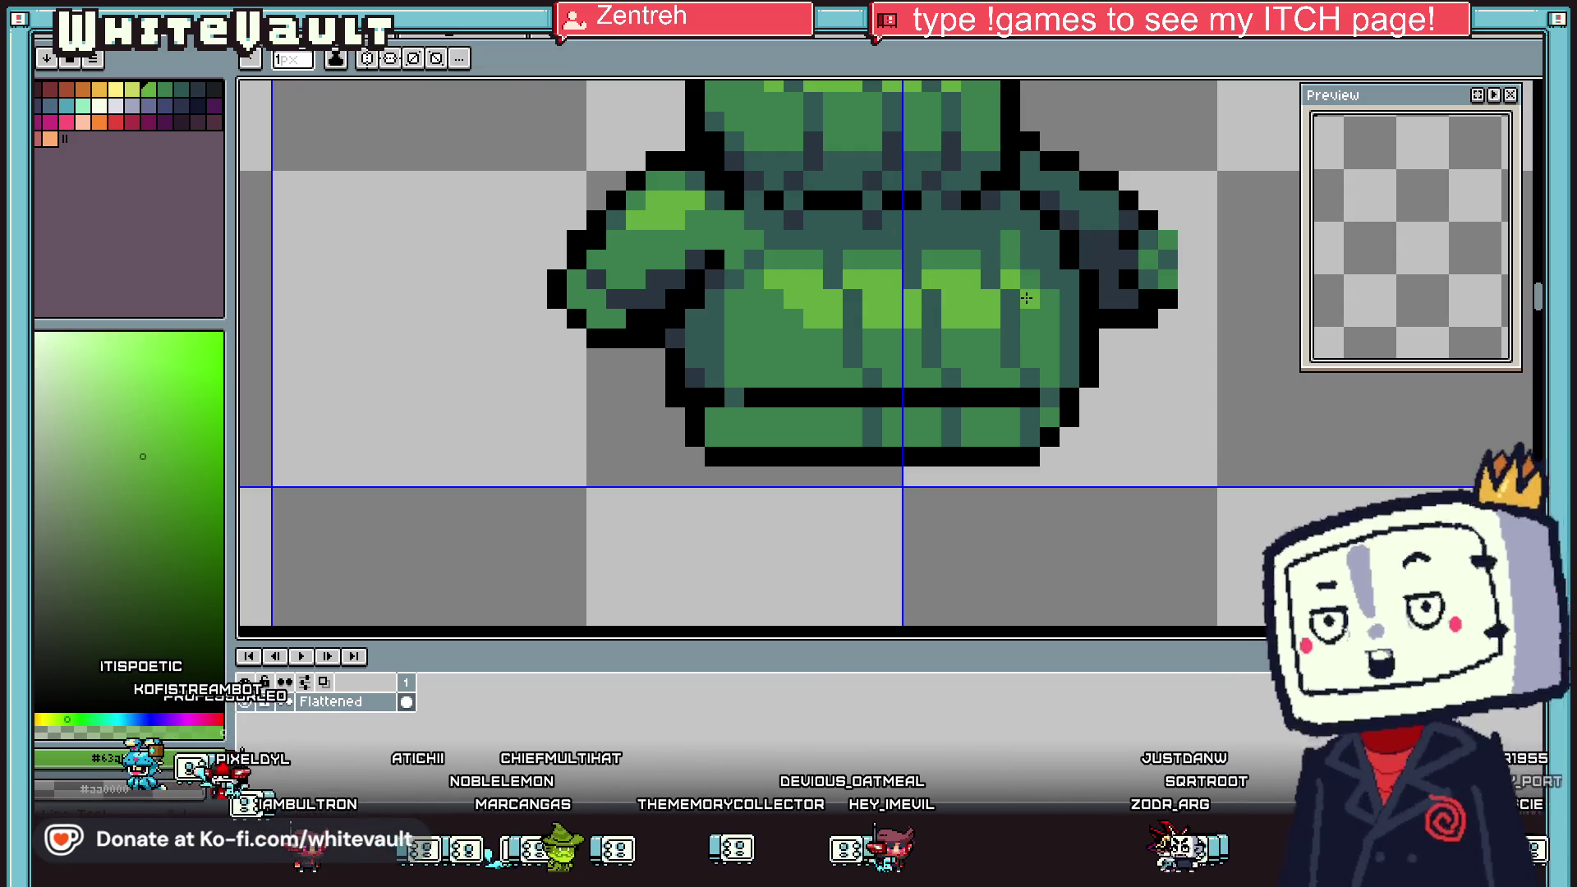
pyautogui.scroll(-5, 1008, 341)
pyautogui.scroll(3, 1008, 345)
pyautogui.scroll(2, 1008, 349)
pyautogui.scroll(1, 1008, 353)
pyautogui.keyDown('alt'); pyautogui.click(1008, 355); pyautogui.keyUp('alt')
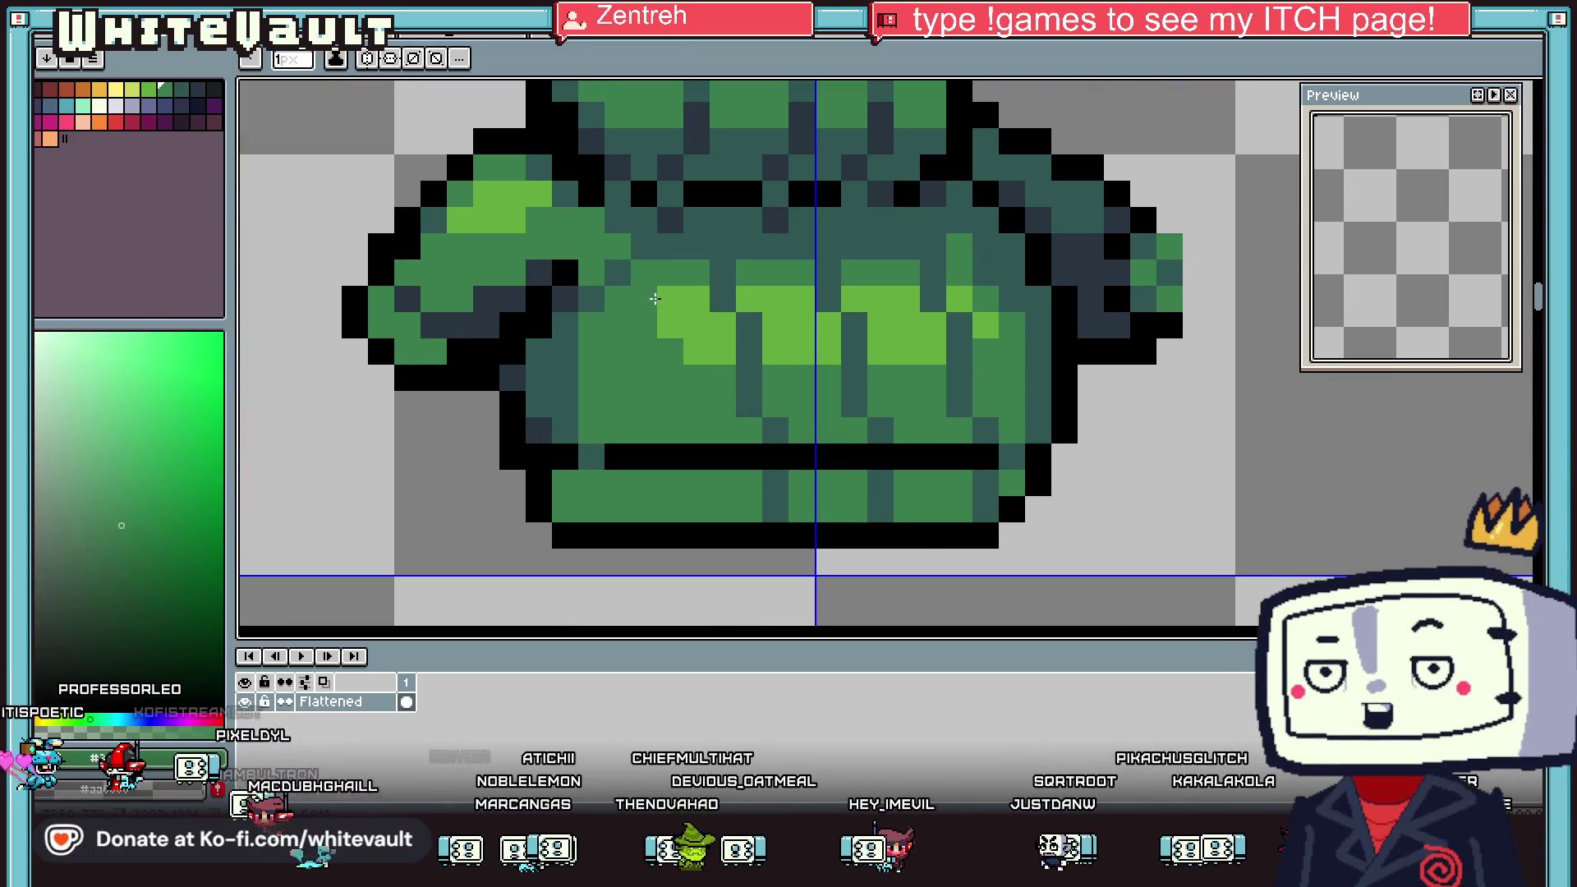
pyautogui.moveTo(643, 299); pyautogui.dragTo(672, 323)
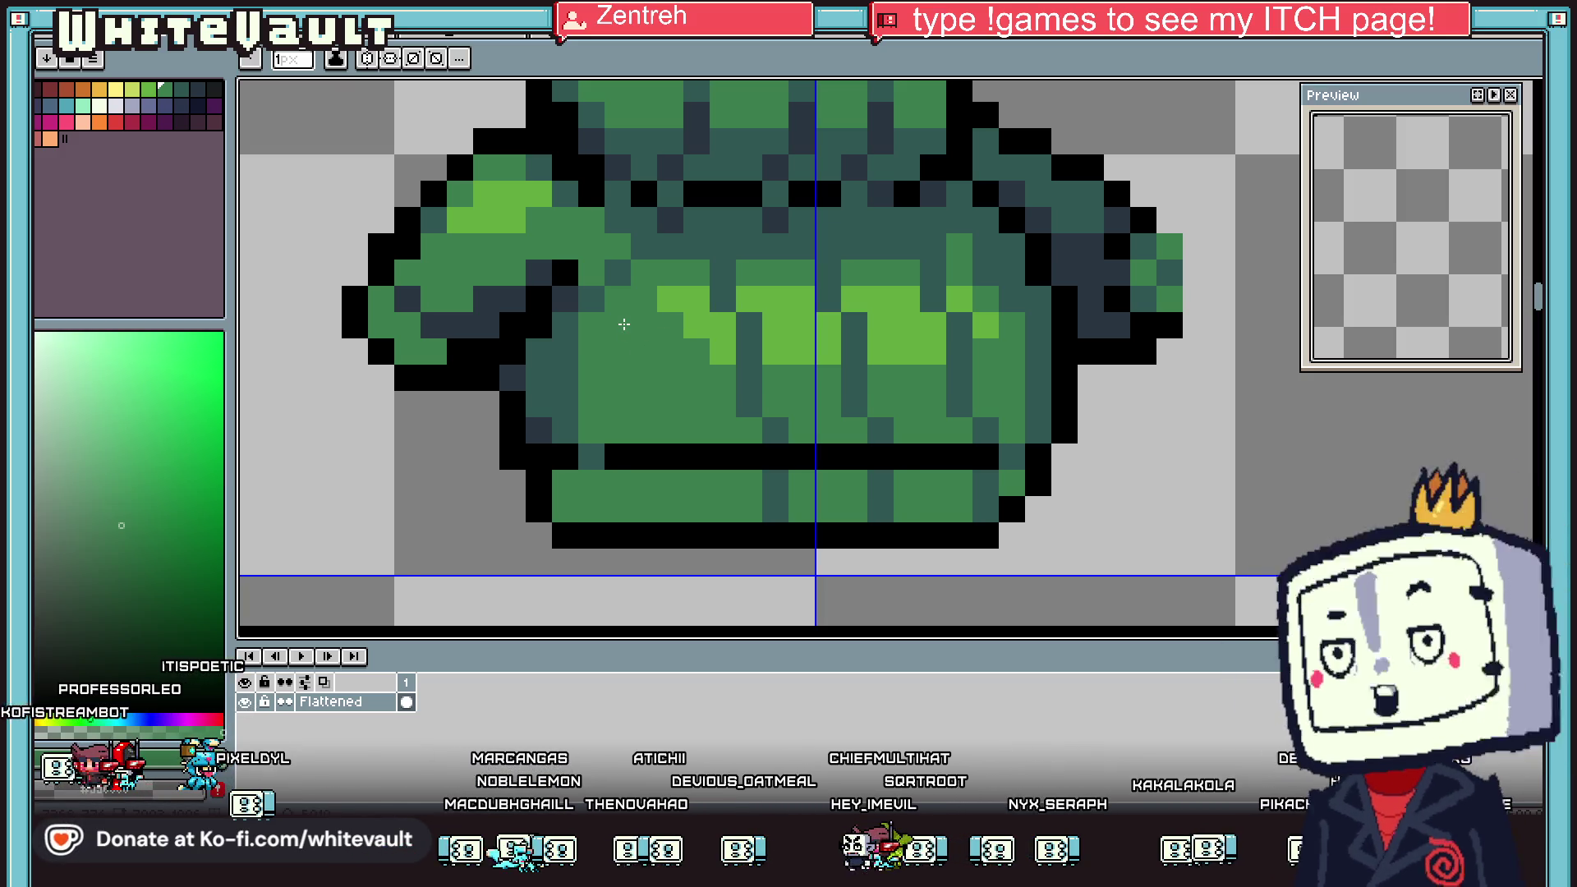
pyautogui.press('alt')
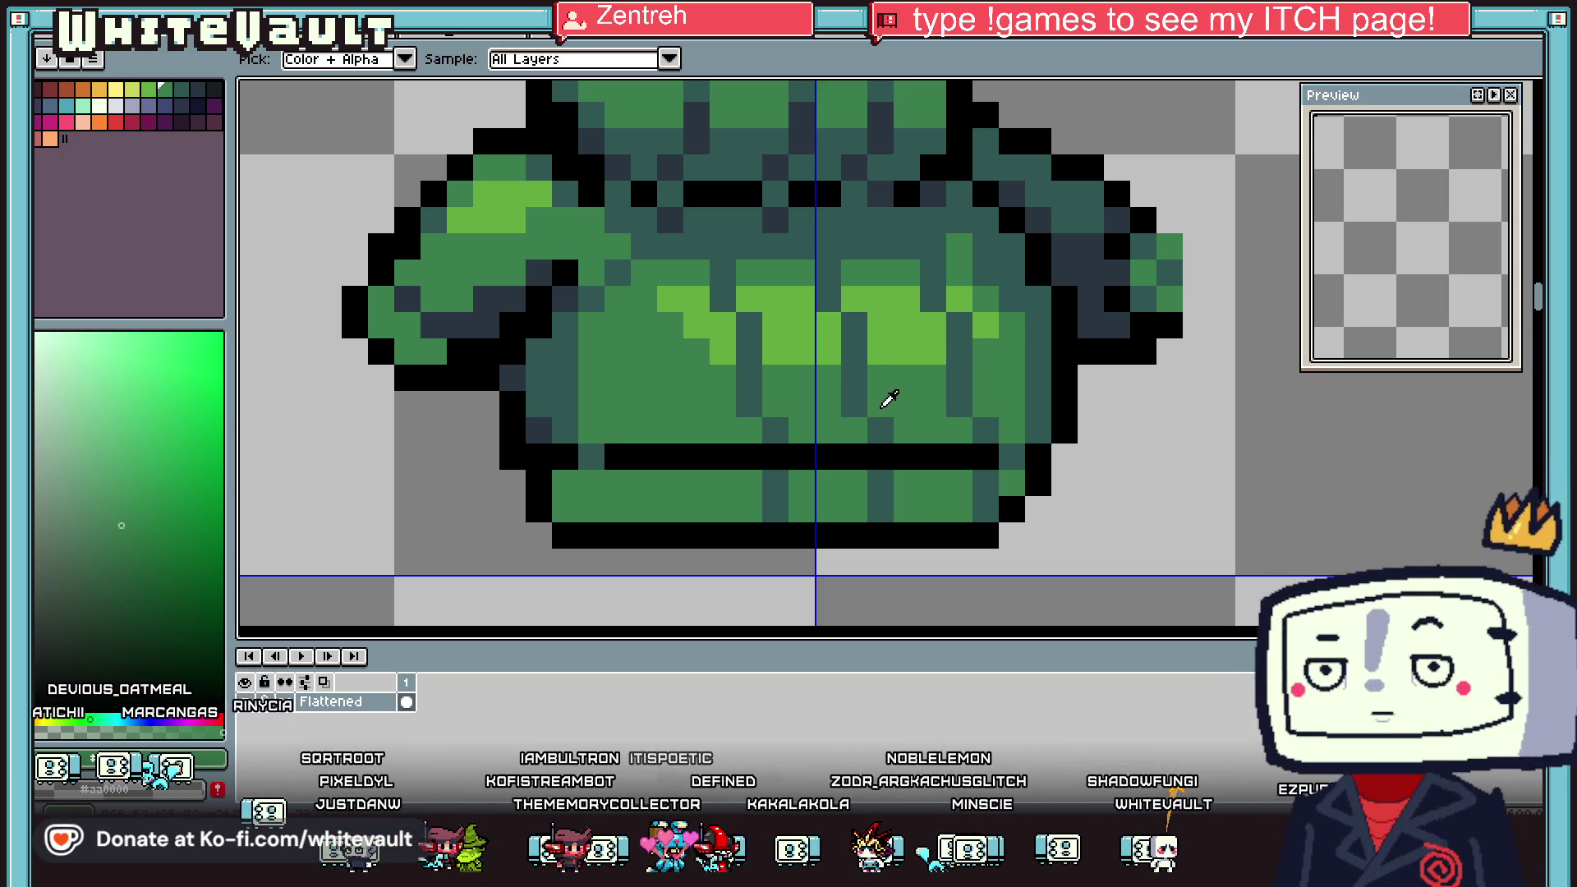
pyautogui.scroll(-3, 889, 396)
pyautogui.scroll(-2, 889, 397)
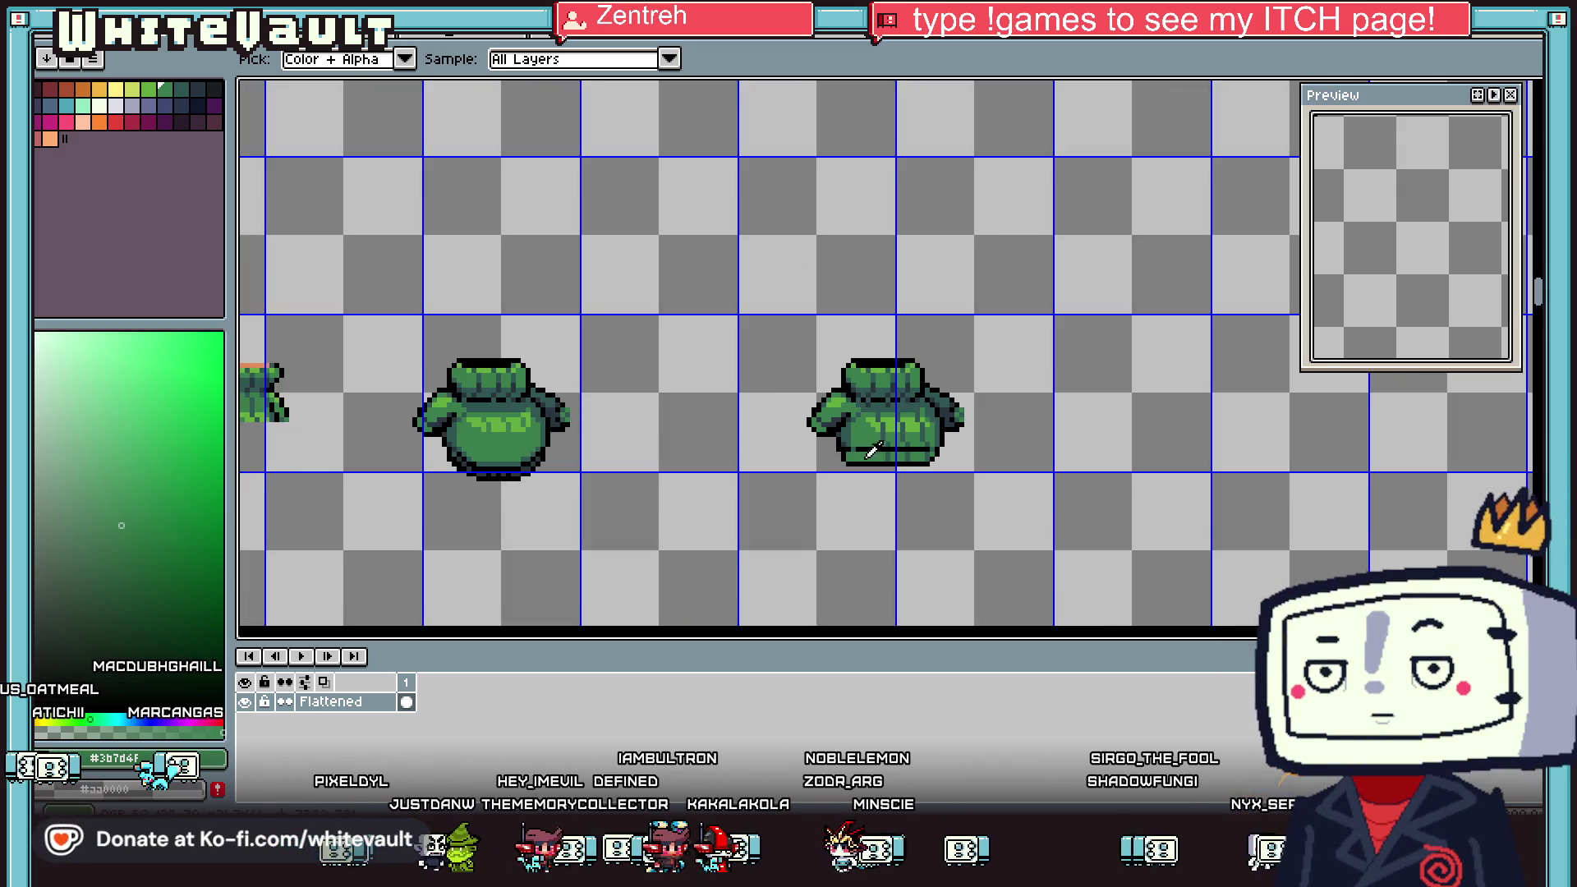
# Sample the dark teal and pencil a dark row along the jumper's hem
pyautogui.scroll(2, 872, 450)
pyautogui.scroll(2, 845, 447)
pyautogui.keyDown('alt'); pyautogui.click(835, 353); pyautogui.keyUp('alt')
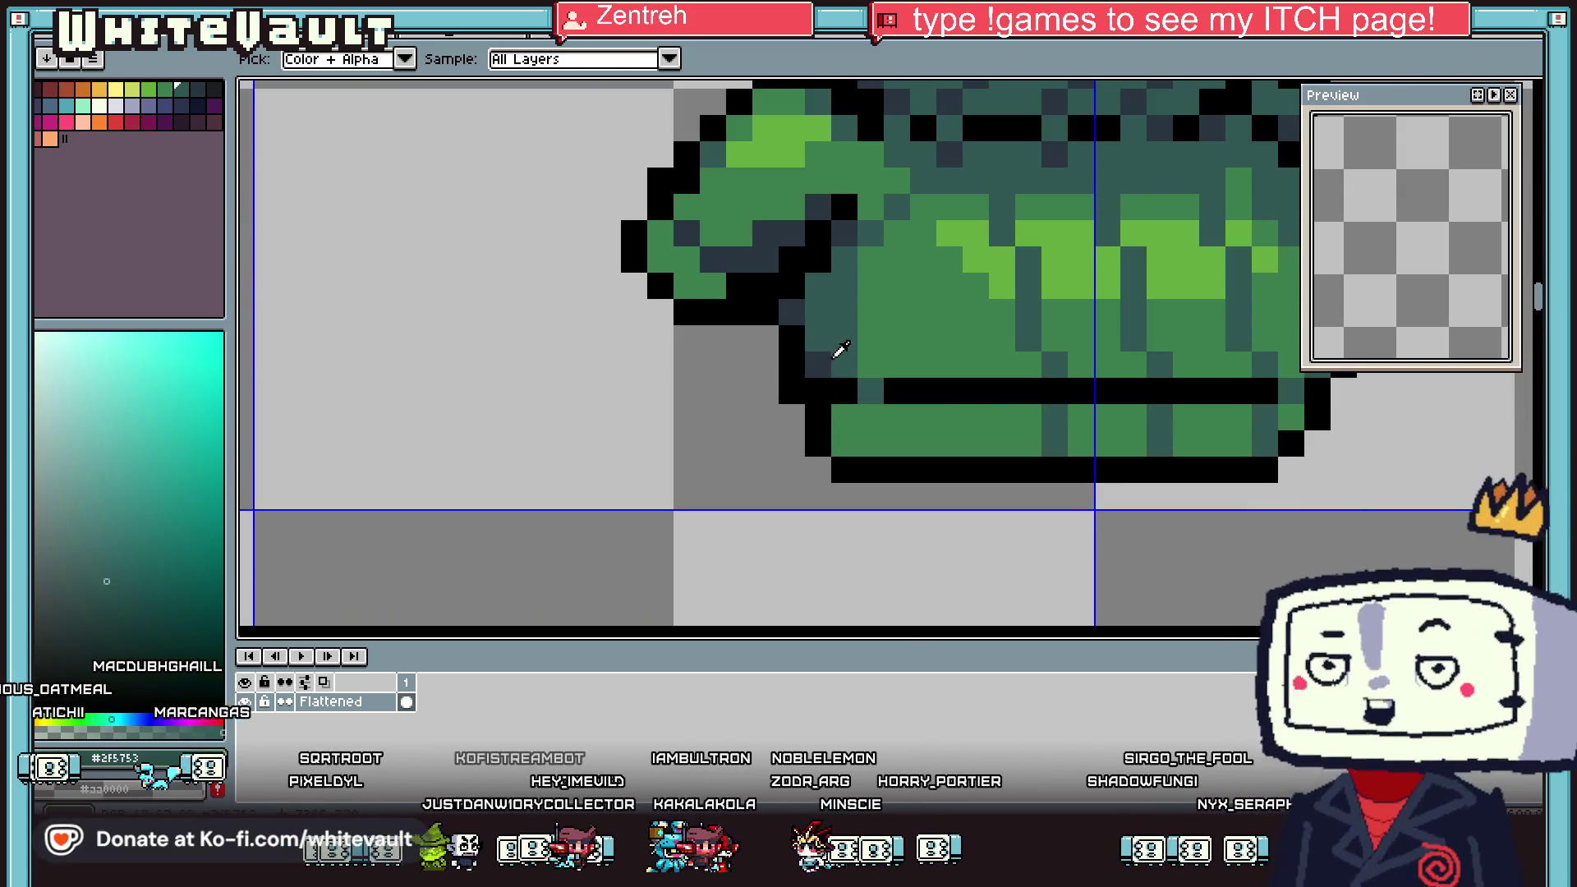
pyautogui.moveTo(854, 444); pyautogui.dragTo(938, 443)
pyautogui.moveTo(1040, 447); pyautogui.dragTo(1257, 444)
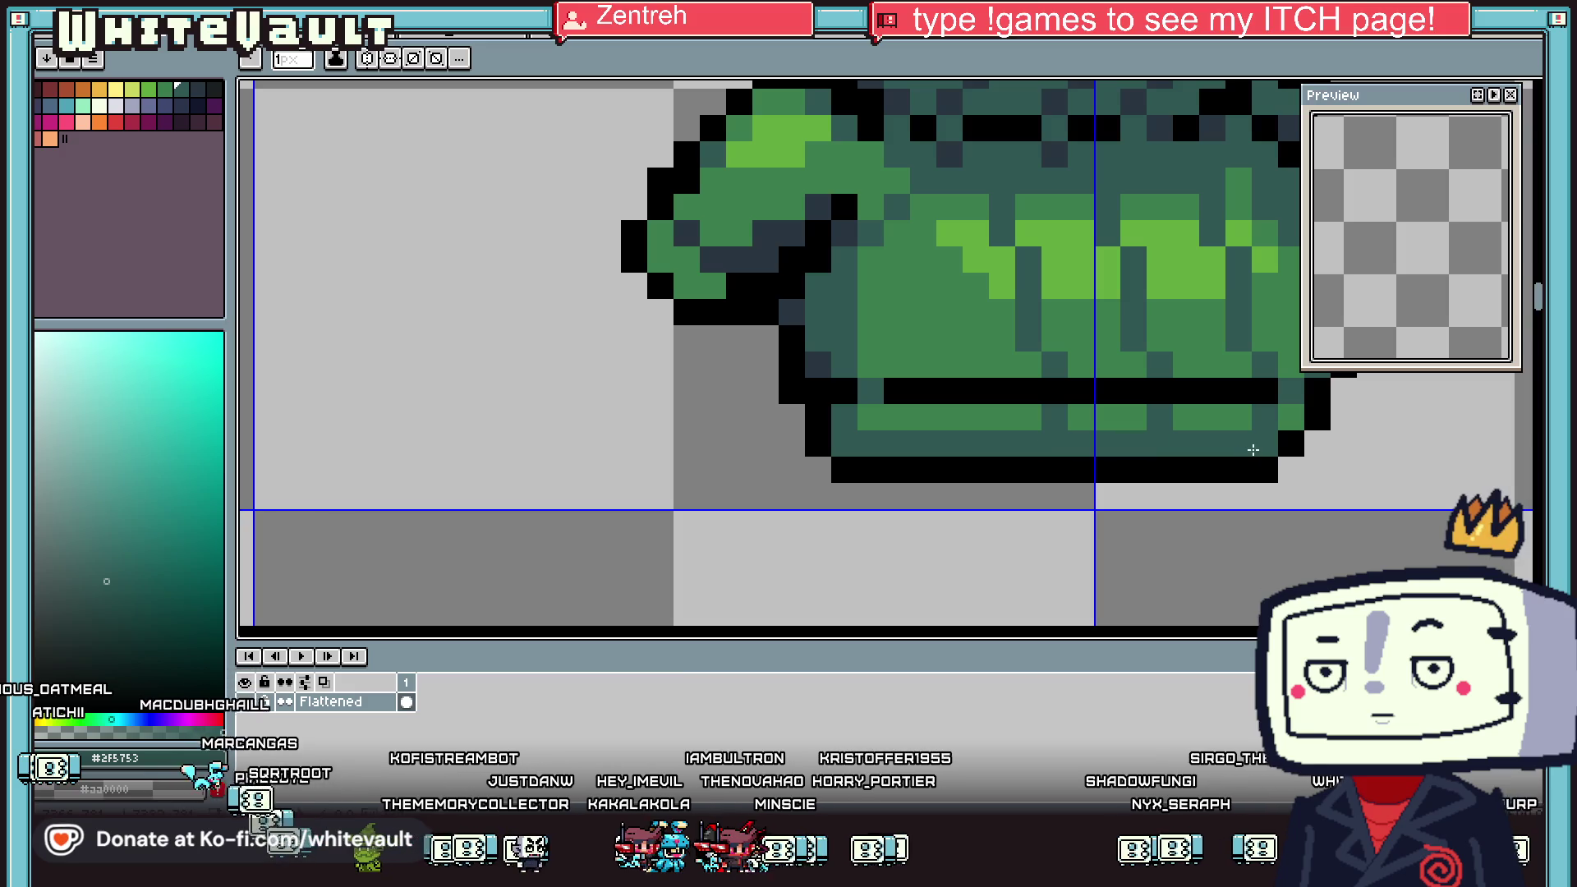
pyautogui.scroll(-3, 1240, 436)
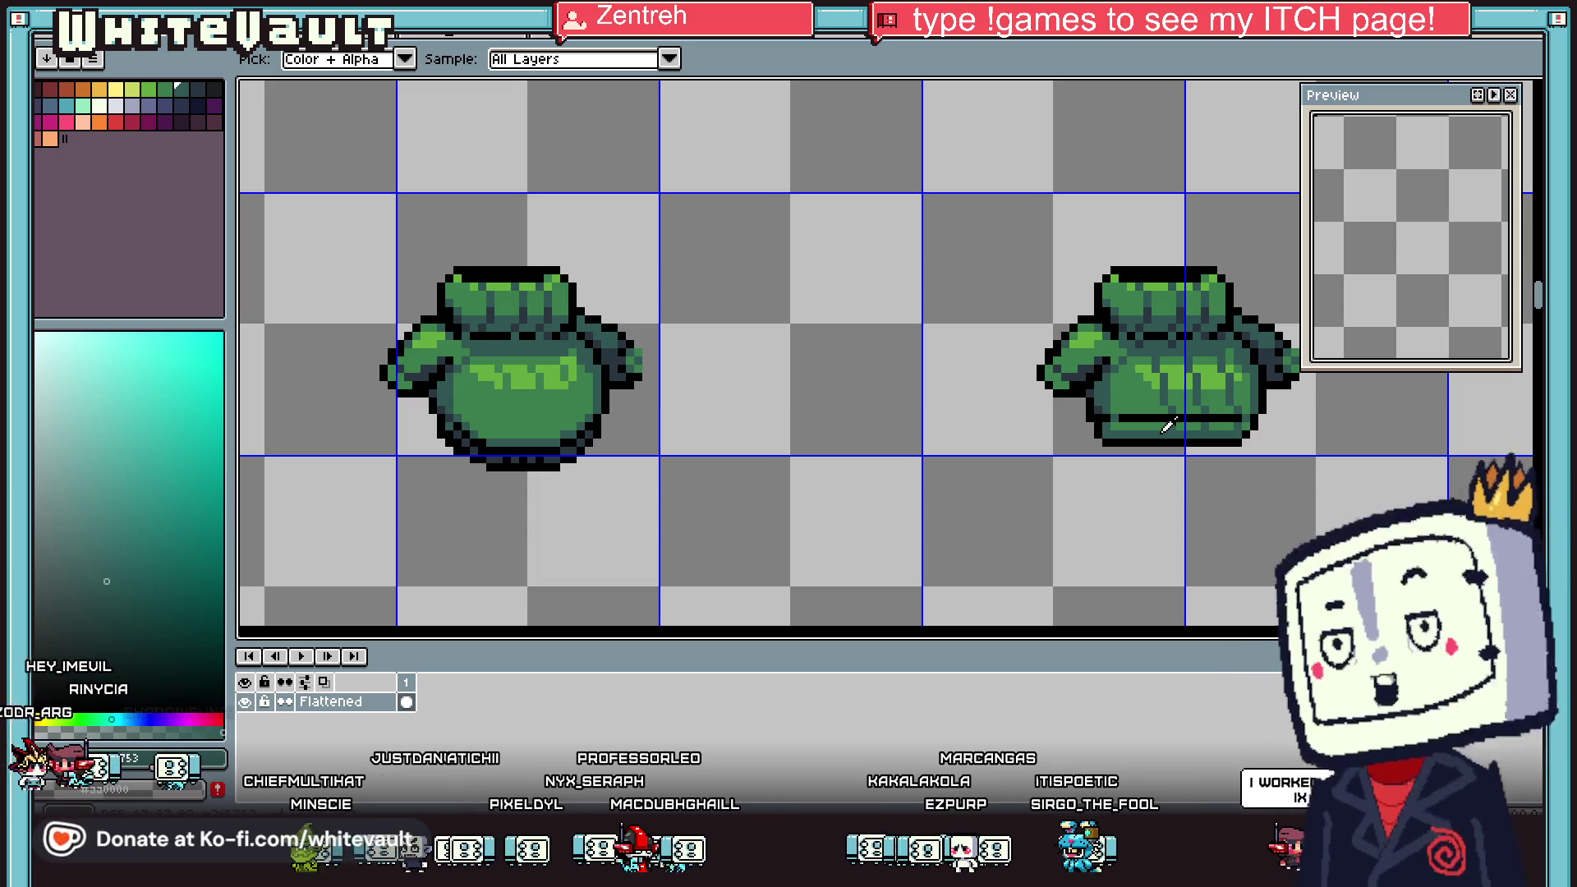
pyautogui.scroll(2, 1169, 423)
# Move the jumper's lower-left corner up and inward, then fill the leftover hole dark green
pyautogui.press('m')
pyautogui.scroll(1, 1032, 368)
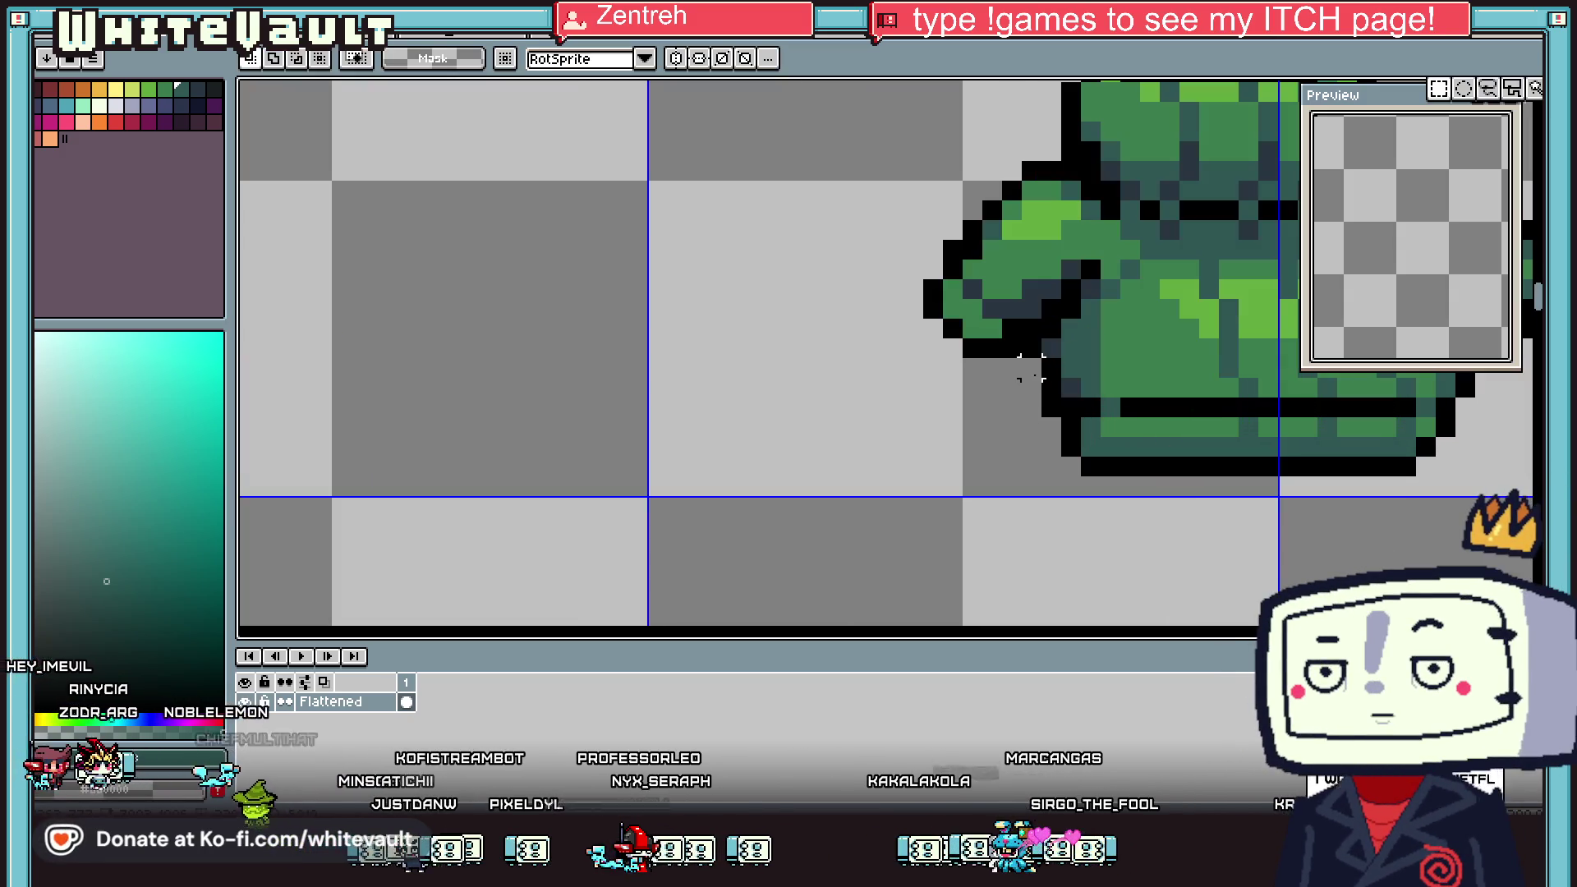
pyautogui.moveTo(1031, 386)
pyautogui.mouseDown()
pyautogui.moveTo(1161, 503)
pyautogui.moveTo(1129, 485)
pyautogui.mouseUp()
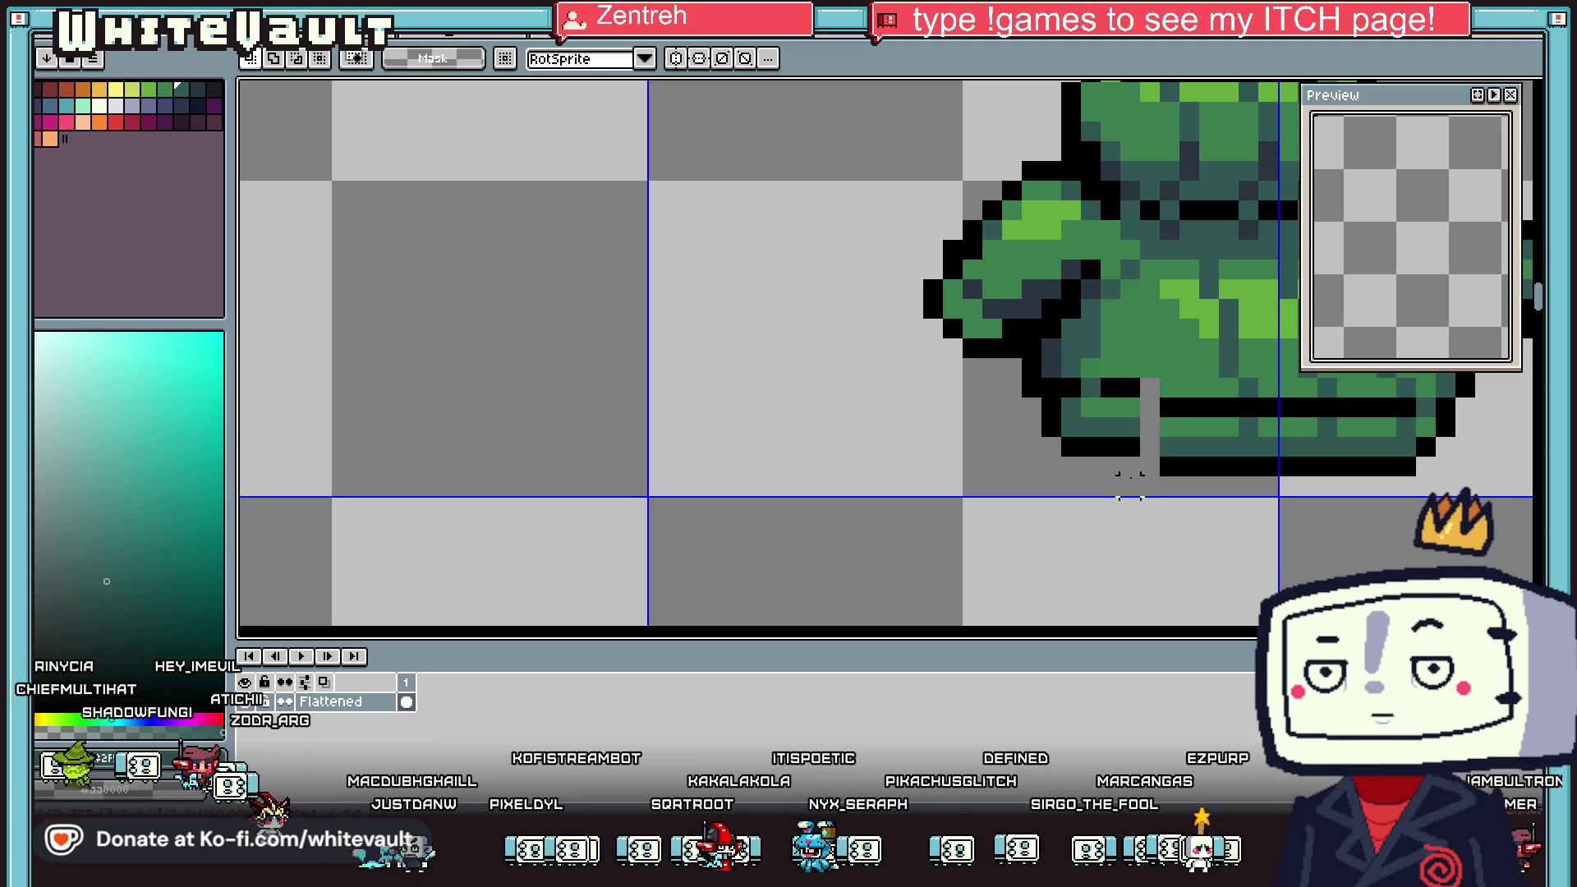
pyautogui.press('i')
pyautogui.click(1172, 403)
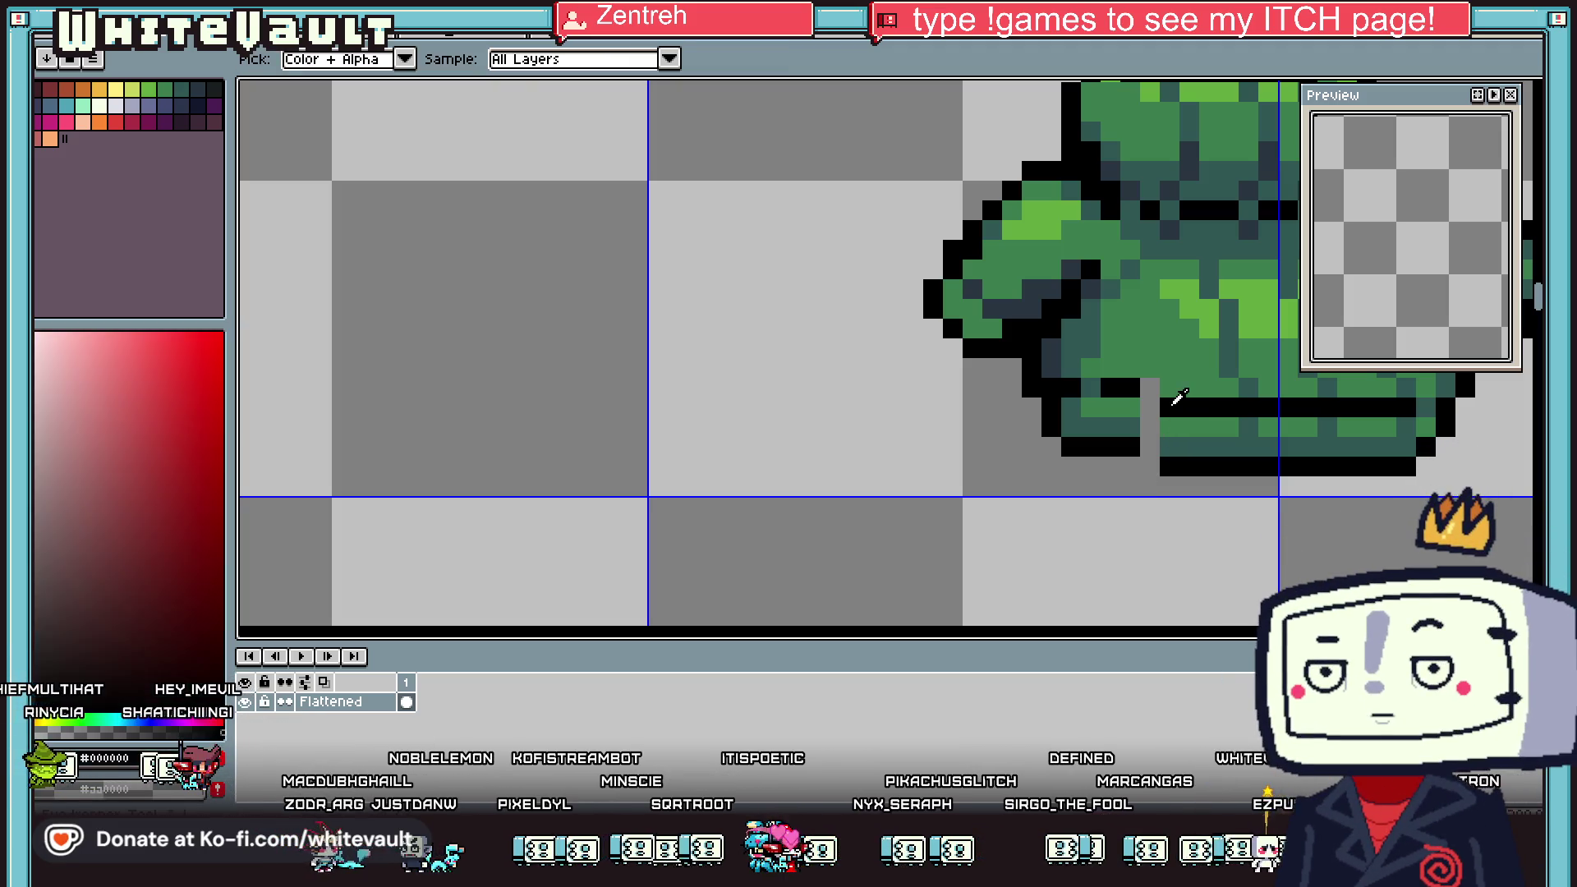
pyautogui.keyDown('alt'); pyautogui.click(1177, 460); pyautogui.keyUp('alt')
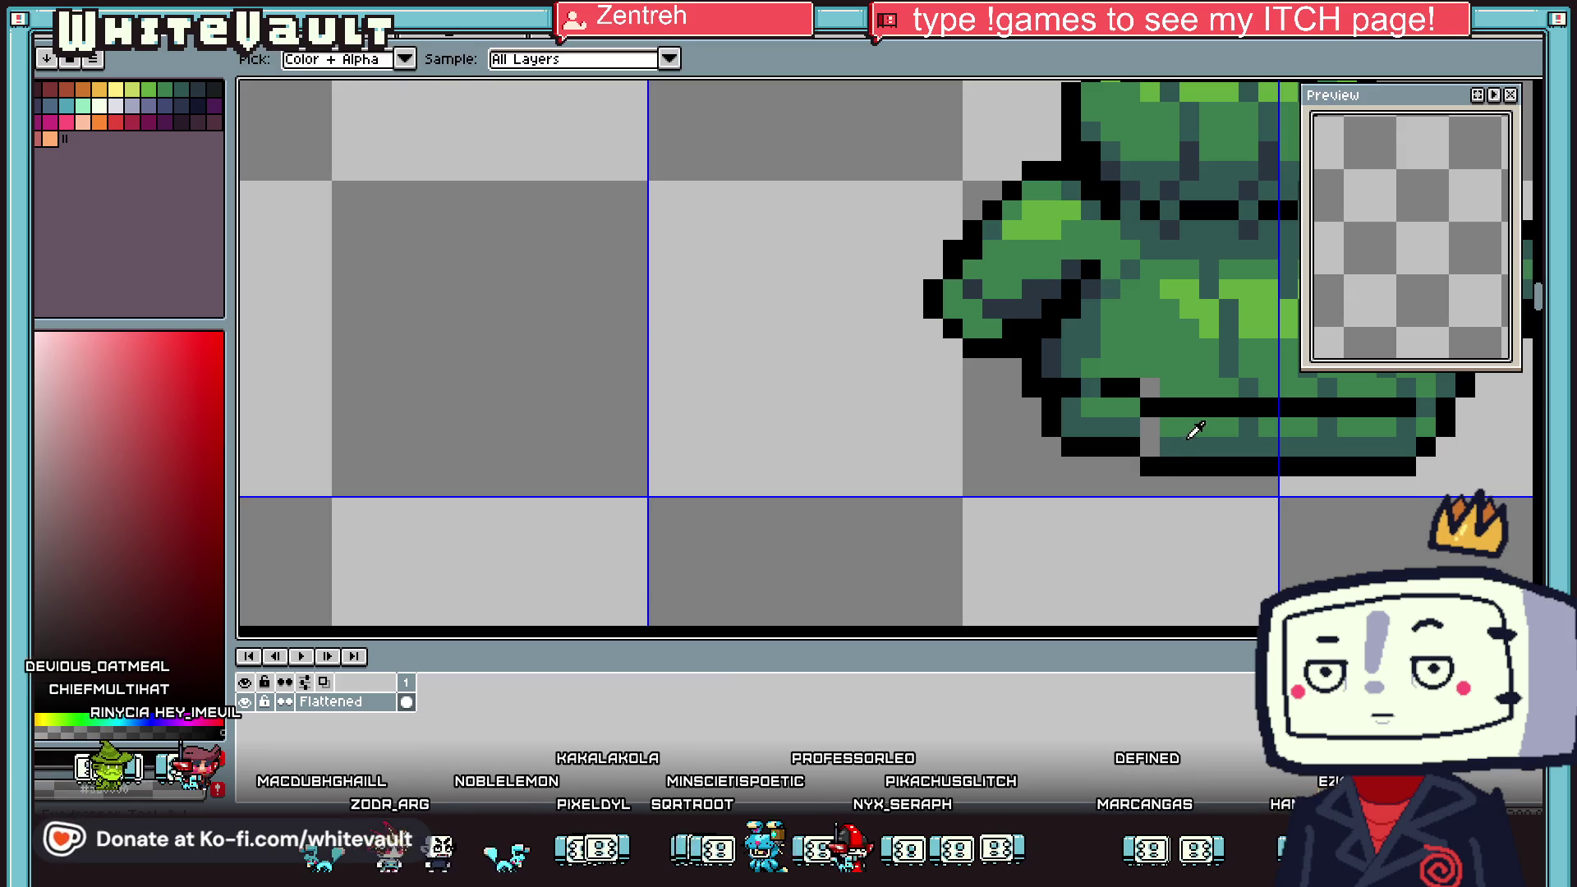
pyautogui.scroll(-1, 1153, 411)
pyautogui.click(1154, 427)
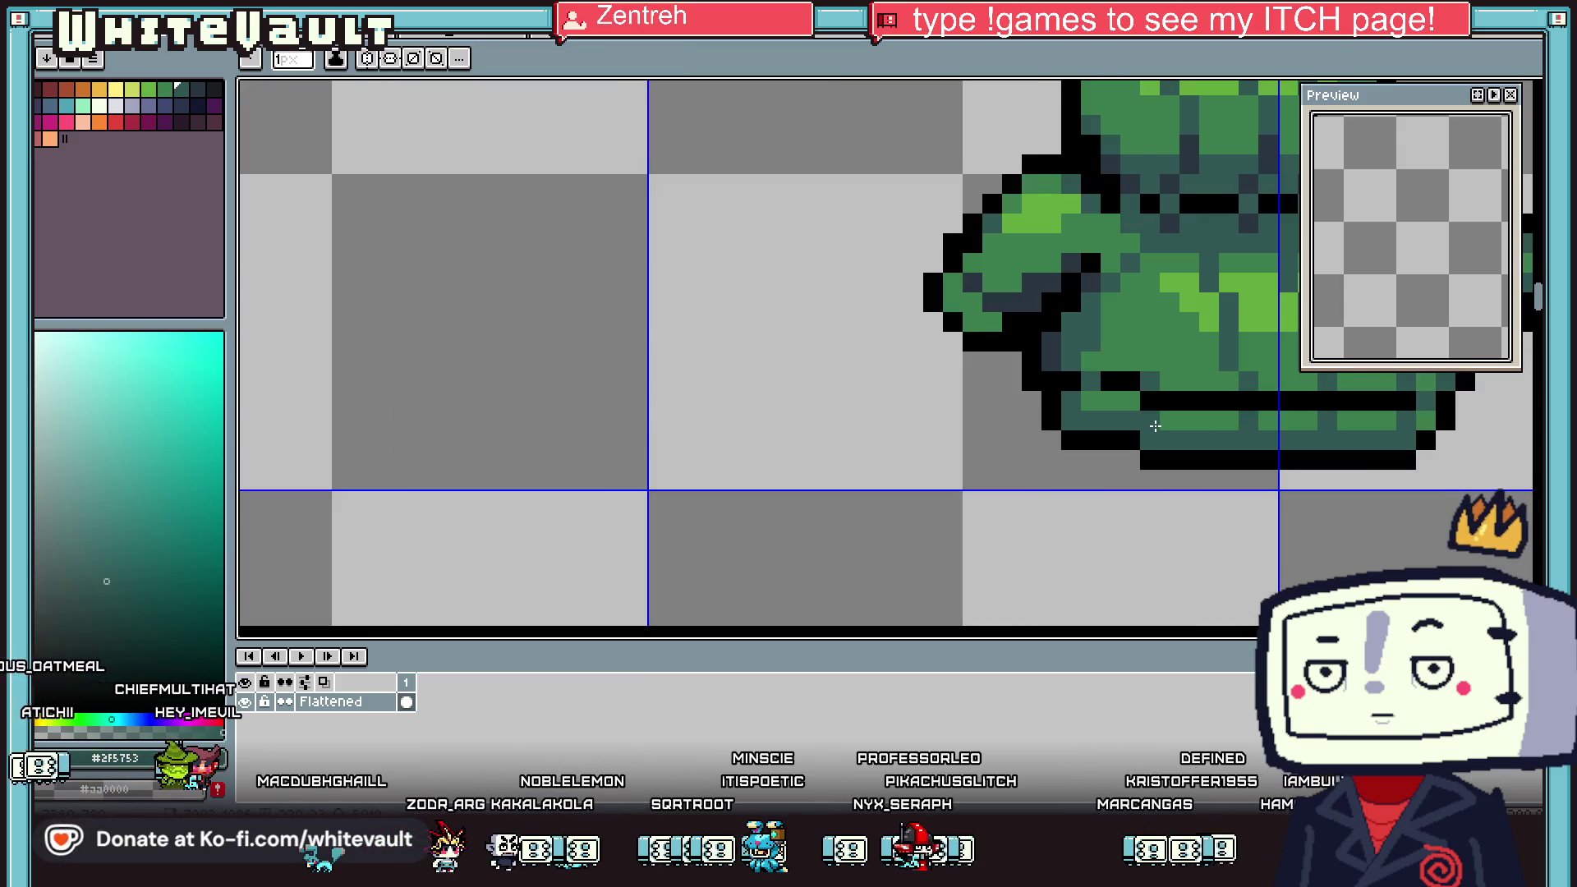
pyautogui.scroll(-3, 1154, 425)
pyautogui.scroll(2, 1196, 517)
# Add black outline pixels at the lower right and fill the light gap there with dark teal
pyautogui.press('m')
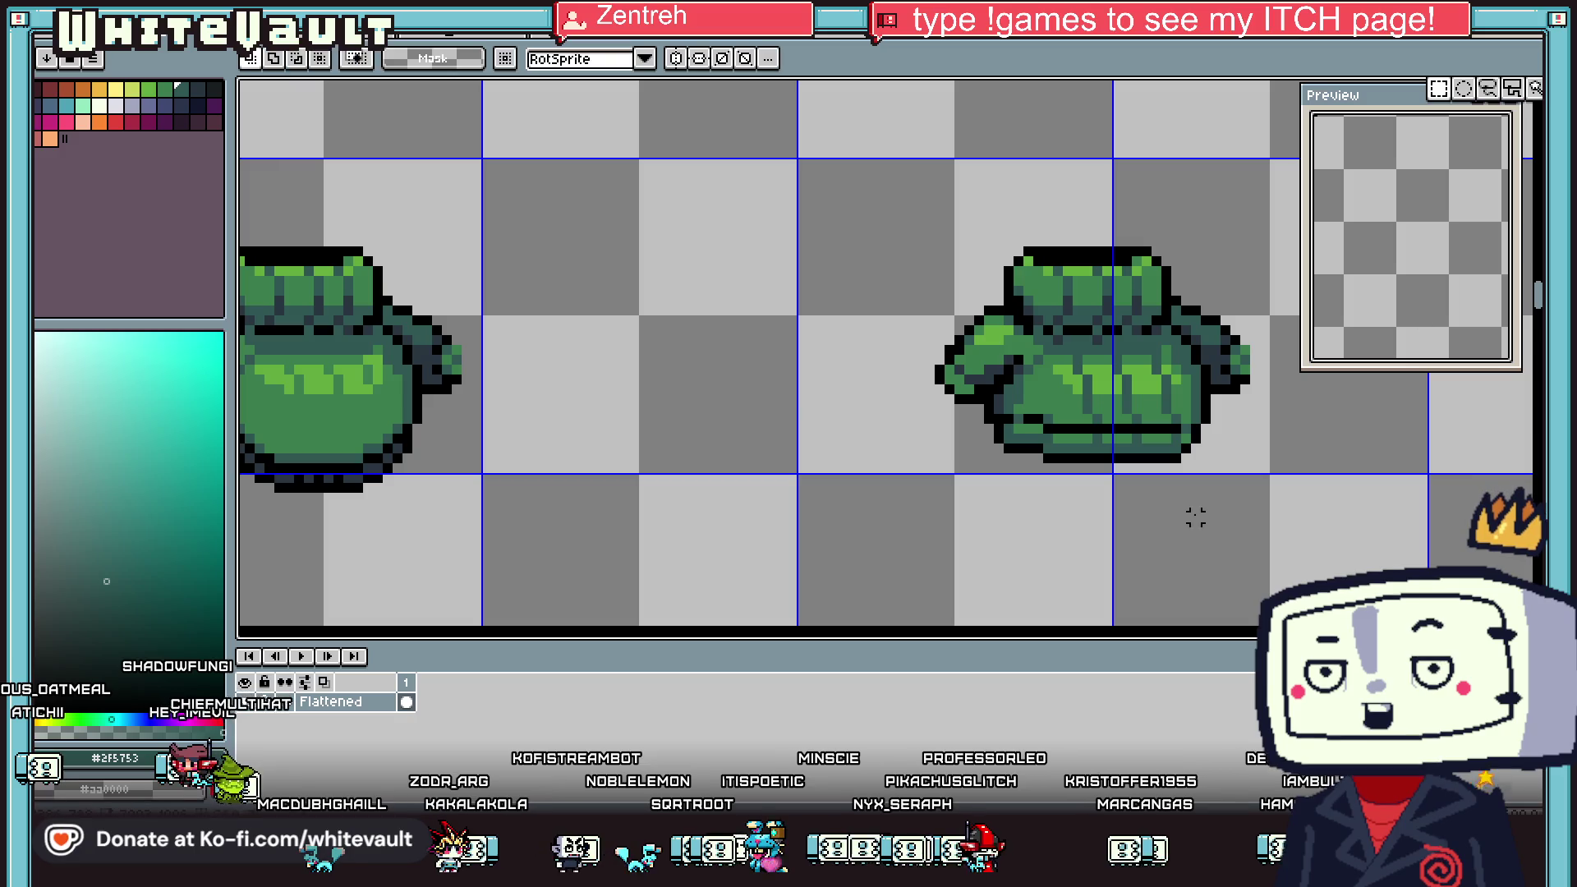
pyautogui.scroll(1, 1196, 518)
pyautogui.scroll(1, 1196, 517)
pyautogui.moveTo(1166, 380); pyautogui.dragTo(1306, 519)
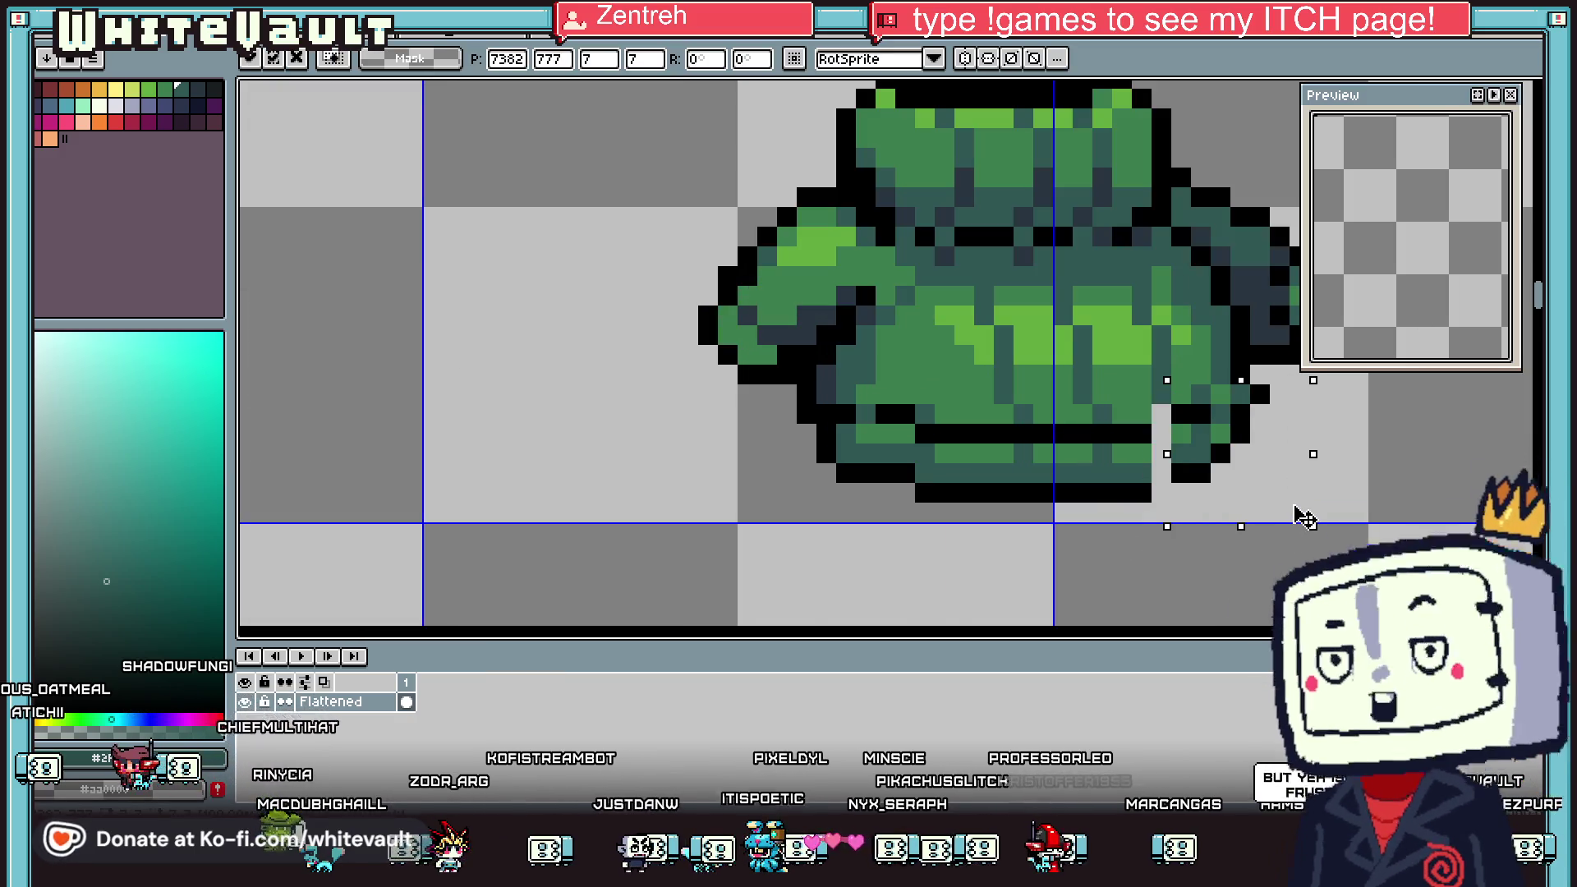
pyautogui.press('b')
pyautogui.moveTo(1160, 493); pyautogui.dragTo(1164, 474)
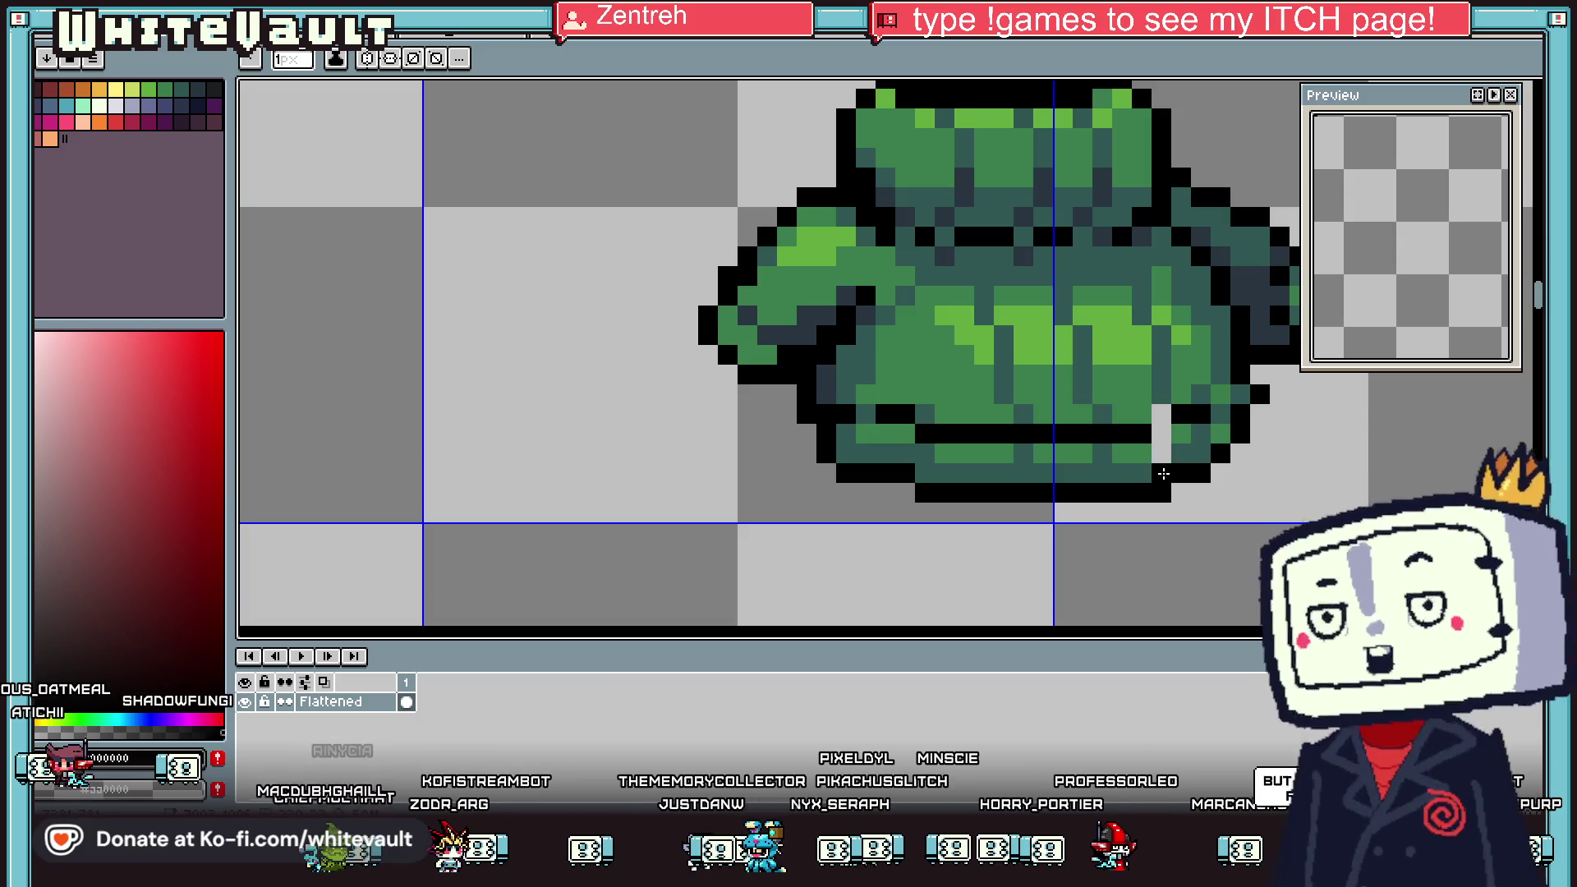
pyautogui.keyDown('alt'); pyautogui.click(1160, 451); pyautogui.keyUp('alt')
pyautogui.moveTo(1161, 411); pyautogui.dragTo(1167, 467)
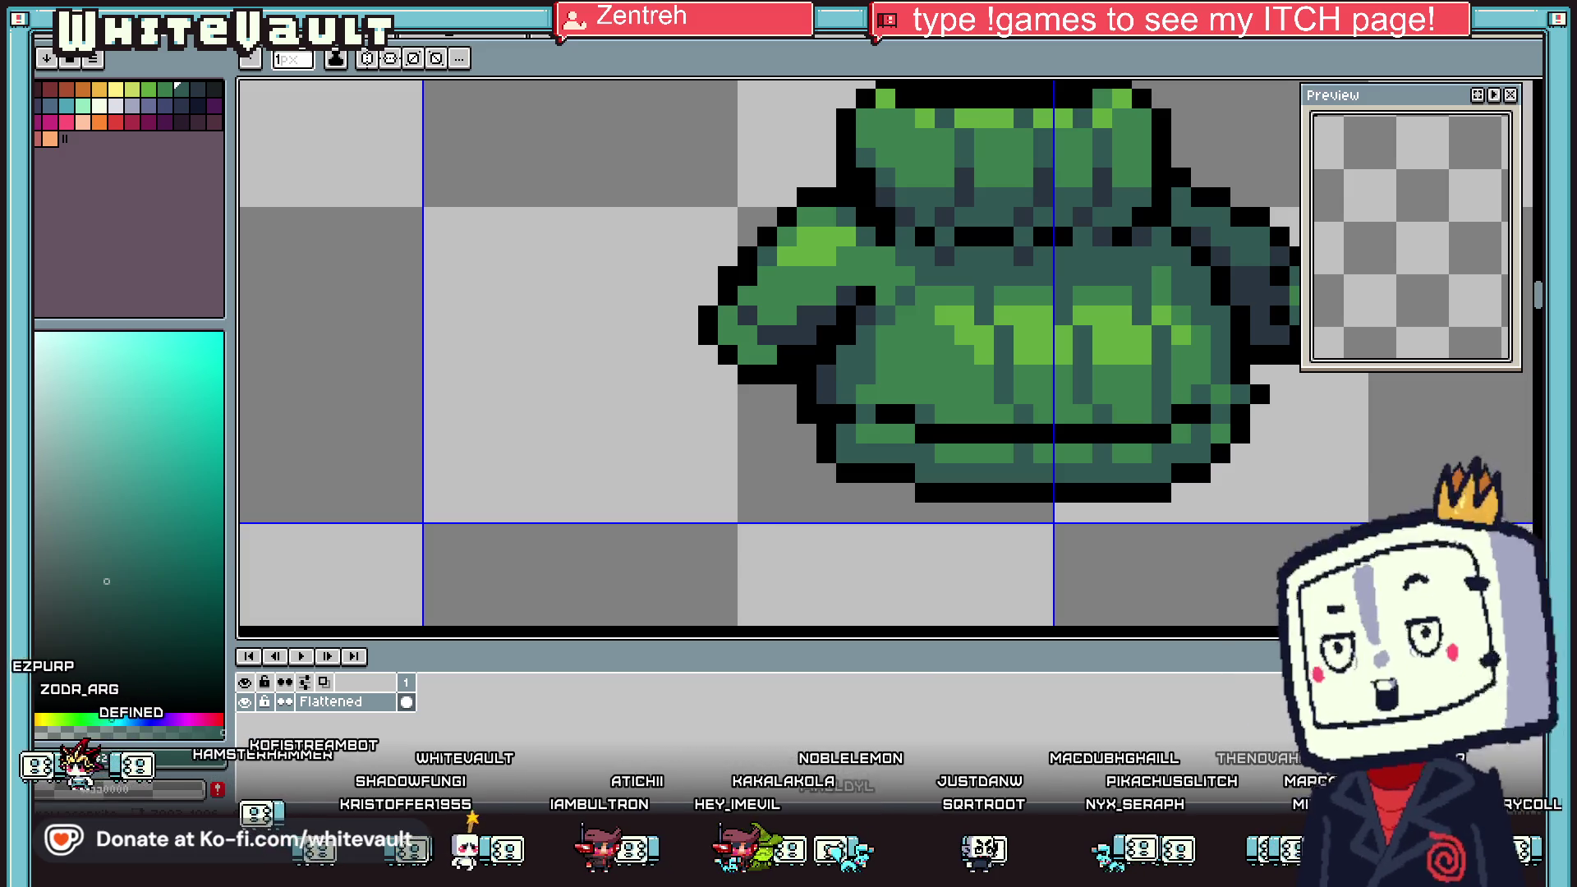
# Eyedrop the dark blue-grey #283540 from the jumper
pyautogui.scroll(-3, 1164, 376)
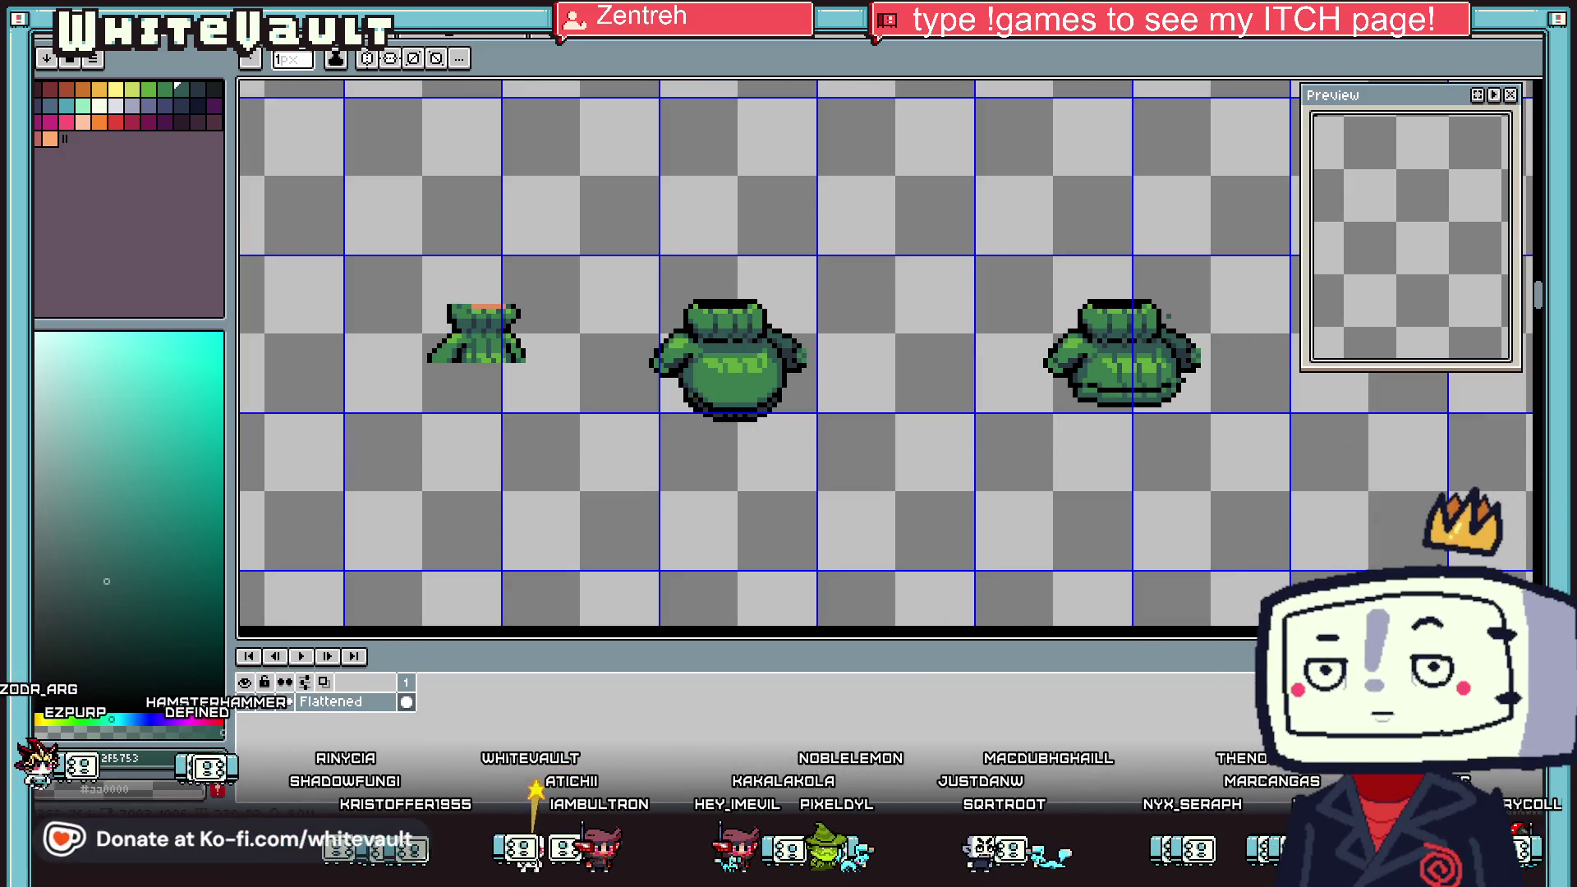
pyautogui.scroll(1, 1156, 380)
pyautogui.press('m')
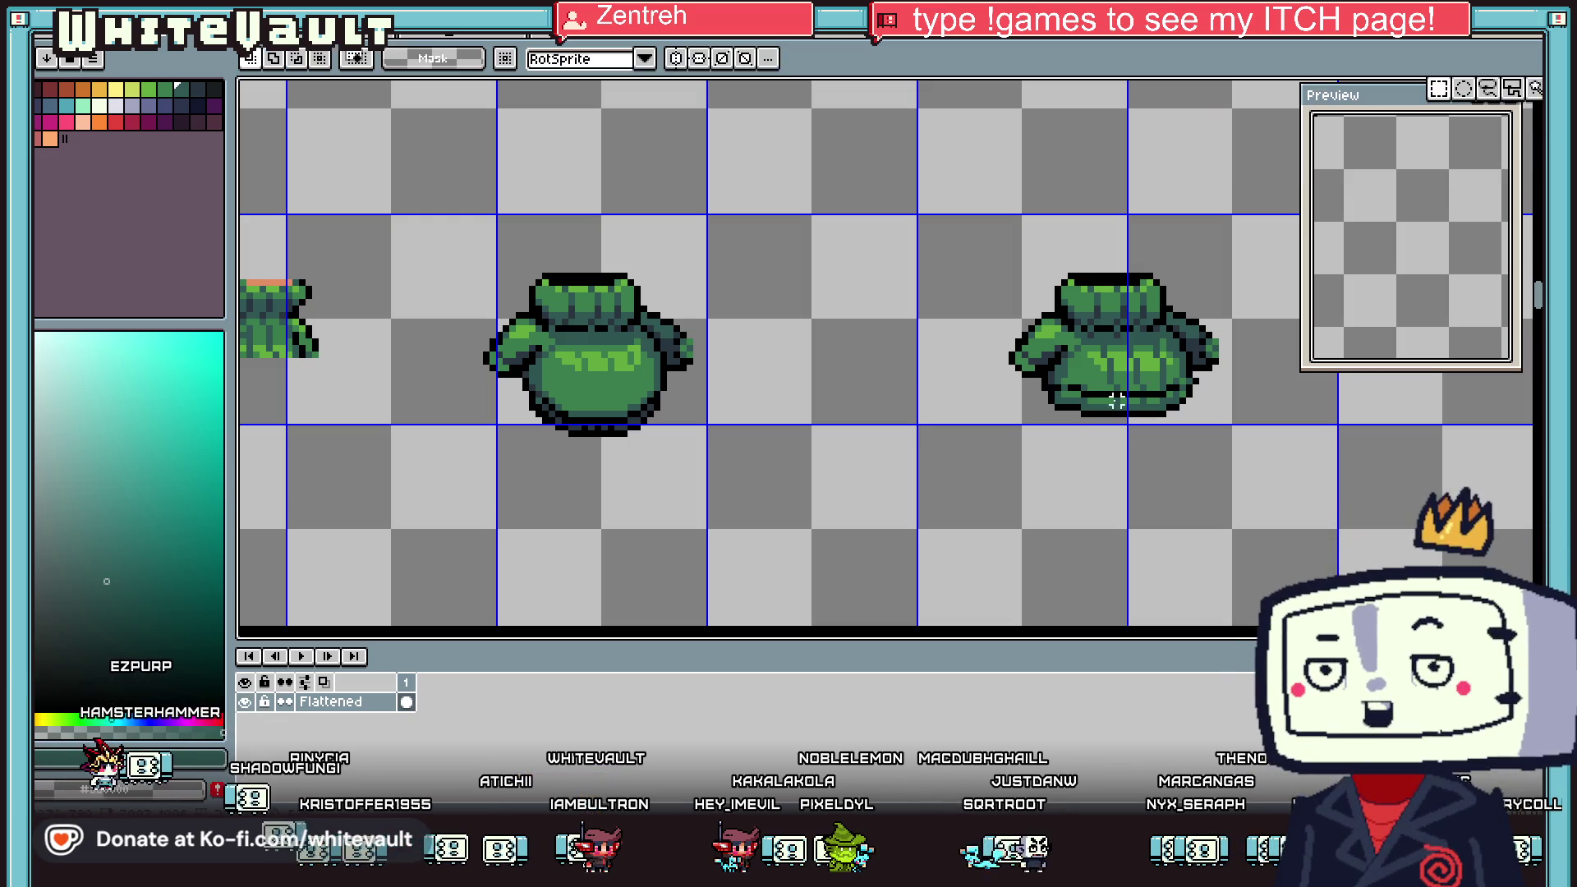
pyautogui.scroll(1, 1069, 404)
pyautogui.press('i')
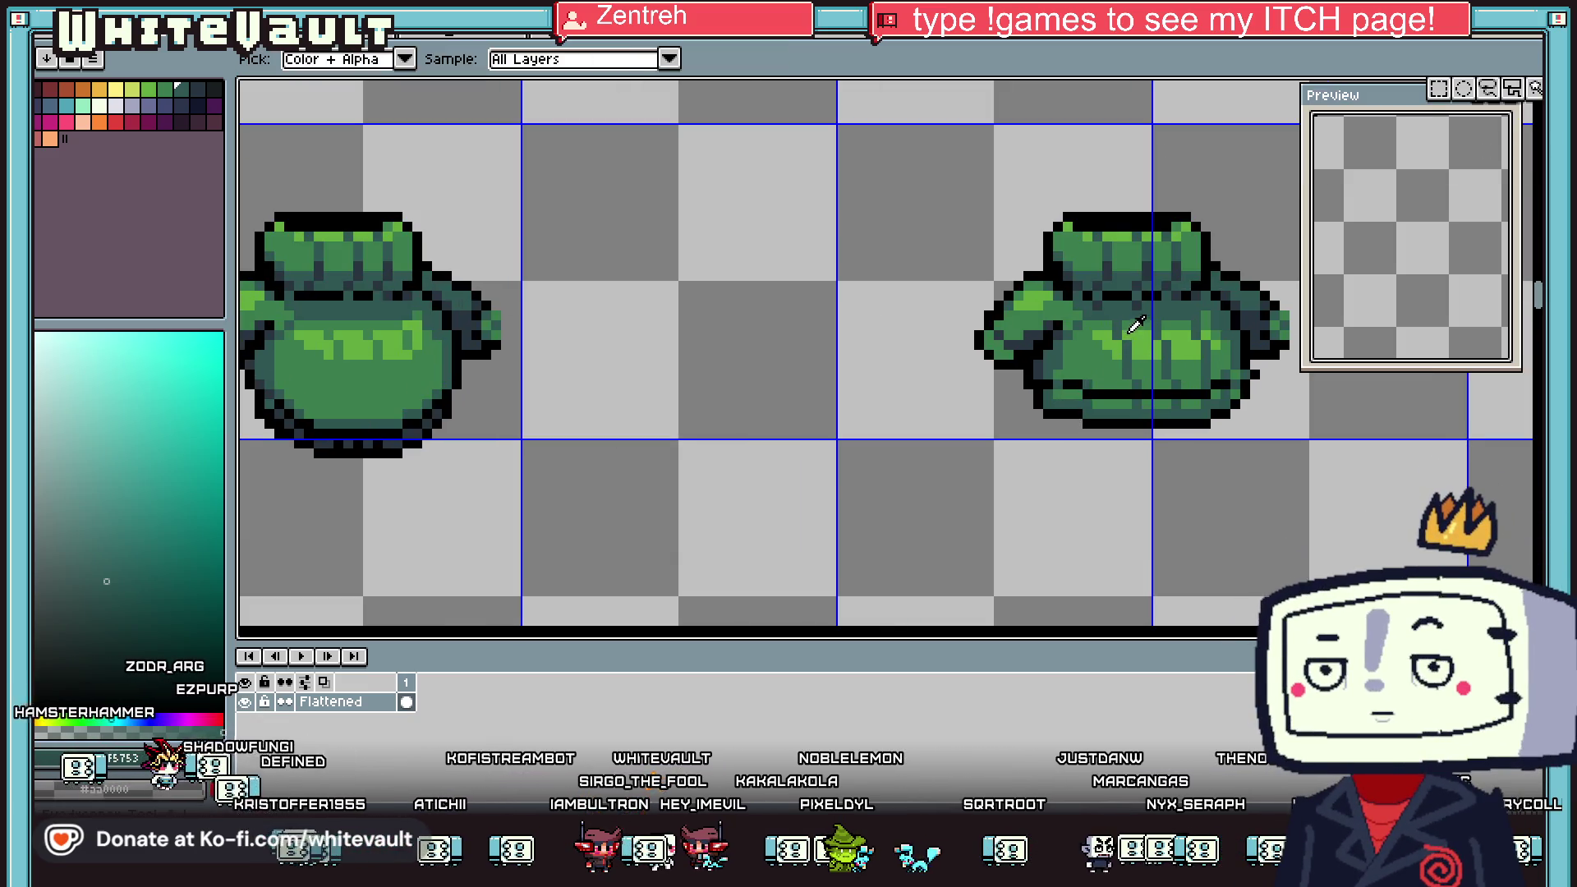
pyautogui.click(1141, 298)
# Recolour a black outline pixel at the jumper's lower right dark blue-grey
pyautogui.scroll(2, 1095, 322)
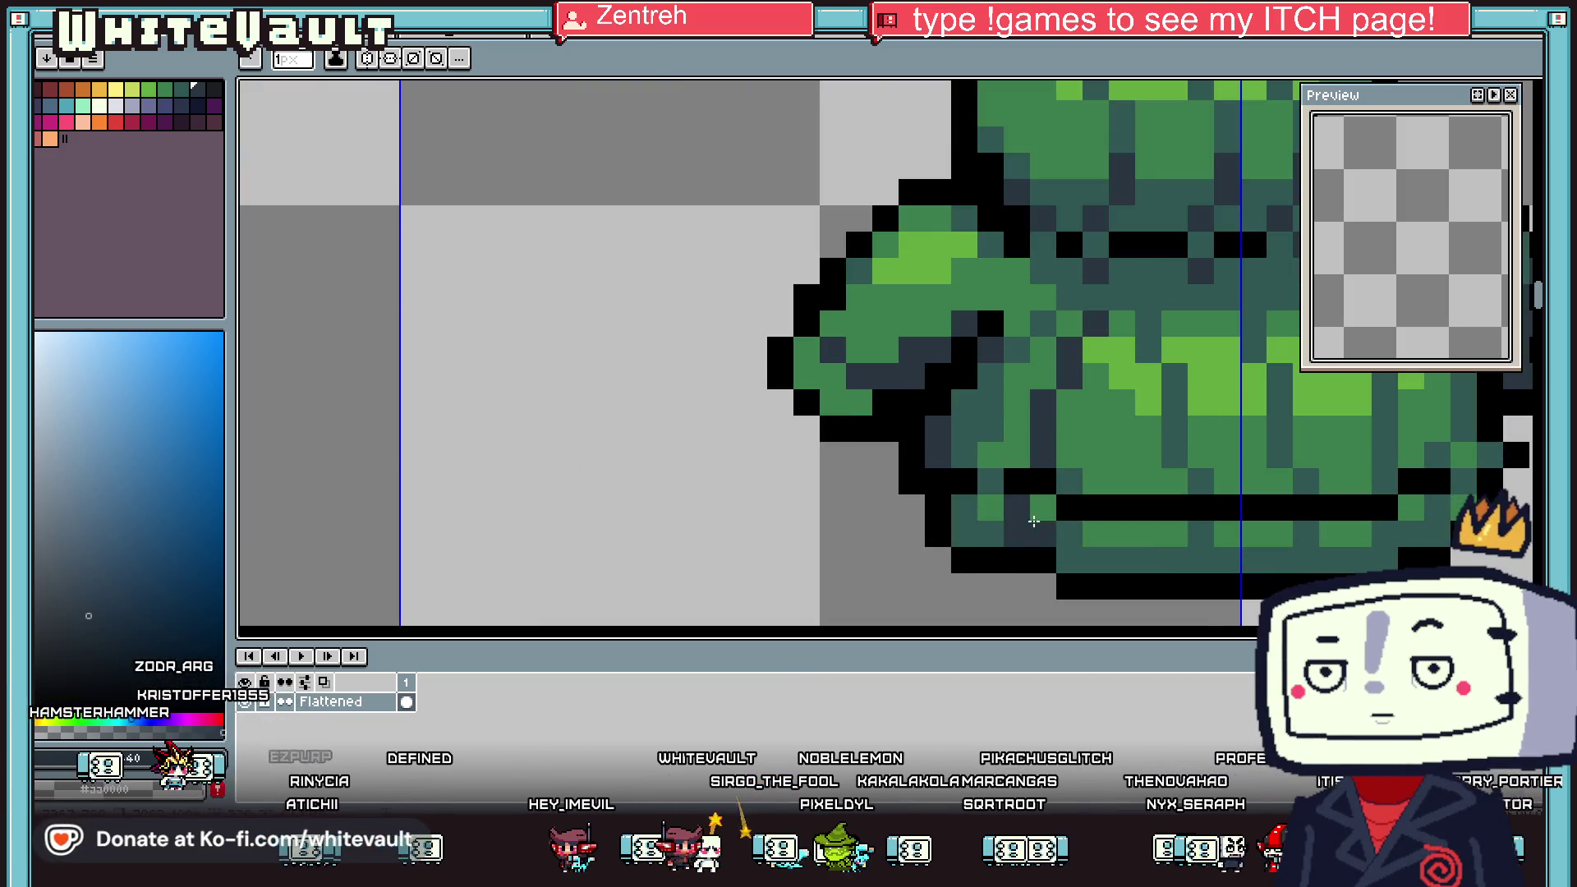
pyautogui.scroll(-3, 1030, 524)
pyautogui.scroll(3, 1209, 559)
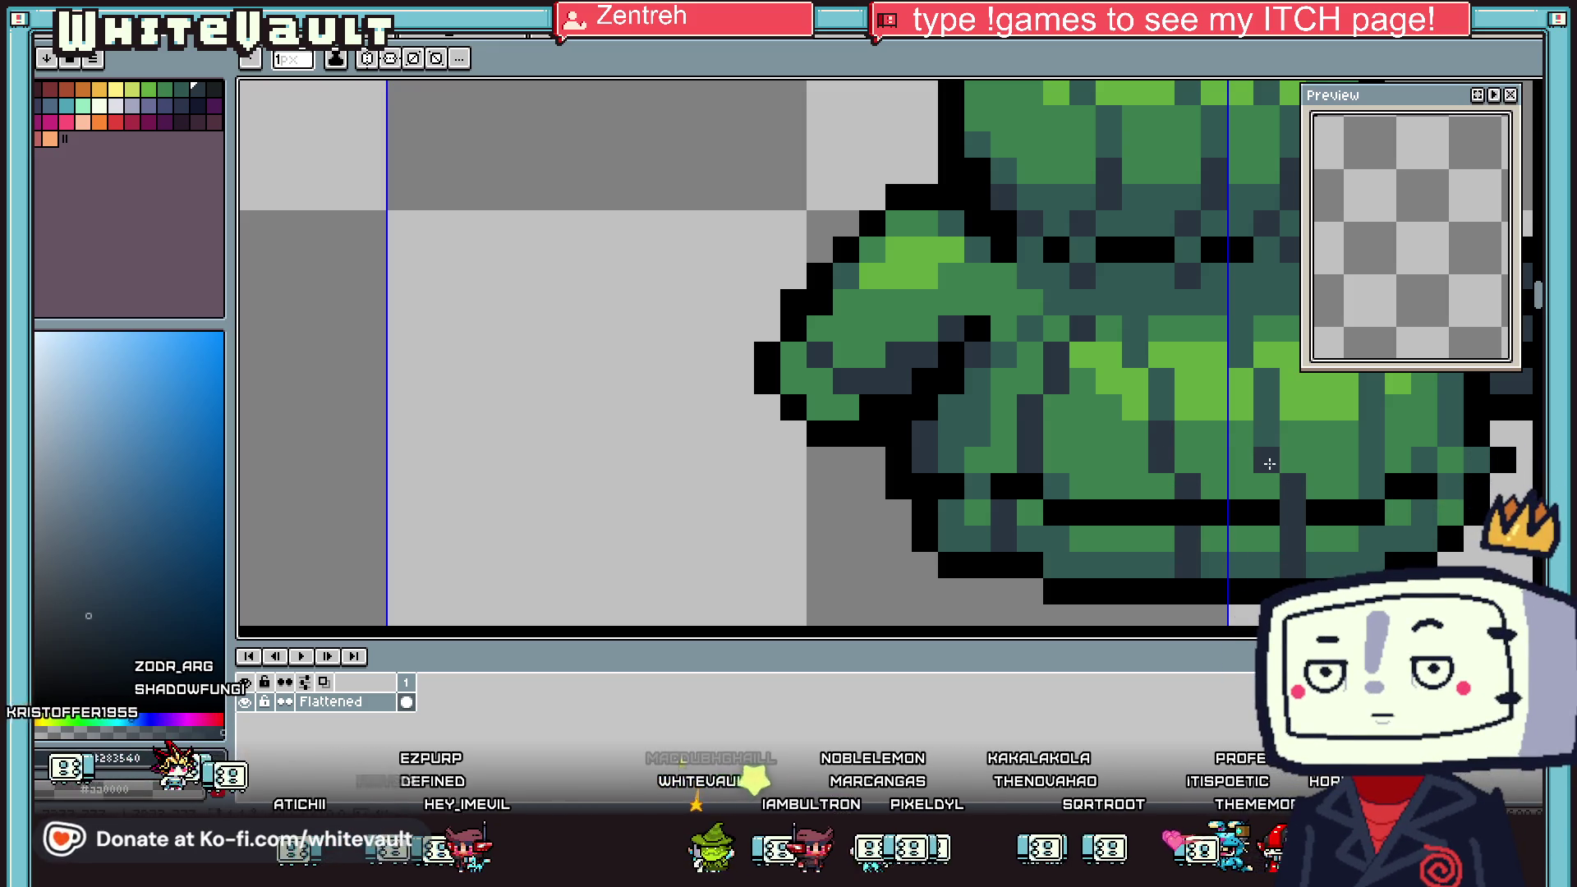
pyautogui.keyDown('alt'); pyautogui.click(1275, 509); pyautogui.keyUp('alt')
pyautogui.scroll(-3, 1283, 510)
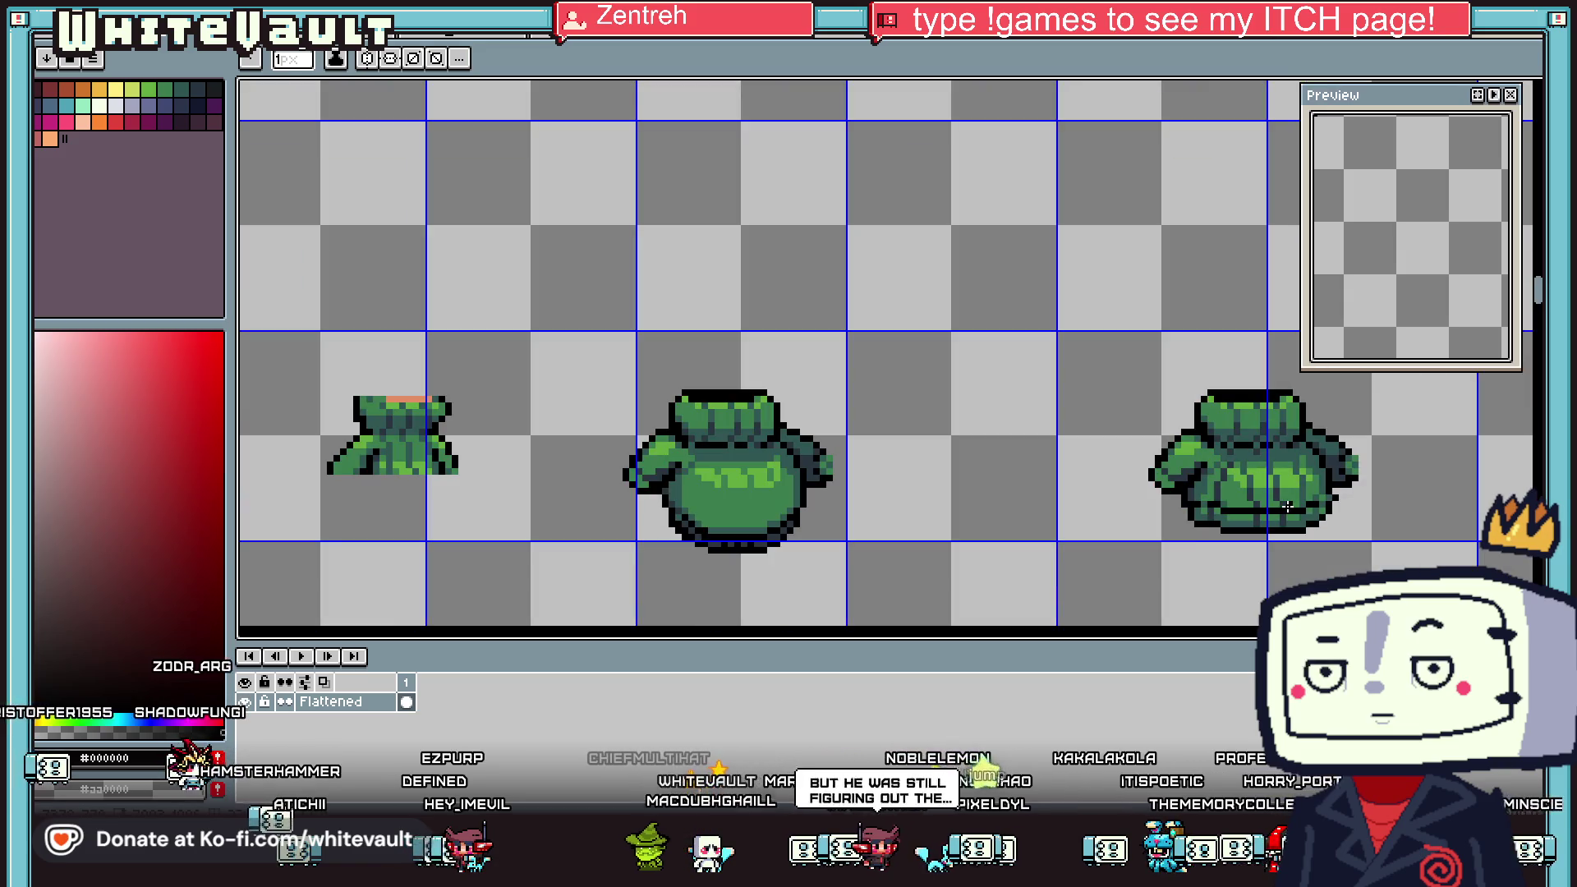
pyautogui.scroll(-2, 1286, 508)
pyautogui.scroll(-2, 1215, 495)
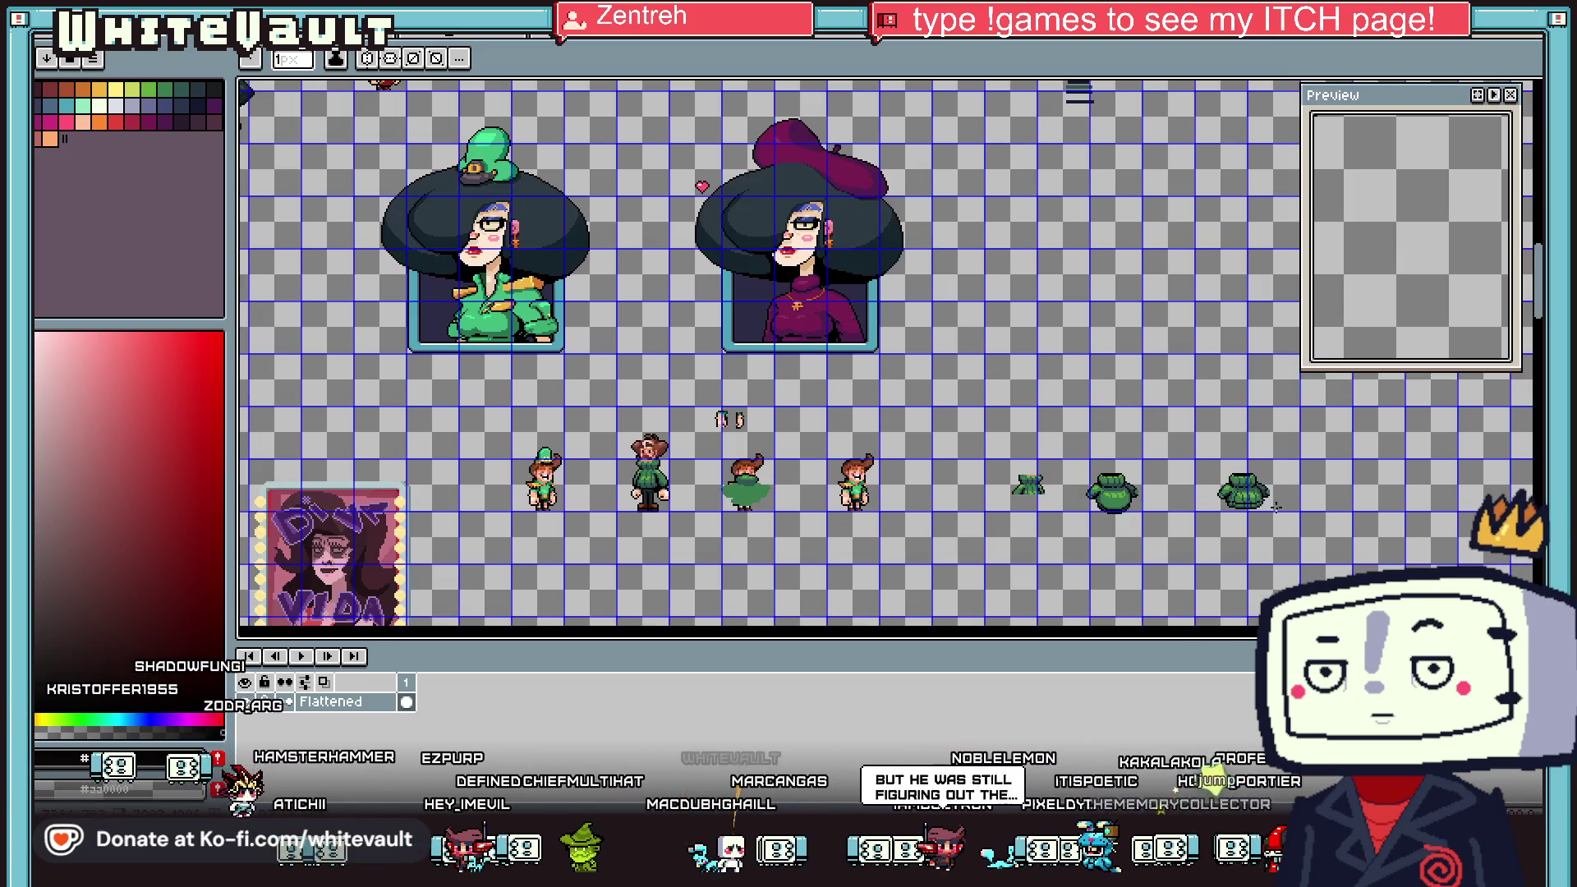
pyautogui.scroll(5, 1304, 526)
pyautogui.scroll(2, 1256, 504)
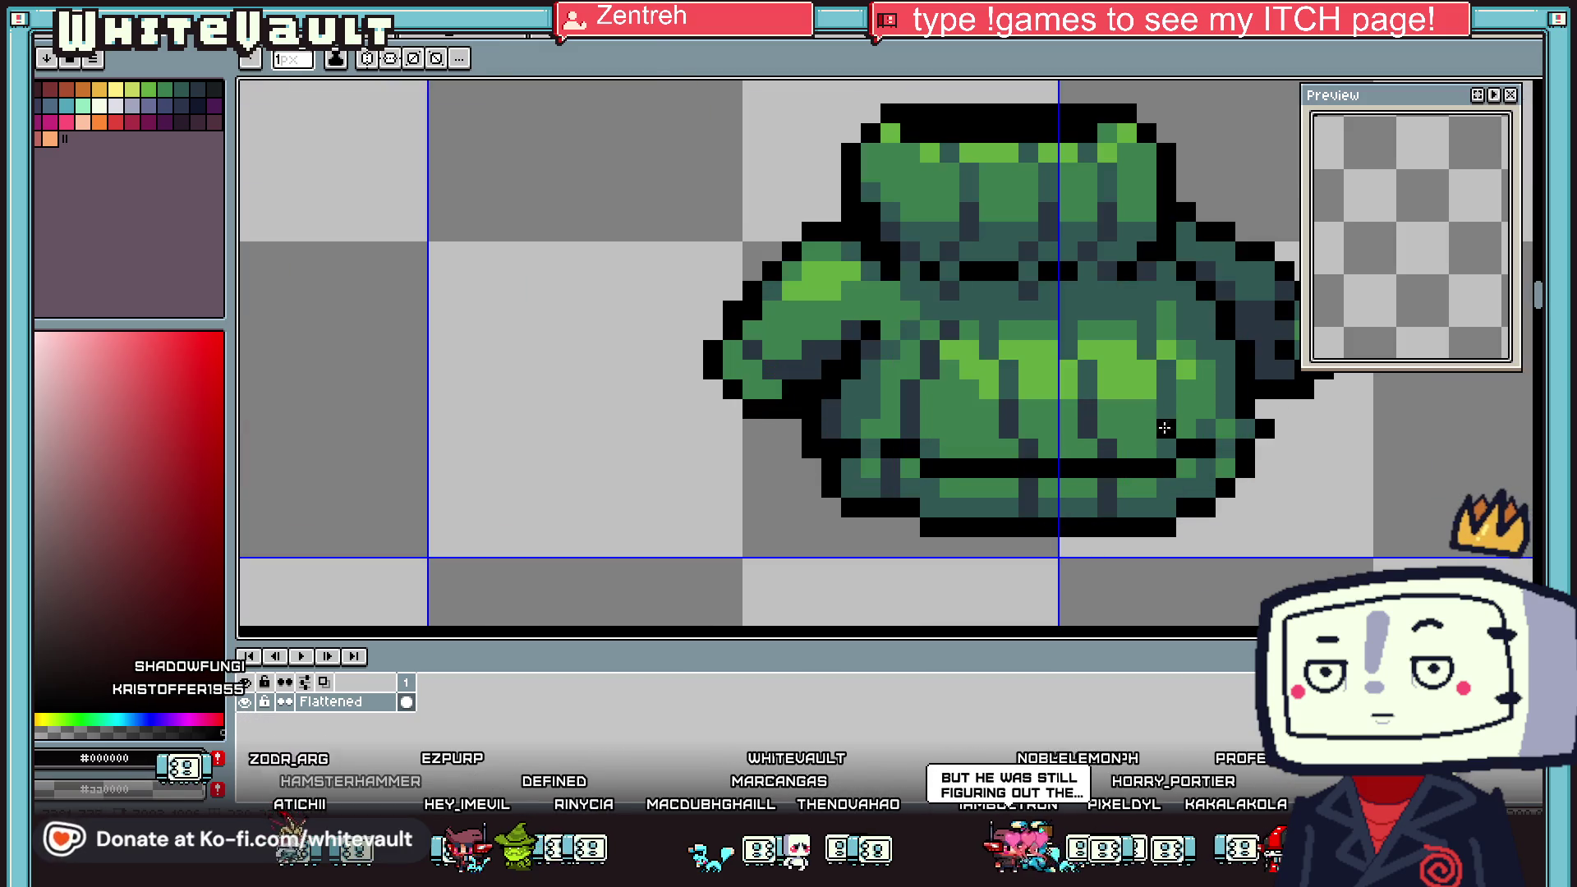
pyautogui.keyDown('alt'); pyautogui.click(1105, 440); pyautogui.keyUp('alt')
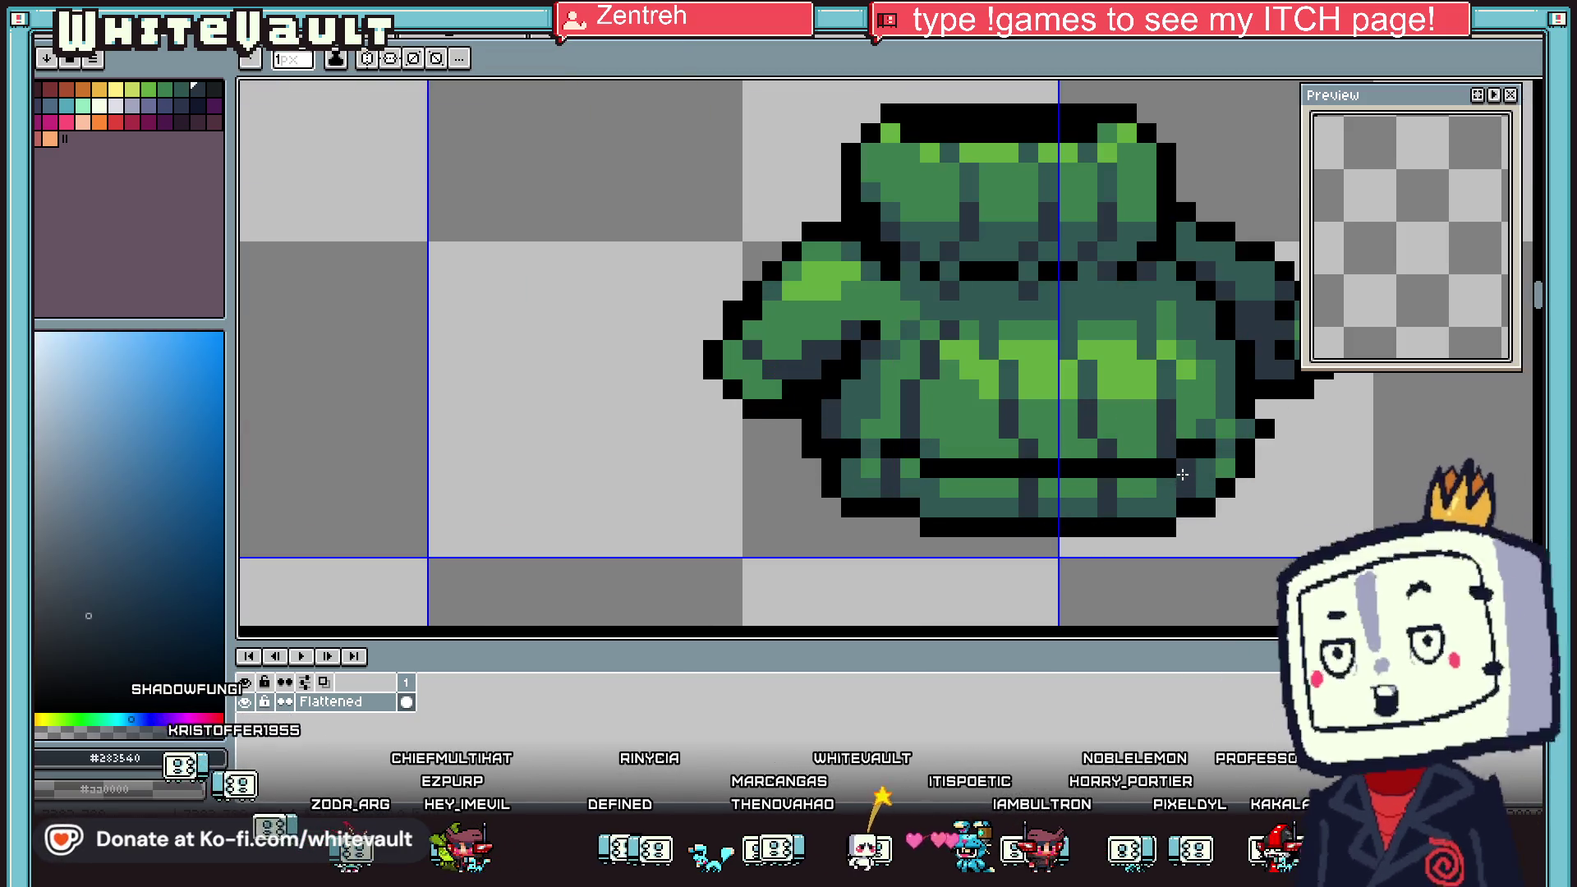
pyautogui.click(1180, 456)
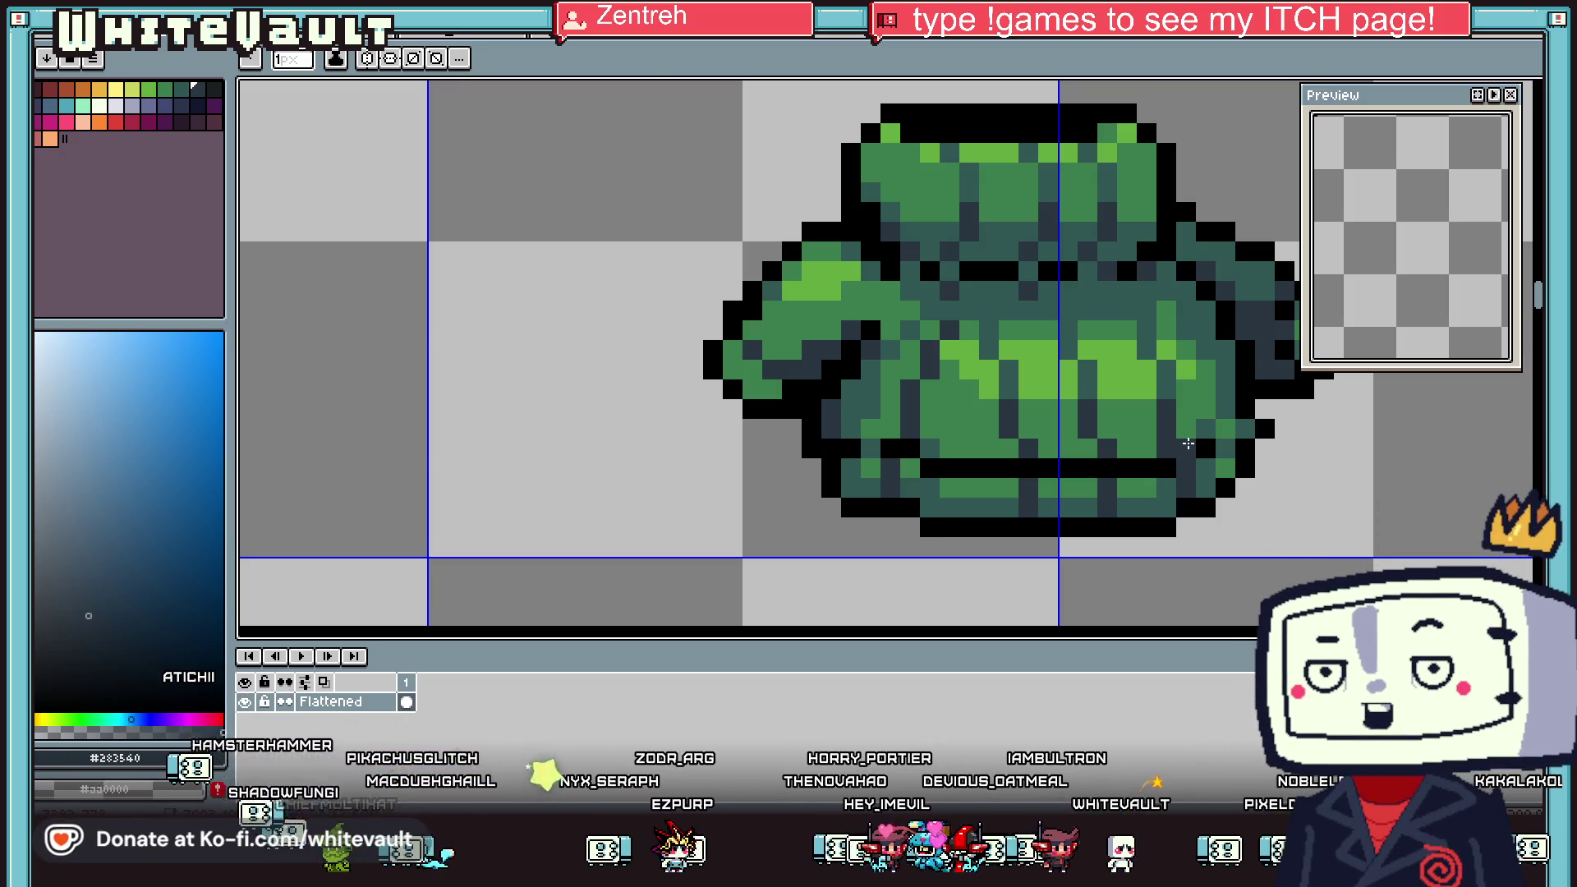
pyautogui.scroll(-2, 1188, 443)
# Sample dark blue-grey #283540 and paint two jumper pixels with it
pyautogui.scroll(1, 1068, 427)
pyautogui.scroll(1, 1028, 421)
pyautogui.keyDown('alt'); pyautogui.click(1027, 421); pyautogui.keyUp('alt')
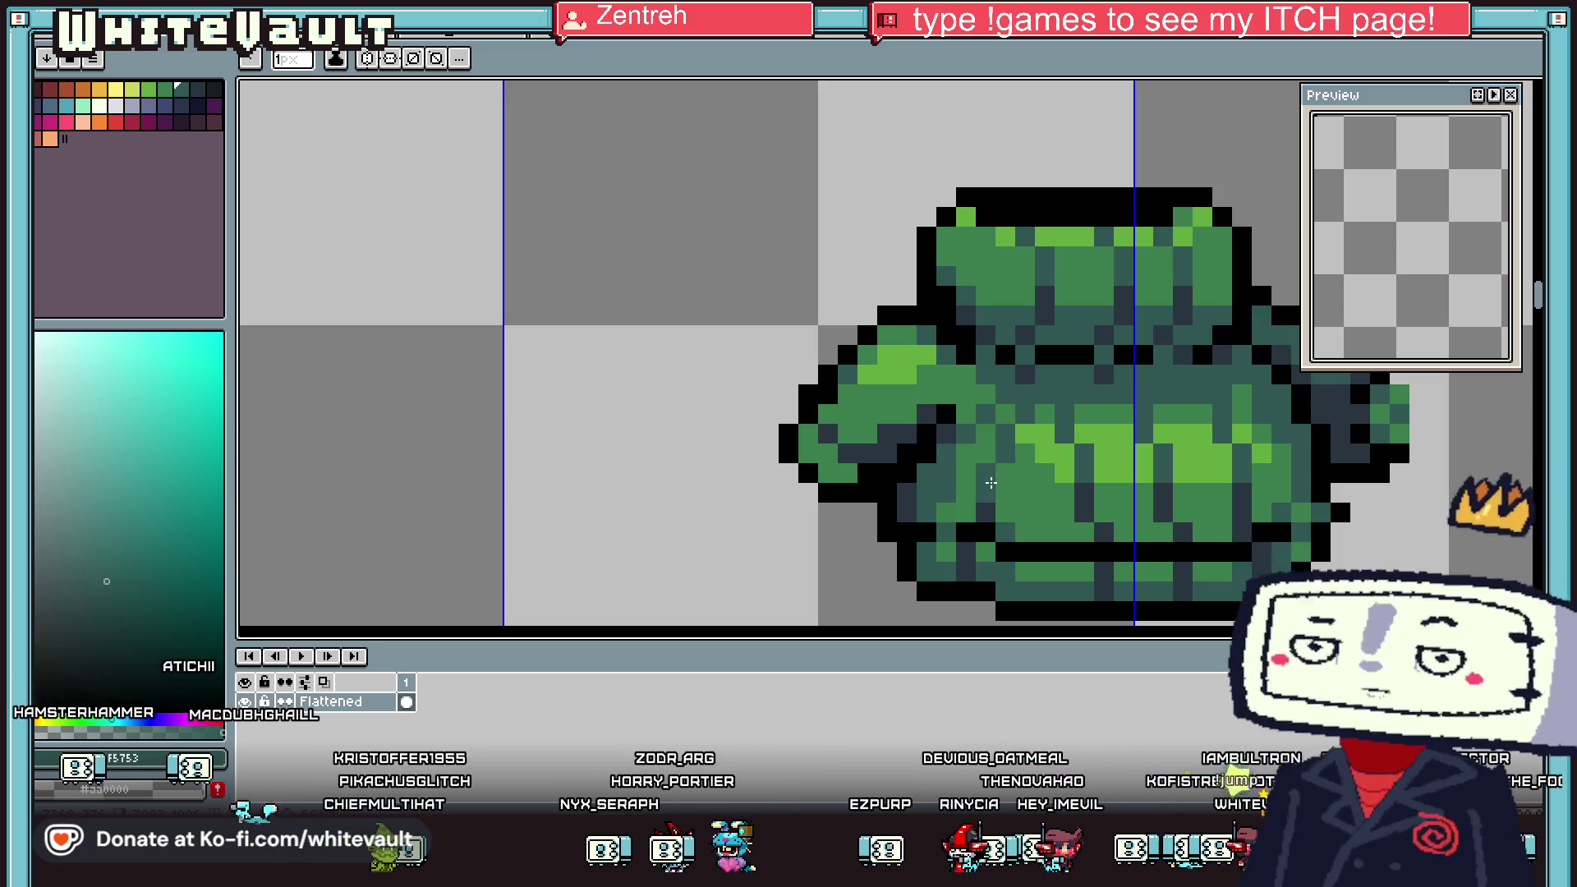
pyautogui.press('alt')
pyautogui.scroll(-3, 1041, 431)
pyautogui.scroll(5, 985, 398)
pyautogui.keyDown('alt'); pyautogui.click(983, 411); pyautogui.keyUp('alt')
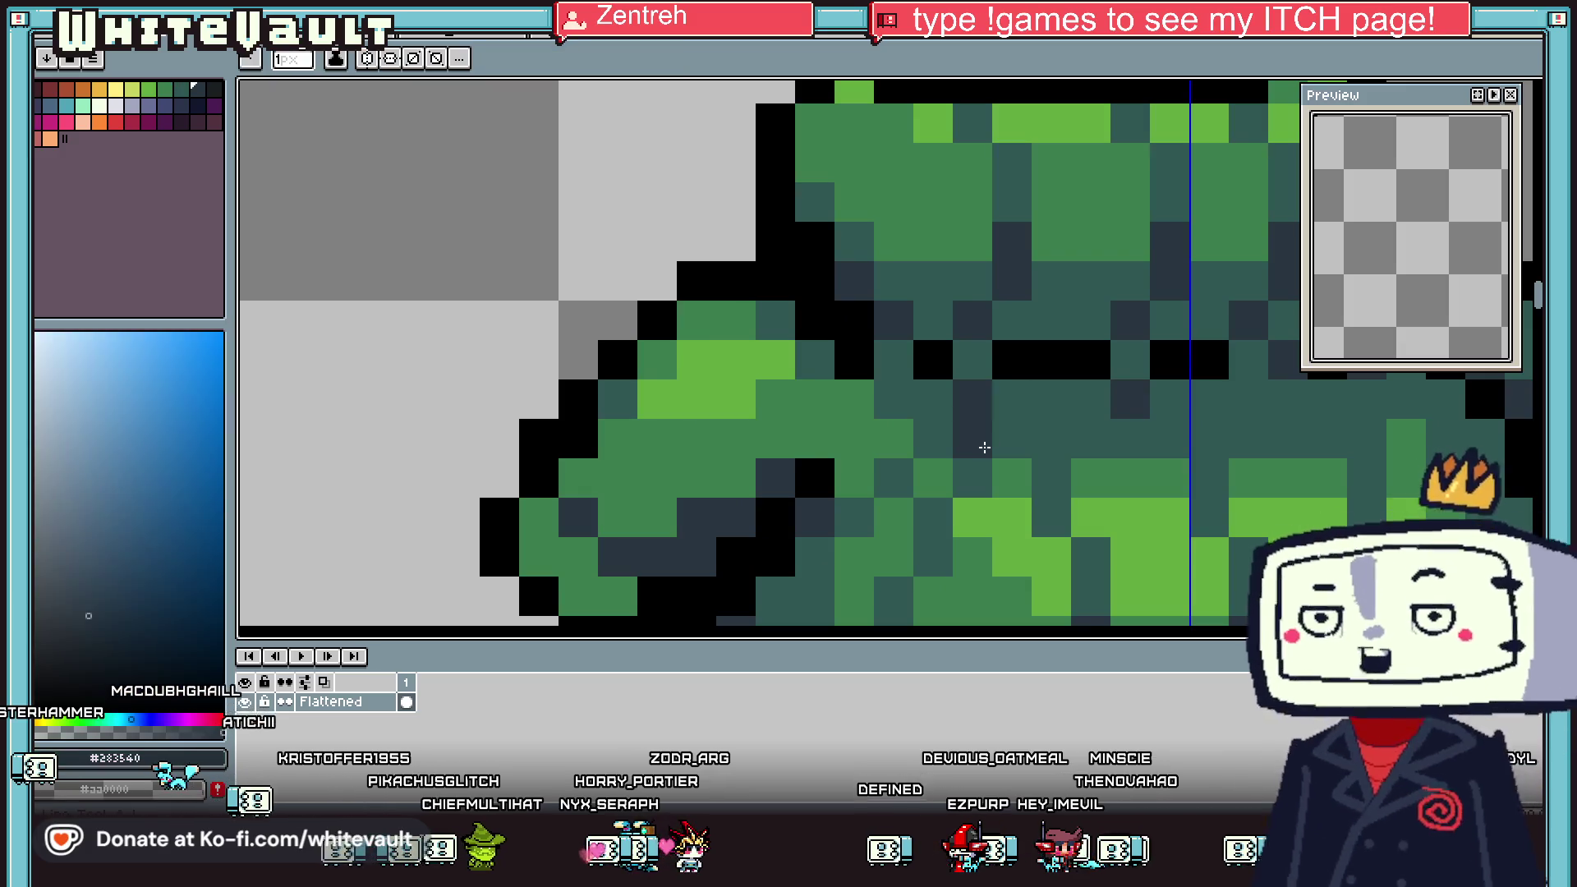
pyautogui.click(1169, 438)
pyautogui.click(1169, 399)
# Darken the row under the collar band and swap two outline pixels between black and dark slate
pyautogui.keyDown('alt'); pyautogui.click(1124, 438); pyautogui.keyUp('alt')
pyautogui.keyDown('alt'); pyautogui.click(1170, 439); pyautogui.keyUp('alt')
pyautogui.moveTo(1130, 399); pyautogui.dragTo(972, 399)
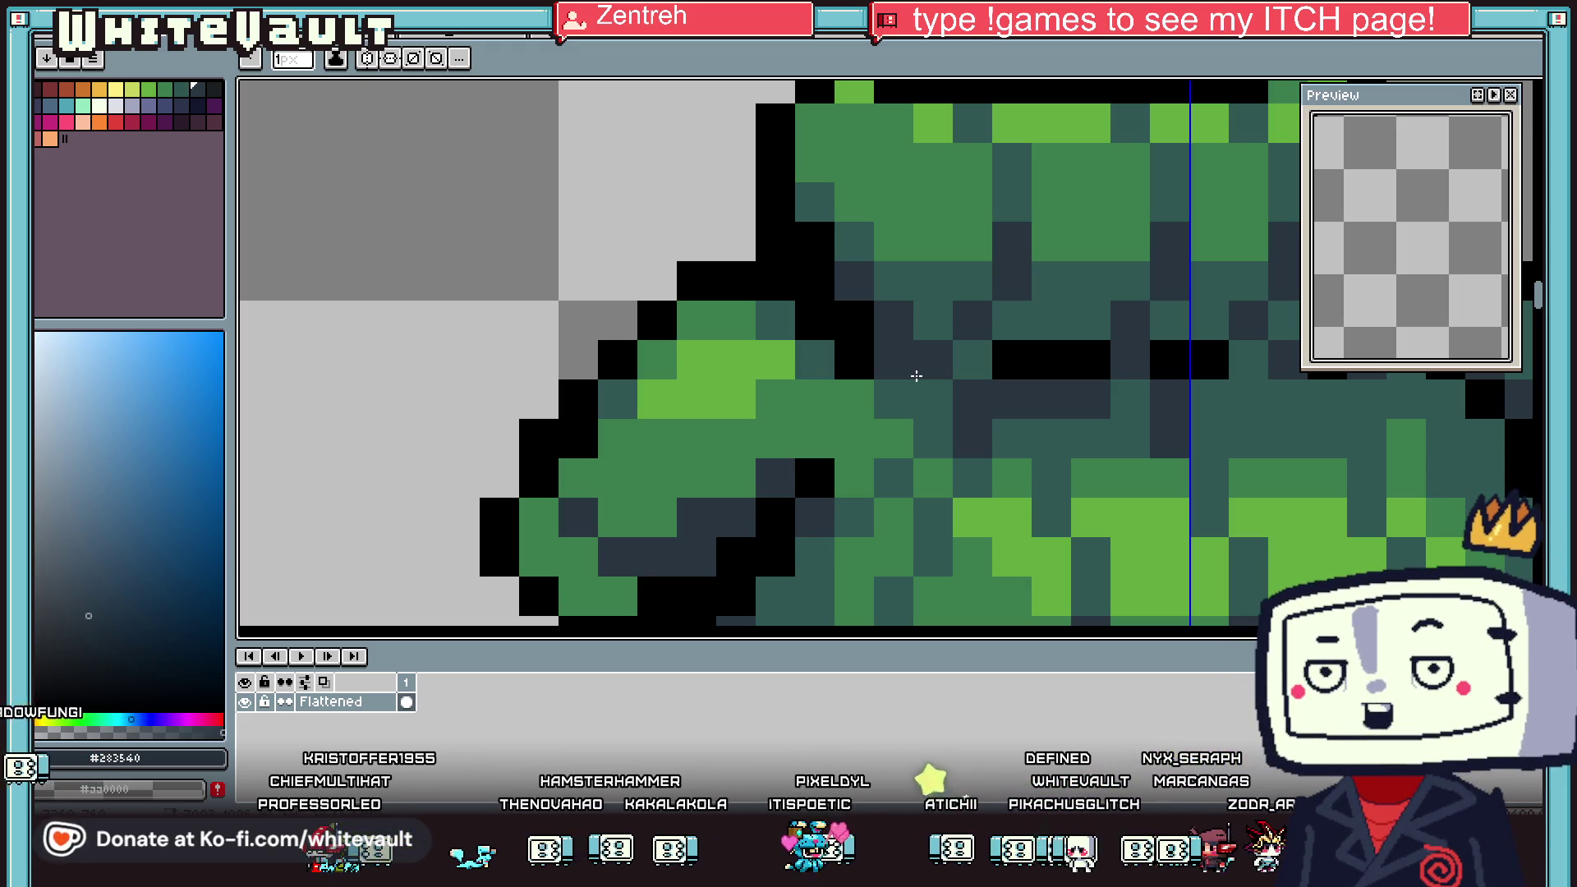
pyautogui.rightClick(916, 376)
pyautogui.click(820, 316)
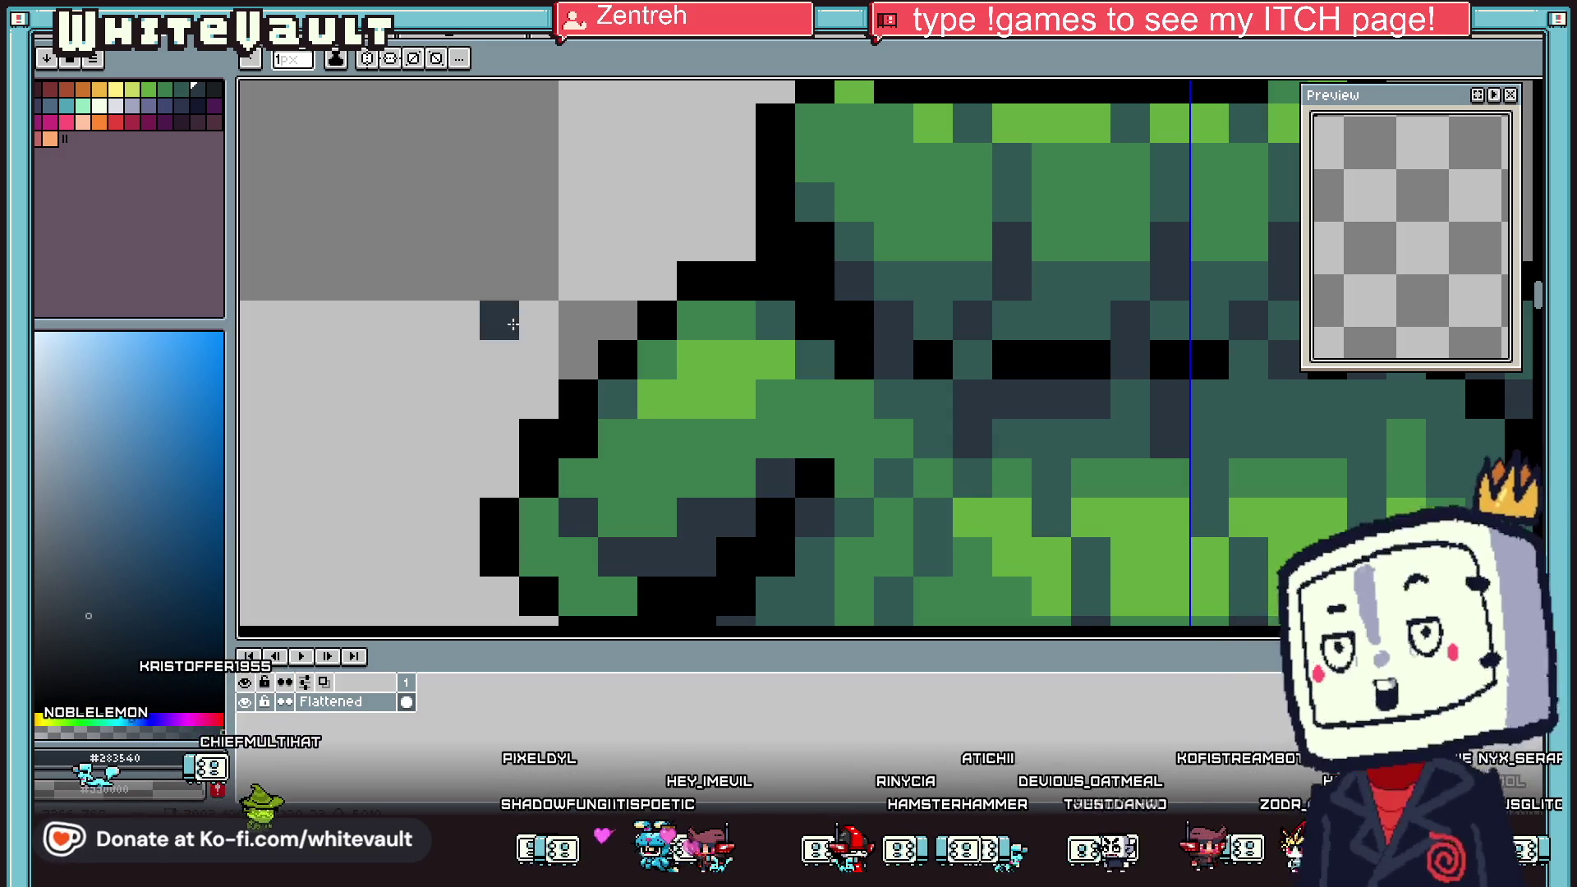
pyautogui.scroll(-5, 959, 354)
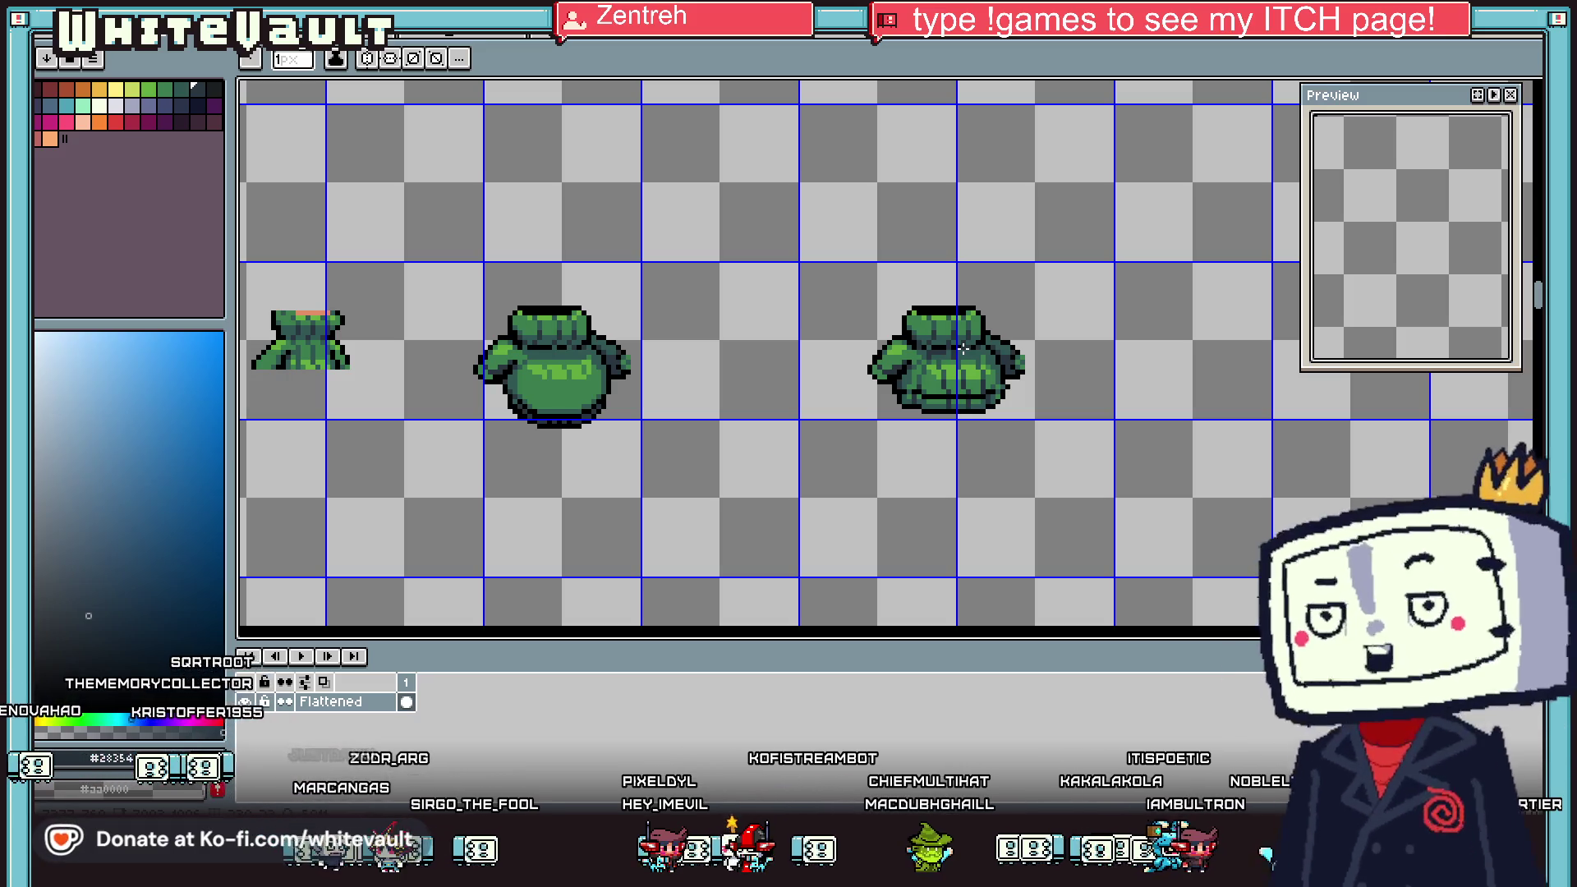
pyautogui.scroll(-1, 962, 348)
# Draw a diagonal black line on the left shoulder and recolour one of its pixels dark teal
pyautogui.scroll(2, 953, 349)
pyautogui.scroll(3, 936, 349)
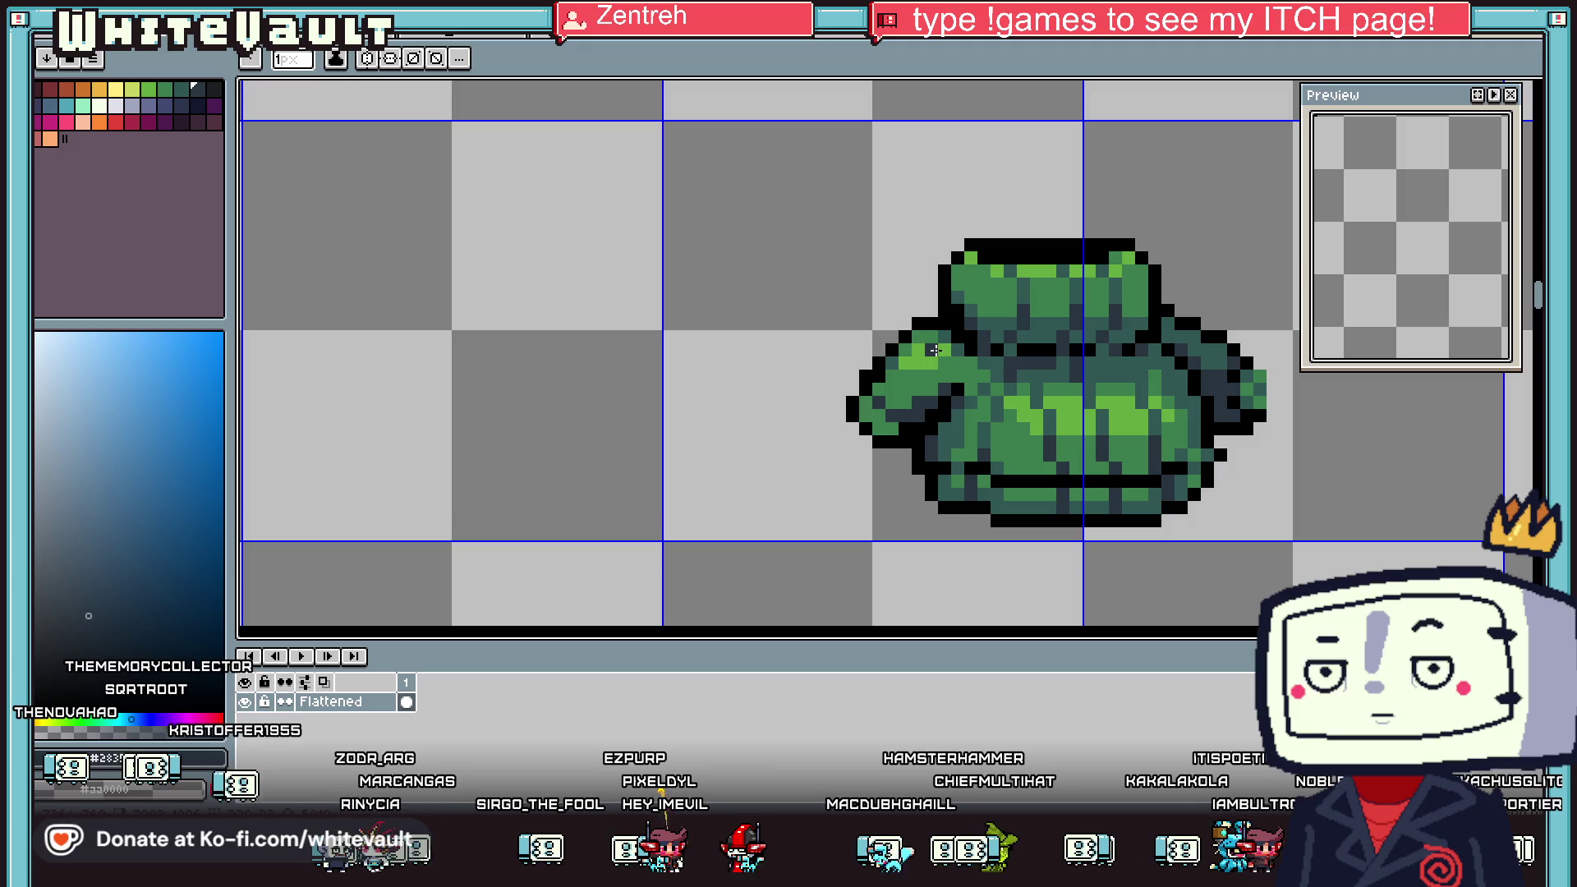
pyautogui.scroll(2, 928, 348)
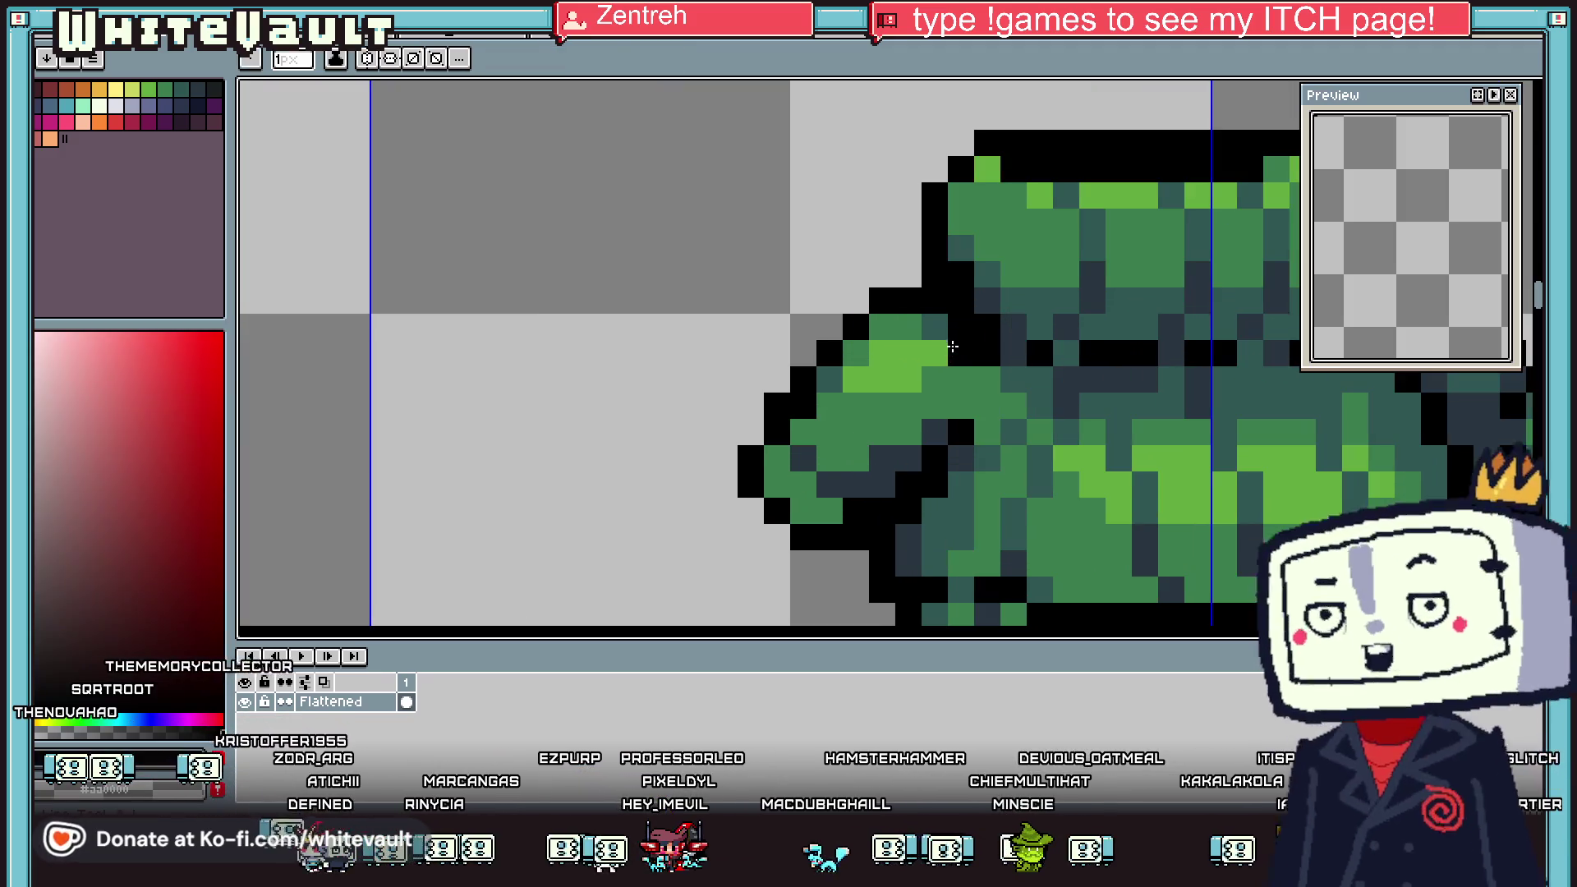
pyautogui.moveTo(911, 352); pyautogui.dragTo(833, 426)
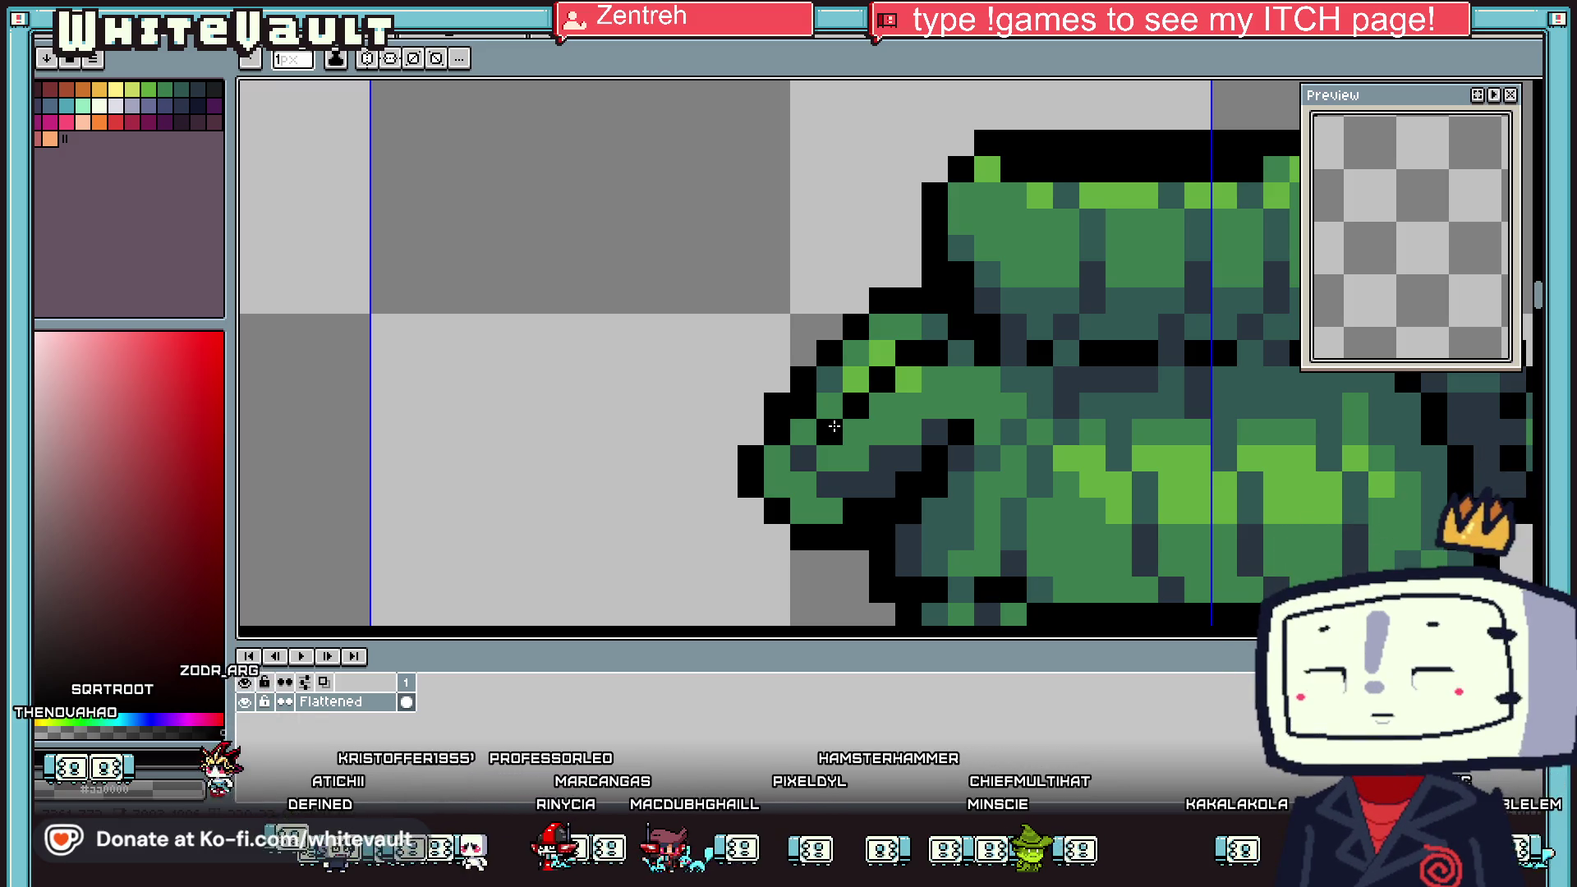
pyautogui.keyDown('alt'); pyautogui.click(944, 428); pyautogui.keyUp('alt')
pyautogui.click(925, 360)
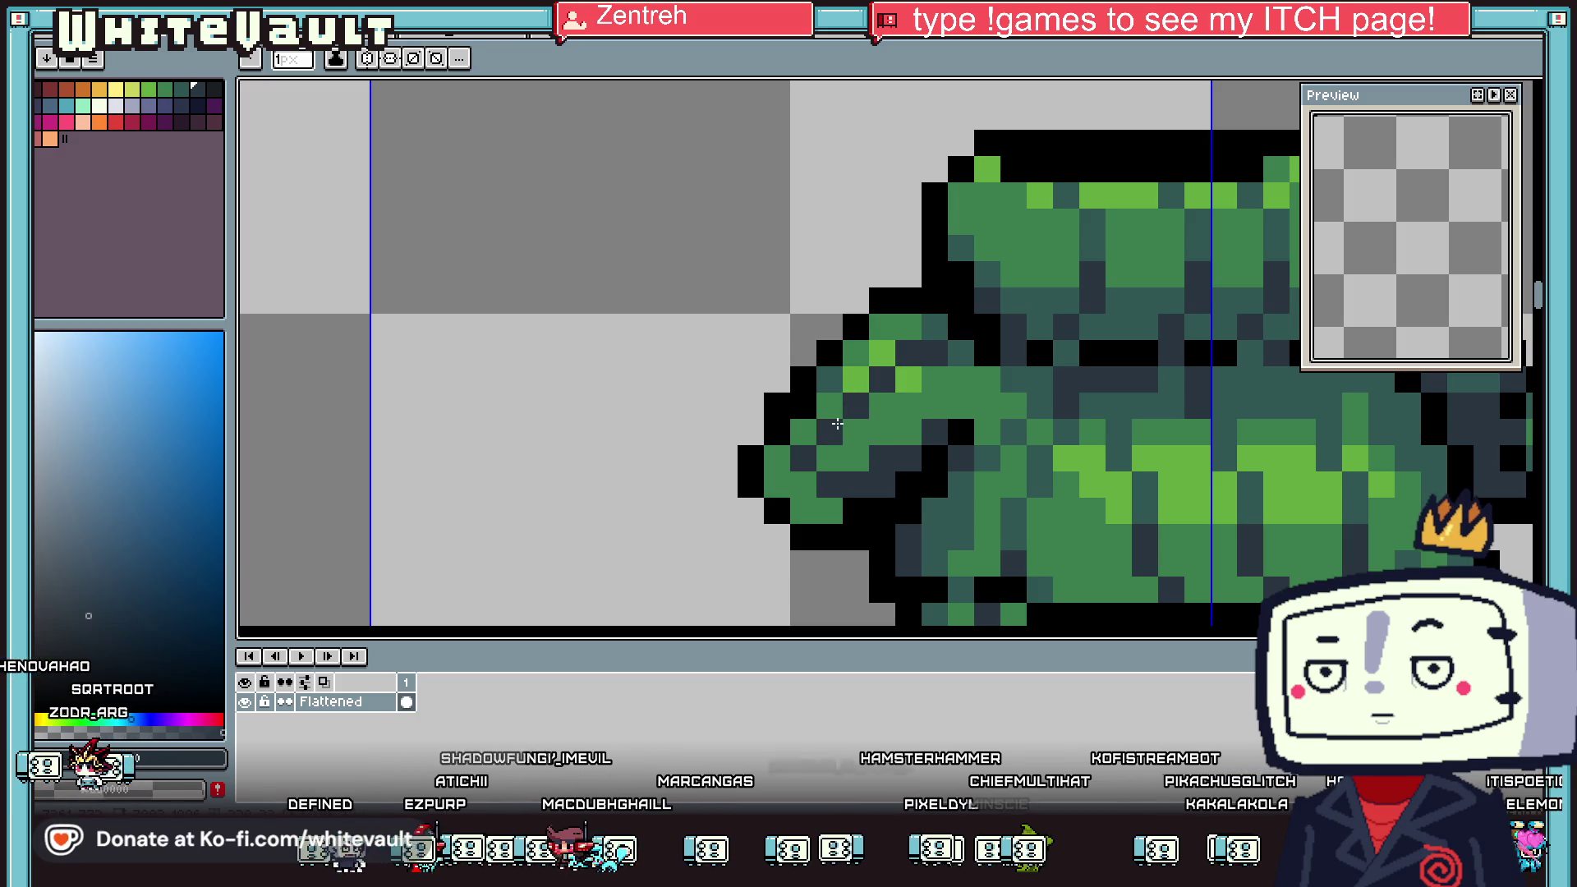
# Sample black, teal and green shades from the tunic, ending on a green from the left sleeve
pyautogui.press('alt')
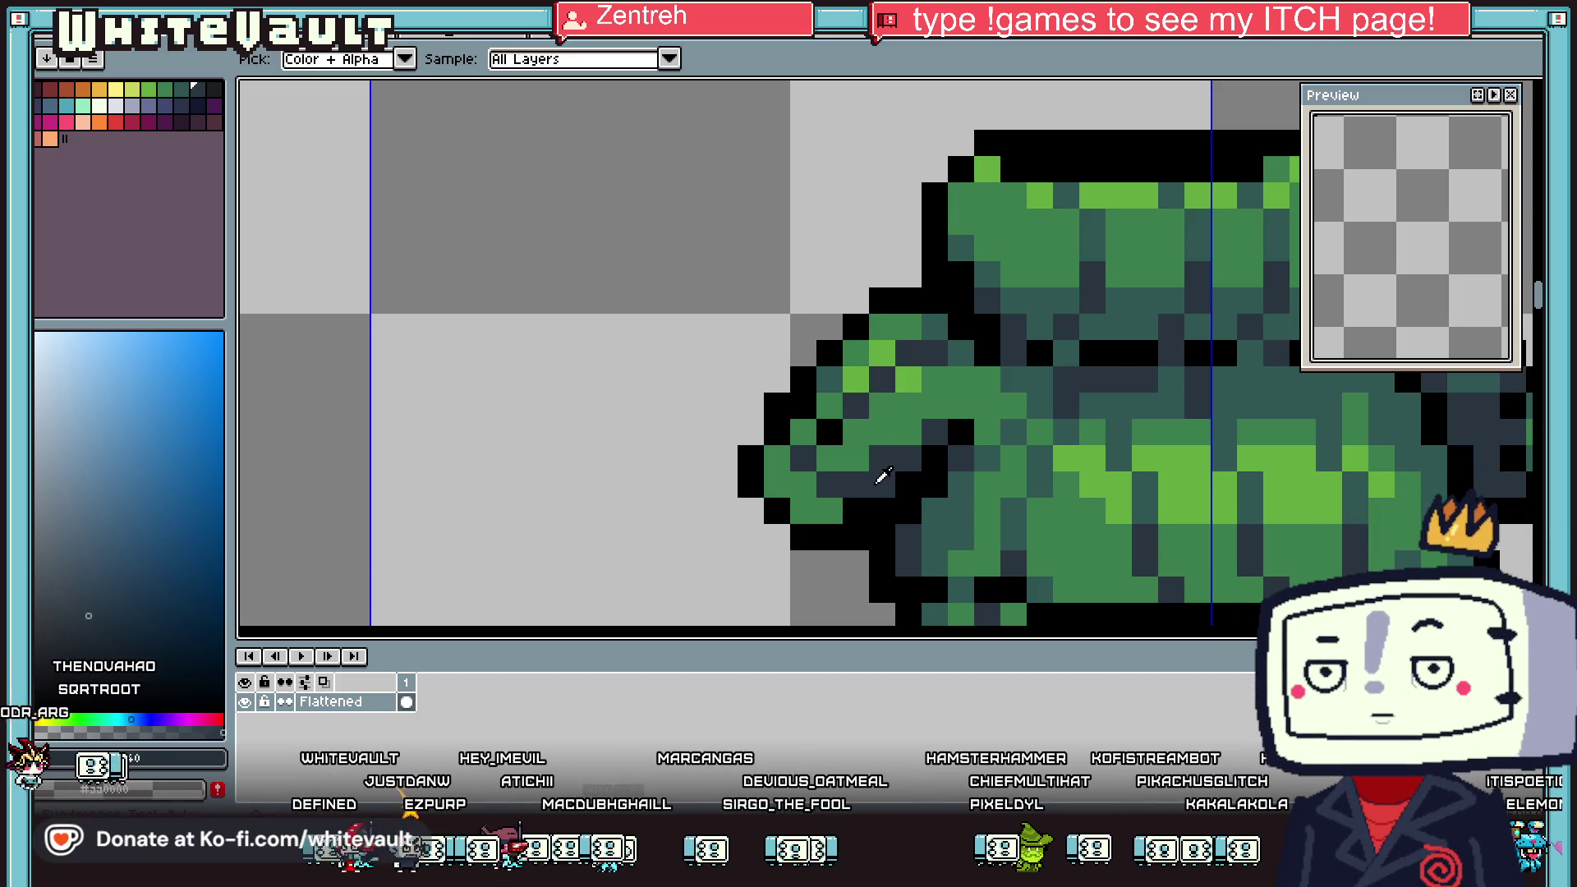
pyautogui.keyDown('alt'); pyautogui.click(862, 521); pyautogui.keyUp('alt')
pyautogui.keyDown('alt'); pyautogui.click(810, 491); pyautogui.keyUp('alt')
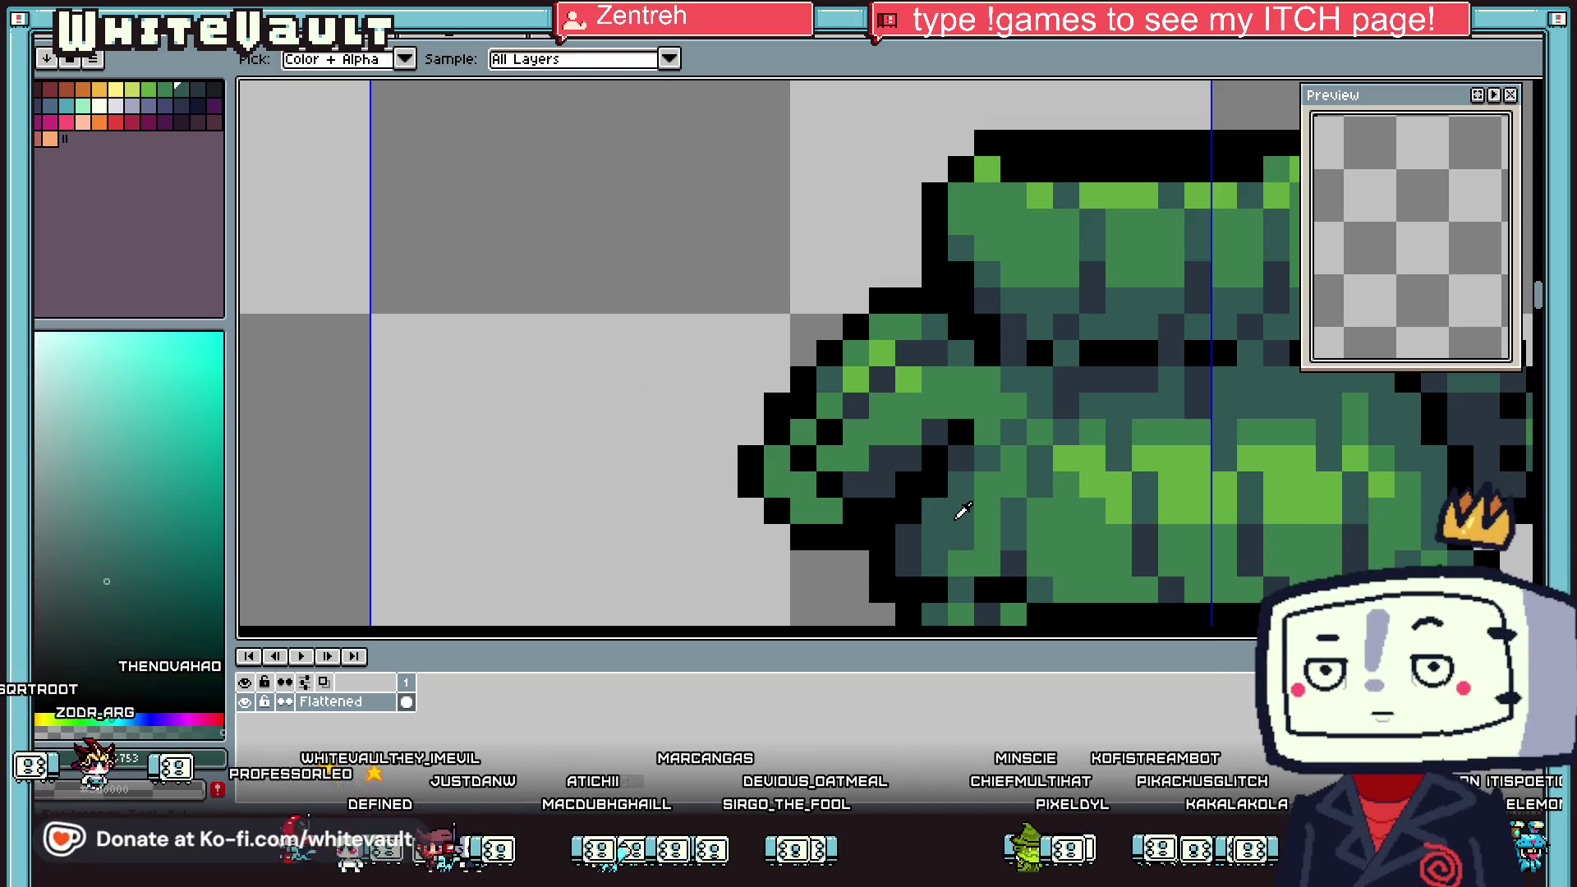
pyautogui.keyDown('alt'); pyautogui.click(838, 449); pyautogui.keyUp('alt')
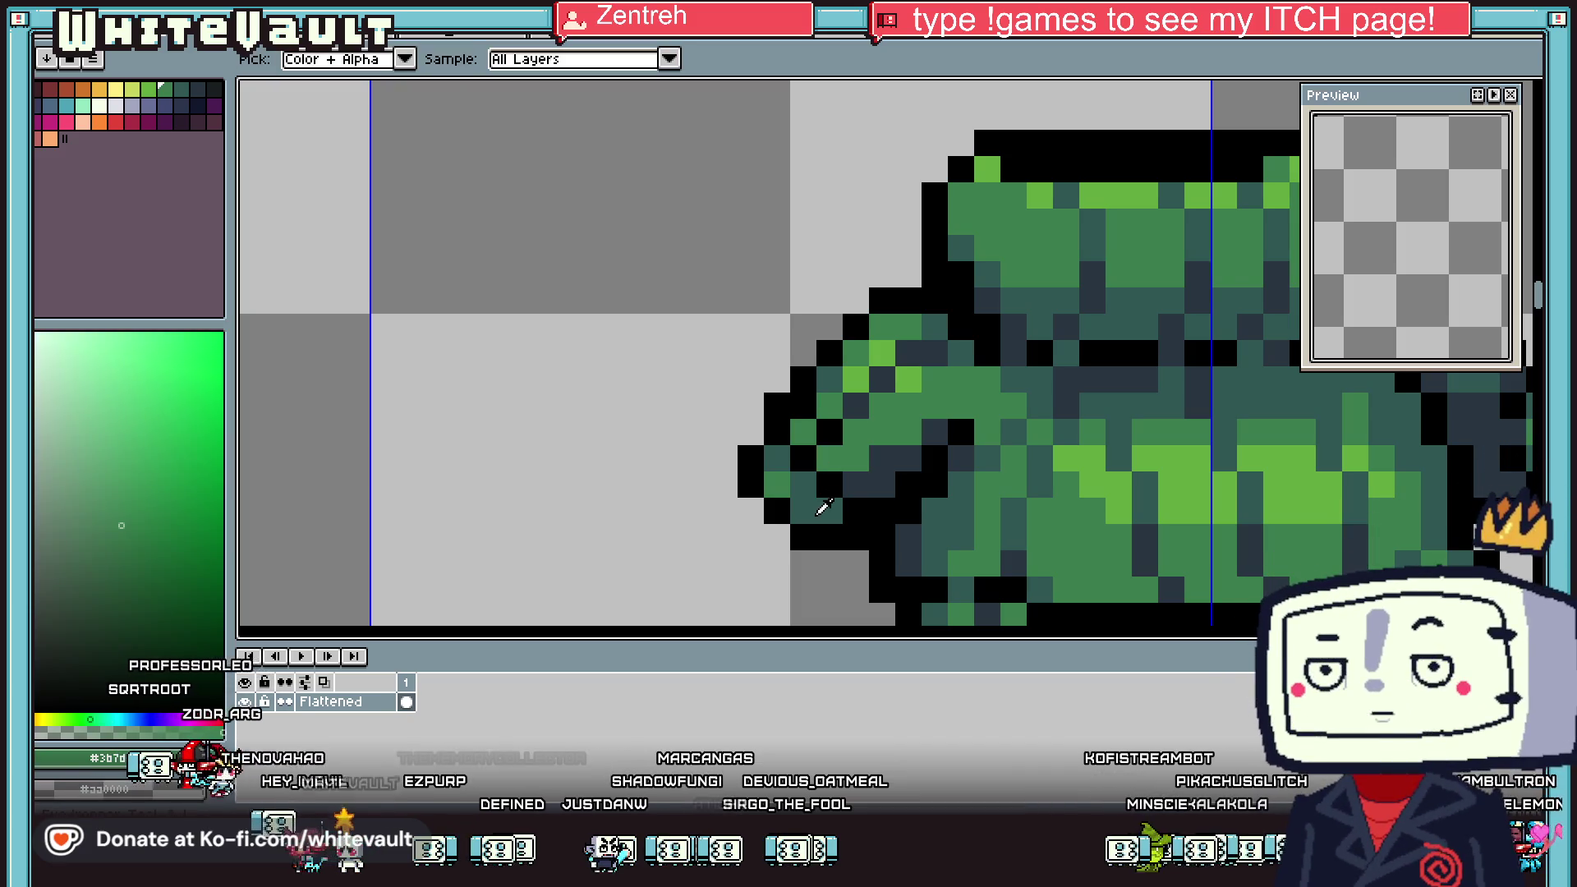
pyautogui.scroll(-2, 975, 446)
pyautogui.keyDown('alt'); pyautogui.click(975, 446); pyautogui.keyUp('alt')
pyautogui.scroll(-1, 975, 445)
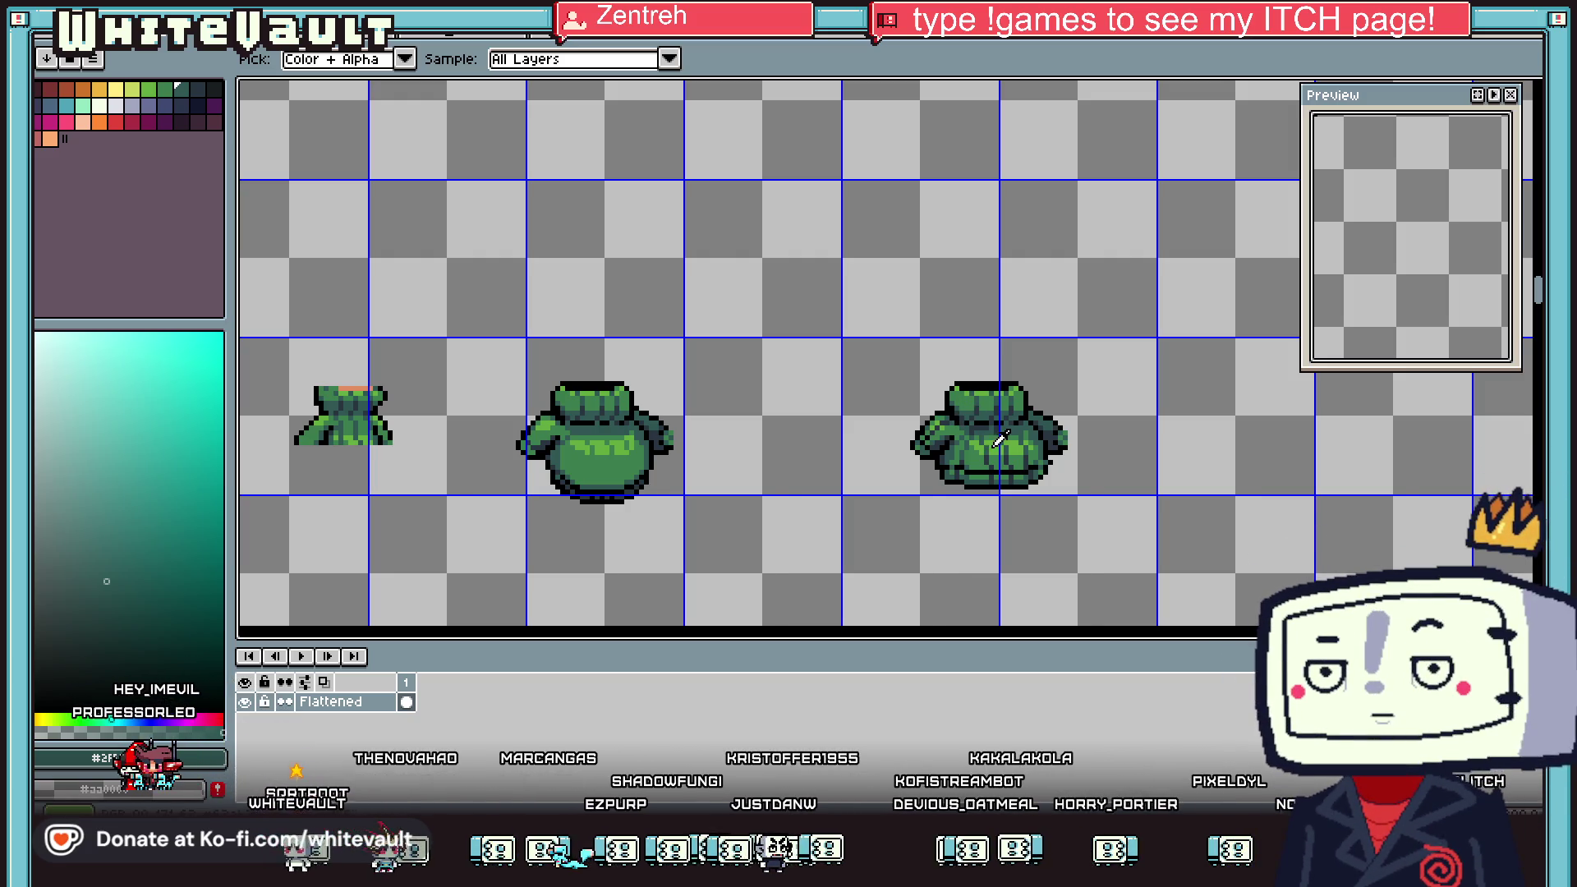
pyautogui.scroll(1, 999, 437)
pyautogui.scroll(1, 878, 416)
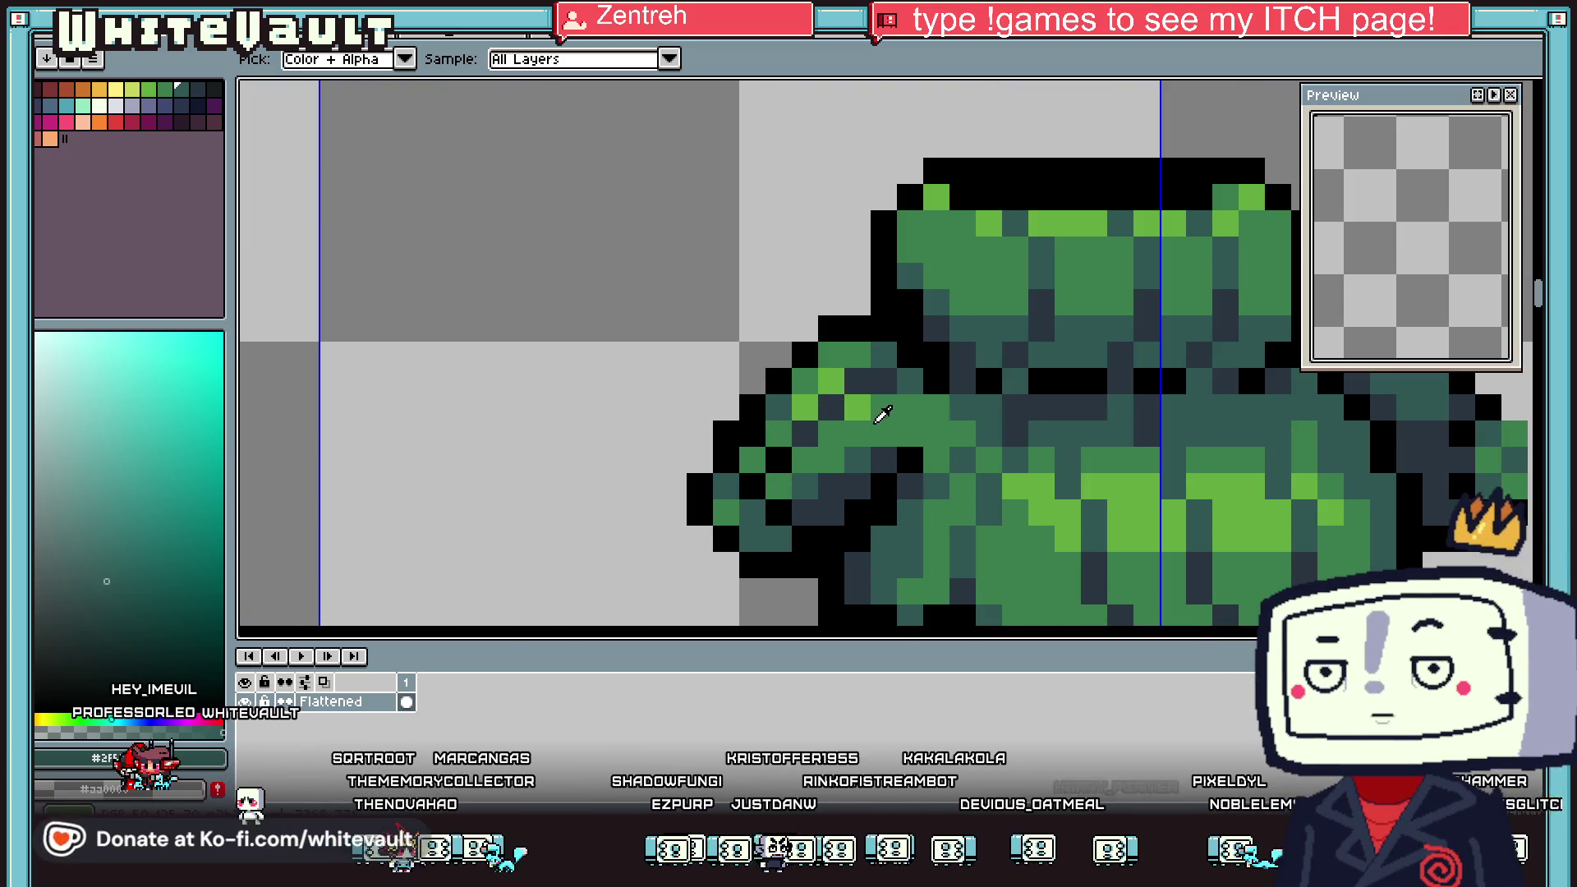
pyautogui.click(878, 416)
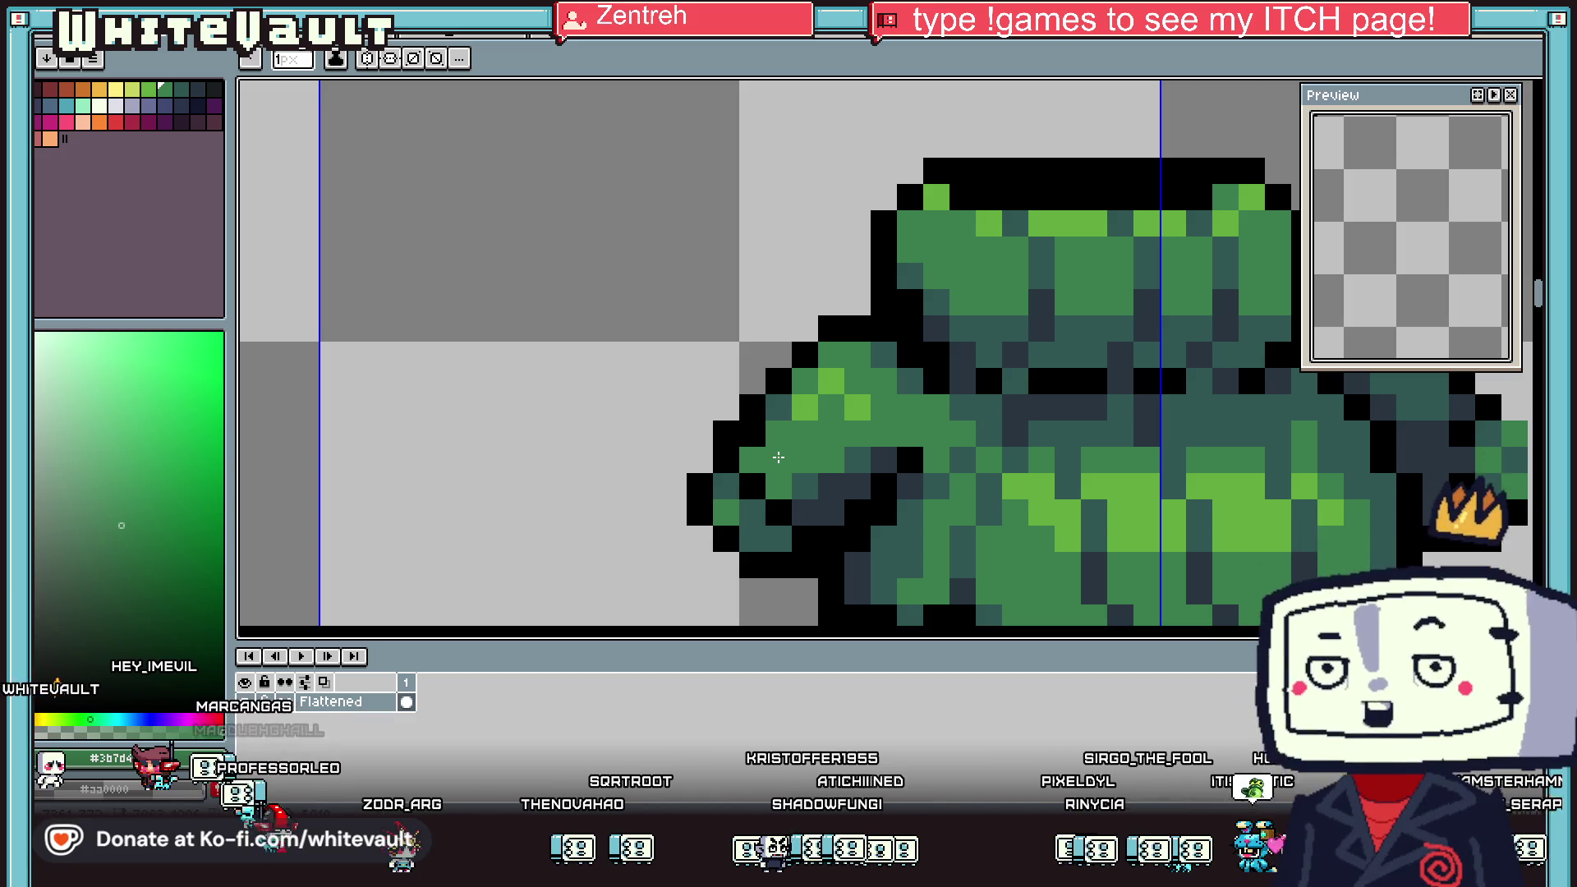
# Turn three black outline pixels on the left sleeve dark slate
pyautogui.press('alt')
pyautogui.scroll(-1, 821, 499)
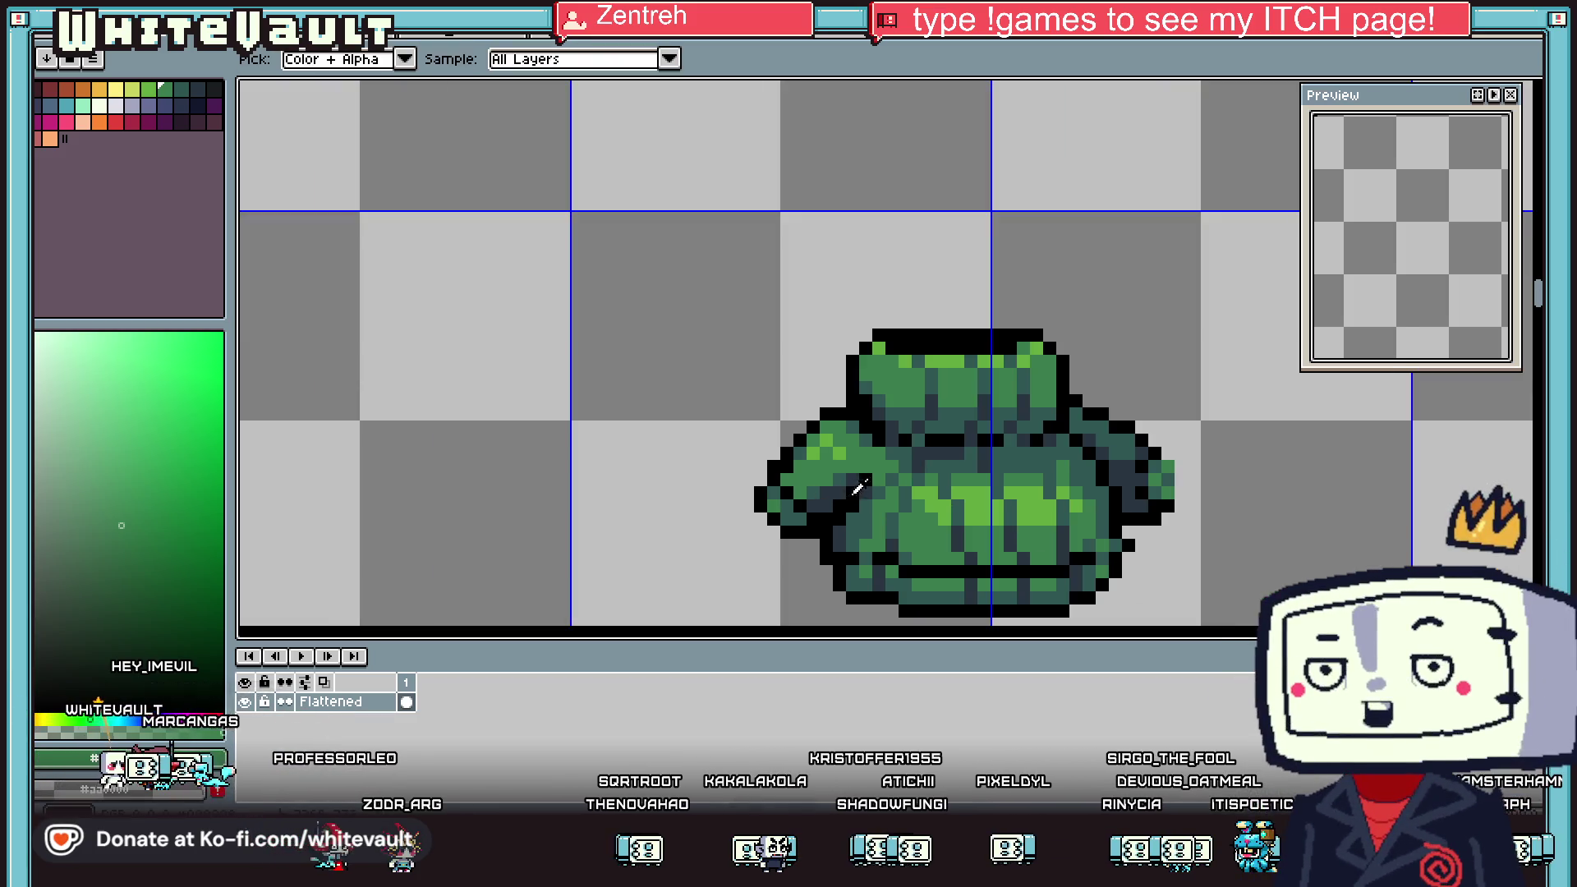
pyautogui.scroll(2, 796, 495)
pyautogui.keyDown('alt'); pyautogui.click(835, 522); pyautogui.keyUp('alt')
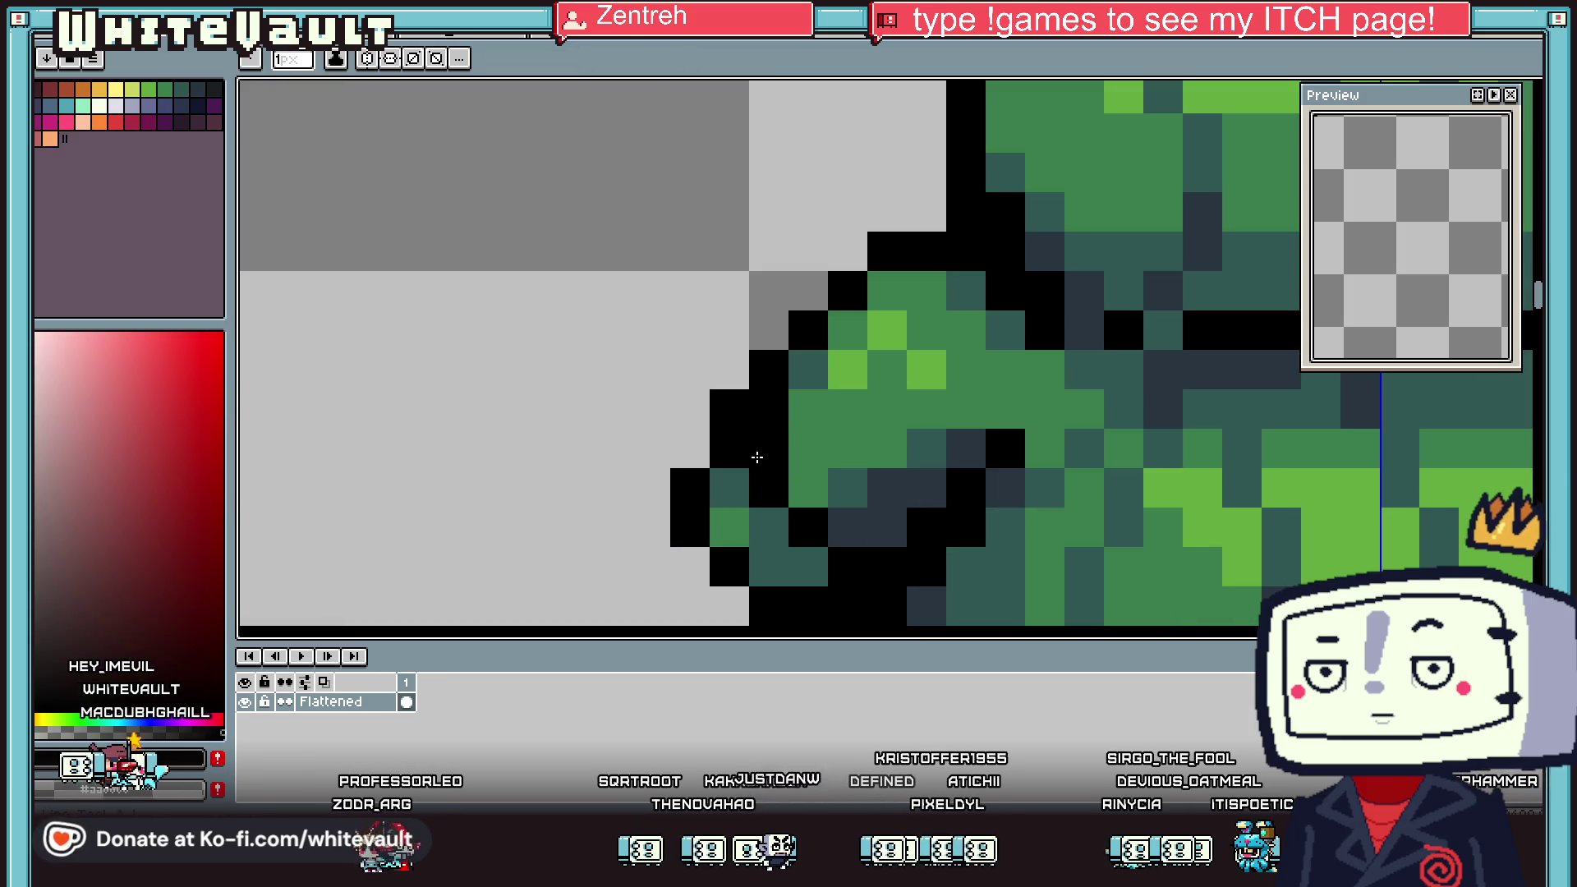
pyautogui.keyDown('alt'); pyautogui.click(875, 526); pyautogui.keyUp('alt')
pyautogui.click(807, 527)
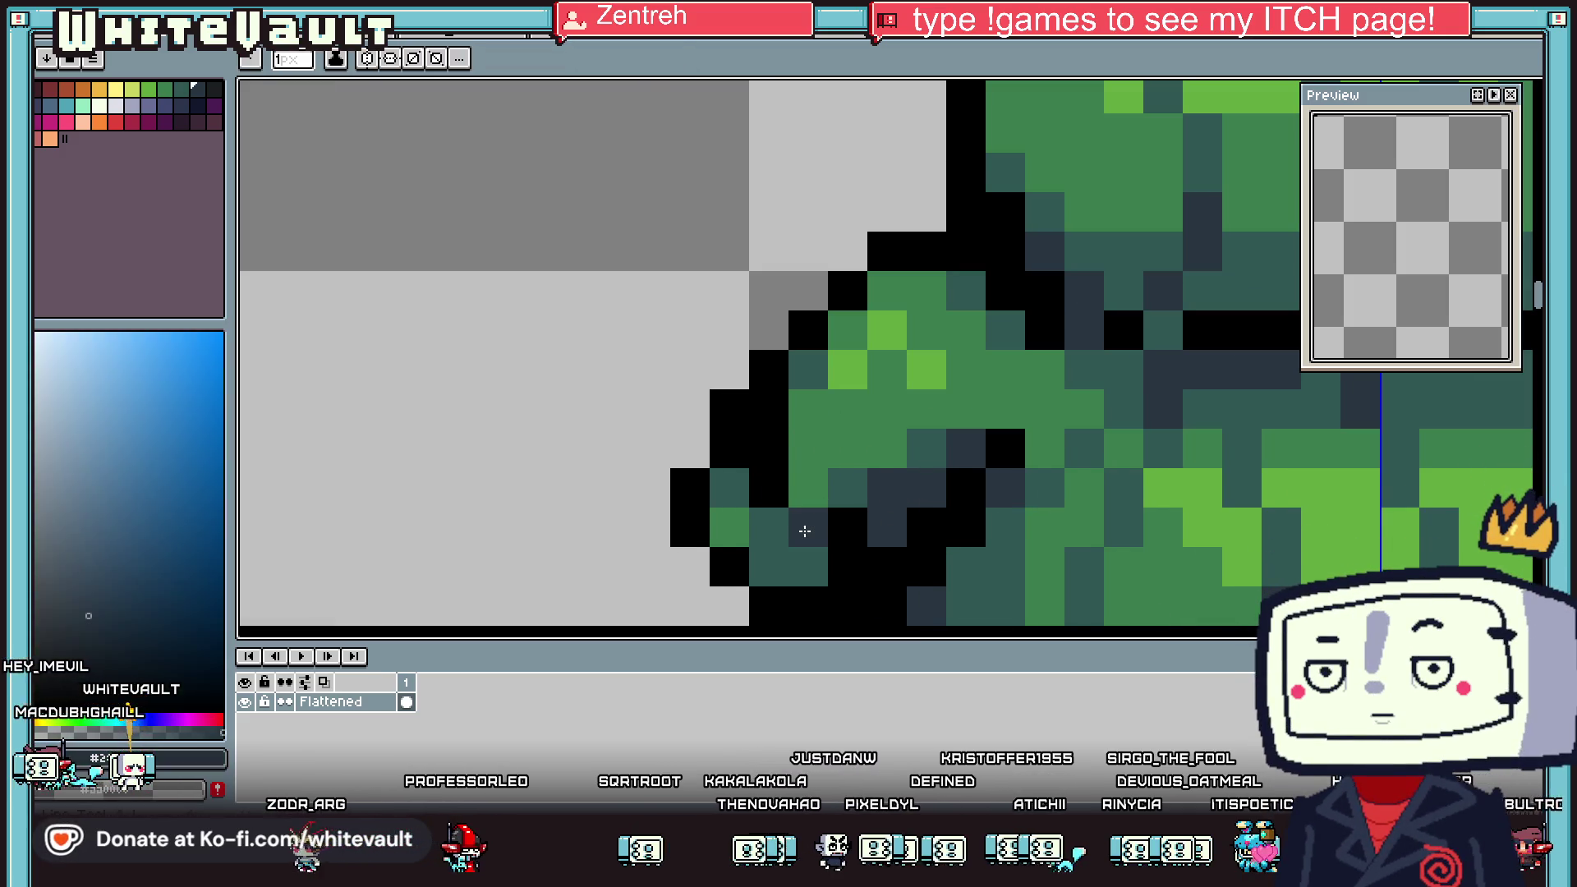
pyautogui.click(778, 486)
pyautogui.click(752, 449)
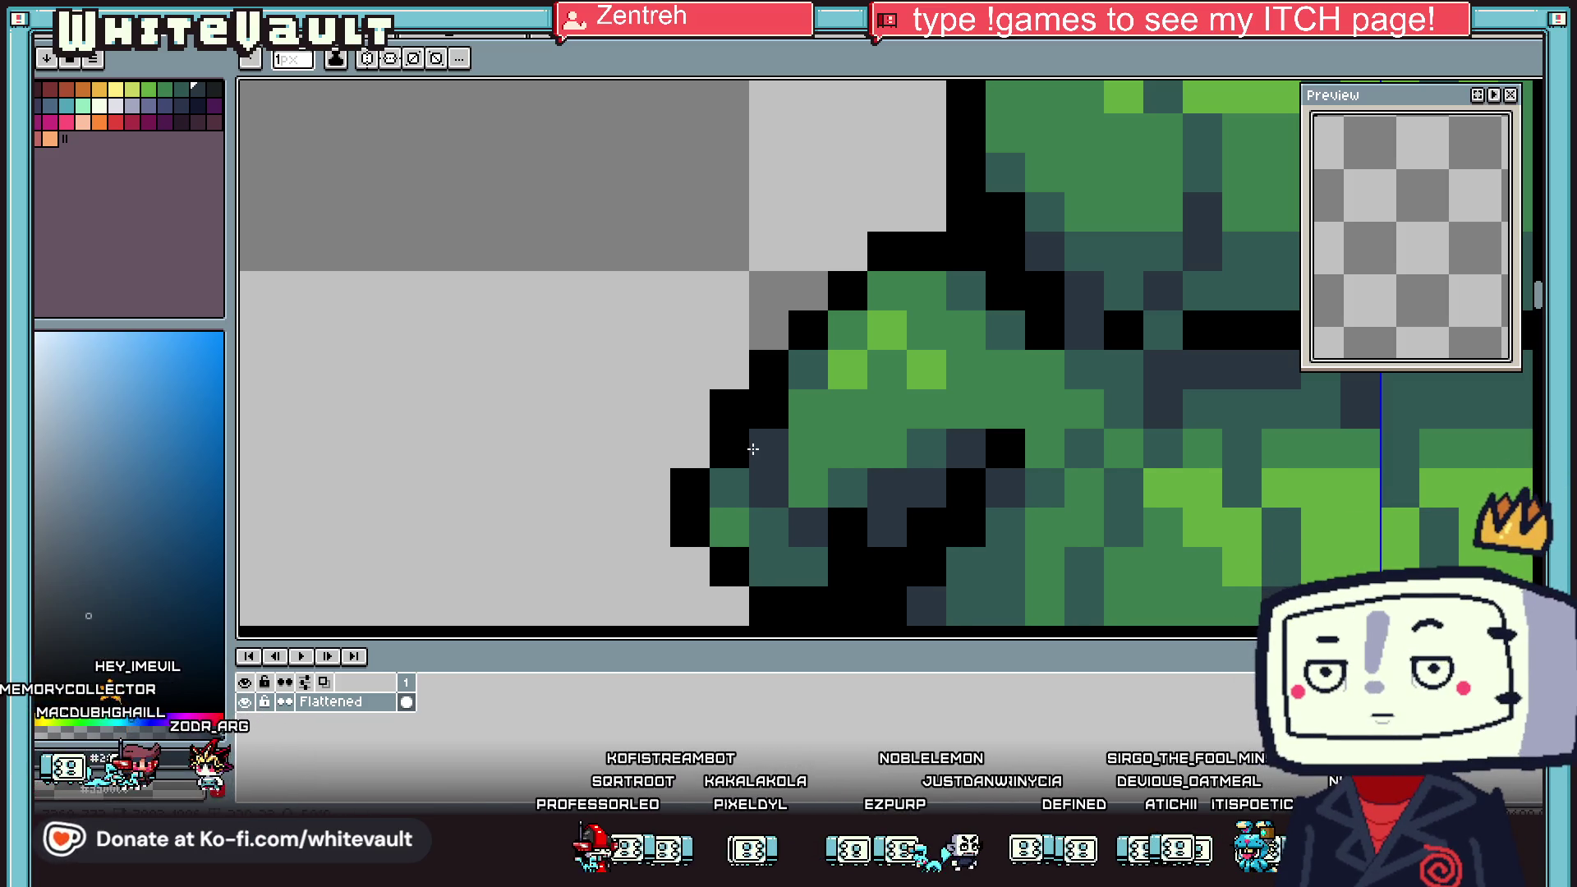
# Sample a green from the right shoulder and pencil a highlight pixel with it
pyautogui.keyDown('alt'); pyautogui.click(746, 450); pyautogui.keyUp('alt')
pyautogui.scroll(-5, 874, 472)
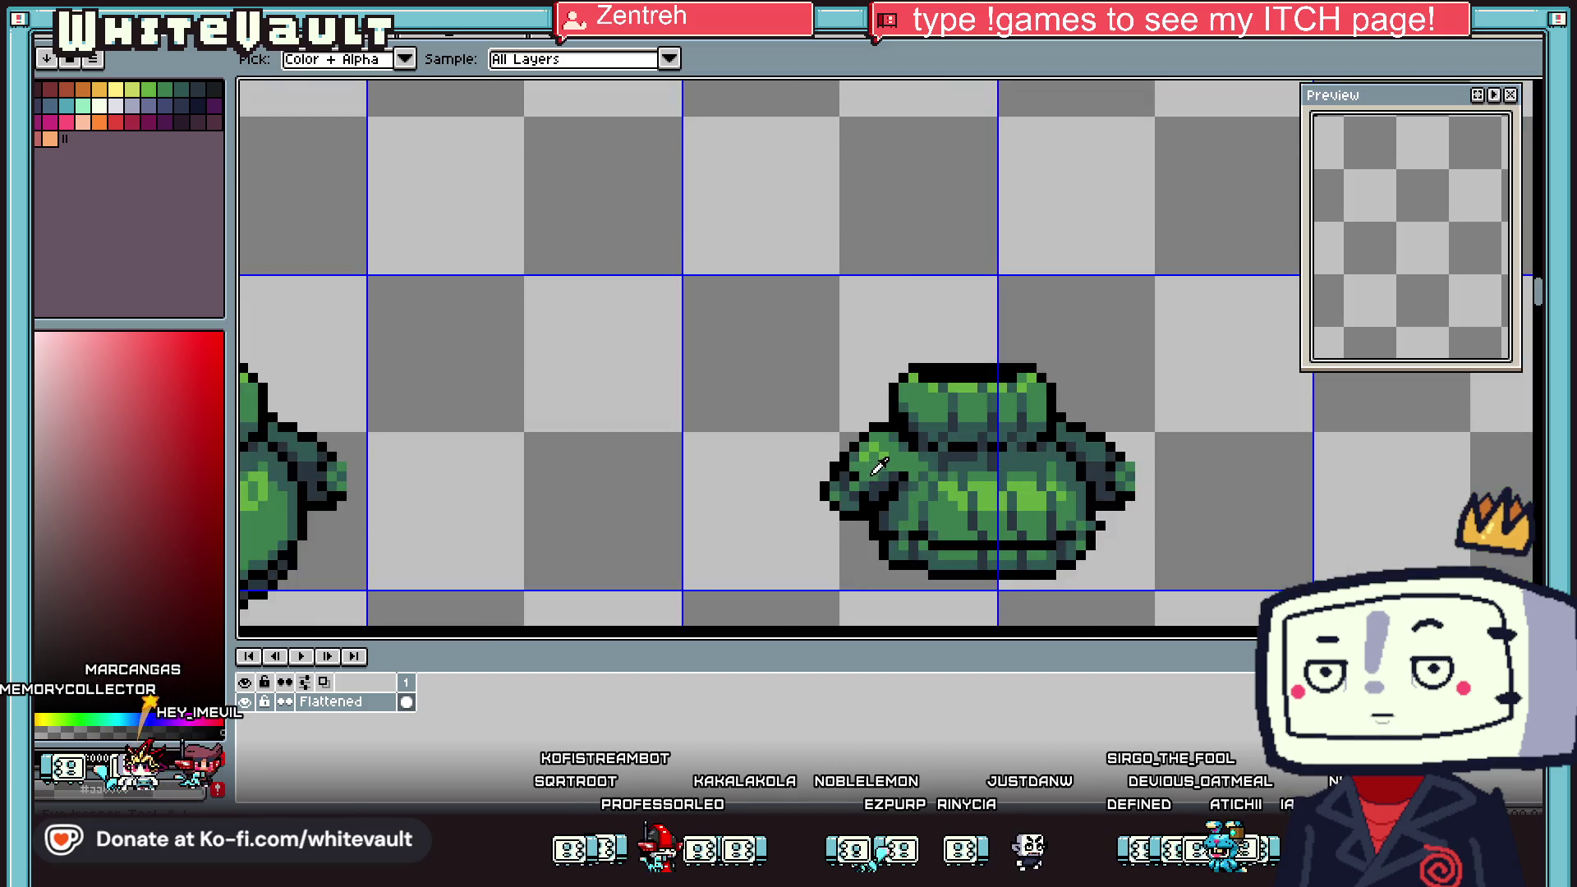
pyautogui.scroll(-2, 878, 468)
pyautogui.scroll(3, 988, 454)
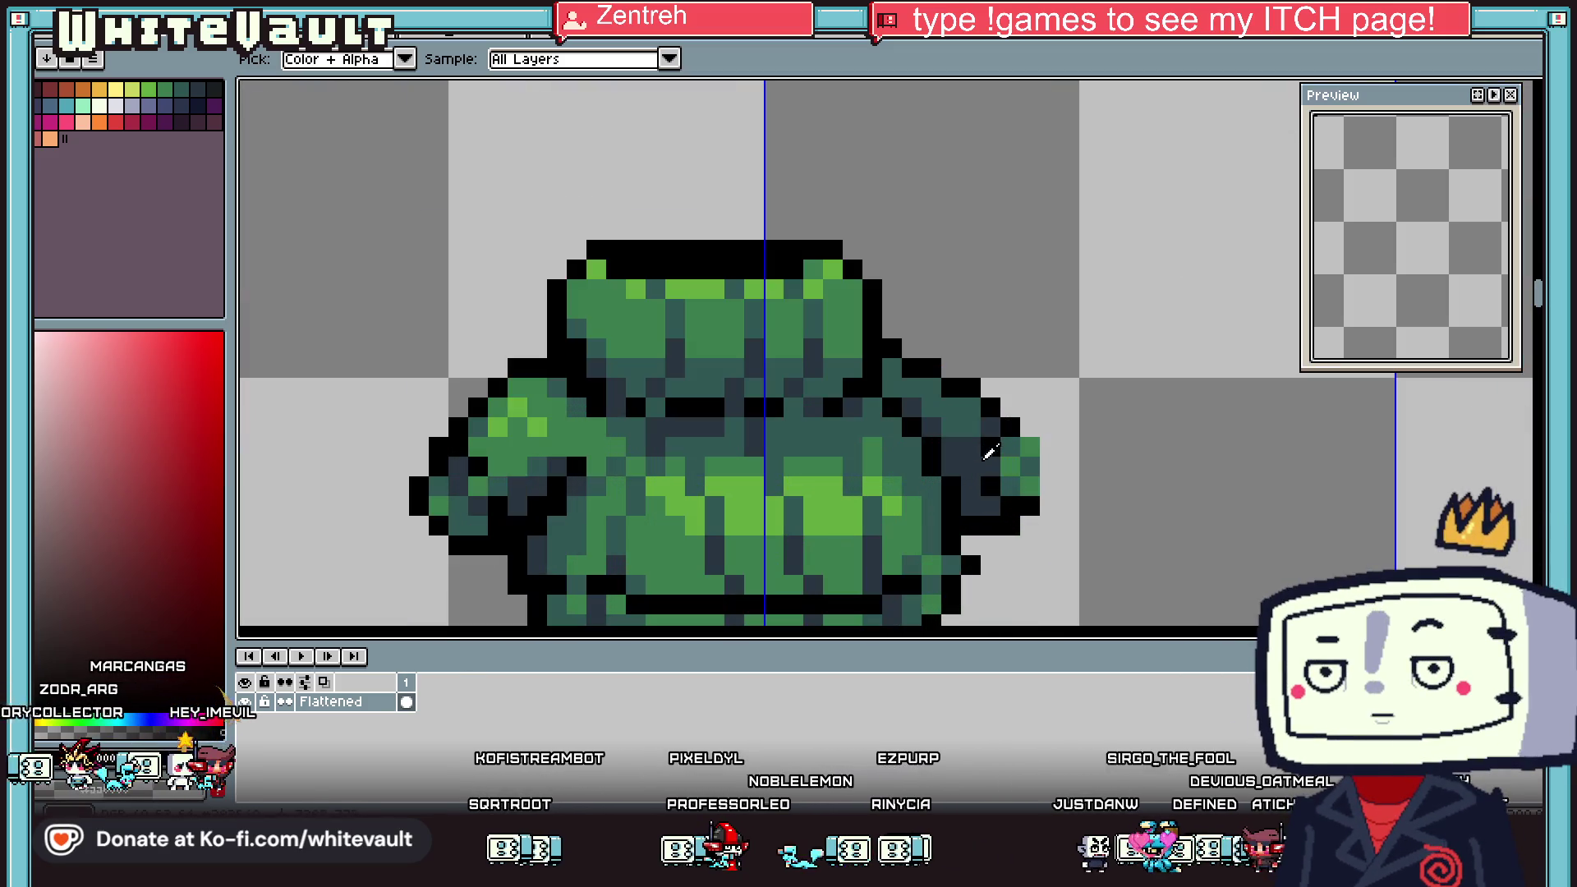
pyautogui.keyDown('alt'); pyautogui.click(588, 428); pyautogui.keyUp('alt')
pyautogui.keyDown('alt'); pyautogui.click(524, 421); pyautogui.keyUp('alt')
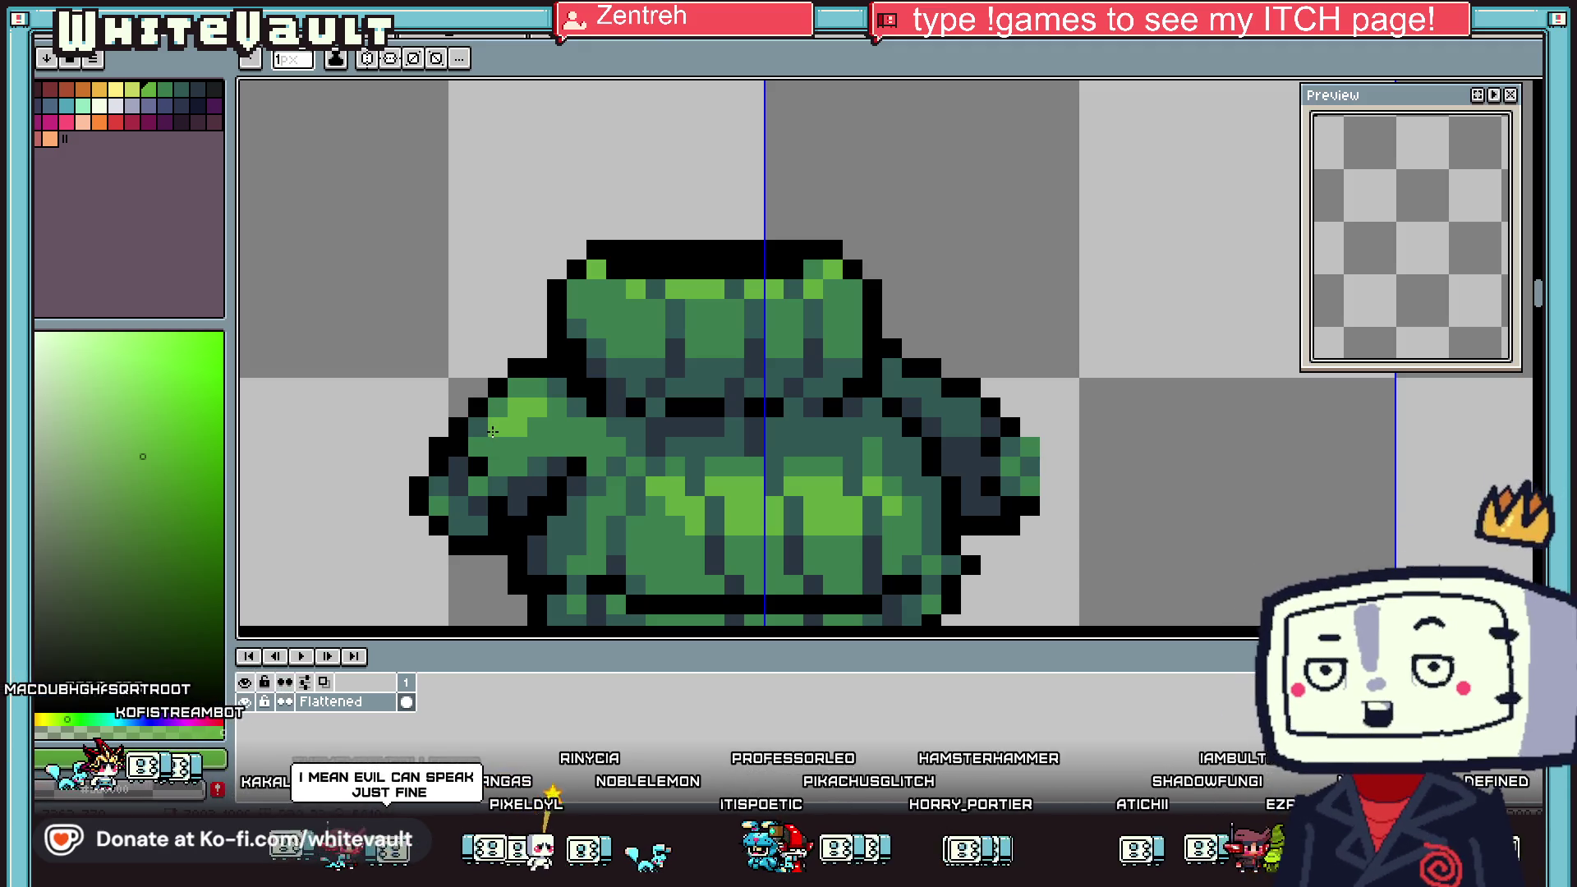
# Sample black from the tunic outline and pencil a black pixel at the tunic's lower right edge
pyautogui.press('i')
pyautogui.scroll(-4, 684, 380)
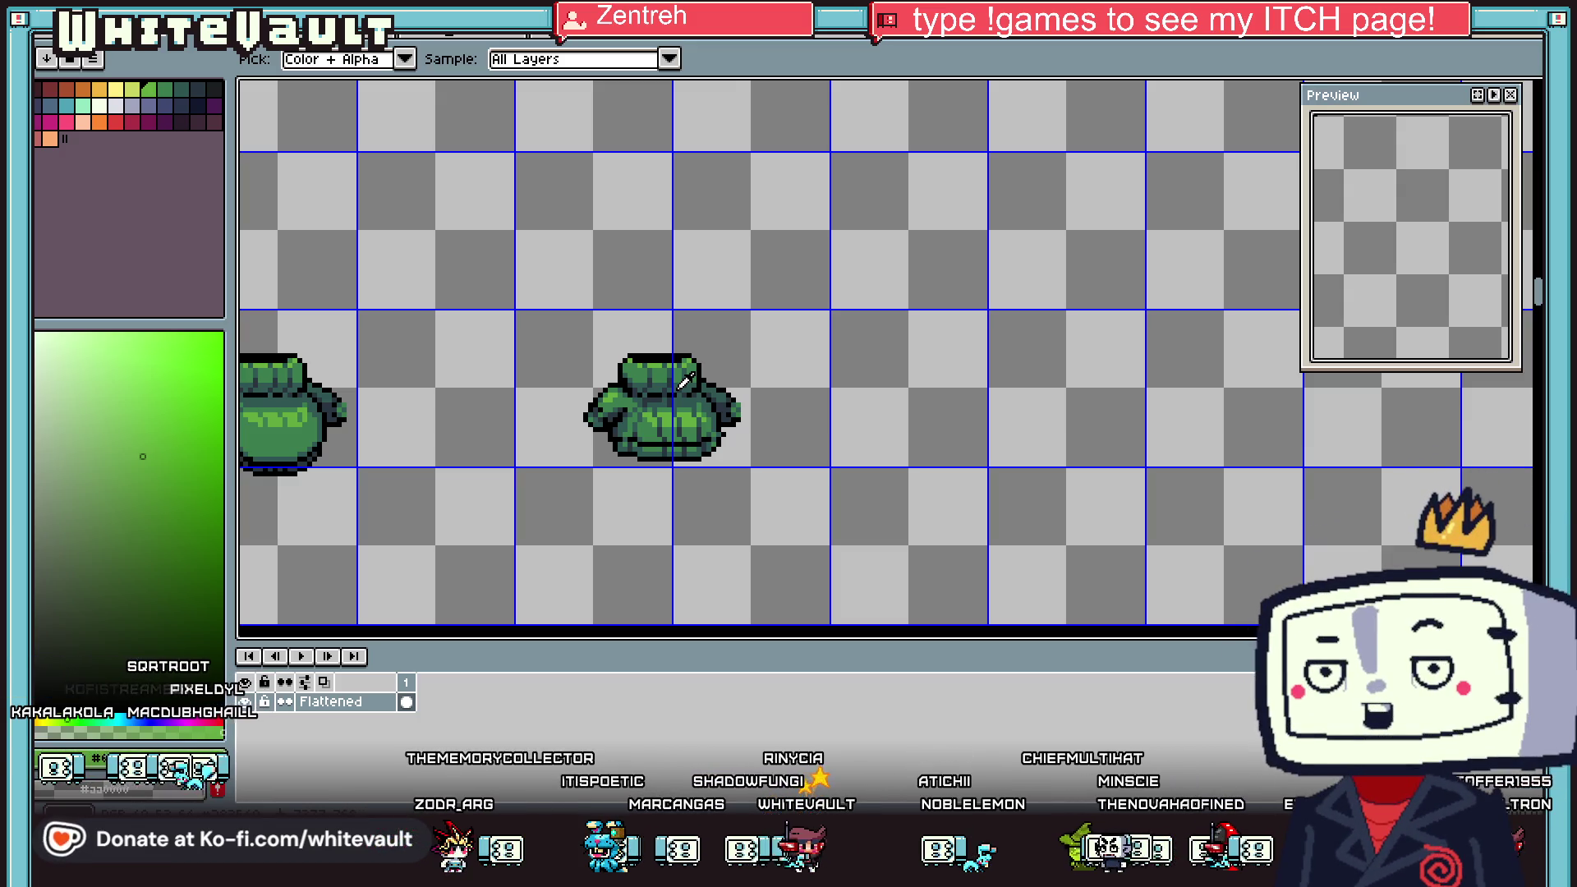
pyautogui.scroll(2, 721, 437)
pyautogui.scroll(3, 736, 419)
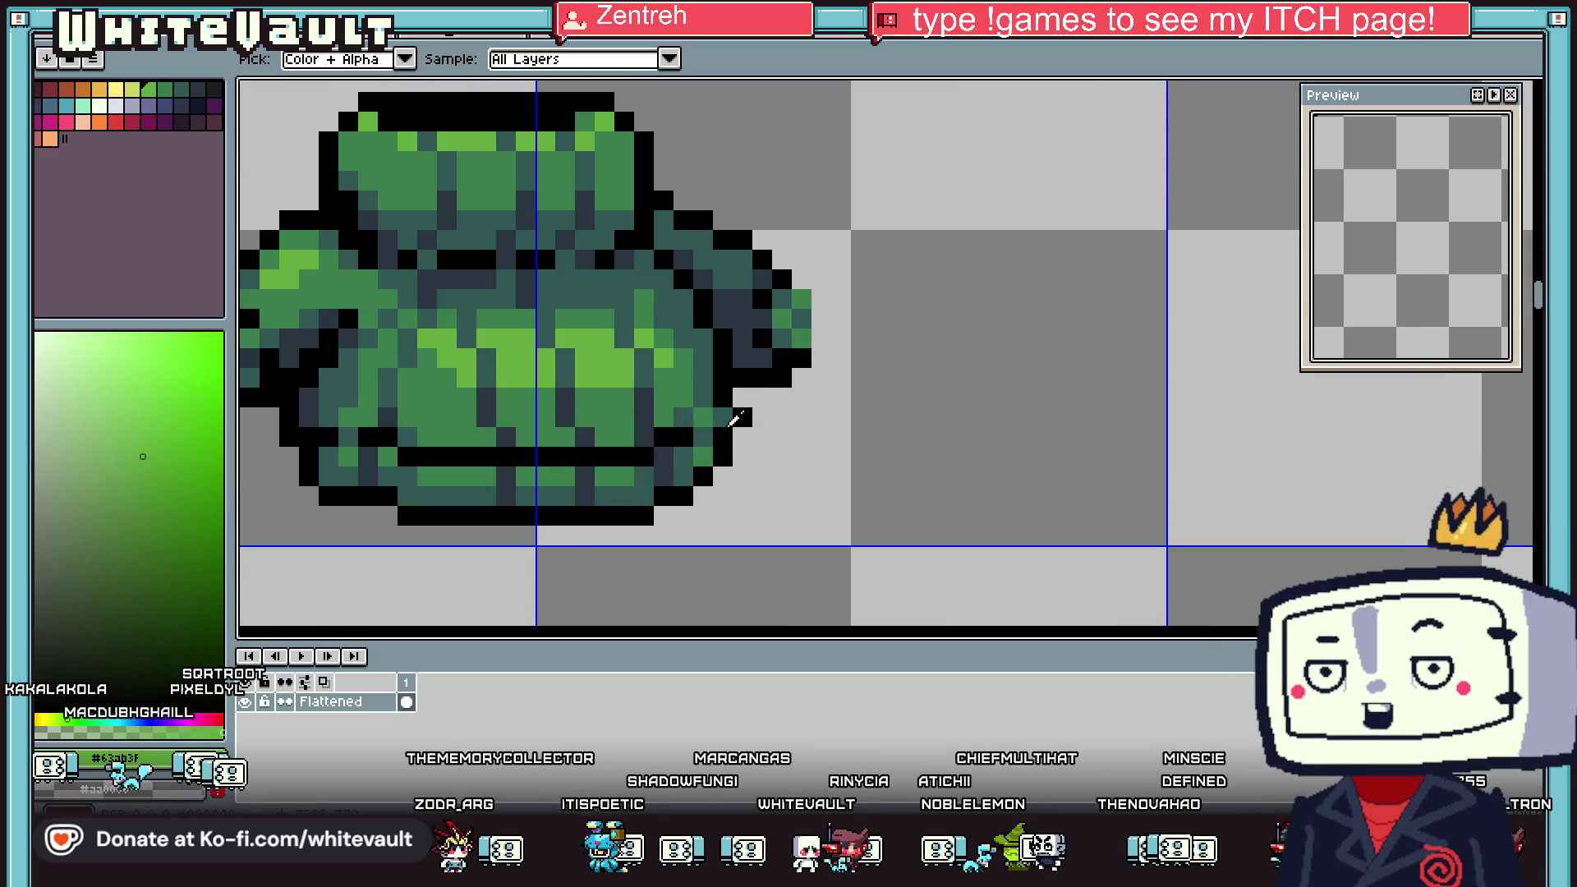
pyautogui.scroll(-2, 735, 419)
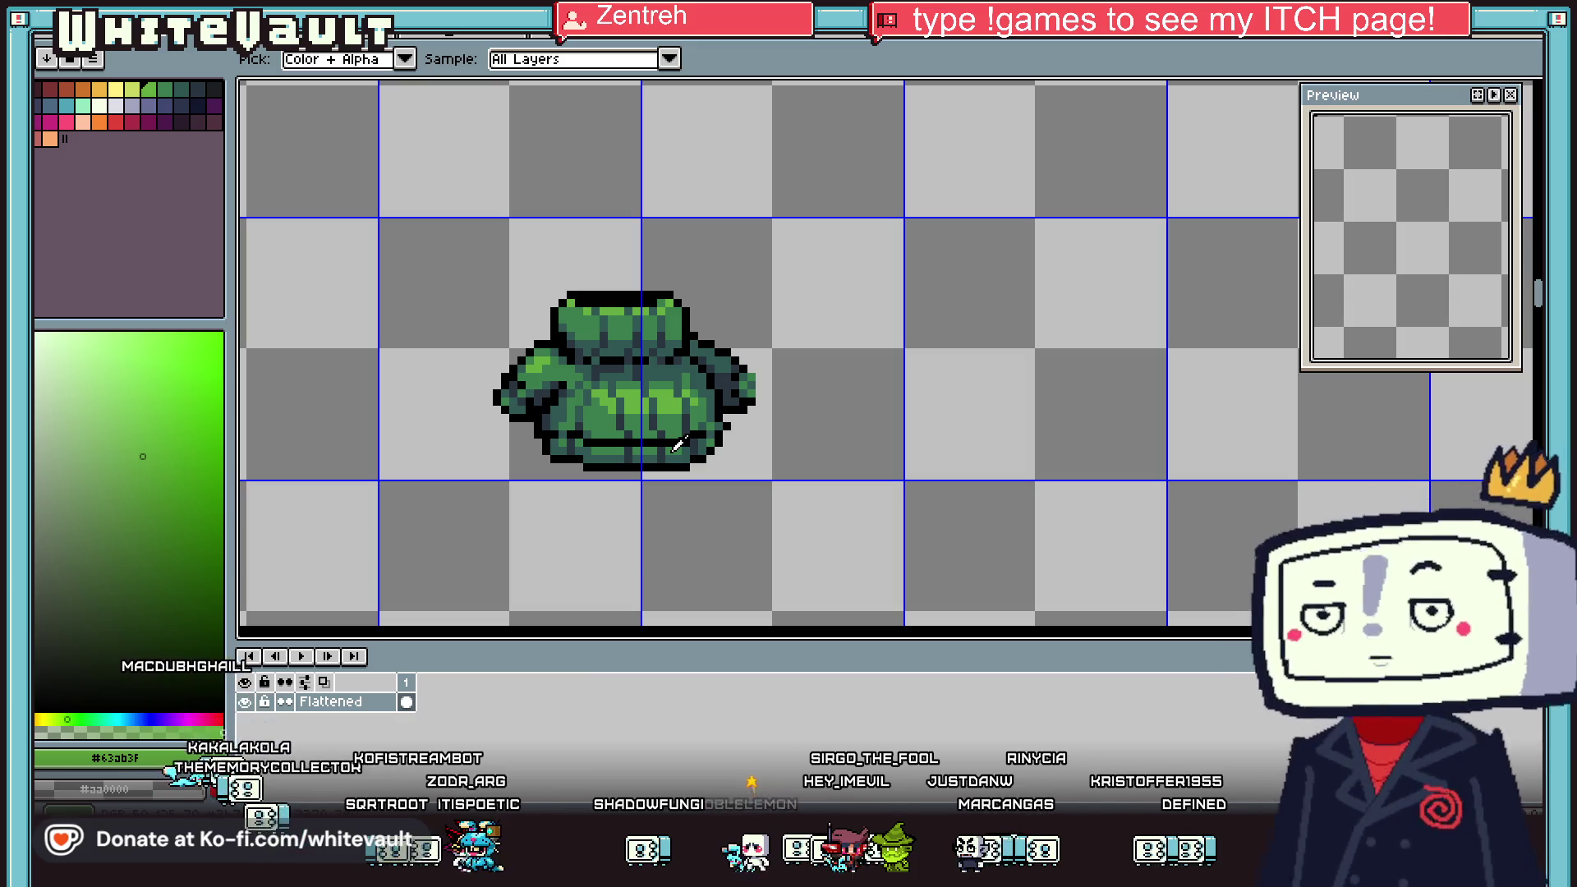
pyautogui.scroll(-2, 678, 444)
pyautogui.scroll(1, 676, 433)
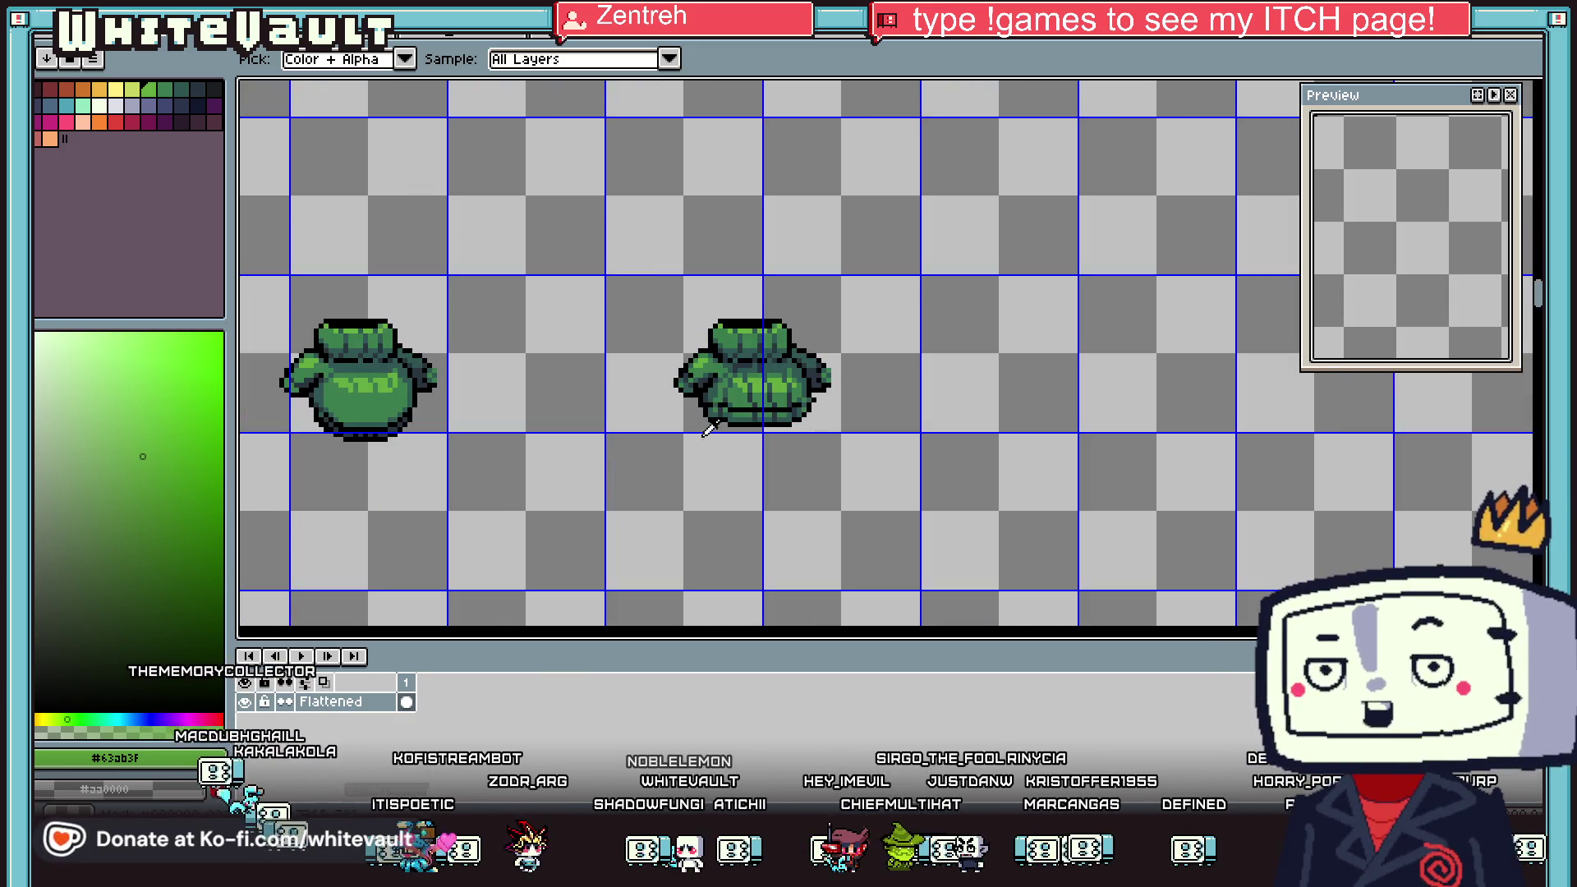
pyautogui.scroll(1, 676, 433)
pyautogui.scroll(1, 845, 405)
pyautogui.keyDown('alt'); pyautogui.click(915, 376); pyautogui.keyUp('alt')
pyautogui.click(970, 356)
pyautogui.keyDown('alt'); pyautogui.click(879, 356); pyautogui.keyUp('alt')
pyautogui.keyDown('alt'); pyautogui.click(972, 333); pyautogui.keyUp('alt')
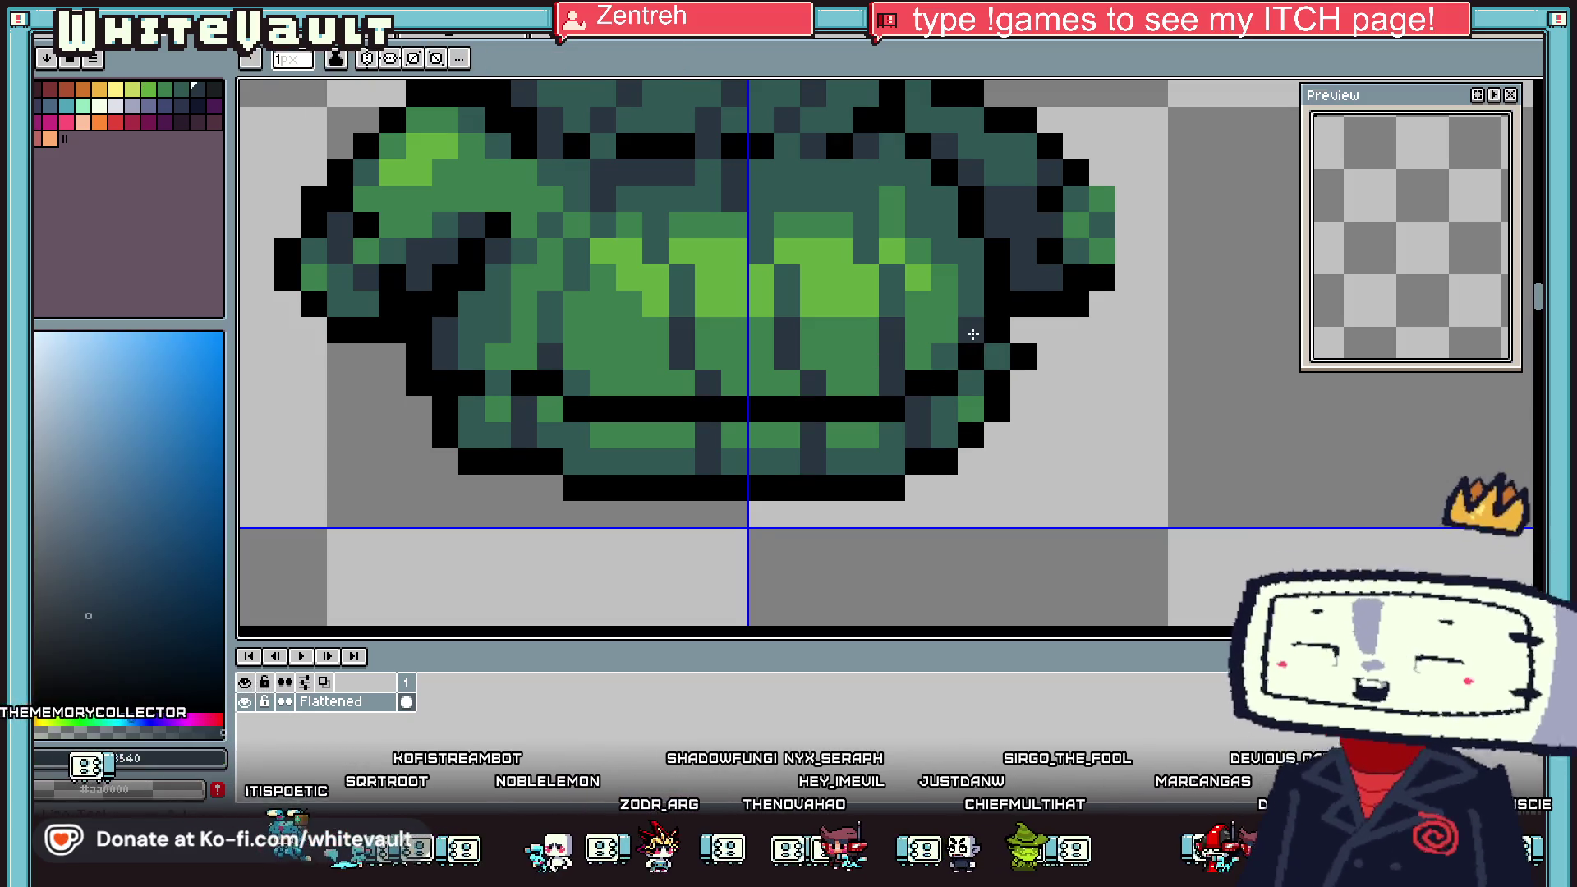
# Sample the teal from a tunic pixel and paint two green pixels near the lower right hem with it
pyautogui.keyDown('alt'); pyautogui.click(944, 409); pyautogui.keyUp('alt')
pyautogui.press('alt')
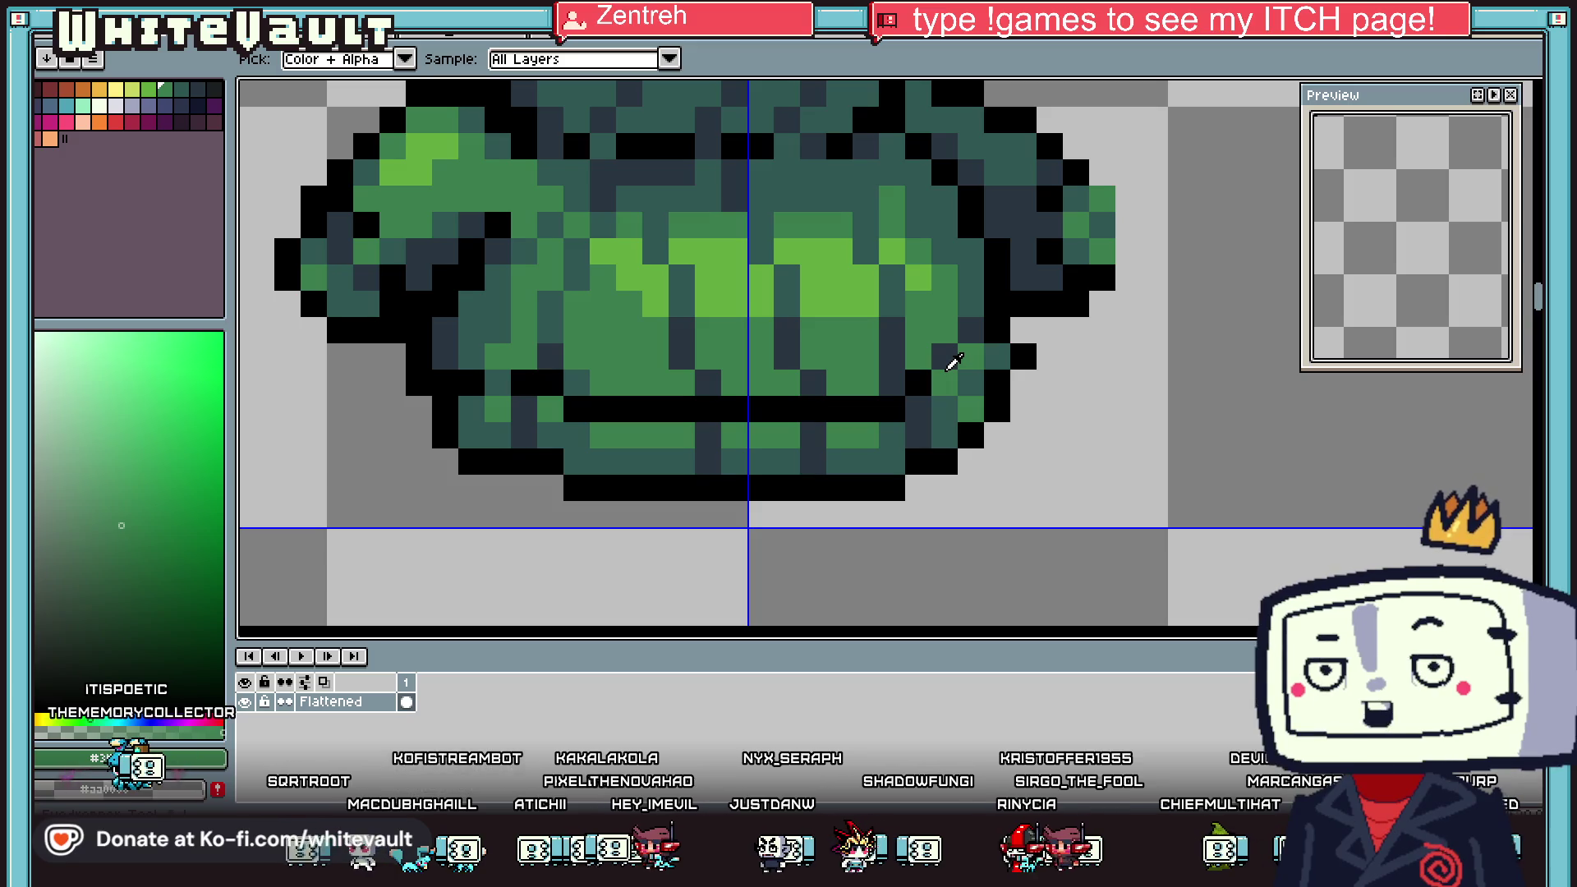
pyautogui.scroll(1, 948, 361)
pyautogui.click(945, 353)
pyautogui.click(998, 394)
pyautogui.click(993, 308)
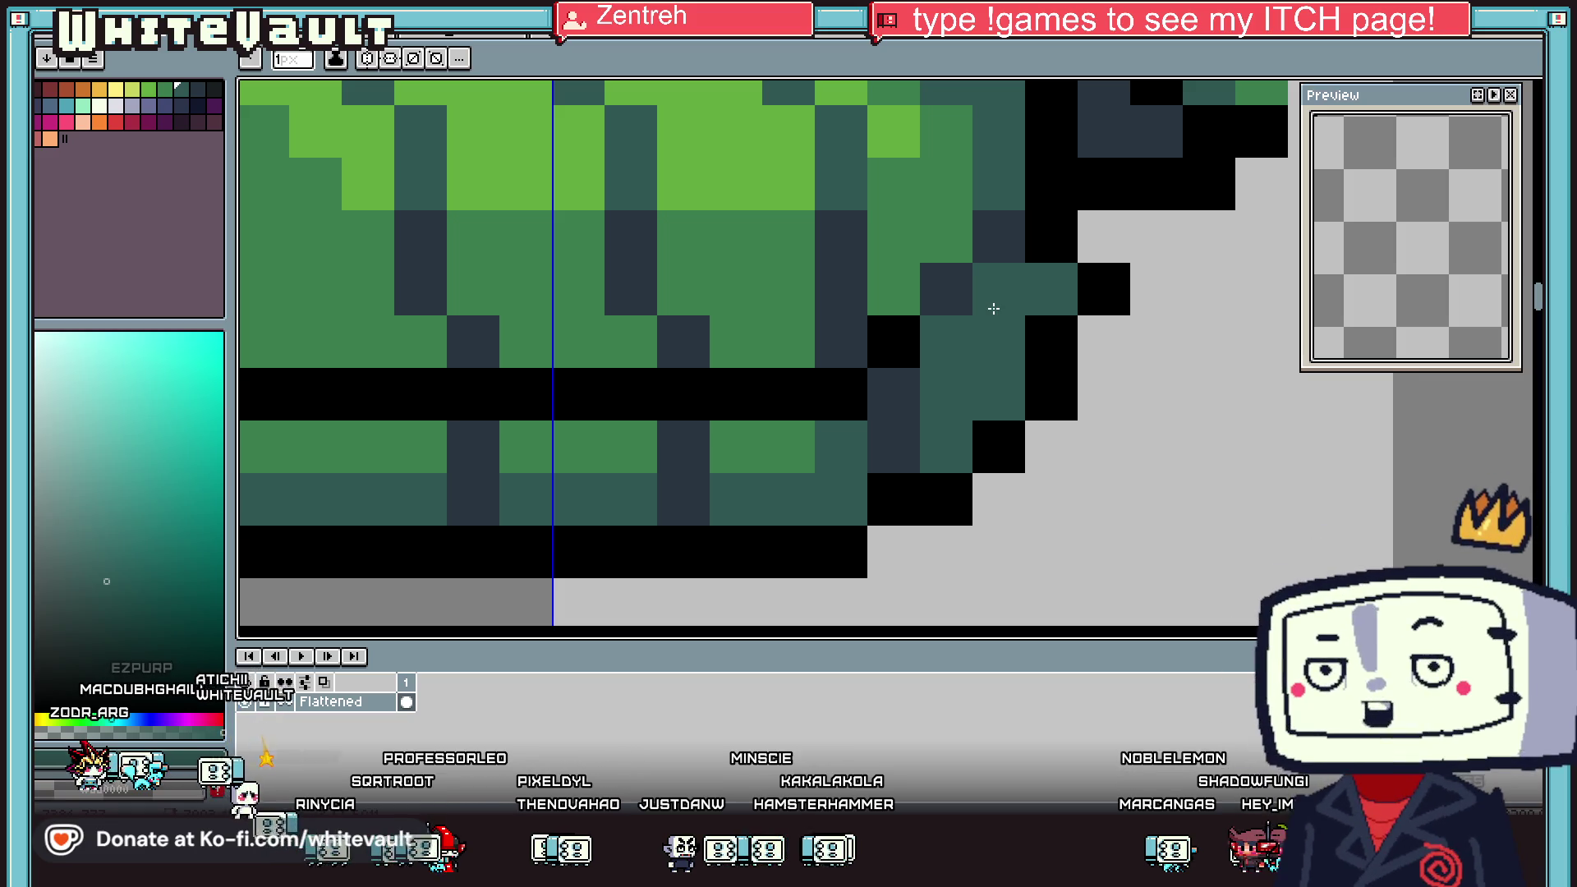
pyautogui.scroll(-3, 994, 308)
# Marquee-select the brown hair on the second character and drag it onto the green tunic
pyautogui.scroll(-1, 680, 327)
pyautogui.scroll(-1, 679, 327)
pyautogui.scroll(1, 680, 327)
pyautogui.scroll(1, 972, 296)
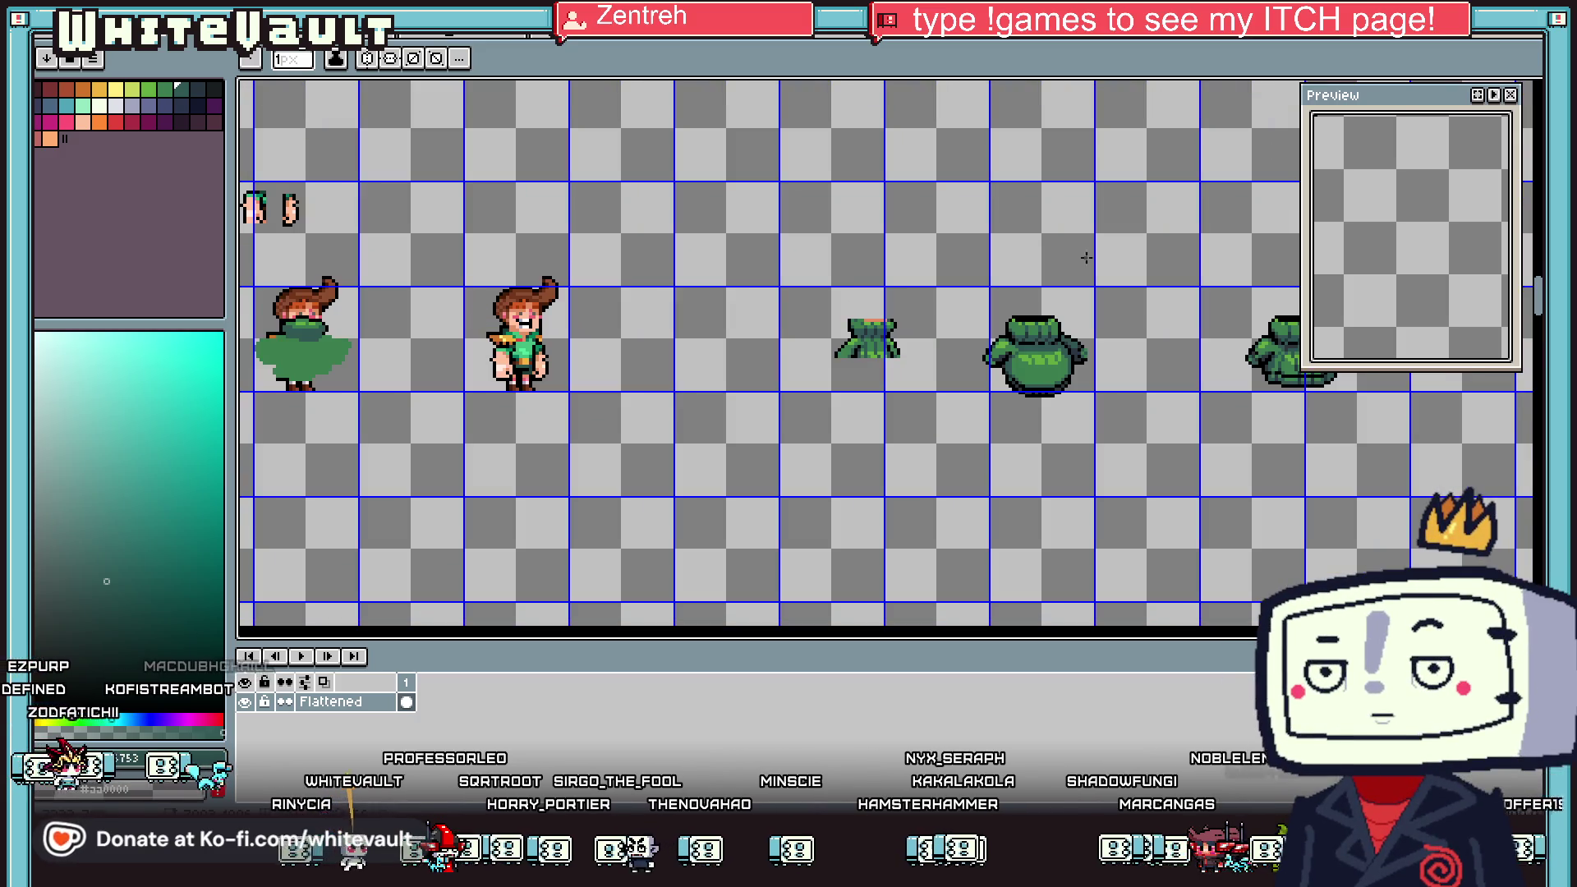
pyautogui.click(1550, 87)
pyautogui.moveTo(455, 225); pyautogui.dragTo(635, 309)
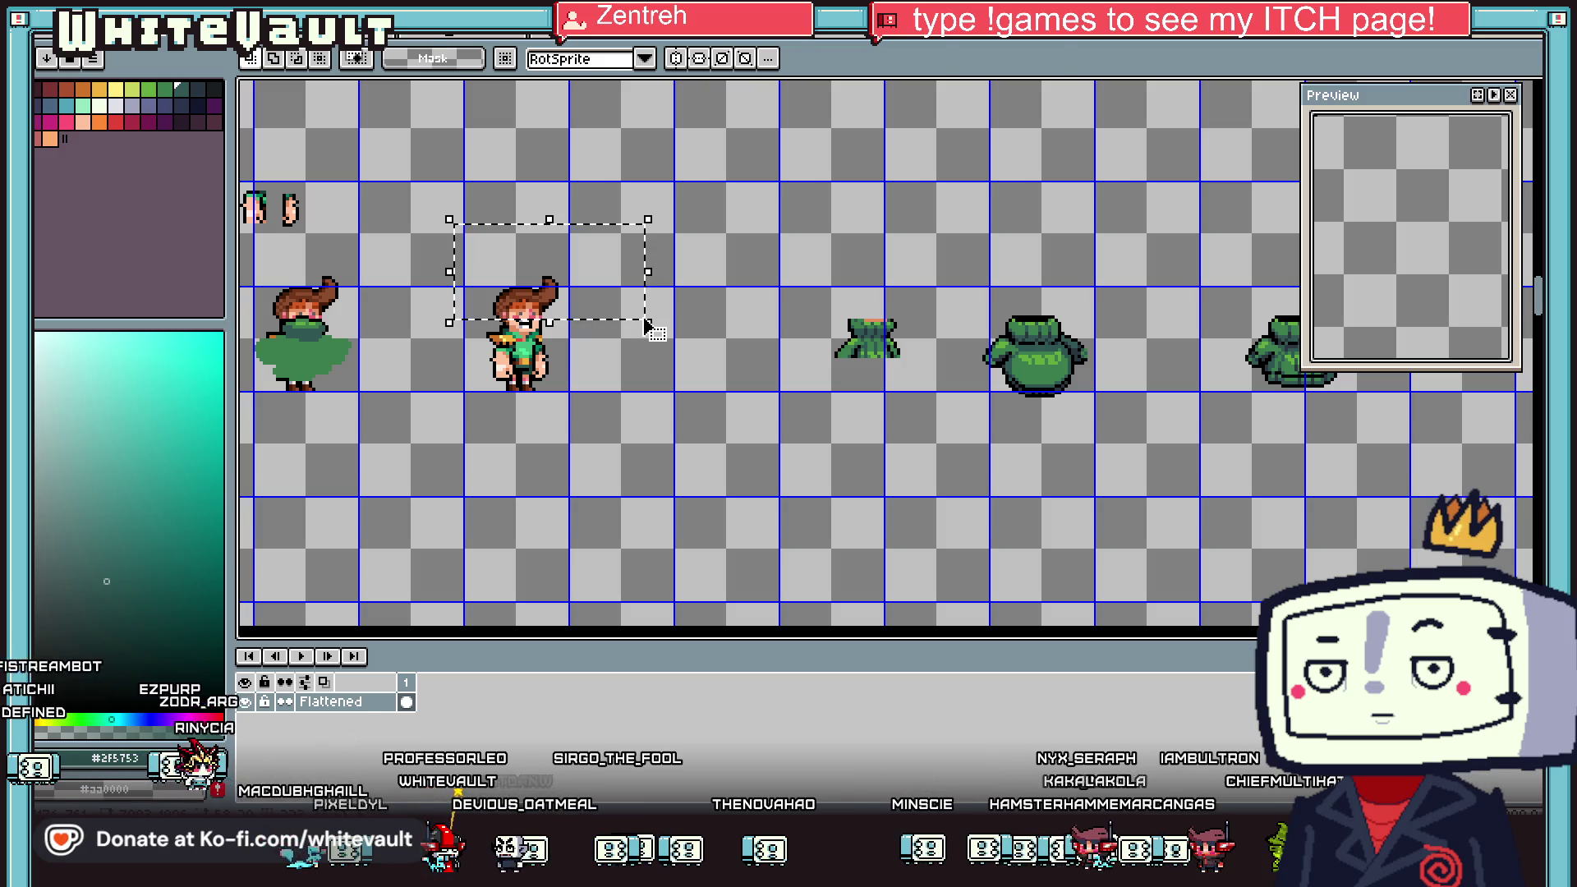
pyautogui.moveTo(598, 306); pyautogui.dragTo(825, 302)
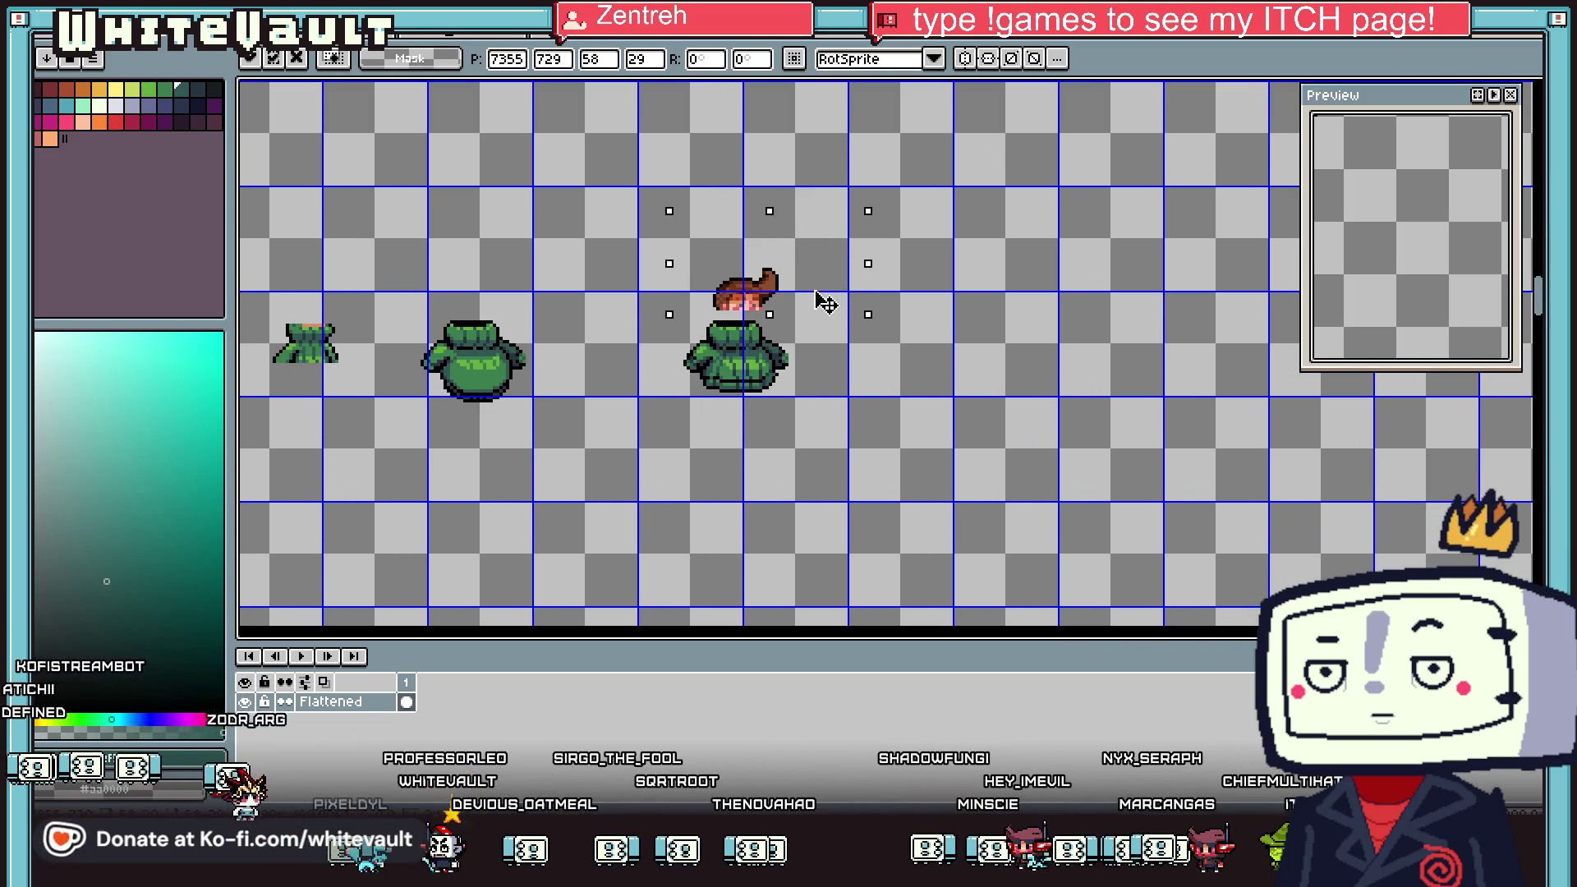
pyautogui.click(894, 391)
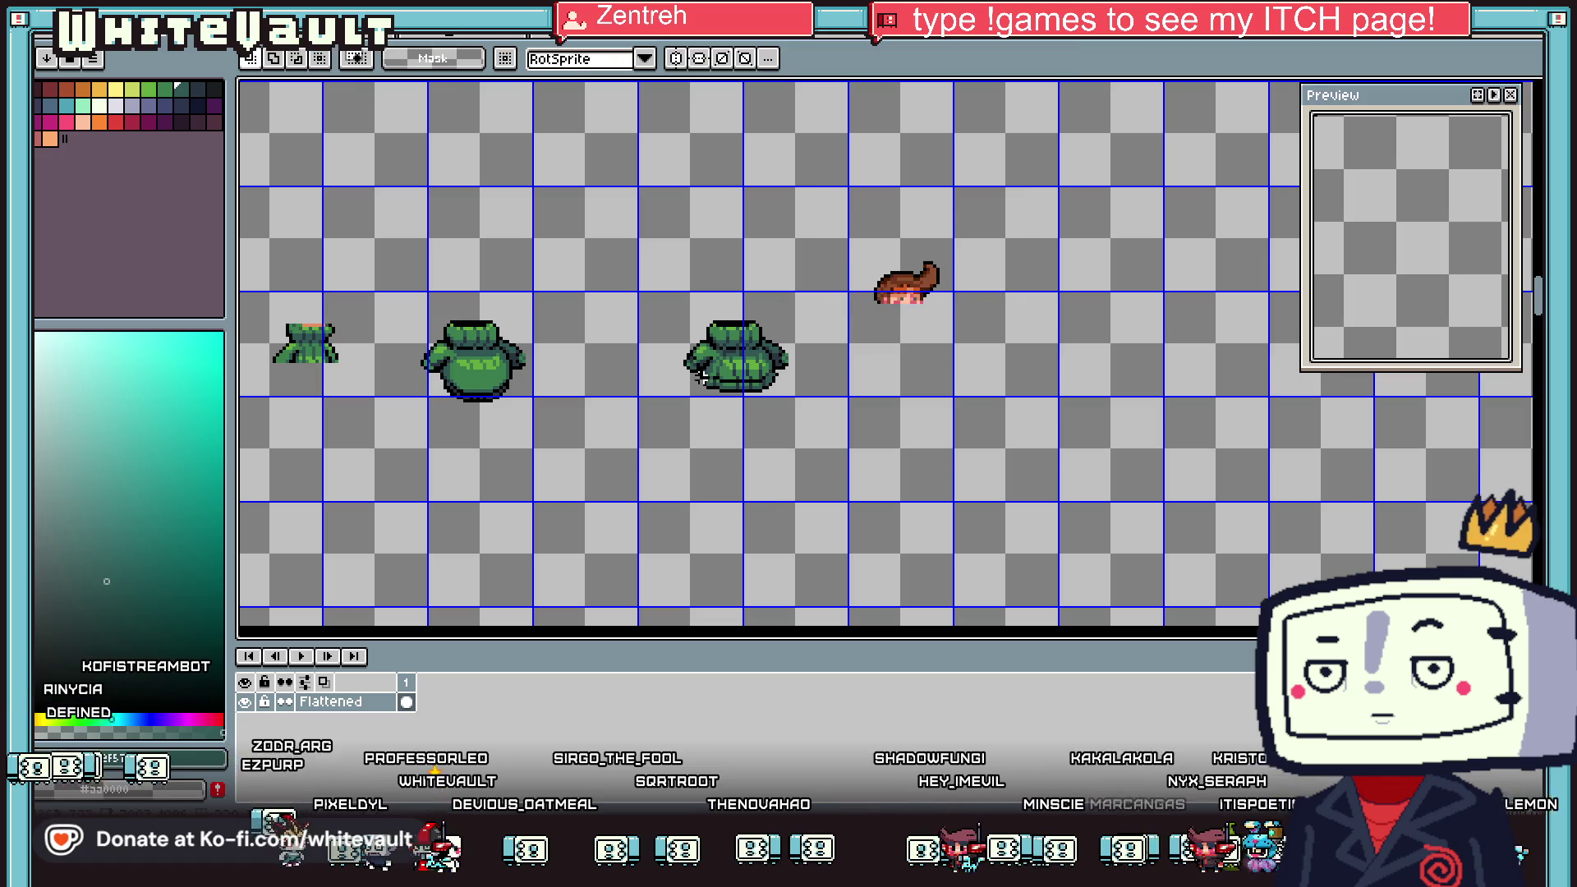
# Select areas on the tunic's left half and to its right, then clear the selection
pyautogui.scroll(1, 696, 380)
pyautogui.moveTo(616, 201); pyautogui.dragTo(774, 458)
pyautogui.scroll(1, 768, 328)
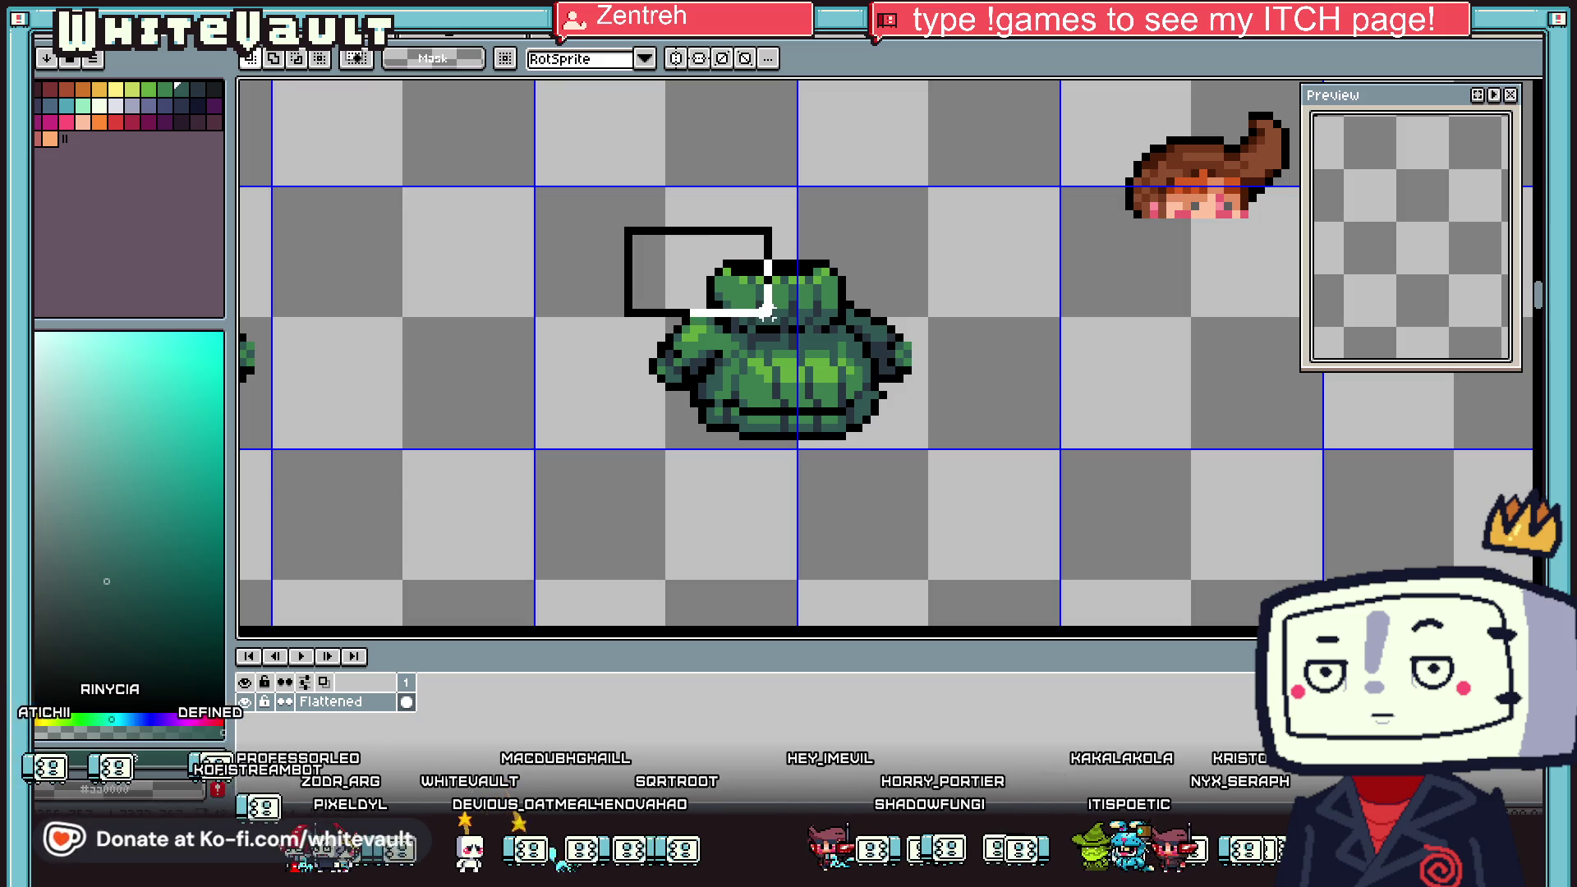
pyautogui.moveTo(768, 311); pyautogui.dragTo(772, 316)
pyautogui.moveTo(640, 283); pyautogui.dragTo(764, 507)
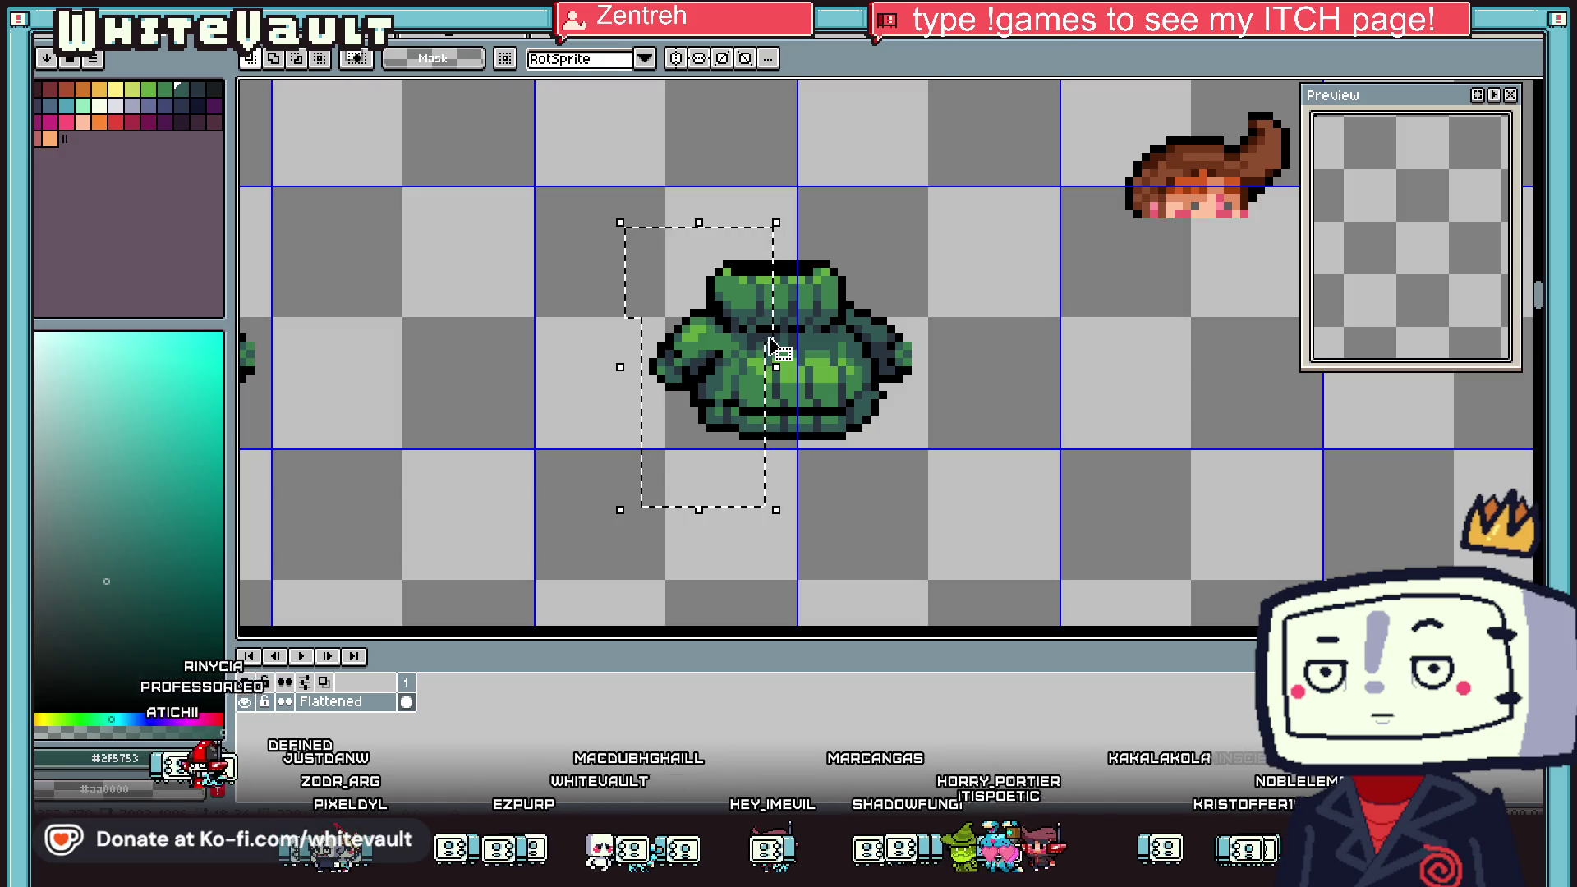
pyautogui.hotkey('ctrl', 'd')
pyautogui.moveTo(983, 238); pyautogui.dragTo(836, 508)
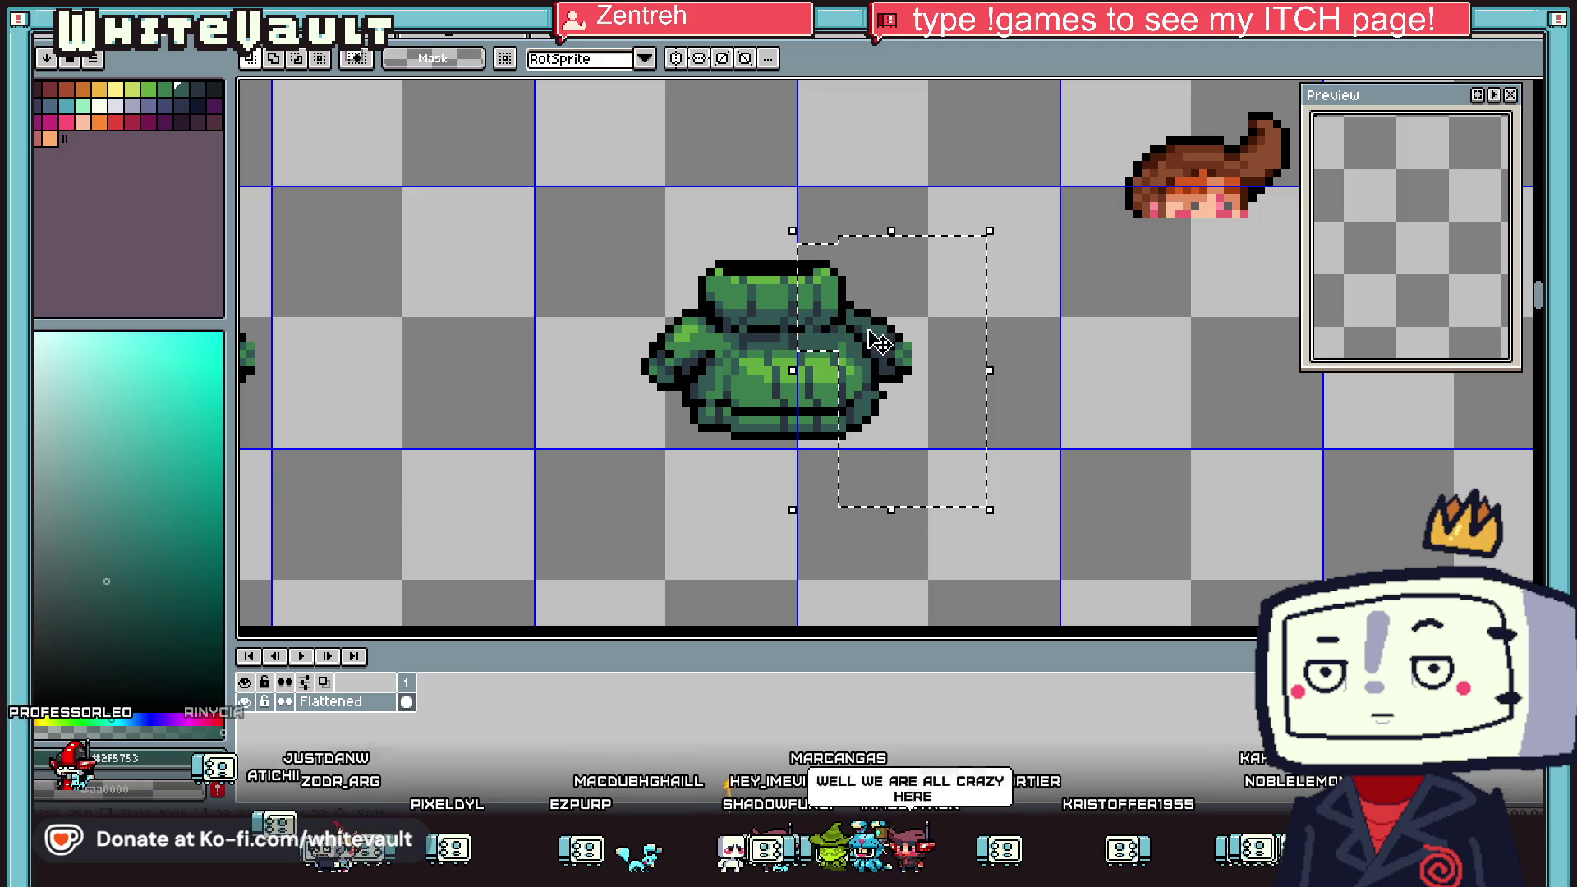
pyautogui.hotkey('ctrl', 'd')
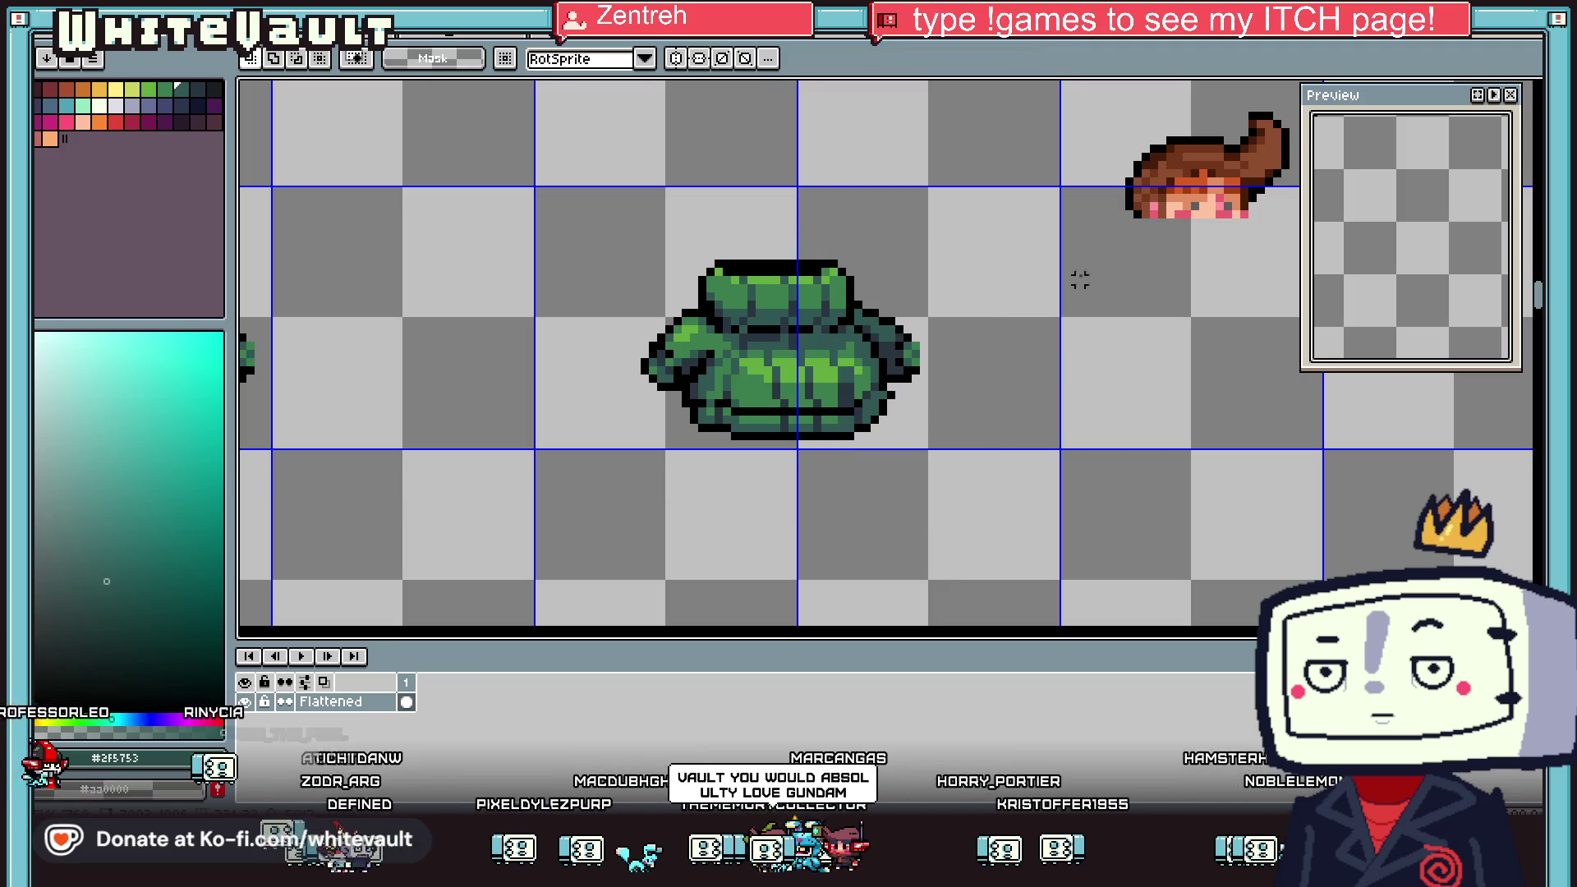
pyautogui.scroll(-1, 1111, 121)
# Move the hair piece onto the tunic, adjust its position and drop it in place
pyautogui.moveTo(1079, 95)
pyautogui.mouseDown()
pyautogui.moveTo(1285, 214)
pyautogui.moveTo(933, 238)
pyautogui.moveTo(1171, 271)
pyautogui.mouseUp()
pyautogui.moveTo(992, 139)
pyautogui.mouseDown()
pyautogui.moveTo(1224, 246)
pyautogui.moveTo(960, 226)
pyautogui.mouseUp()
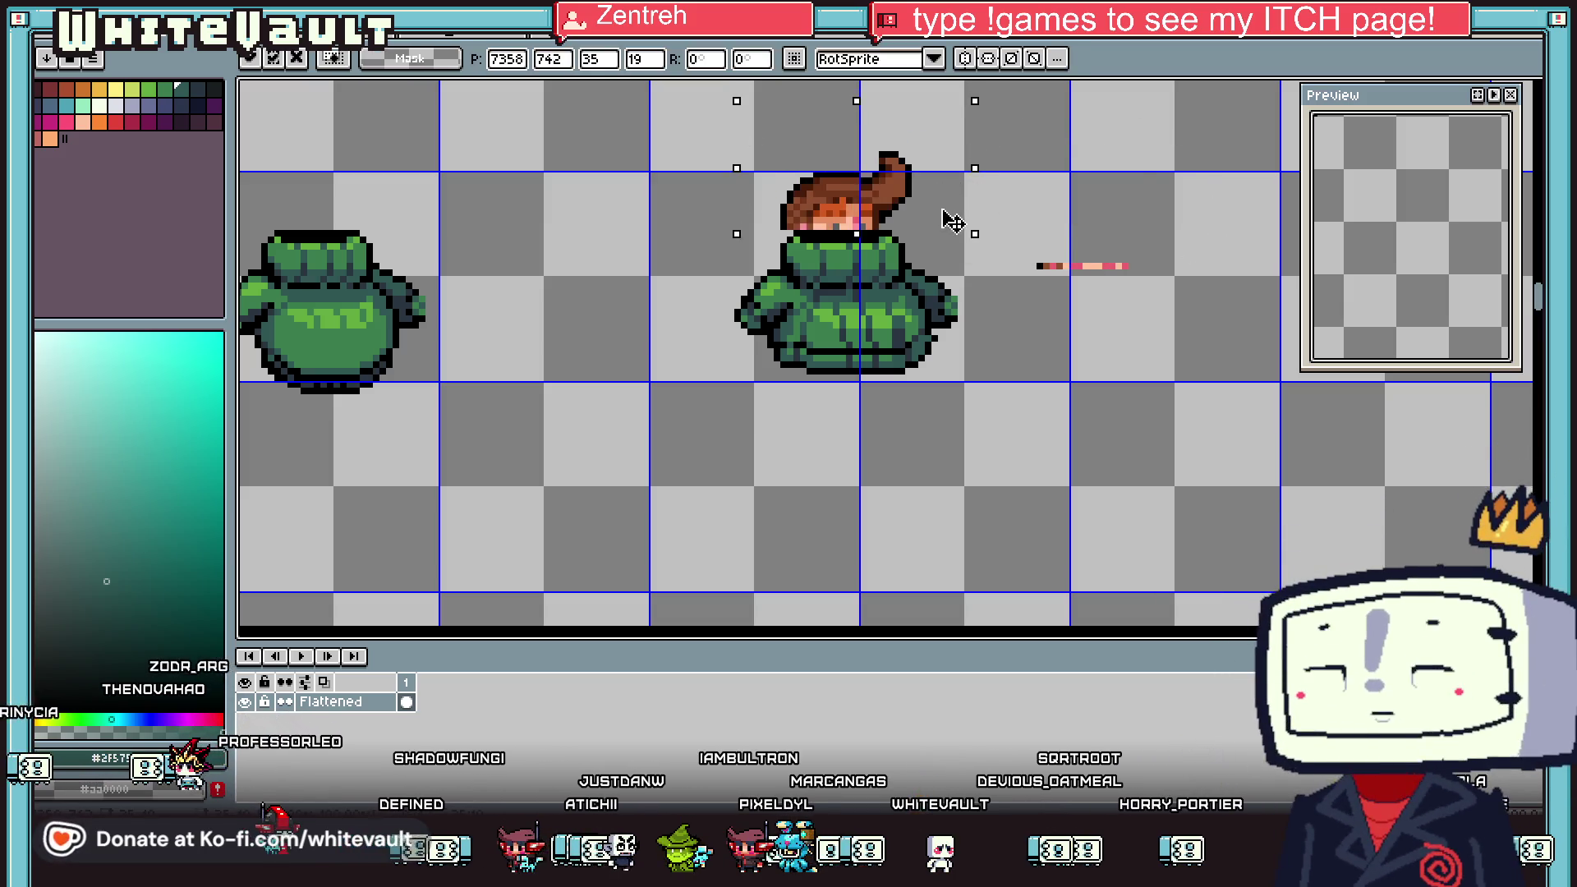
pyautogui.press('Return')
pyautogui.scroll(-3, 1065, 260)
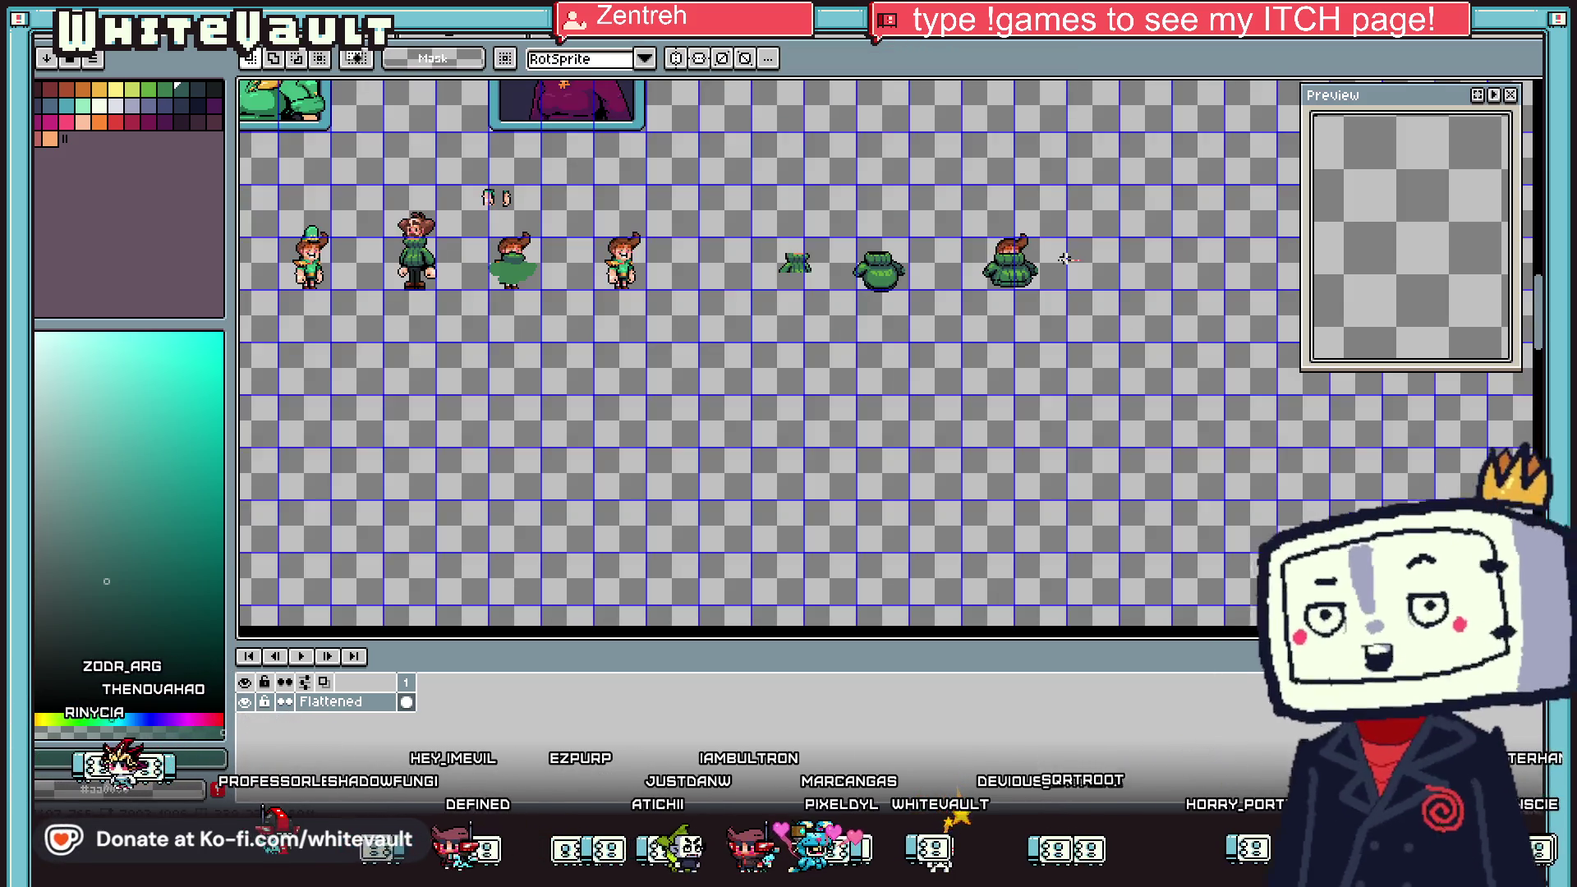
pyautogui.scroll(2, 1065, 259)
pyautogui.moveTo(1026, 223); pyautogui.dragTo(1200, 313)
pyautogui.scroll(-1, 1200, 313)
pyautogui.click(1127, 296)
# Zoom in and out to check the combined figure and select the area around it
pyautogui.scroll(-1, 1027, 304)
pyautogui.scroll(-1, 854, 340)
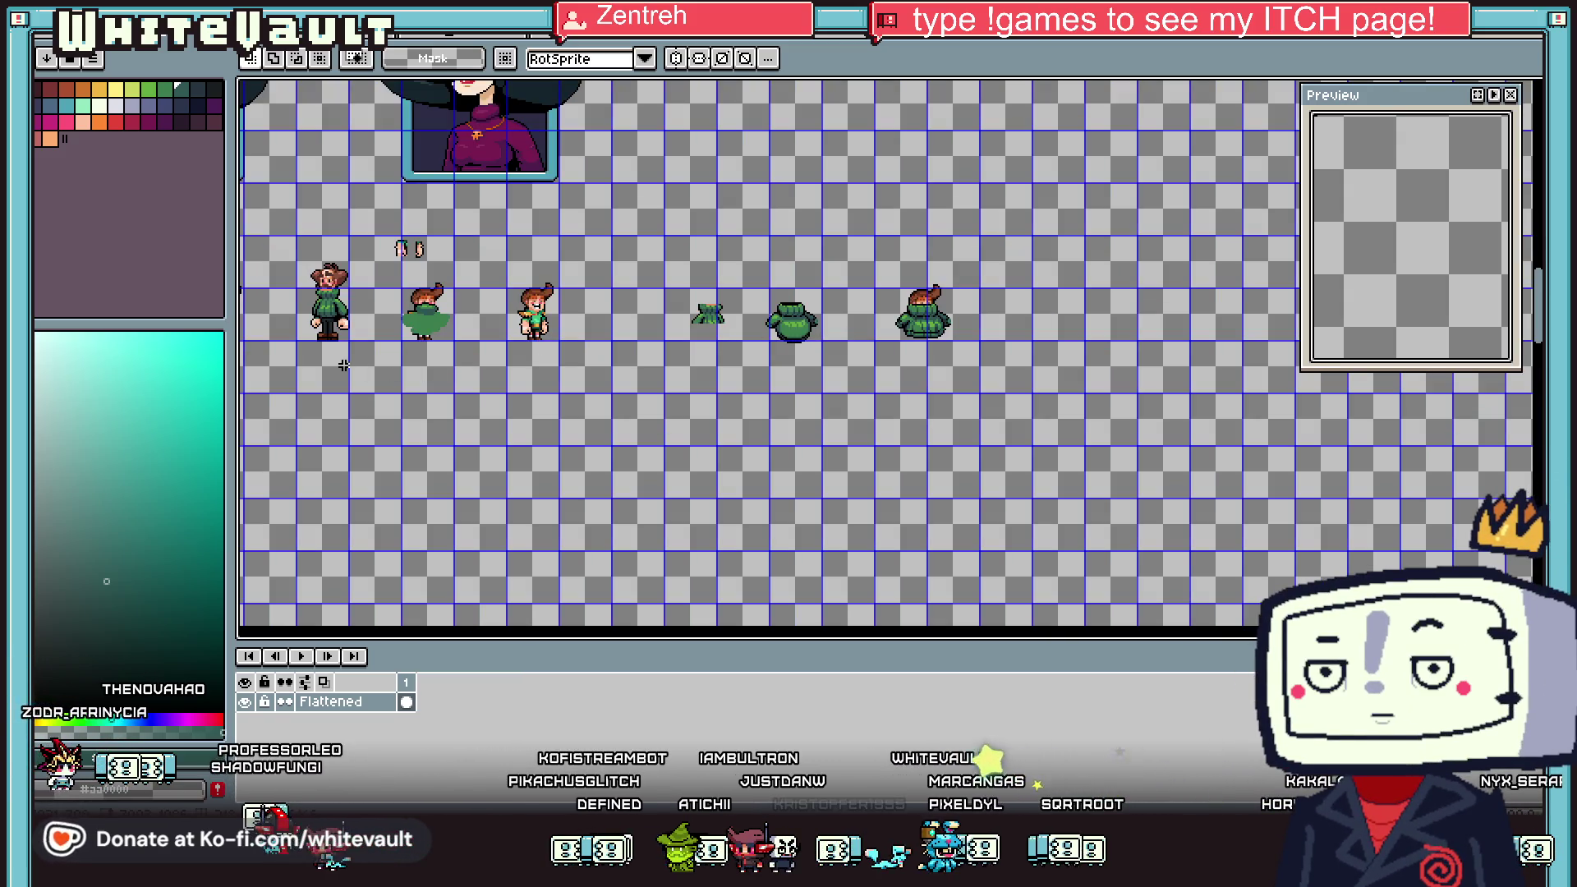
pyautogui.scroll(2, 348, 367)
pyautogui.scroll(1, 817, 291)
pyautogui.scroll(1, 817, 292)
pyautogui.moveTo(819, 276)
pyautogui.mouseDown()
pyautogui.moveTo(1065, 407)
pyautogui.moveTo(1022, 364)
pyautogui.mouseUp()
pyautogui.scroll(-2, 1065, 407)
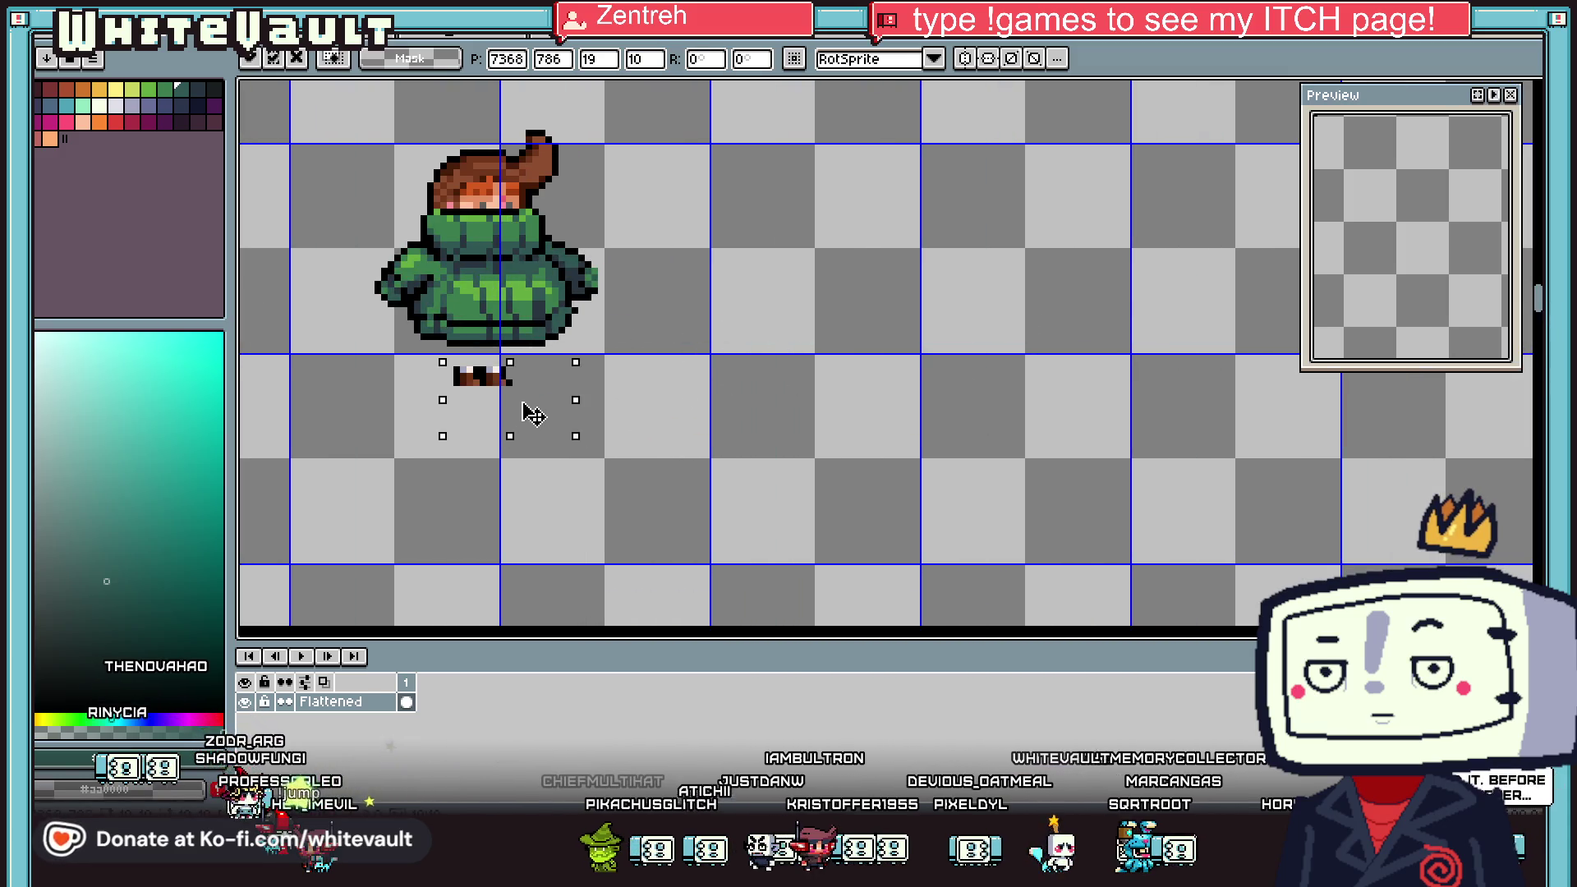
# Spread the boots apart, shifting the right boot rightward and the left boot up and left
pyautogui.press('Return')
pyautogui.scroll(2, 386, 370)
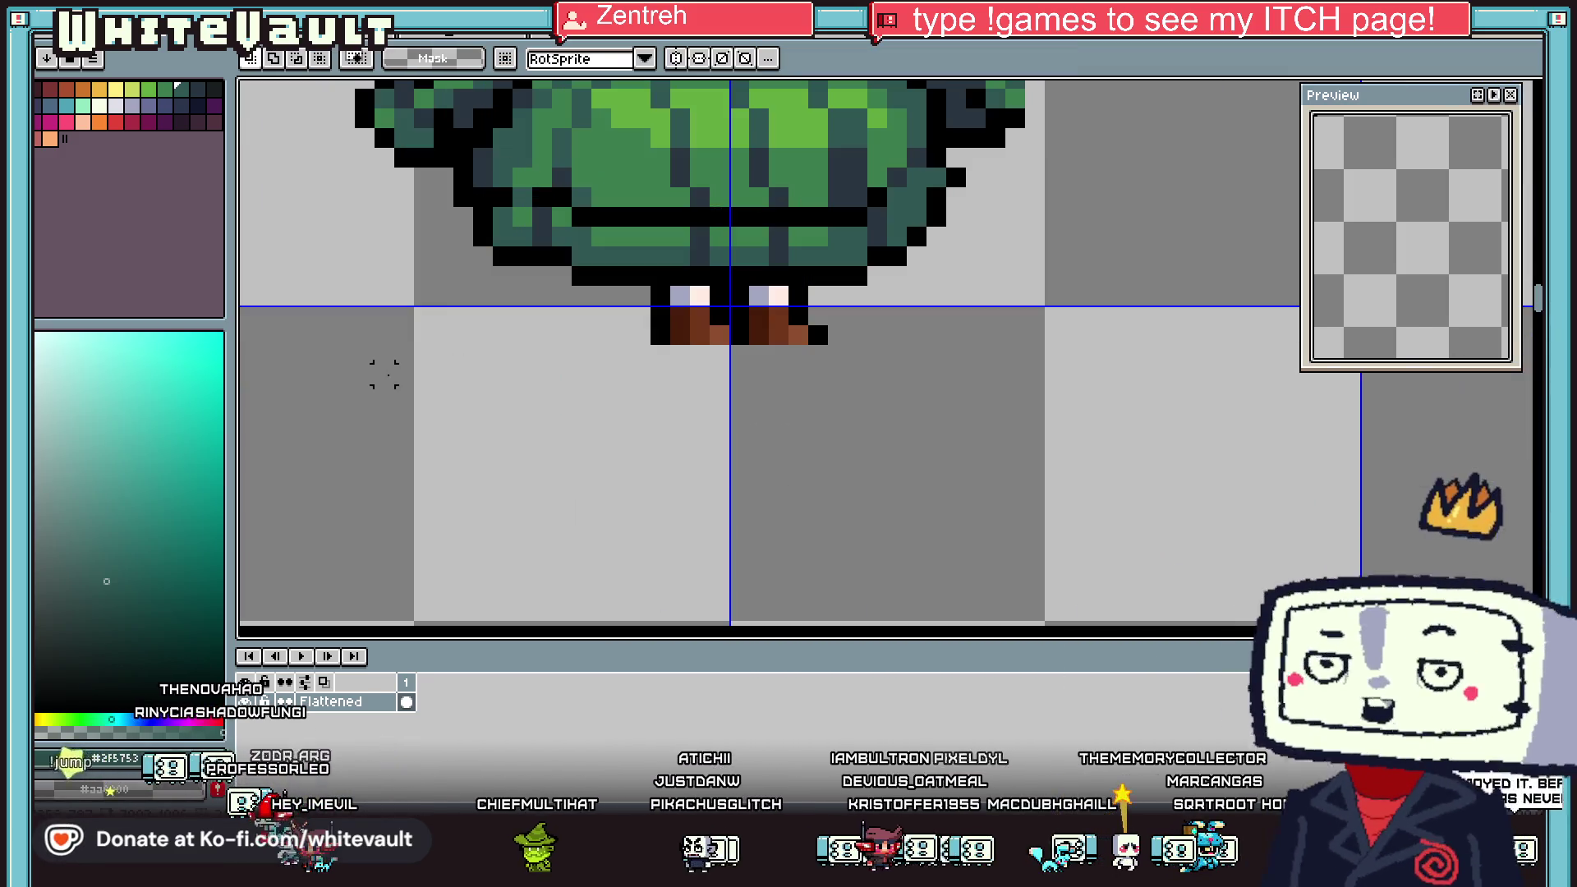
pyautogui.moveTo(727, 281)
pyautogui.mouseDown()
pyautogui.moveTo(896, 404)
pyautogui.moveTo(950, 380)
pyautogui.mouseUp()
pyautogui.hotkey('ctrl', 'd')
pyautogui.moveTo(624, 288)
pyautogui.mouseDown()
pyautogui.moveTo(723, 351)
pyautogui.moveTo(688, 359)
pyautogui.moveTo(668, 339)
pyautogui.mouseUp()
pyautogui.press('Return')
pyautogui.moveTo(567, 302)
pyautogui.mouseDown()
pyautogui.moveTo(713, 404)
pyautogui.moveTo(711, 375)
pyautogui.mouseUp()
pyautogui.hotkey('ctrl', 'd')
# Move the assembled sprite one grid cell (64 px) left and deselect it
pyautogui.moveTo(763, 316); pyautogui.dragTo(974, 387)
pyautogui.click(757, 316)
pyautogui.moveTo(757, 316); pyautogui.dragTo(1065, 415)
pyautogui.click(1150, 468)
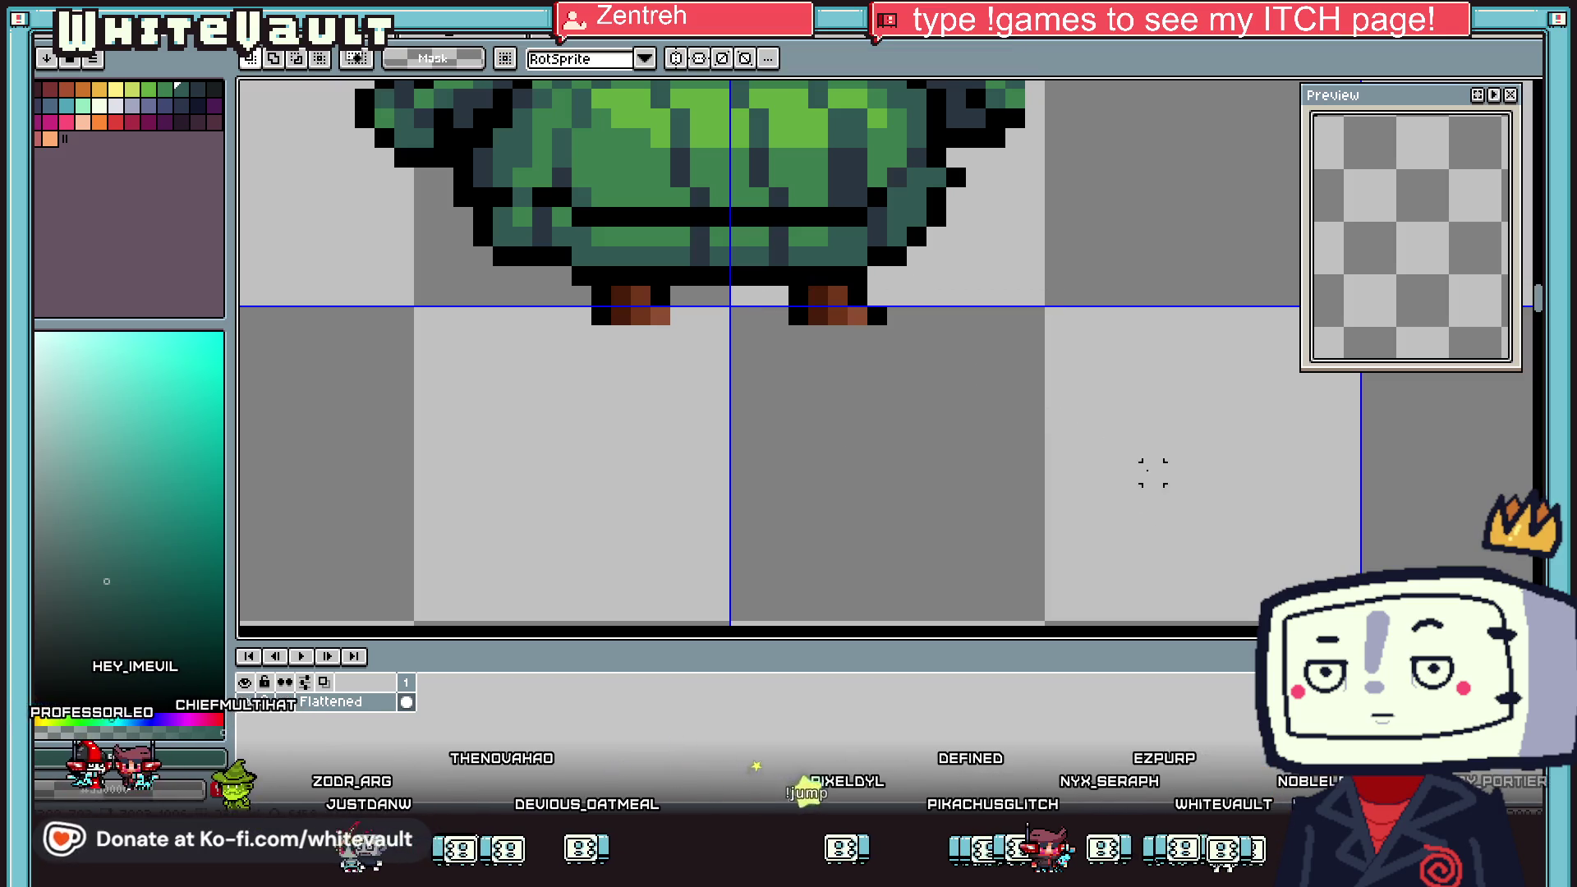
pyautogui.scroll(-3, 1130, 422)
pyautogui.moveTo(961, 257)
pyautogui.mouseDown()
pyautogui.moveTo(1224, 458)
pyautogui.moveTo(1144, 440)
pyautogui.mouseUp()
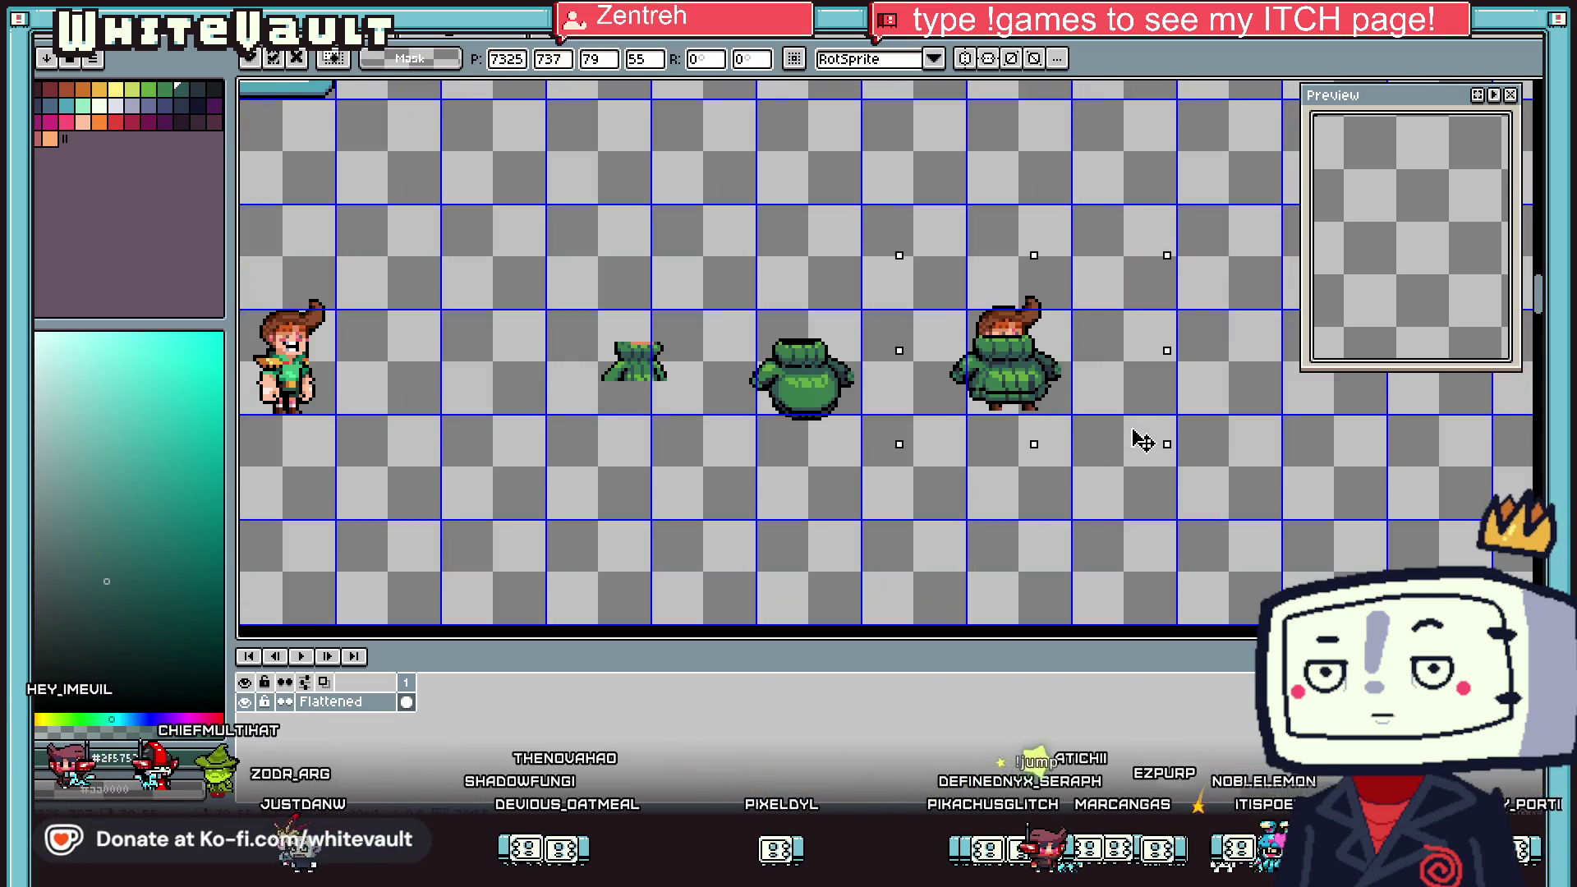
pyautogui.hotkey('ctrl', 'd')
pyautogui.scroll(2, 1096, 383)
# Sample the skin and black colours and pencil black outline pixels around the right-sleeve hand
pyautogui.press('i')
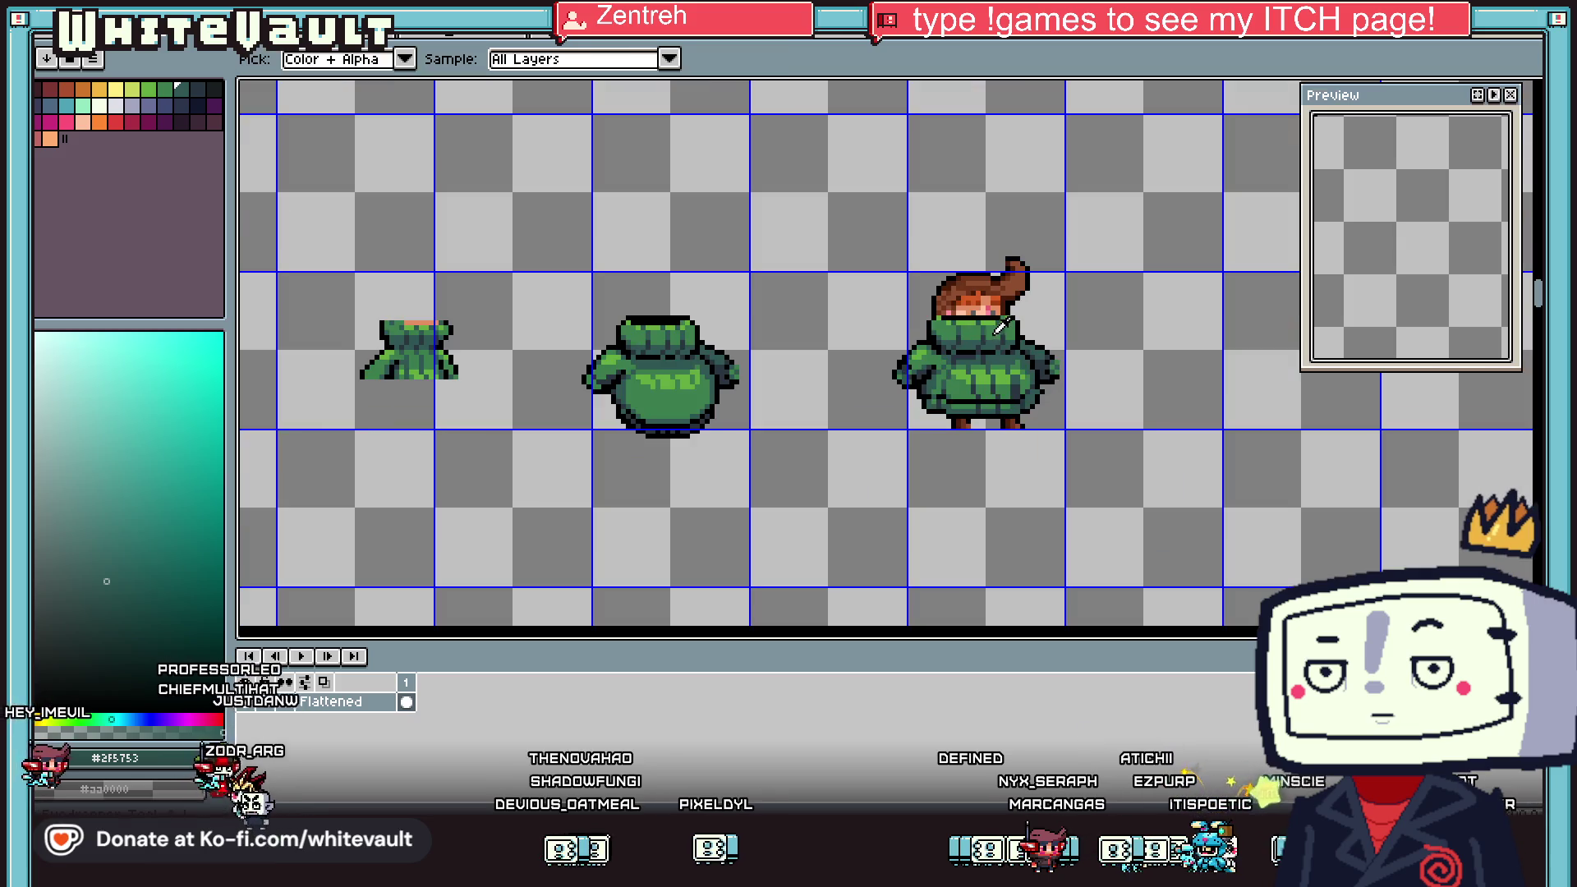
pyautogui.scroll(3, 994, 298)
pyautogui.click(968, 297)
pyautogui.scroll(3, 1117, 427)
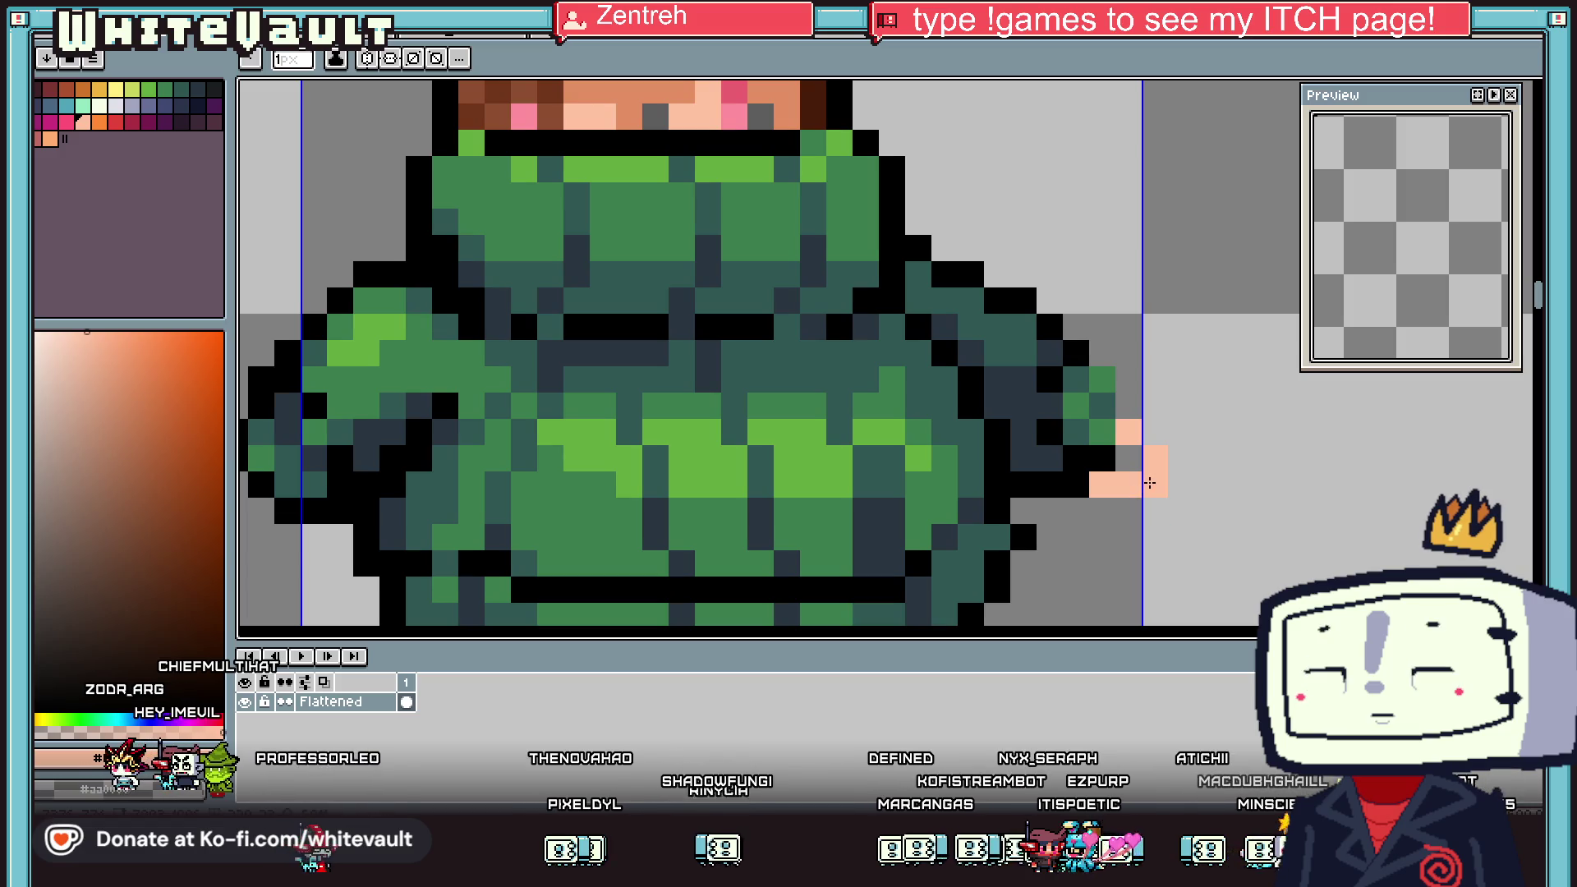
pyautogui.press('i')
pyautogui.click(1100, 459)
pyautogui.moveTo(1128, 484); pyautogui.dragTo(1162, 496)
pyautogui.hotkey('ctrl', 'z')
pyautogui.click(1172, 484)
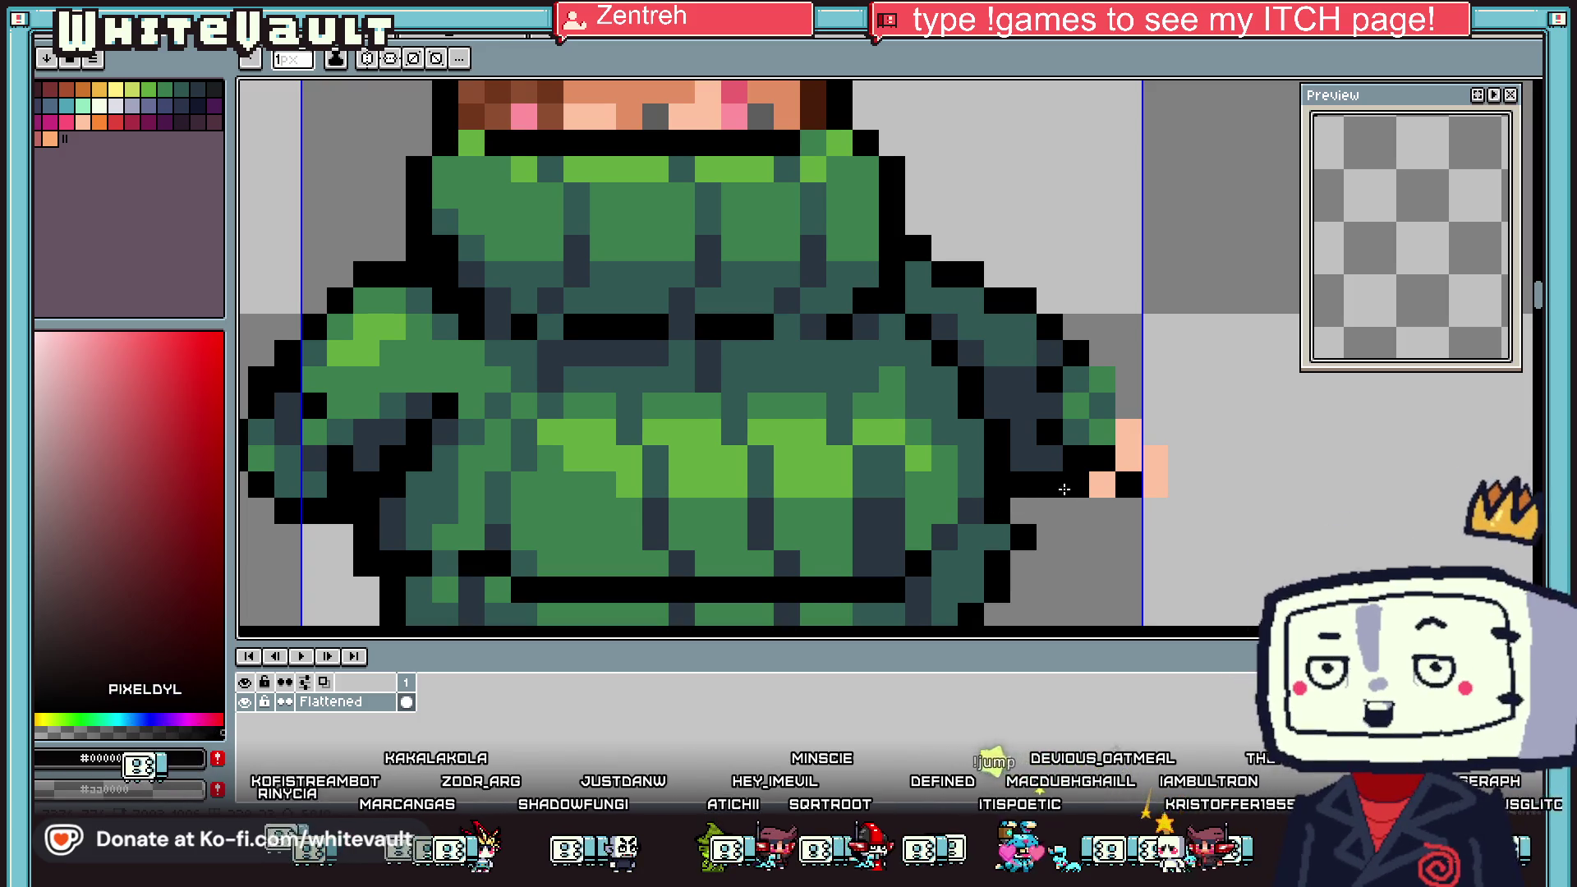
pyautogui.scroll(-1, 1115, 470)
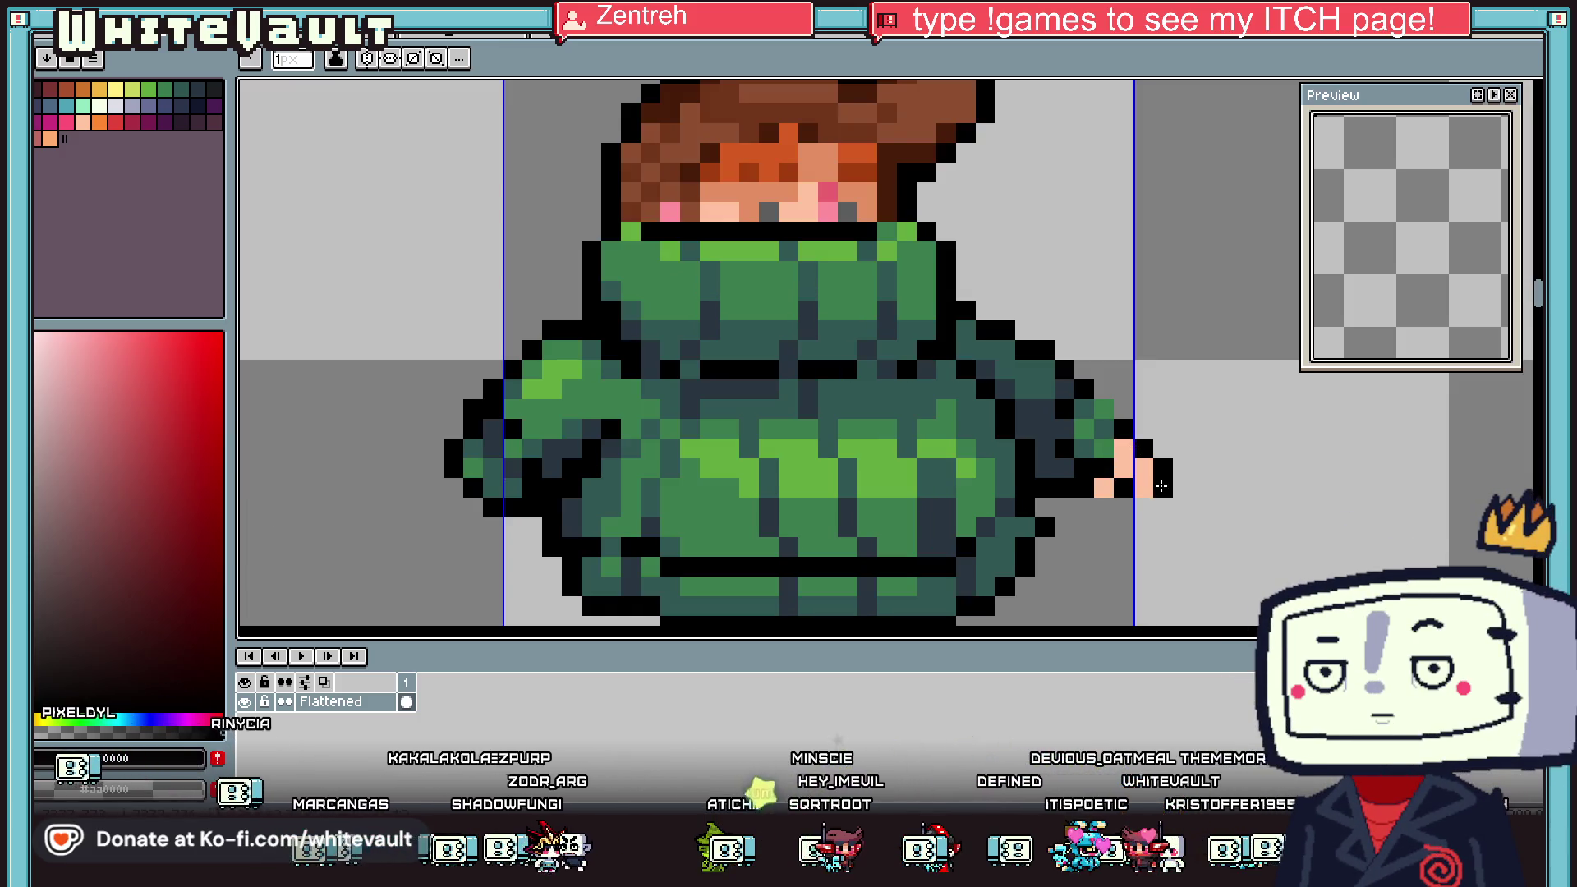
pyautogui.scroll(-3, 1166, 509)
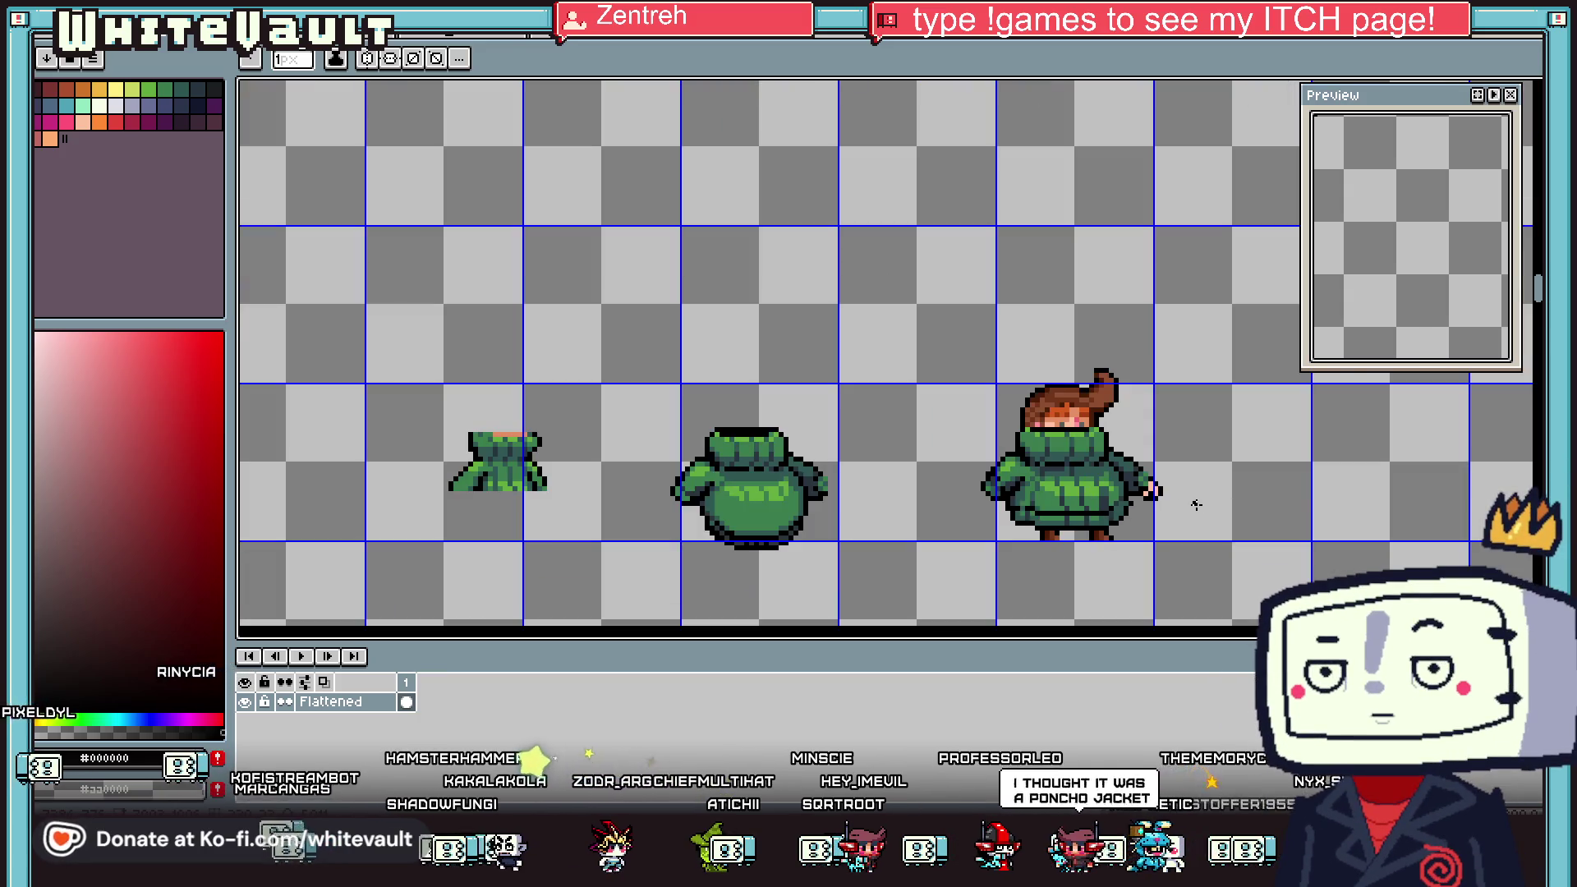
# Marquee-select the assembled jacket character and nudge it down one pixel
pyautogui.scroll(-1, 1191, 501)
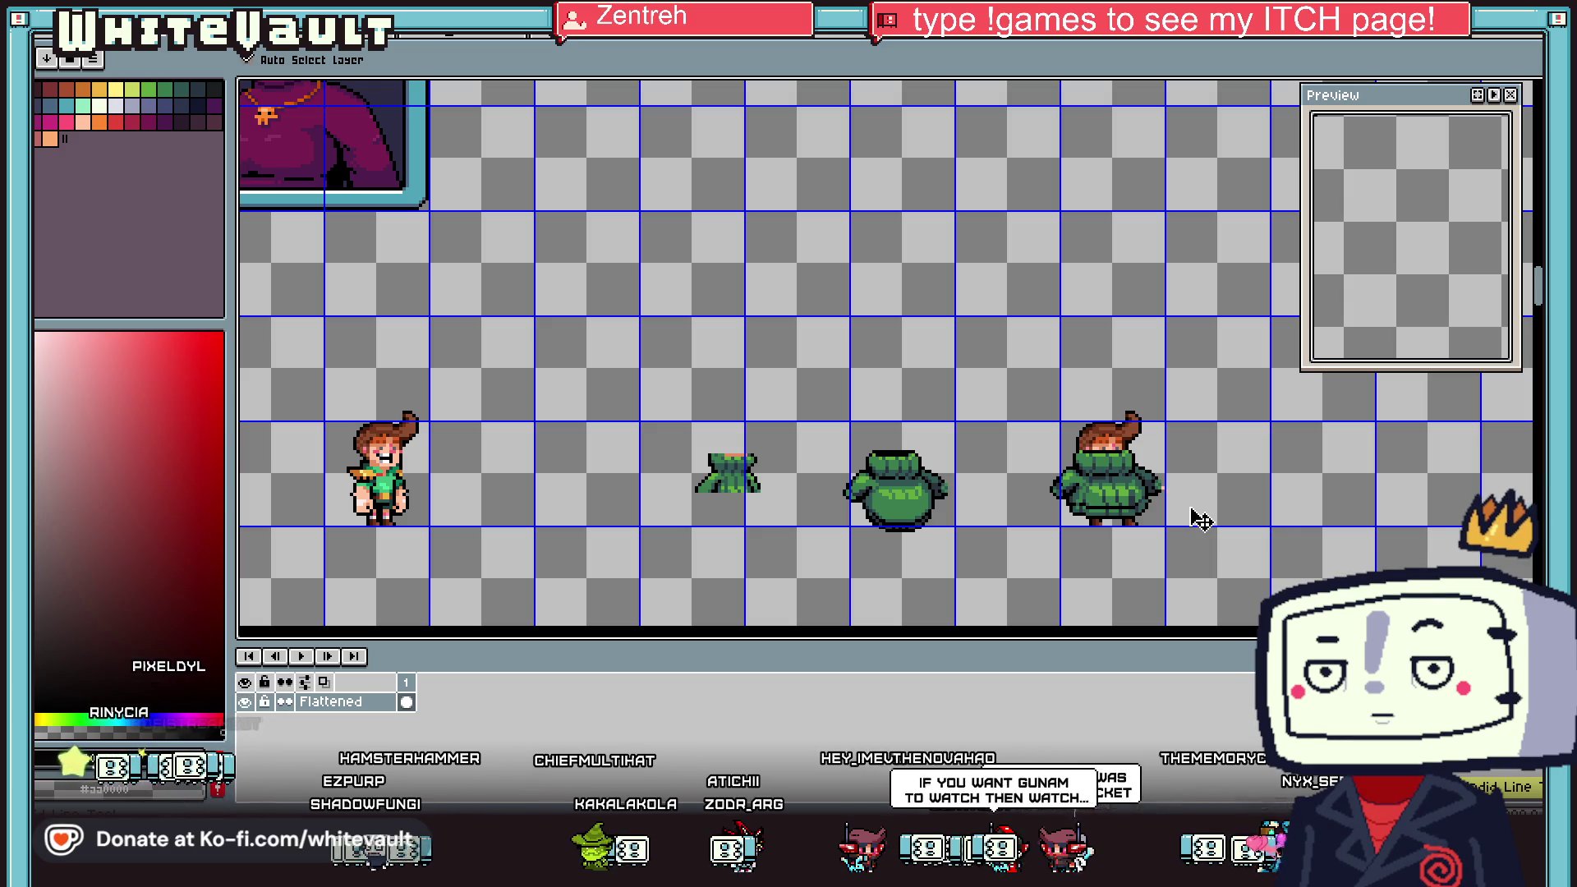
pyautogui.scroll(2, 1092, 490)
pyautogui.scroll(-2, 1092, 490)
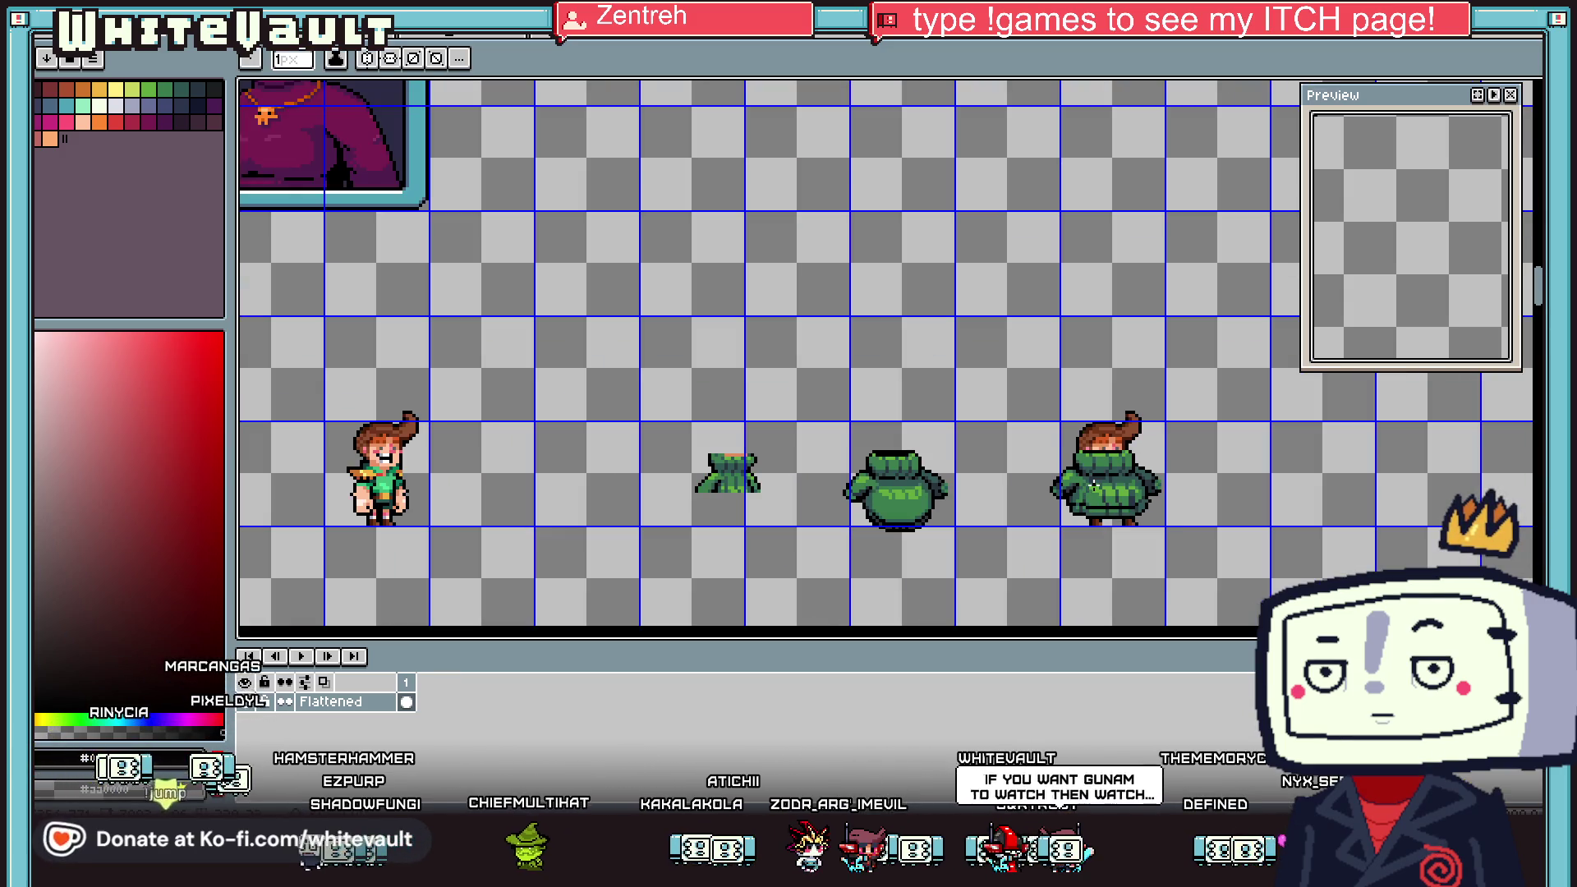
pyautogui.scroll(1, 1093, 484)
pyautogui.press('m')
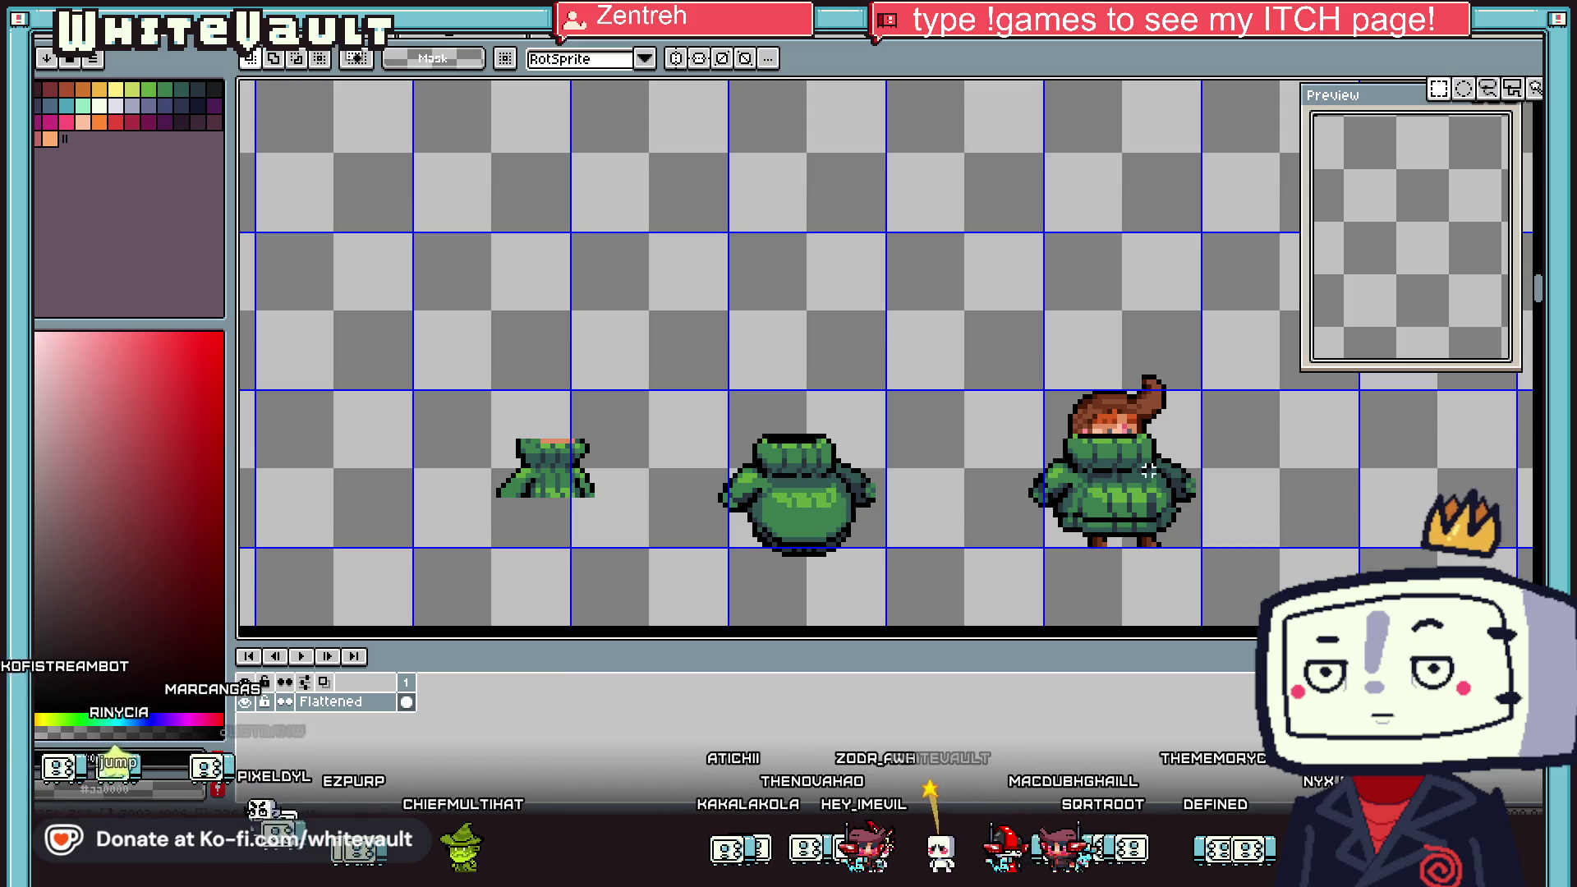
pyautogui.scroll(1, 1099, 516)
pyautogui.scroll(-1, 941, 369)
pyautogui.moveTo(931, 213); pyautogui.dragTo(1268, 516)
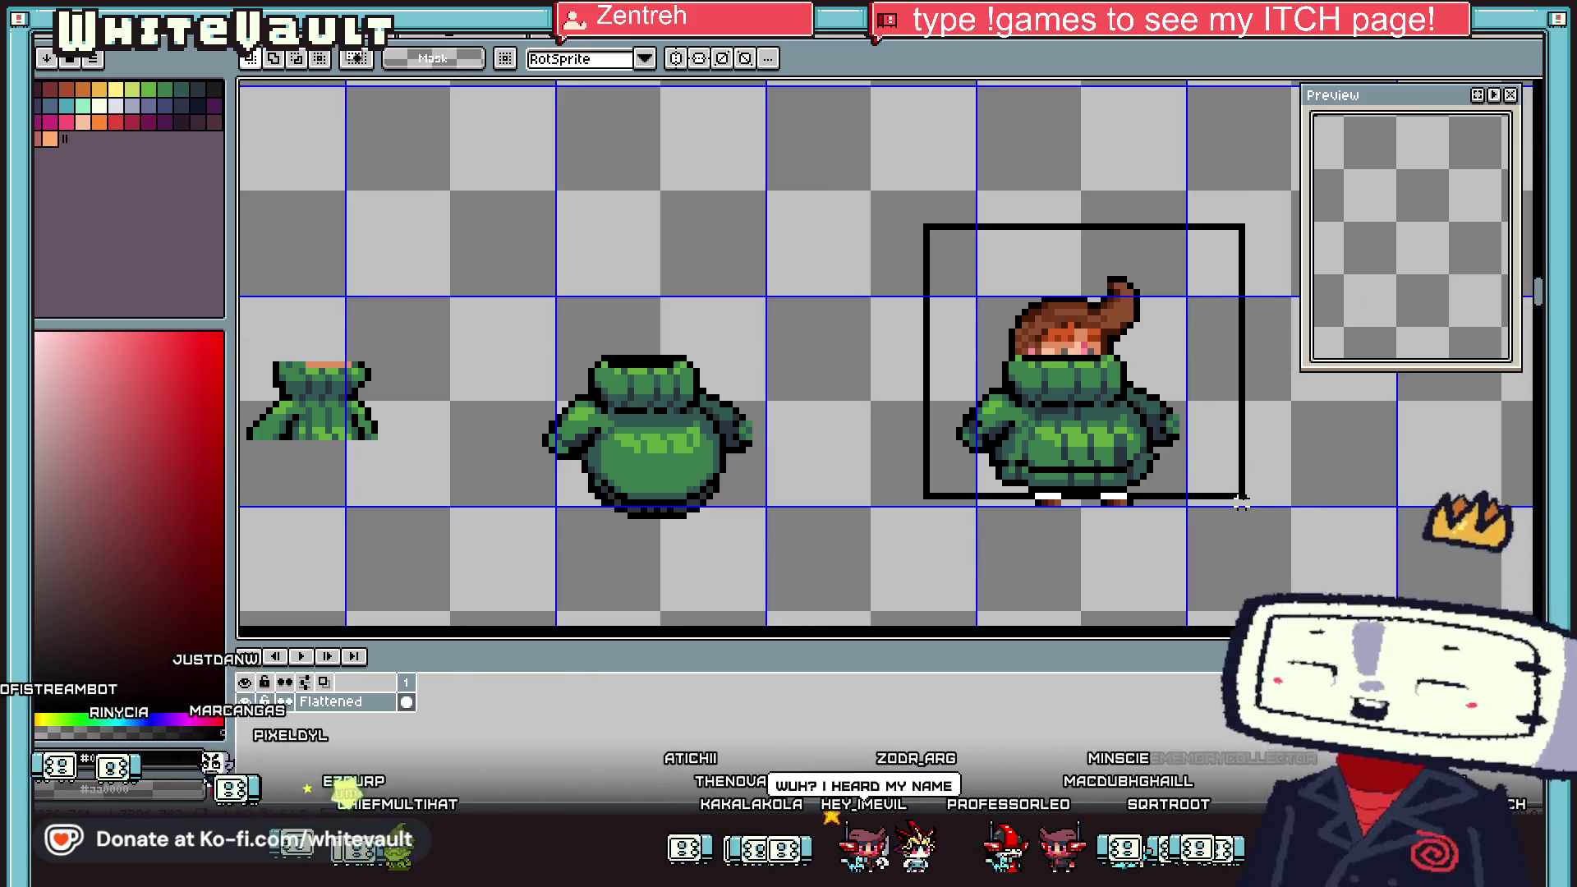
pyautogui.press('Down')
pyautogui.hotkey('ctrl', 'd')
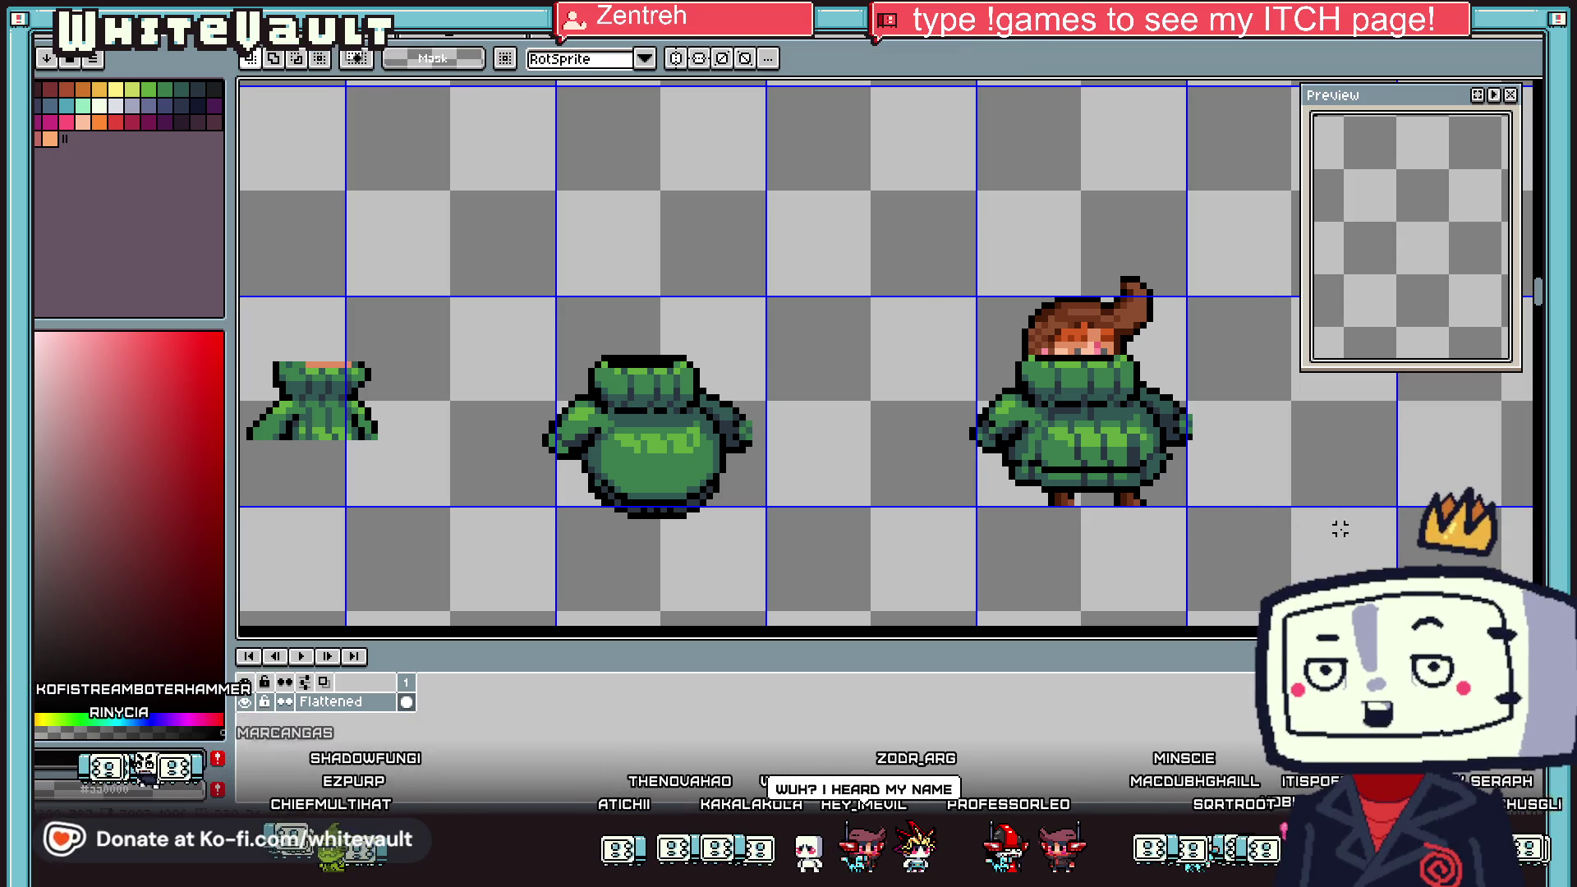
# Copy the character, create a new 48x42 RGBA transparent sprite, and paste it in
pyautogui.moveTo(945, 239); pyautogui.dragTo(1252, 506)
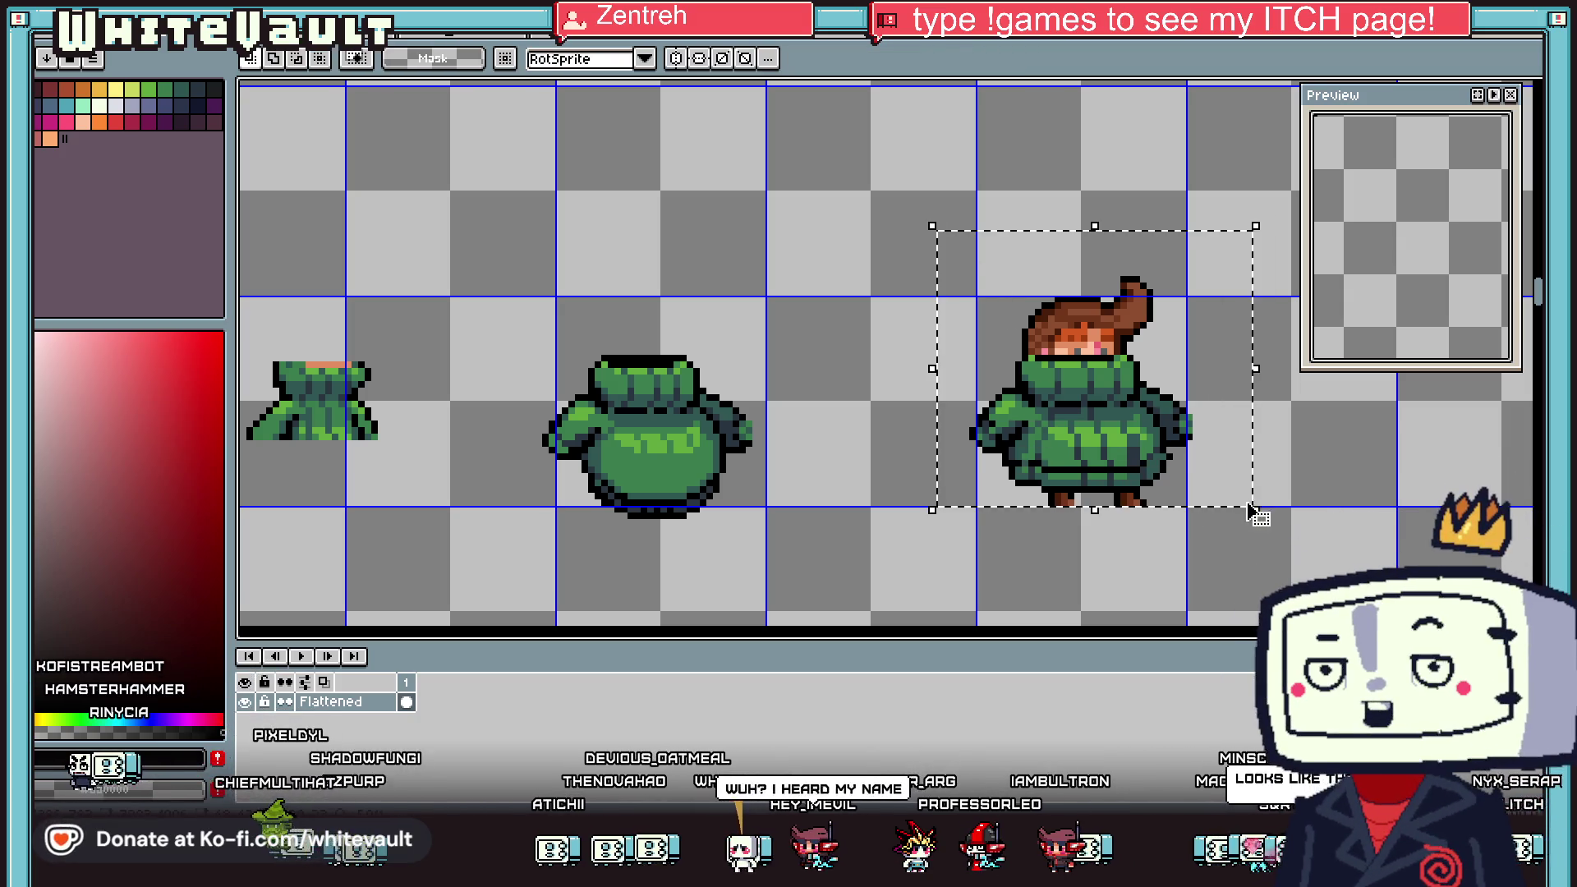
pyautogui.click(44, 29)
pyautogui.click(45, 40)
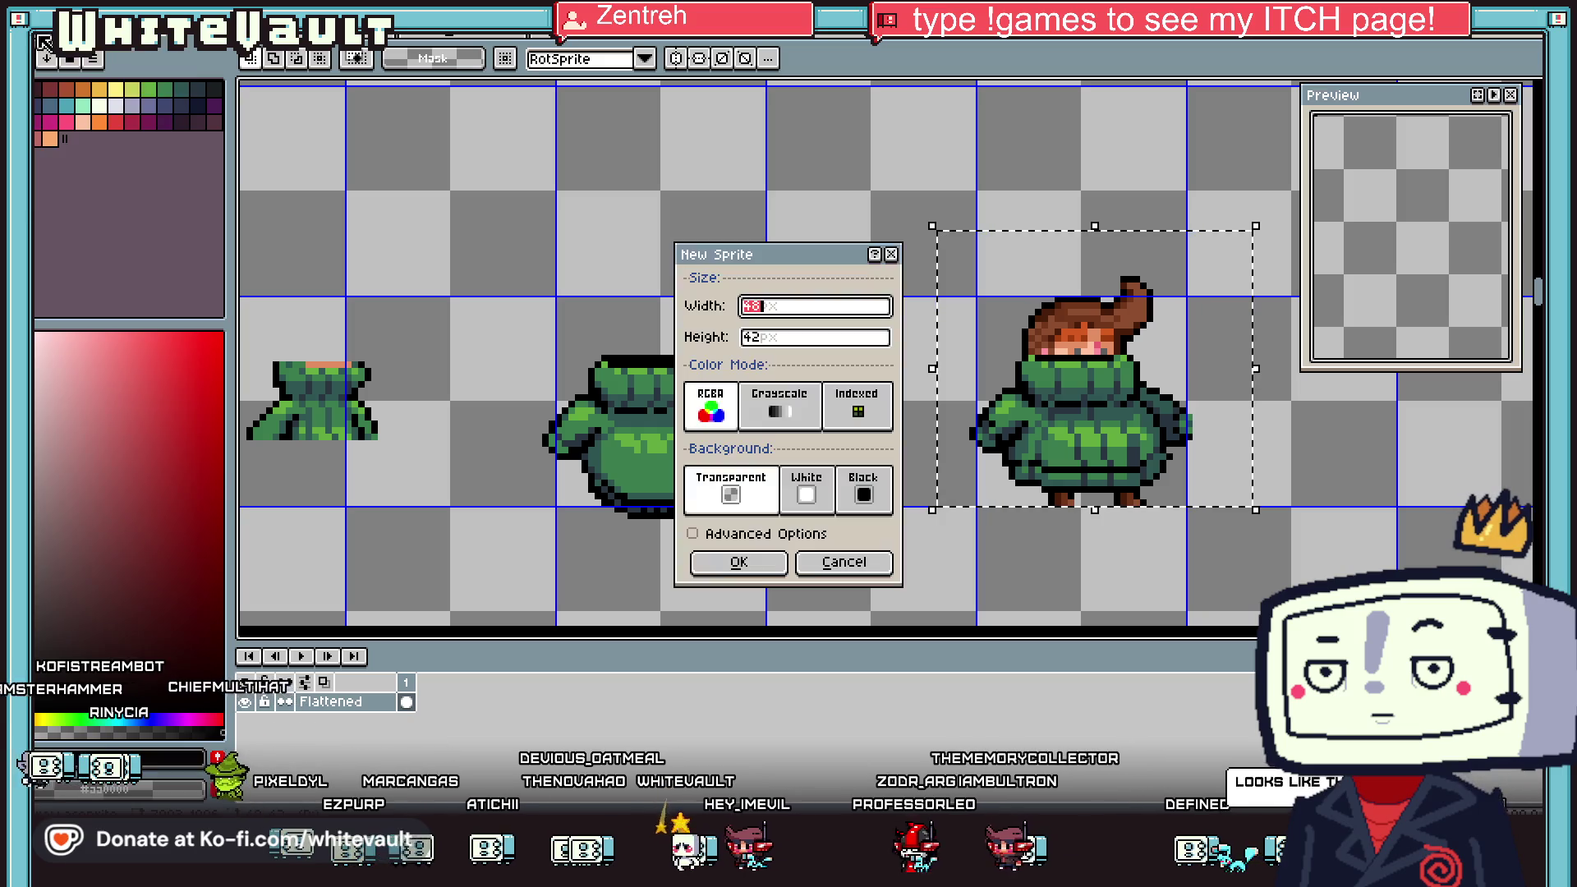
pyautogui.click(714, 571)
pyautogui.hotkey('ctrl', 'v')
pyautogui.scroll(4, 923, 385)
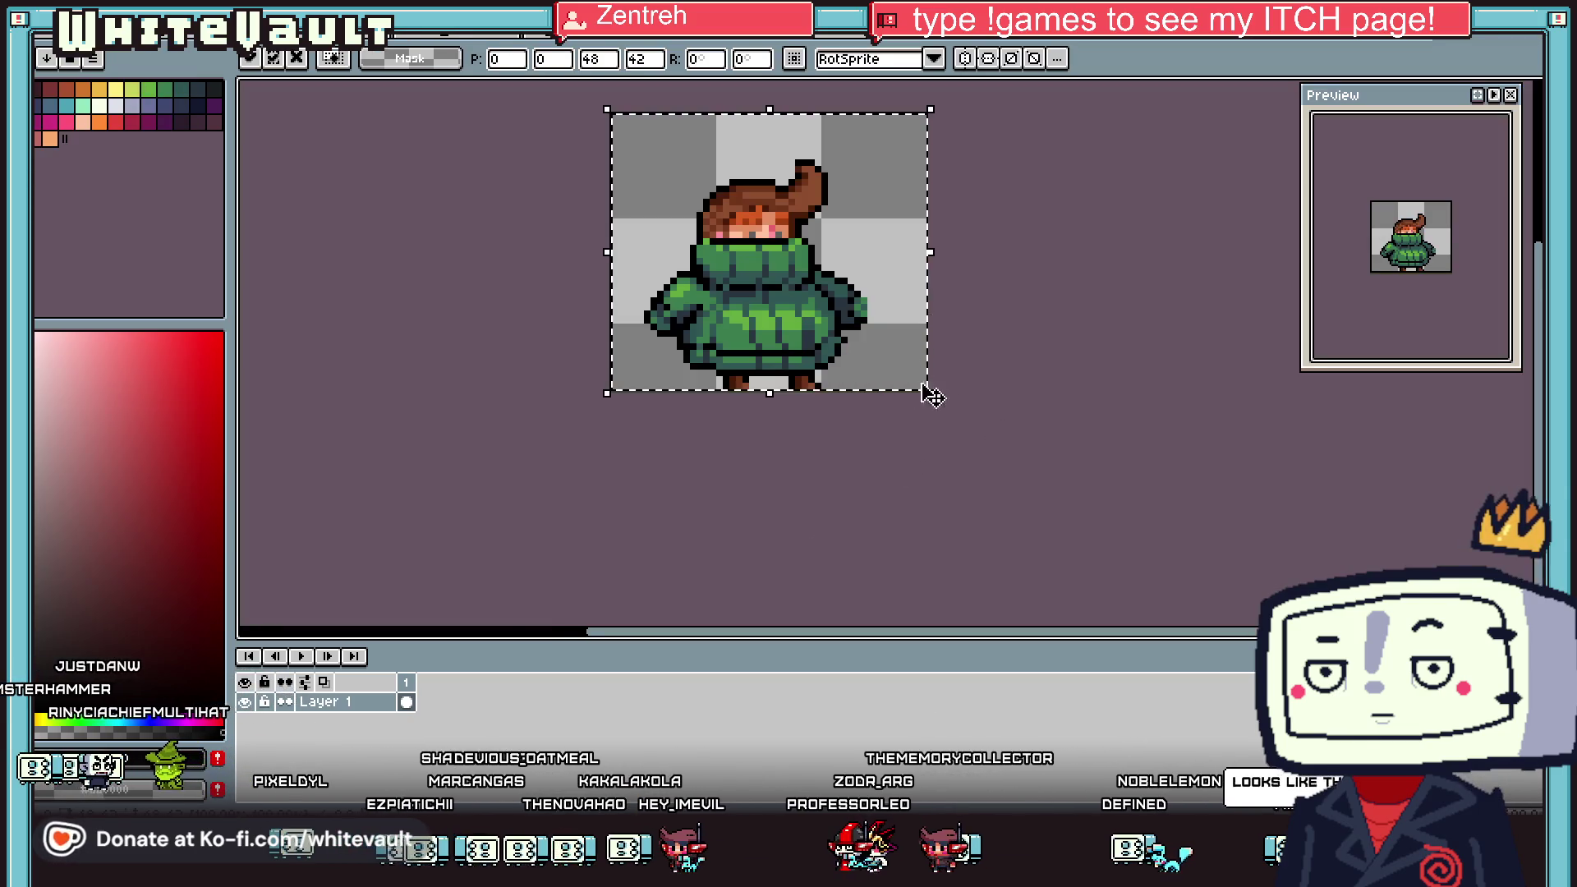
pyautogui.scroll(1, 831, 346)
pyautogui.scroll(2, 933, 419)
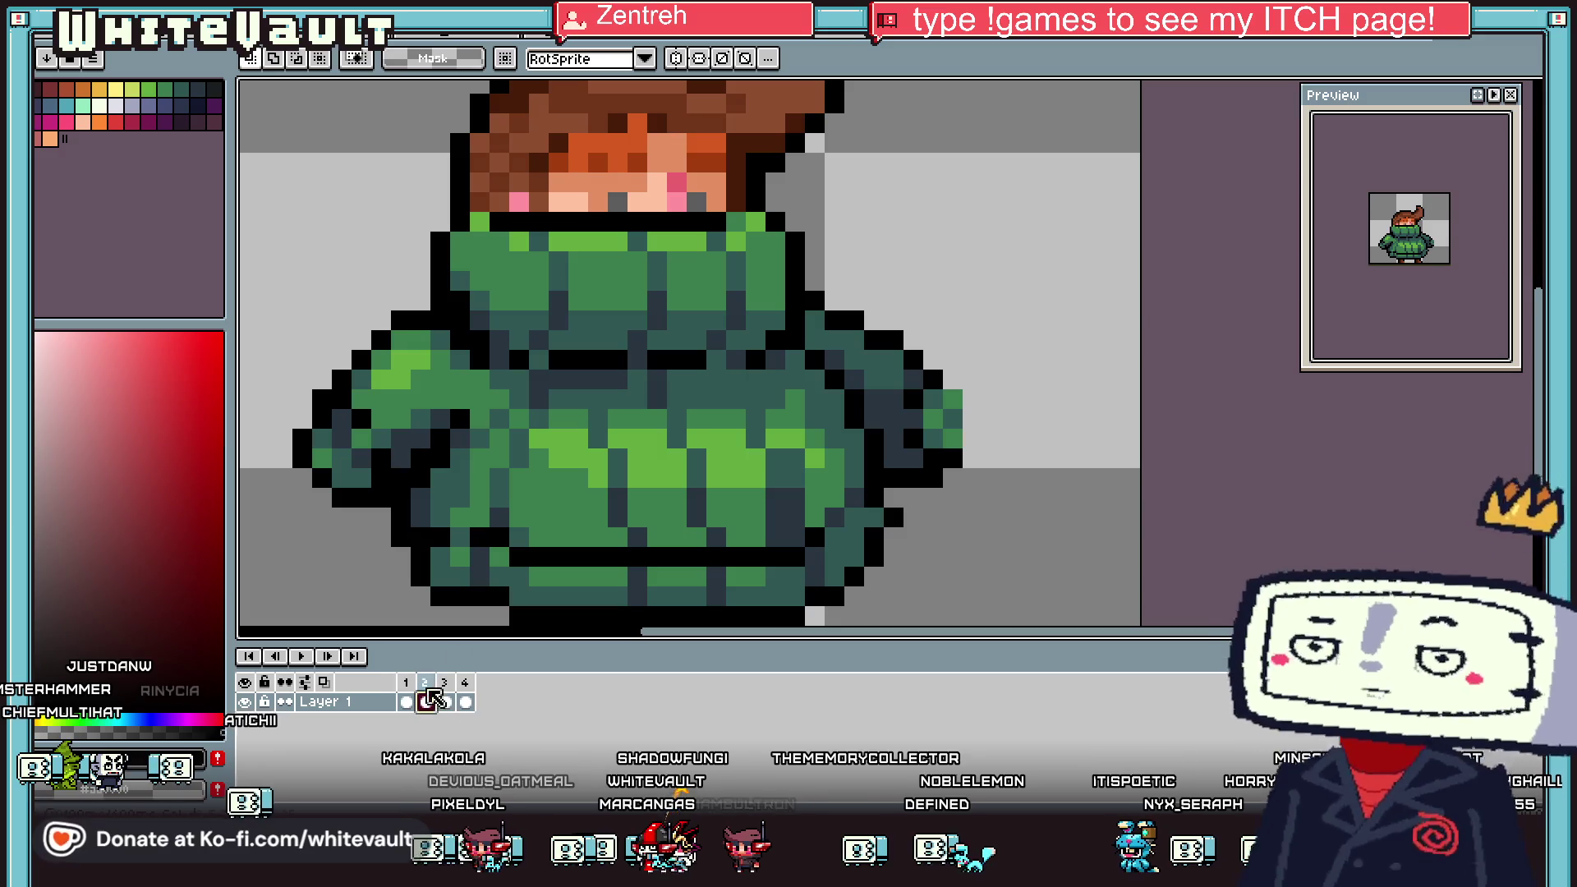
# On frame 2, raise the left arm by one pixel
pyautogui.click(425, 702)
pyautogui.scroll(-2, 558, 411)
pyautogui.scroll(1, 526, 411)
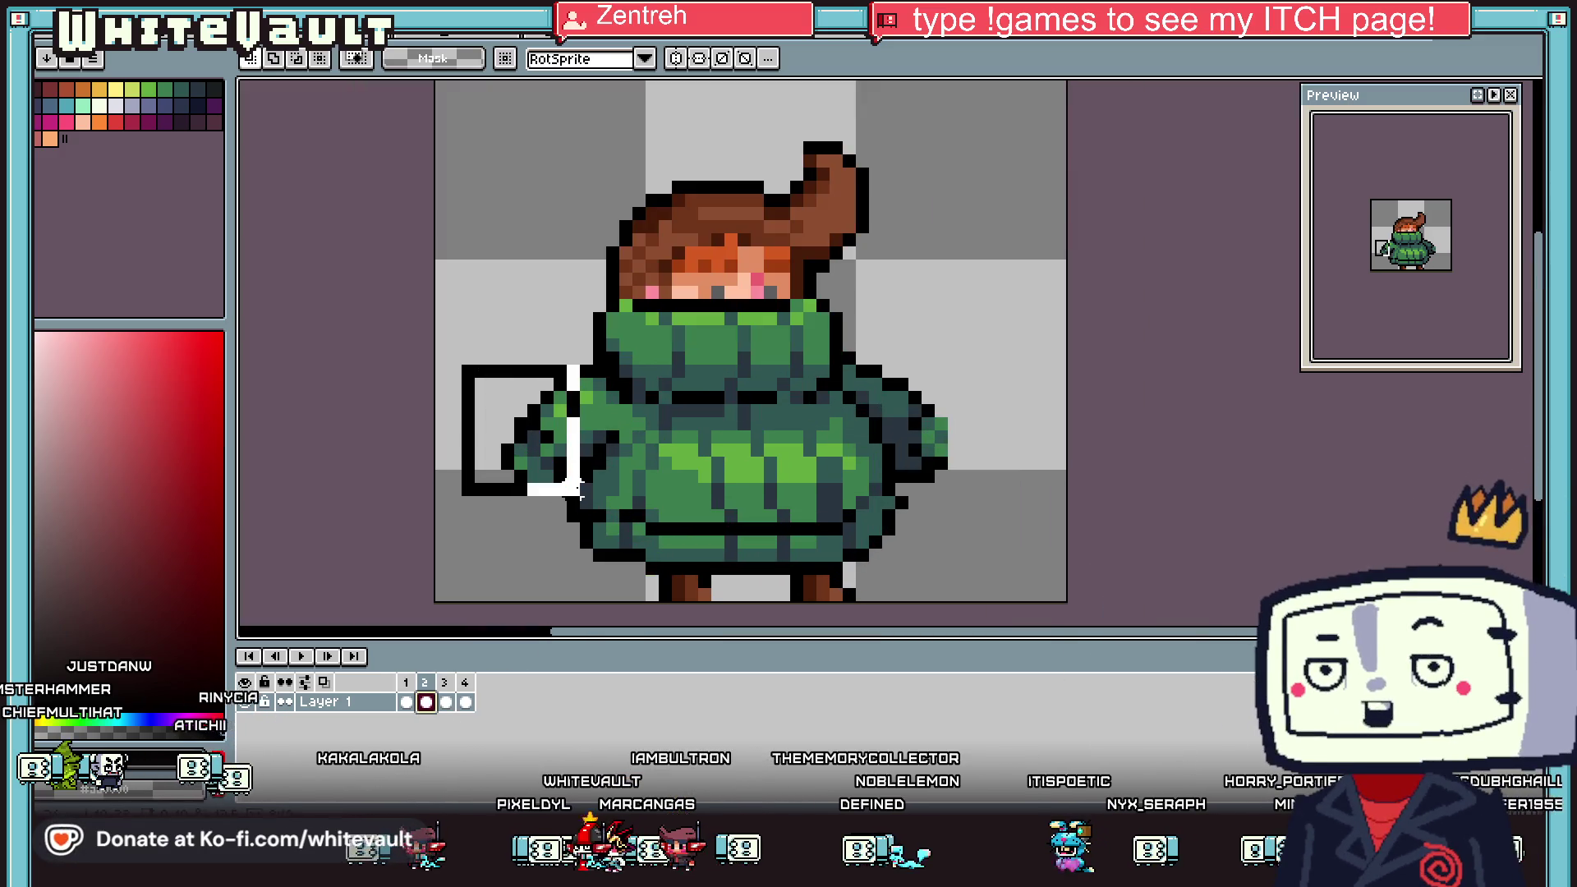
pyautogui.moveTo(559, 474); pyautogui.dragTo(584, 487)
pyautogui.press('Up')
pyautogui.hotkey('ctrl', 'd')
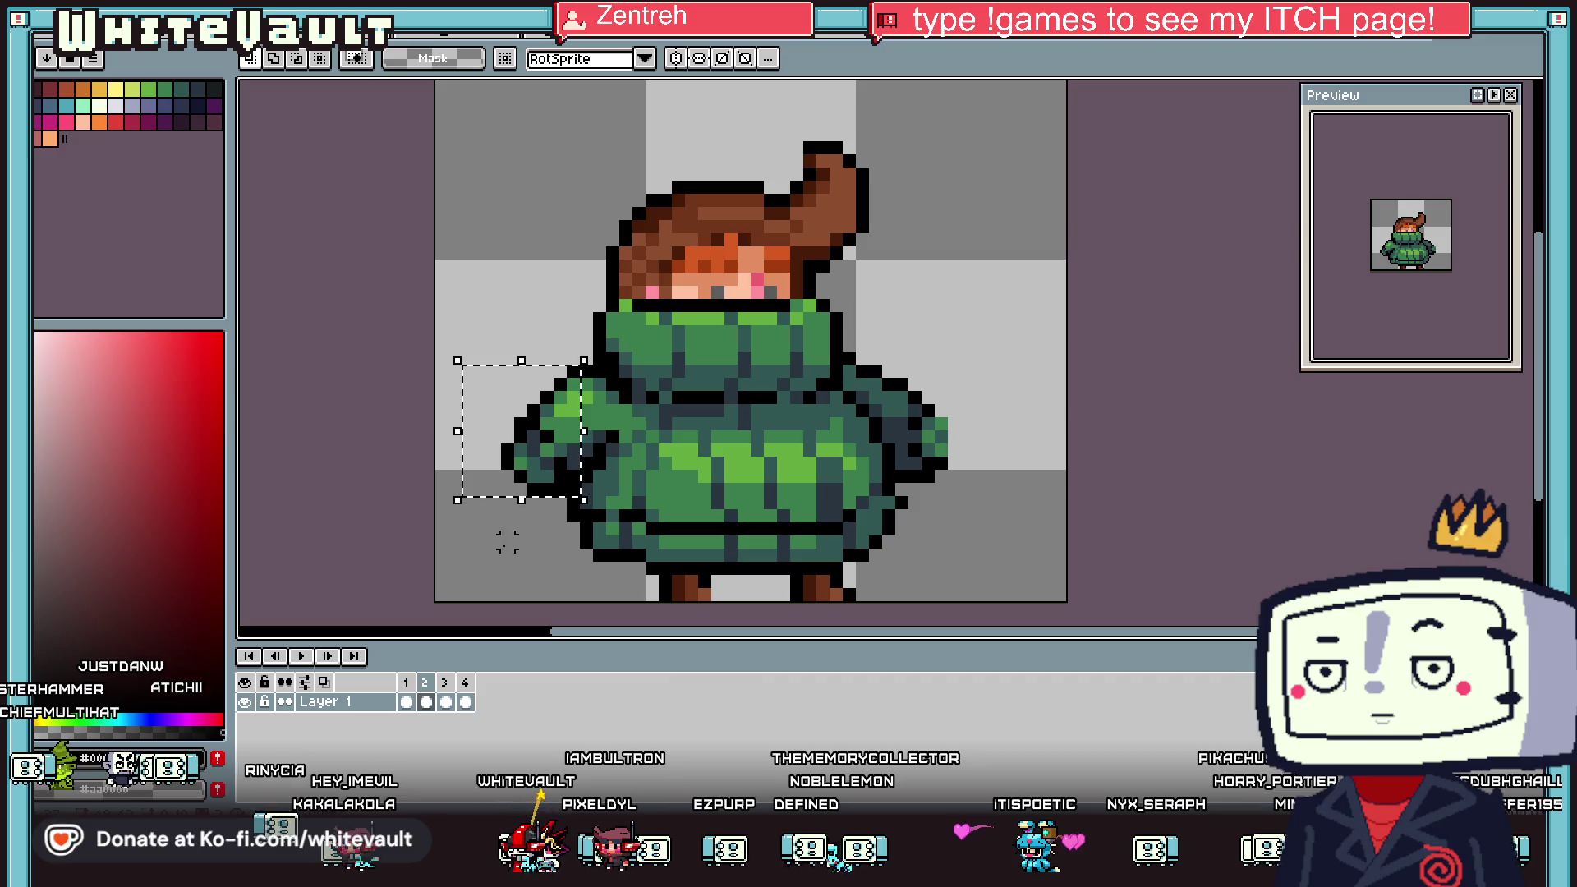
pyautogui.moveTo(457, 335); pyautogui.dragTo(571, 552)
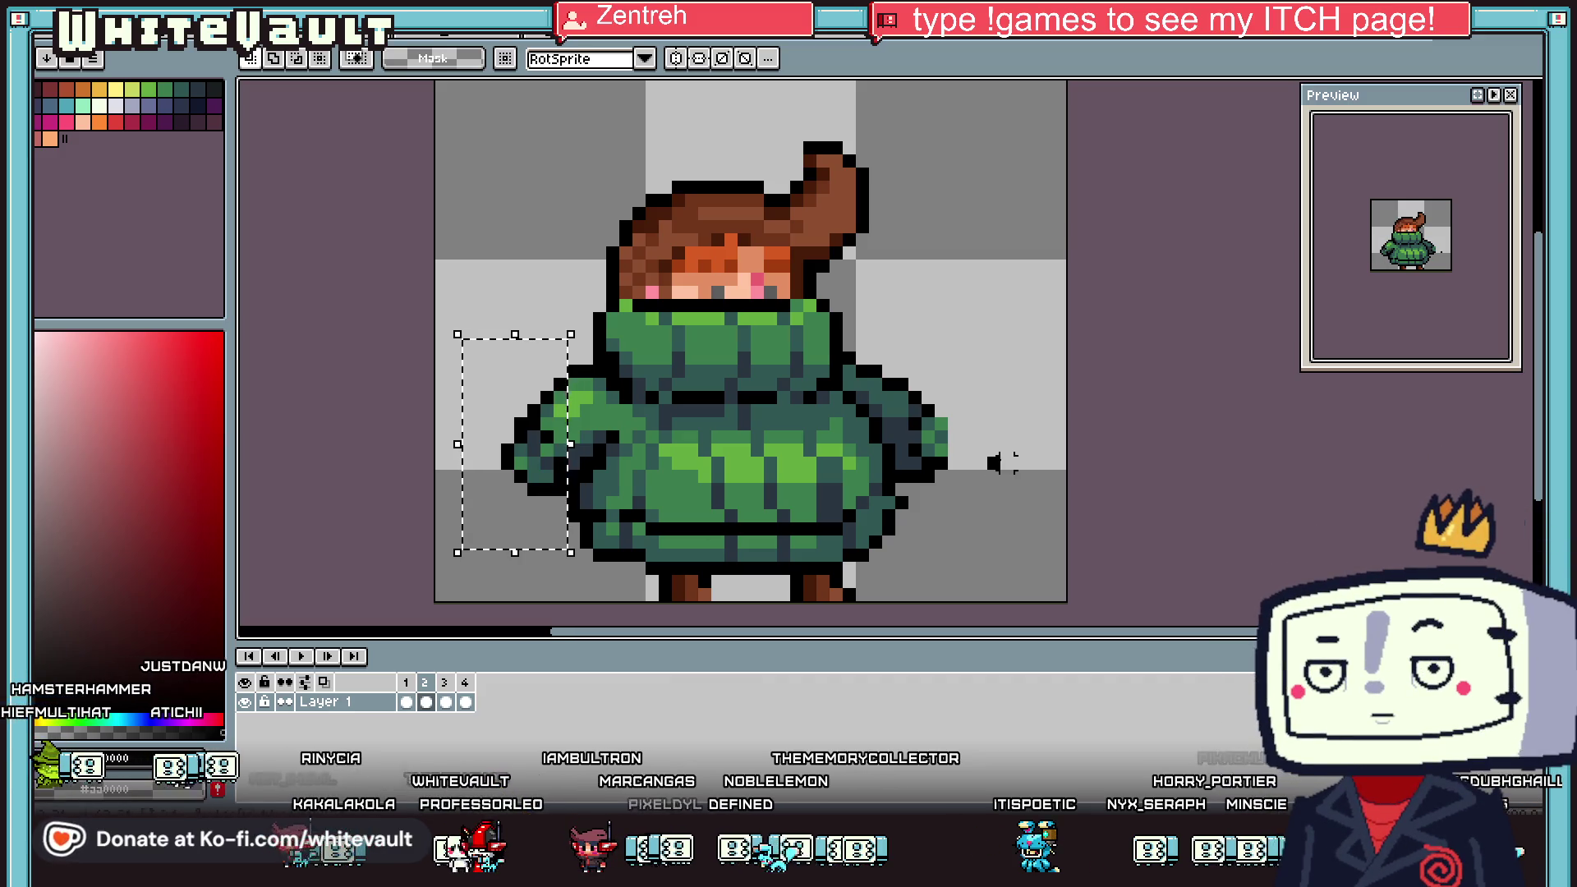
pyautogui.moveTo(459, 349); pyautogui.dragTo(558, 511)
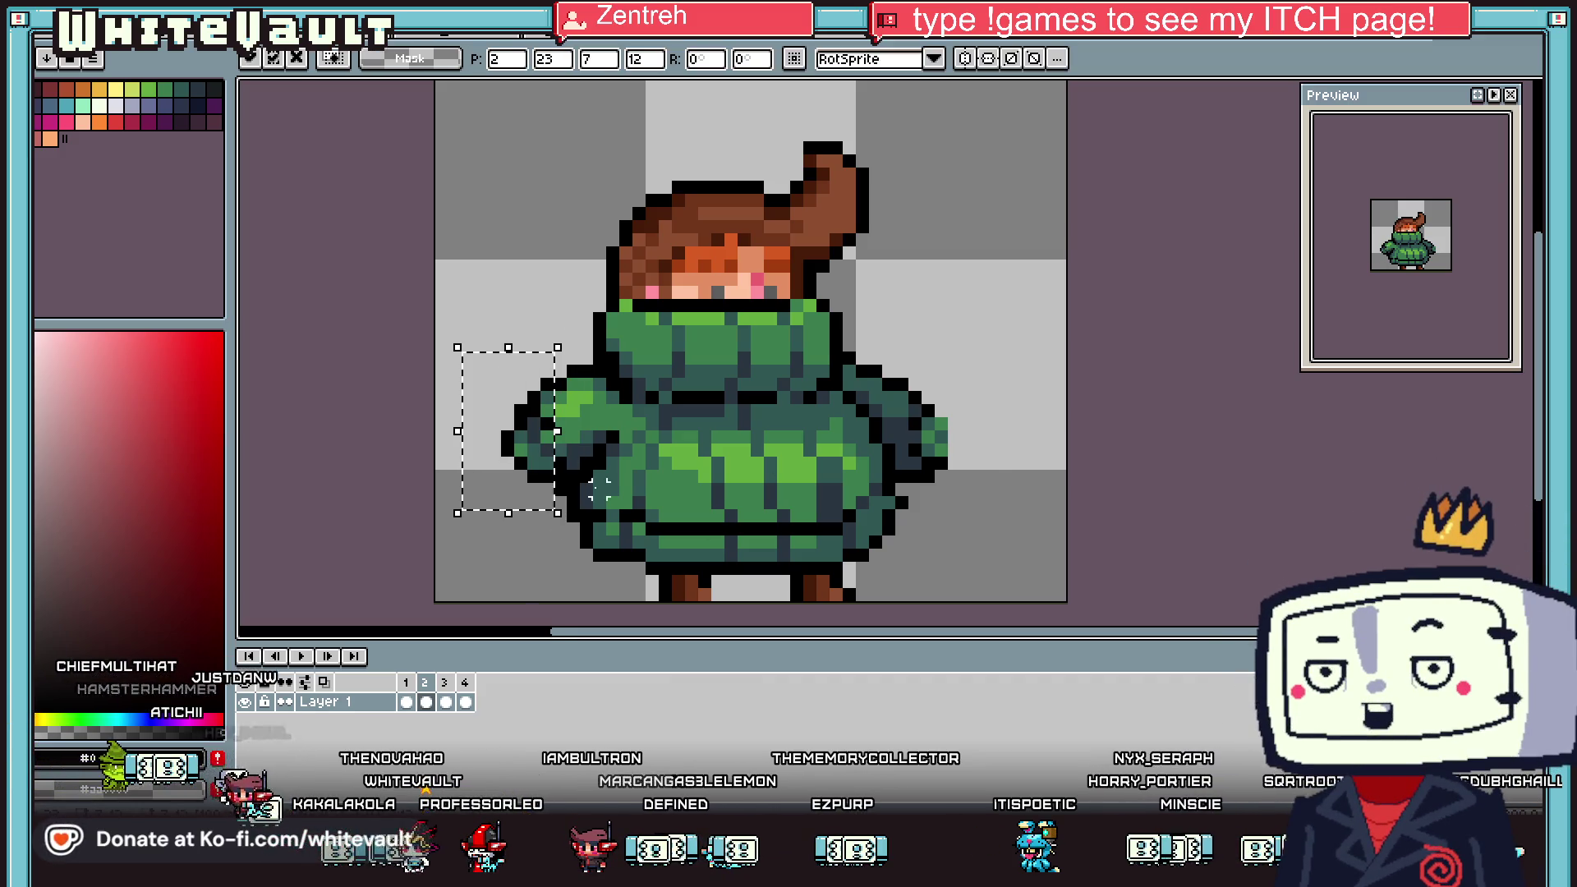
pyautogui.hotkey('ctrl', 'd')
# Lift the right arm upward on frame 2, then sample the dark sleeve colour for drawing
pyautogui.moveTo(1006, 330); pyautogui.dragTo(902, 479)
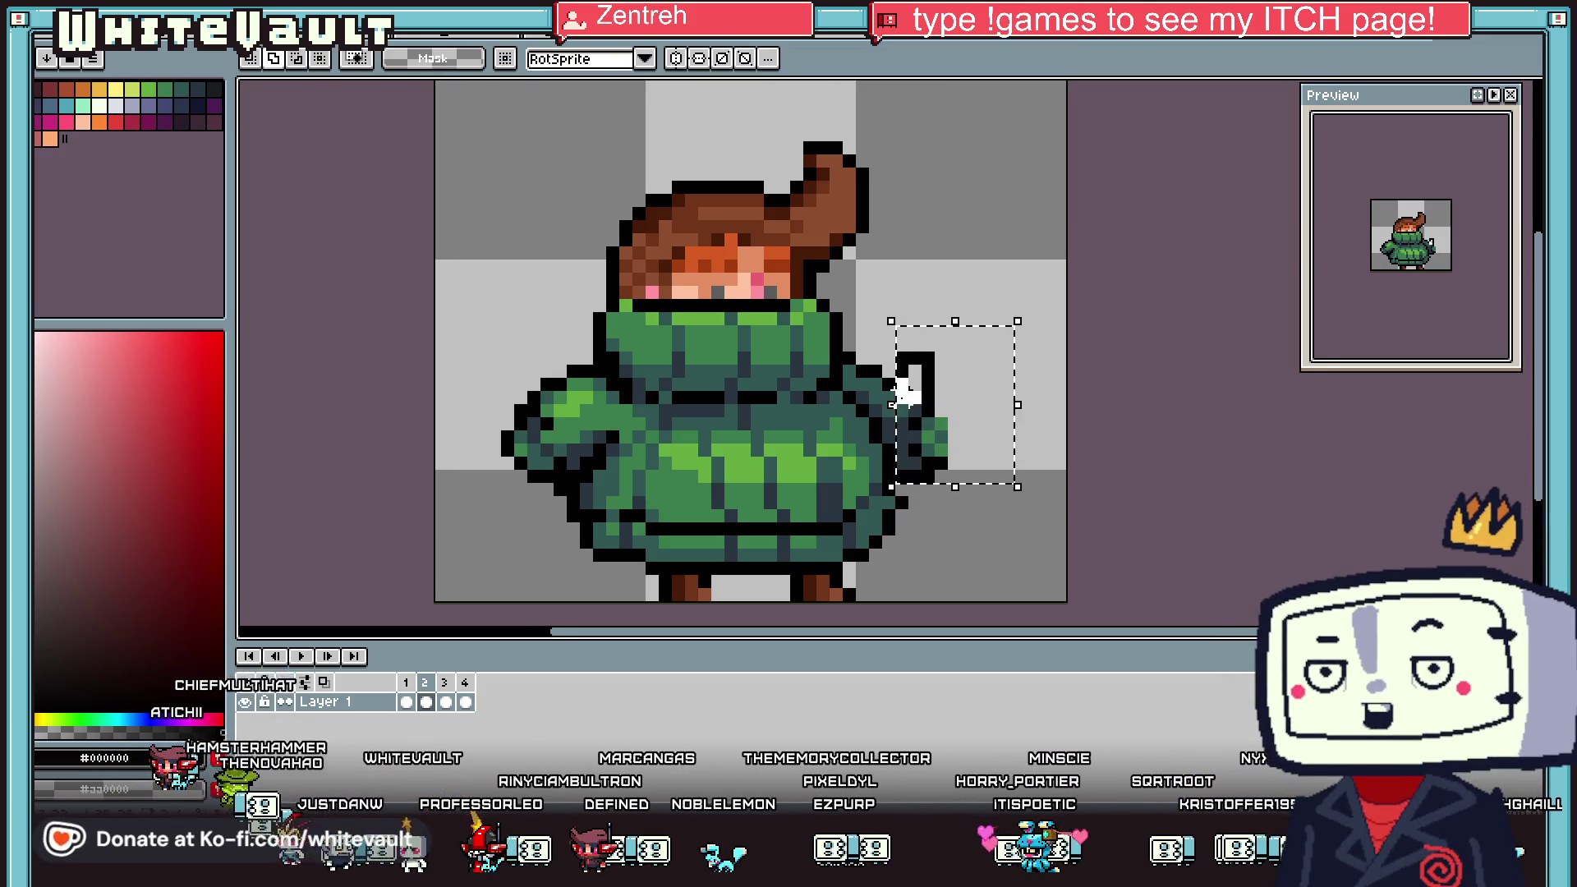
pyautogui.moveTo(887, 407); pyautogui.dragTo(886, 395)
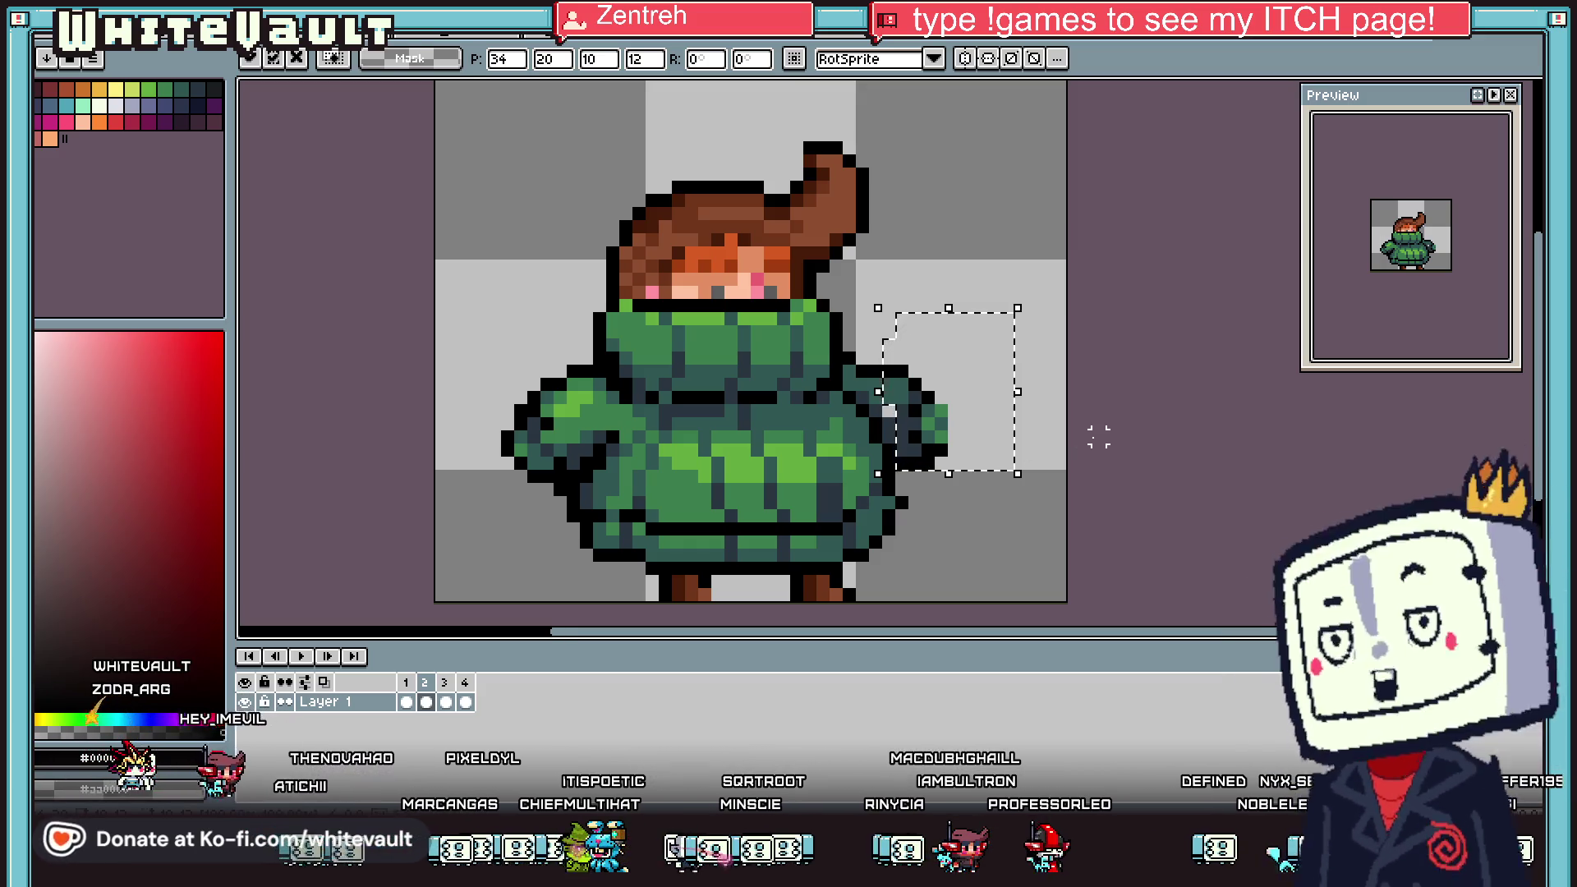
pyautogui.click(1059, 425)
pyautogui.scroll(-1, 1032, 412)
pyautogui.click(426, 702)
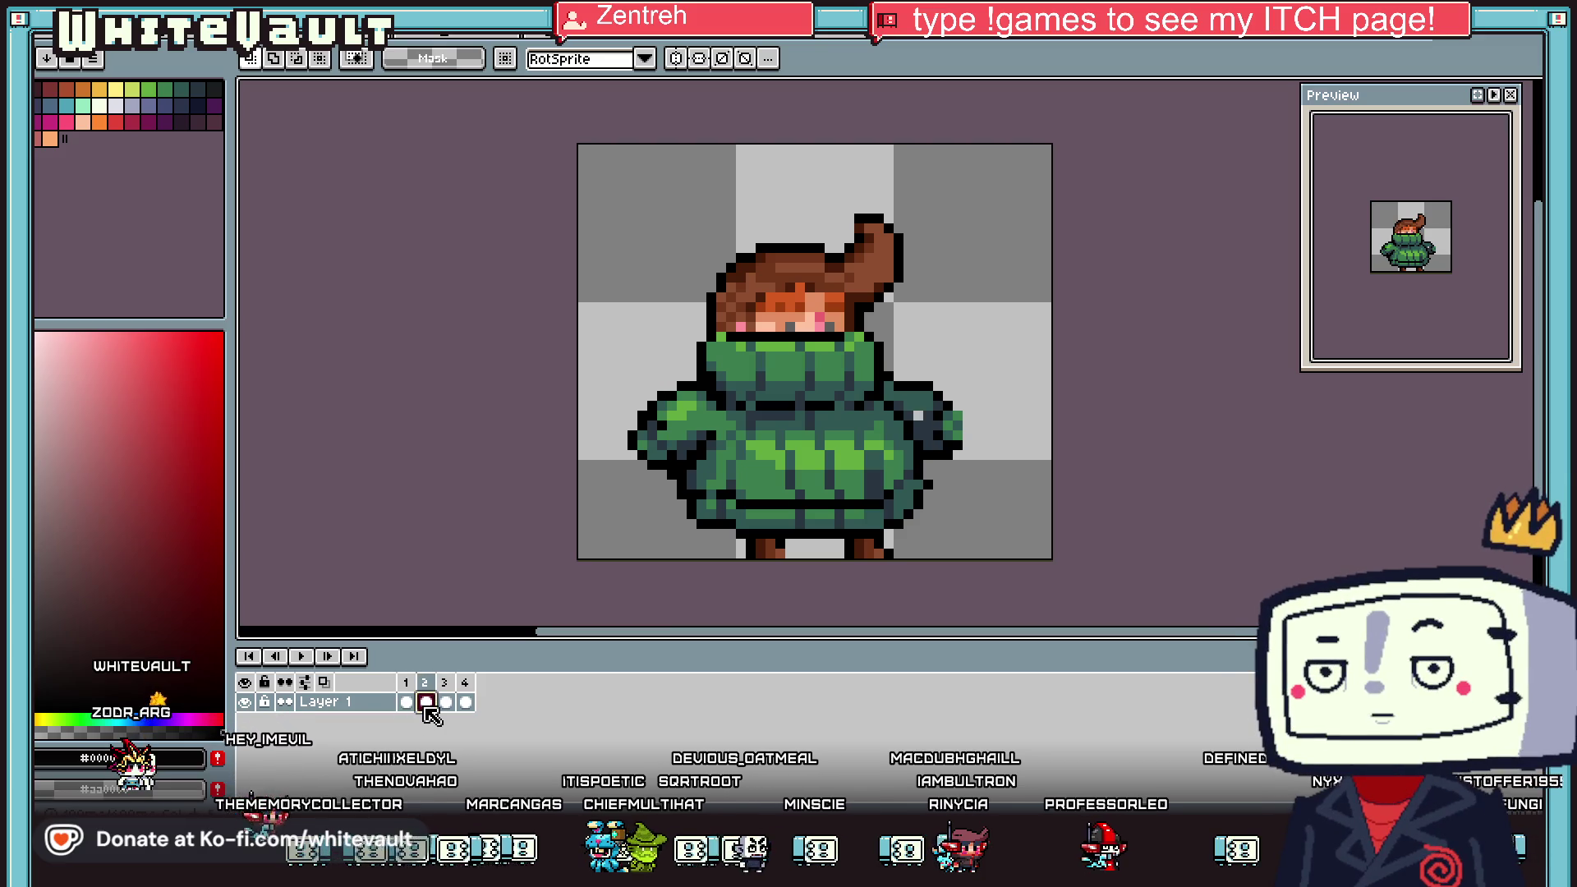
pyautogui.scroll(1, 945, 395)
pyautogui.press('b')
pyautogui.keyDown('alt'); pyautogui.click(937, 423); pyautogui.keyUp('alt')
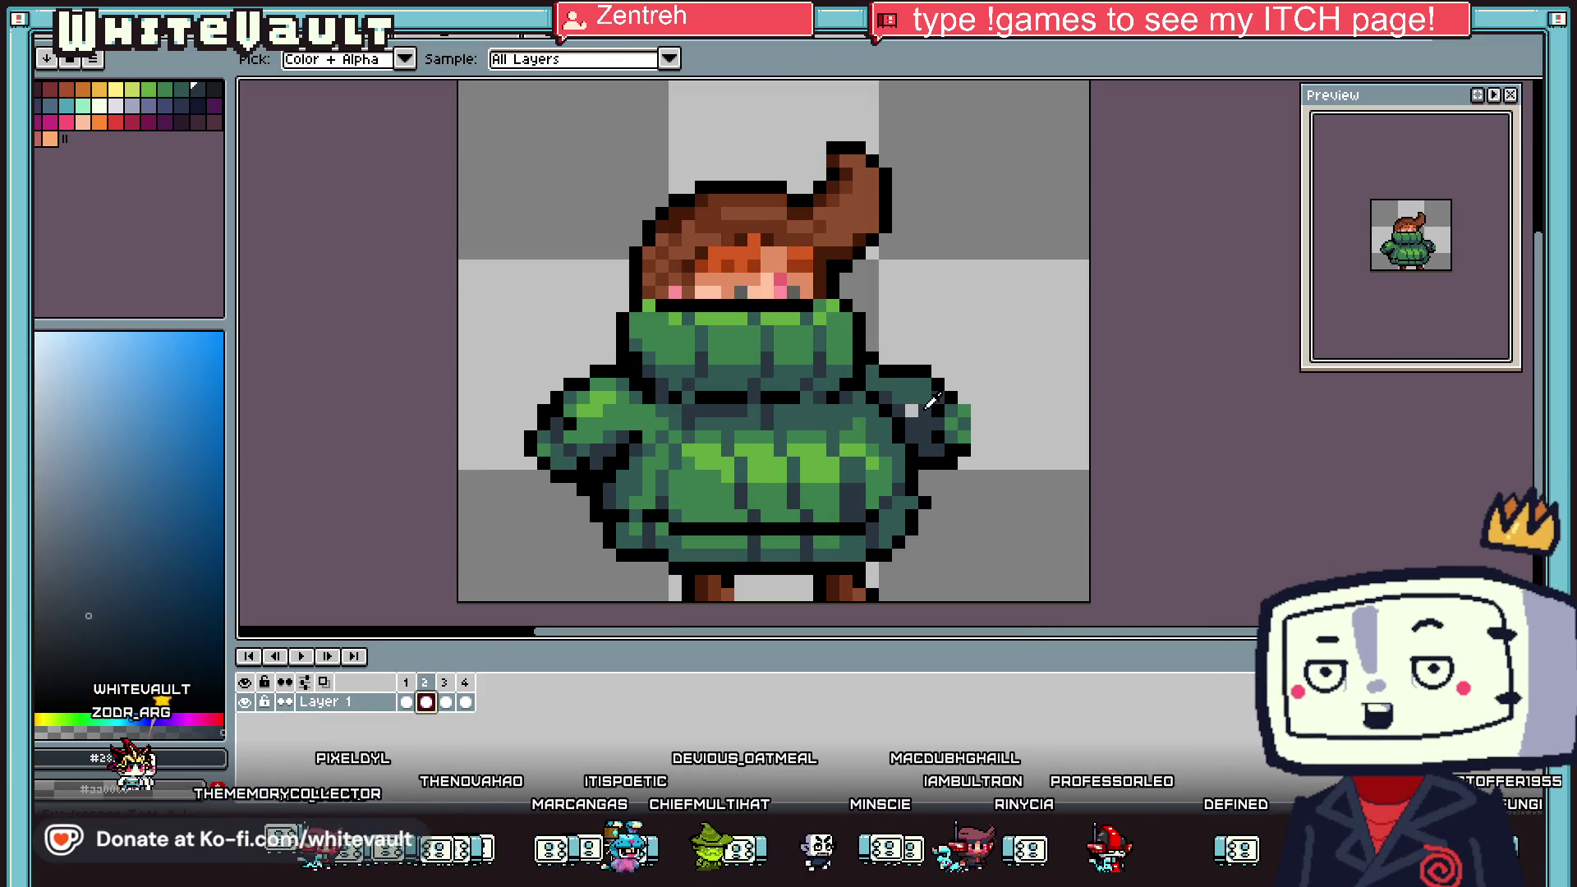
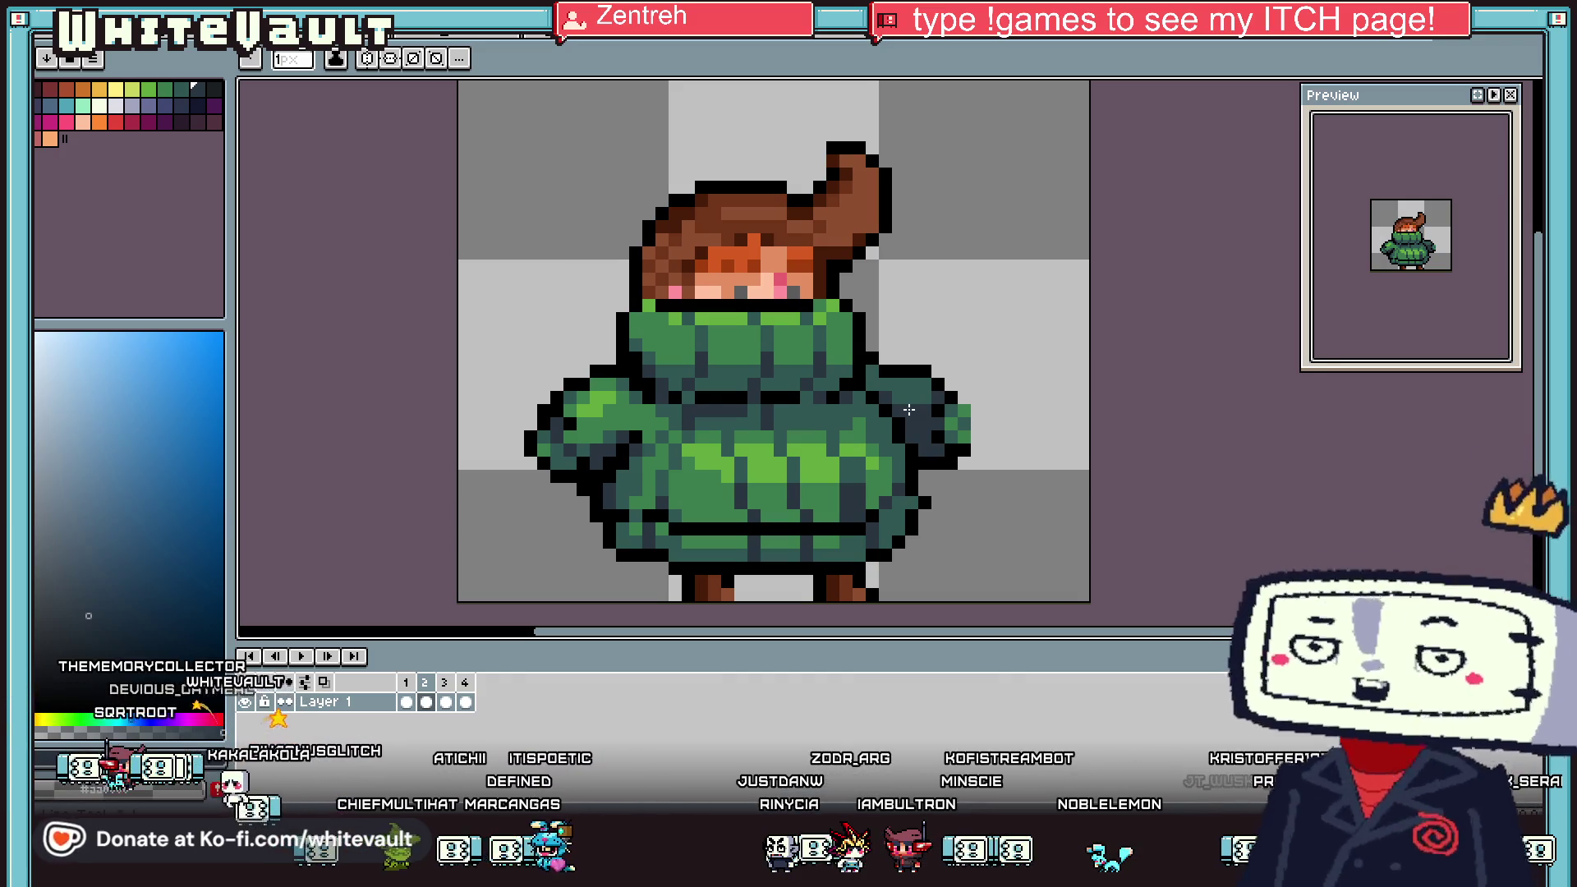
# Step through frames 2, 3 and 4, then add a new fifth frame
pyautogui.click(425, 703)
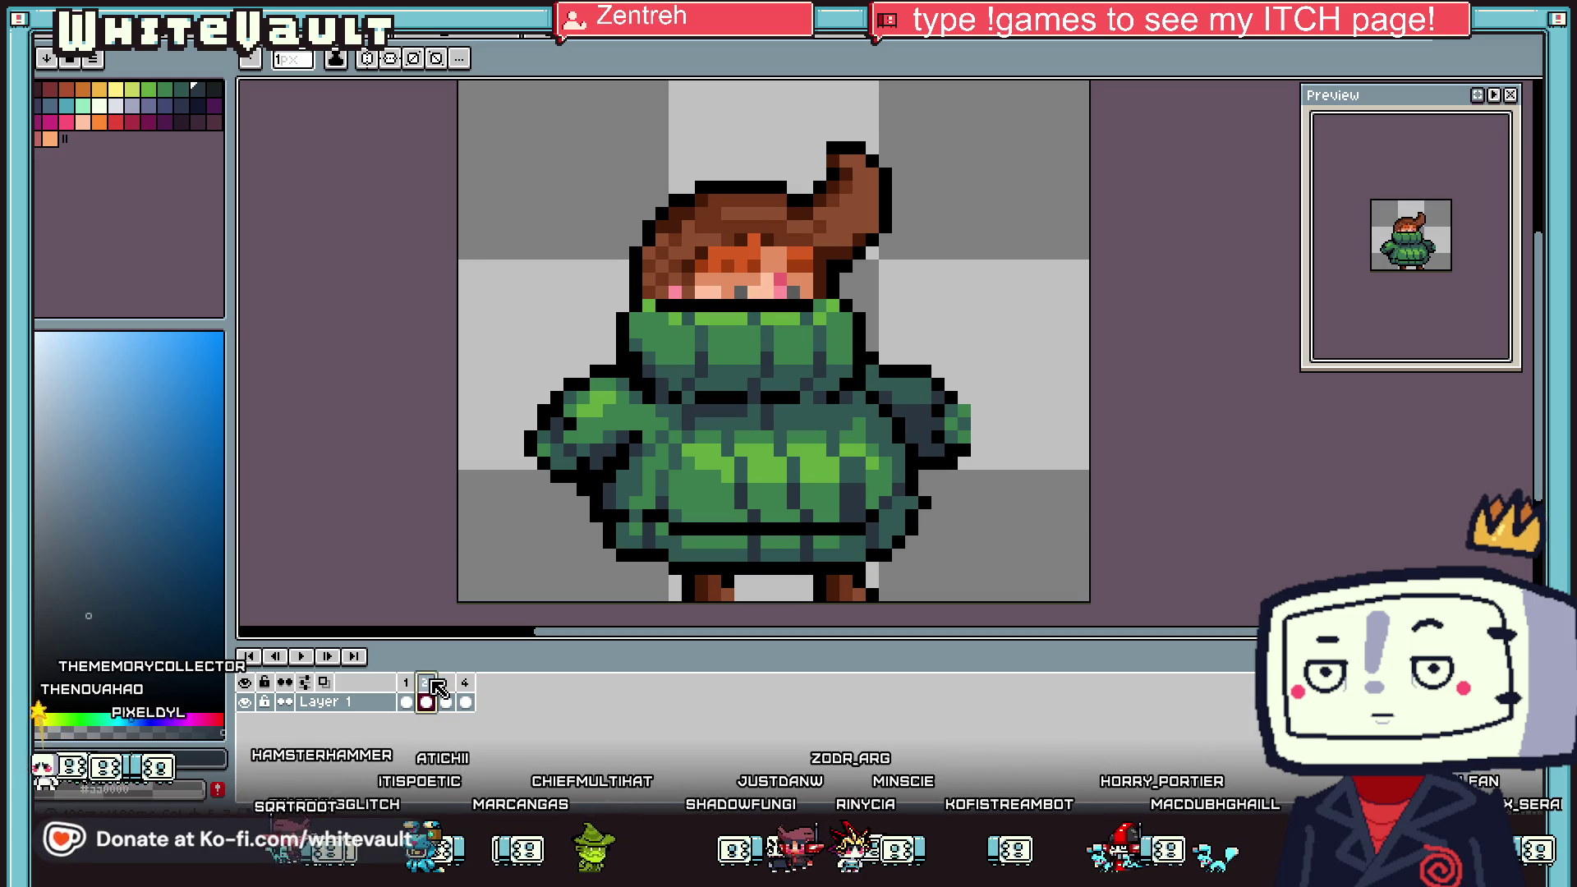
pyautogui.click(445, 702)
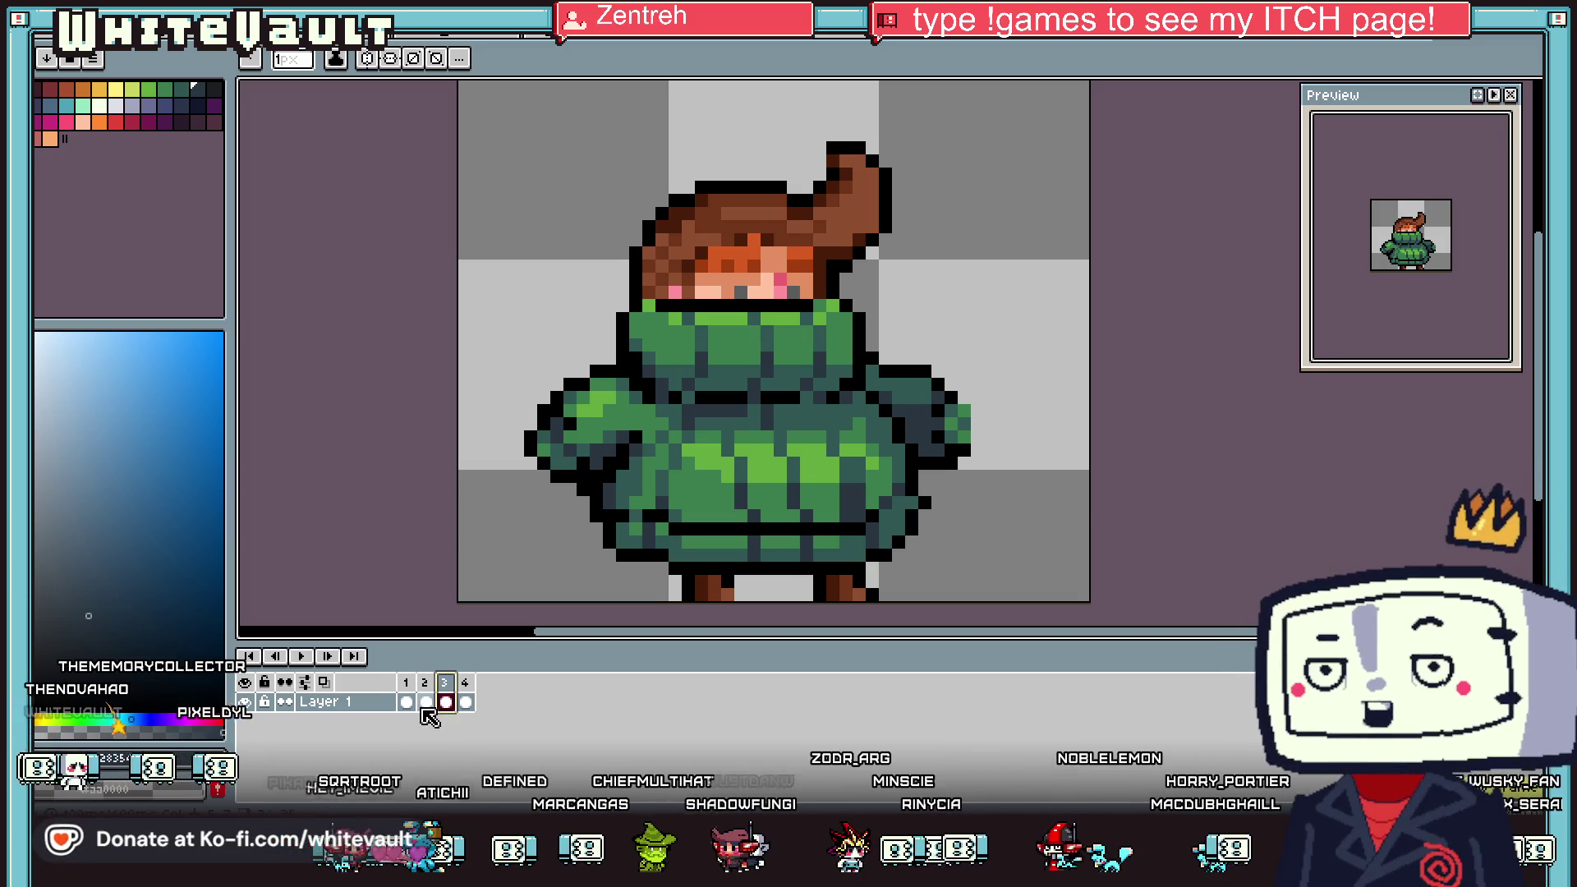
pyautogui.click(465, 702)
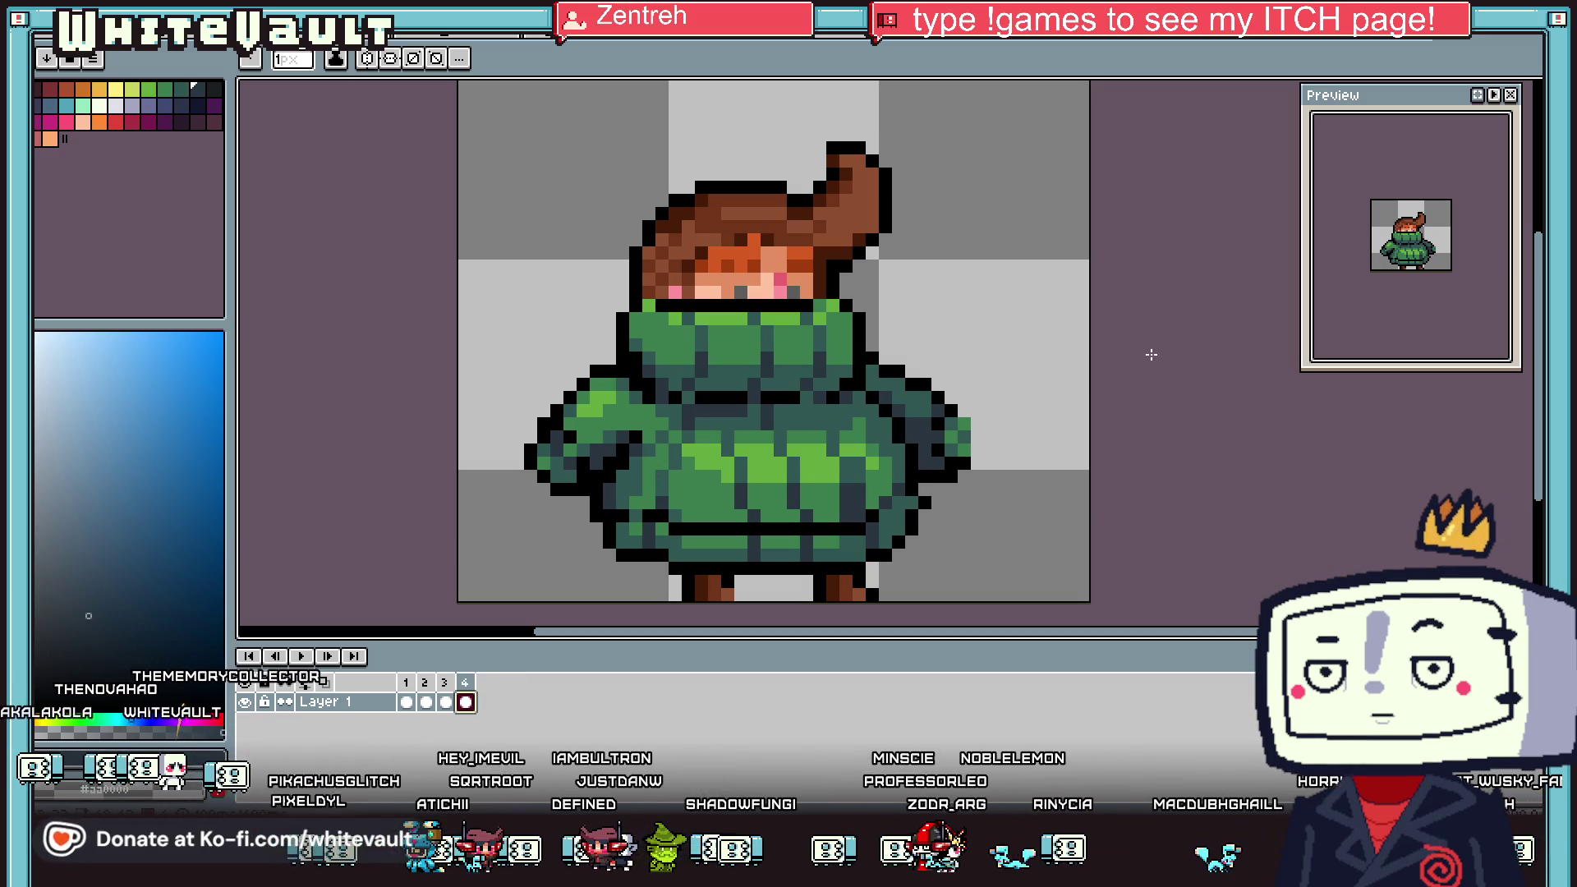
pyautogui.rightClick(444, 688)
pyautogui.click(501, 701)
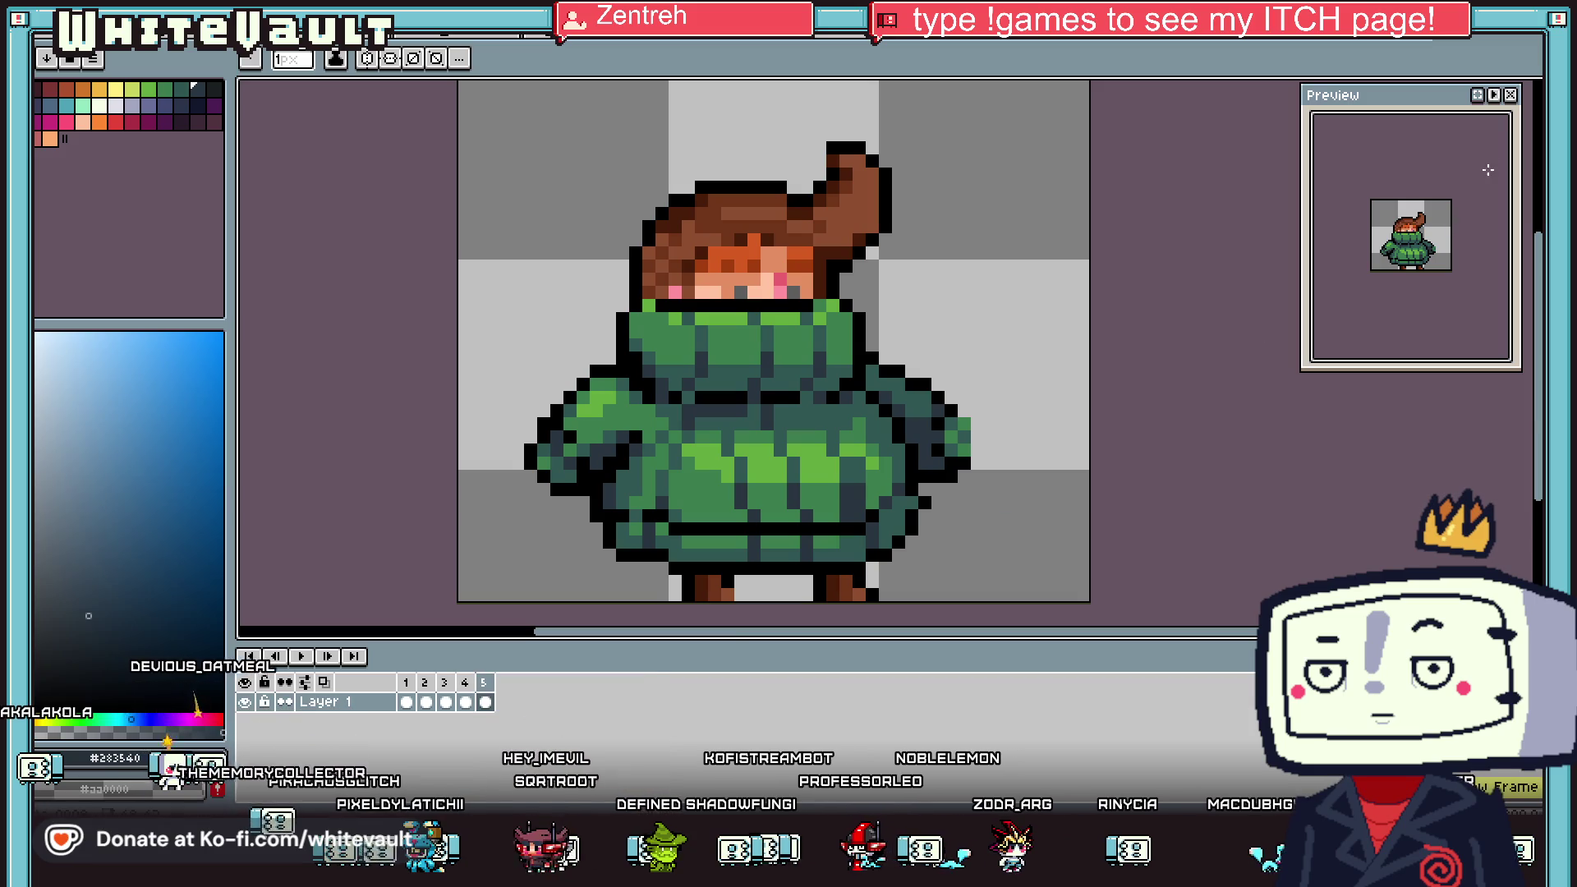
# Select the jumper's left sleeve with the rectangular marquee
pyautogui.press('m')
pyautogui.scroll(2, 492, 427)
pyautogui.moveTo(509, 367)
pyautogui.mouseDown()
pyautogui.moveTo(534, 426)
pyautogui.moveTo(694, 548)
pyautogui.moveTo(735, 497)
pyautogui.mouseUp()
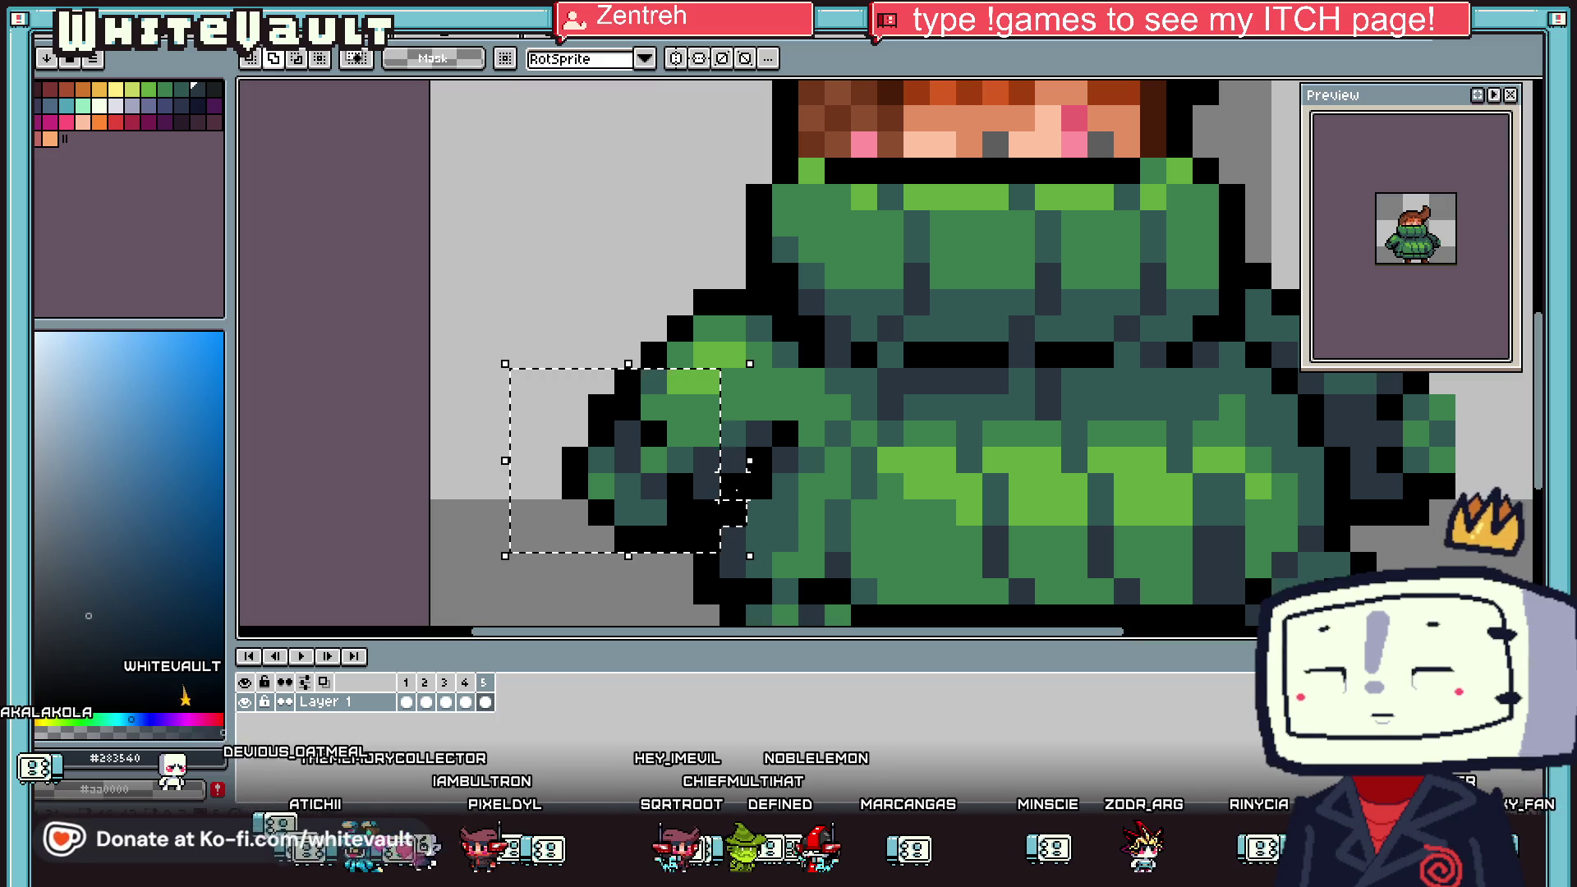
# Commit the moved left sleeve, then shift the right sleeve slightly outward and deselect
pyautogui.press('Return')
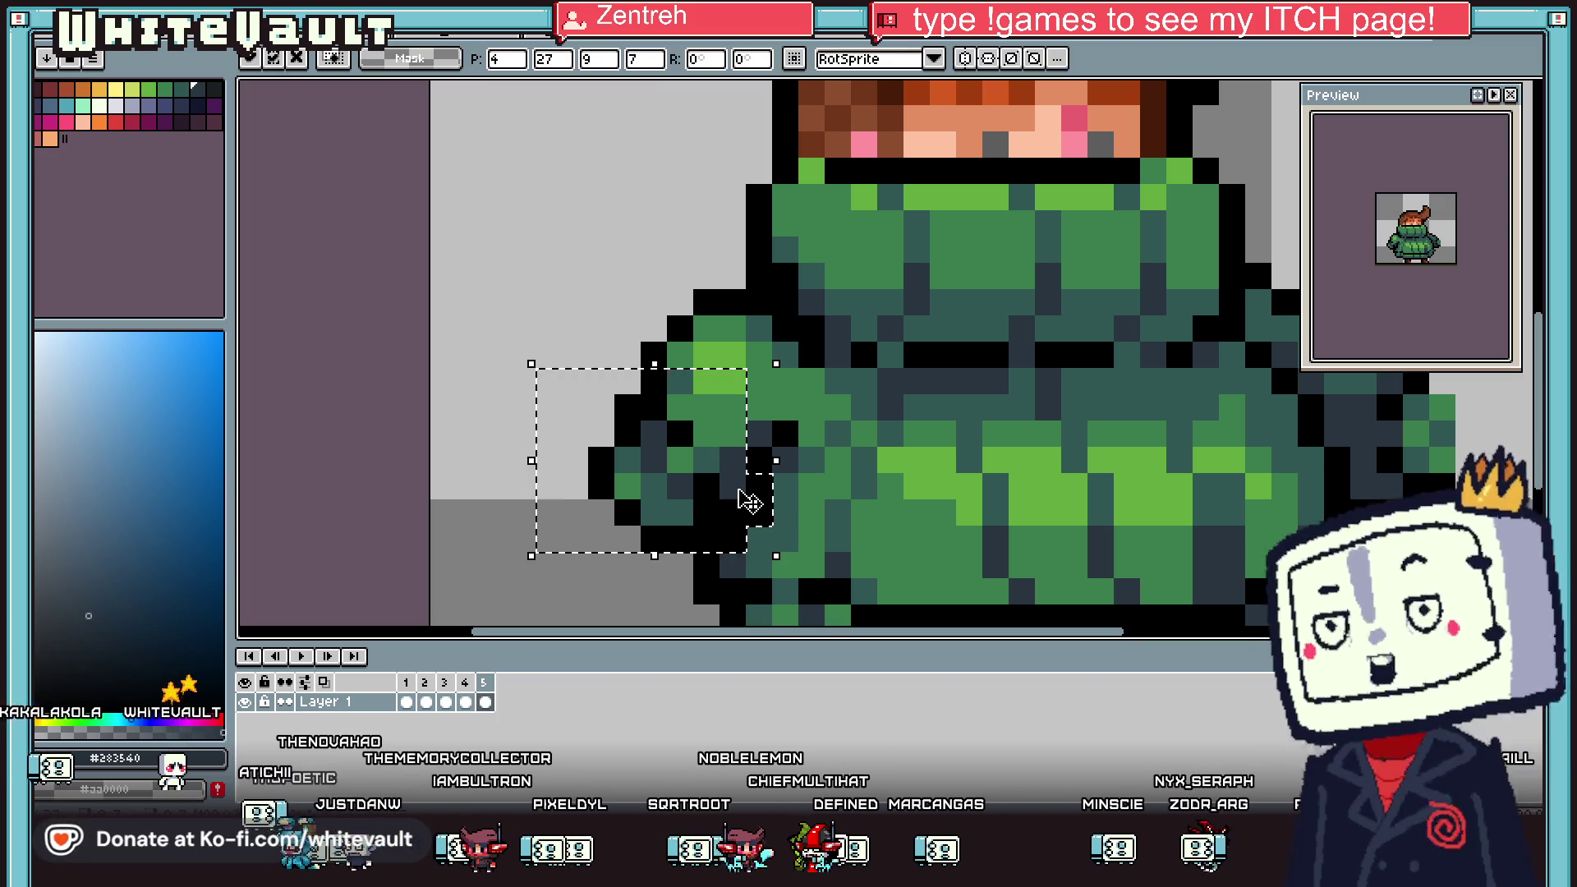
pyautogui.scroll(-3, 749, 501)
pyautogui.scroll(2, 1216, 511)
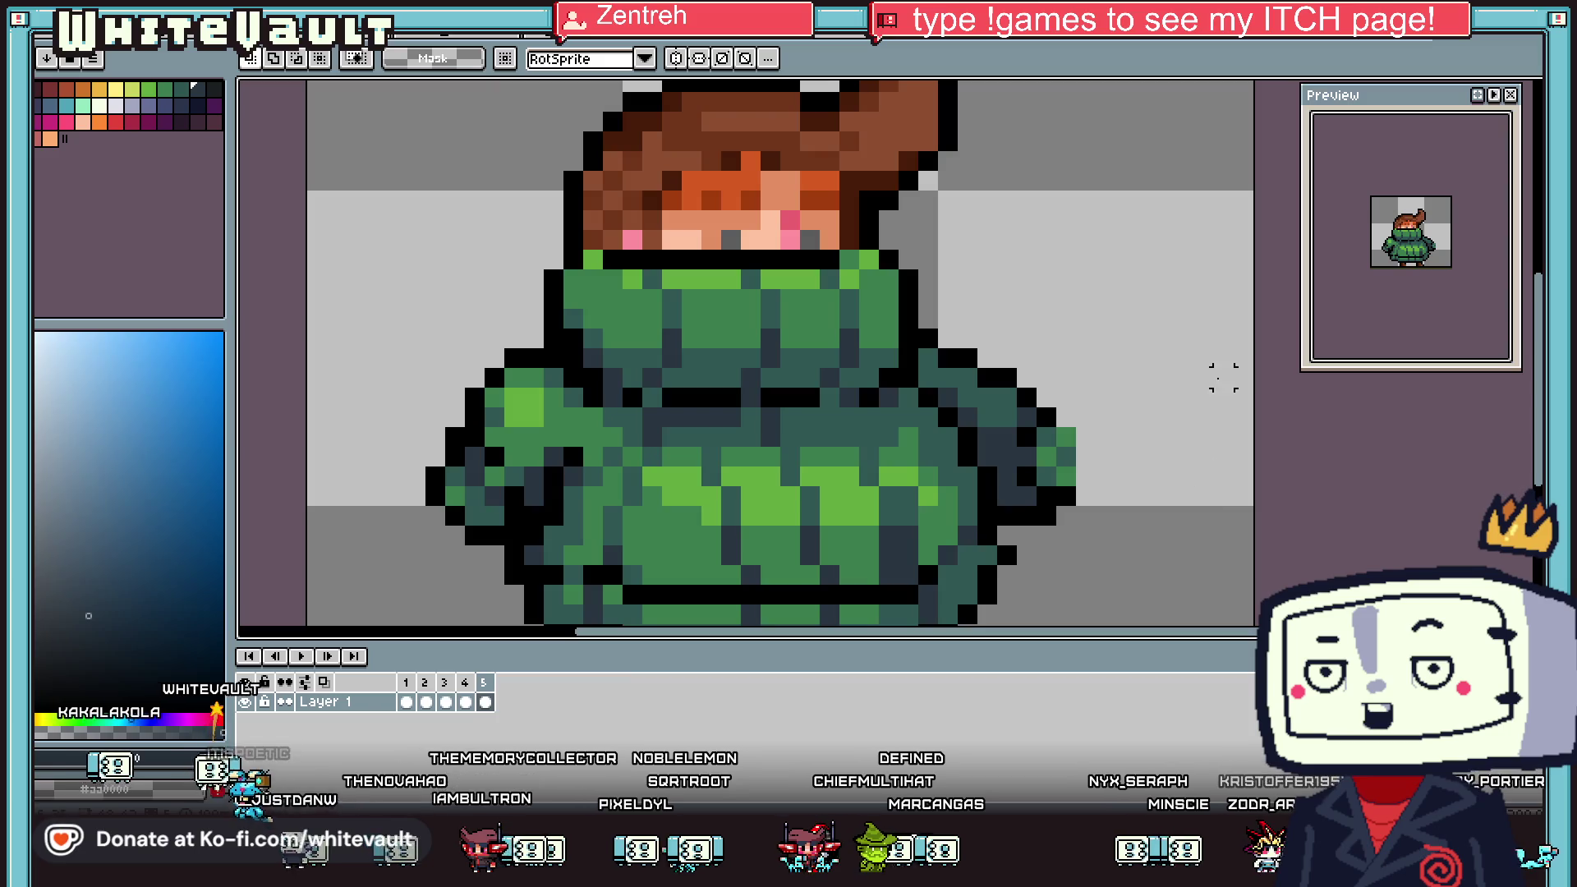
pyautogui.moveTo(1237, 285); pyautogui.dragTo(1012, 549)
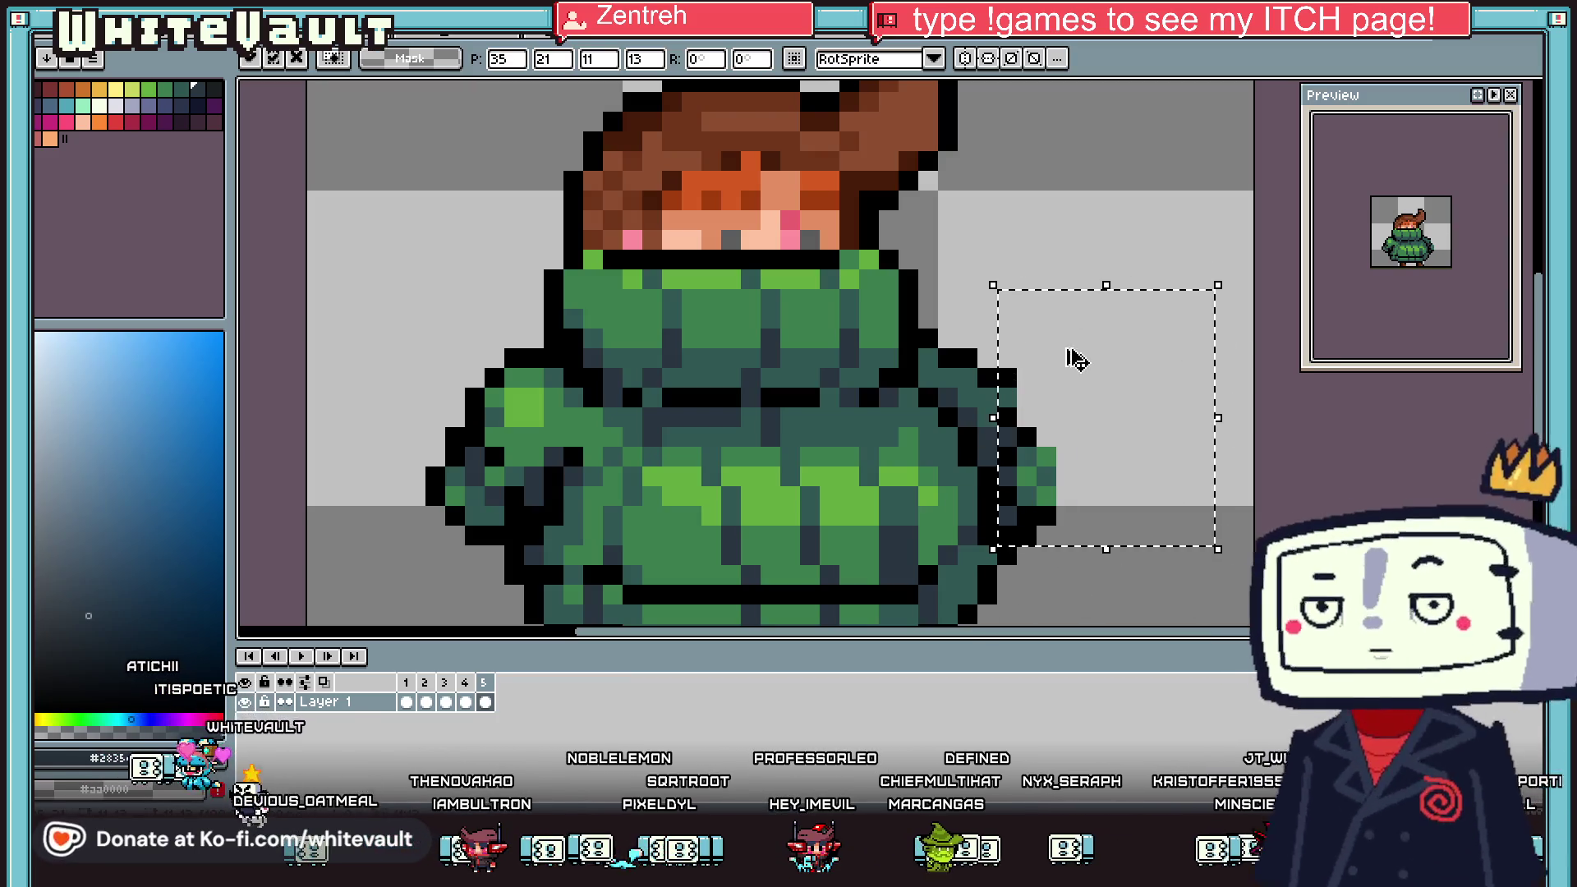
pyautogui.press('Return')
pyautogui.moveTo(1016, 328); pyautogui.dragTo(1004, 415)
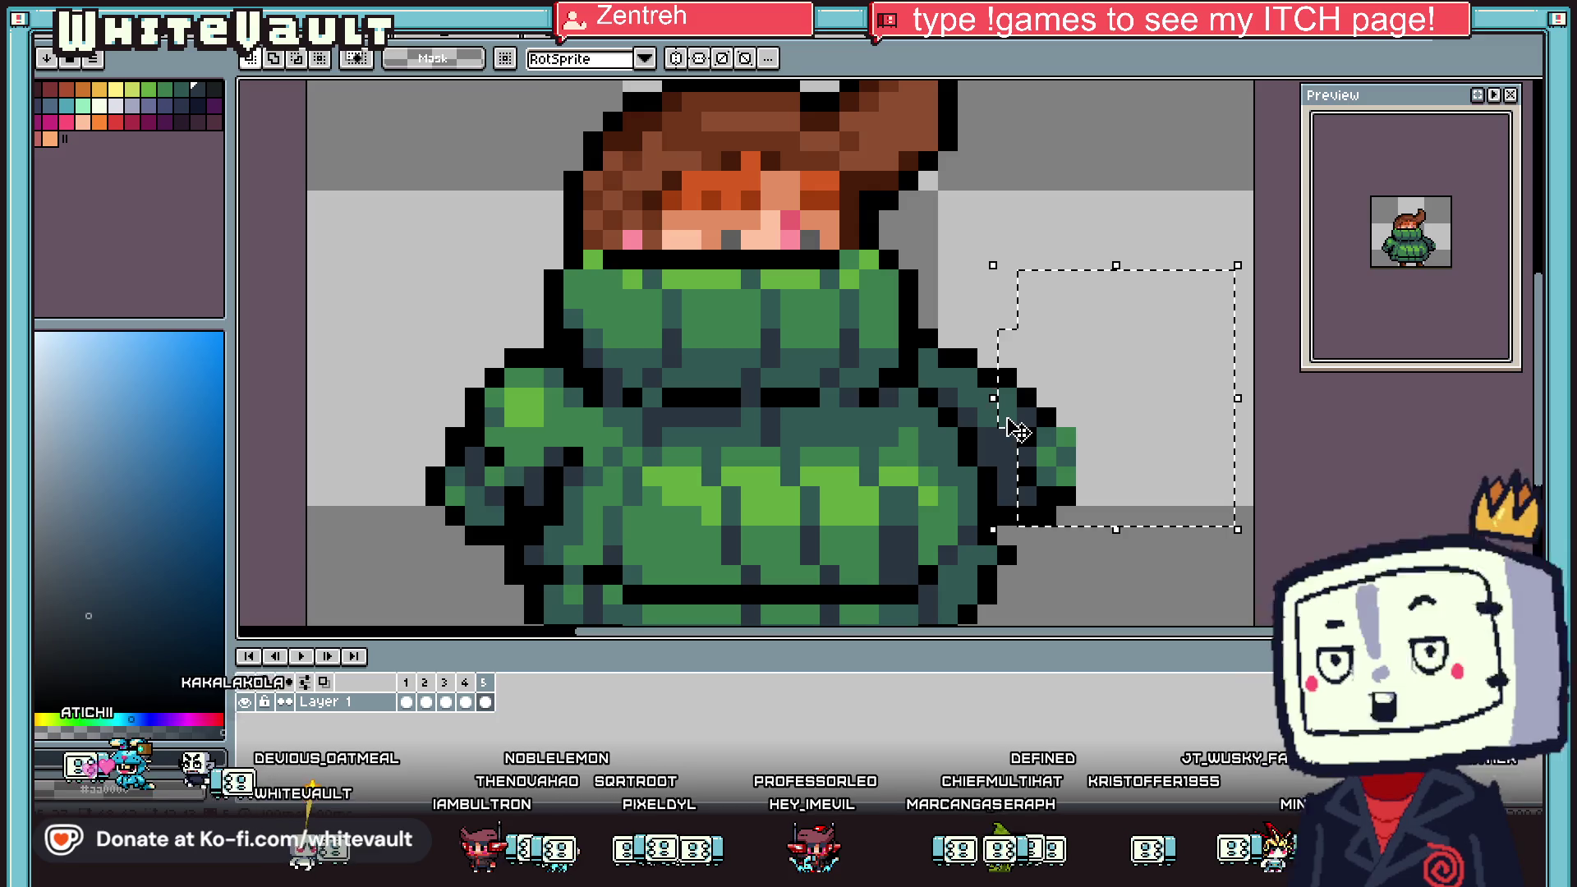
pyautogui.hotkey('ctrl', 'd')
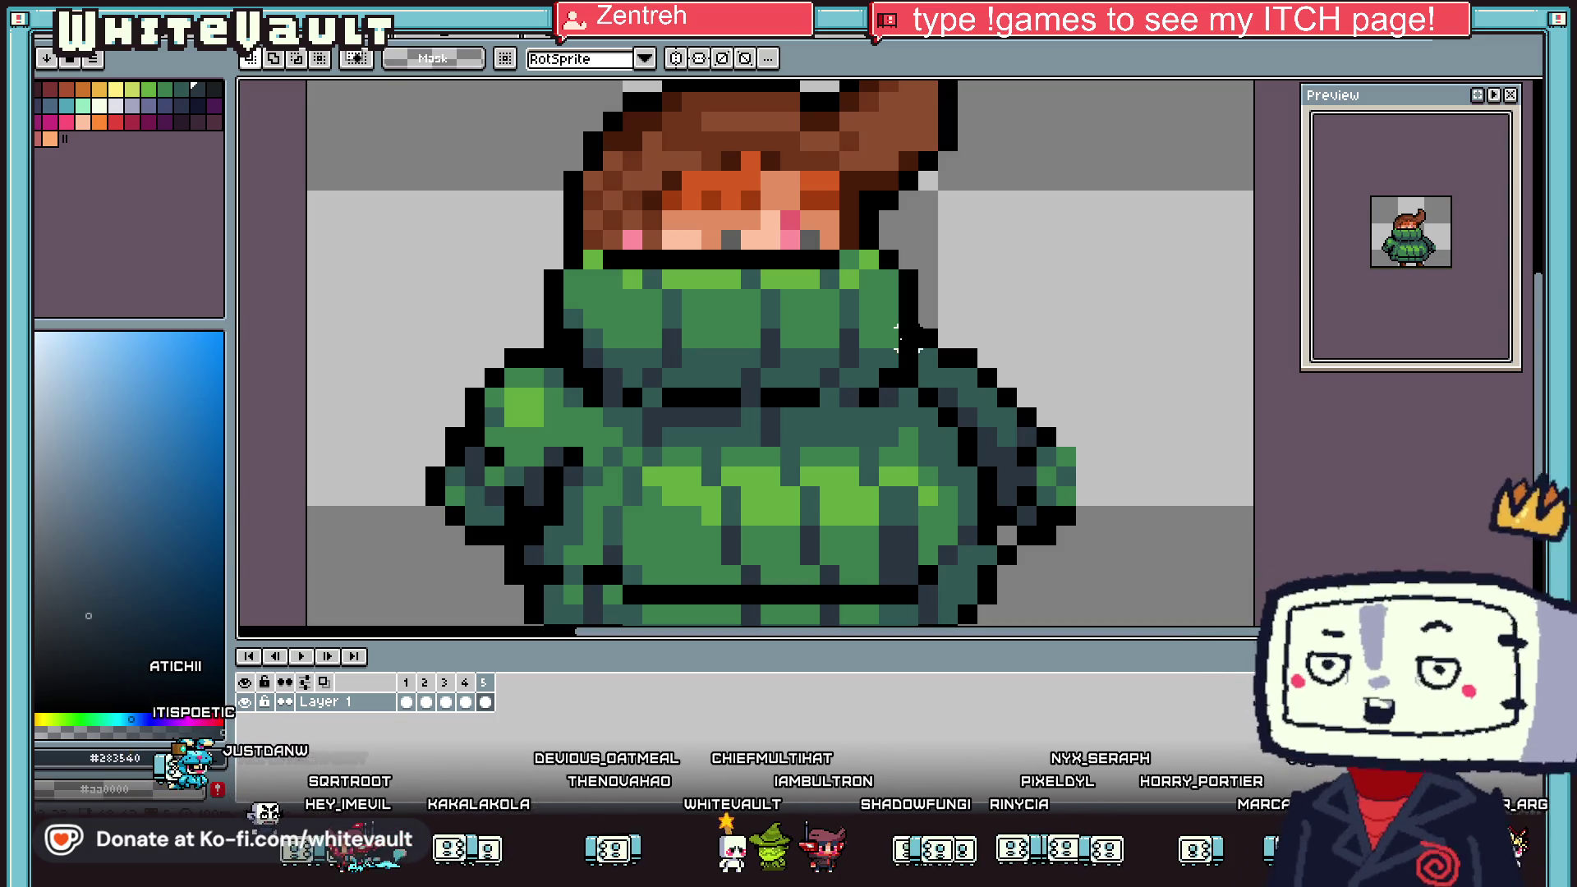
# Go back to the first frame of the animation
pyautogui.scroll(-4, 924, 385)
pyautogui.scroll(1, 936, 378)
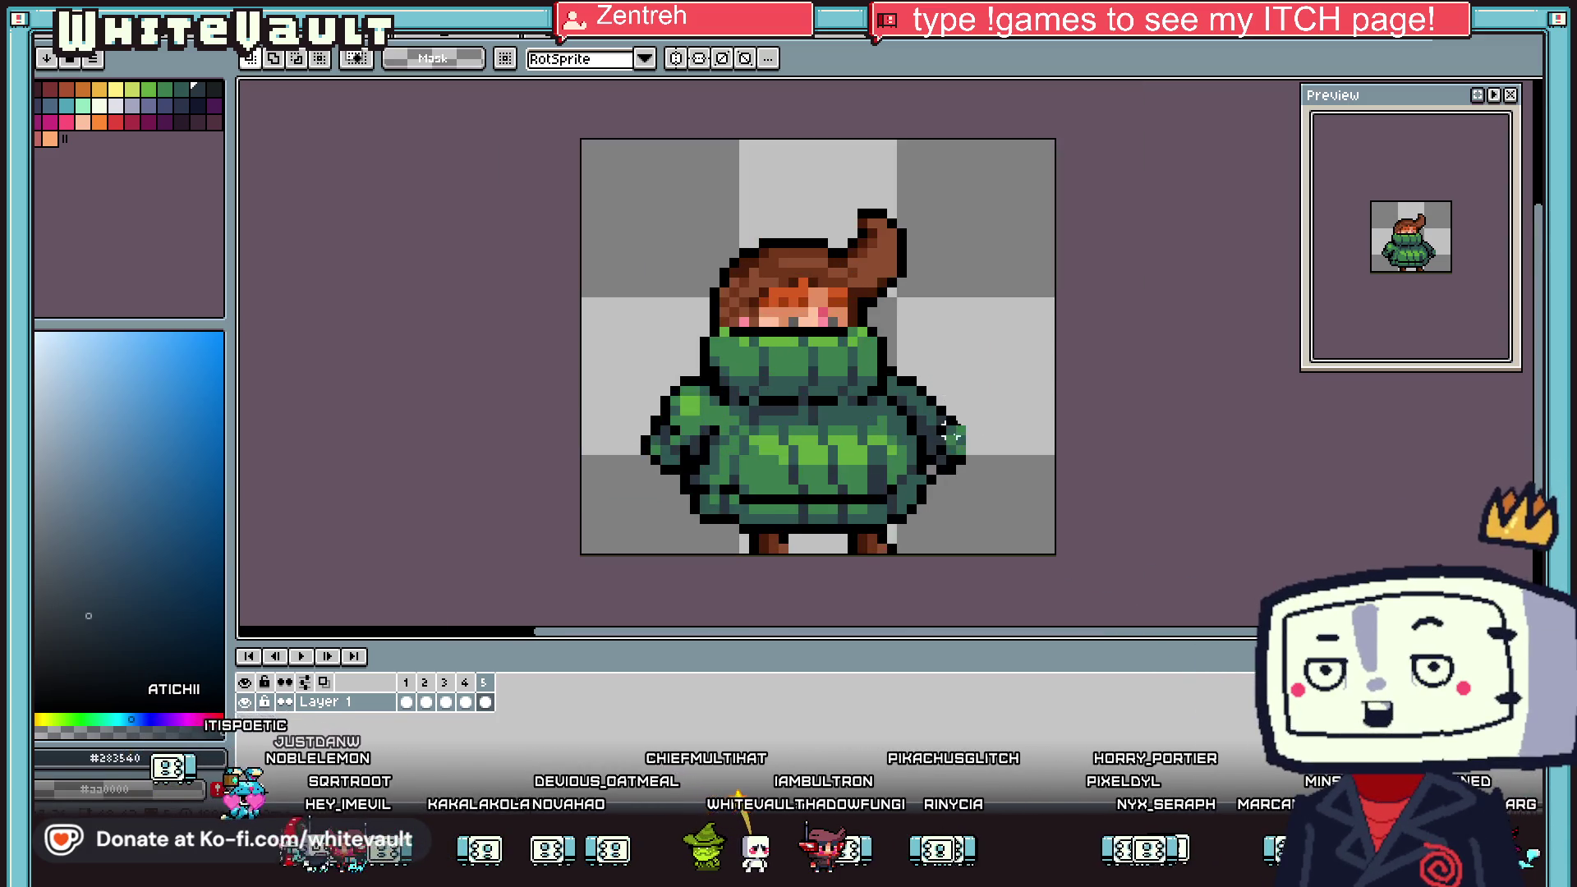
pyautogui.press('Left')
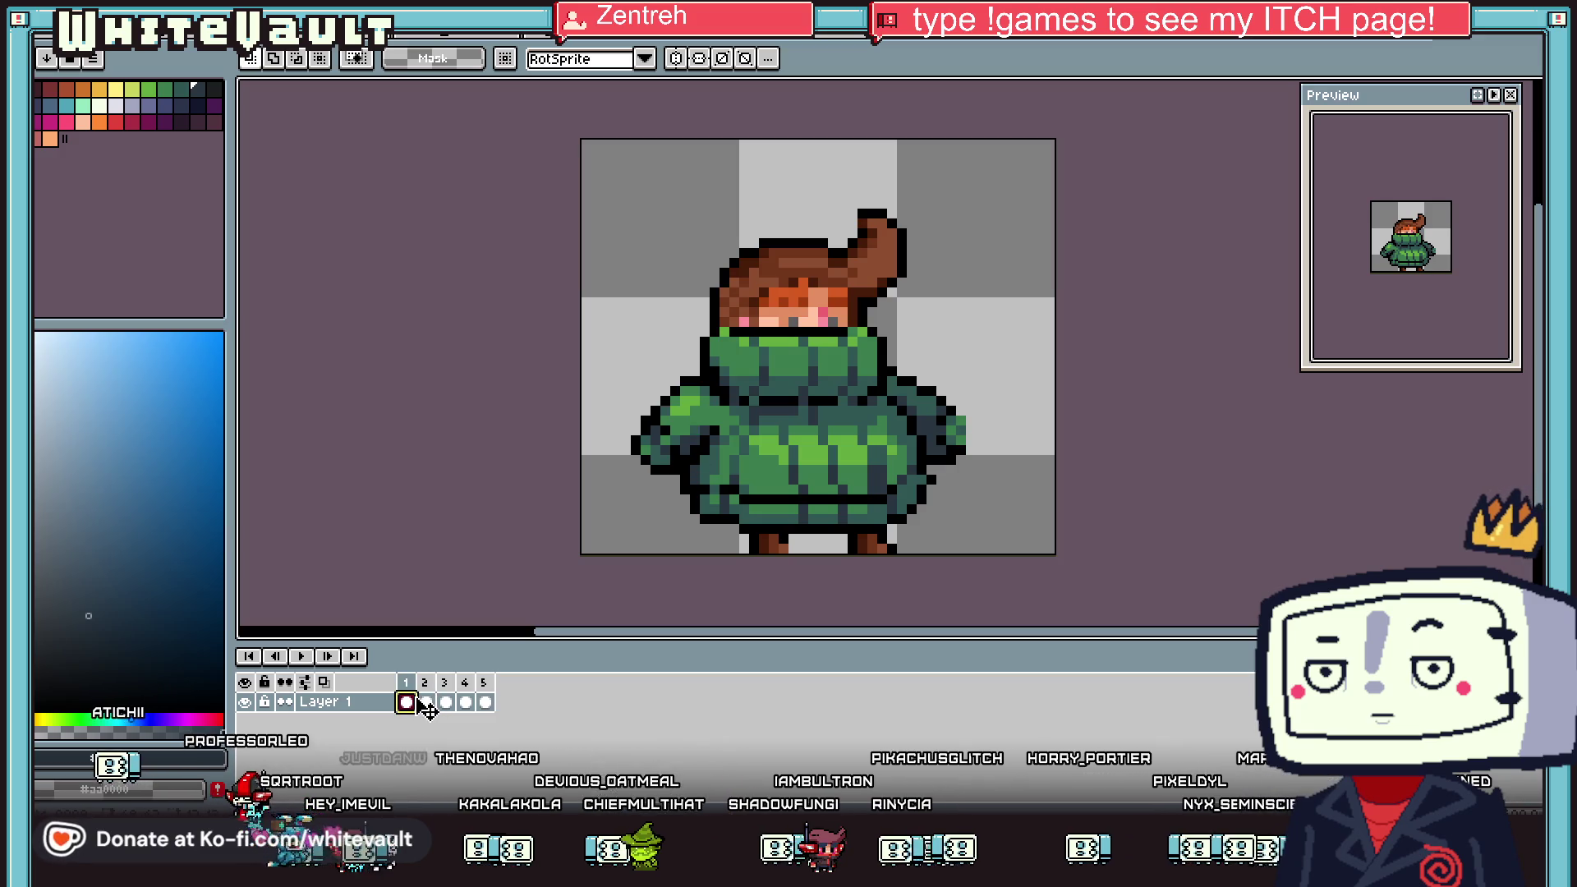
# Play the animation, stop on frame 1 and undo back to four frames
pyautogui.click(301, 656)
pyautogui.scroll(-2, 939, 386)
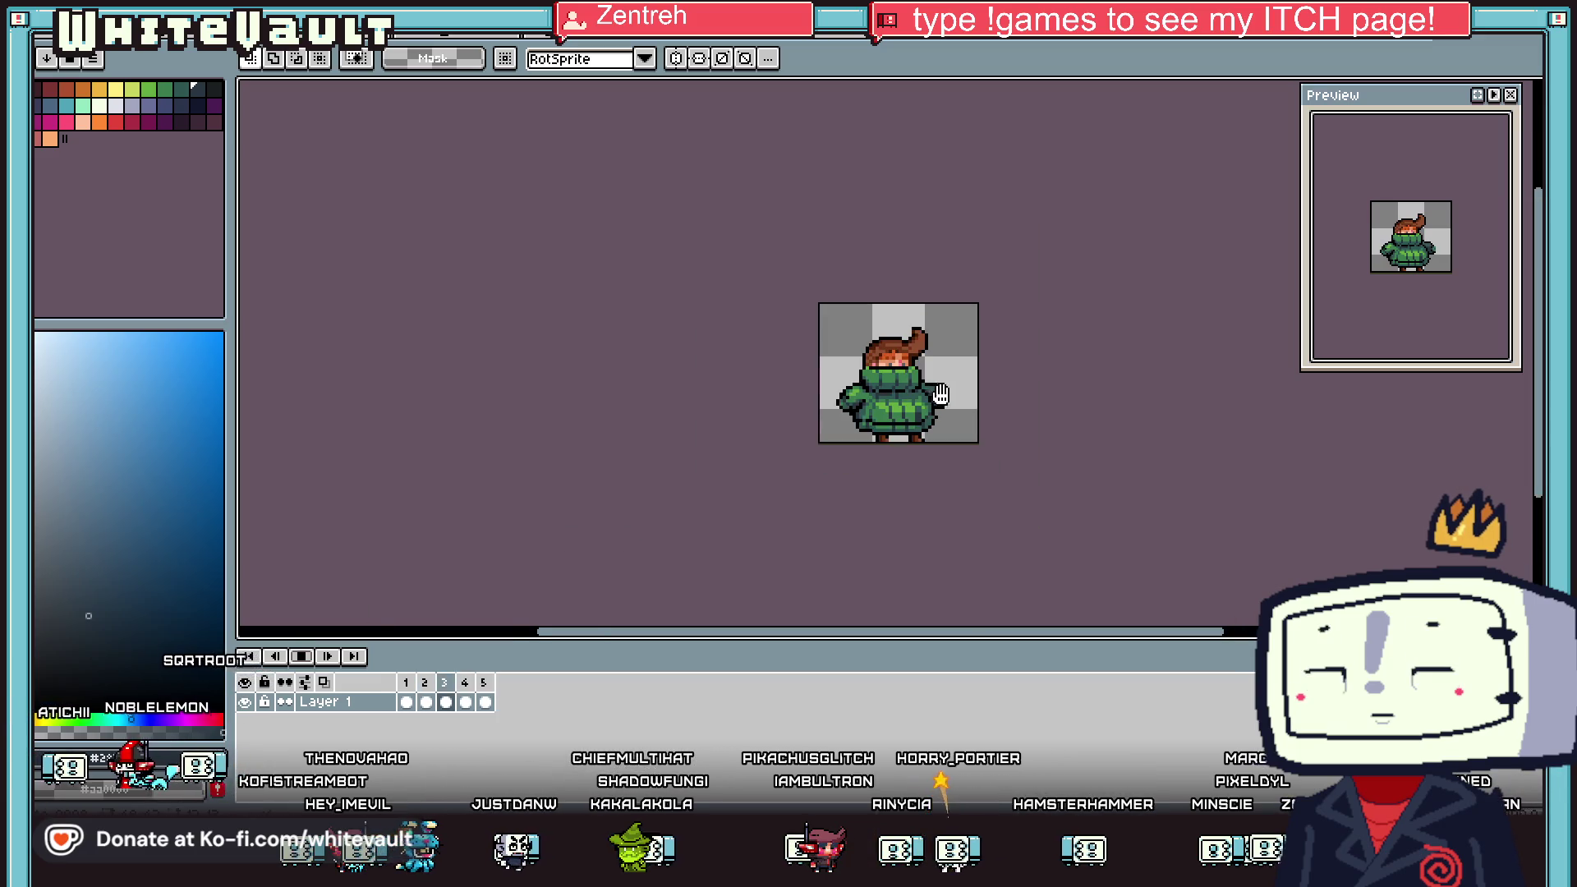
pyautogui.scroll(2, 975, 425)
pyautogui.moveTo(979, 408); pyautogui.dragTo(917, 335)
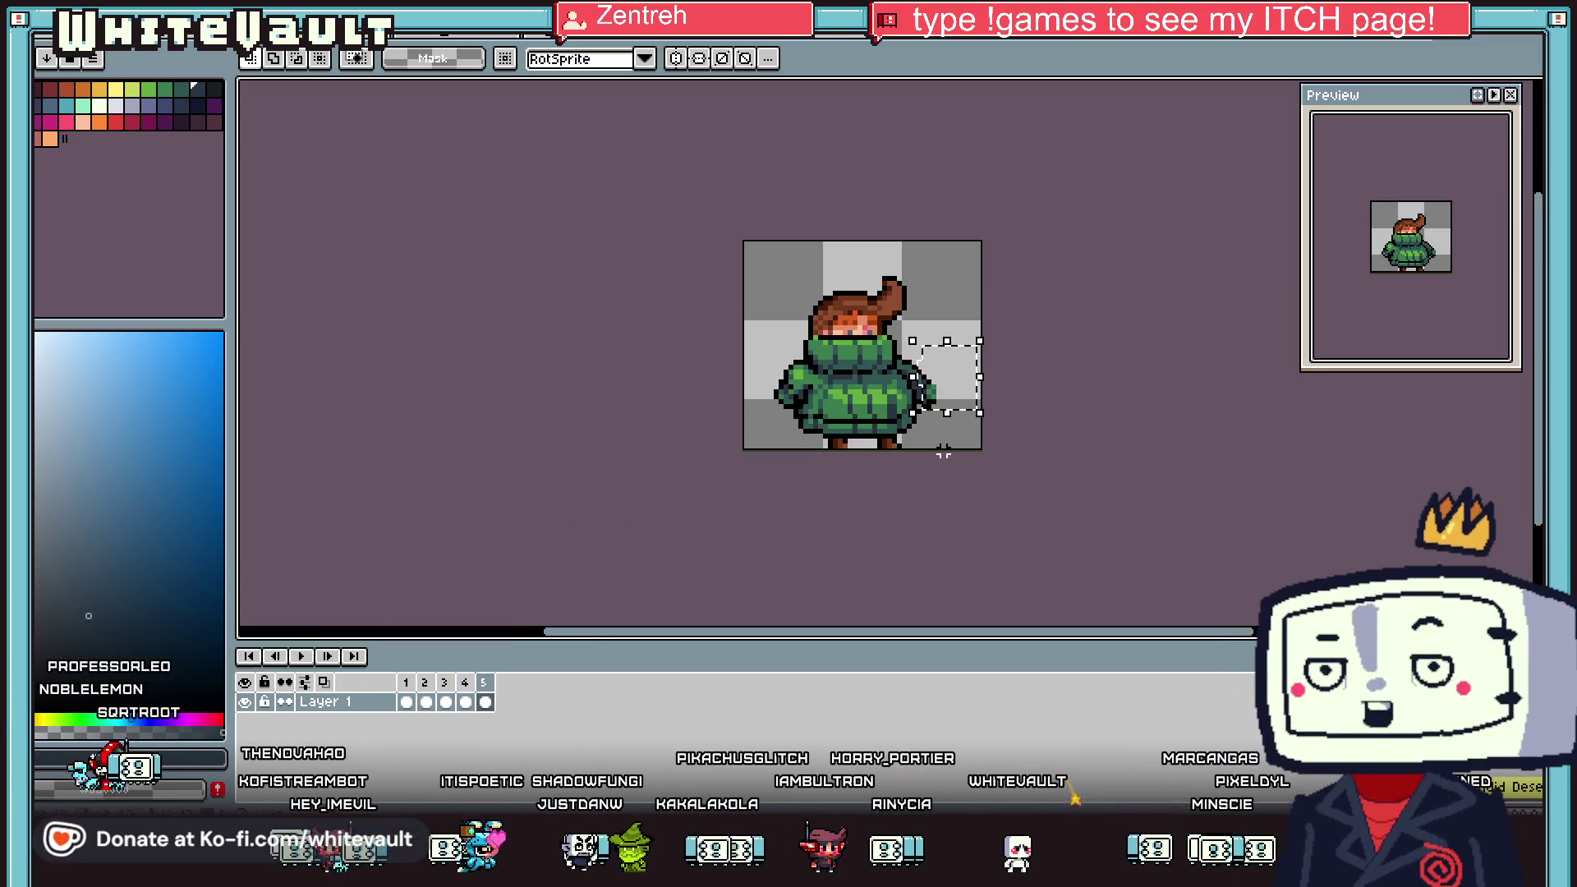
pyautogui.click(408, 704)
pyautogui.click(411, 704)
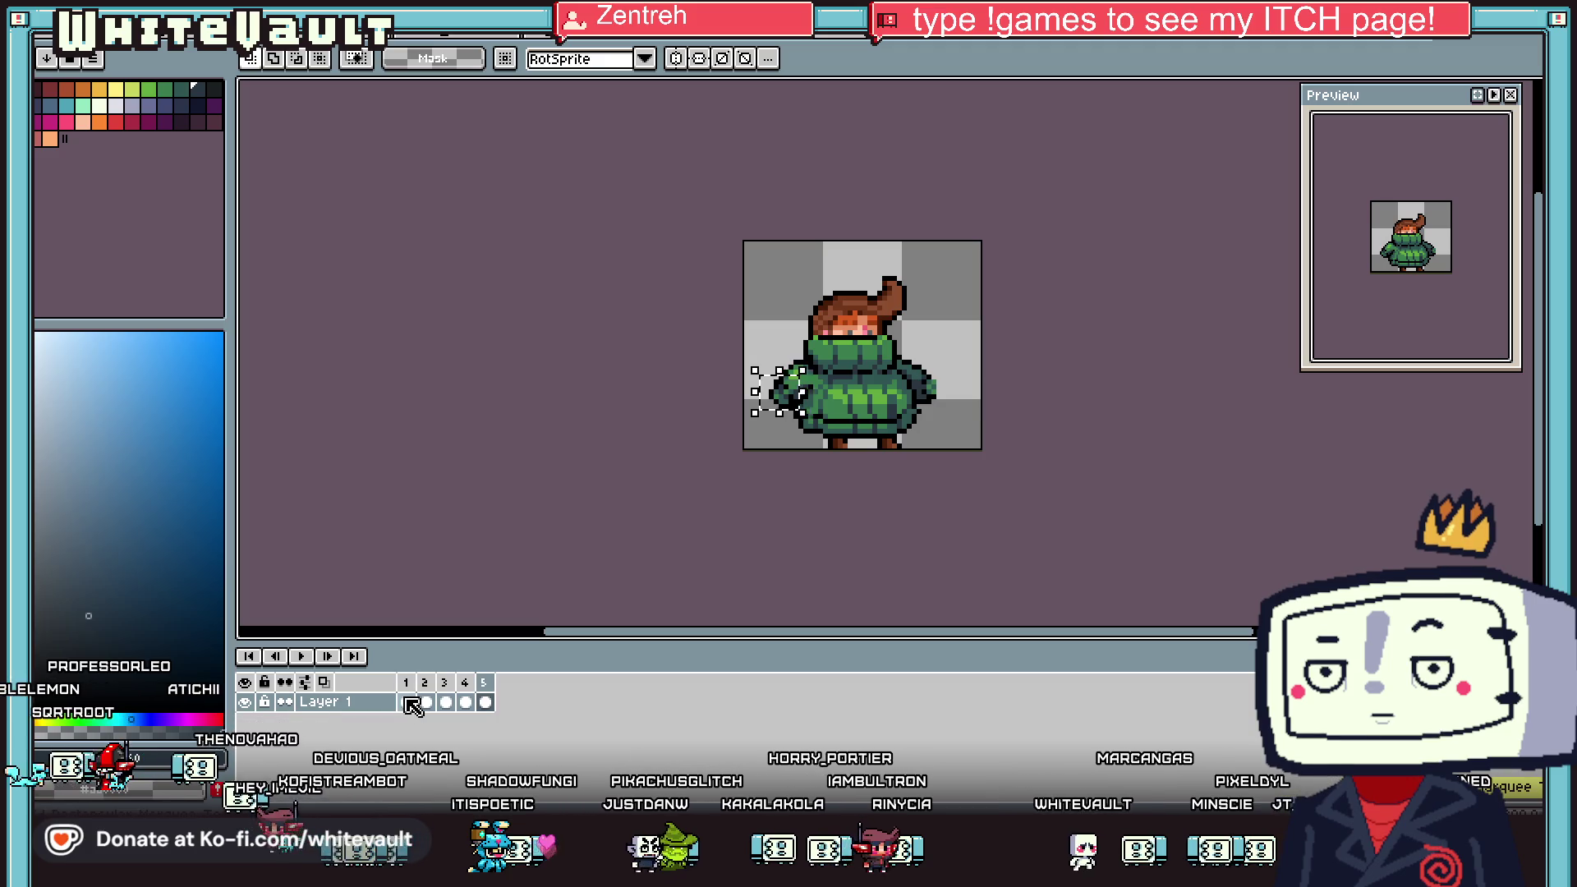
pyautogui.hotkey('ctrl', 'z')
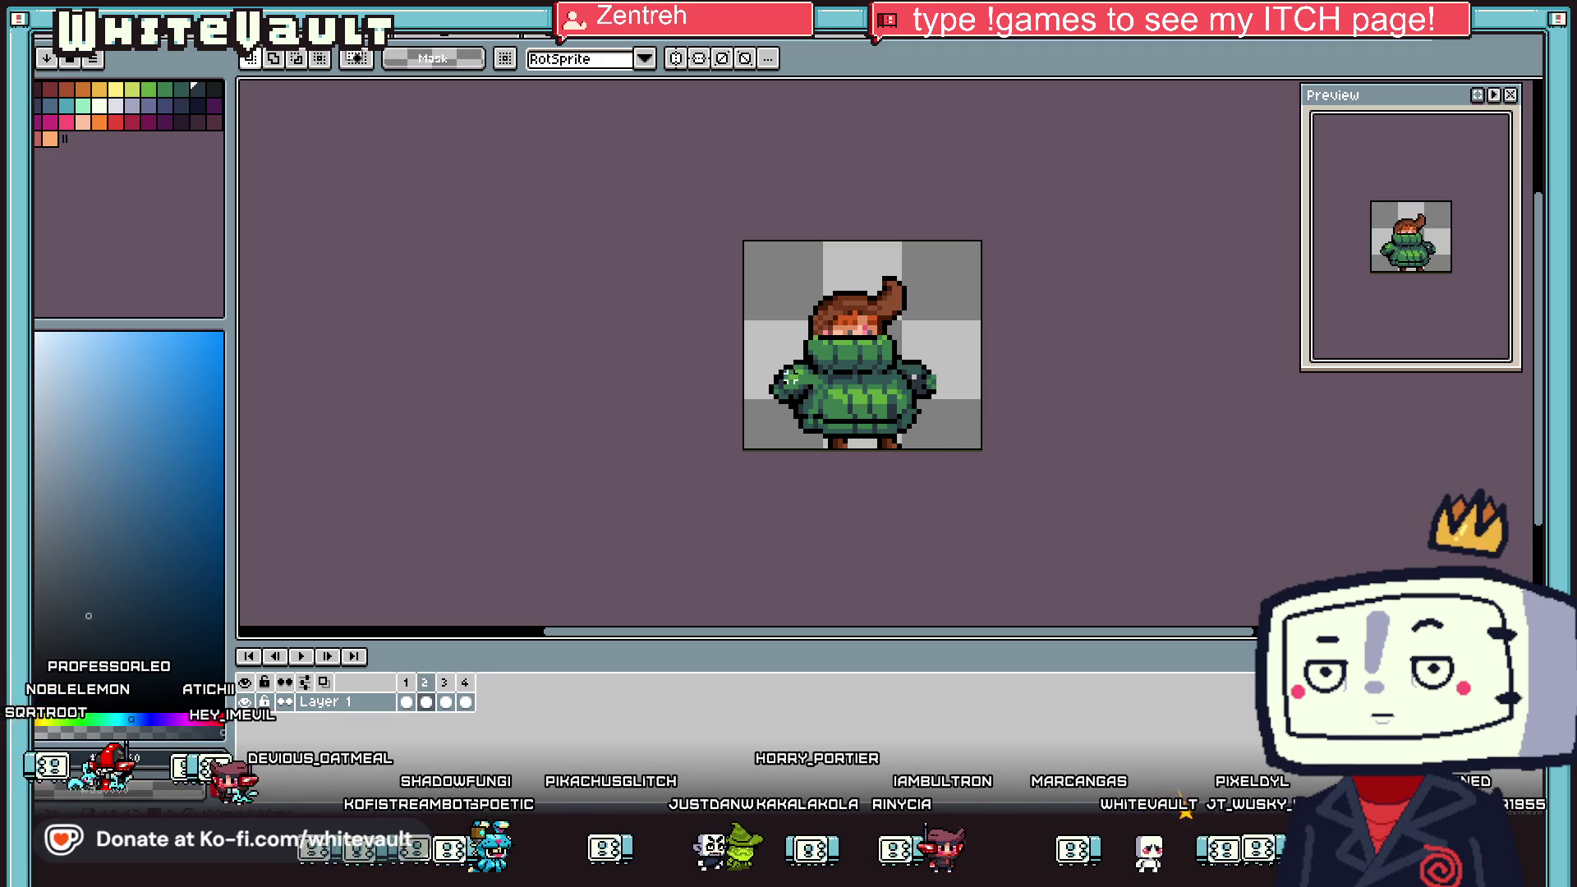
# Move the left sleeve one pixel left and down
pyautogui.scroll(2, 799, 382)
pyautogui.click(825, 465)
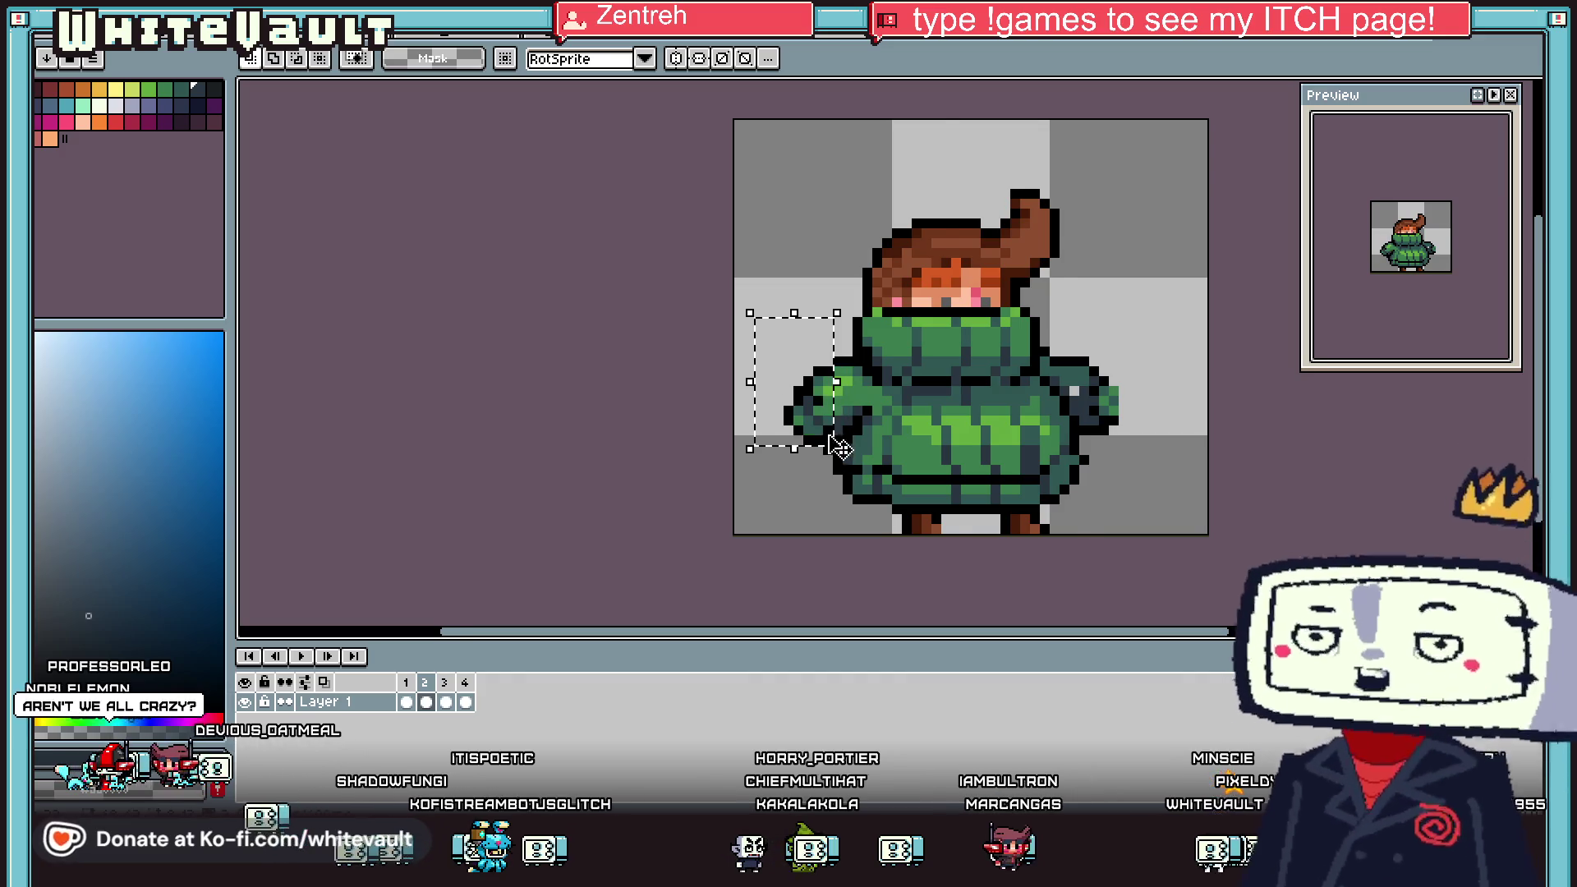
pyautogui.scroll(1, 829, 447)
pyautogui.moveTo(836, 431); pyautogui.dragTo(827, 442)
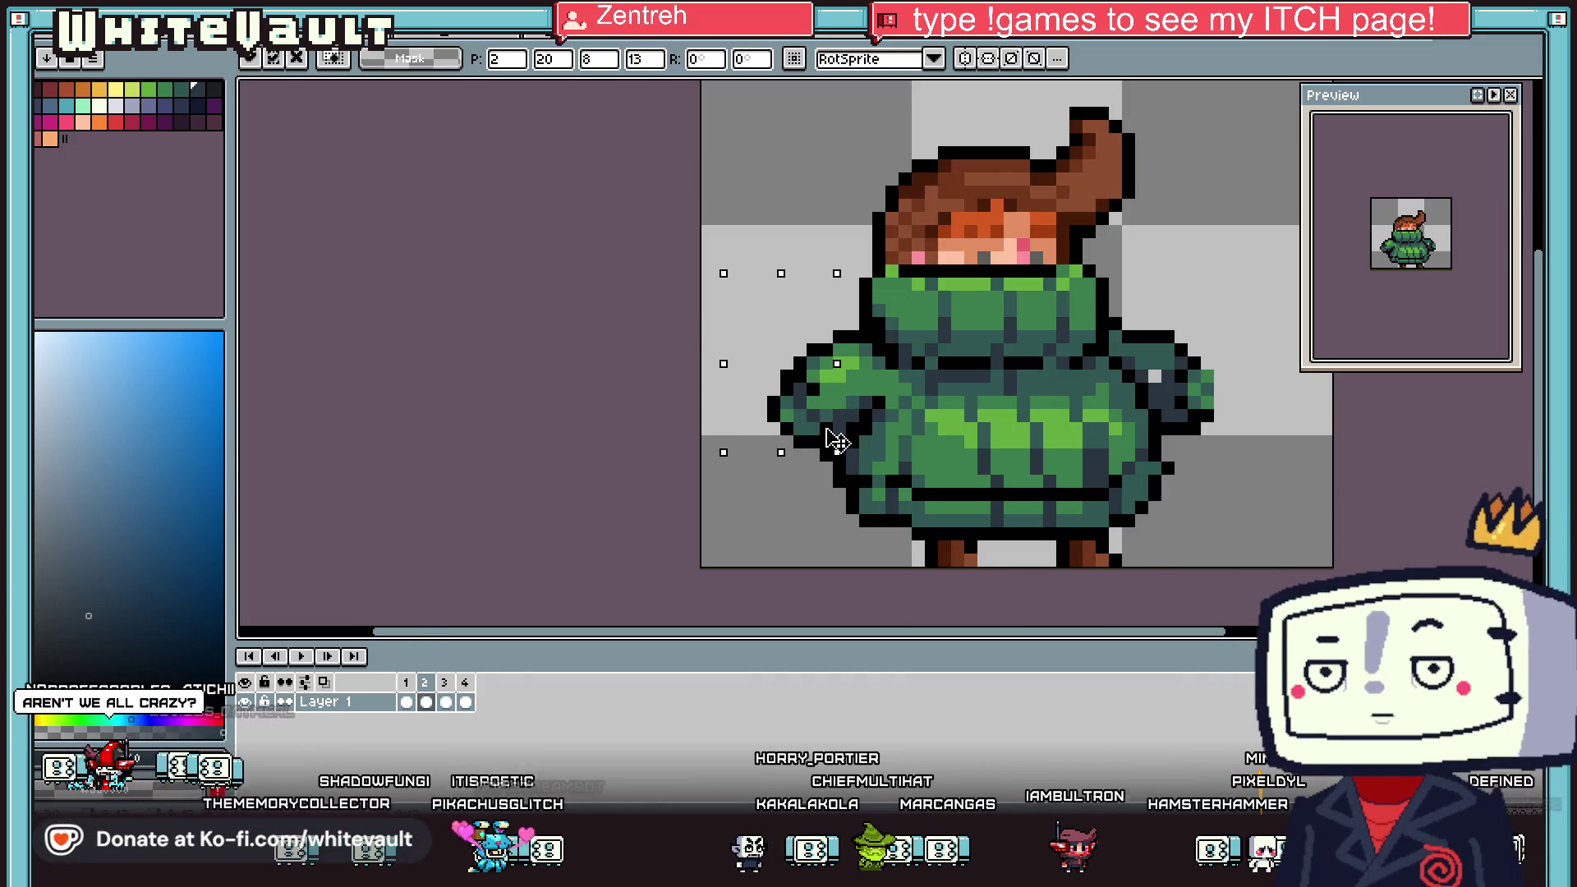
pyautogui.click(845, 340)
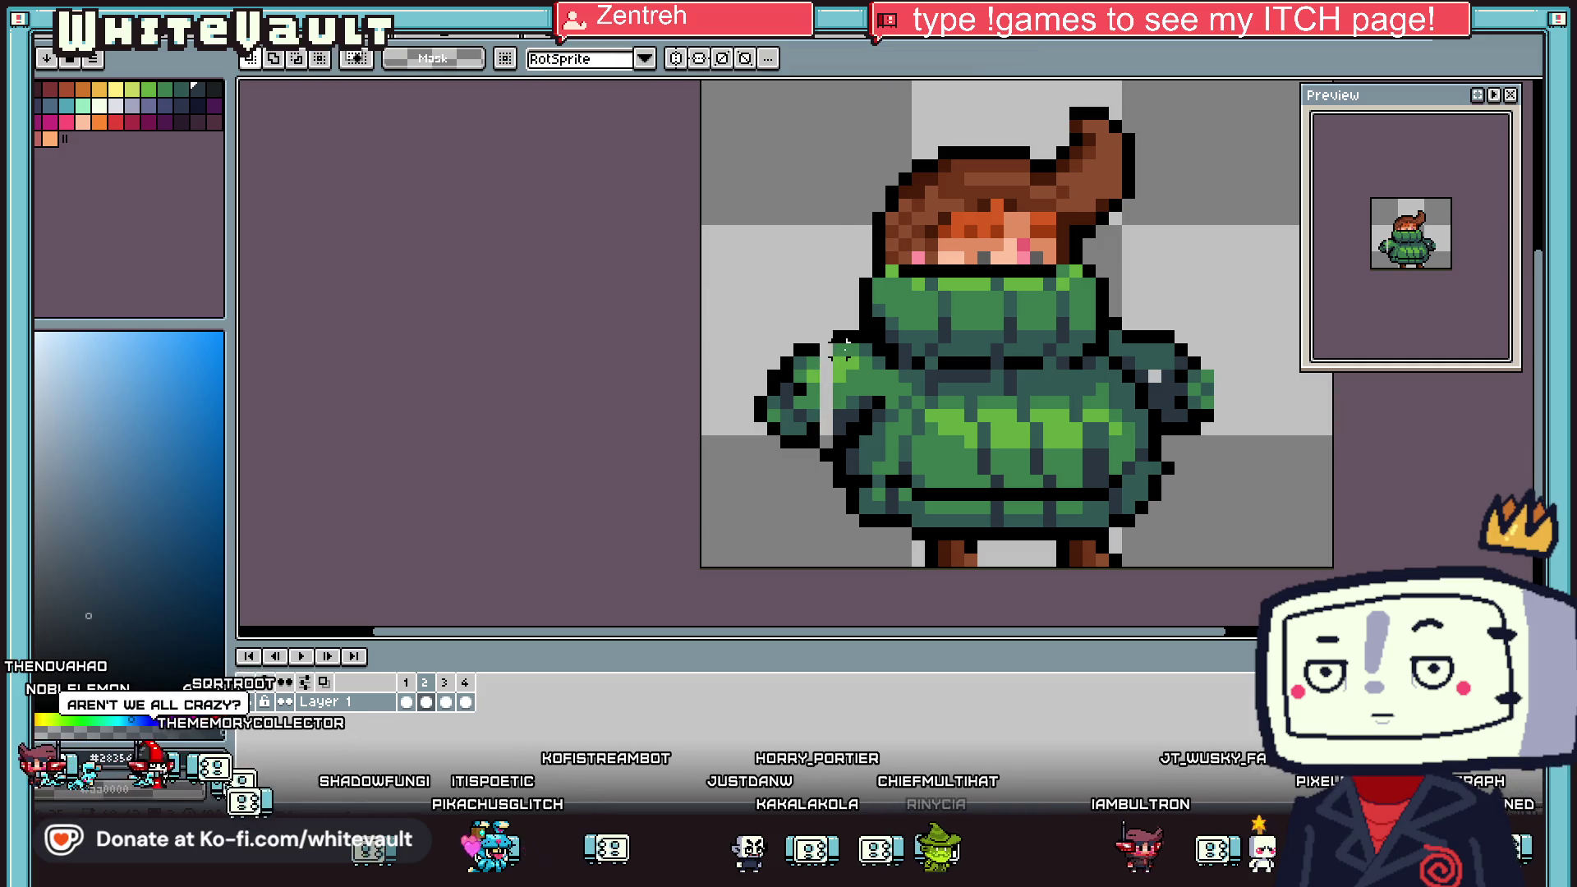
# Paint a dark pixel at the sleeve's bottom and cover its grey gap with green
pyautogui.press('i')
pyautogui.press('b')
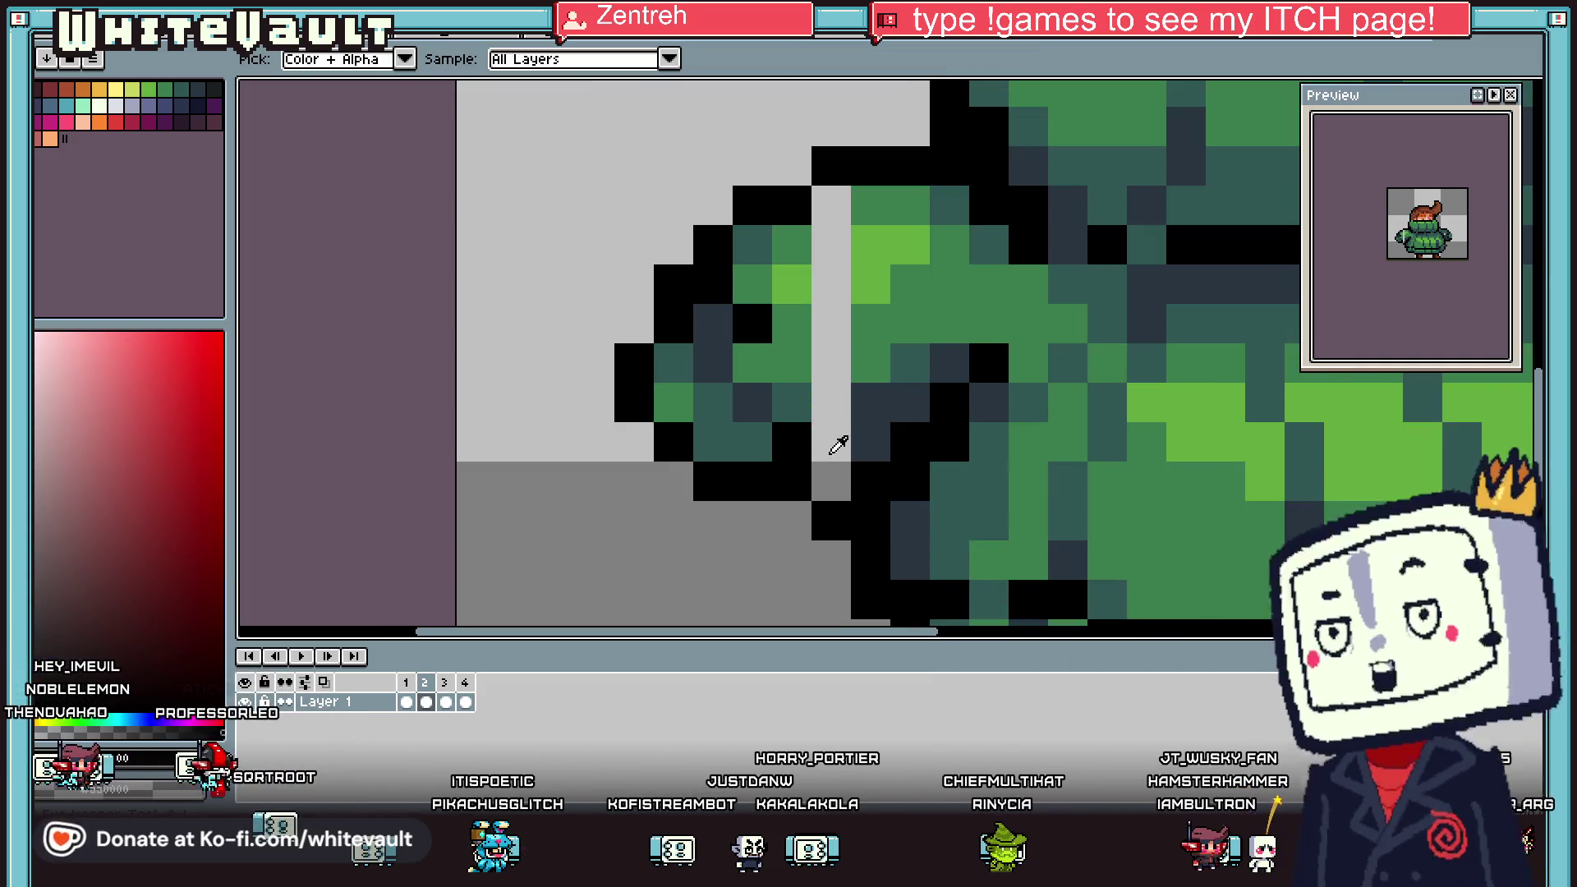
pyautogui.scroll(3, 838, 436)
pyautogui.click(831, 442)
pyautogui.keyDown('alt'); pyautogui.click(866, 366); pyautogui.keyUp('alt')
pyautogui.moveTo(831, 402); pyautogui.dragTo(831, 283)
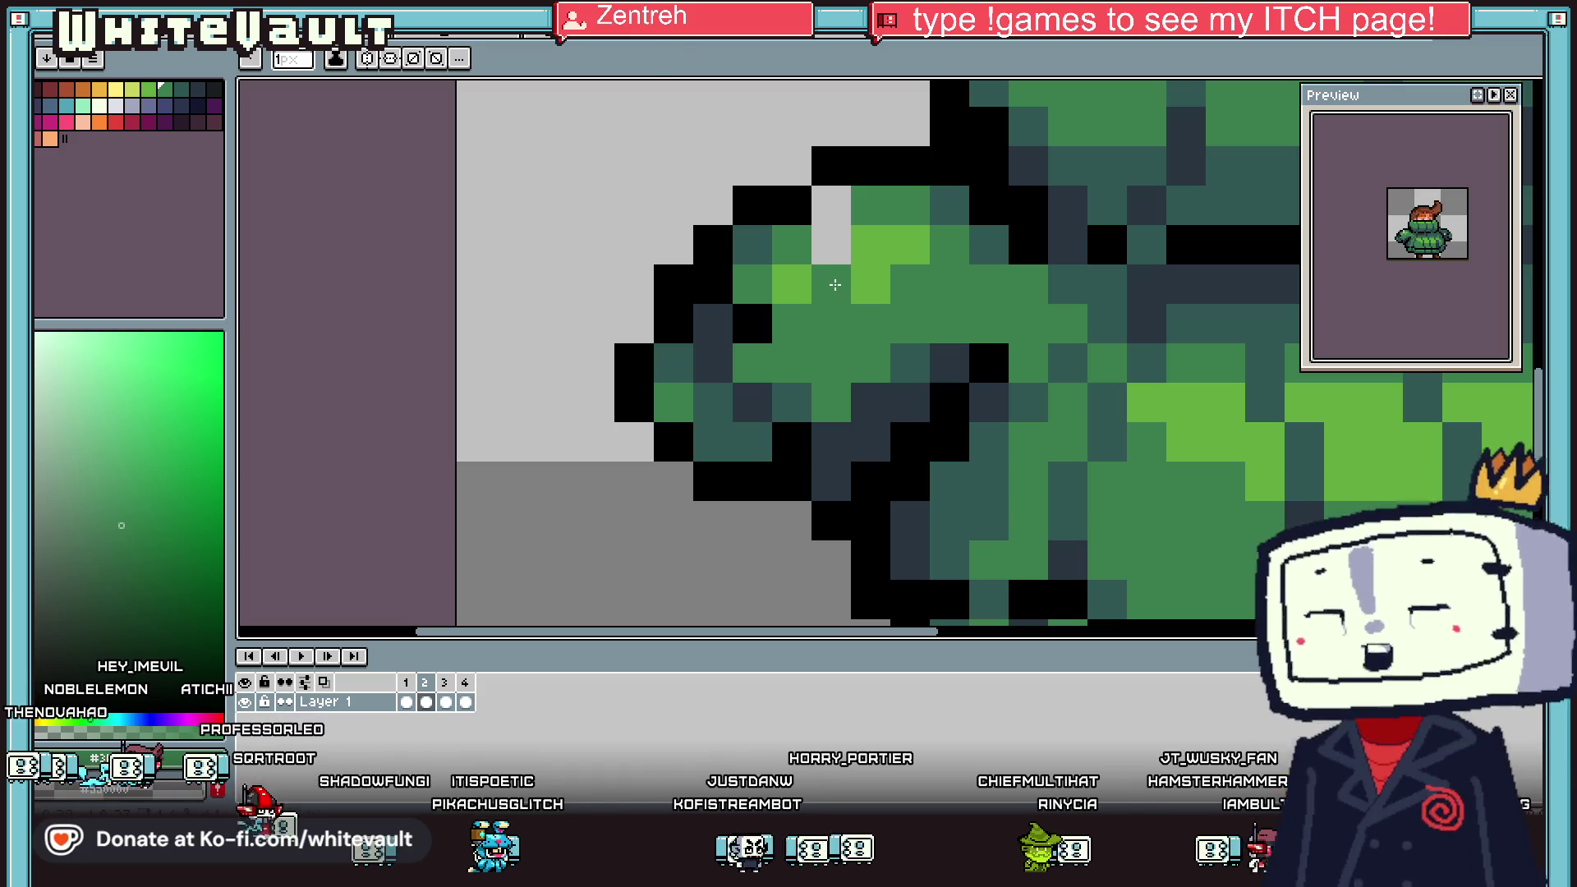
pyautogui.keyDown('alt'); pyautogui.click(870, 244); pyautogui.keyUp('alt')
pyautogui.click(846, 244)
# Pick the dark teal-green shade and shift the right sleeve's cuff one pixel left
pyautogui.press('i')
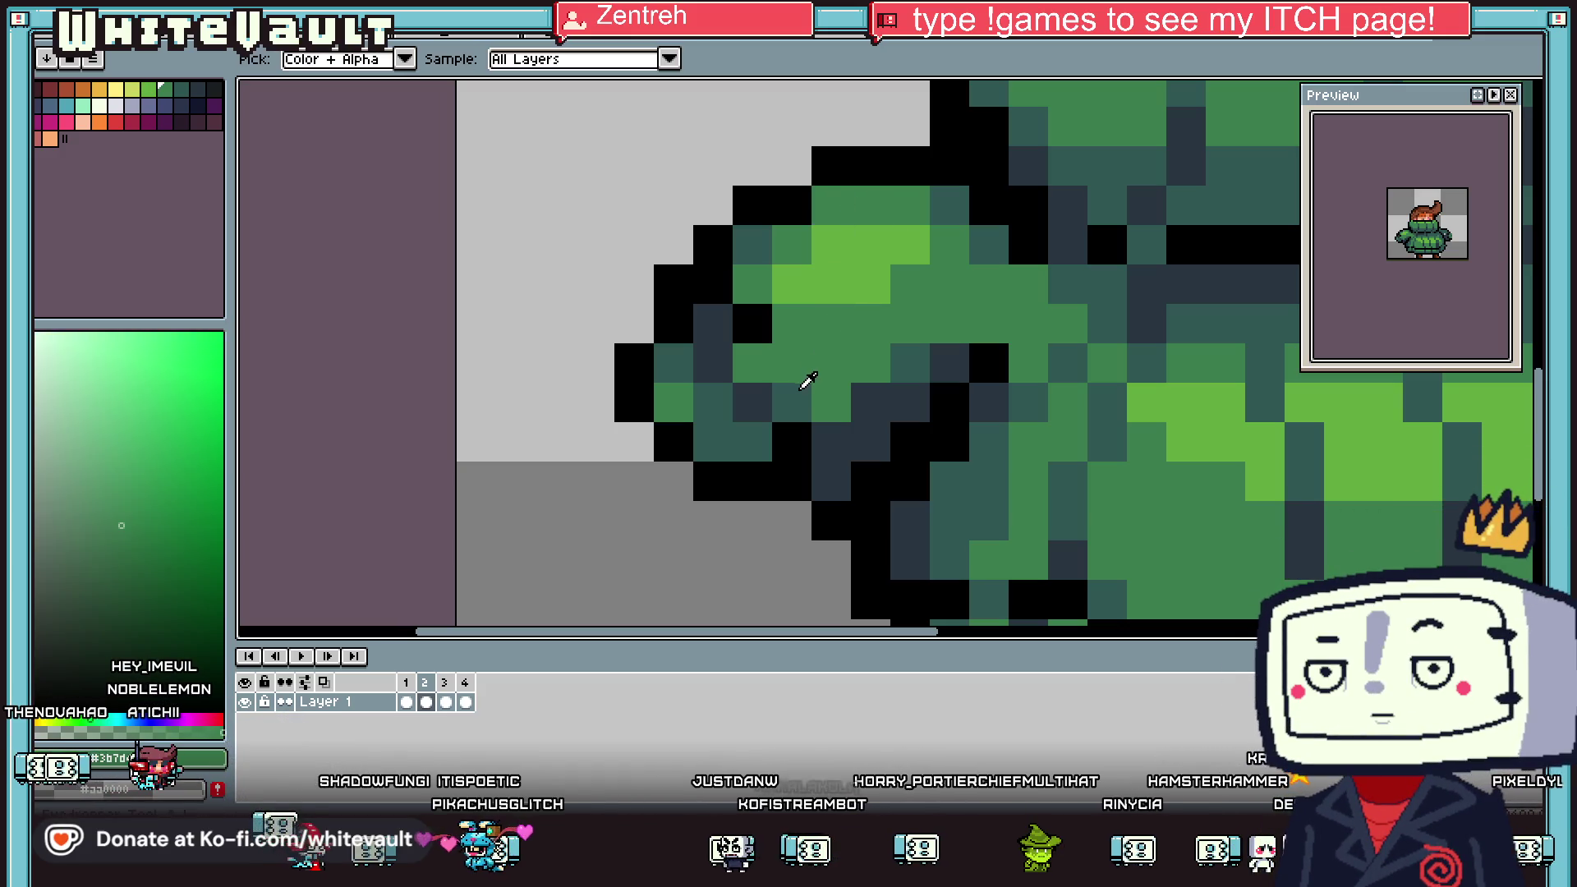
pyautogui.scroll(-5, 896, 375)
pyautogui.scroll(5, 896, 375)
pyautogui.click(895, 375)
pyautogui.press('b')
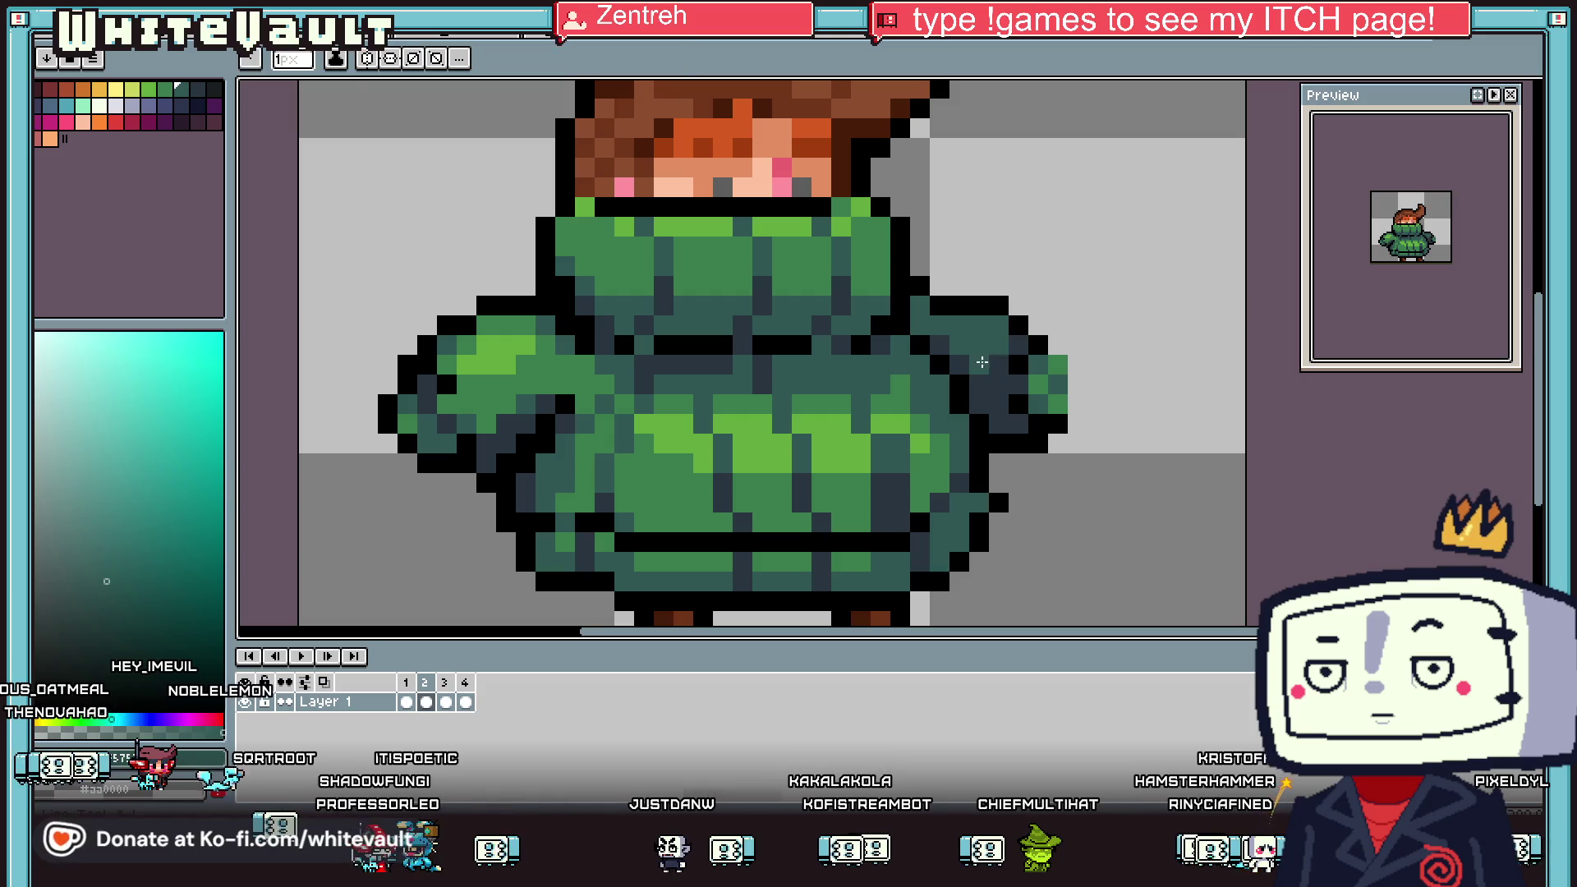
pyautogui.press('m')
pyautogui.moveTo(1170, 215); pyautogui.dragTo(985, 396)
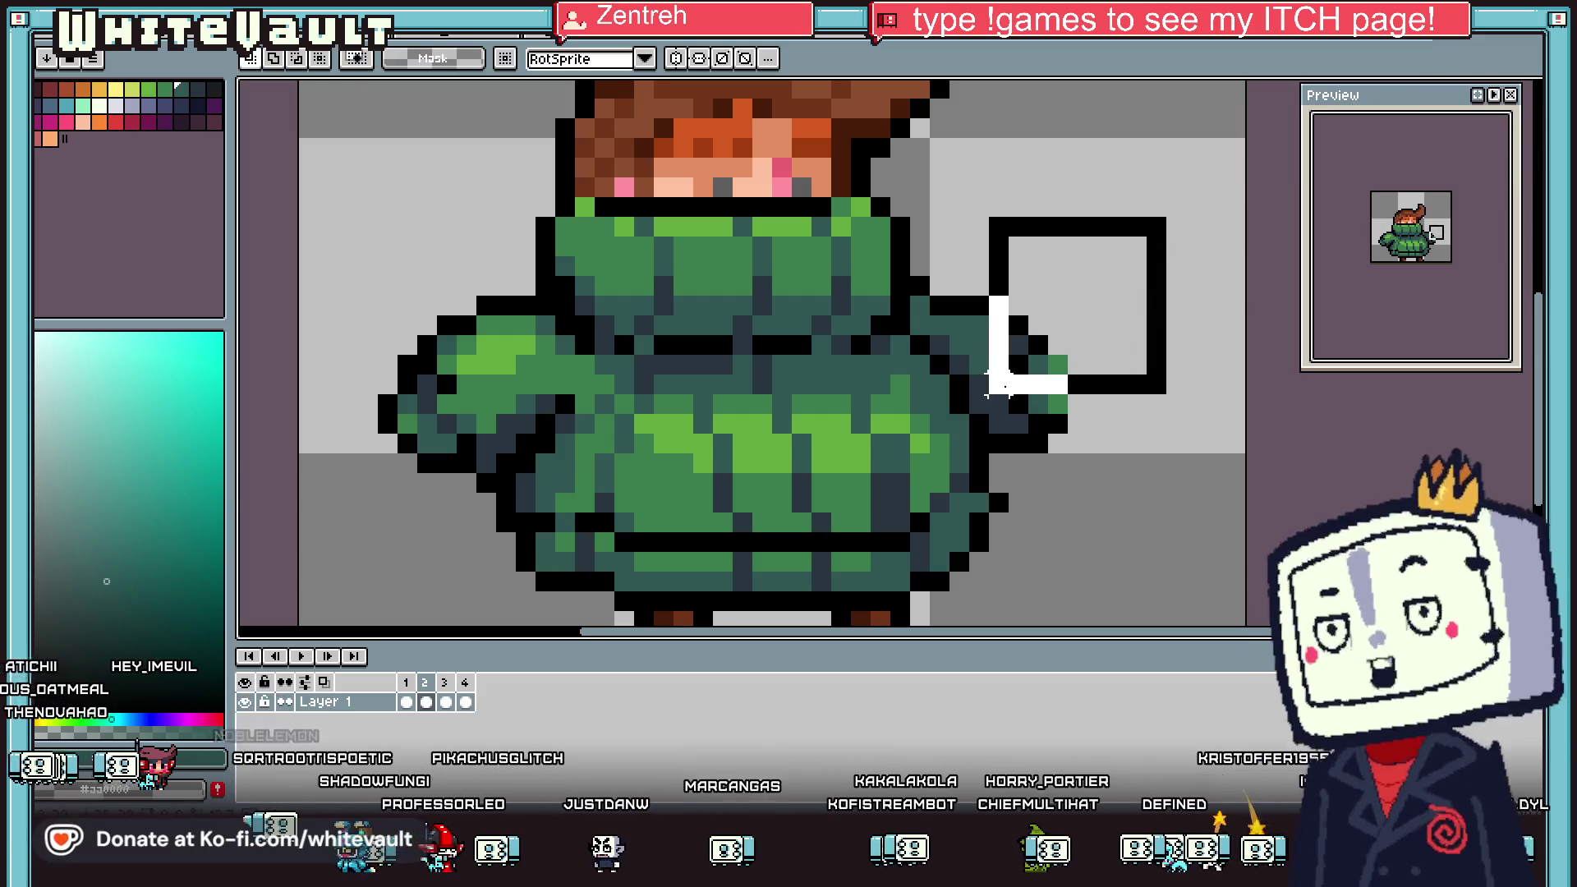
pyautogui.press('Left')
pyautogui.click(1017, 441)
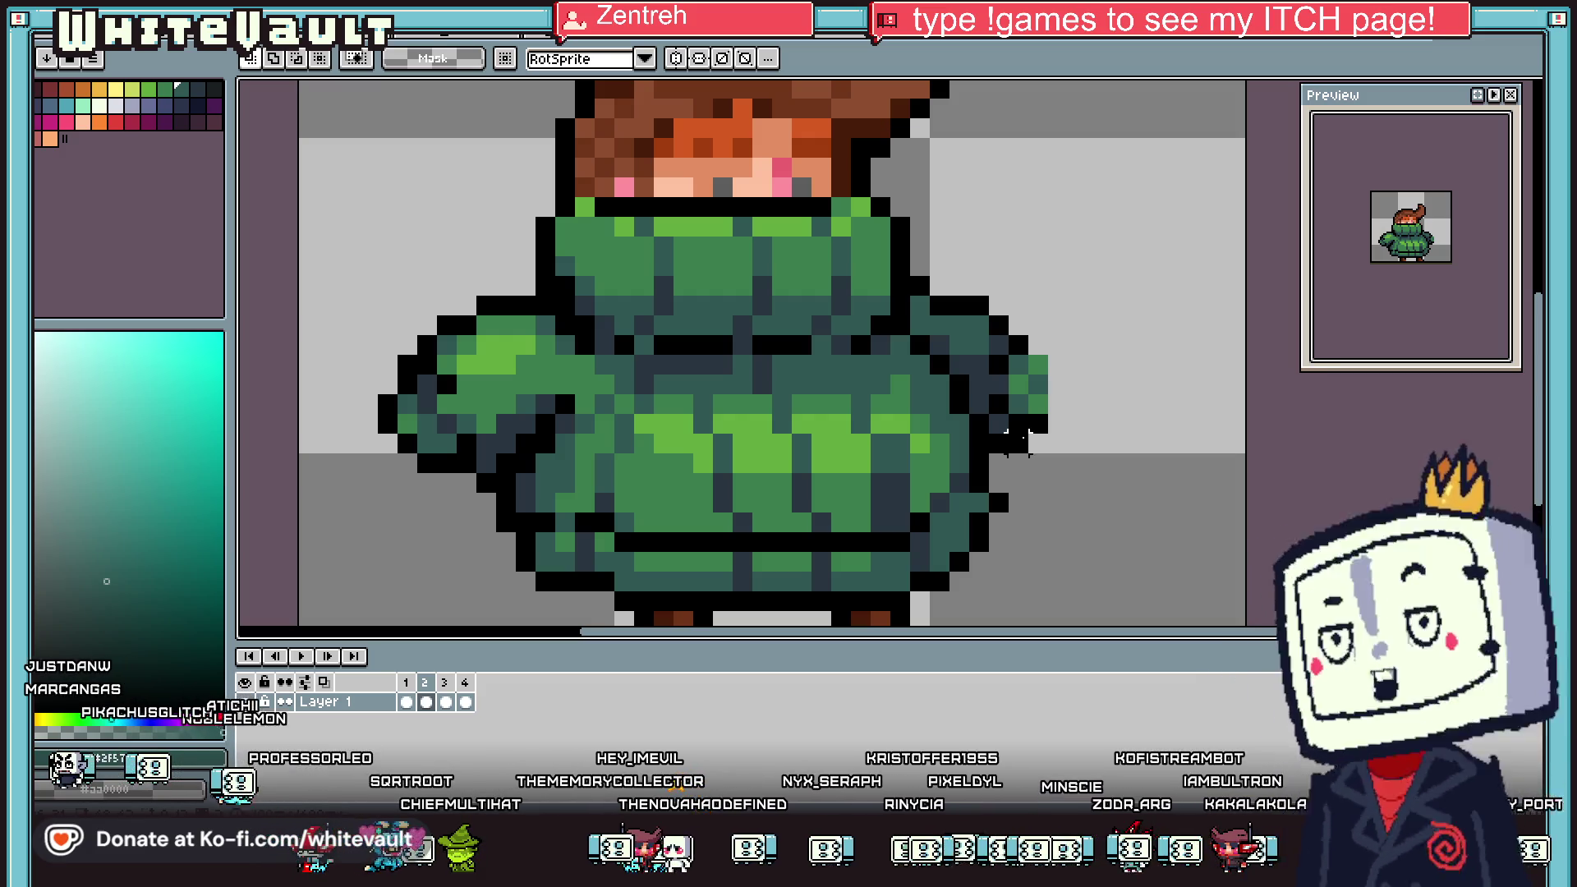
pyautogui.scroll(-2, 1017, 435)
pyautogui.scroll(-1, 1100, 398)
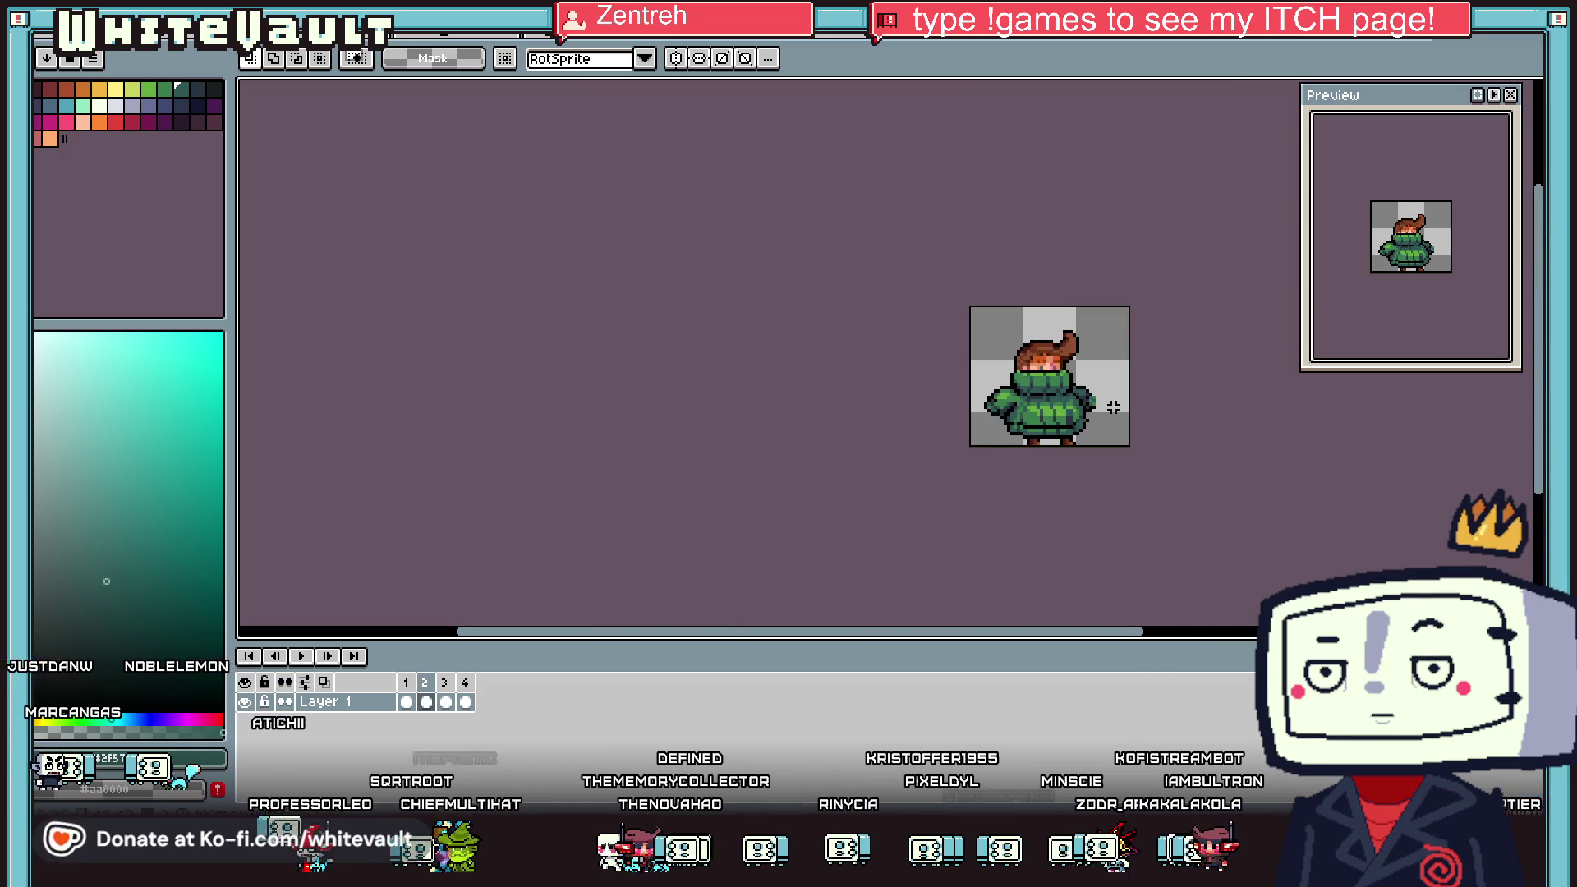
# Flip between frames 1 and 2 to compare the arm pose, ending on frame 2
pyautogui.scroll(1, 1117, 402)
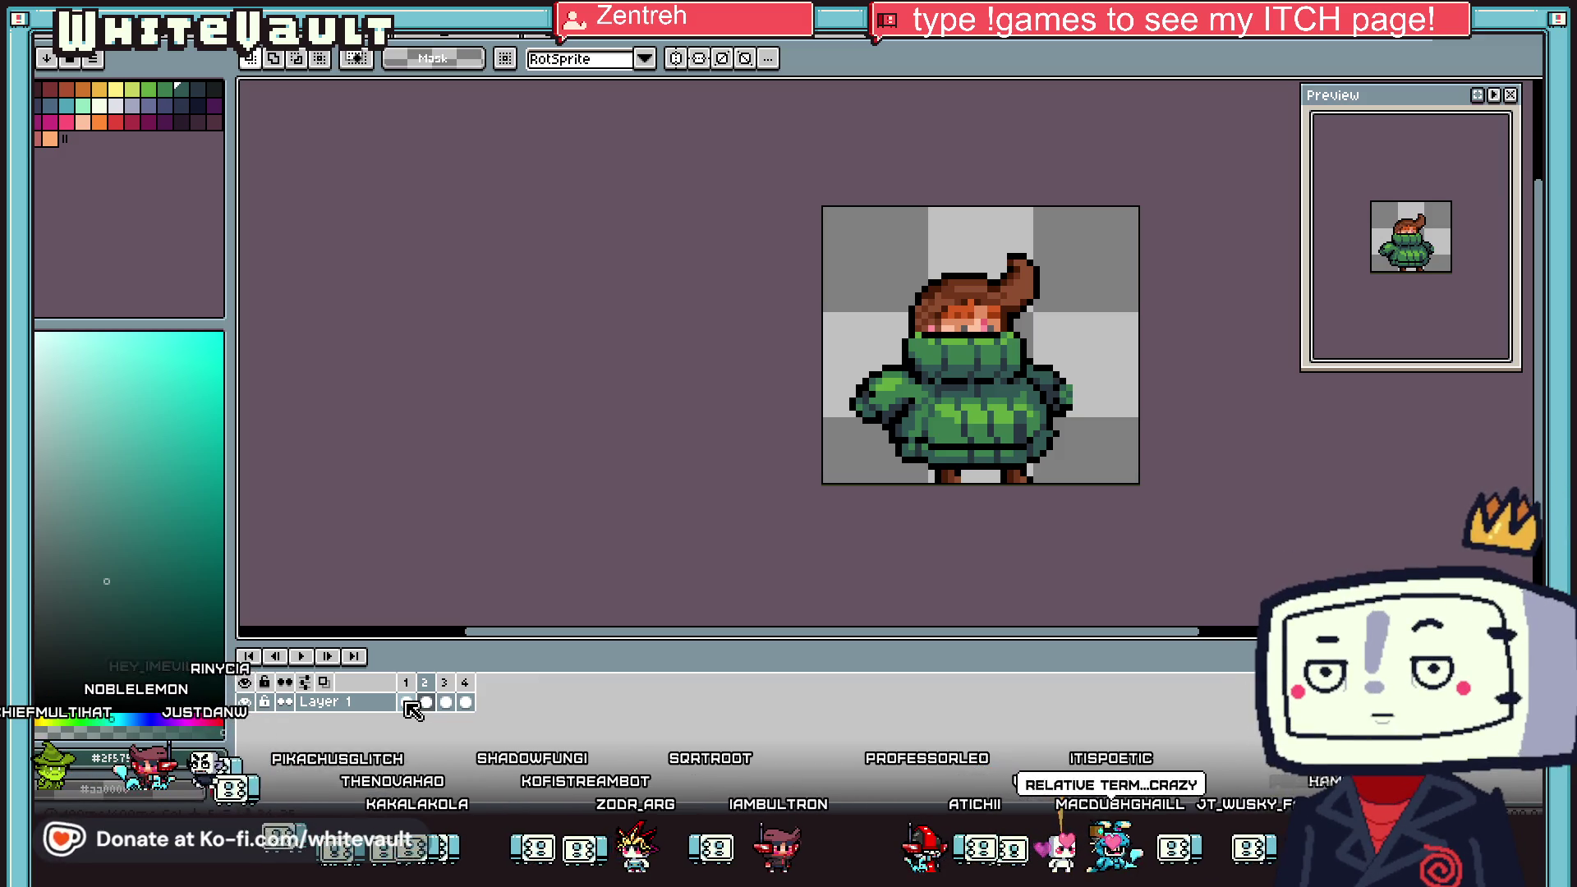
pyautogui.click(407, 703)
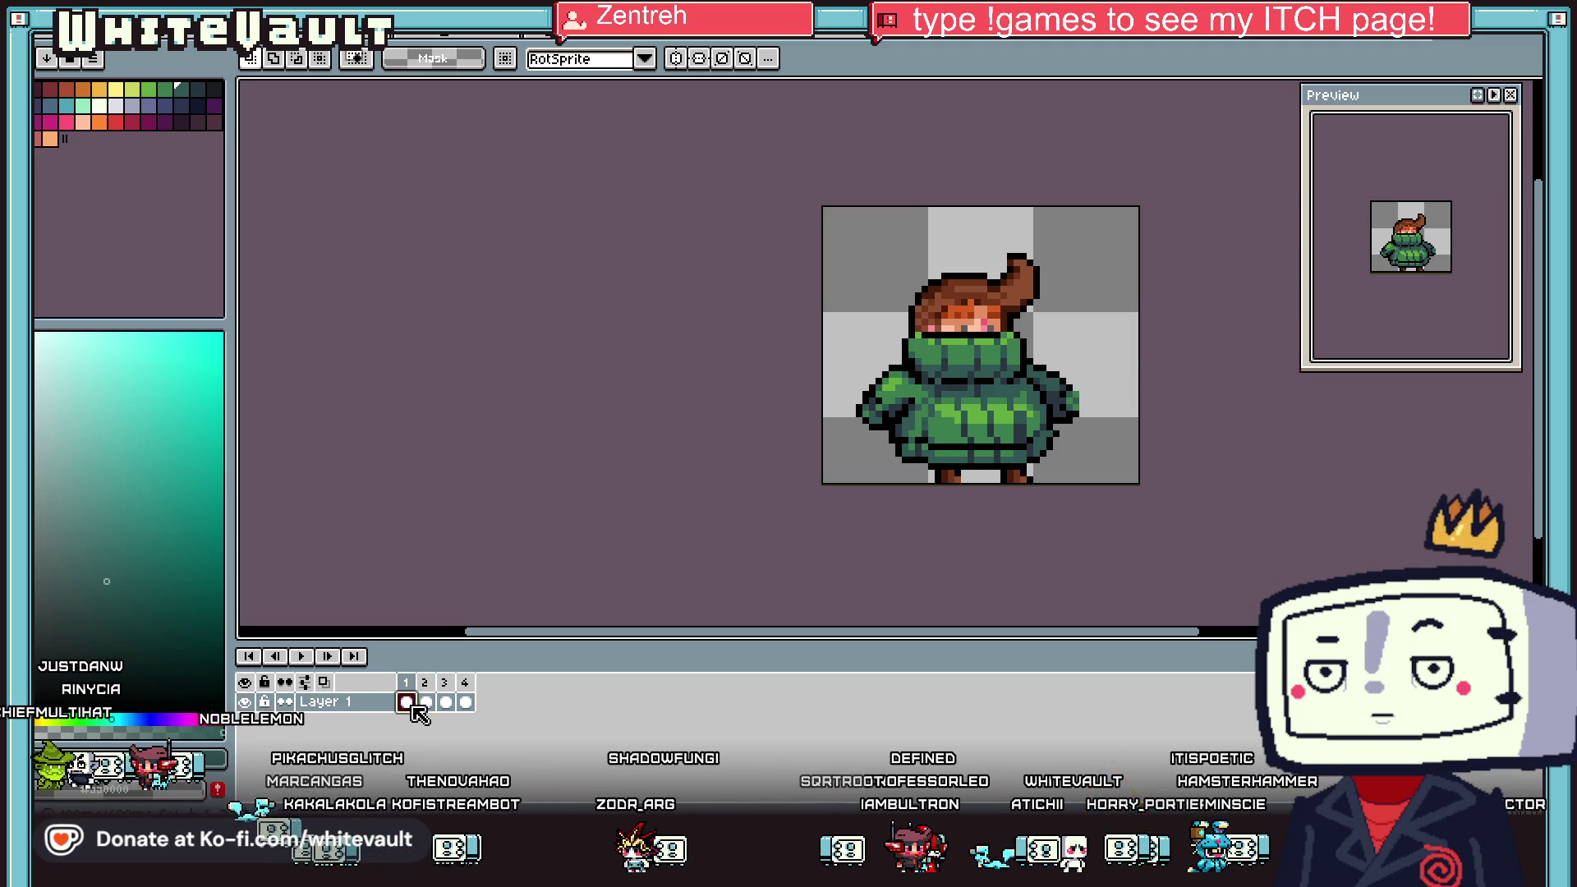
pyautogui.press('-')
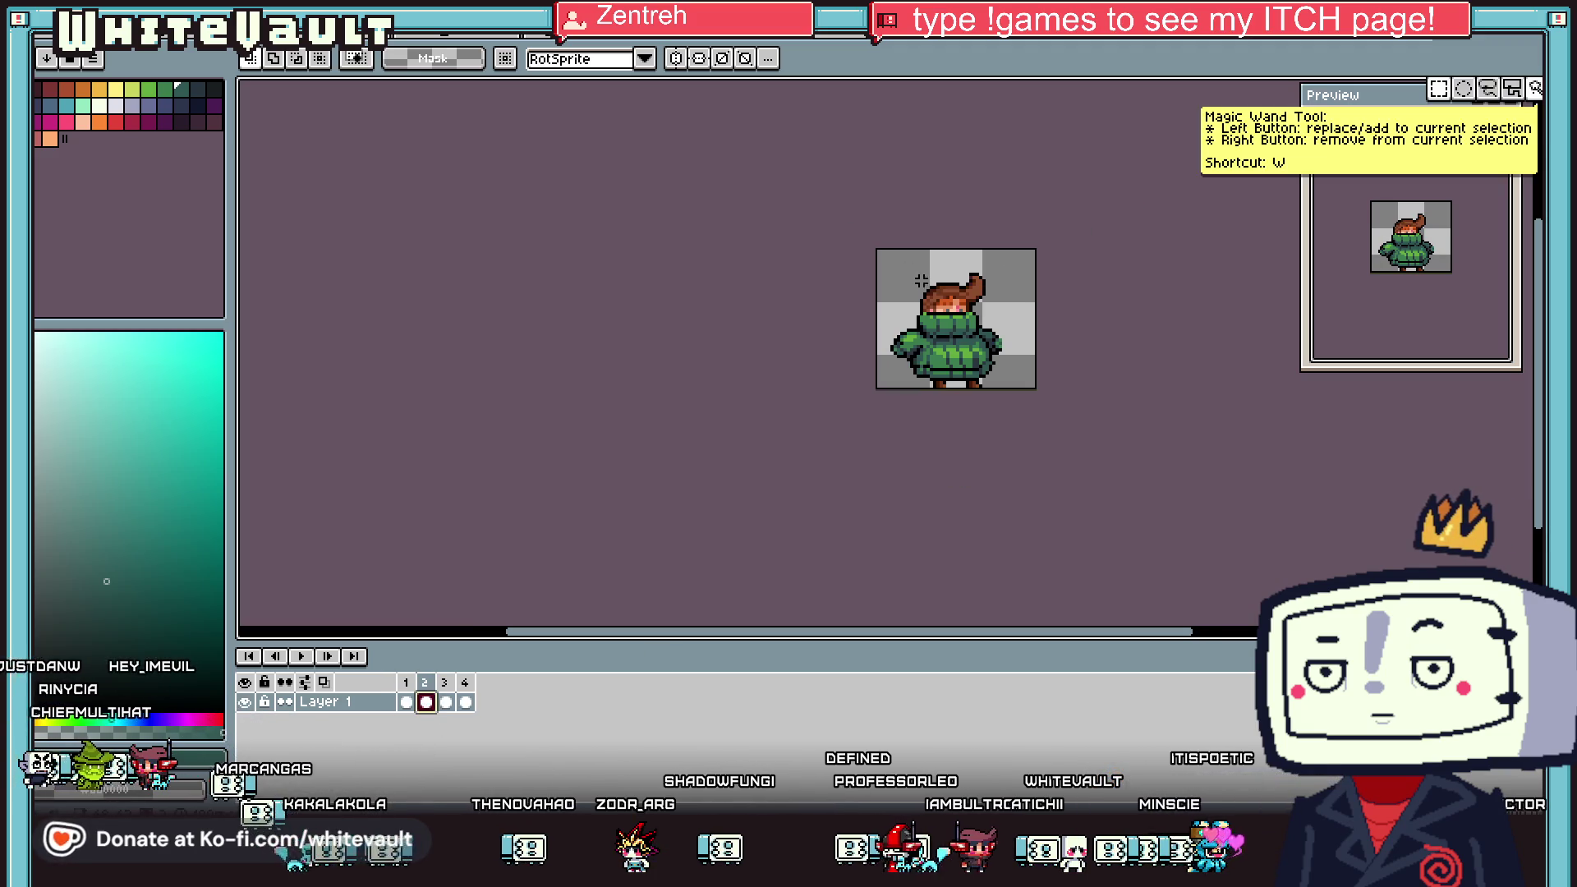
pyautogui.hotkey('ctrl', 'a')
pyautogui.press('Left')
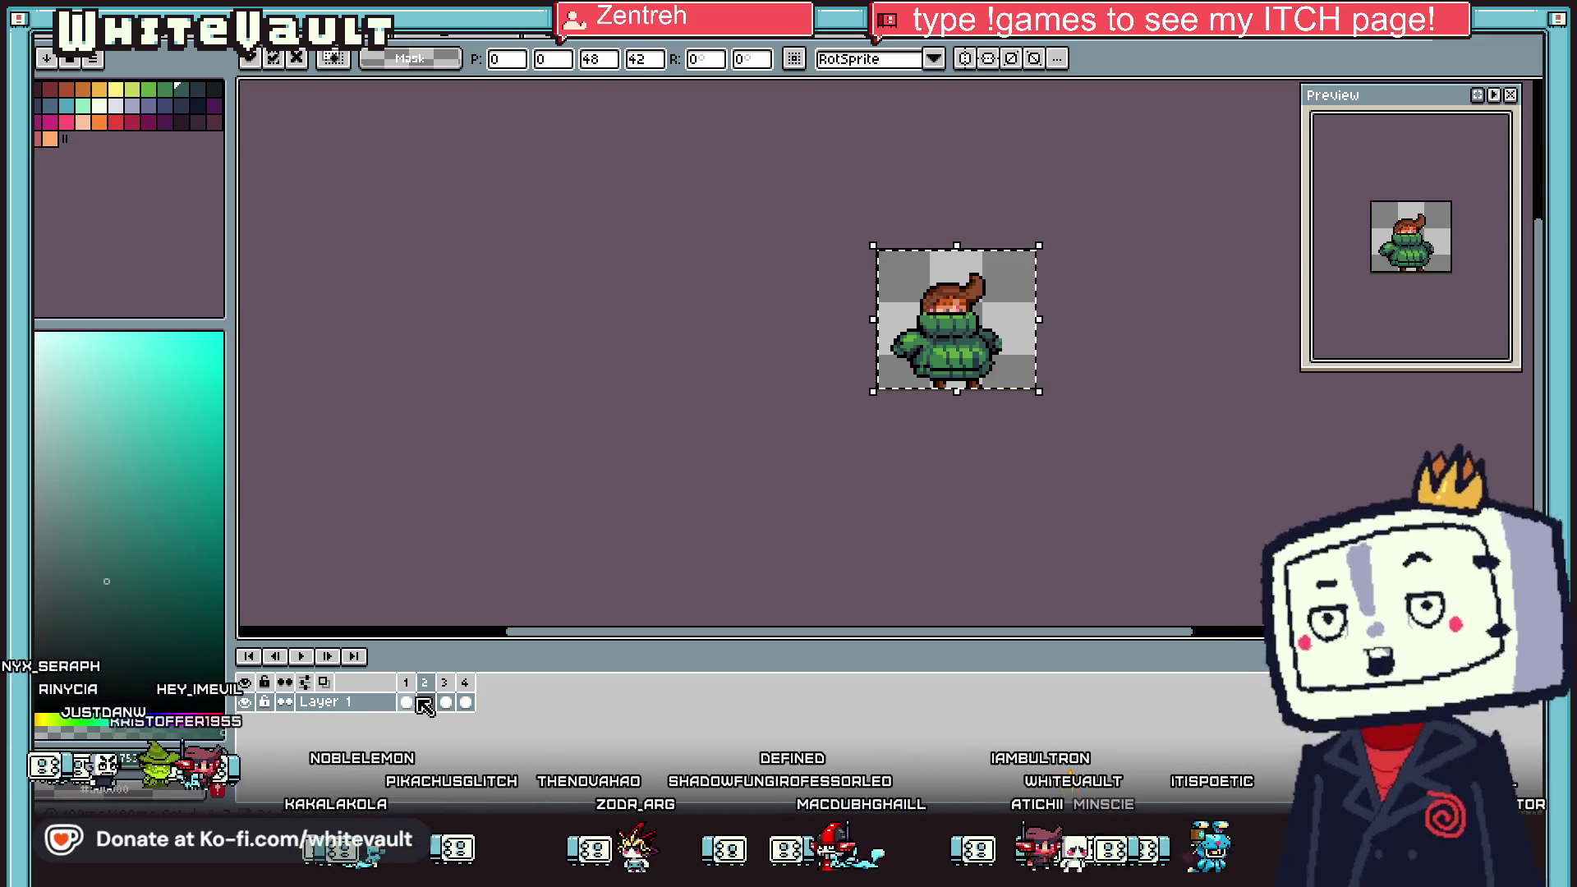
pyautogui.press('Right')
pyautogui.hotkey('ctrl', 'd')
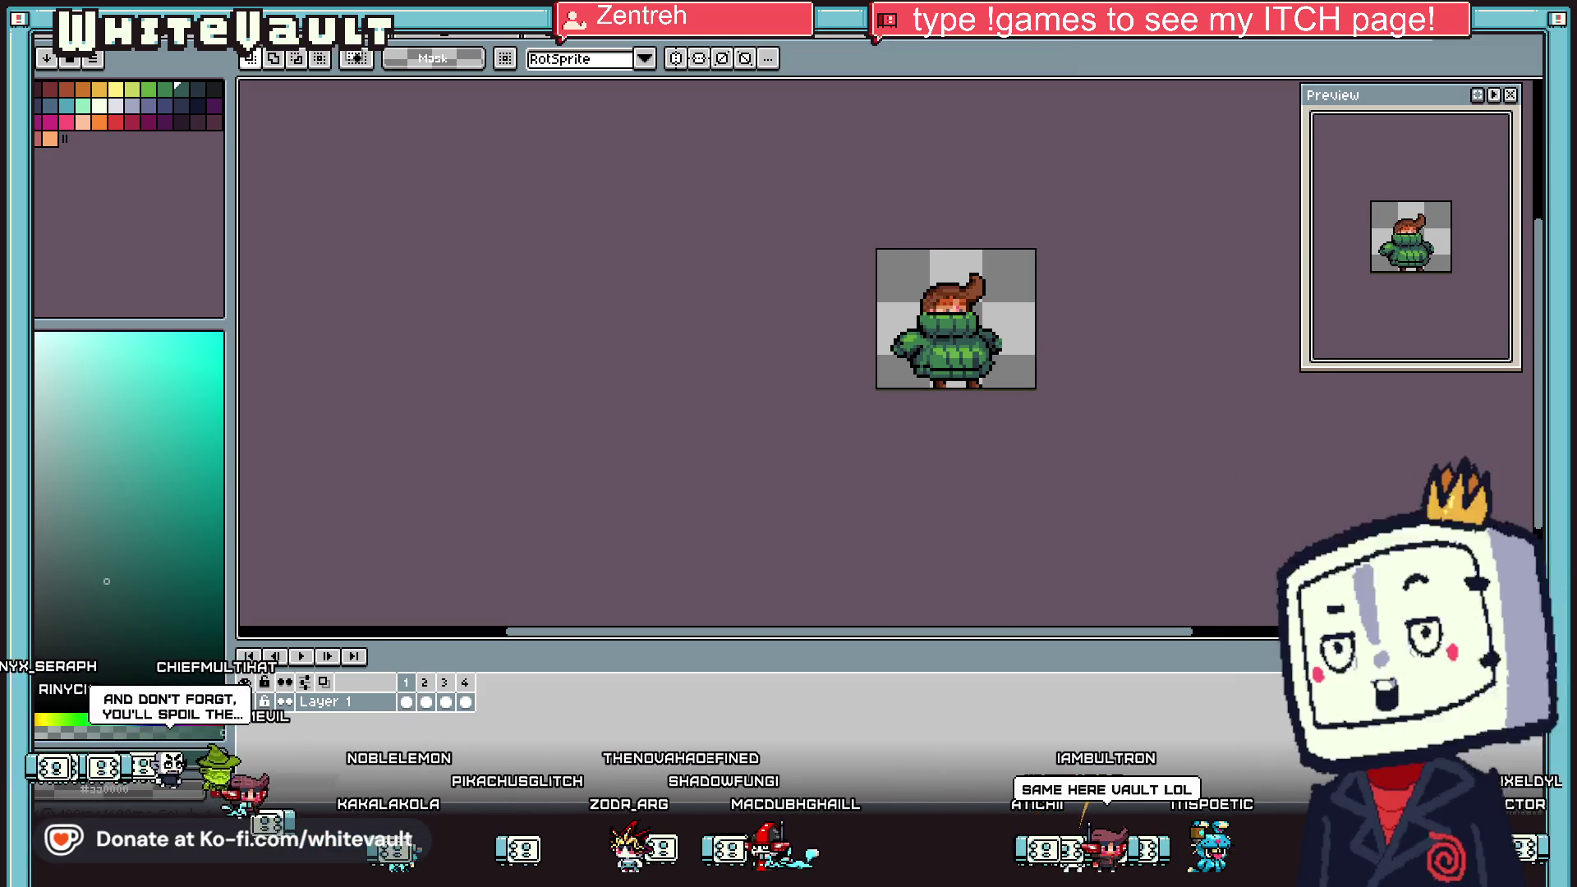
pyautogui.click(406, 704)
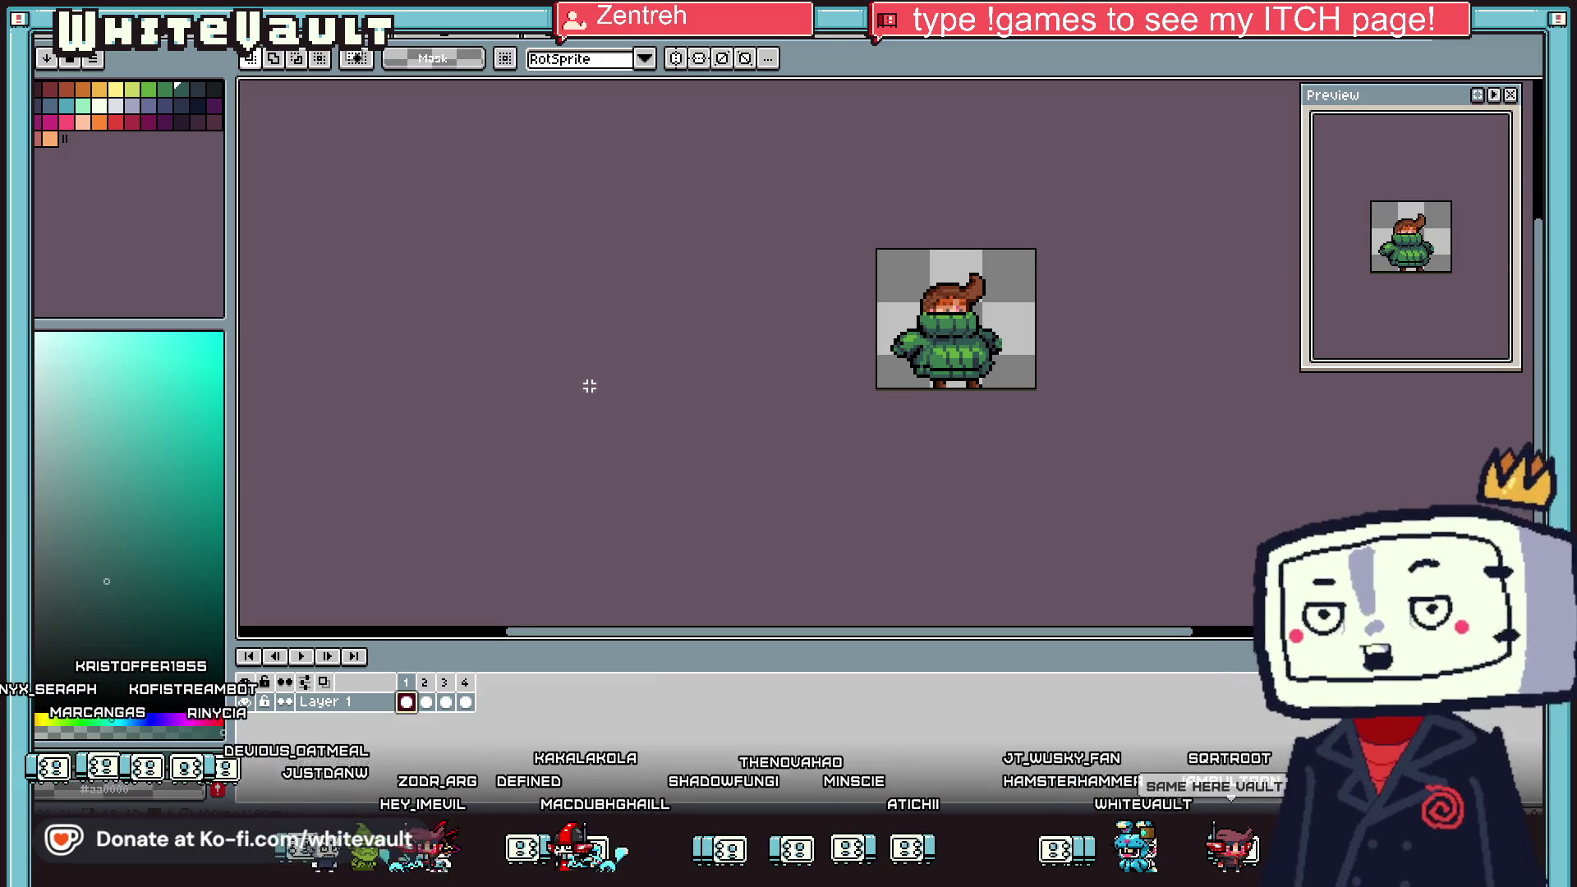
pyautogui.scroll(1, 1023, 258)
pyautogui.click(426, 702)
pyautogui.click(405, 704)
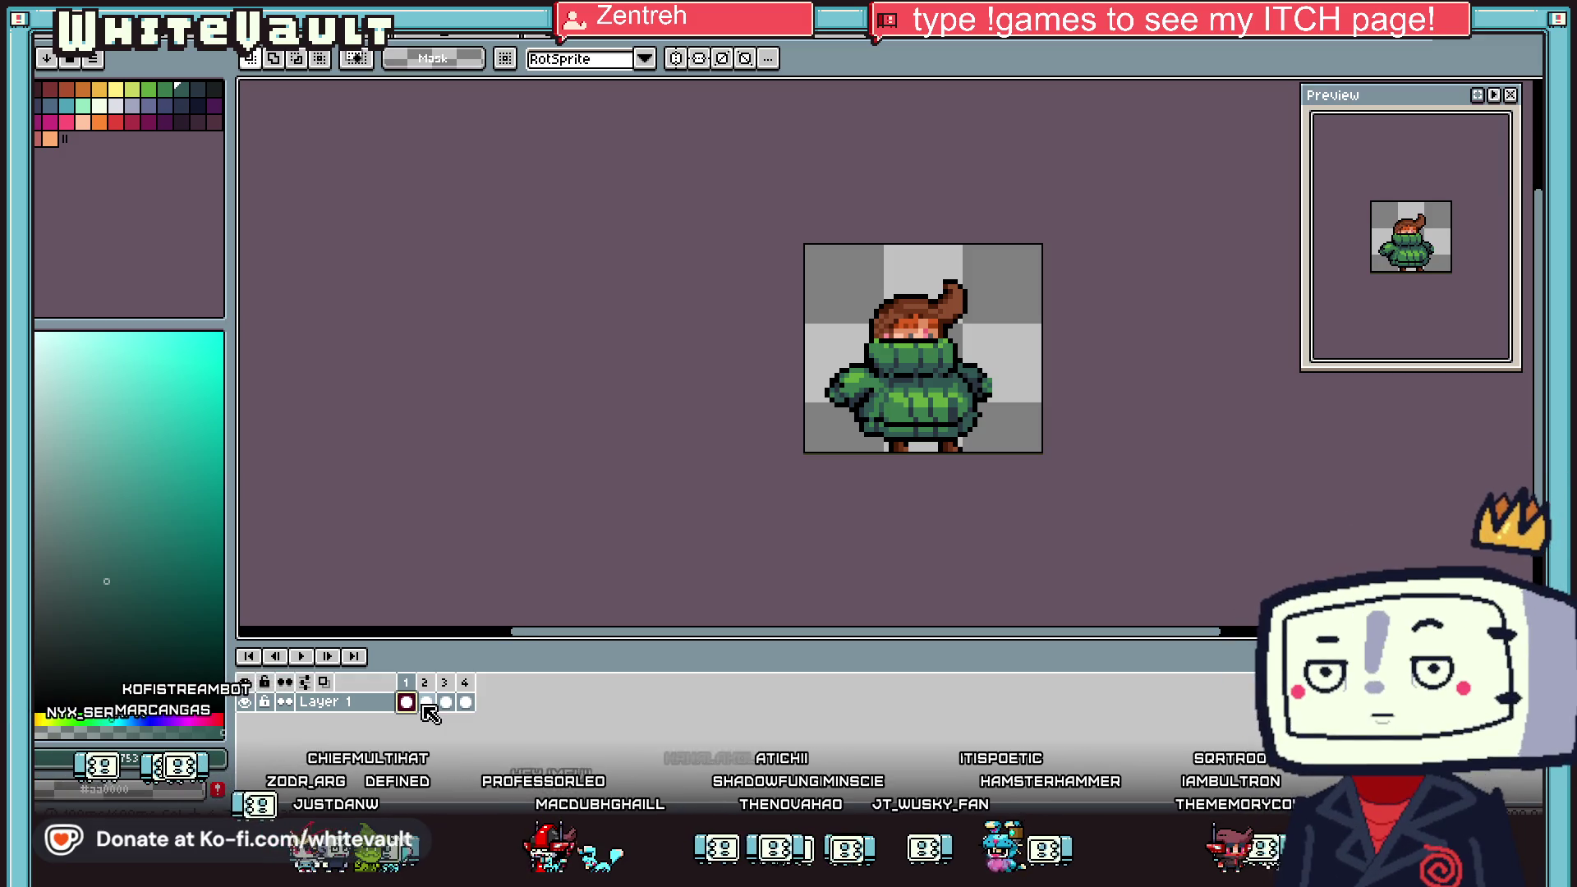
pyautogui.click(426, 703)
pyautogui.moveTo(1434, 146)
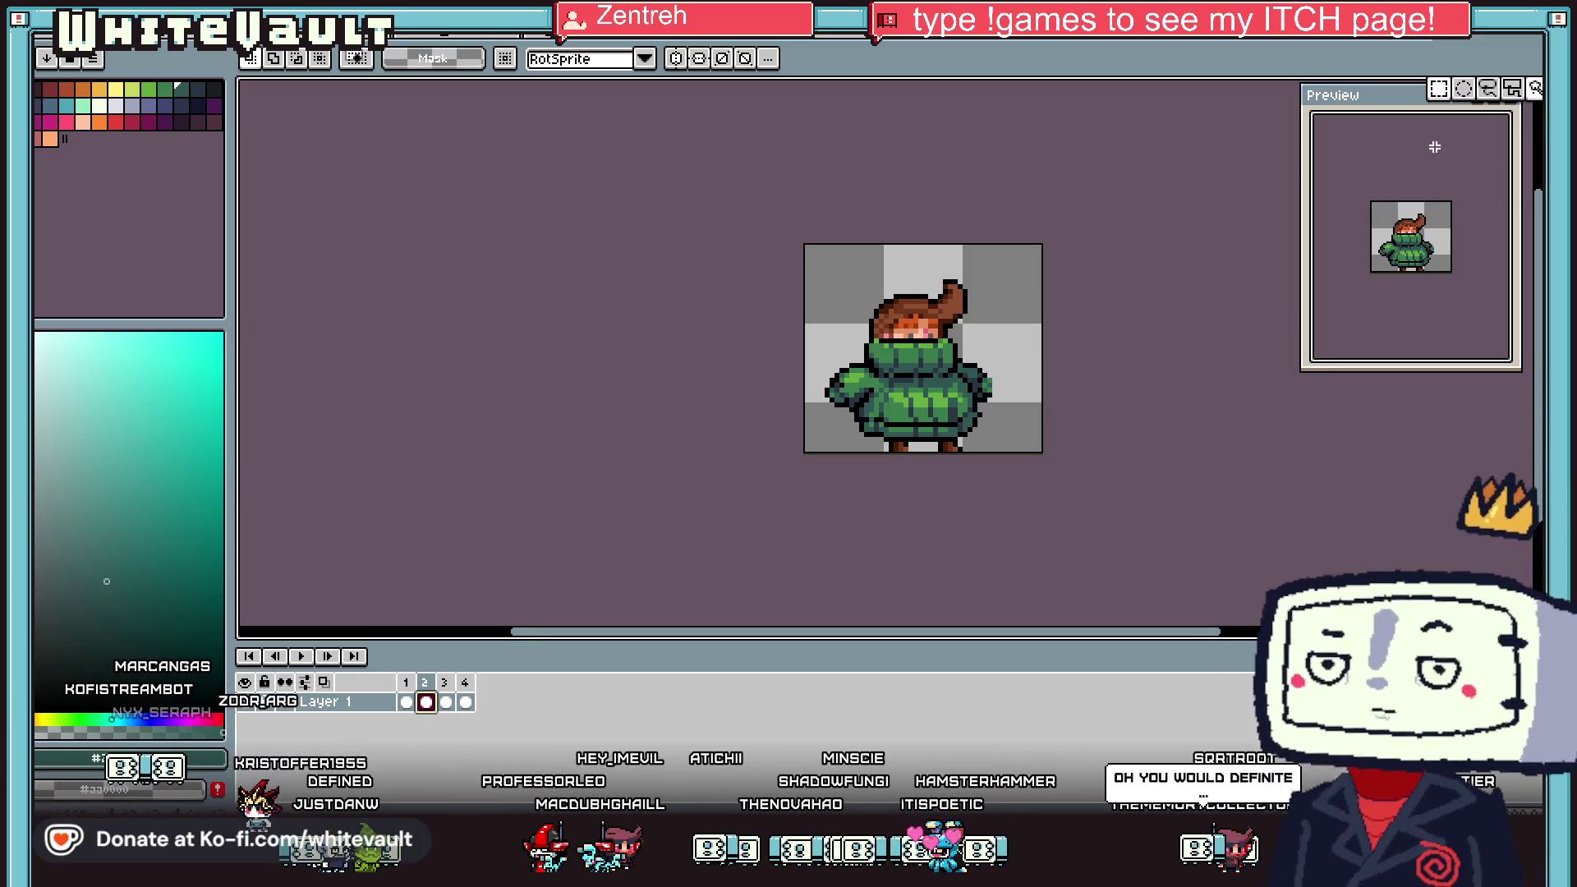
# Nudge the hair at the top of the sprite down one pixel
pyautogui.scroll(1, 909, 317)
pyautogui.moveTo(802, 173); pyautogui.dragTo(1055, 344)
pyautogui.press('Down')
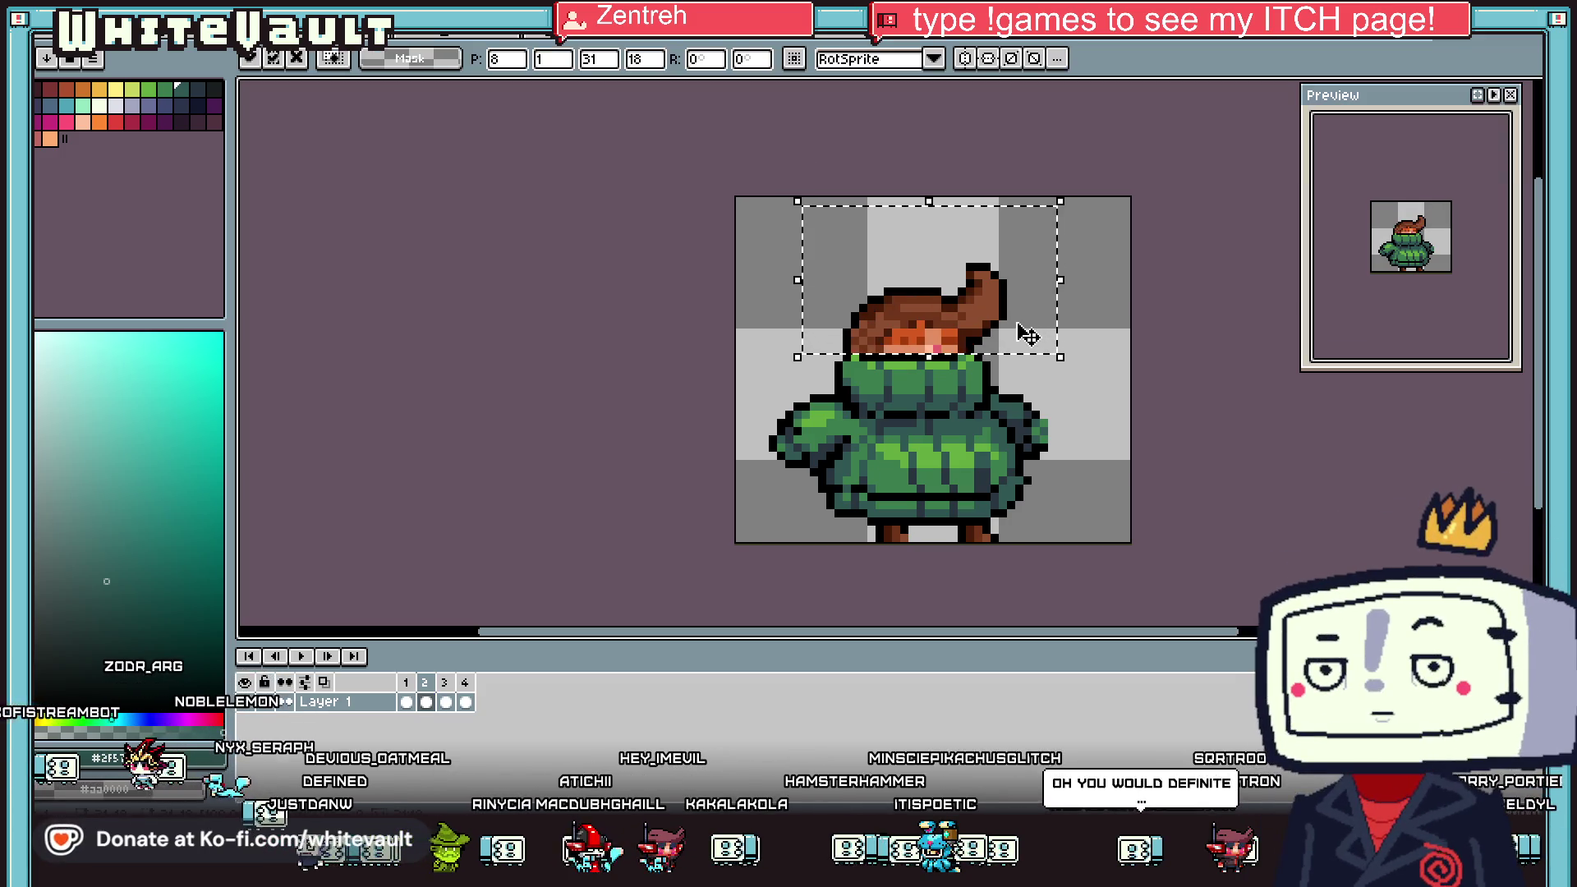
pyautogui.click(425, 703)
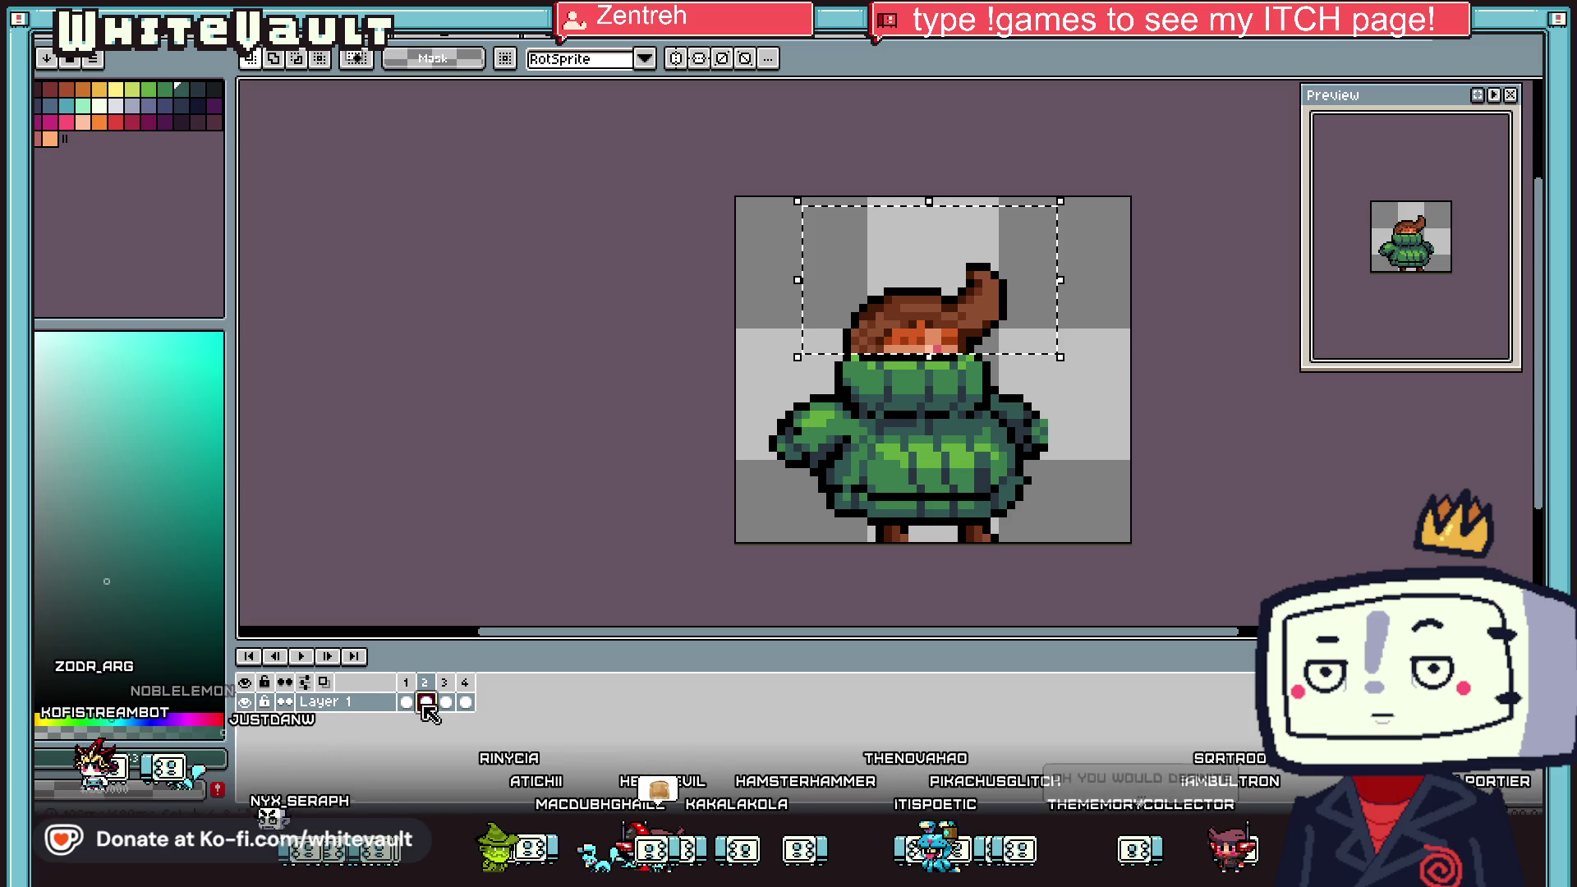
pyautogui.click(1141, 423)
# Raise the sweater's left and right arms by one pixel each
pyautogui.scroll(1, 840, 435)
pyautogui.moveTo(692, 329)
pyautogui.mouseDown()
pyautogui.moveTo(806, 495)
pyautogui.moveTo(805, 478)
pyautogui.mouseUp()
pyautogui.press('Return')
pyautogui.moveTo(1207, 335)
pyautogui.mouseDown()
pyautogui.moveTo(1147, 459)
pyautogui.moveTo(1149, 400)
pyautogui.mouseUp()
pyautogui.press('Return')
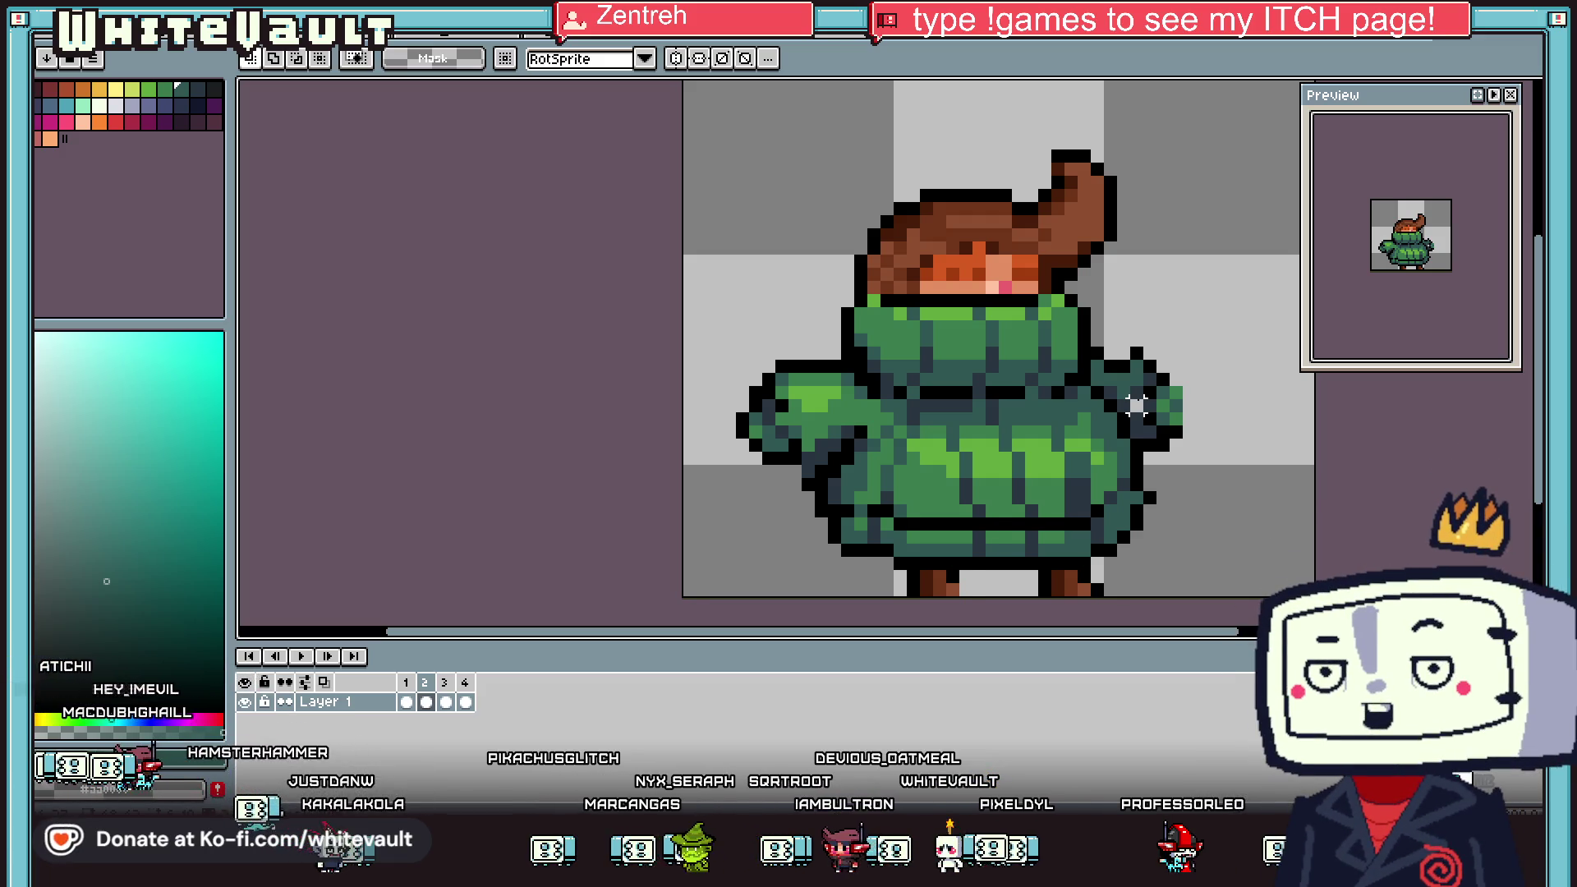
pyautogui.scroll(-2, 1136, 405)
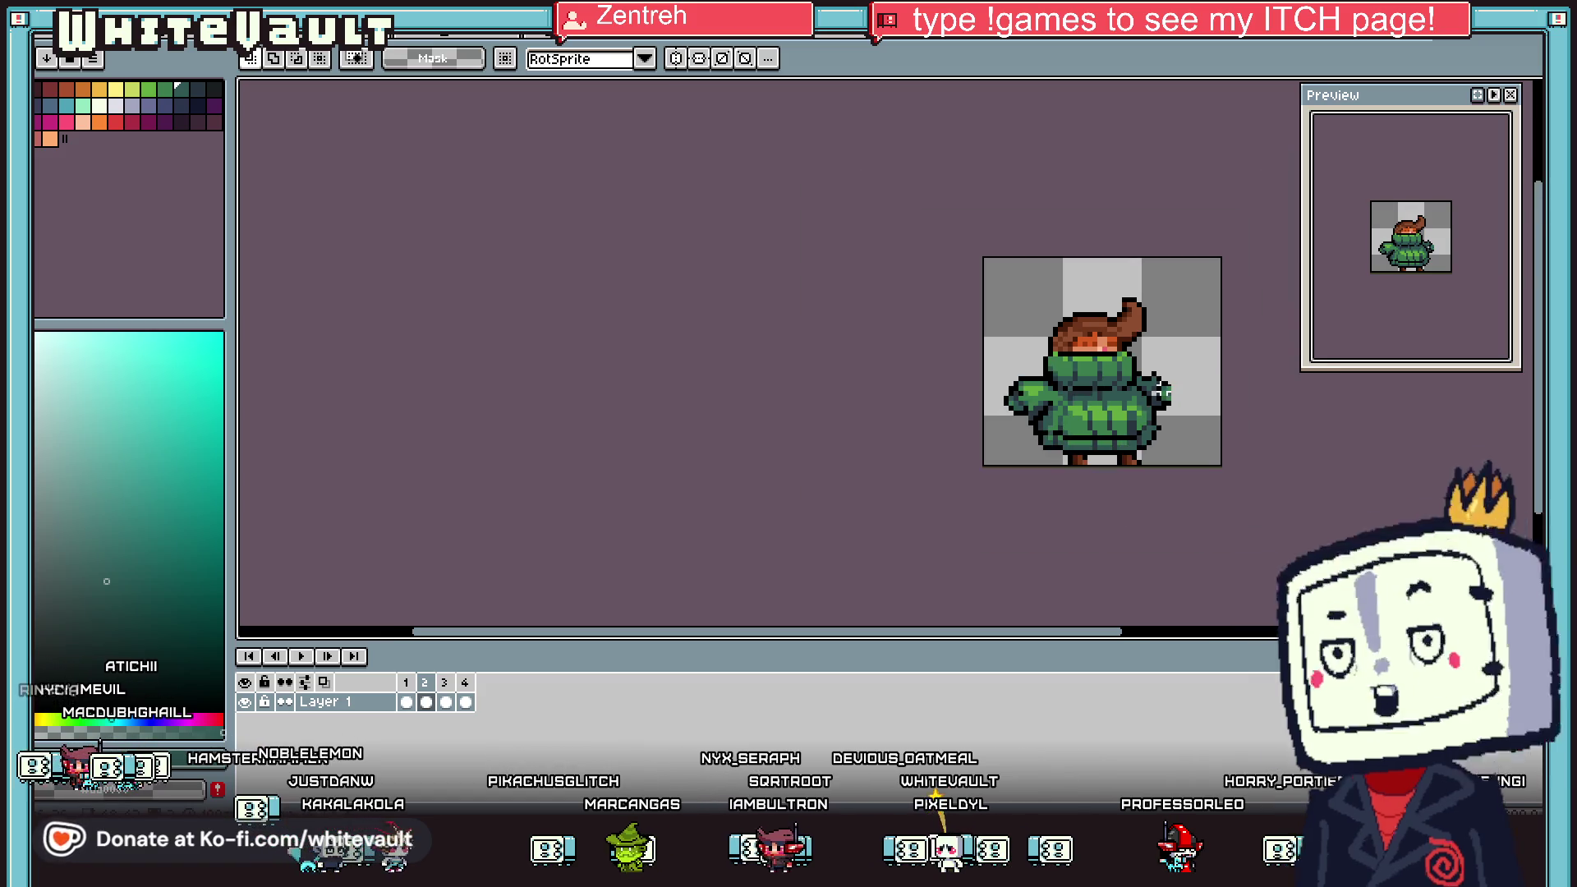
# On frame 2, paint the arm's edge pixel black and the stray outline pixel background grey
pyautogui.scroll(1, 1160, 374)
pyautogui.press('i')
pyautogui.scroll(2, 1137, 361)
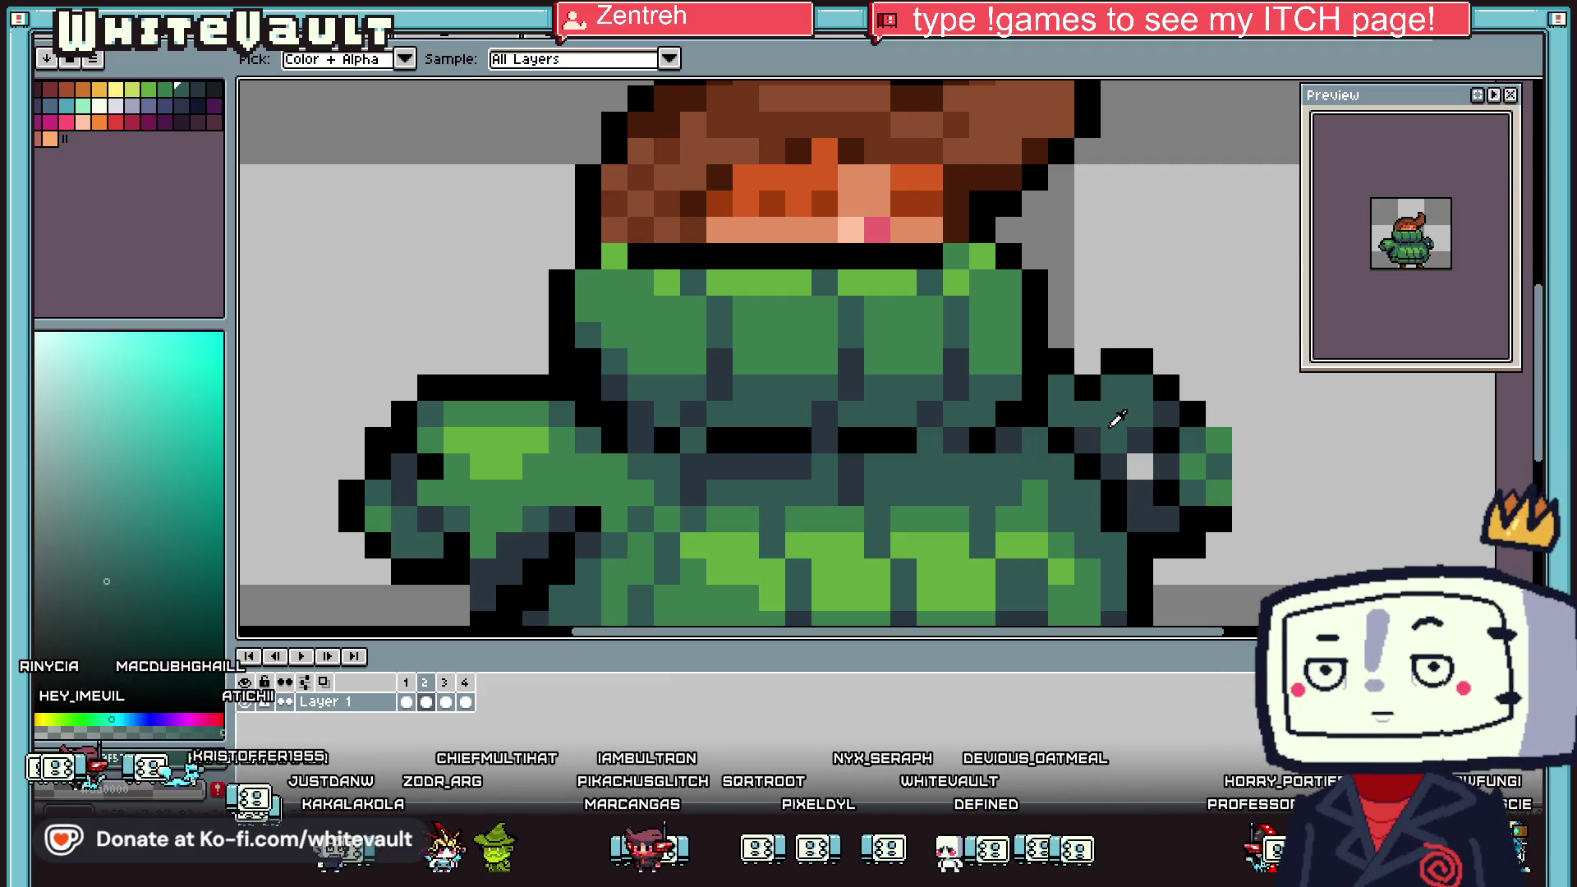
pyautogui.scroll(-3, 1133, 435)
pyautogui.click(425, 702)
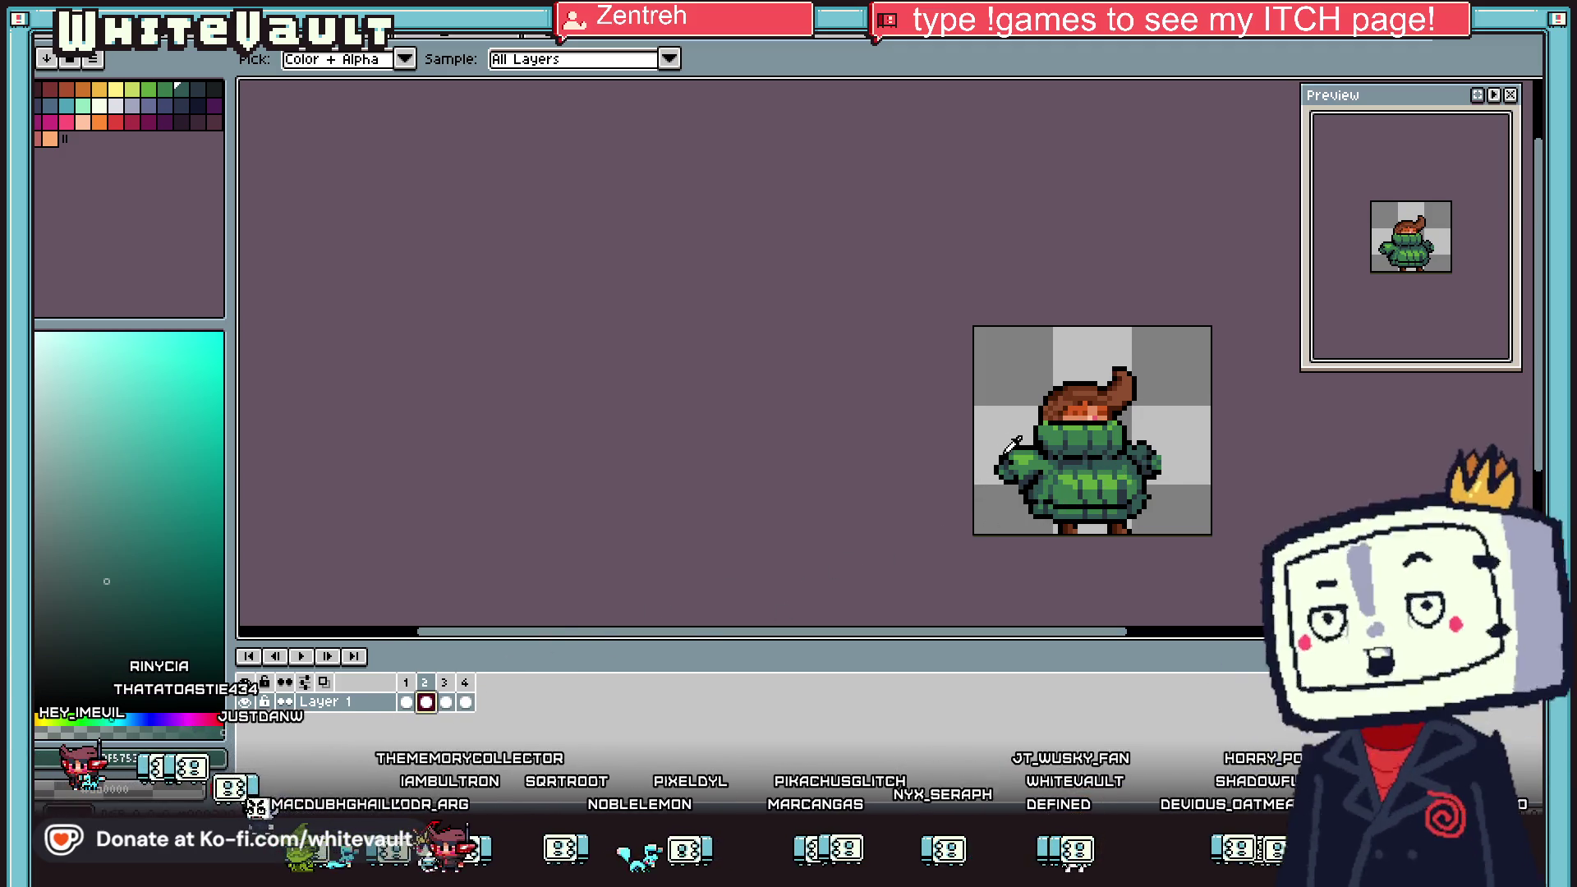
pyautogui.scroll(3, 1020, 446)
pyautogui.scroll(2, 1042, 451)
pyautogui.keyDown('alt'); pyautogui.click(1086, 444); pyautogui.keyUp('alt')
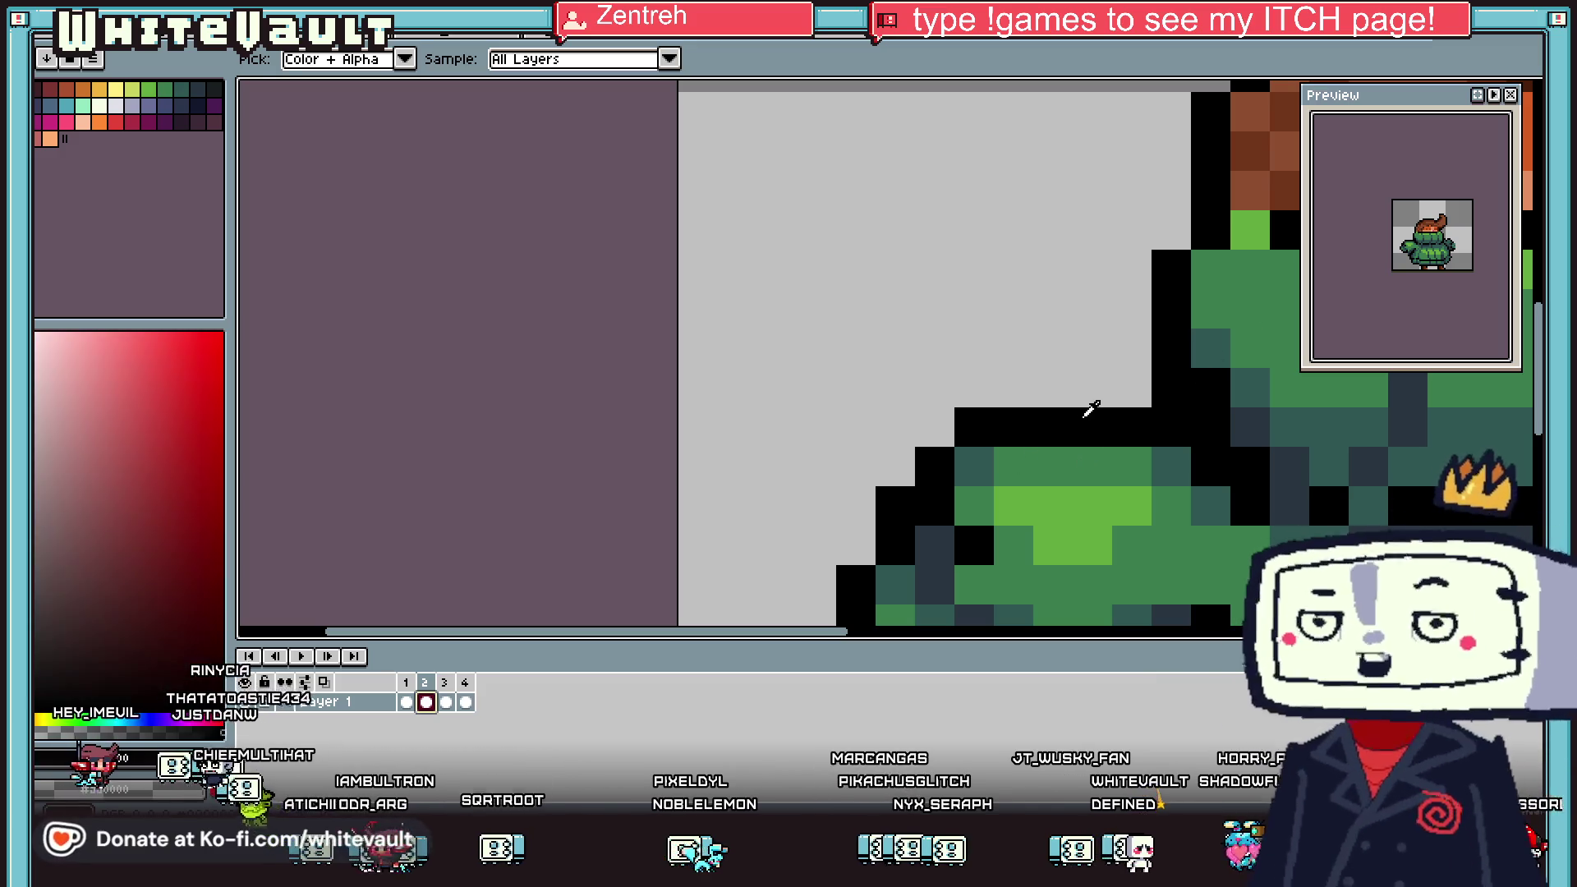
pyautogui.click(1092, 466)
pyautogui.keyDown('alt'); pyautogui.click(1122, 367); pyautogui.keyUp('alt')
pyautogui.click(1092, 425)
# Zoom out and select the sweater body on frame 2
pyautogui.scroll(-4, 1092, 427)
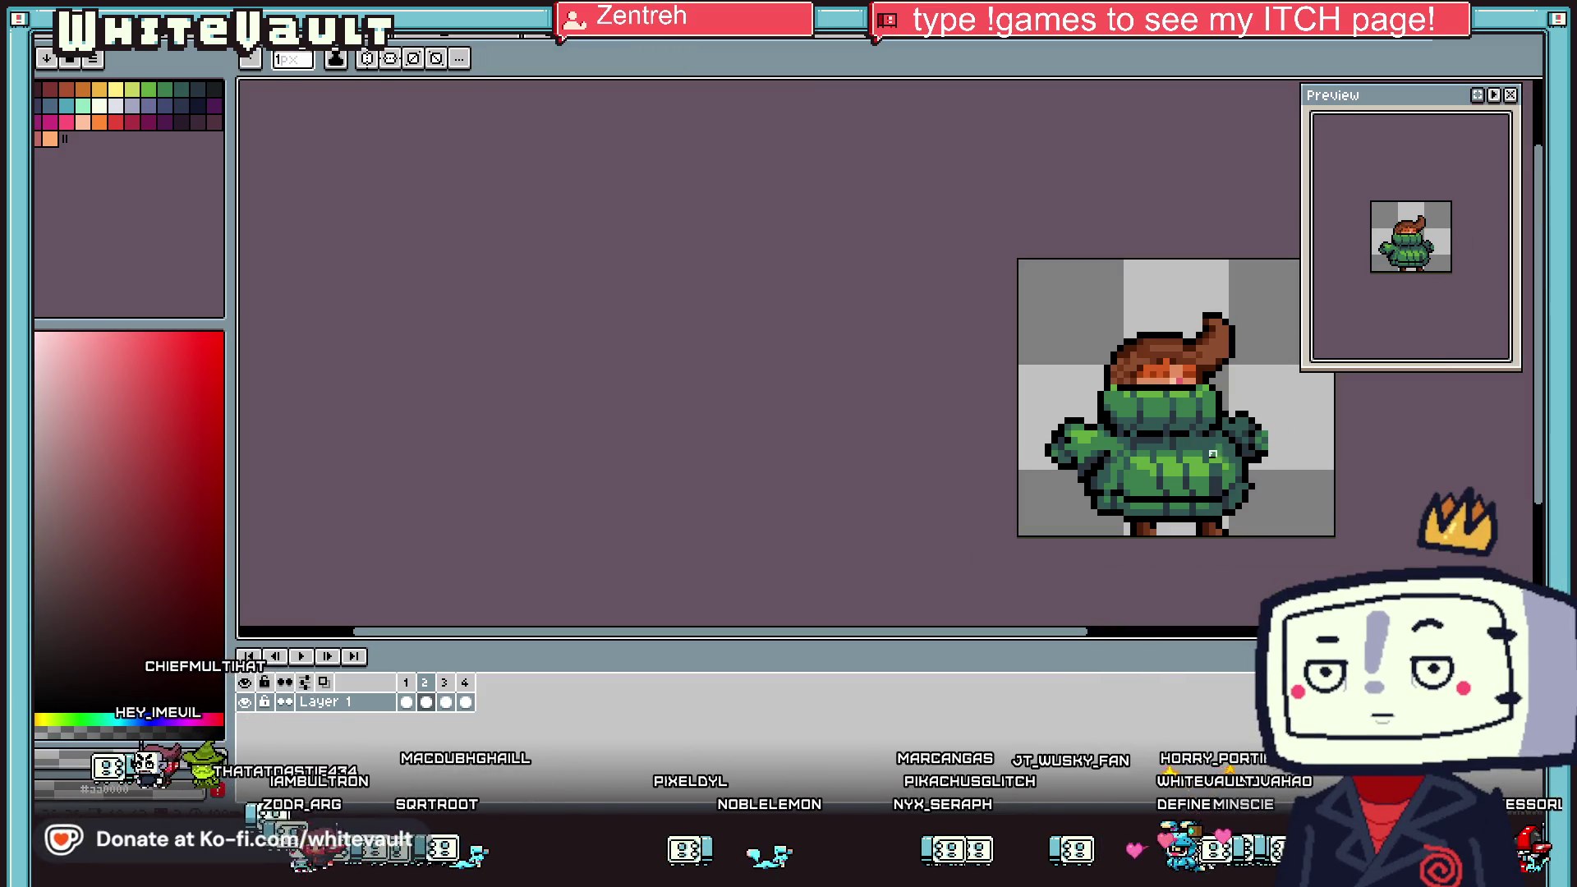
pyautogui.click(426, 703)
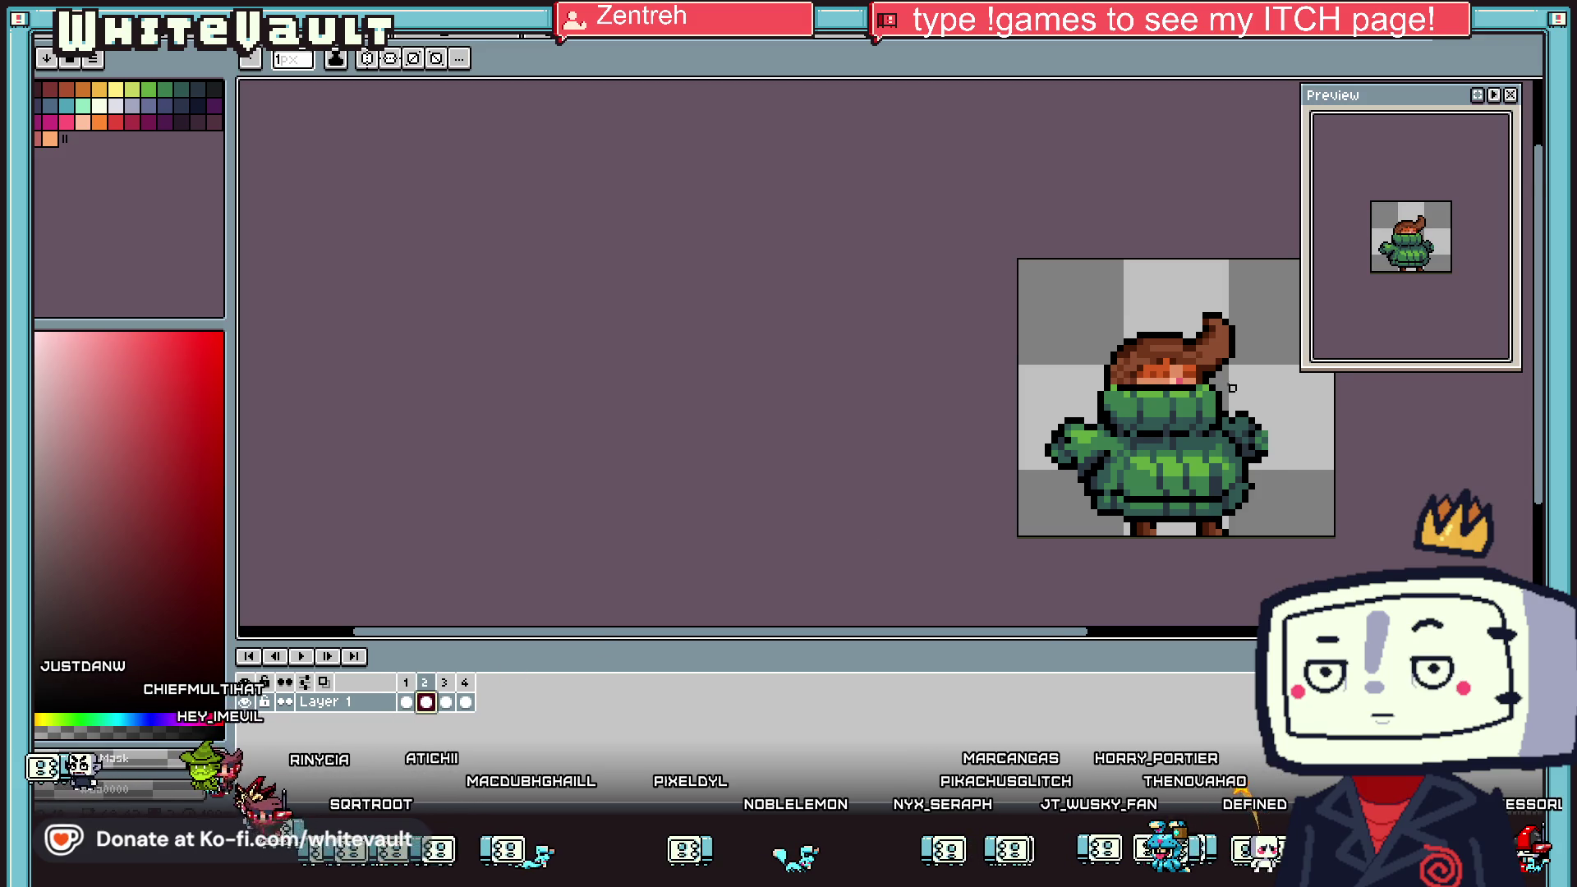
pyautogui.scroll(-2, 1232, 387)
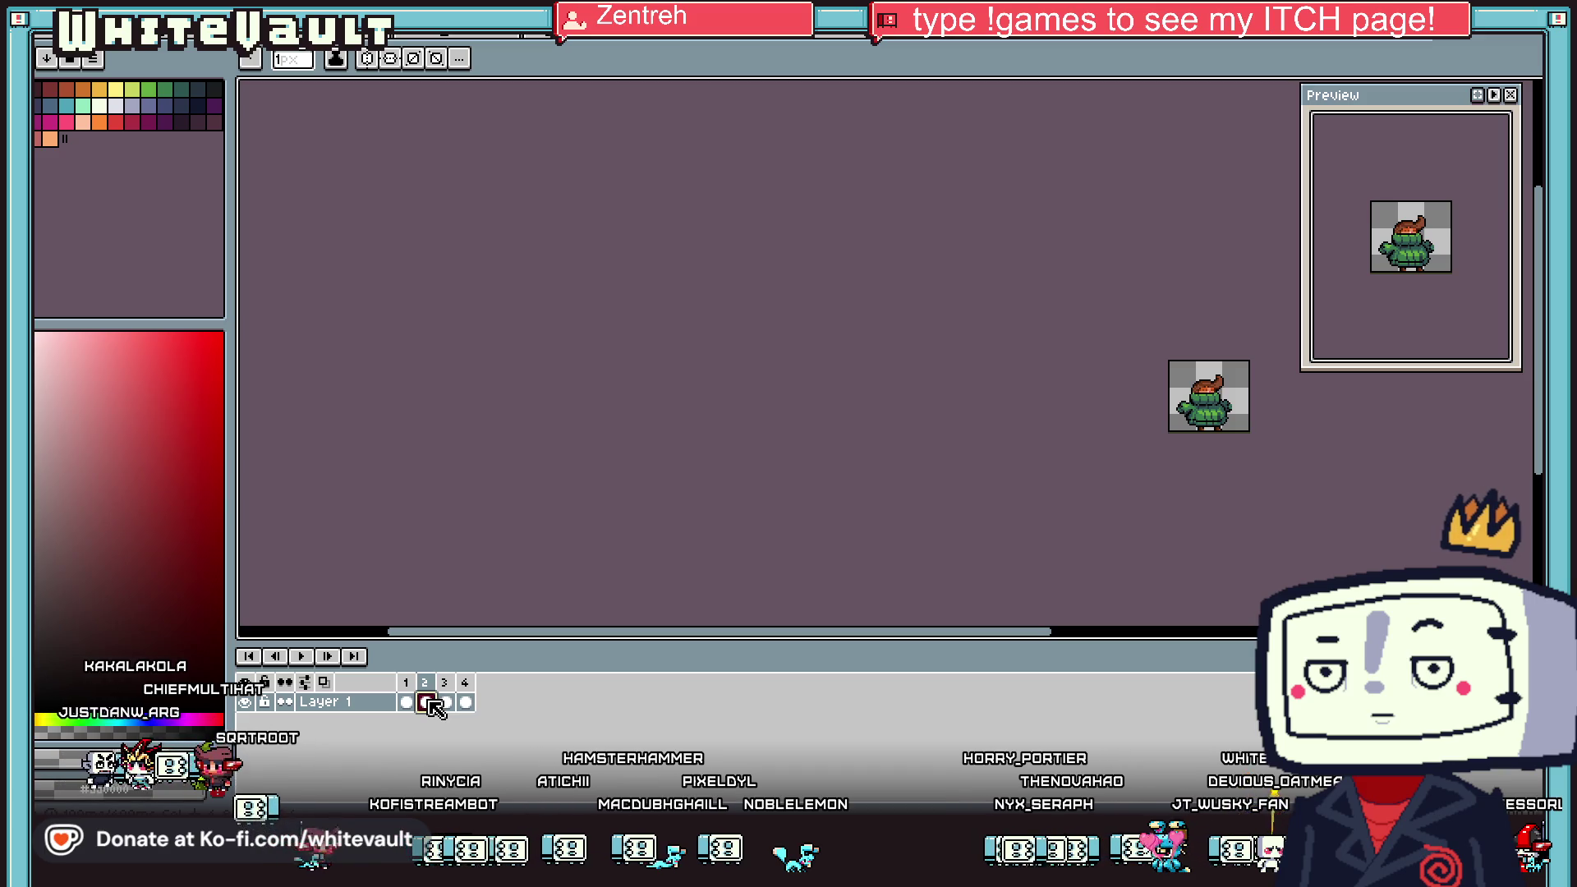
pyautogui.click(426, 703)
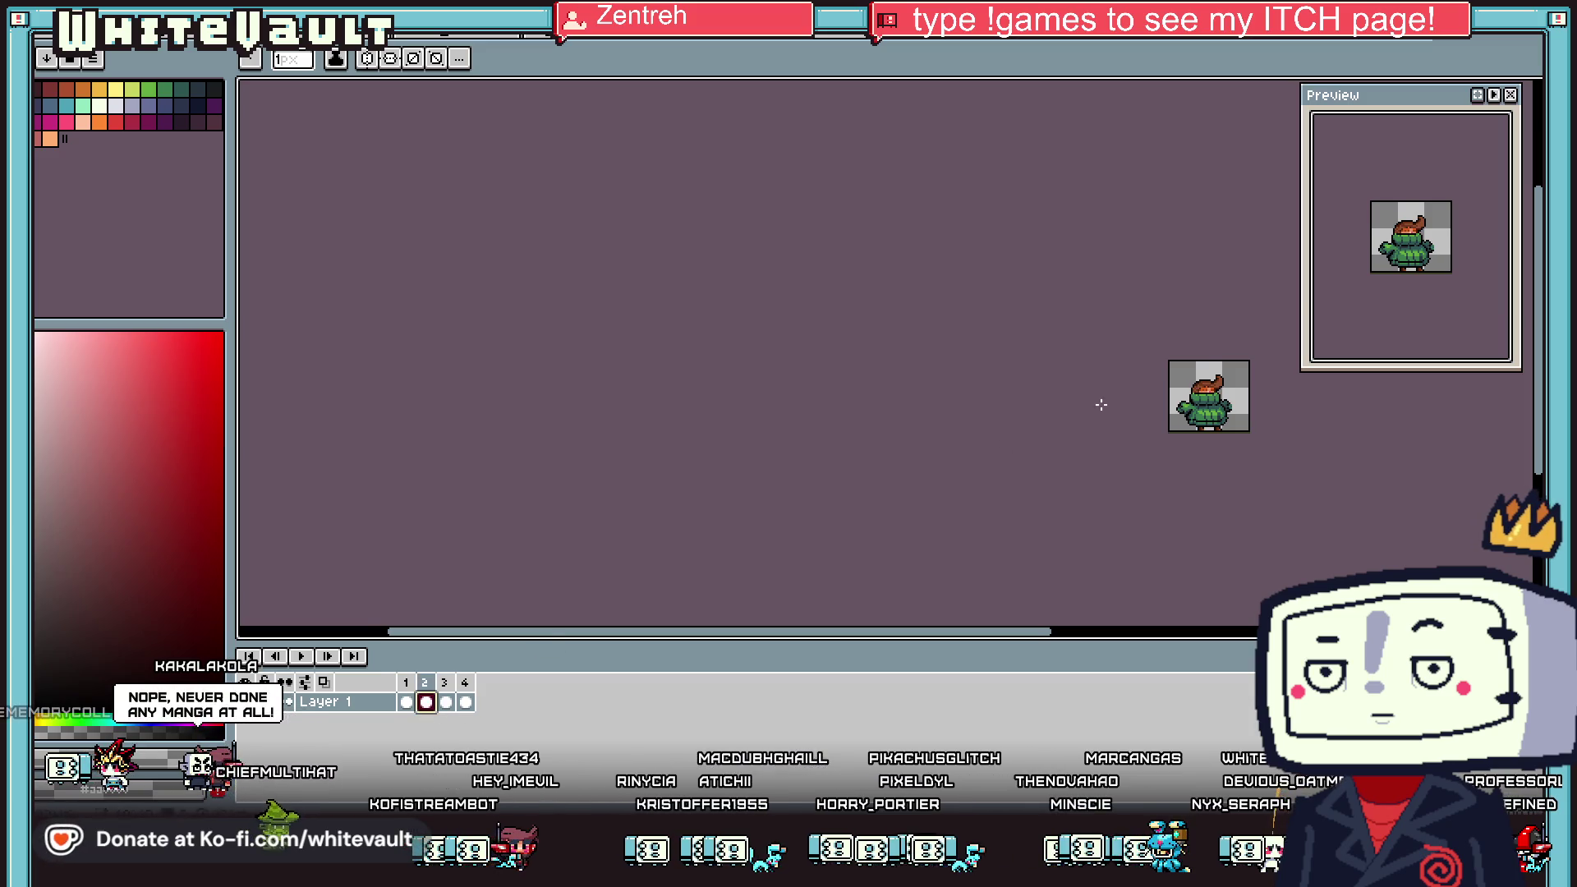
pyautogui.scroll(1, 1249, 418)
pyautogui.scroll(2, 1204, 382)
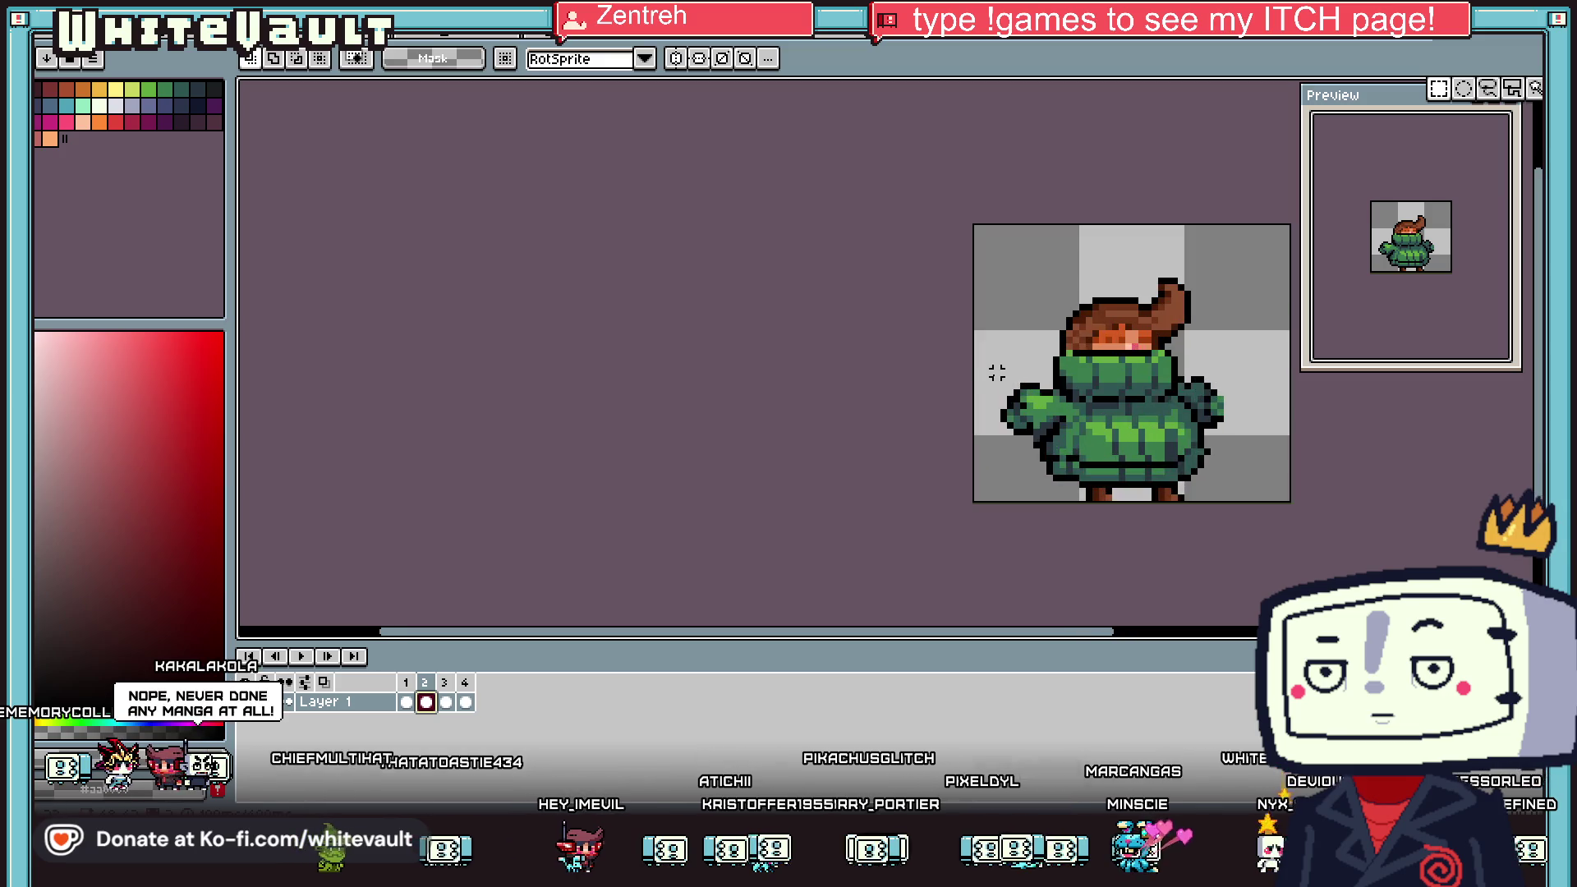
pyautogui.moveTo(1021, 392); pyautogui.dragTo(1285, 505)
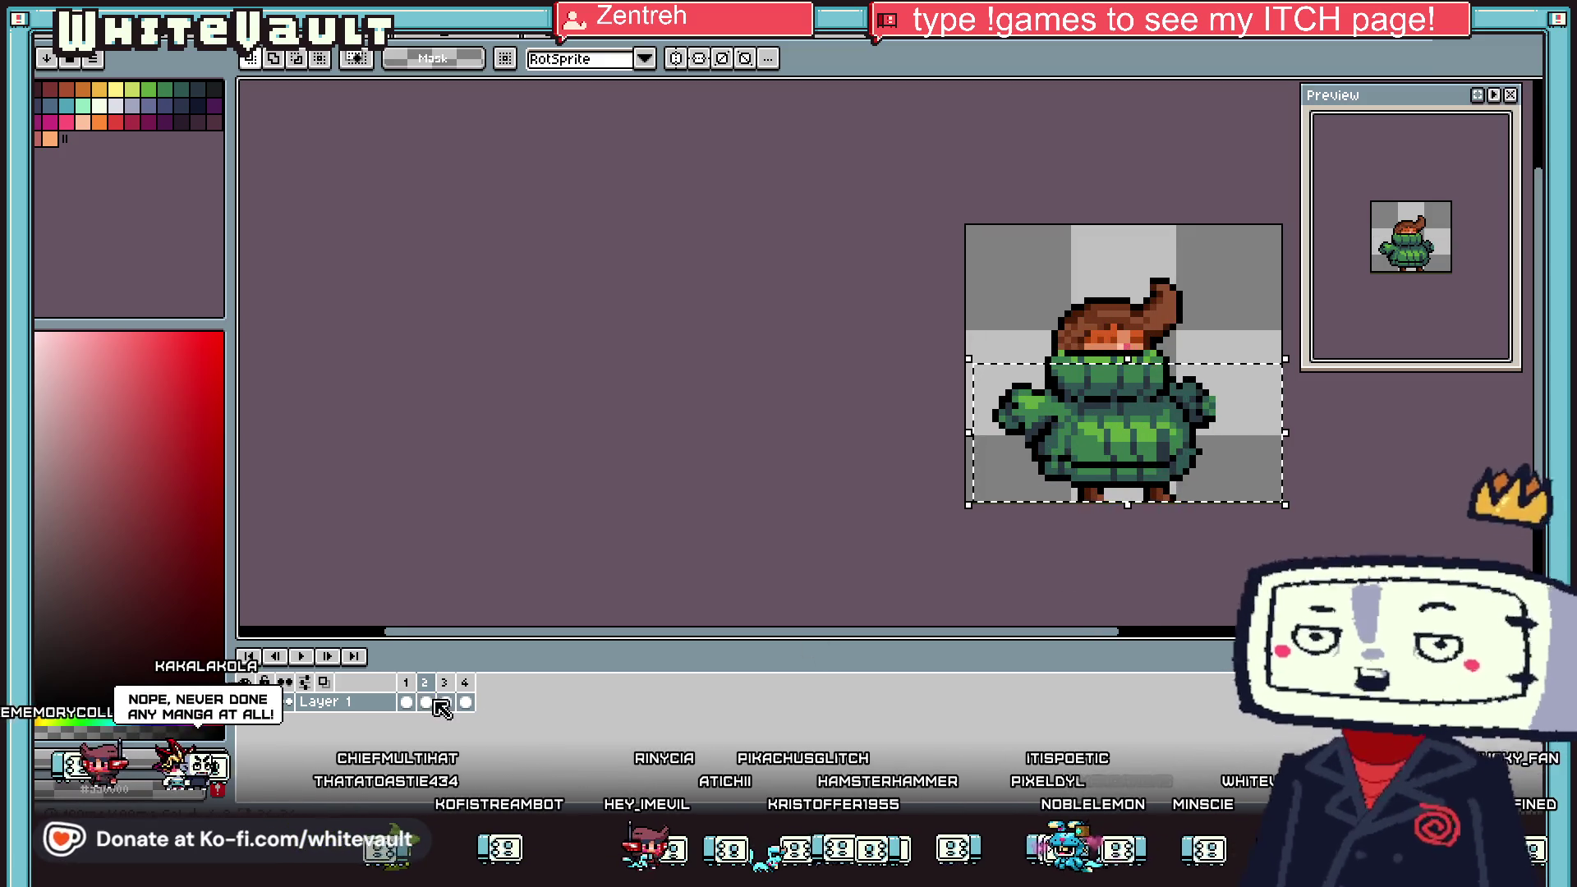
# Paste the sweater body into frame 3 beneath its hair and commit it
pyautogui.click(446, 703)
pyautogui.hotkey('ctrl', 'v')
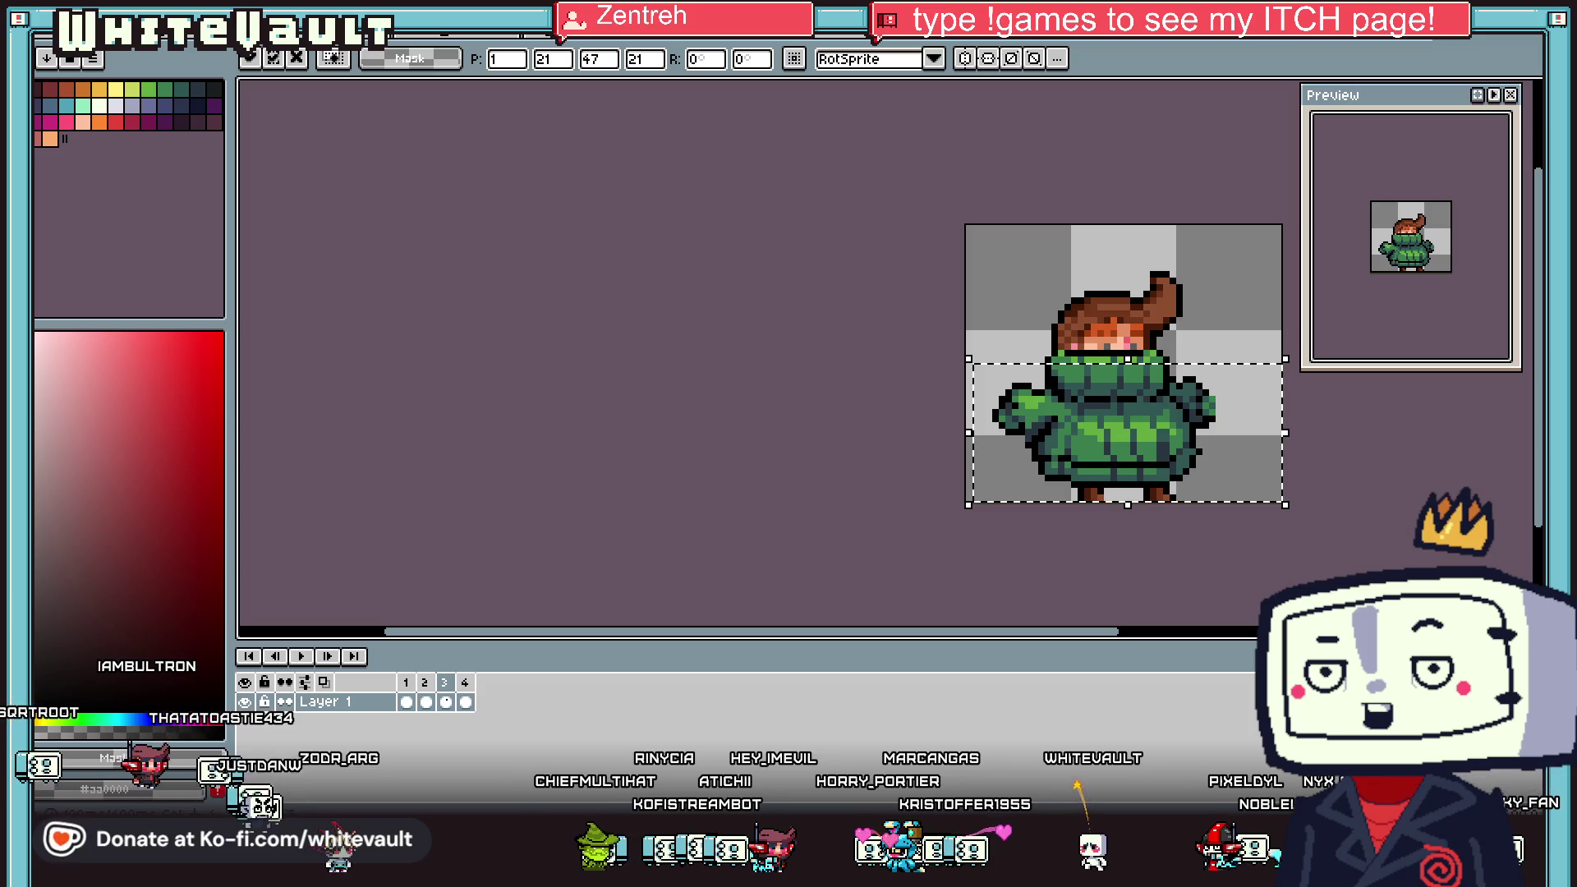
pyautogui.press('Return')
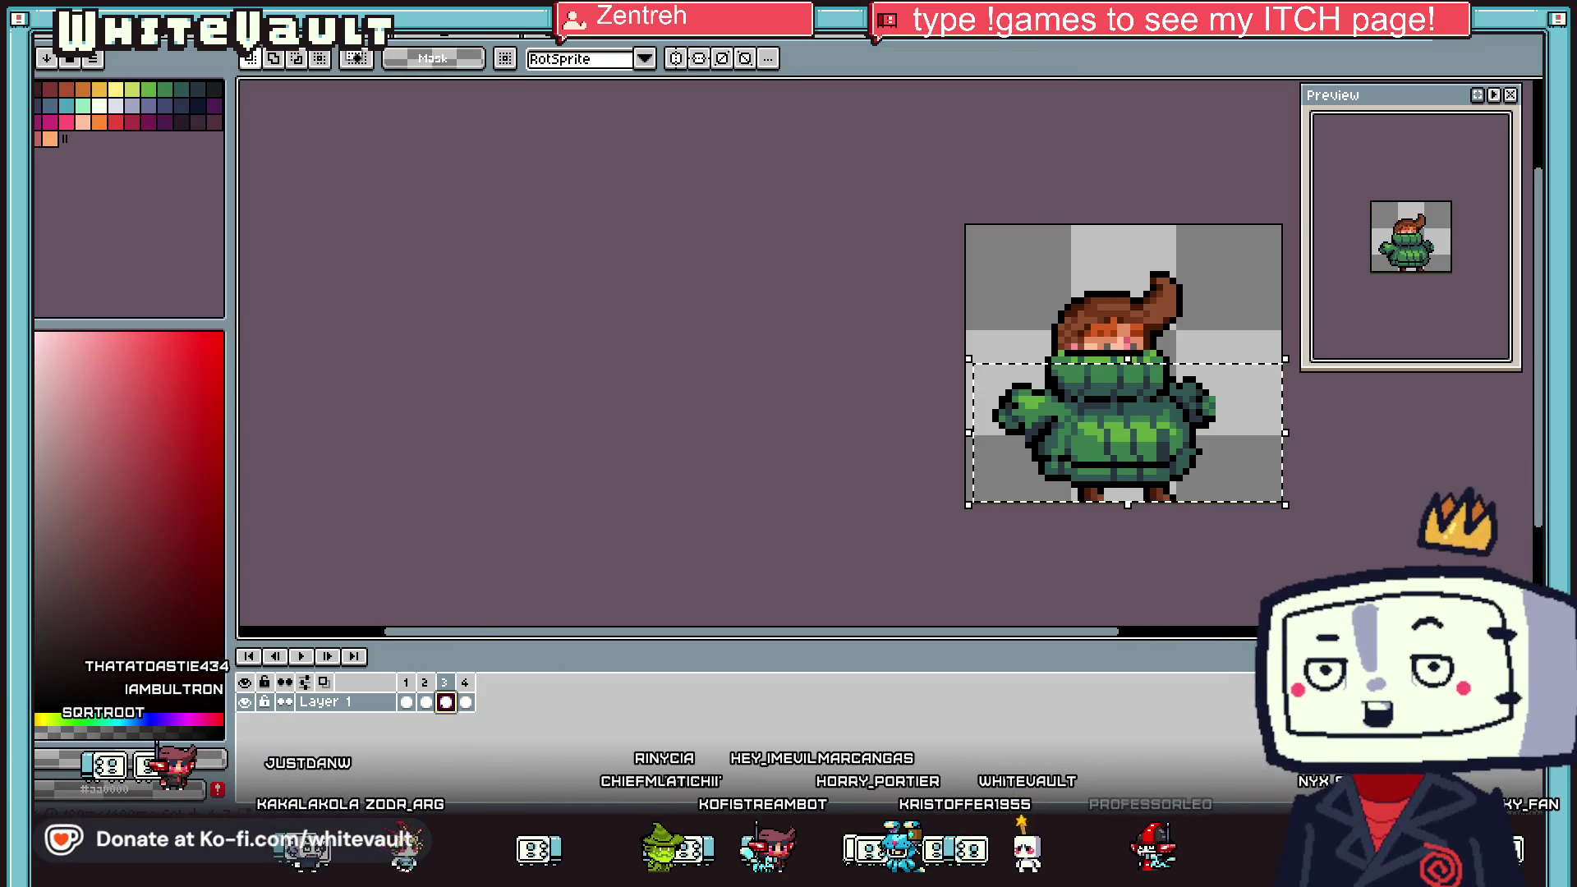
pyautogui.hotkey('ctrl', 'd')
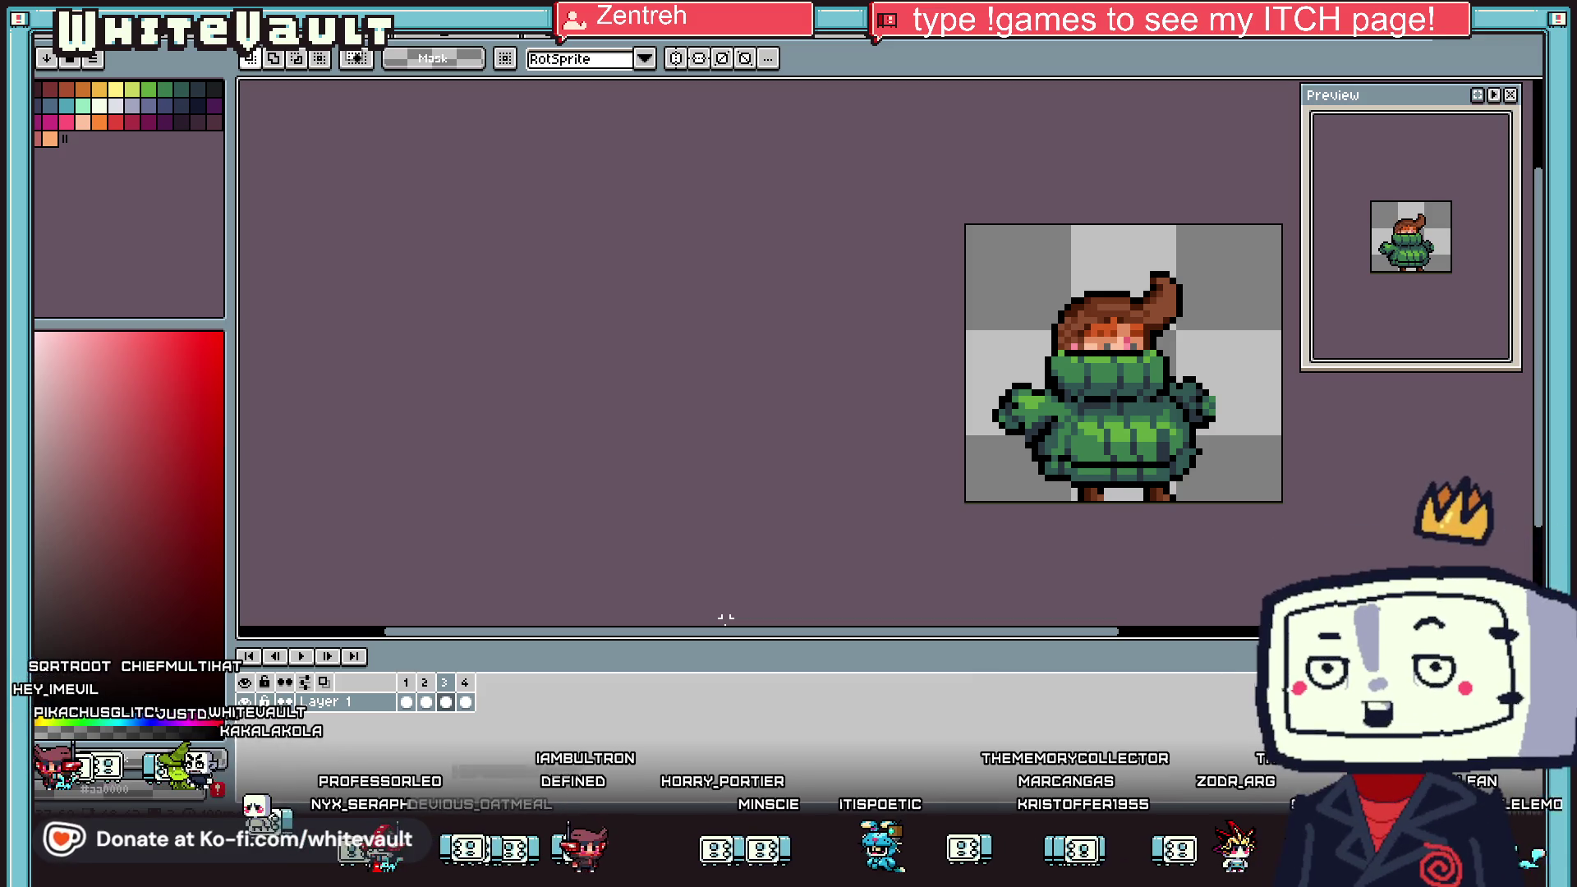
# Check frame 2, stop playback and clear the selection around the sprite
pyautogui.scroll(-1, 1126, 344)
pyautogui.click(425, 702)
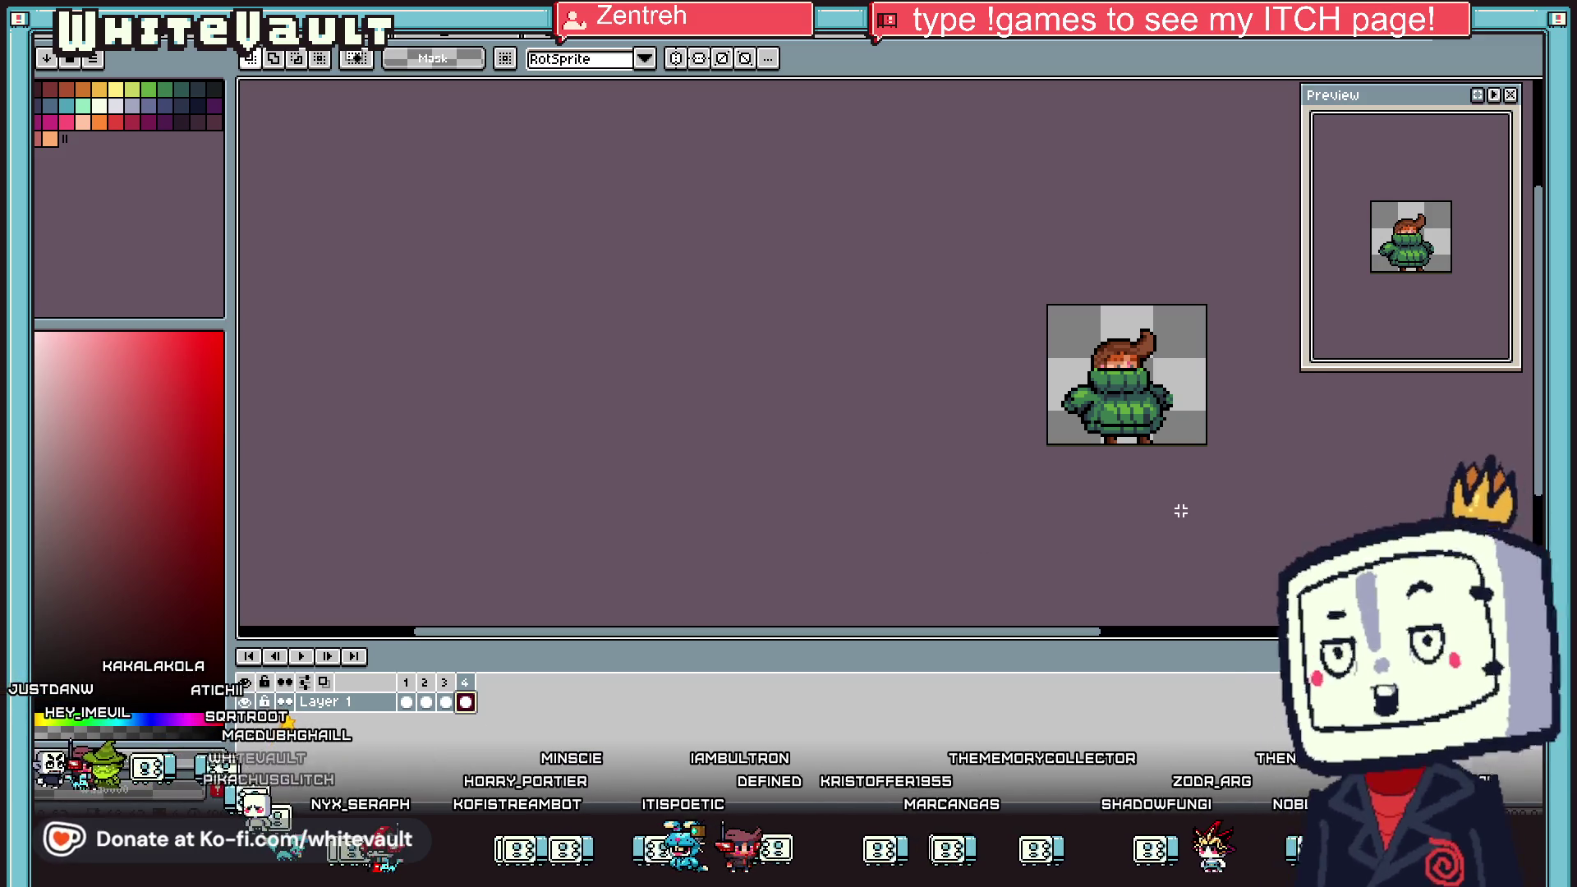
pyautogui.scroll(1, 1233, 417)
pyautogui.scroll(1, 1234, 418)
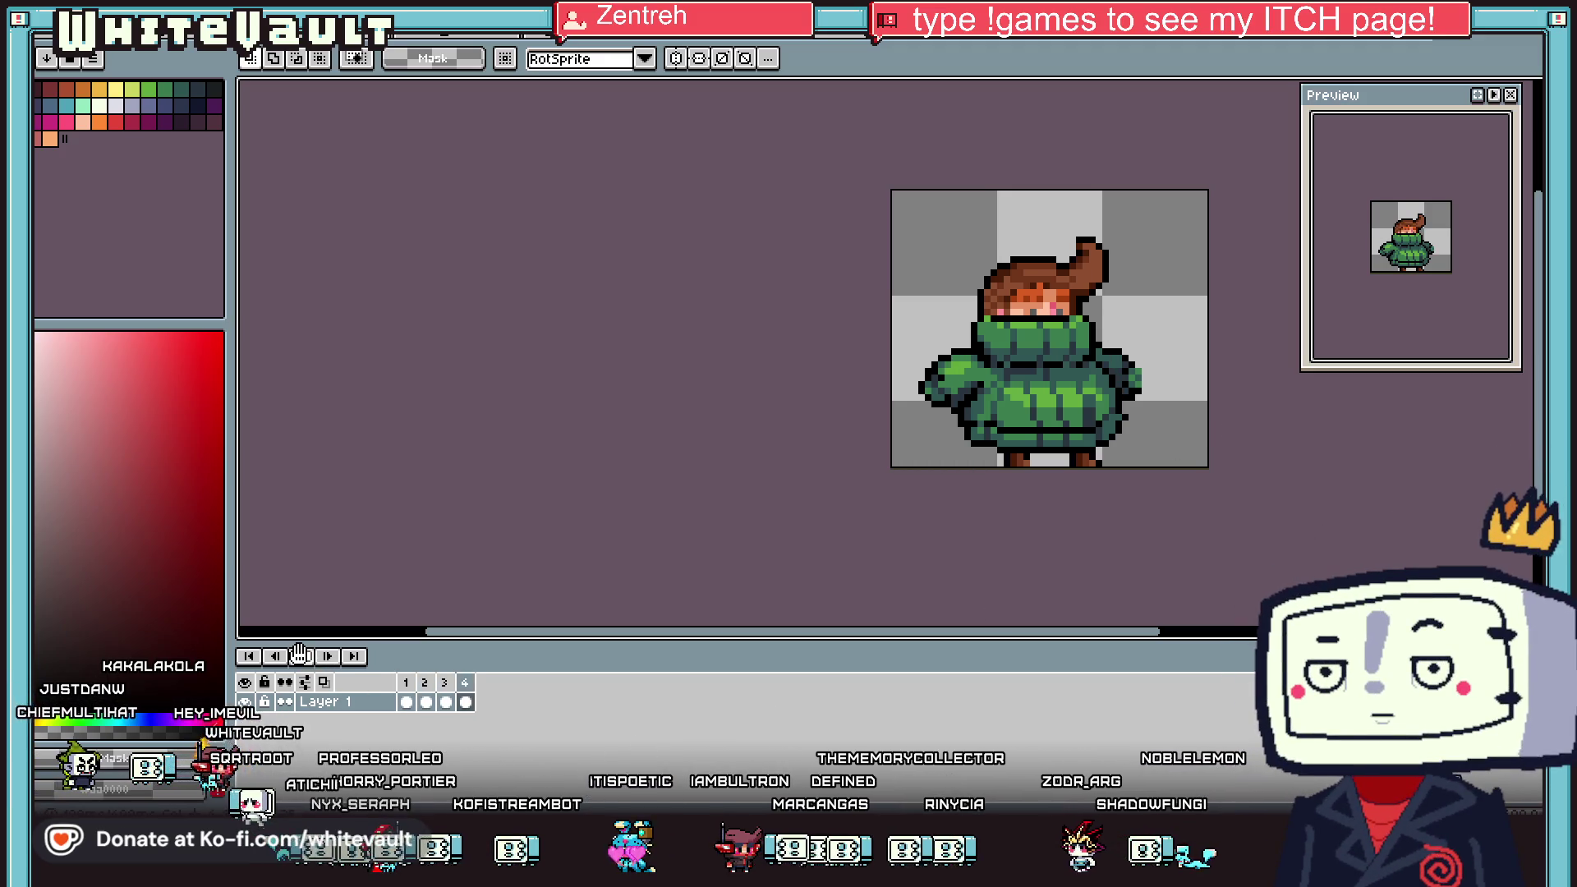
pyautogui.click(465, 702)
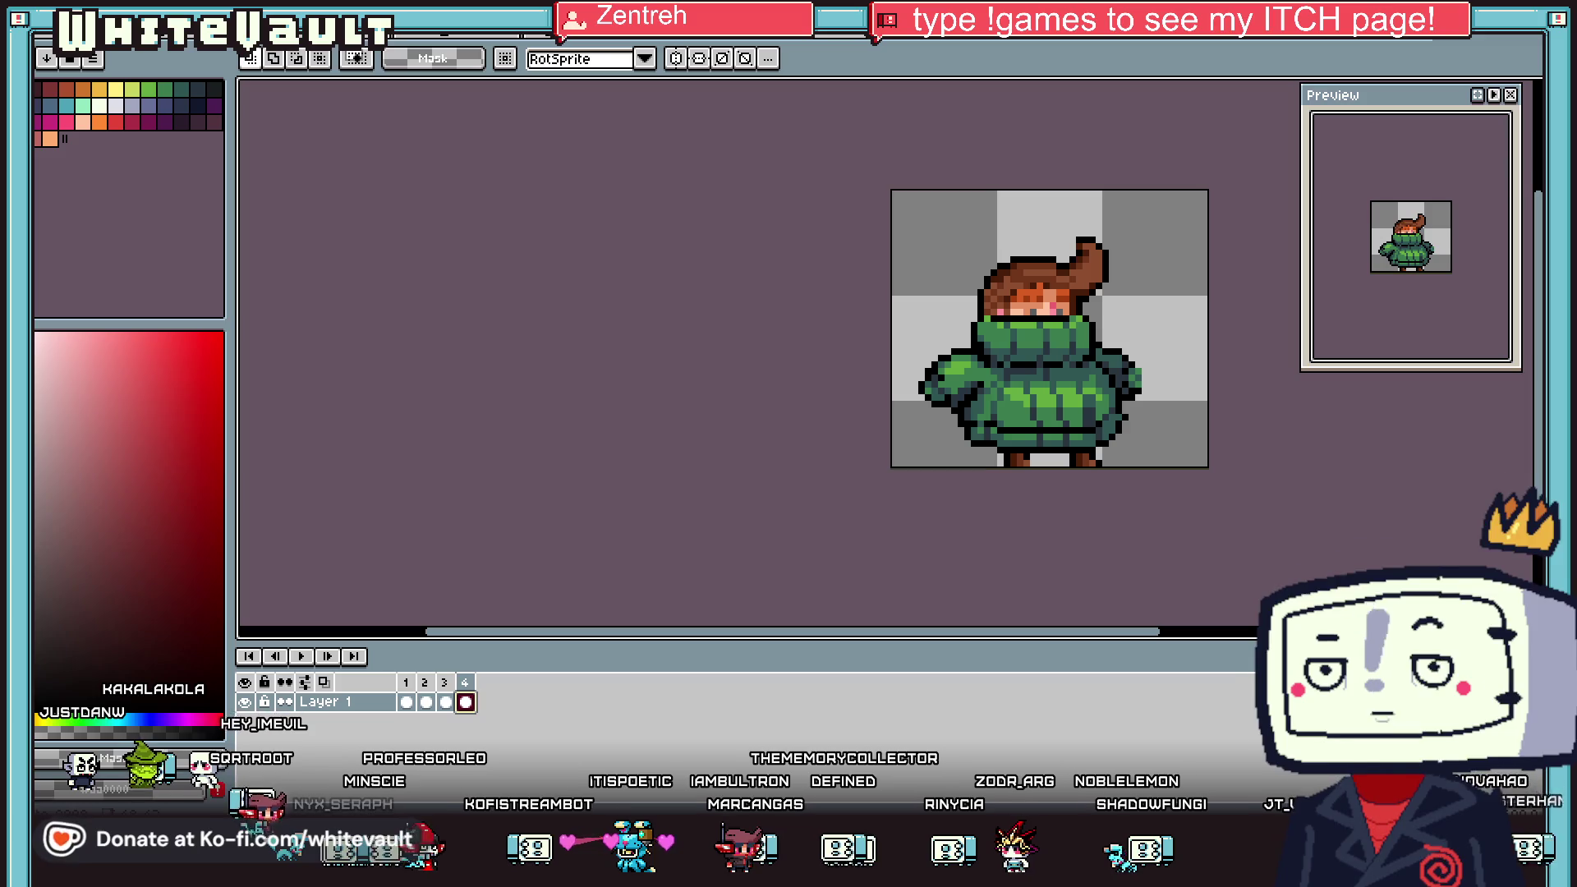
pyautogui.moveTo(893, 199); pyautogui.dragTo(1209, 453)
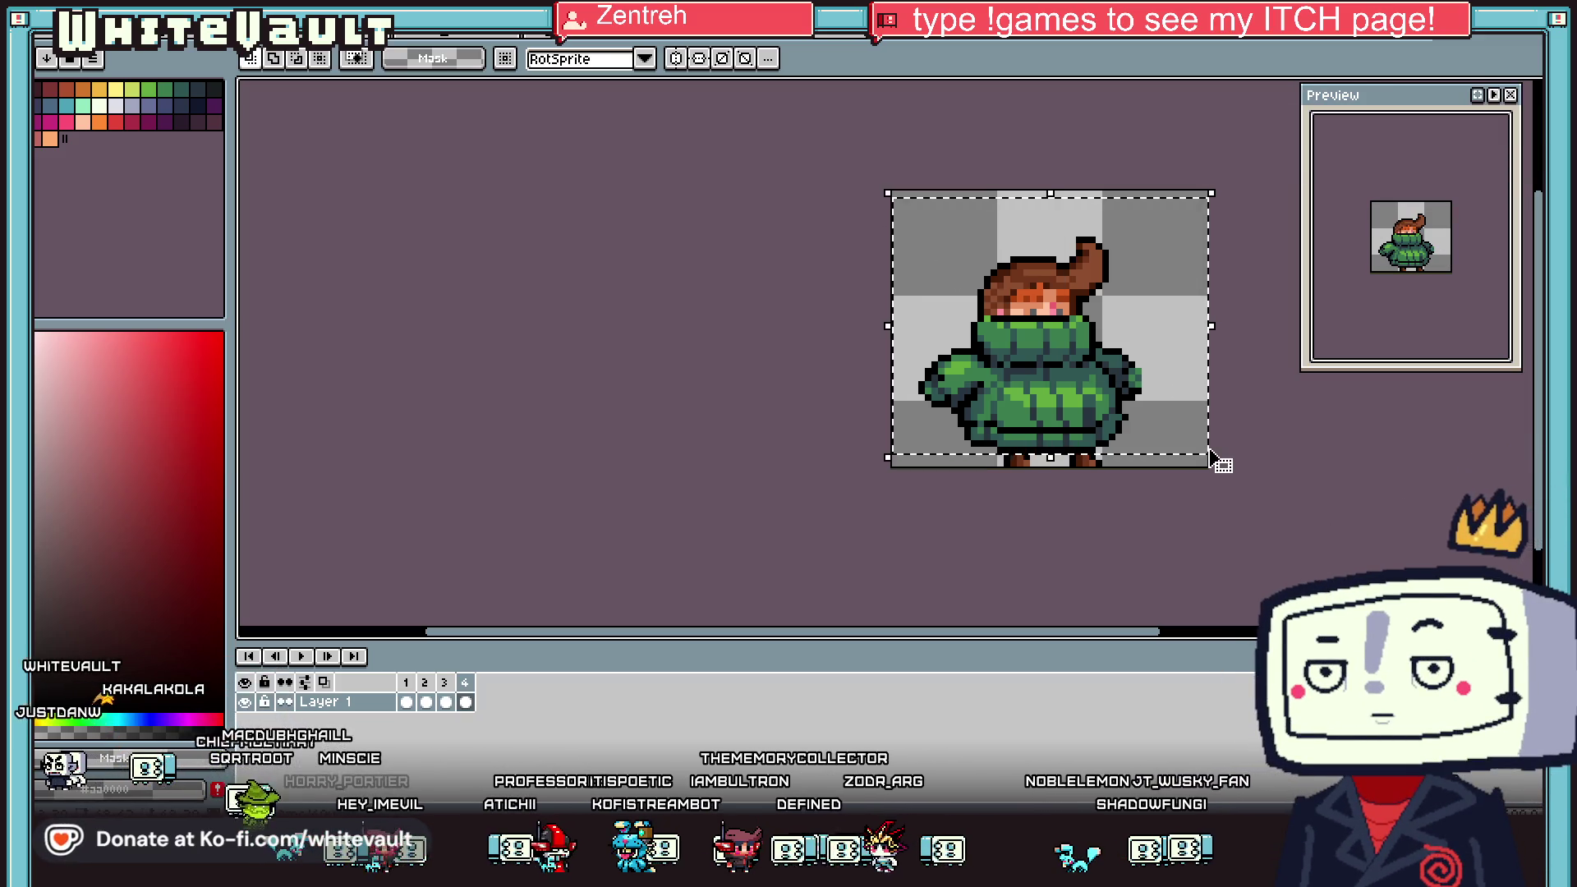
pyautogui.hotkey('ctrl', 'd')
# Play the animation, step through frames 1 to 4 and open frame 4's options
pyautogui.click(297, 655)
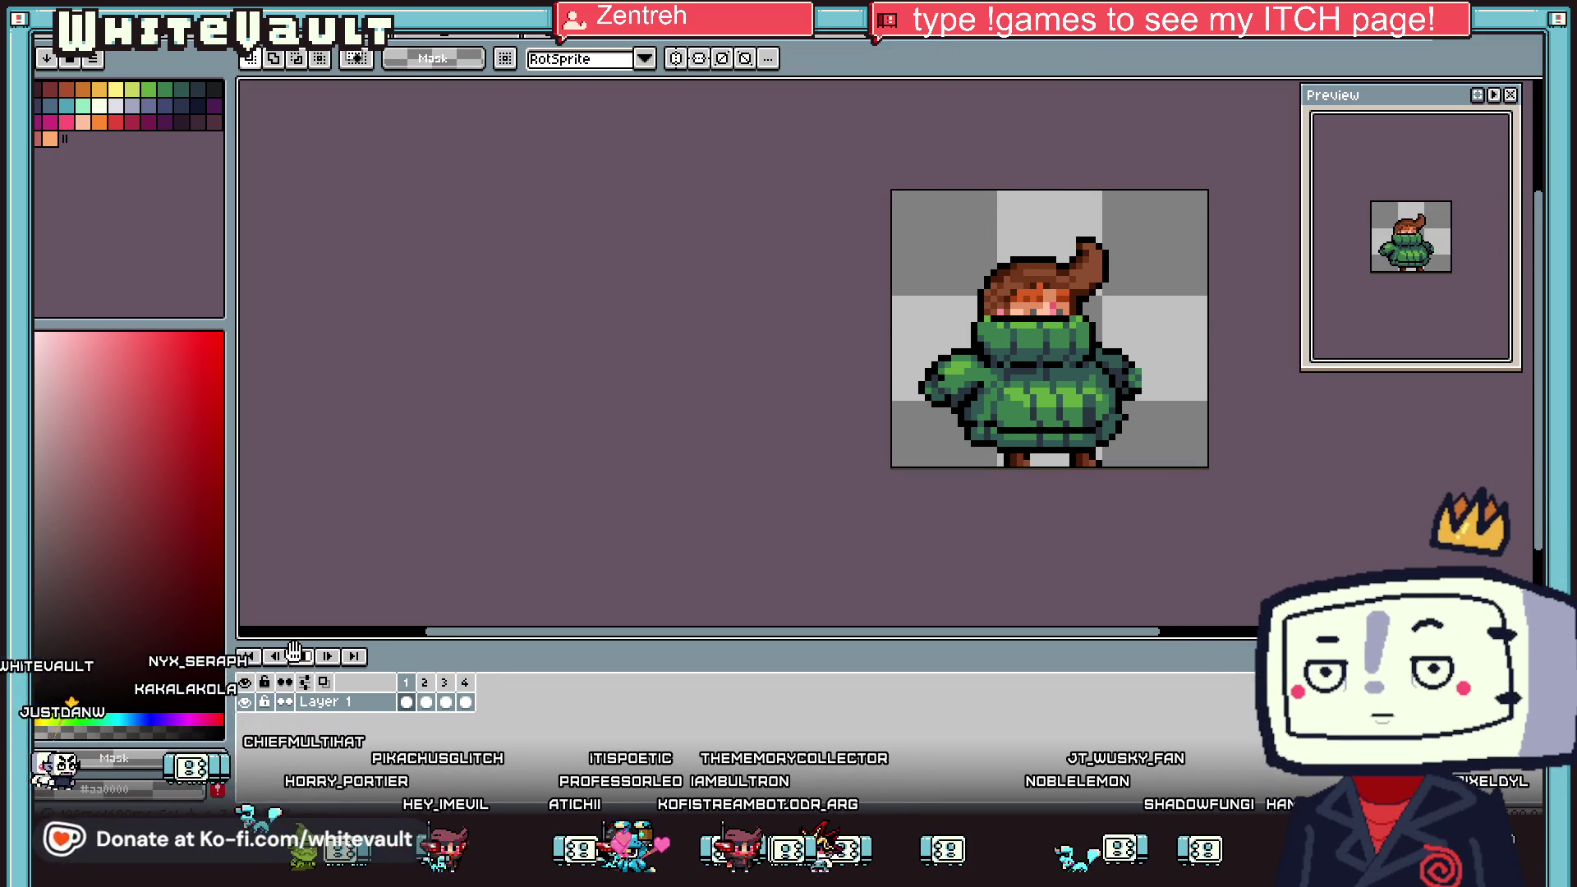
pyautogui.click(409, 703)
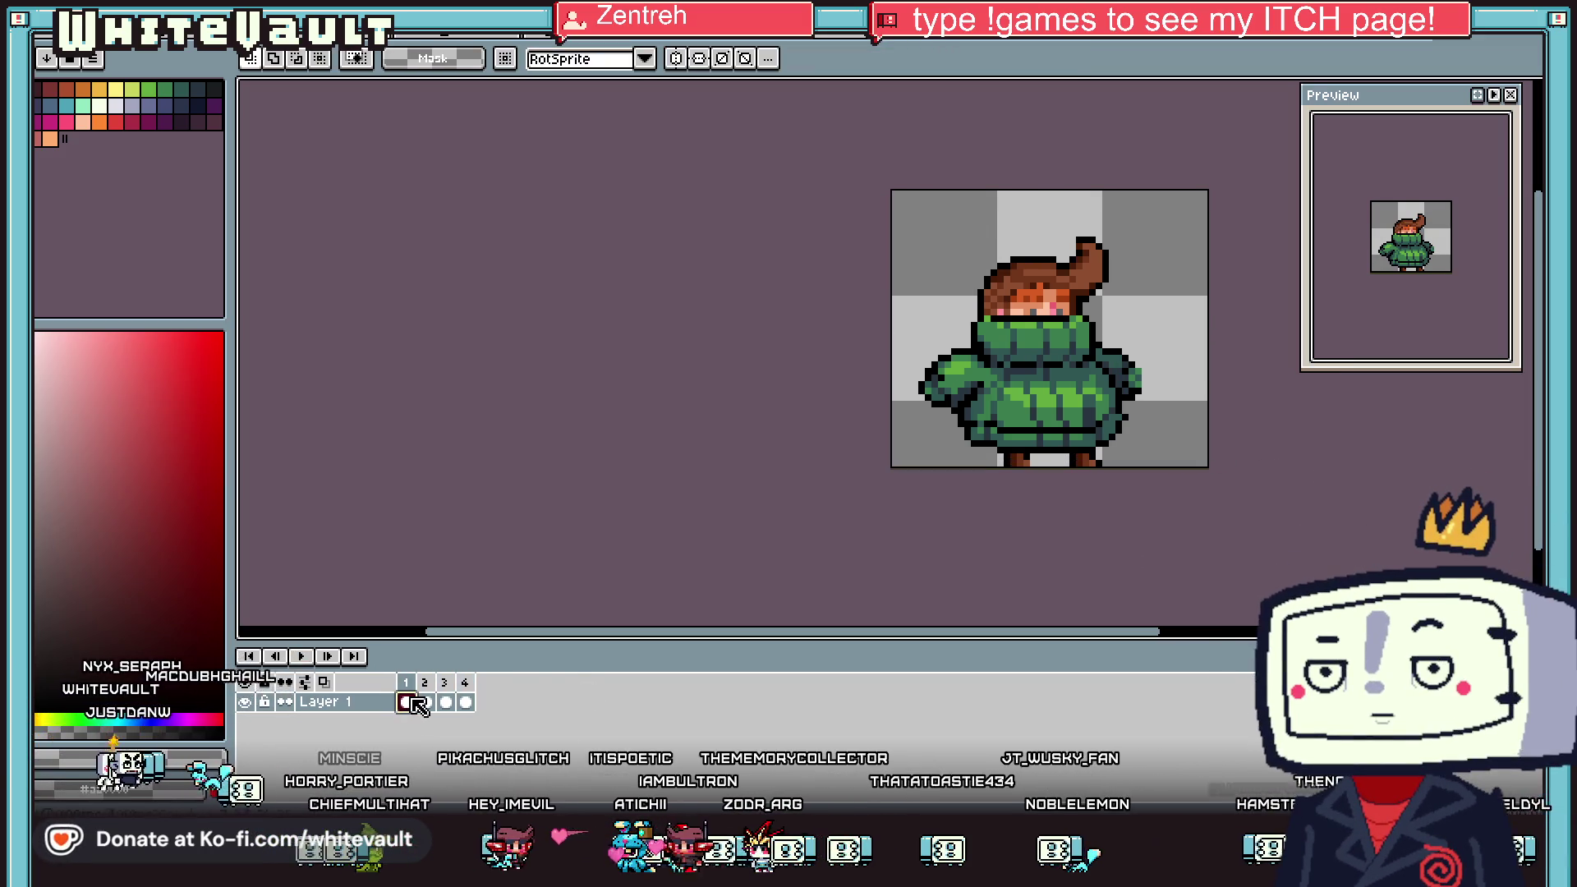
pyautogui.click(427, 702)
pyautogui.click(445, 702)
pyautogui.click(465, 702)
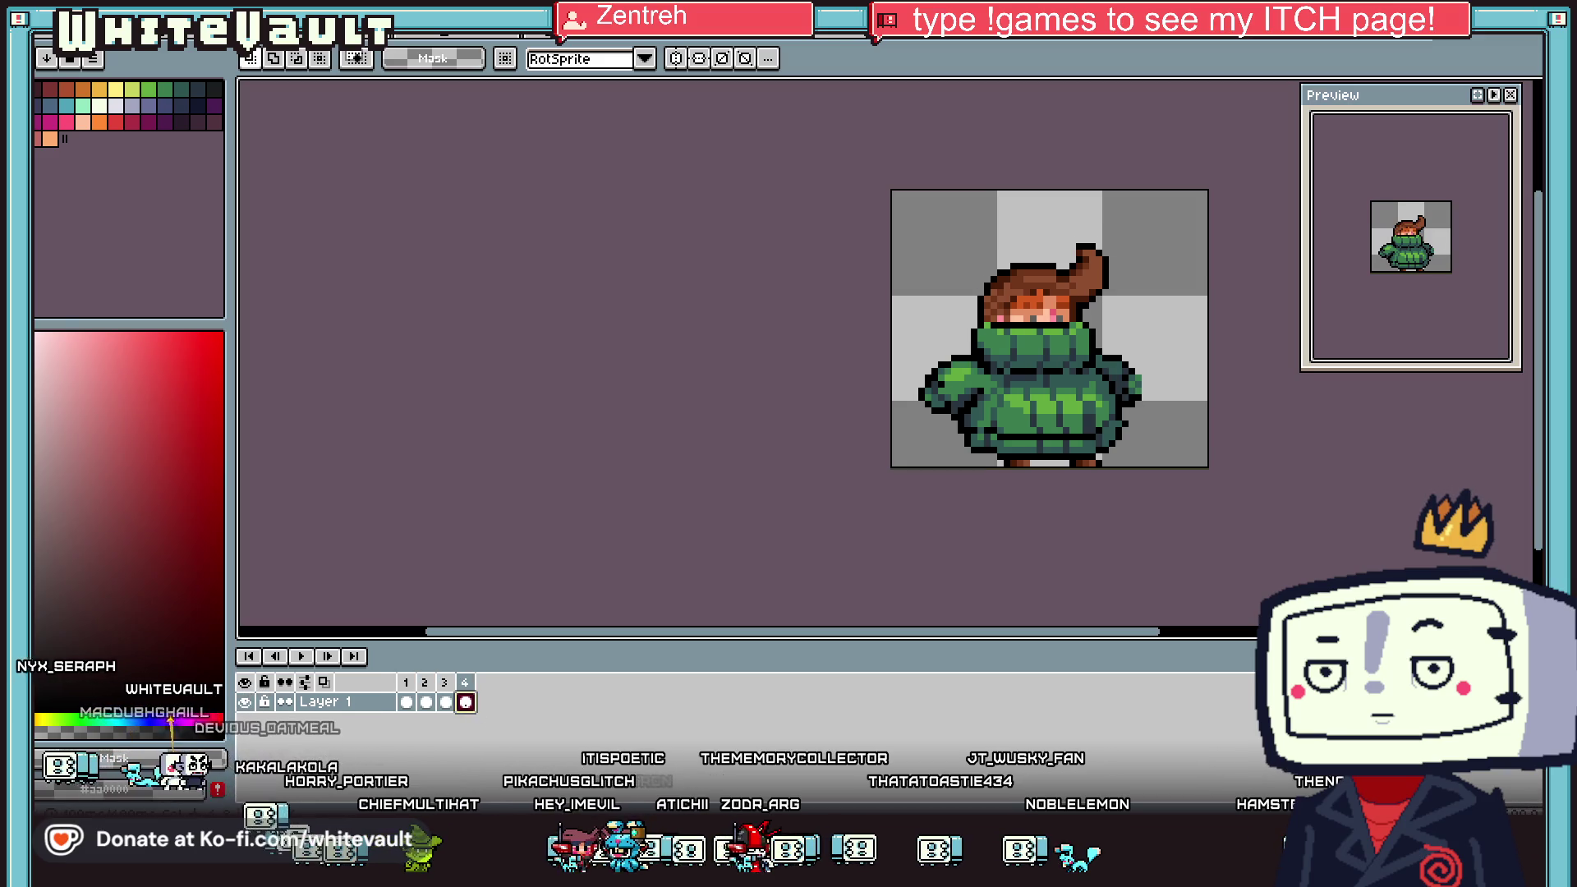
pyautogui.rightClick(465, 682)
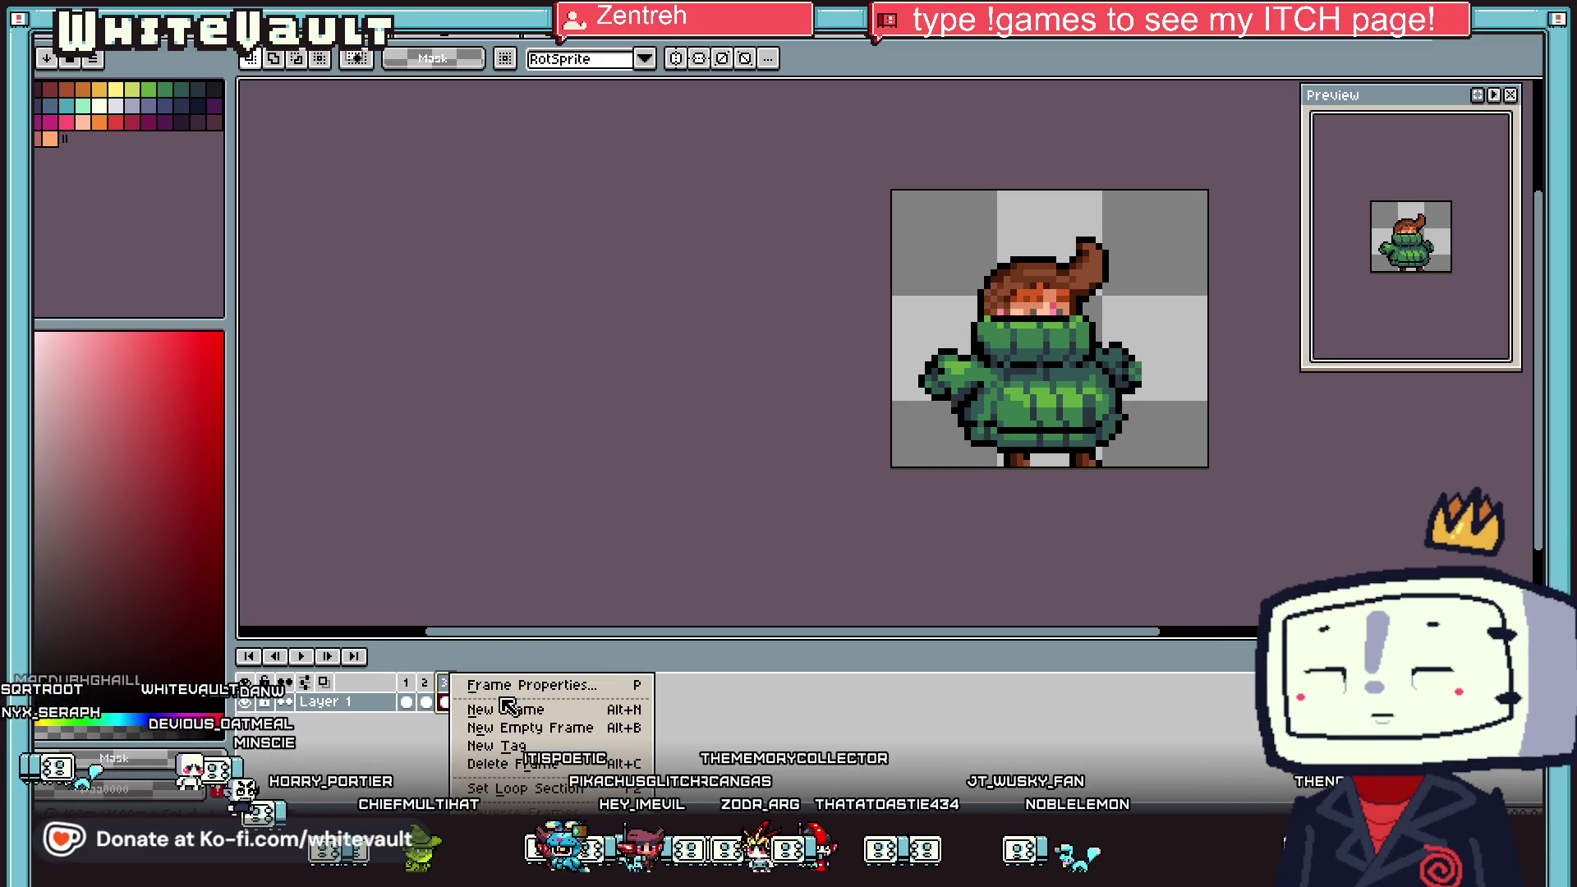
# Add a new frame 5 after frame 4
pyautogui.click(521, 710)
pyautogui.hotkey('ctrl', 'z')
pyautogui.hotkey('ctrl', 'v')
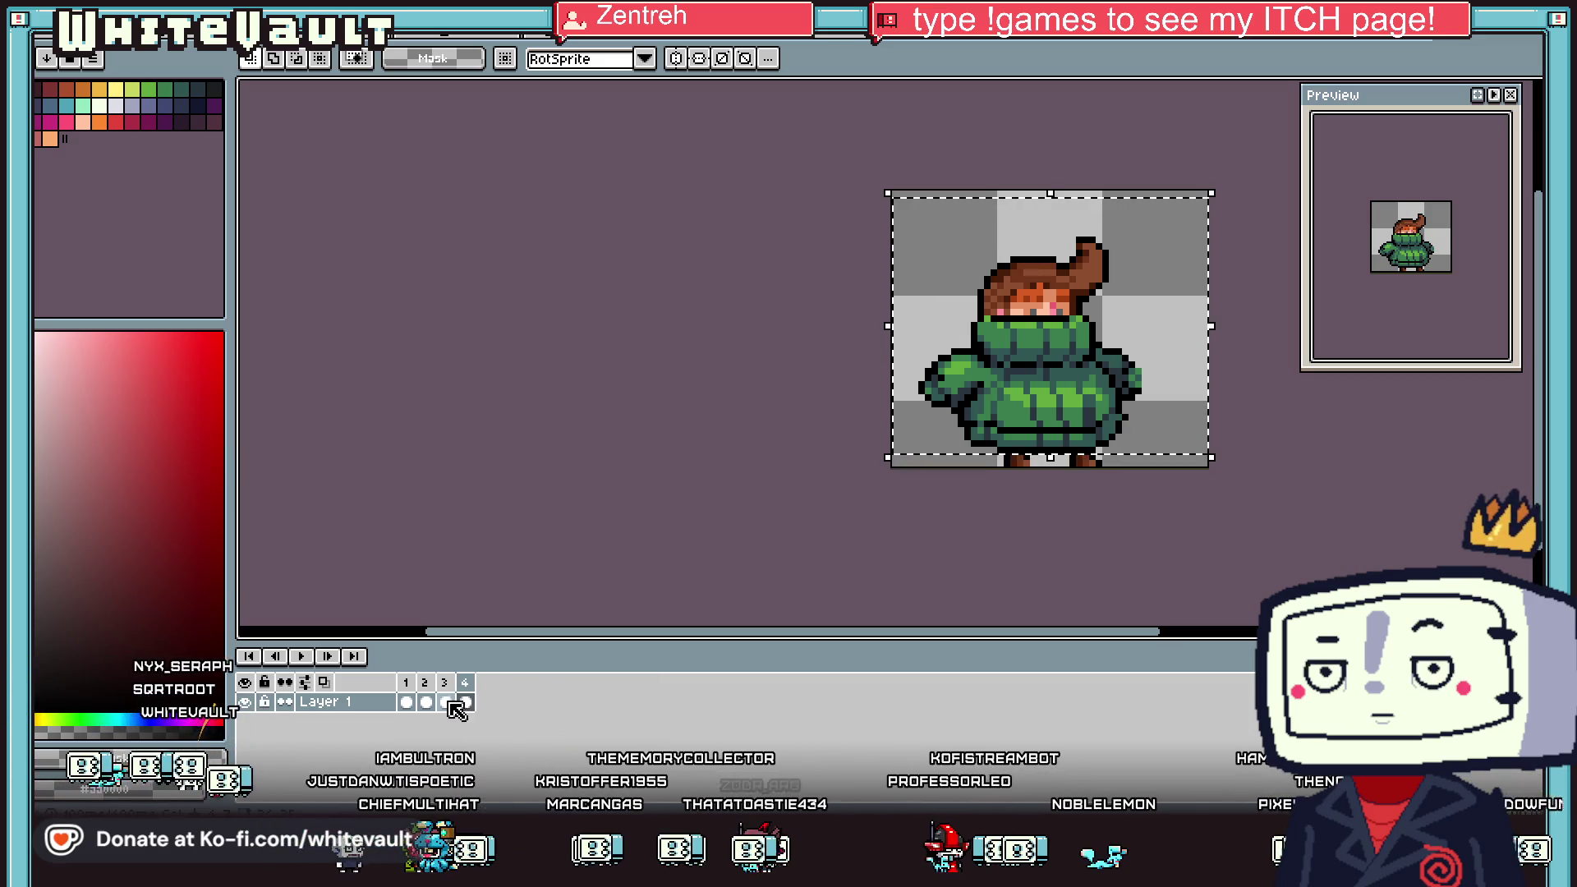
pyautogui.rightClick(457, 711)
pyautogui.click(526, 700)
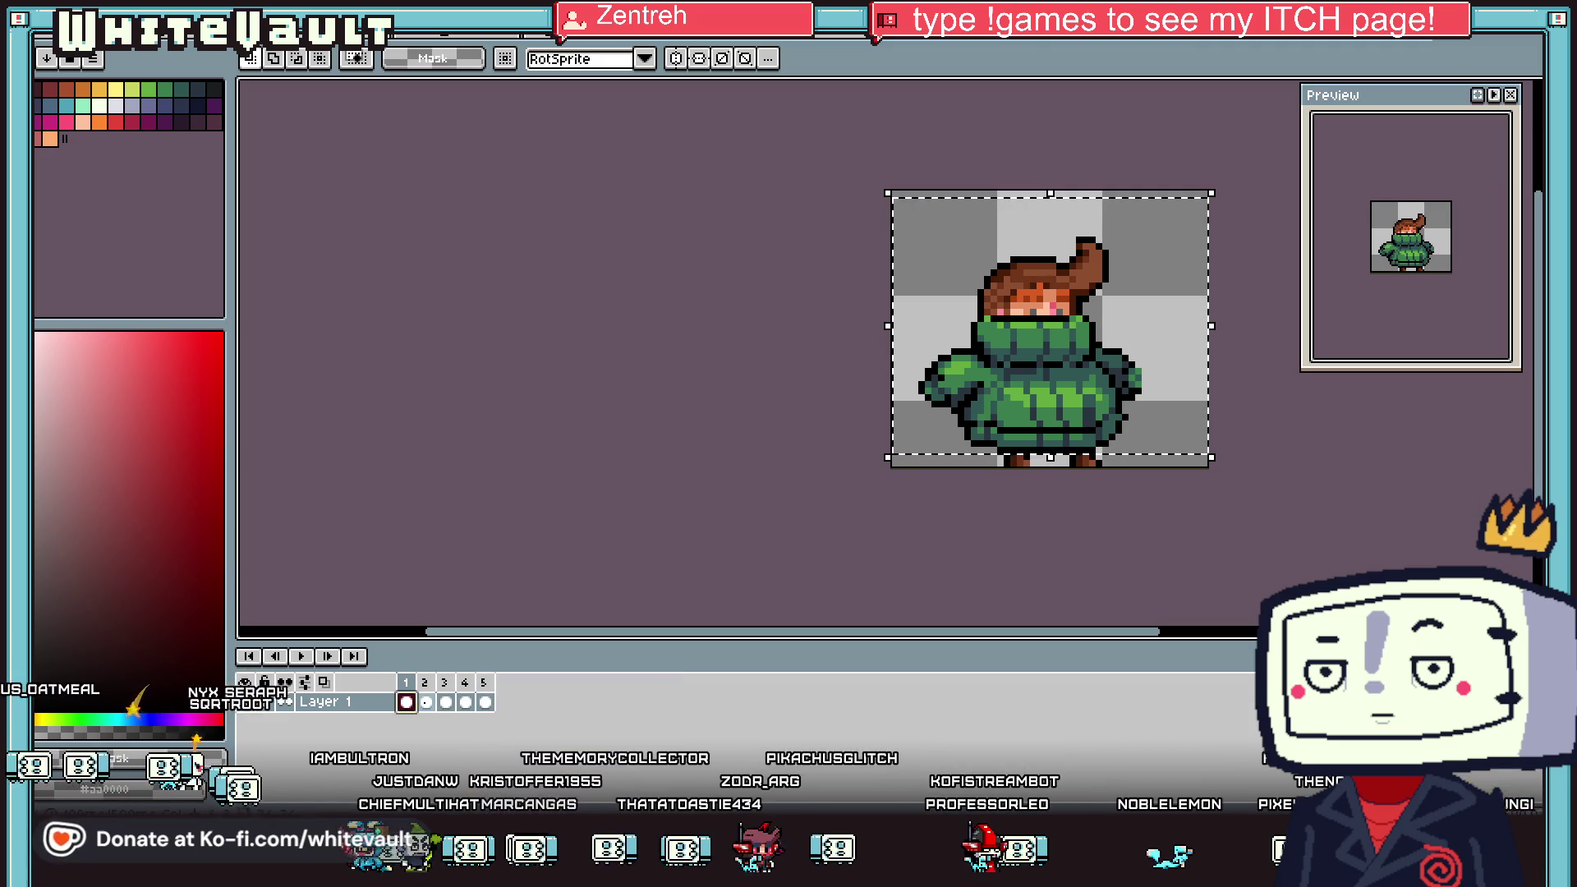
# Step forward to frame 5 and nudge its sprite down one pixel
pyautogui.press('Right')
pyautogui.press('Right')
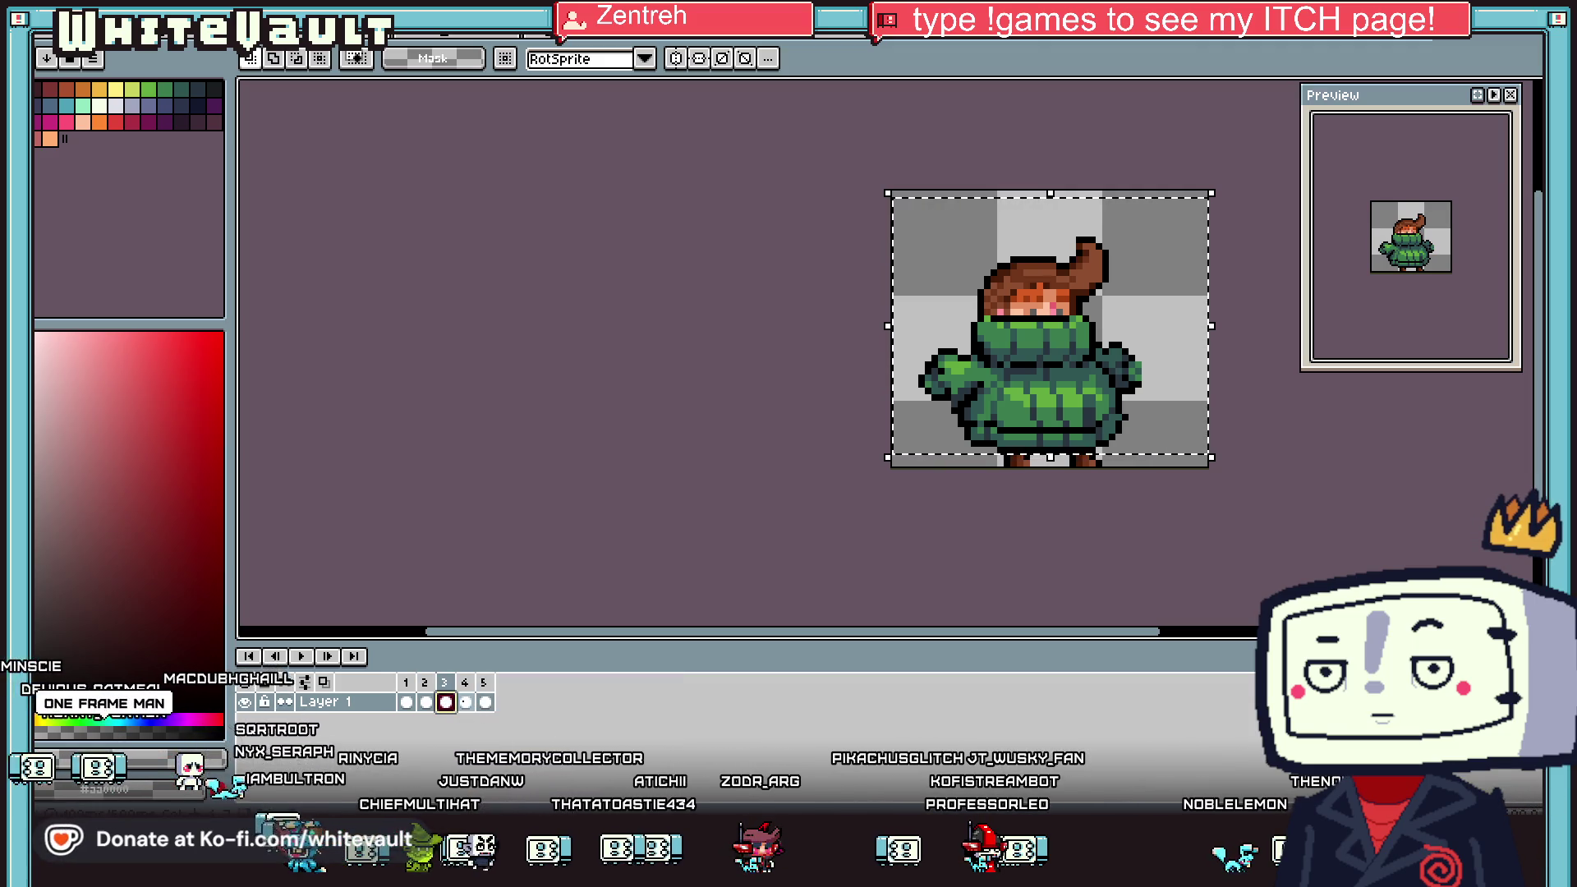
pyautogui.press('Right')
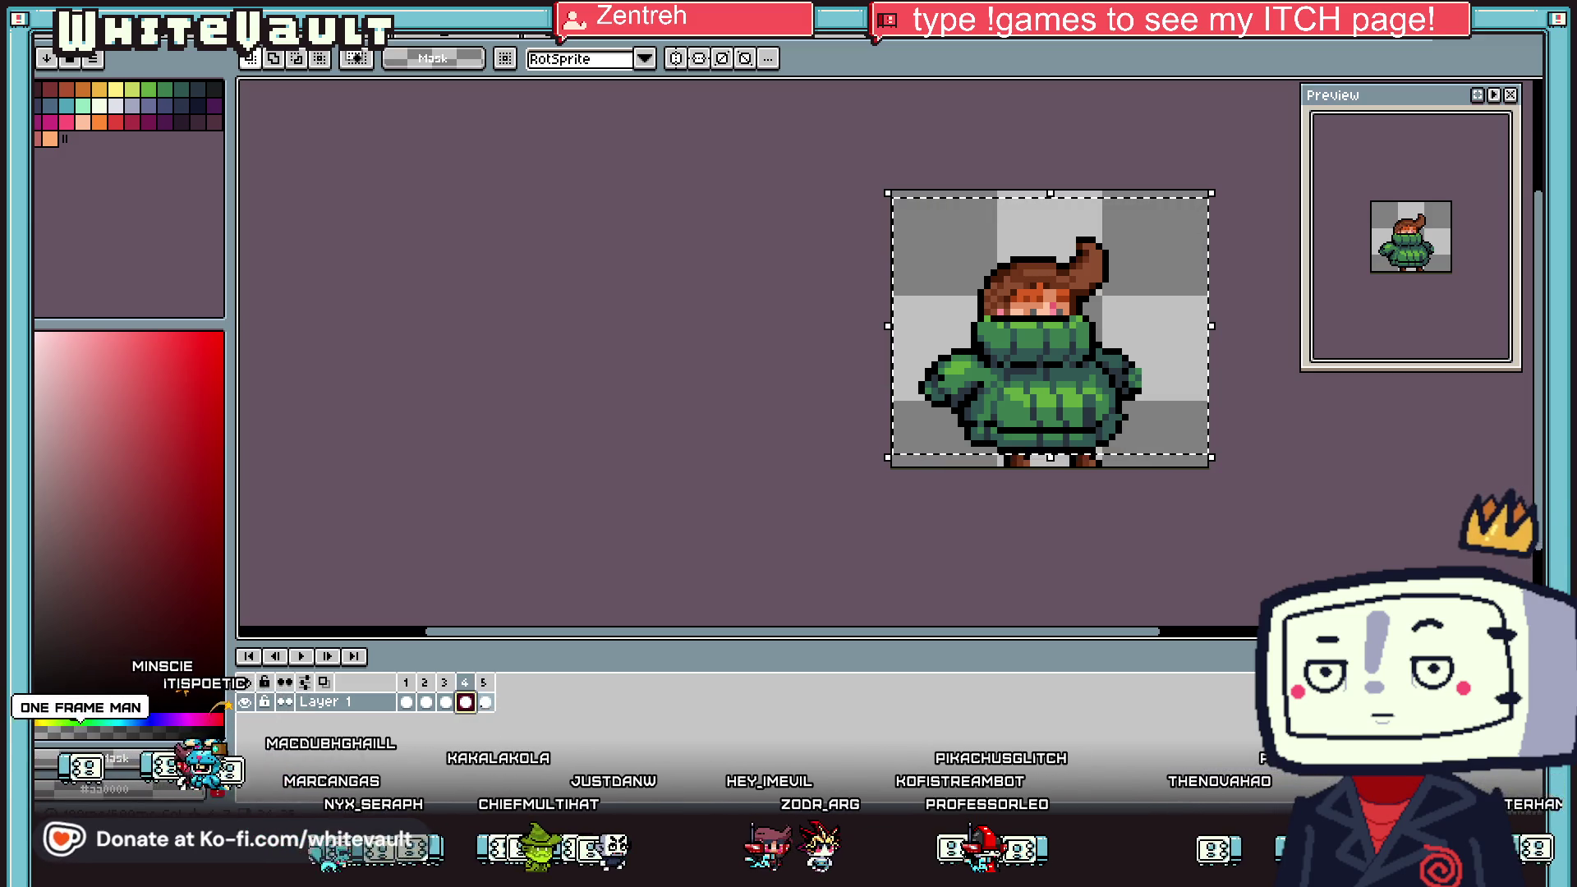
pyautogui.press('Right')
pyautogui.press('Down')
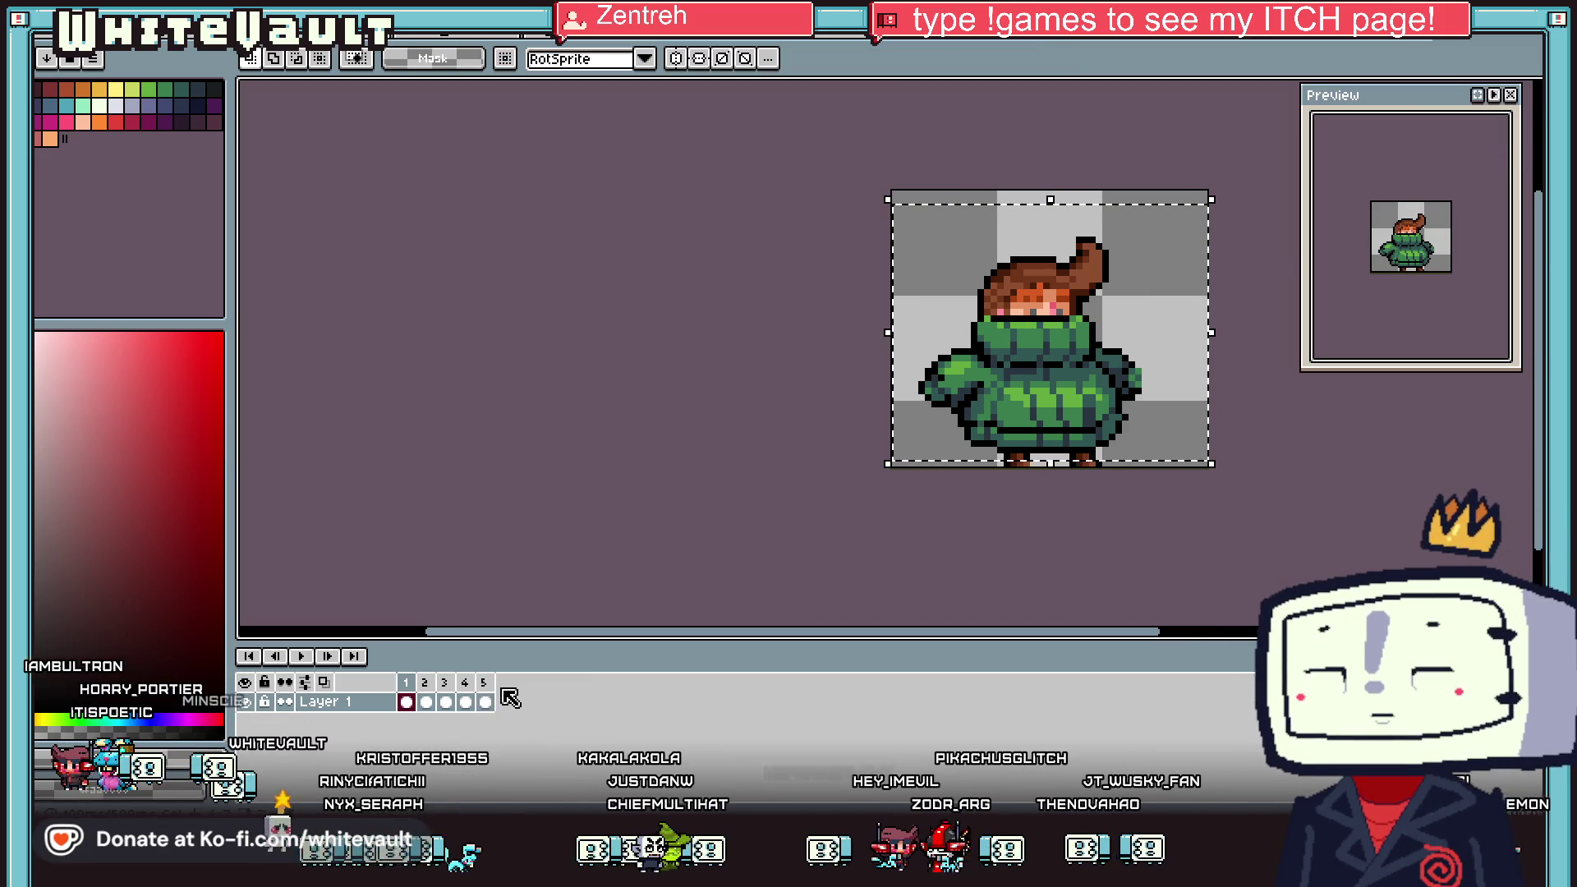
# Insert a new frame after frame 1 and shift the coat's lower-right part one pixel left
pyautogui.rightClick(405, 682)
pyautogui.click(462, 710)
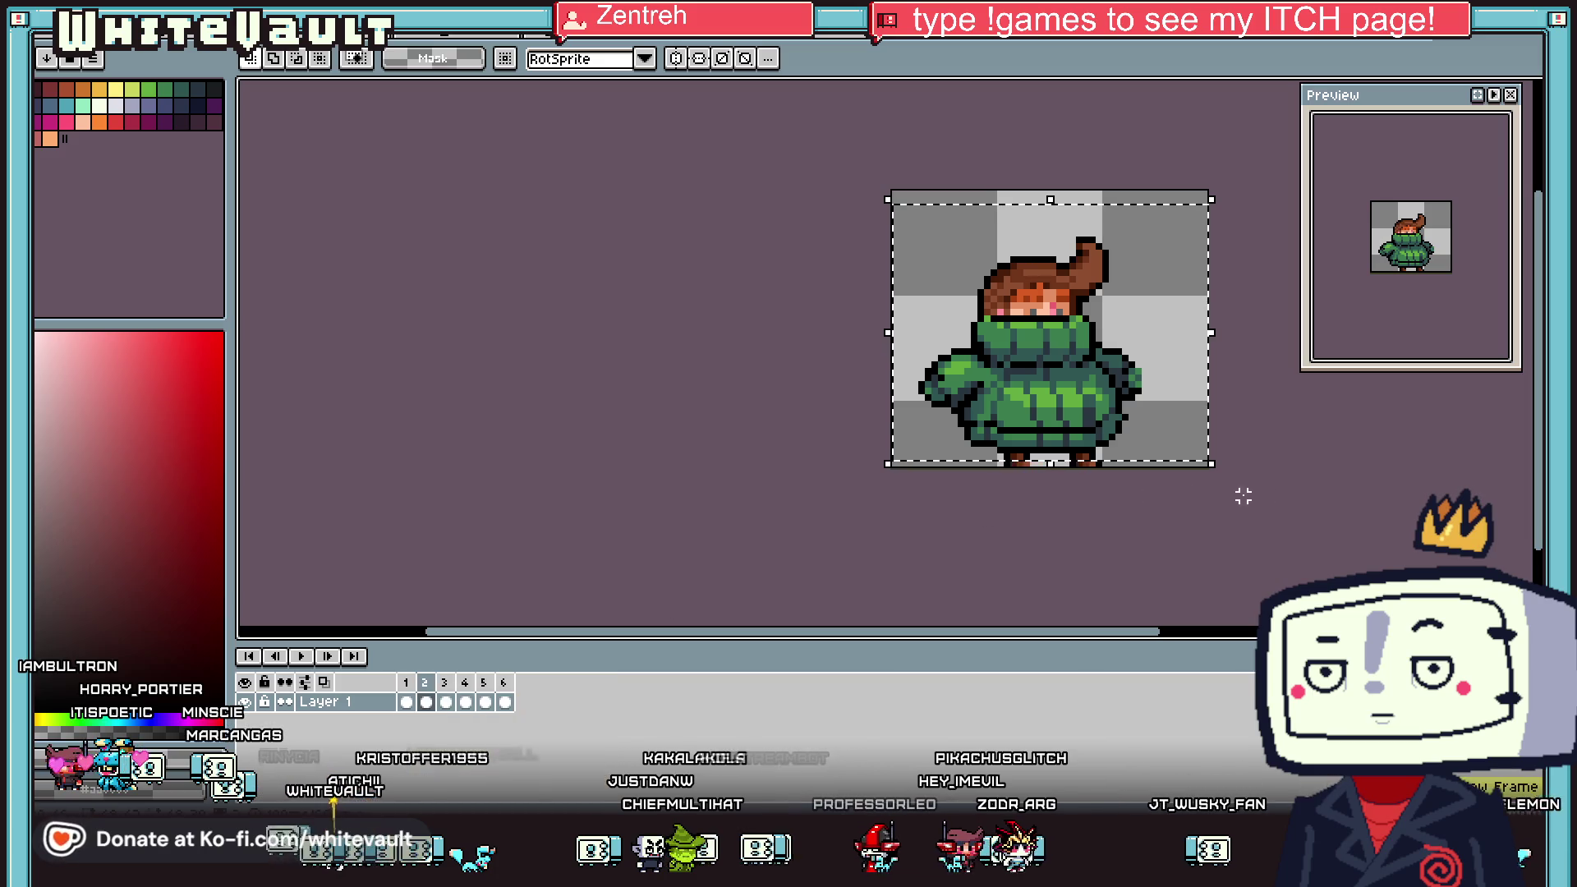
pyautogui.scroll(3, 1104, 411)
pyautogui.moveTo(1068, 391); pyautogui.dragTo(1218, 515)
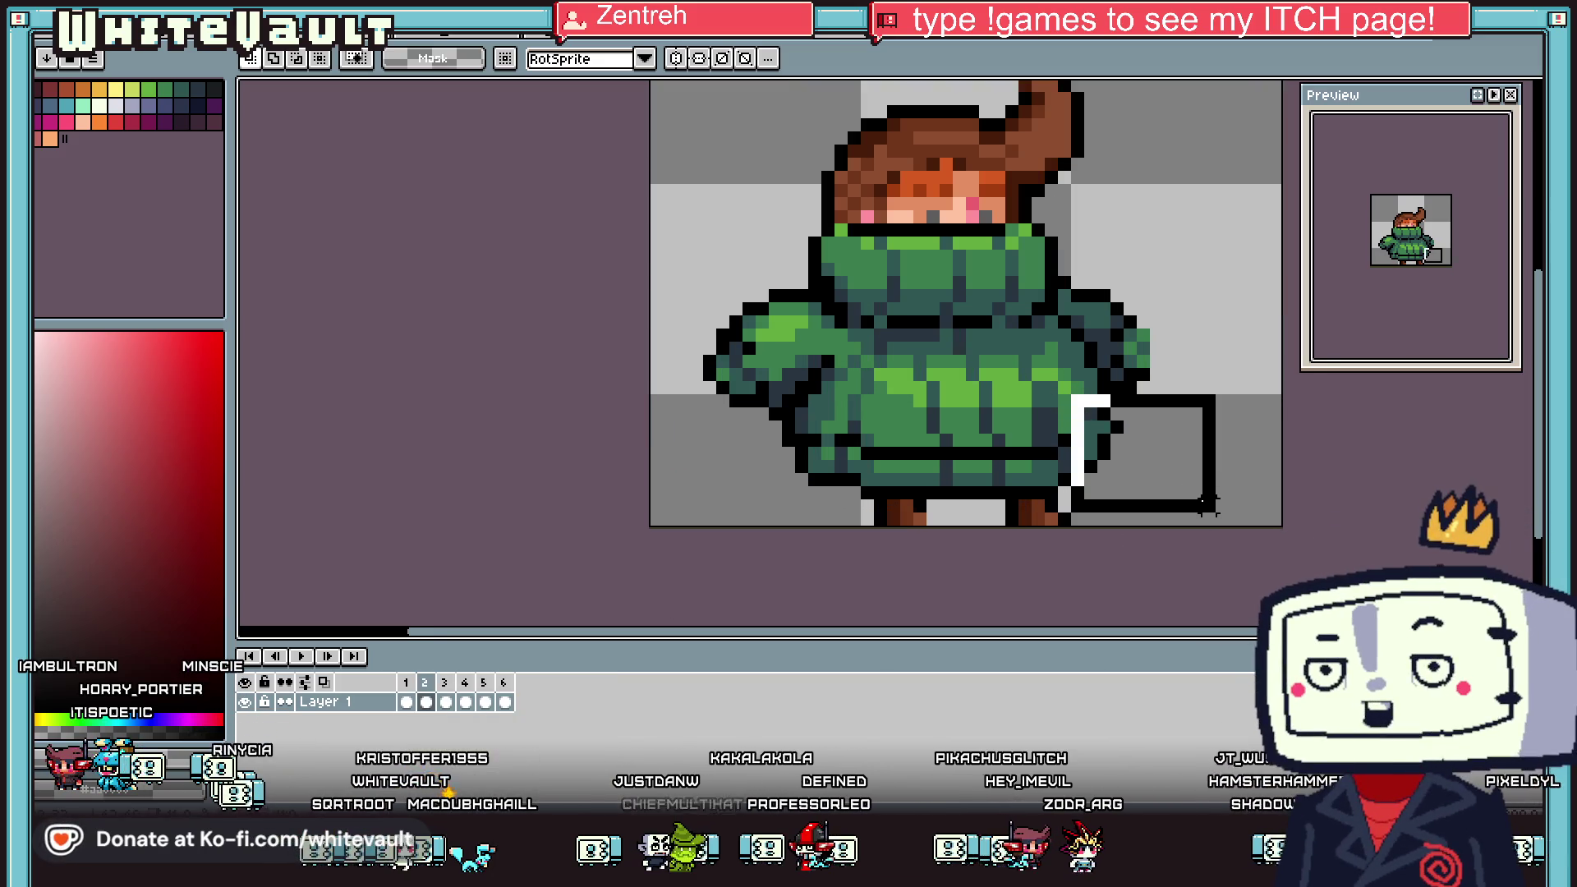
pyautogui.press('Left')
pyautogui.hotkey('ctrl', 'd')
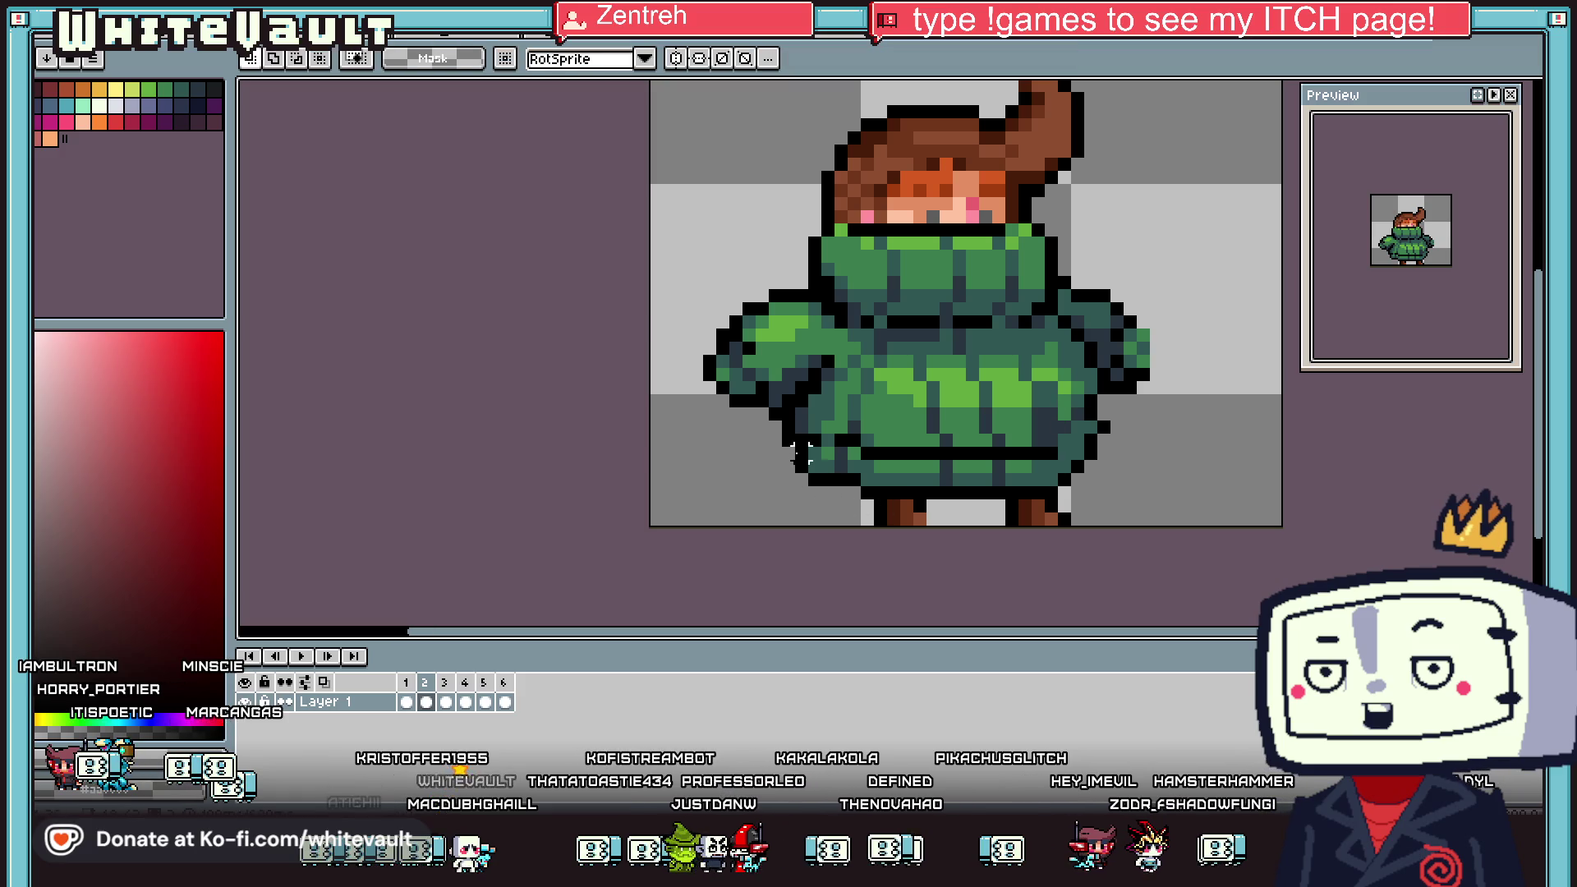
# Select the coat's lower left and bottom edge, commit a full-frame transform, then view frame 5
pyautogui.moveTo(768, 419); pyautogui.dragTo(851, 516)
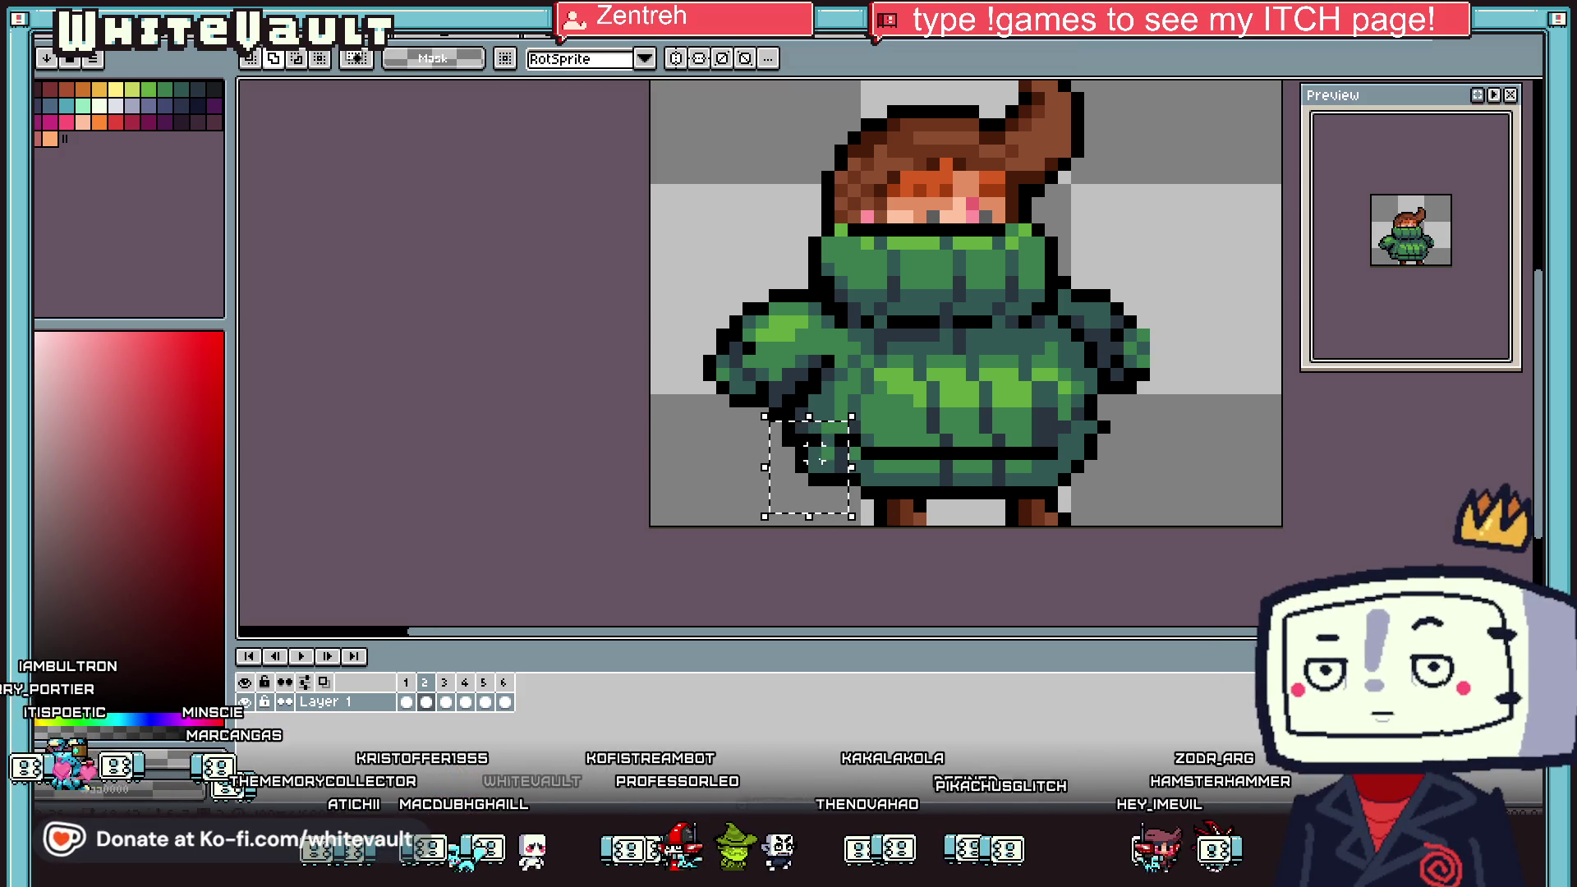
pyautogui.moveTo(821, 448); pyautogui.dragTo(903, 476)
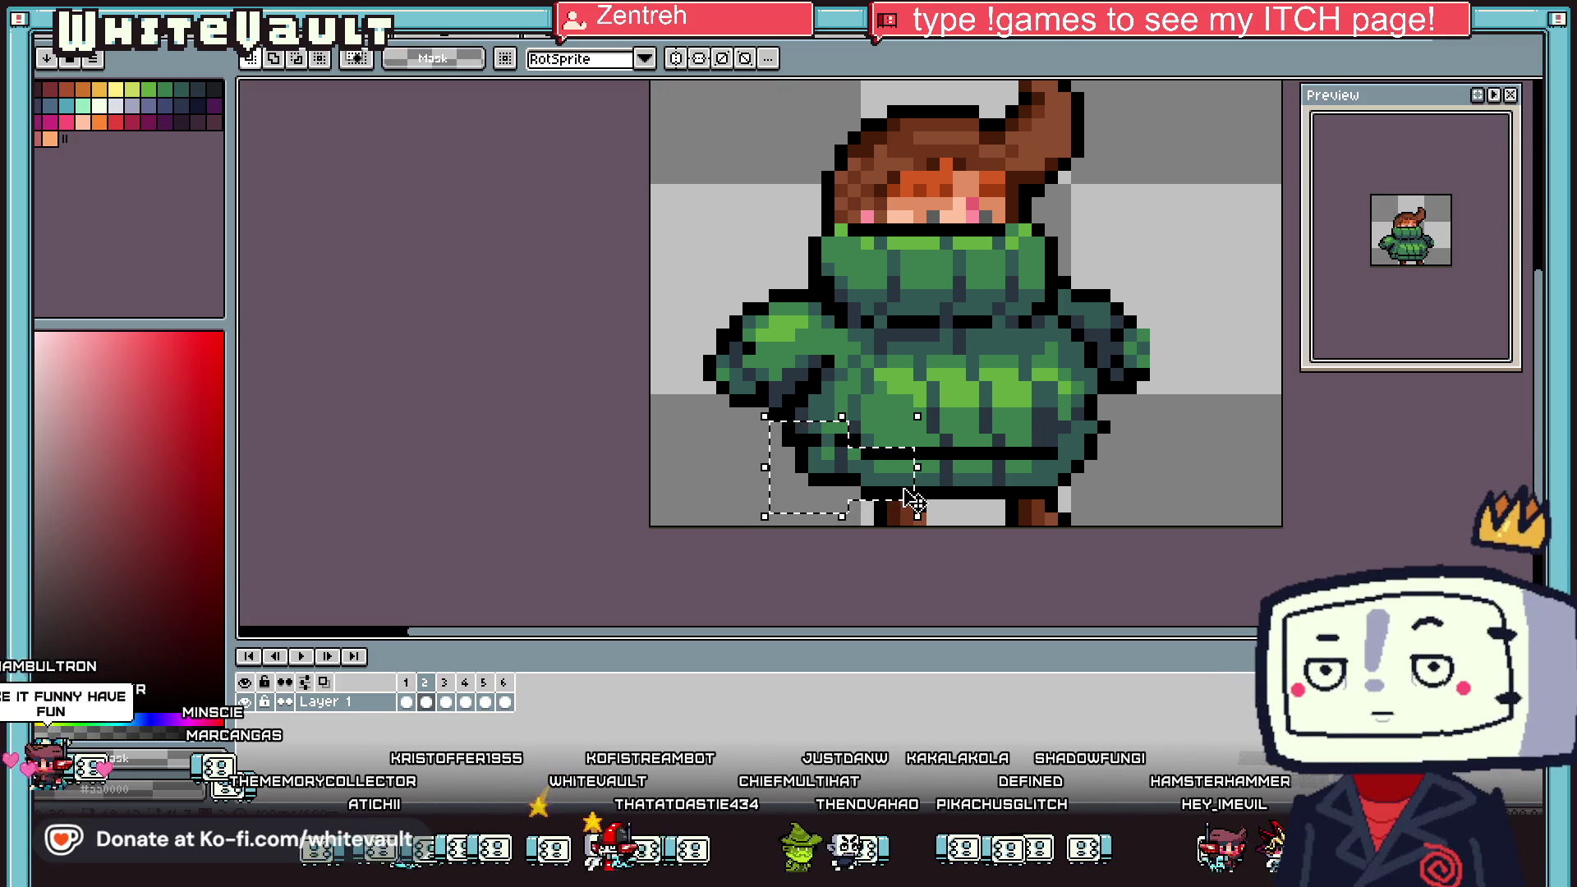
pyautogui.hotkey('ctrl', 'd')
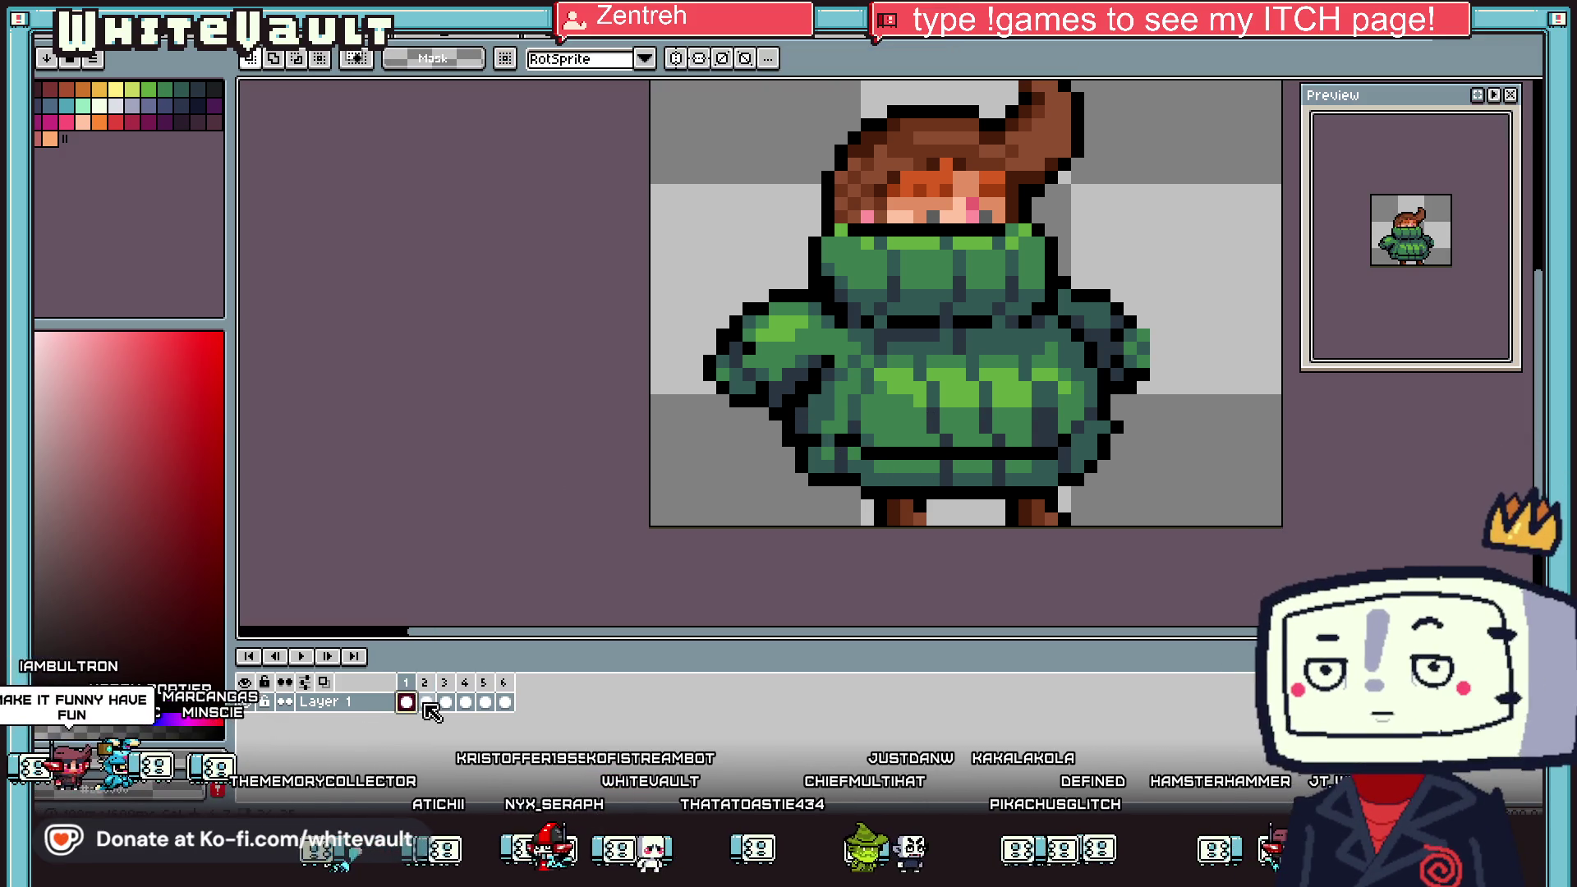
pyautogui.press('-')
pyautogui.press('-')
pyautogui.press('-')
pyautogui.hotkey('ctrl', 'a')
pyautogui.press('Return')
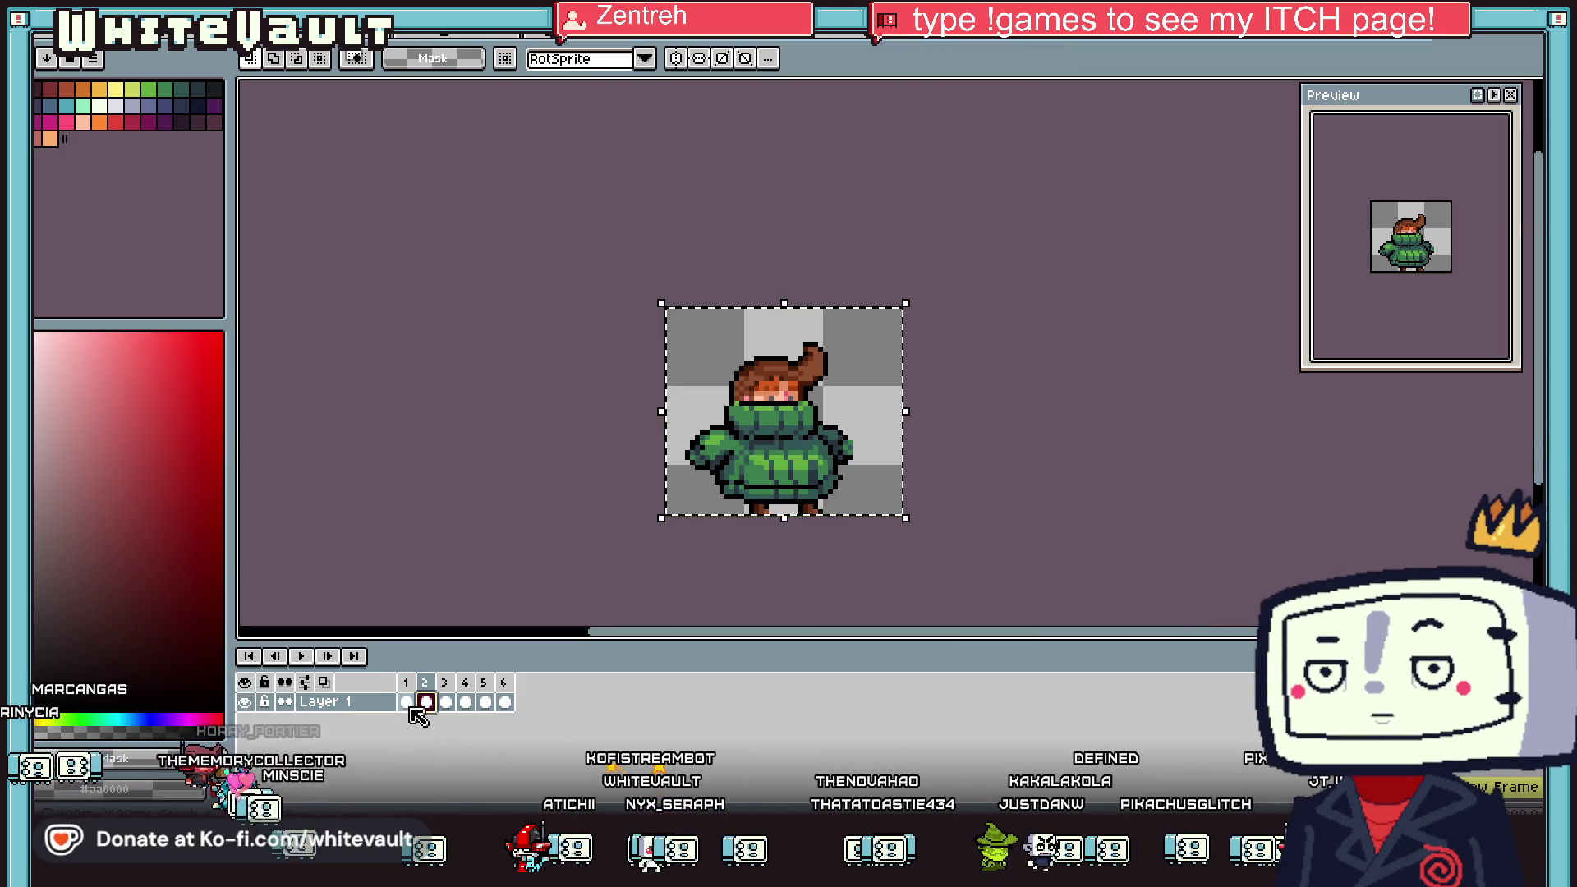
pyautogui.click(425, 701)
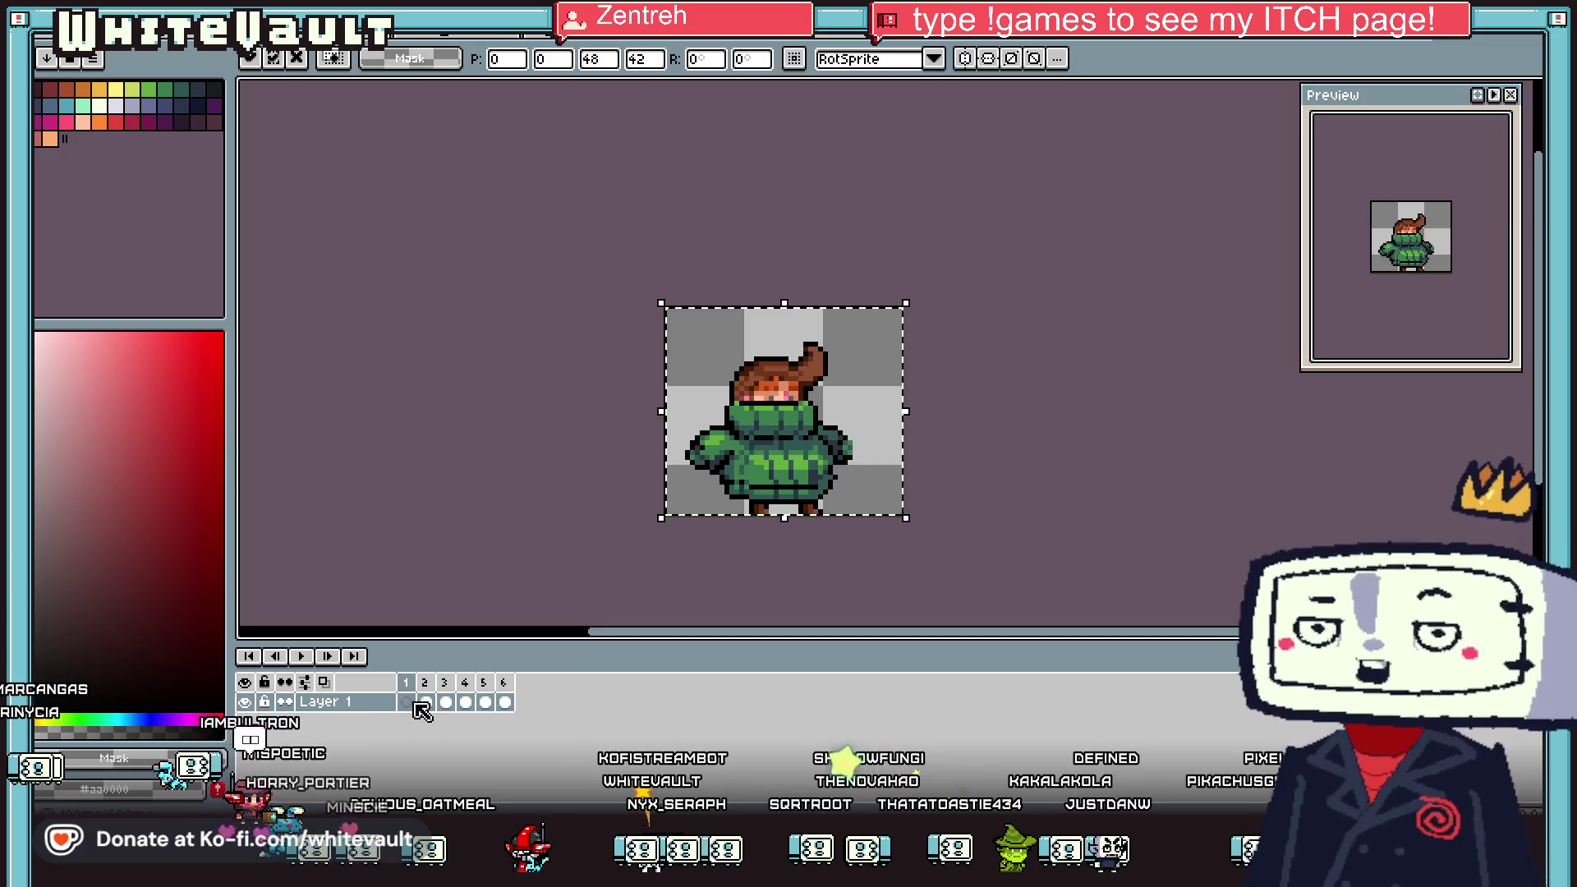
pyautogui.click(504, 683)
pyautogui.click(484, 701)
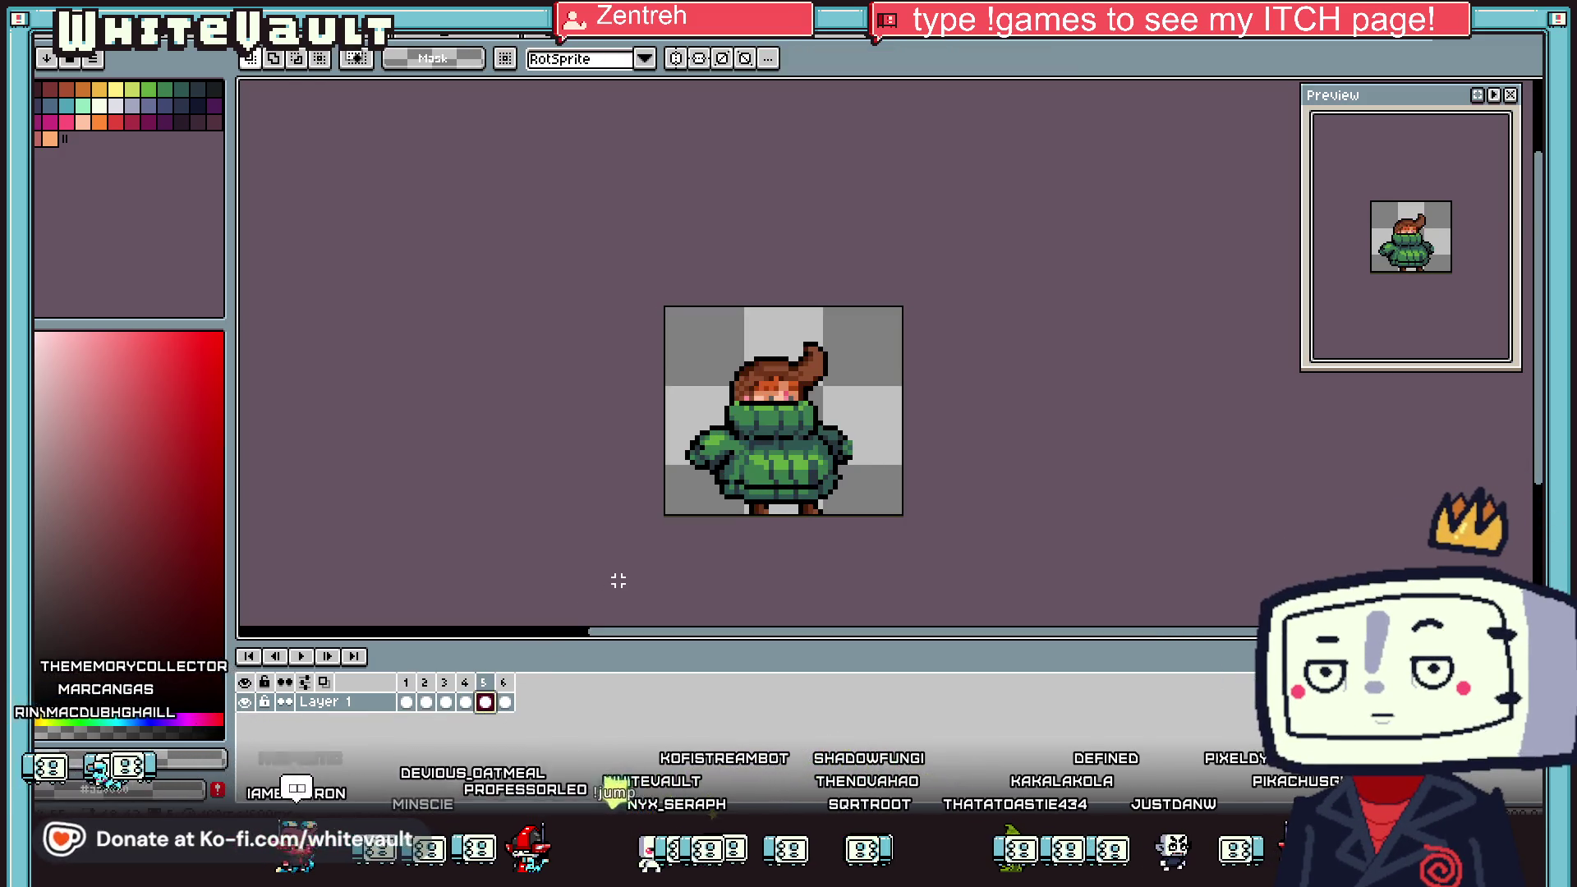
# Compare frames 5 and 6, undo a stray selection over the head, and return to frame 5
pyautogui.click(504, 703)
pyautogui.click(485, 702)
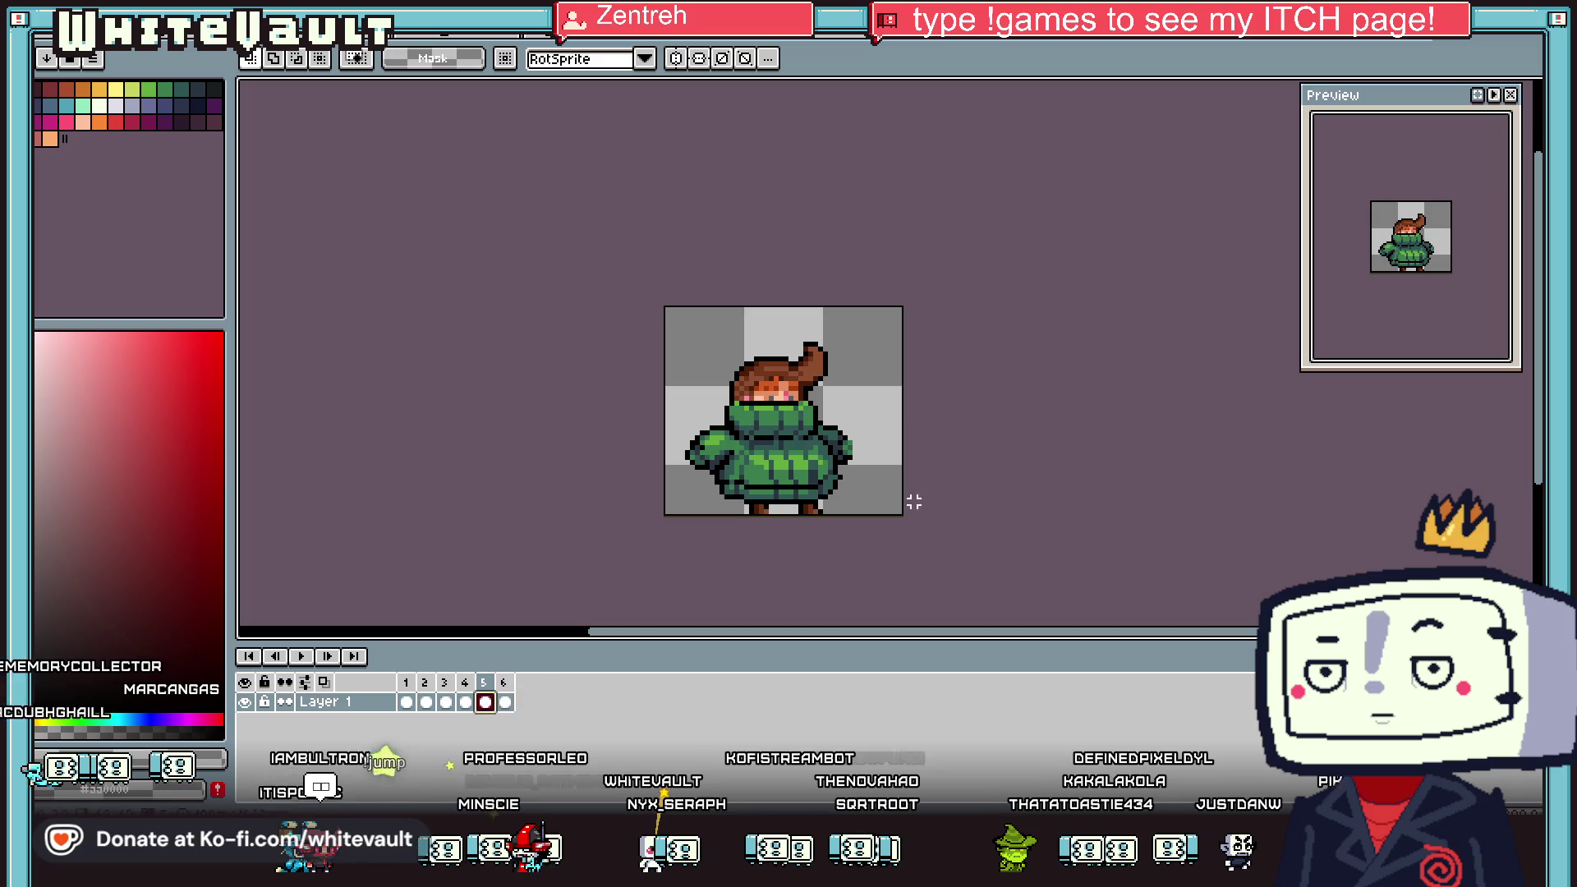
pyautogui.press('w')
pyautogui.click(506, 704)
pyautogui.hotkey('ctrl', 'a')
pyautogui.click(485, 702)
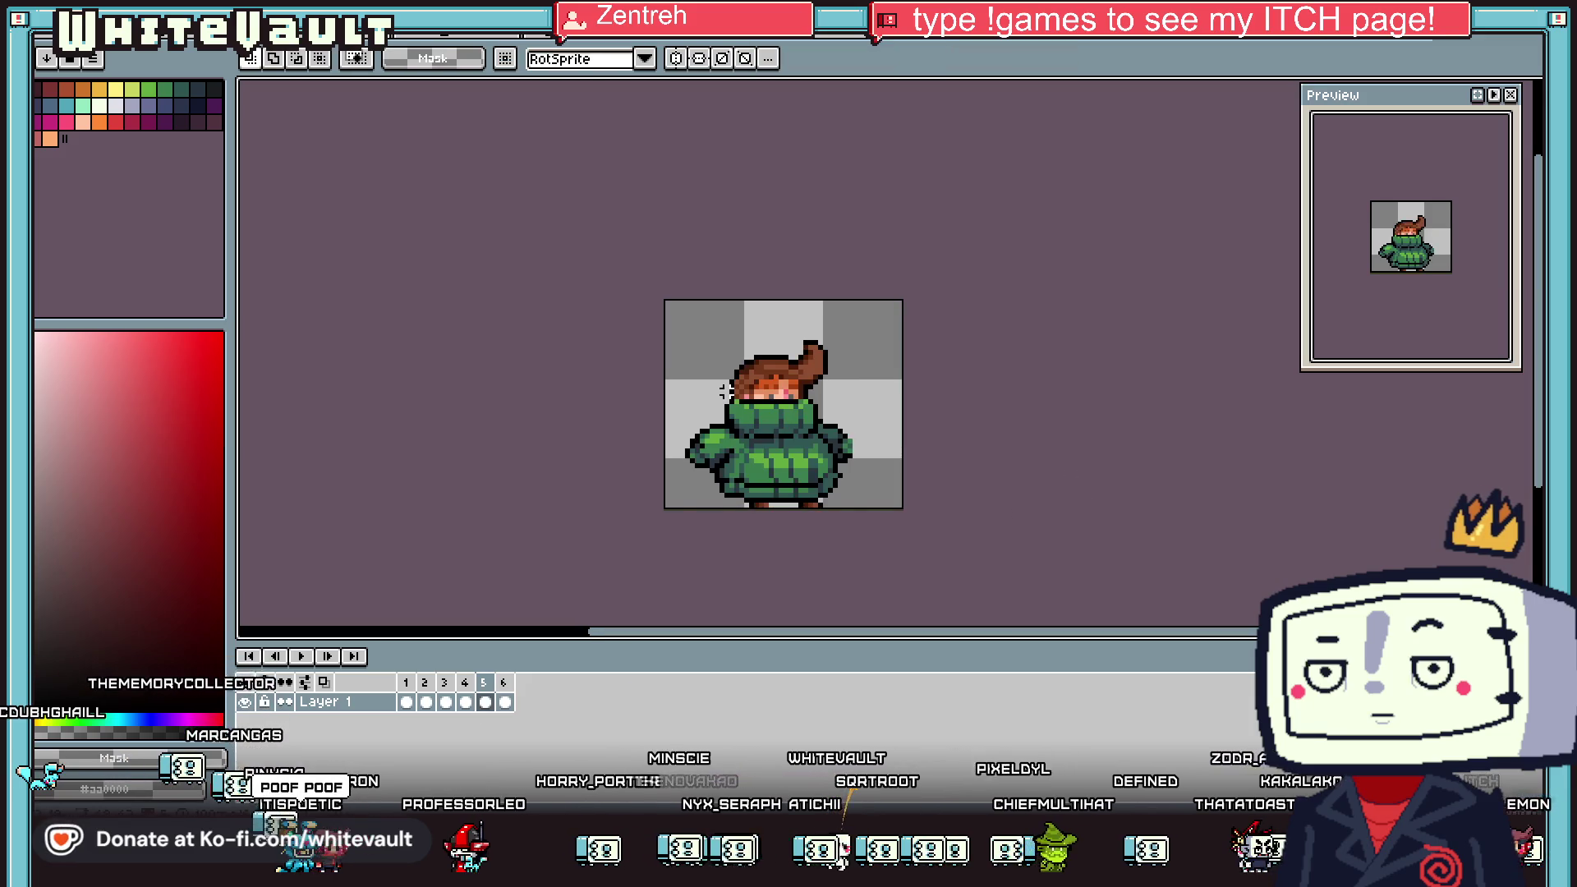
pyautogui.scroll(1, 734, 390)
pyautogui.moveTo(667, 307); pyautogui.dragTo(936, 346)
pyautogui.hotkey('ctrl', 'z')
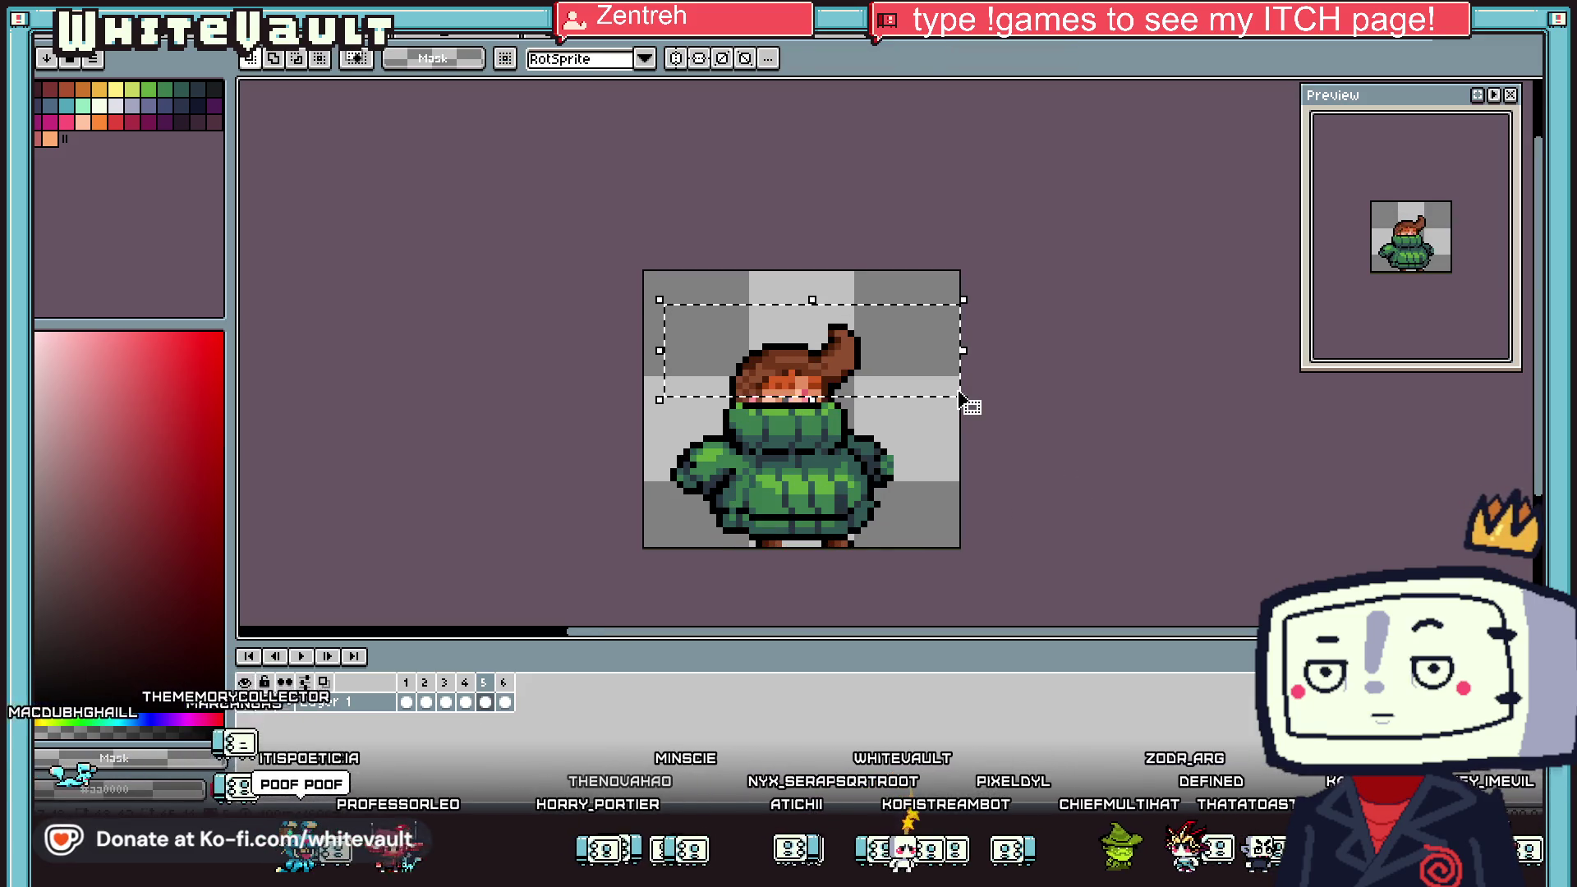
pyautogui.click(485, 701)
pyautogui.scroll(1, 708, 526)
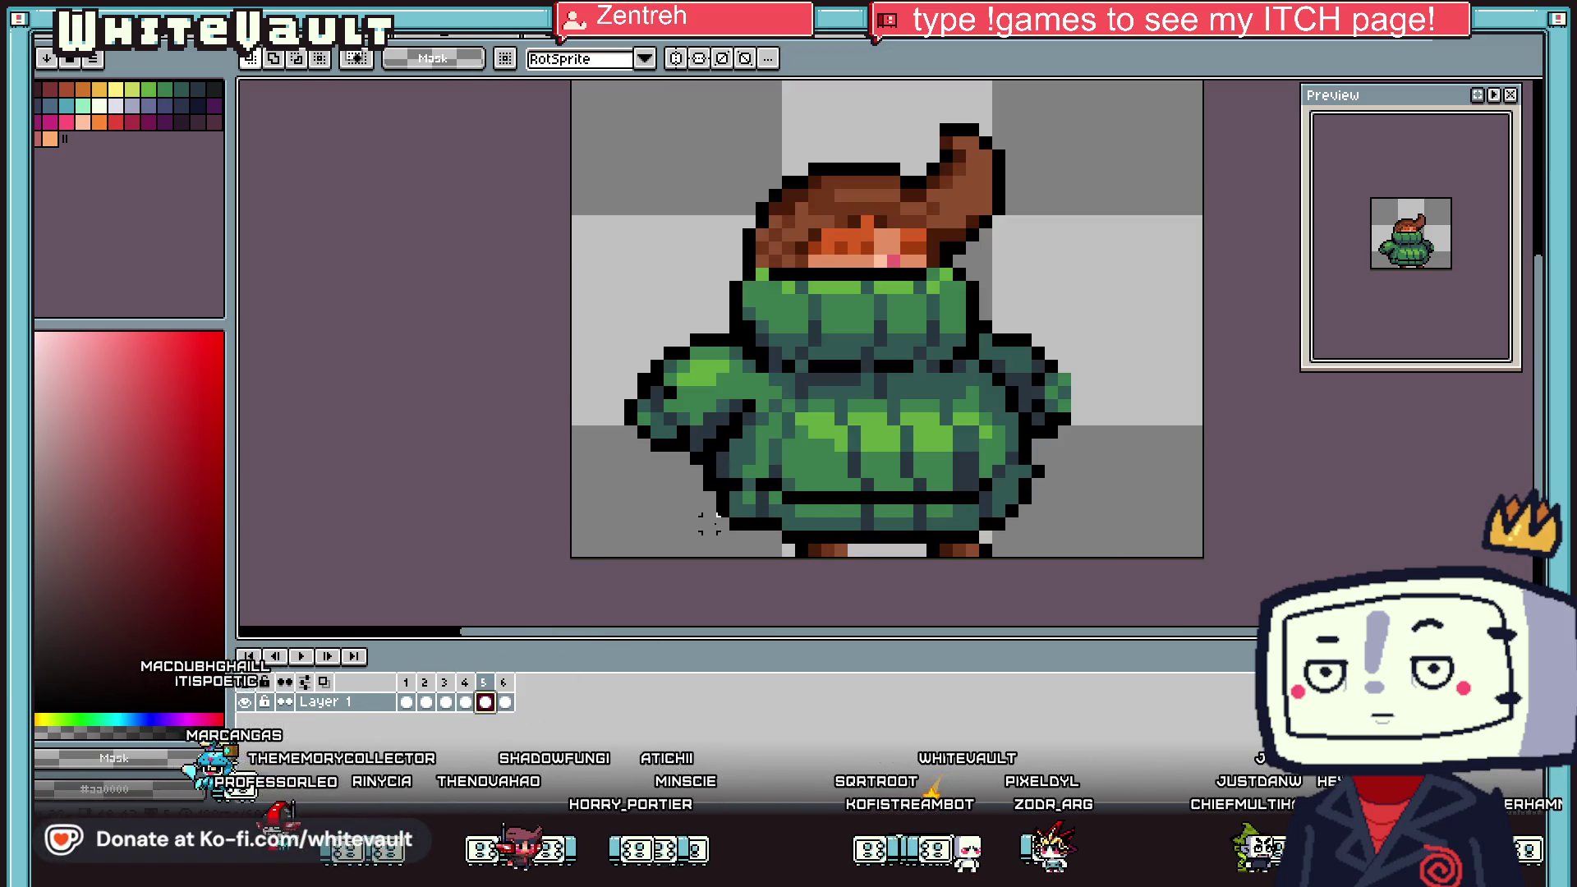
# Move the block at the coat's lower right one pixel to the right
pyautogui.moveTo(696, 472)
pyautogui.mouseDown()
pyautogui.moveTo(837, 538)
pyautogui.moveTo(824, 526)
pyautogui.mouseUp()
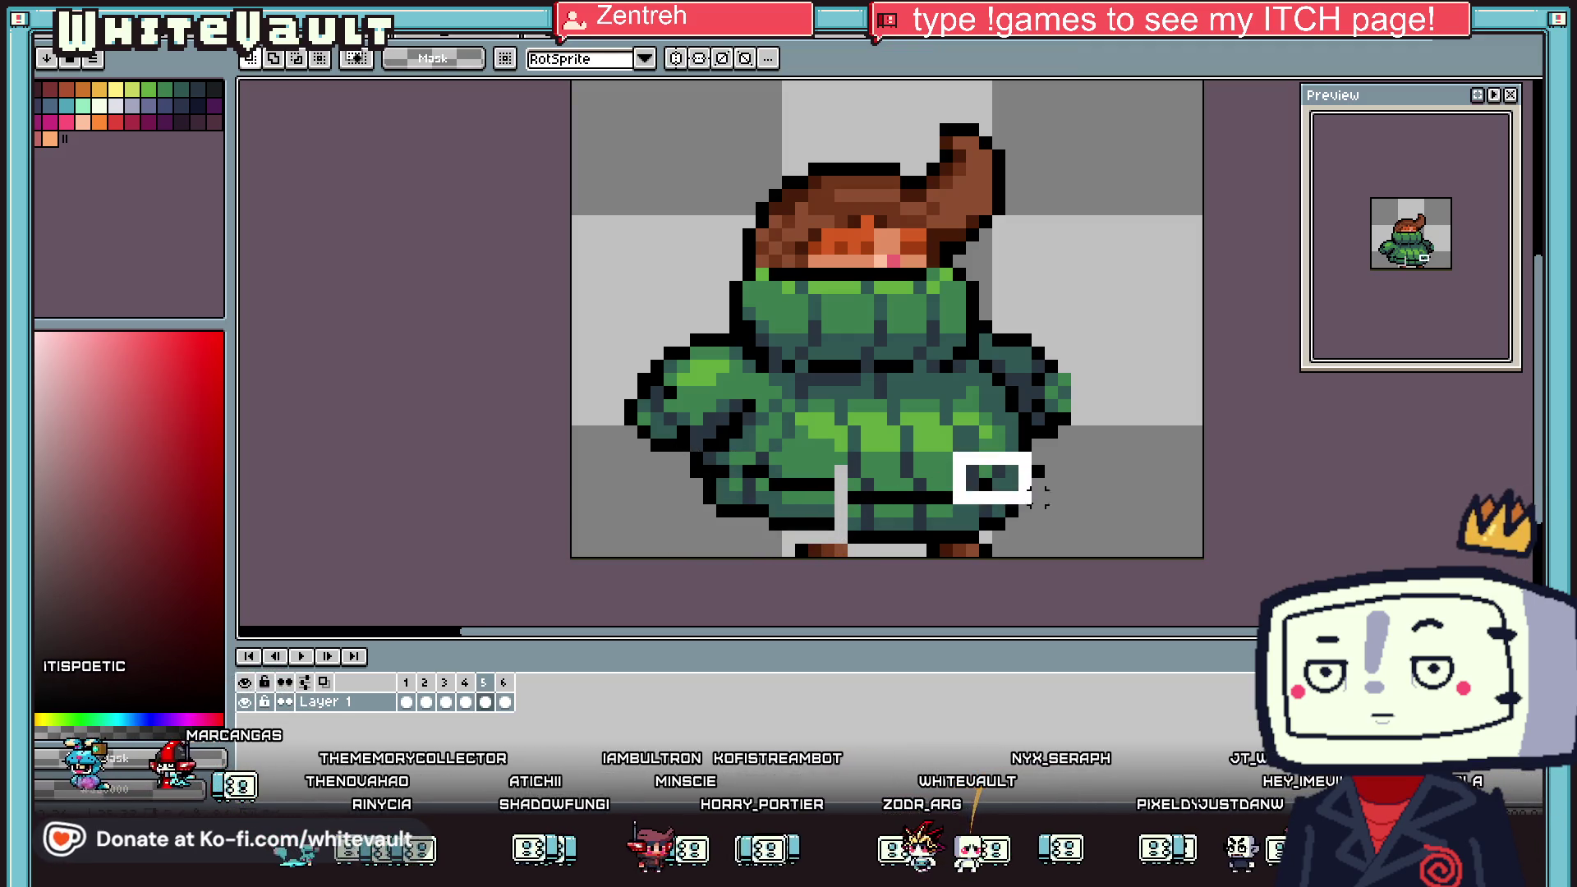
pyautogui.moveTo(1036, 535); pyautogui.dragTo(1043, 534)
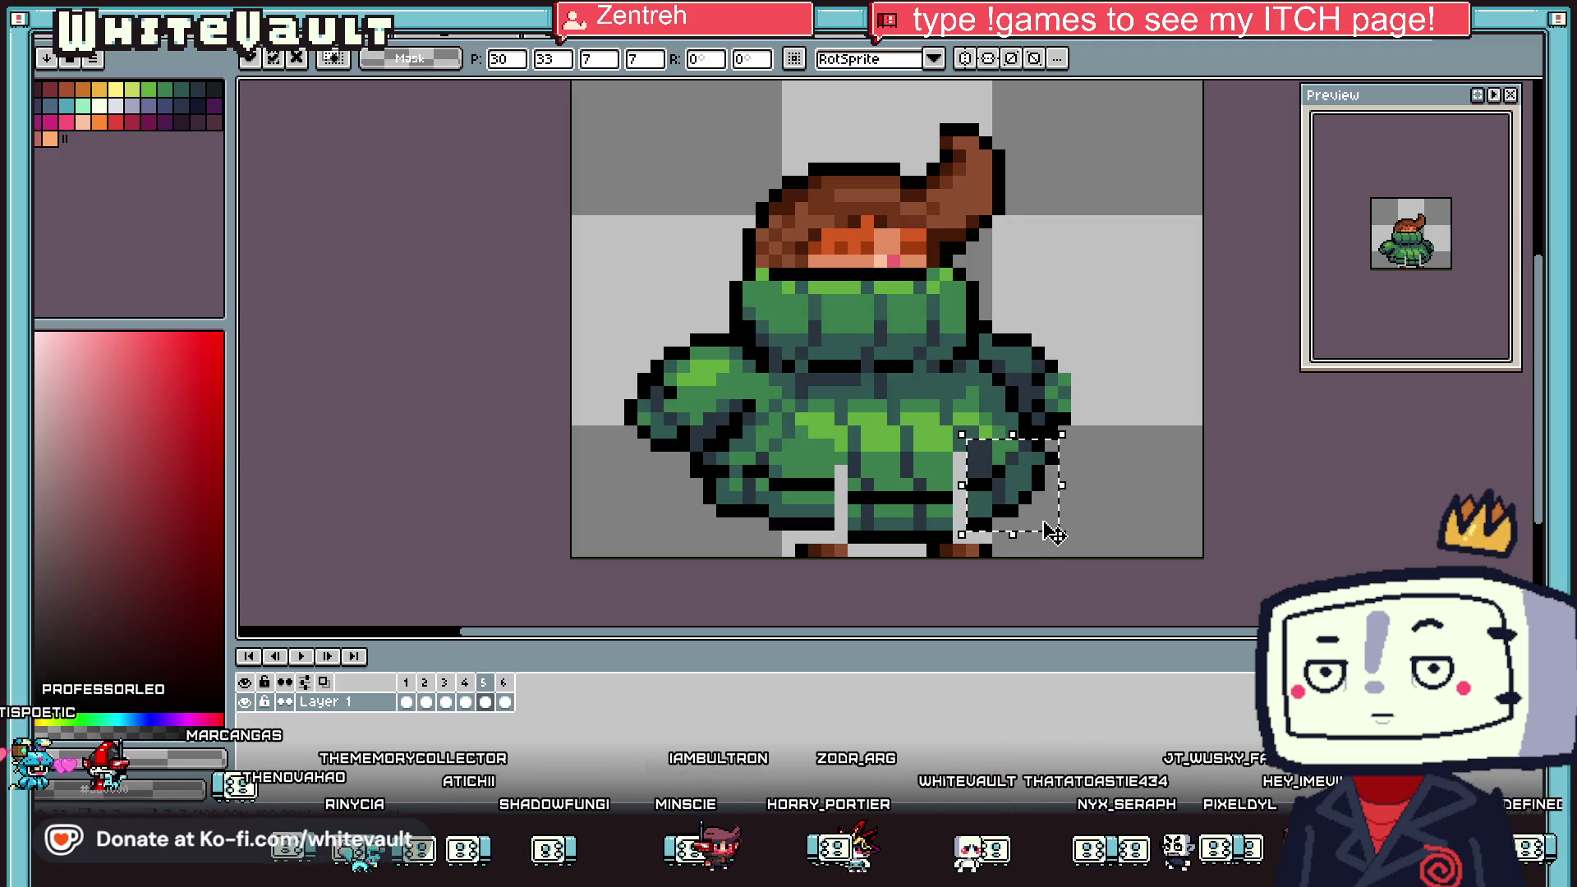
pyautogui.hotkey('ctrl', 'd')
pyautogui.scroll(1, 825, 509)
# Fill the gap beside the moved coat block with black outline pixels
pyautogui.press('i')
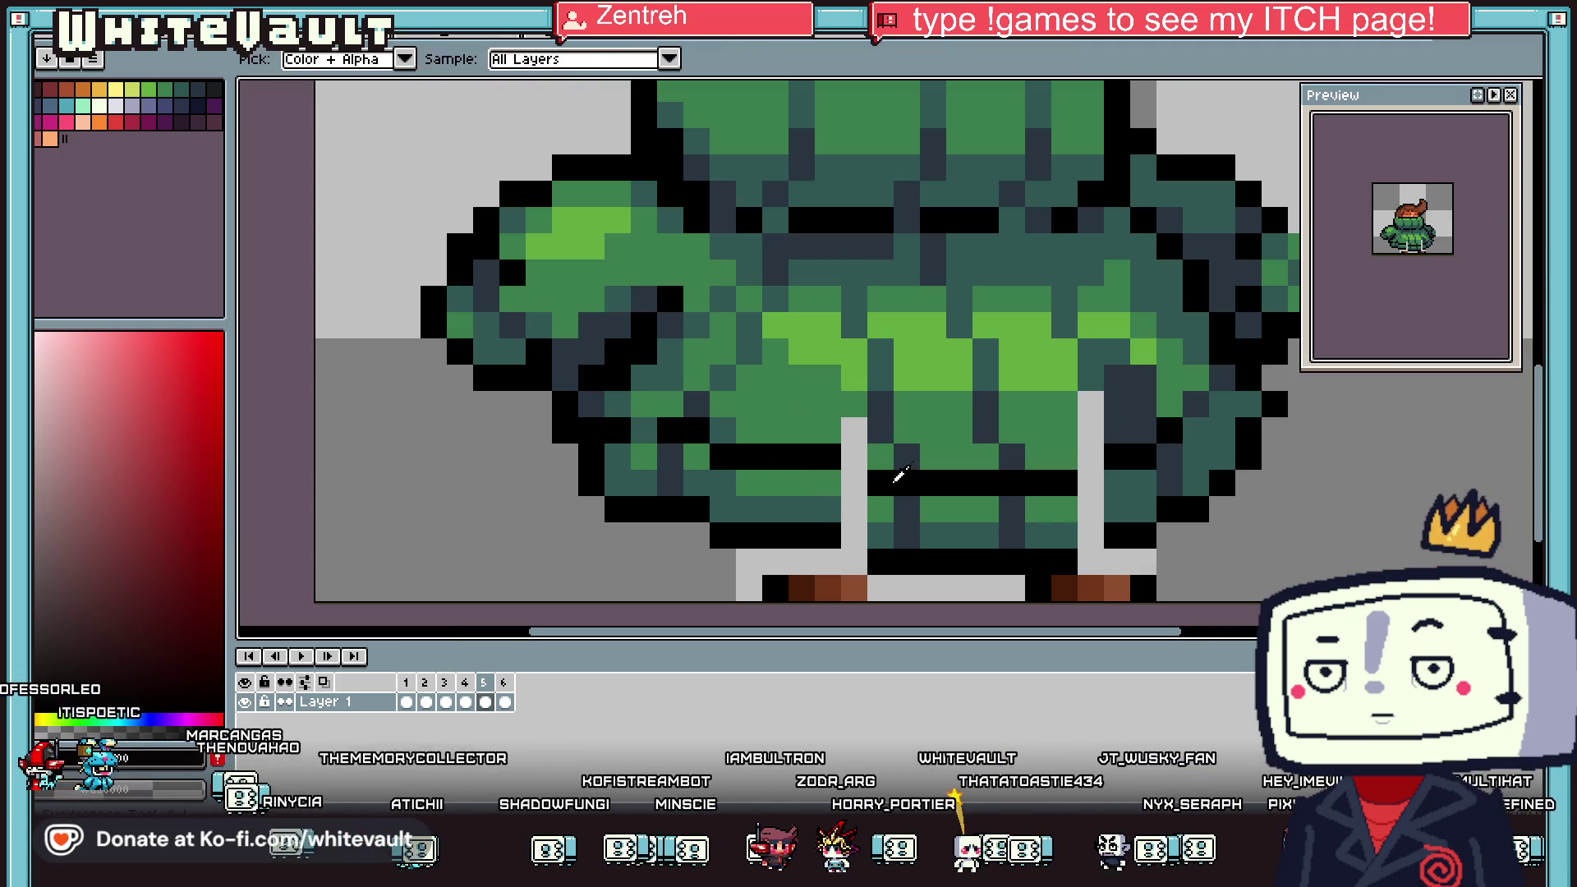
pyautogui.click(817, 505)
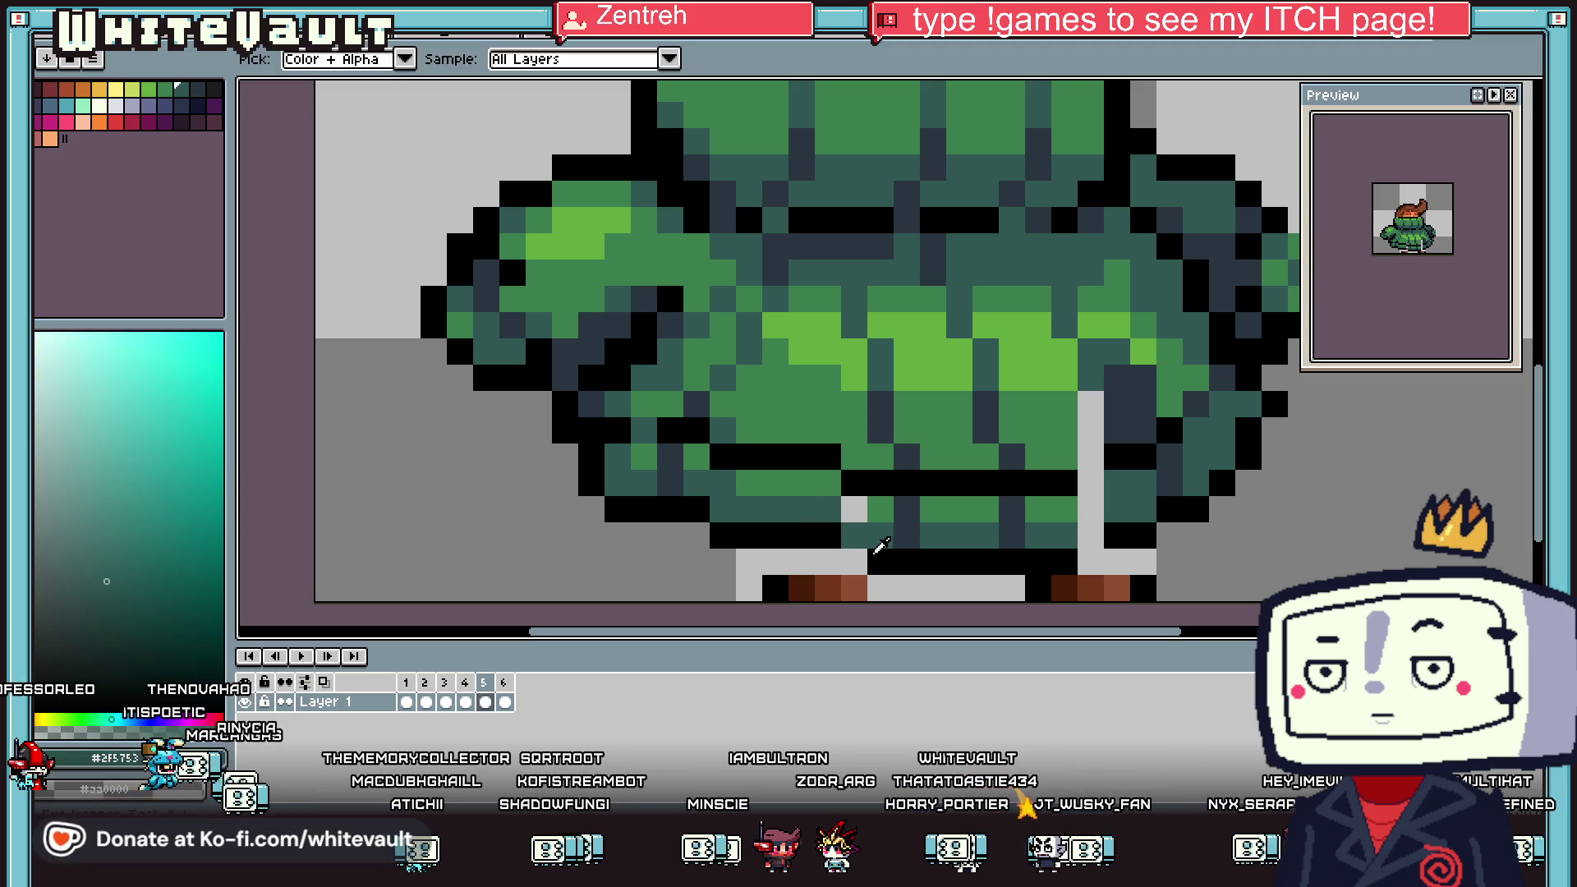
pyautogui.keyDown('alt'); pyautogui.click(821, 534); pyautogui.keyUp('alt')
pyautogui.scroll(-3, 784, 563)
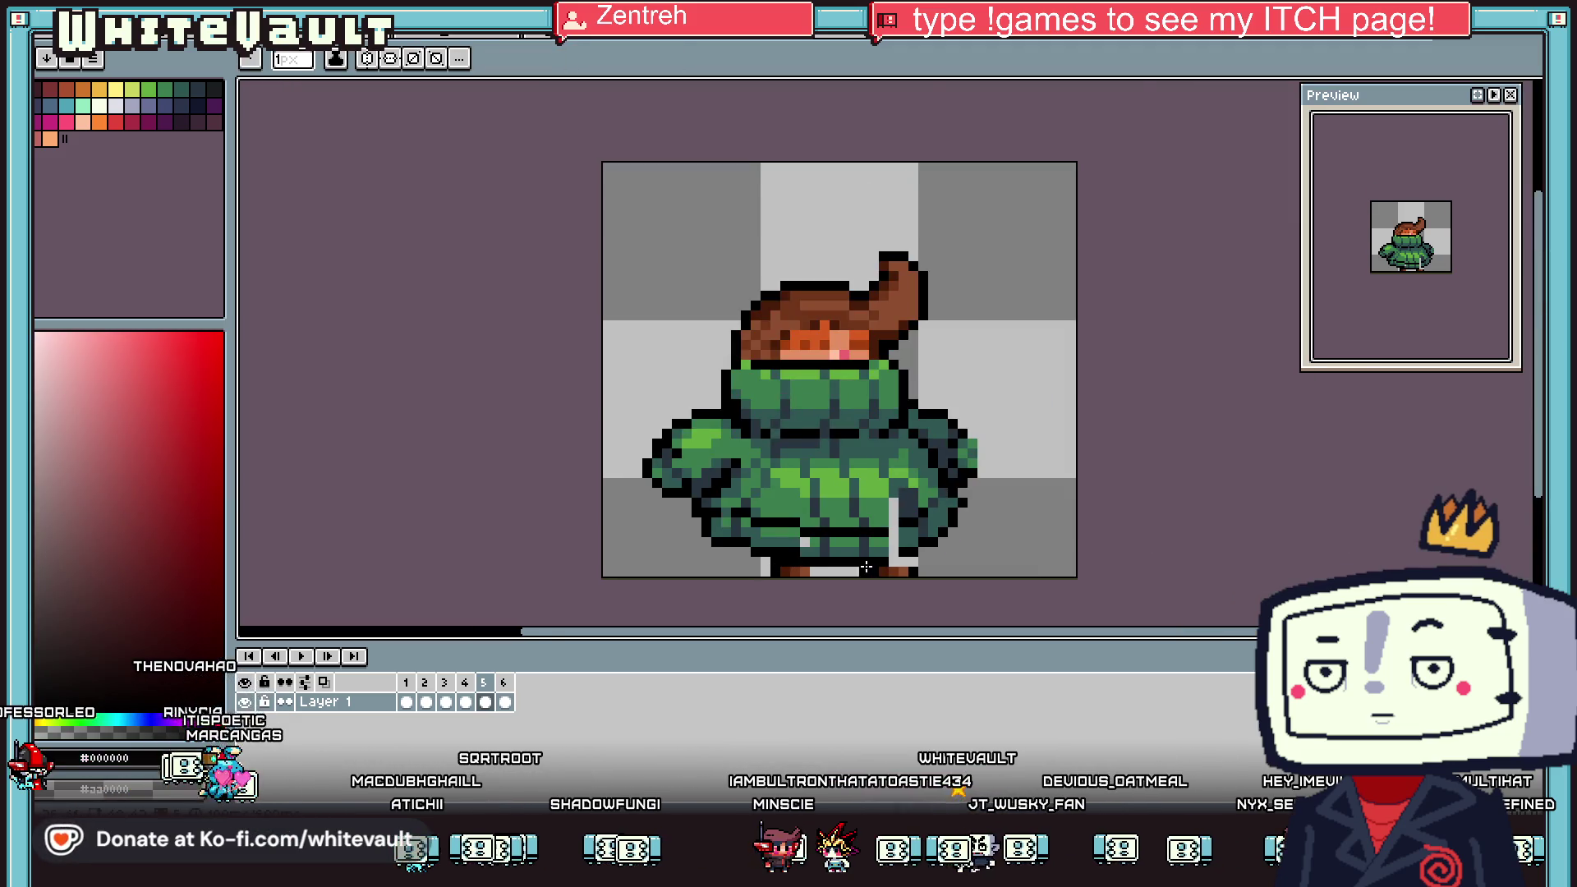
pyautogui.scroll(1, 866, 567)
pyautogui.keyDown('alt'); pyautogui.click(941, 513); pyautogui.keyUp('alt')
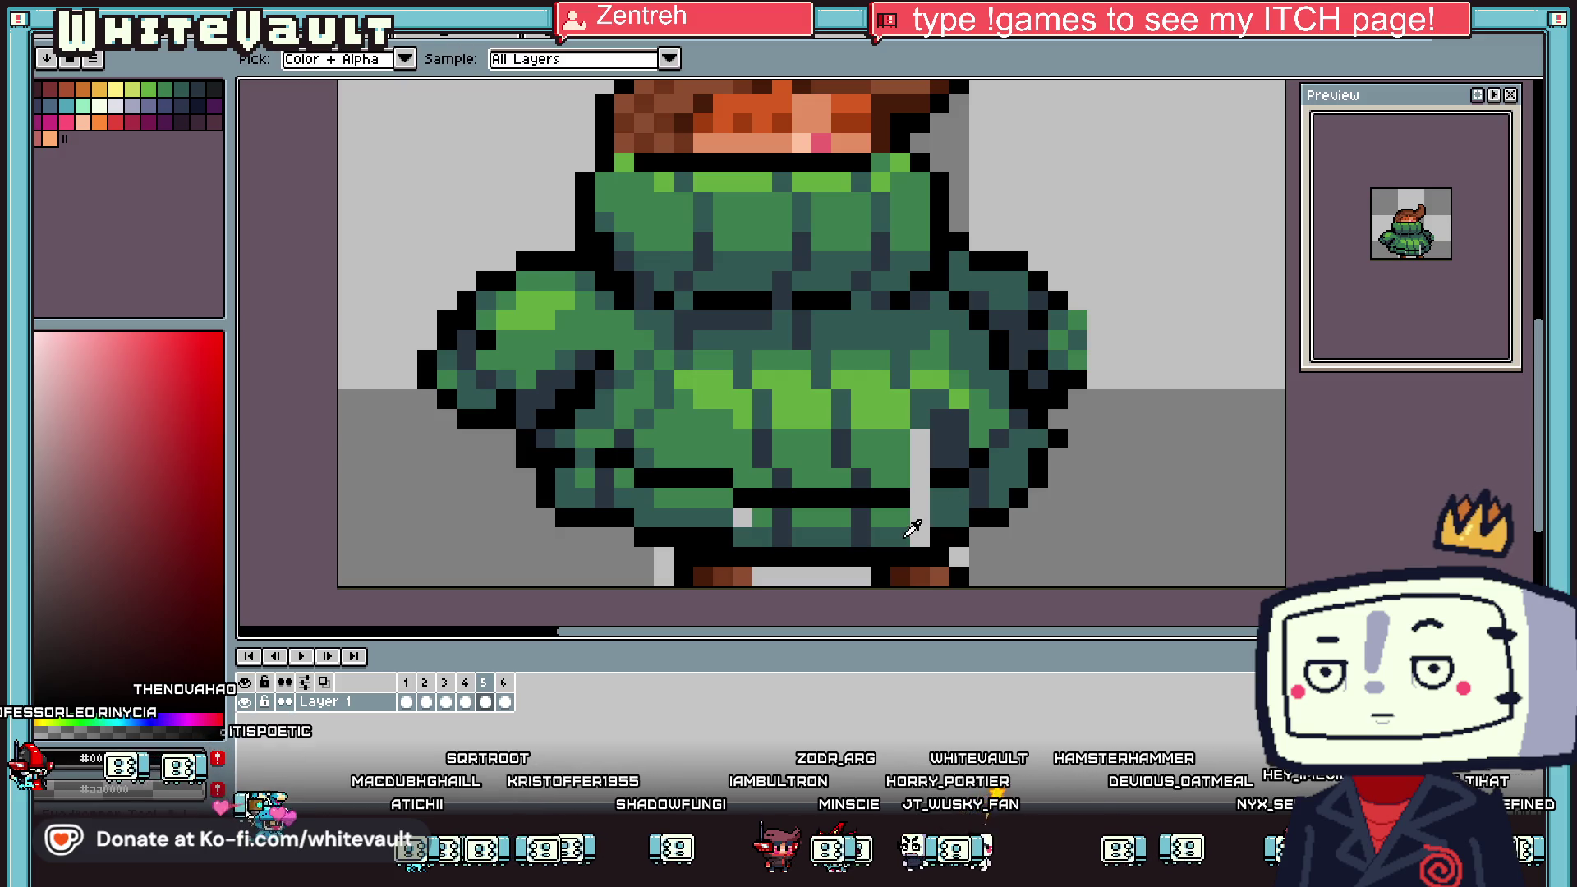
pyautogui.moveTo(919, 517); pyautogui.dragTo(920, 538)
# Shade the gap with the coat's dark teal and sample its mid green
pyautogui.keyDown('alt'); pyautogui.click(903, 496); pyautogui.keyUp('alt')
pyautogui.click(920, 496)
pyautogui.keyDown('alt'); pyautogui.click(912, 521); pyautogui.keyUp('alt')
pyautogui.keyDown('alt'); pyautogui.click(895, 452); pyautogui.keyUp('alt')
pyautogui.press('g')
pyautogui.scroll(-2, 818, 496)
pyautogui.scroll(2, 873, 468)
pyautogui.press('b')
# Review frames 4 to 6, return to frame 1, and play the animation
pyautogui.click(464, 702)
pyautogui.click(485, 702)
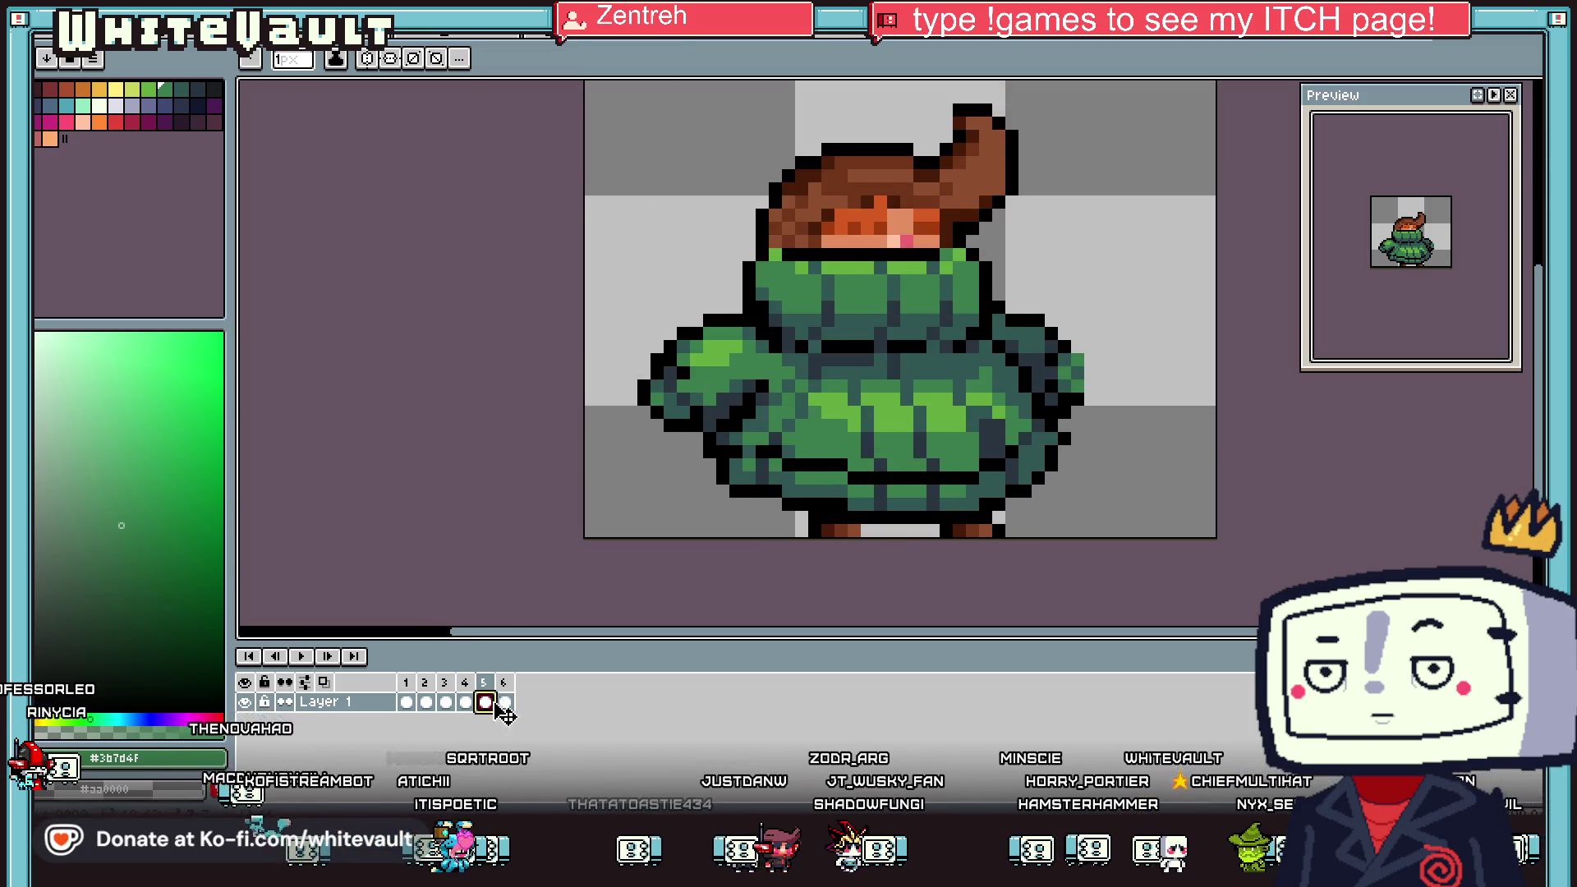
pyautogui.click(504, 702)
pyautogui.click(407, 703)
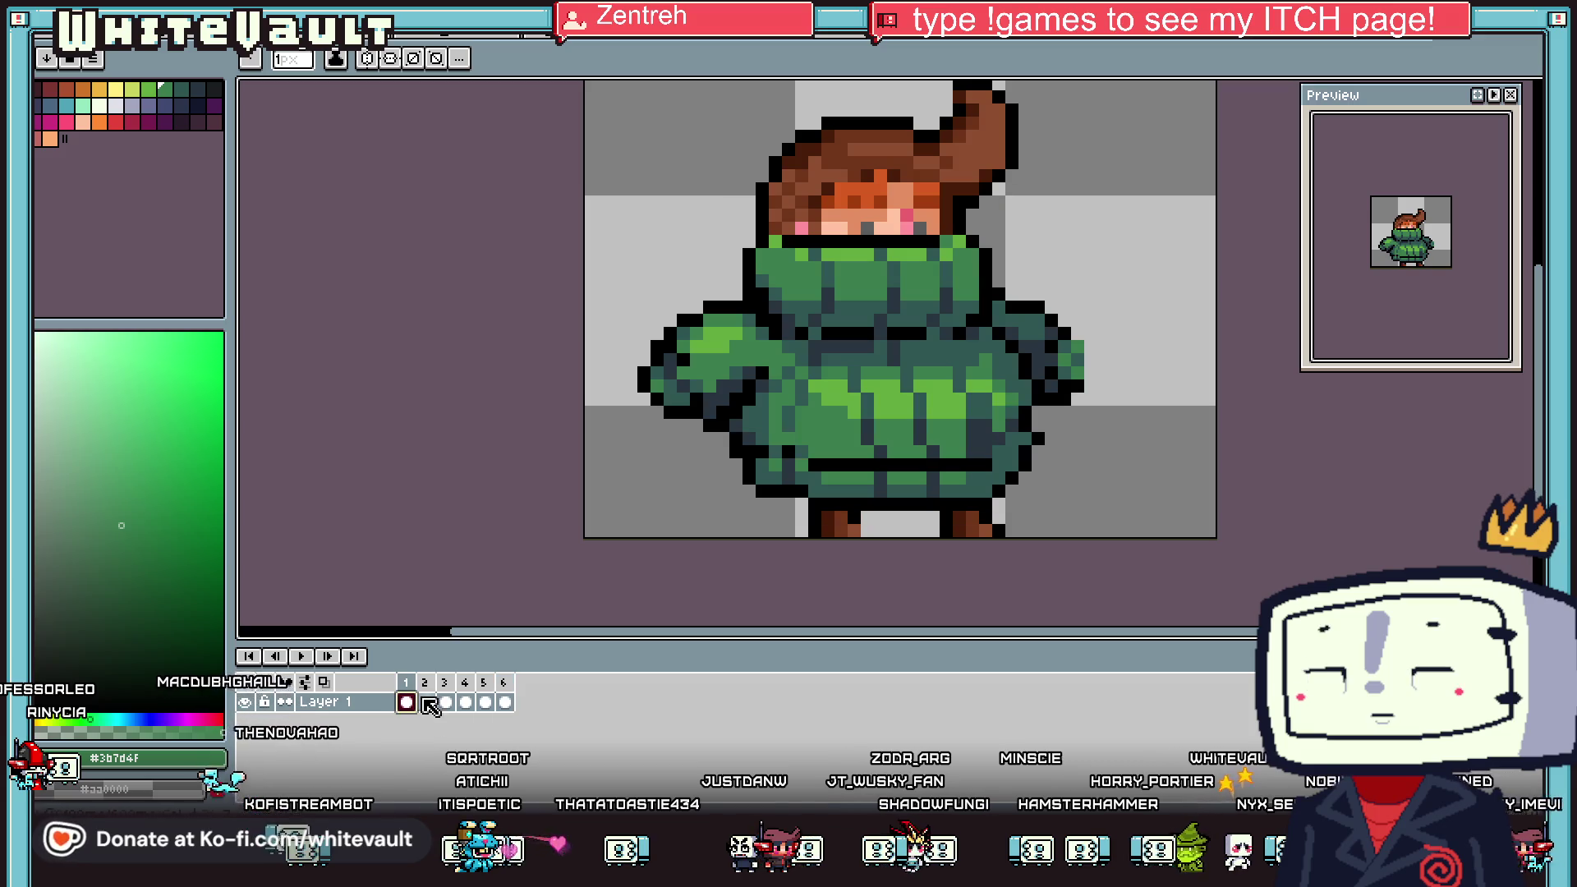
pyautogui.scroll(-3, 1137, 239)
pyautogui.scroll(-1, 1136, 239)
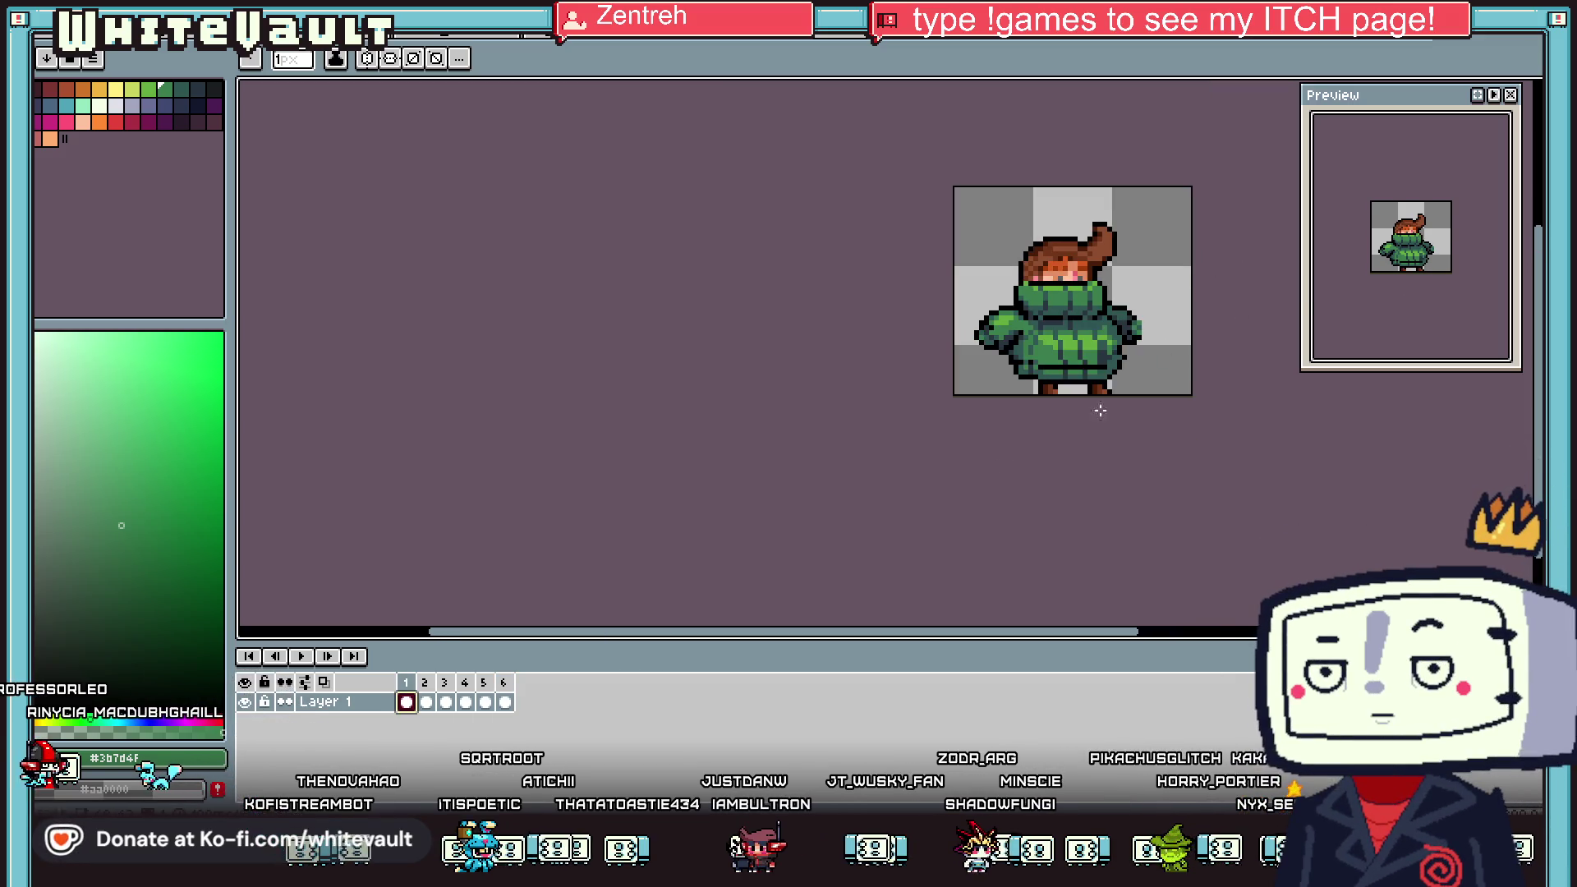
pyautogui.click(299, 656)
pyautogui.scroll(-1, 1215, 464)
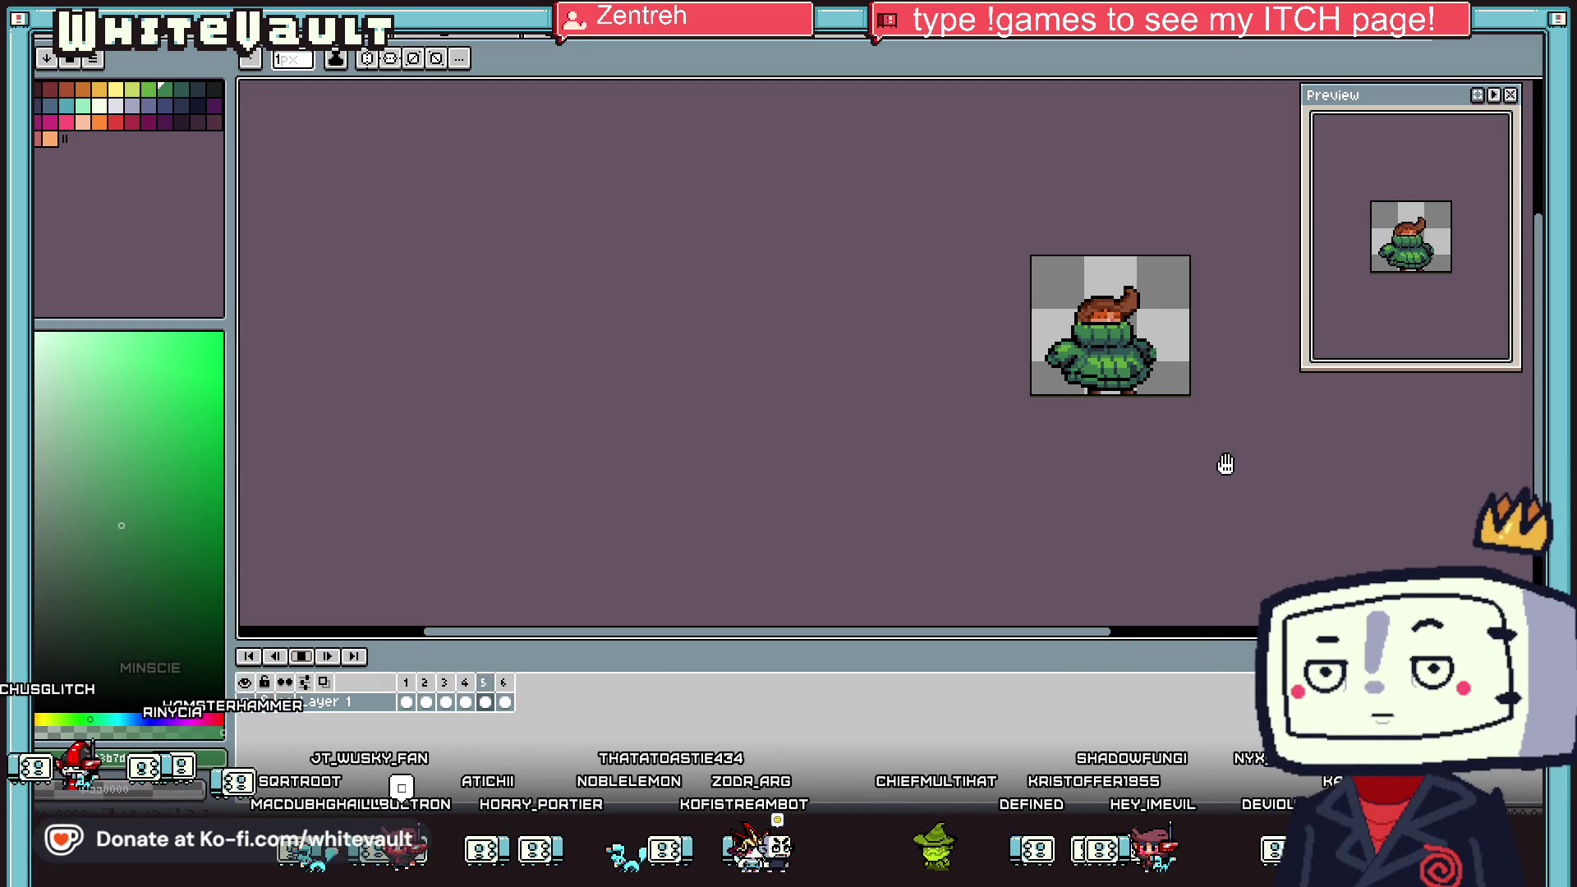
# Stop playback and step through frames 2 to 5, landing on frame 5
pyautogui.scroll(1, 1188, 356)
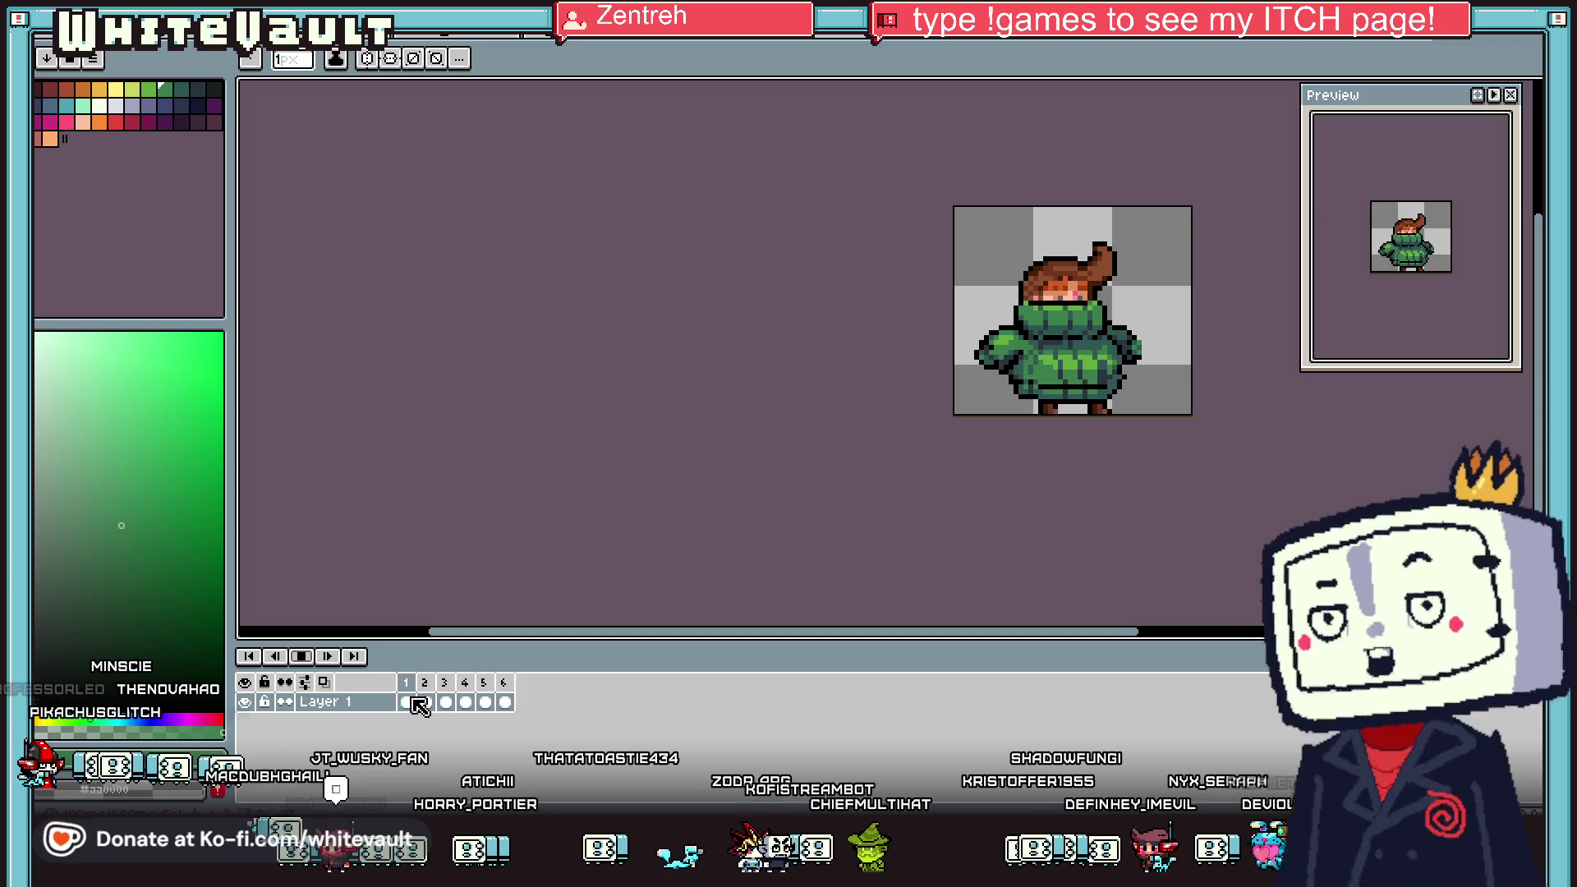
pyautogui.click(425, 703)
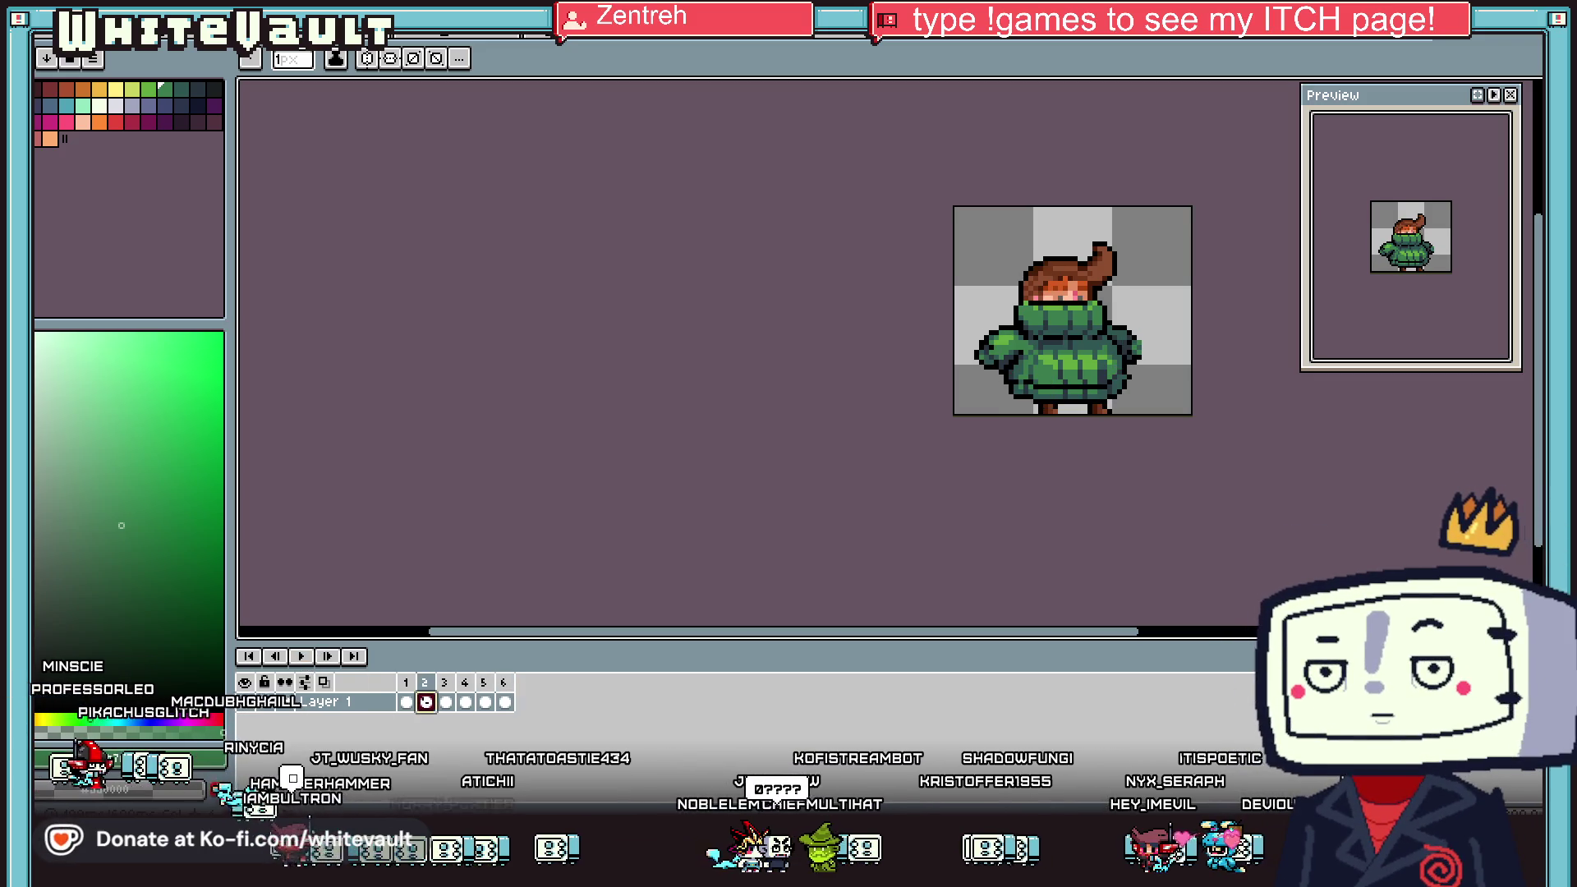
pyautogui.click(446, 703)
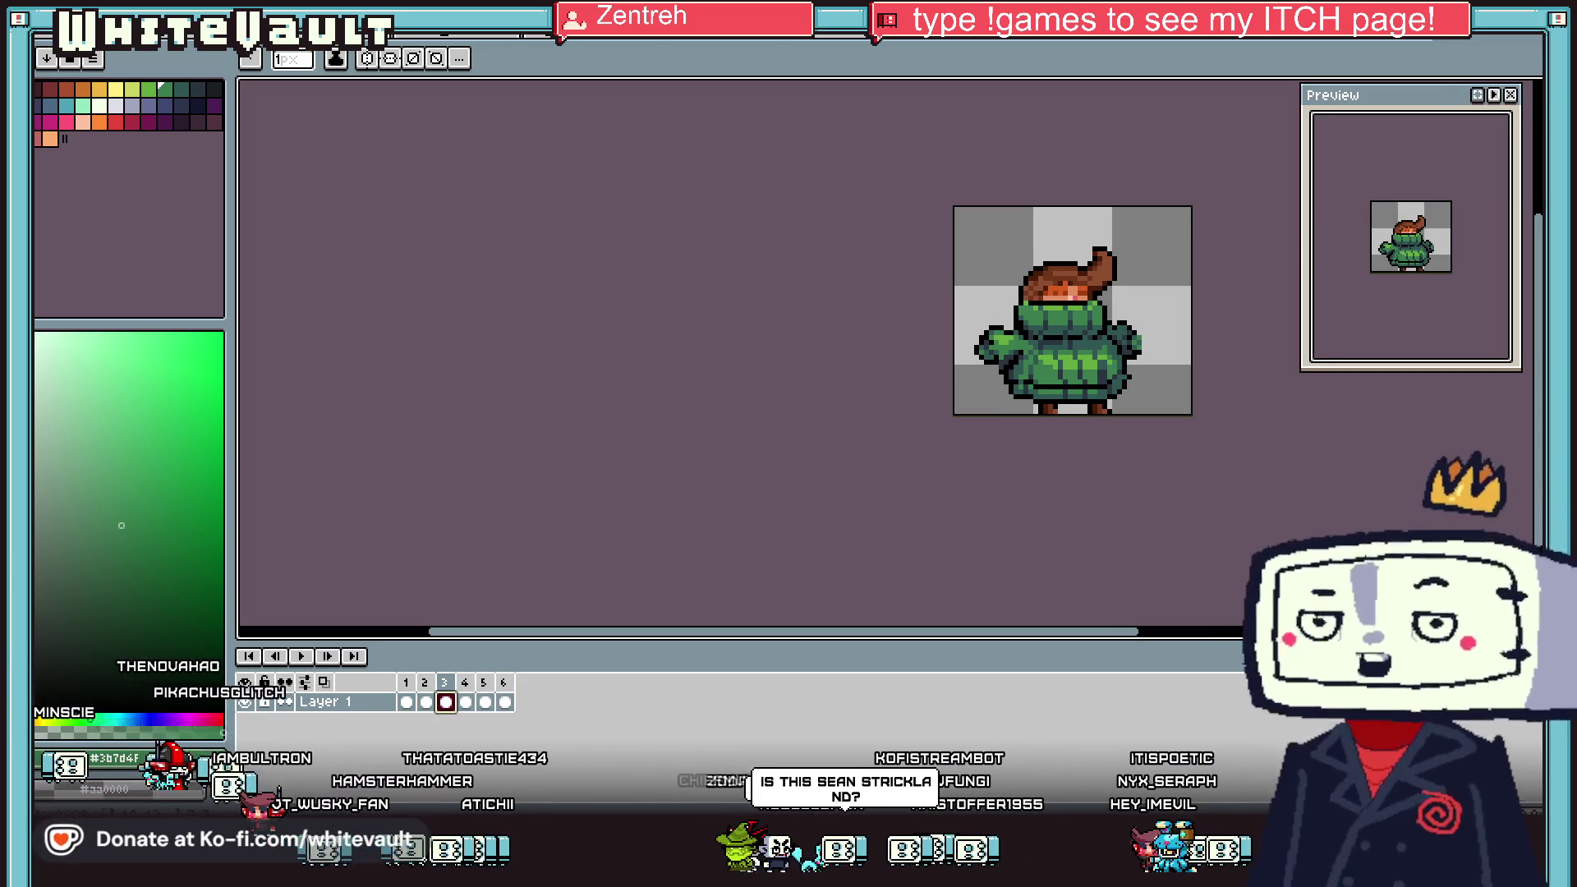
pyautogui.press('w')
pyautogui.scroll(2, 717, 559)
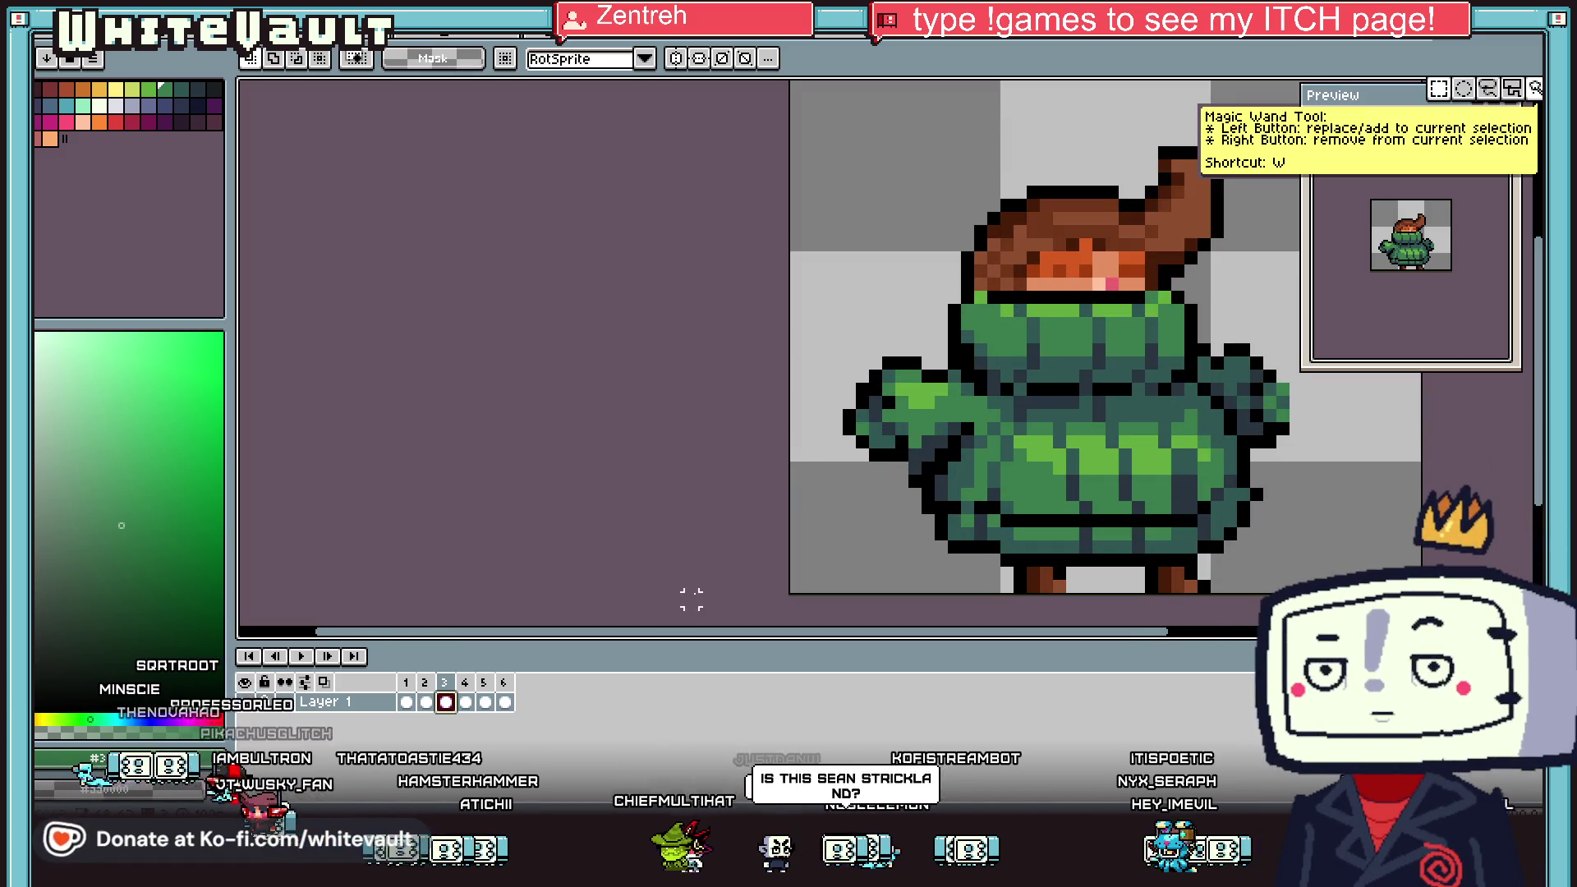
pyautogui.click(466, 703)
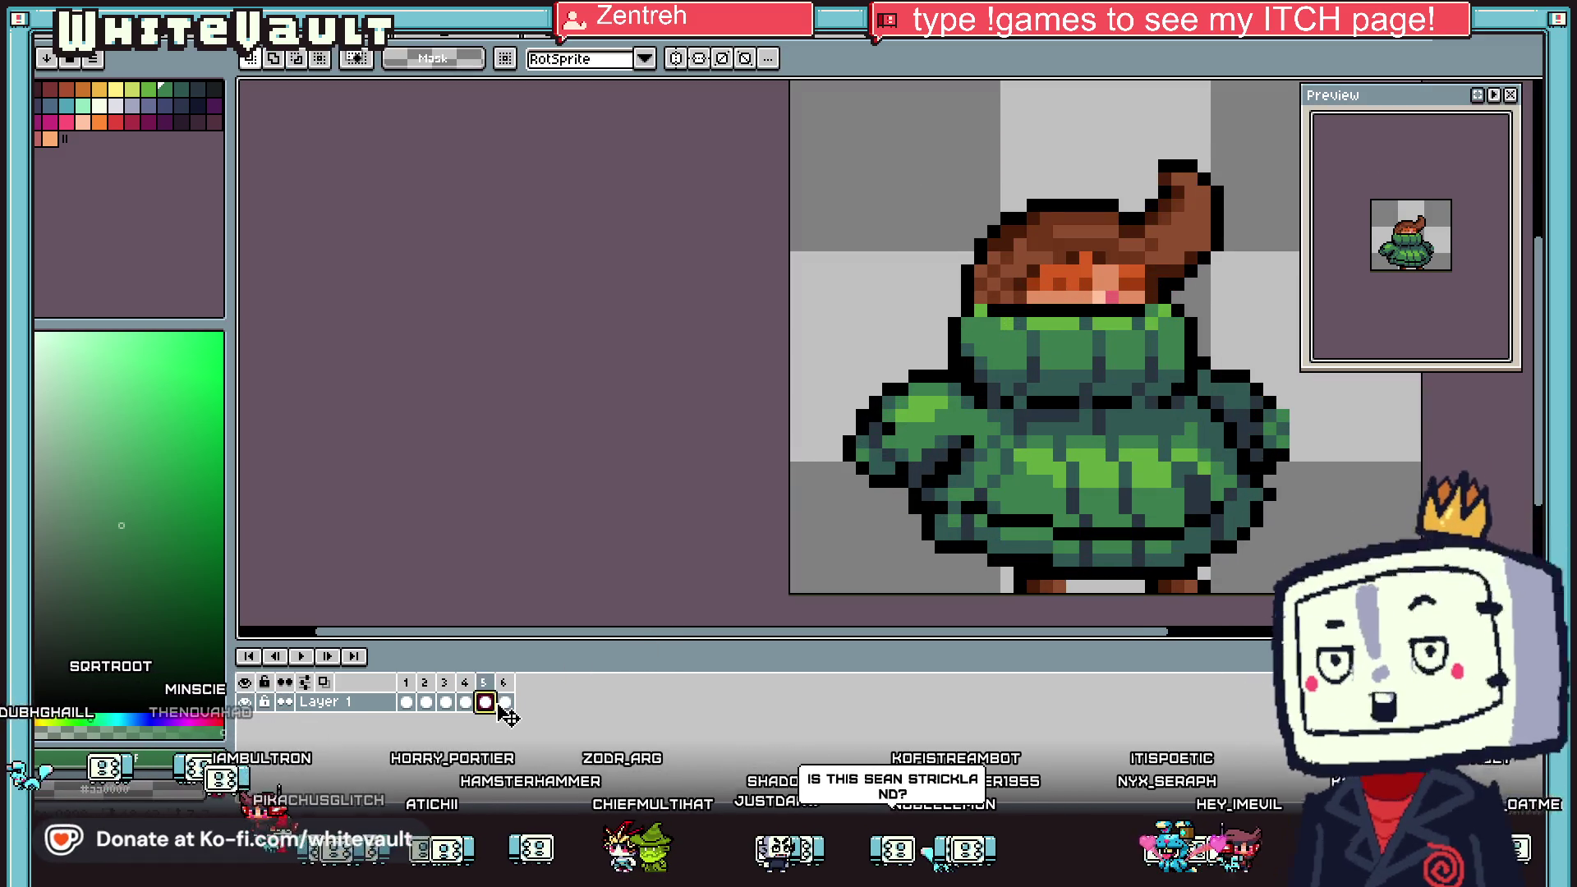
pyautogui.click(485, 703)
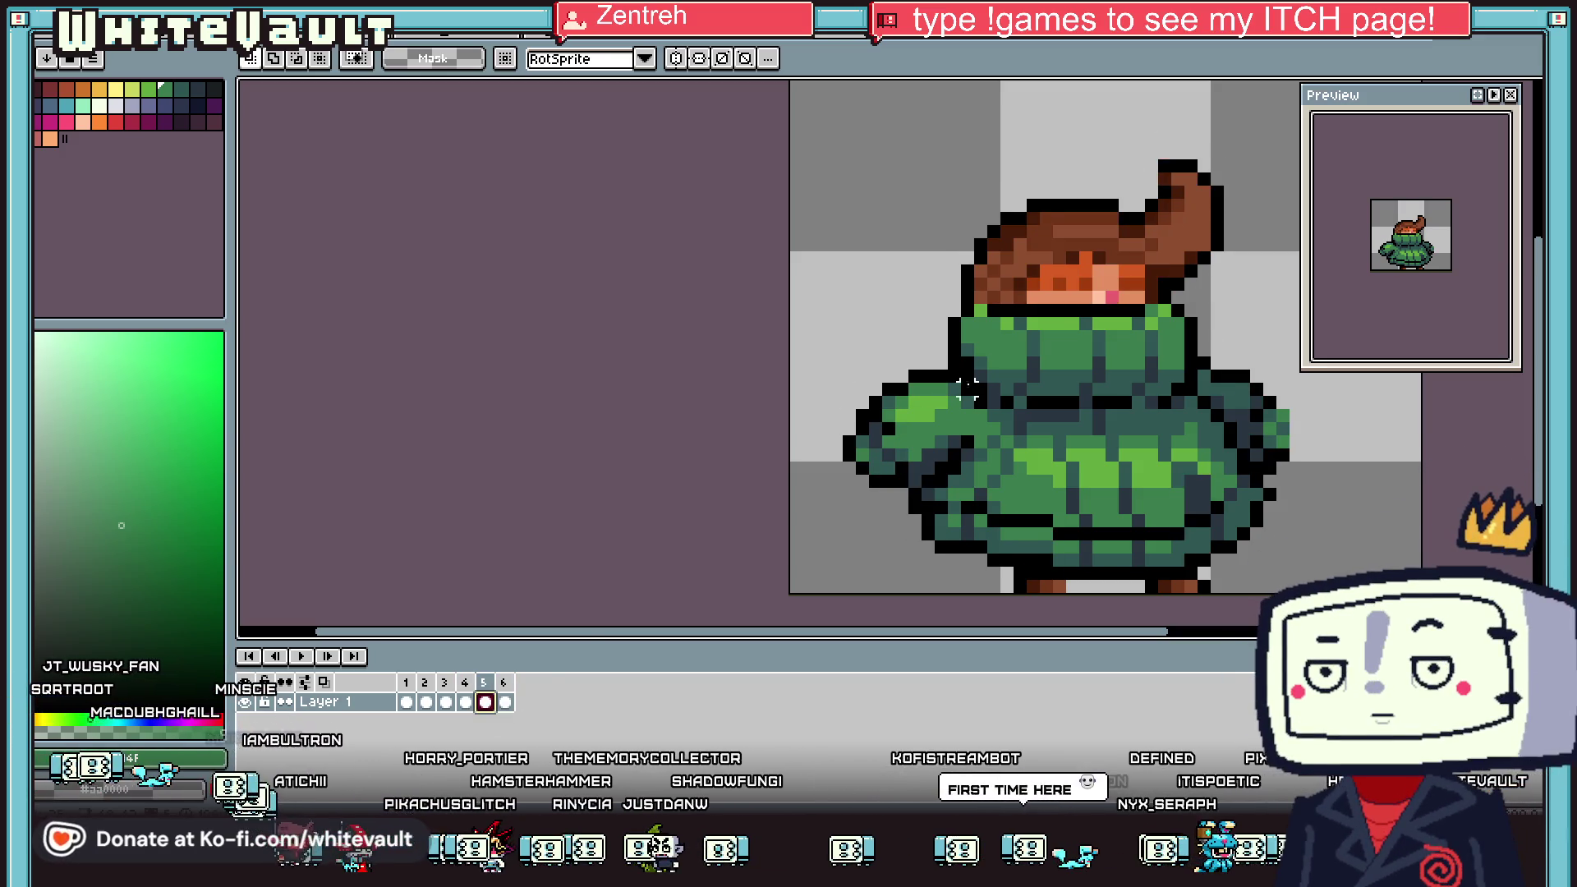
pyautogui.scroll(2, 1033, 323)
# Select the collar's top rows and shift them a few pixels left
pyautogui.moveTo(907, 344); pyautogui.dragTo(1130, 353)
pyautogui.press('Left')
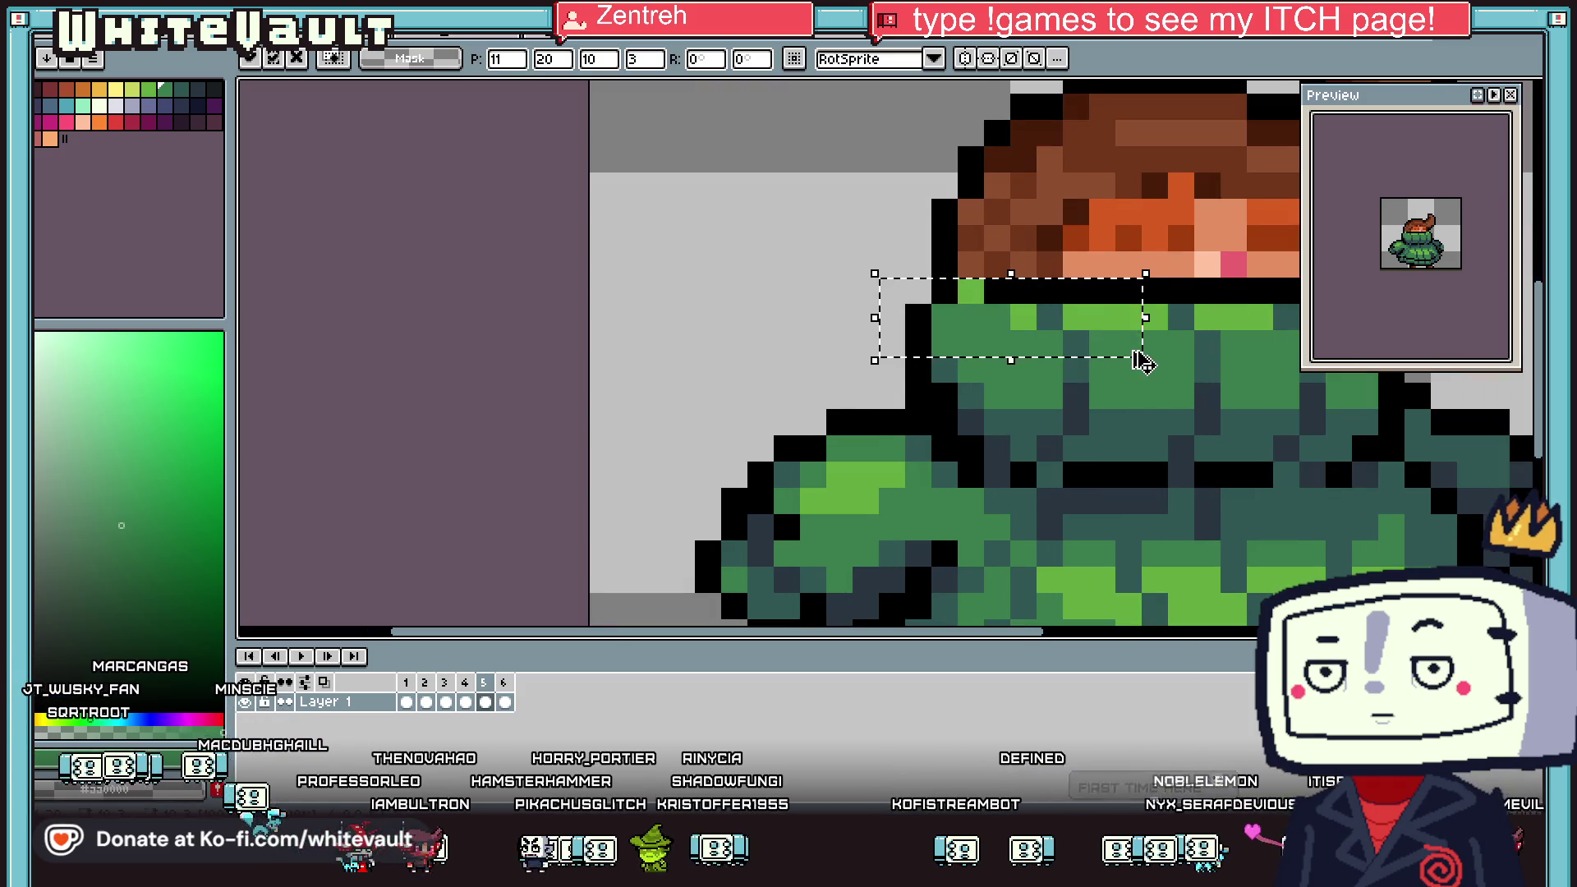
pyautogui.hotkey('ctrl', 'd')
pyautogui.scroll(-2, 1191, 353)
pyautogui.scroll(2, 1274, 358)
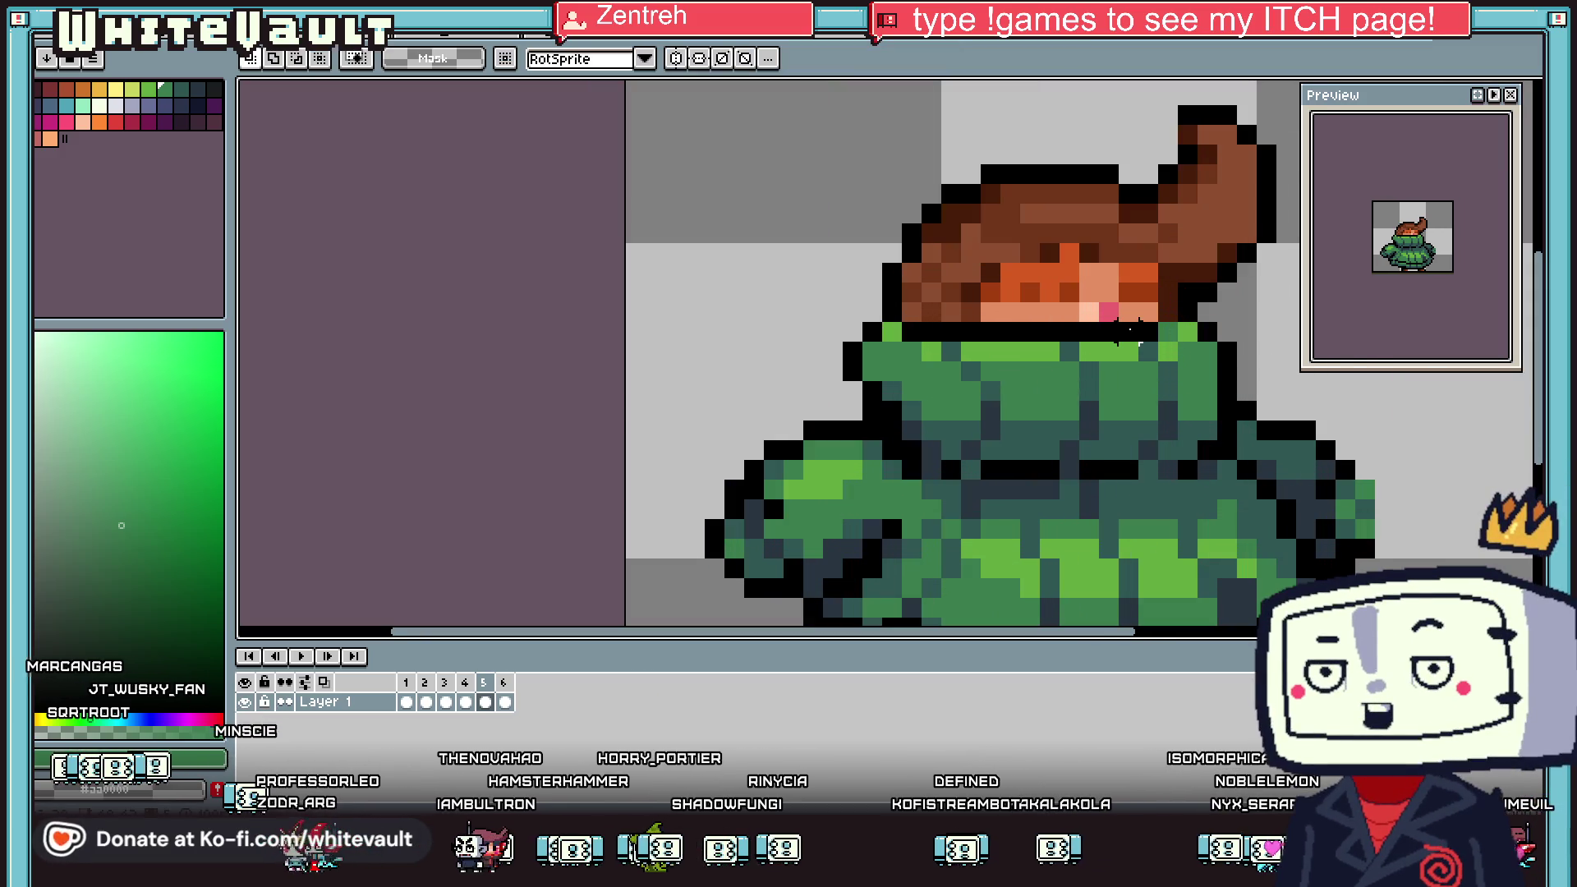
pyautogui.moveTo(1274, 359); pyautogui.dragTo(1140, 352)
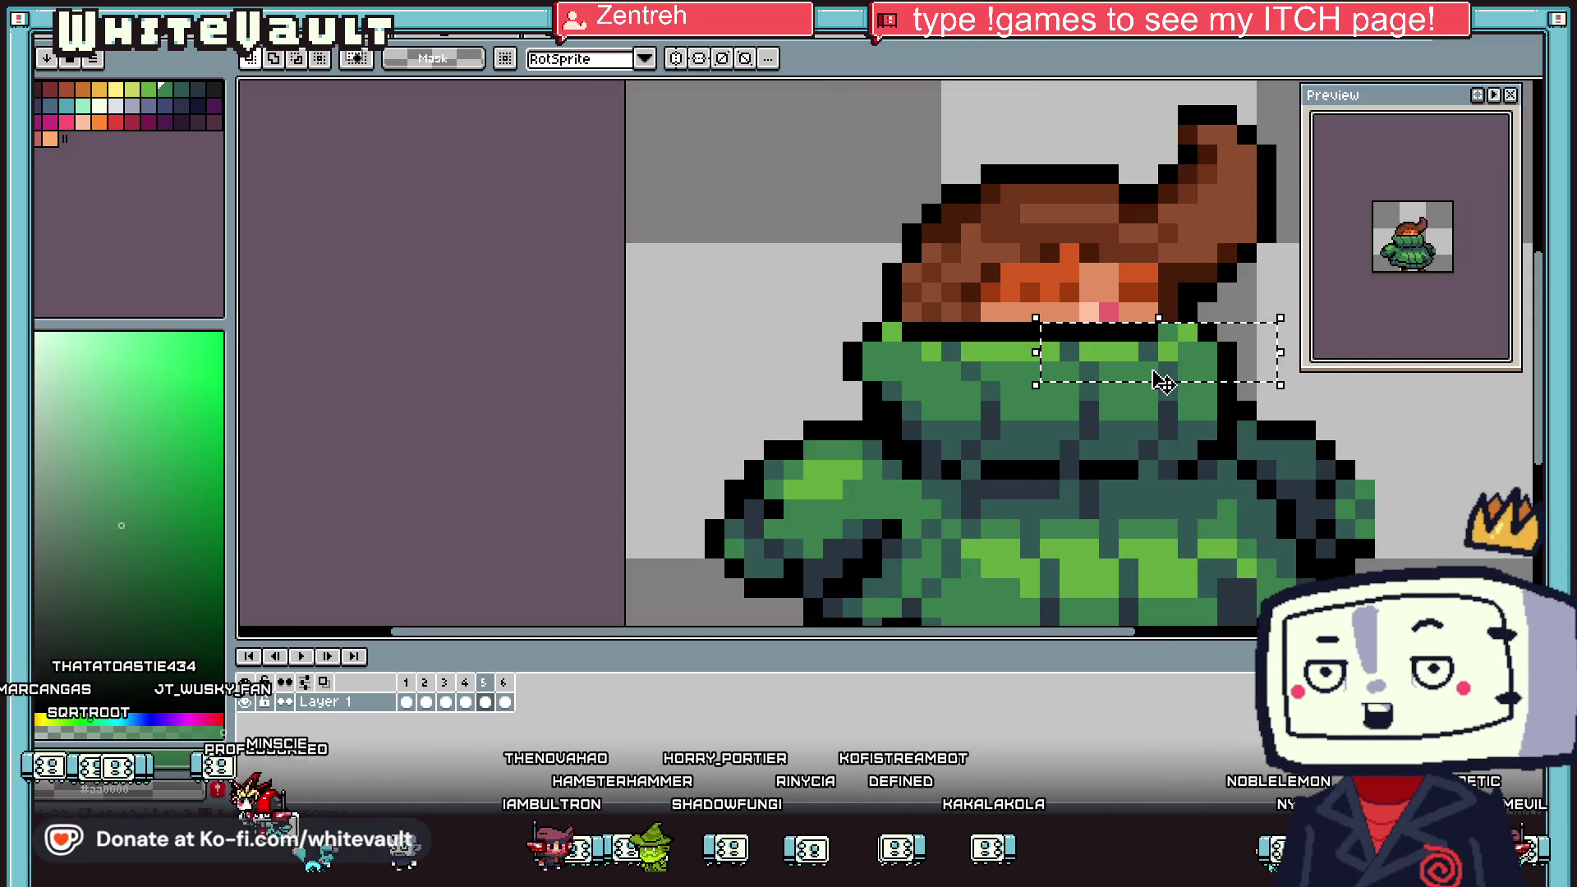
pyautogui.hotkey('ctrl', 'd')
# Check frames 5, 6 and 1, undoing an accidental collar move on frame 1
pyautogui.scroll(-2, 1125, 403)
pyautogui.click(489, 702)
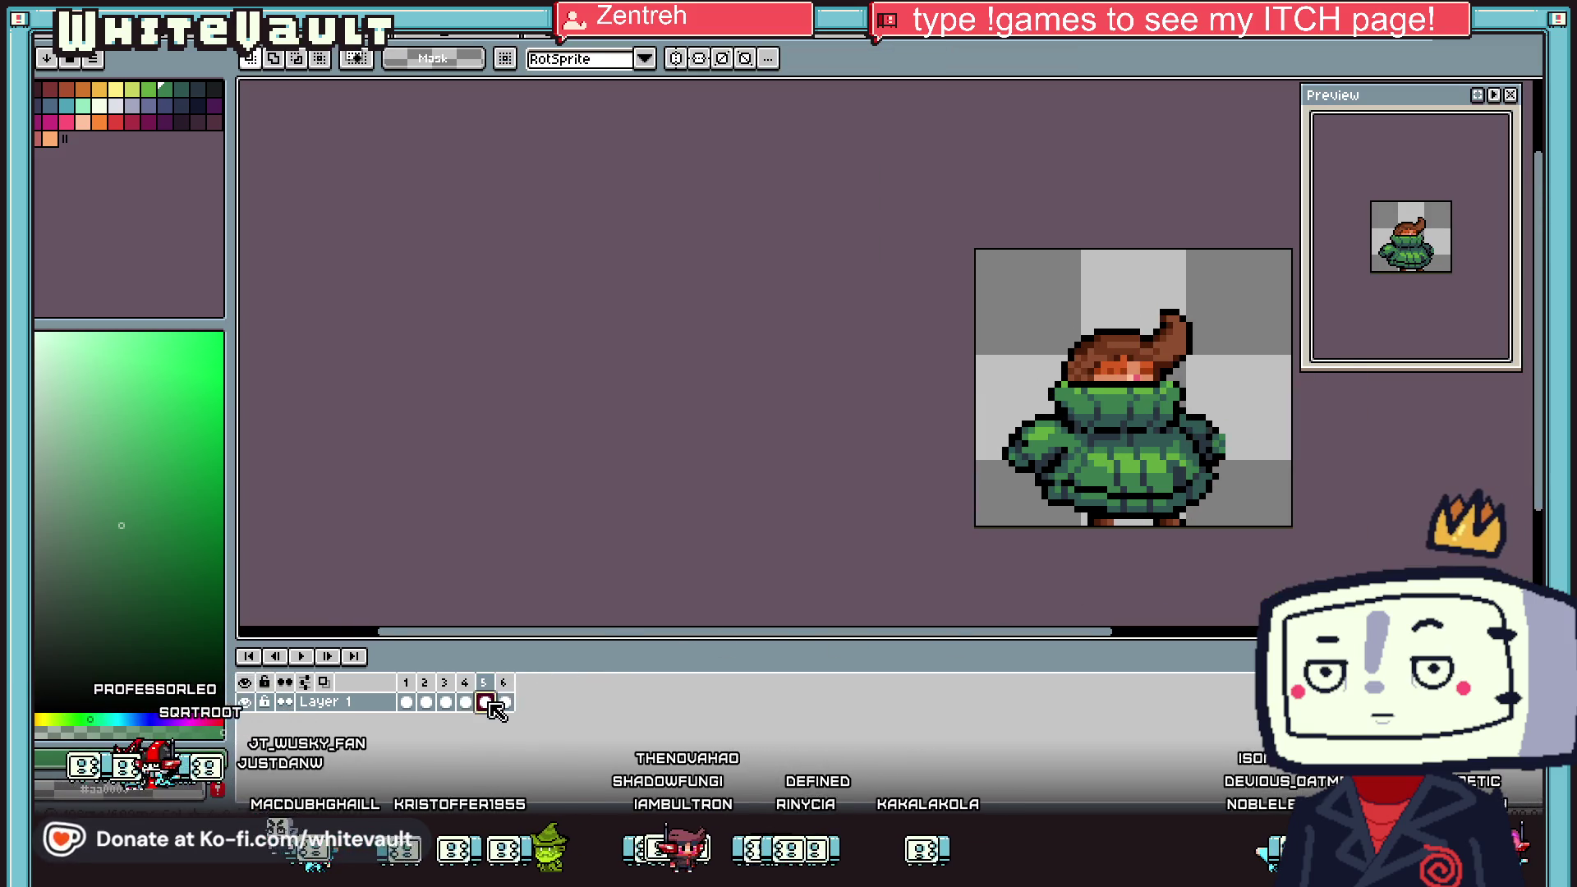
pyautogui.click(505, 702)
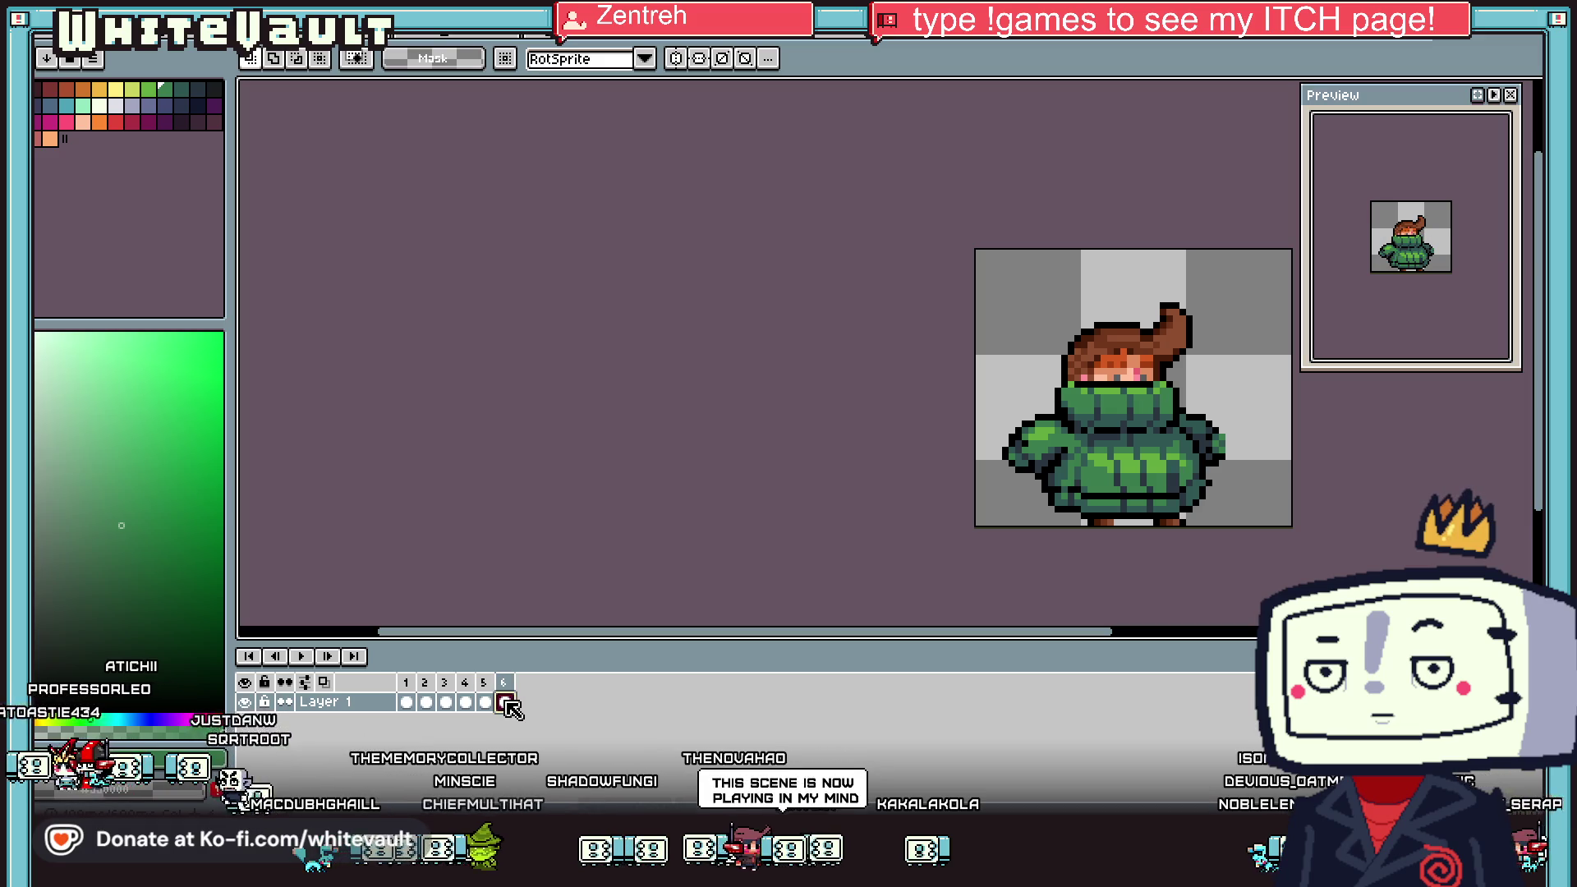
pyautogui.click(408, 703)
pyautogui.scroll(1, 1196, 372)
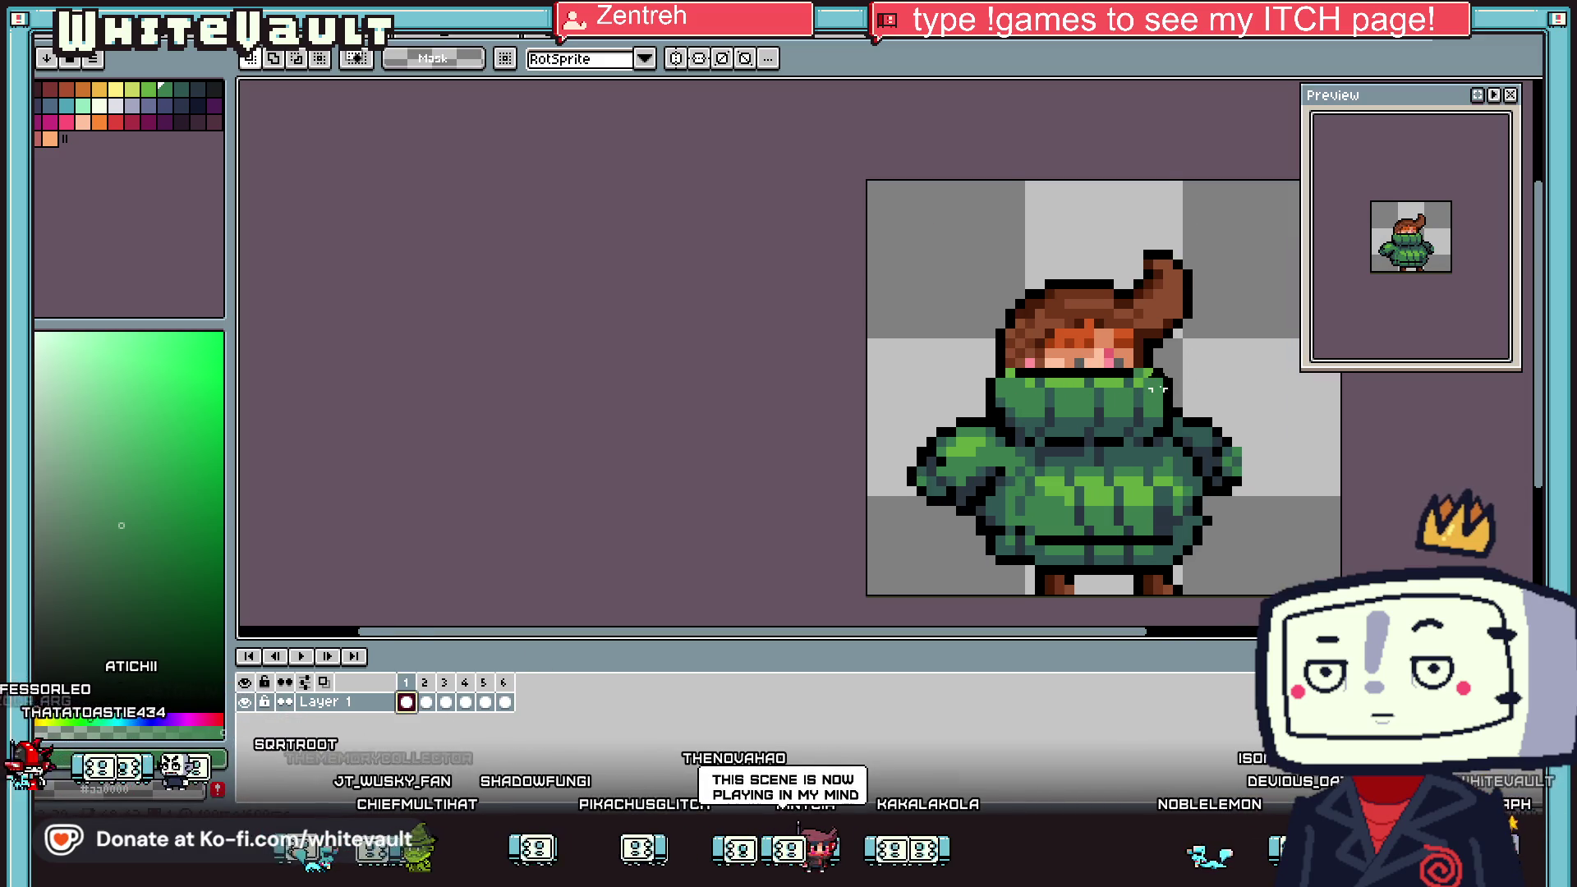
pyautogui.scroll(2, 1118, 364)
pyautogui.moveTo(1176, 398); pyautogui.dragTo(1215, 419)
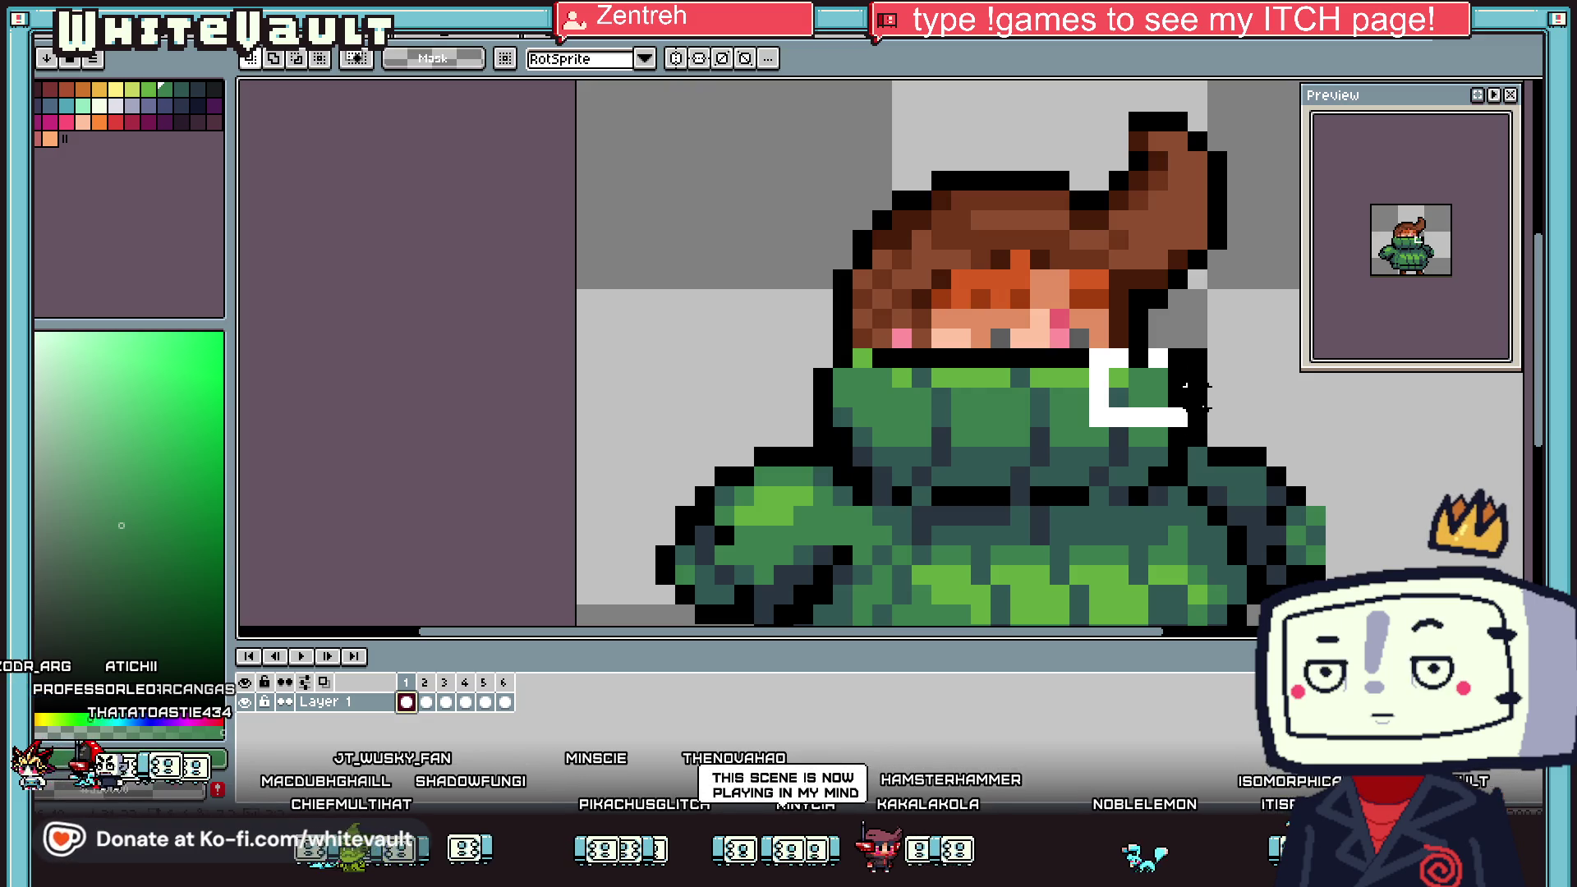
pyautogui.hotkey('ctrl', 'z')
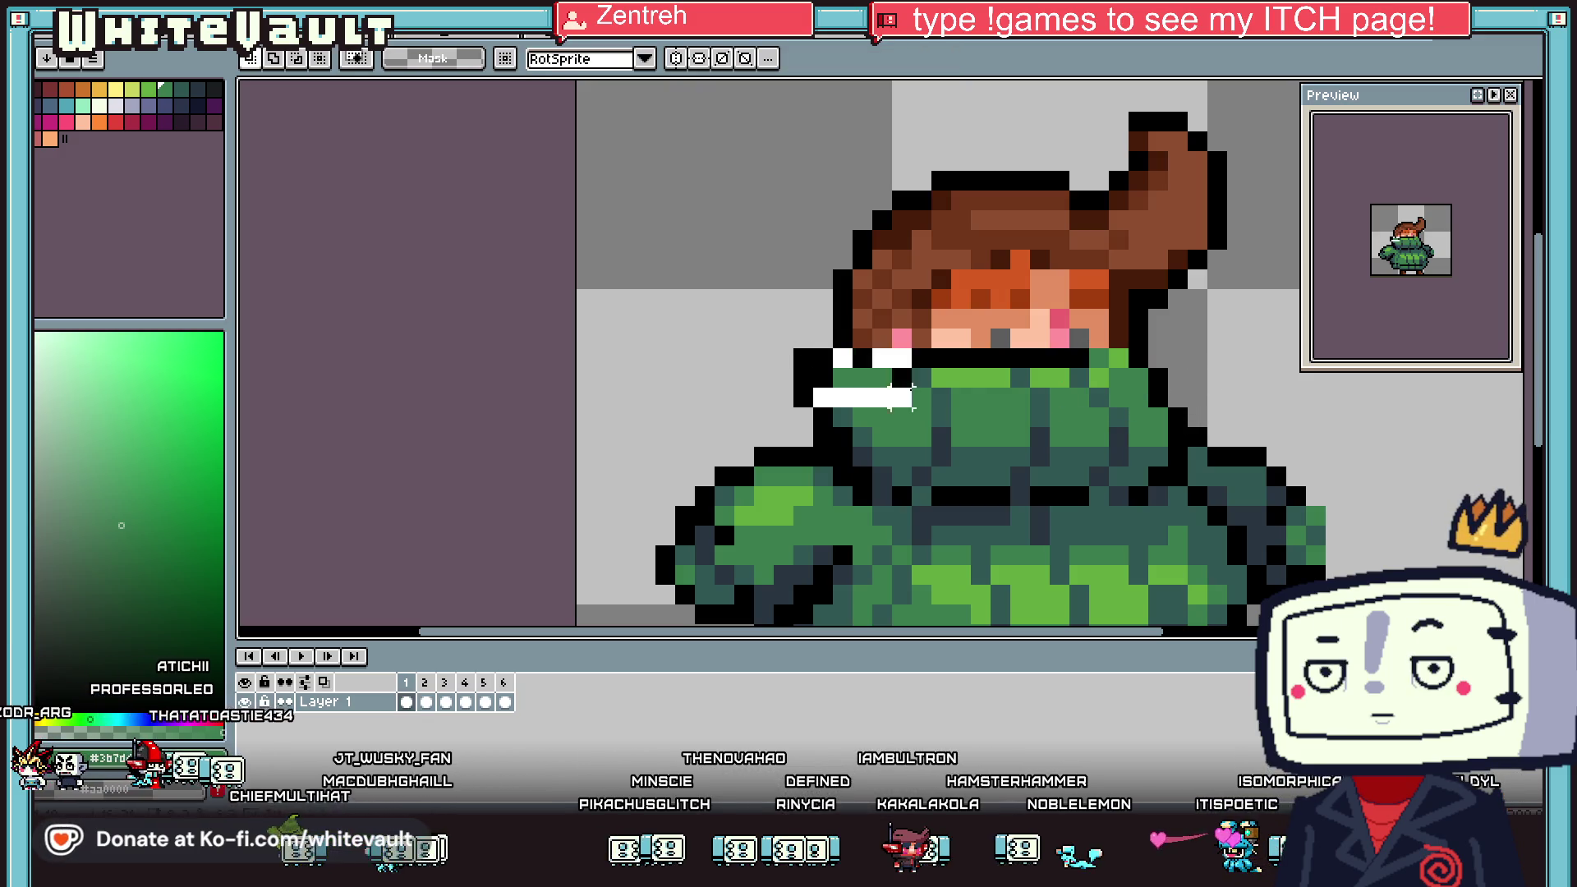
pyautogui.scroll(-3, 1077, 428)
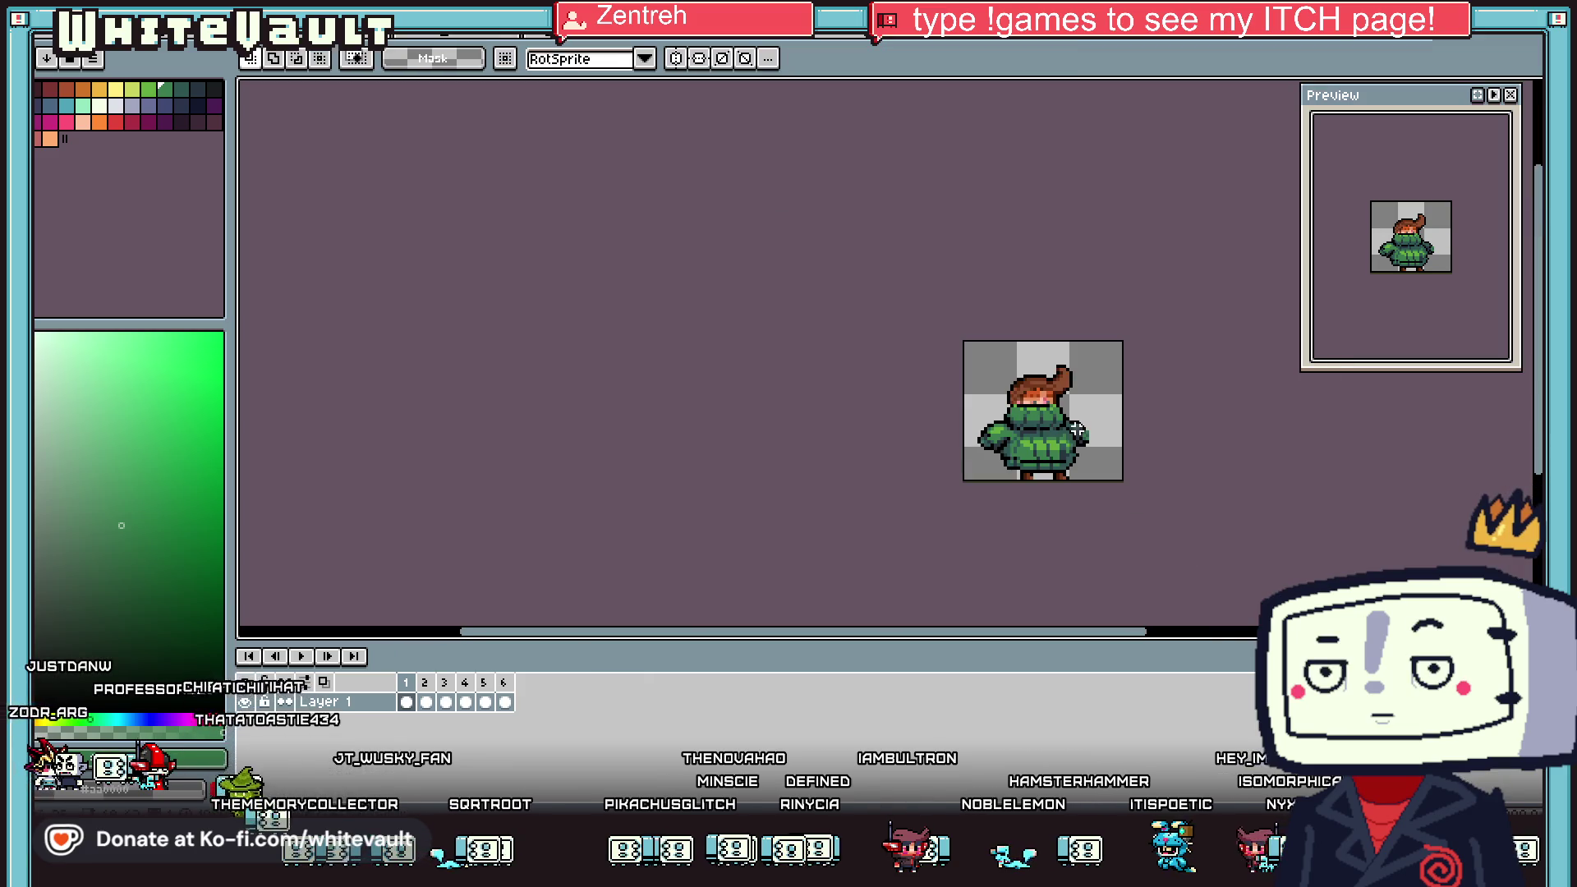
# Play the animation to check the motion, then stop it on frame 2
pyautogui.click(301, 656)
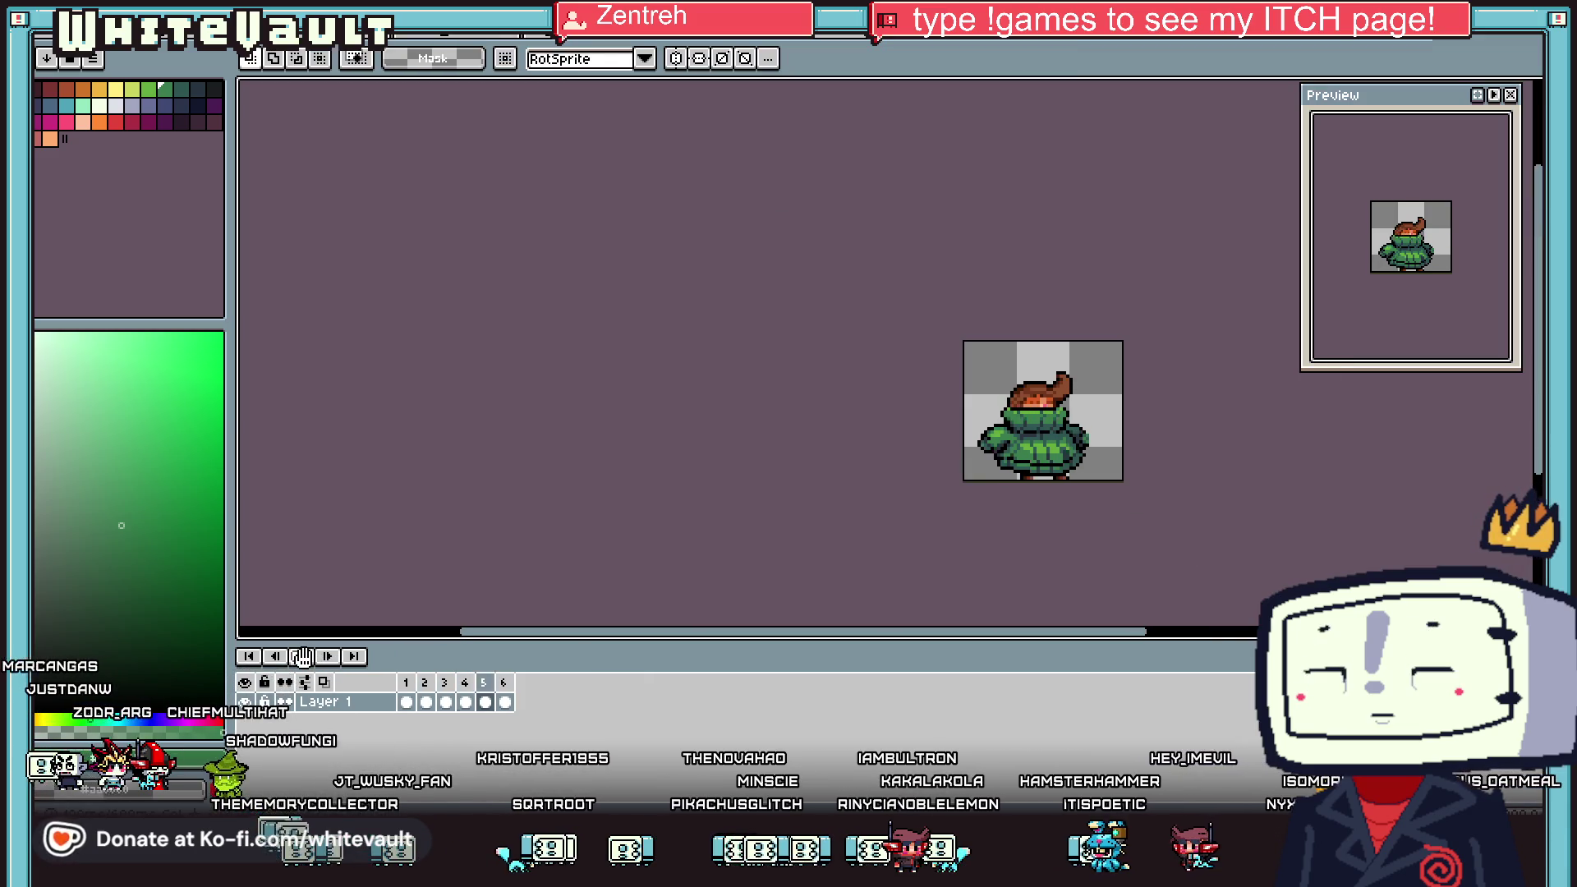
pyautogui.scroll(1, 1076, 488)
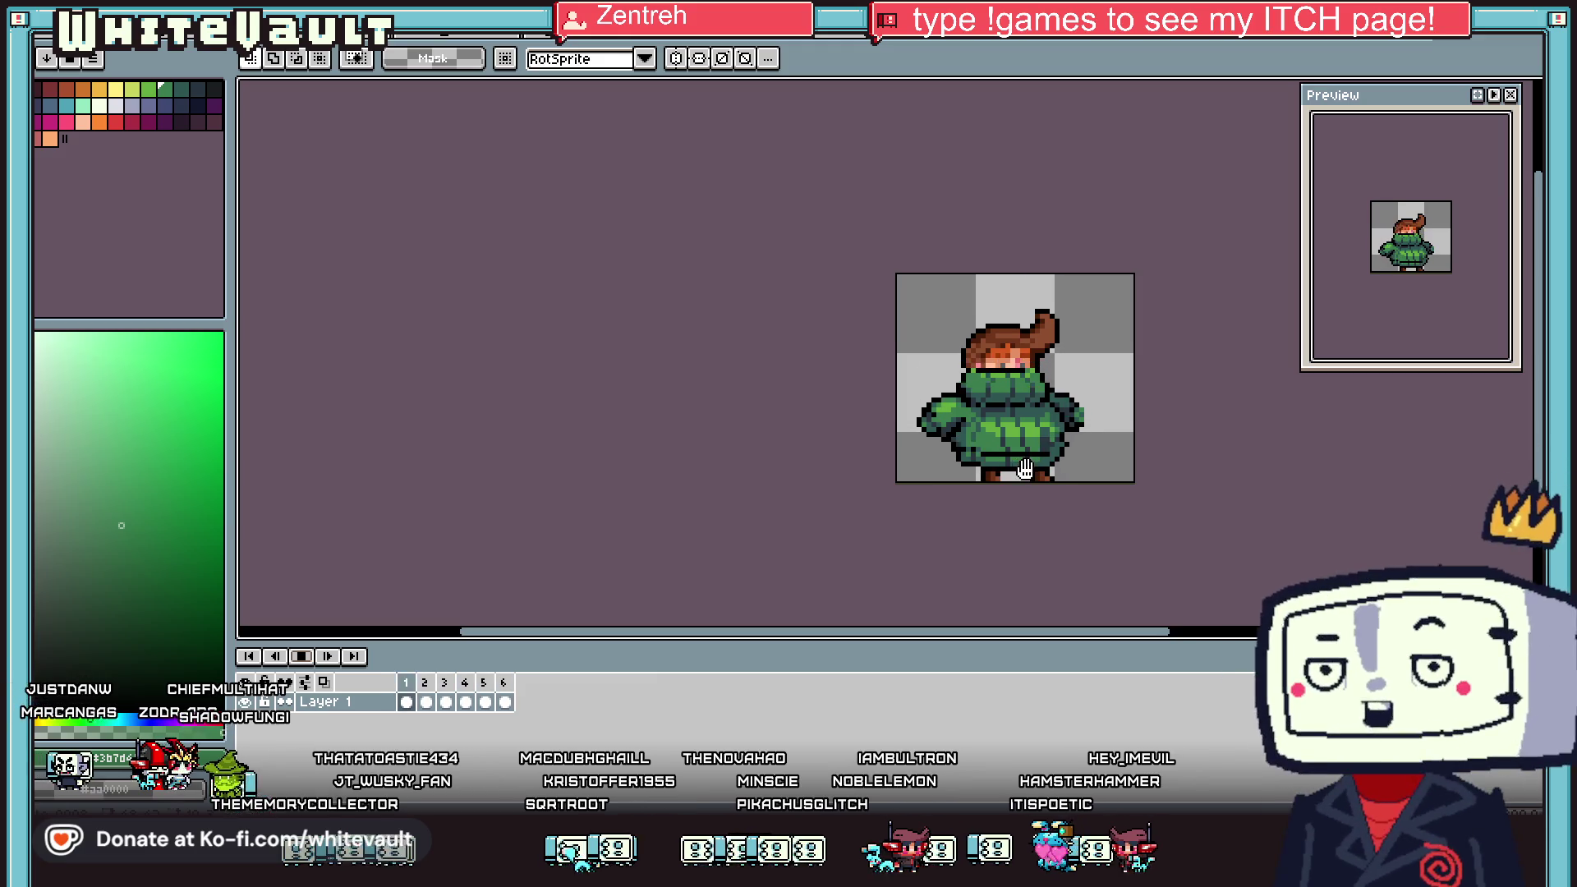
pyautogui.click(425, 702)
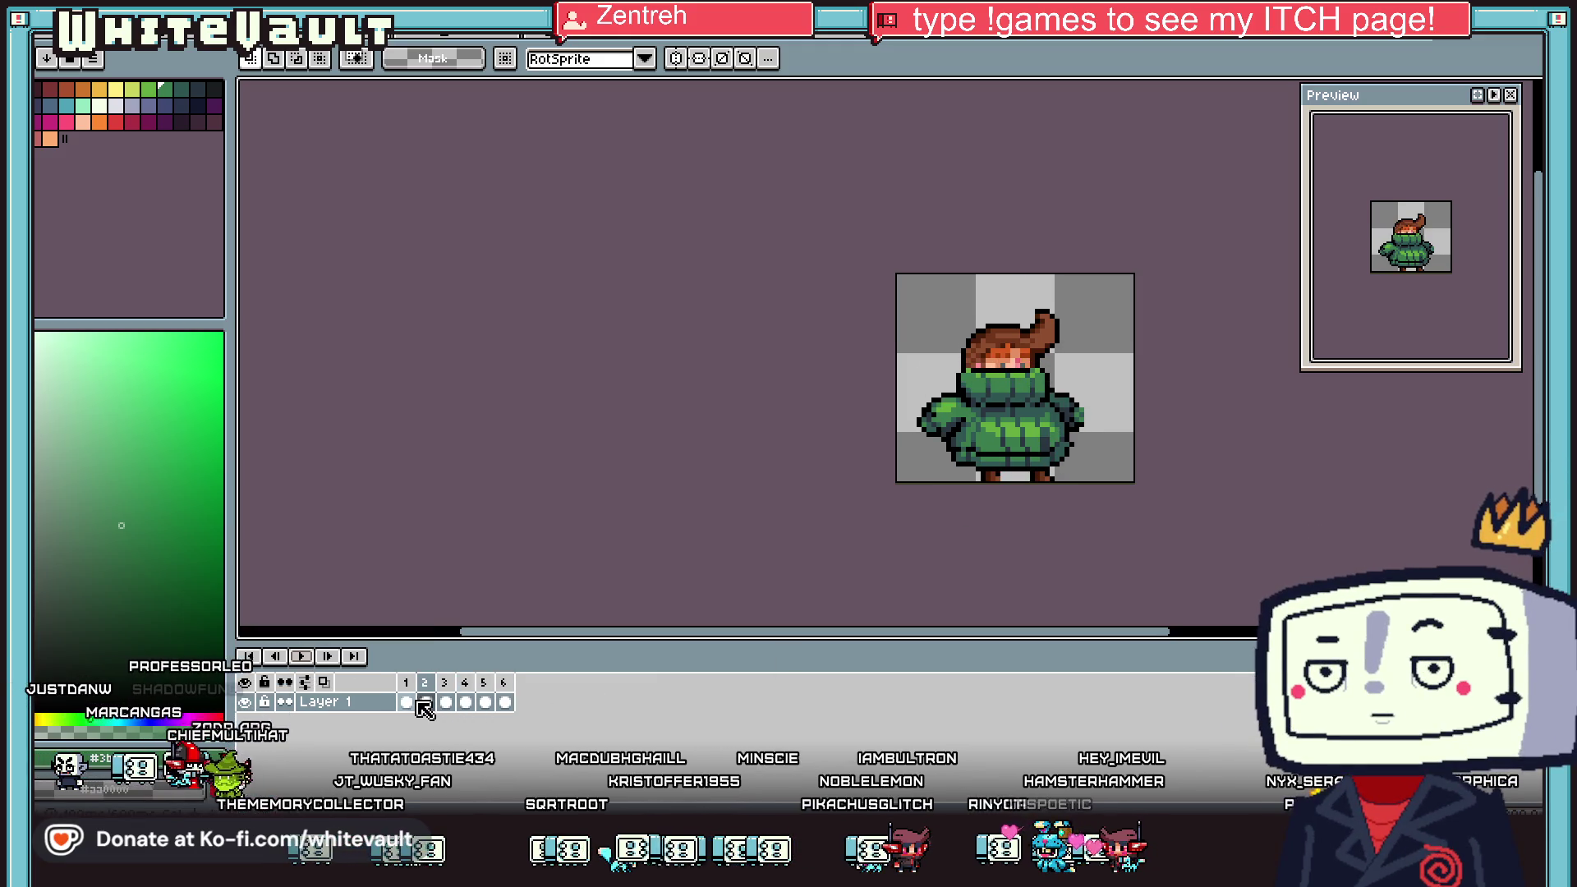
pyautogui.click(446, 703)
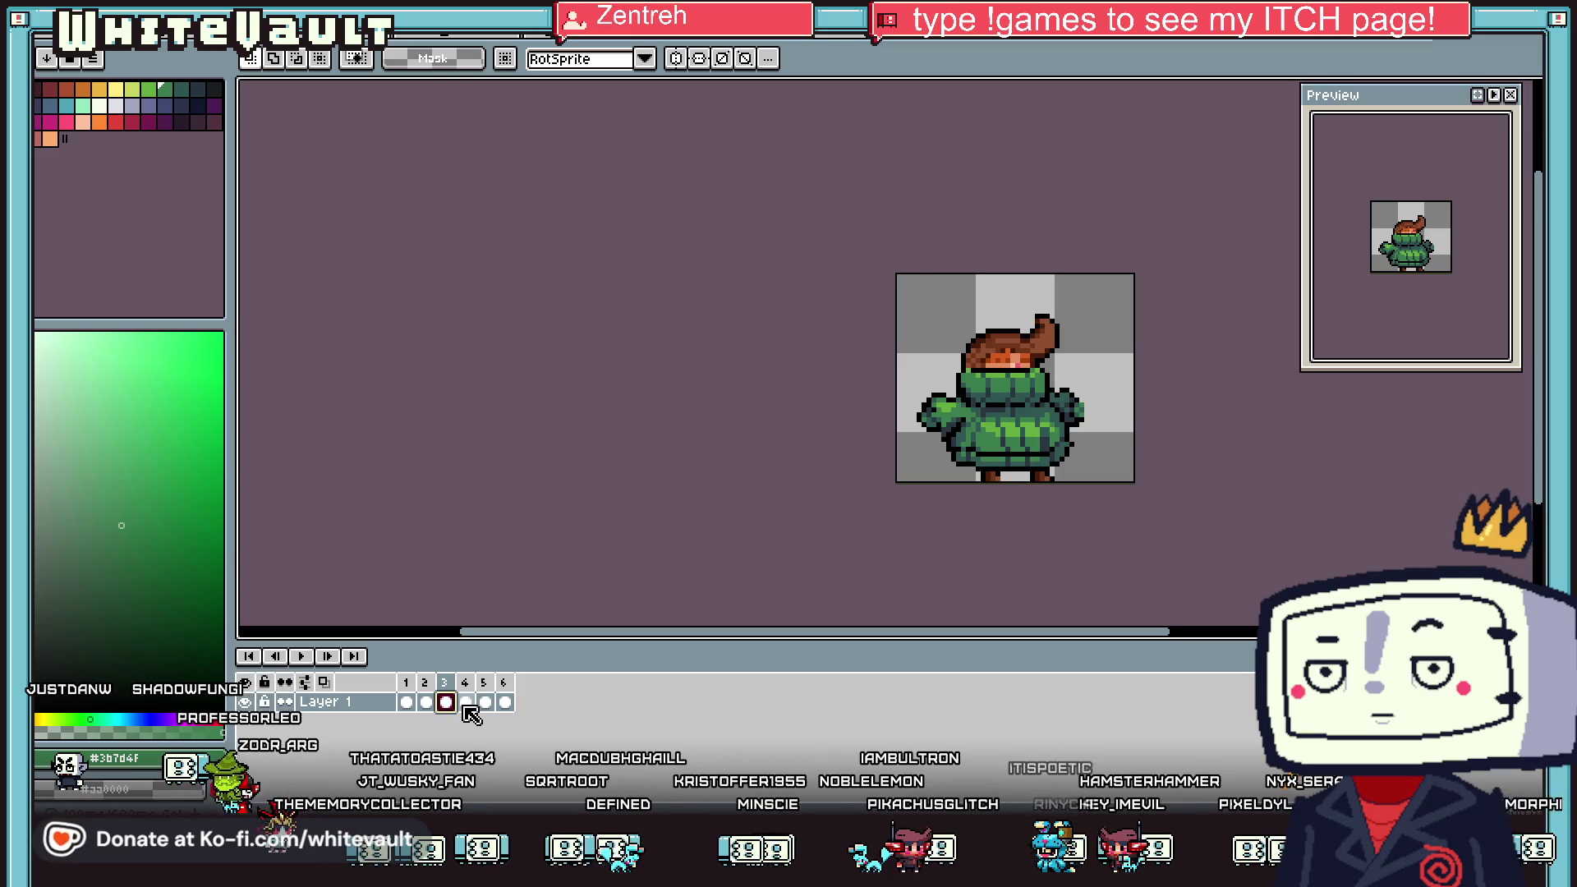
pyautogui.press('Left')
pyautogui.scroll(2, 1014, 339)
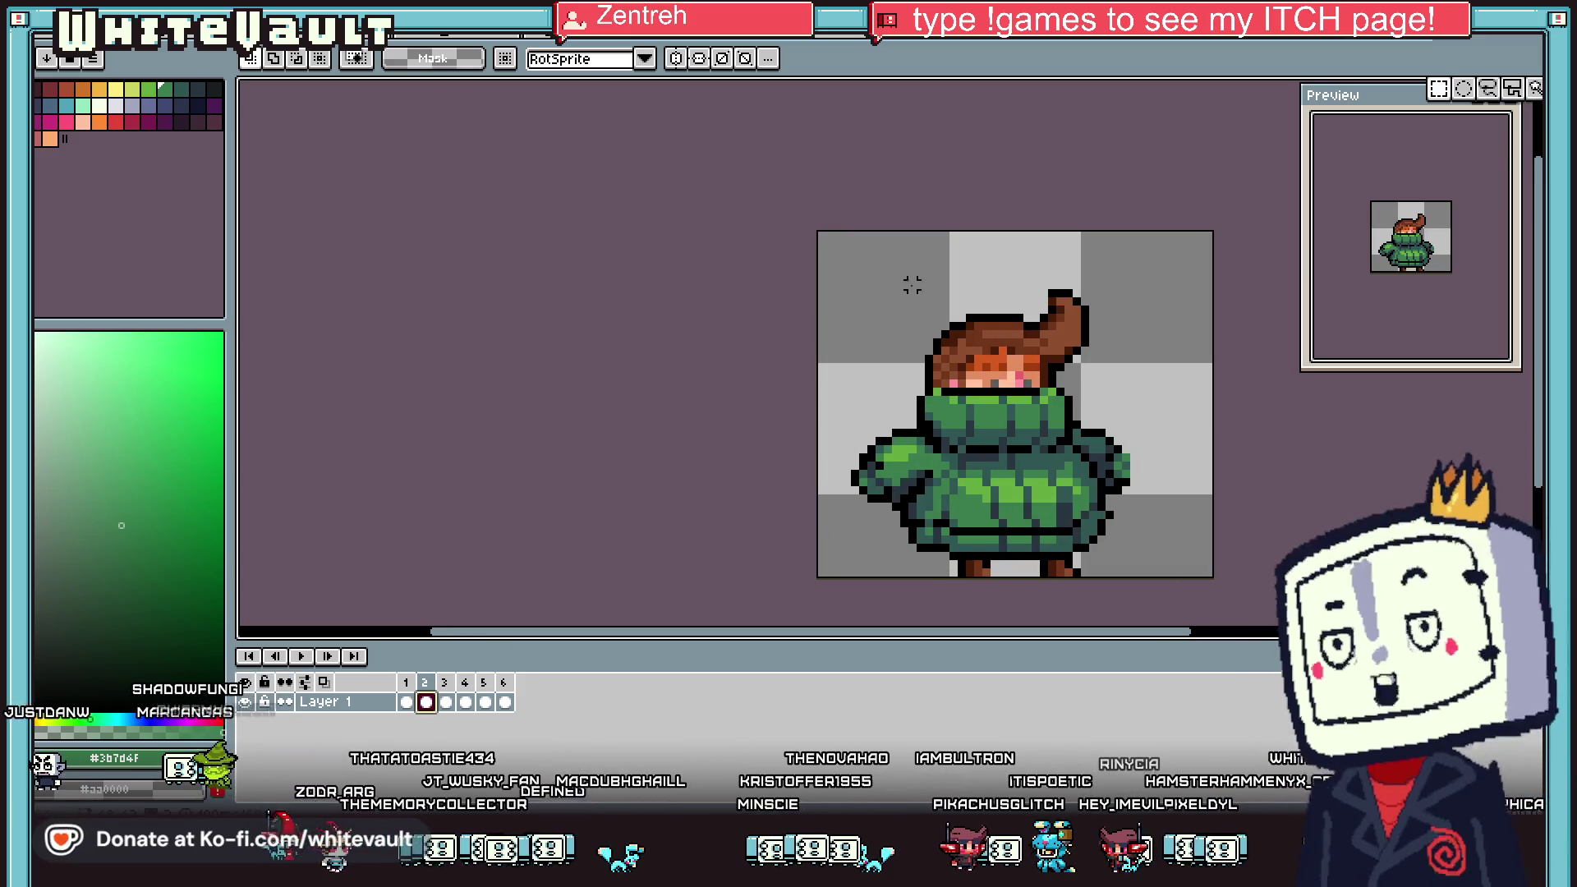
# Replace frame 3's head with the frame 2 head, placed slightly higher
pyautogui.moveTo(857, 253); pyautogui.dragTo(1174, 393)
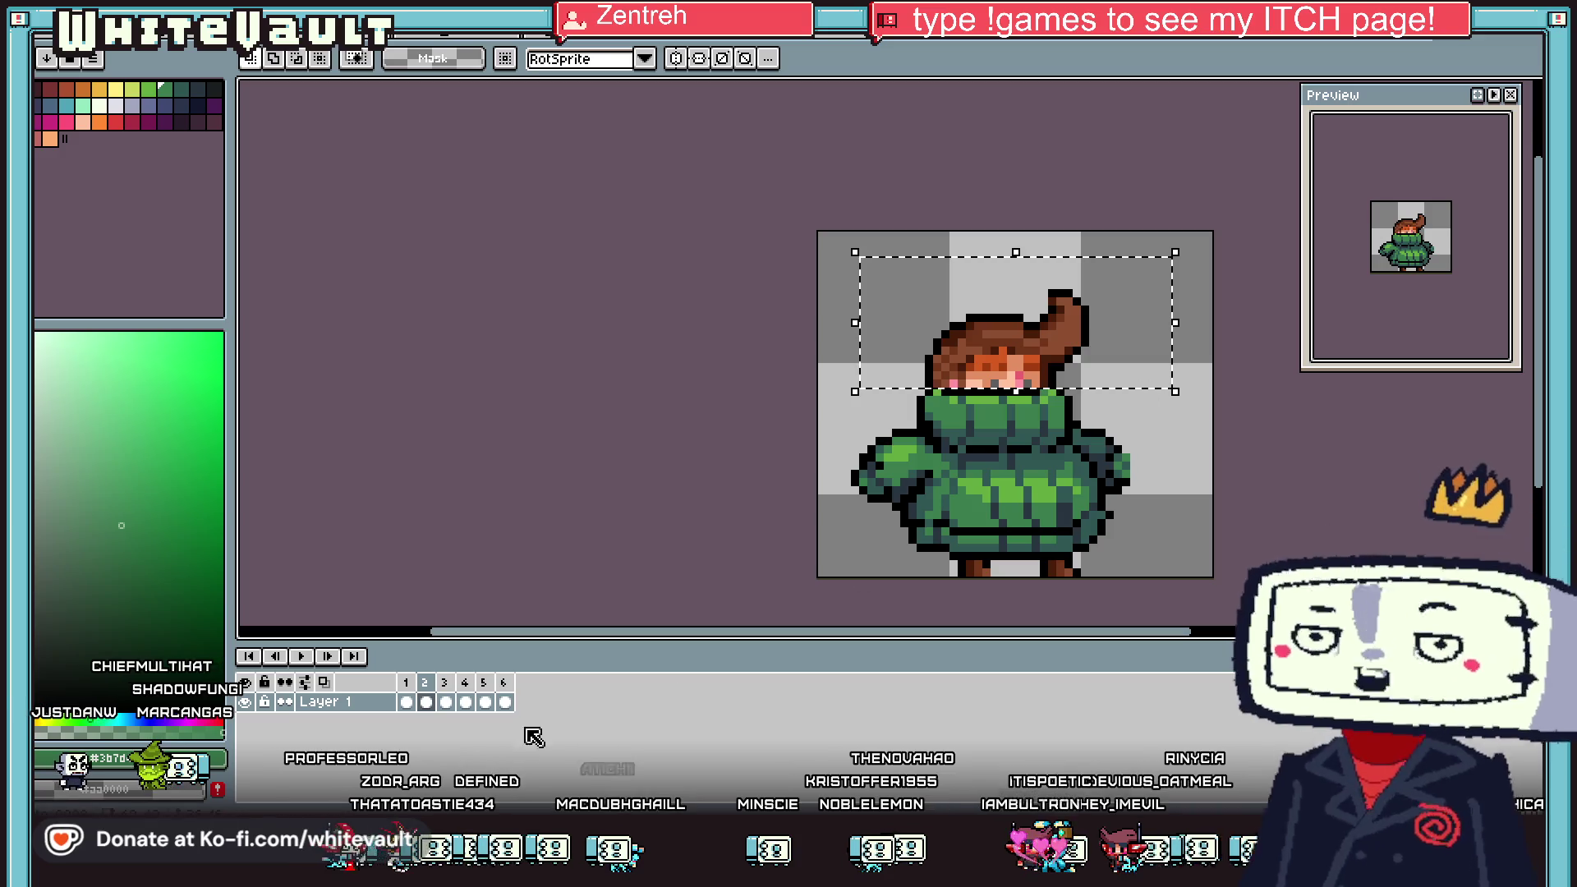
pyautogui.click(446, 702)
pyautogui.press('Delete')
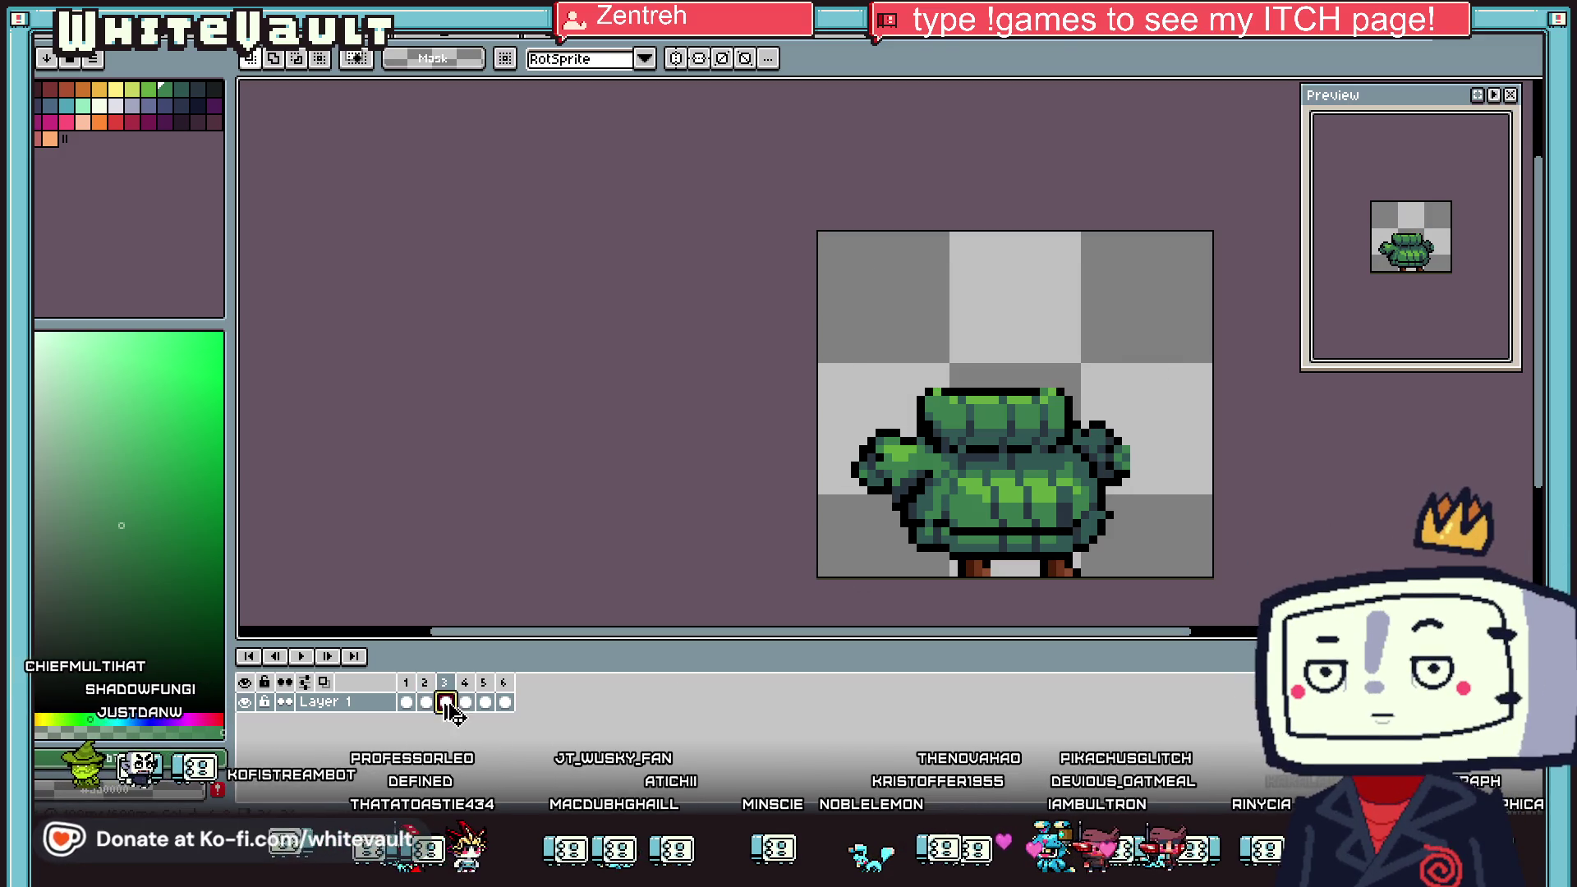
pyautogui.hotkey('ctrl', 'v')
pyautogui.click(574, 506)
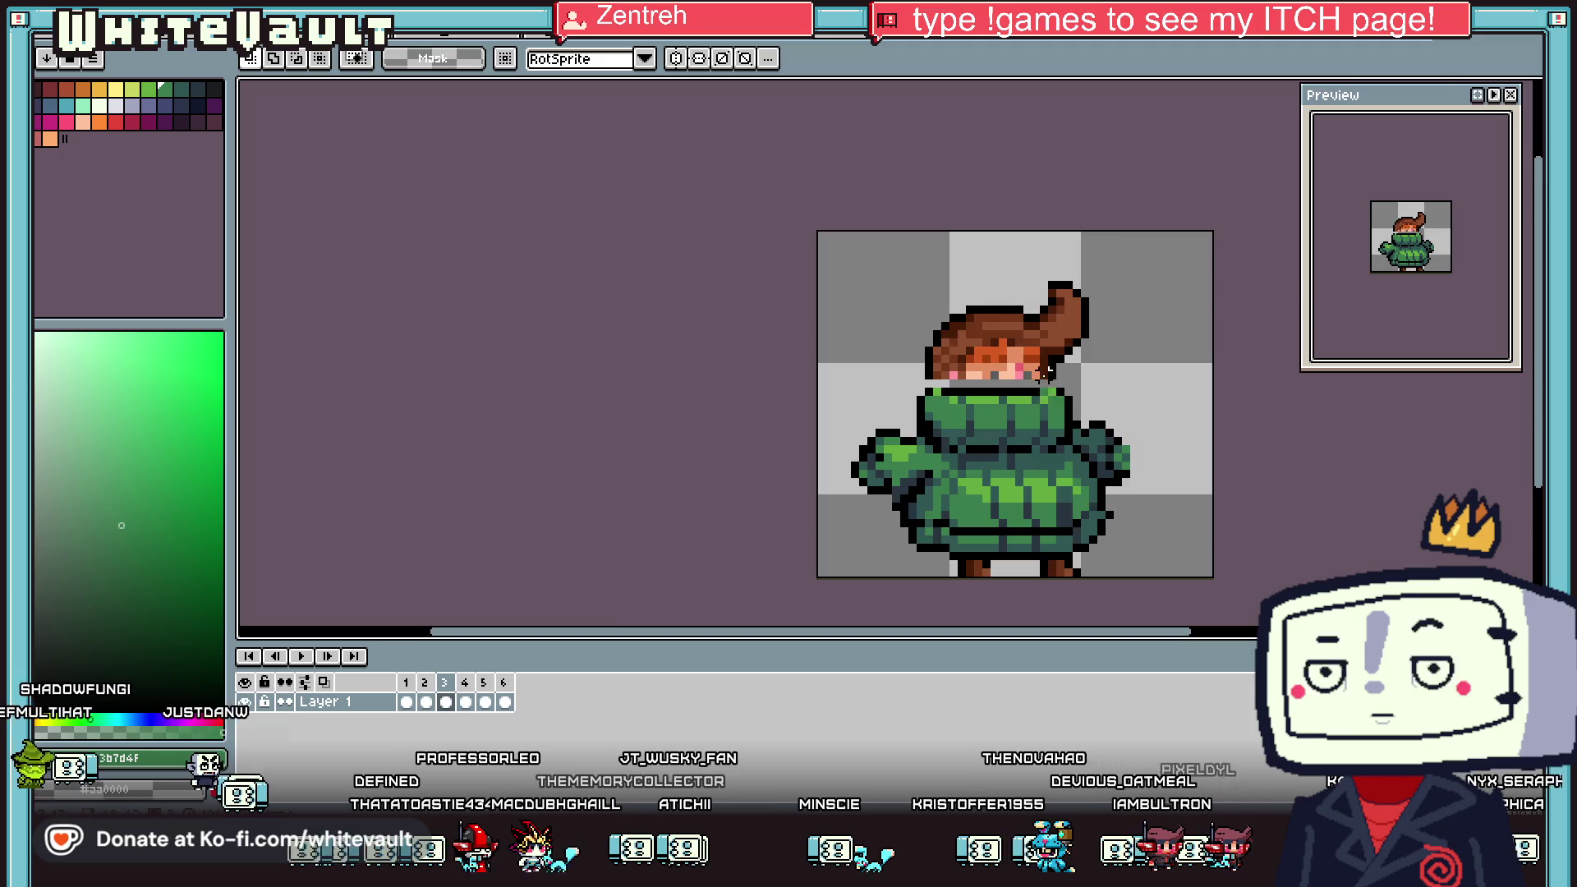
# Lower frame 3's eye row by one pixel and sample the pink blush
pyautogui.scroll(1, 1042, 361)
pyautogui.moveTo(786, 371); pyautogui.dragTo(1092, 378)
pyautogui.moveTo(930, 387); pyautogui.dragTo(929, 408)
pyautogui.hotkey('ctrl', 'd')
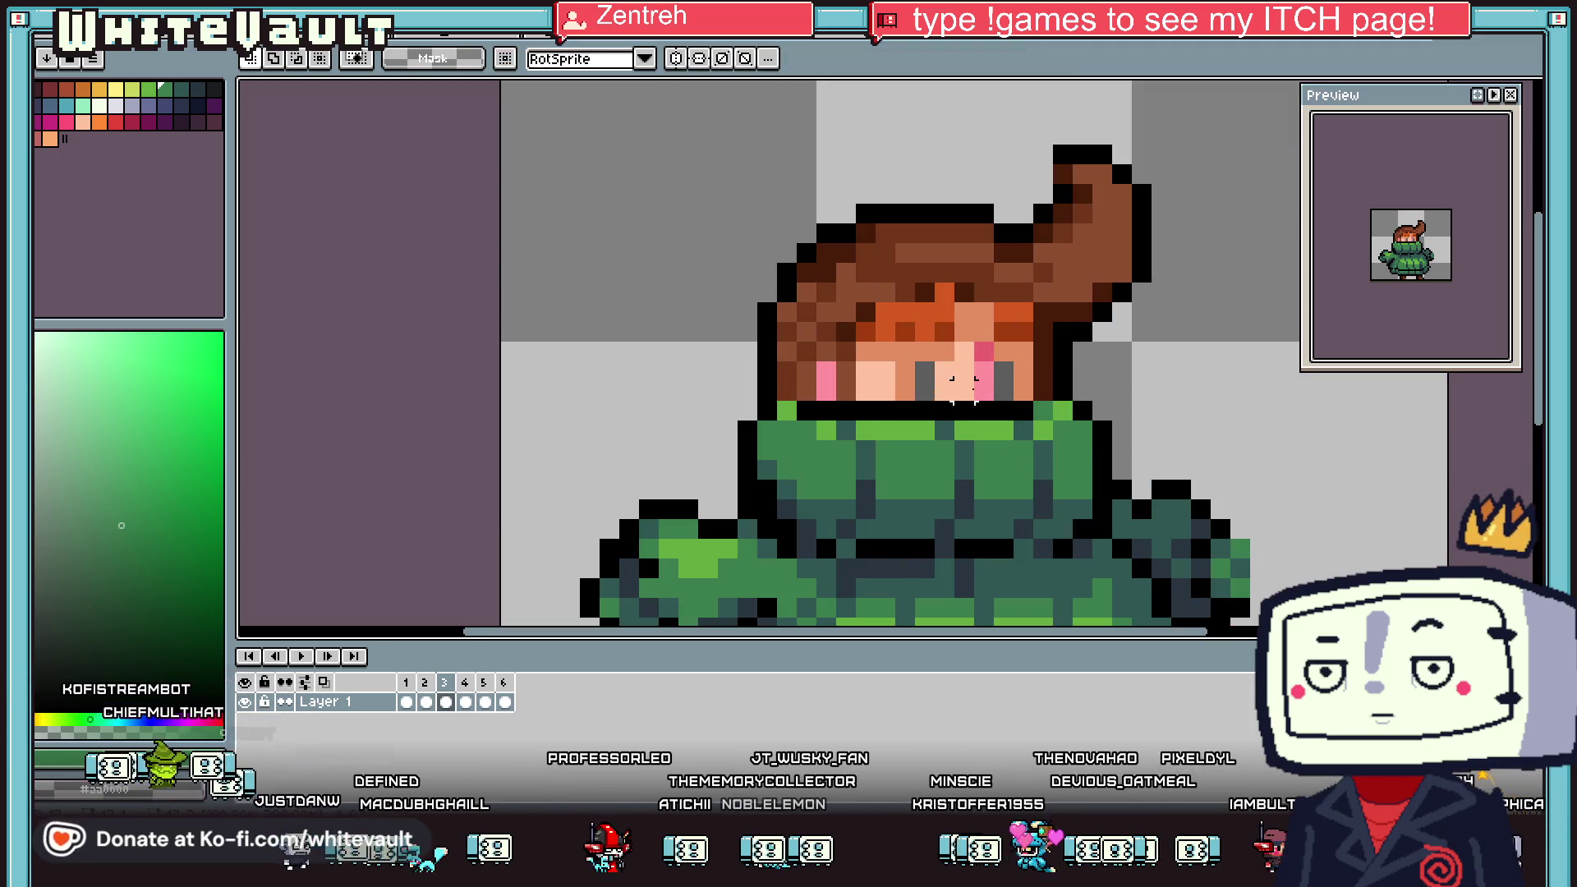
pyautogui.press('i')
pyautogui.click(983, 383)
pyautogui.scroll(-2, 1018, 390)
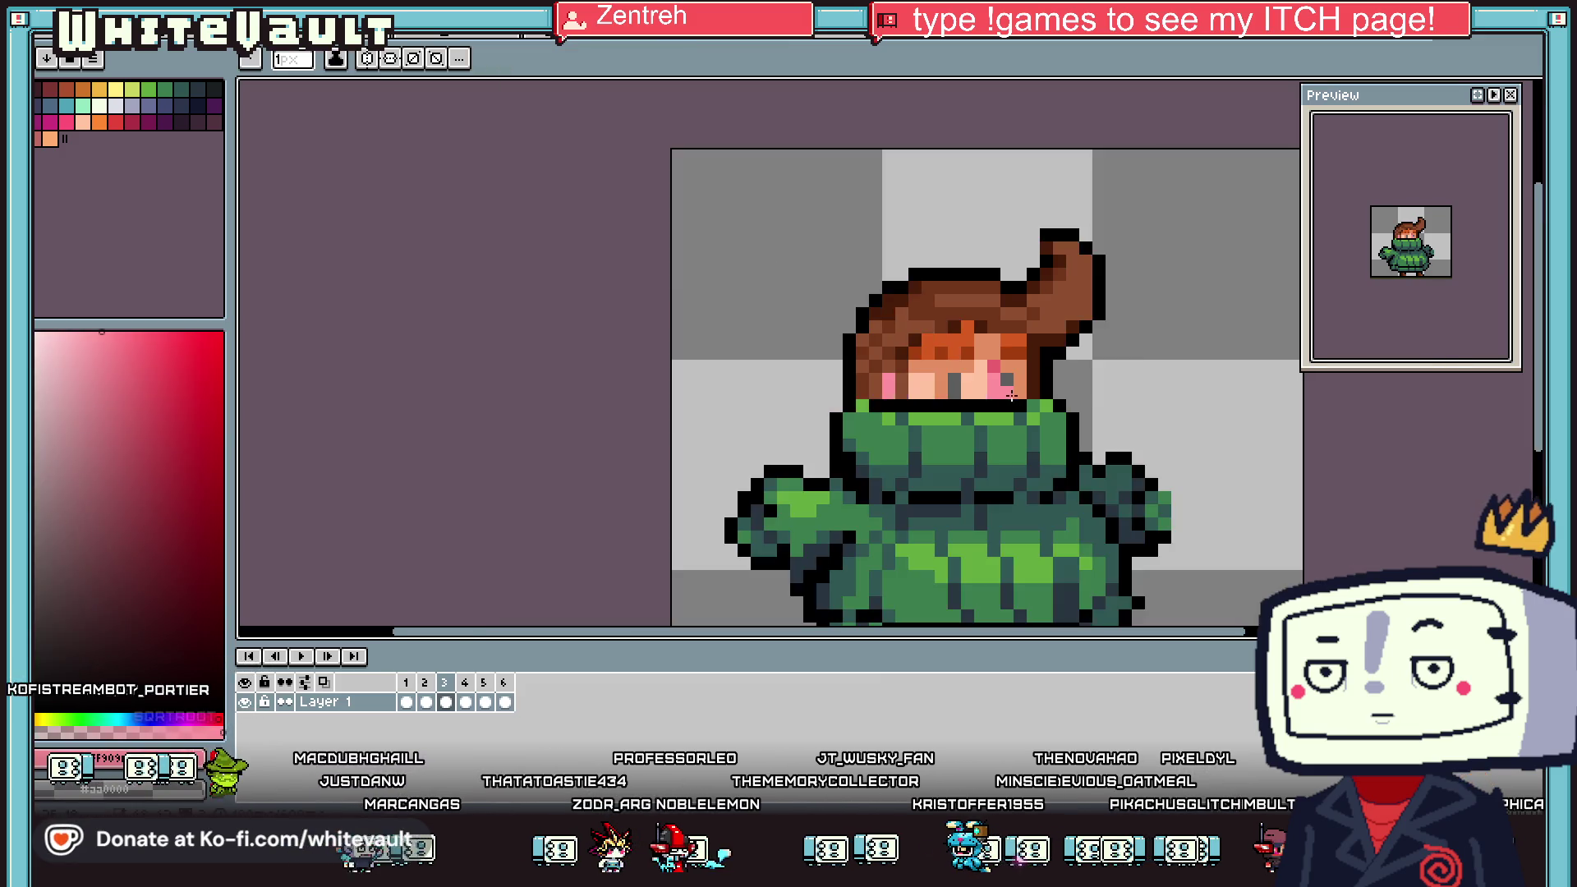
pyautogui.scroll(-2, 1032, 393)
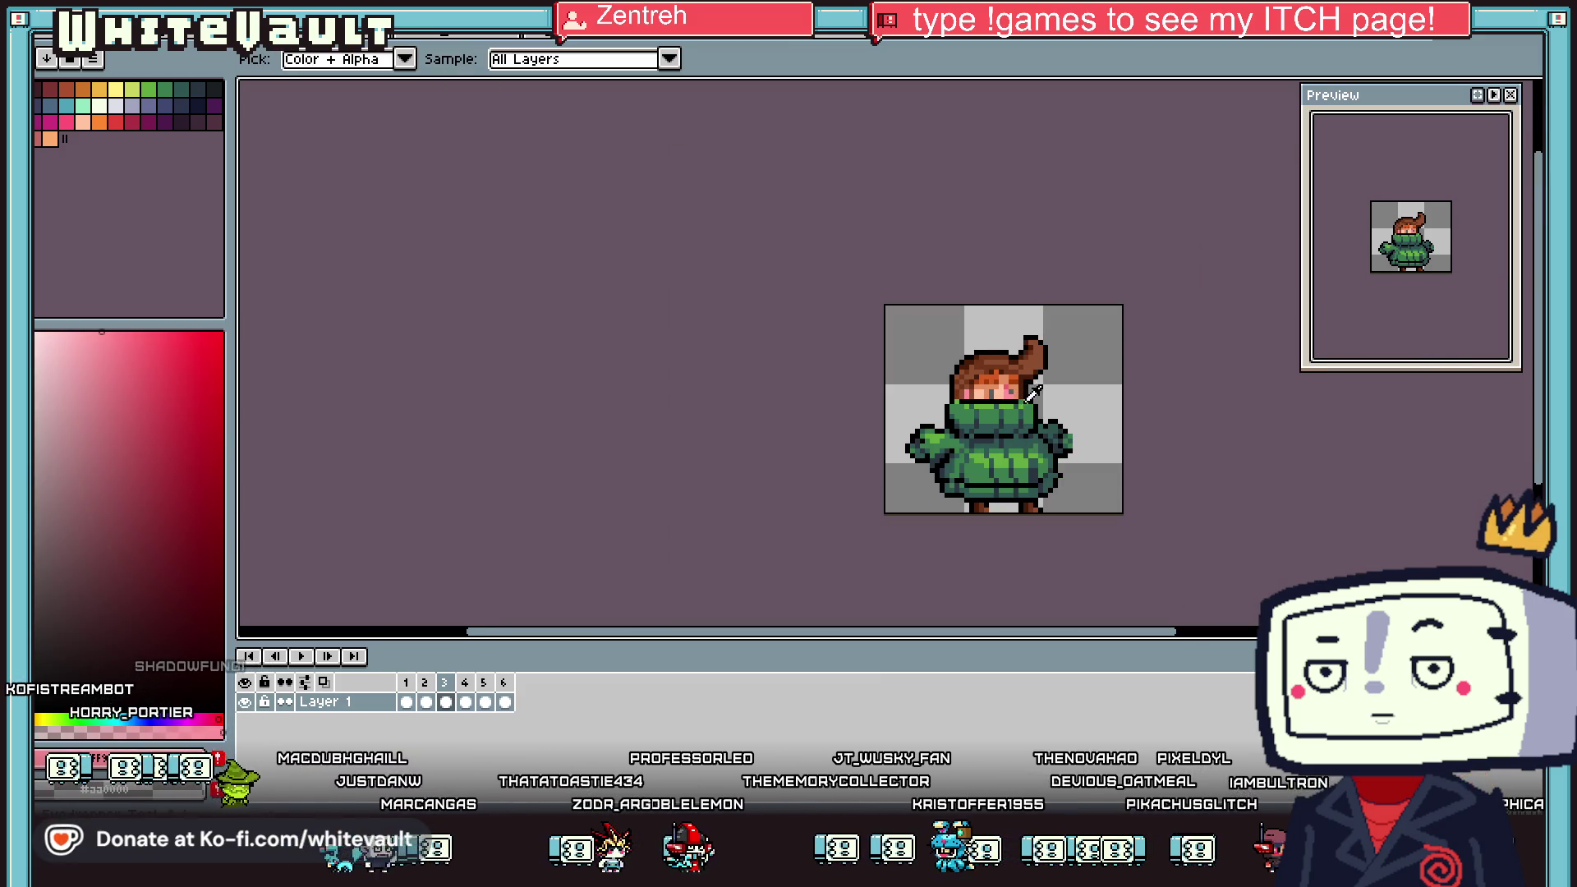
# Review frames 5 and 6, deselect on frame 3, and replay the animation
pyautogui.click(485, 703)
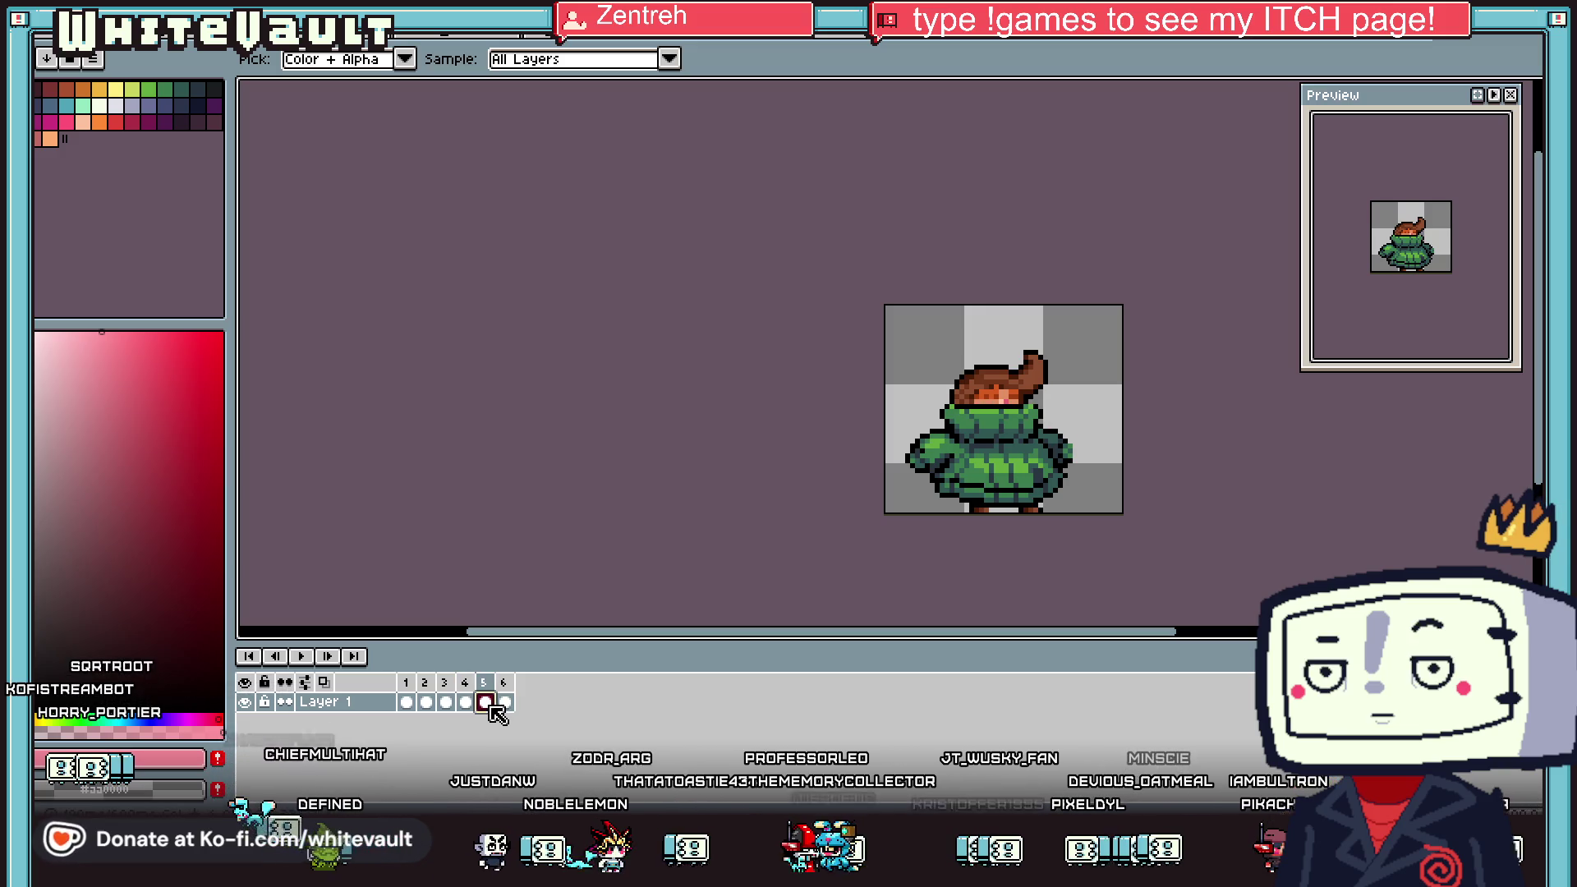
pyautogui.click(504, 704)
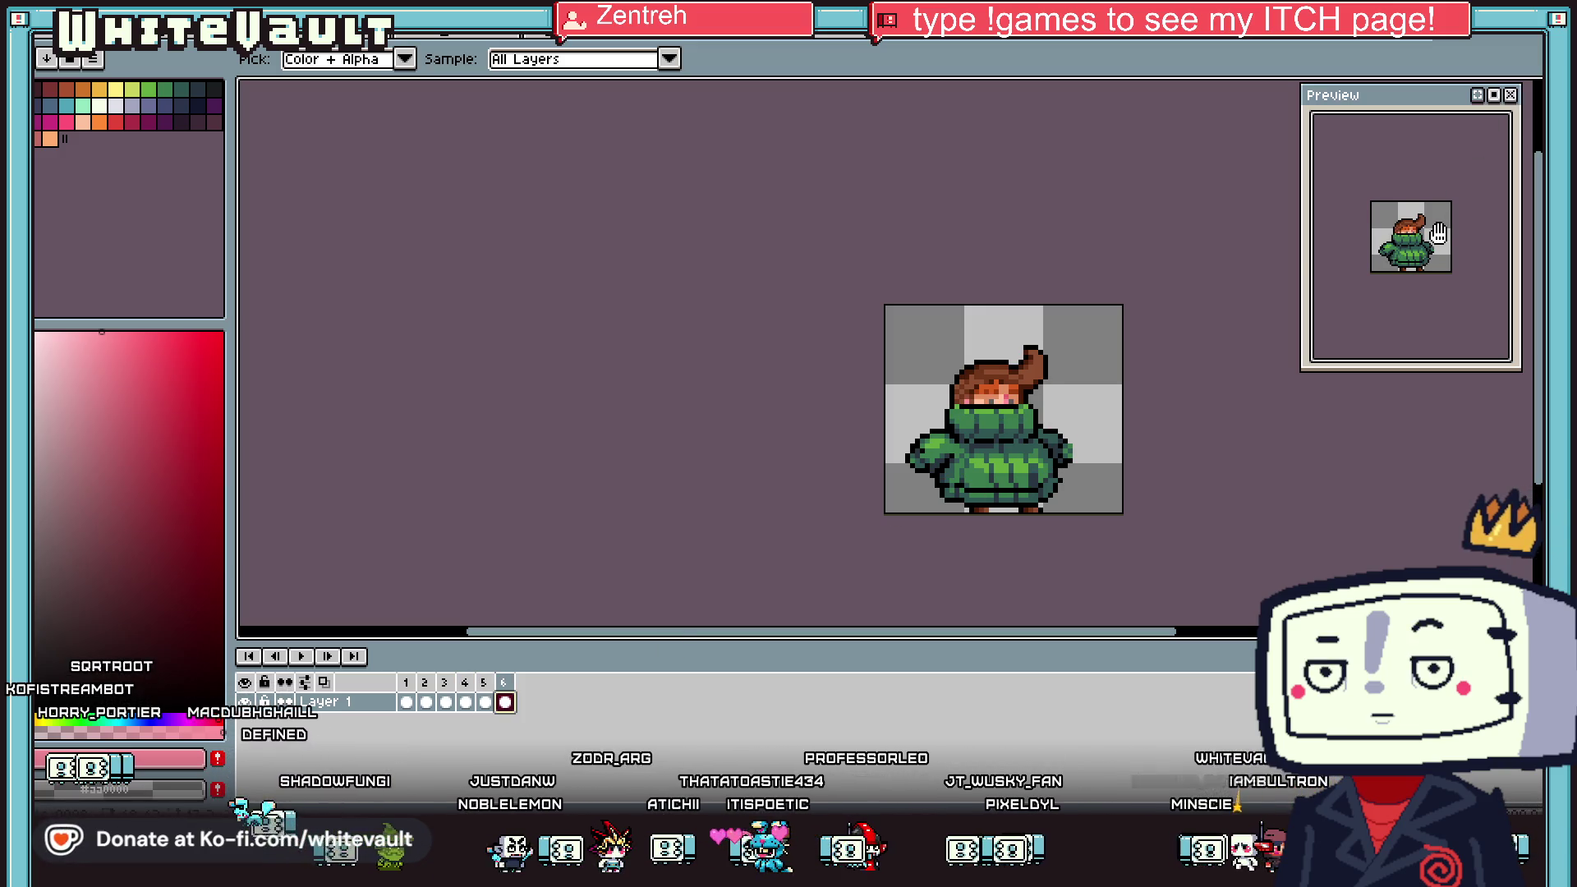
pyautogui.scroll(1, 1438, 234)
pyautogui.scroll(1, 1084, 382)
pyautogui.press('Left')
pyautogui.press('Left')
pyautogui.press('Left')
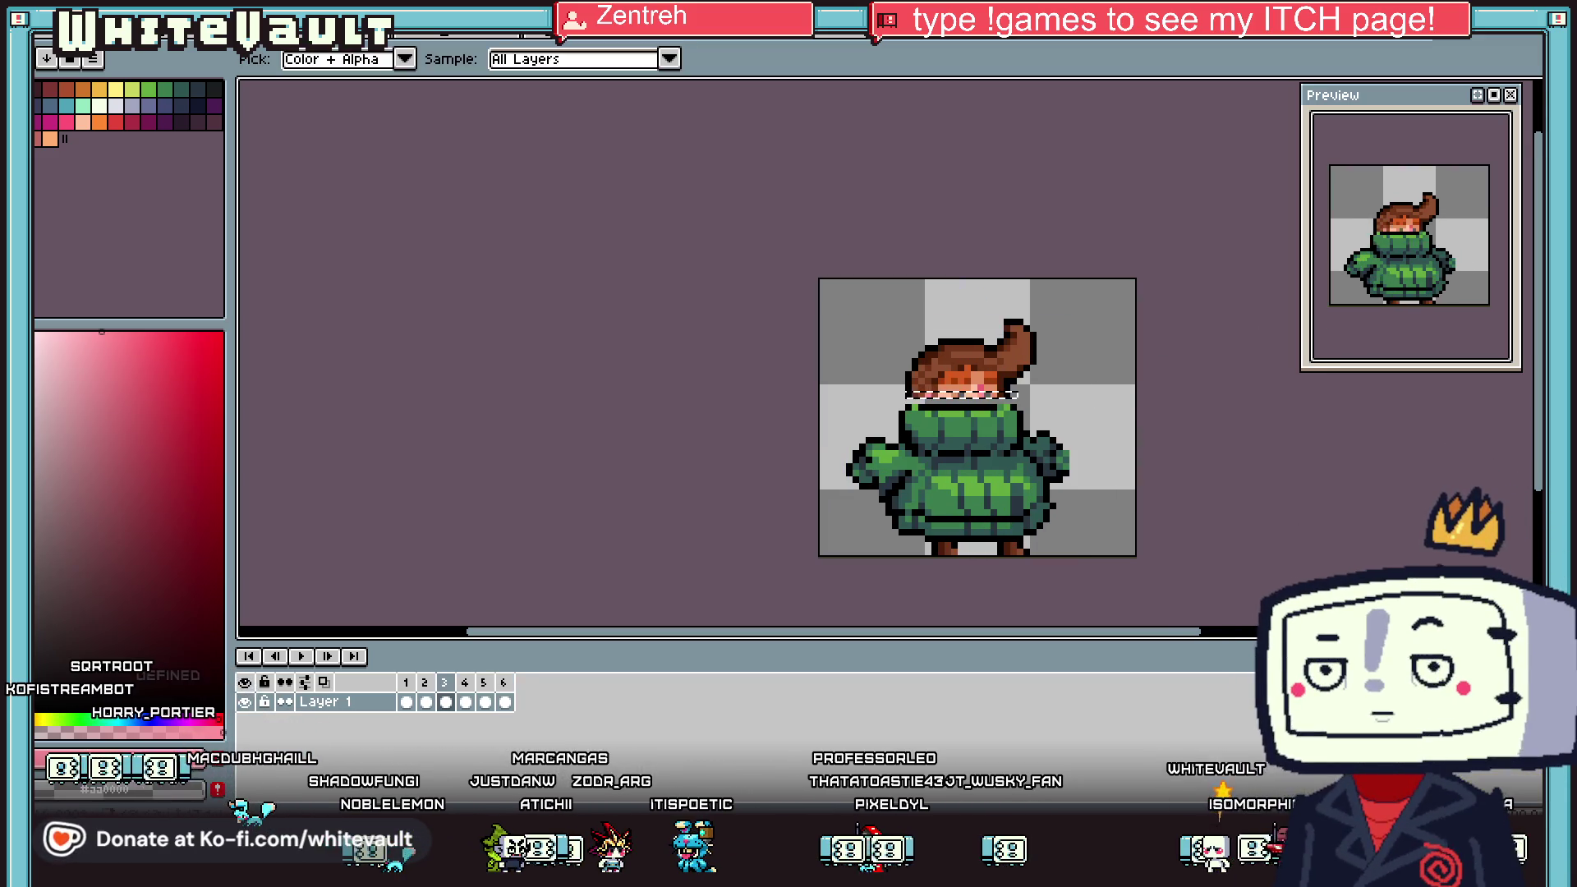
pyautogui.press('m')
pyautogui.hotkey('ctrl', 'd')
pyautogui.click(301, 657)
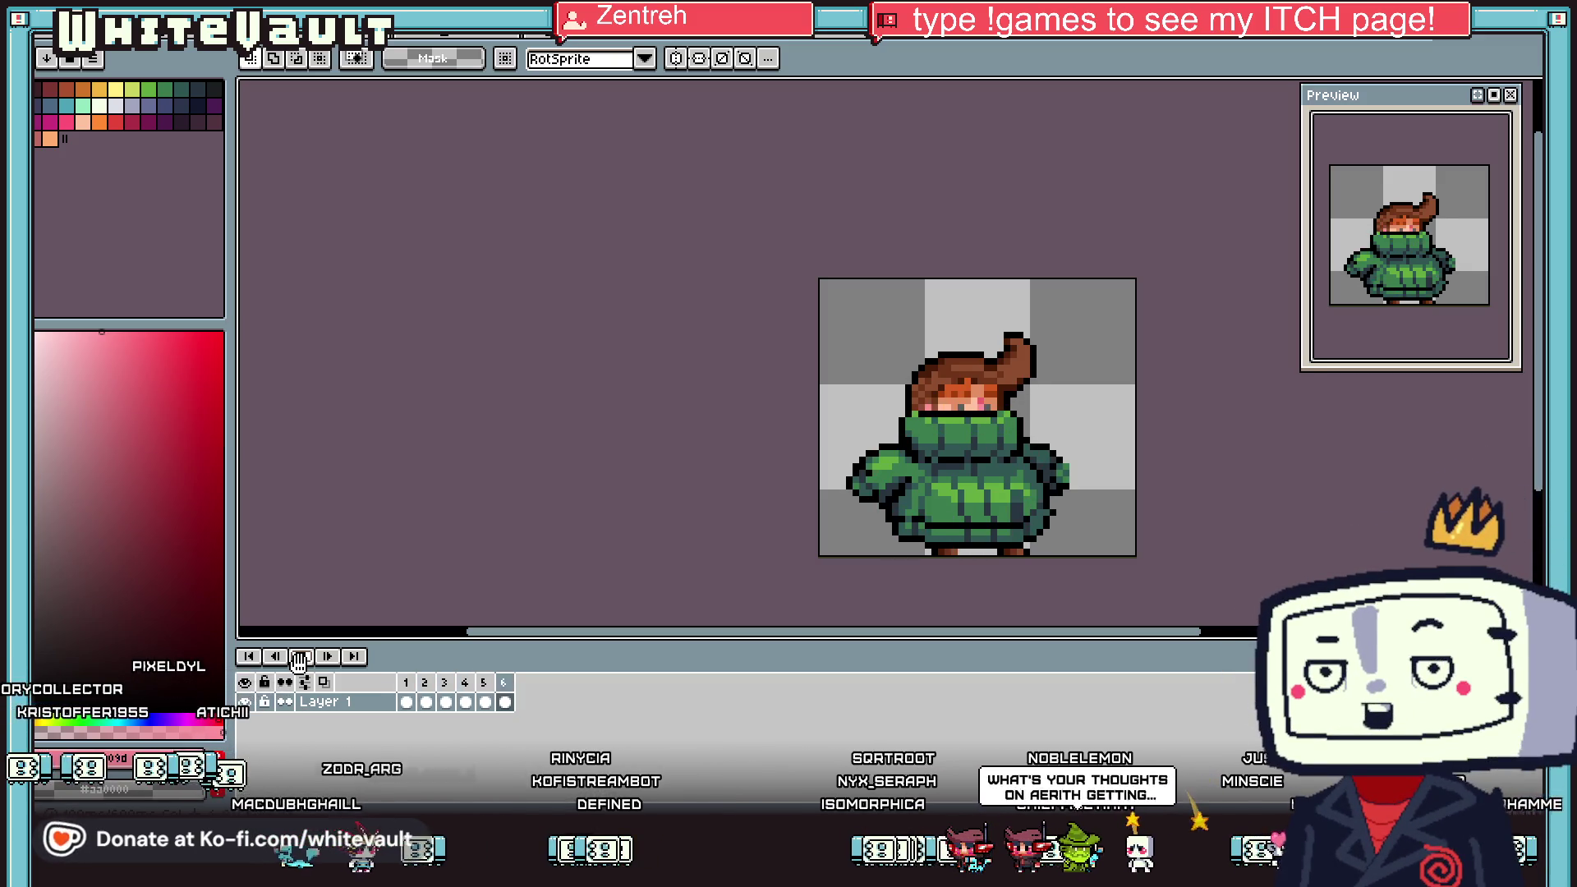
pyautogui.click(298, 657)
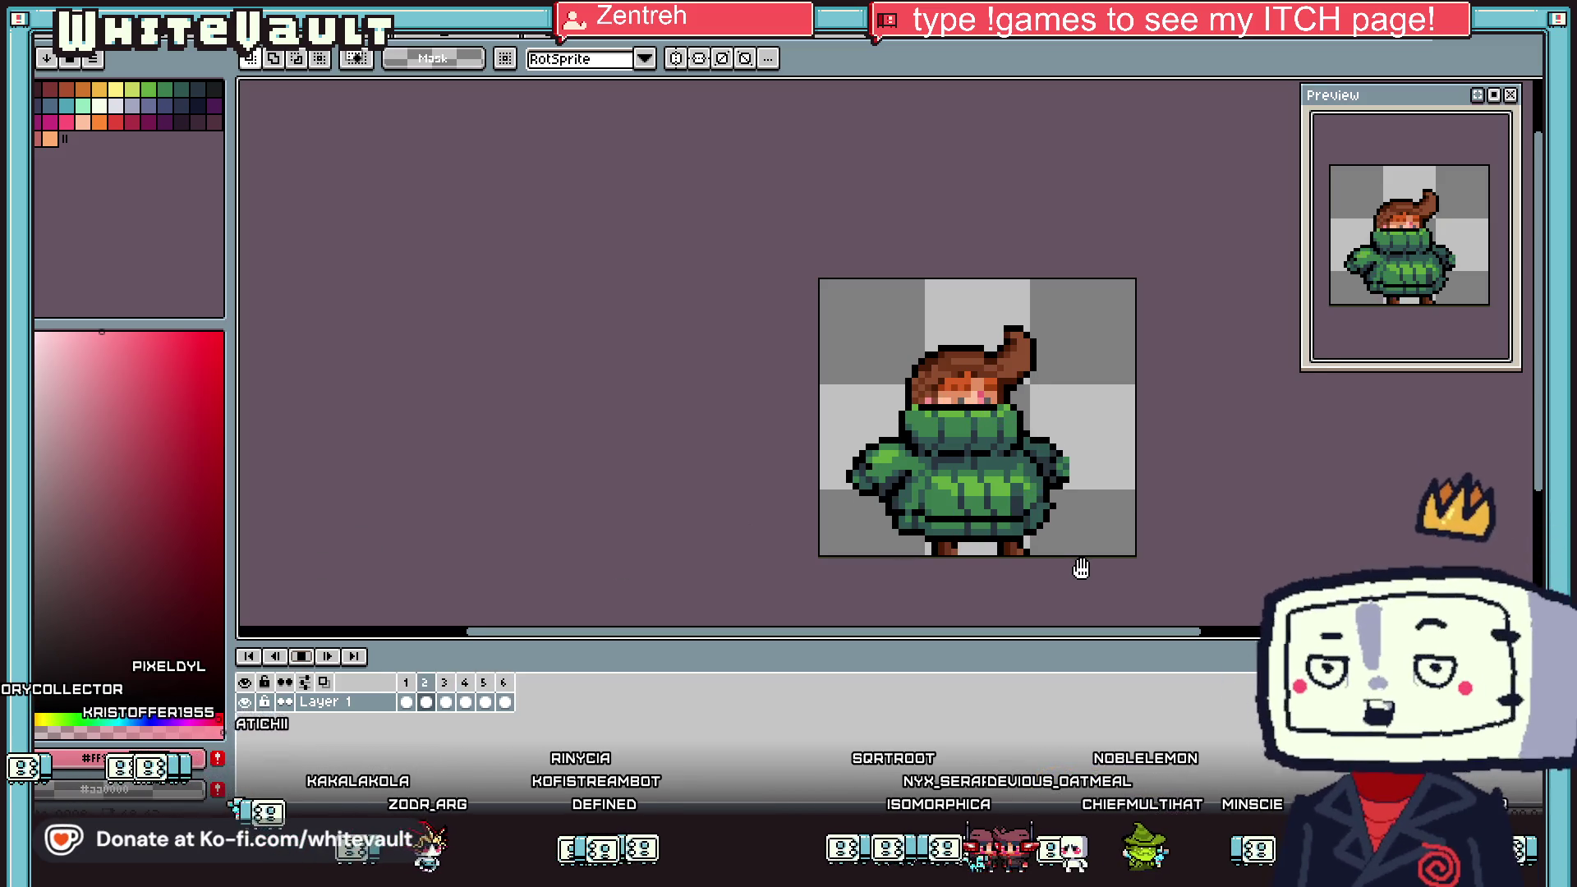
pyautogui.scroll(-3, 1059, 505)
pyautogui.scroll(3, 1062, 533)
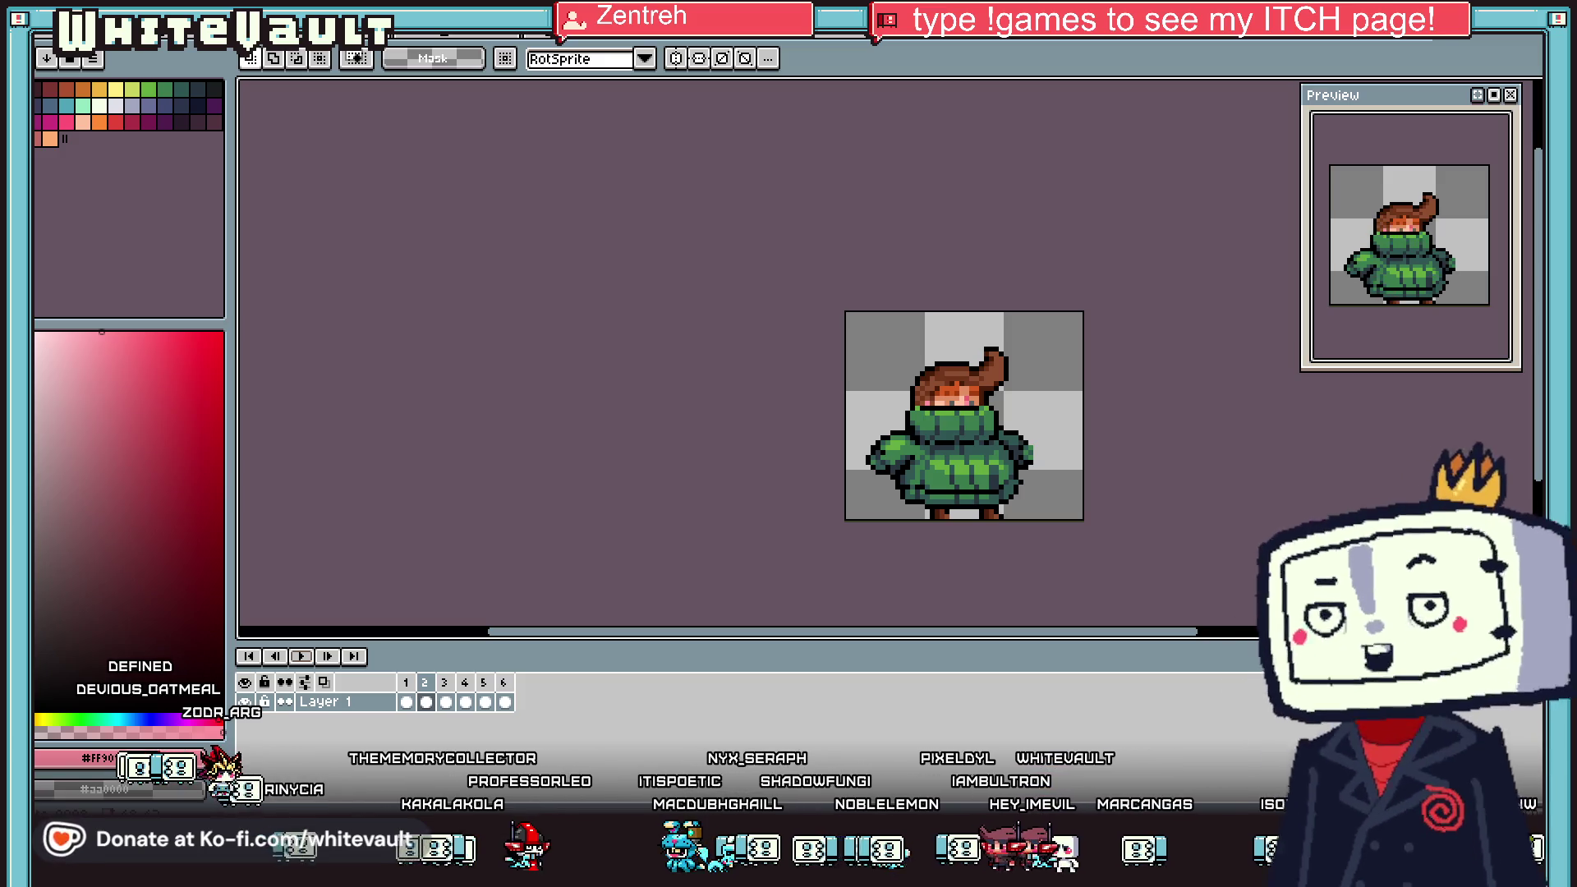
pyautogui.scroll(1, 973, 381)
pyautogui.moveTo(980, 269); pyautogui.dragTo(1106, 366)
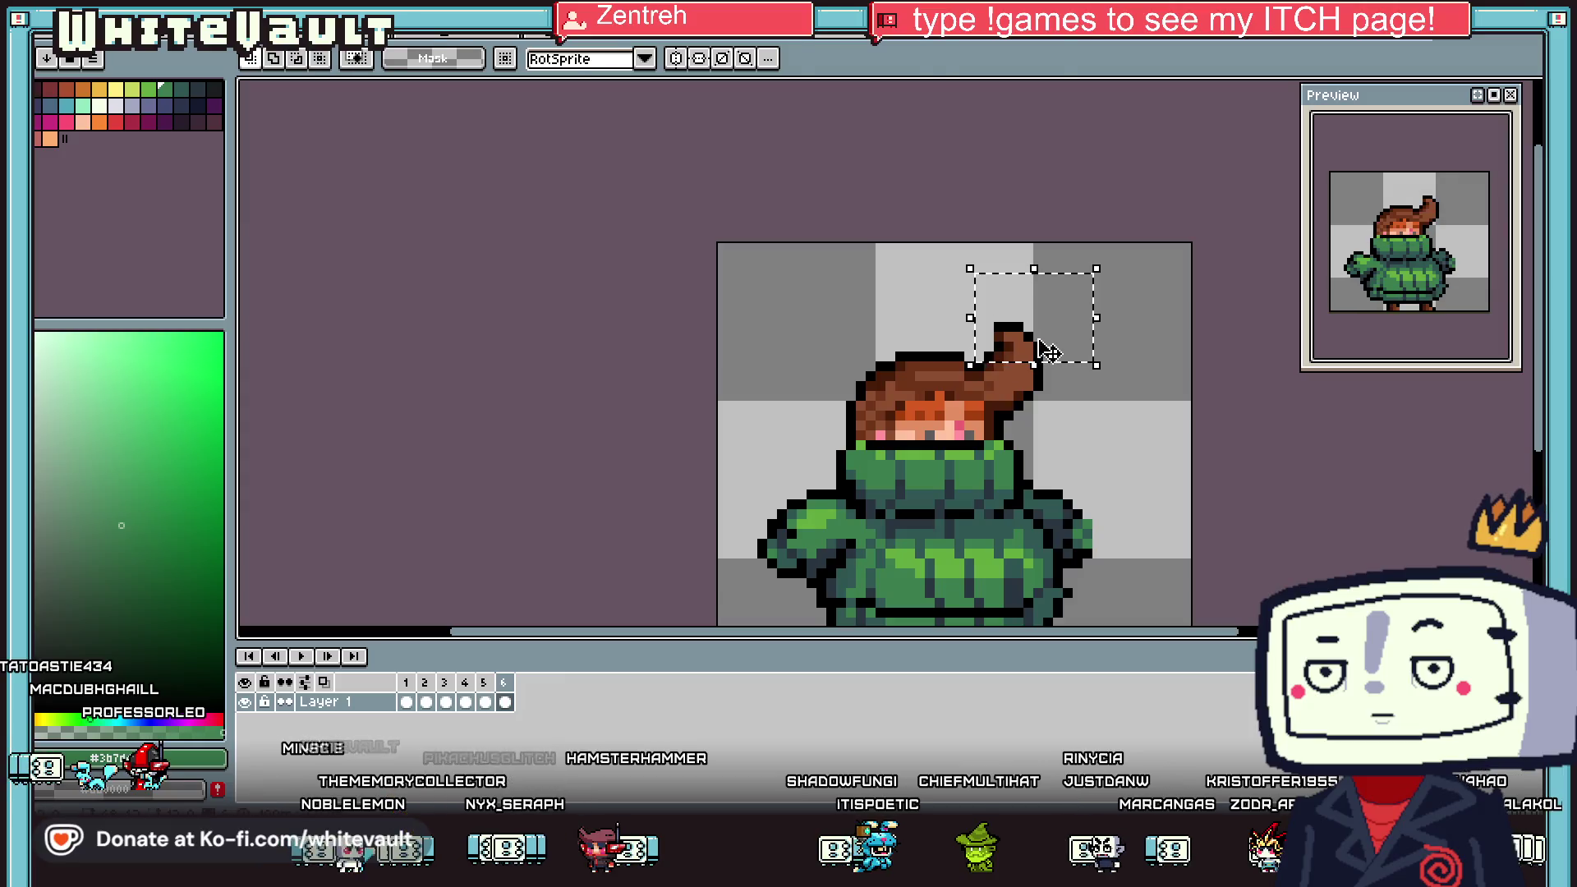
# Go to frame 2, select the hair tuft on top of the head, then deselect it
pyautogui.hotkey('ctrl', 'd')
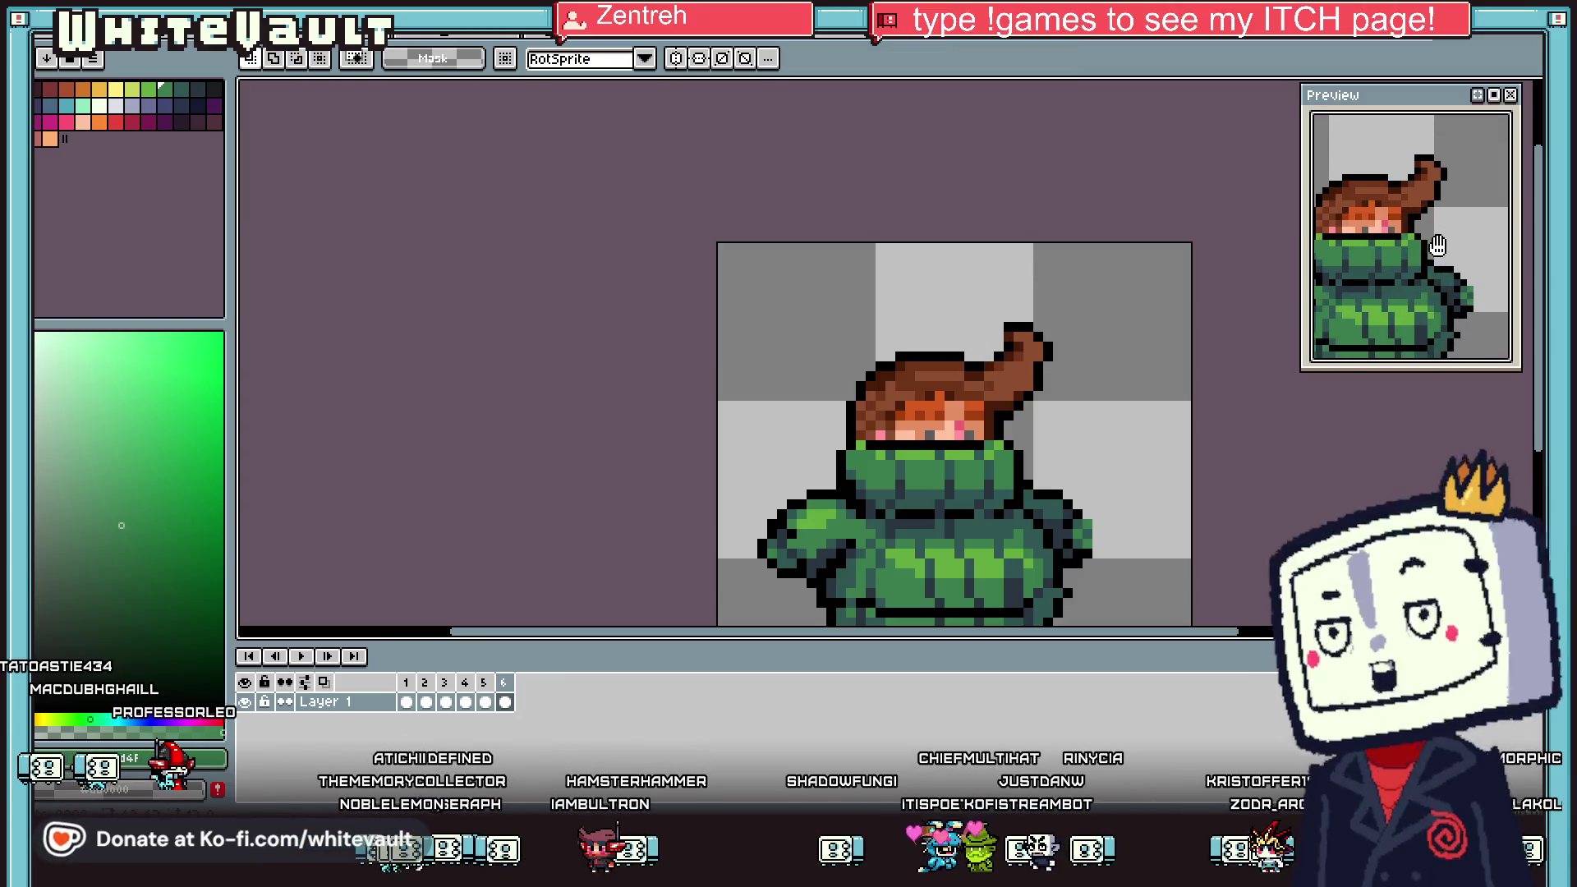
pyautogui.click(426, 702)
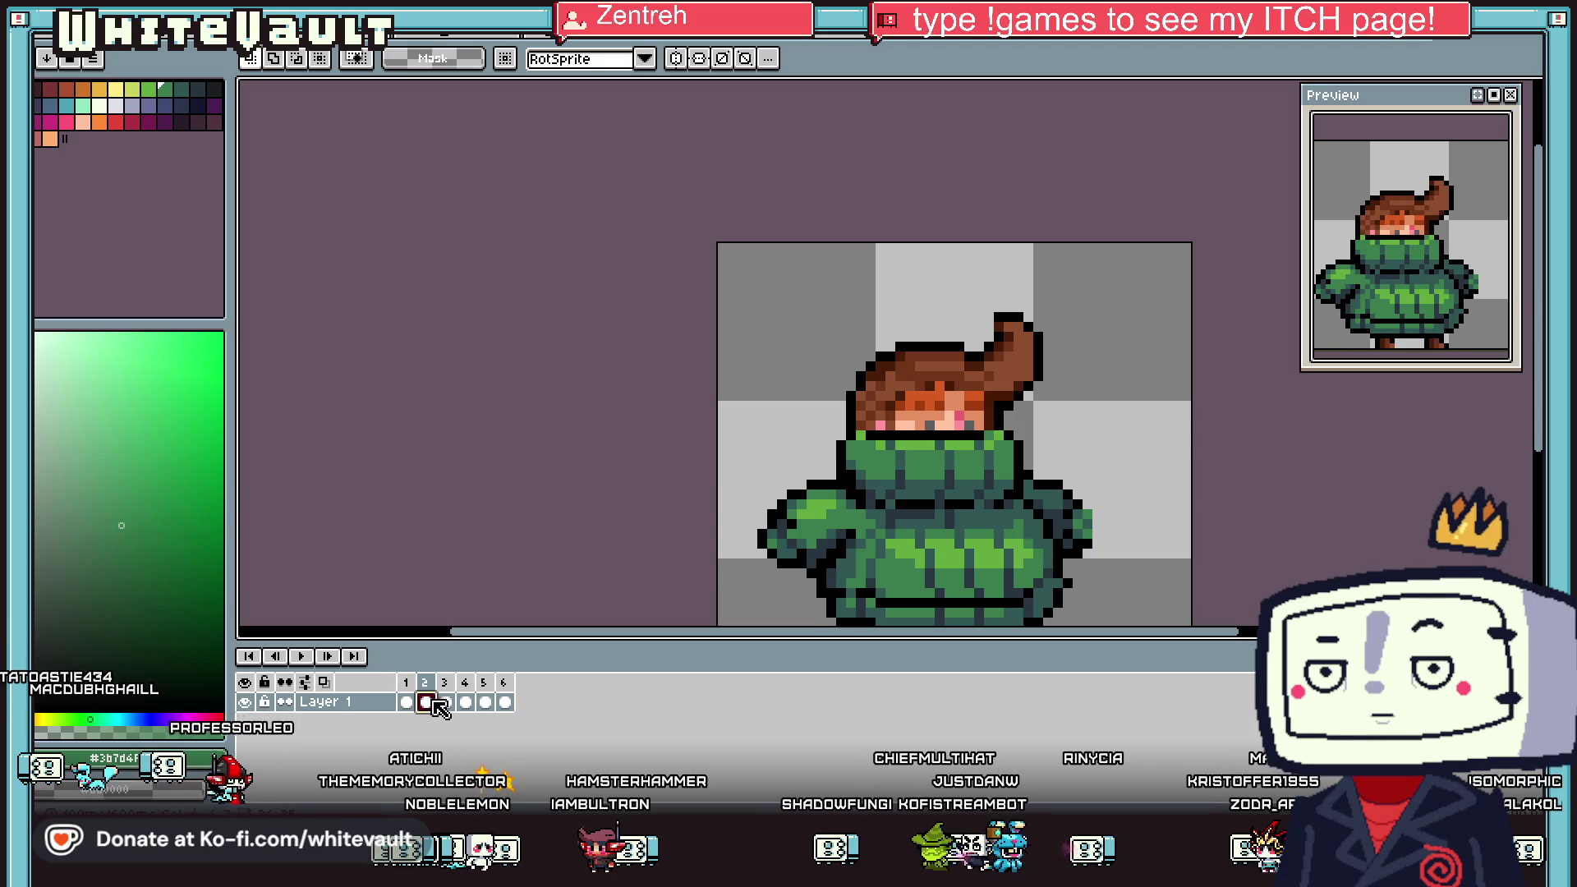
pyautogui.moveTo(979, 271); pyautogui.dragTo(1096, 356)
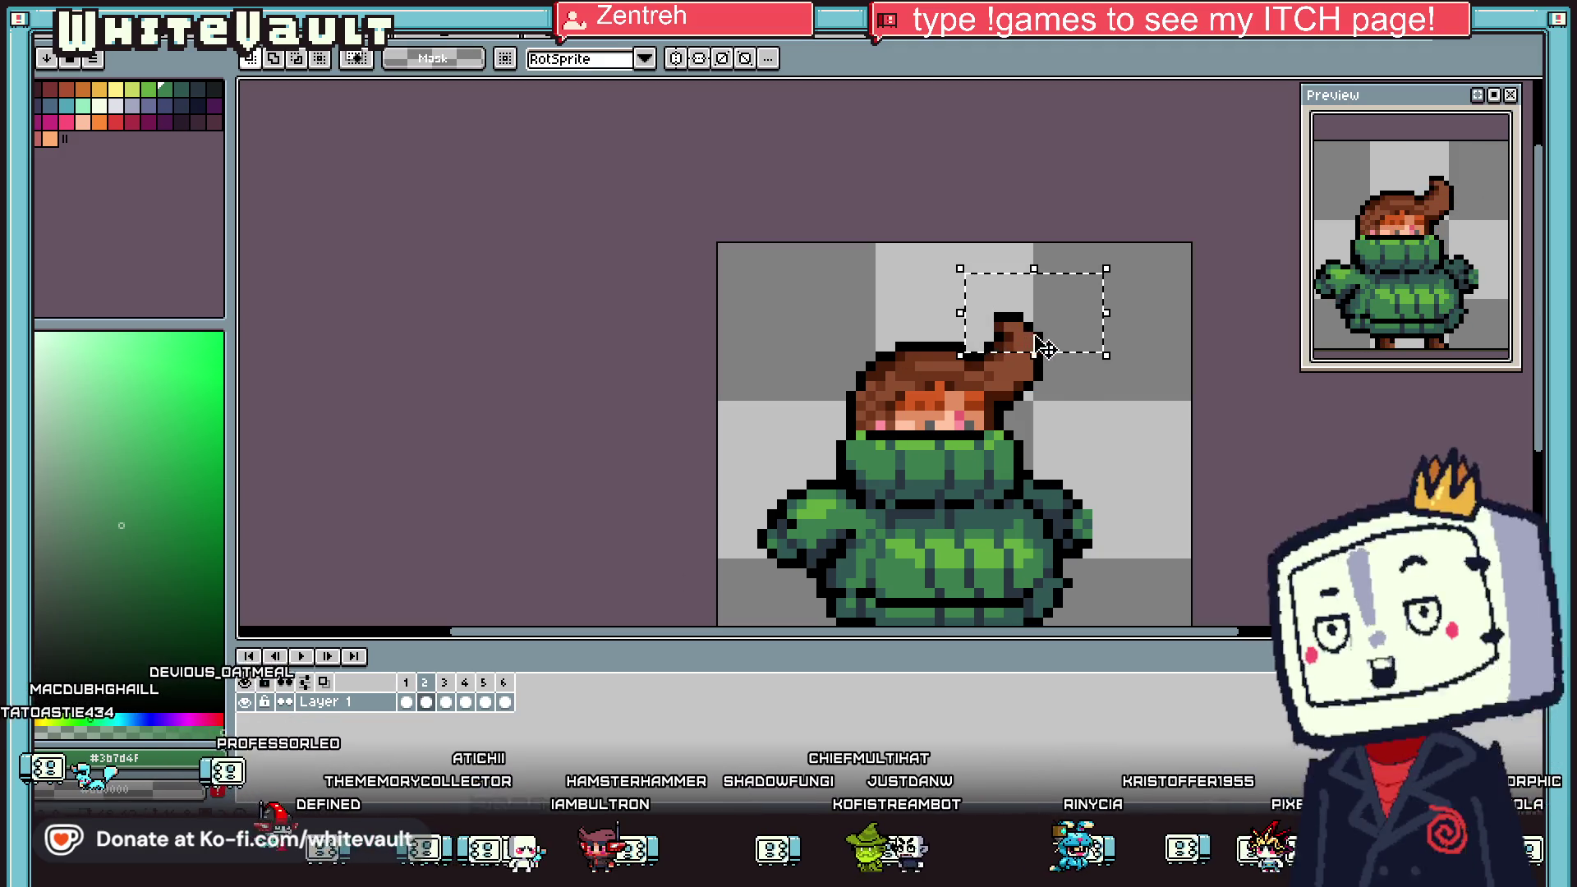
pyautogui.hotkey('ctrl', 'd')
pyautogui.scroll(-2, 1406, 310)
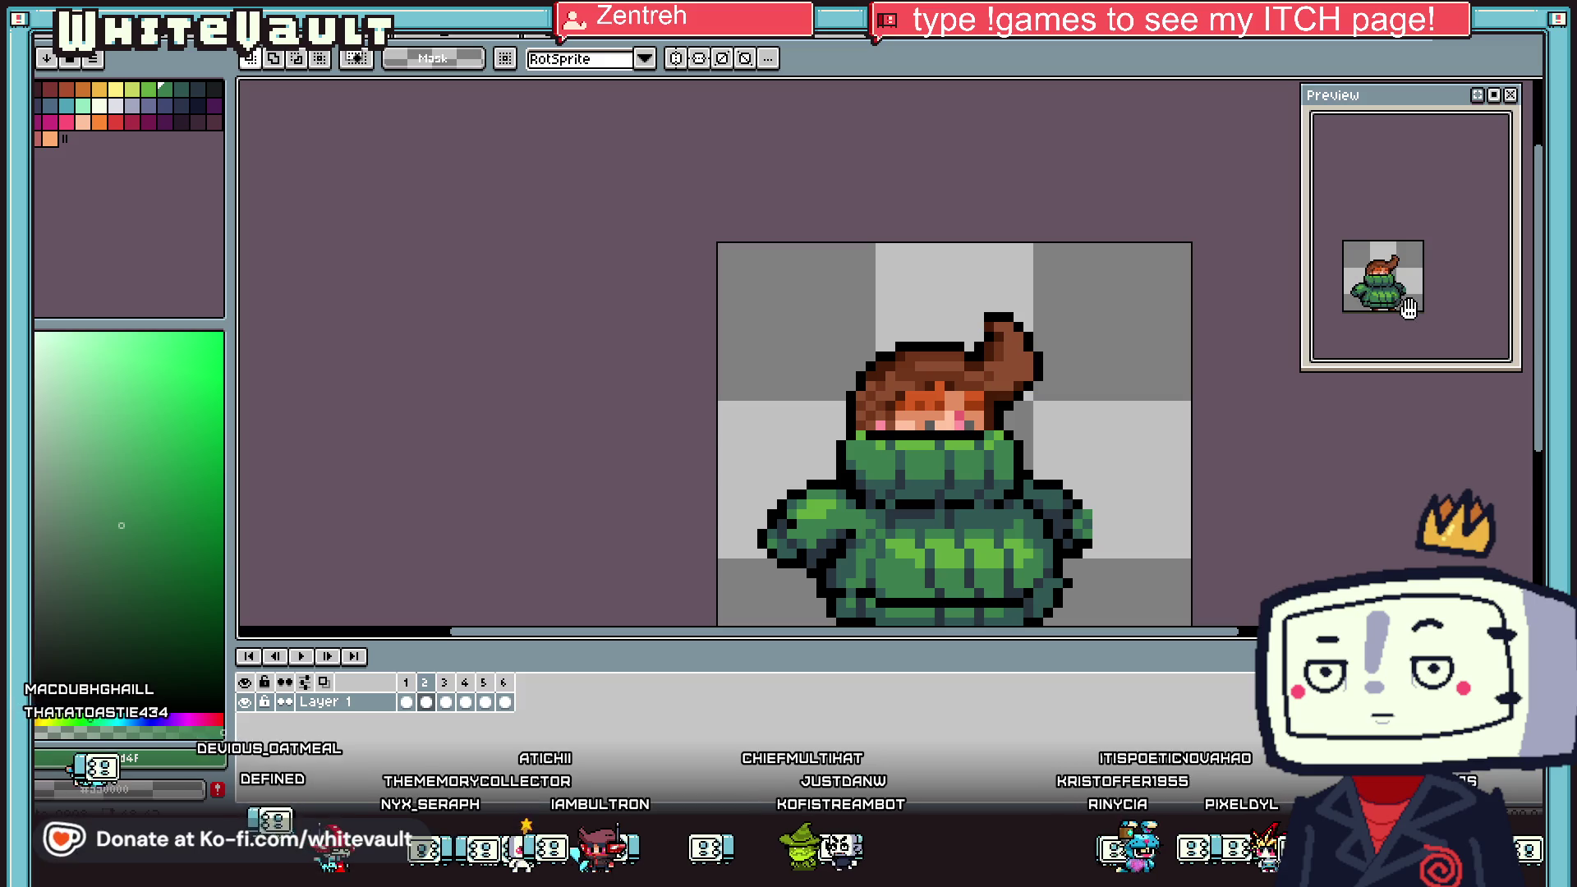
pyautogui.scroll(2, 1410, 312)
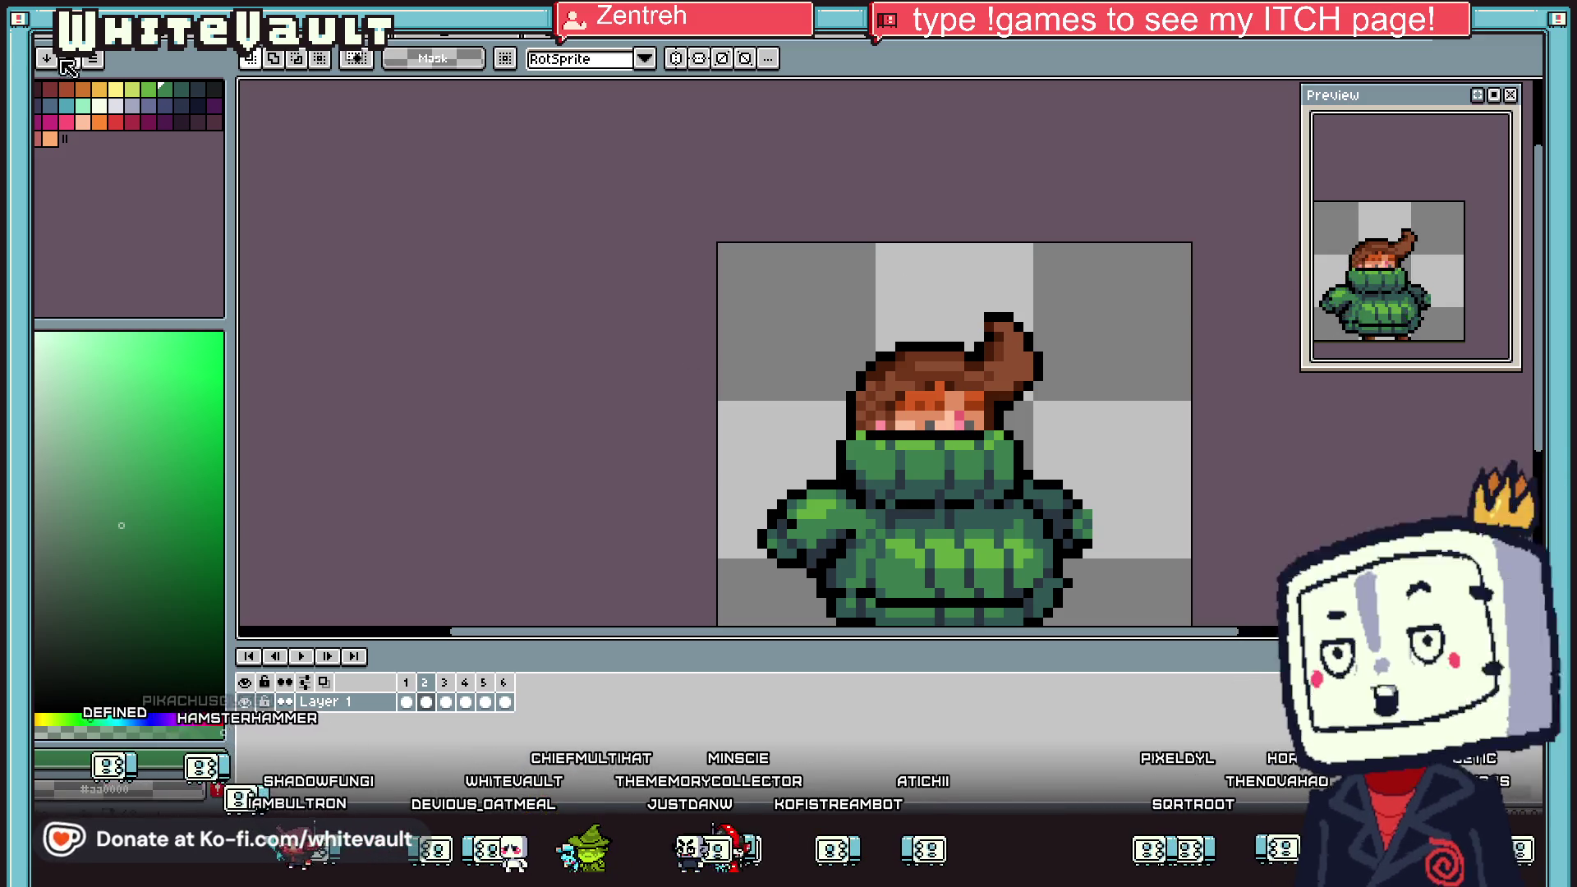
pyautogui.press('-')
pyautogui.click(39, 37)
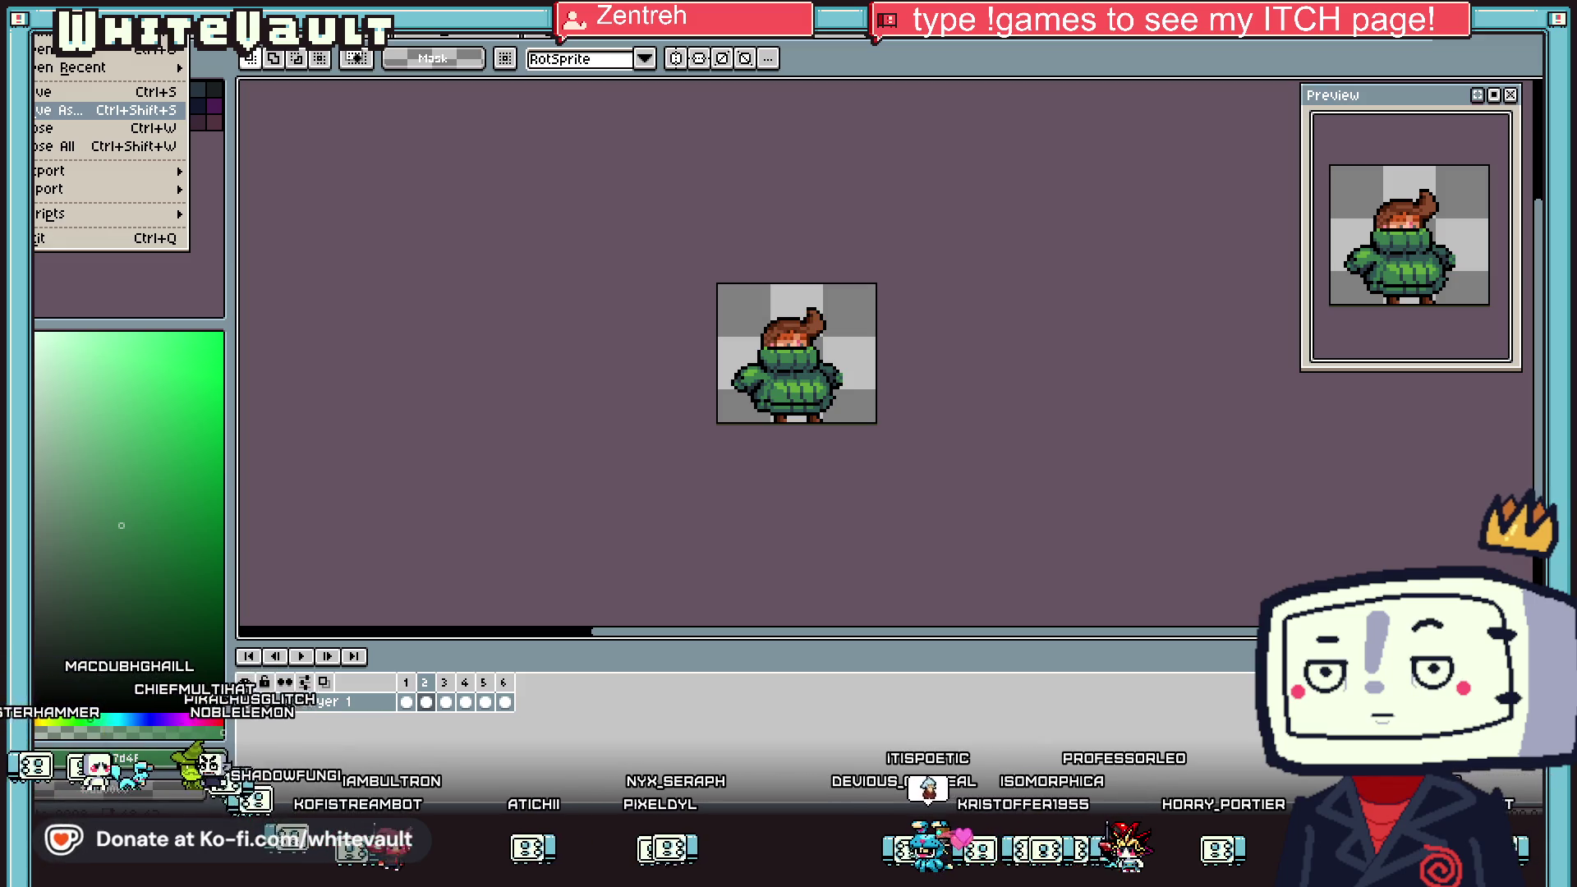
pyautogui.click(790, 518)
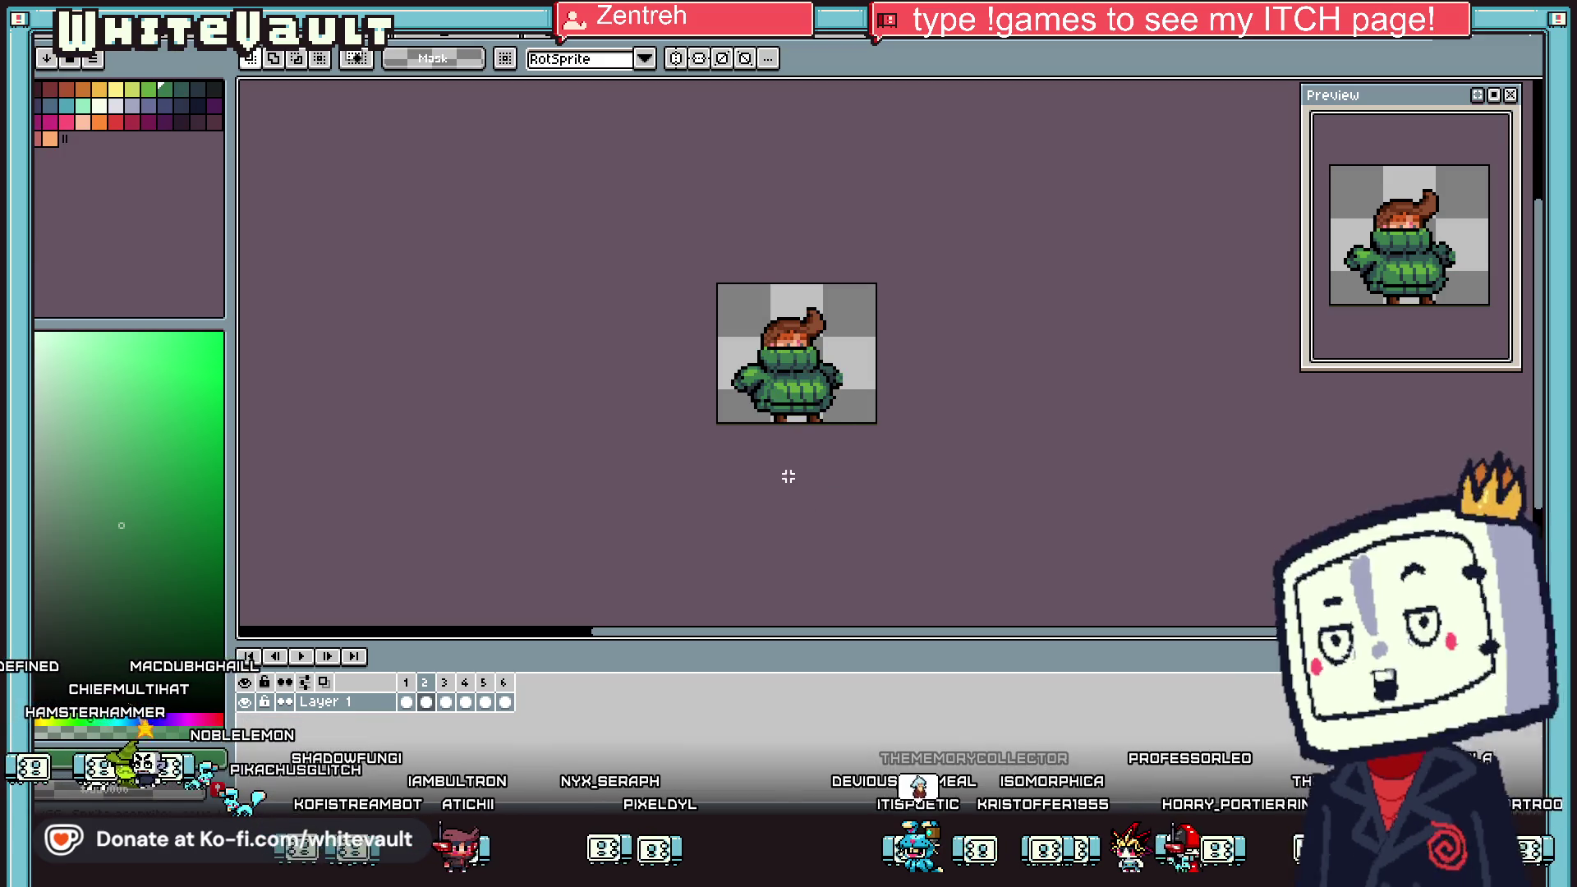
# Close the first extra sprites, including the dark animated character and comic page, without saving
pyautogui.hotkey('ctrl', 'Tab')
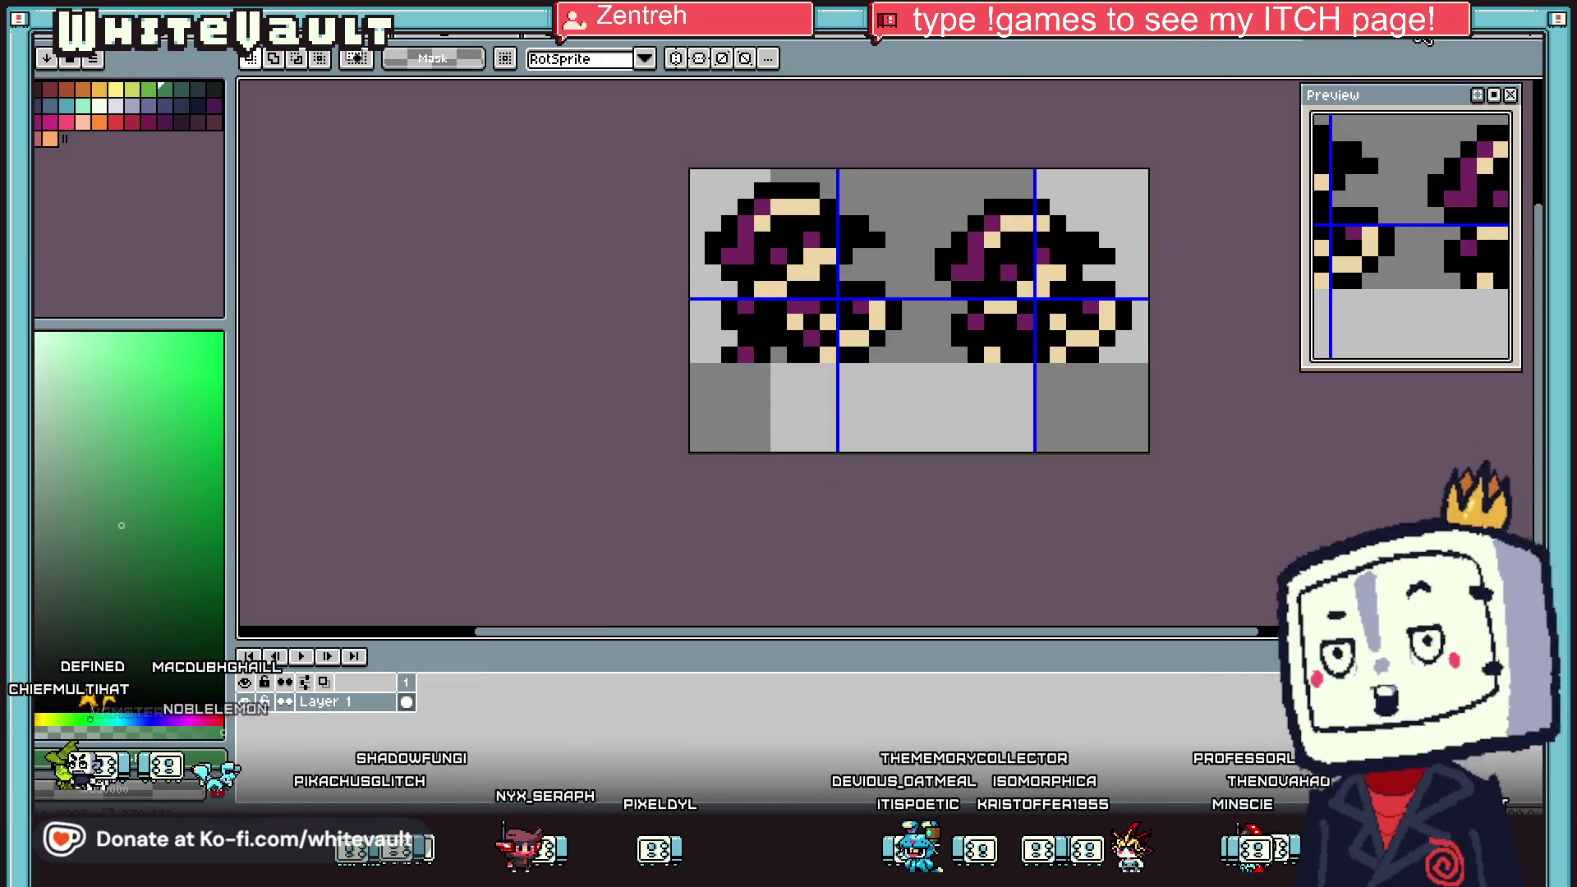
pyautogui.hotkey('ctrl', 'w')
pyautogui.click(787, 451)
pyautogui.hotkey('ctrl', 'w')
pyautogui.press('Return')
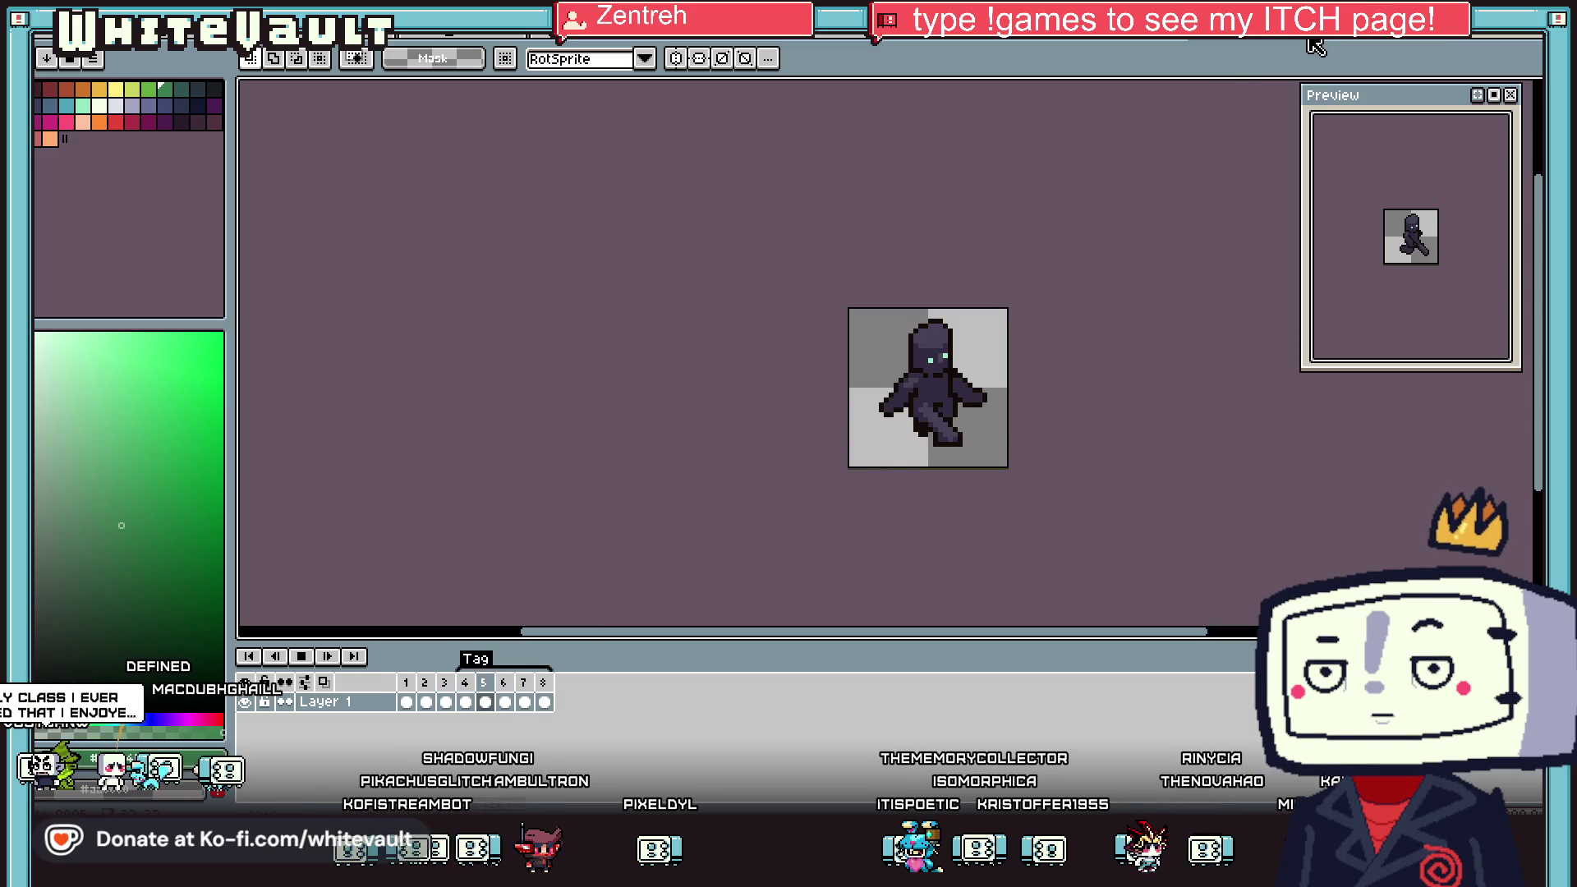
pyautogui.hotkey('ctrl', 'w')
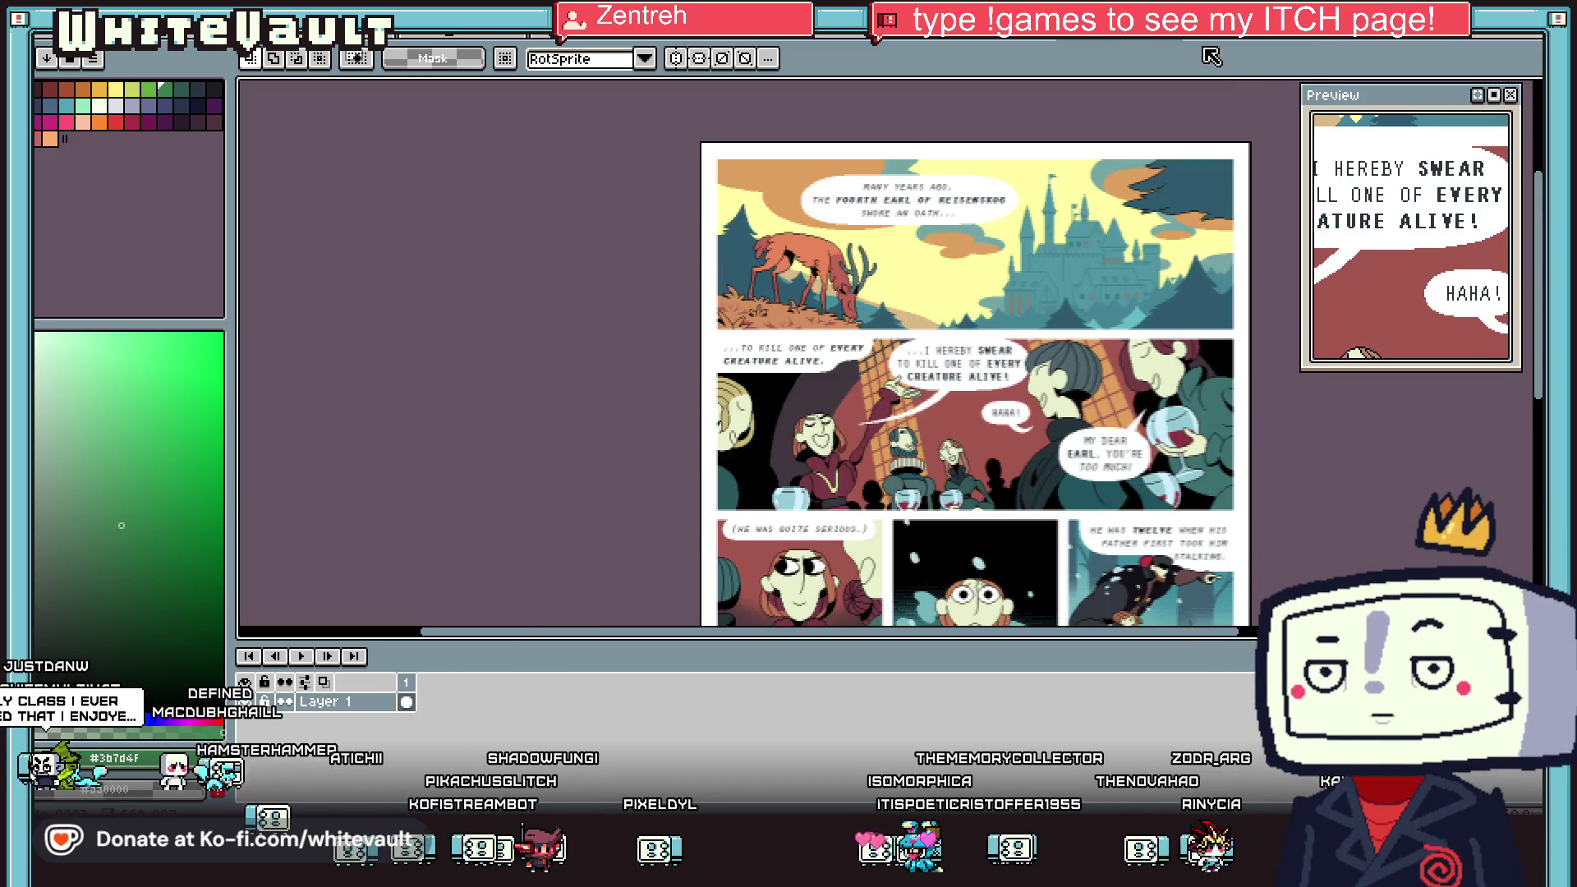
pyautogui.hotkey('ctrl', 'w')
pyautogui.press('n')
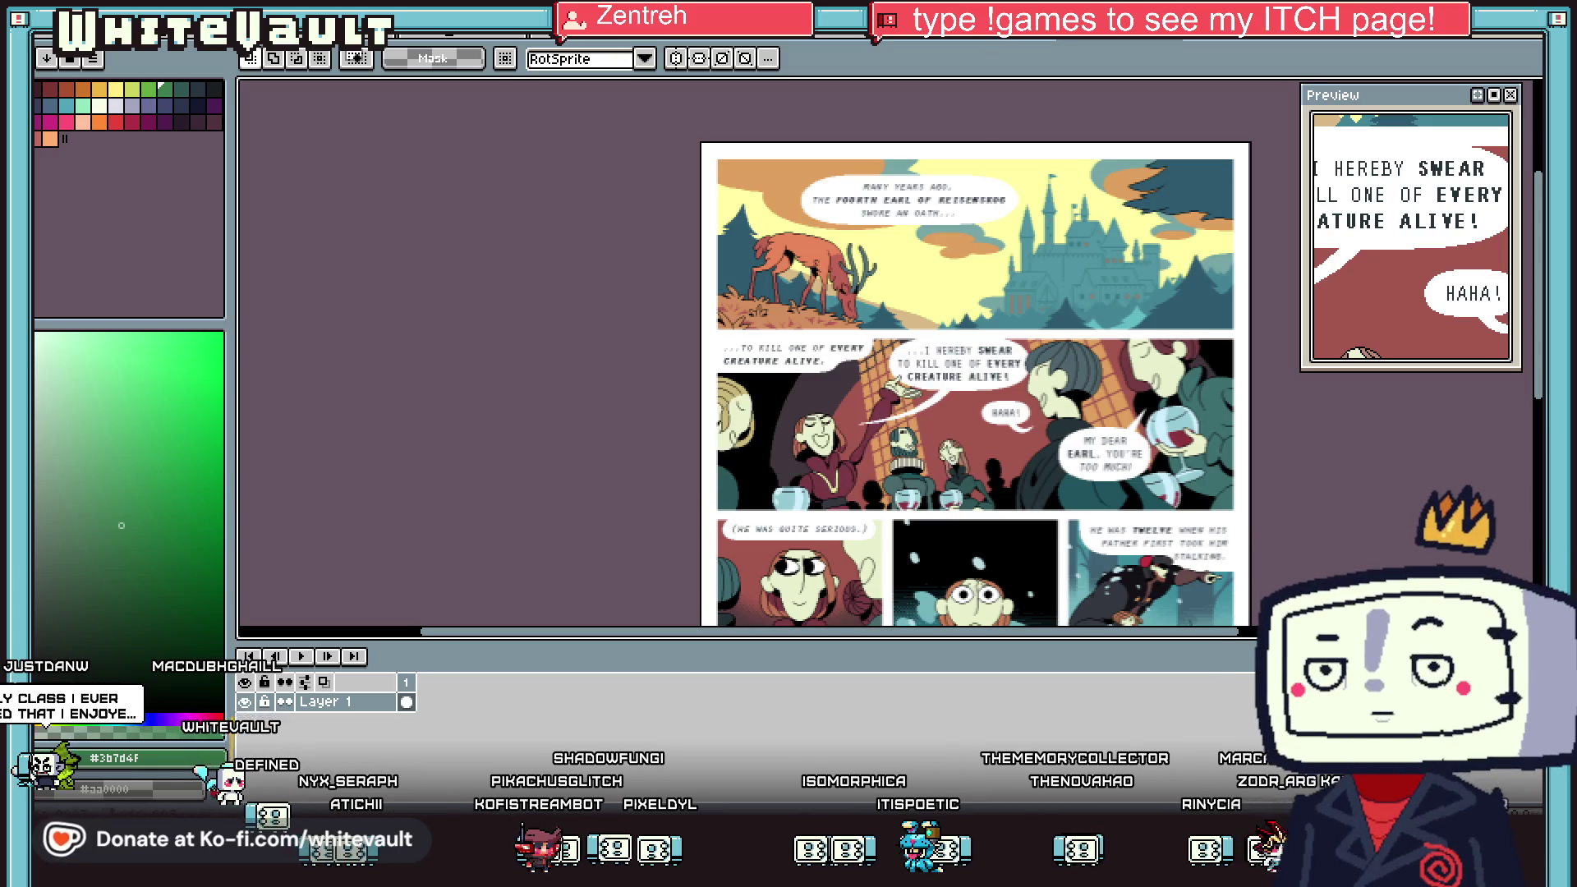
# Close the remaining character, tileset and tree sprites, discarding their unsaved changes
pyautogui.hotkey('ctrl', 'w')
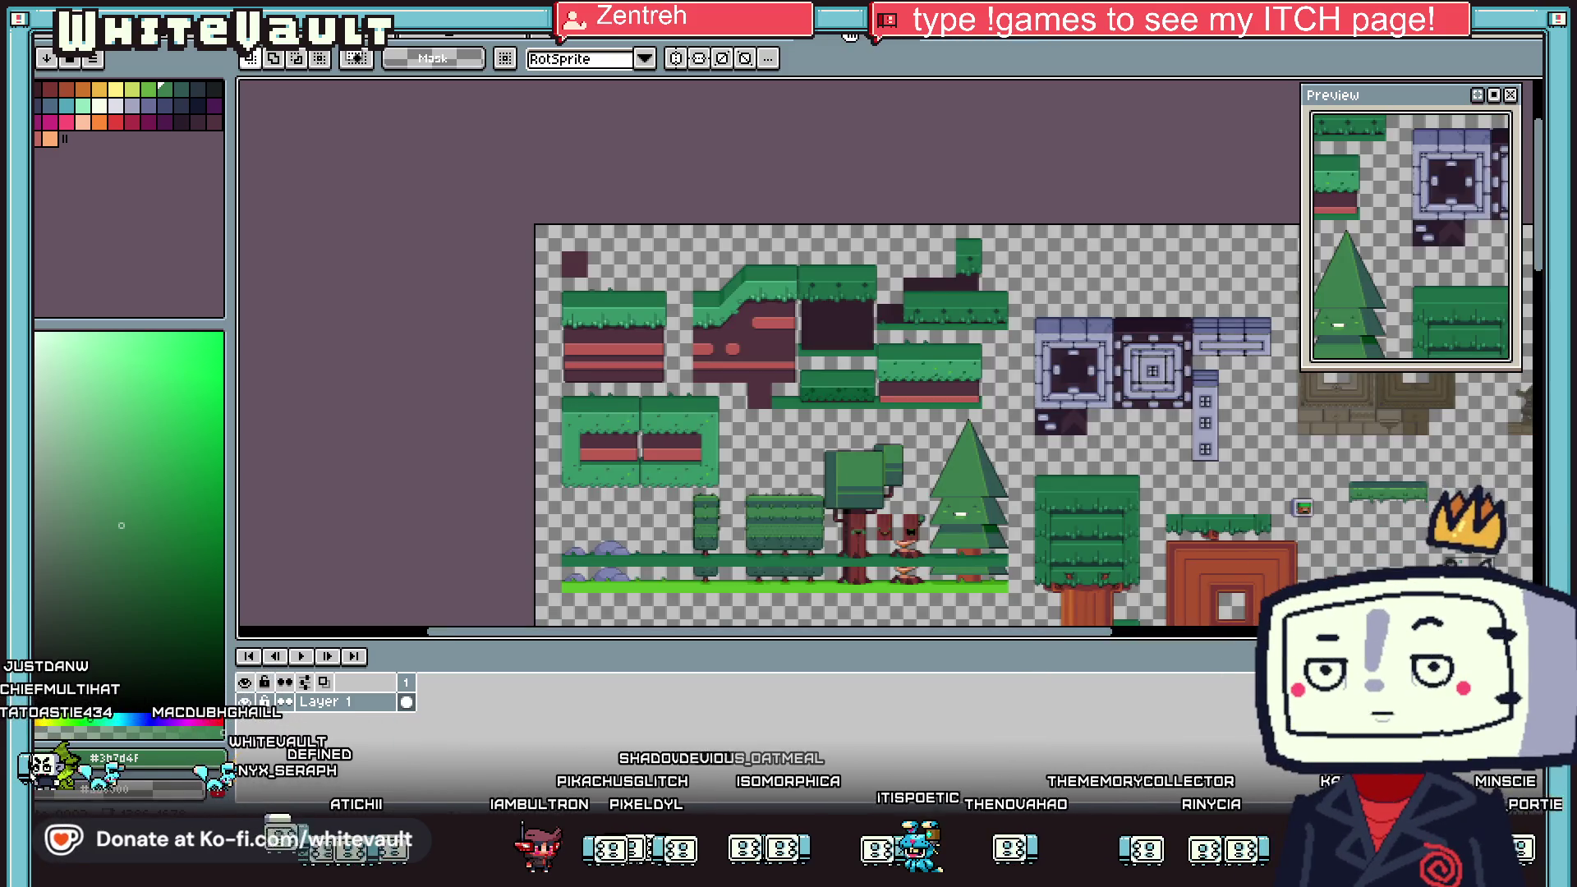
pyautogui.hotkey('ctrl', 'w')
pyautogui.click(809, 451)
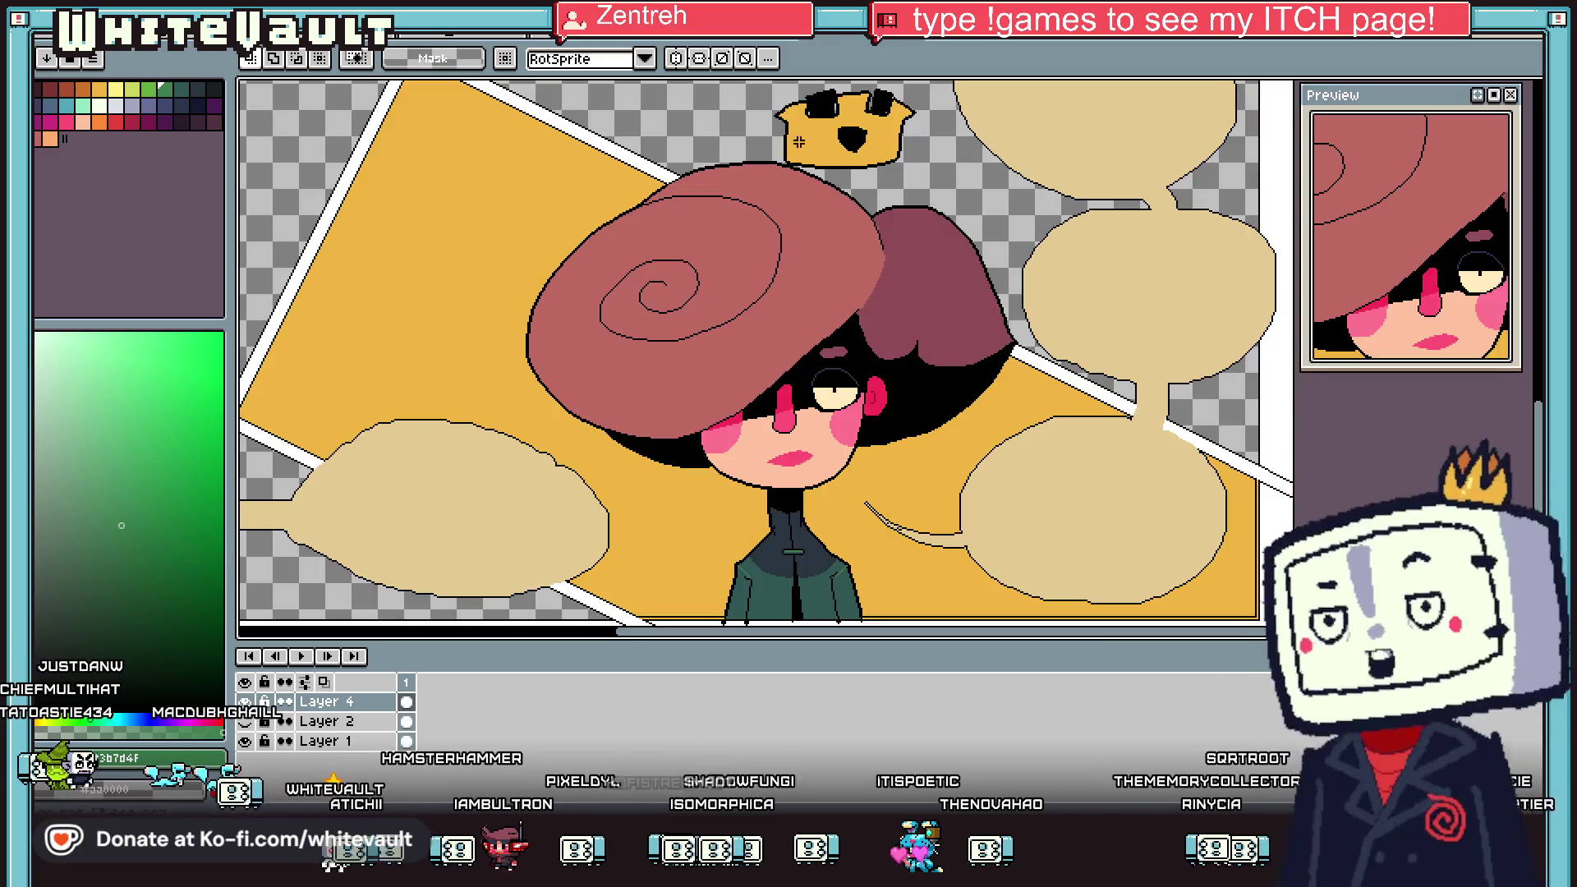
pyautogui.hotkey('ctrl', 'w')
pyautogui.hotkey('ctrl', 'w')
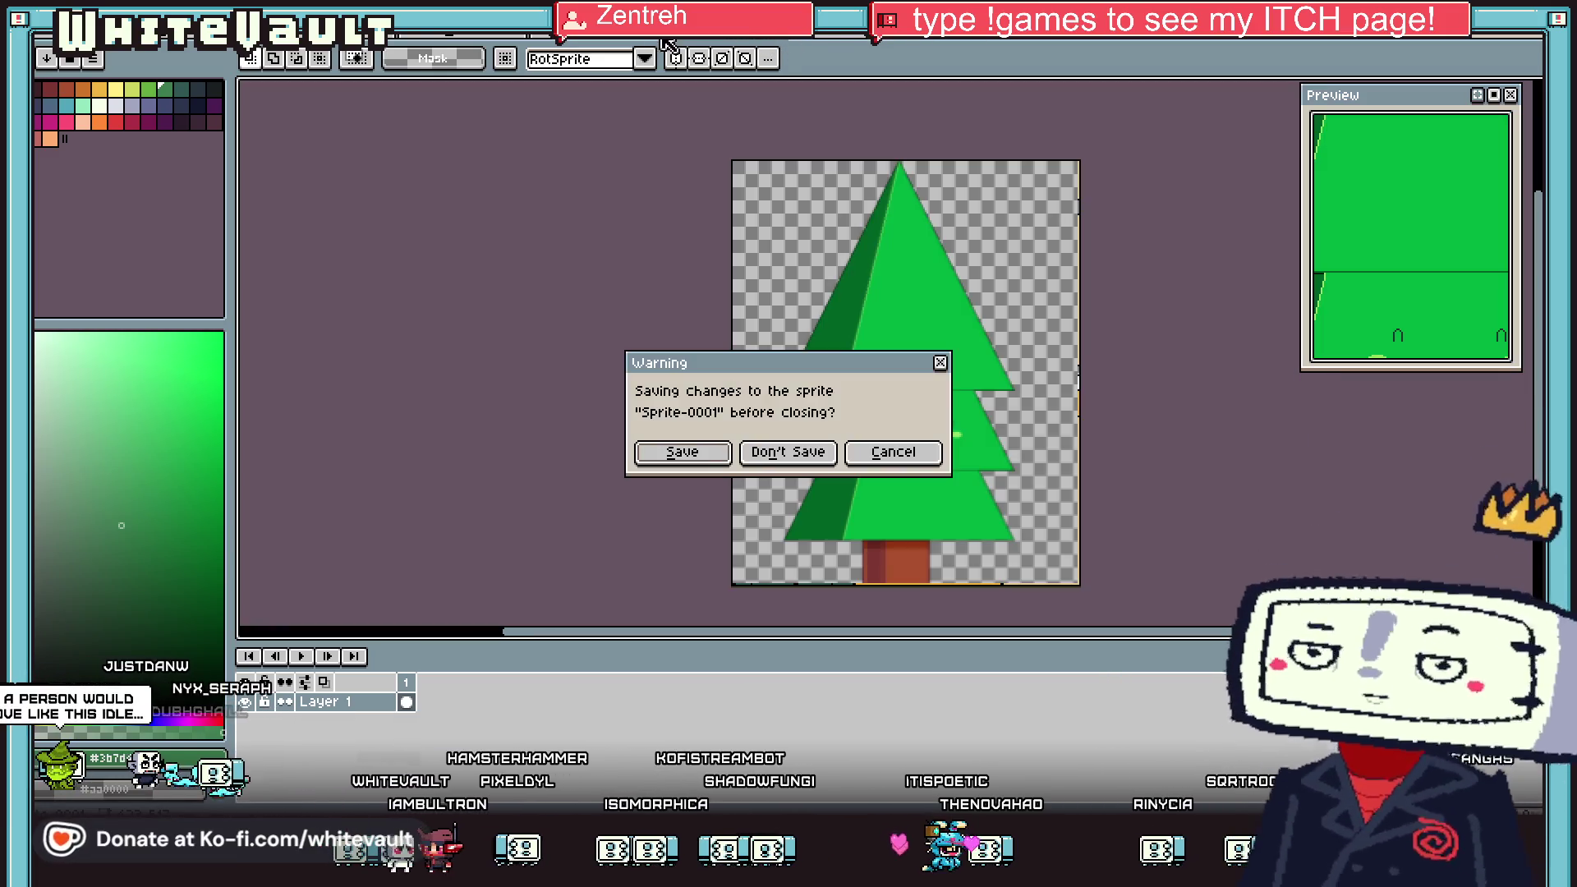
pyautogui.click(787, 451)
pyautogui.hotkey('ctrl', 'w')
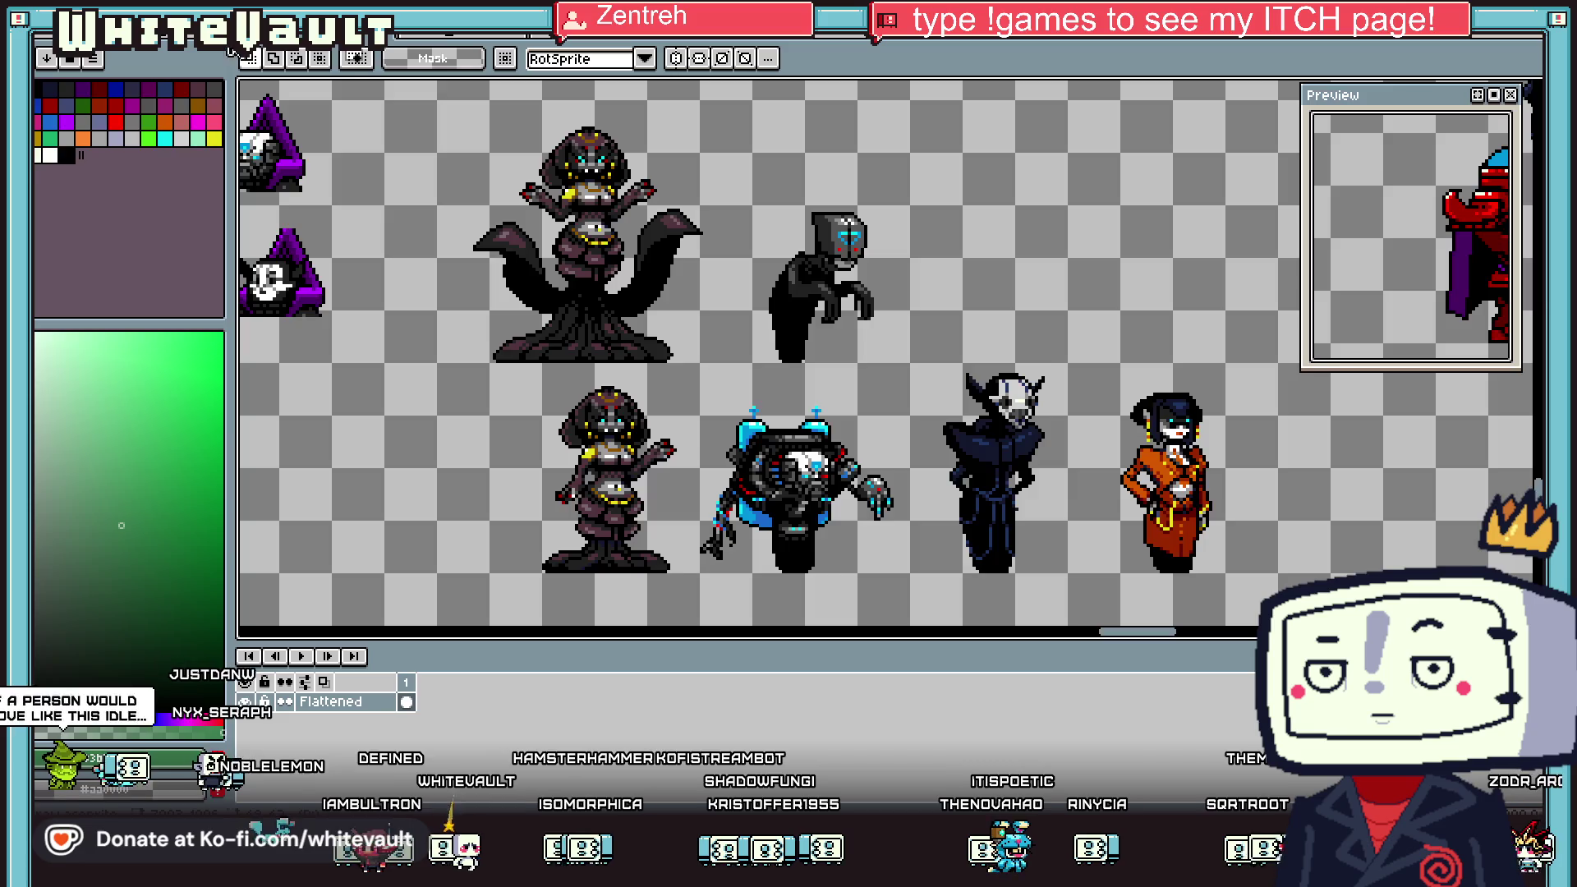
pyautogui.hotkey('ctrl', 'w')
# Clear a rectangular area of the sheet and select the right-hand character sprite
pyautogui.scroll(-1, 763, 321)
pyautogui.scroll(-1, 609, 346)
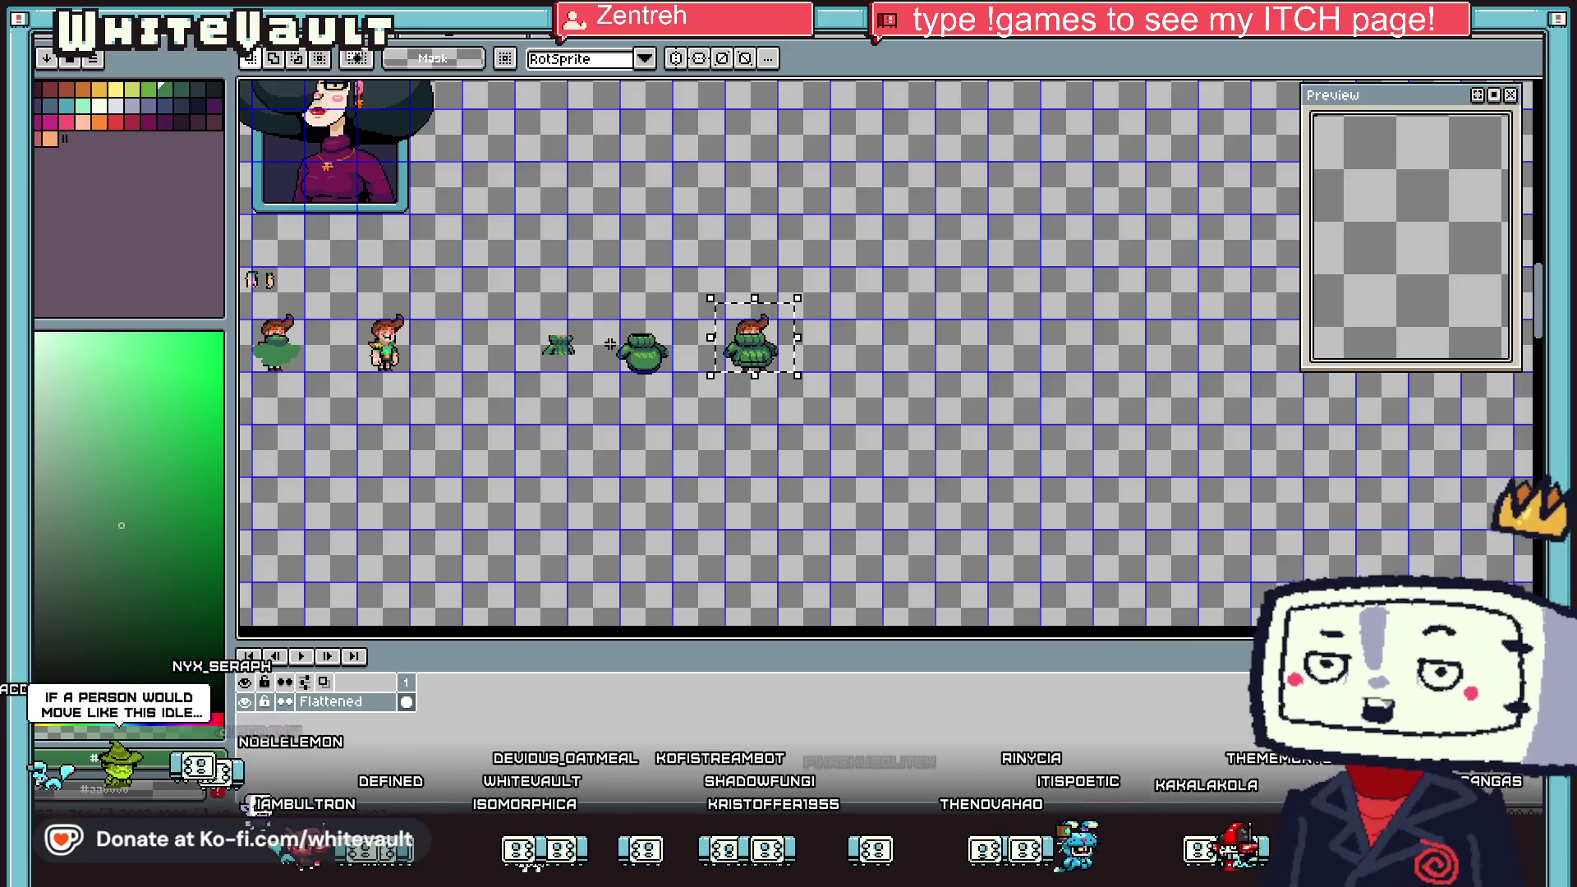
pyautogui.moveTo(444, 287); pyautogui.dragTo(687, 428)
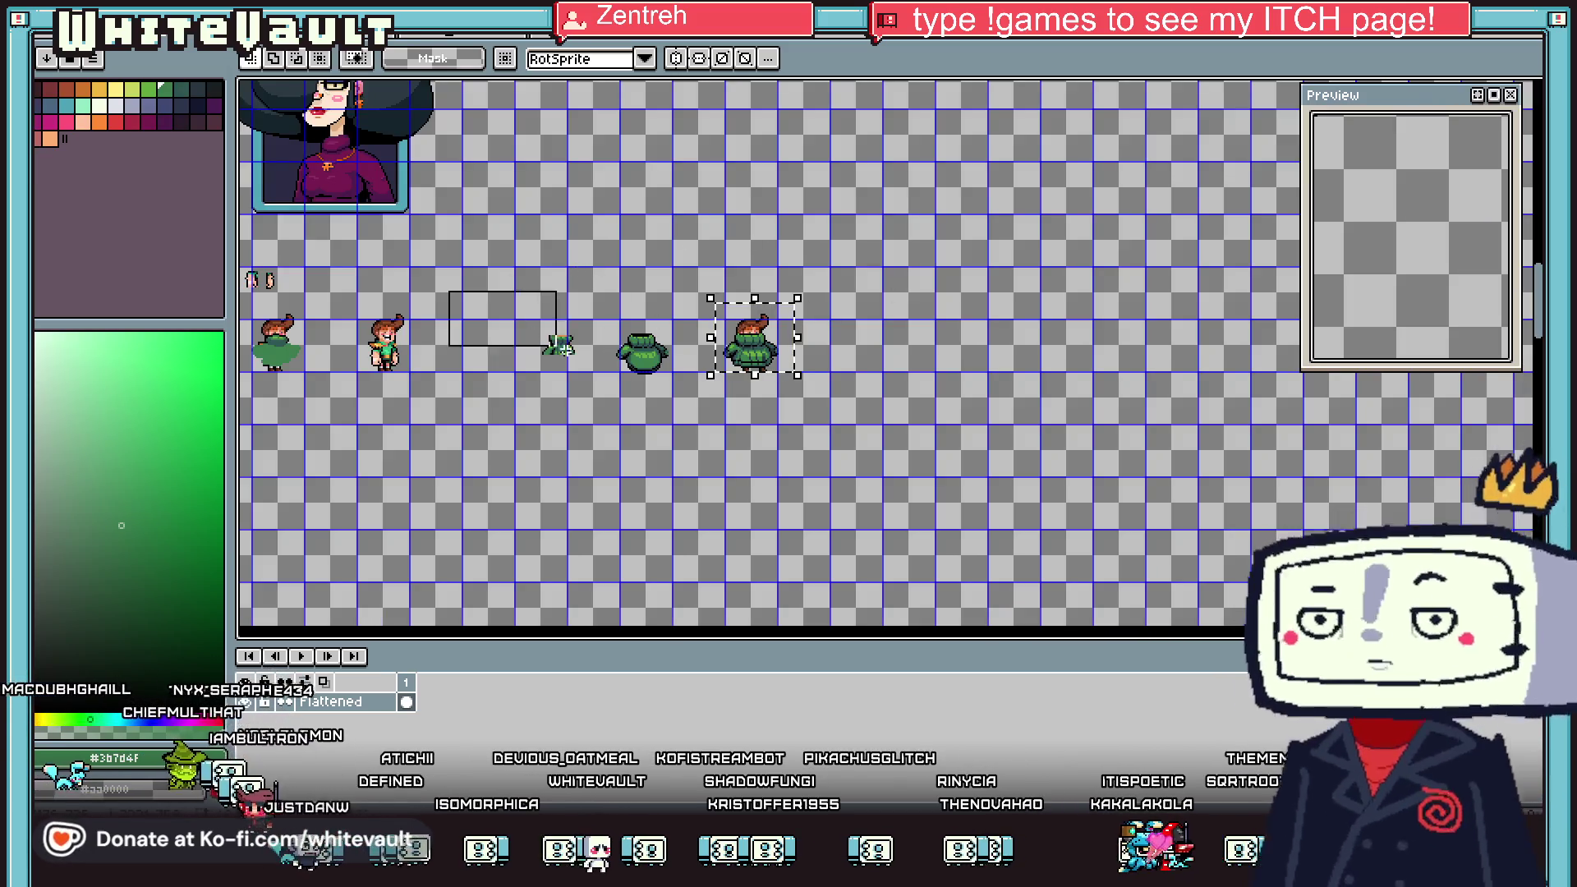
pyautogui.press('Delete')
pyautogui.moveTo(664, 279)
pyautogui.mouseDown()
pyautogui.moveTo(809, 411)
pyautogui.moveTo(826, 317)
pyautogui.moveTo(1239, 446)
pyautogui.mouseUp()
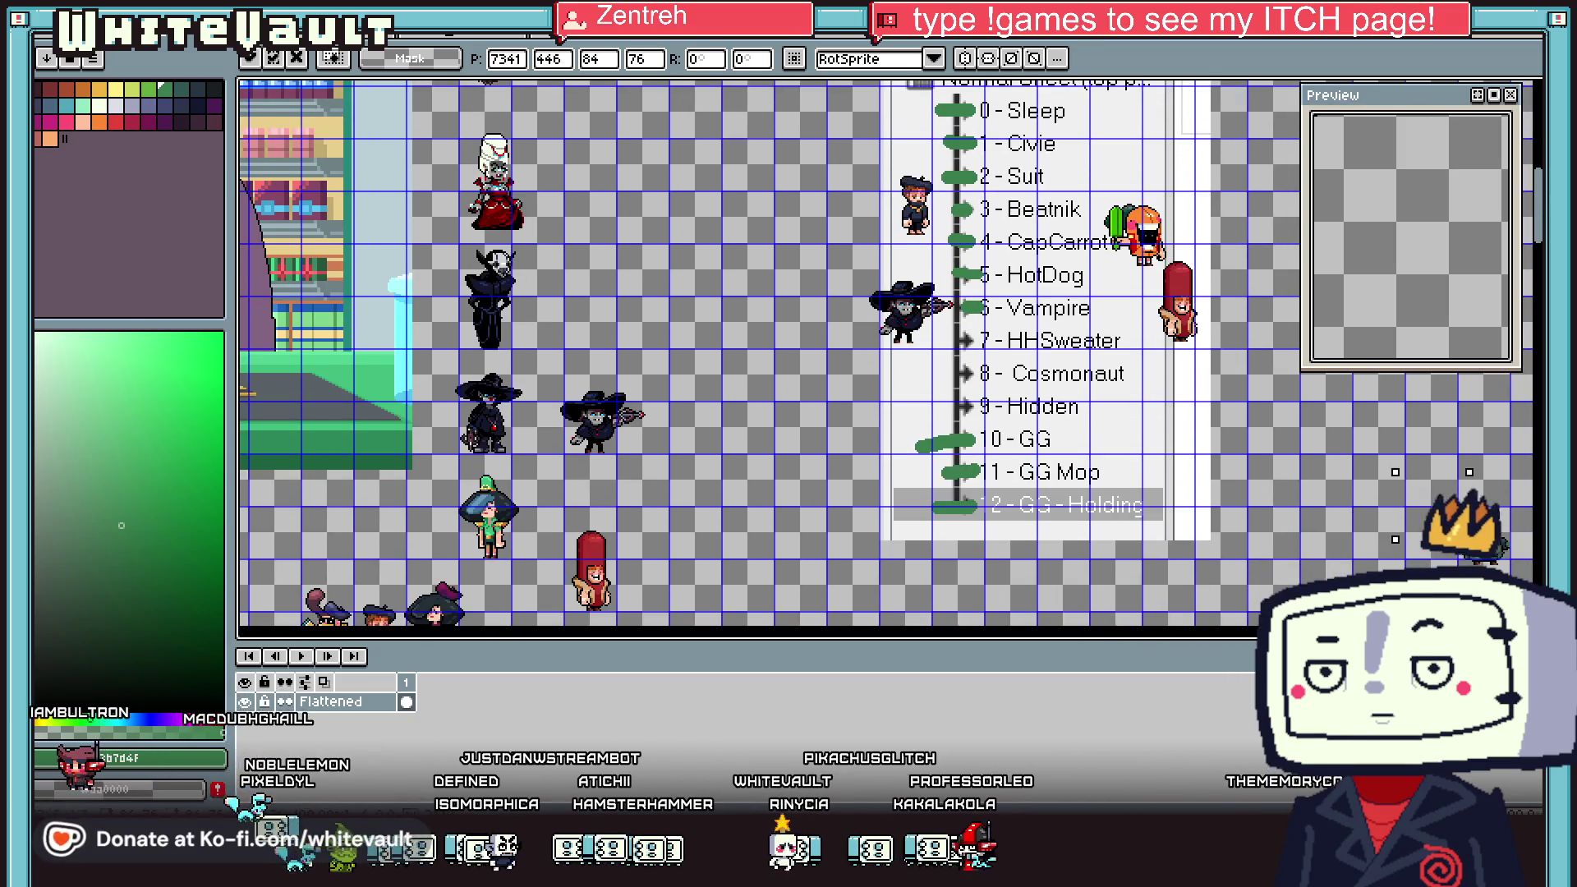
# Pick the green-sweater sprite's dark teal as the drawing colour
pyautogui.scroll(2, 1168, 365)
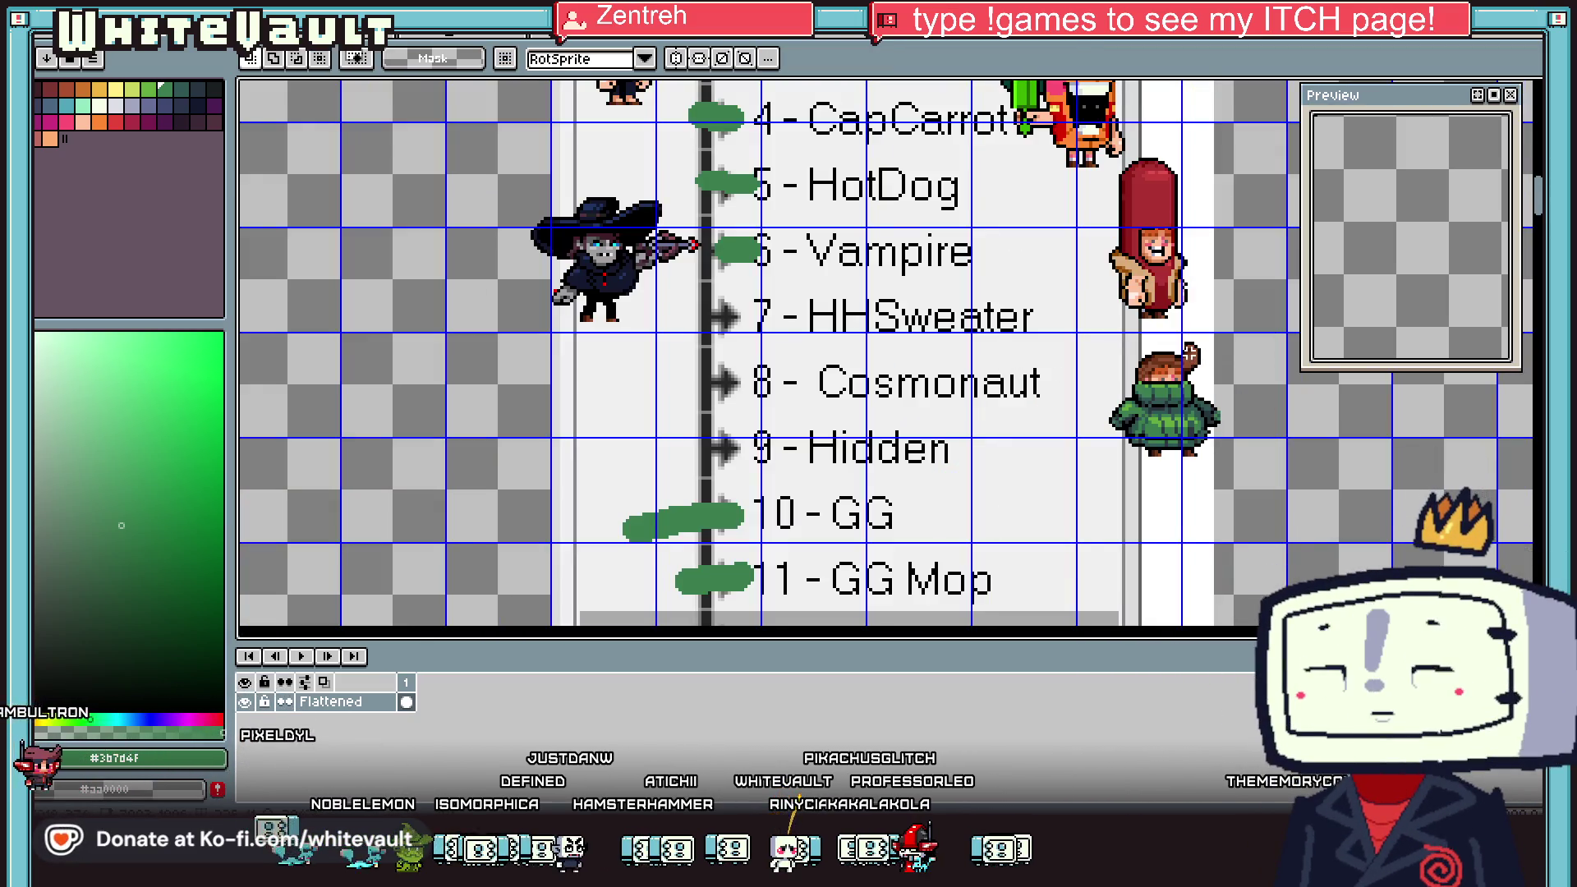
pyautogui.press('i')
pyautogui.keyDown('alt'); pyautogui.click(1182, 390); pyautogui.keyUp('alt')
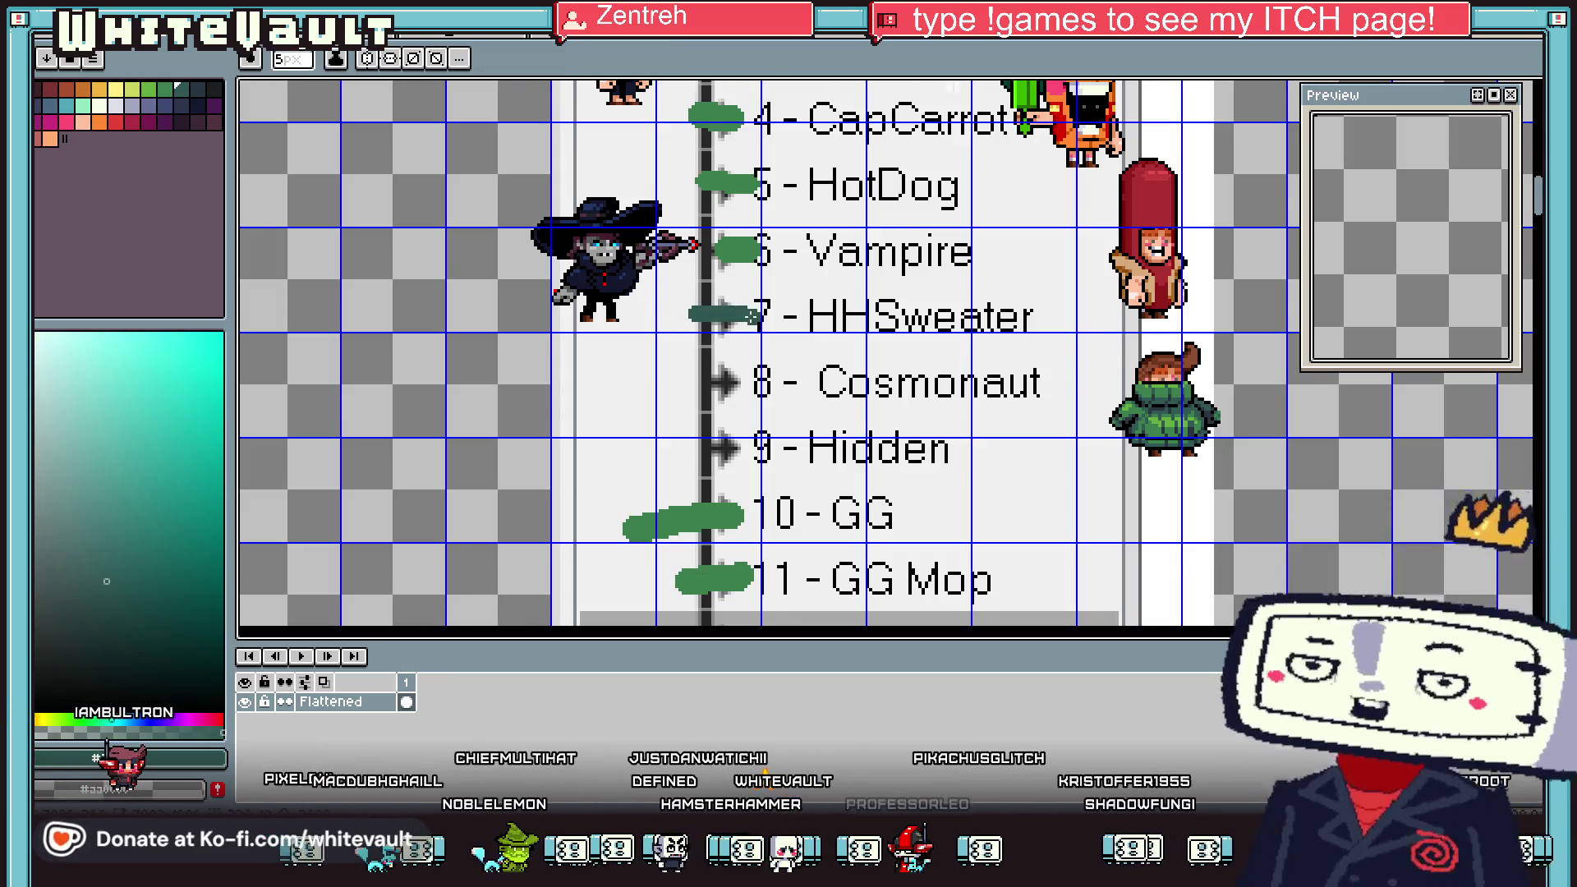
pyautogui.scroll(-3, 726, 314)
pyautogui.scroll(2, 765, 275)
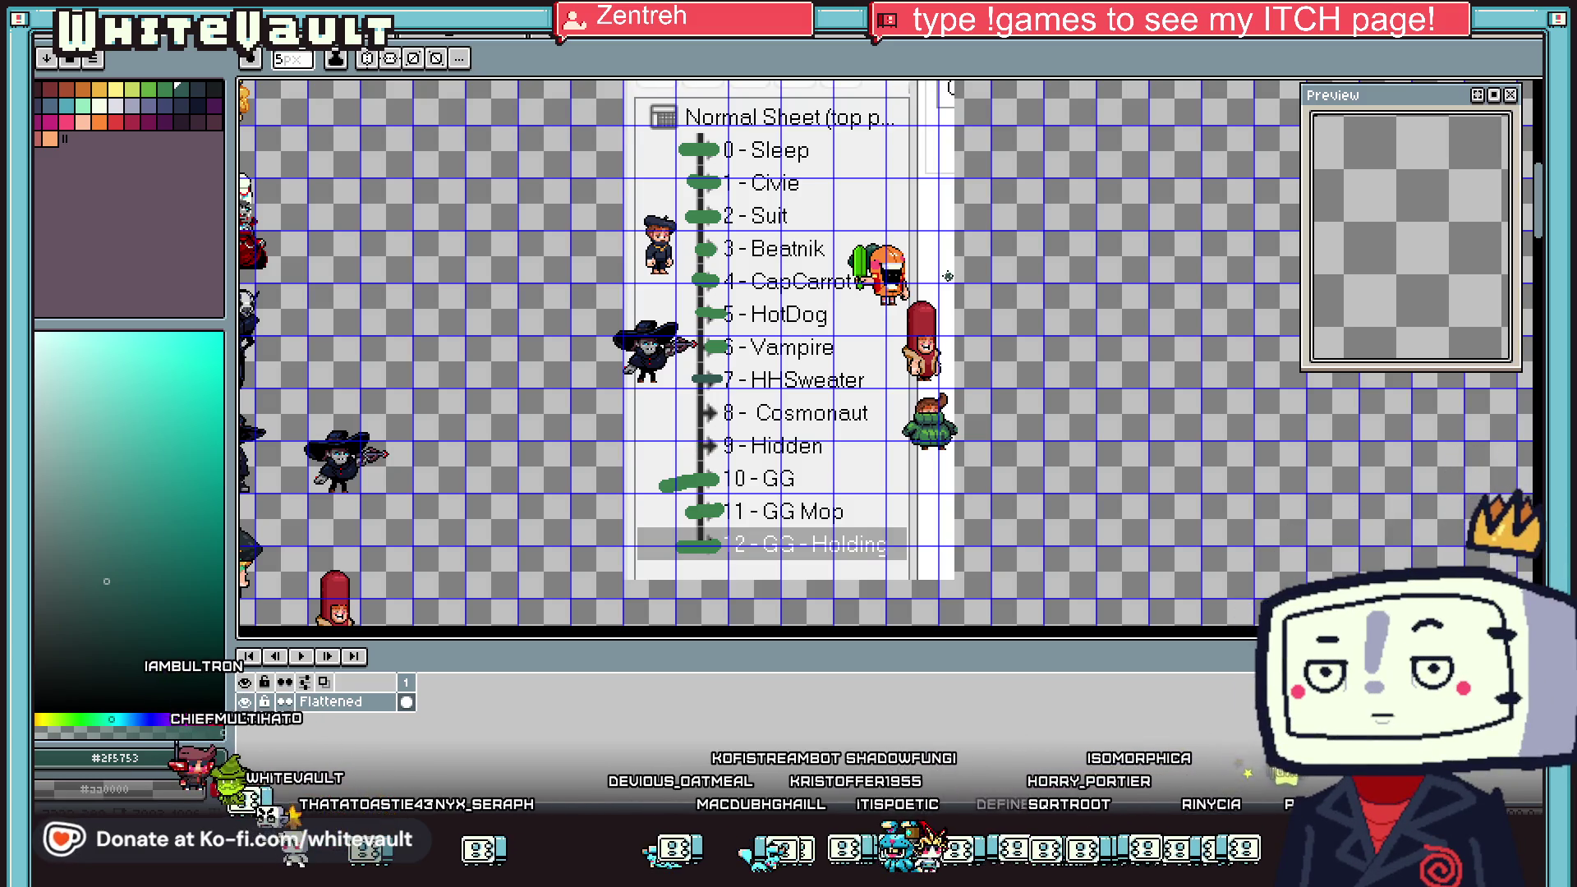
# Place a copy of the small green-sweater character just above its original row
pyautogui.scroll(-2, 903, 401)
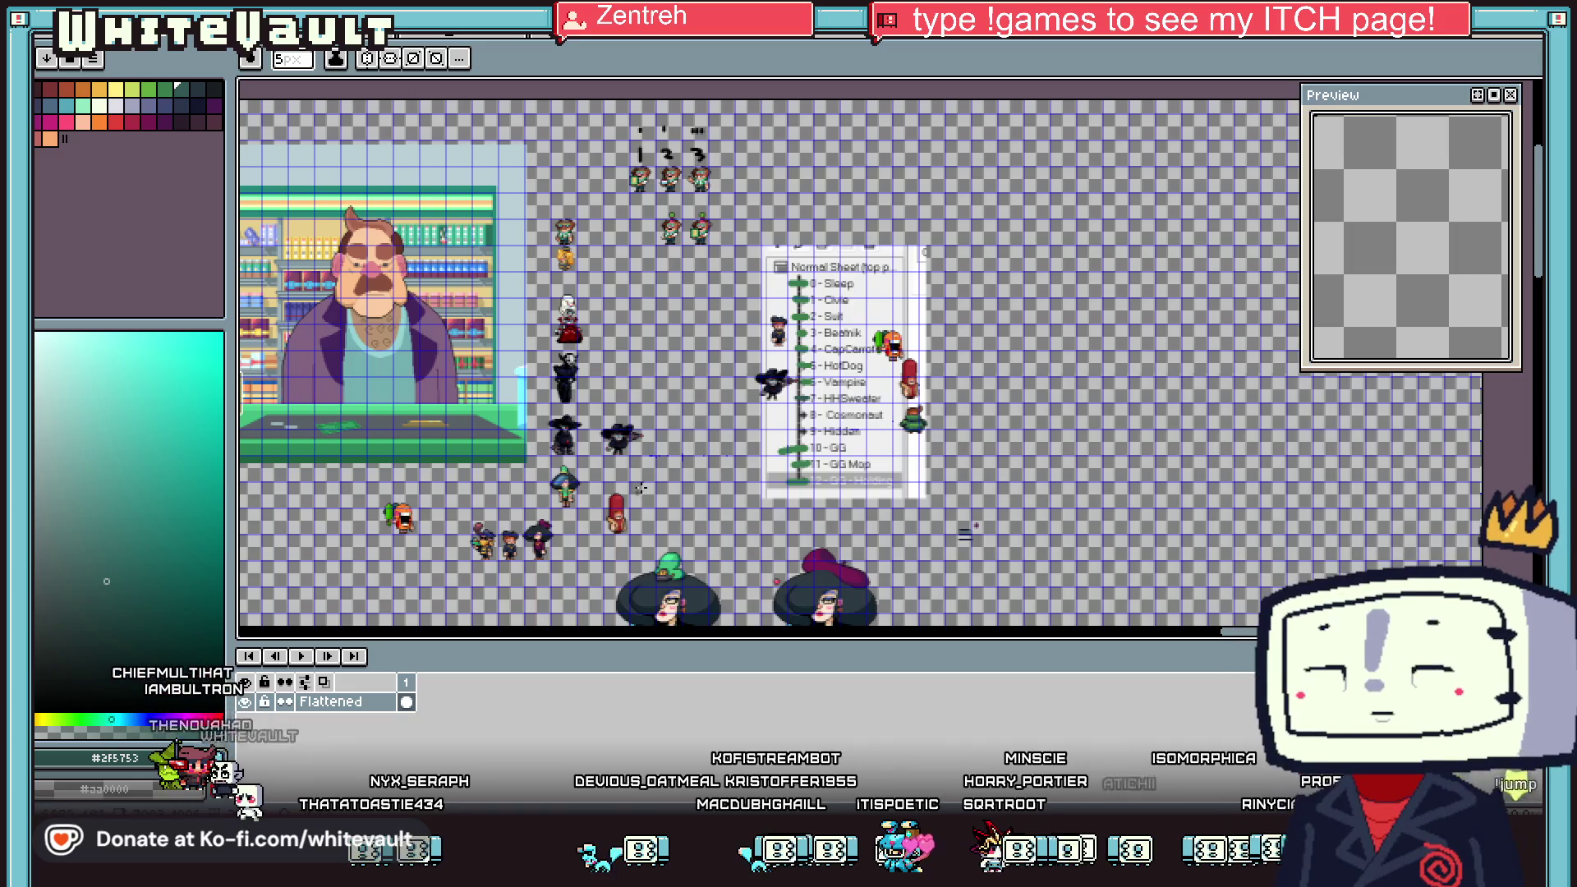
pyautogui.scroll(2, 689, 240)
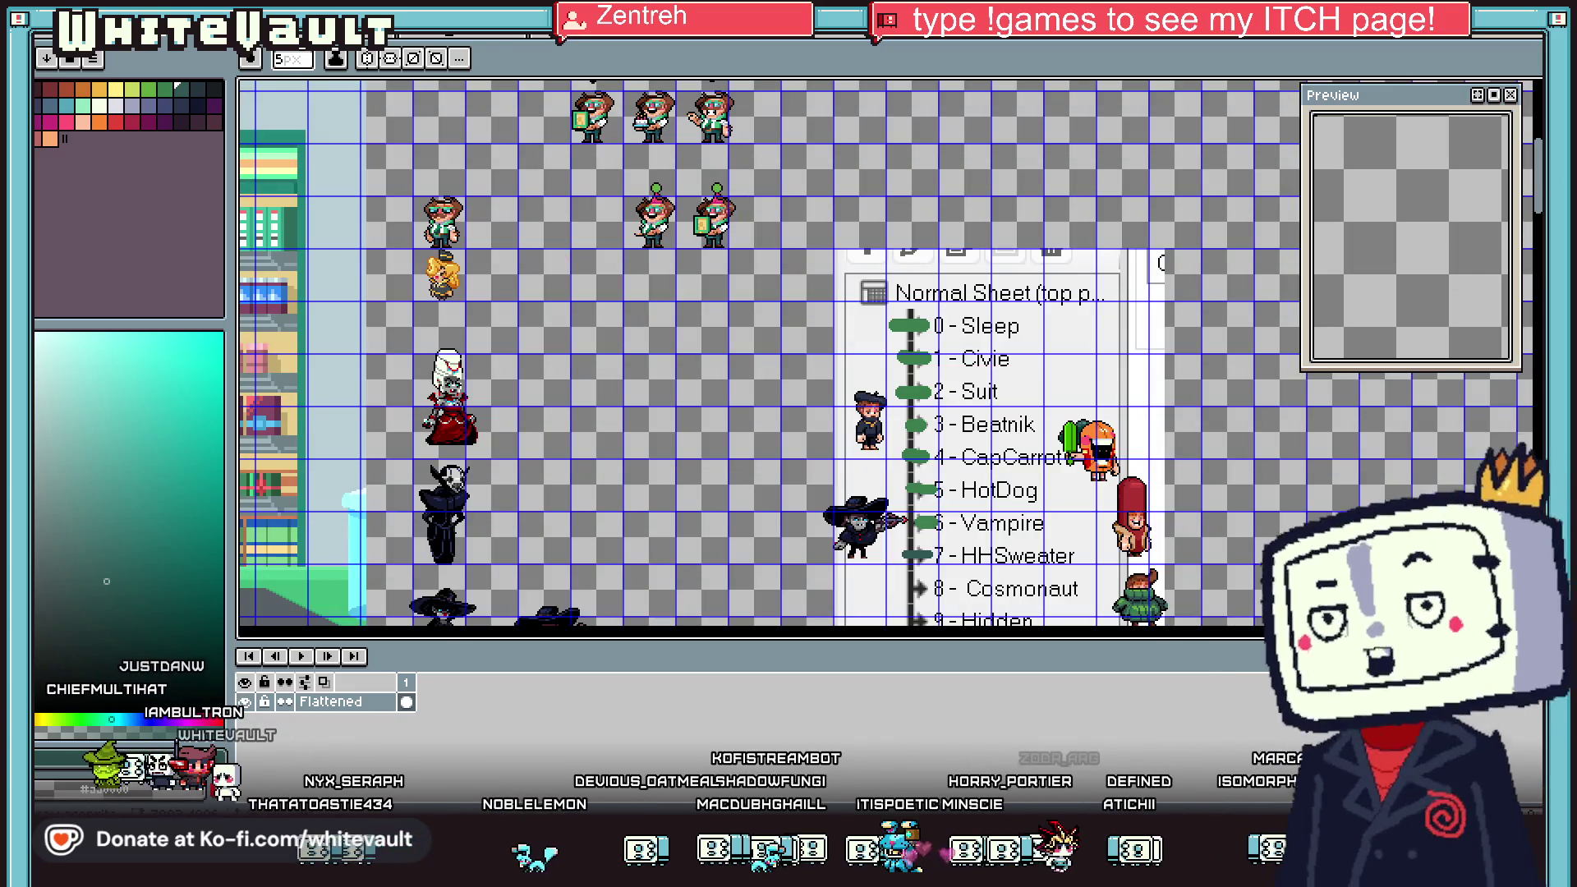
pyautogui.scroll(-2, 831, 436)
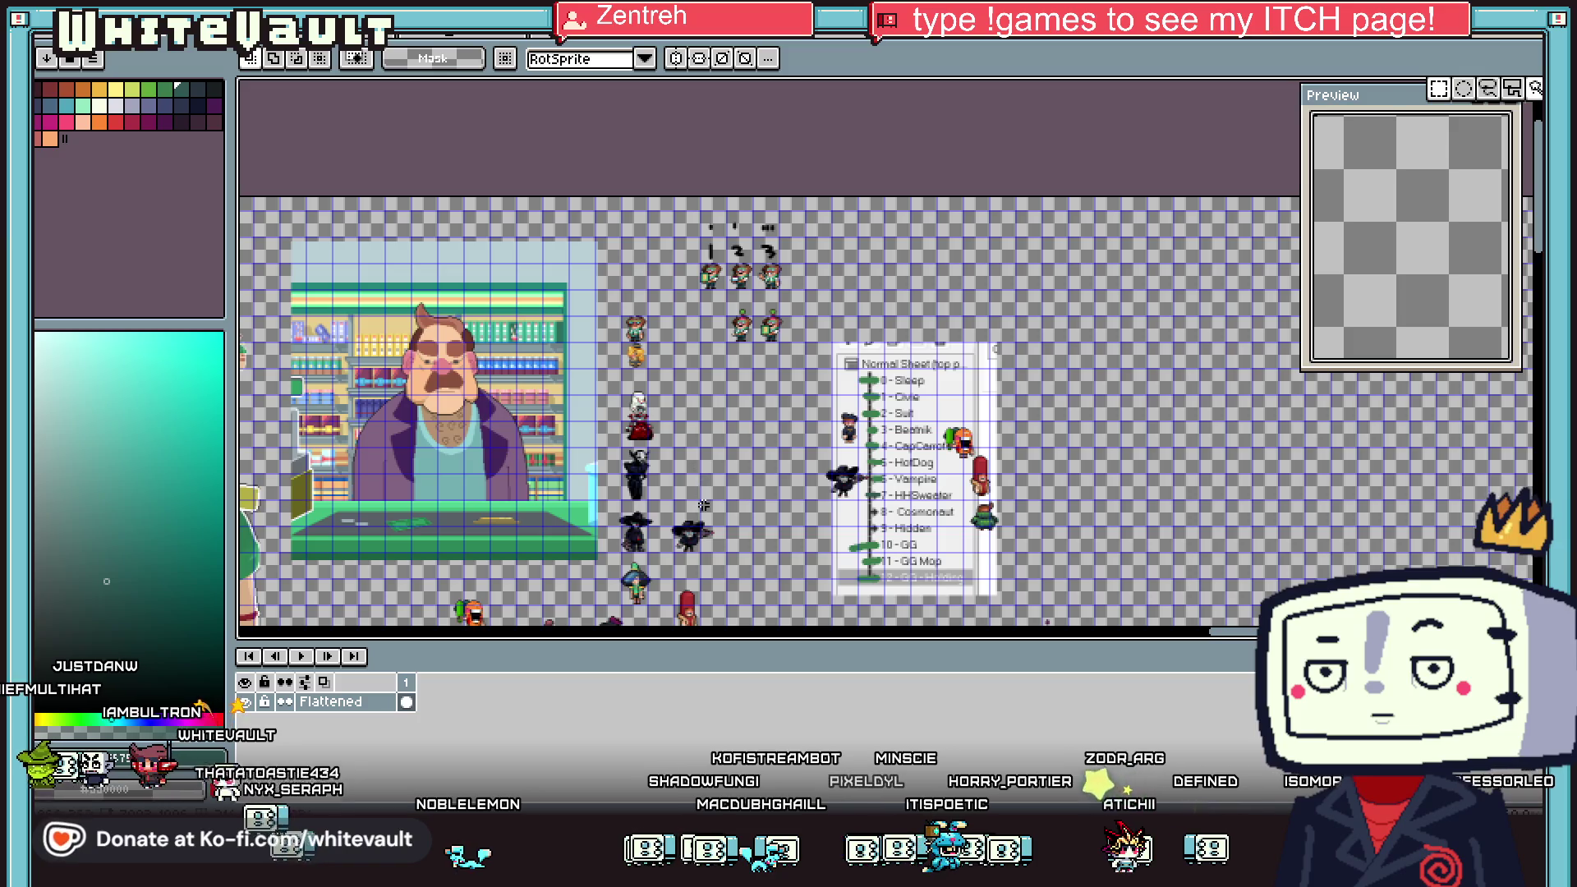
pyautogui.moveTo(1536, 212); pyautogui.dragTo(1536, 257)
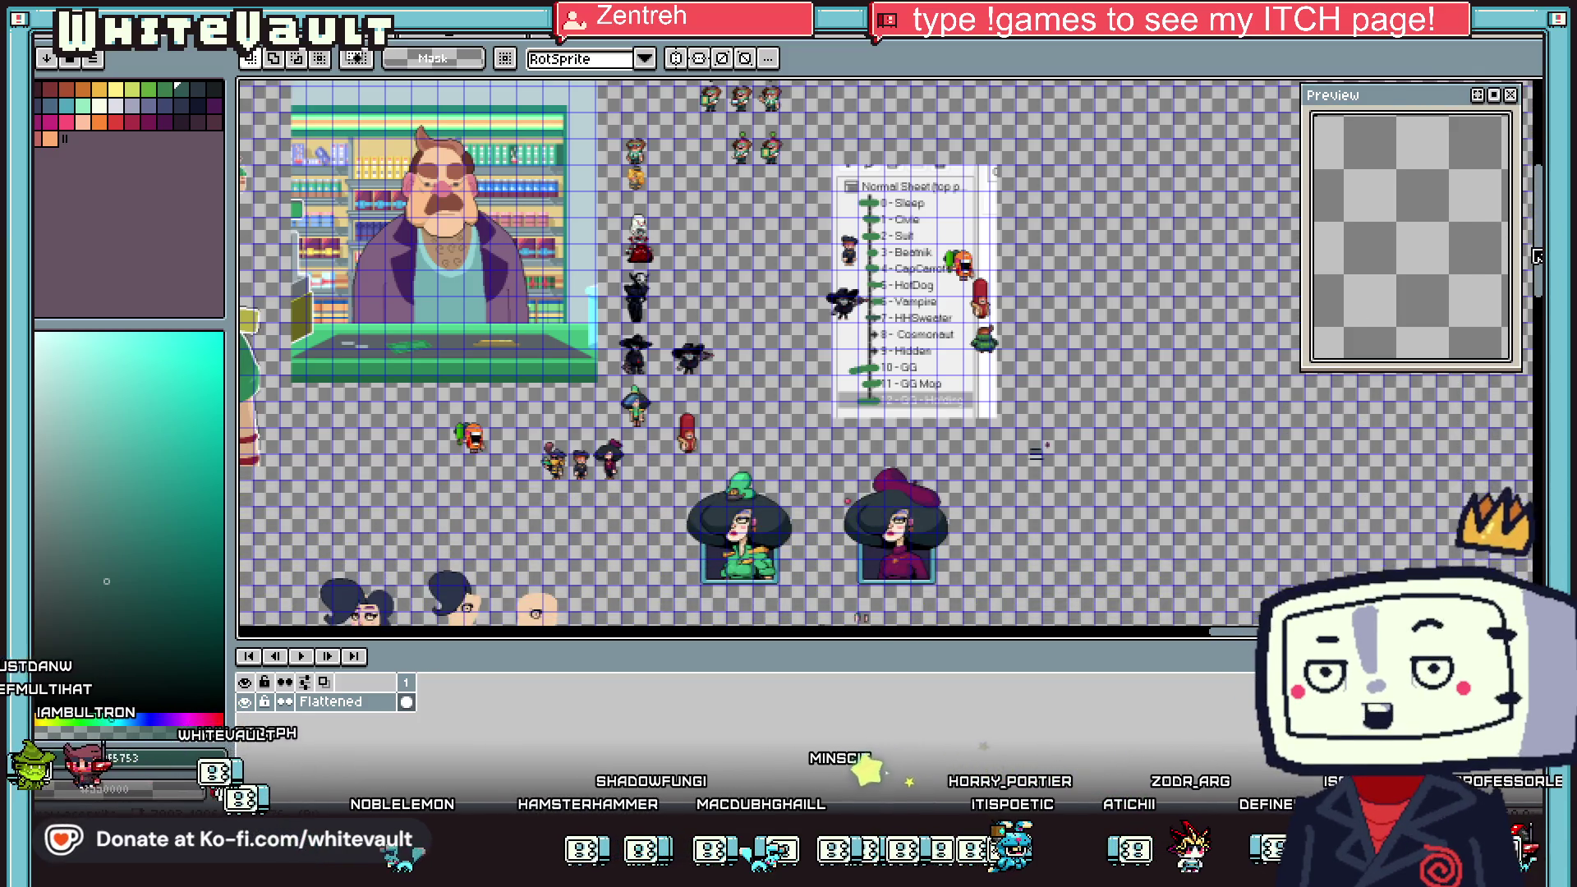
pyautogui.scroll(2, 559, 505)
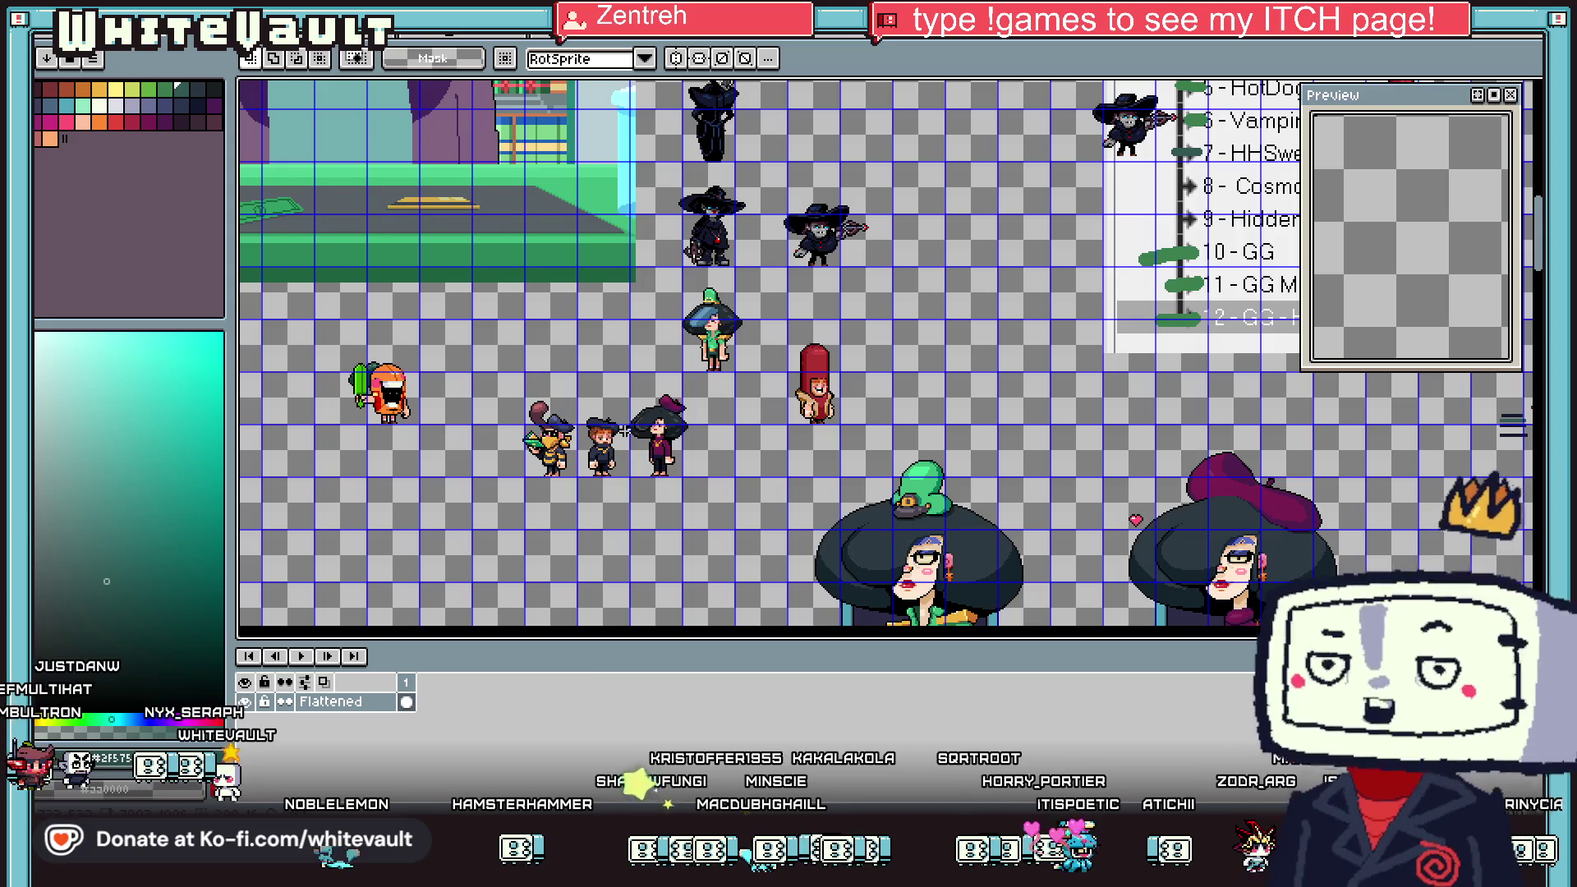
pyautogui.scroll(-2, 796, 314)
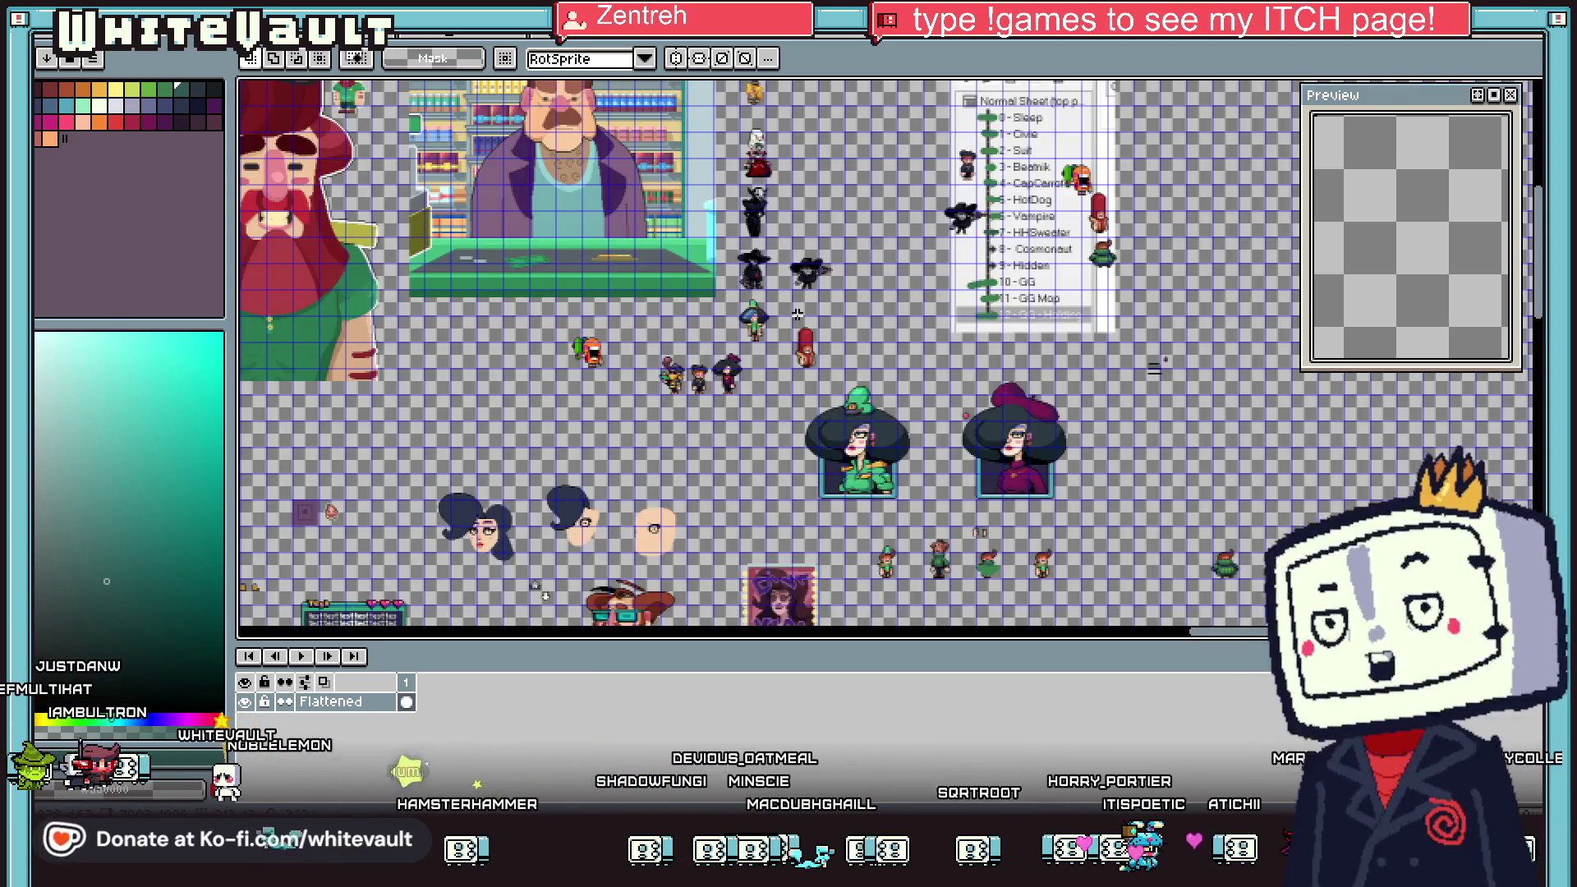
pyautogui.scroll(2, 1051, 568)
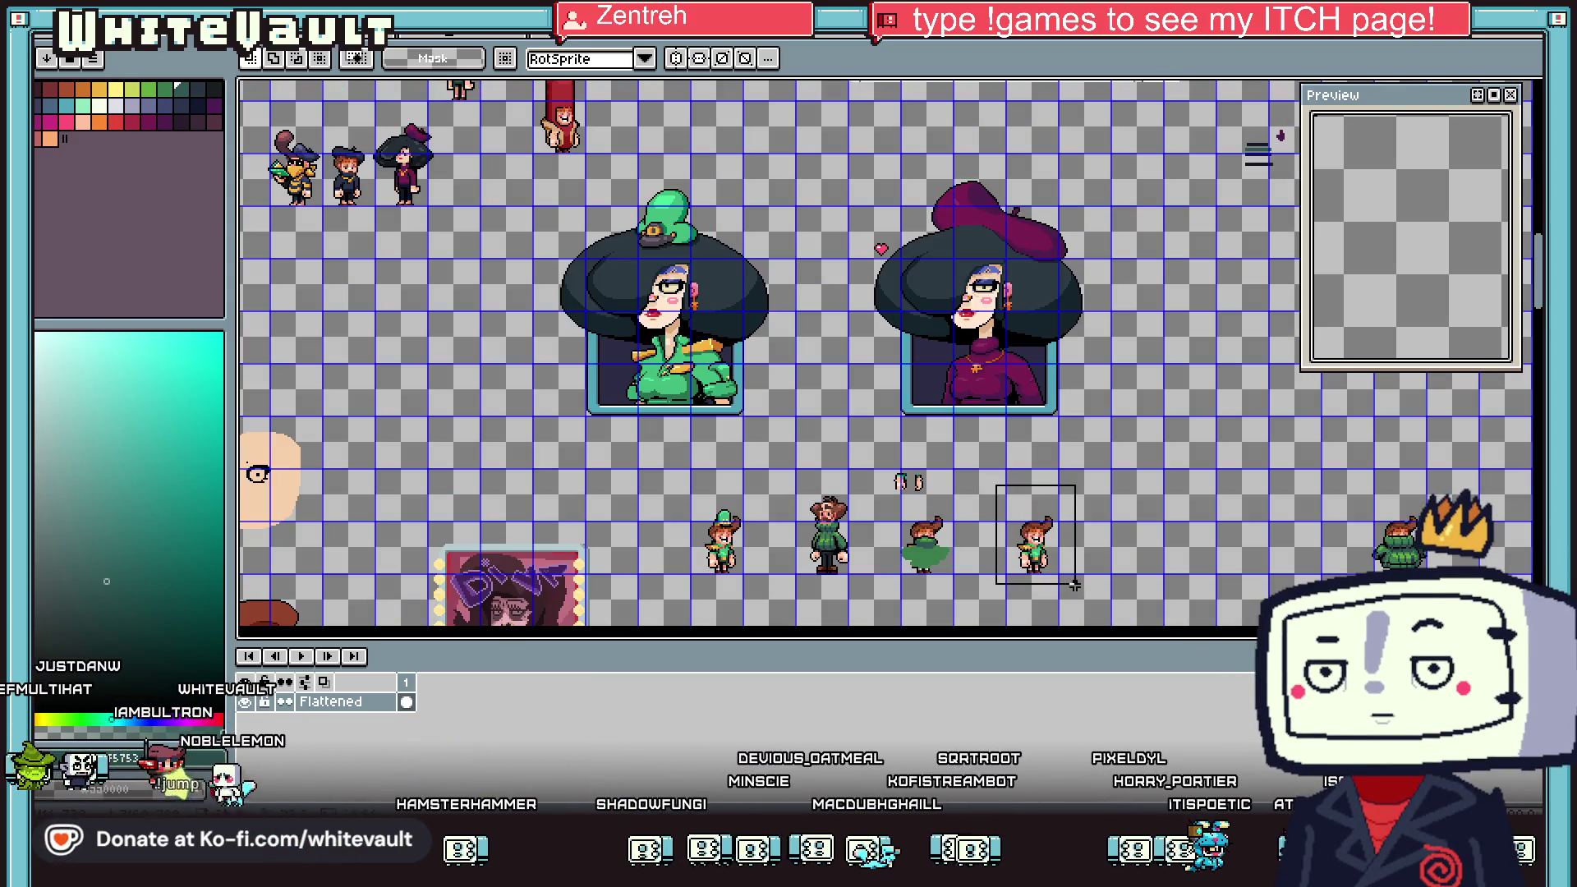
pyautogui.moveTo(1064, 571)
pyautogui.mouseDown()
pyautogui.moveTo(1060, 528)
pyautogui.moveTo(780, 234)
pyautogui.mouseUp()
# Commit the copied sprite in place and move both arms off the body
pyautogui.scroll(1, 762, 235)
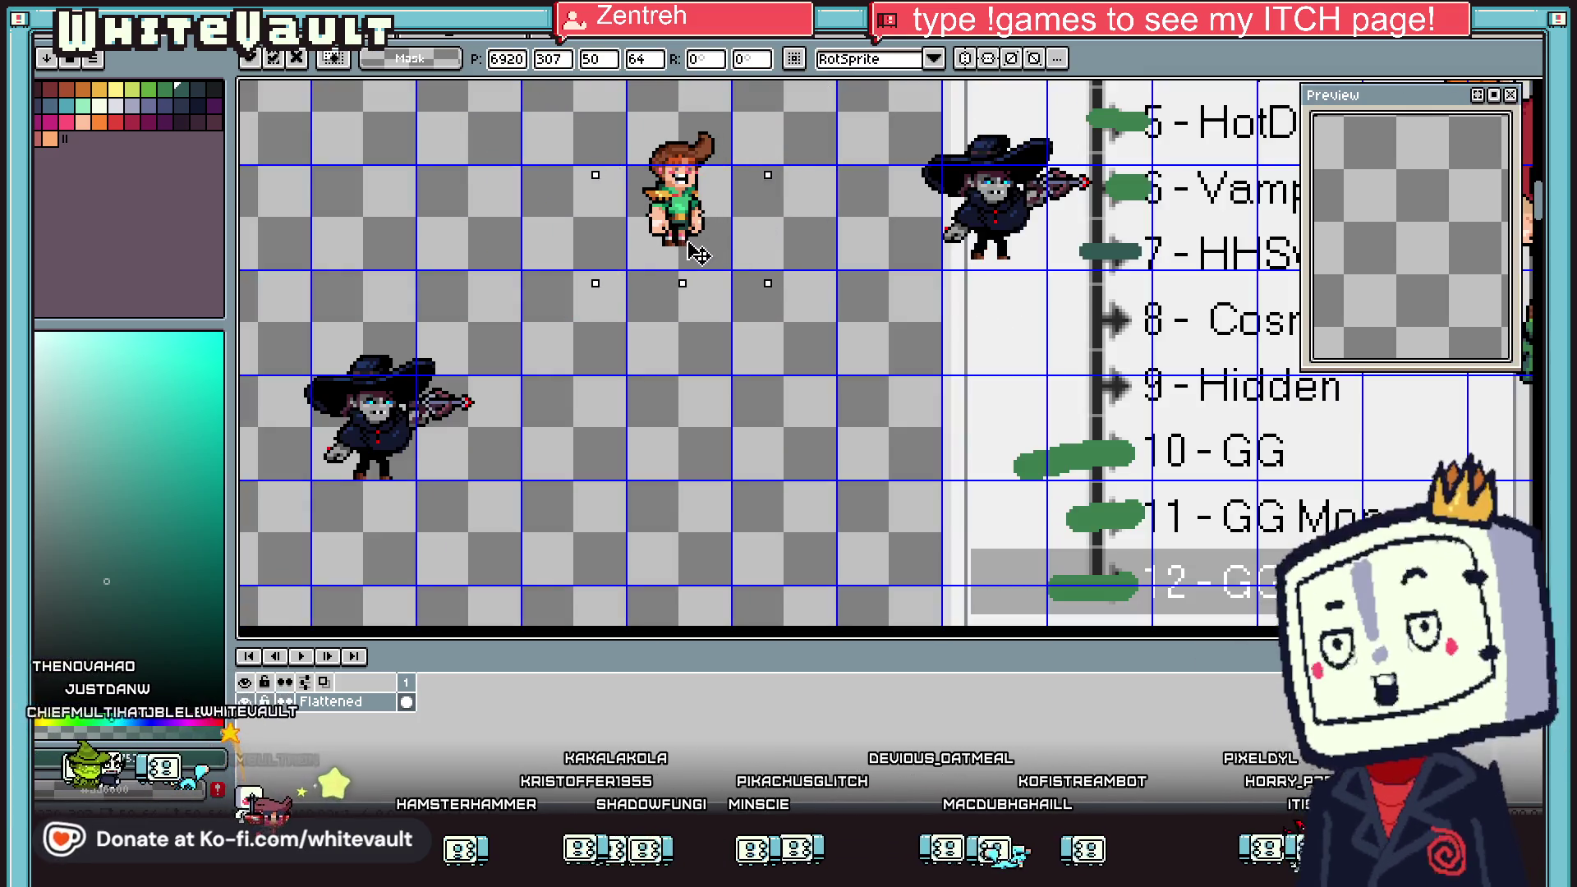
pyautogui.scroll(2, 701, 241)
pyautogui.press('Return')
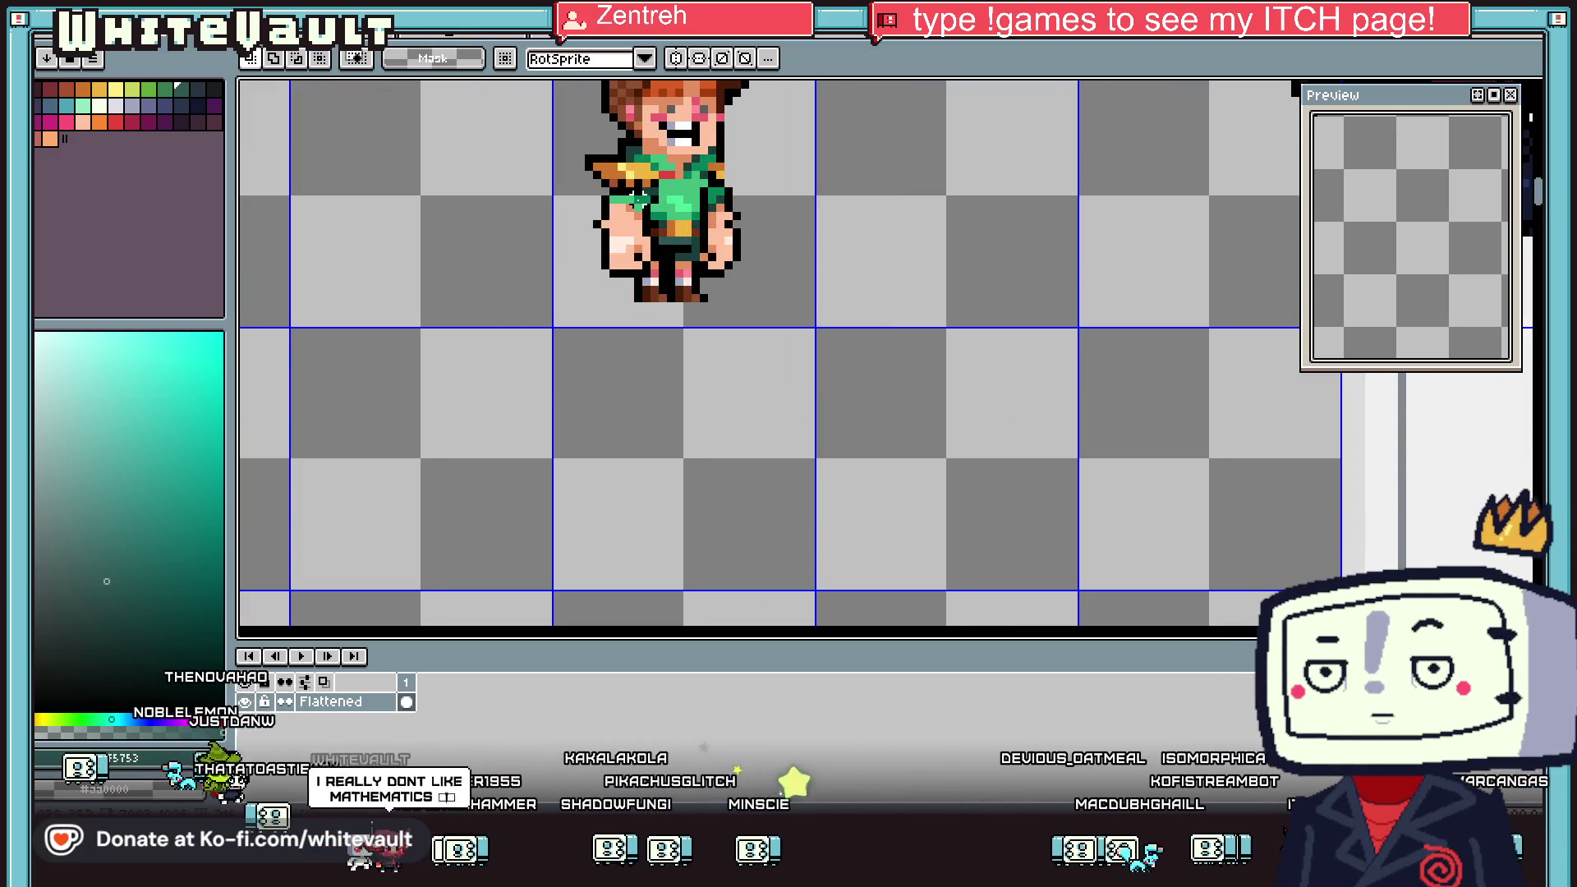
pyautogui.scroll(1, 638, 197)
pyautogui.moveTo(588, 182); pyautogui.dragTo(673, 319)
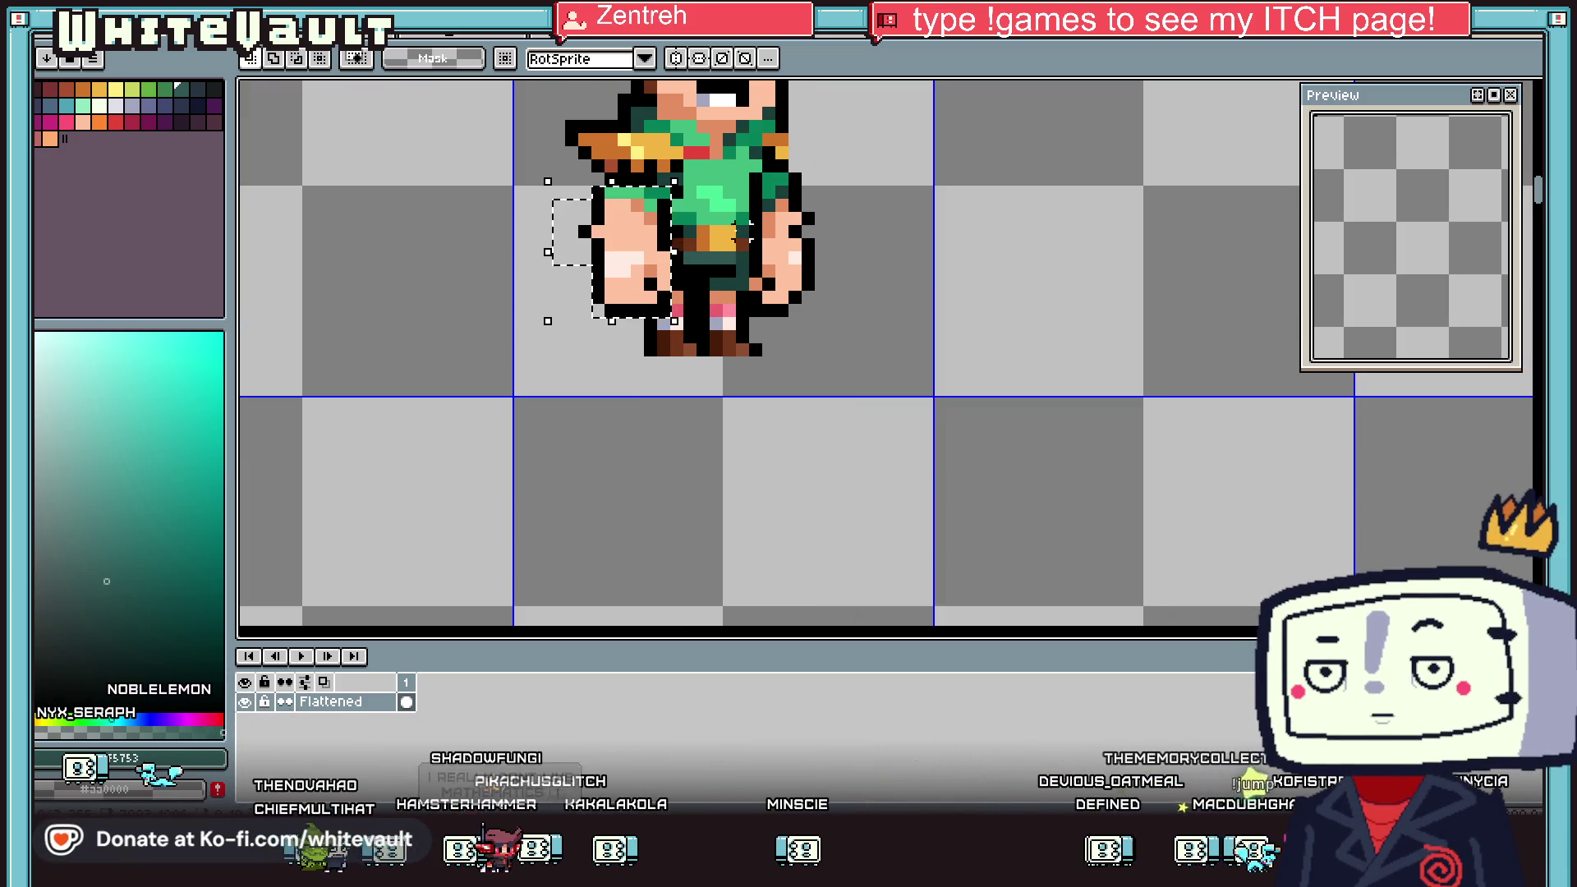
pyautogui.scroll(-2, 751, 230)
pyautogui.moveTo(595, 230); pyautogui.dragTo(477, 349)
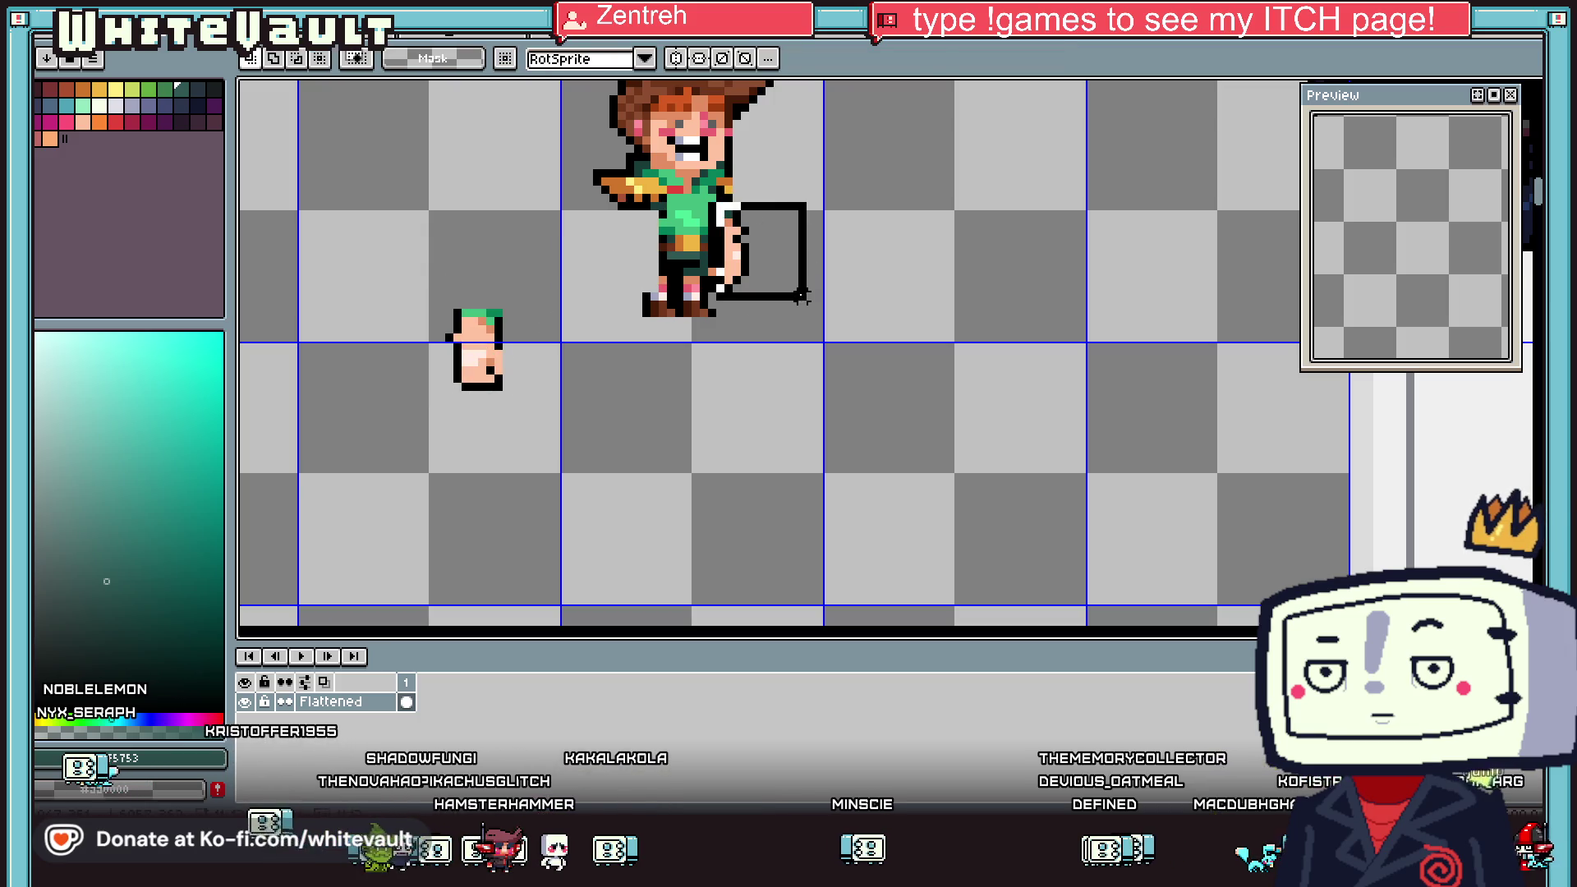
pyautogui.moveTo(779, 296); pyautogui.dragTo(996, 425)
pyautogui.hotkey('ctrl', 'd')
# Move the legs down off the body and delete the remaining arm from the torso
pyautogui.moveTo(633, 246); pyautogui.dragTo(802, 376)
pyautogui.moveTo(706, 295); pyautogui.dragTo(706, 443)
pyautogui.scroll(-1, 706, 443)
pyautogui.scroll(3, 646, 212)
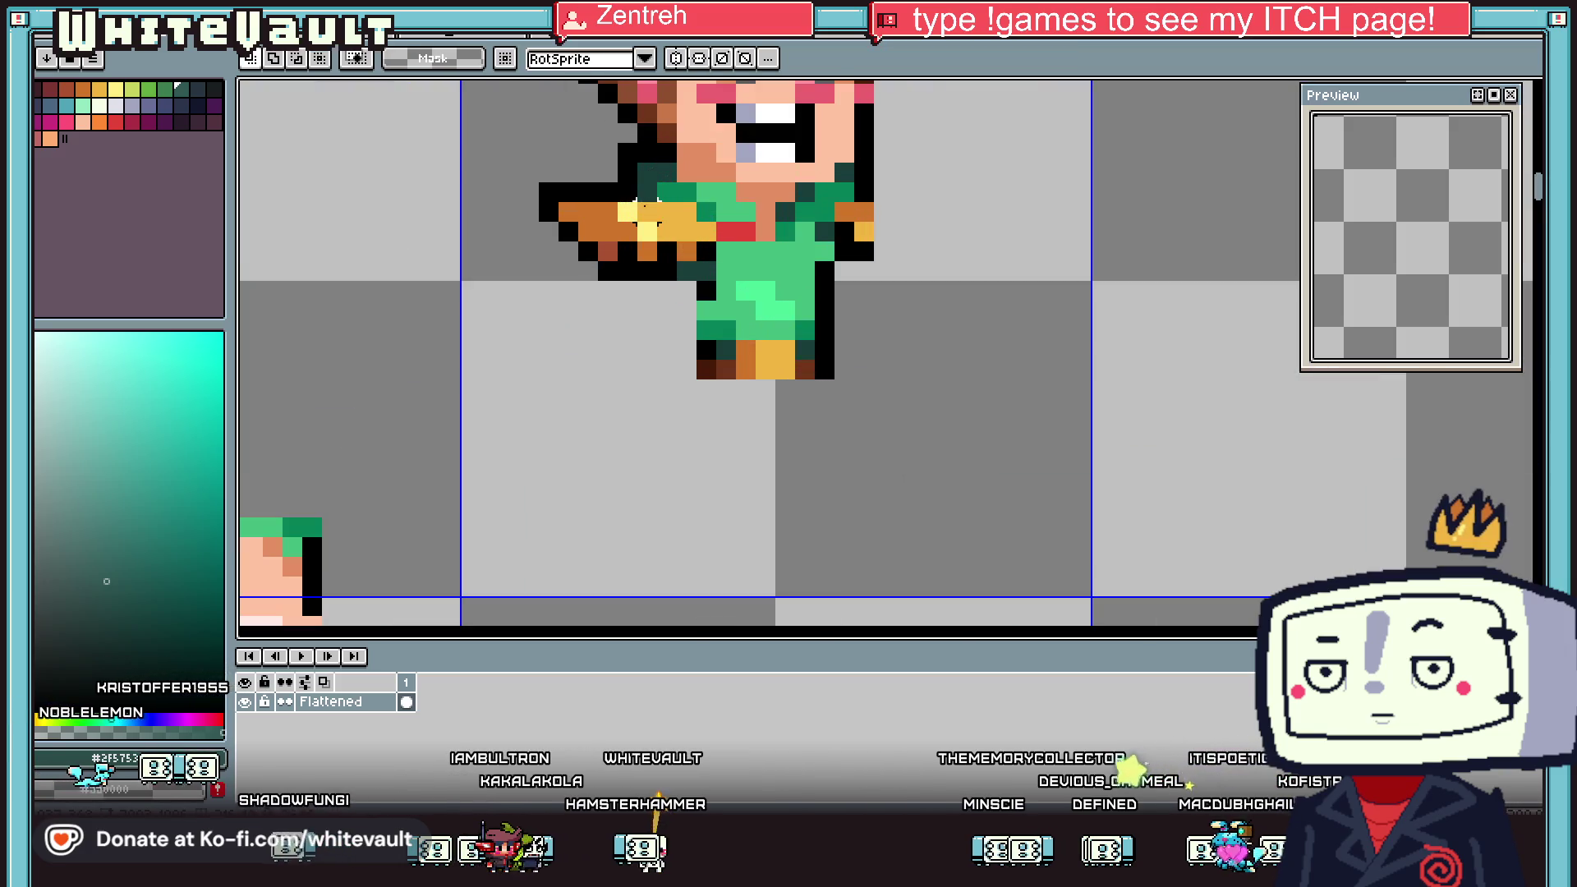
pyautogui.moveTo(472, 174); pyautogui.dragTo(645, 295)
pyautogui.press('Delete')
pyautogui.scroll(-1, 640, 263)
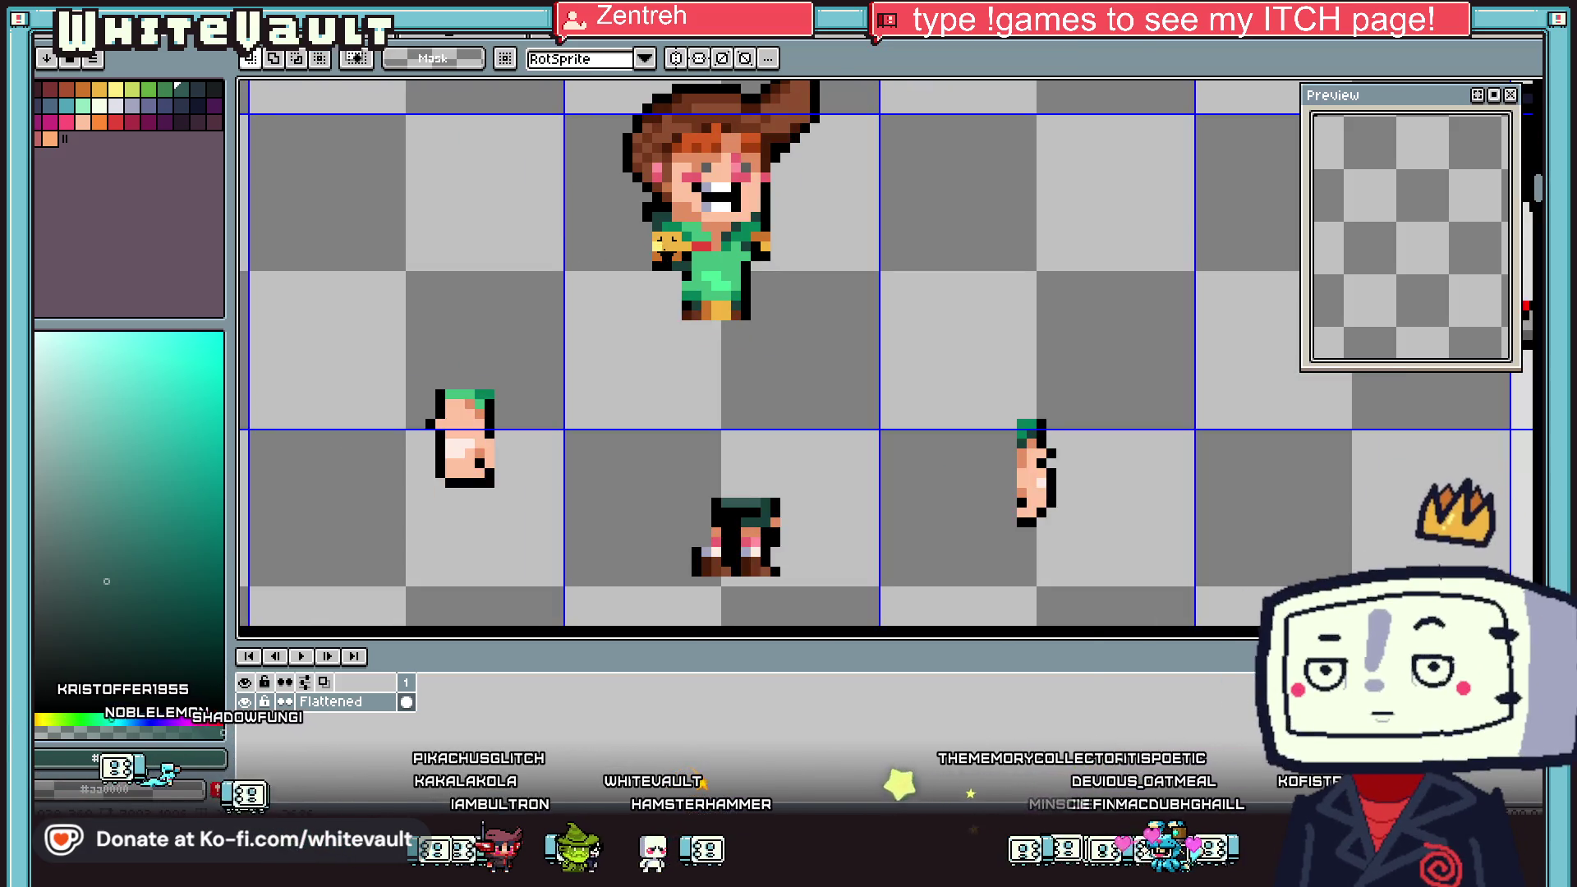
pyautogui.scroll(2, 644, 271)
# Paint over the torso's leftover arm pixels with the sampled sweater green
pyautogui.press('i')
pyautogui.click(780, 256)
pyautogui.press('b')
pyautogui.moveTo(788, 222)
pyautogui.mouseDown()
pyautogui.moveTo(698, 173)
pyautogui.moveTo(747, 244)
pyautogui.mouseUp()
pyautogui.hotkey('ctrl', 'z')
pyautogui.moveTo(726, 169)
pyautogui.mouseDown()
pyautogui.moveTo(731, 259)
pyautogui.moveTo(821, 224)
pyautogui.mouseUp()
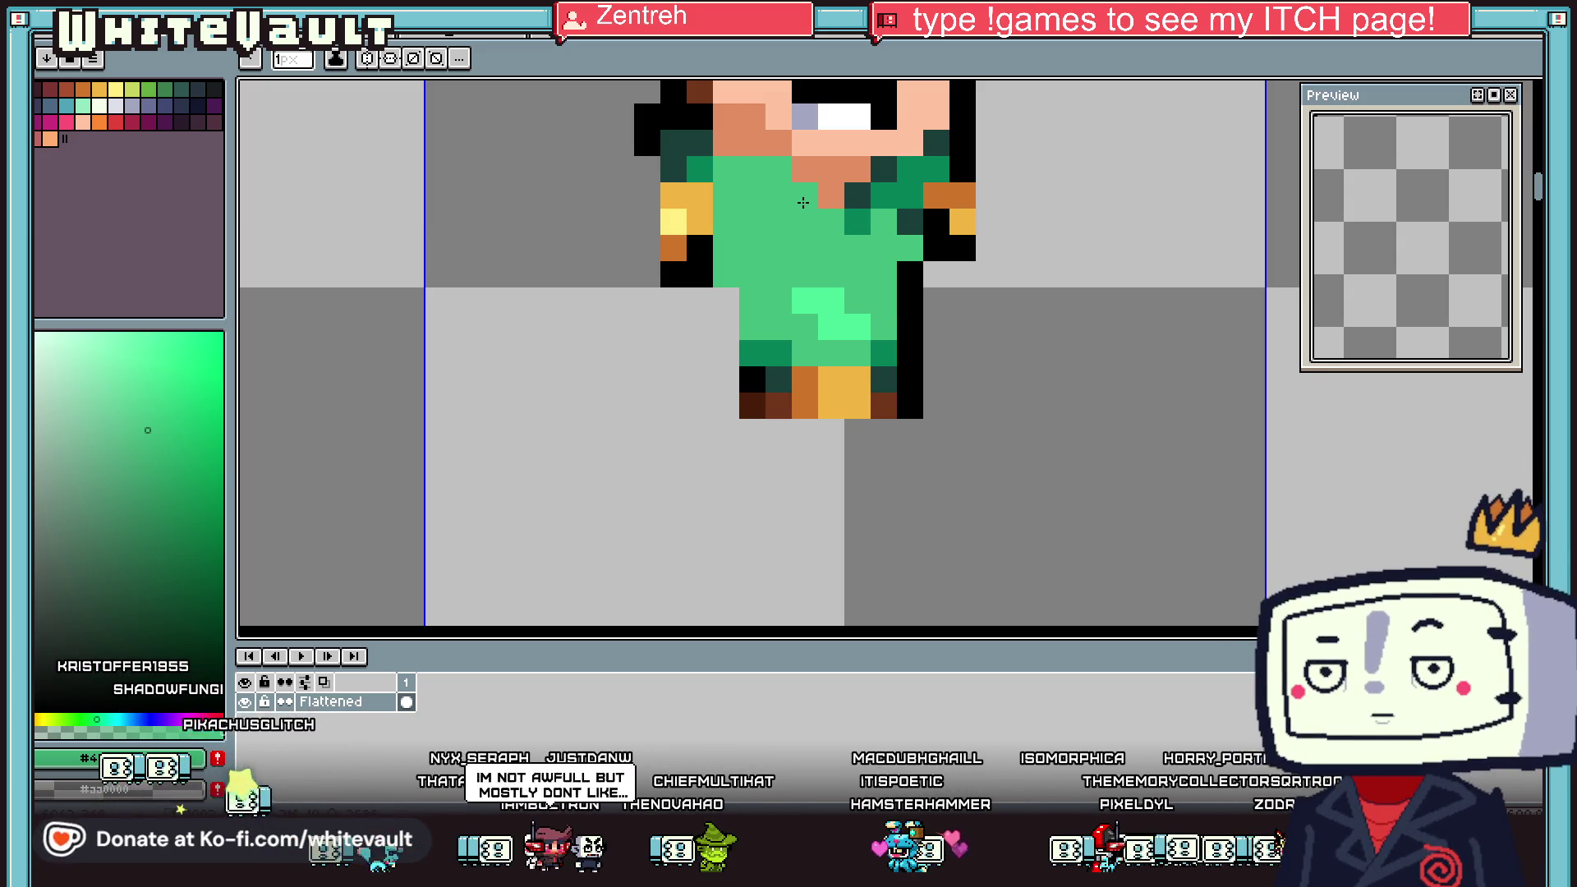
# Recolour the left shoulder pixel medium green
pyautogui.scroll(-3, 803, 202)
pyautogui.scroll(-2, 945, 180)
pyautogui.scroll(3, 1001, 180)
pyautogui.scroll(1, 1010, 182)
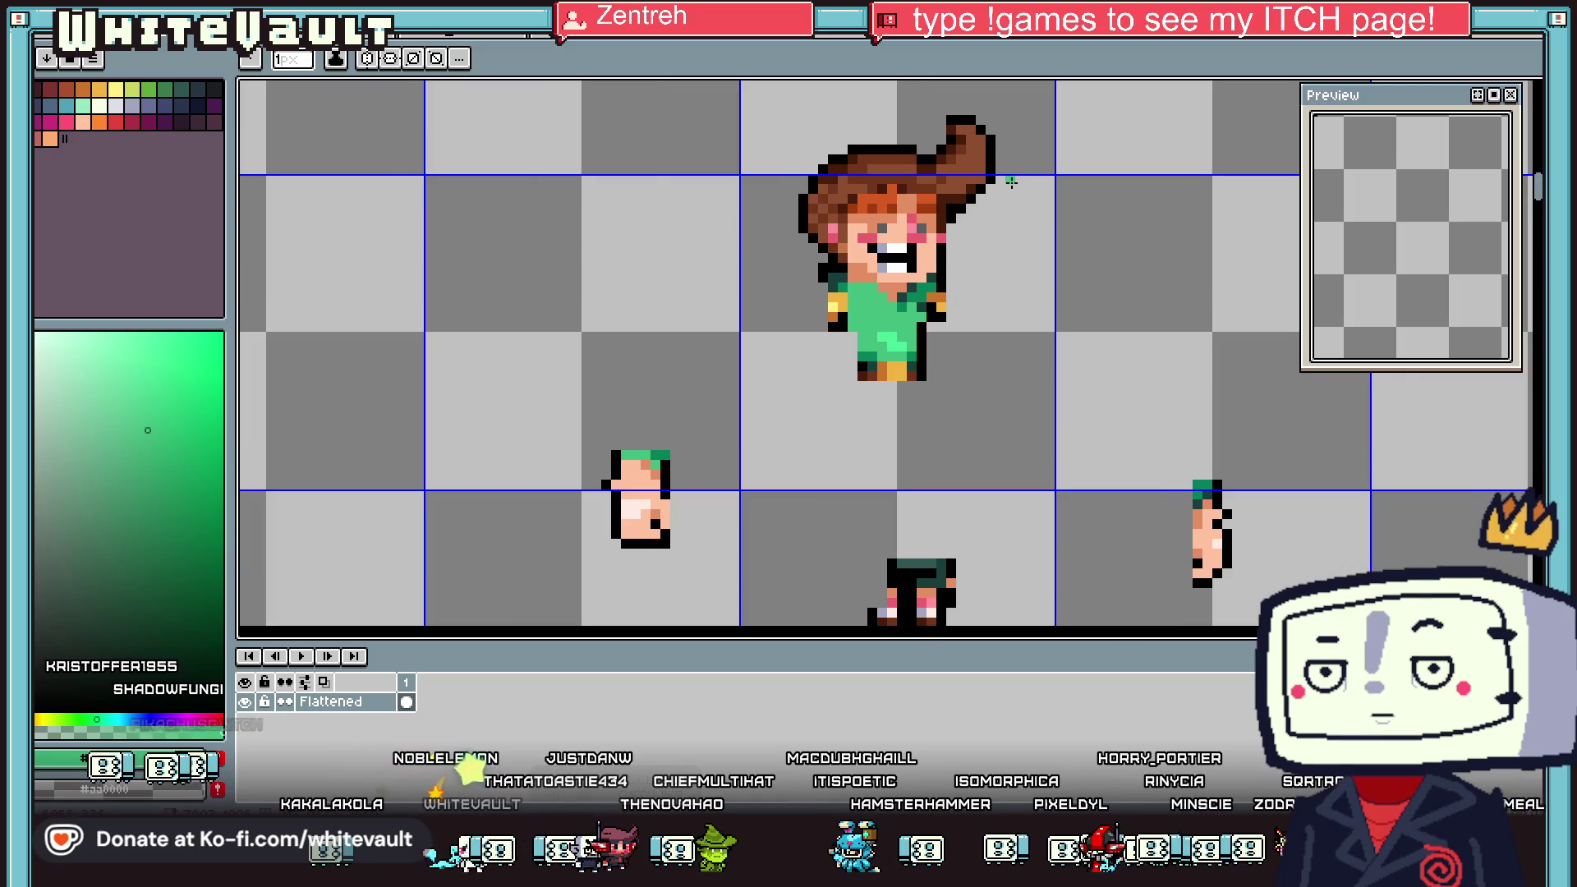
pyautogui.scroll(1, 845, 324)
pyautogui.scroll(1, 845, 324)
pyautogui.click(842, 322)
# Black out the old right-arm orange pixels and outline a new bent arm in black
pyautogui.moveTo(1101, 337); pyautogui.dragTo(1101, 381)
pyautogui.keyDown('alt'); pyautogui.click(1062, 364); pyautogui.keyUp('alt')
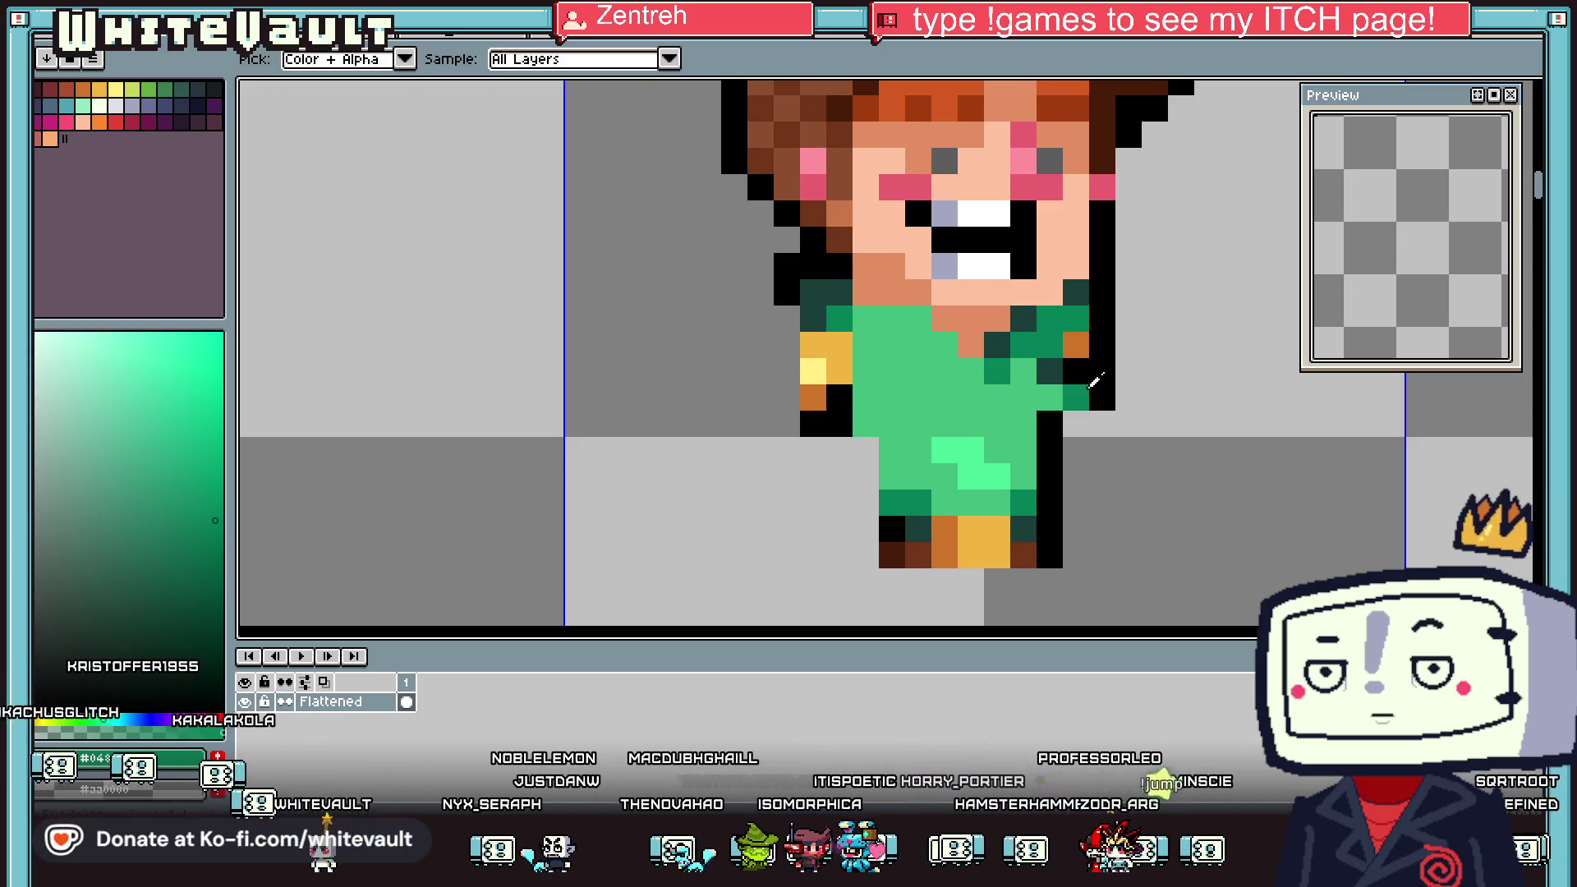
pyautogui.keyDown('alt'); pyautogui.click(1101, 382); pyautogui.keyUp('alt')
pyautogui.moveTo(1076, 397); pyautogui.dragTo(1126, 391)
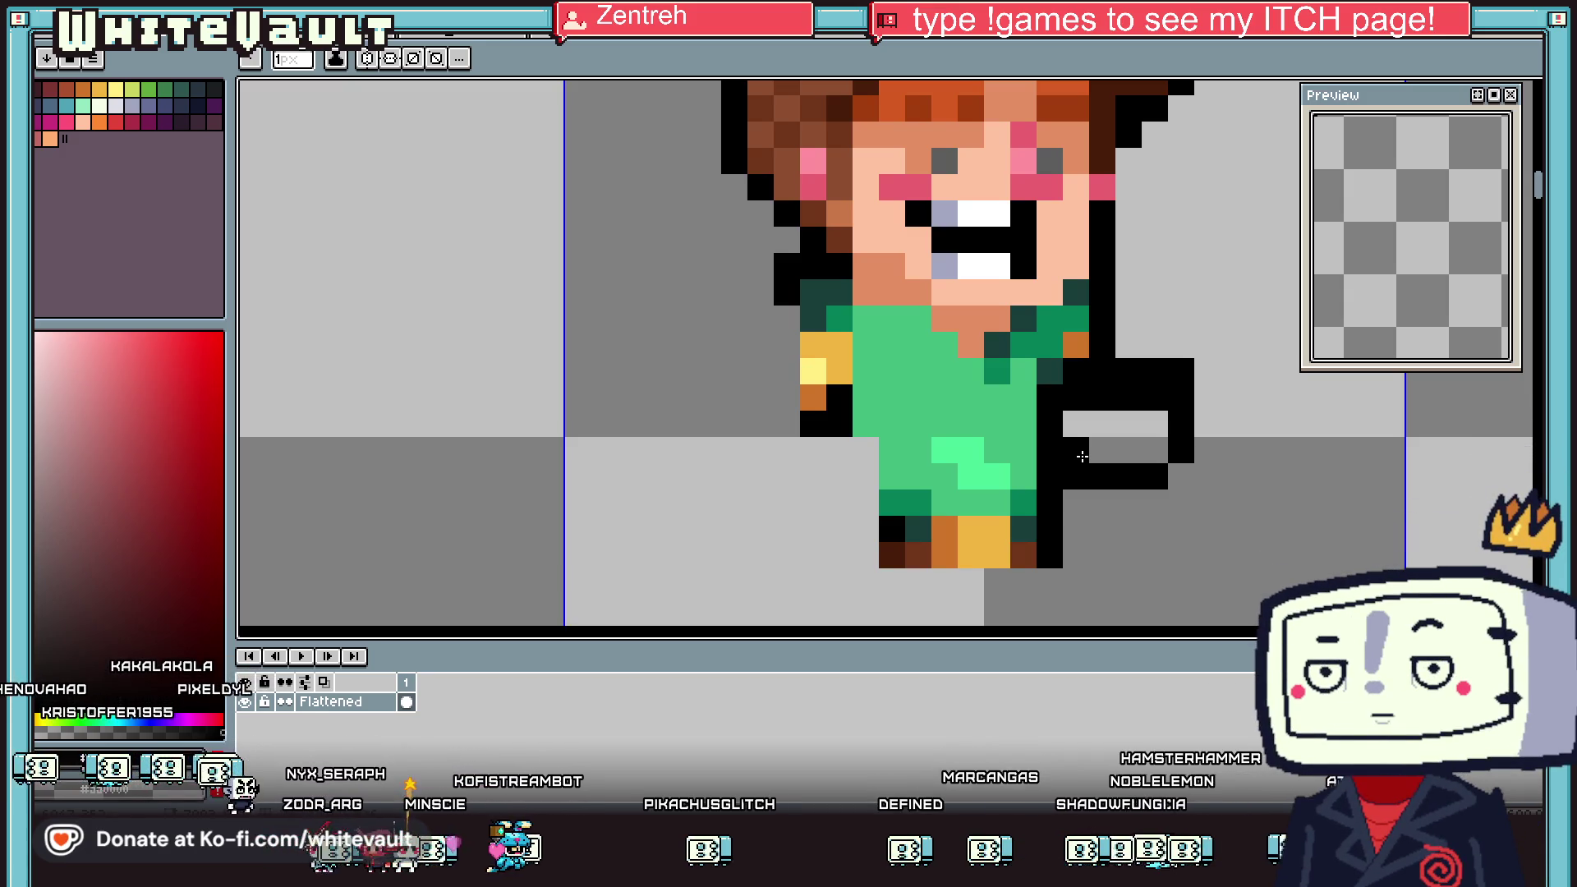
# Finish the right arm outline and fill it blue-grey with a light lavender highlight row
pyautogui.click(1074, 527)
pyautogui.scroll(-3, 1064, 516)
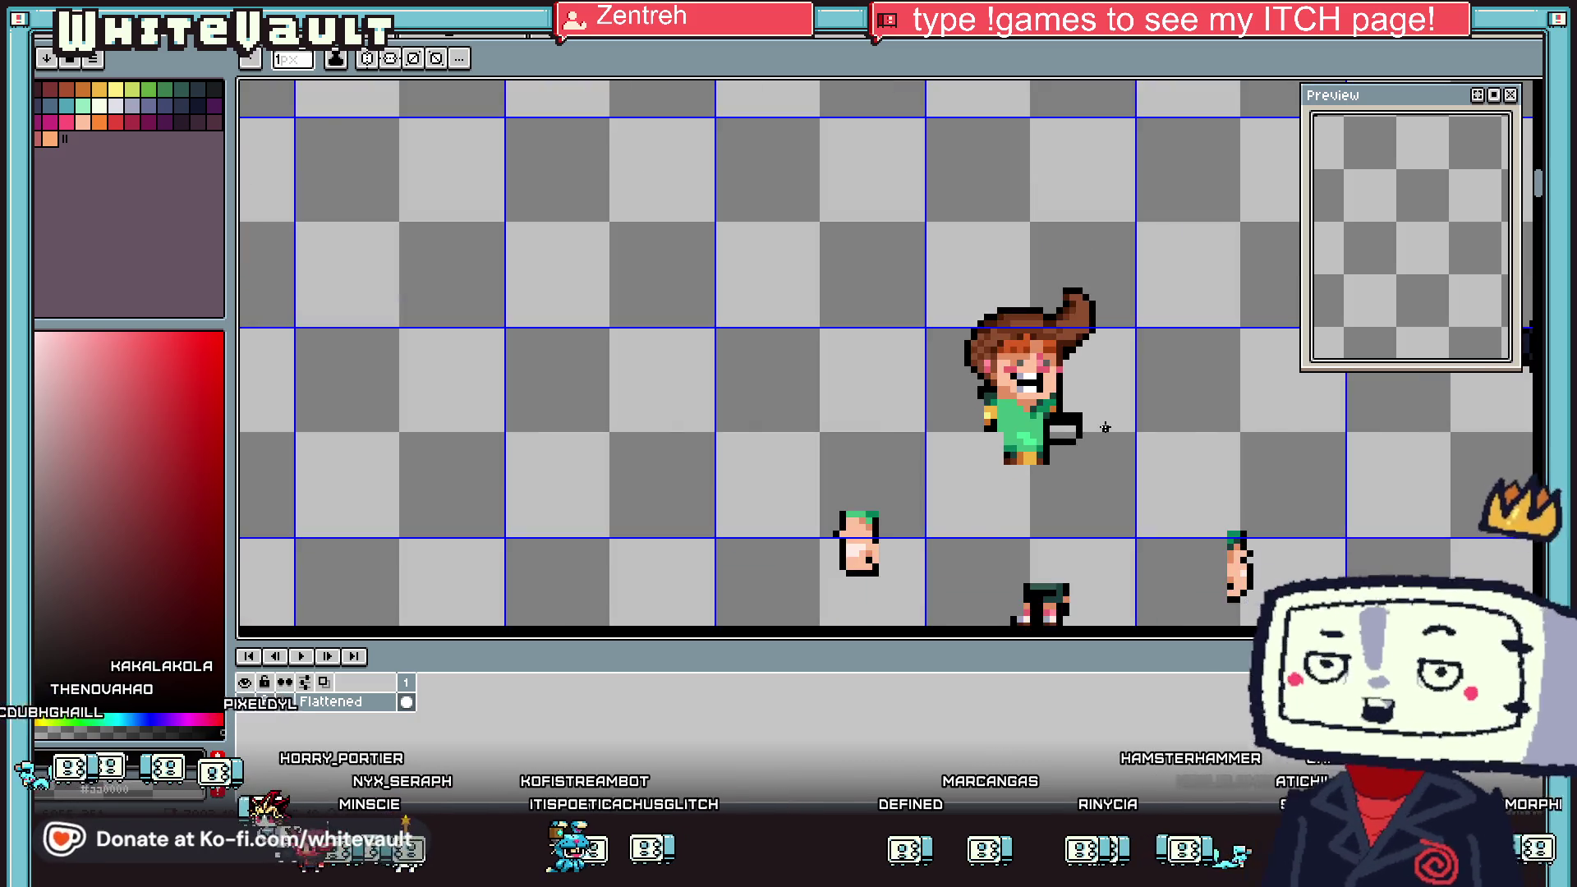
pyautogui.scroll(1, 1105, 429)
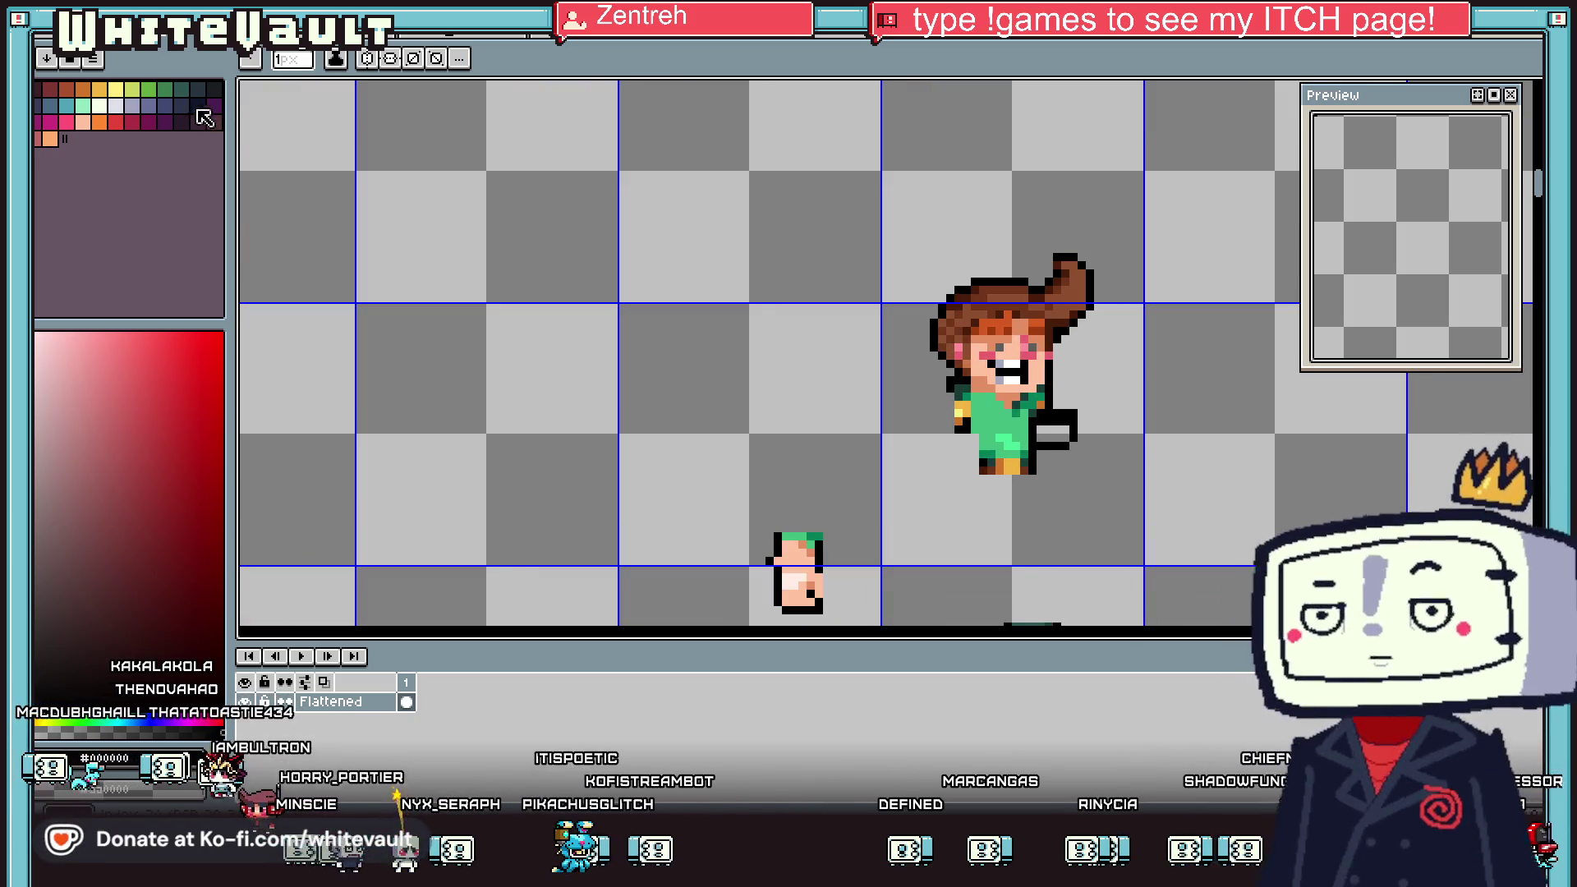
pyautogui.keyDown('alt'); pyautogui.click(1255, 423); pyautogui.keyUp('alt')
pyautogui.scroll(1, 1049, 435)
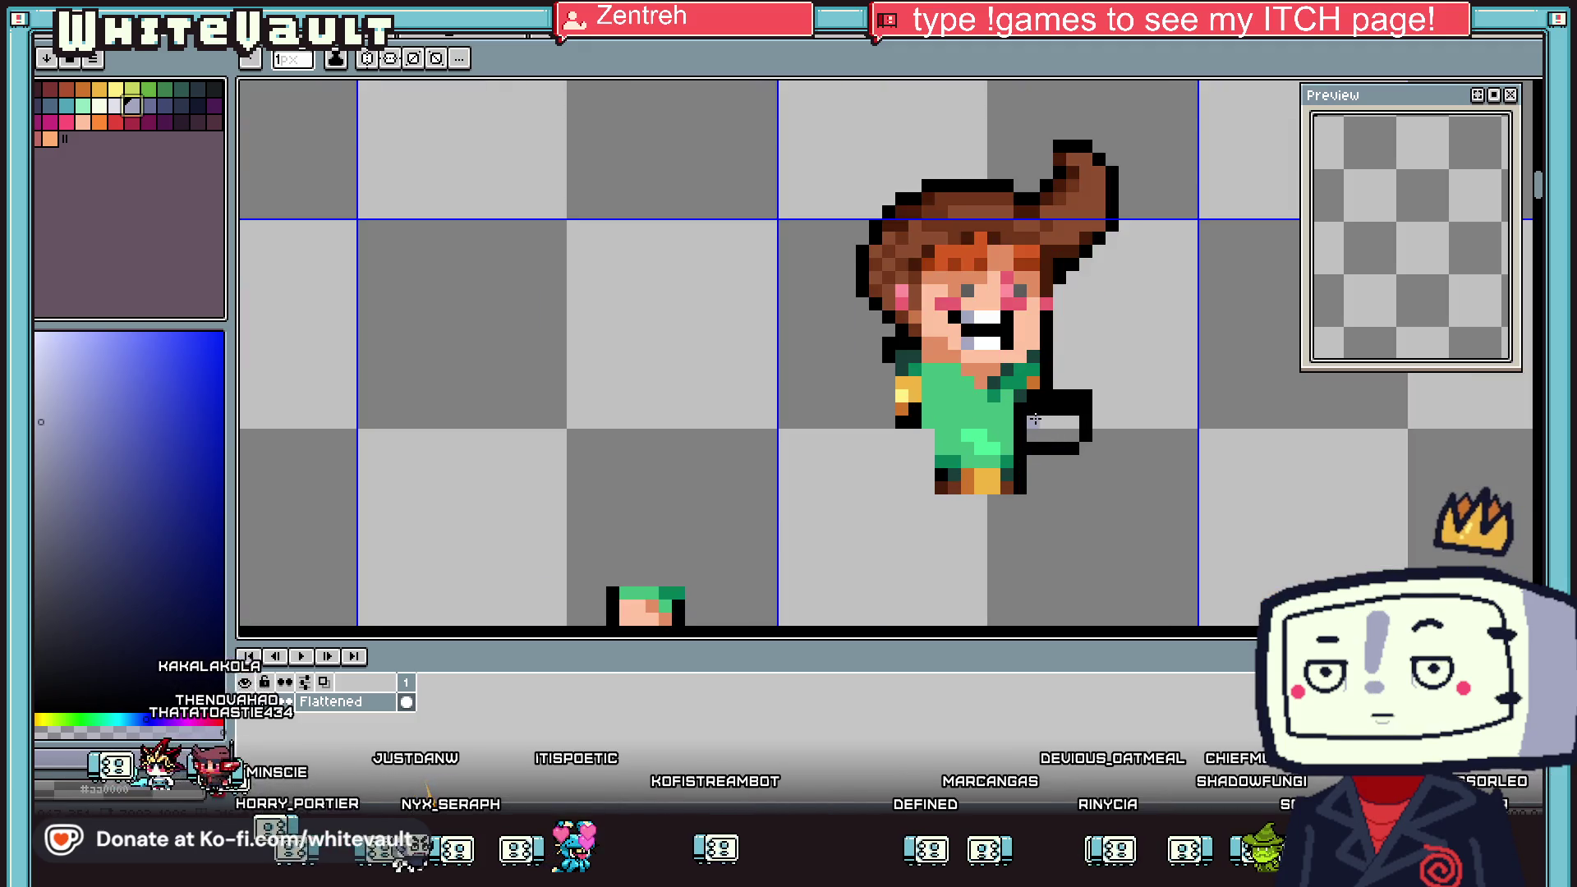
pyautogui.moveTo(1035, 421); pyautogui.dragTo(1078, 423)
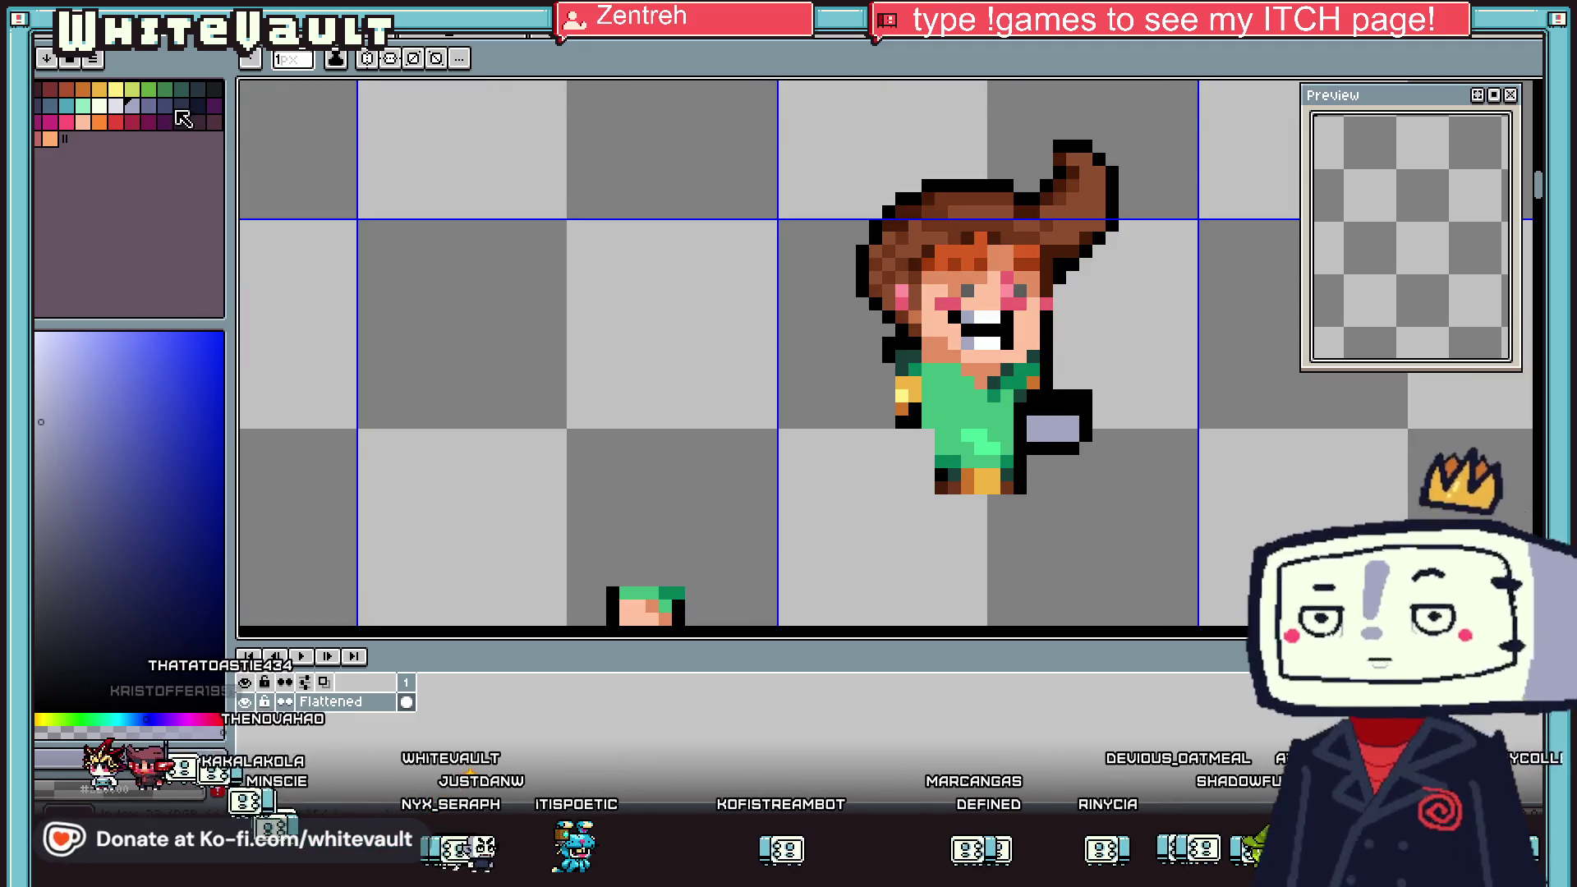
pyautogui.scroll(1, 1041, 406)
pyautogui.moveTo(1040, 406)
pyautogui.mouseDown()
pyautogui.moveTo(1096, 406)
pyautogui.moveTo(1016, 432)
pyautogui.moveTo(1093, 462)
pyautogui.mouseUp()
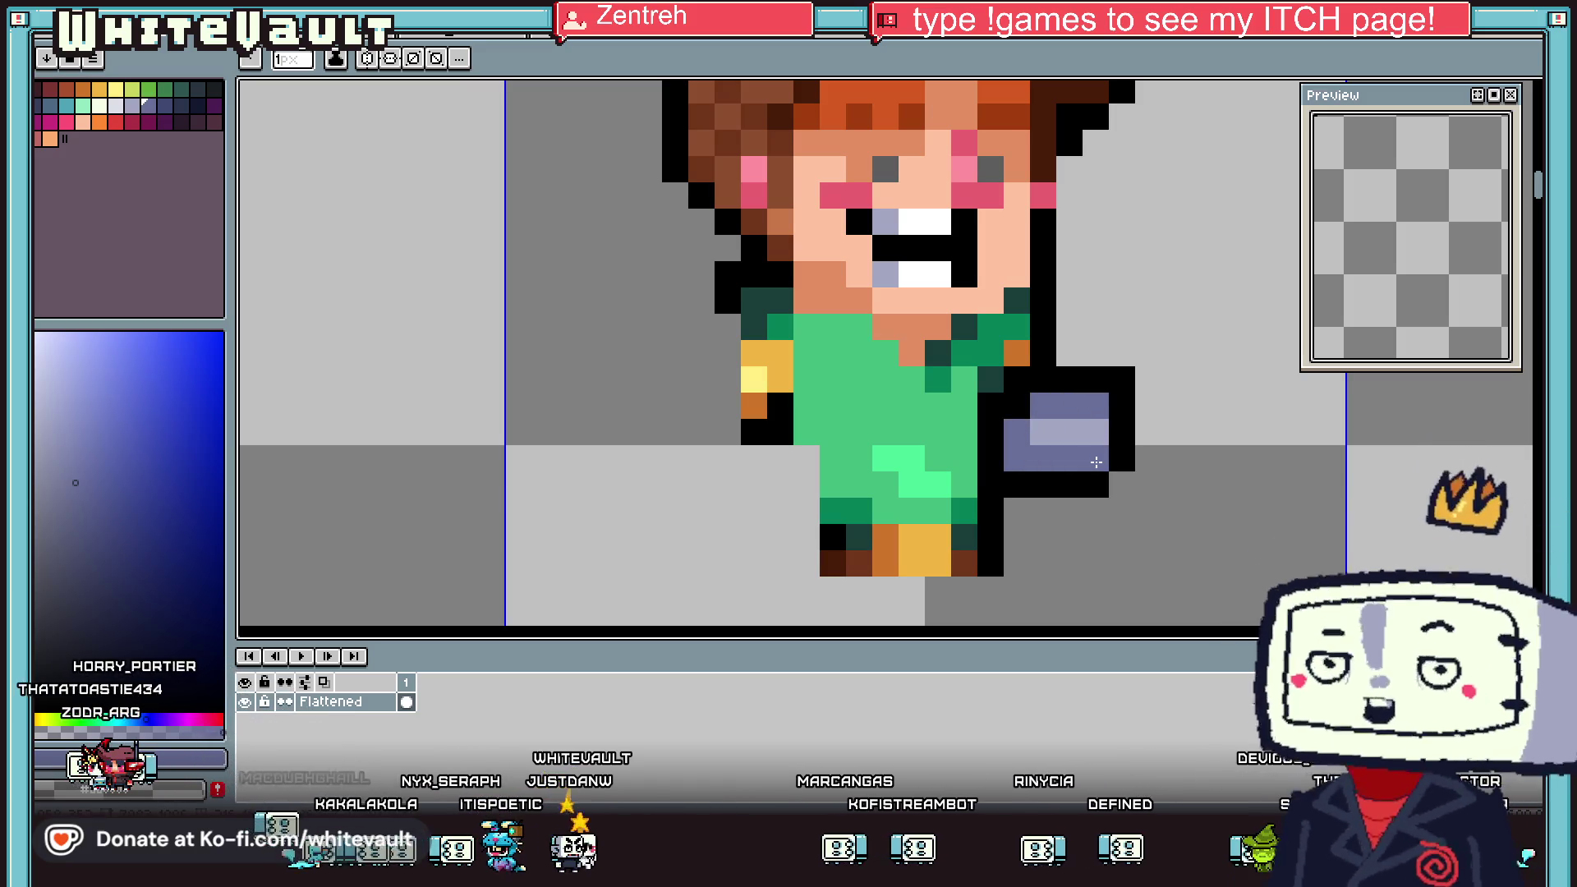
# Draw the black outline of a new left arm
pyautogui.scroll(-4, 1094, 462)
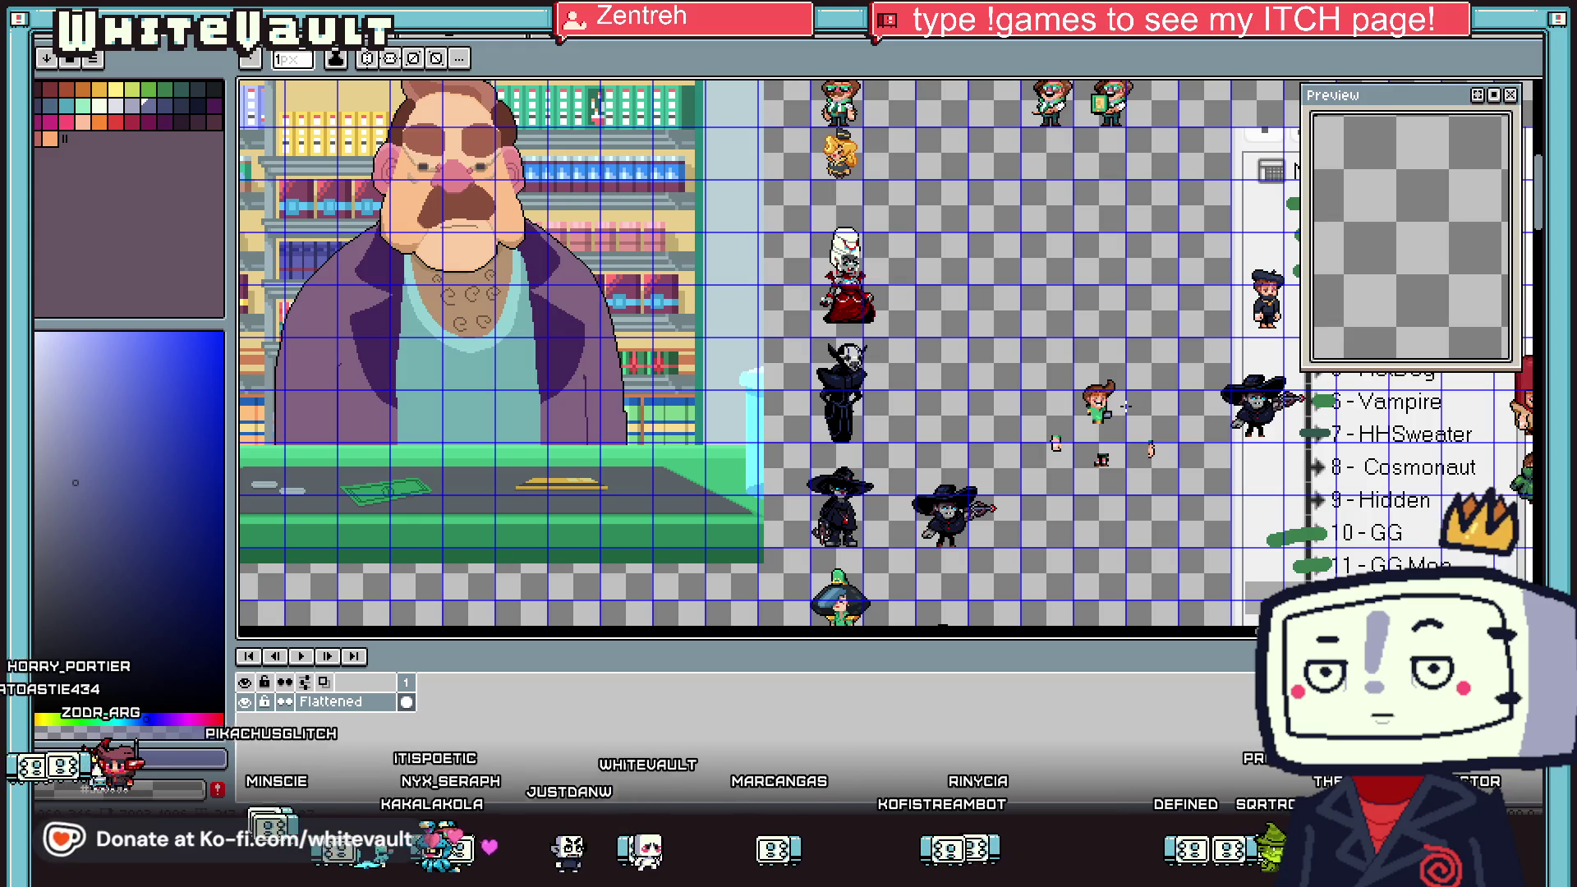
pyautogui.scroll(2, 1125, 406)
pyautogui.scroll(1, 1035, 369)
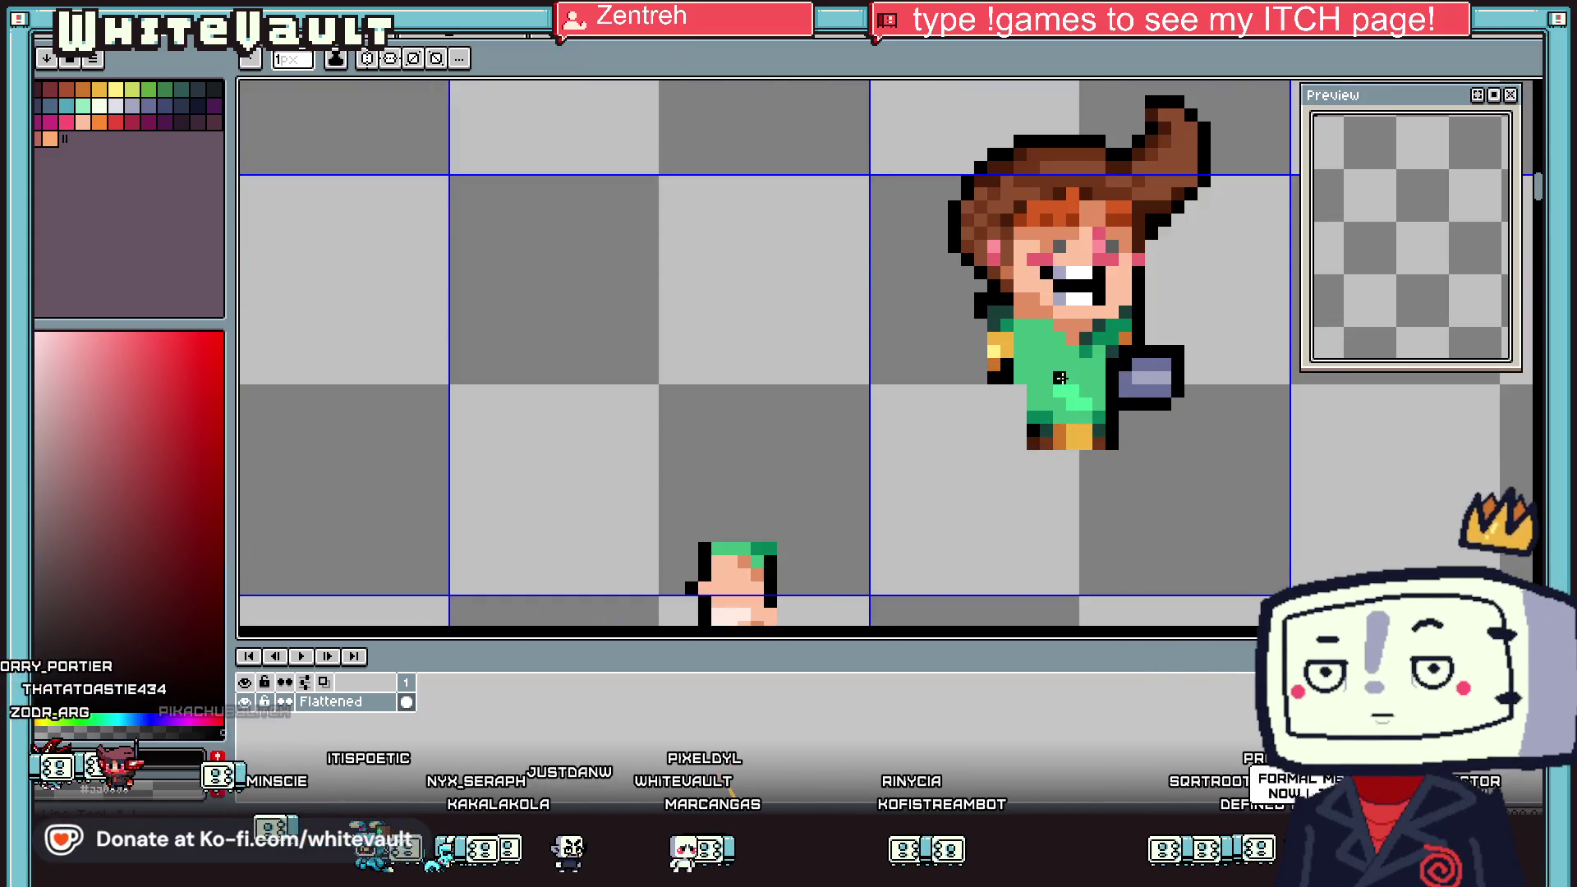
pyautogui.scroll(1, 951, 341)
pyautogui.moveTo(967, 296); pyautogui.dragTo(1172, 461)
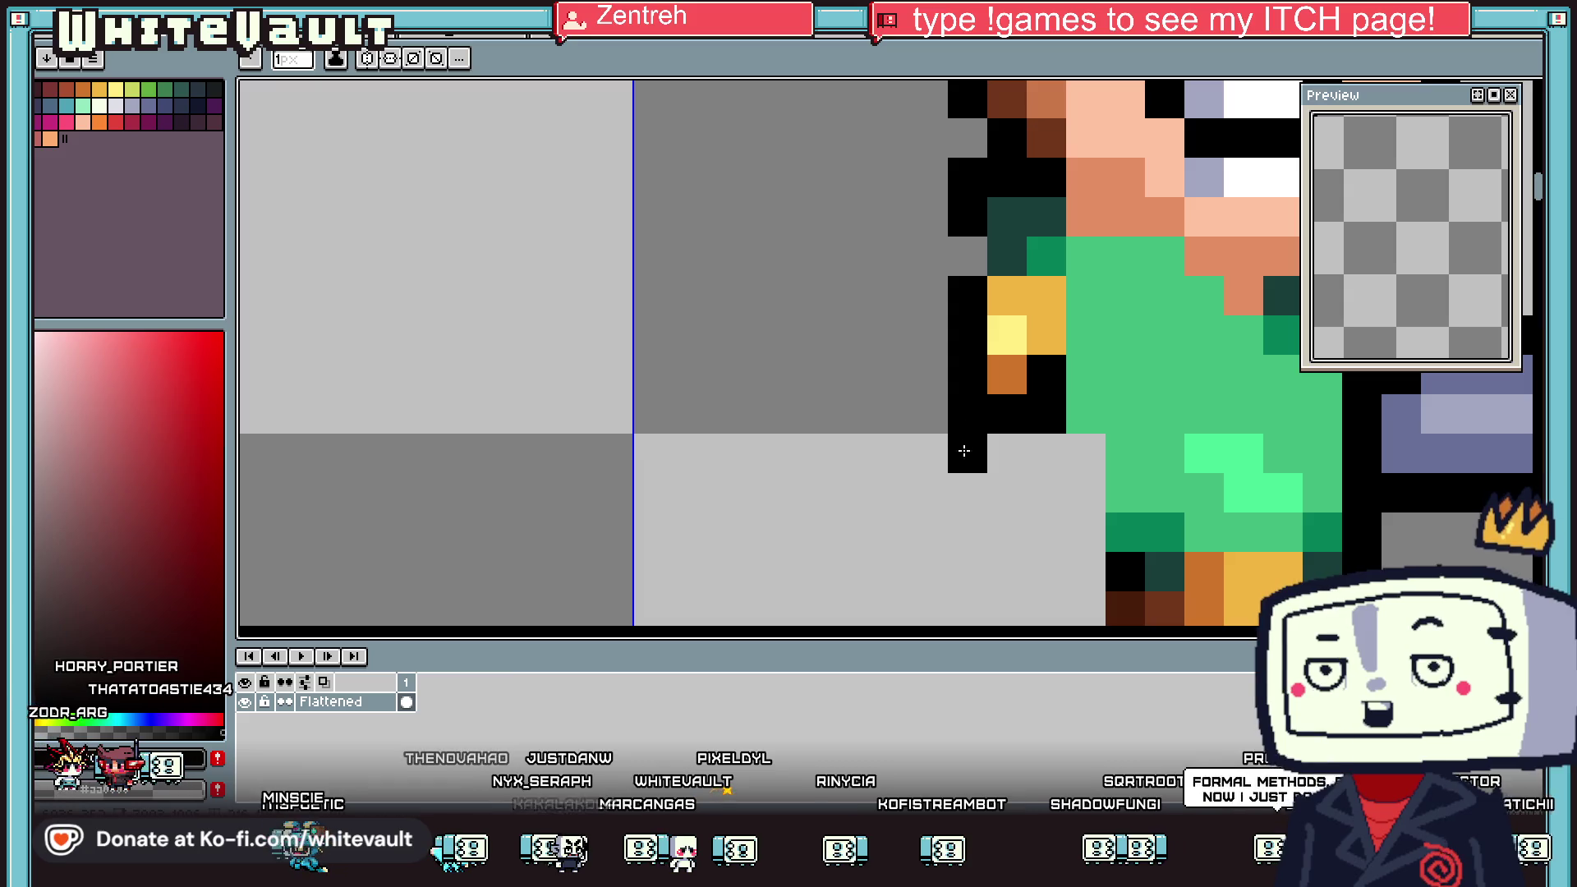
pyautogui.moveTo(1172, 461); pyautogui.dragTo(1076, 335)
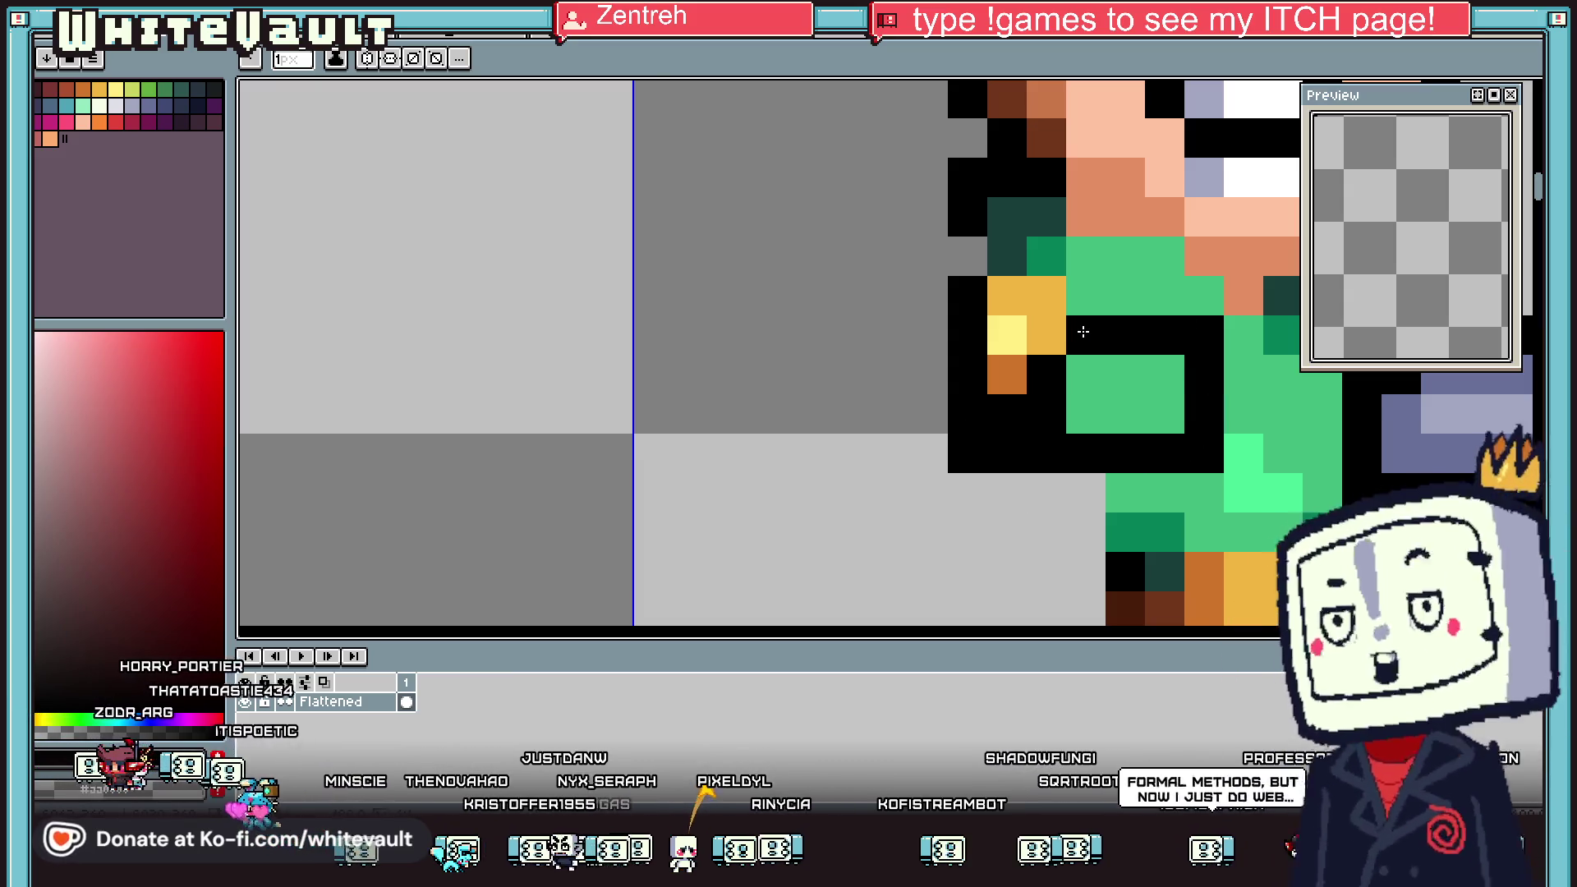
# Fill the left arm with the dark sleeve purple and close its bottom outline in black
pyautogui.press('i')
pyautogui.scroll(-3, 1291, 385)
pyautogui.scroll(2, 1292, 385)
pyautogui.click(1346, 431)
pyautogui.press('b')
pyautogui.click(1128, 377)
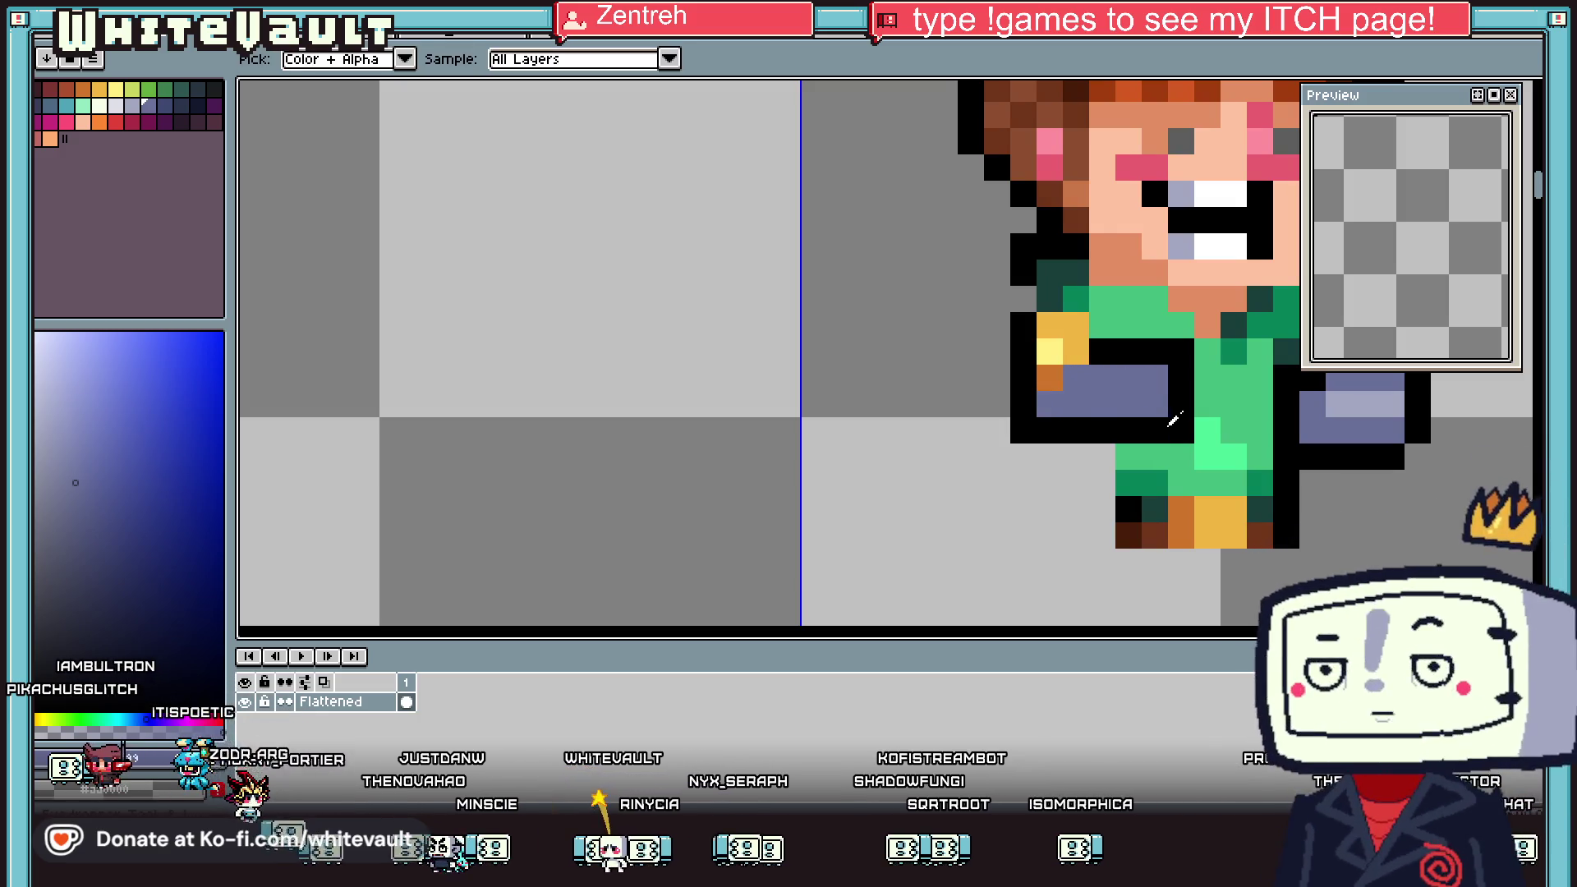
pyautogui.keyDown('alt'); pyautogui.click(1023, 427); pyautogui.keyUp('alt')
pyautogui.moveTo(1182, 457)
pyautogui.mouseDown()
pyautogui.moveTo(1016, 473)
pyautogui.moveTo(1022, 457)
pyautogui.mouseUp()
pyautogui.keyDown('alt'); pyautogui.click(1161, 424); pyautogui.keyUp('alt')
# Add a light highlight to the left sleeve and repaint its orange pixels blue-grey
pyautogui.scroll(-2, 1160, 424)
pyautogui.scroll(-1, 1252, 397)
pyautogui.scroll(4, 1164, 430)
pyautogui.click(762, 411)
pyautogui.click(780, 394)
pyautogui.keyDown('alt'); pyautogui.click(813, 433); pyautogui.keyUp('alt')
pyautogui.moveTo(665, 394); pyautogui.dragTo(707, 319)
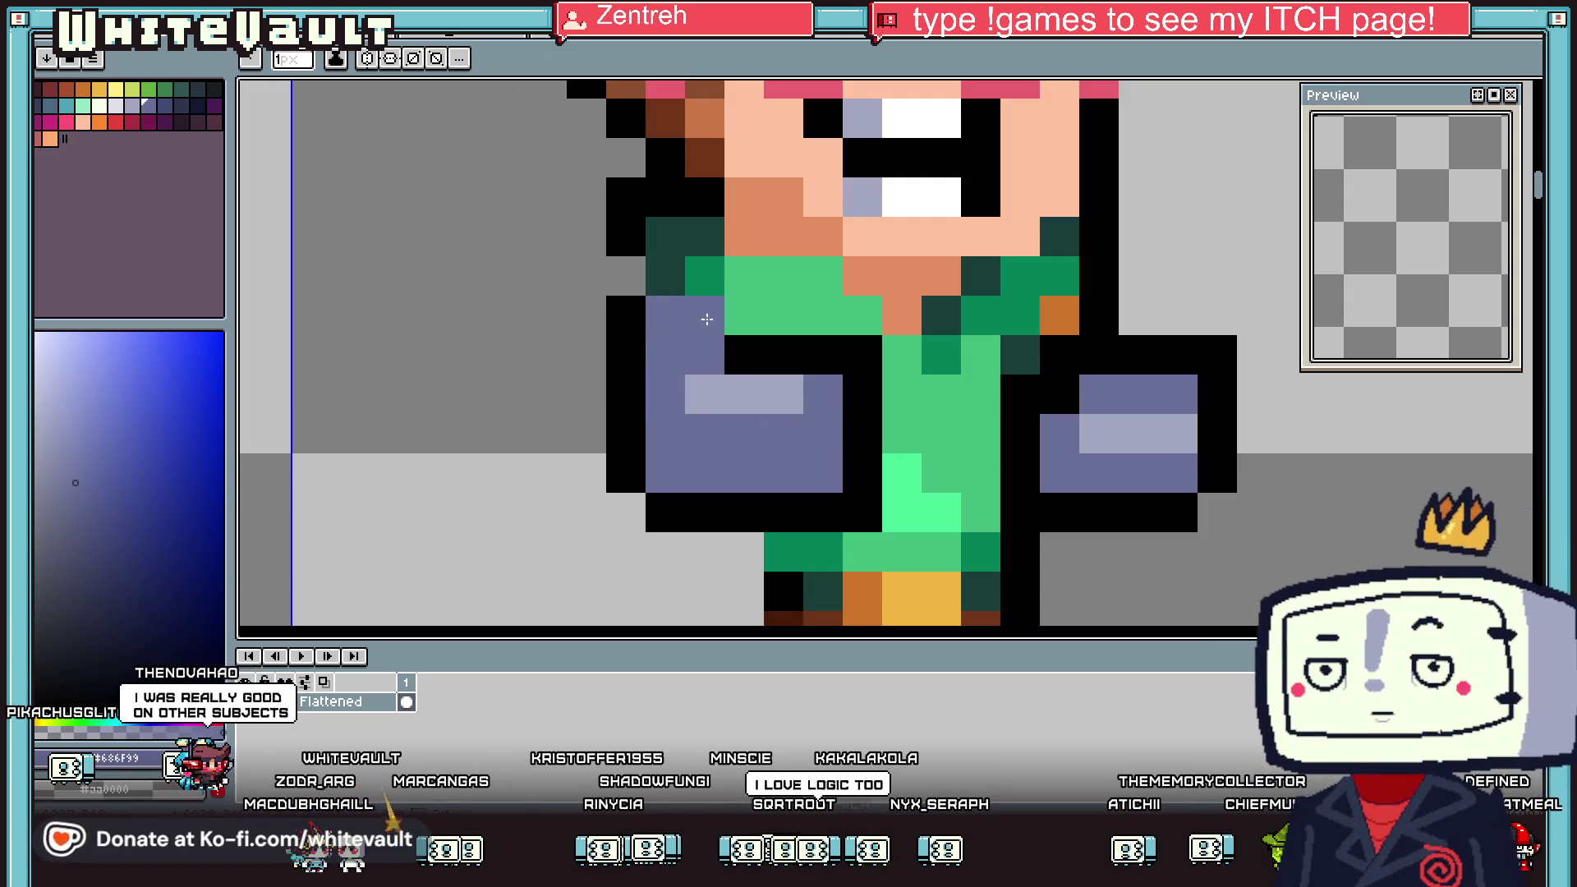
# Touch up the left sleeve and outline pixels with the sampled sleeve purple
pyautogui.press('alt')
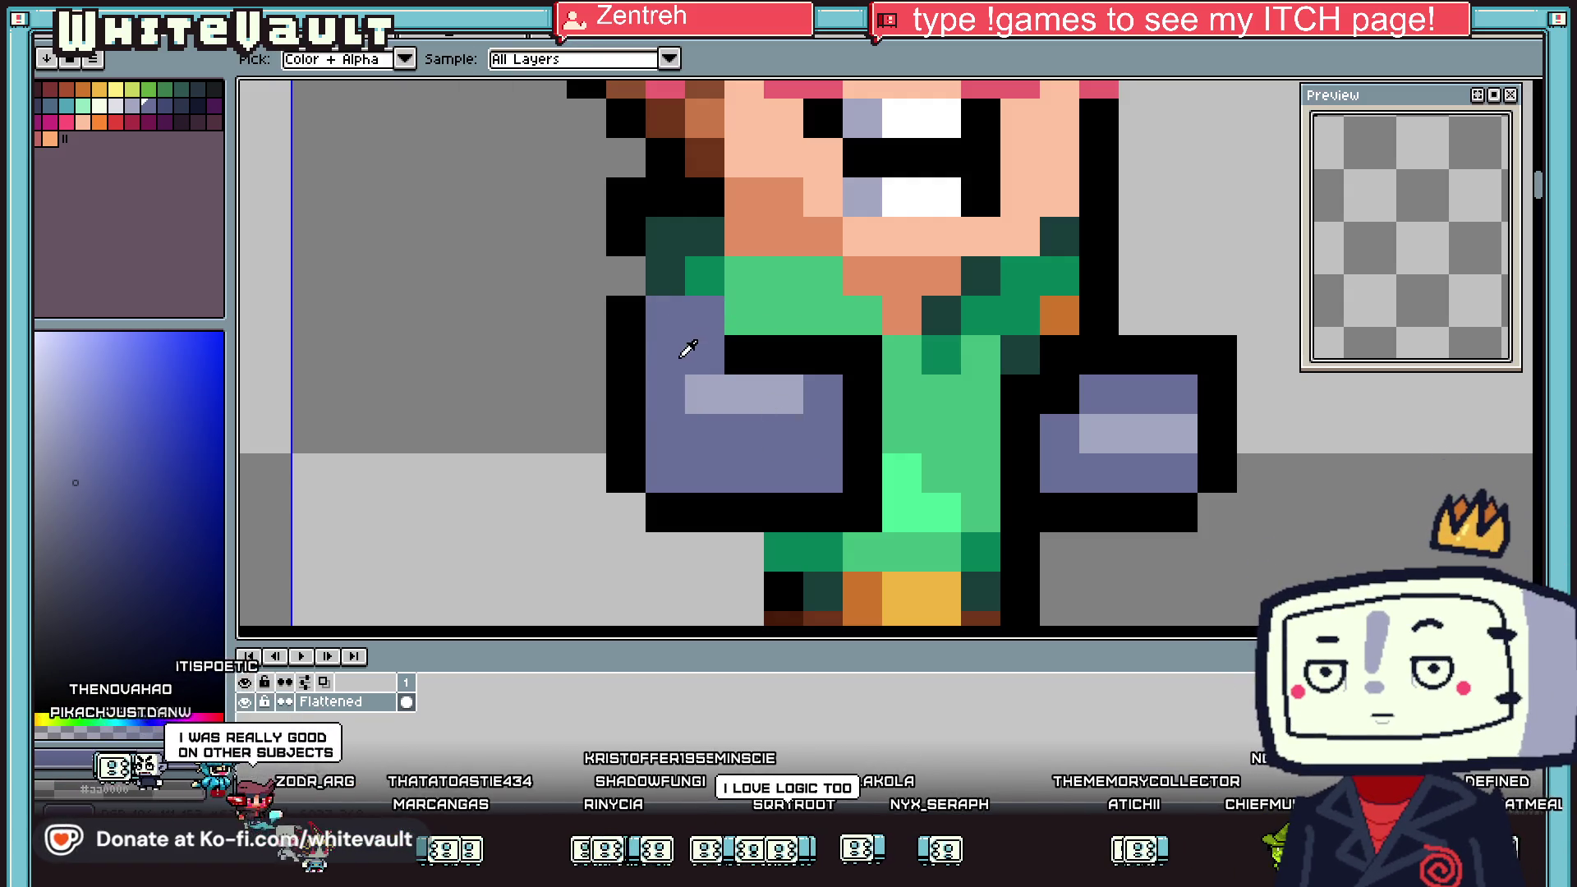
pyautogui.keyDown('alt'); pyautogui.click(690, 348); pyautogui.keyUp('alt')
pyautogui.click(635, 385)
pyautogui.click(625, 354)
pyautogui.keyDown('alt'); pyautogui.click(626, 473); pyautogui.keyUp('alt')
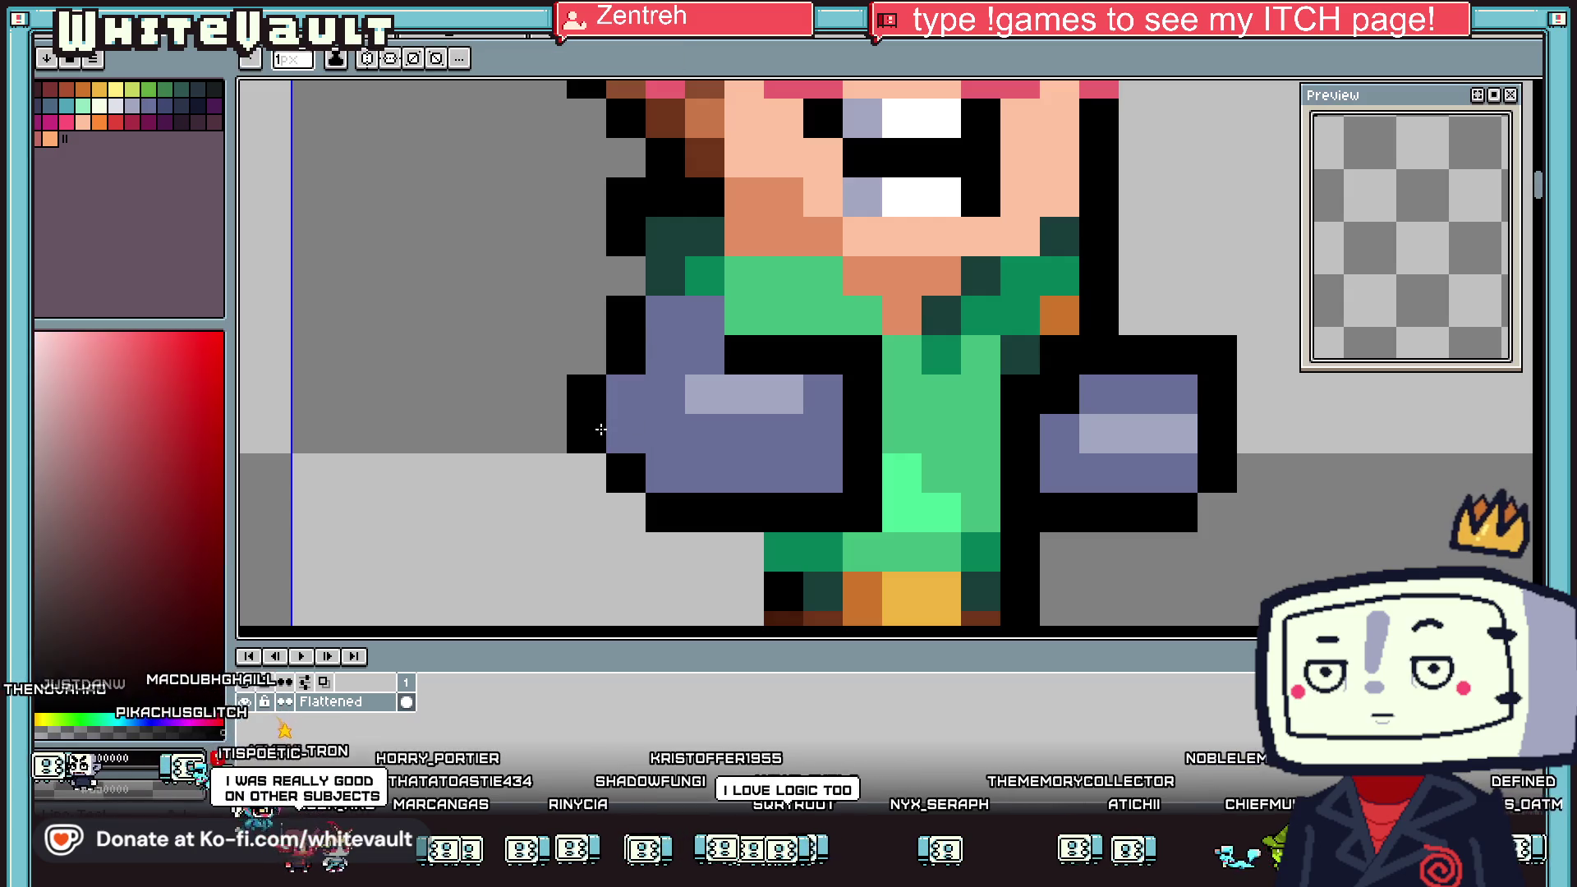
pyautogui.moveTo(587, 433); pyautogui.dragTo(625, 433)
pyautogui.scroll(-5, 732, 409)
pyautogui.press('alt')
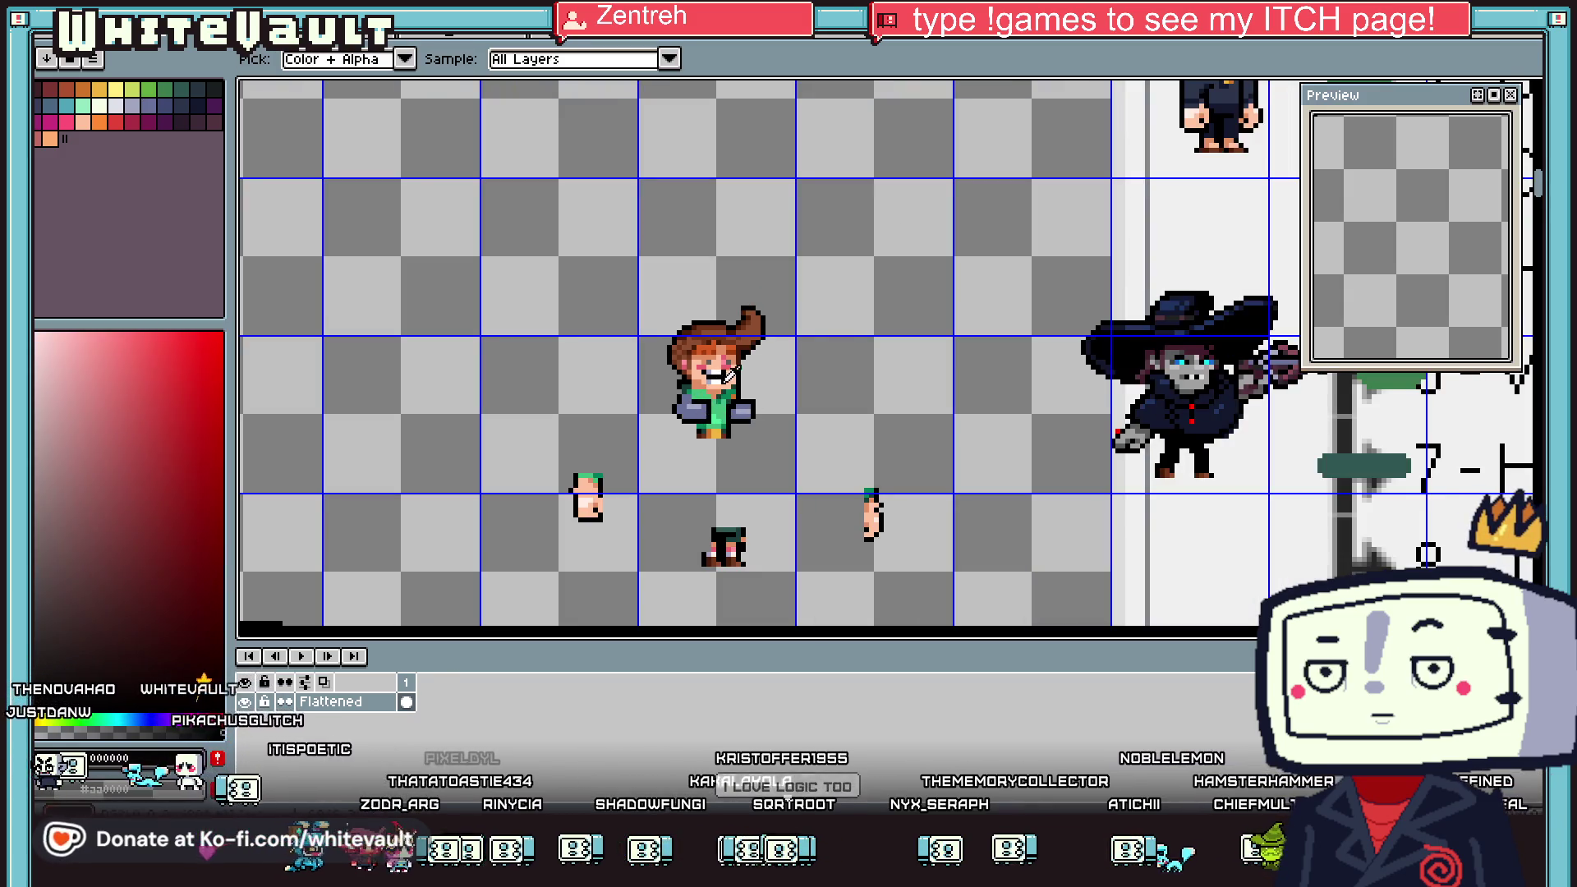
# Select the left arm and nudge it one pixel down-left
pyautogui.press('m')
pyautogui.scroll(5, 674, 421)
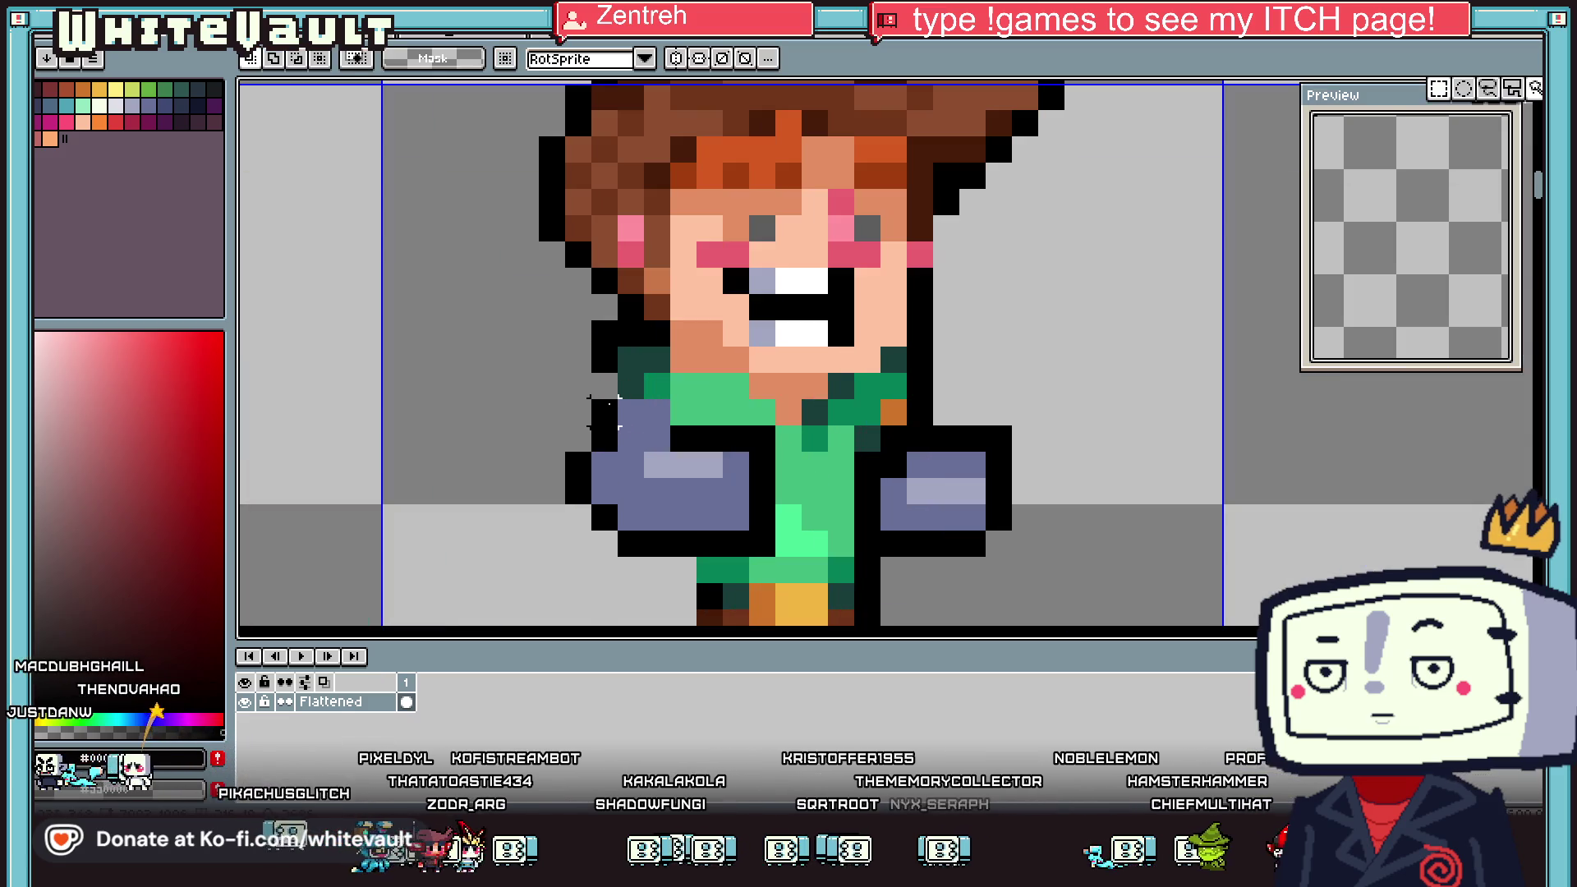
pyautogui.moveTo(509, 396)
pyautogui.mouseDown()
pyautogui.moveTo(673, 560)
pyautogui.moveTo(649, 542)
pyautogui.mouseUp()
pyautogui.hotkey('ctrl', 'd')
pyautogui.scroll(-1, 871, 484)
pyautogui.scroll(1, 870, 485)
# Move the right hand lower and outward, then patch black outline pixels beneath it
pyautogui.moveTo(936, 444)
pyautogui.mouseDown()
pyautogui.moveTo(801, 554)
pyautogui.moveTo(854, 579)
pyautogui.mouseUp()
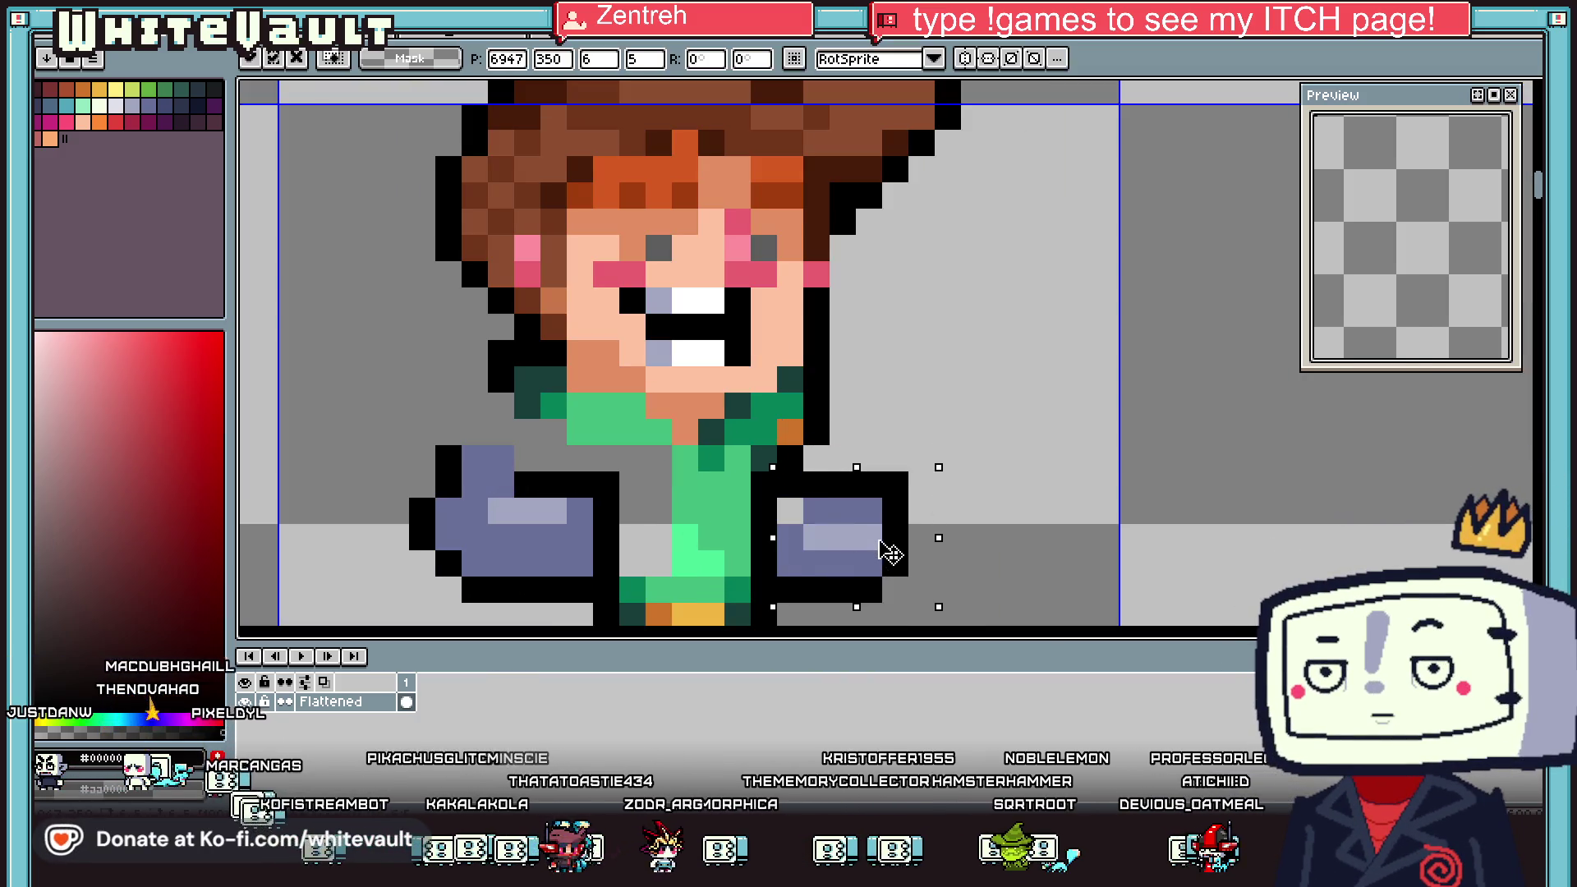
pyautogui.moveTo(870, 526); pyautogui.dragTo(926, 552)
pyautogui.press('Return')
pyautogui.press('b')
pyautogui.click(848, 474)
pyautogui.click(813, 590)
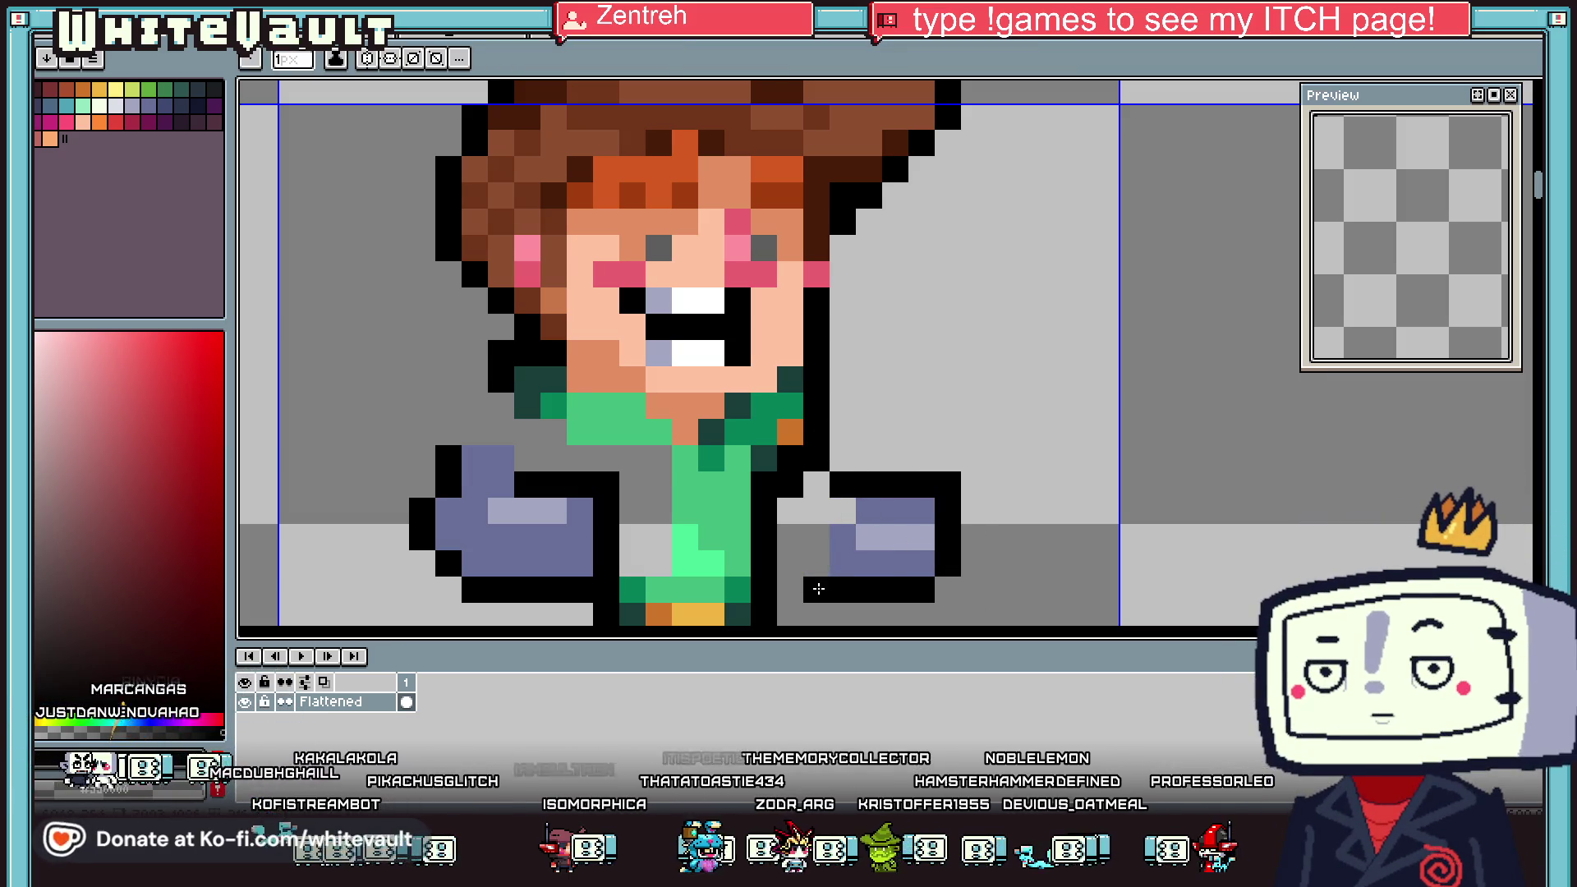
pyautogui.scroll(-4, 813, 534)
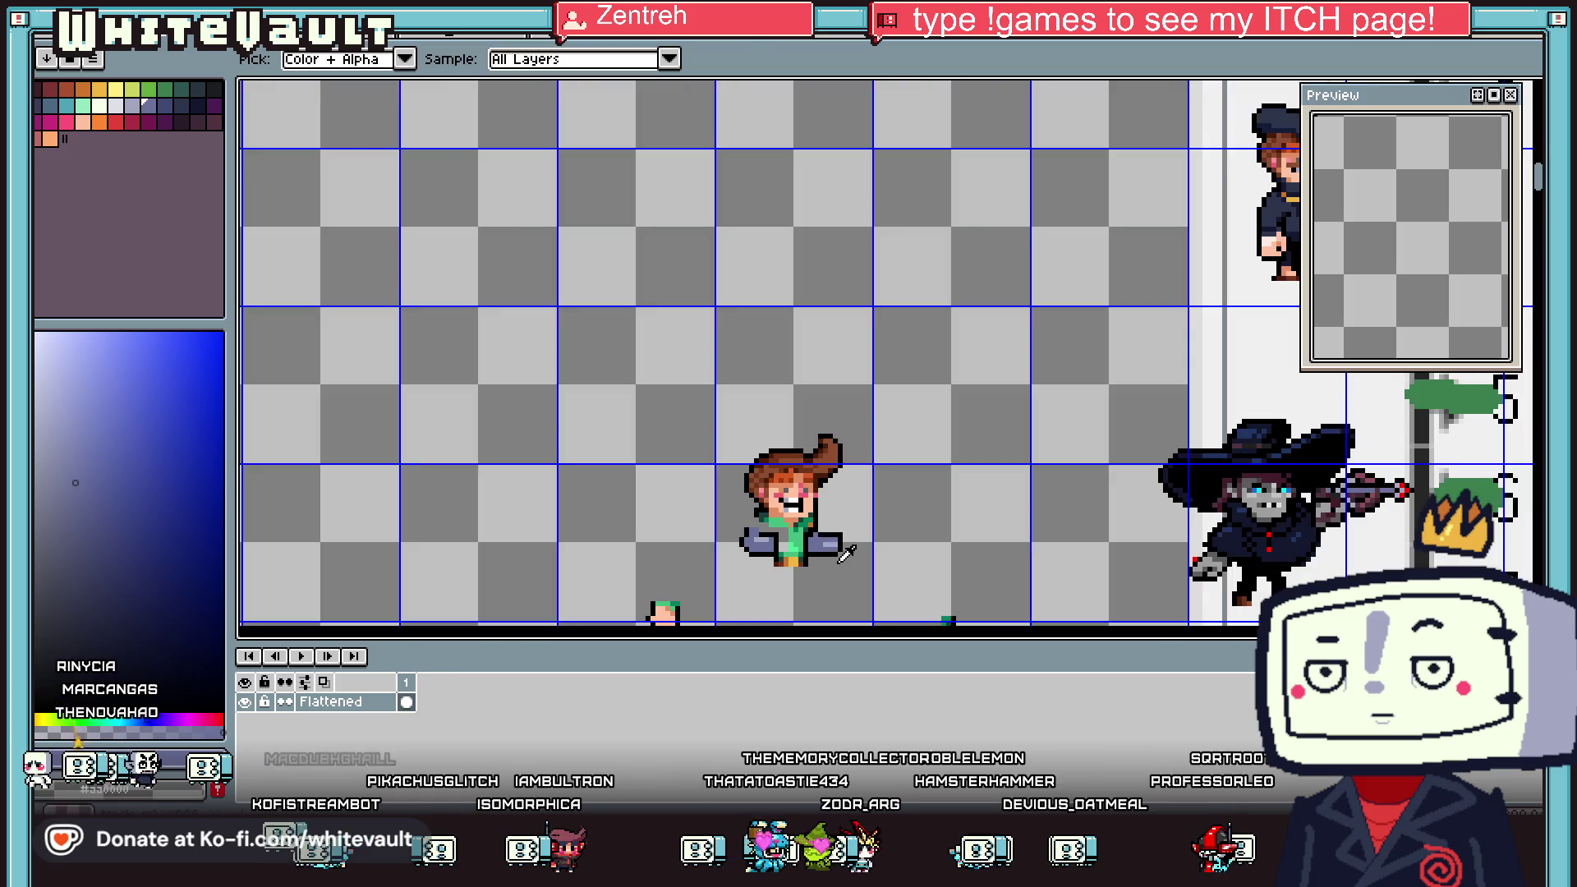
pyautogui.scroll(2, 752, 533)
pyautogui.scroll(1, 752, 532)
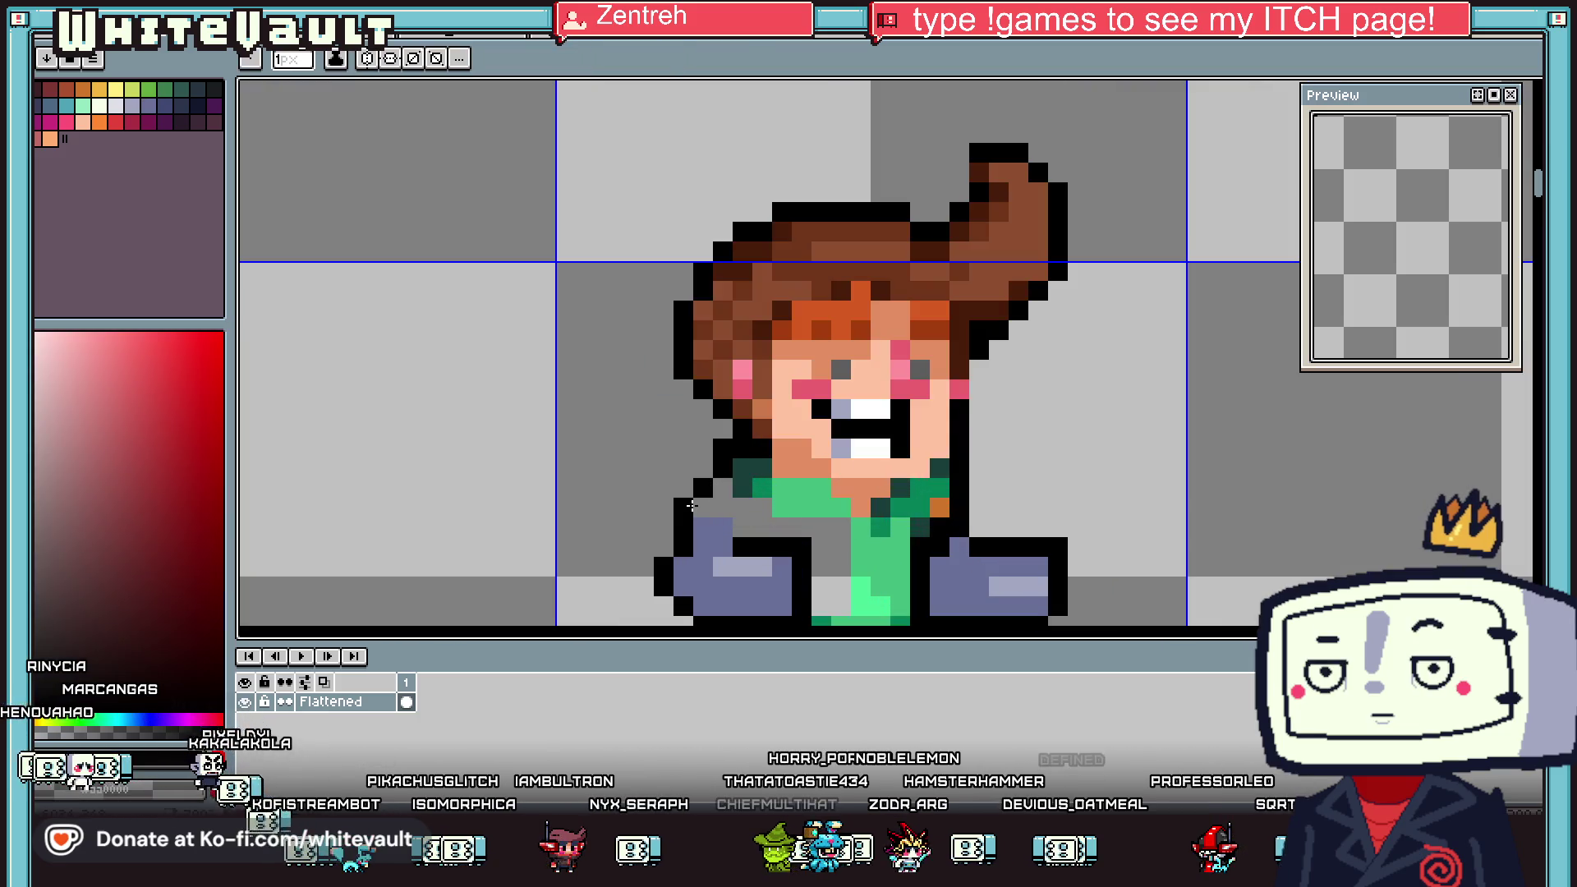
pyautogui.scroll(-2, 691, 505)
pyautogui.scroll(-1, 739, 509)
pyautogui.scroll(2, 767, 510)
pyautogui.scroll(1, 768, 510)
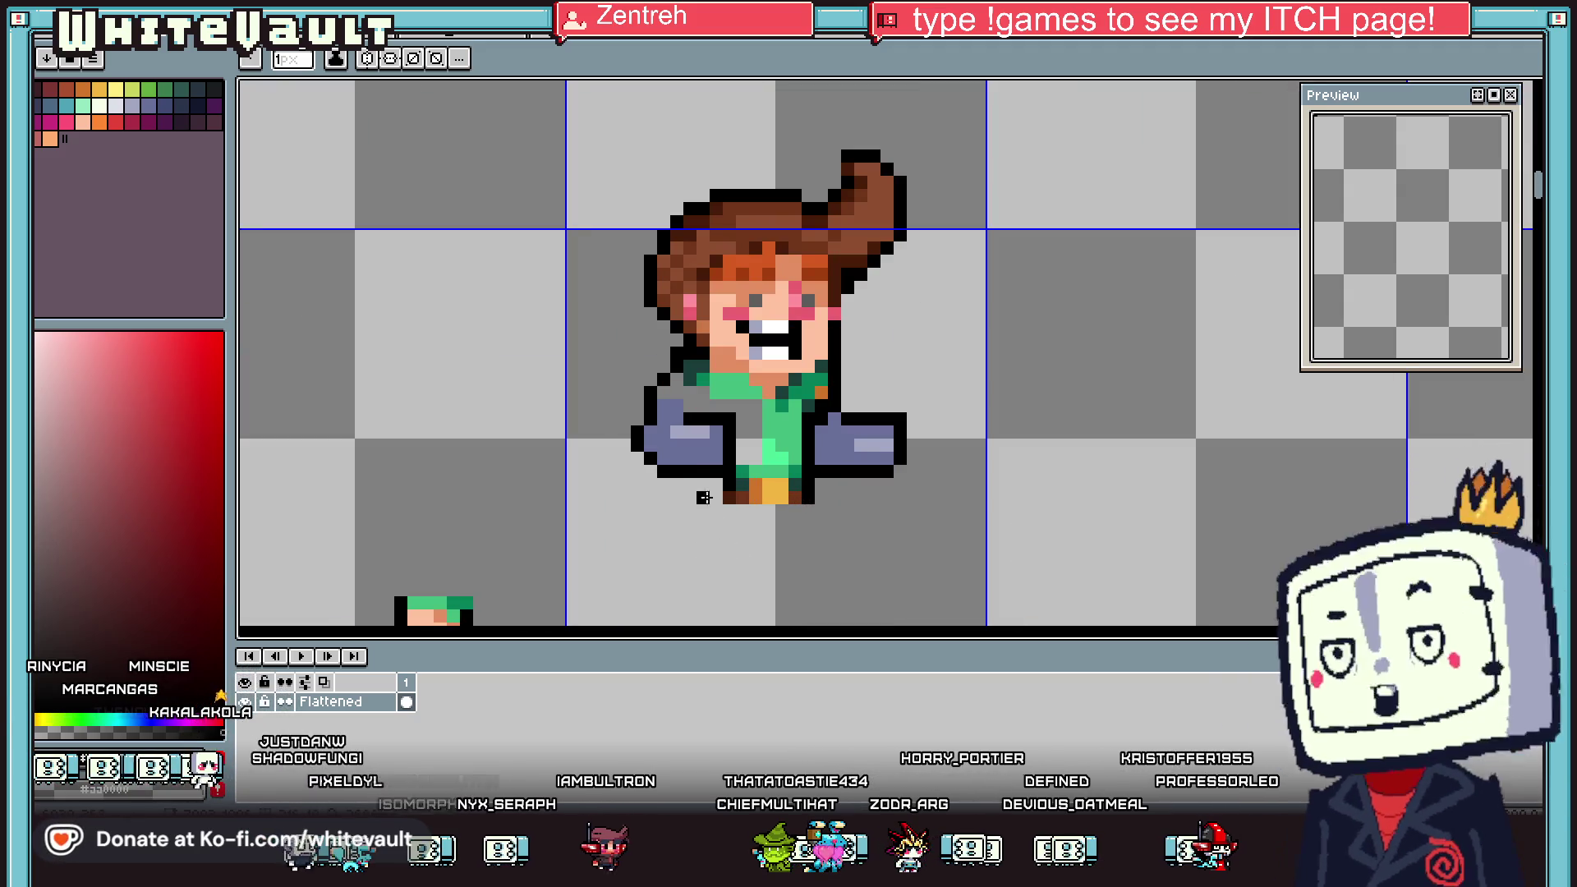
# Draw black leg outline strokes down below the jacket
pyautogui.moveTo(704, 498); pyautogui.dragTo(673, 536)
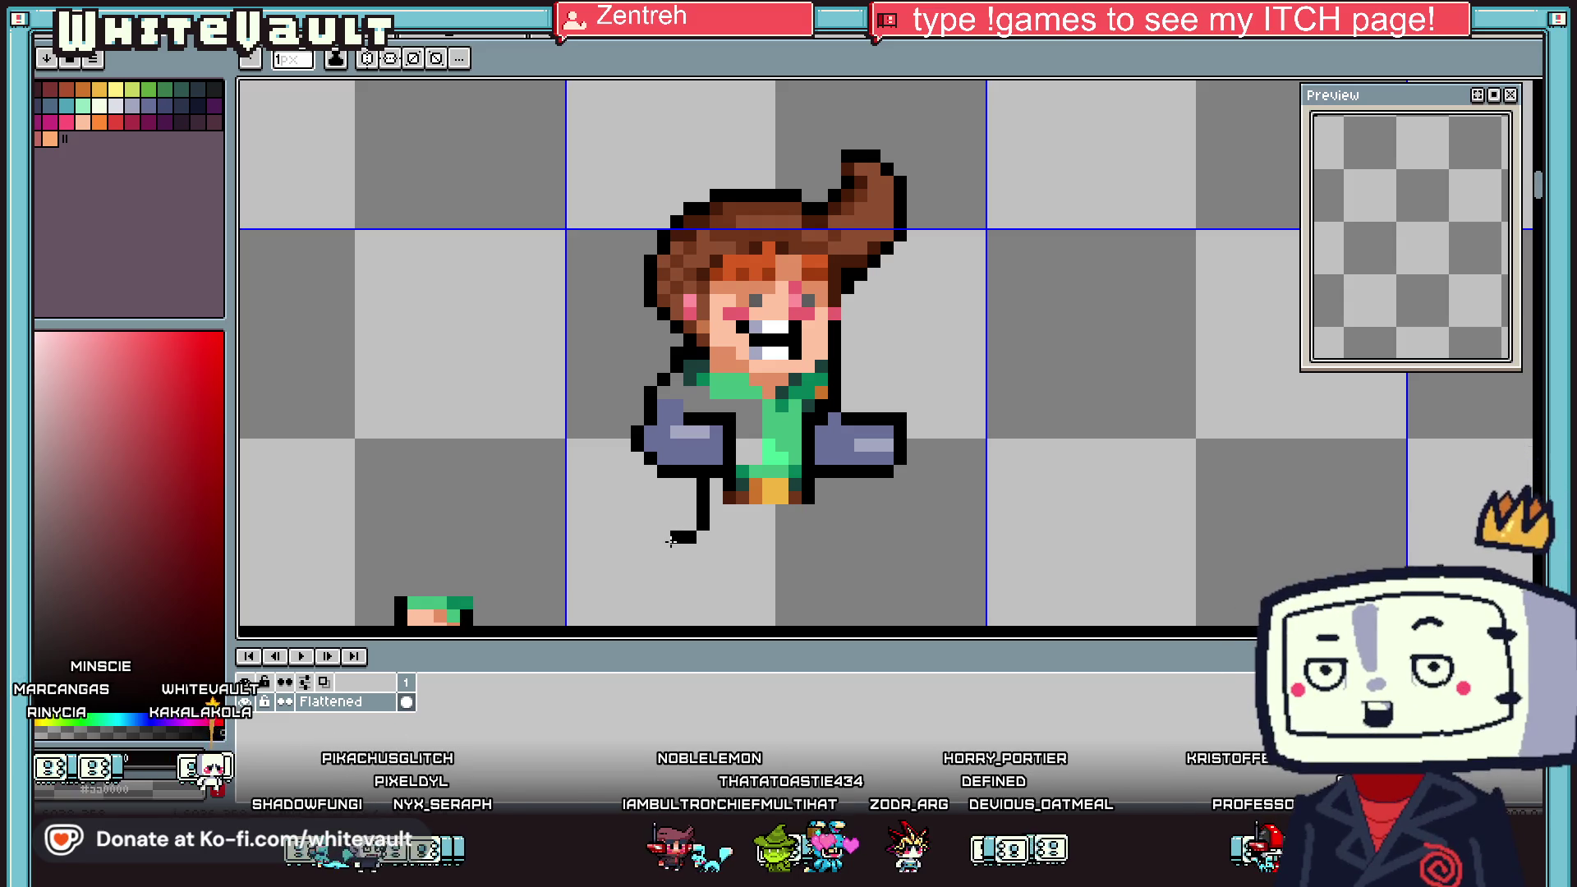
pyautogui.scroll(2, 673, 538)
pyautogui.moveTo(677, 511)
pyautogui.mouseDown()
pyautogui.moveTo(657, 595)
pyautogui.moveTo(688, 591)
pyautogui.mouseUp()
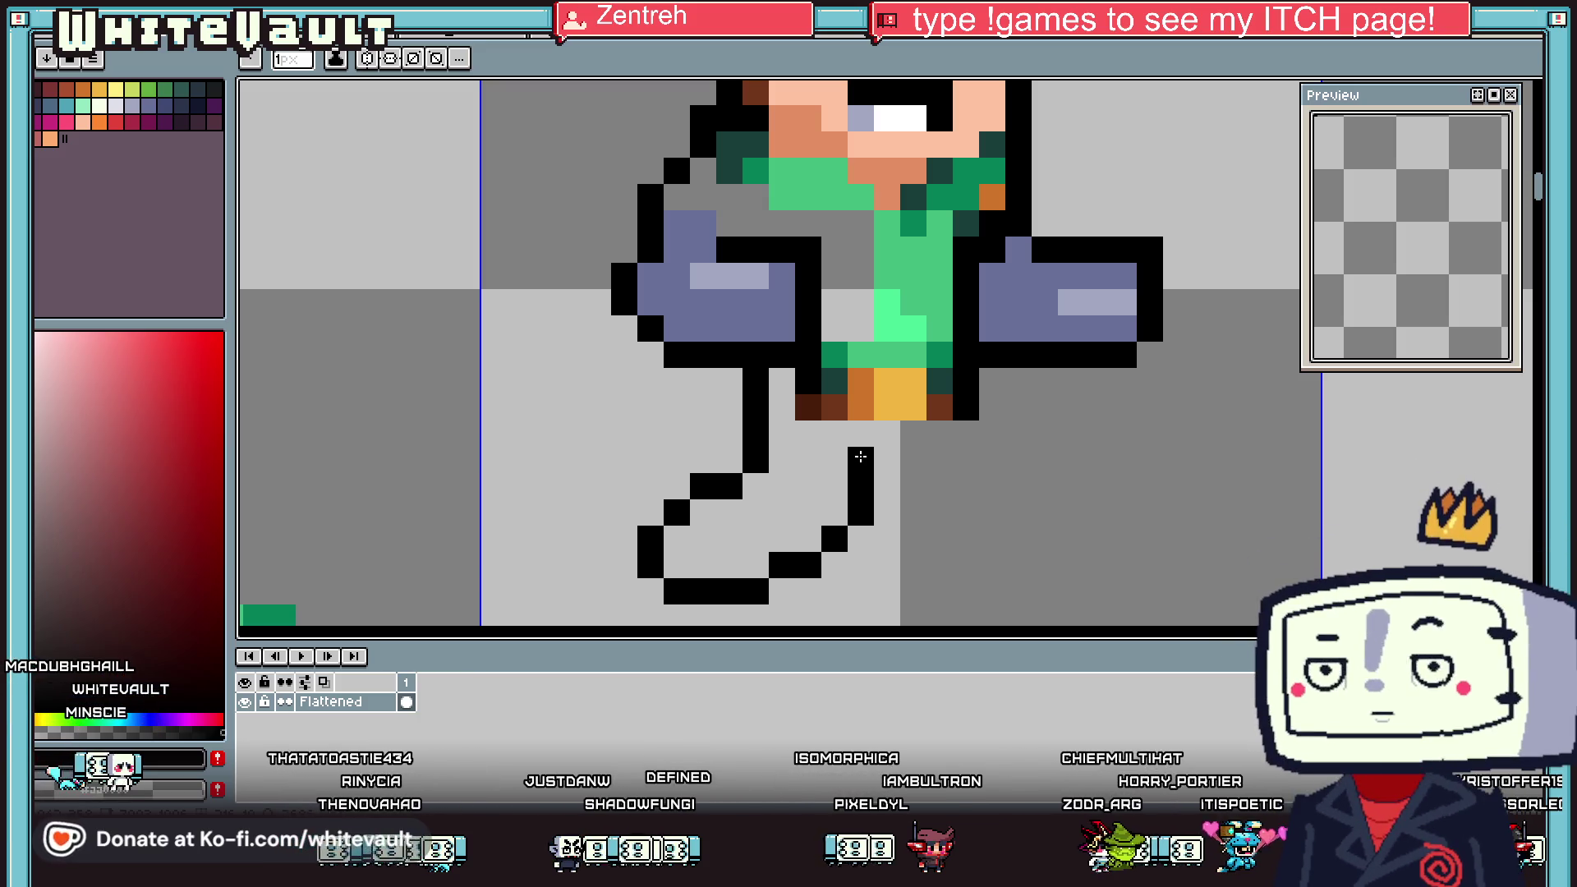
# Shift the selected lower leg one pixel to the right
pyautogui.press('w')
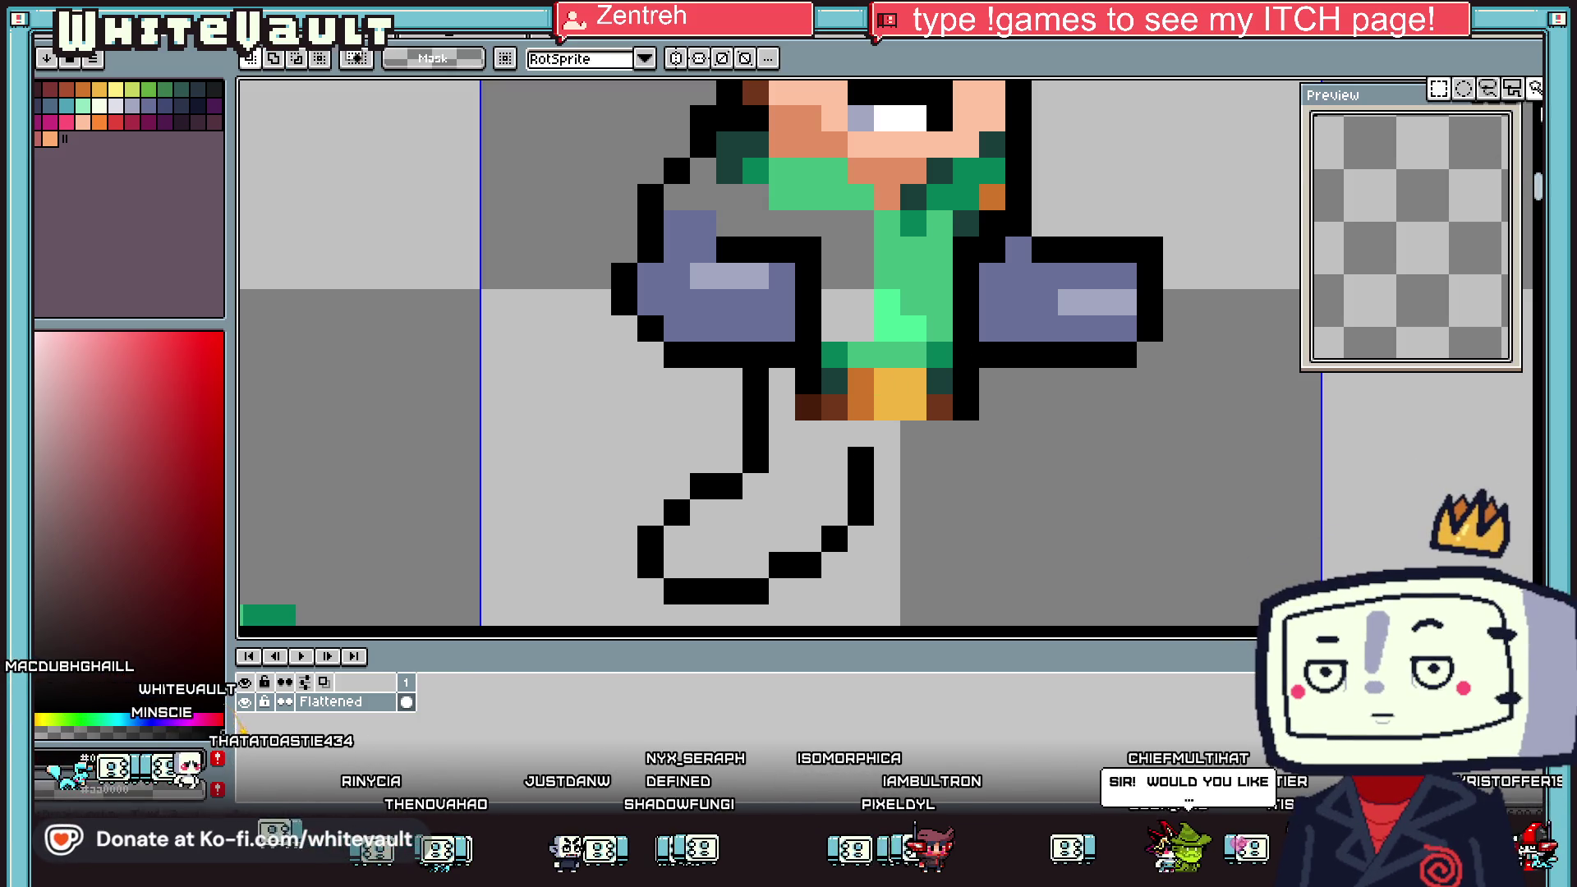
pyautogui.moveTo(580, 417); pyautogui.dragTo(877, 626)
pyautogui.scroll(-3, 875, 609)
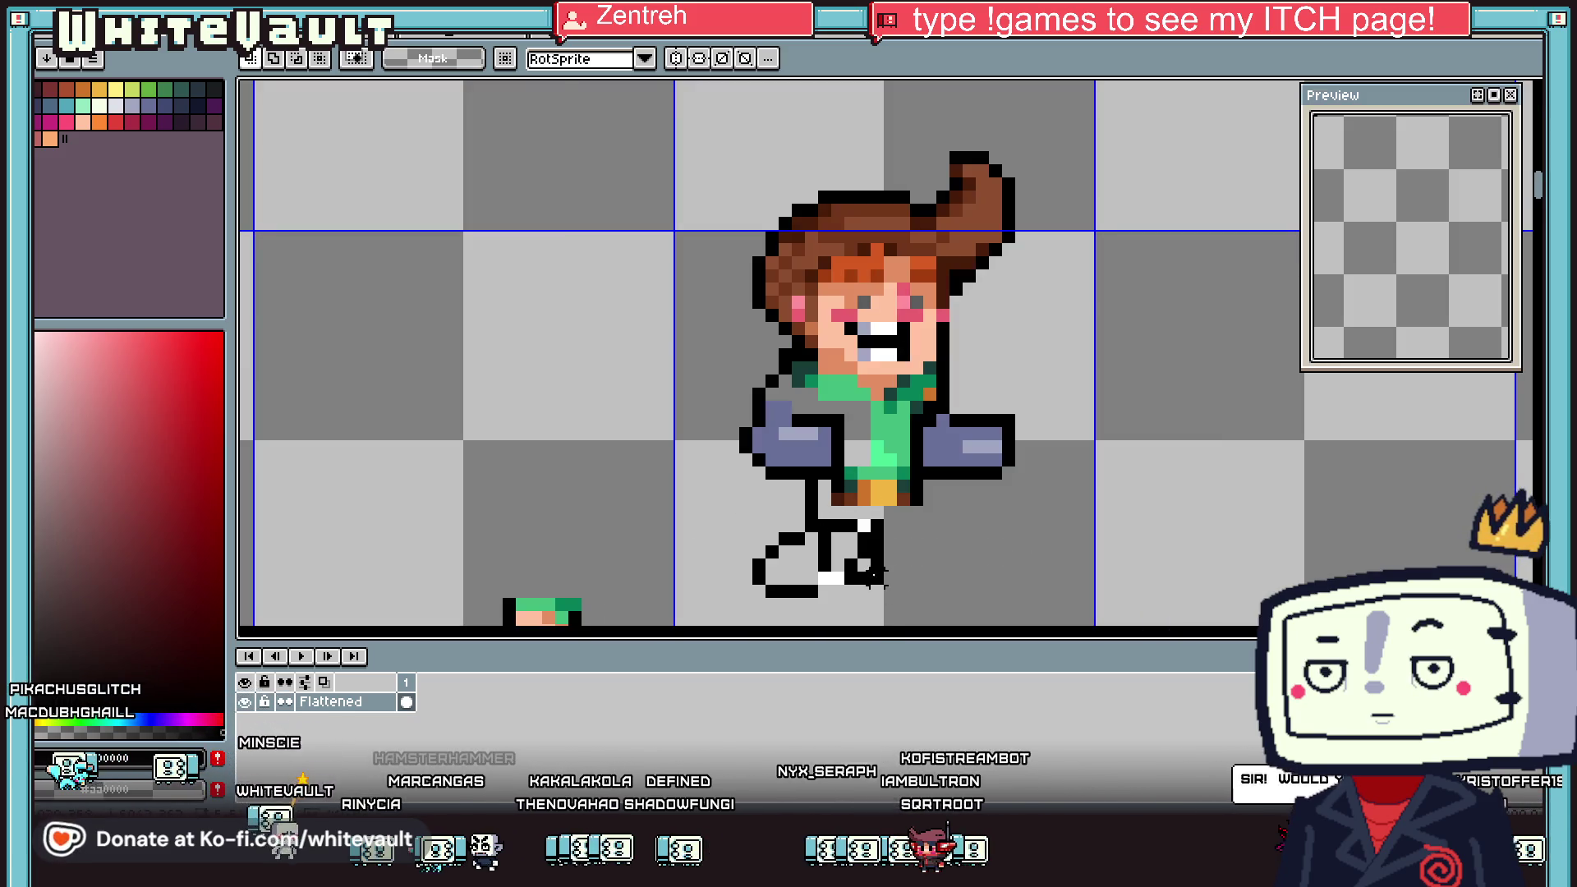
pyautogui.click(854, 580)
pyautogui.moveTo(914, 580); pyautogui.dragTo(927, 580)
pyautogui.press('Return')
# Eyedrop the blue-grey suit colour from the arm and bucket-fill the legs with it
pyautogui.press('i')
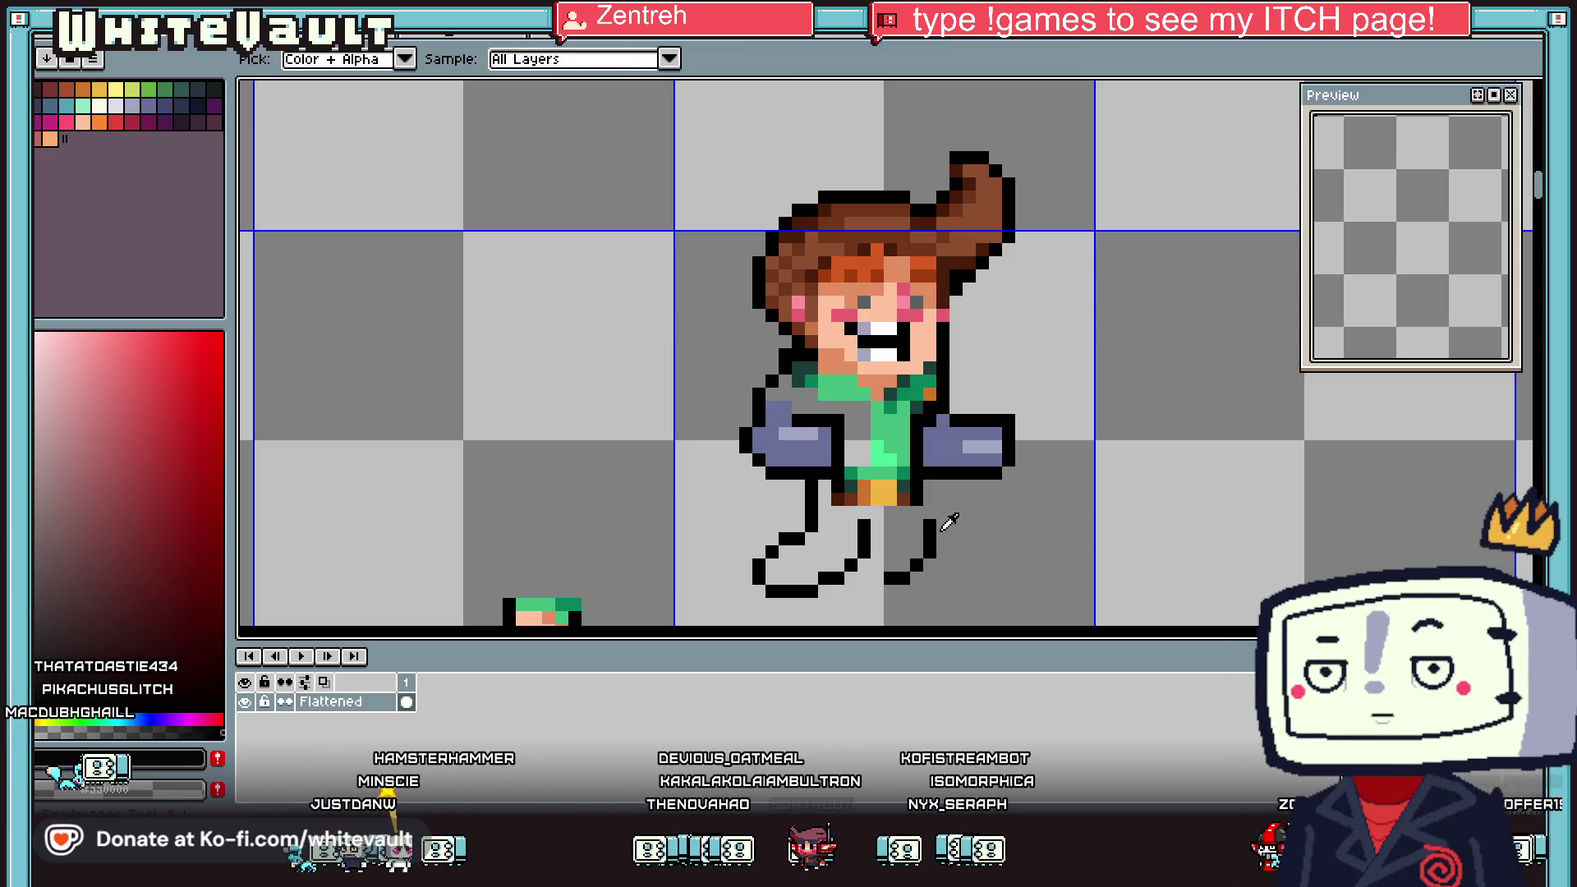
pyautogui.scroll(2, 950, 524)
pyautogui.press('b')
pyautogui.scroll(-3, 904, 543)
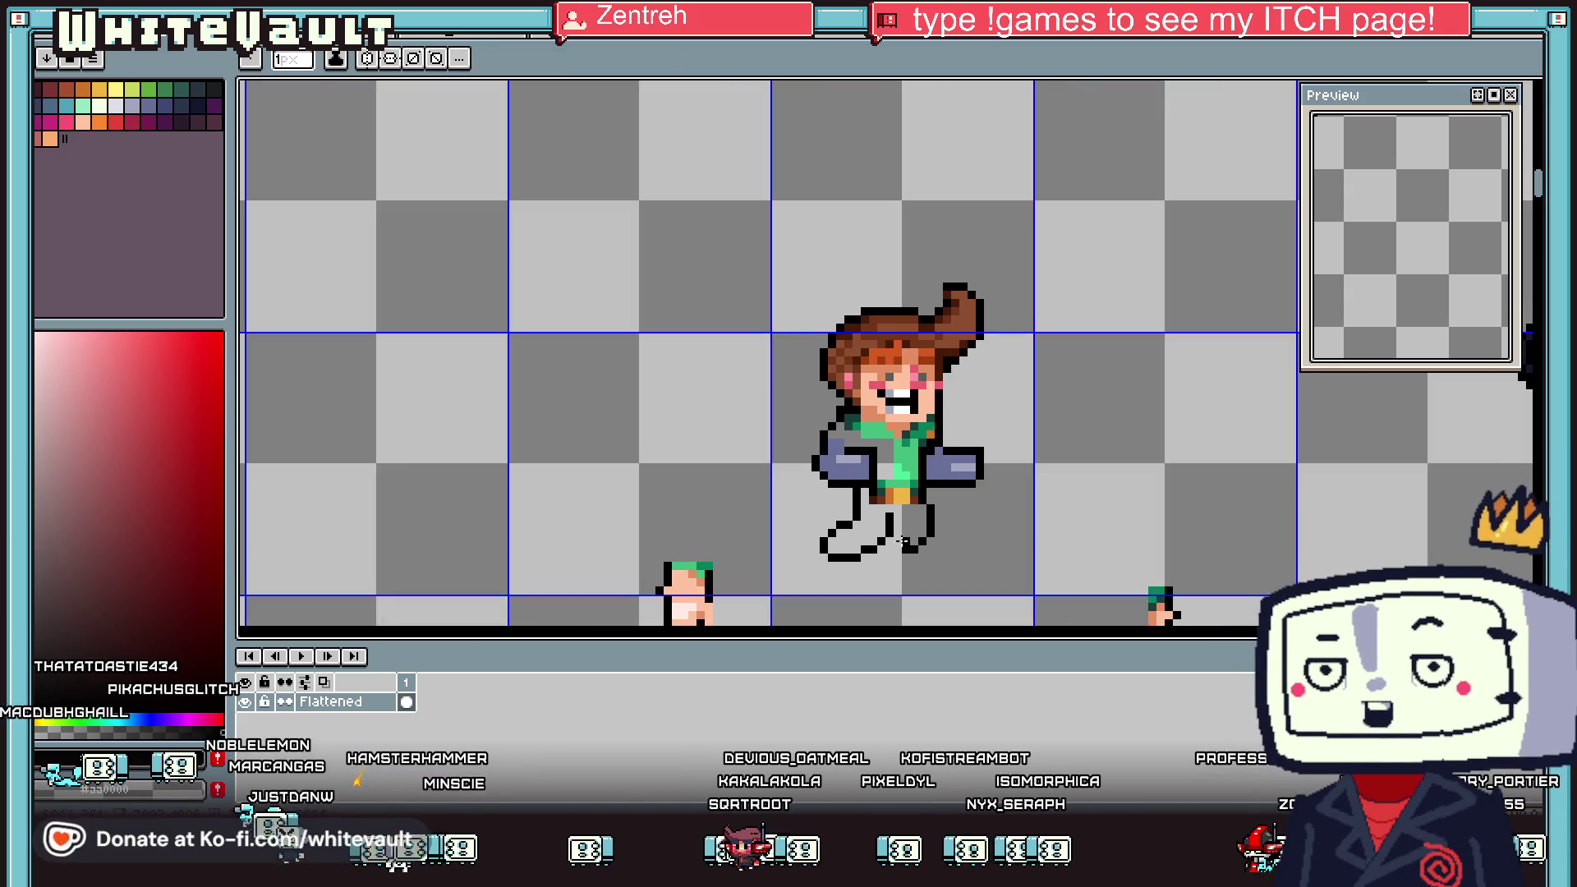
pyautogui.scroll(2, 904, 543)
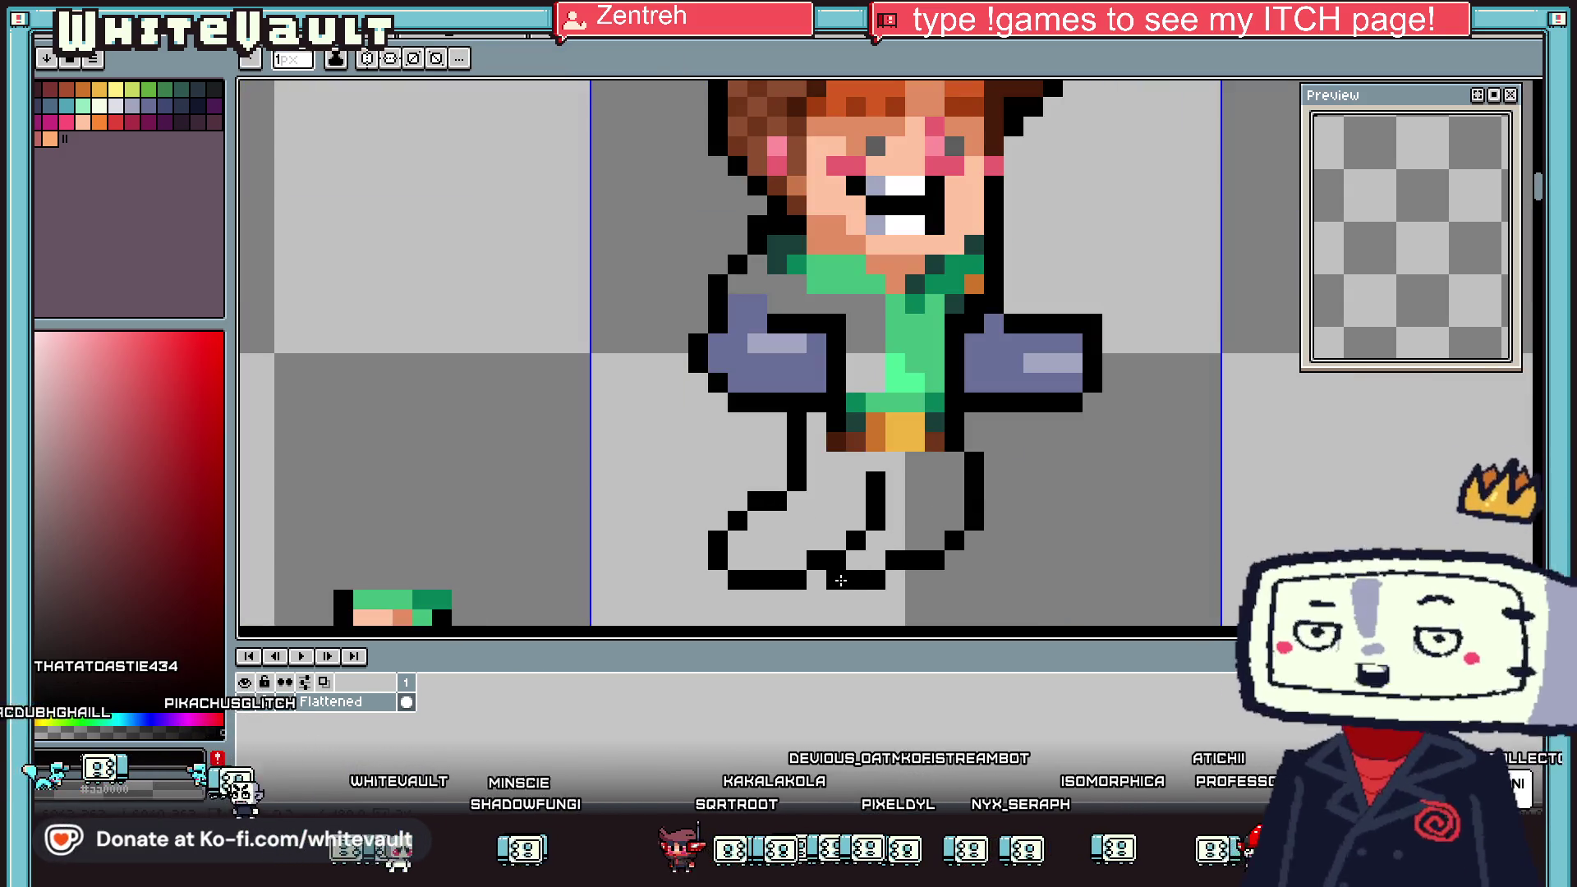
pyautogui.press('i')
pyautogui.scroll(-1, 850, 534)
pyautogui.scroll(-1, 862, 460)
pyautogui.scroll(1, 869, 419)
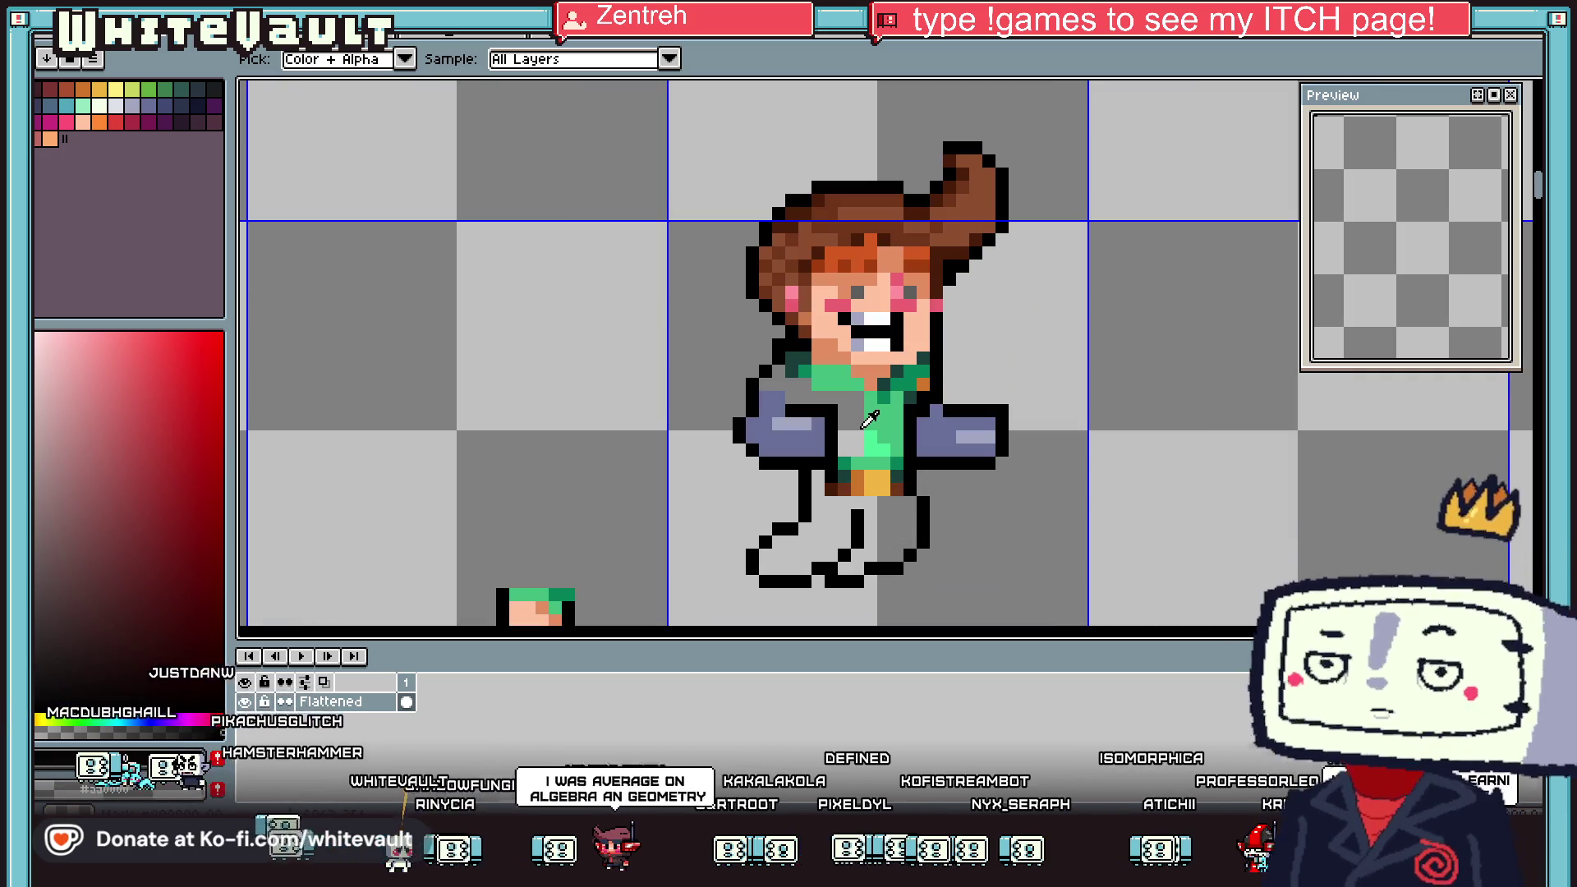
pyautogui.click(792, 425)
pyautogui.press('g')
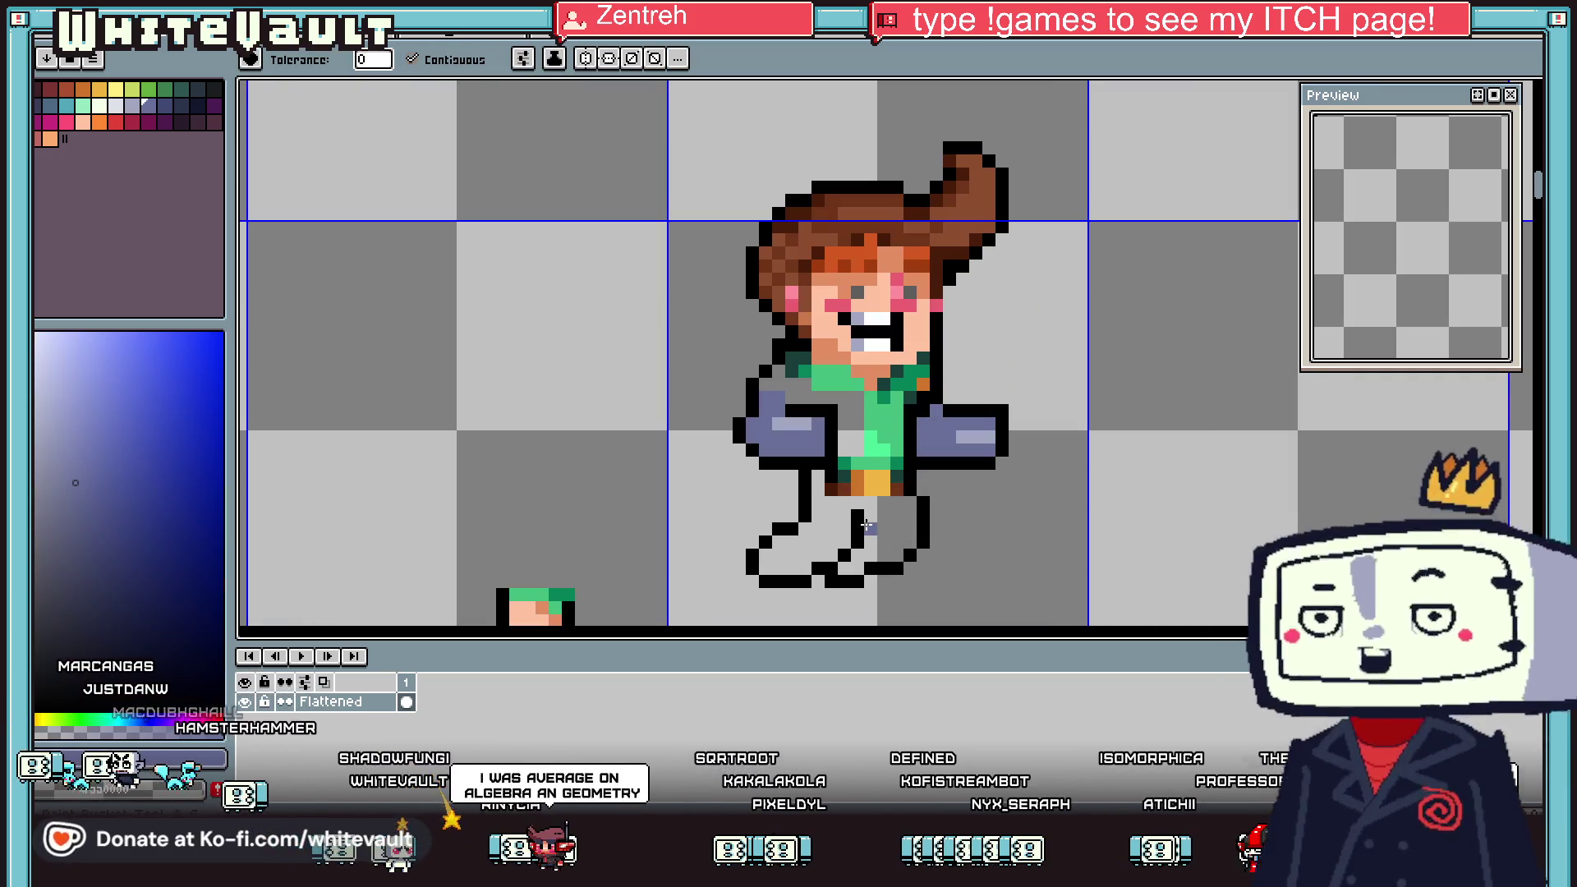
pyautogui.click(865, 524)
pyautogui.press('i')
pyautogui.click(835, 477)
pyautogui.press('b')
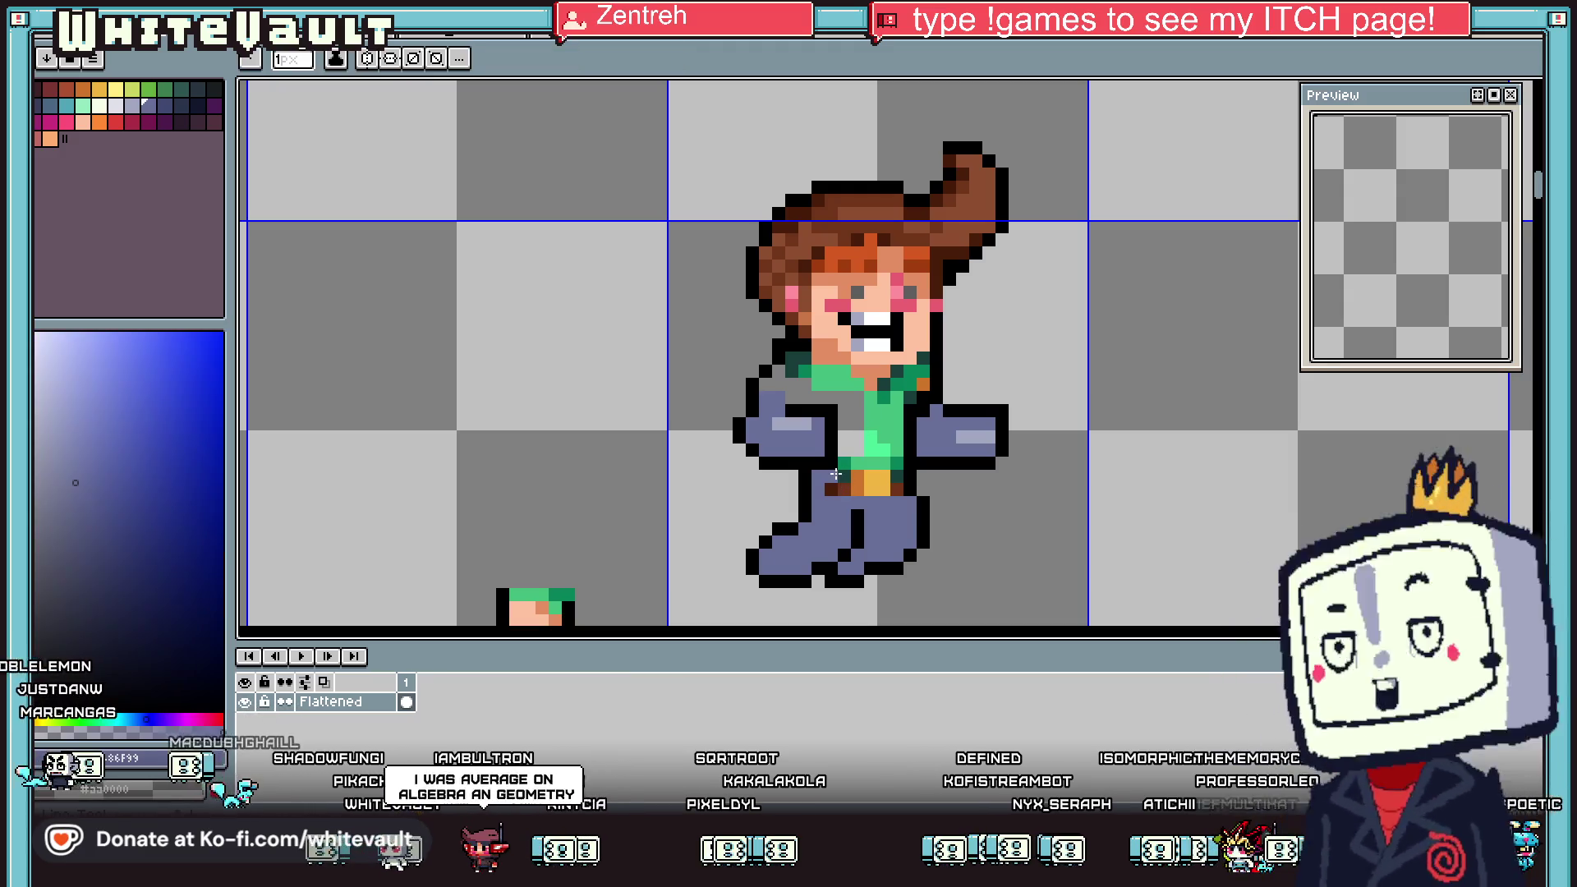
pyautogui.press('g')
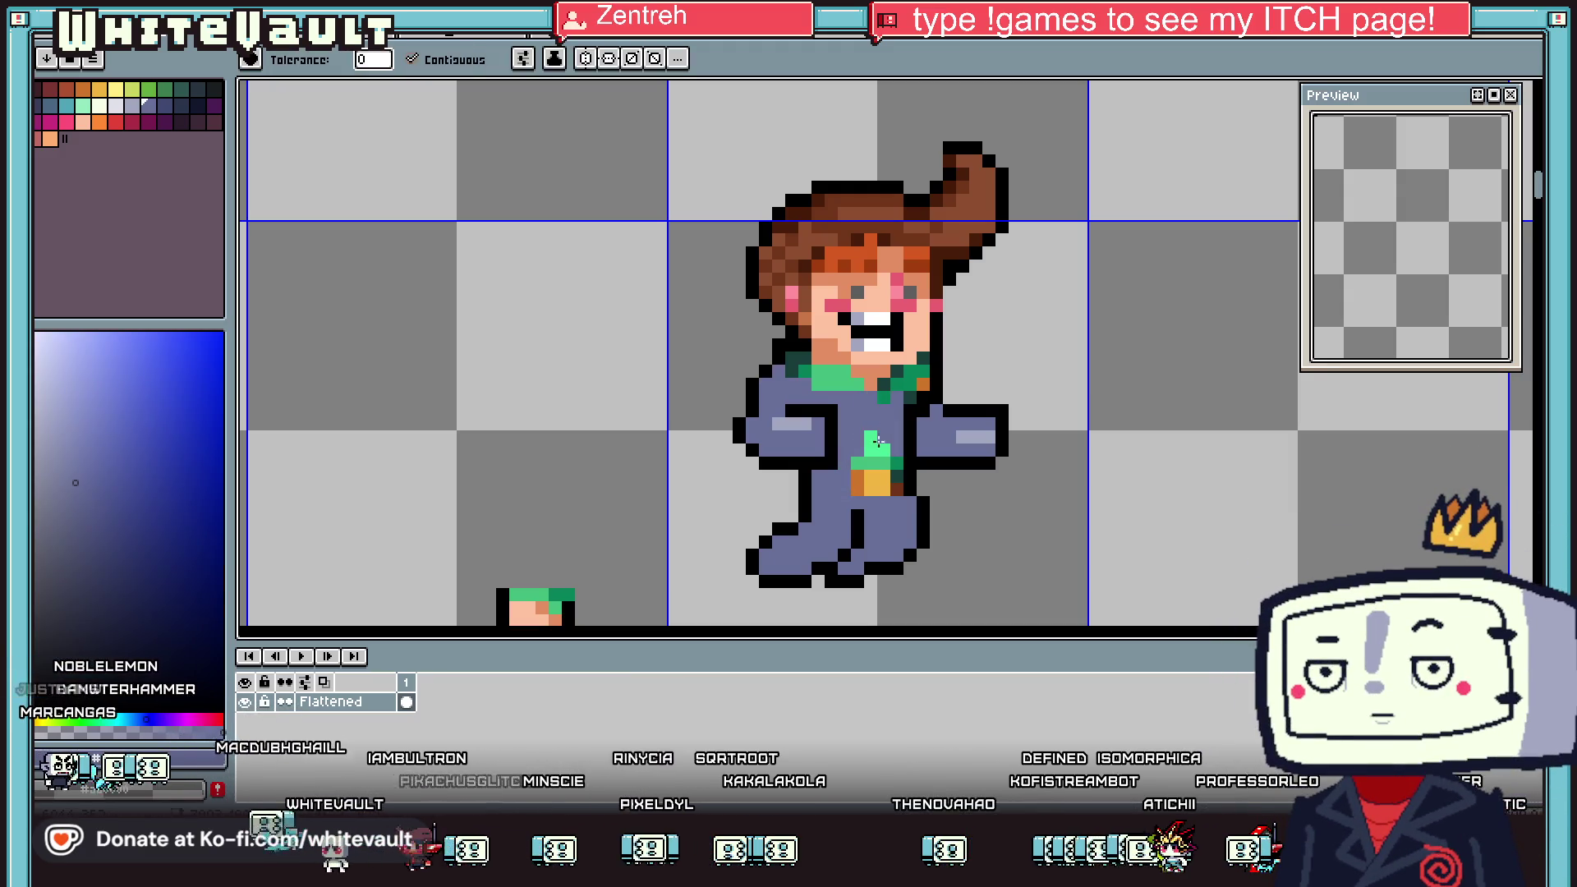
# Paint over the grin's lower teeth row with the sampled peach skin colour
pyautogui.press('i')
pyautogui.press('b')
pyautogui.scroll(-4, 920, 403)
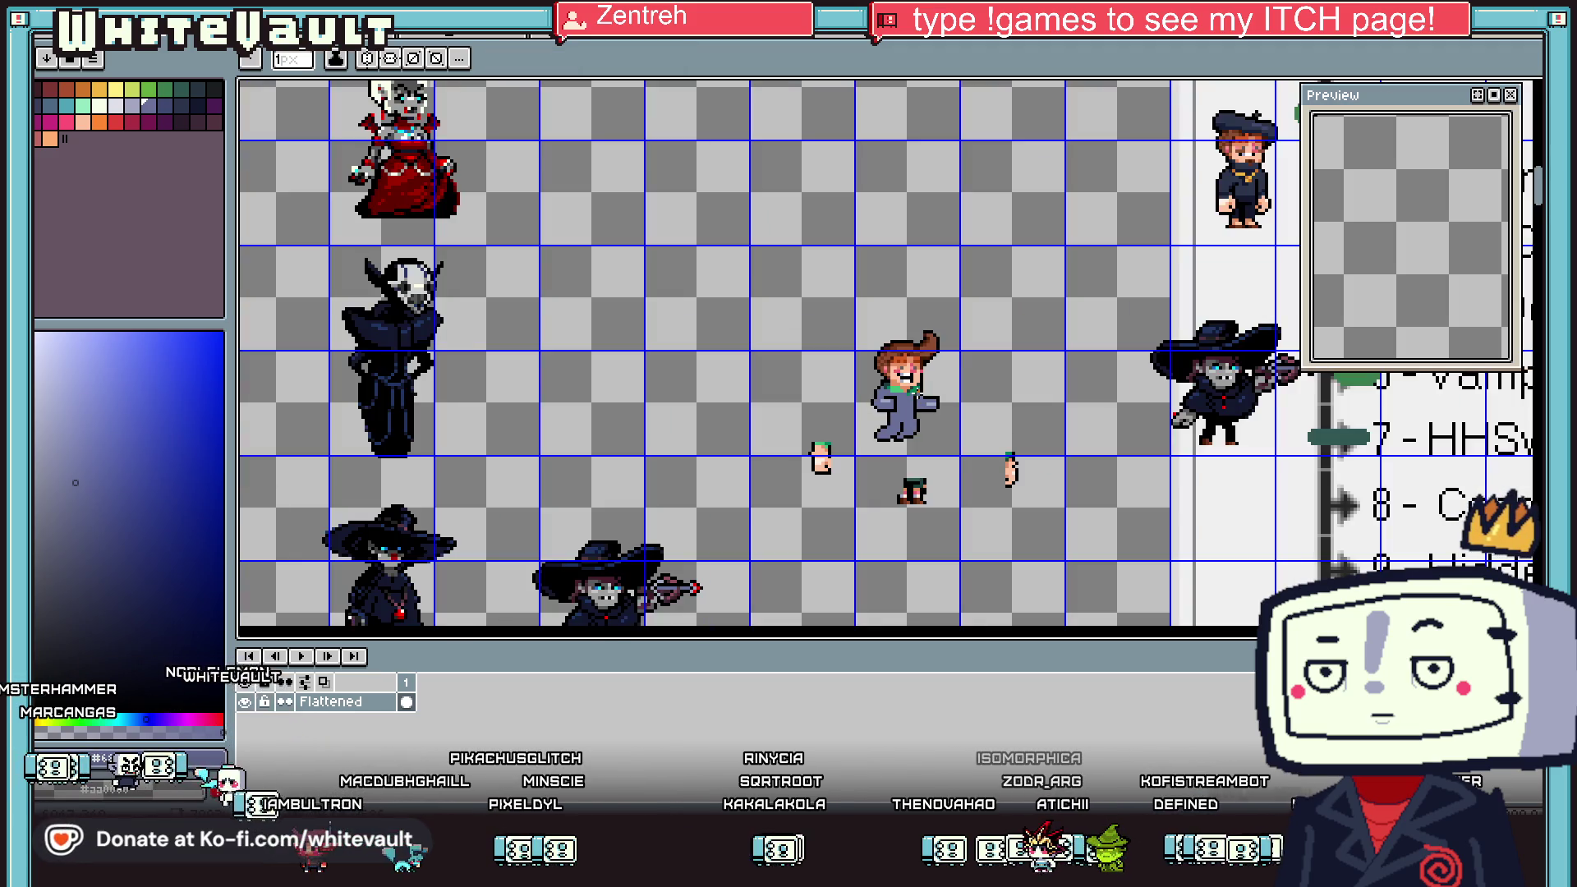
pyautogui.press('i')
pyautogui.scroll(2, 986, 369)
pyautogui.scroll(1, 985, 369)
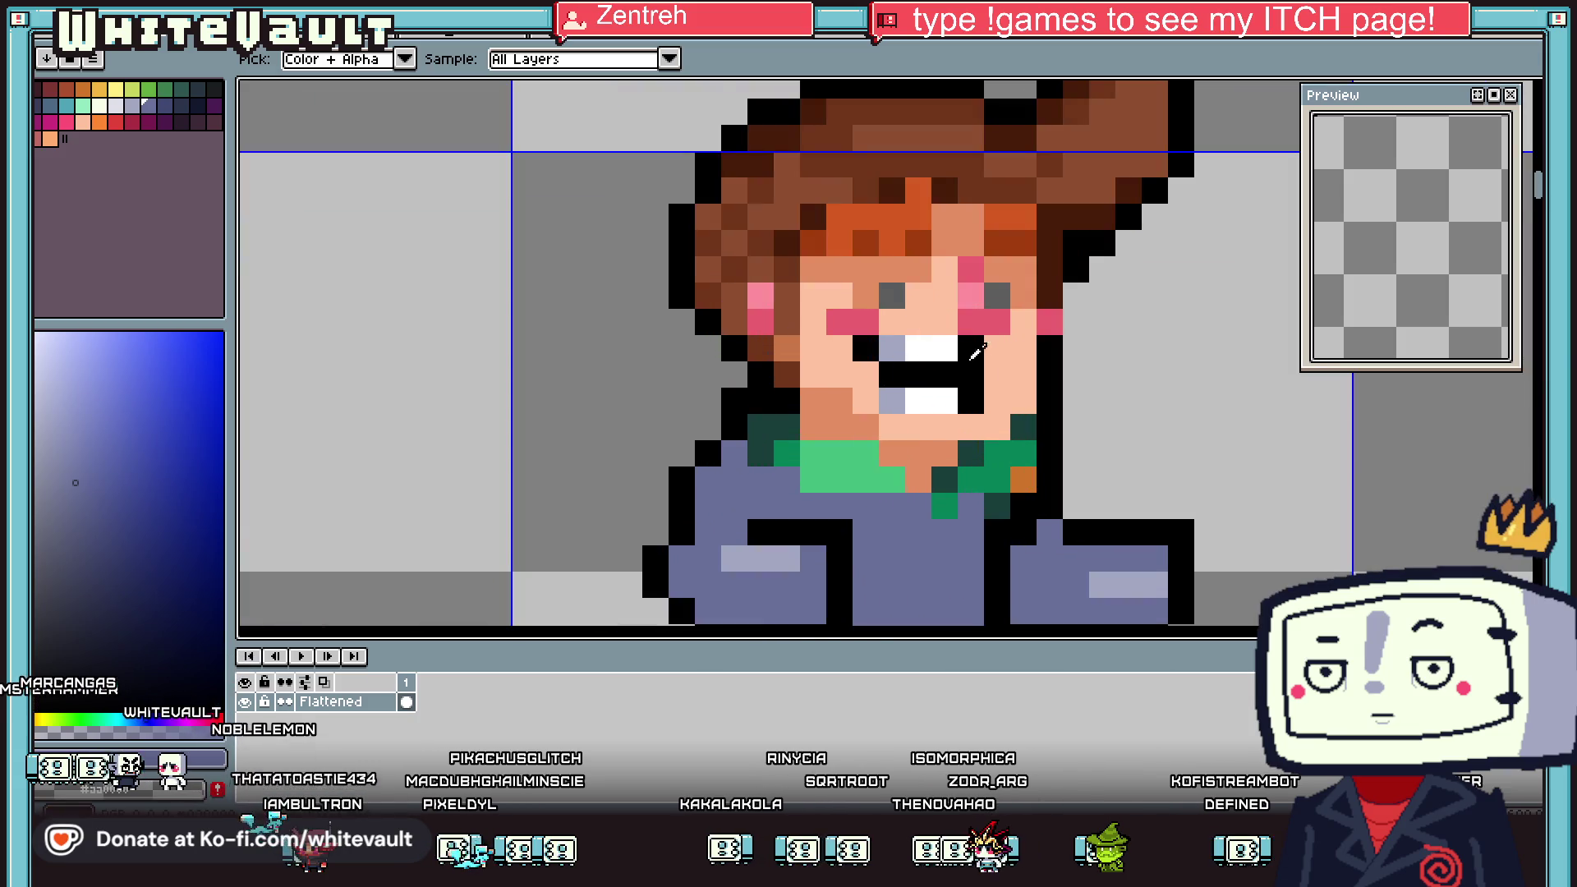
pyautogui.click(986, 369)
pyautogui.press('b')
pyautogui.press('i')
pyautogui.press('b')
pyautogui.moveTo(879, 400); pyautogui.dragTo(983, 399)
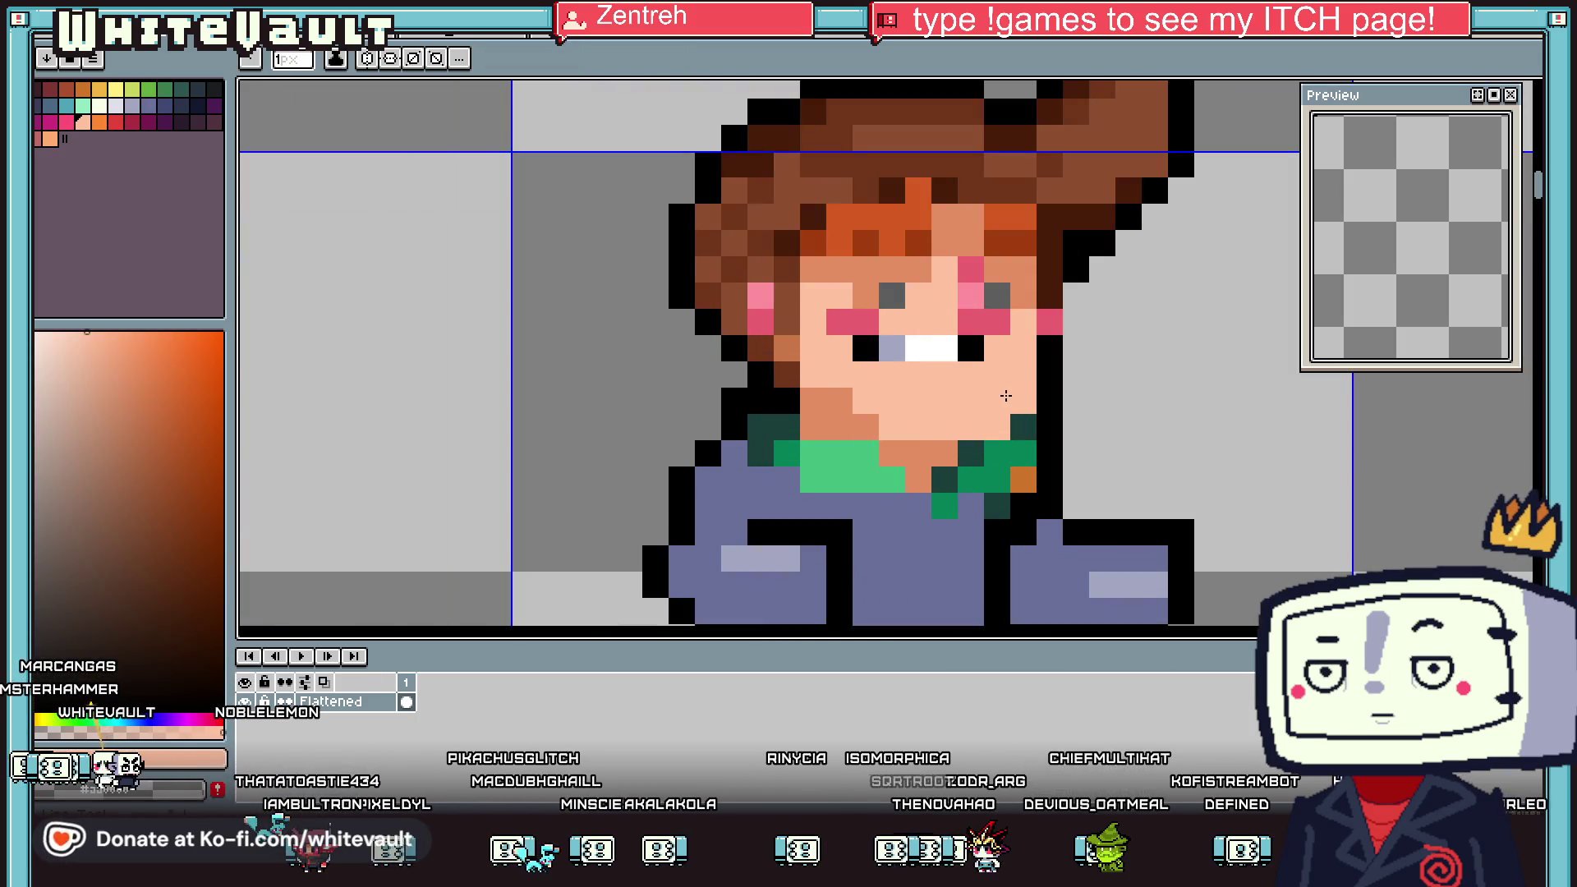
# Eyedrop another colour from the sprite and return to the pencil
pyautogui.press('i')
pyautogui.scroll(-3, 1012, 347)
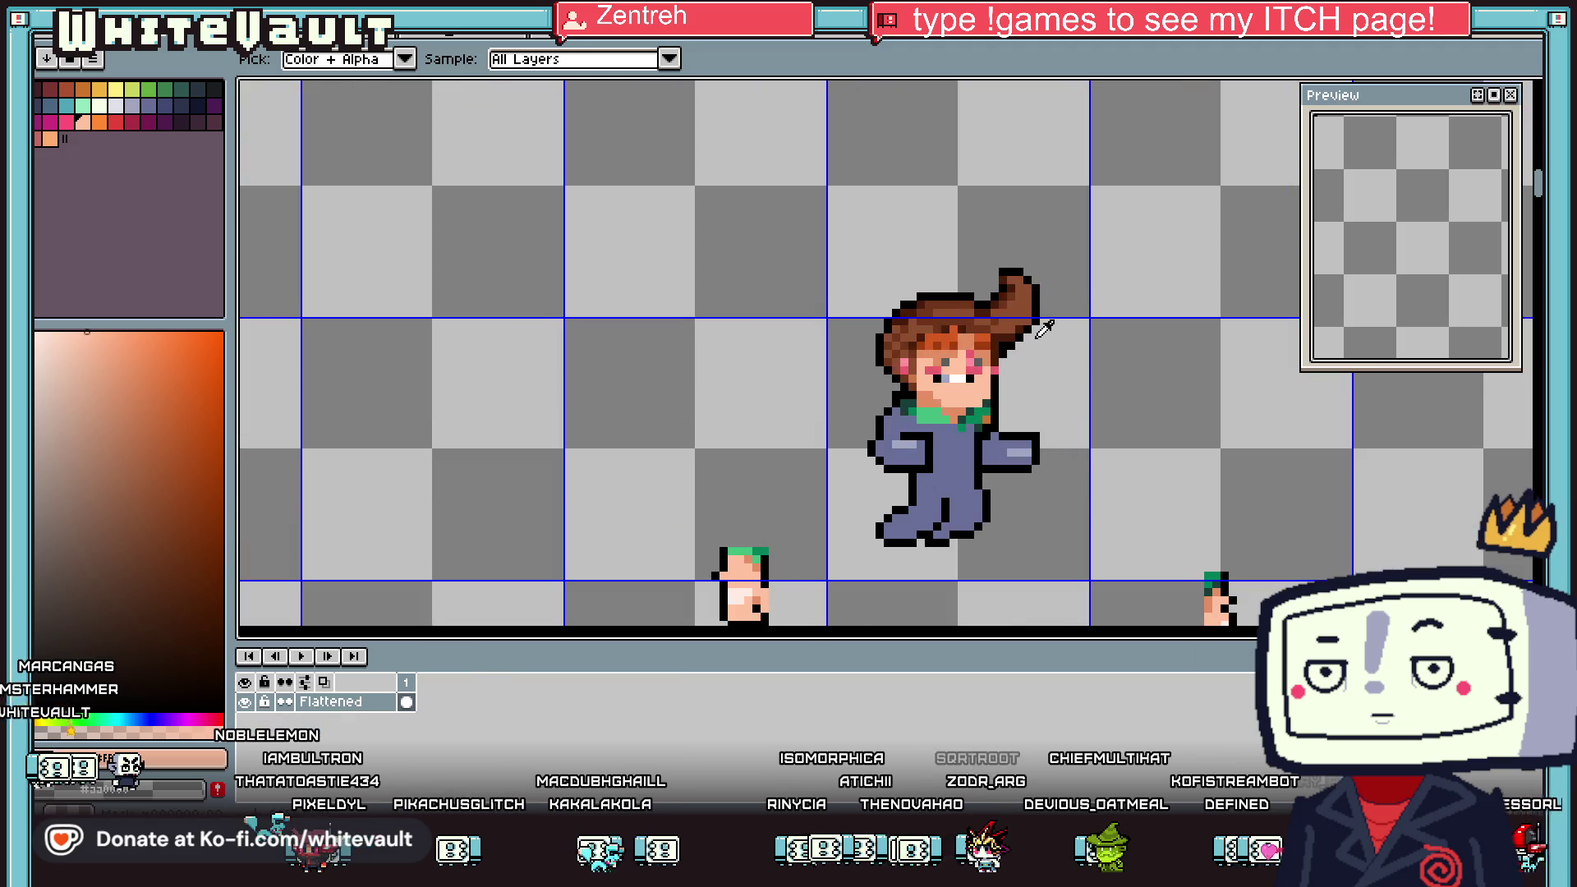
pyautogui.click(1070, 308)
pyautogui.press('b')
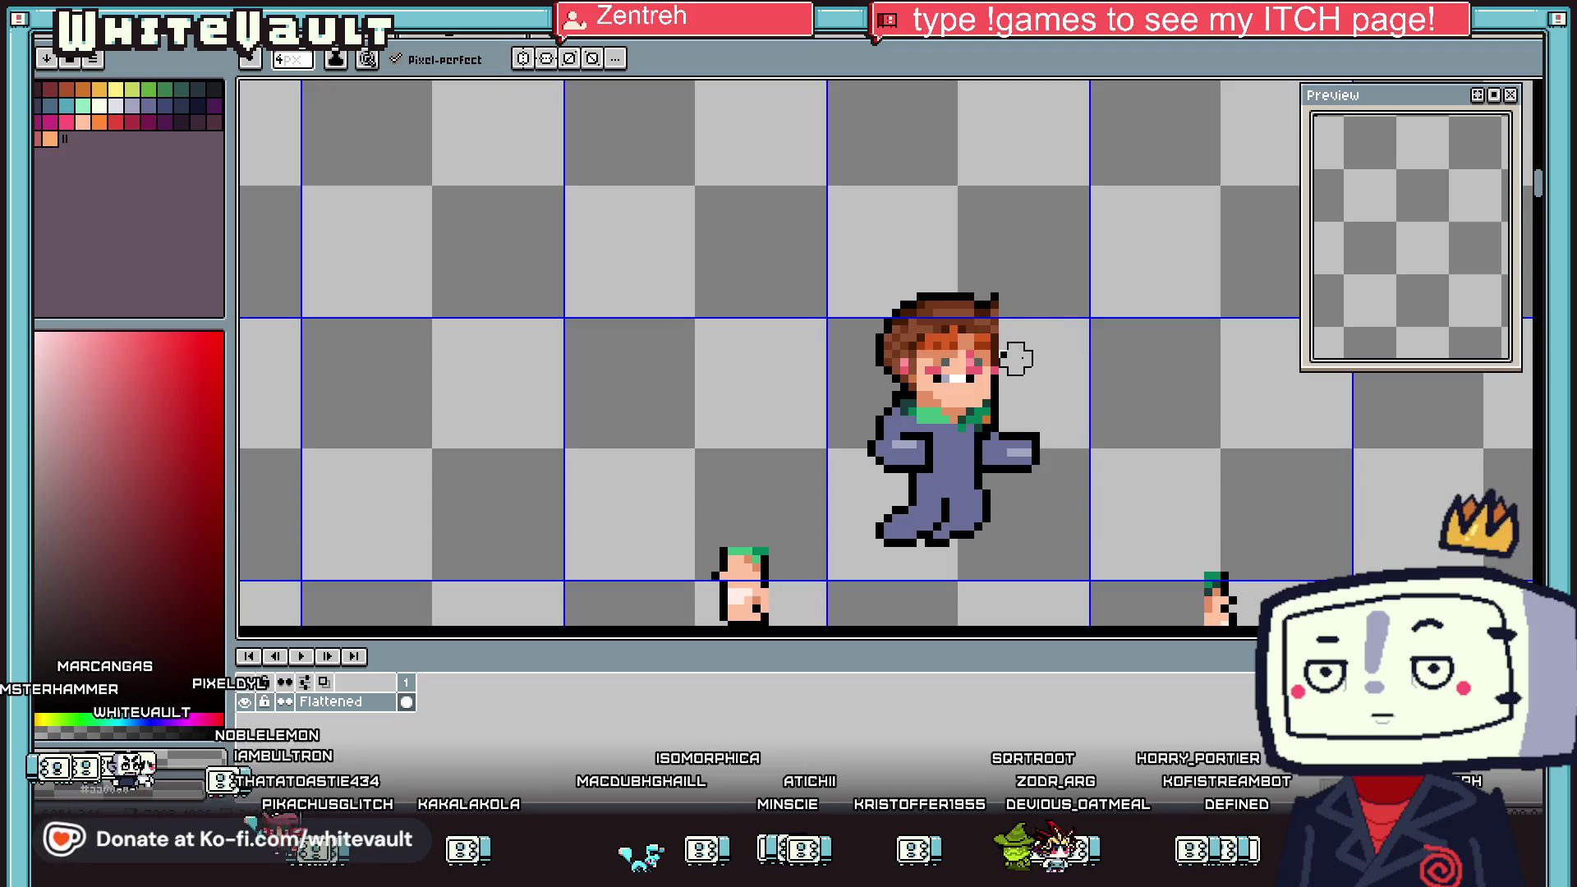
pyautogui.scroll(-3, 1204, 375)
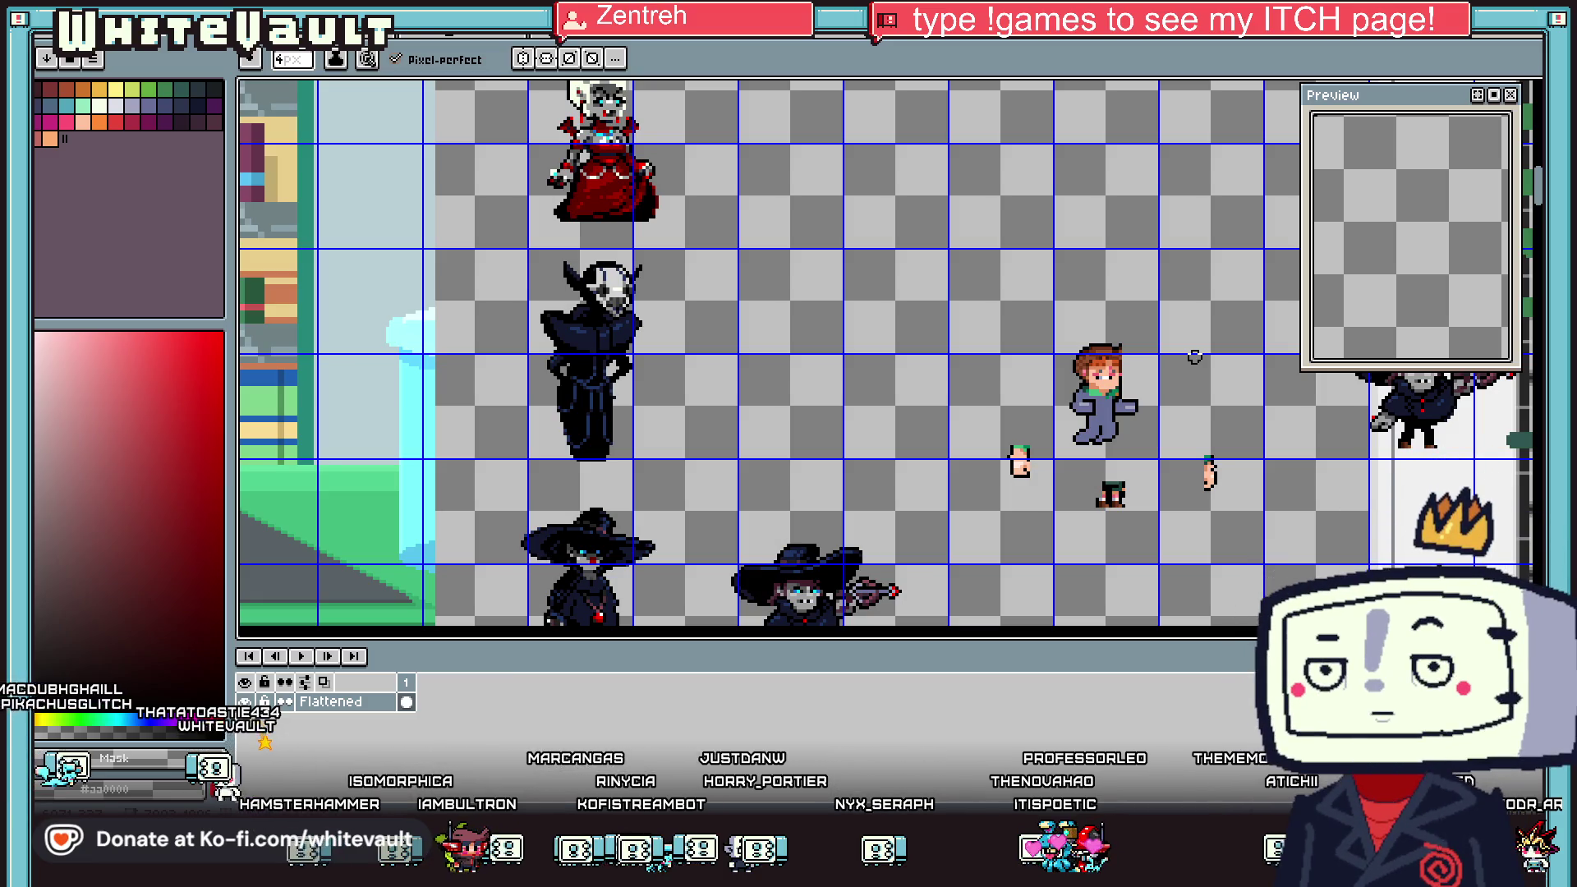
# Eyedrop the blue-grey suit colour and pencil a raised, black-outlined thumb onto the right hand
pyautogui.scroll(1, 1114, 396)
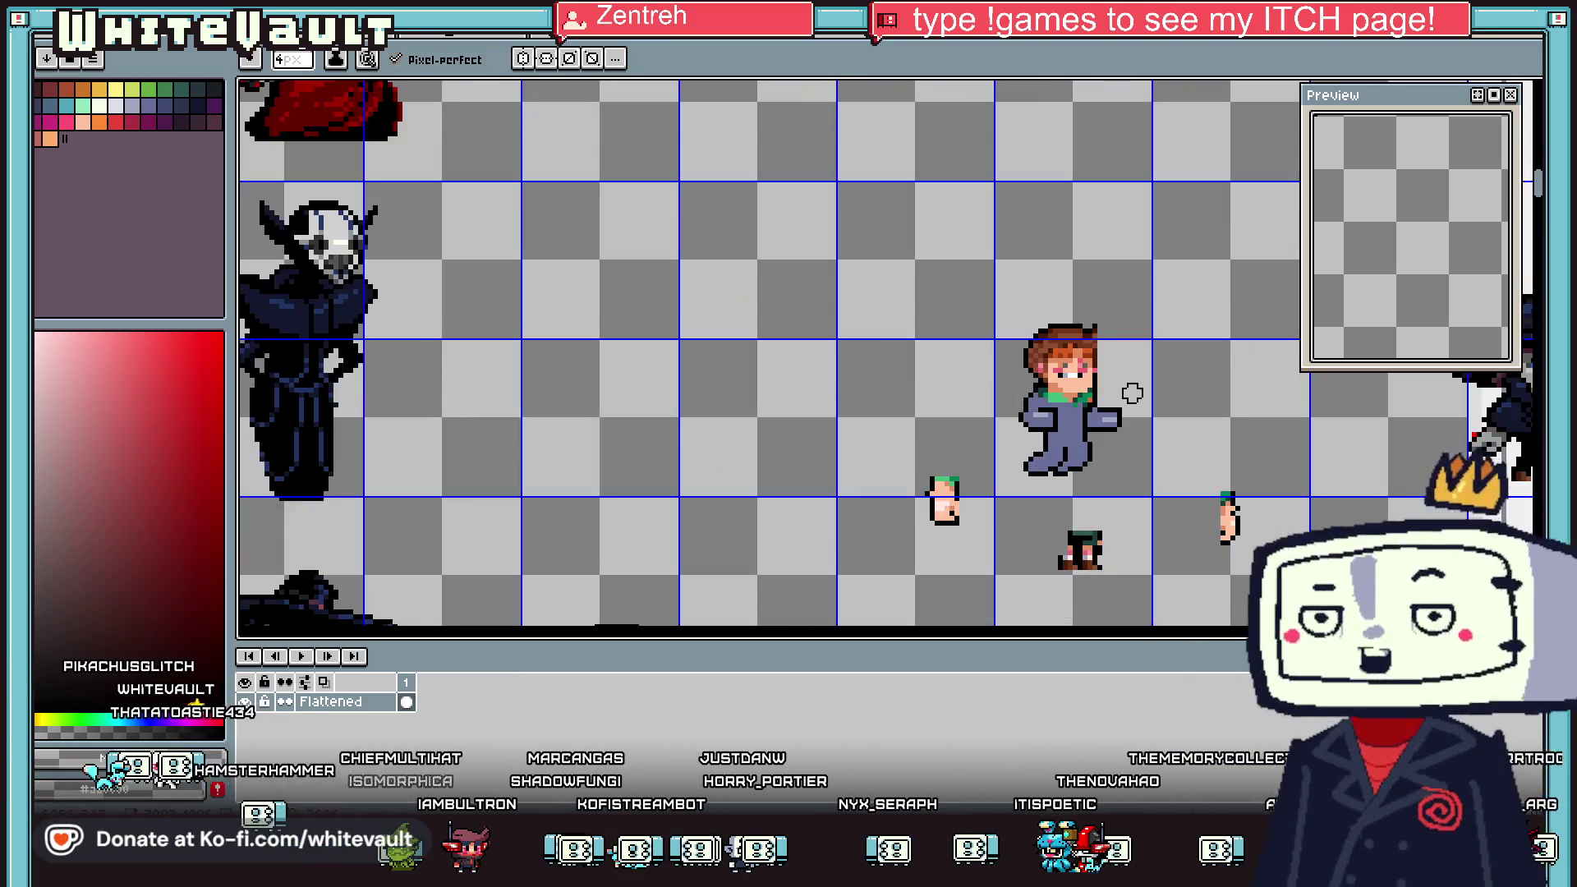
pyautogui.scroll(3, 1130, 391)
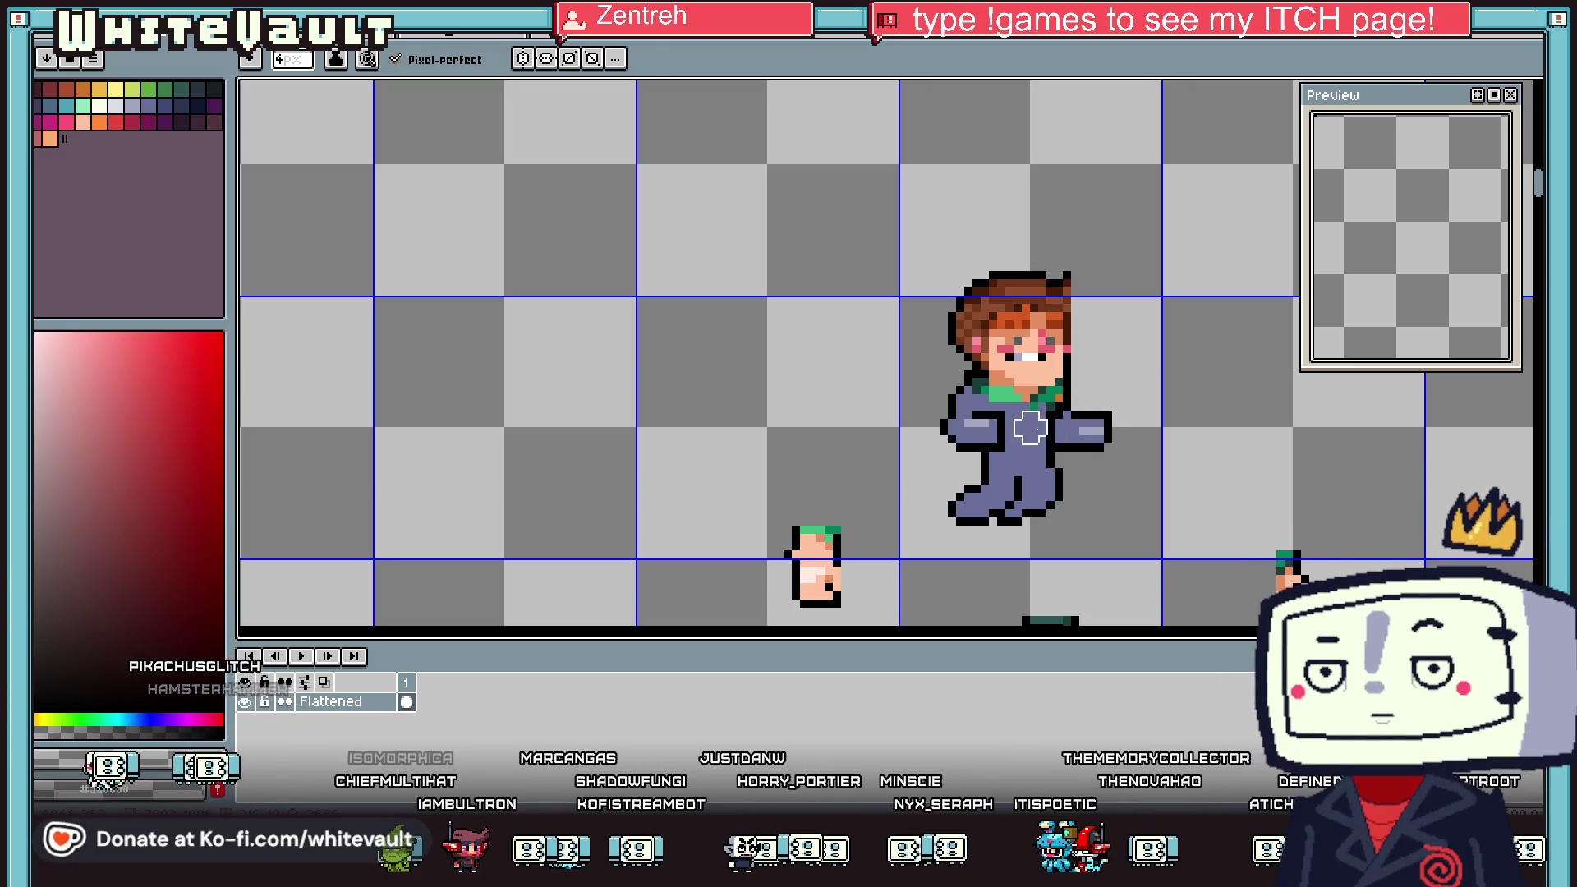
pyautogui.scroll(1, 1029, 426)
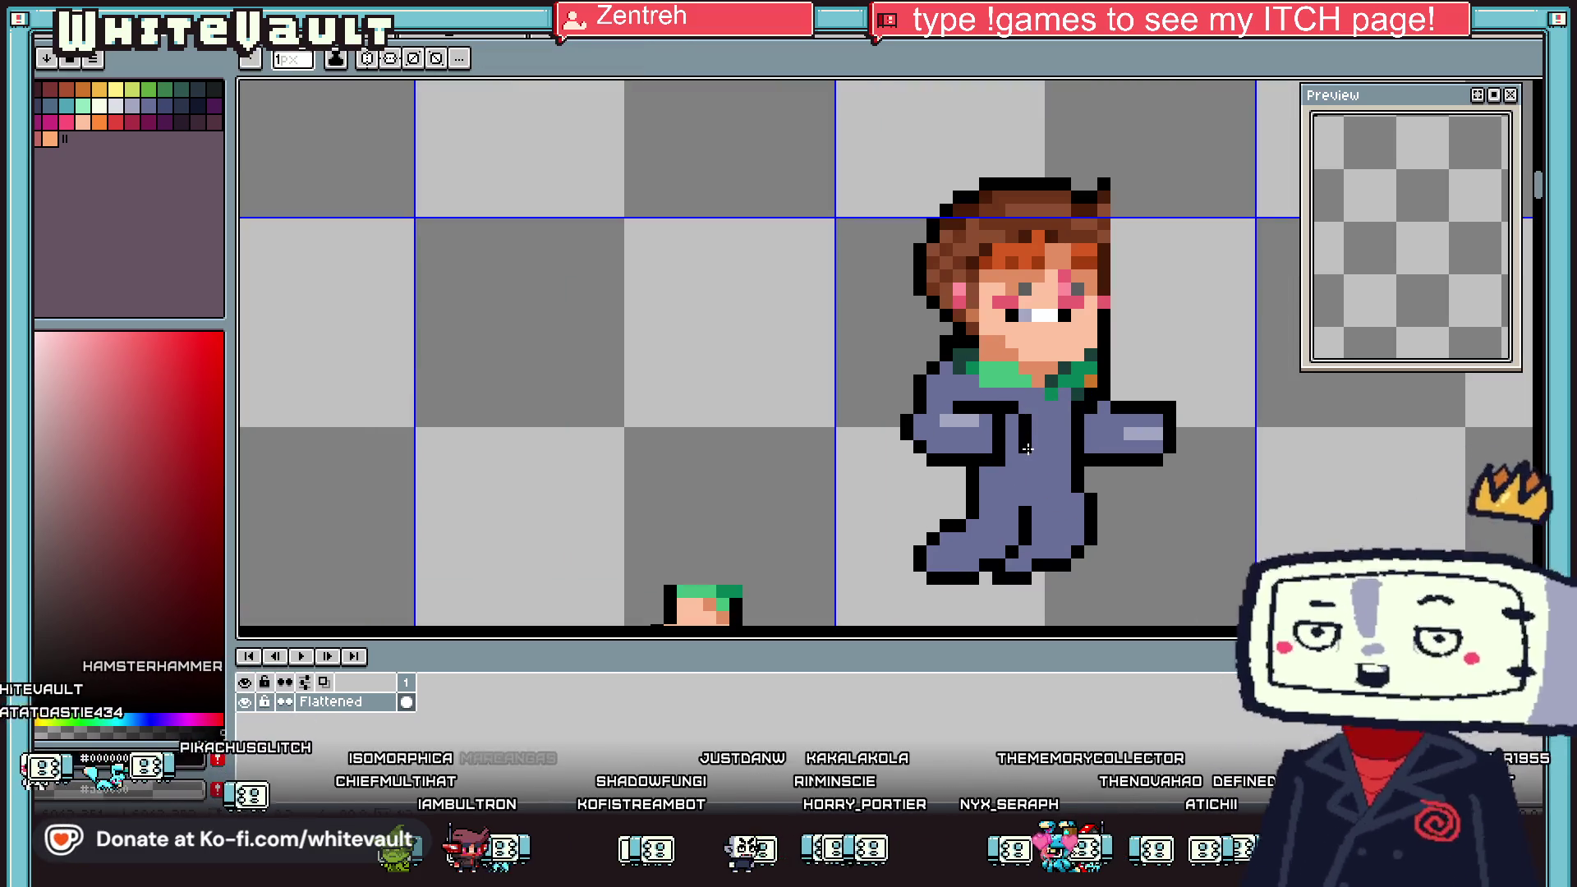
pyautogui.keyDown('alt'); pyautogui.click(993, 449); pyautogui.keyUp('alt')
pyautogui.scroll(-3, 1008, 426)
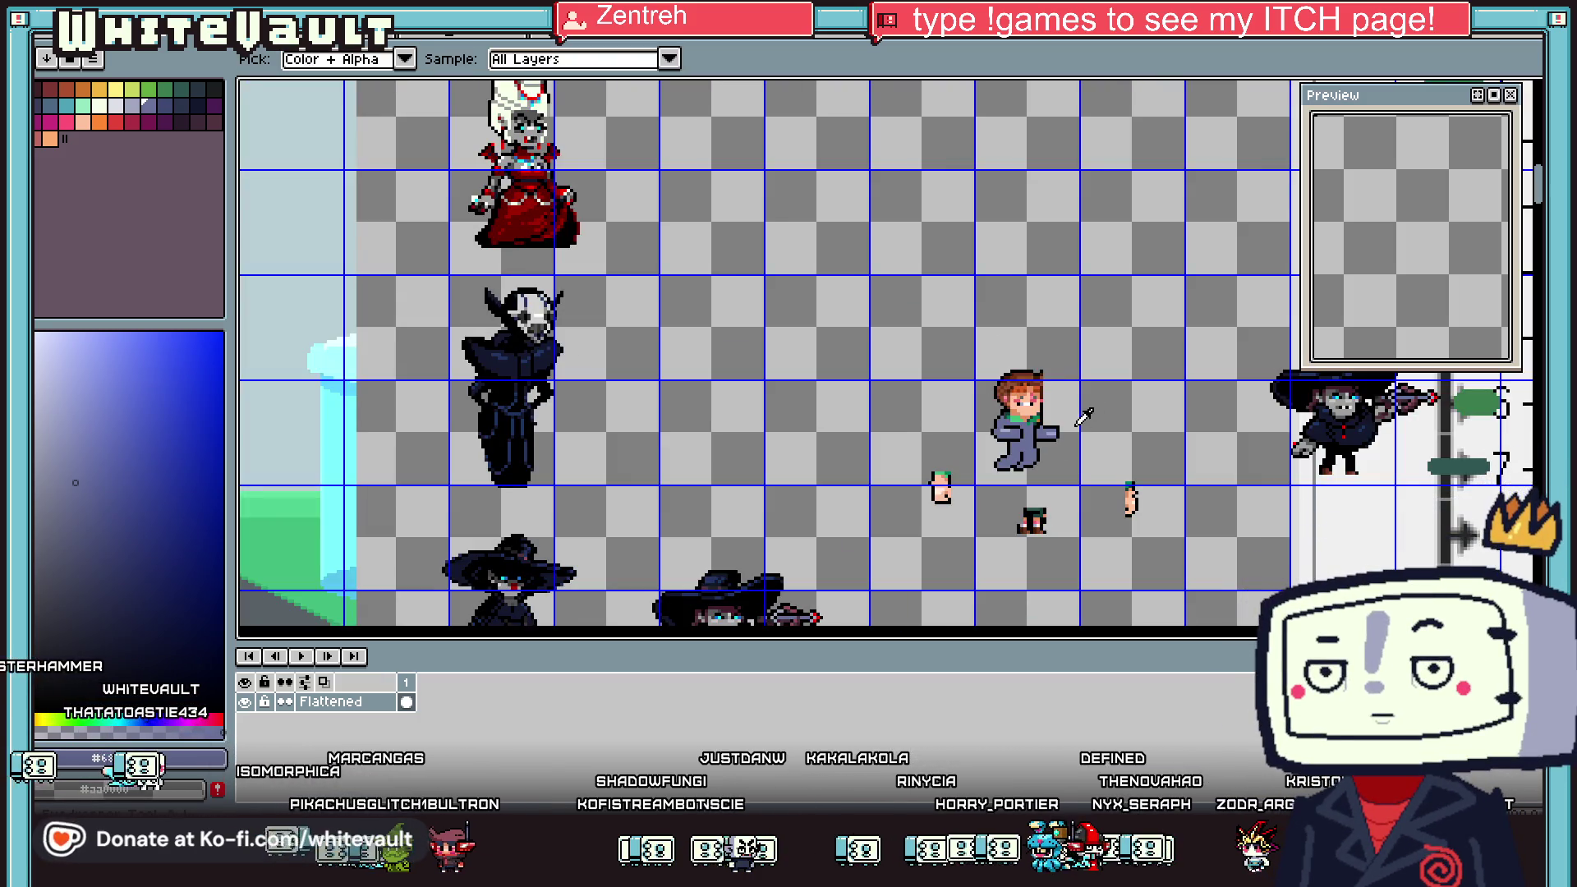
pyautogui.scroll(2, 1061, 420)
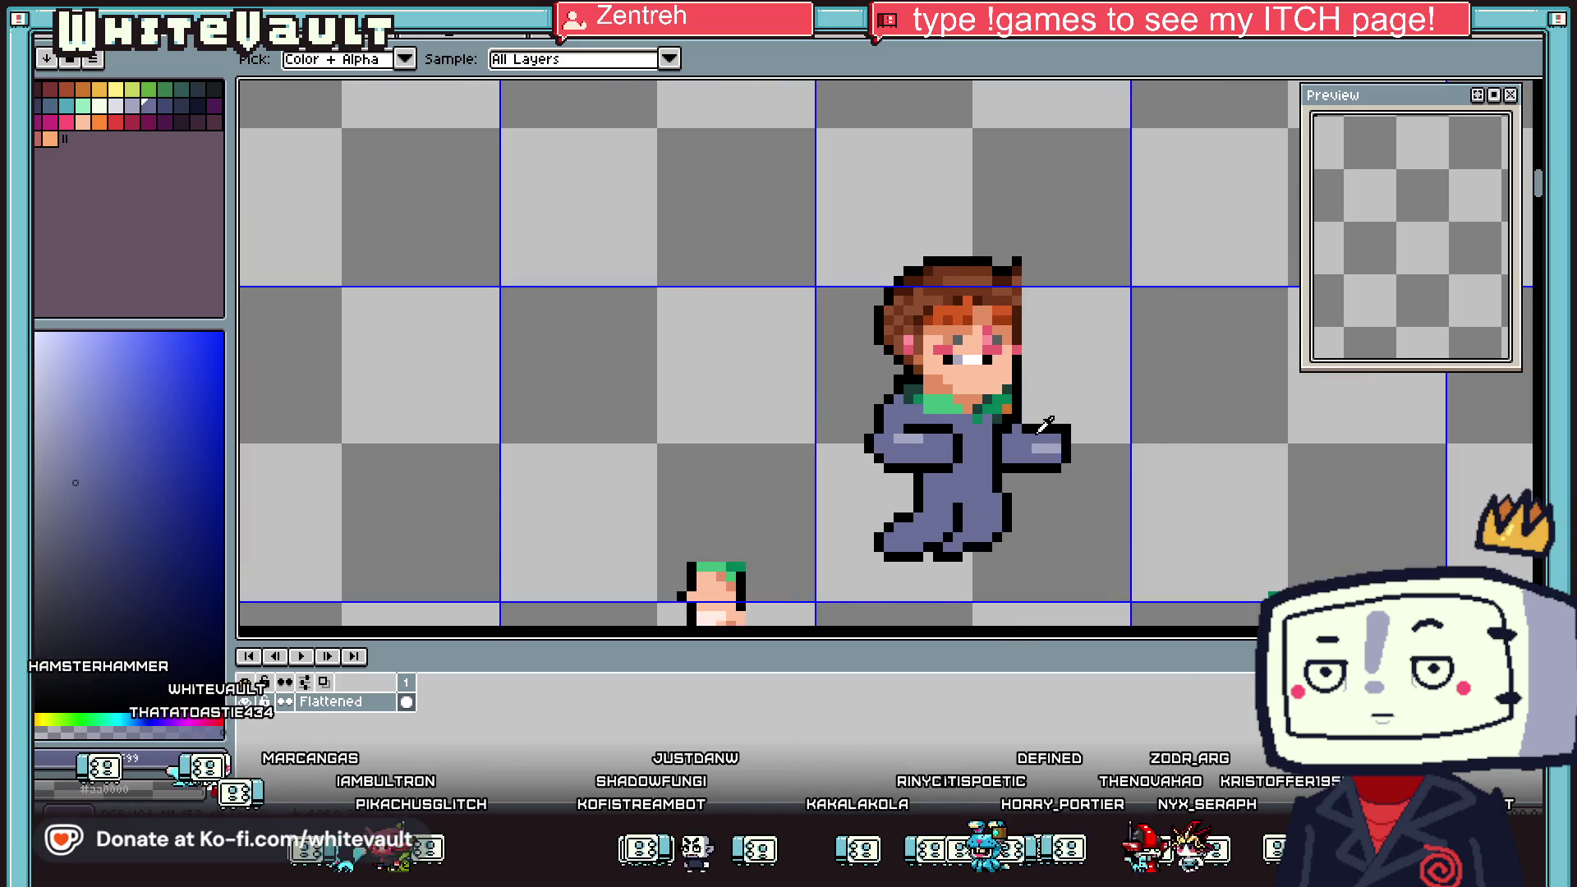
pyautogui.scroll(2, 1043, 436)
pyautogui.keyDown('alt'); pyautogui.click(1052, 439); pyautogui.keyUp('alt')
pyautogui.click(1054, 423)
pyautogui.keyDown('alt'); pyautogui.click(1035, 423); pyautogui.keyUp('alt')
pyautogui.click(1054, 403)
pyautogui.click(1053, 444)
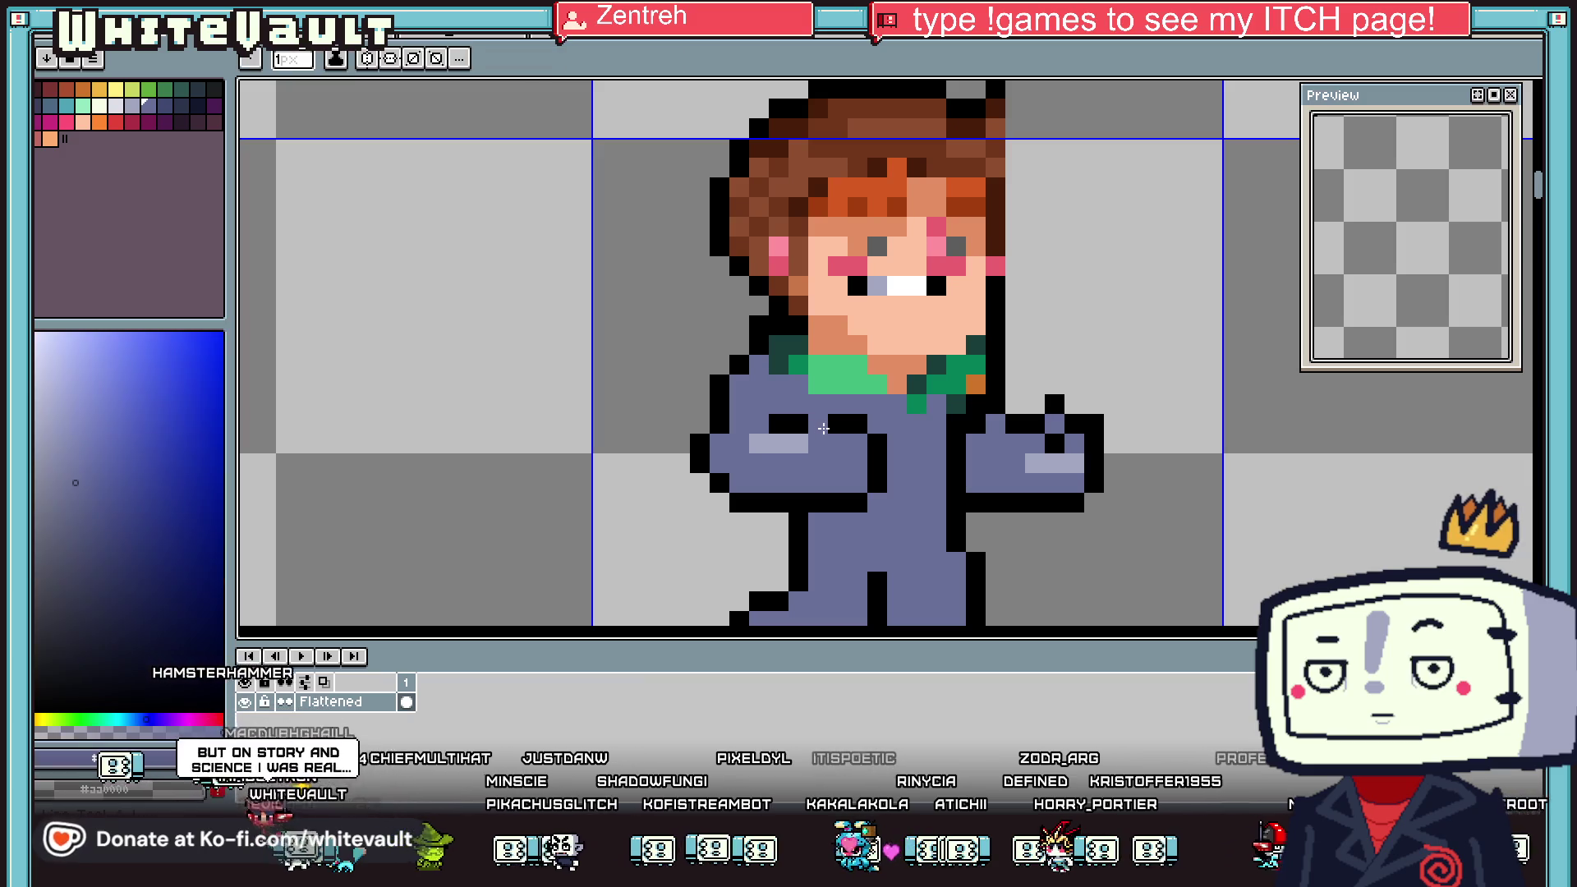
pyautogui.scroll(-3, 903, 451)
pyautogui.scroll(-2, 908, 453)
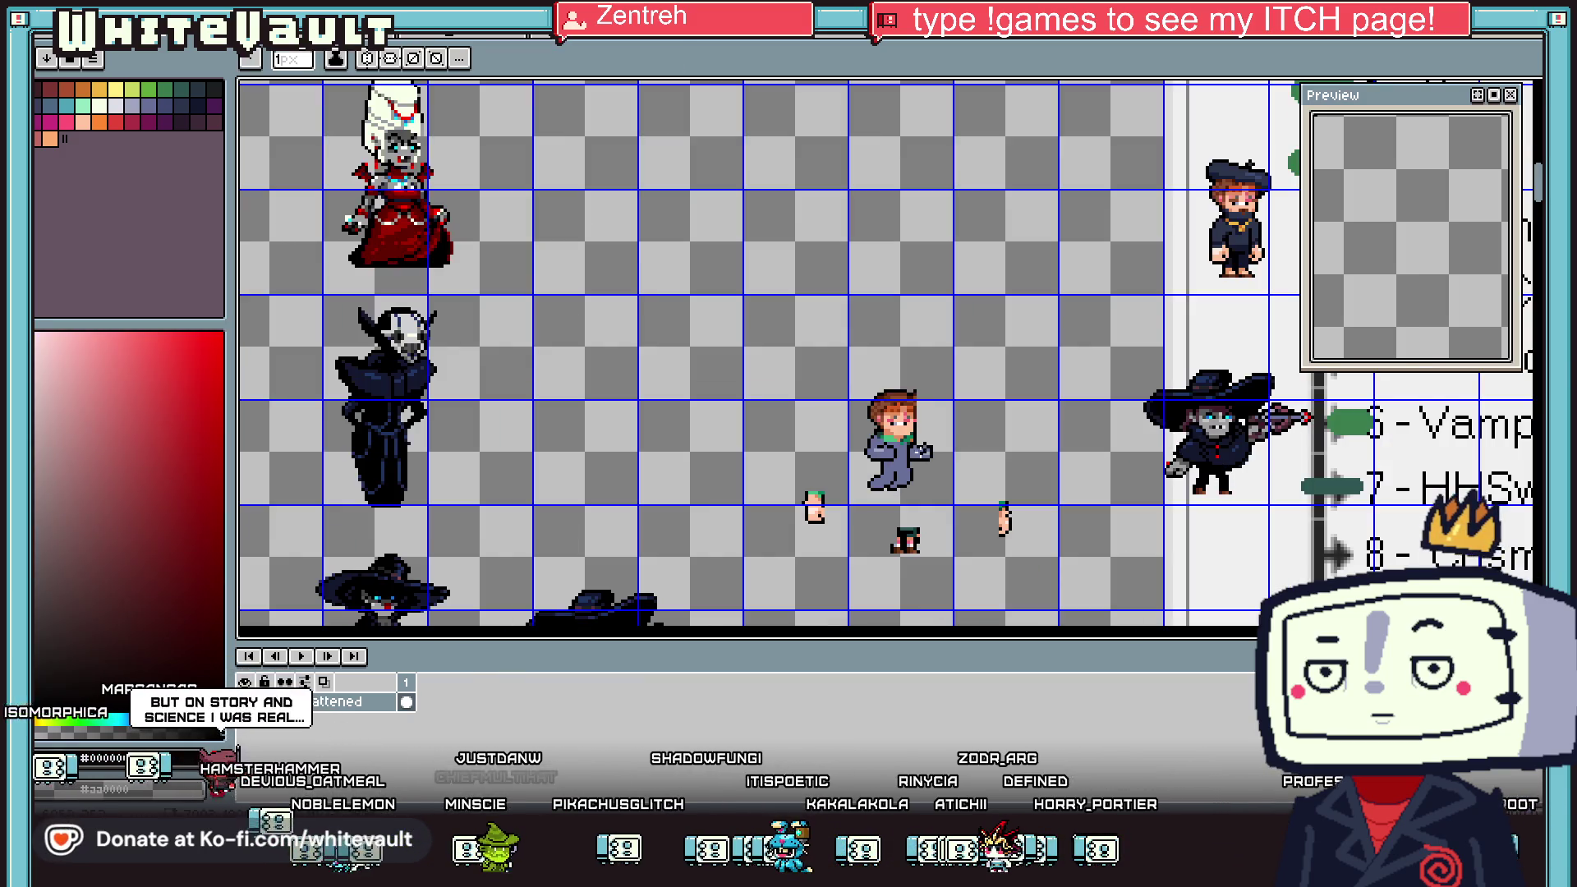
pyautogui.scroll(3, 899, 460)
pyautogui.scroll(2, 899, 460)
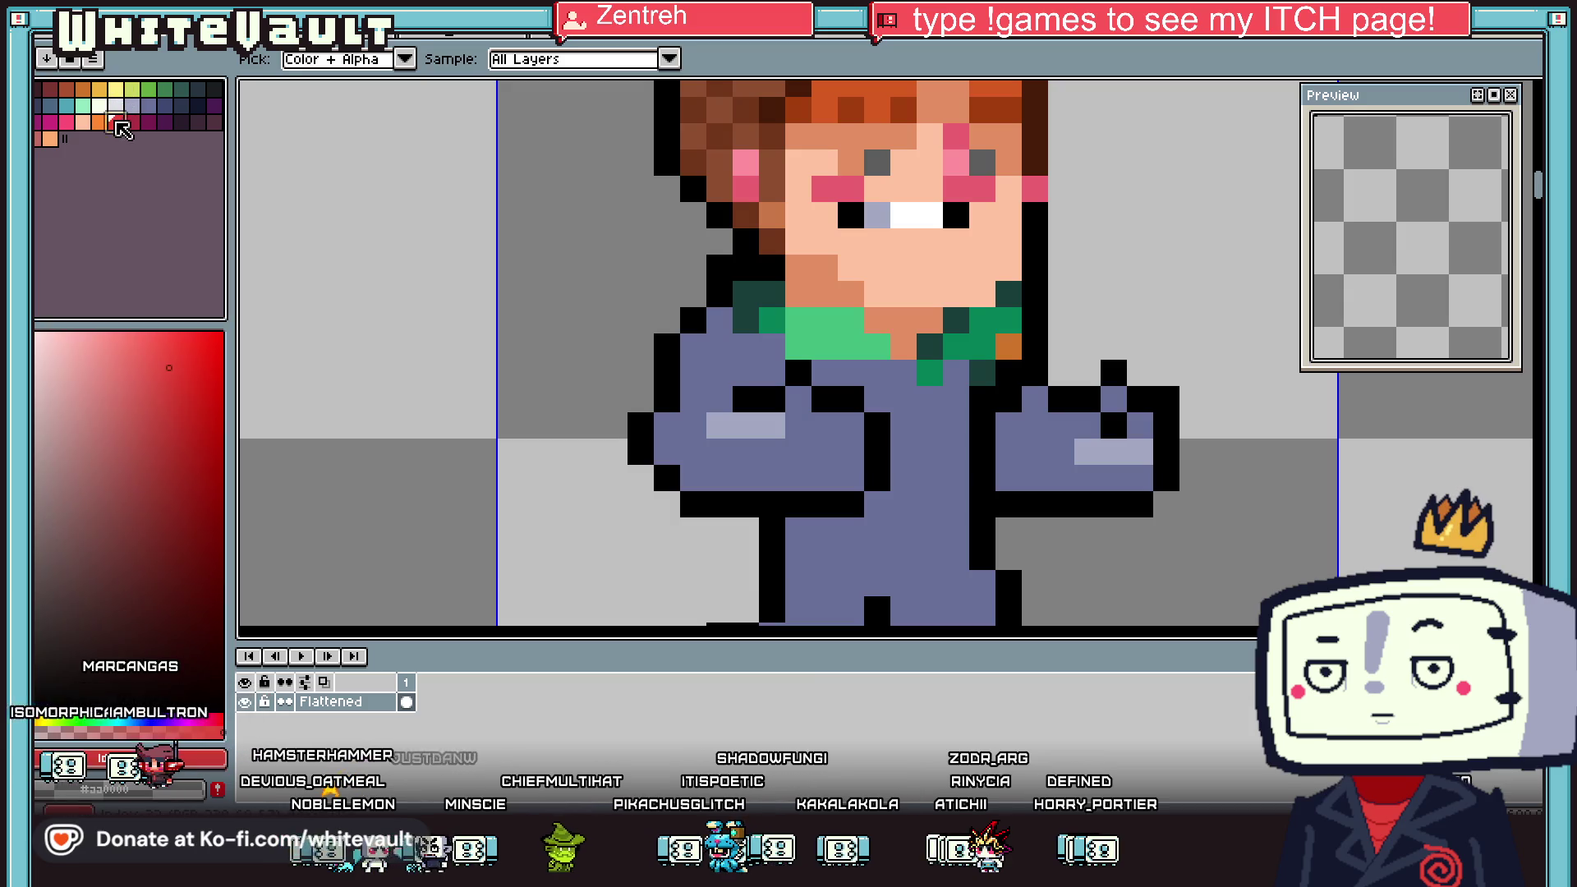
# Paint both hands red as gloves, pencilling a pixel and flood-filling each hand
pyautogui.click(117, 122)
pyautogui.click(776, 421)
pyautogui.press('g')
pyautogui.click(821, 455)
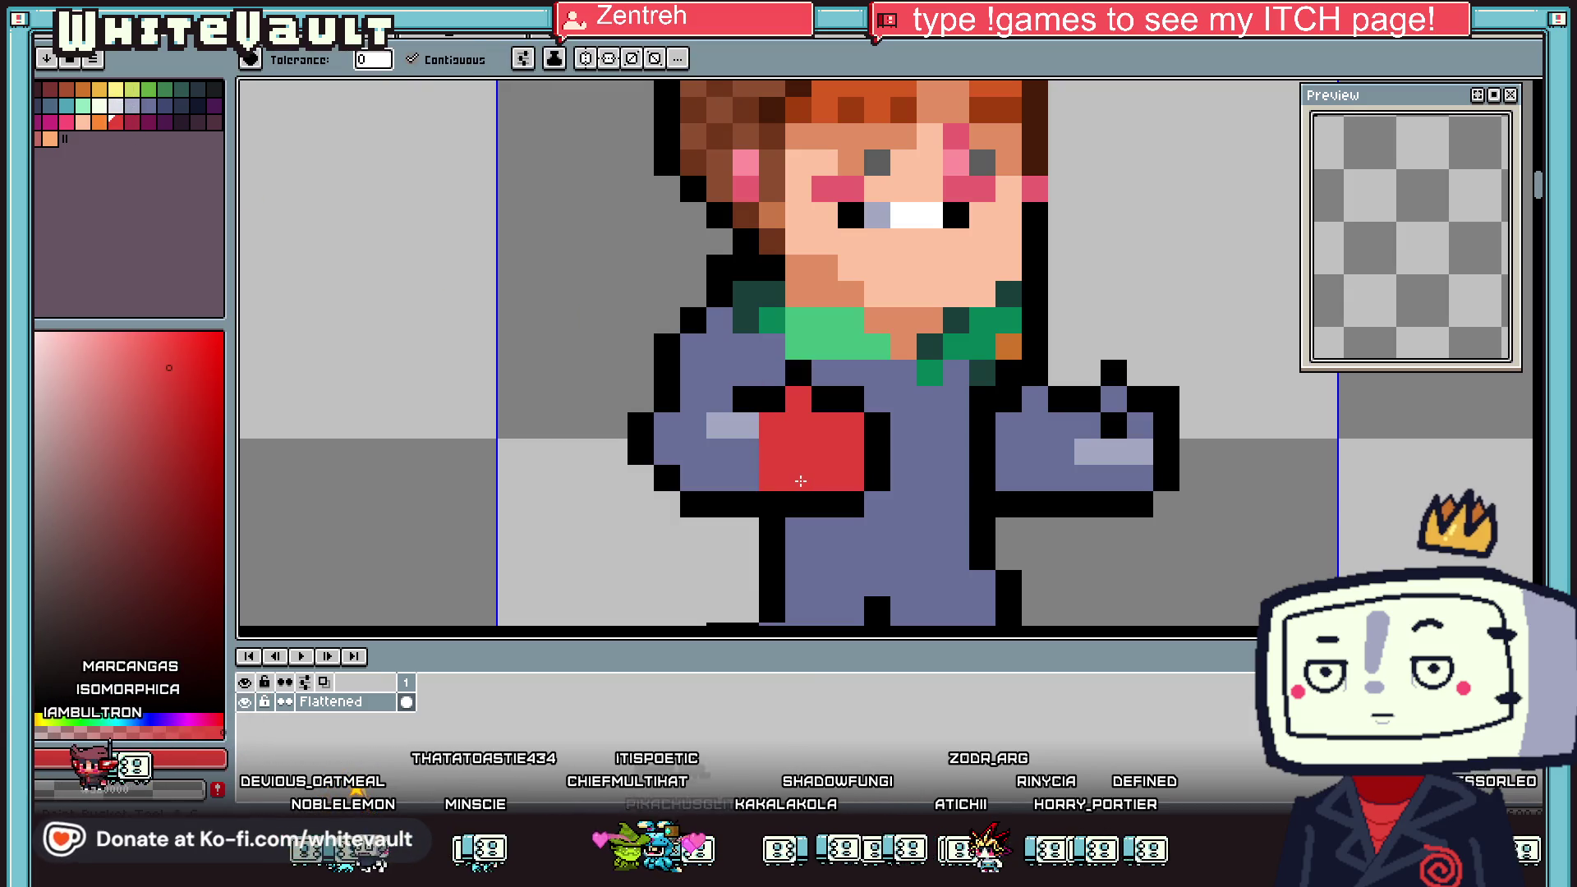
pyautogui.press('b')
pyautogui.click(1077, 428)
pyautogui.press('g')
pyautogui.click(1117, 477)
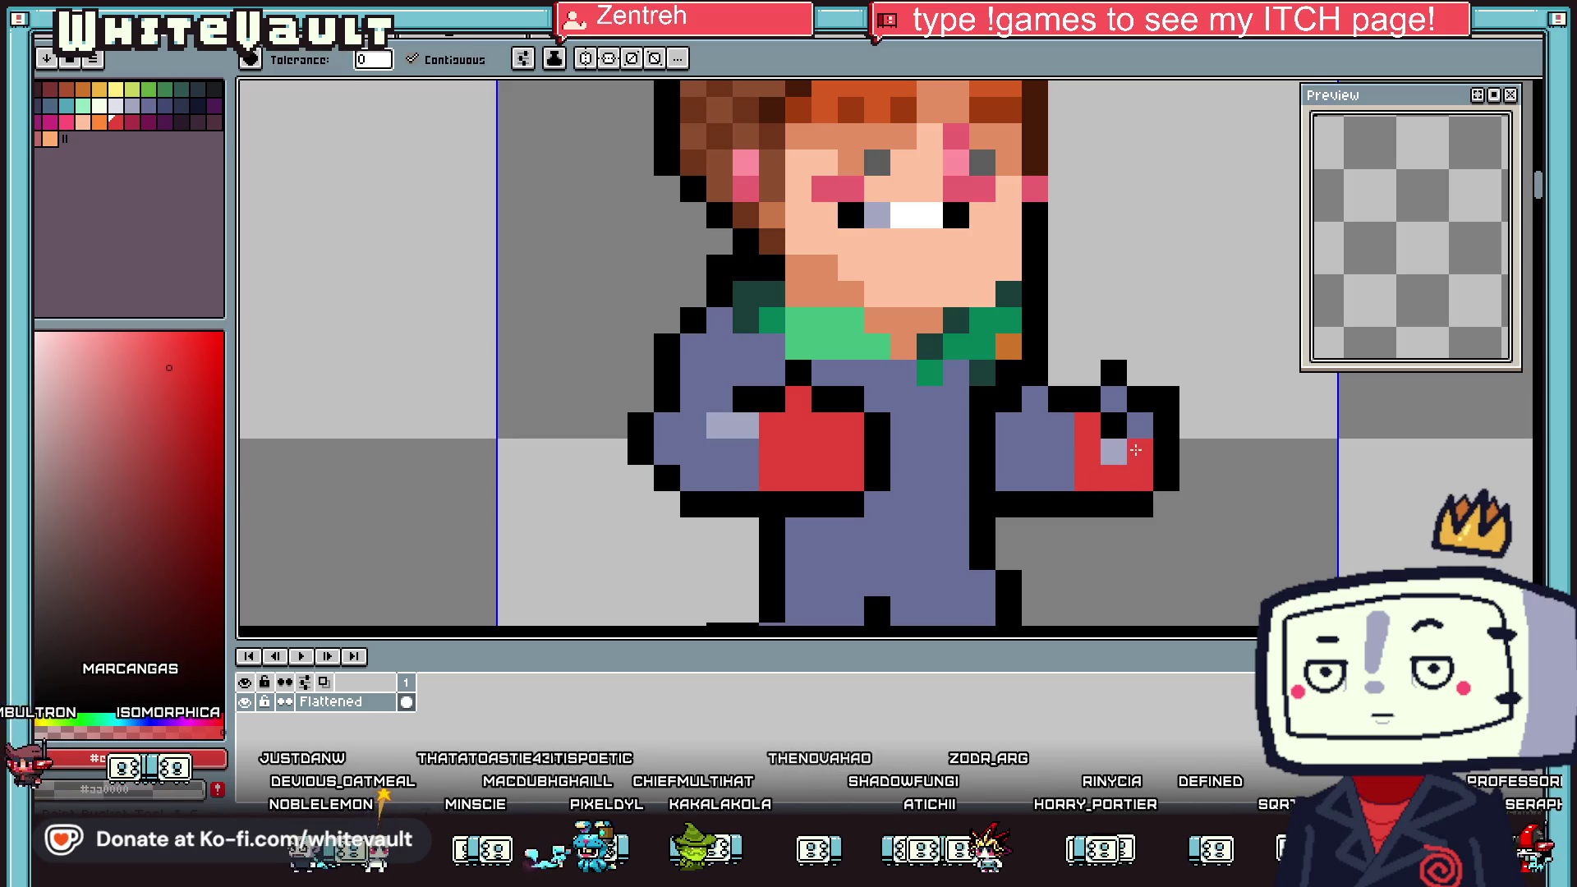
# Colour the pixel just above the foot red to extend the boot
pyautogui.press('i')
pyautogui.scroll(-3, 1141, 423)
pyautogui.scroll(-2, 1092, 386)
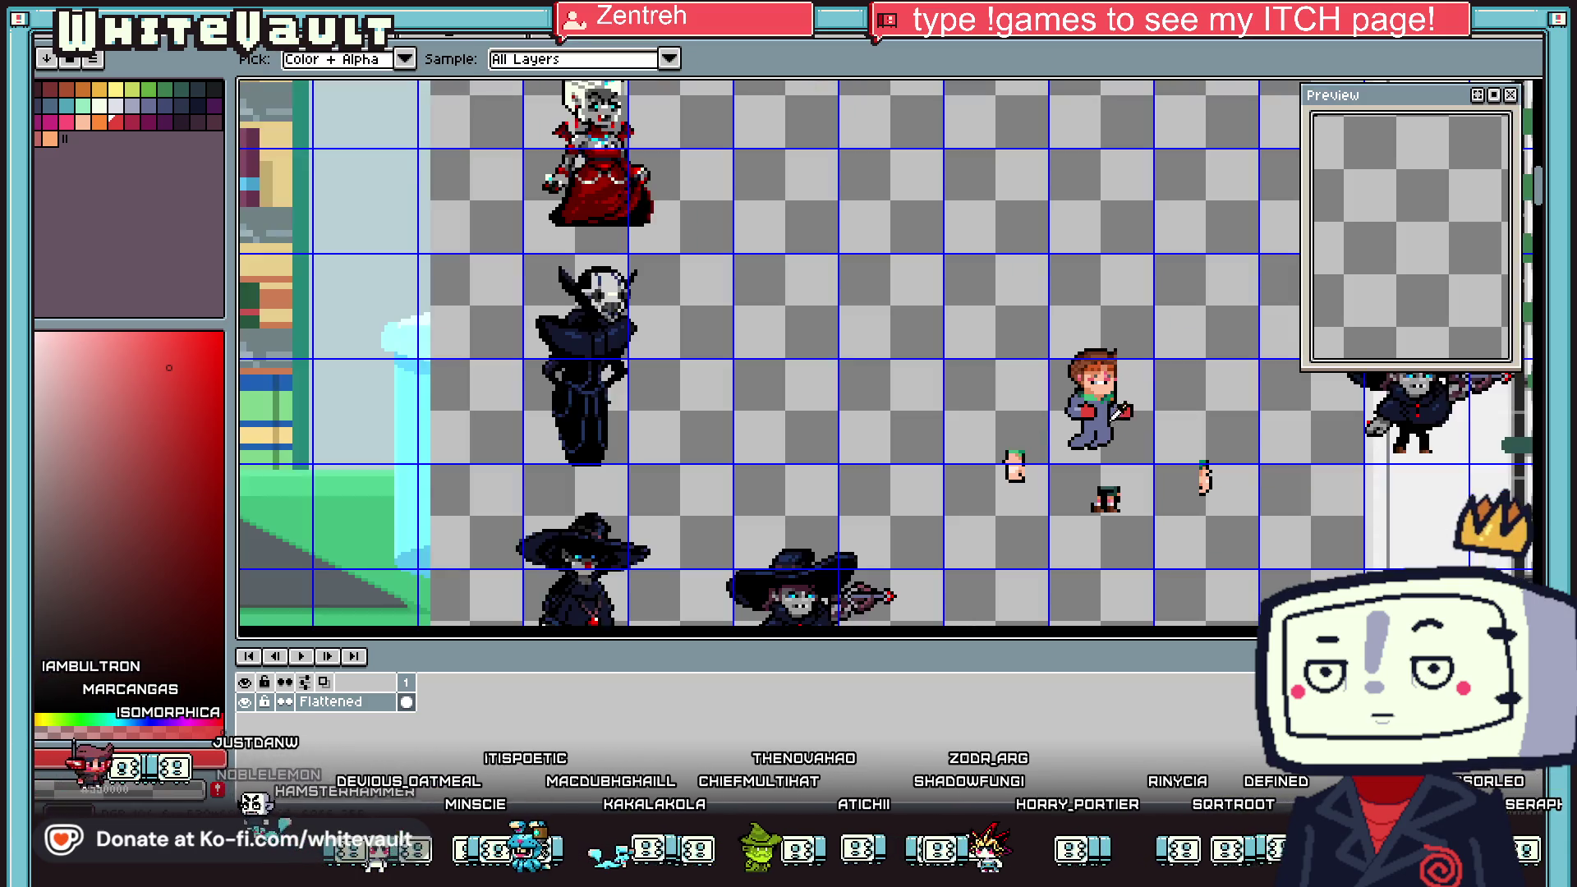
pyautogui.scroll(3, 1084, 371)
pyautogui.press('b')
pyautogui.scroll(2, 1060, 427)
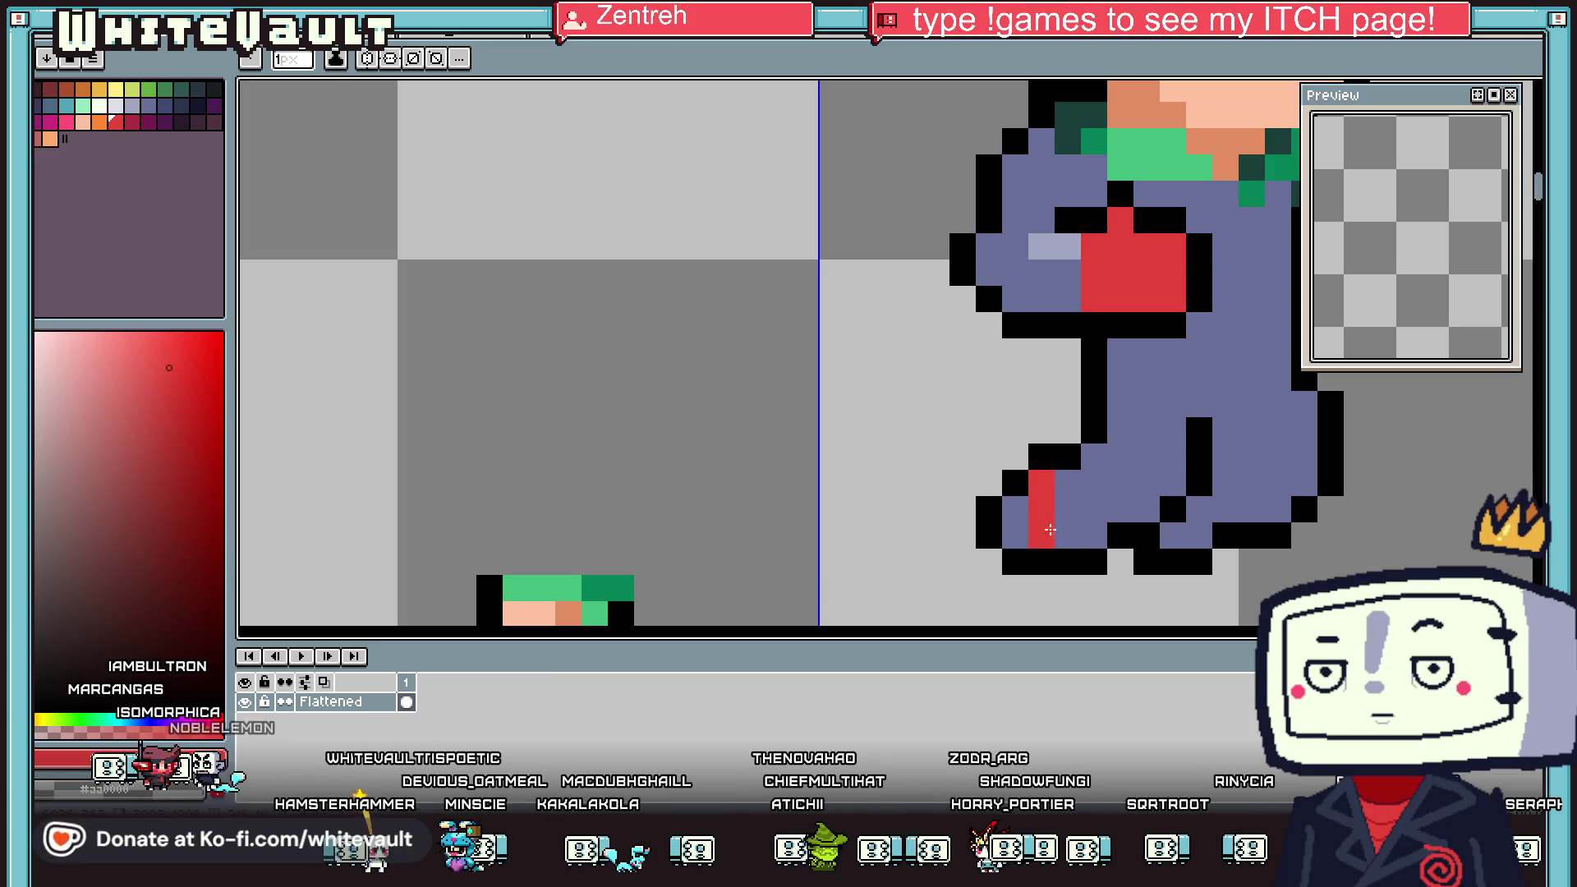
pyautogui.click(1191, 507)
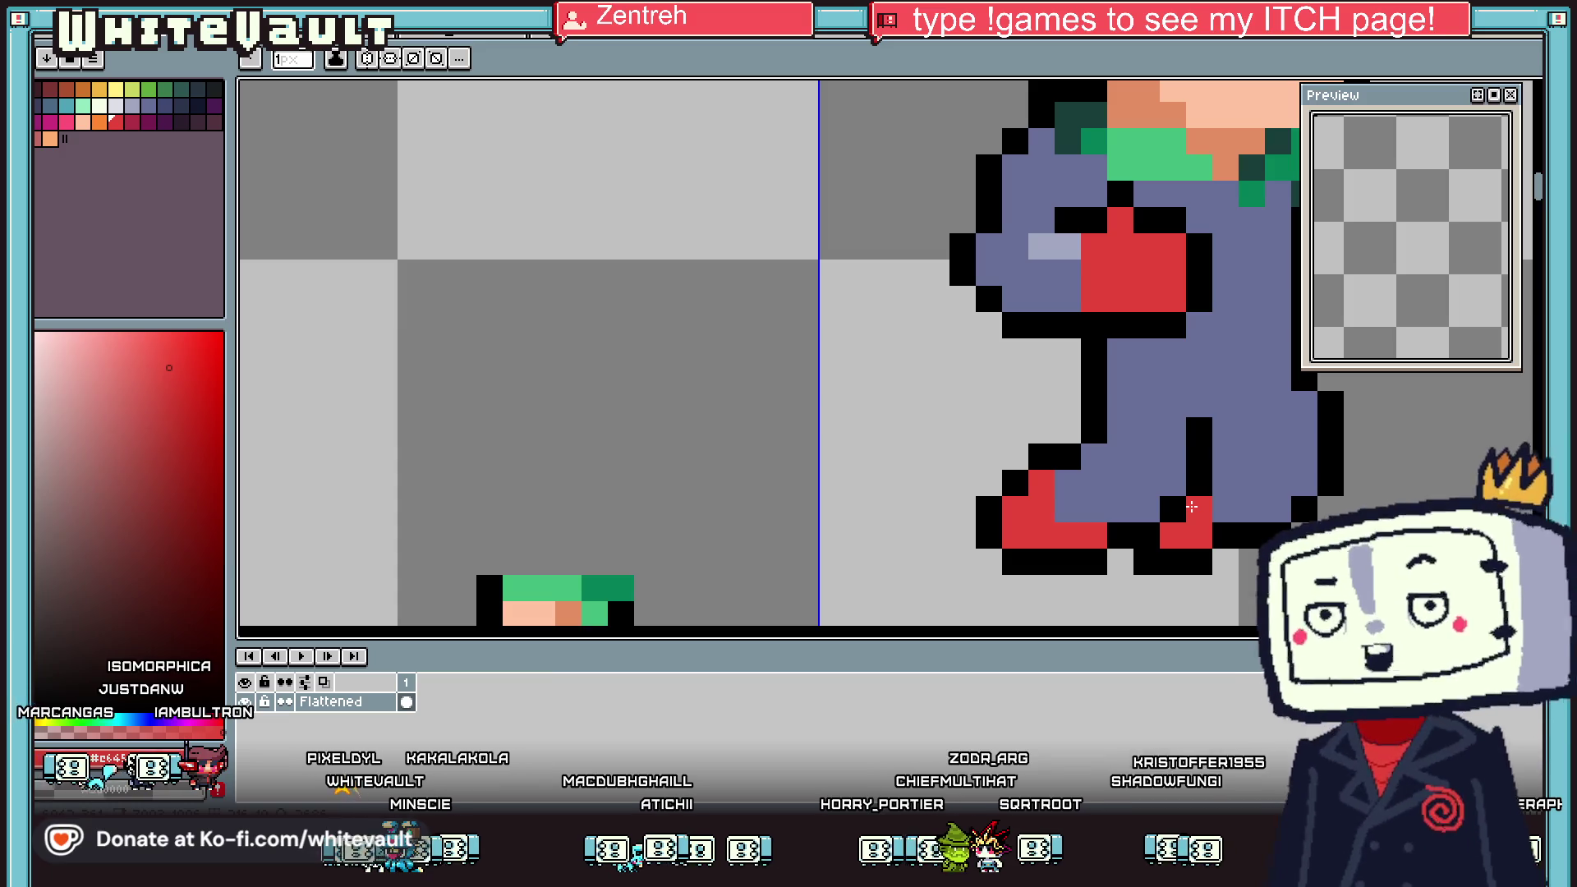
# Eyedrop the leg's suit colour and draw a line along the leg's edge
pyautogui.press('i')
pyautogui.scroll(-3, 1248, 370)
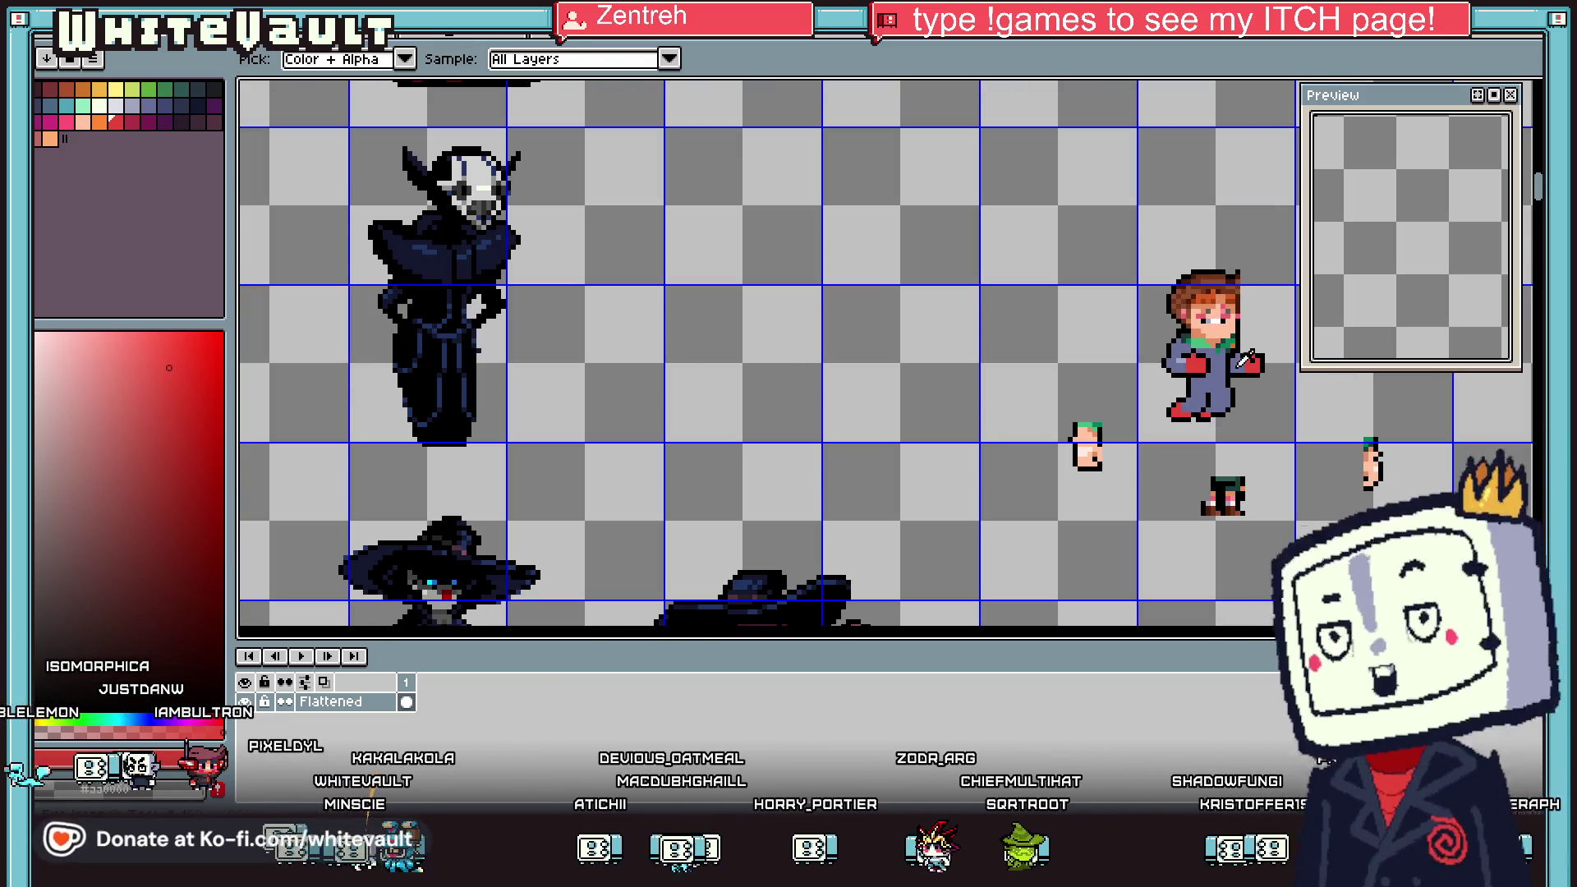
pyautogui.scroll(2, 1246, 359)
pyautogui.click(1084, 447)
pyautogui.scroll(2, 1084, 447)
pyautogui.press('b')
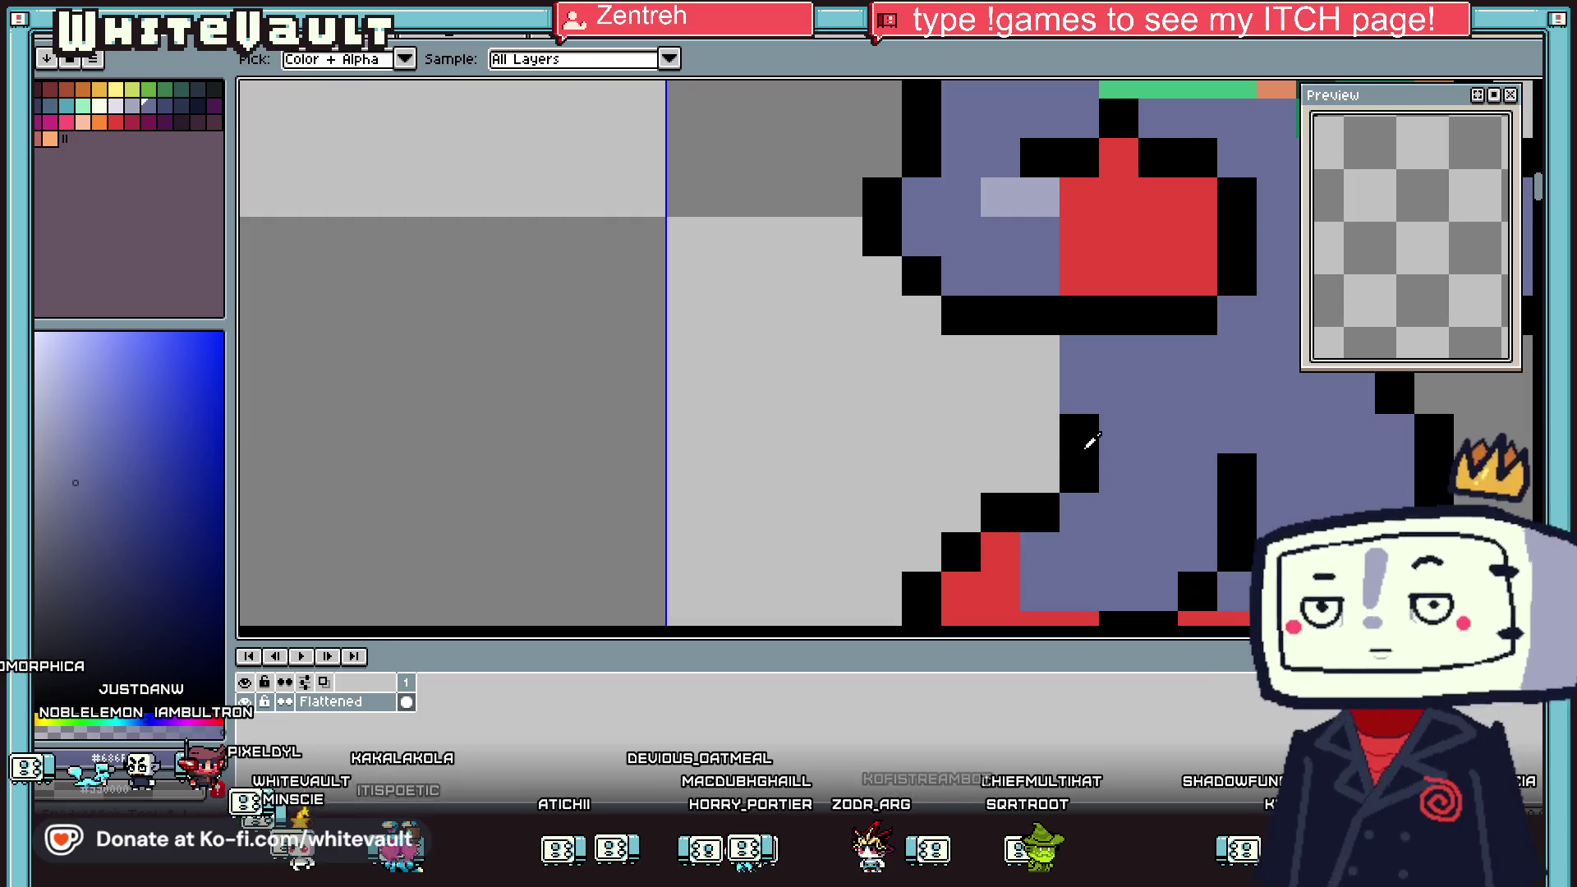
pyautogui.moveTo(1085, 447); pyautogui.dragTo(1054, 396)
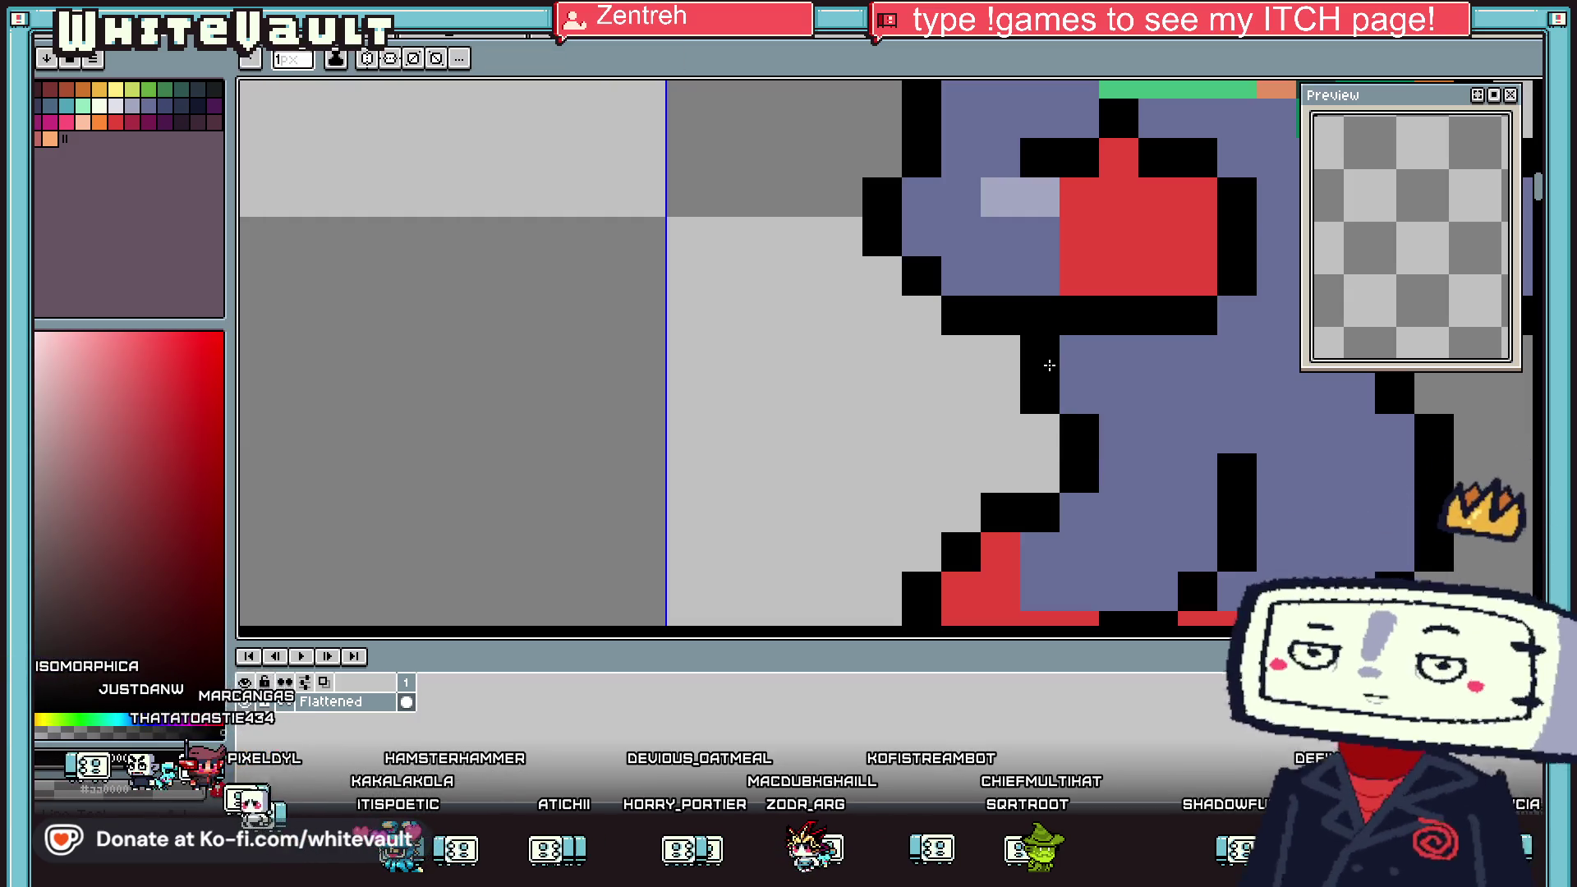
# Eyedrop a darker blue from the sprite and fill the far arm with it
pyautogui.press('i')
pyautogui.scroll(-6, 1155, 334)
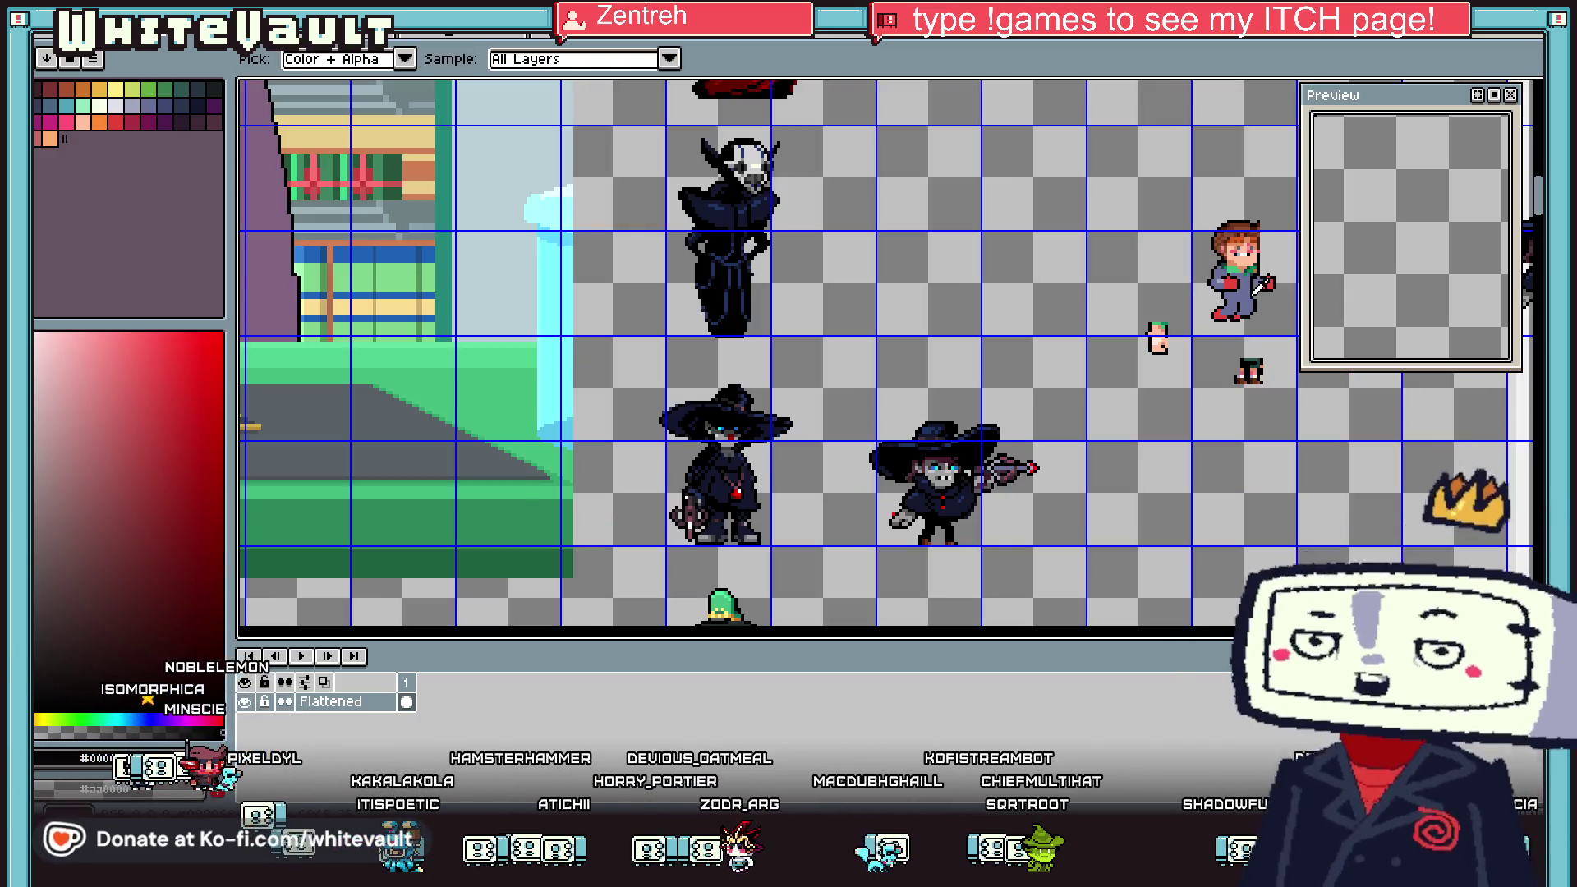
pyautogui.scroll(2, 1267, 264)
pyautogui.scroll(2, 1259, 378)
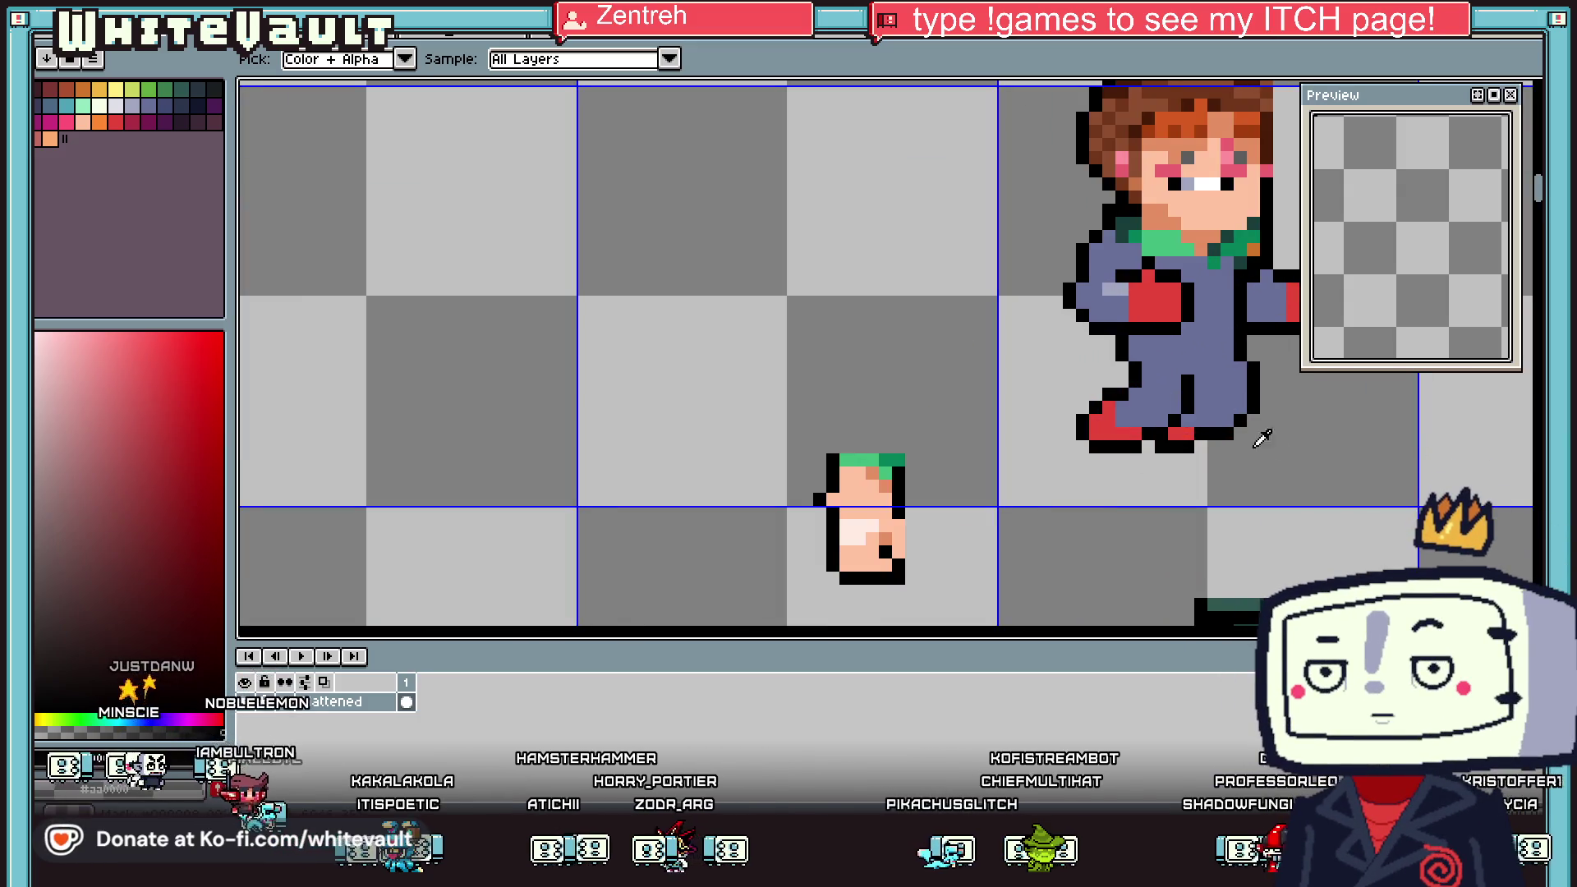
pyautogui.hscroll(3, 887, 353)
pyautogui.hscroll(-1, 887, 354)
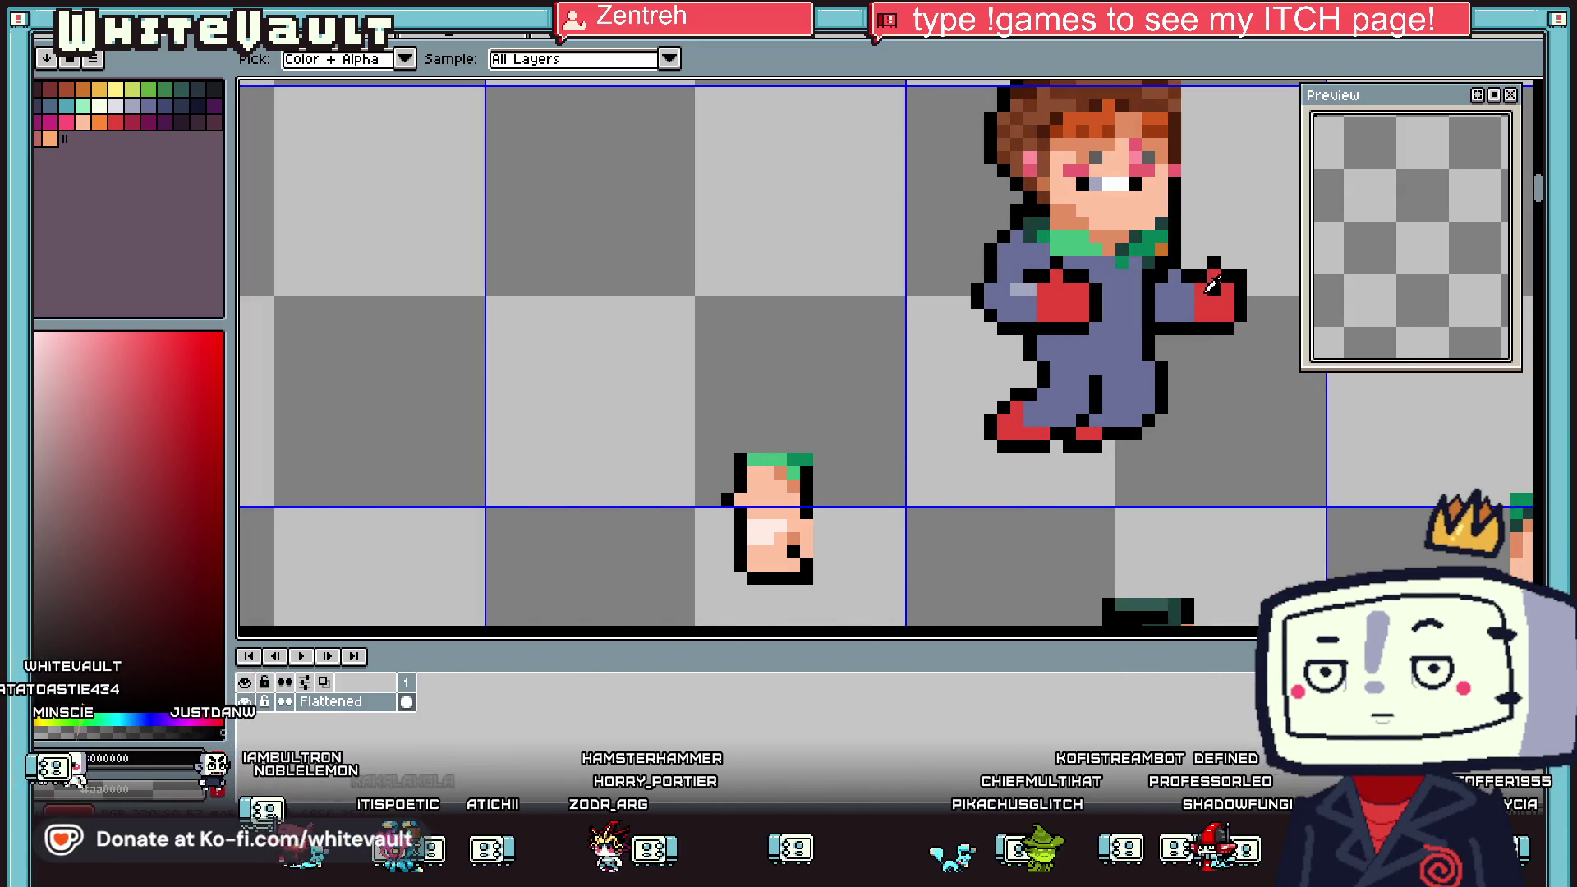
pyautogui.click(1199, 288)
pyautogui.press('f')
pyautogui.click(1174, 310)
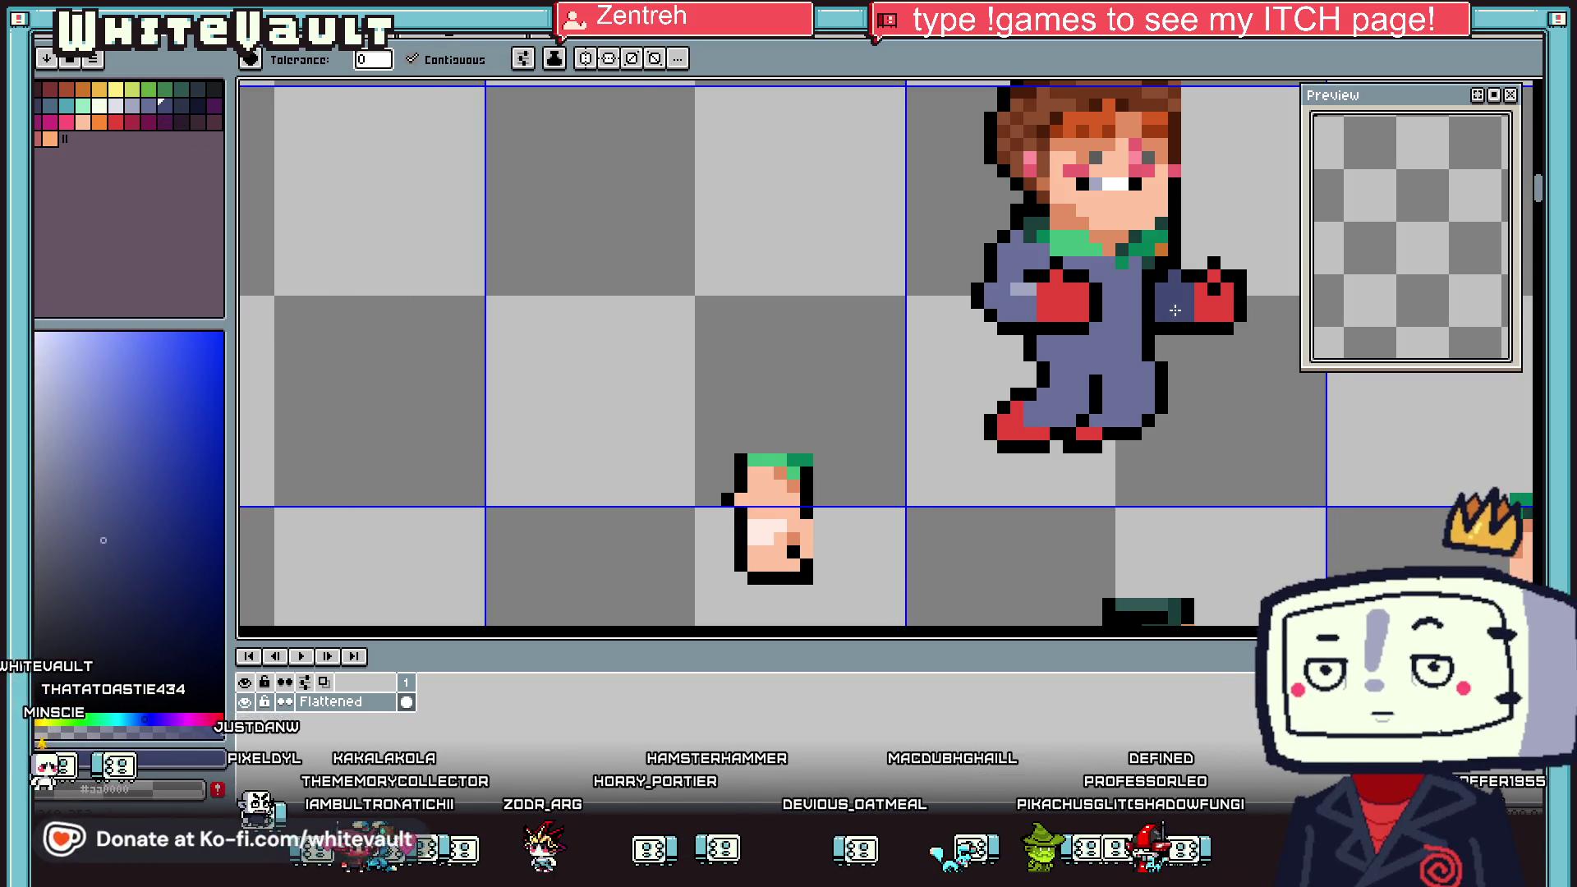
# Eyedrop the glove red and paint red patches across both knees
pyautogui.press('i')
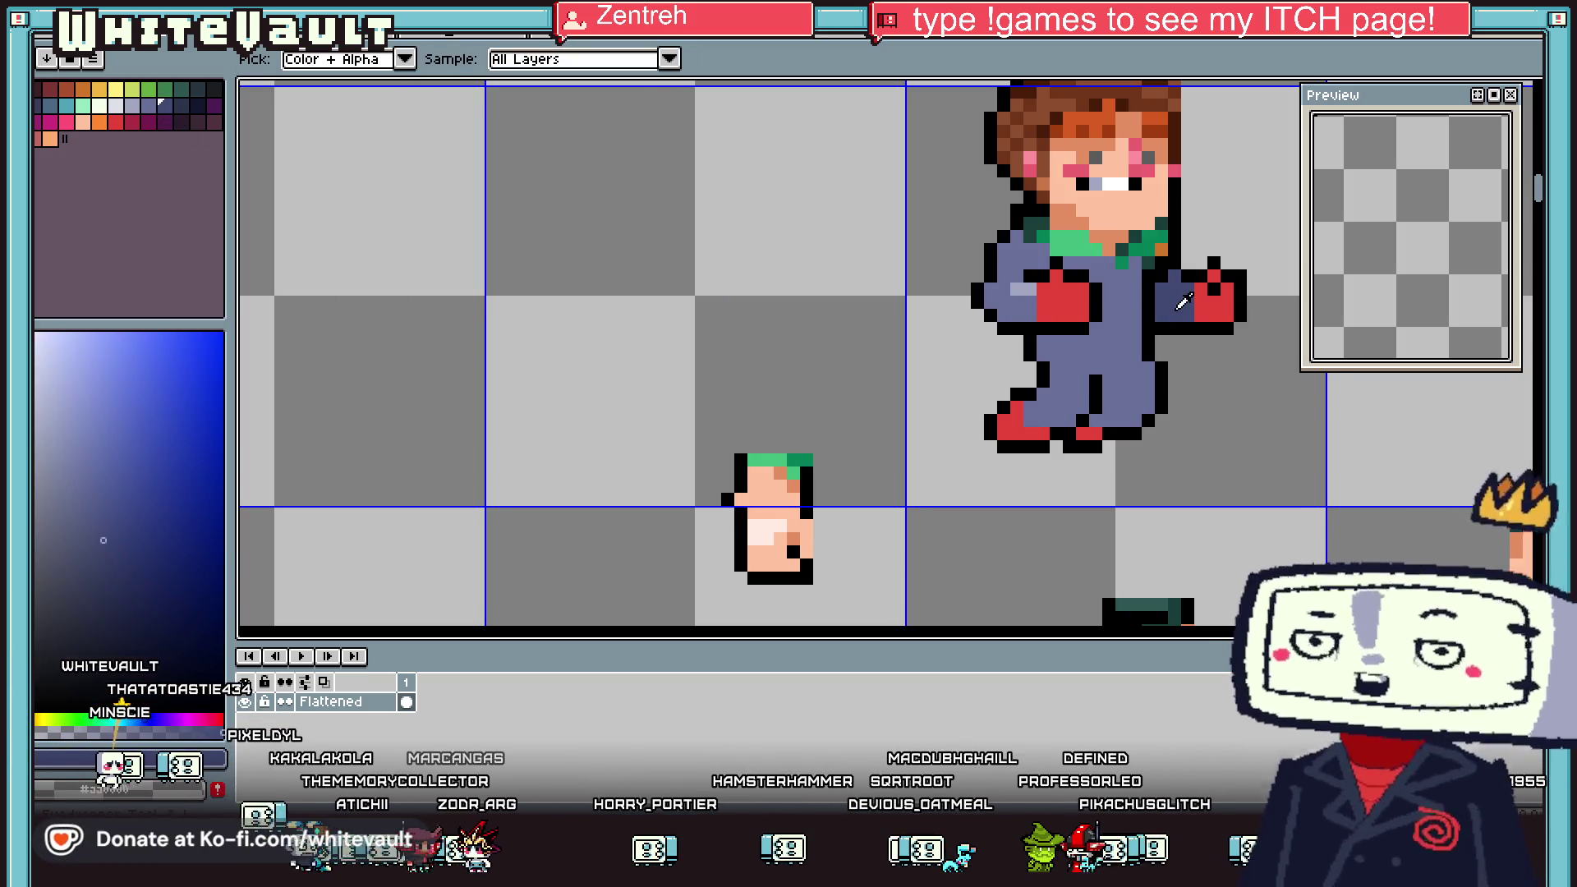
pyautogui.scroll(-3, 1183, 302)
pyautogui.scroll(2, 1150, 246)
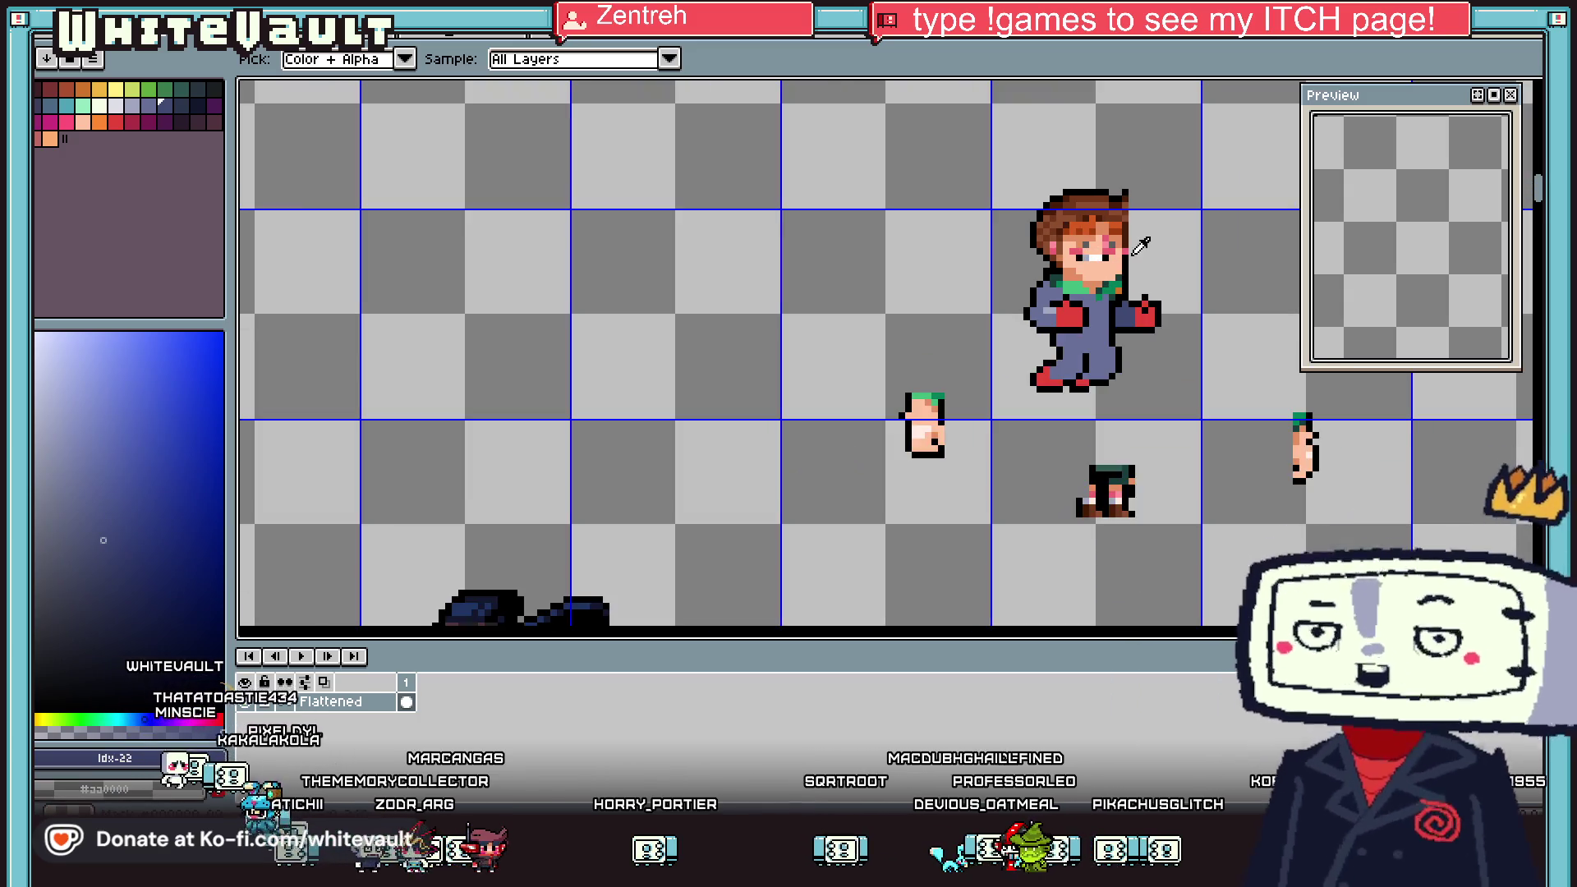
pyautogui.scroll(2, 1129, 276)
pyautogui.click(1166, 353)
pyautogui.press('b')
pyautogui.scroll(3, 1092, 427)
pyautogui.moveTo(1079, 417)
pyautogui.mouseDown()
pyautogui.moveTo(1027, 460)
pyautogui.moveTo(1019, 444)
pyautogui.mouseUp()
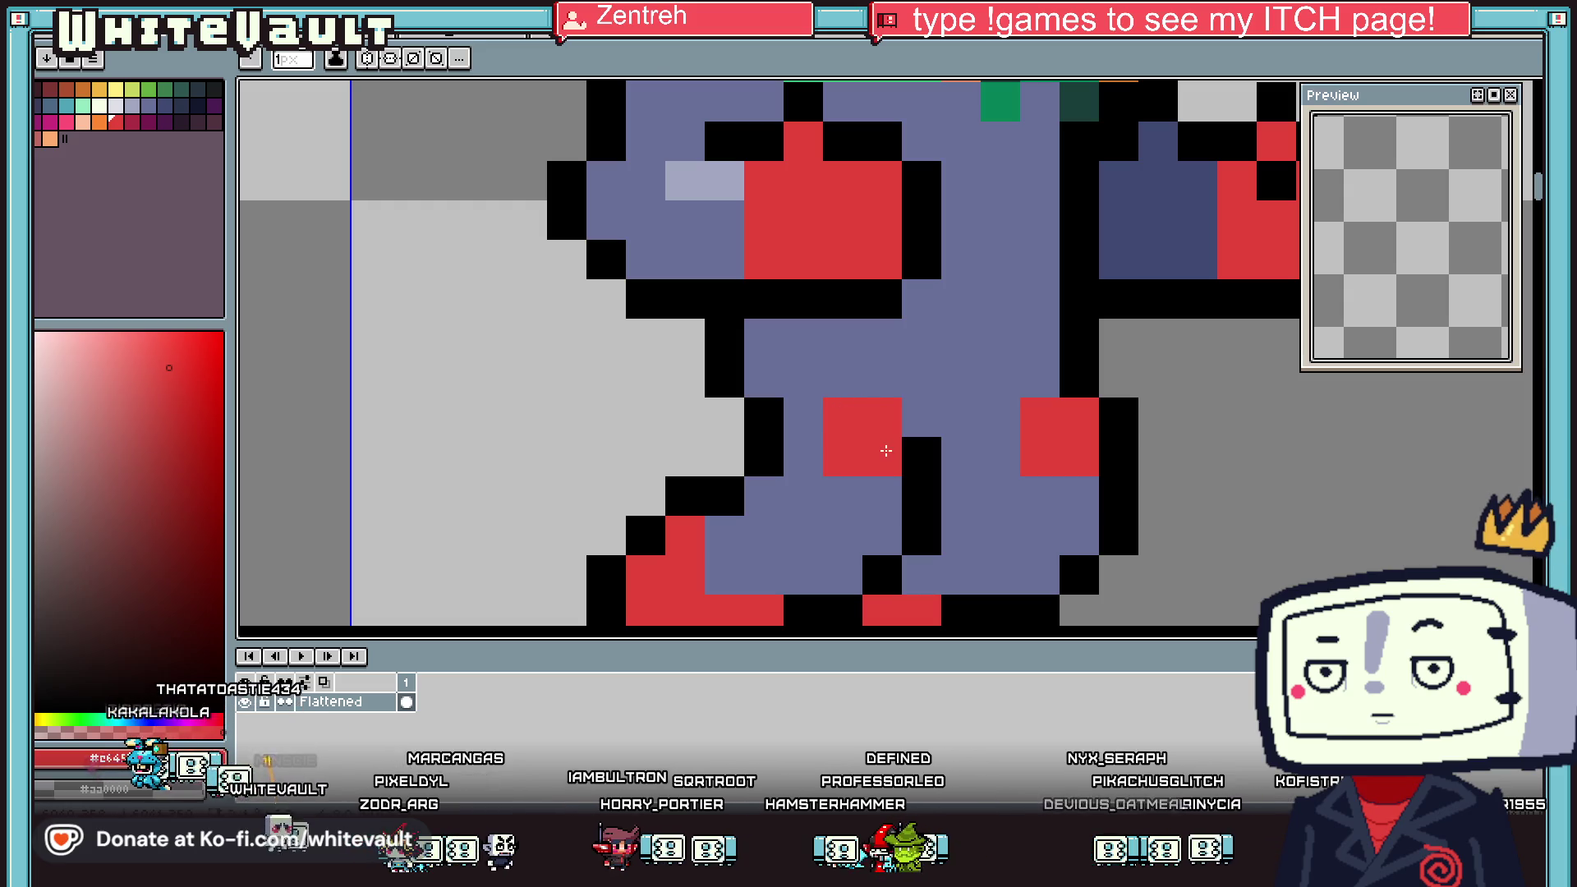
# Shift the knee patch one pixel right, covering its left column with suit colour
pyautogui.click(920, 419)
pyautogui.keyDown('alt'); pyautogui.click(834, 366); pyautogui.keyUp('alt')
pyautogui.moveTo(842, 410); pyautogui.dragTo(842, 459)
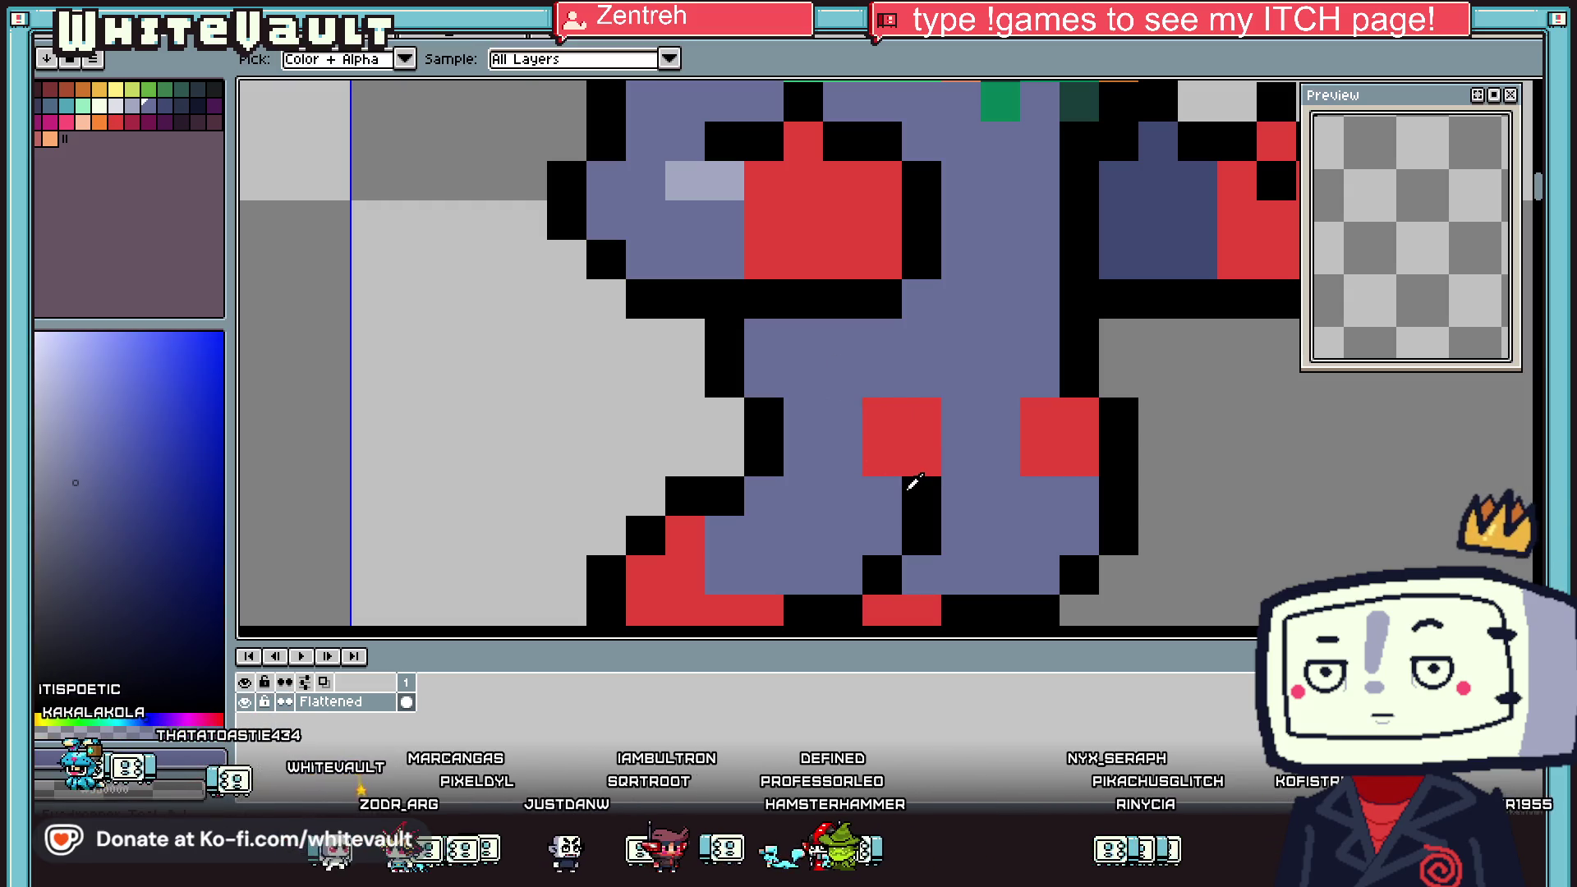
pyautogui.keyDown('alt'); pyautogui.click(913, 481); pyautogui.keyUp('alt')
pyautogui.click(957, 419)
pyautogui.scroll(-5, 957, 435)
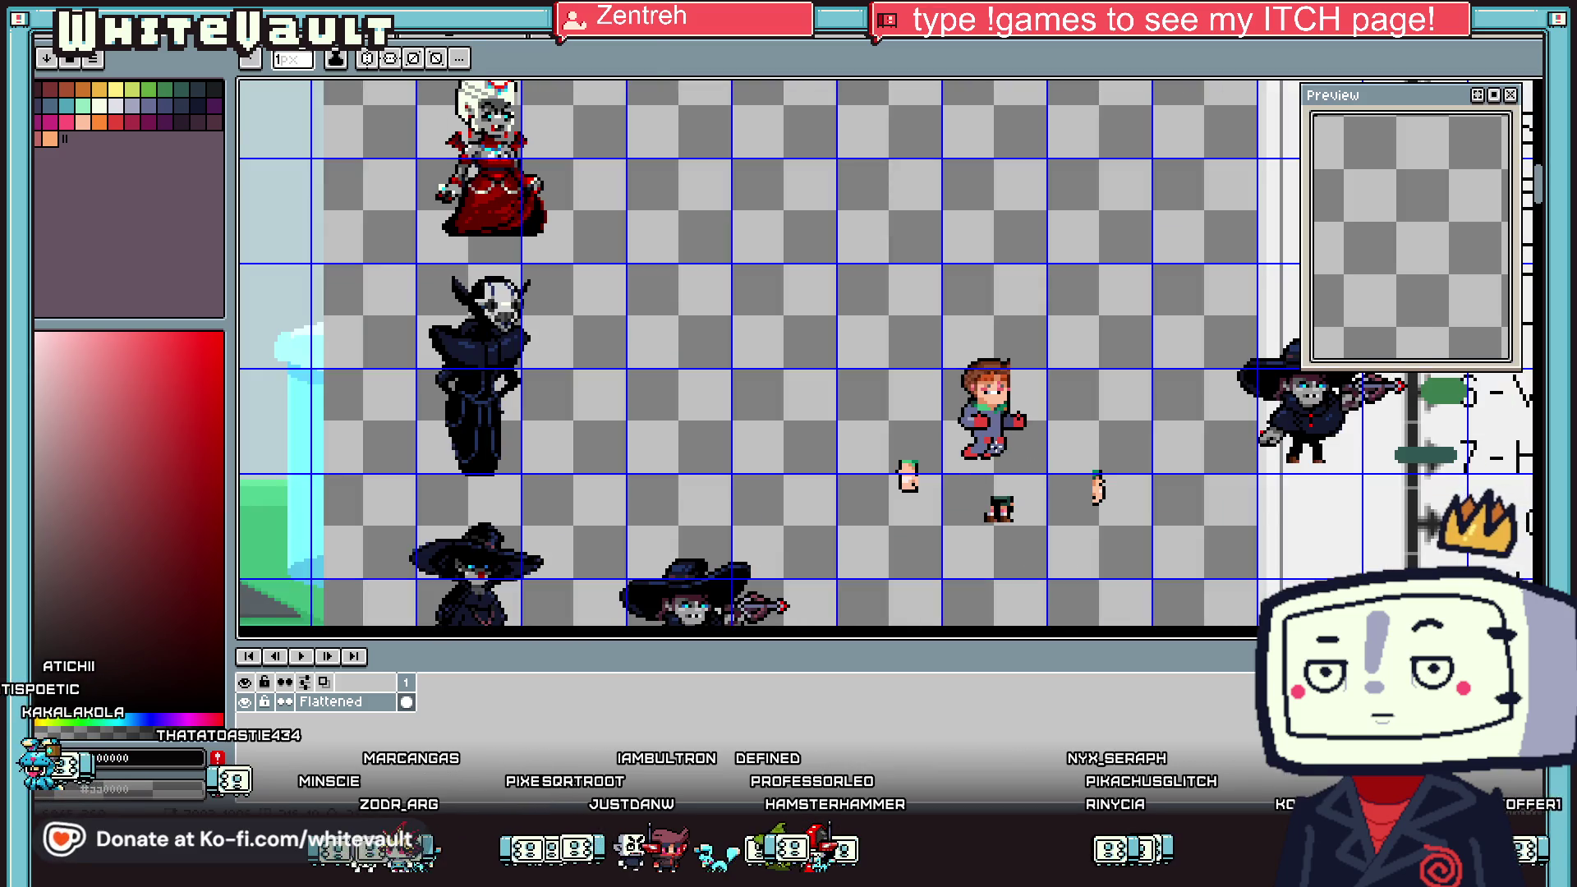
pyautogui.scroll(5, 995, 446)
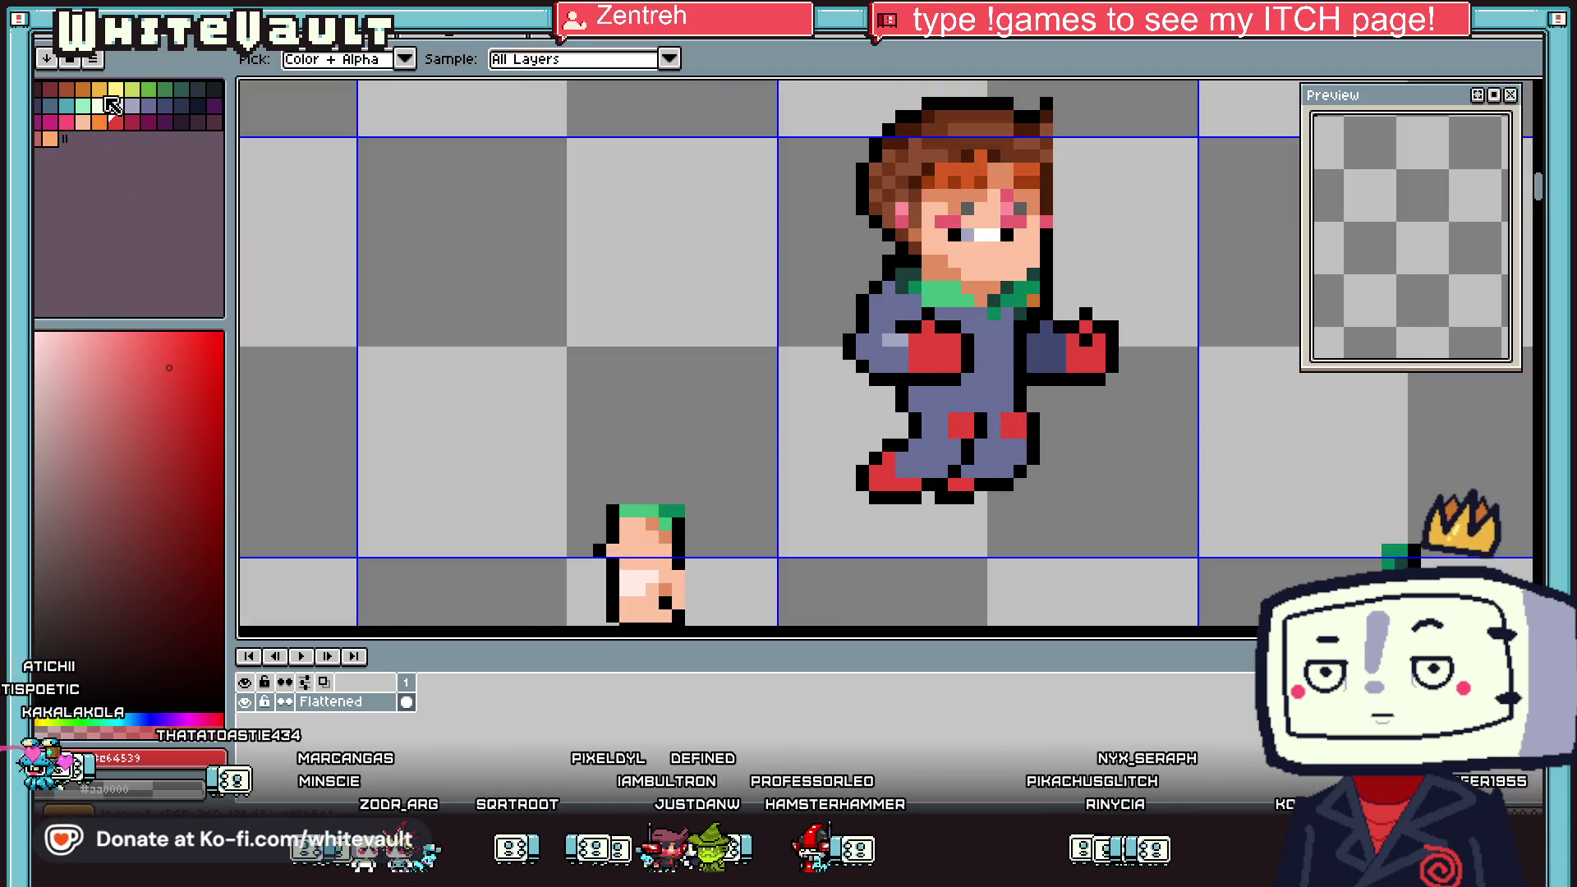
# Outline the far hand's right edge with a black line
pyautogui.click(105, 95)
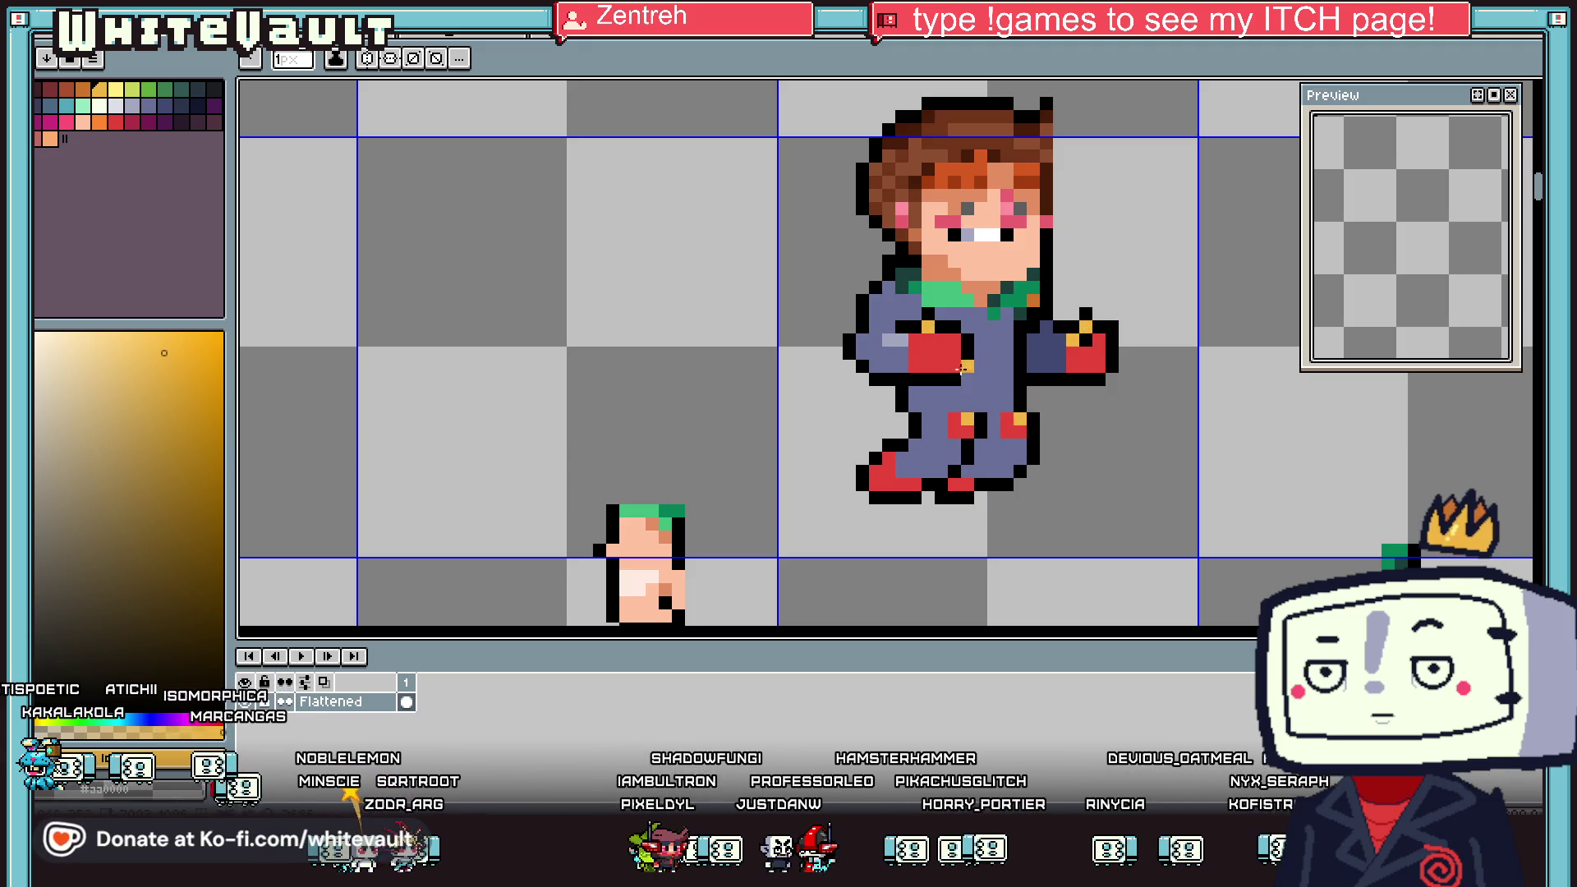
pyautogui.scroll(-4, 957, 365)
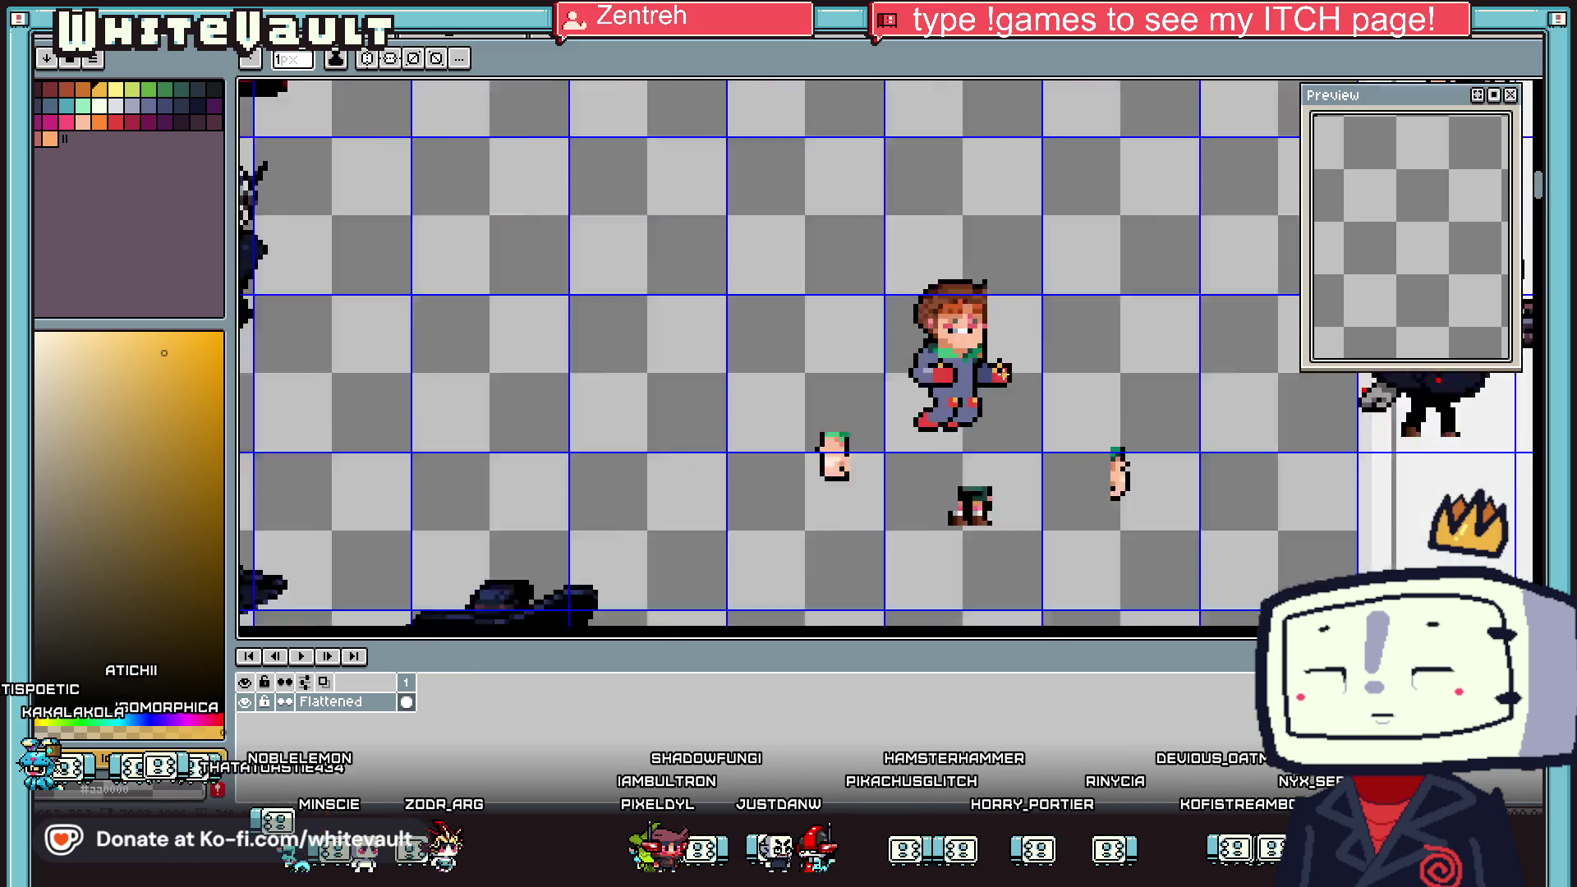
pyautogui.scroll(4, 1010, 386)
pyautogui.keyDown('alt'); pyautogui.click(1015, 370); pyautogui.keyUp('alt')
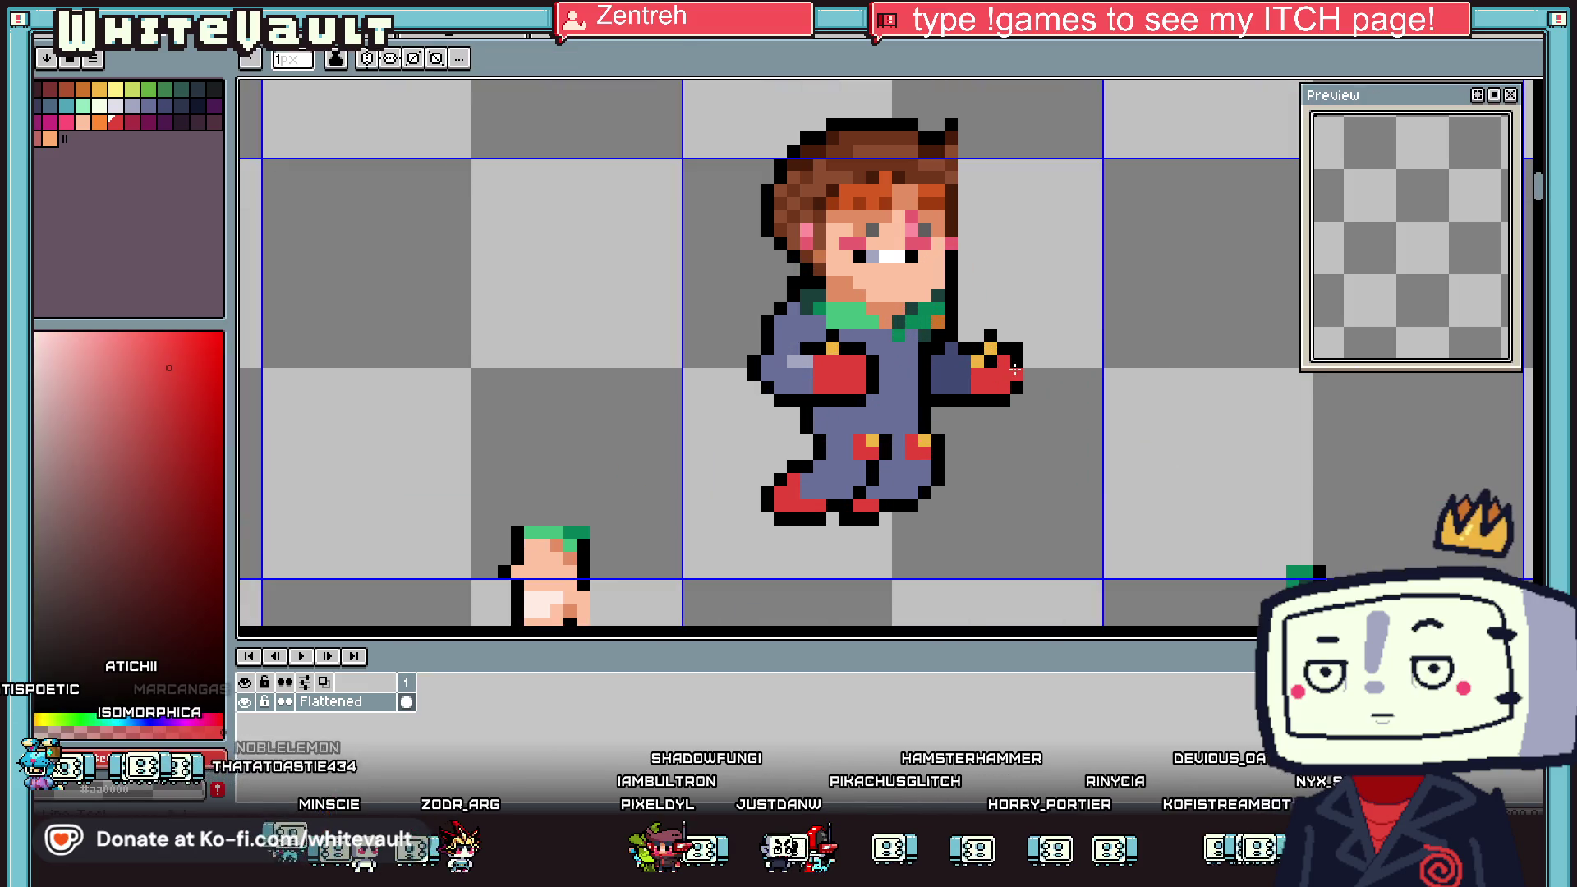
pyautogui.keyDown('alt'); pyautogui.click(1019, 384); pyautogui.keyUp('alt')
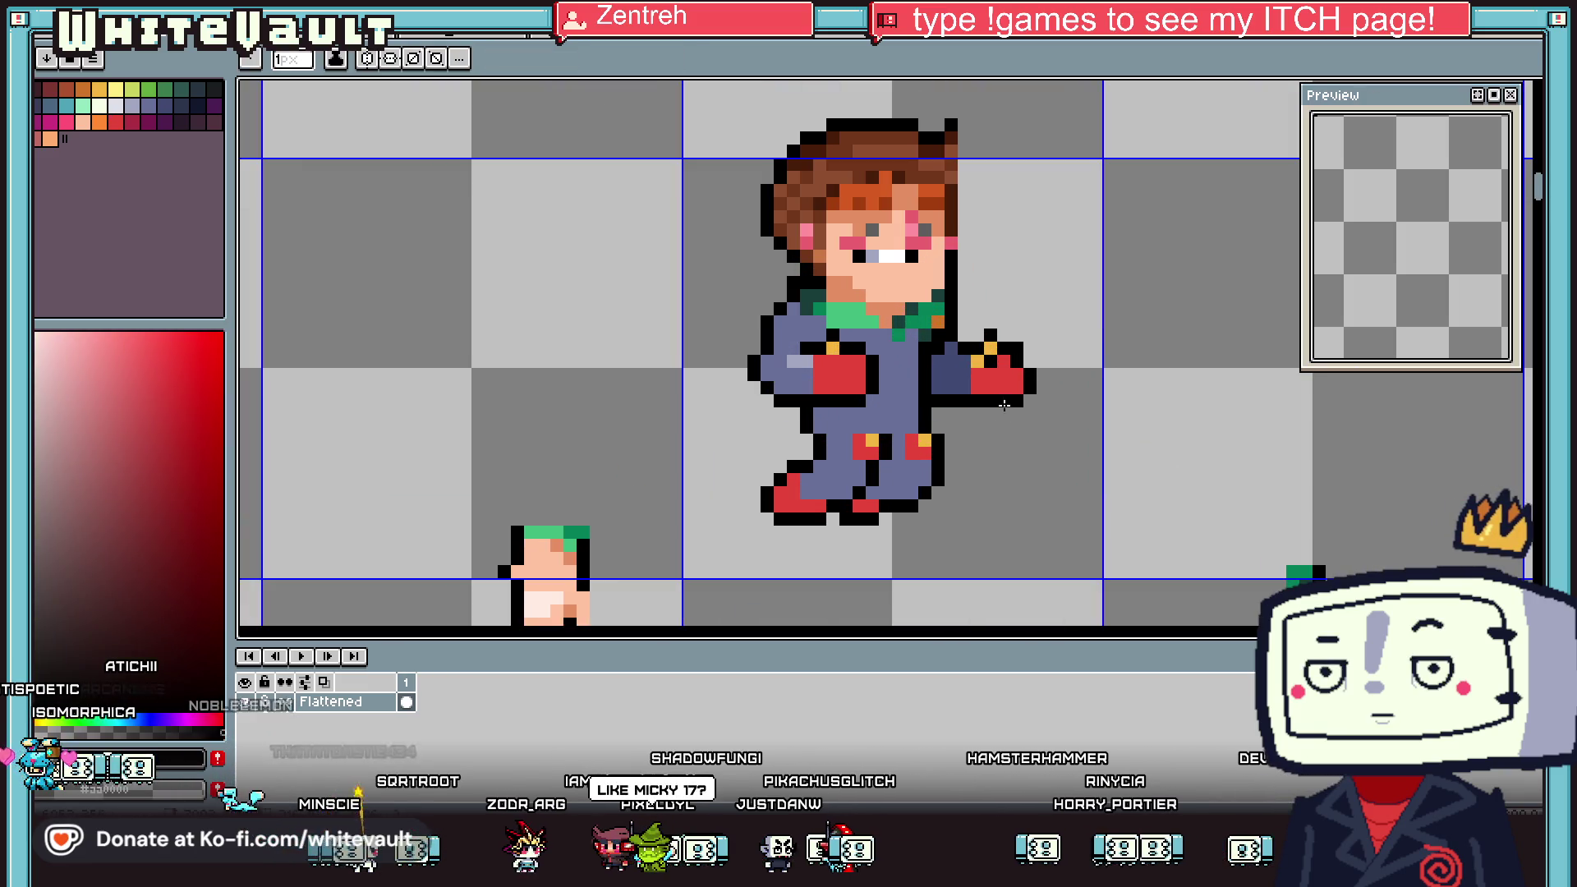
pyautogui.keyDown('alt'); pyautogui.click(1027, 386); pyautogui.keyUp('alt')
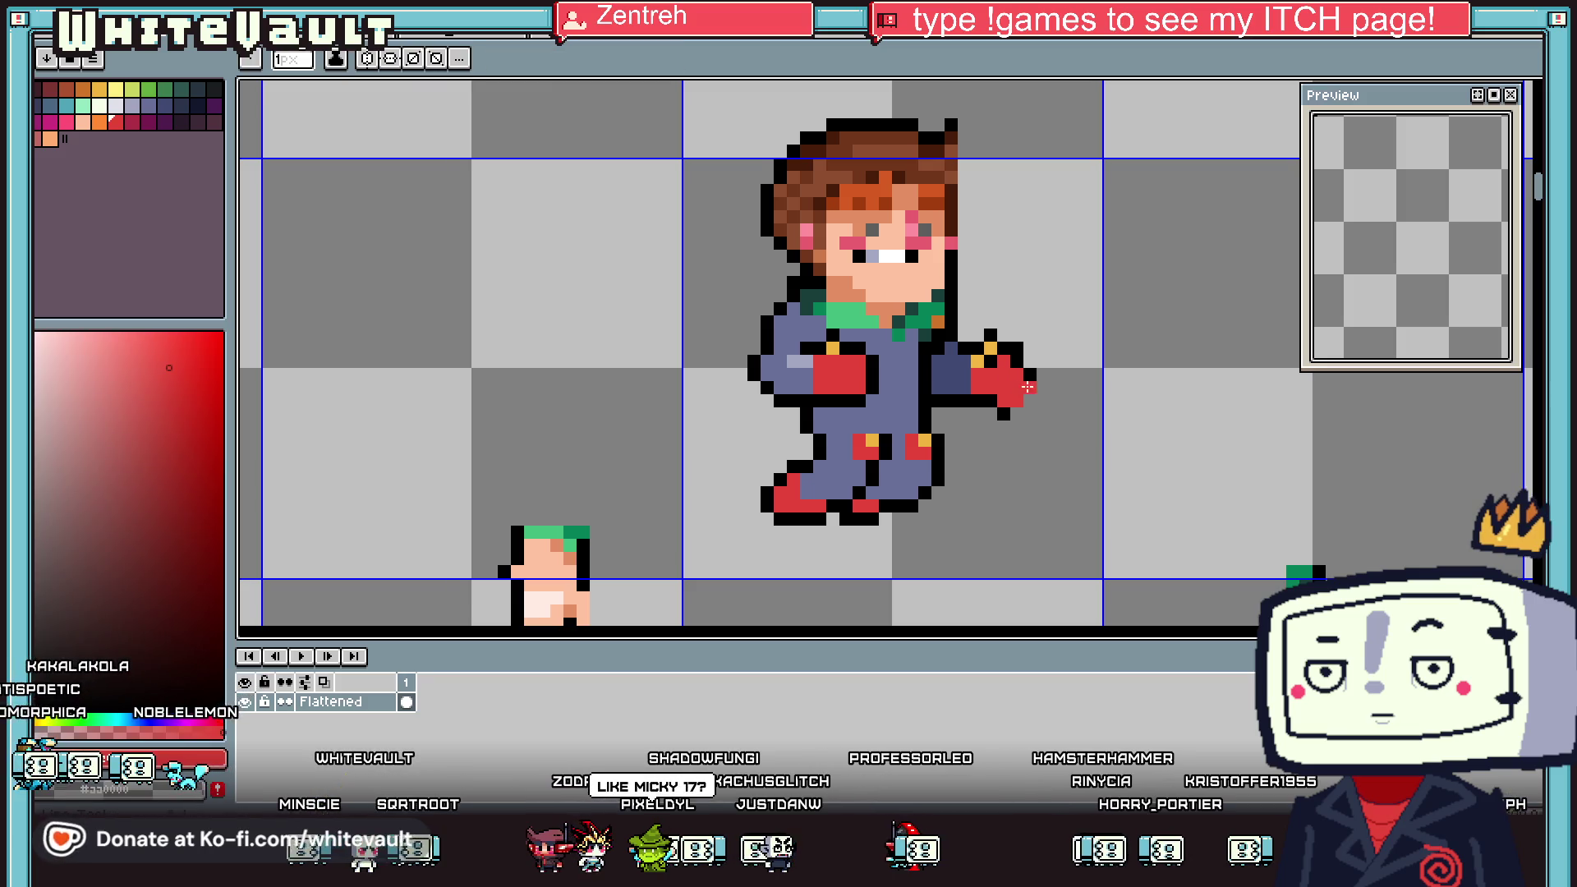
pyautogui.keyDown('alt'); pyautogui.click(1027, 351); pyautogui.keyUp('alt')
pyautogui.moveTo(1040, 364); pyautogui.dragTo(1042, 393)
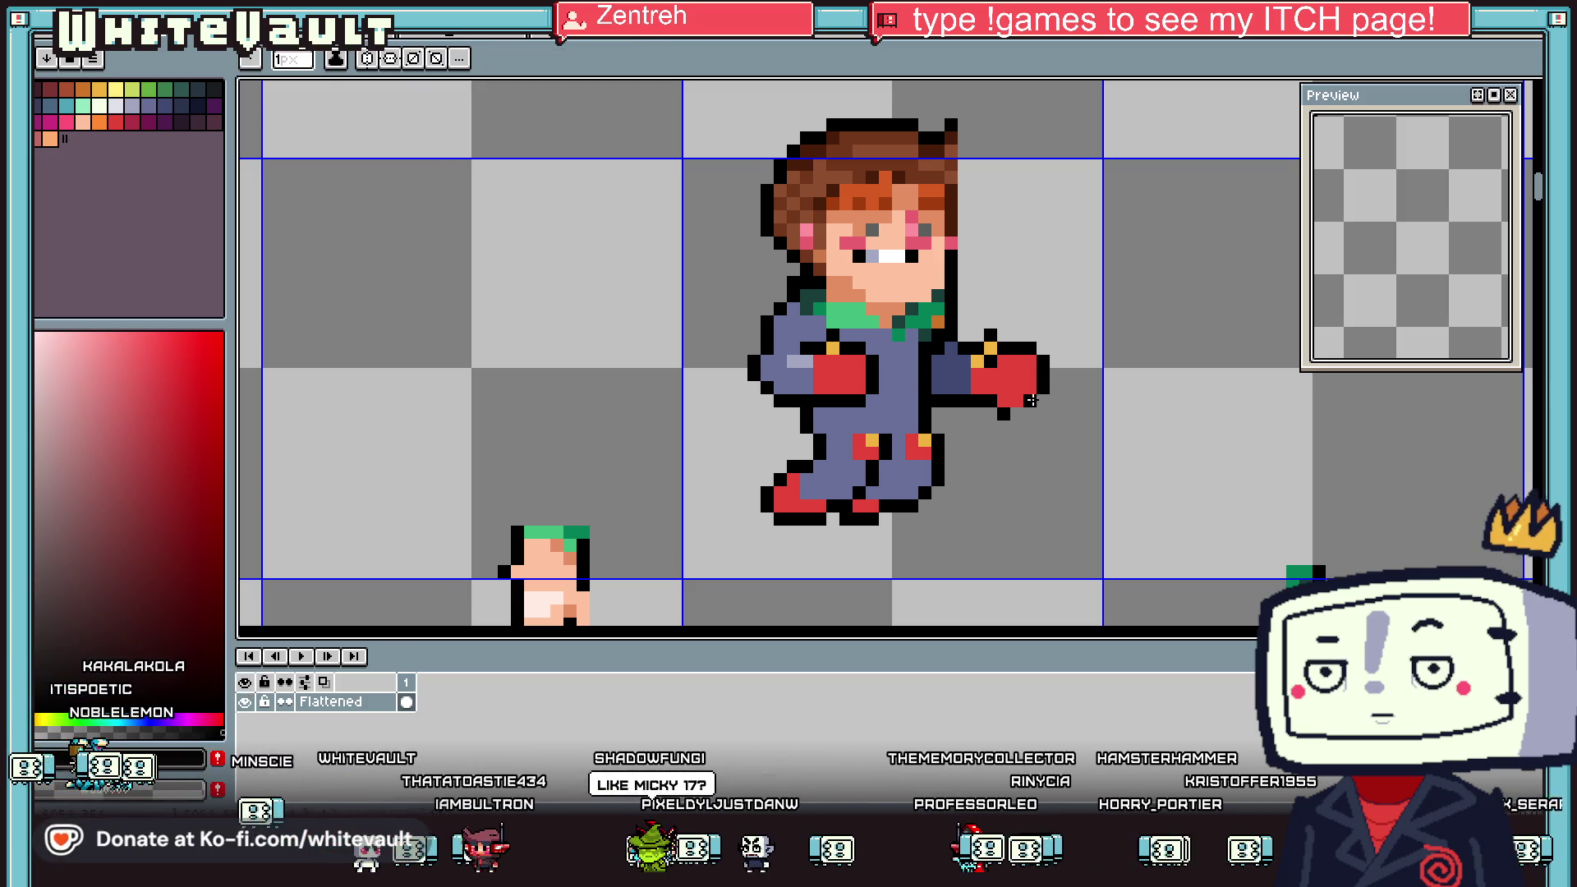
# Add a dark purple shade pixel on the far red glove
pyautogui.press('alt')
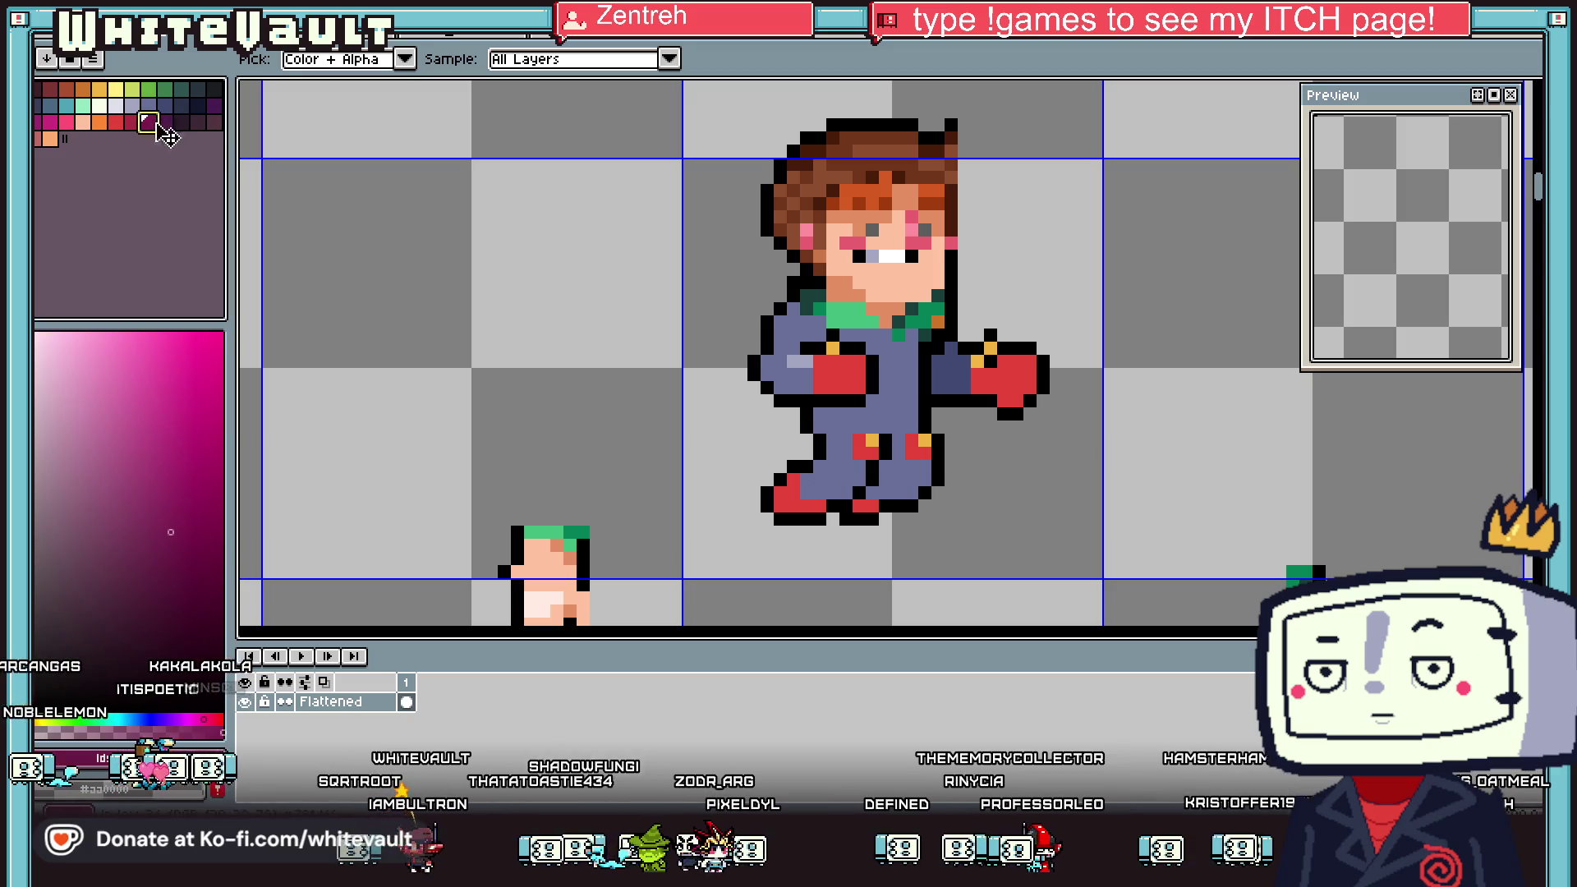
pyautogui.scroll(3, 969, 358)
pyautogui.click(1022, 358)
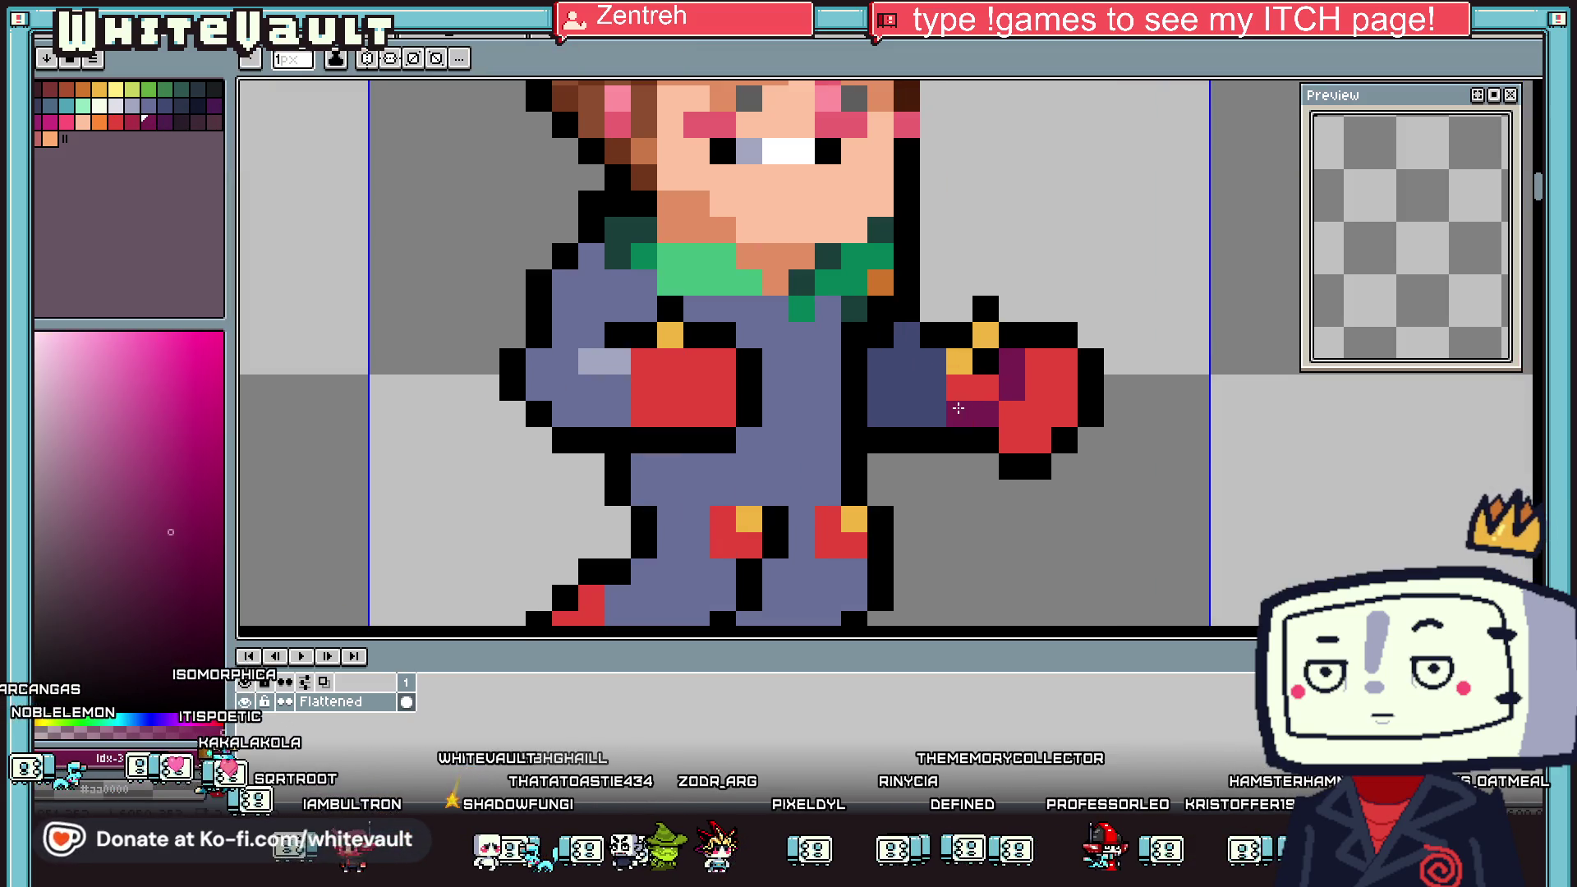
pyautogui.scroll(-4, 987, 385)
pyautogui.scroll(3, 796, 380)
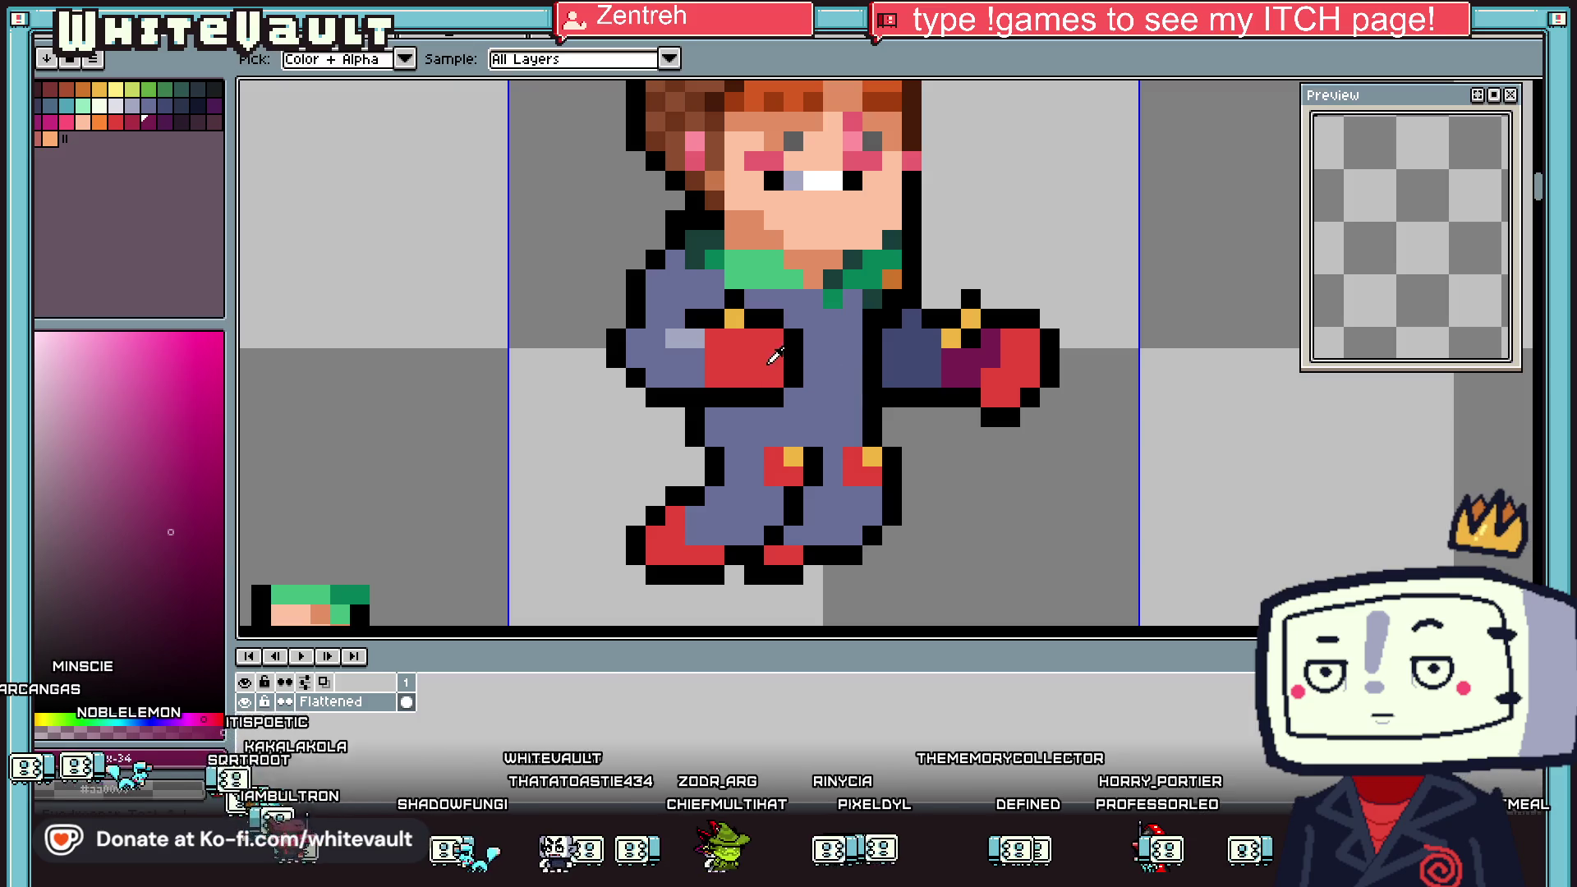
# Touch up the near glove: red pixel, black edge pixel, and dark purple shading
pyautogui.click(793, 400)
pyautogui.keyDown('alt'); pyautogui.click(793, 338); pyautogui.keyUp('alt')
pyautogui.click(813, 359)
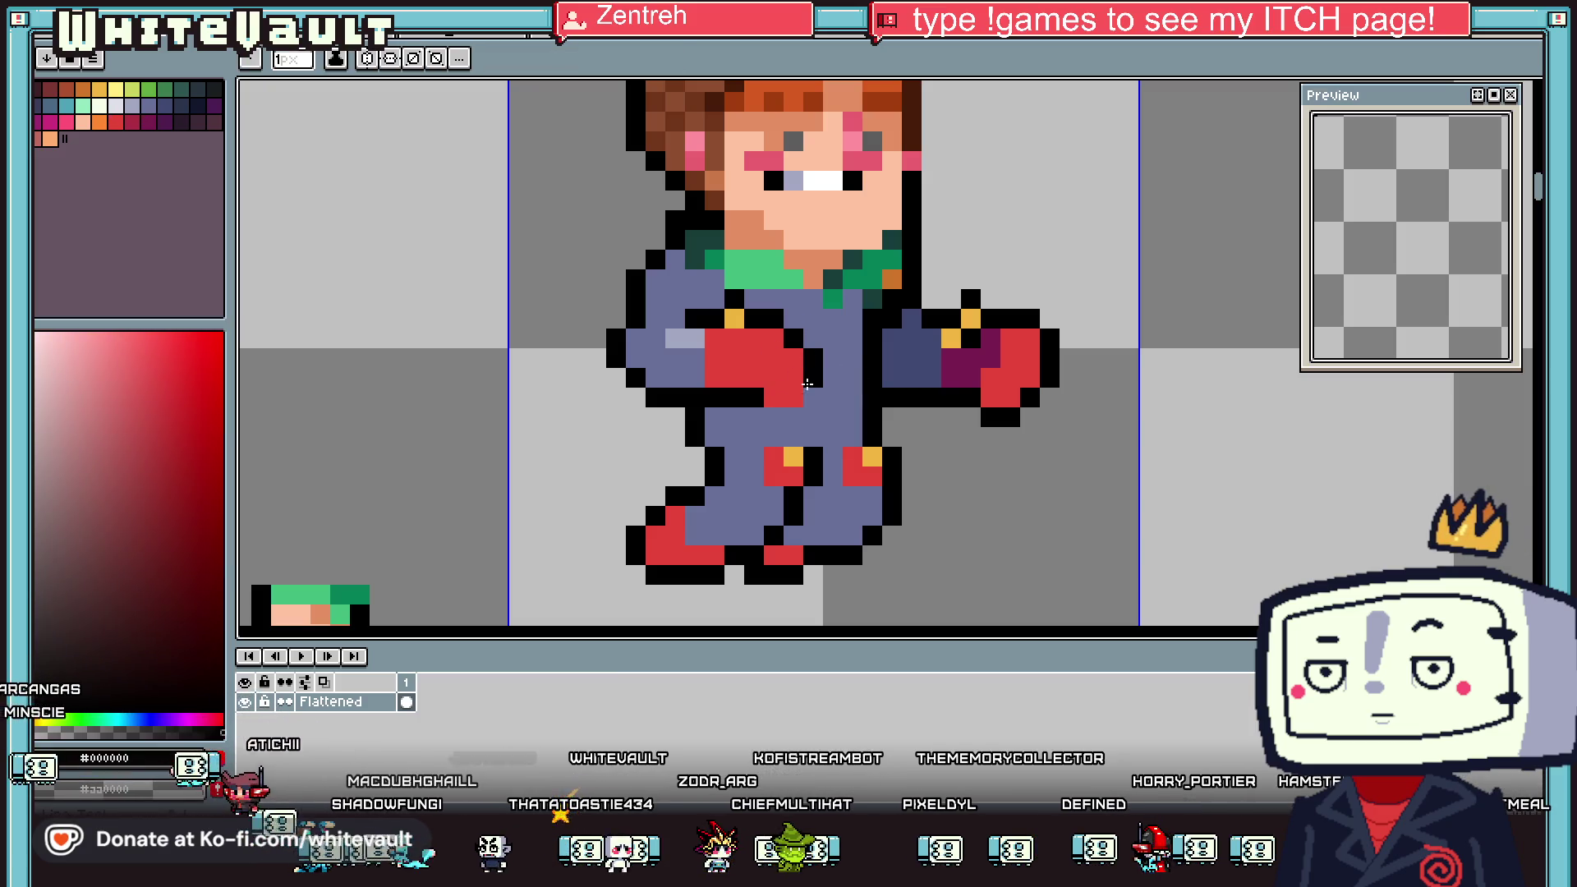
pyautogui.keyDown('alt'); pyautogui.click(961, 361); pyautogui.keyUp('alt')
pyautogui.click(745, 401)
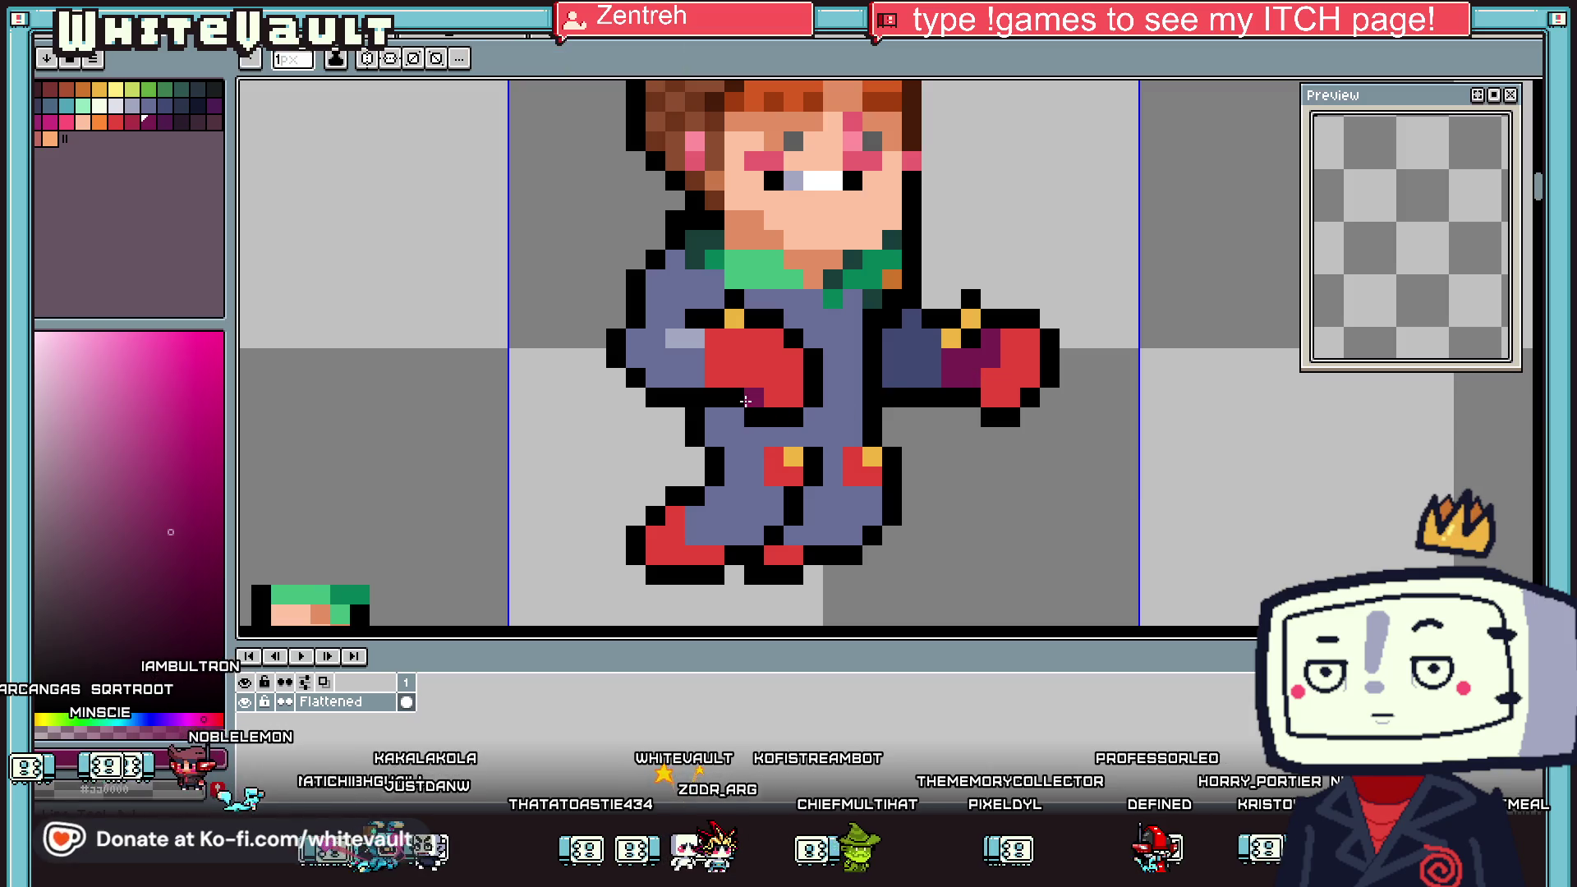
pyautogui.scroll(-4, 743, 398)
pyautogui.scroll(3, 770, 375)
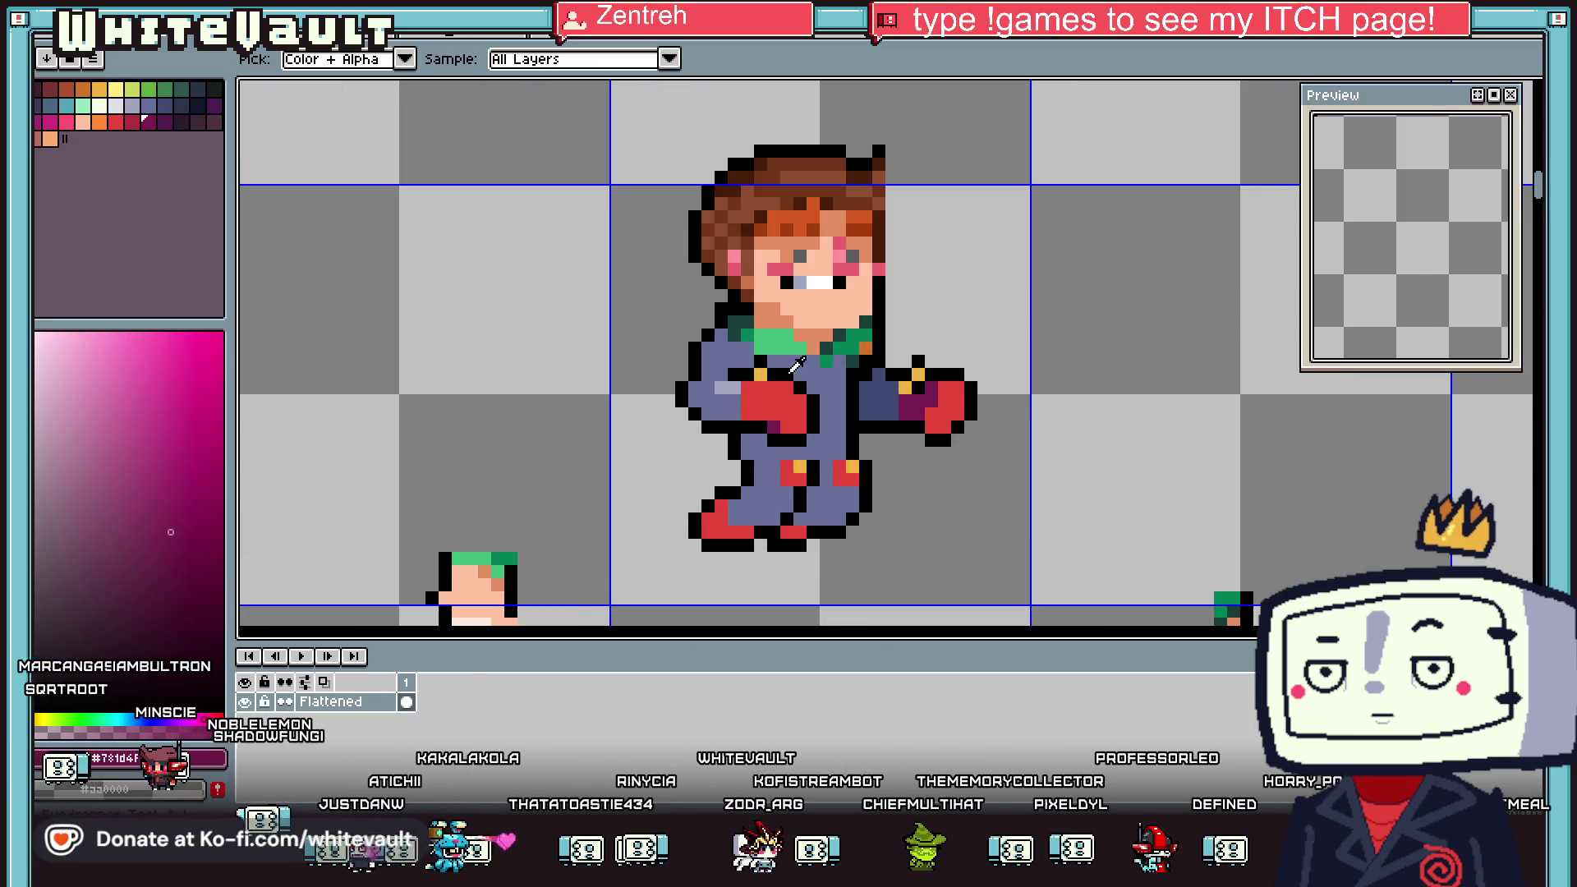
# Add a dark purple pixel beside the near glove's cuff
pyautogui.keyDown('alt'); pyautogui.click(915, 376); pyautogui.keyUp('alt')
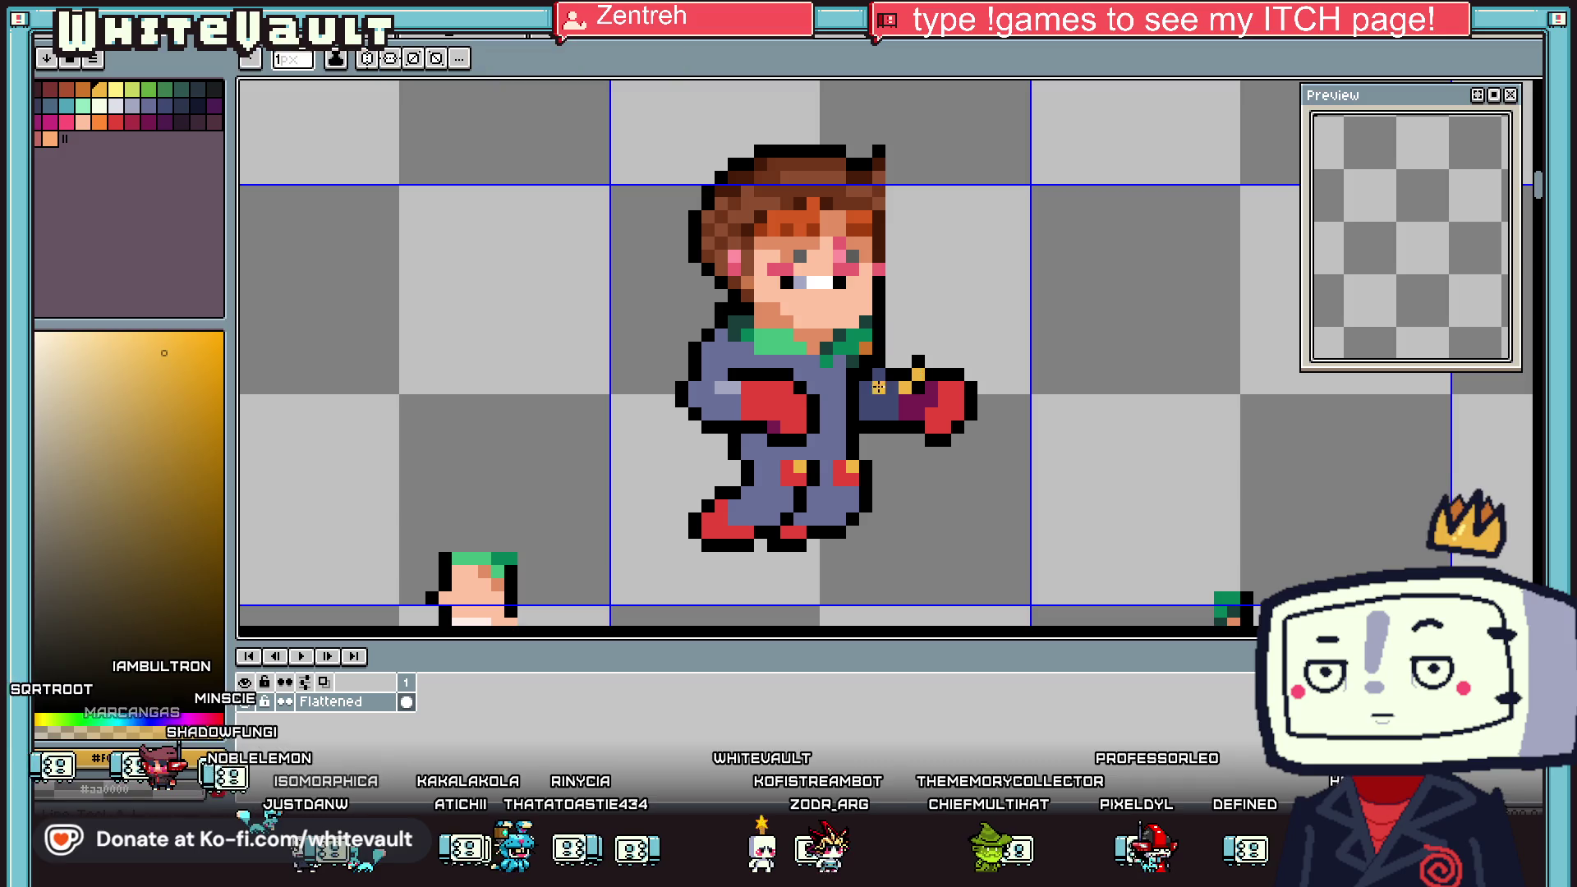
pyautogui.scroll(2, 796, 367)
pyautogui.press('alt')
pyautogui.keyDown('alt'); pyautogui.click(745, 461); pyautogui.keyUp('alt')
pyautogui.click(798, 382)
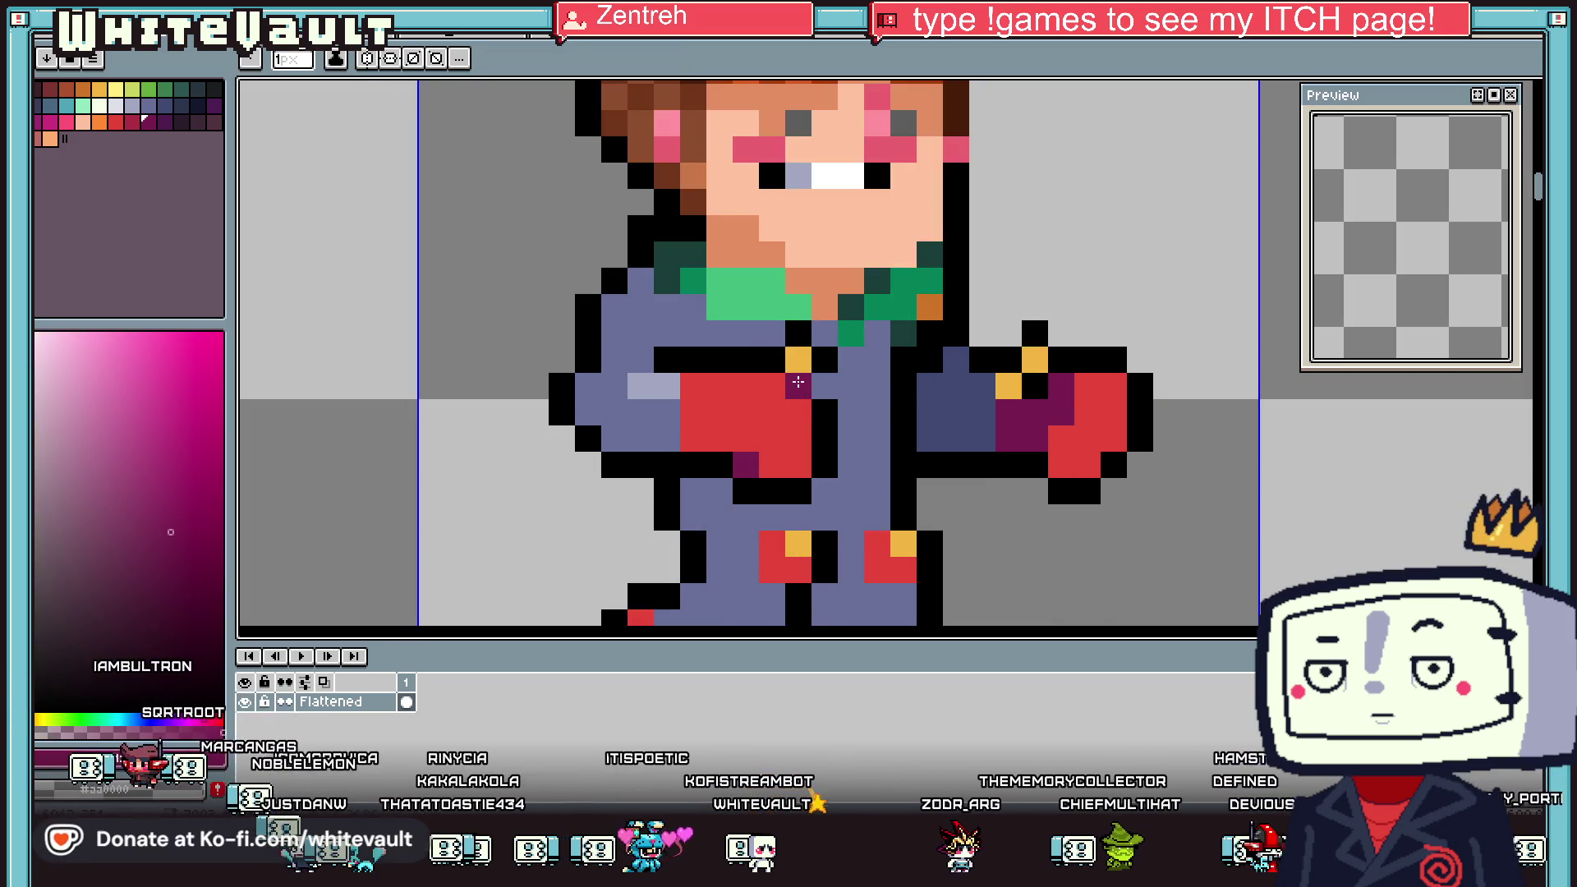
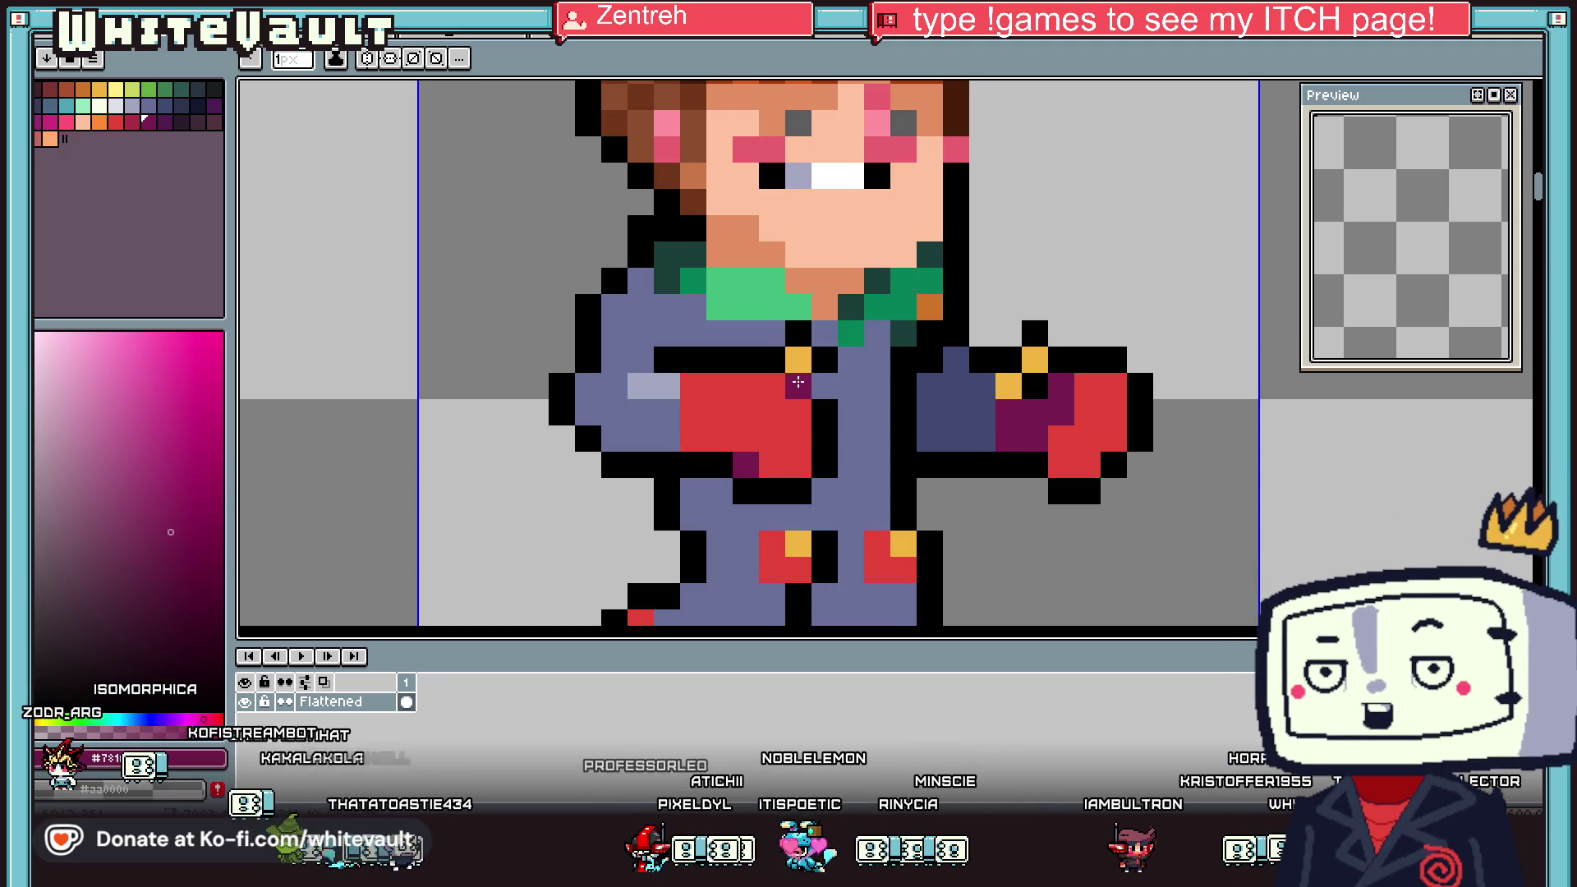
# Sample red from the sprite and paint red shading pixels across the jacket
pyautogui.scroll(-1, 798, 382)
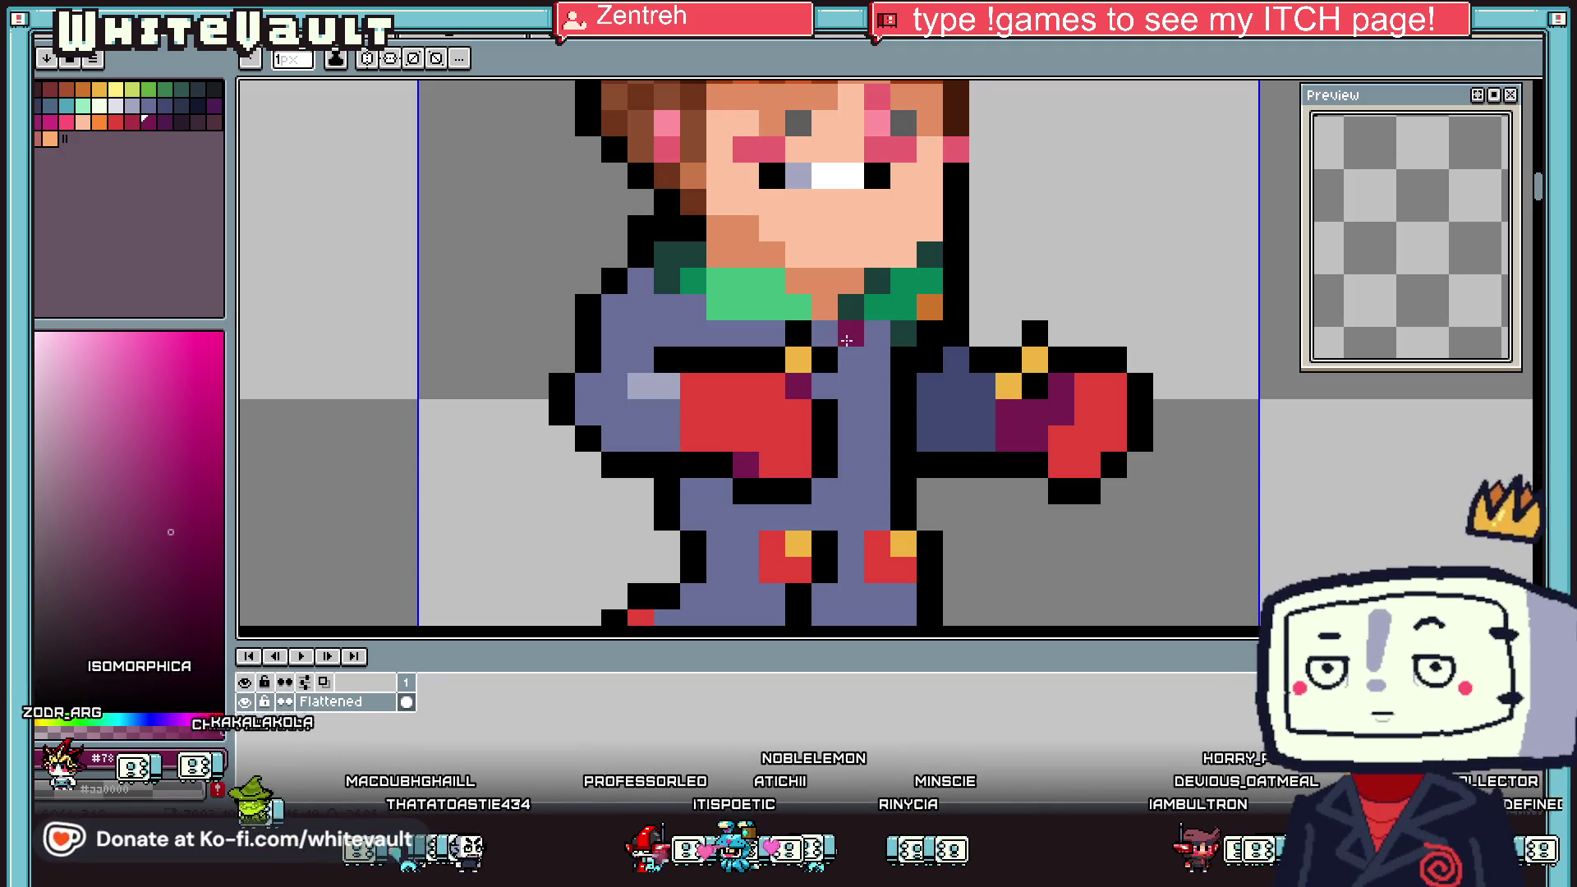
pyautogui.scroll(-2, 797, 382)
pyautogui.scroll(-1, 797, 382)
pyautogui.scroll(2, 879, 369)
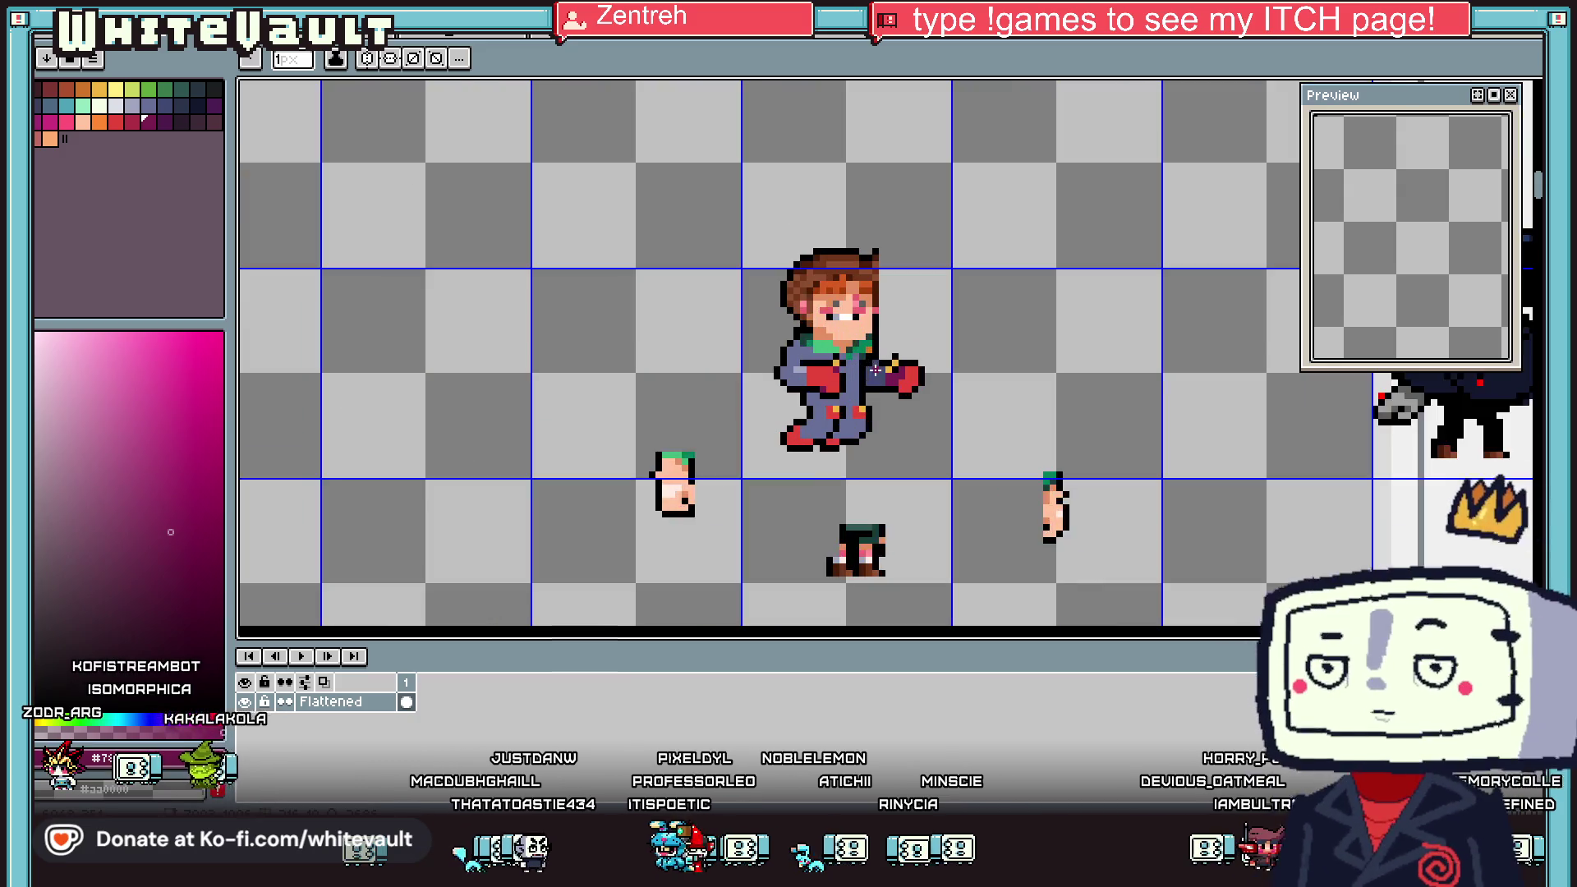
pyautogui.press('i')
pyautogui.scroll(3, 862, 345)
pyautogui.click(852, 347)
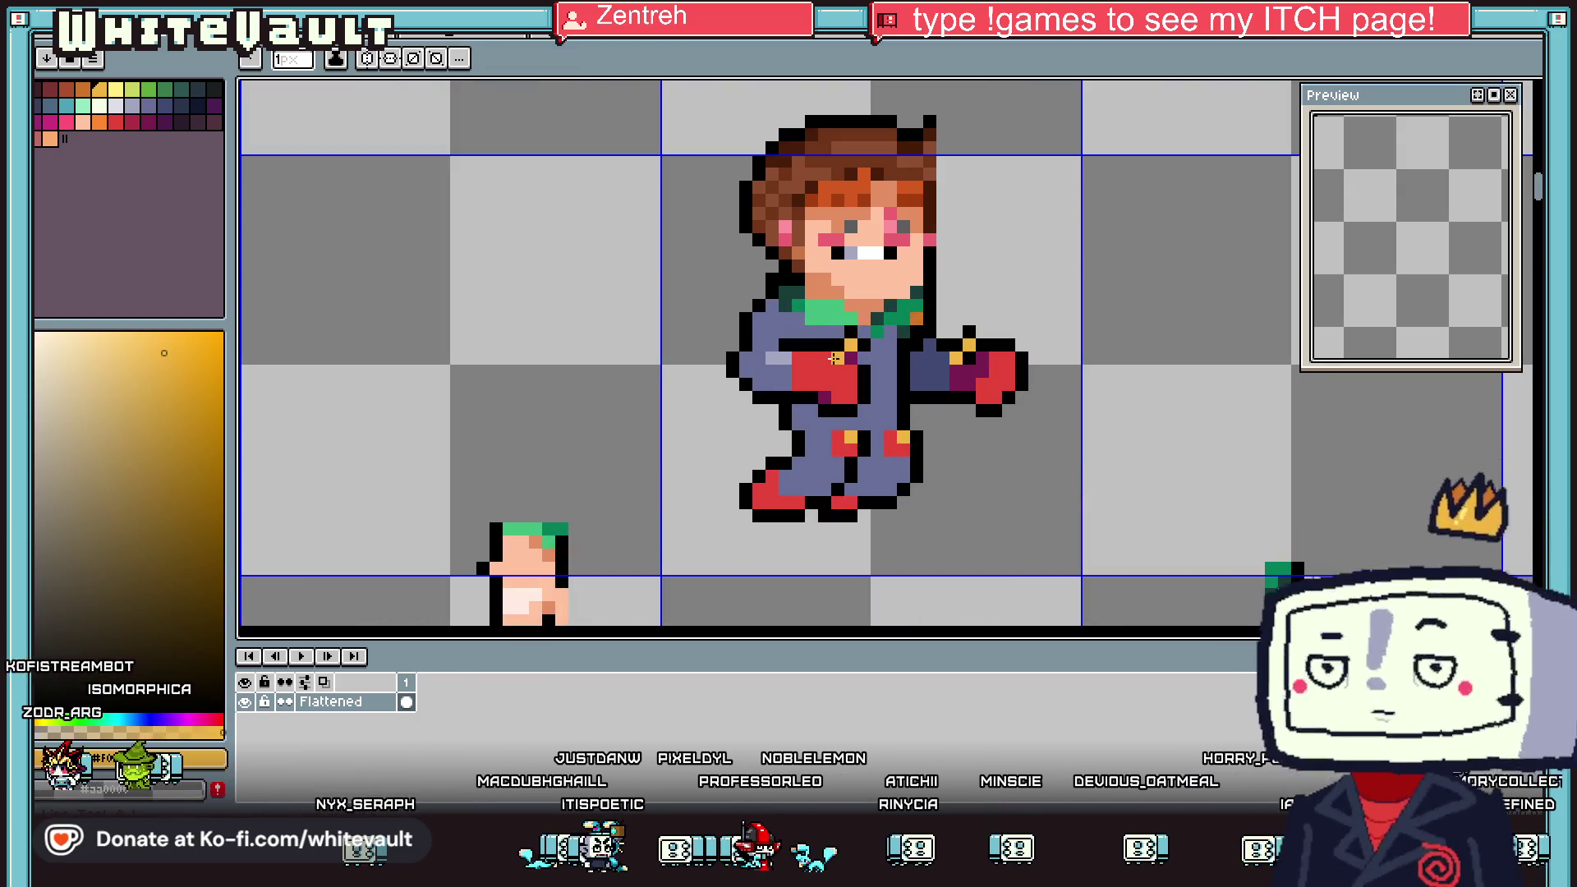
pyautogui.scroll(-2, 862, 349)
pyautogui.scroll(-1, 867, 352)
pyautogui.scroll(4, 878, 353)
pyautogui.click(877, 353)
pyautogui.press('b')
pyautogui.click(839, 349)
pyautogui.moveTo(878, 368)
pyautogui.mouseDown()
pyautogui.moveTo(883, 398)
pyautogui.moveTo(902, 406)
pyautogui.mouseUp()
# Sample black from the outline and draw a black edge along the bottom of the boot
pyautogui.press('i')
pyautogui.click(937, 394)
pyautogui.press('b')
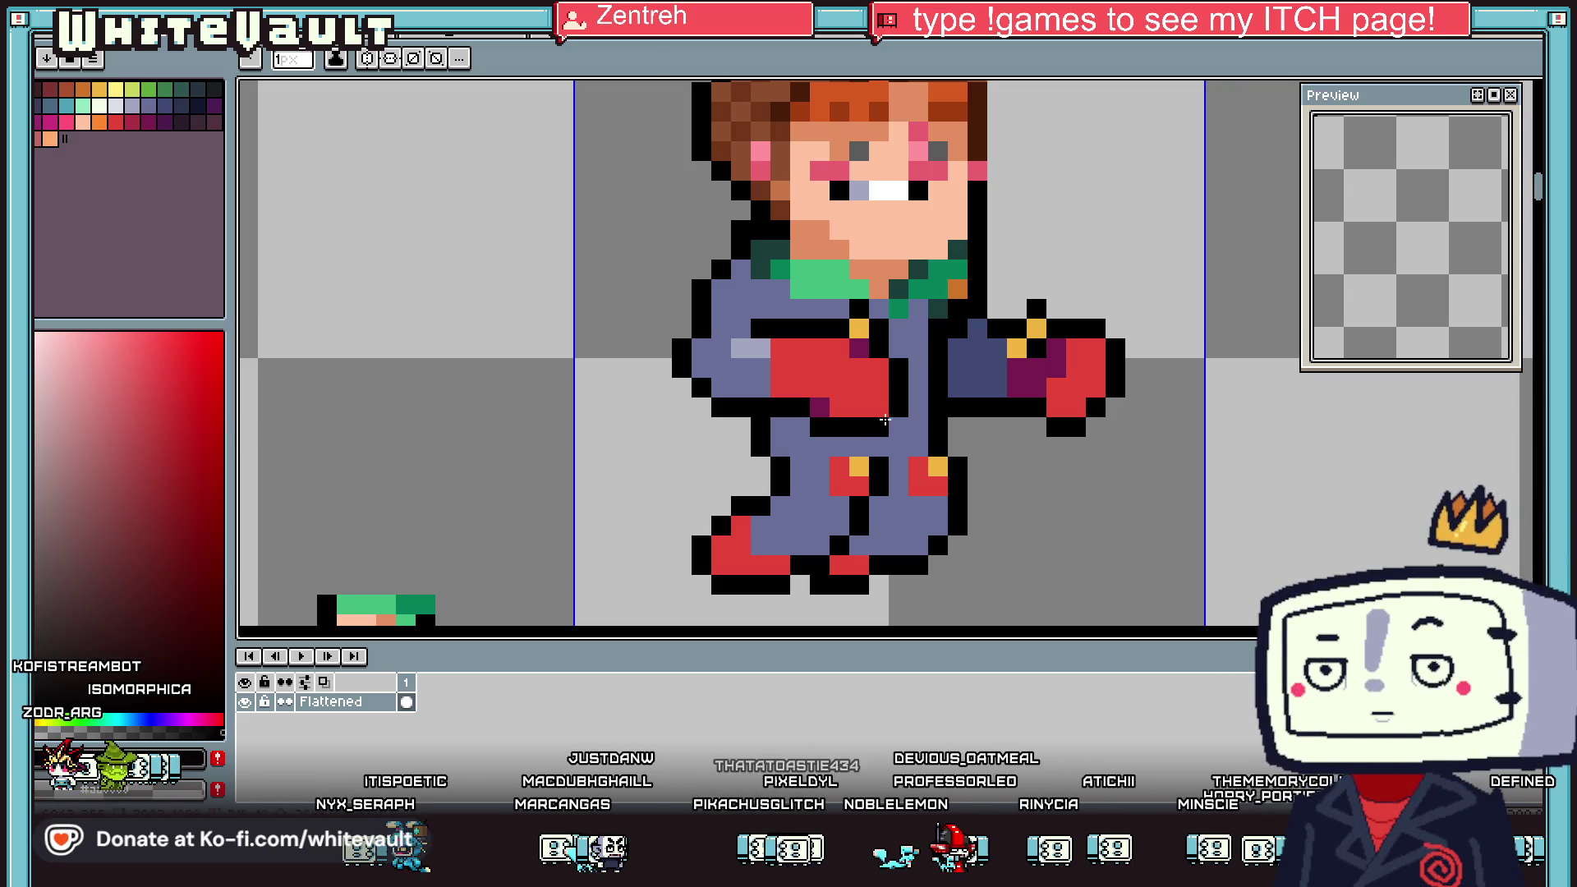
pyautogui.press('i')
pyautogui.scroll(-4, 920, 378)
pyautogui.scroll(3, 942, 353)
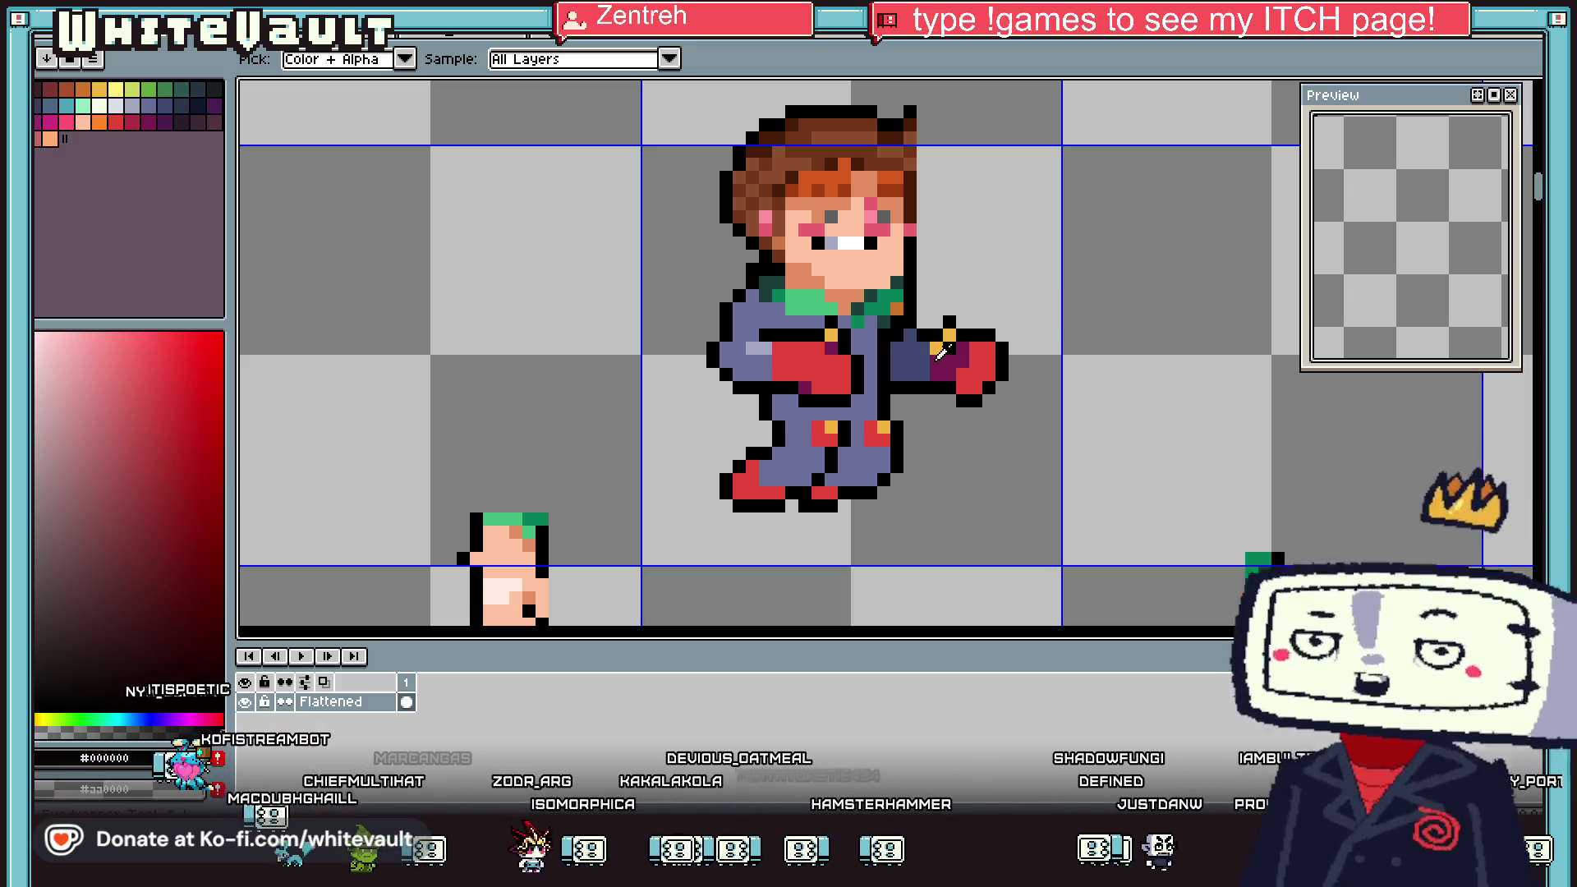
pyautogui.scroll(-3, 940, 351)
pyautogui.scroll(2, 936, 329)
pyautogui.click(932, 312)
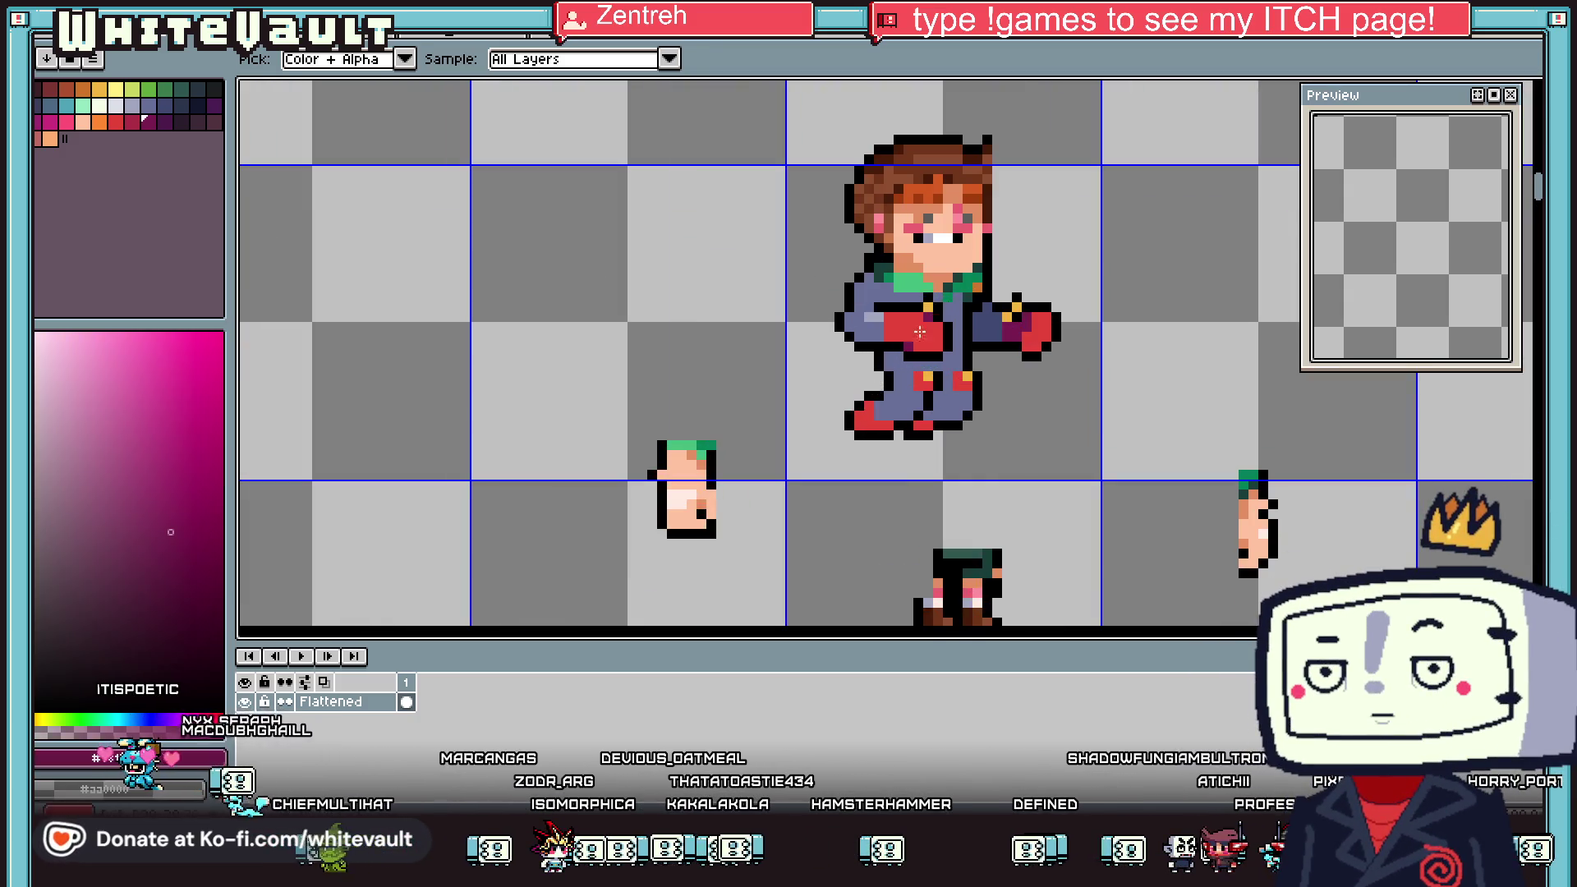
pyautogui.scroll(2, 869, 426)
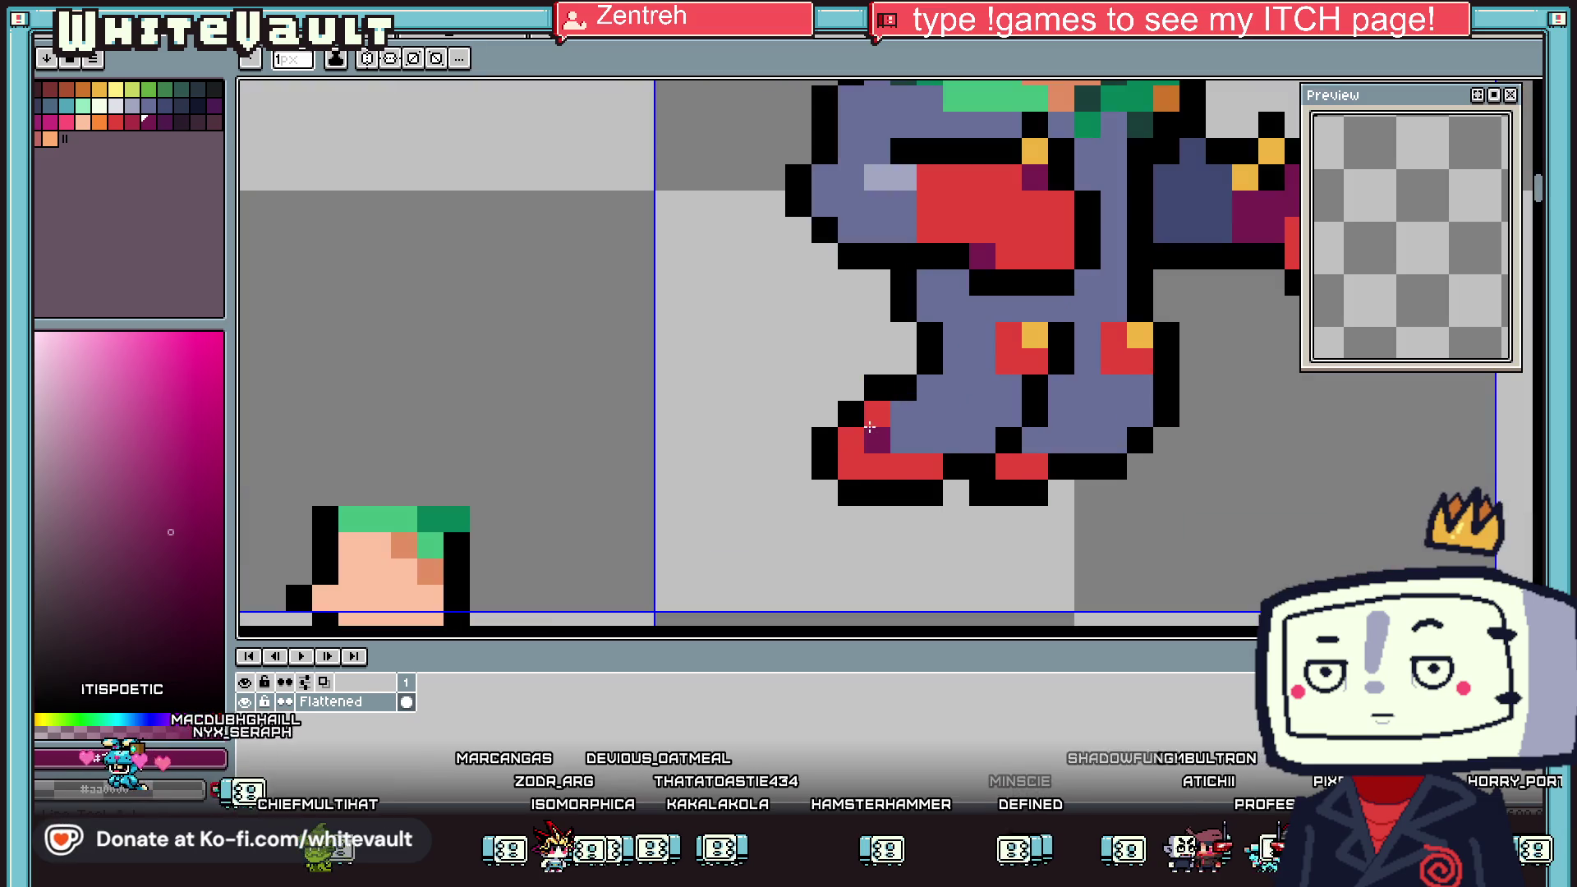
pyautogui.scroll(-3, 1007, 453)
pyautogui.scroll(2, 1060, 435)
pyautogui.keyDown('alt'); pyautogui.click(1063, 437); pyautogui.keyUp('alt')
pyautogui.keyDown('alt'); pyautogui.click(1069, 433); pyautogui.keyUp('alt')
pyautogui.moveTo(1050, 461); pyautogui.dragTo(1051, 446)
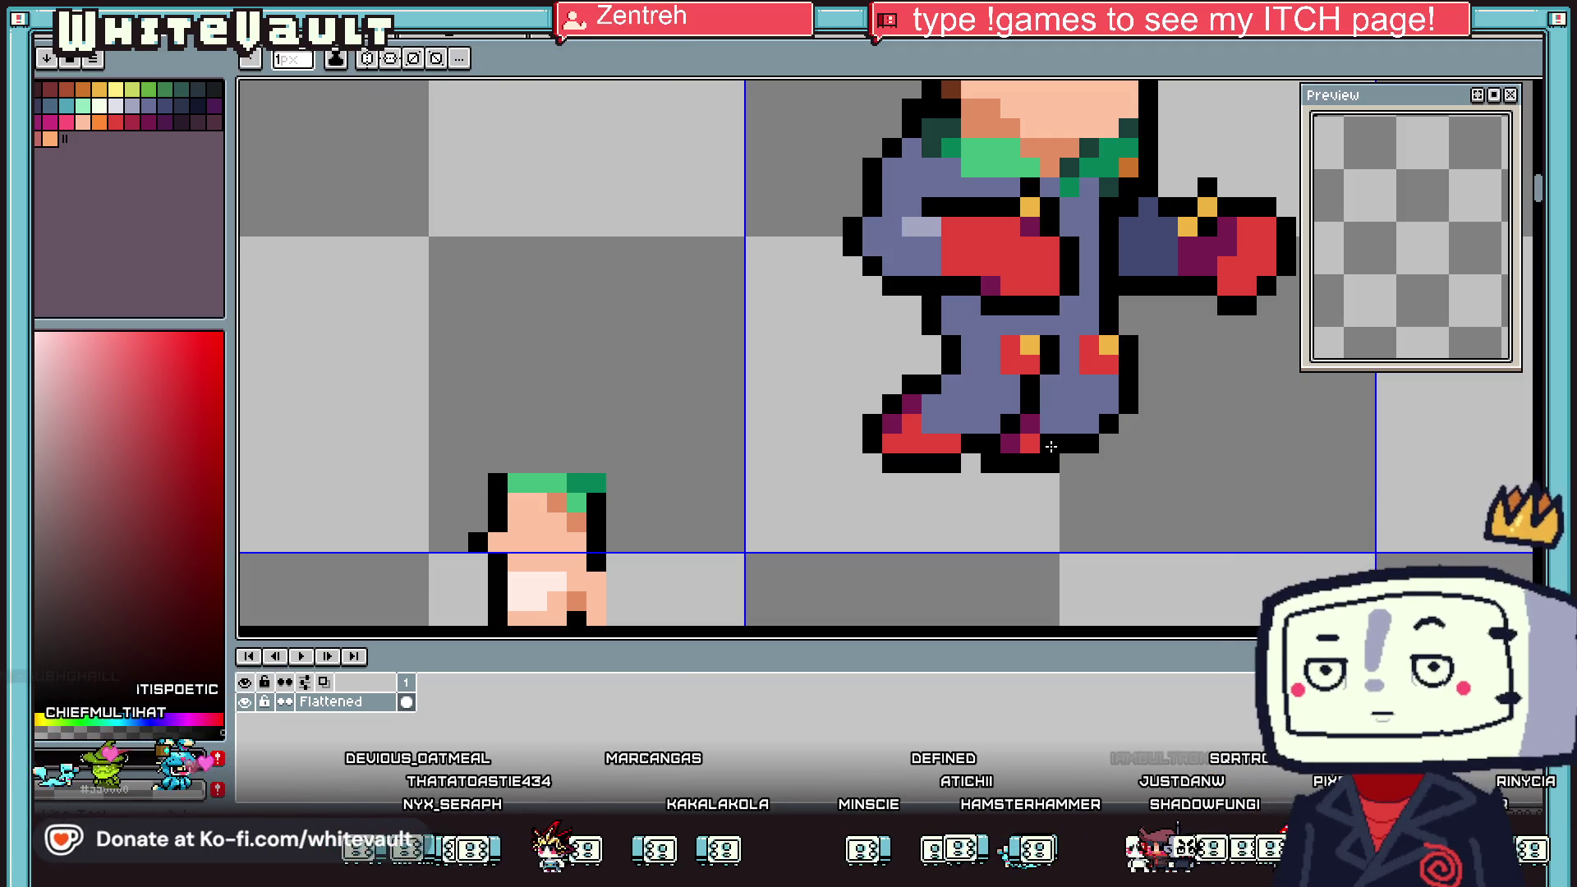
# Sample the dark blue suit shade for the waist and leg shading
pyautogui.press('alt')
pyautogui.scroll(-2, 1059, 435)
pyautogui.scroll(2, 1013, 426)
pyautogui.keyDown('alt'); pyautogui.click(1012, 426); pyautogui.keyUp('alt')
pyautogui.scroll(1, 1013, 426)
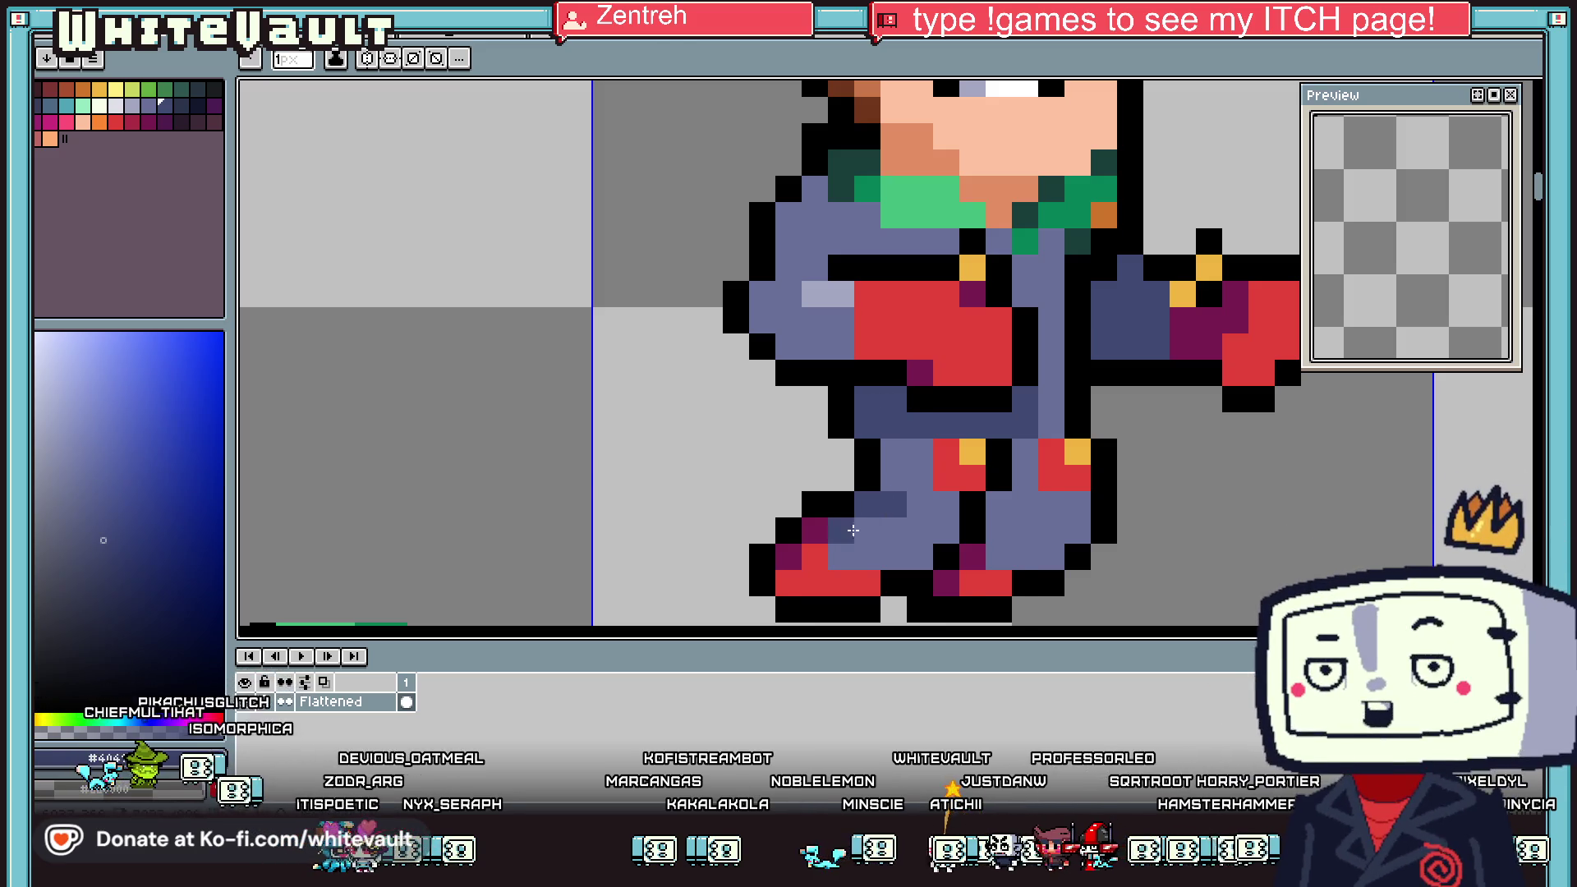
pyautogui.scroll(-3, 1084, 514)
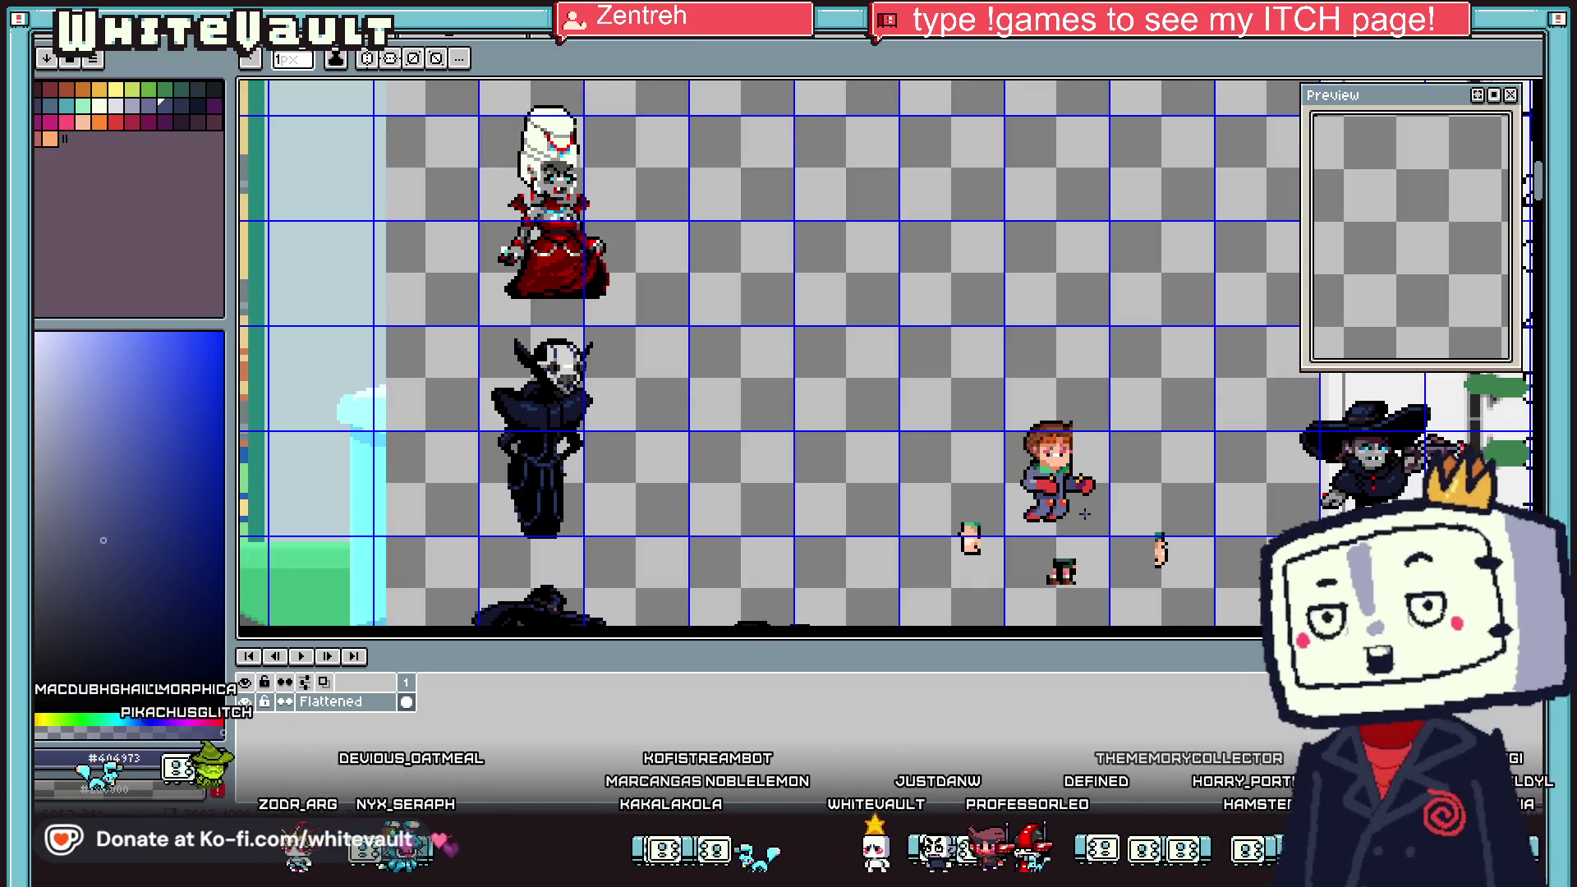
pyautogui.scroll(3, 1085, 514)
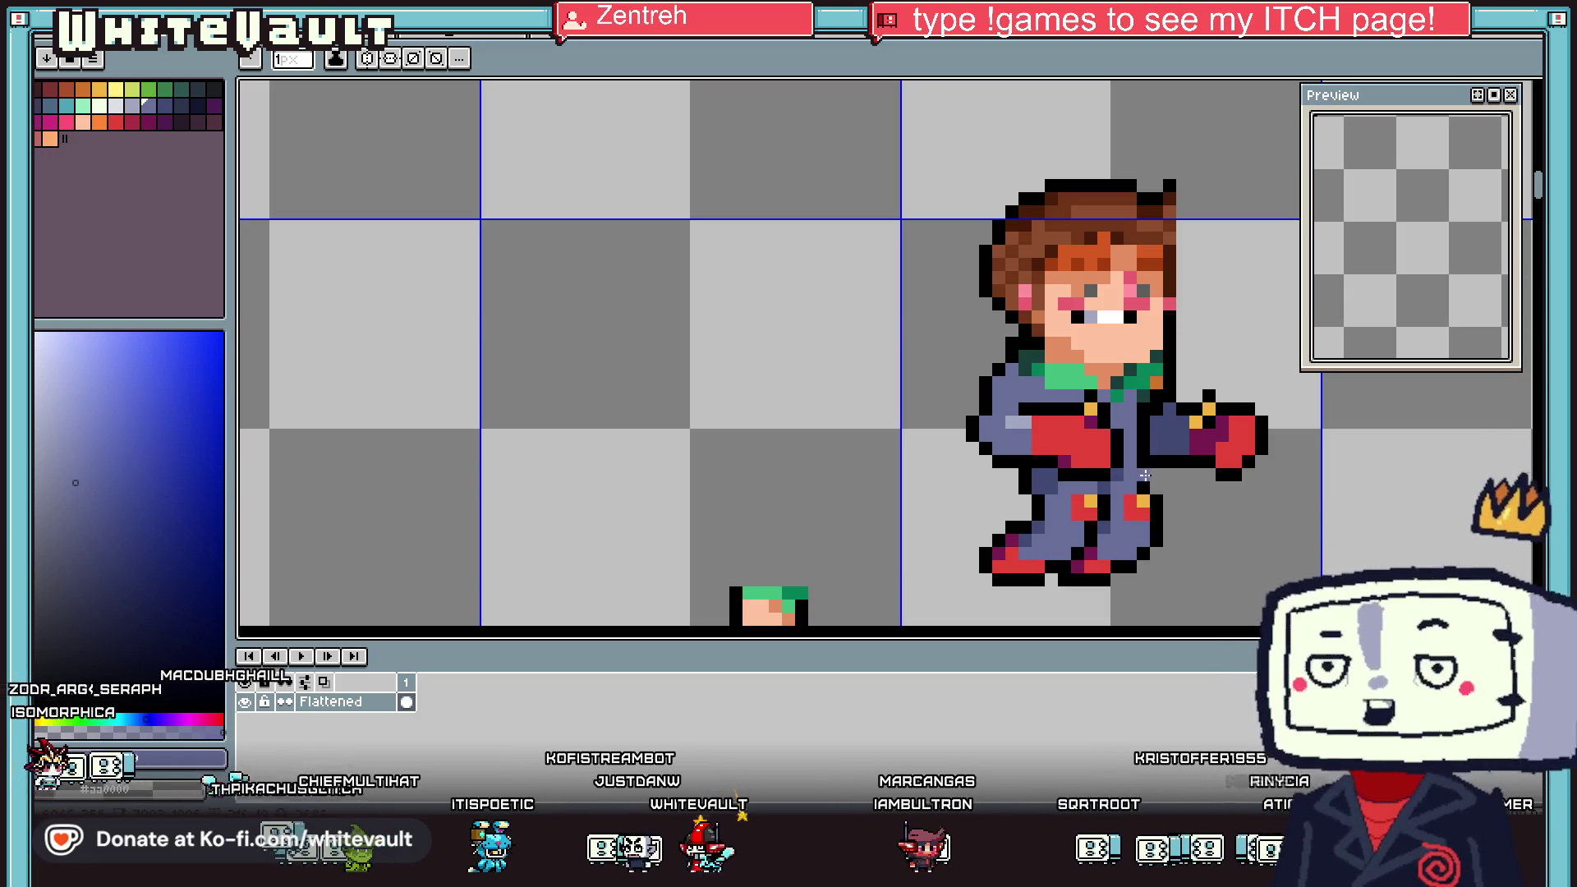
# Paint the jaw and neck pixels red
pyautogui.click(115, 121)
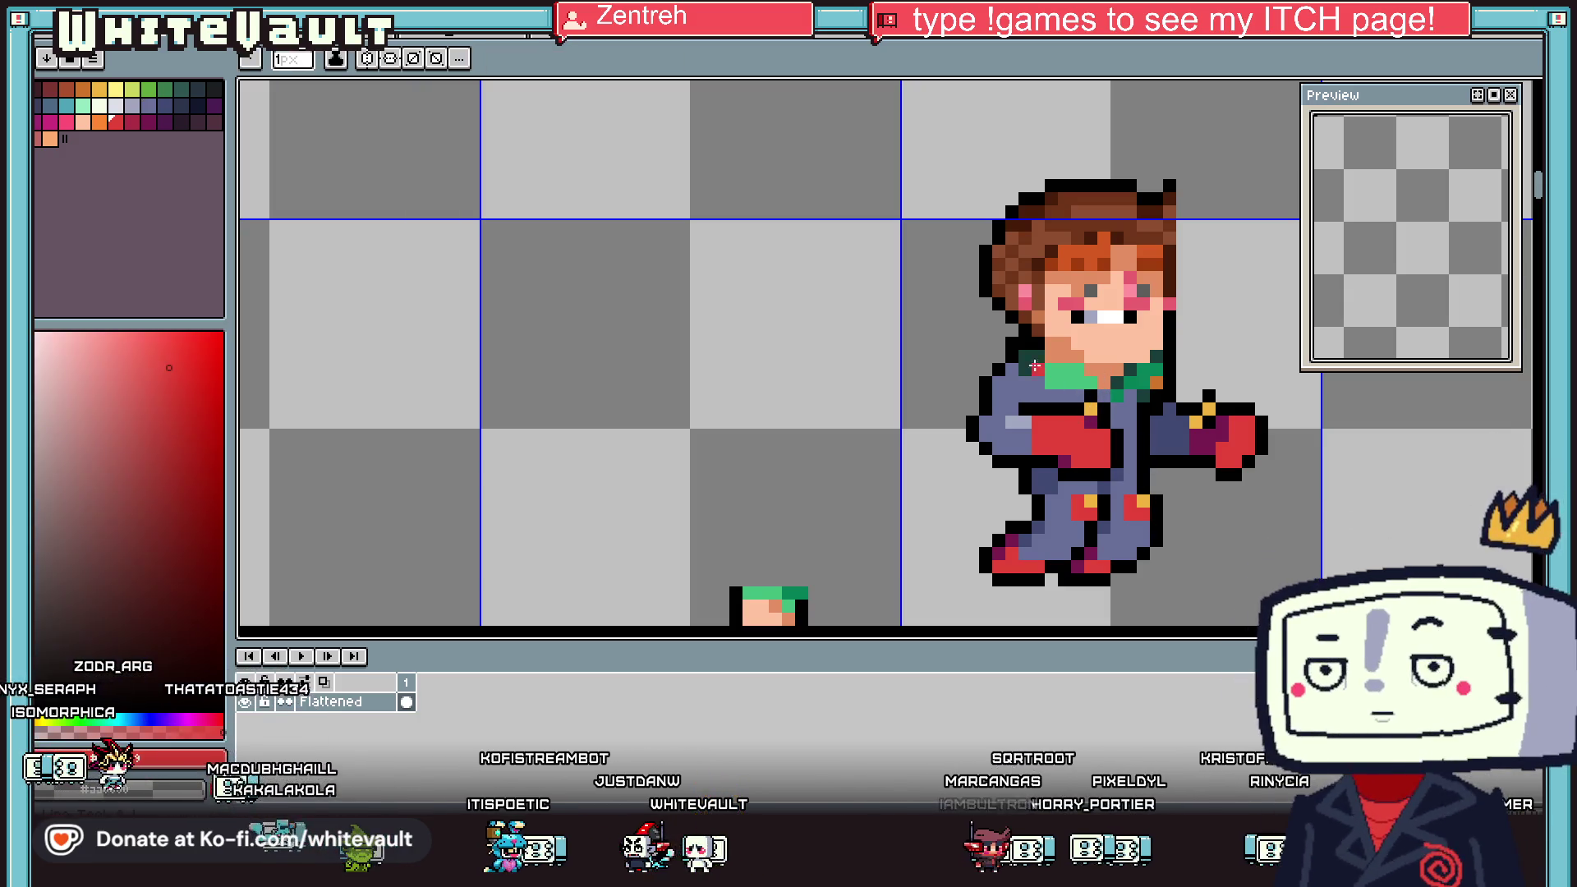
pyautogui.click(1036, 343)
pyautogui.scroll(2, 1028, 340)
pyautogui.moveTo(1029, 340)
pyautogui.mouseDown()
pyautogui.moveTo(996, 341)
pyautogui.moveTo(1036, 302)
pyautogui.moveTo(1115, 381)
pyautogui.mouseUp()
pyautogui.click(1076, 381)
# Repaint the green collar row and a dark-green neck pixel in the slate suit colour
pyautogui.press('alt')
pyautogui.keyDown('alt'); pyautogui.click(957, 421); pyautogui.keyUp('alt')
pyautogui.moveTo(997, 420)
pyautogui.mouseDown()
pyautogui.moveTo(1109, 423)
pyautogui.moveTo(1193, 460)
pyautogui.mouseUp()
pyautogui.click(997, 381)
# Paint dark magenta shading along the neck and collar edge
pyautogui.keyDown('alt'); pyautogui.click(1076, 381); pyautogui.keyUp('alt')
pyautogui.press('alt')
pyautogui.scroll(-4, 1127, 479)
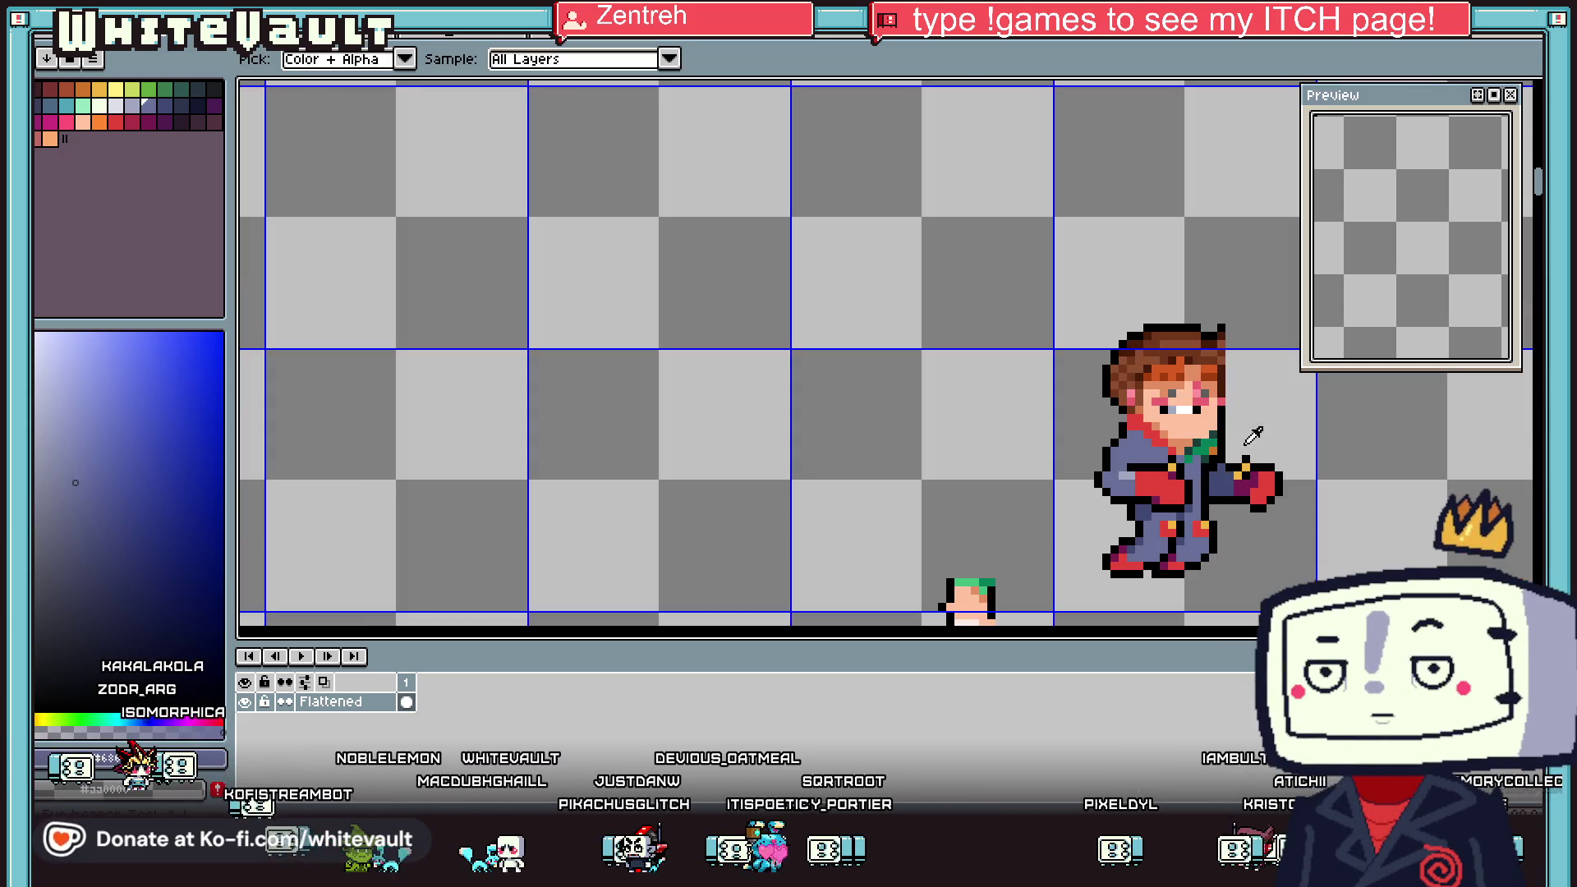
pyautogui.scroll(3, 1084, 466)
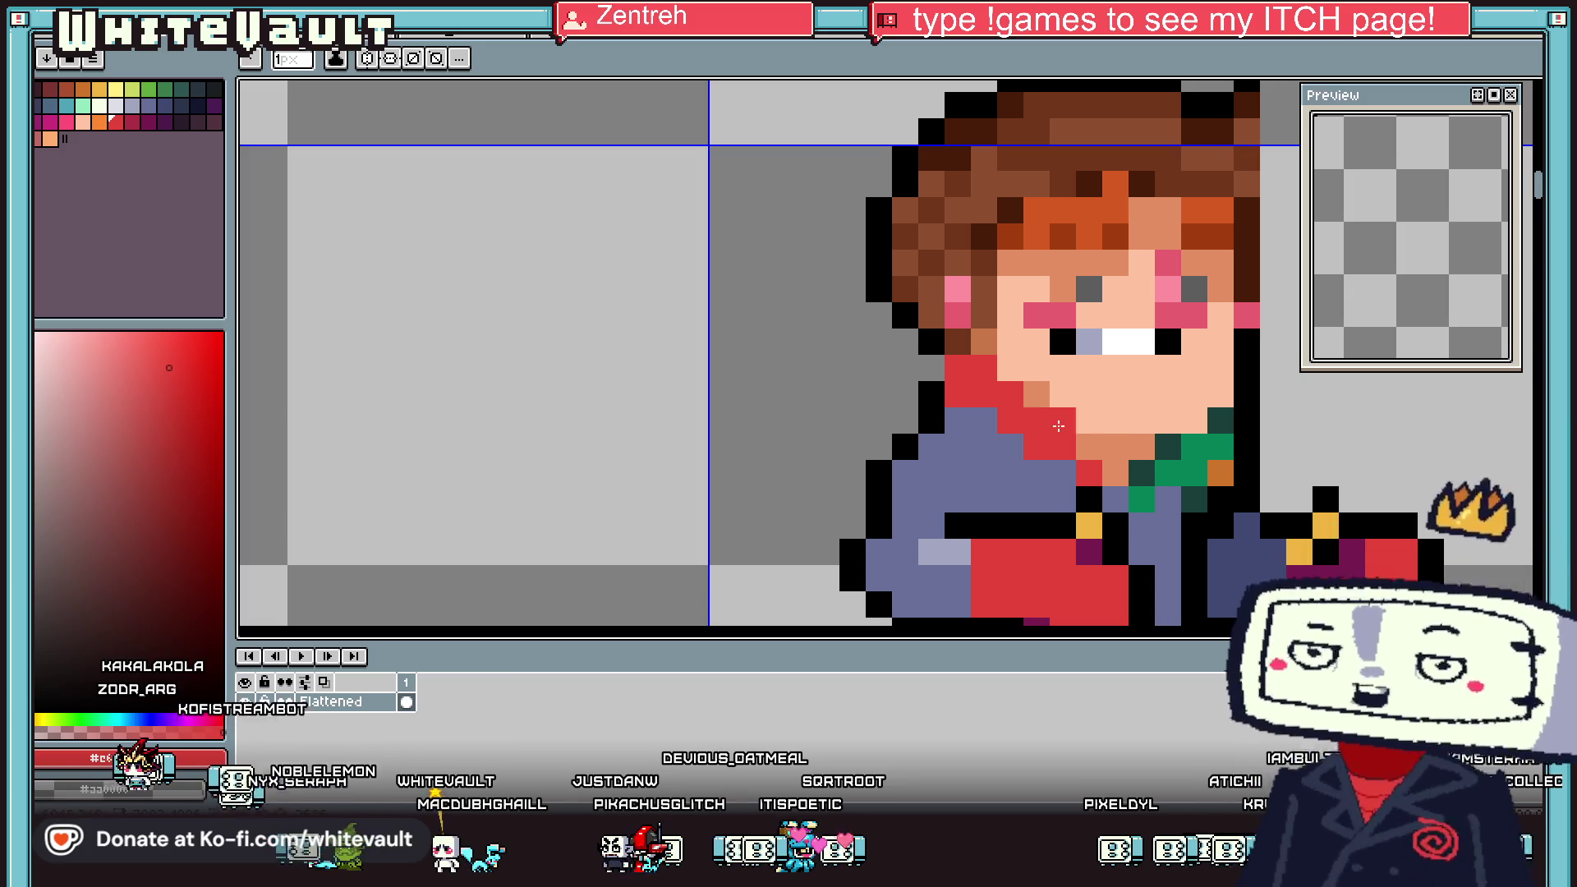
pyautogui.scroll(-3, 965, 371)
pyautogui.scroll(-1, 965, 371)
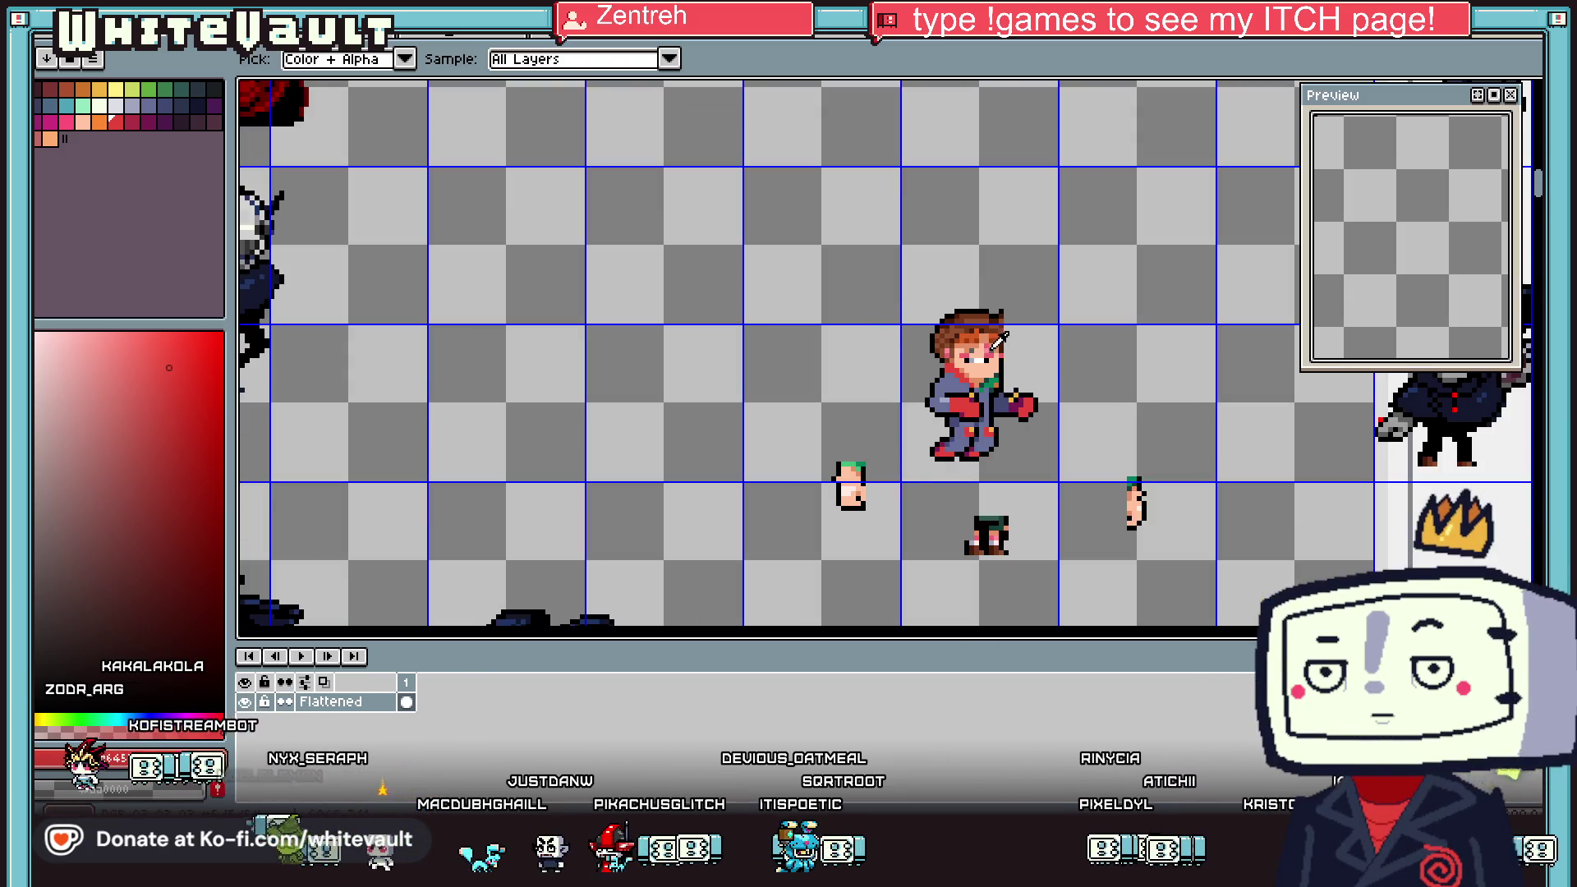
pyautogui.scroll(4, 1108, 490)
pyautogui.click(1107, 490)
pyautogui.moveTo(1023, 376); pyautogui.dragTo(1001, 400)
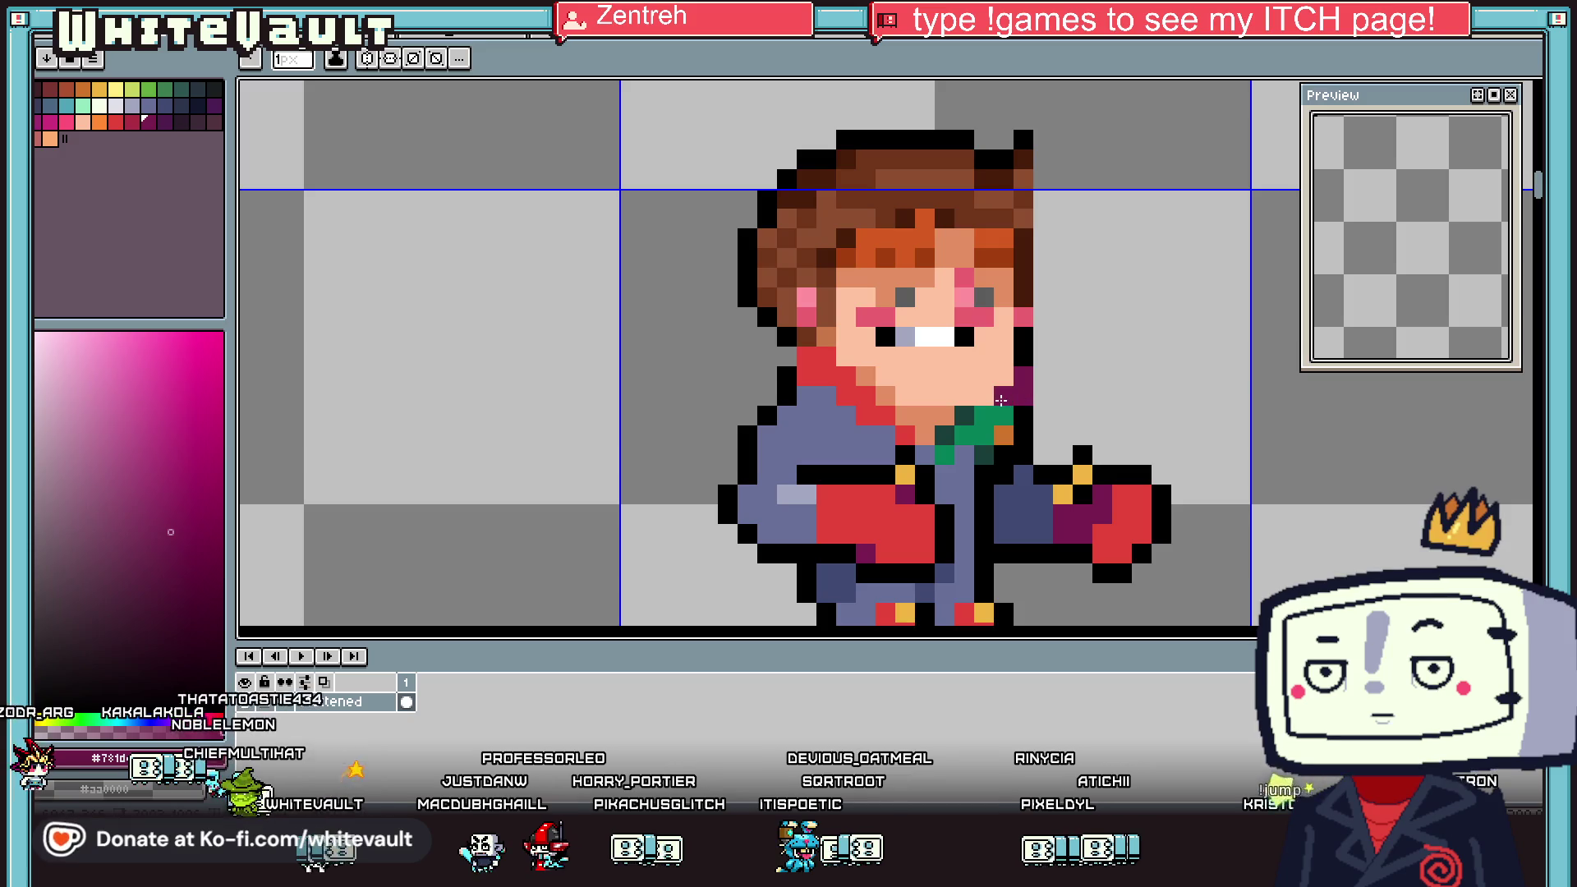
# Turn the remaining green collar pixels dark magenta and touch up the neck pixels
pyautogui.keyDown('alt'); pyautogui.click(1024, 418); pyautogui.keyUp('alt')
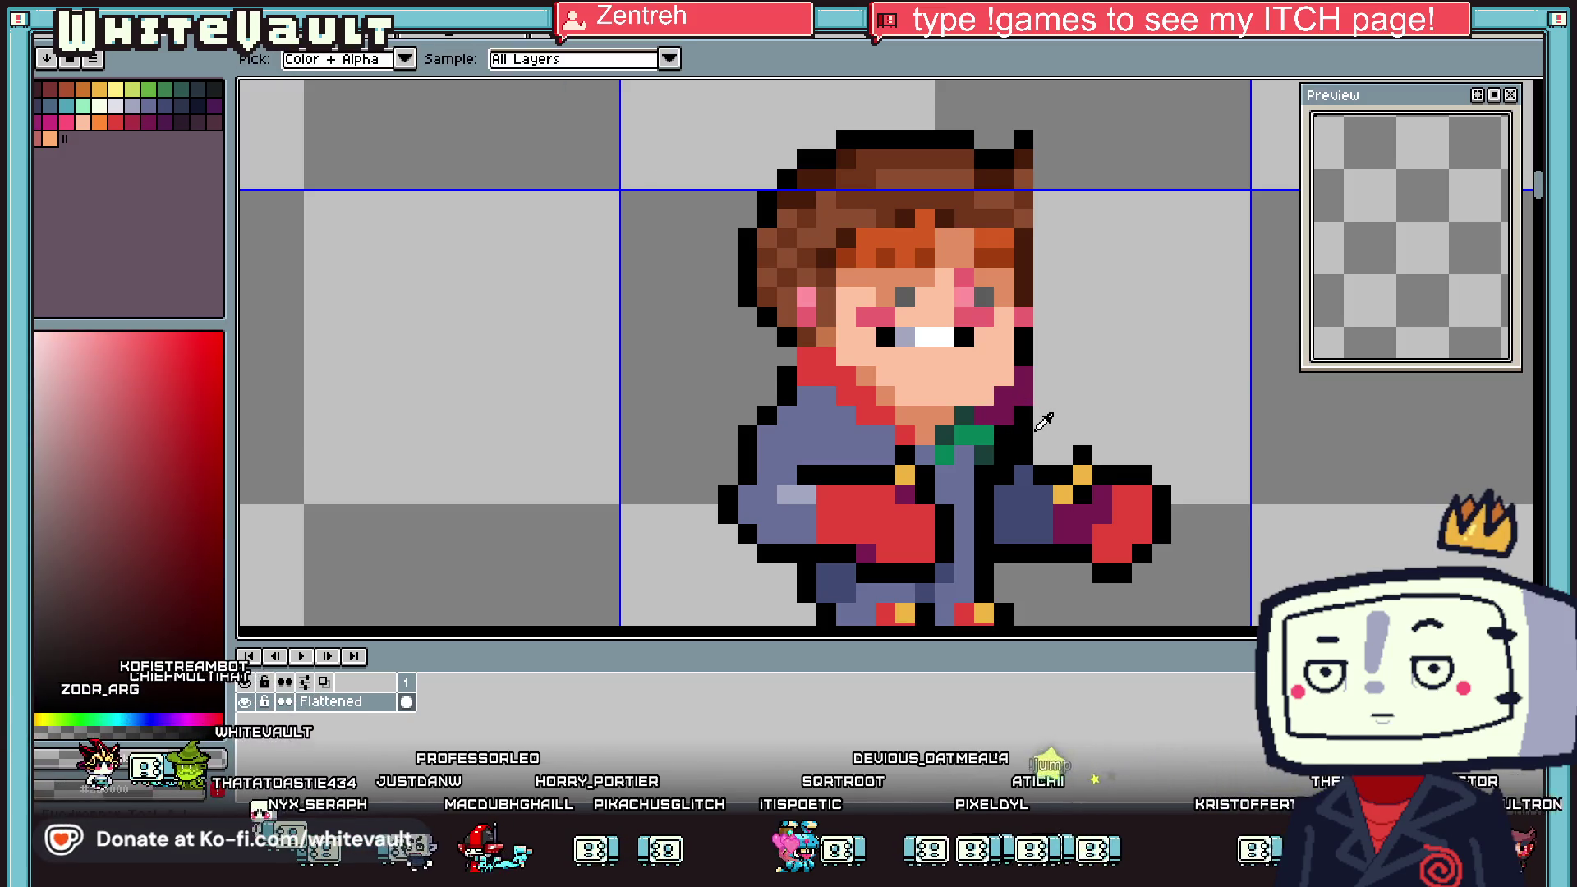
pyautogui.scroll(-3, 1042, 422)
pyautogui.scroll(4, 977, 417)
pyautogui.keyDown('alt'); pyautogui.click(978, 417); pyautogui.keyUp('alt')
pyautogui.moveTo(977, 417)
pyautogui.mouseDown()
pyautogui.moveTo(977, 443)
pyautogui.moveTo(876, 413)
pyautogui.moveTo(977, 427)
pyautogui.moveTo(878, 442)
pyautogui.mouseUp()
pyautogui.keyDown('alt'); pyautogui.click(875, 413); pyautogui.keyUp('alt')
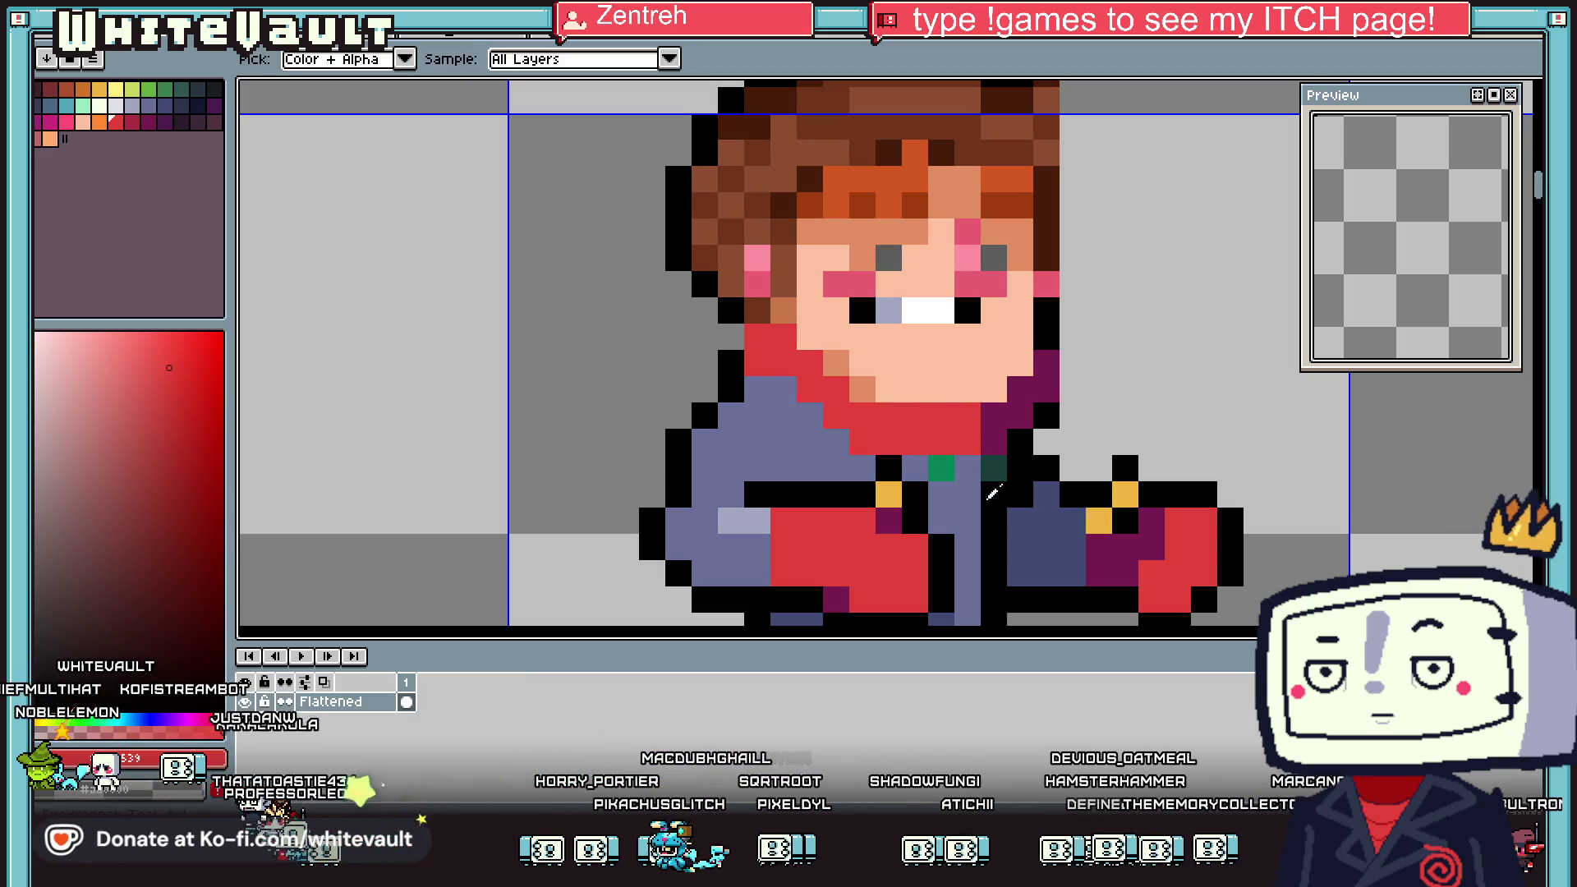
pyautogui.keyDown('alt'); pyautogui.click(855, 443); pyautogui.keyUp('alt')
pyautogui.click(856, 444)
pyautogui.scroll(-6, 857, 398)
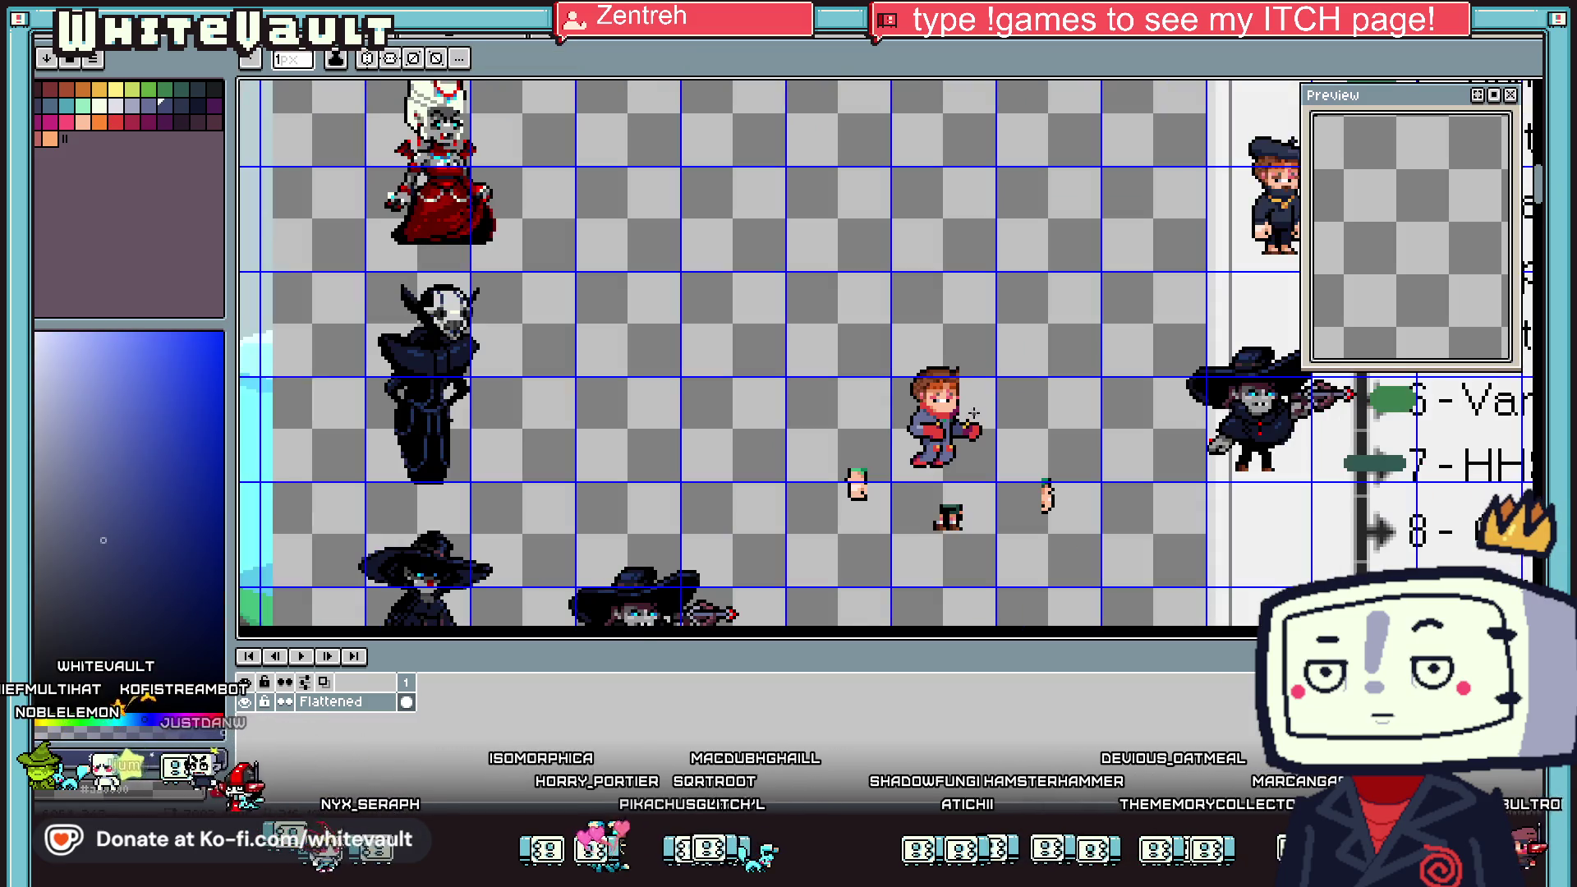
pyautogui.scroll(2, 955, 376)
pyautogui.press('i')
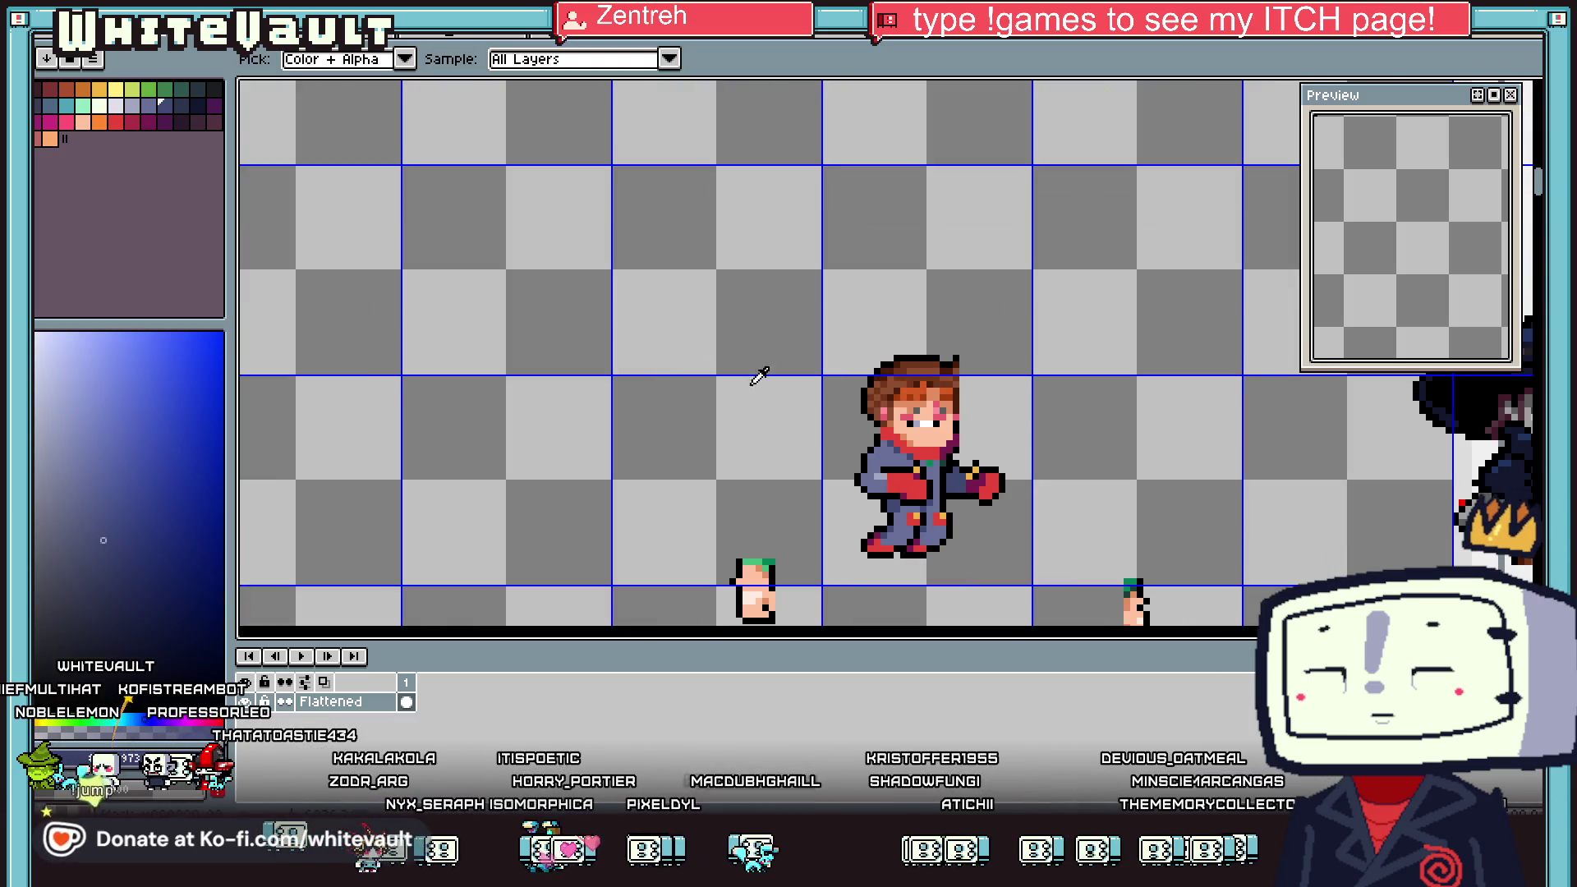
# Choose the teal swatch and draw a cyan circle outline beside the character
pyautogui.click(70, 109)
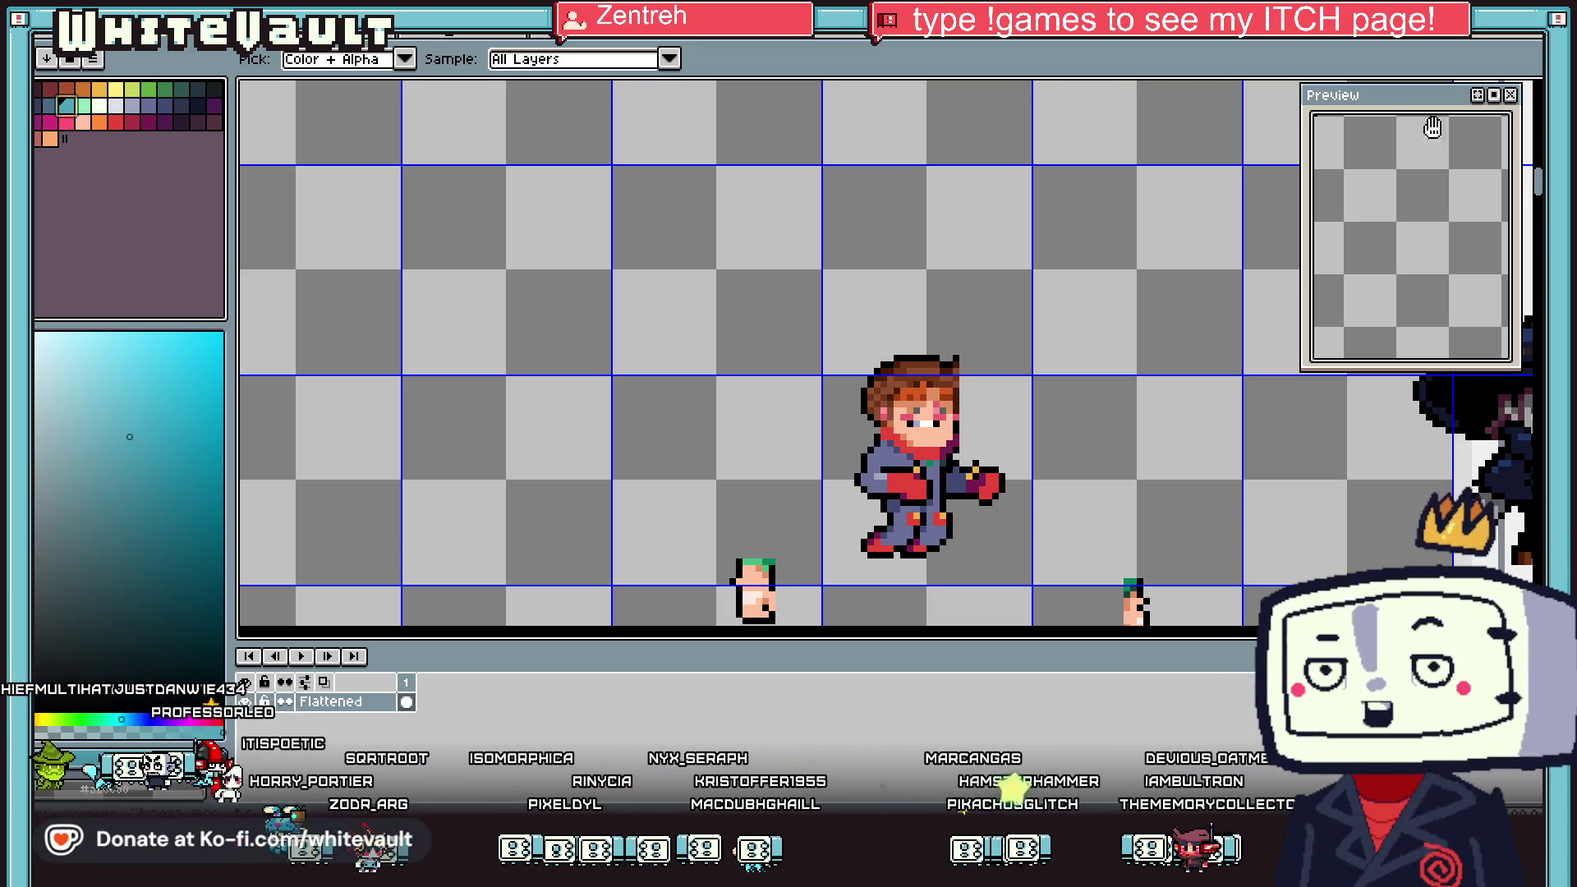
pyautogui.press('b')
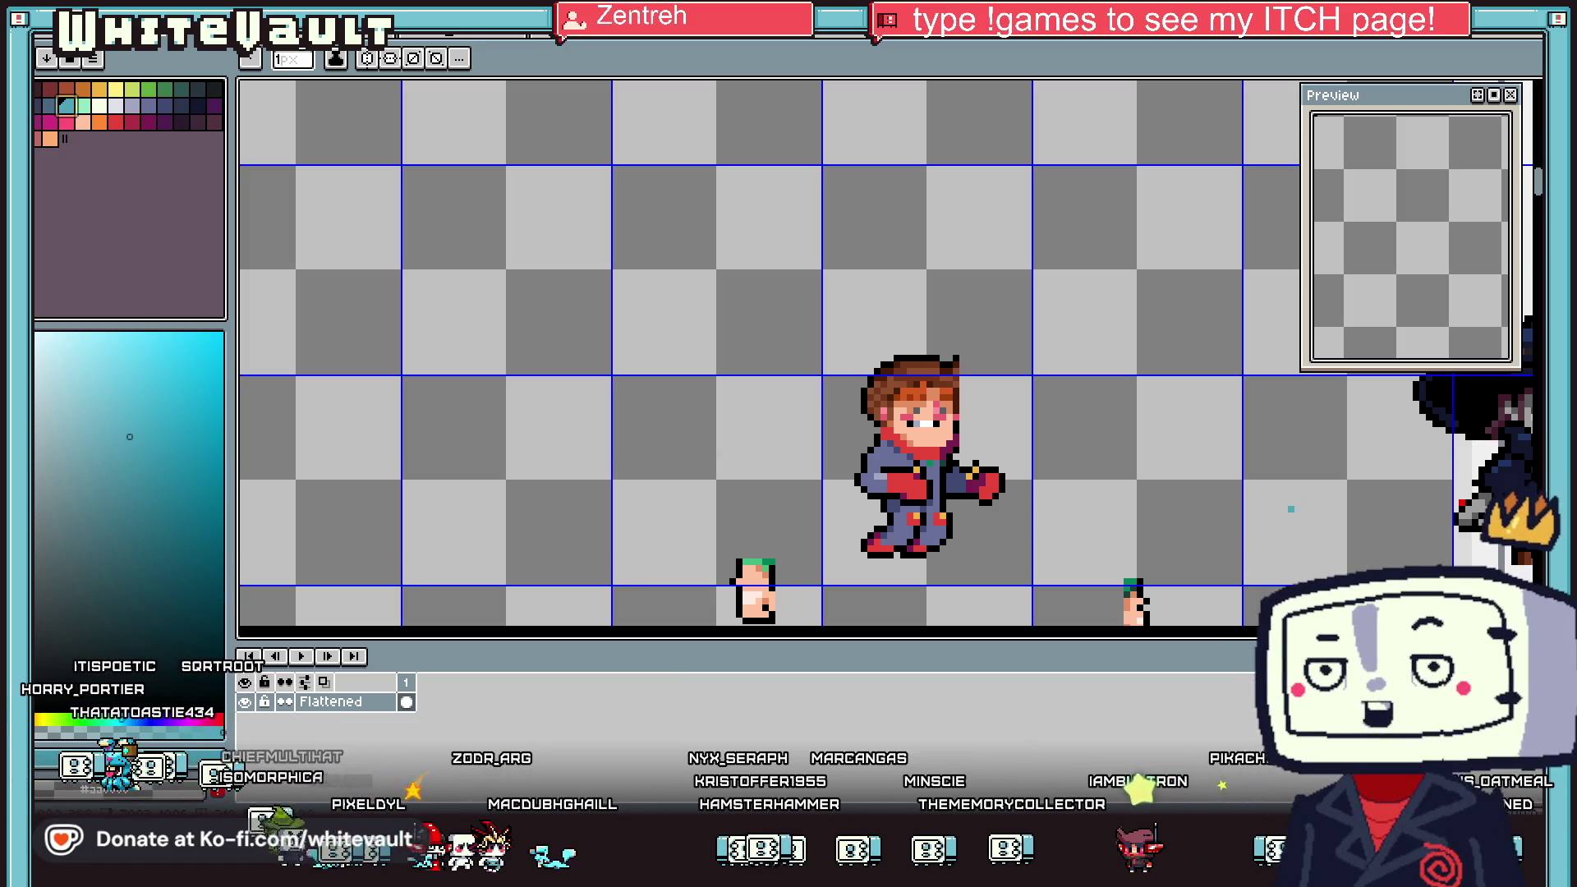
pyautogui.scroll(1, 1006, 305)
pyautogui.moveTo(990, 239); pyautogui.dragTo(1135, 398)
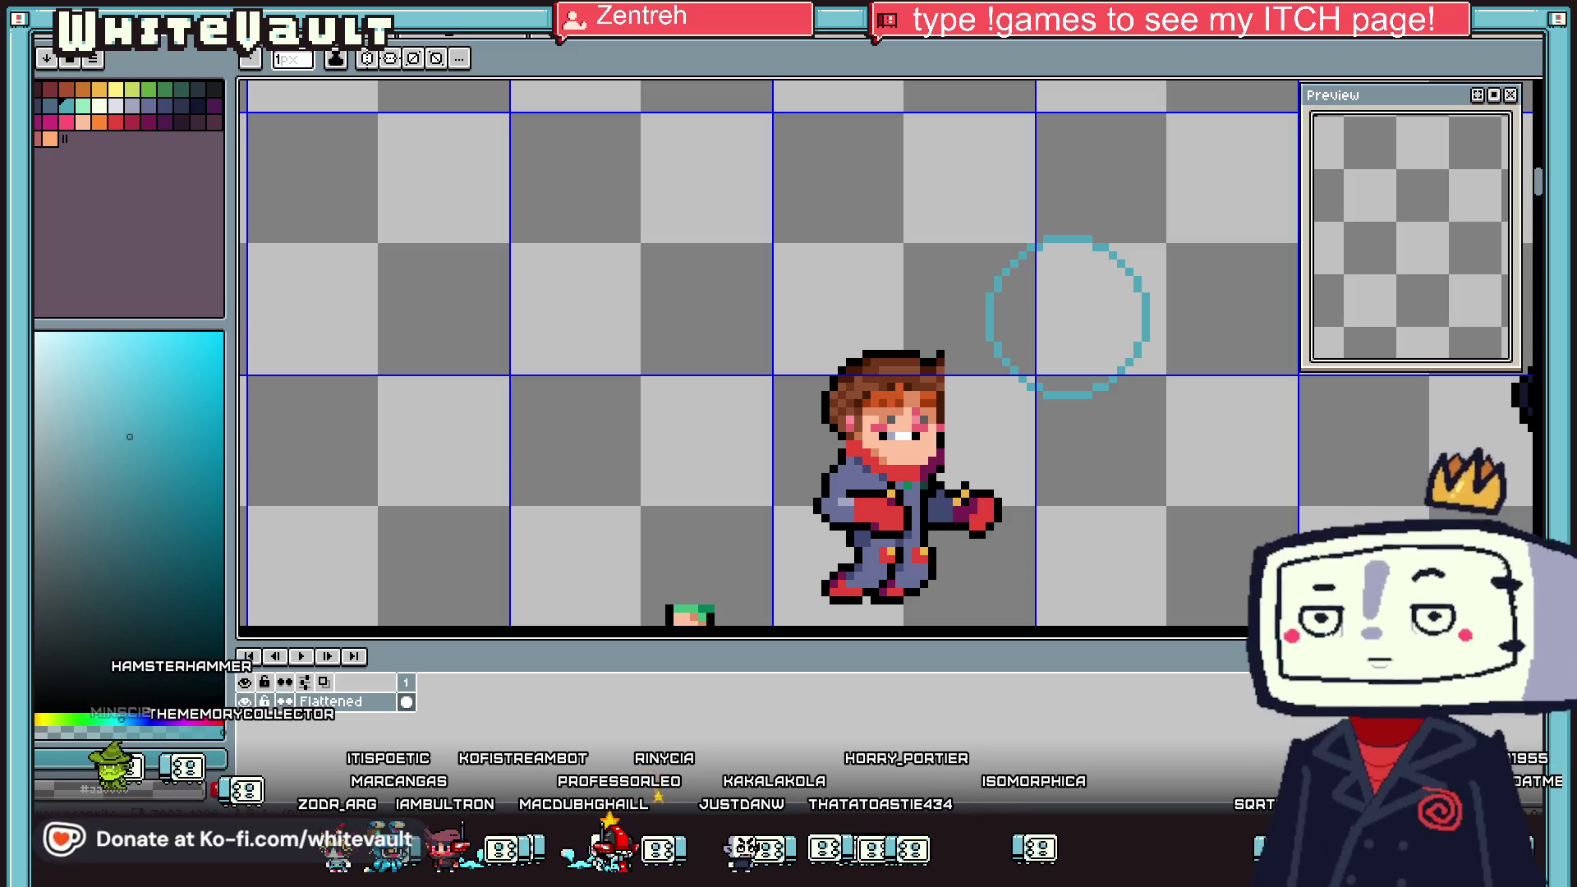
# Move the cyan circle over the character's head and commit it
pyautogui.press('m')
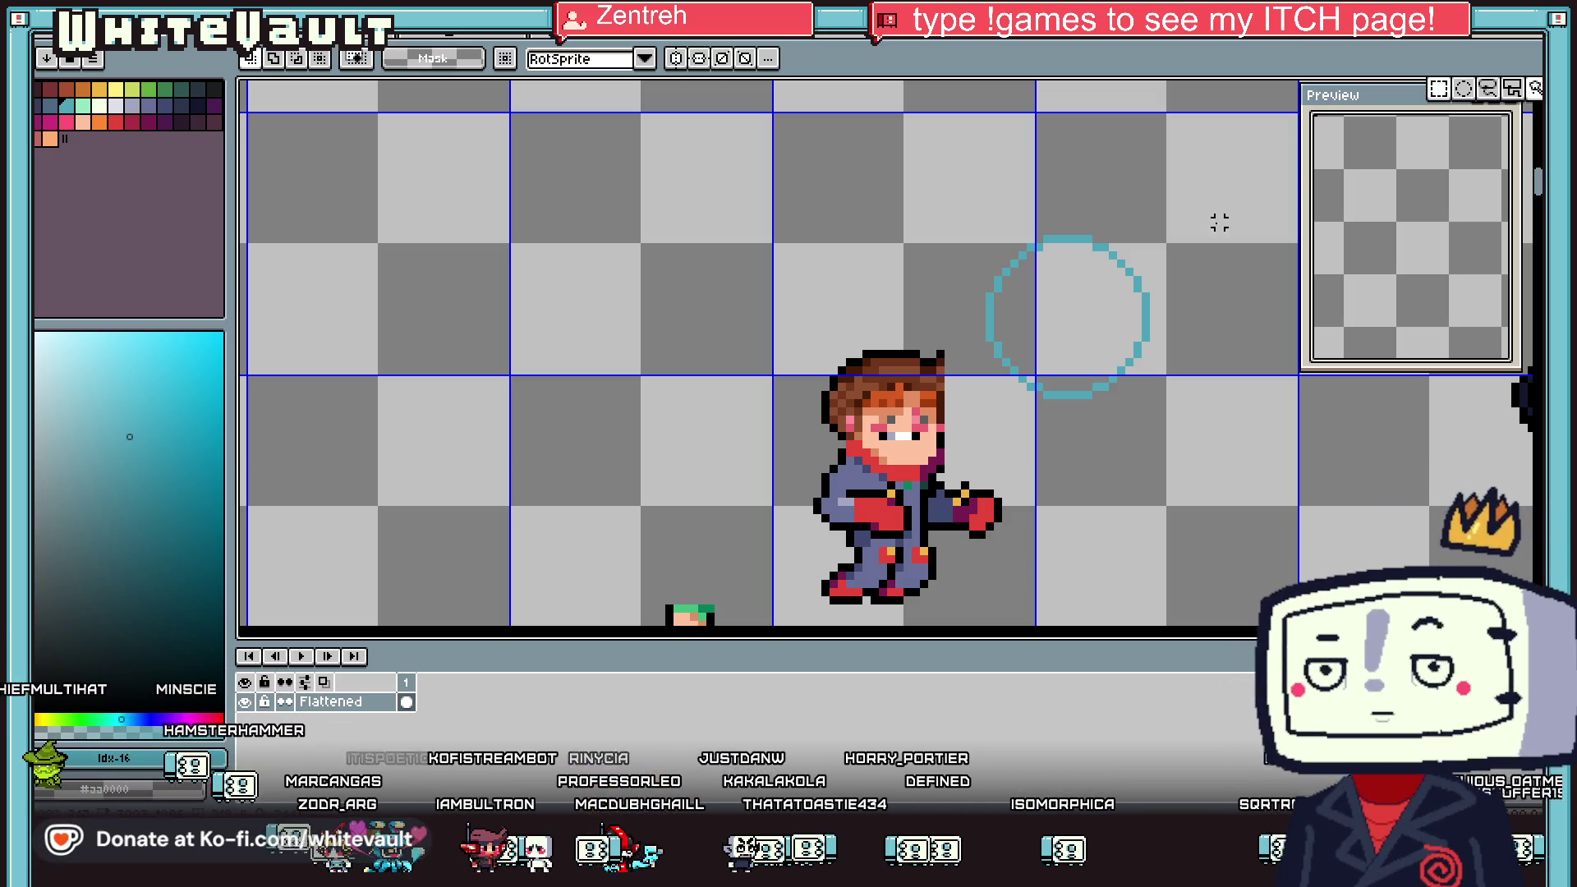
pyautogui.moveTo(969, 197)
pyautogui.mouseDown()
pyautogui.moveTo(1258, 448)
pyautogui.moveTo(1067, 479)
pyautogui.moveTo(1072, 503)
pyautogui.mouseUp()
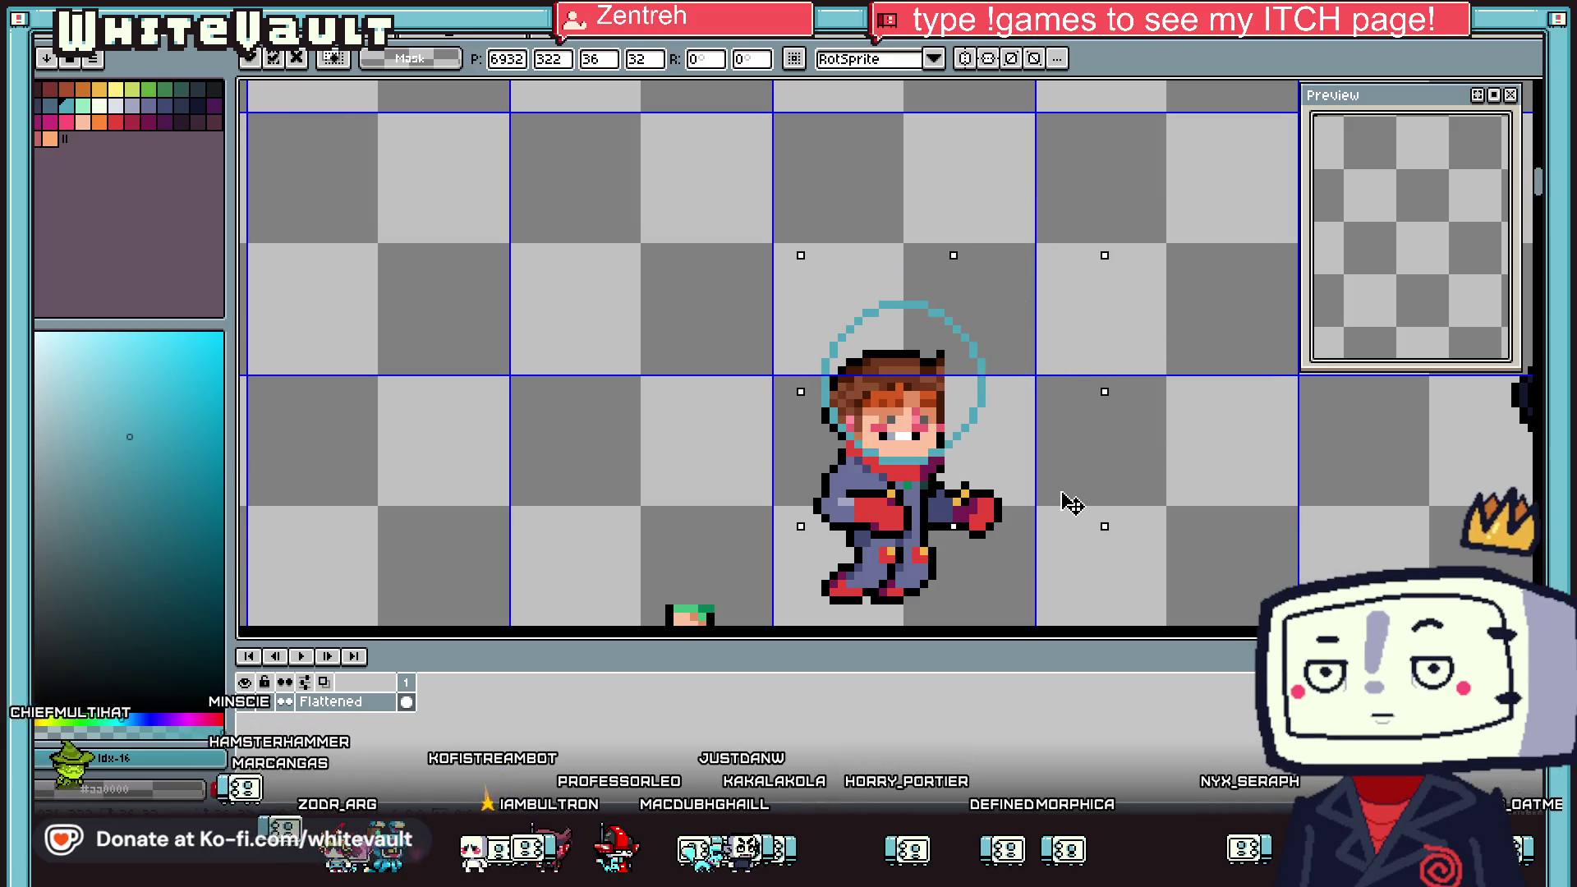
pyautogui.press('Return')
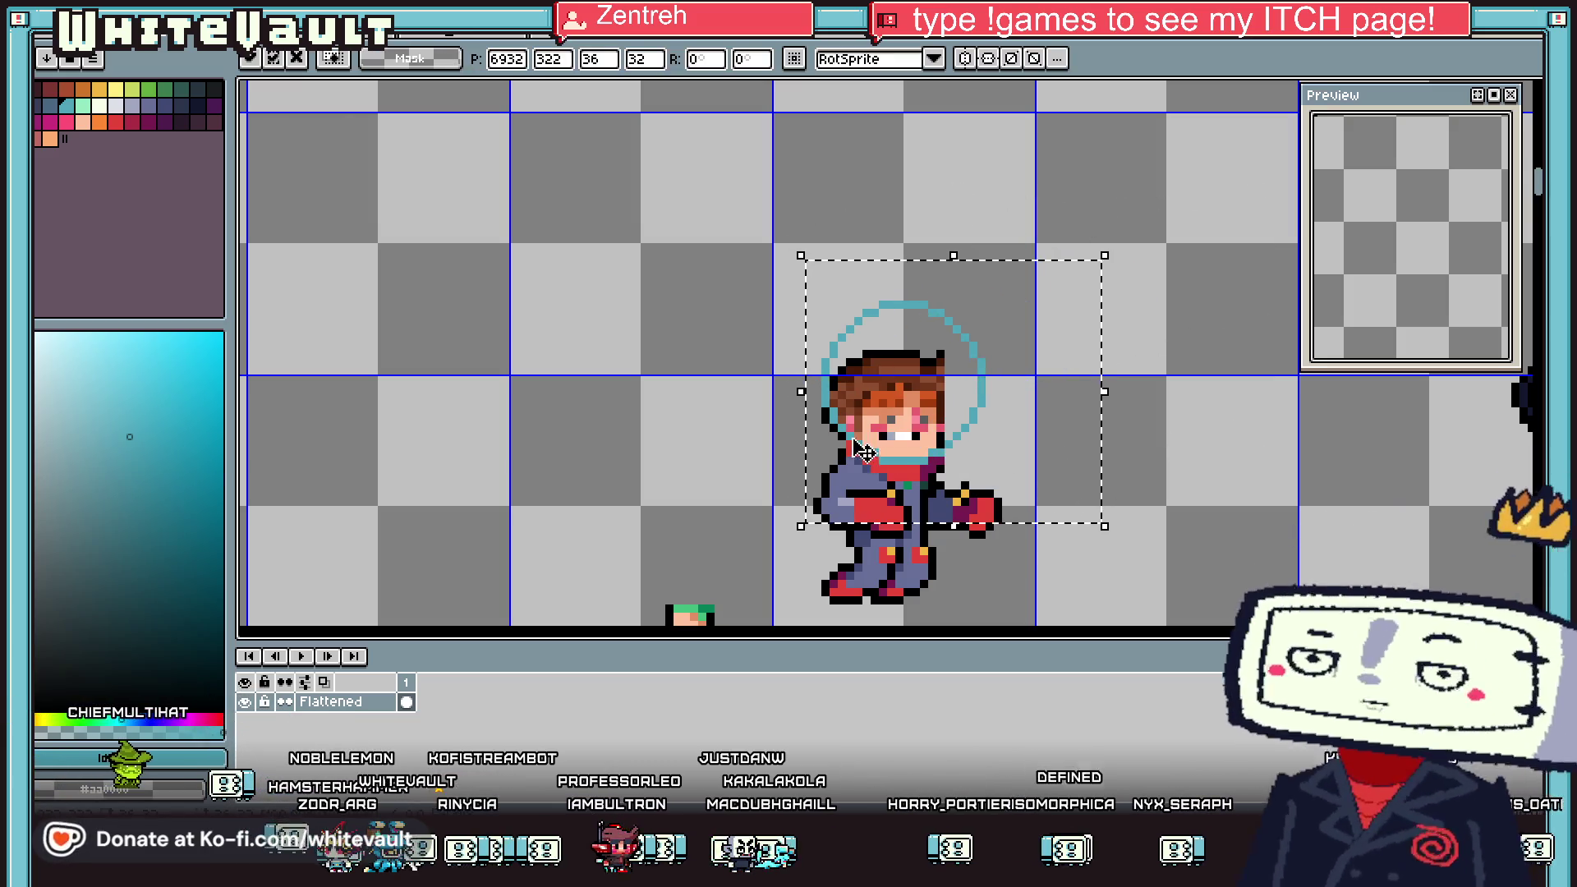
# Outline the helmet's upper-left edge and lower right in black
pyautogui.scroll(1, 825, 414)
pyautogui.press('i')
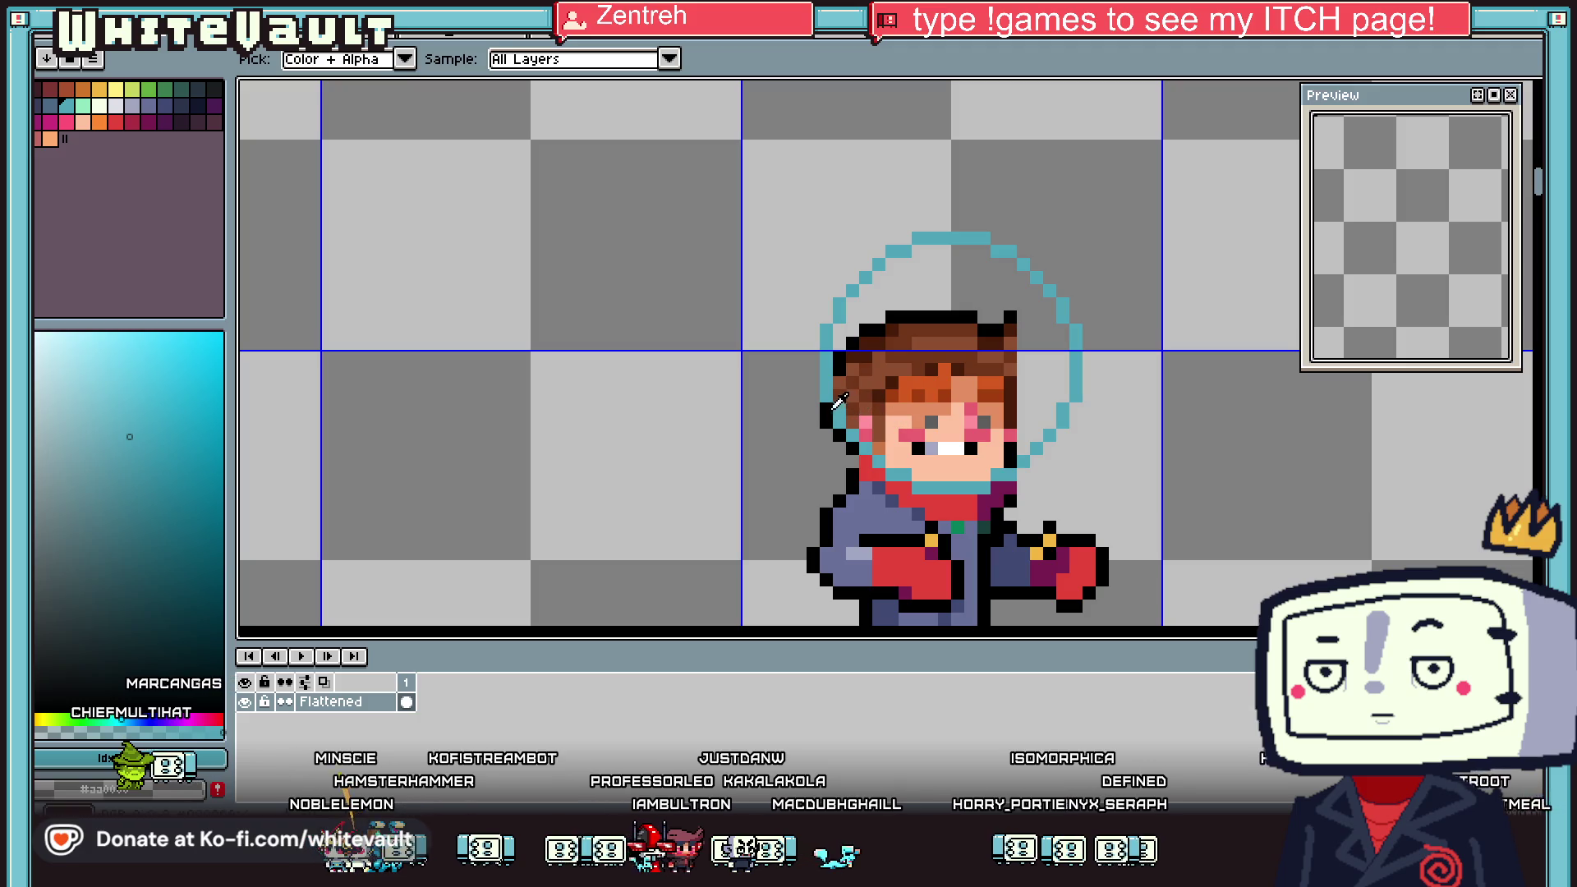
pyautogui.click(835, 406)
pyautogui.press('b')
pyautogui.moveTo(827, 309)
pyautogui.mouseDown()
pyautogui.moveTo(892, 238)
pyautogui.moveTo(990, 224)
pyautogui.moveTo(1085, 316)
pyautogui.moveTo(1090, 386)
pyautogui.mouseUp()
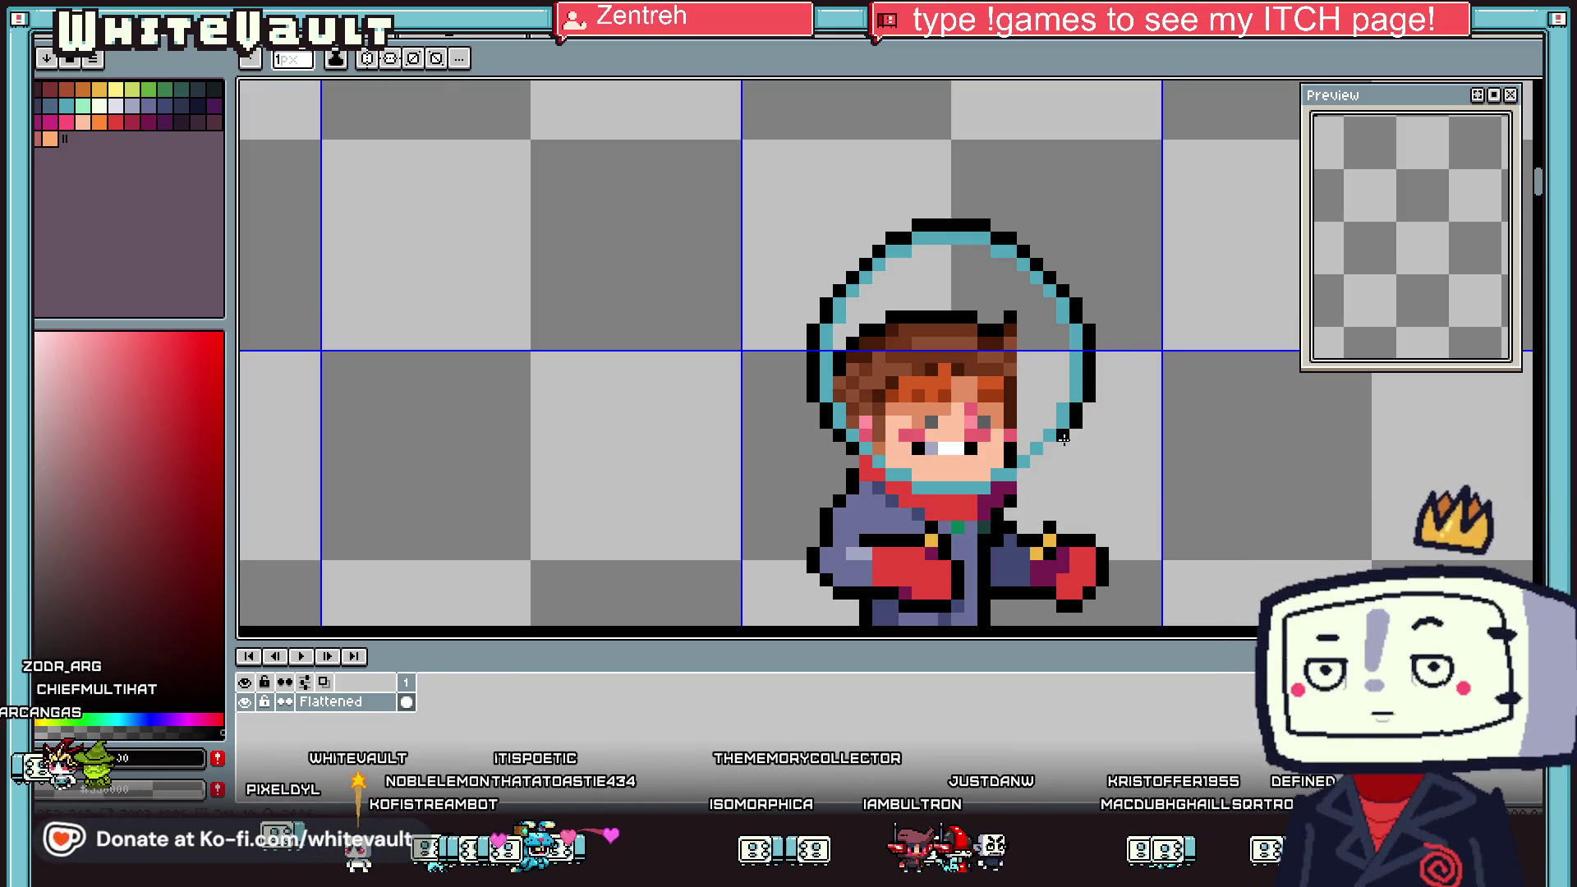
pyautogui.click(1026, 475)
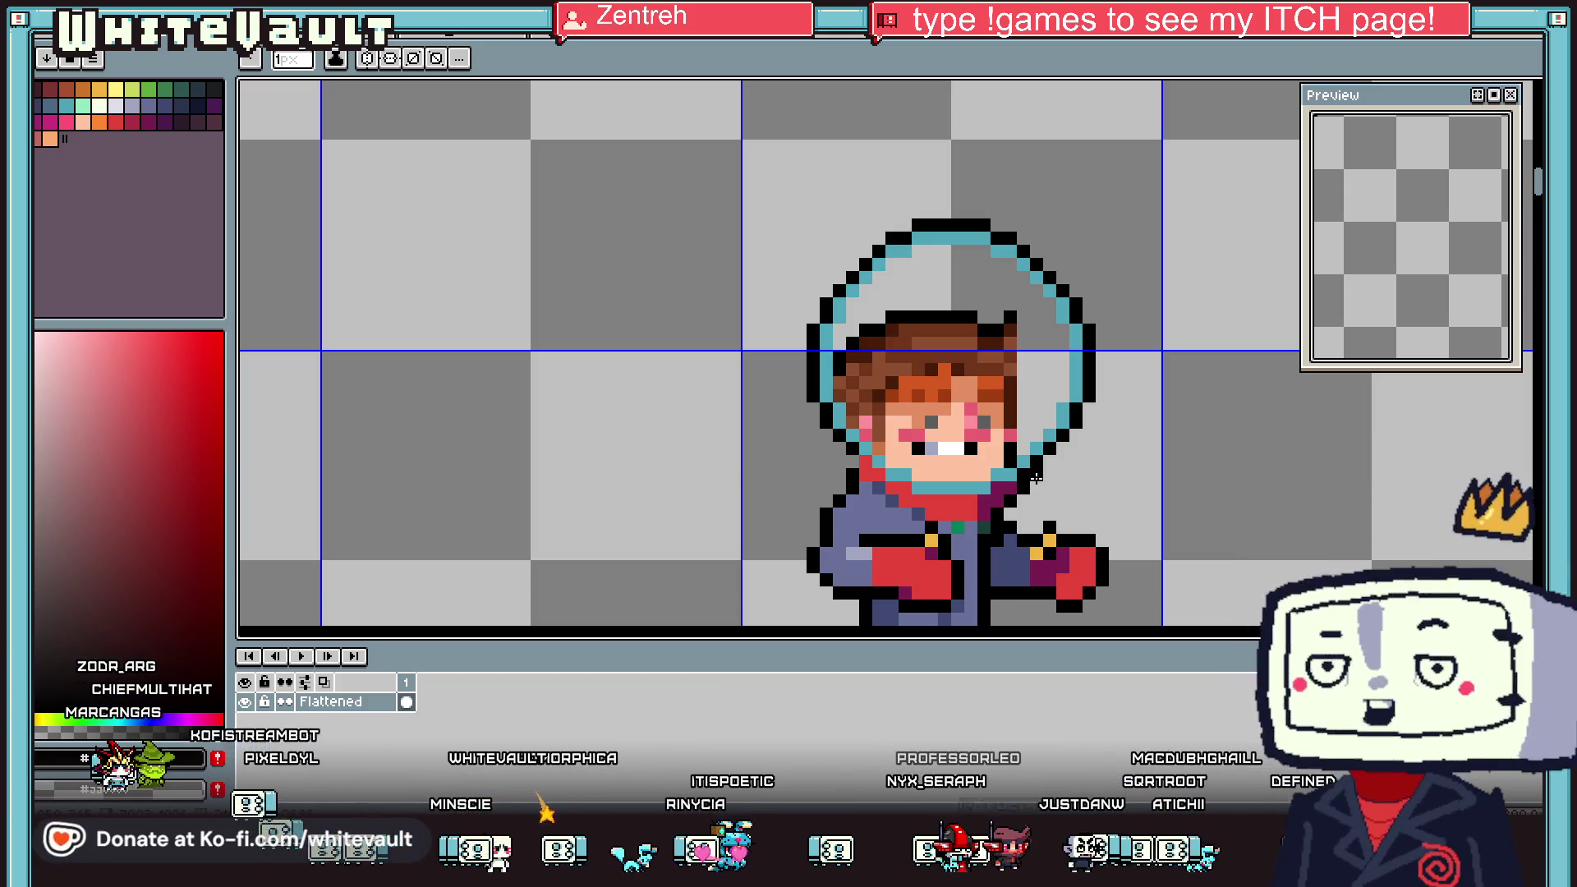
pyautogui.press('i')
pyautogui.click(1098, 353)
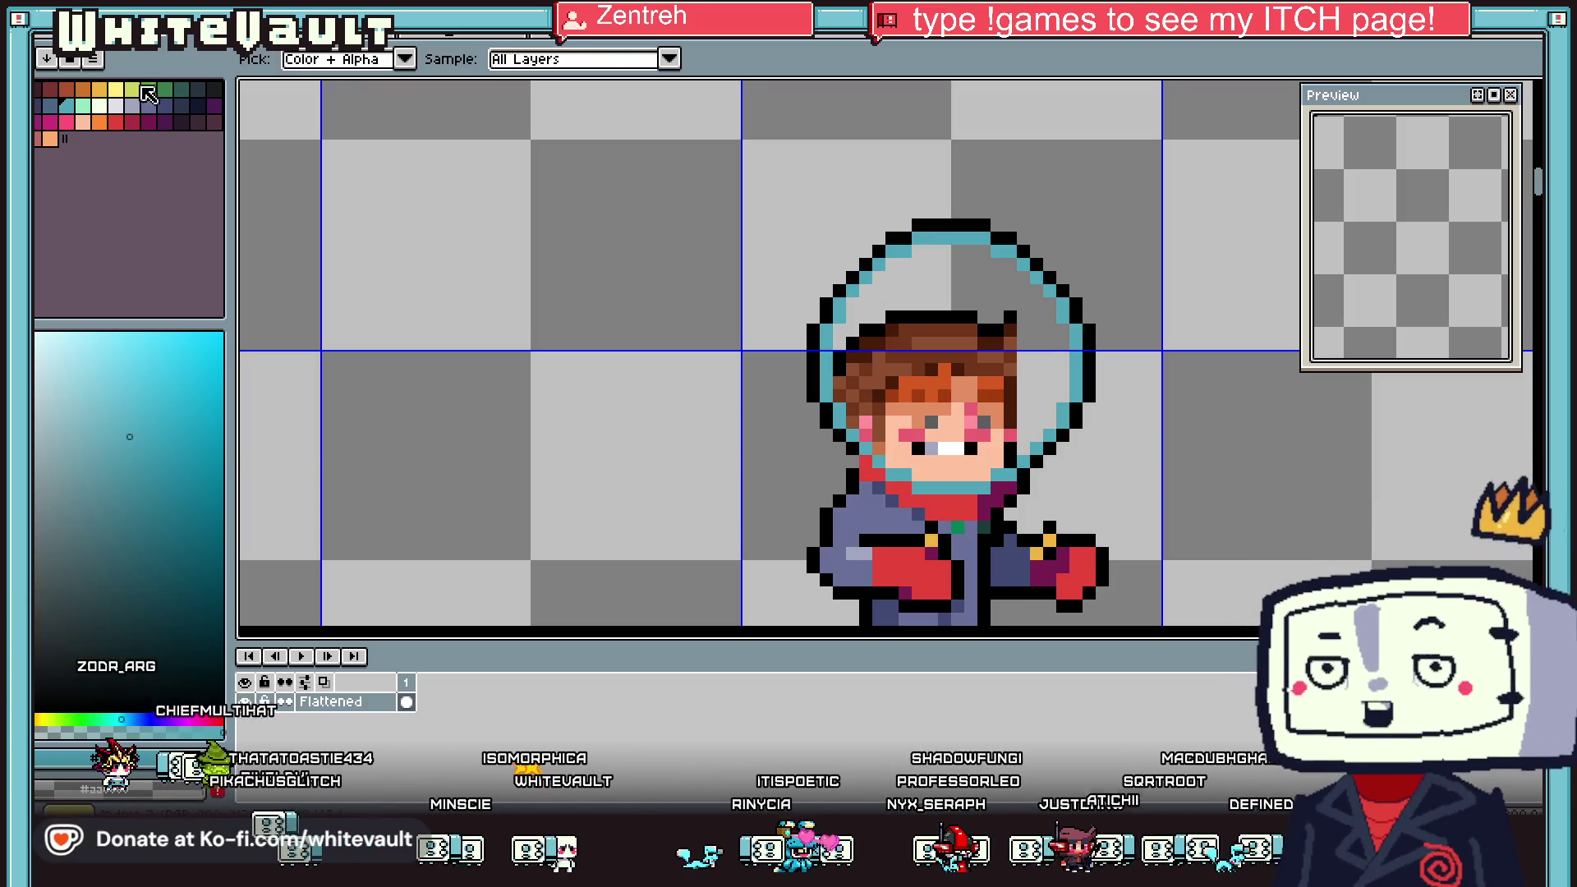
# Fill the inside of the helmet with the dark blue palette colour
pyautogui.click(55, 108)
pyautogui.press('g')
pyautogui.click(938, 285)
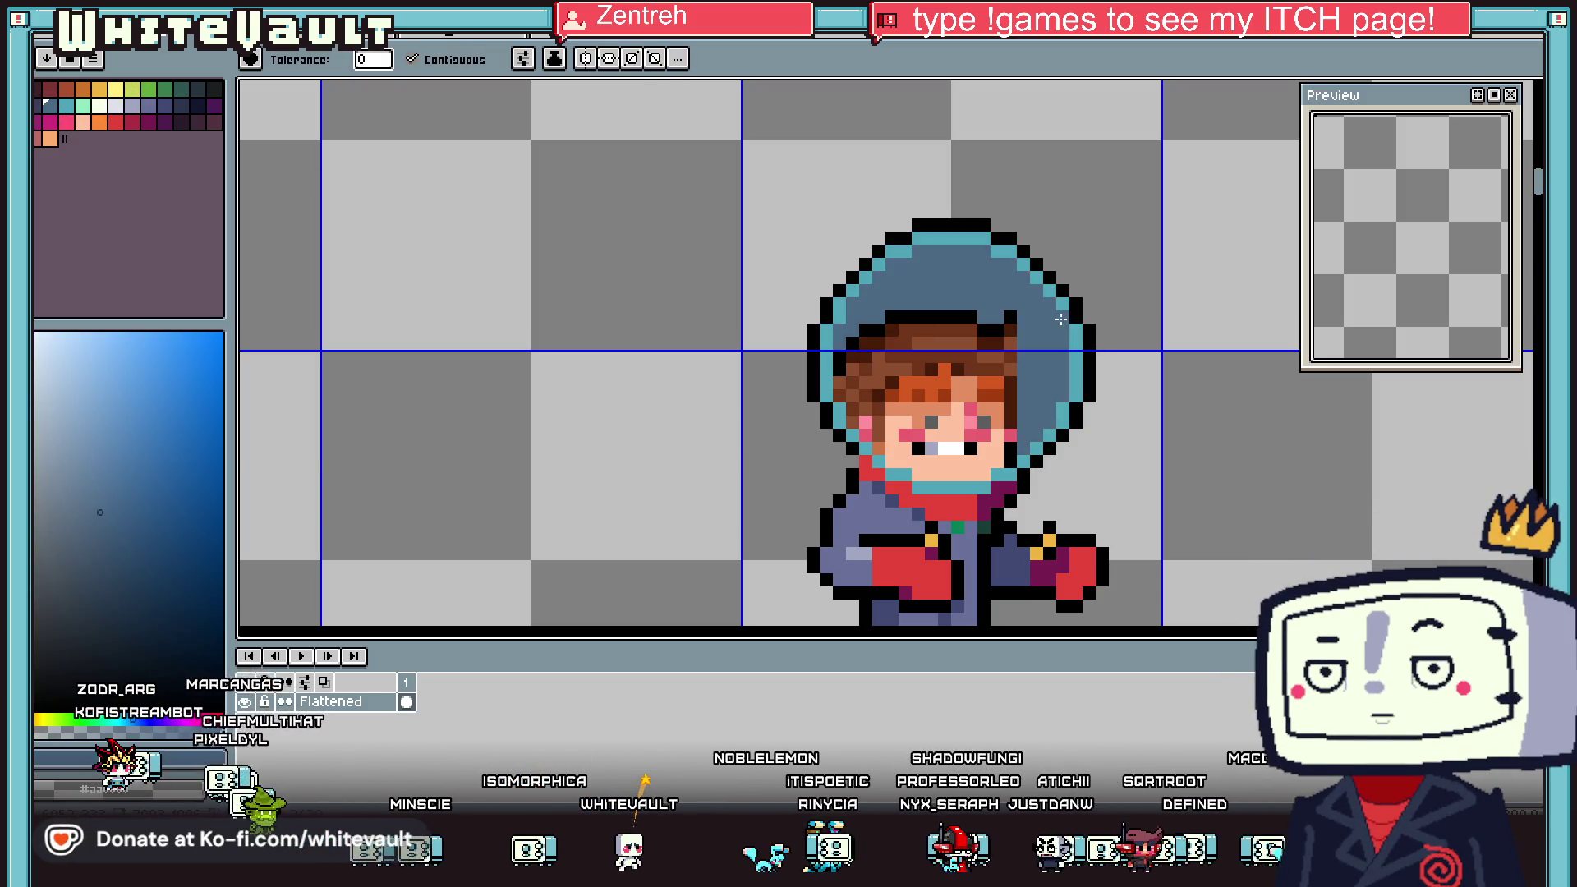
pyautogui.scroll(-1, 1063, 320)
pyautogui.scroll(-2, 1063, 320)
pyautogui.scroll(2, 998, 380)
pyautogui.scroll(2, 997, 380)
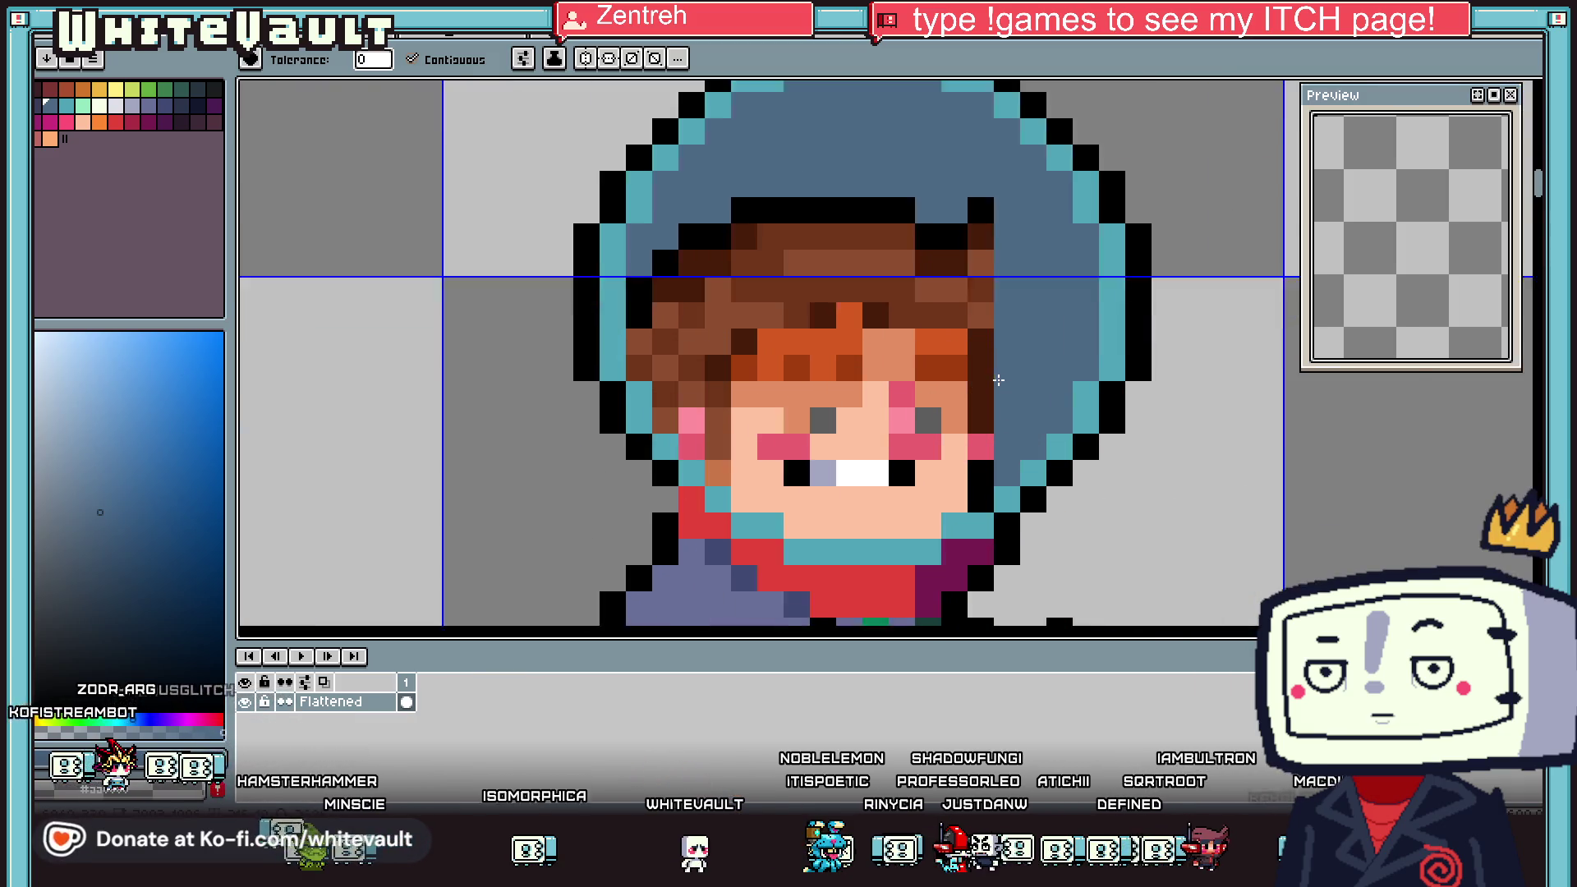
pyautogui.scroll(1, 997, 380)
# Draw a black outline line down the helmet's right side, undoing a stray pixel
pyautogui.press('i')
pyautogui.click(1003, 123)
pyautogui.press('b')
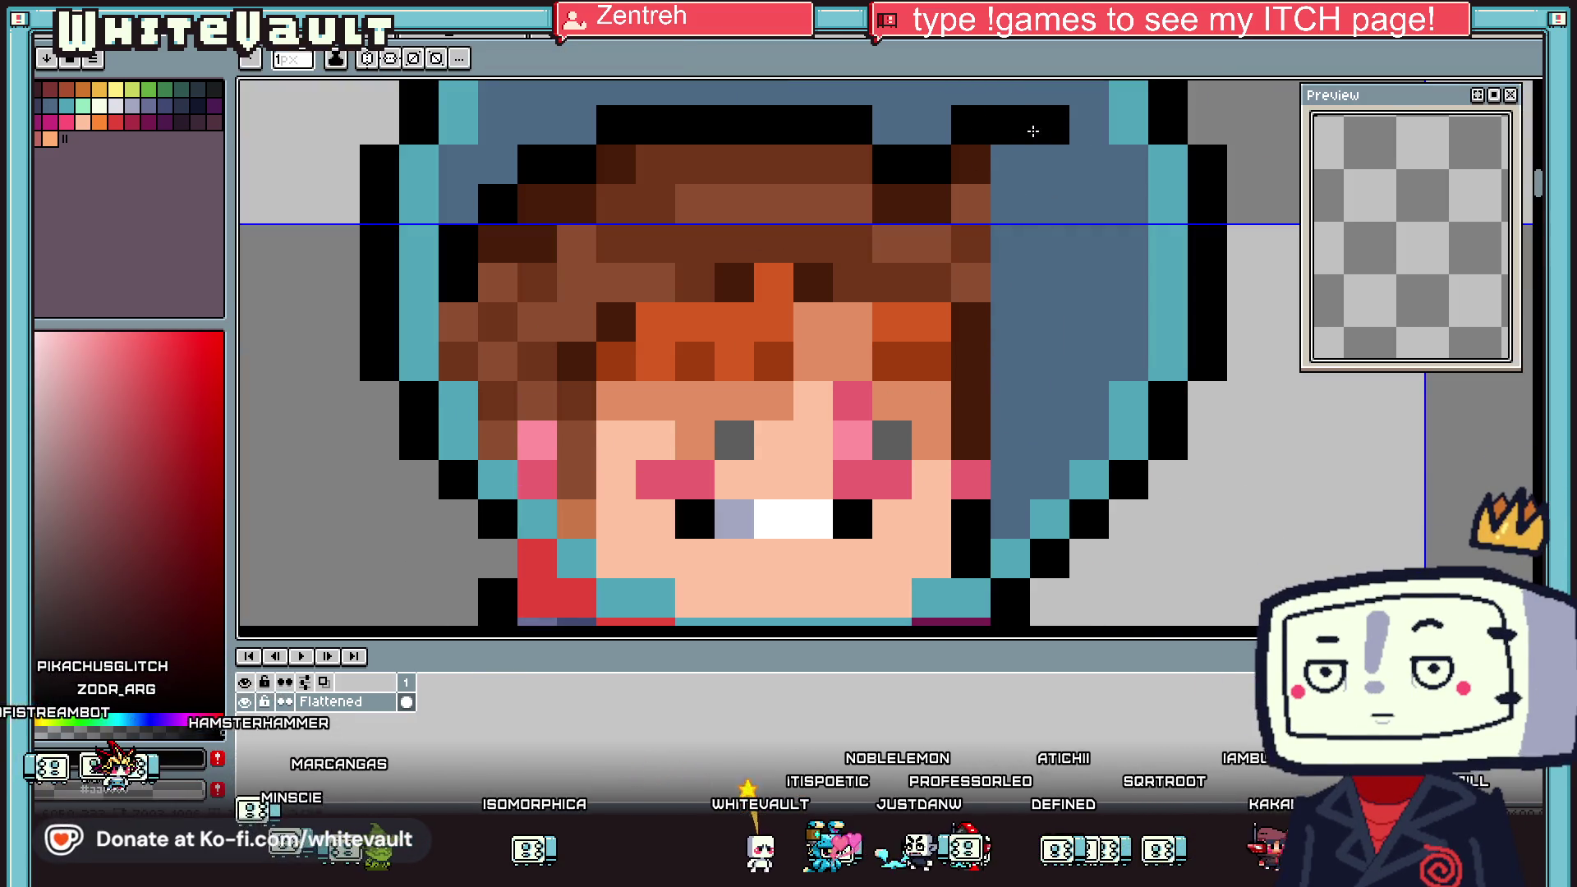
pyautogui.moveTo(1050, 163); pyautogui.dragTo(1049, 324)
pyautogui.click(1010, 400)
pyautogui.hotkey('ctrl', 'z')
pyautogui.press('i')
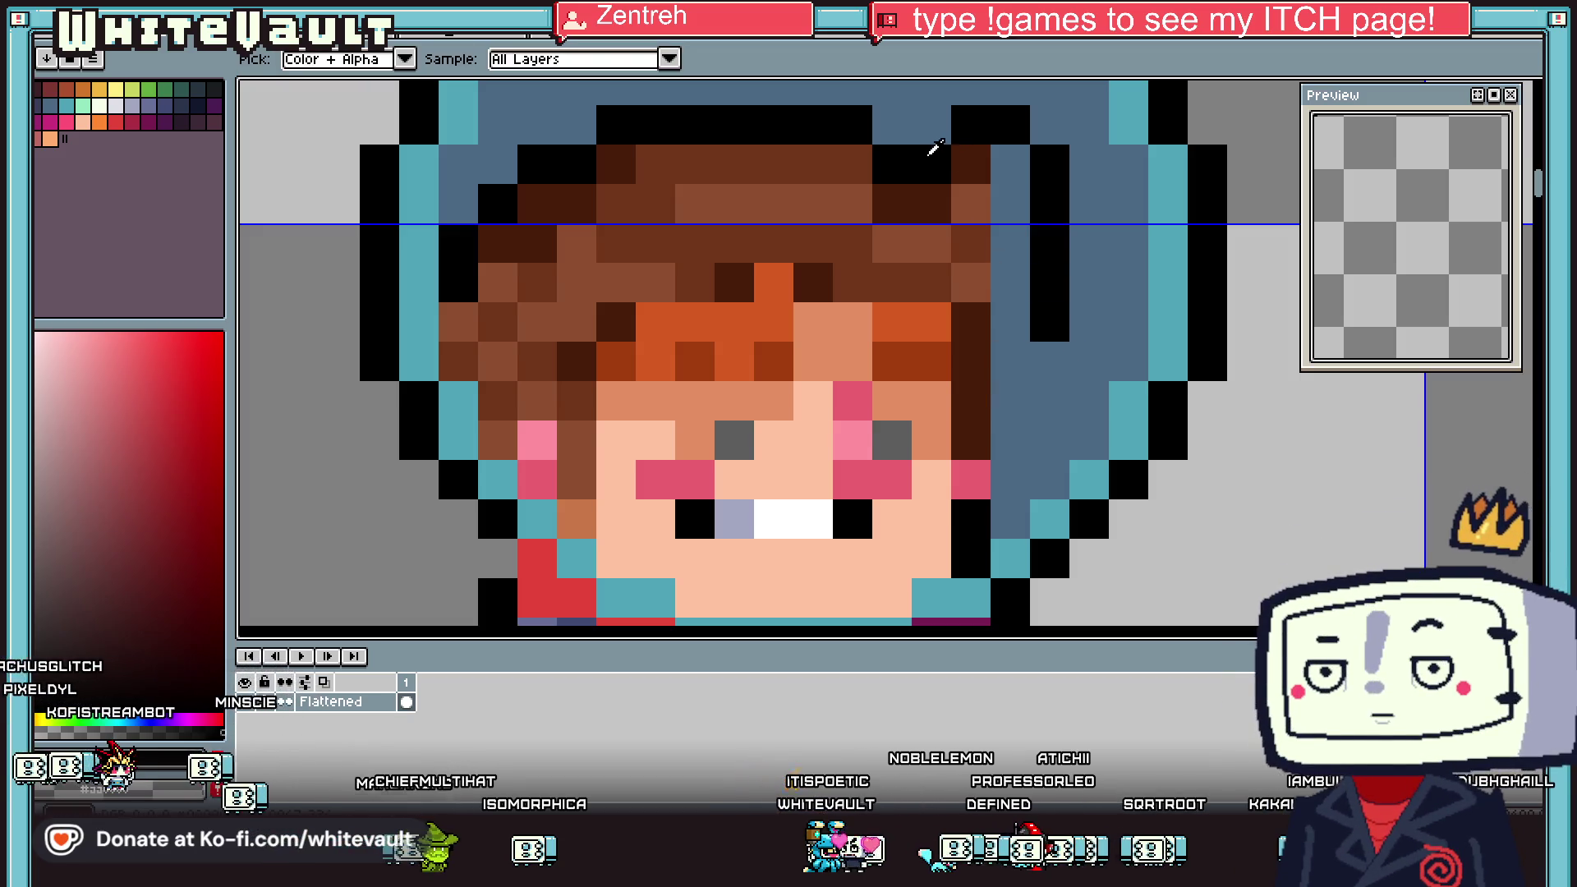
pyautogui.press('b')
pyautogui.moveTo(971, 189); pyautogui.dragTo(1021, 435)
# Repaint the line's upper part slate blue and set one helmet pixel black
pyautogui.press('i')
pyautogui.click(1057, 416)
pyautogui.press('b')
pyautogui.moveTo(1050, 320); pyautogui.dragTo(998, 122)
pyautogui.press('i')
pyautogui.click(608, 130)
pyautogui.press('b')
pyautogui.click(591, 128)
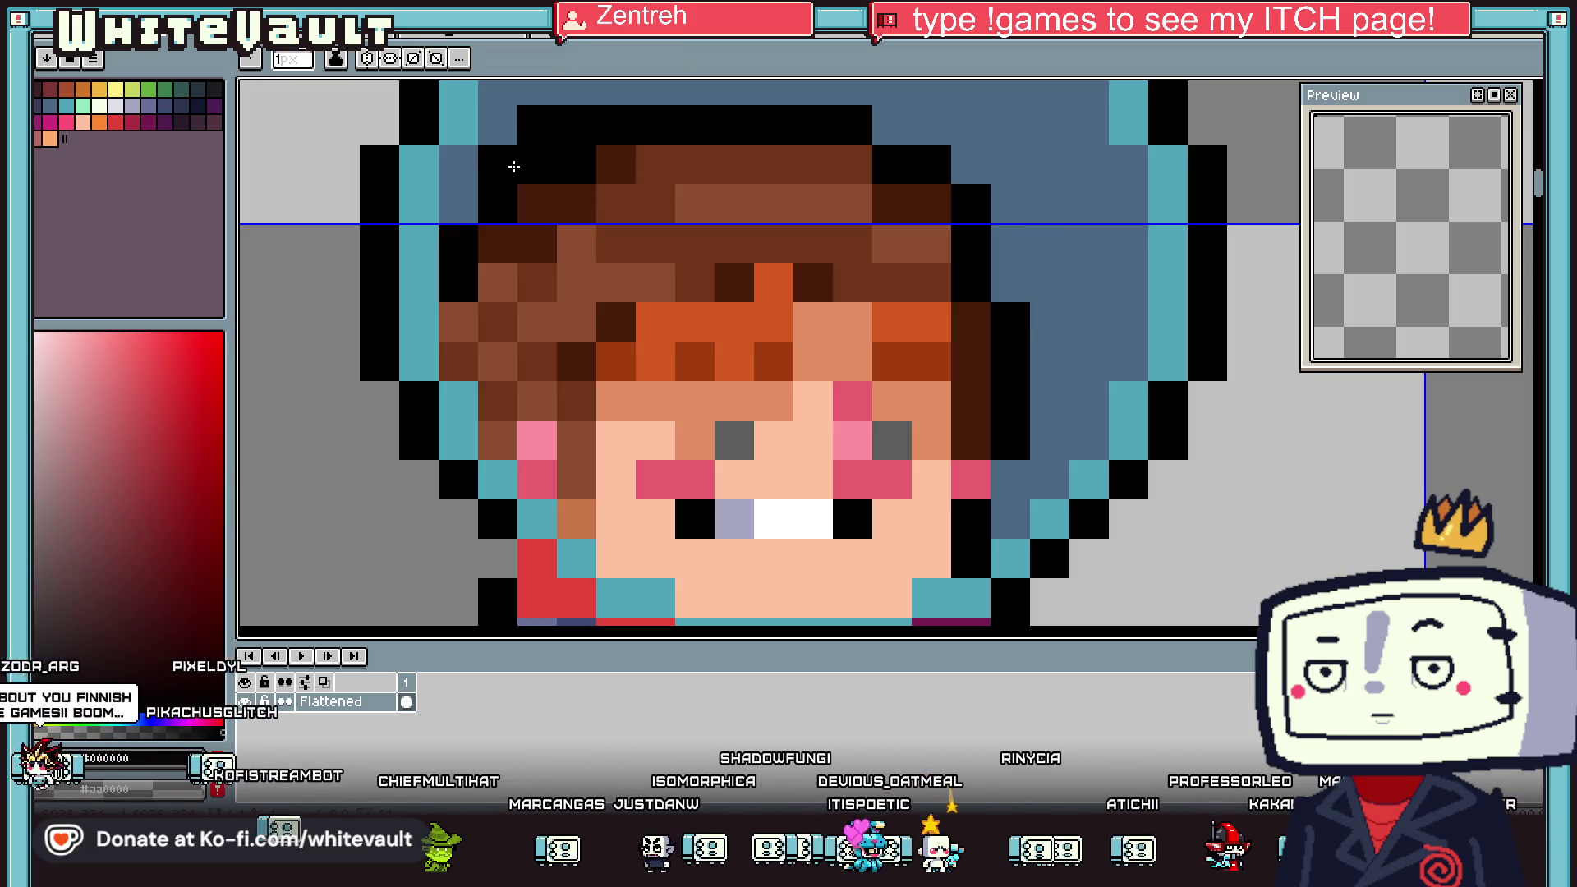
# Fill the black pixels on the helmet top and right column with dark navy
pyautogui.press('i')
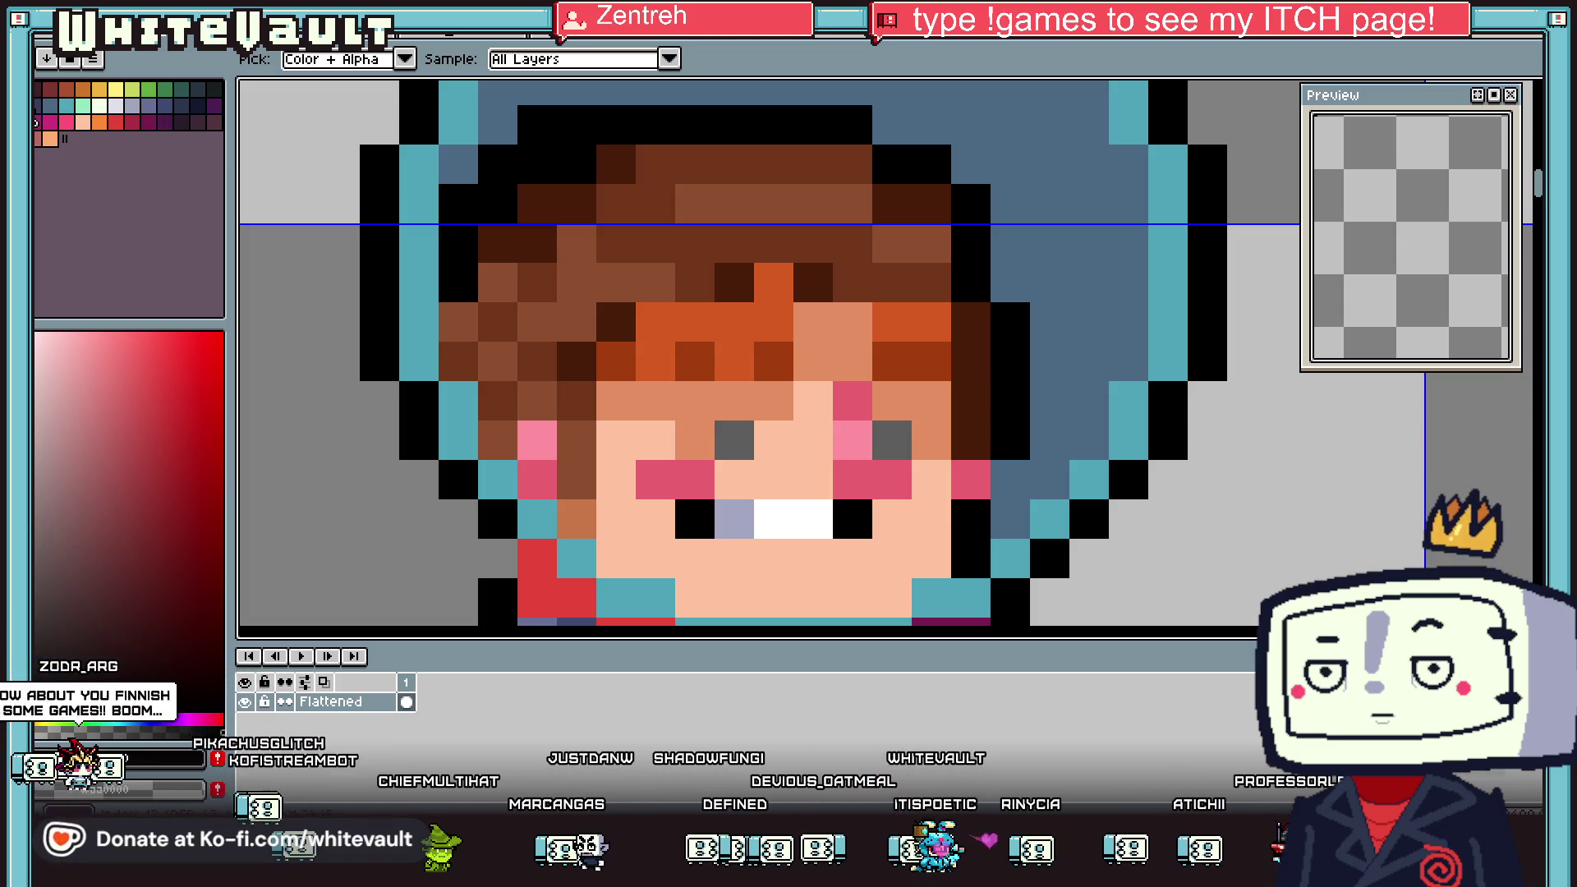
pyautogui.click(198, 105)
pyautogui.press('g')
pyautogui.click(739, 123)
pyautogui.press('i')
pyautogui.press('g')
pyautogui.click(895, 160)
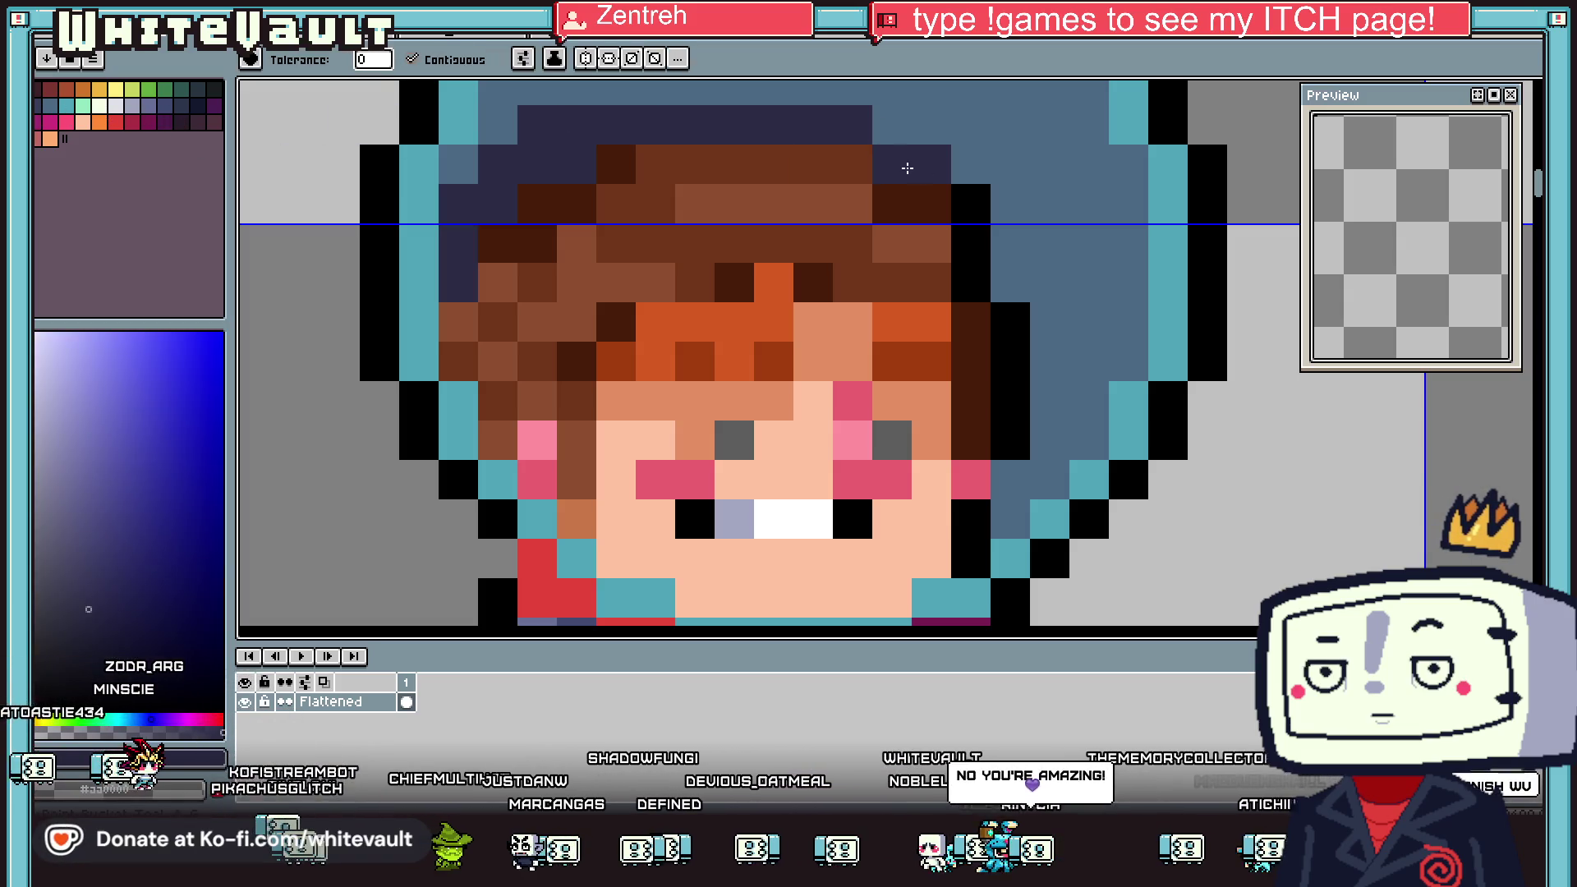
pyautogui.click(1010, 361)
# Choose bright cyan and fill the first teal collar pixel with it
pyautogui.scroll(-5, 1006, 336)
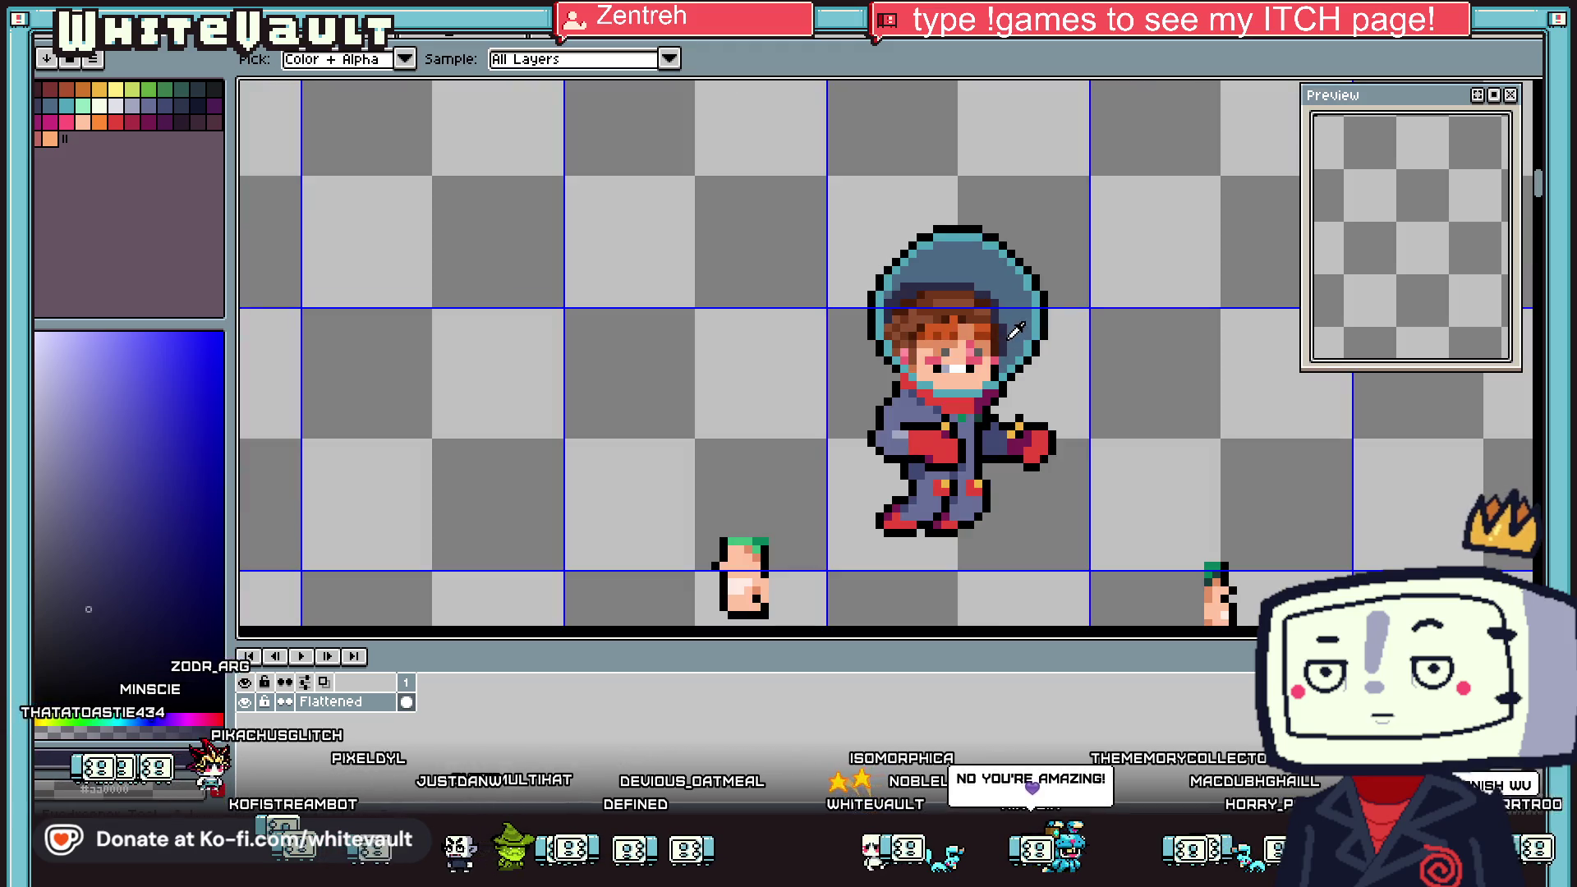
pyautogui.press('i')
pyautogui.click(1007, 339)
pyautogui.scroll(5, 1007, 339)
pyautogui.press('b')
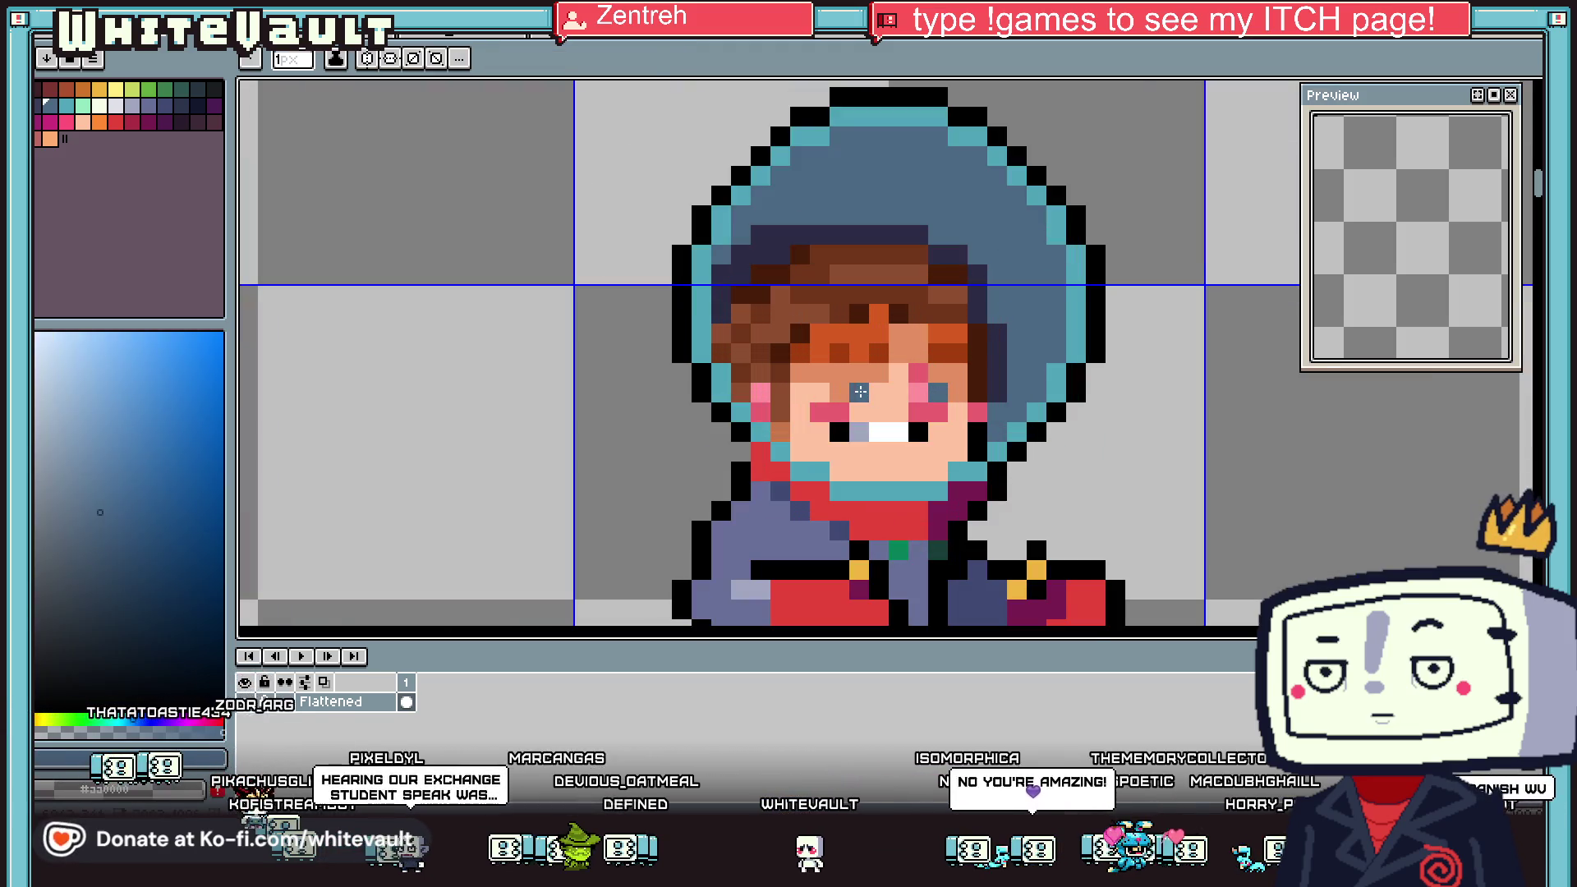
pyautogui.press('i')
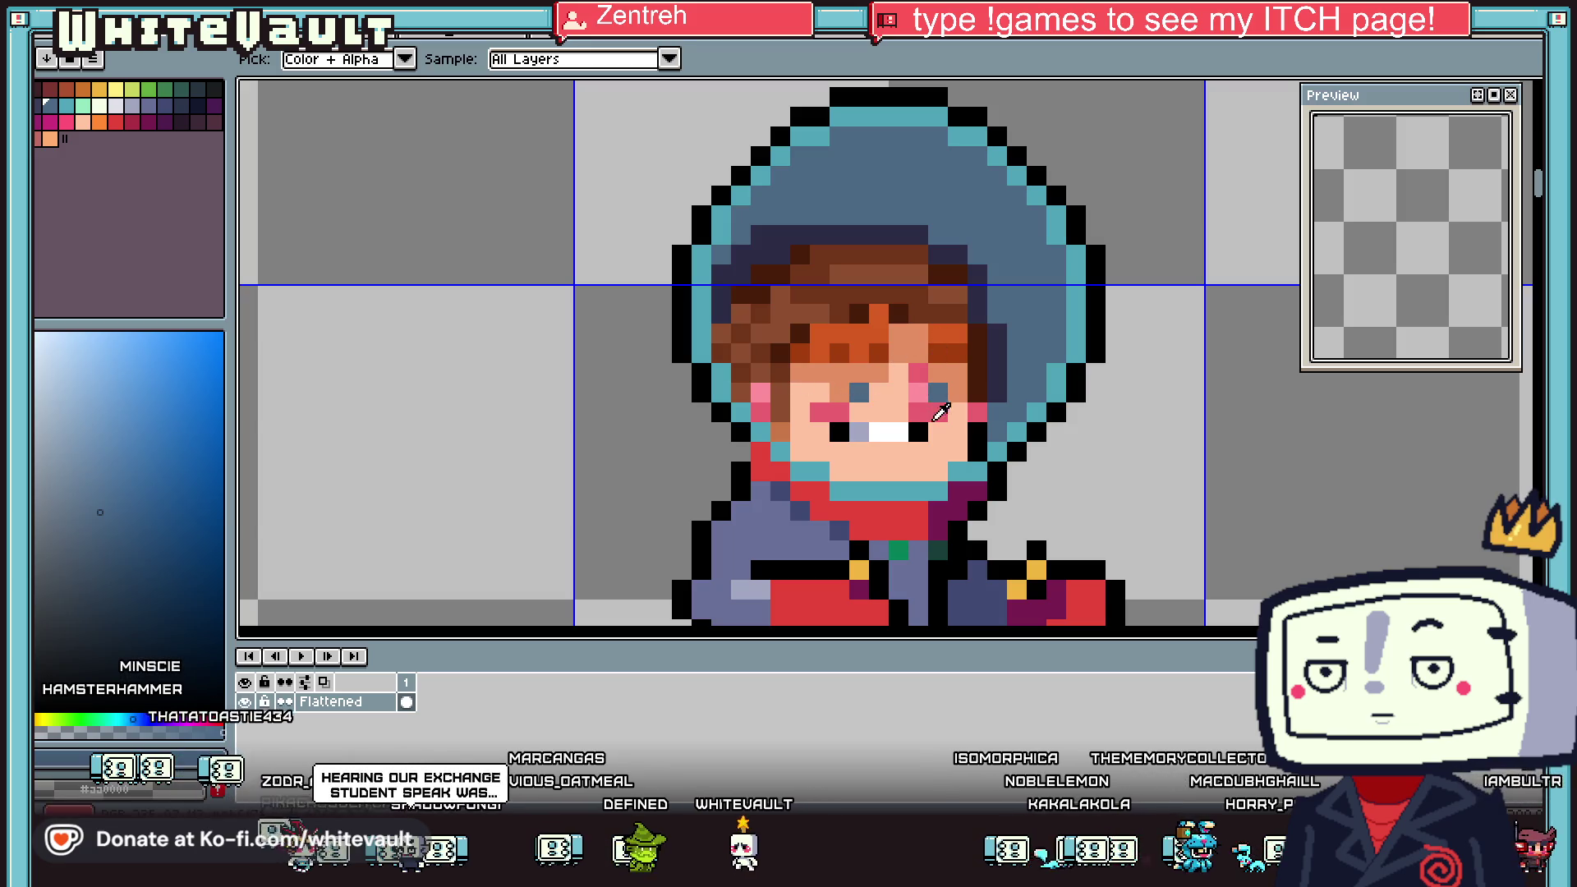
pyautogui.scroll(2, 938, 406)
pyautogui.click(66, 105)
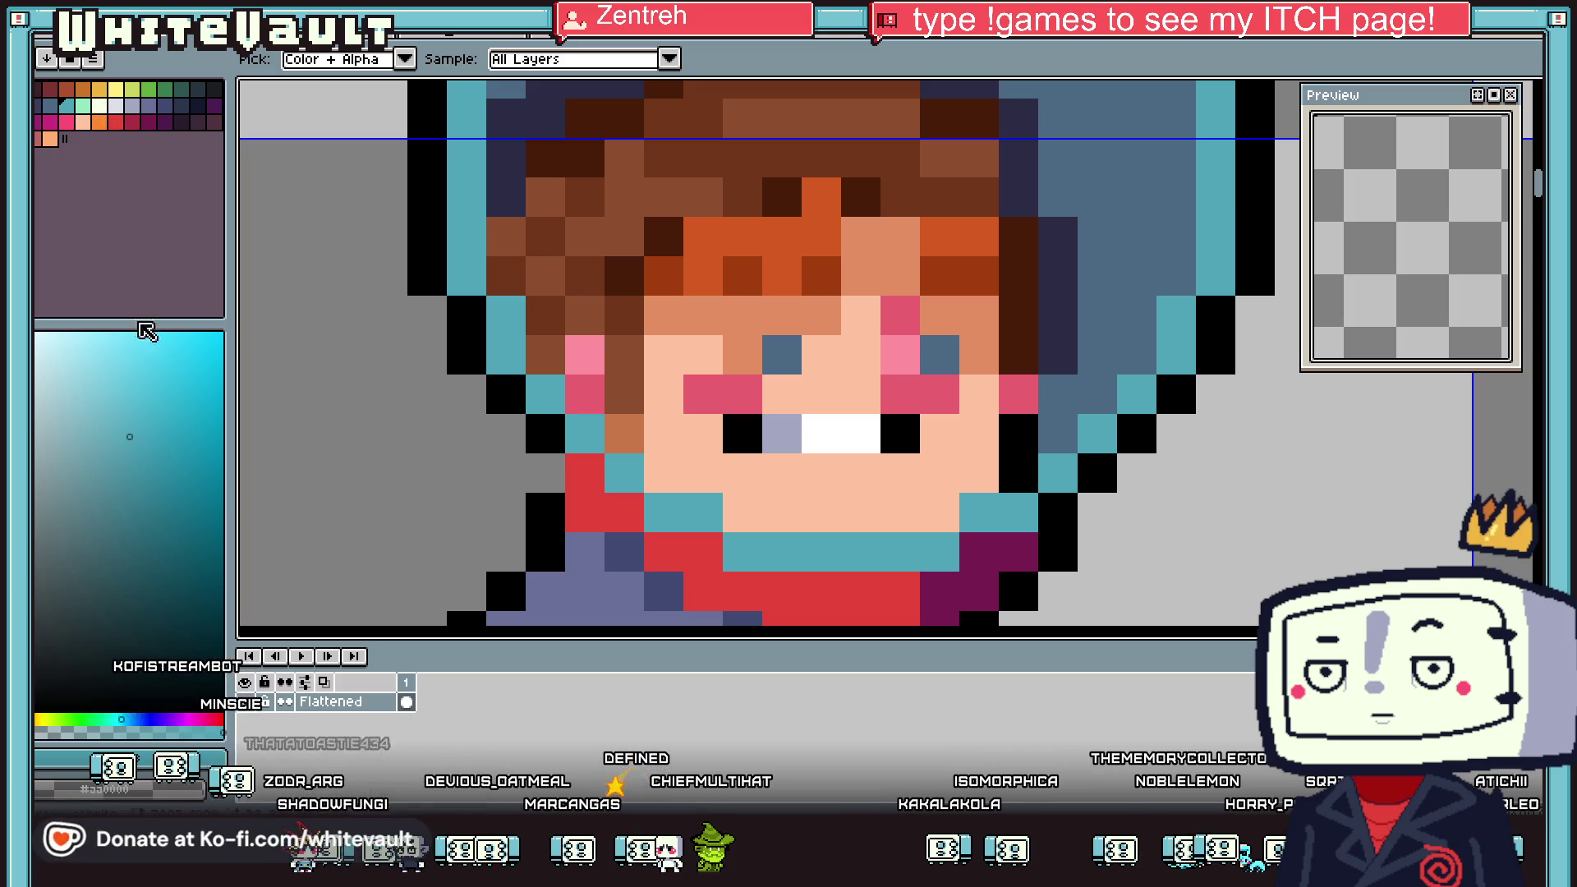
pyautogui.press('g')
pyautogui.click(591, 423)
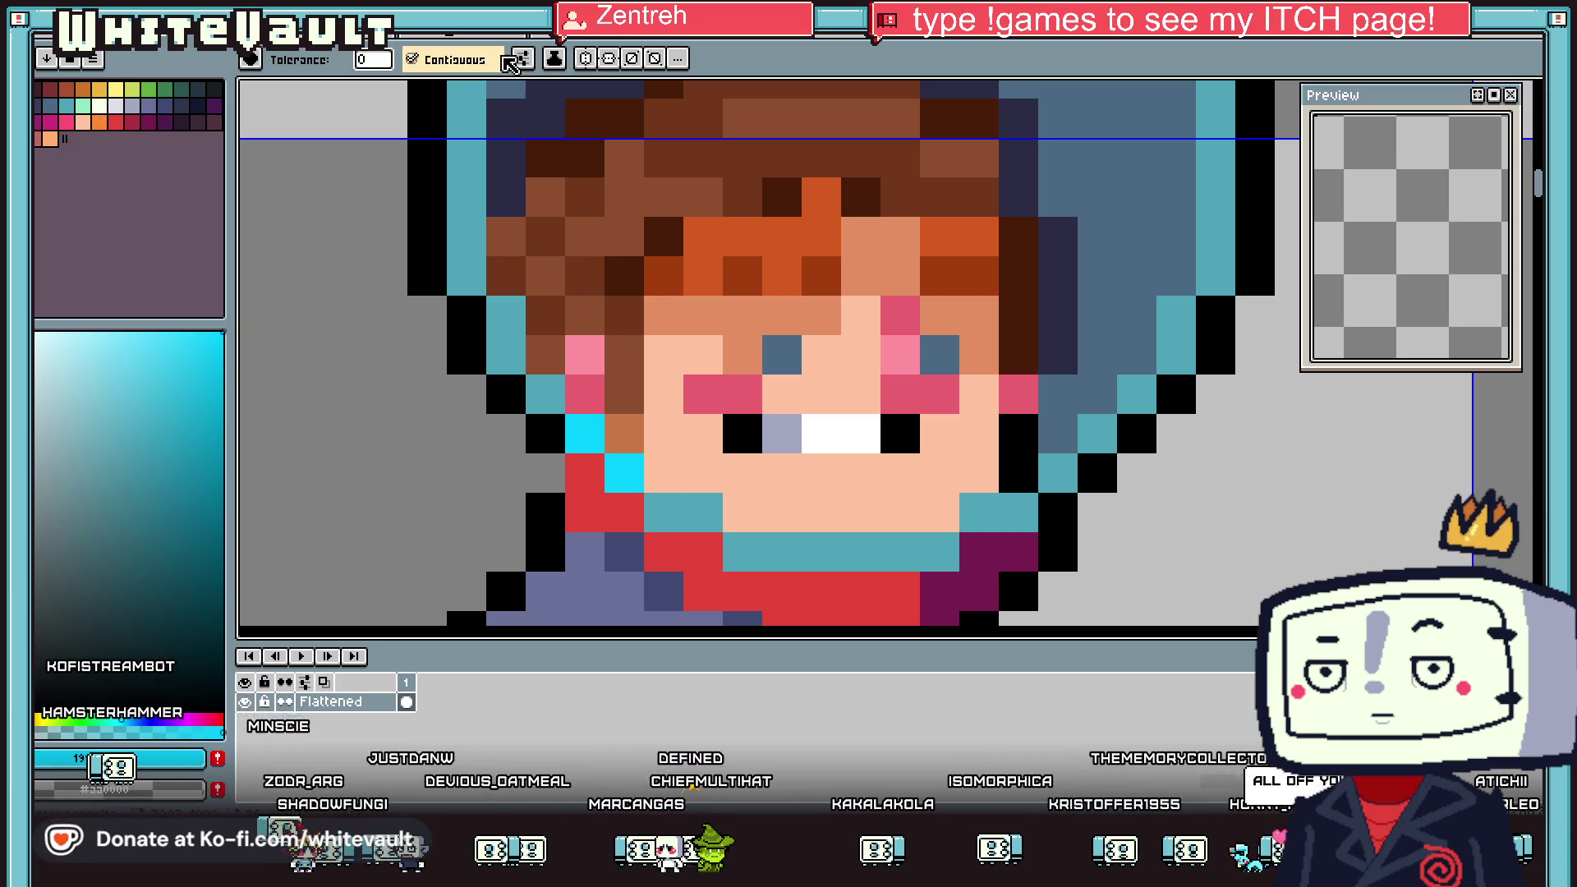
# Fill the remaining teal collar pixels across the band with bright cyan
pyautogui.press('i')
pyautogui.press('g')
pyautogui.click(741, 551)
pyautogui.click(662, 512)
pyautogui.click(702, 513)
pyautogui.click(859, 552)
pyautogui.click(960, 510)
pyautogui.click(1018, 510)
pyautogui.click(1062, 472)
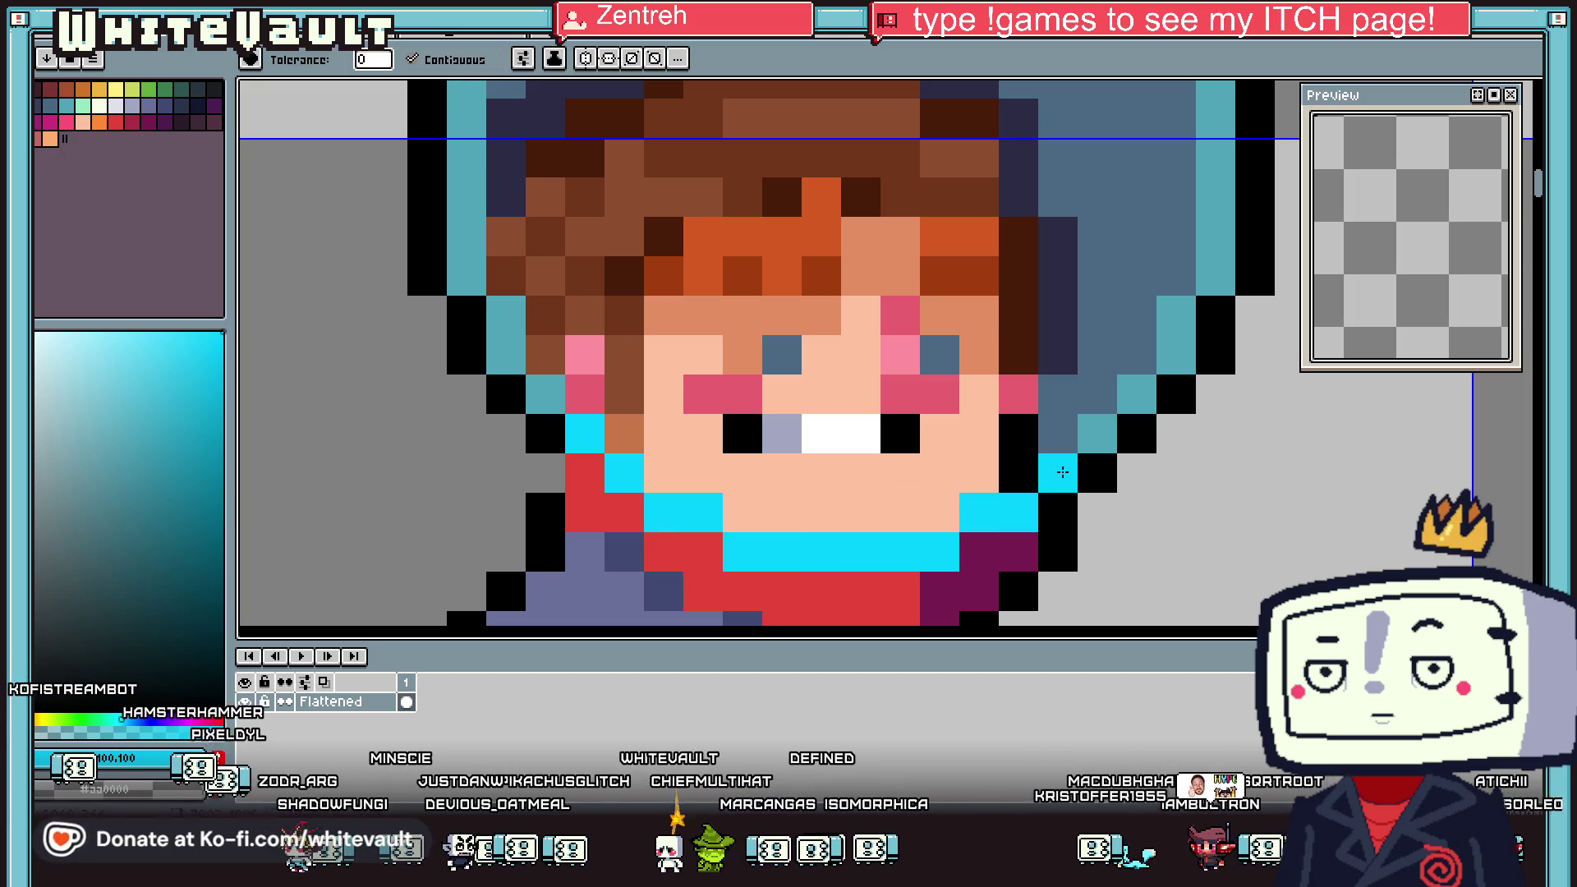
# Paint pale highlight pixels along the helmet's top and upper-left rim
pyautogui.scroll(-4, 1119, 399)
pyautogui.scroll(-2, 1120, 399)
pyautogui.scroll(3, 1119, 399)
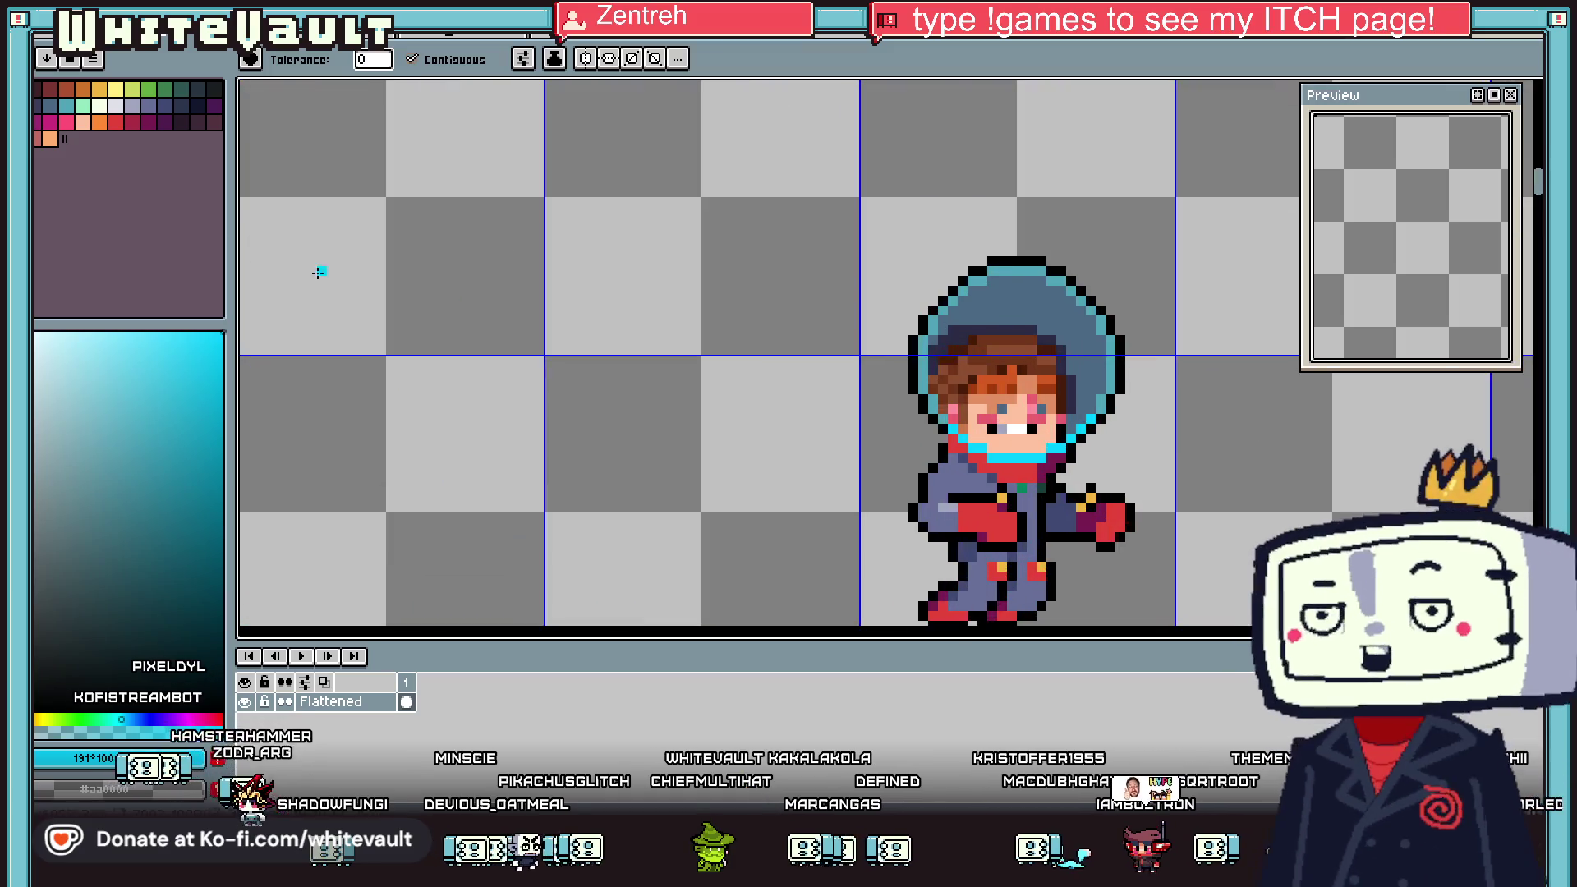
pyautogui.scroll(1, 1120, 399)
pyautogui.click(81, 107)
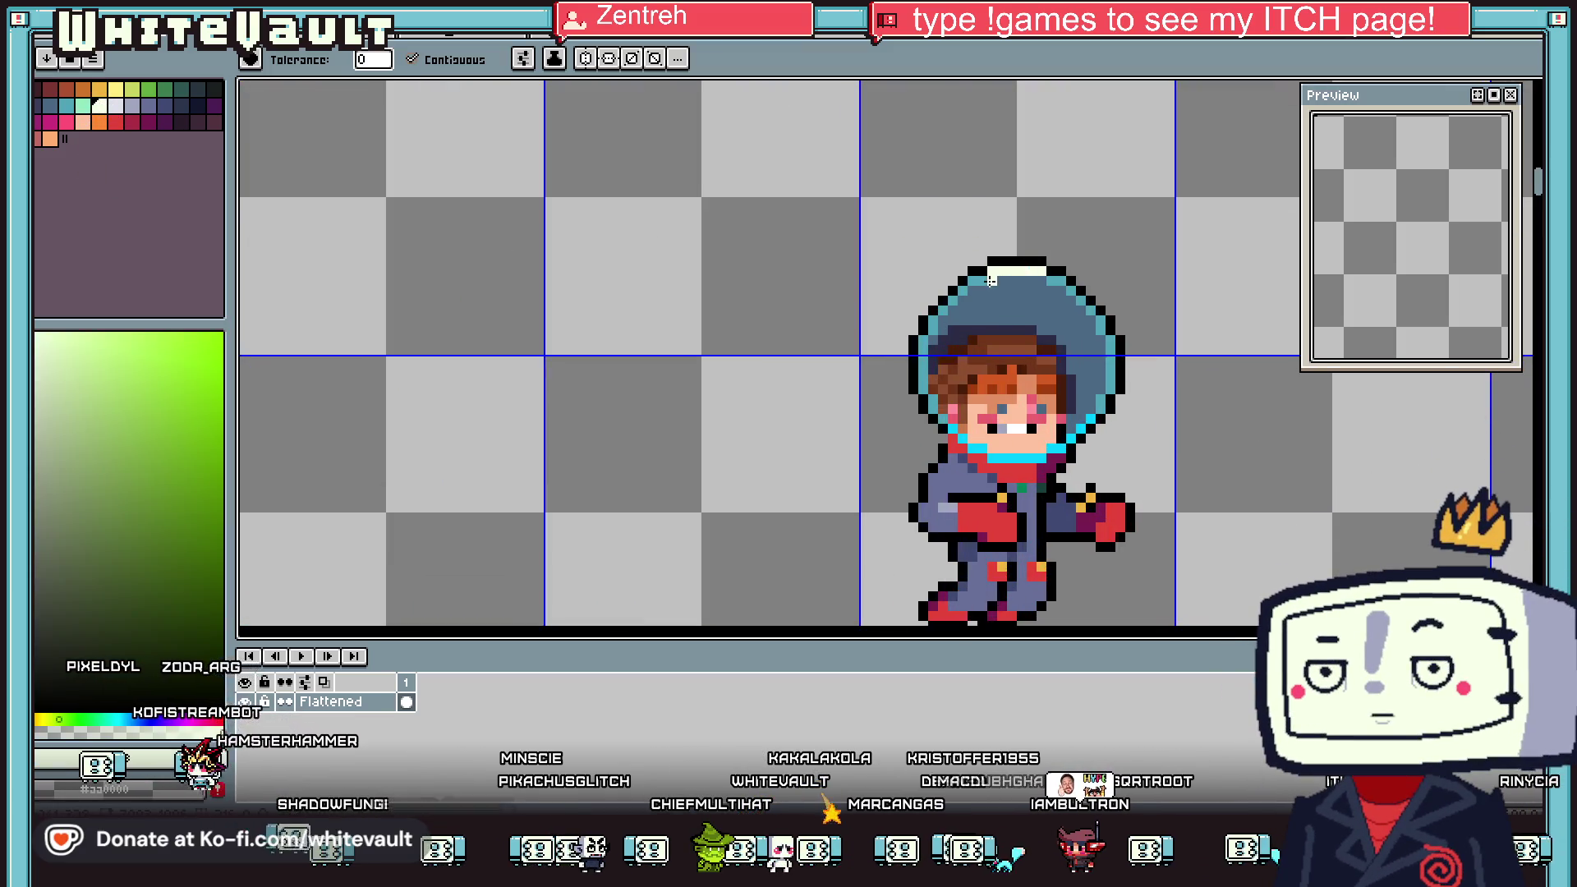
pyautogui.click(963, 290)
pyautogui.click(949, 305)
pyautogui.click(933, 320)
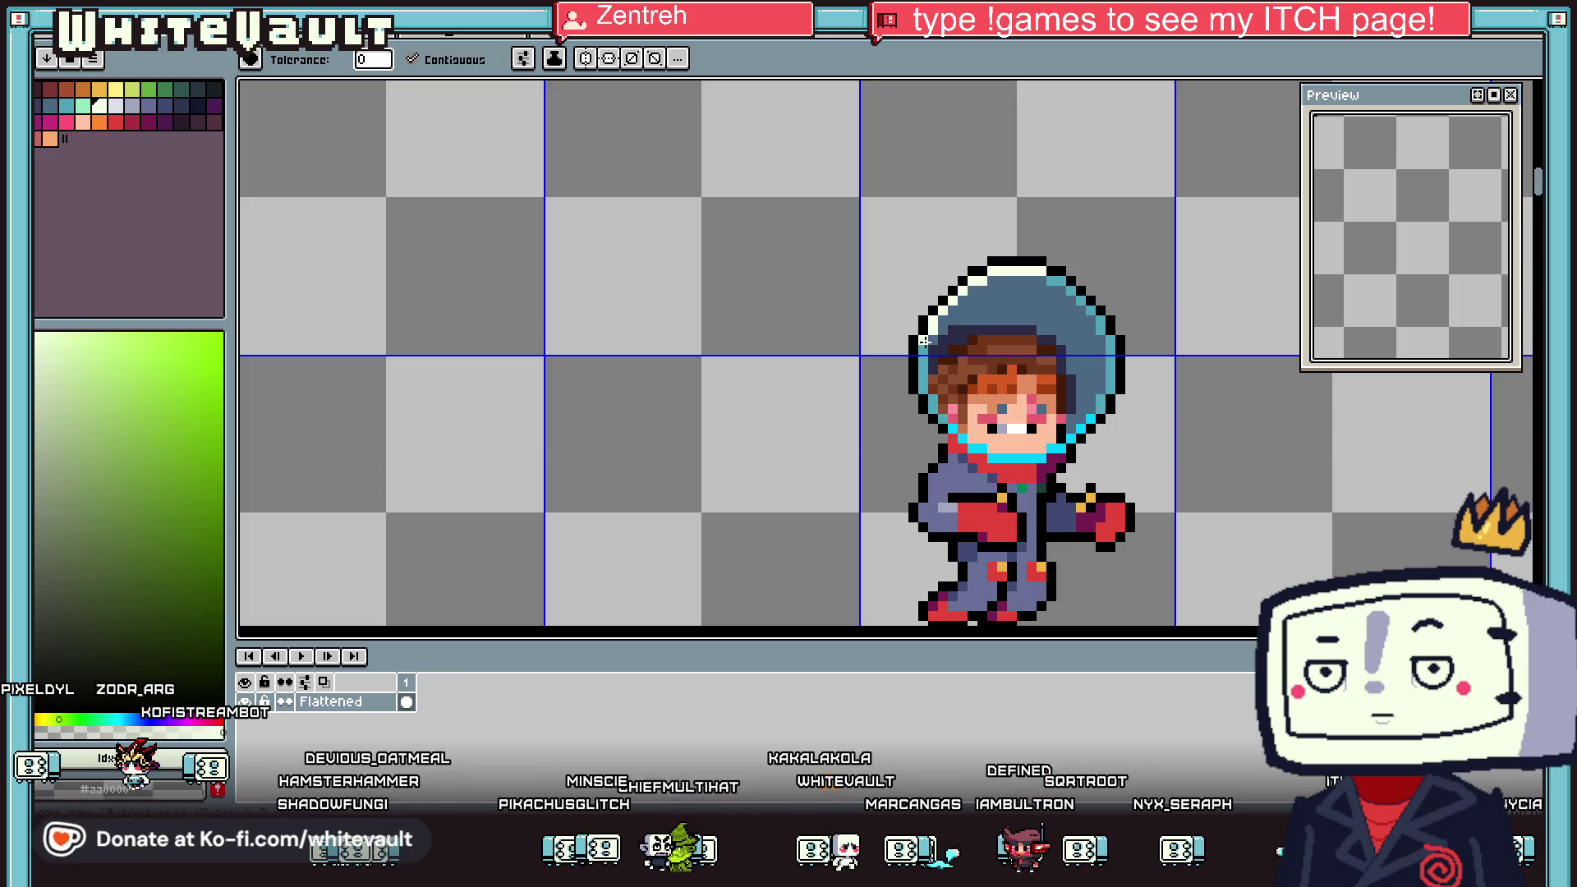
pyautogui.scroll(1, 931, 419)
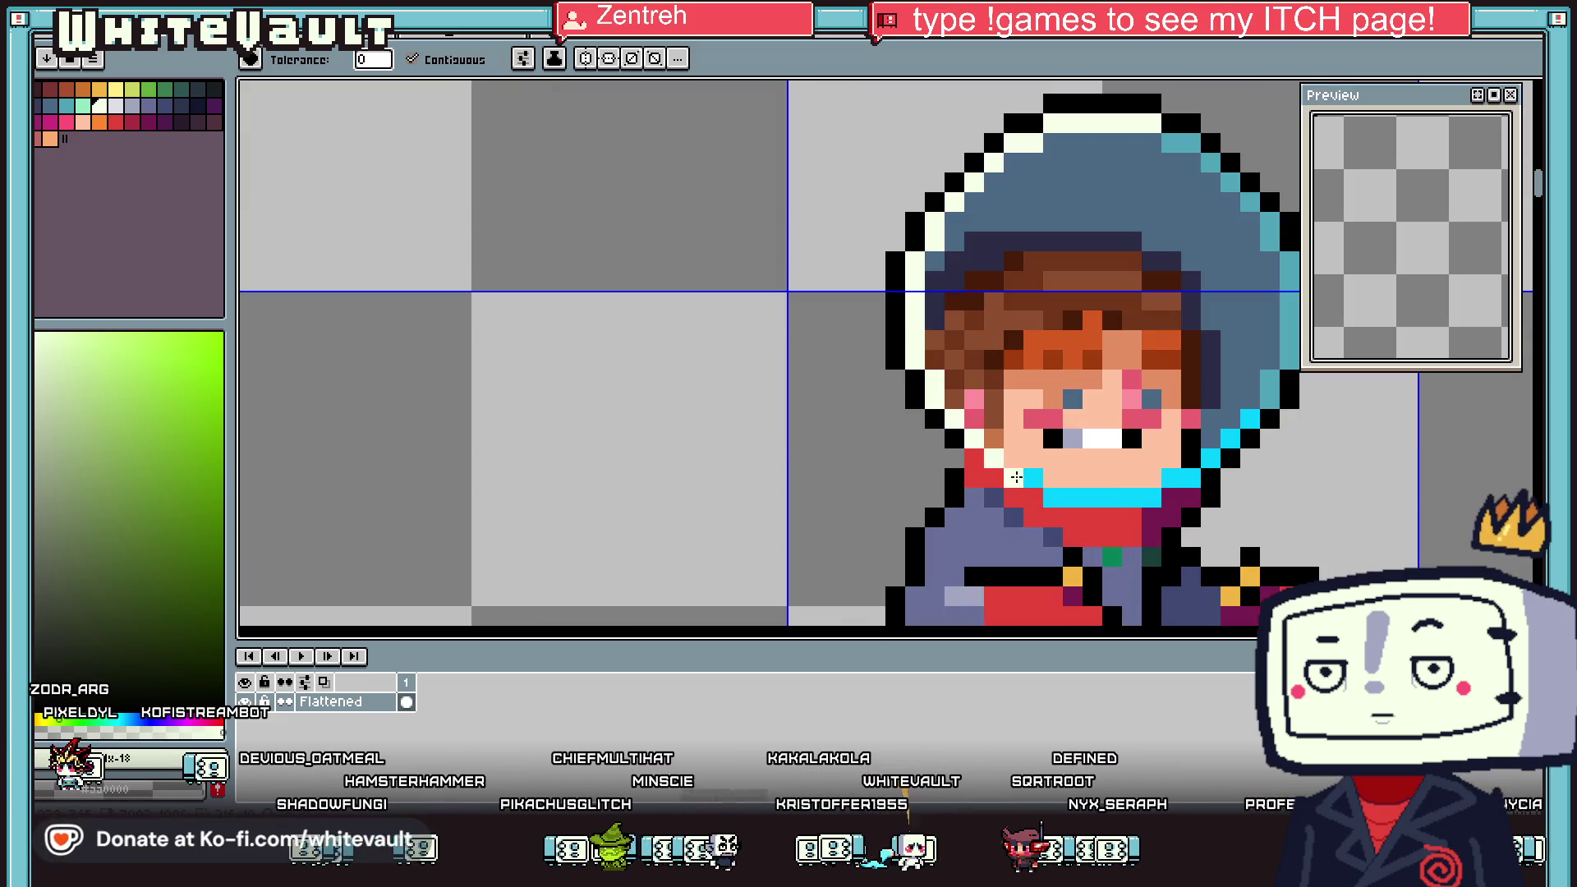
# Paint the collar's bright cyan up the helmet's lower-left rim, replacing the white outline pixels
pyautogui.scroll(-2, 1016, 477)
pyautogui.scroll(1, 1210, 472)
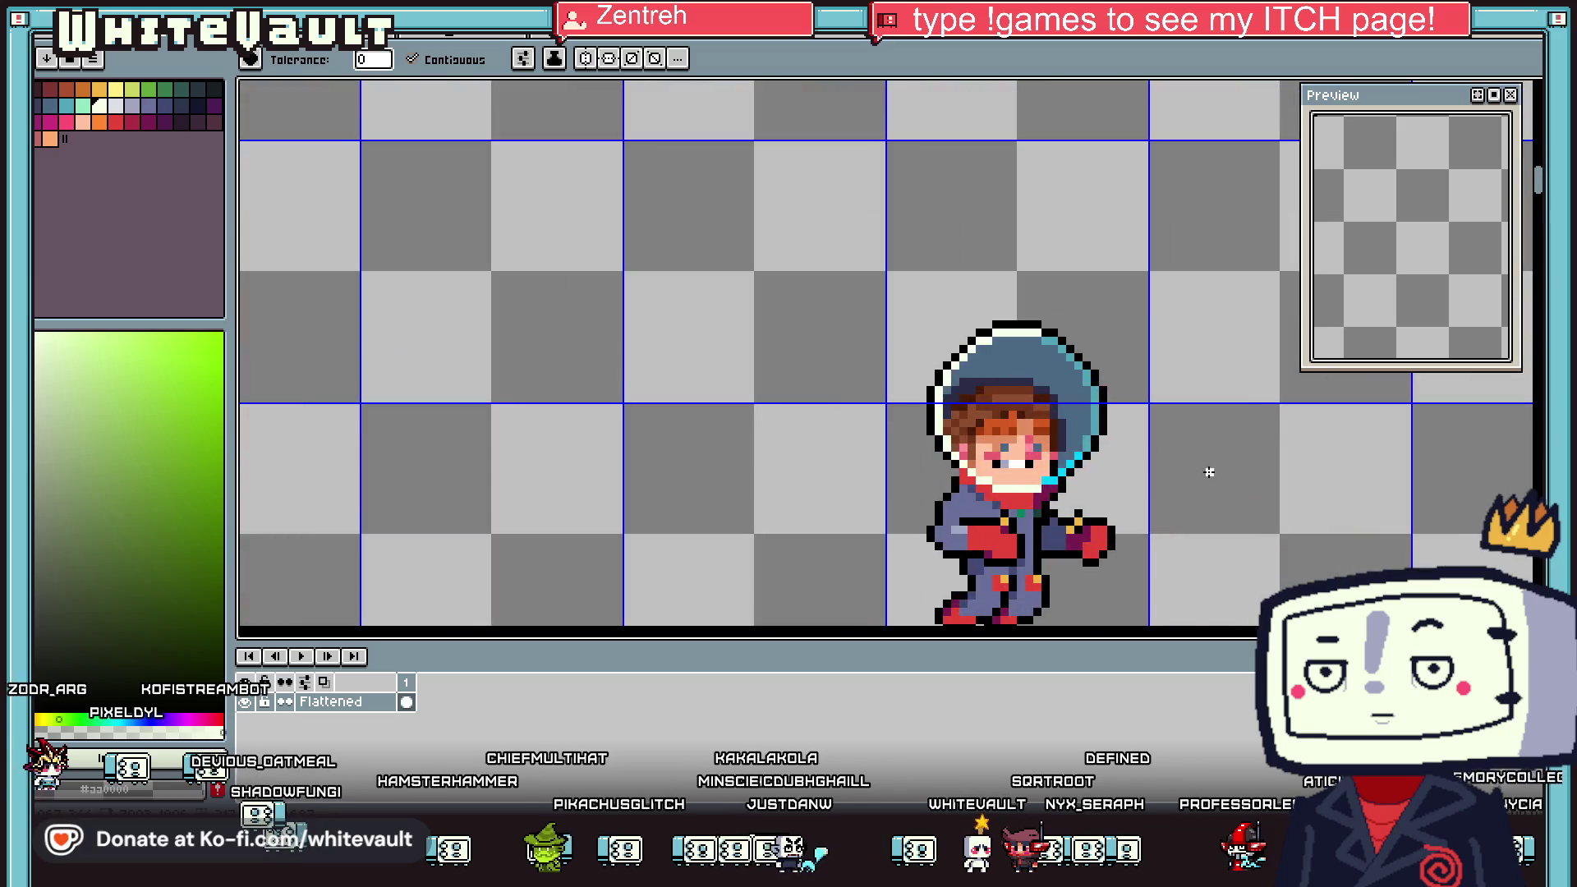
pyautogui.scroll(1, 1041, 333)
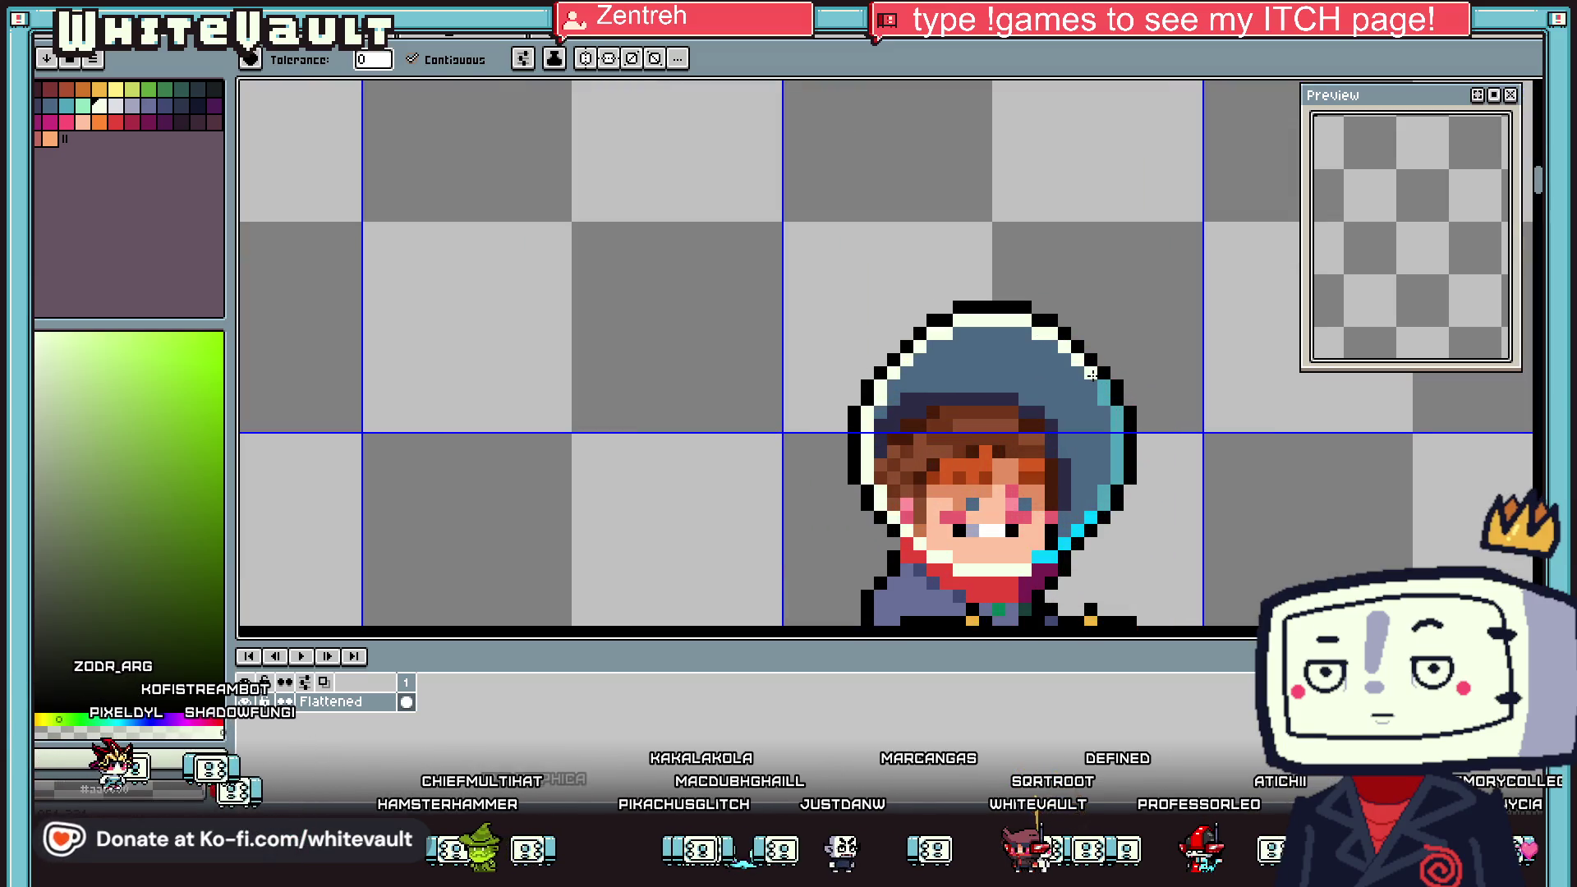
pyautogui.keyDown('alt'); pyautogui.click(1045, 556); pyautogui.keyUp('alt')
pyautogui.click(1015, 569)
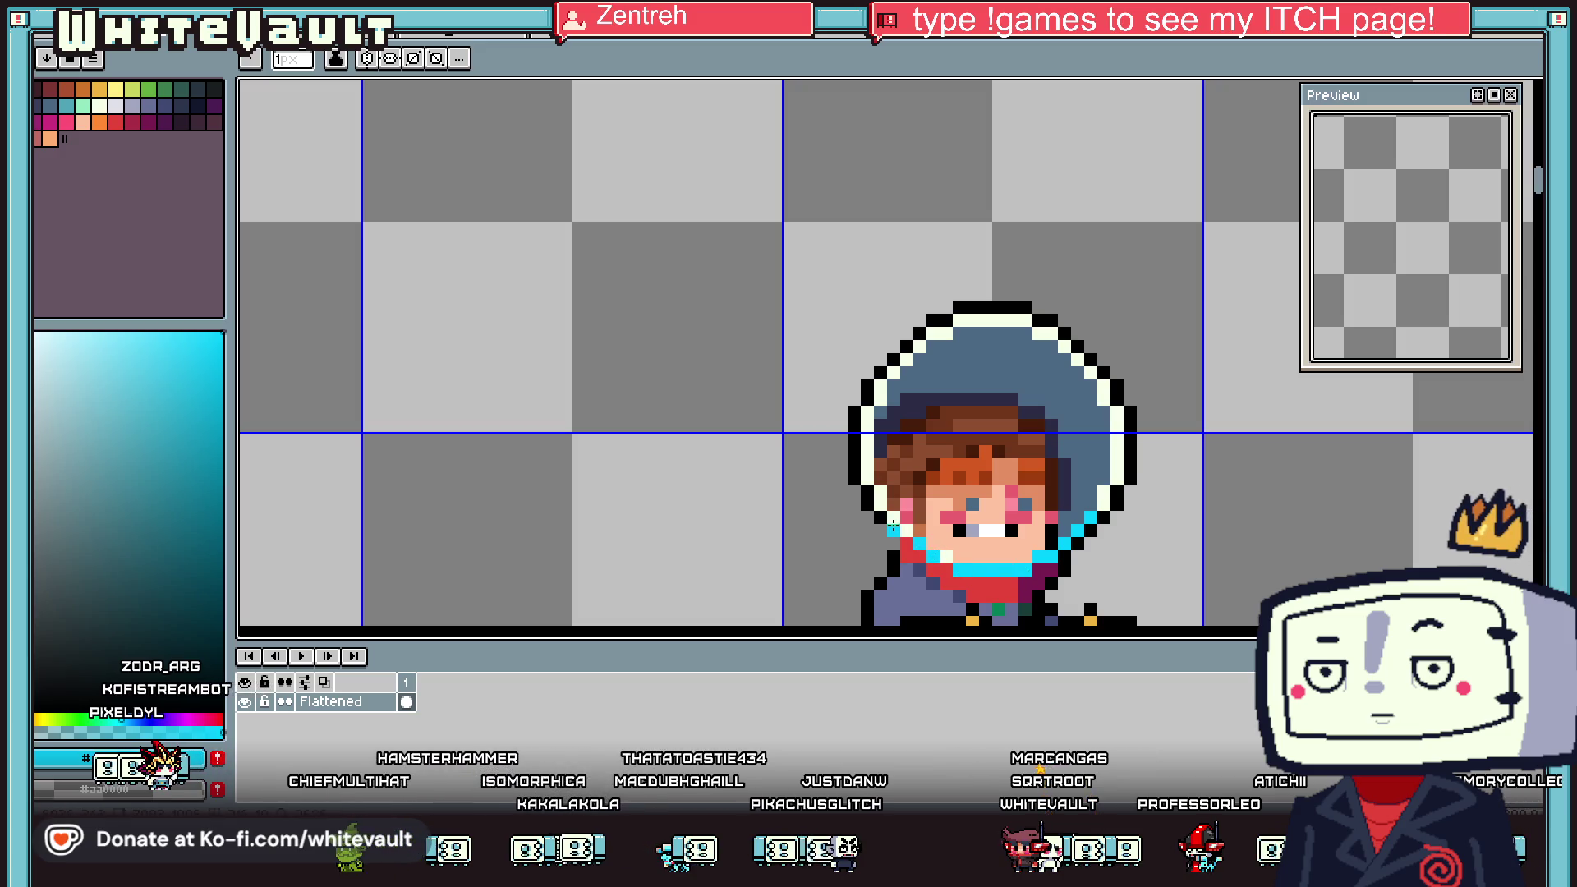
pyautogui.moveTo(880, 503); pyautogui.dragTo(866, 477)
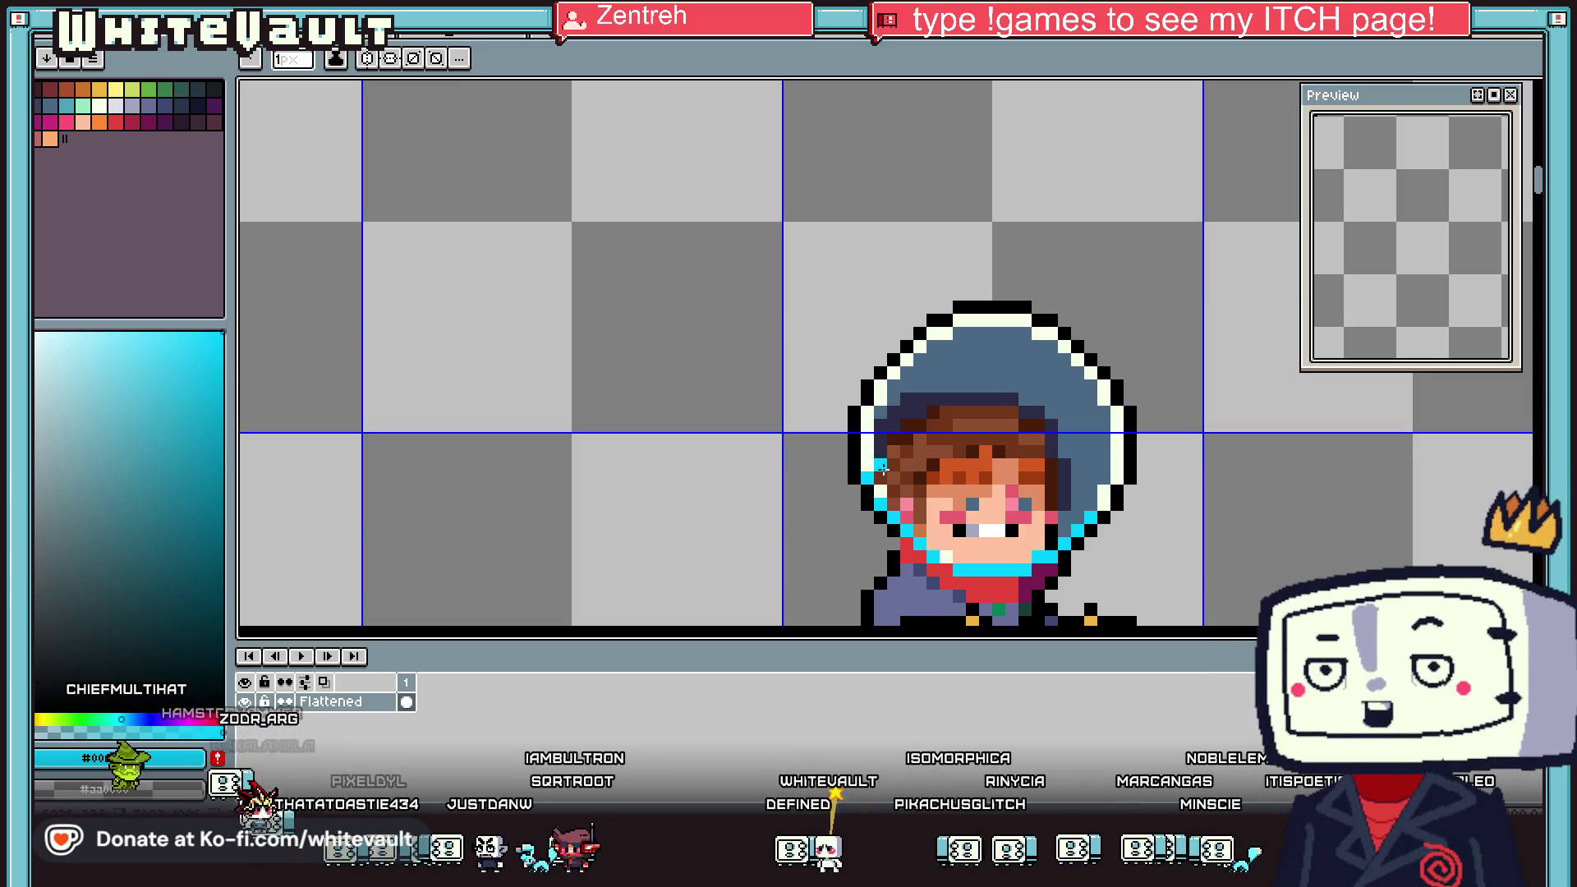
pyautogui.scroll(1, 790, 476)
pyautogui.scroll(1, 905, 490)
pyautogui.press('alt')
pyautogui.moveTo(899, 492); pyautogui.dragTo(868, 454)
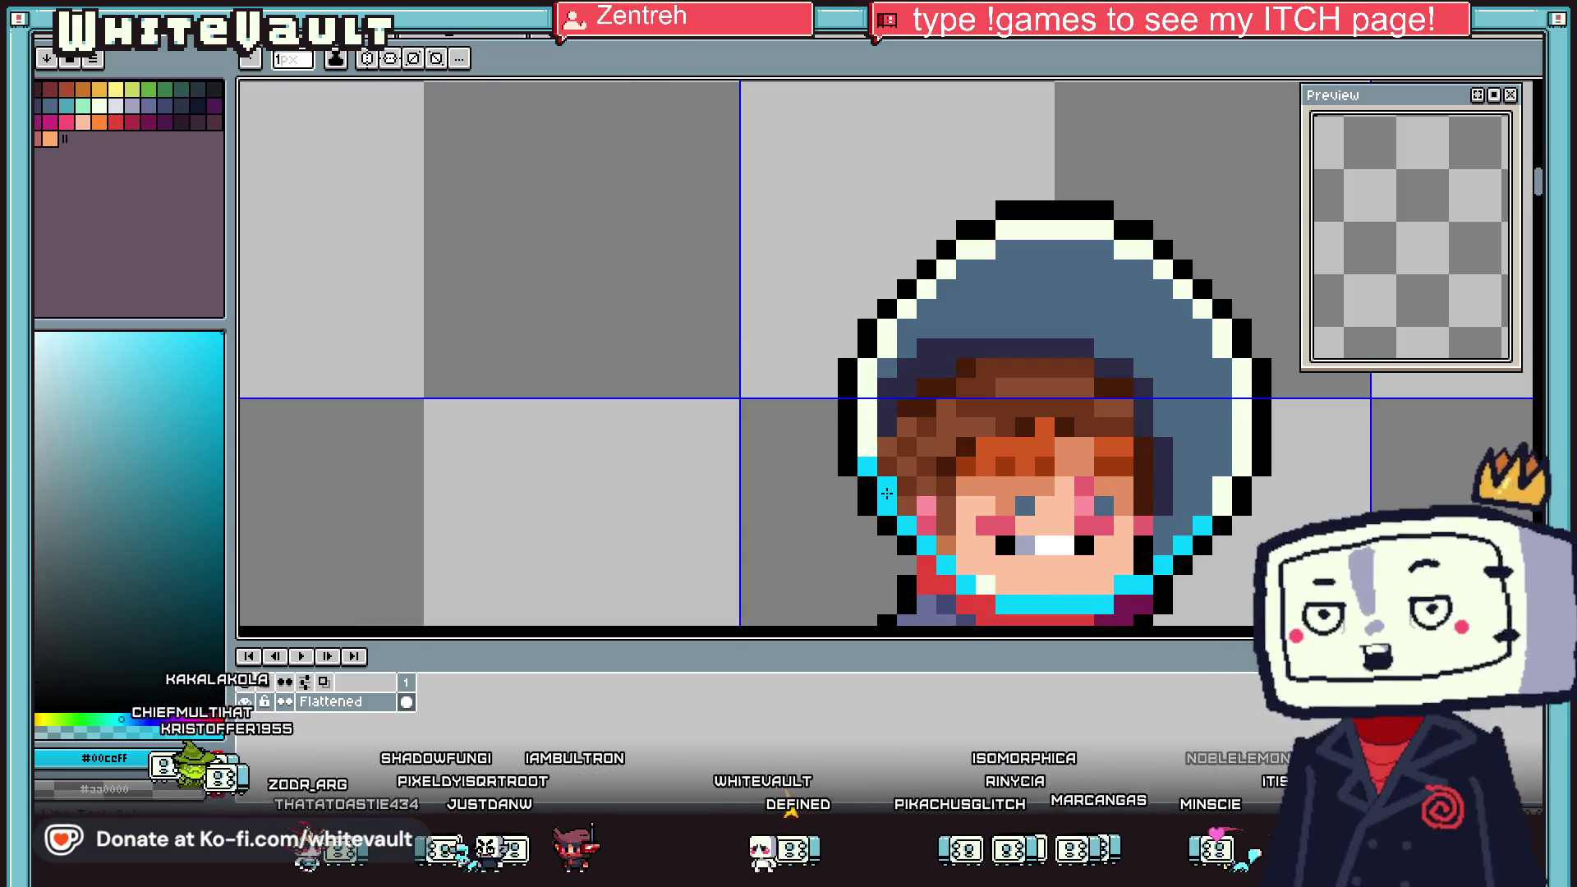
# Shift the hood's palette colour lighter so the helmet glass turns teal everywhere
pyautogui.press('alt')
pyautogui.scroll(-4, 867, 369)
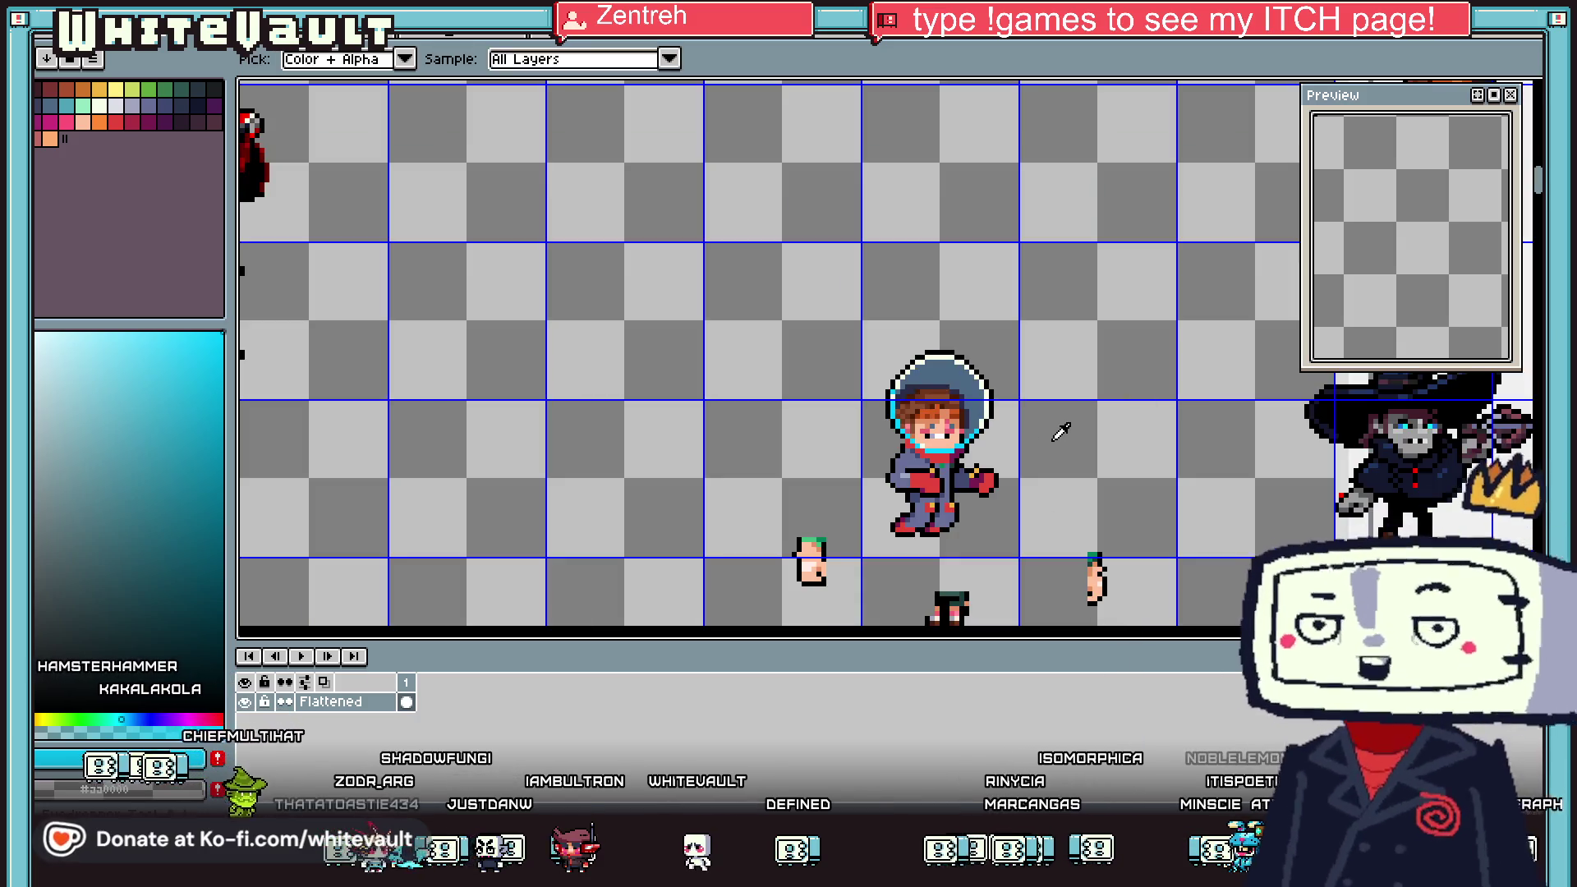
pyautogui.scroll(3, 981, 400)
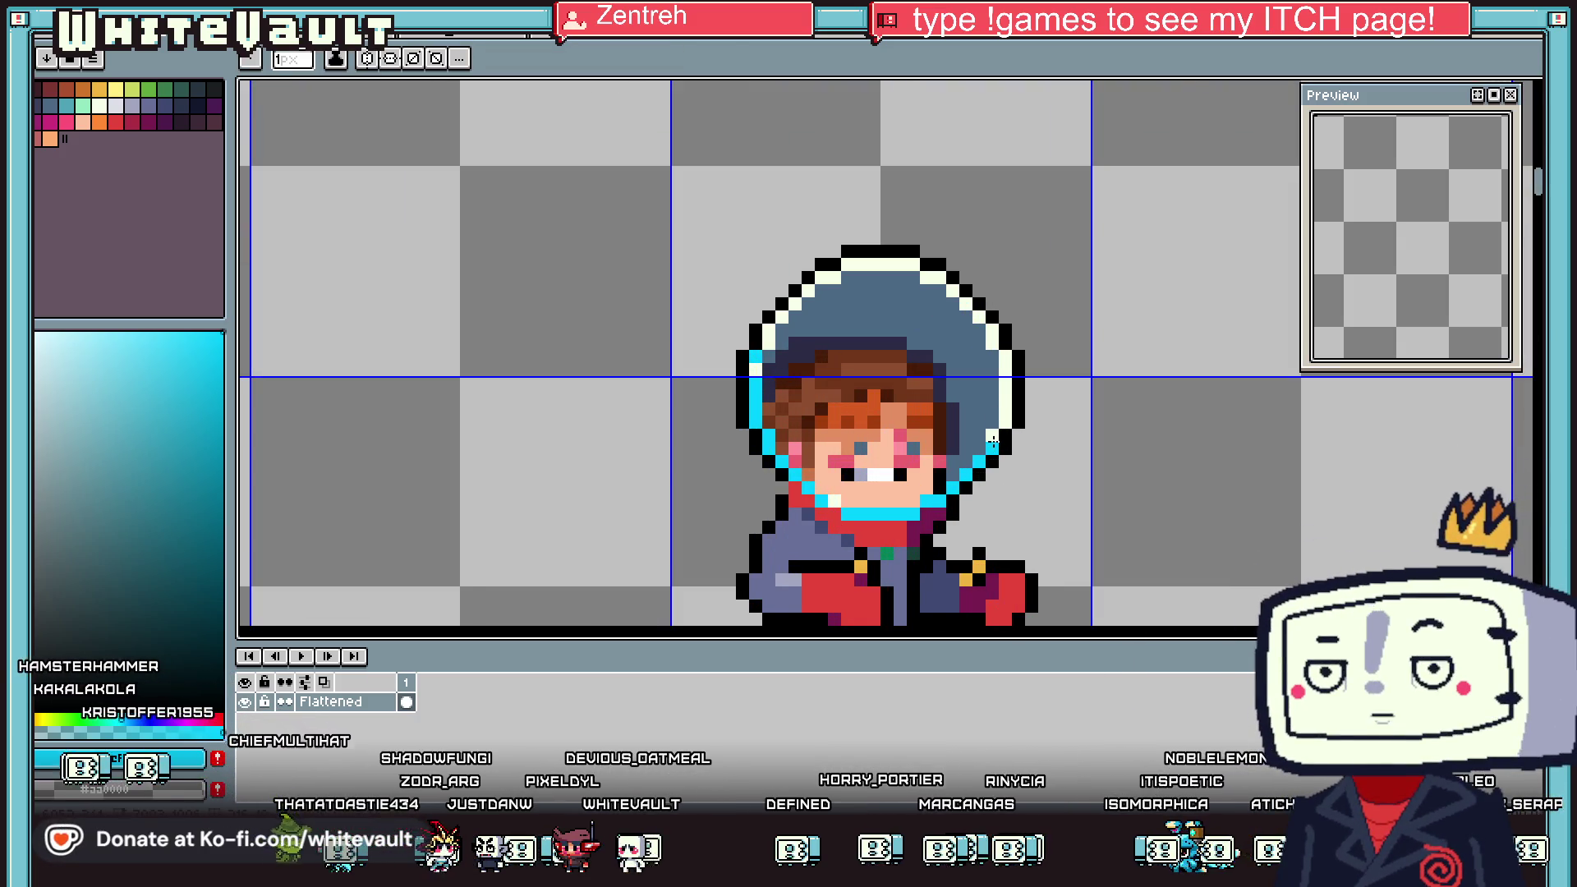
pyautogui.press('alt')
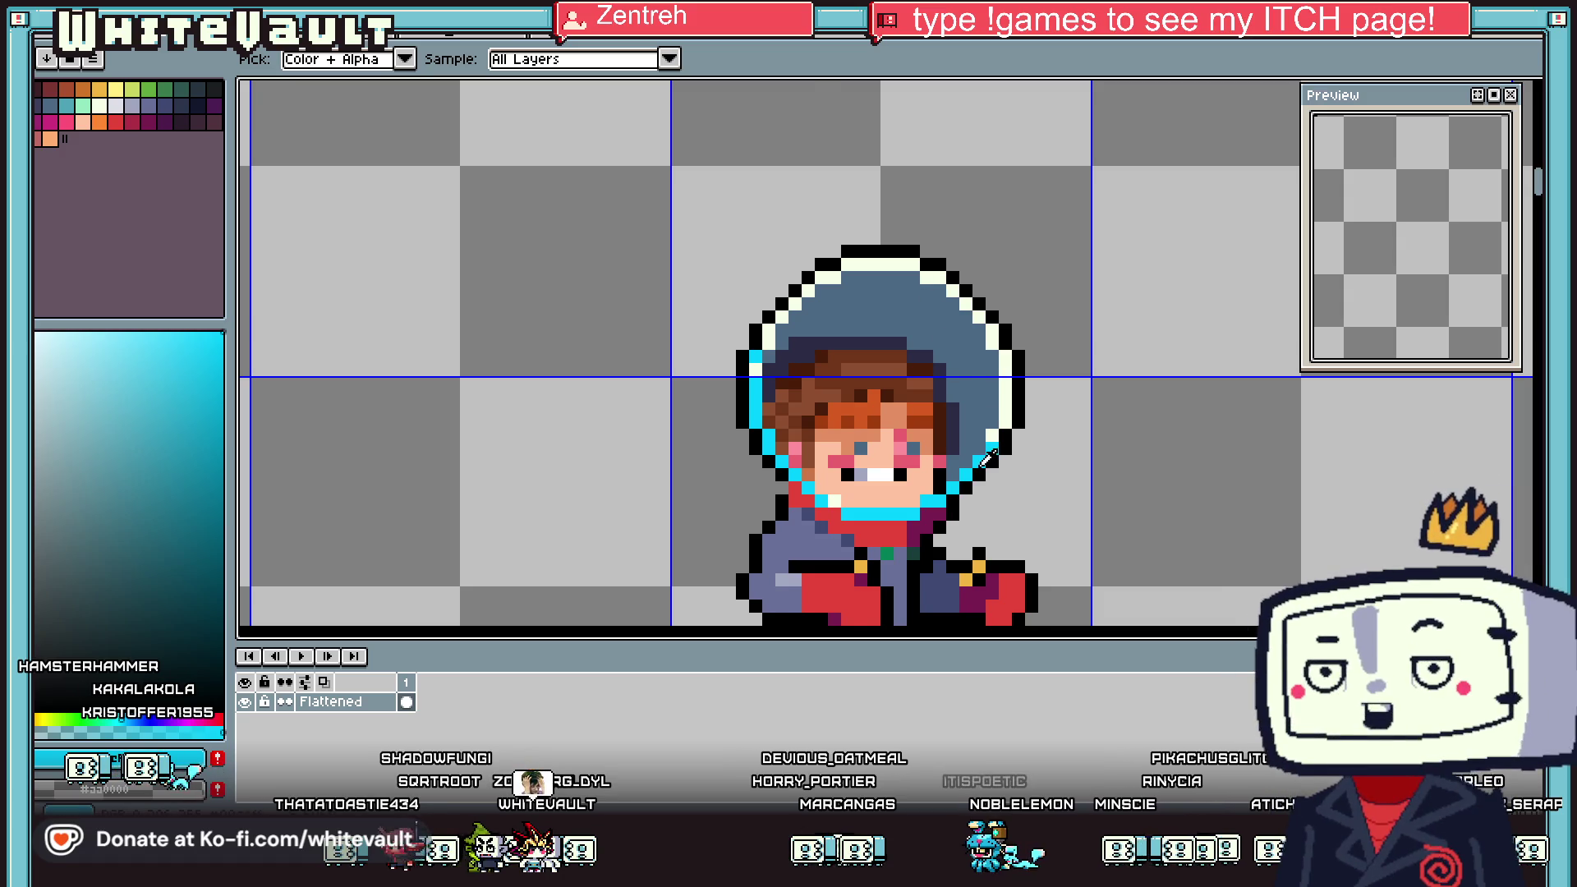
pyautogui.scroll(1, 988, 458)
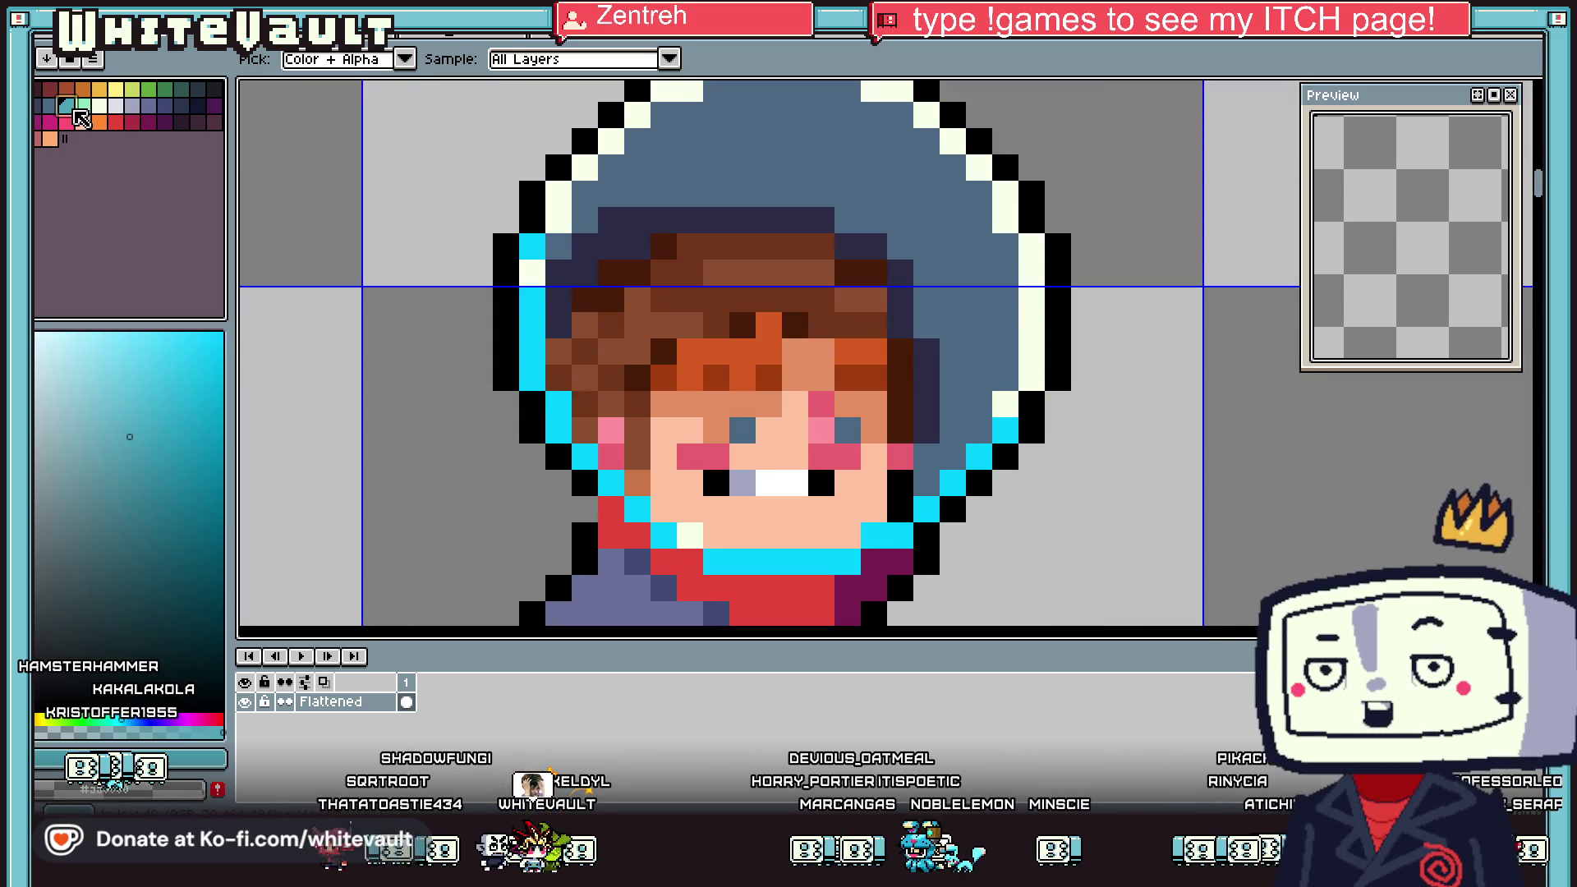
pyautogui.moveTo(81, 118); pyautogui.dragTo(168, 115)
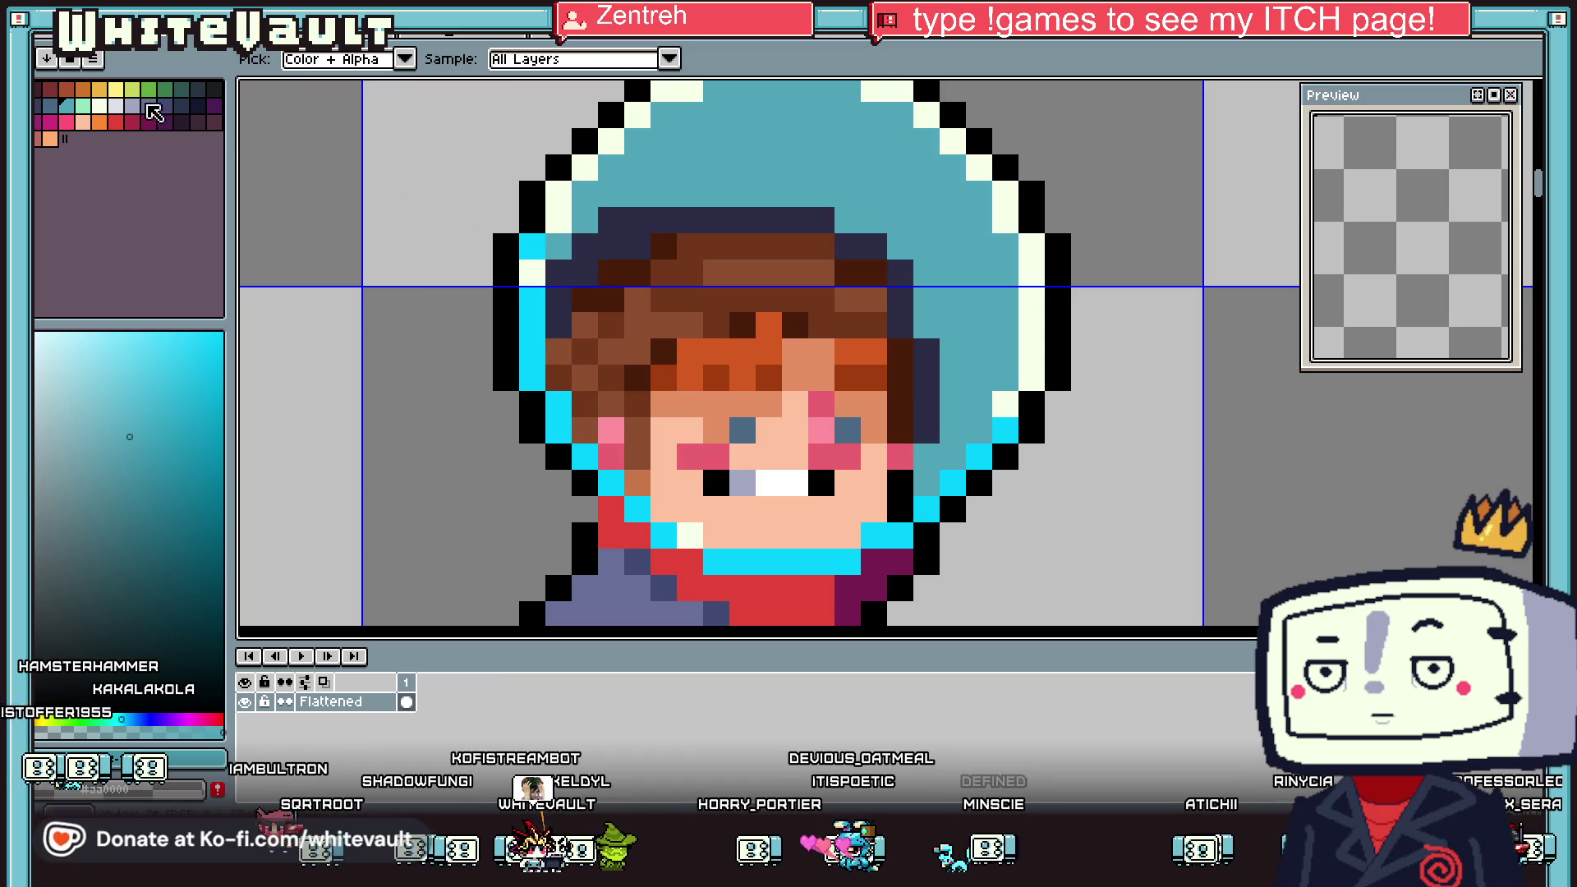
# Fill the navy hood shadow with slate blue
pyautogui.click(169, 115)
pyautogui.press('f')
pyautogui.click(887, 281)
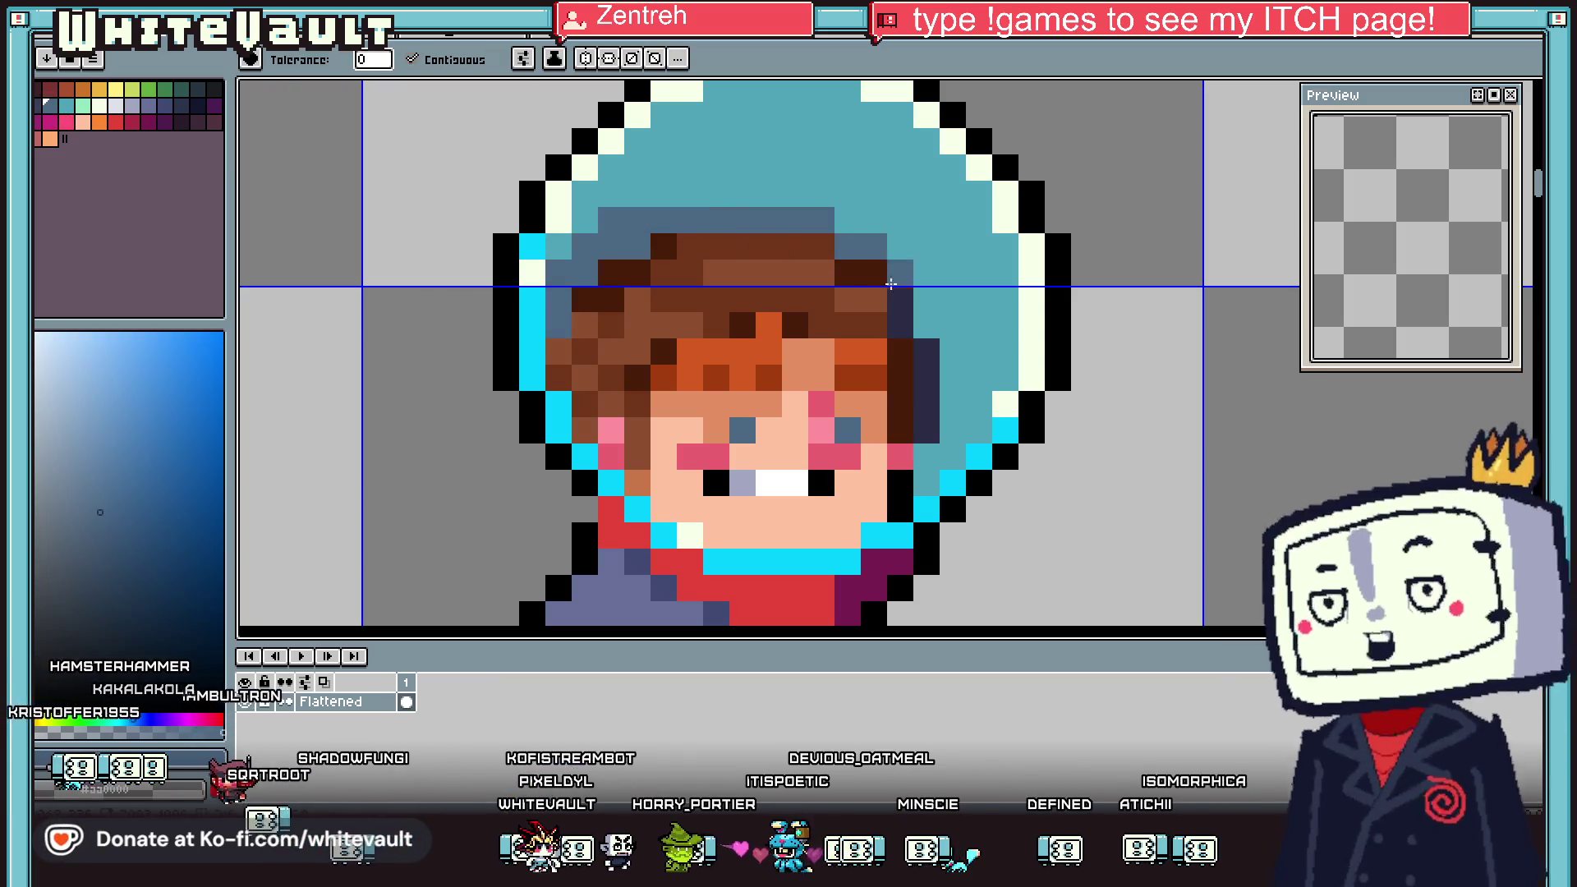
pyautogui.scroll(-2, 909, 385)
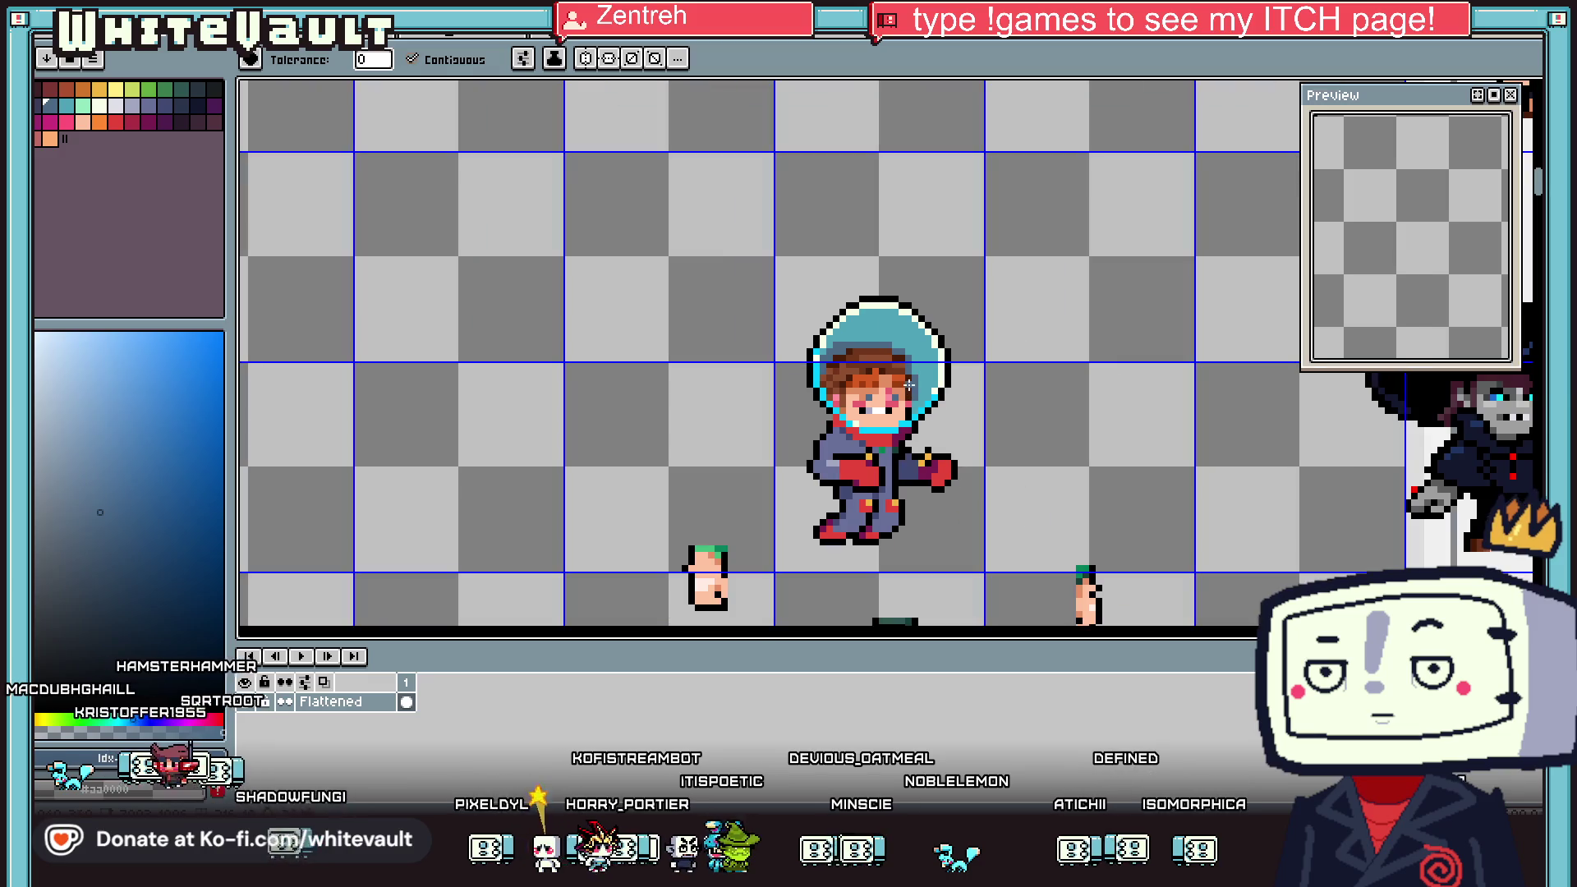
pyautogui.scroll(2, 909, 385)
pyautogui.scroll(-2, 878, 359)
pyautogui.scroll(2, 887, 355)
# Fill hair pixels inside the helmet with the helmet's teal and a darker blue-teal
pyautogui.press('i')
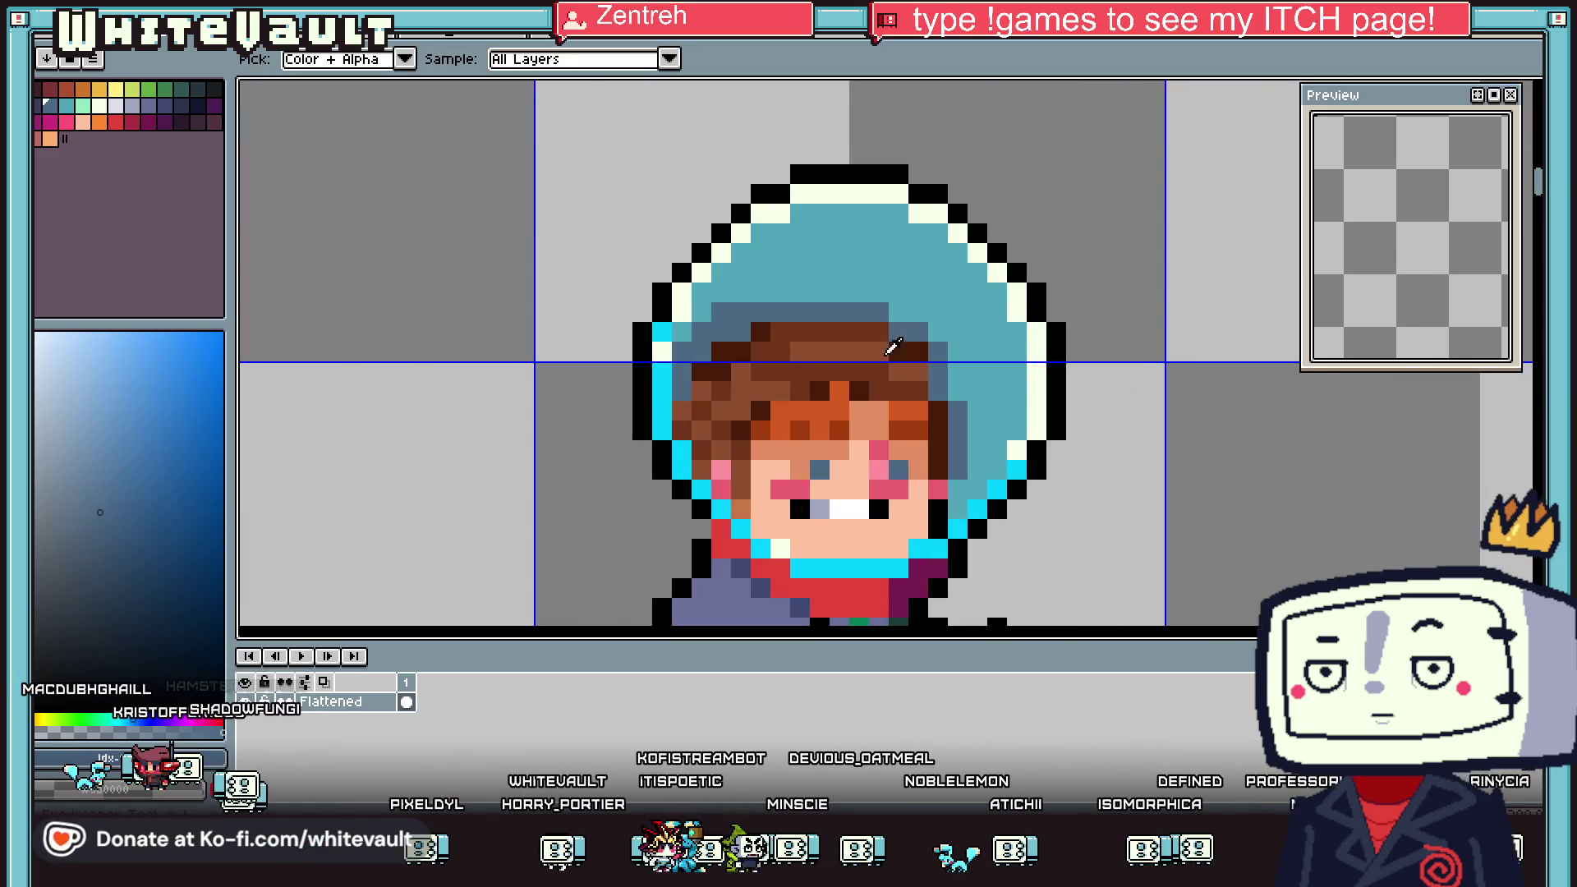
pyautogui.click(883, 289)
pyautogui.press('g')
pyautogui.click(889, 359)
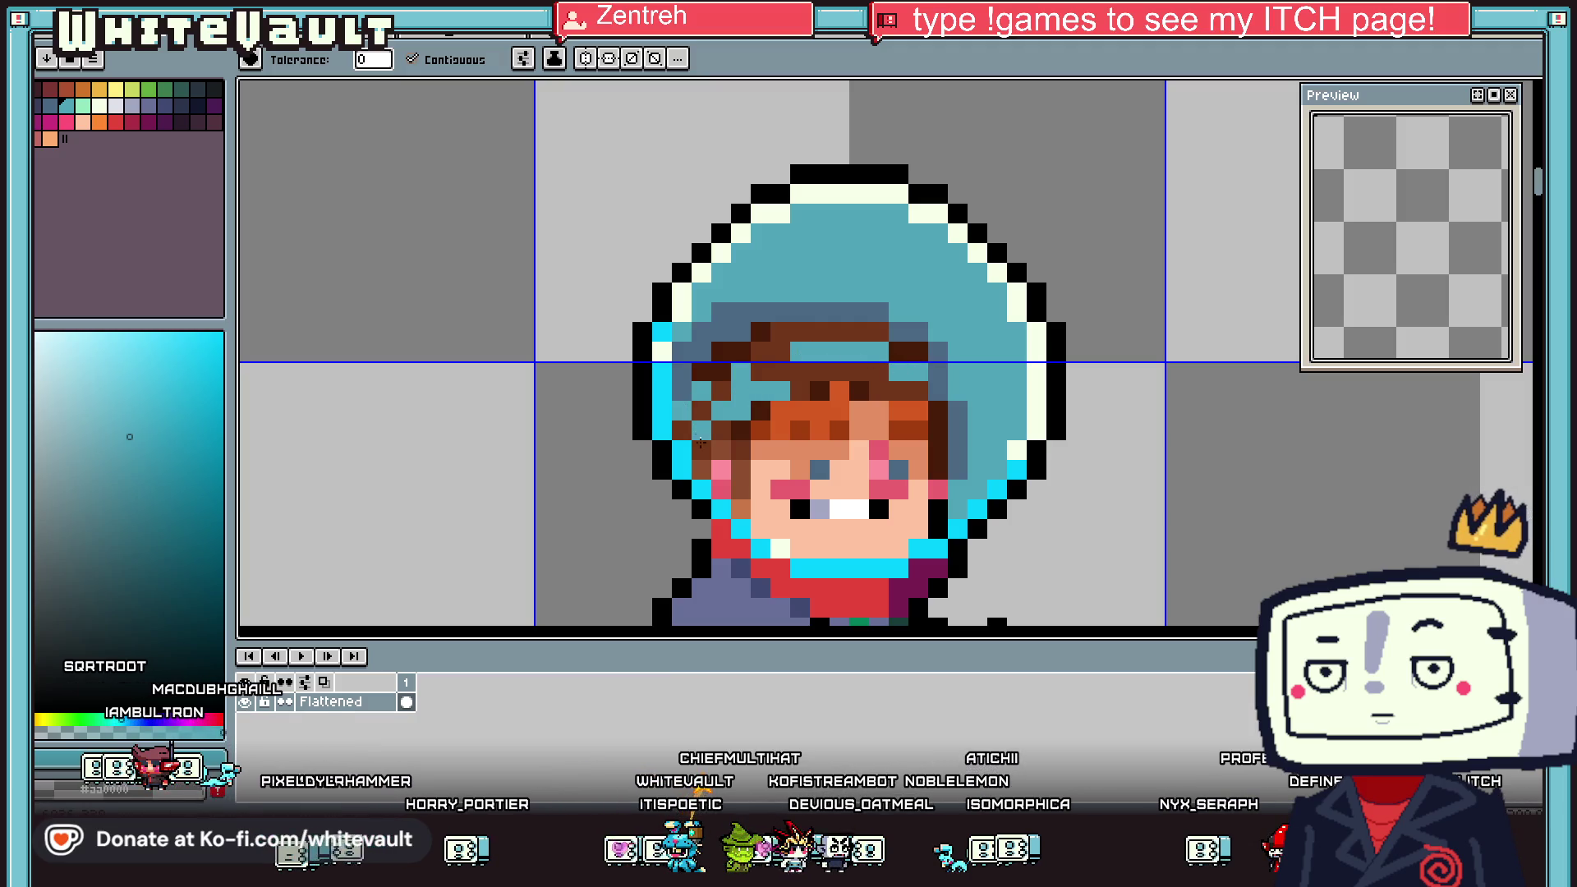
pyautogui.press('i')
pyautogui.click(738, 474)
pyautogui.press('g')
pyautogui.click(680, 436)
pyautogui.click(721, 427)
pyautogui.click(701, 448)
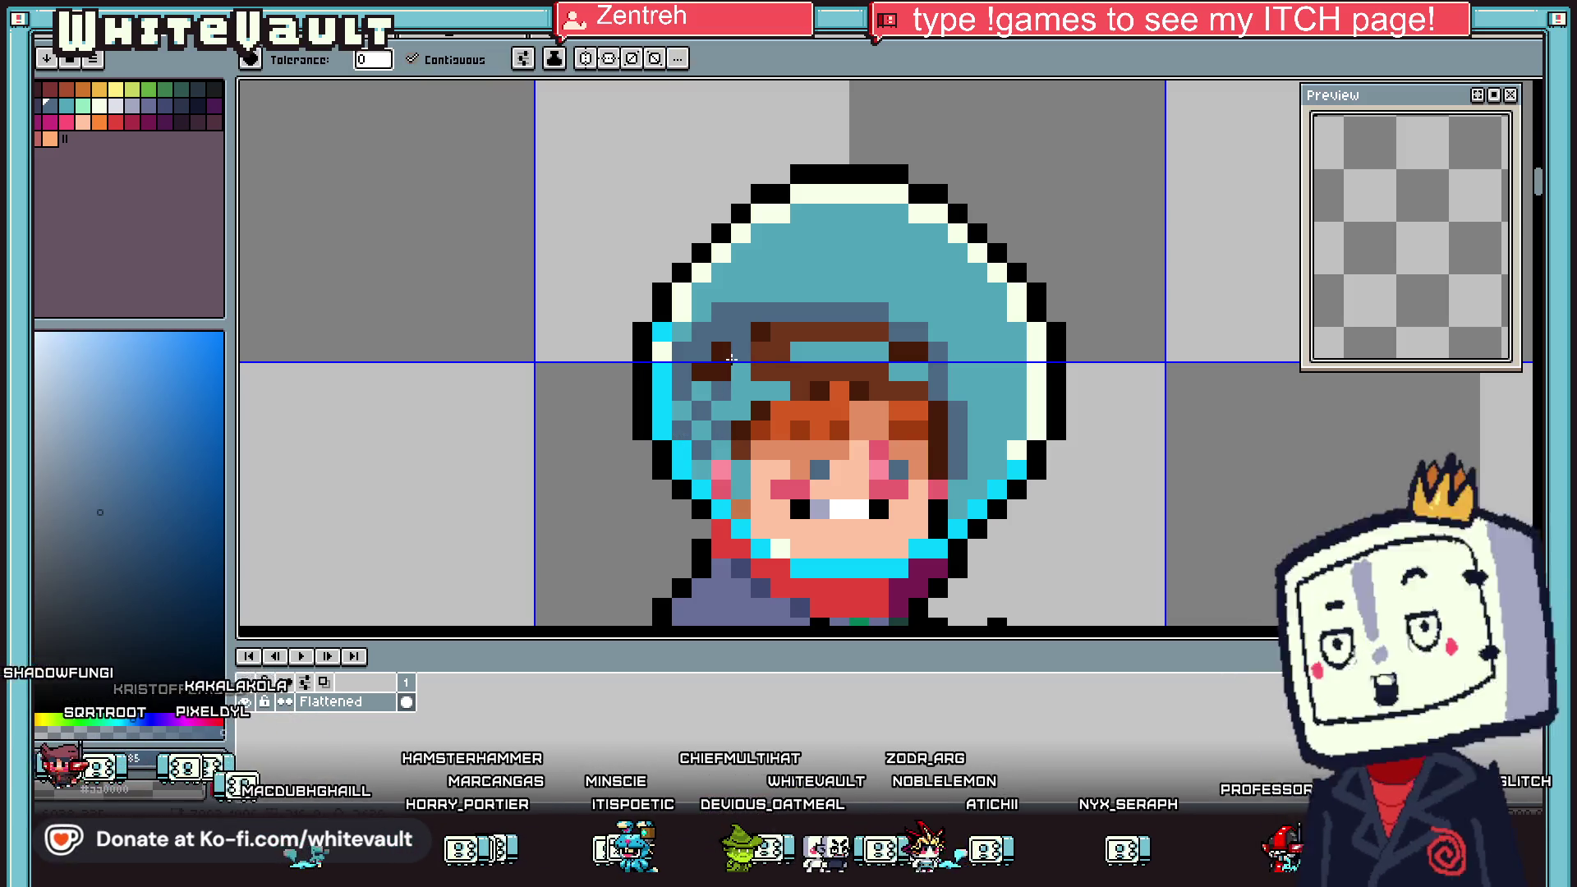
pyautogui.click(727, 357)
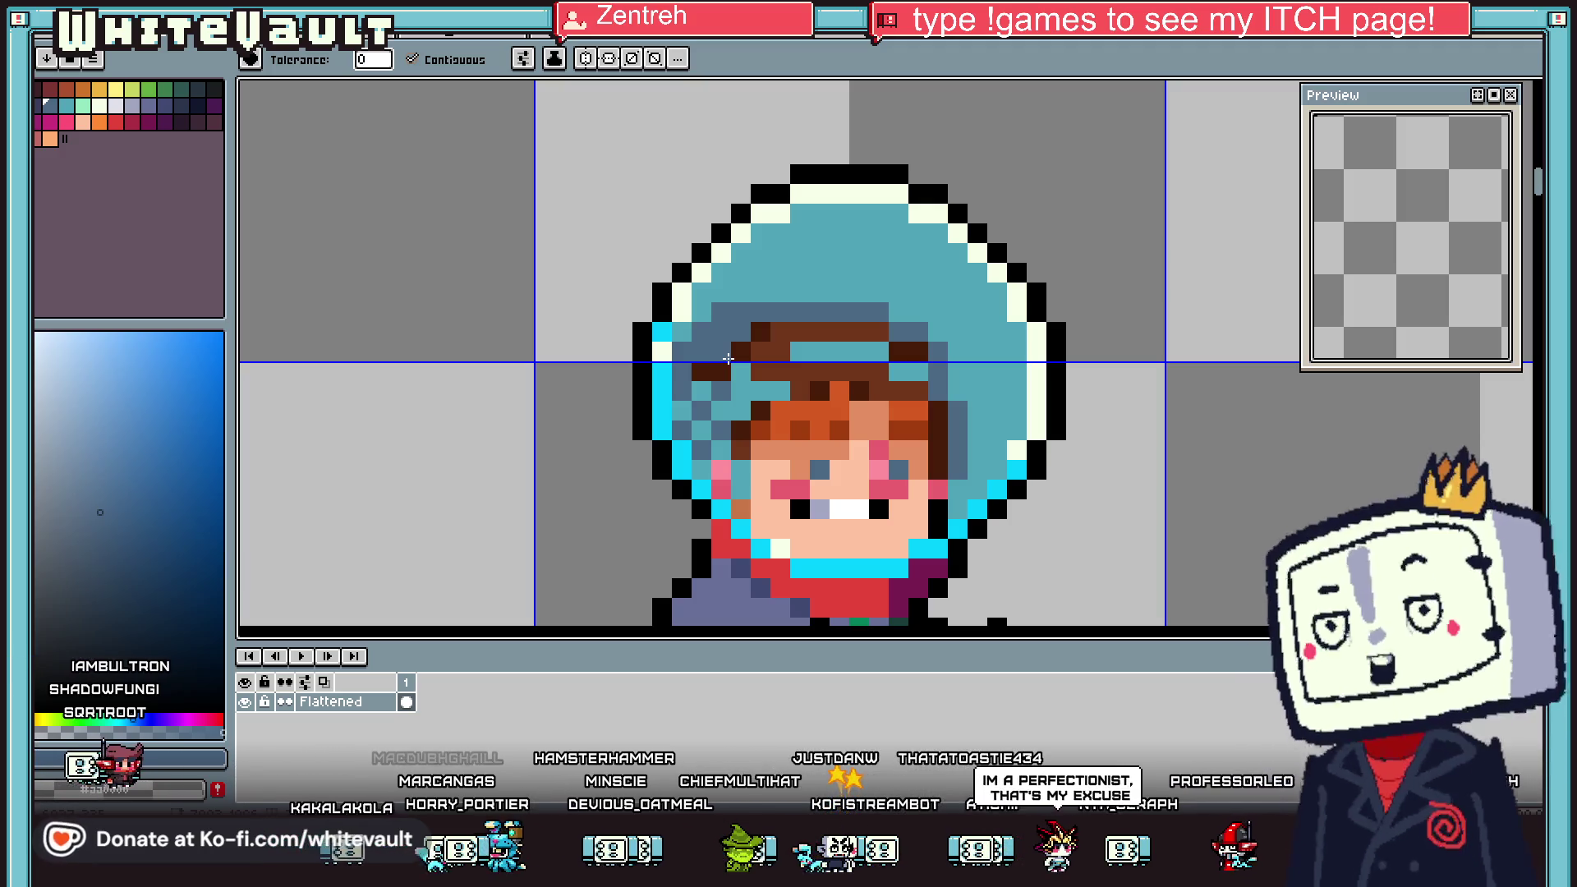
# Fill the dark-brown hair band and teal hair blocks with slate blue
pyautogui.press('i')
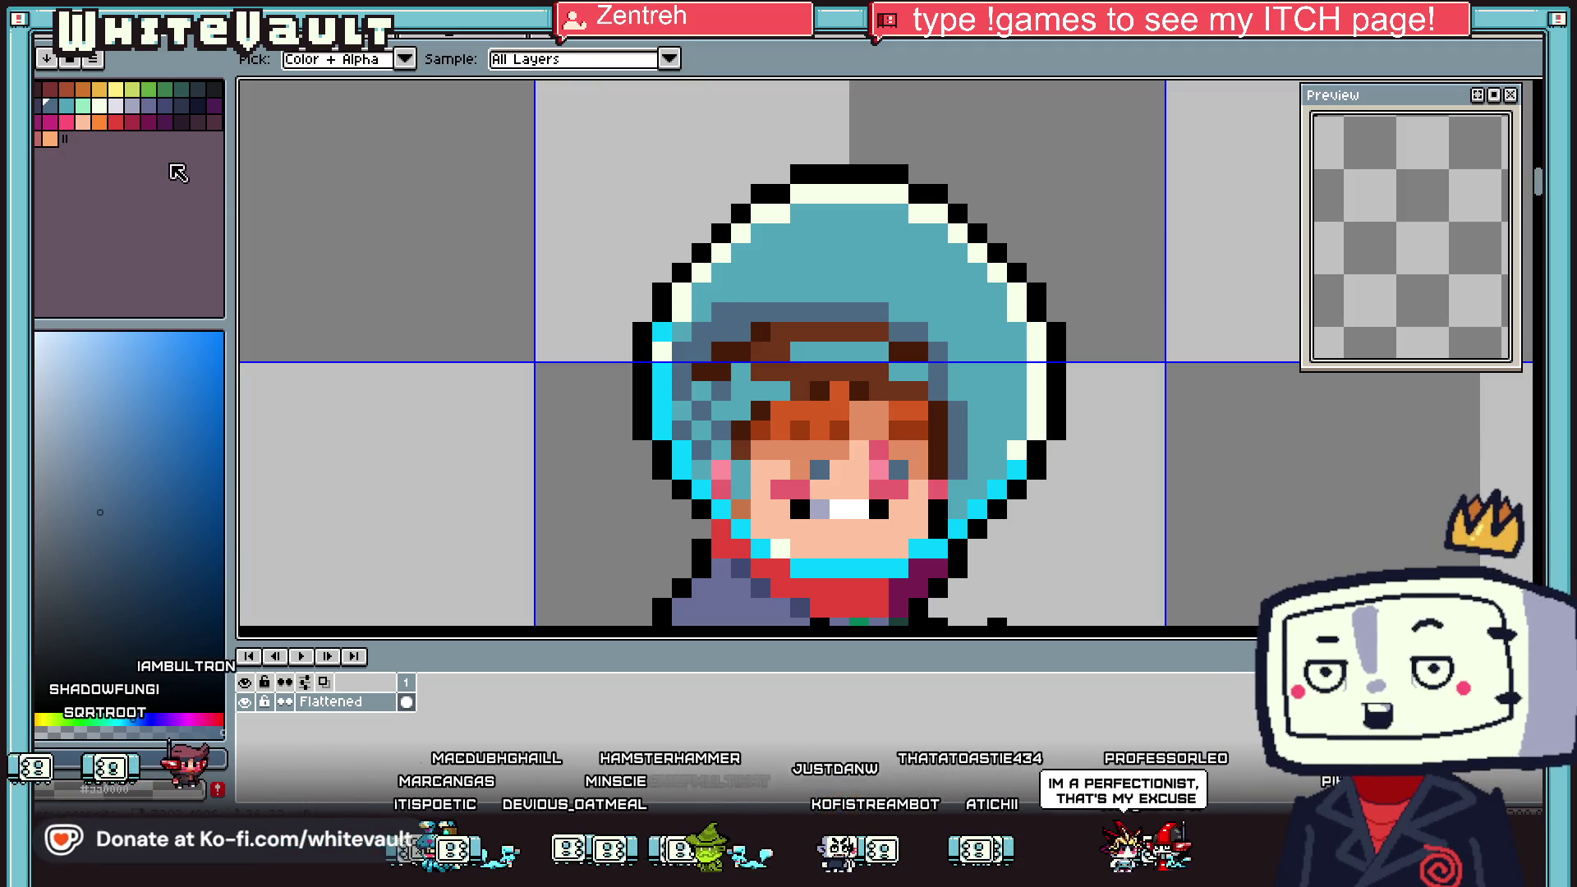
pyautogui.click(726, 317)
pyautogui.click(730, 351)
pyautogui.click(908, 352)
pyautogui.click(938, 428)
pyautogui.click(783, 383)
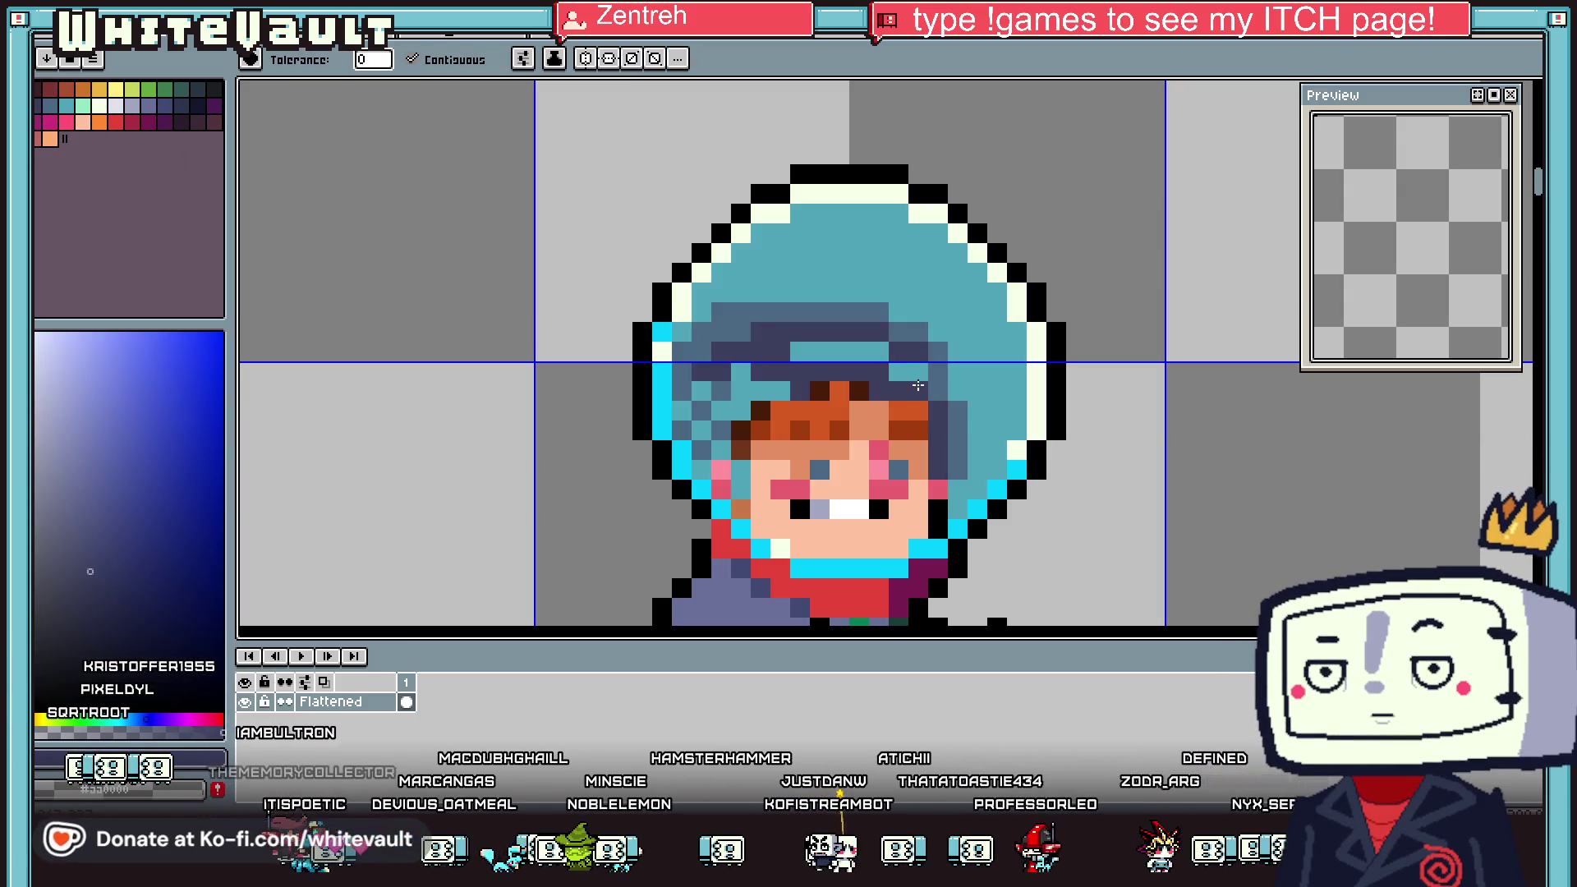
pyautogui.click(749, 388)
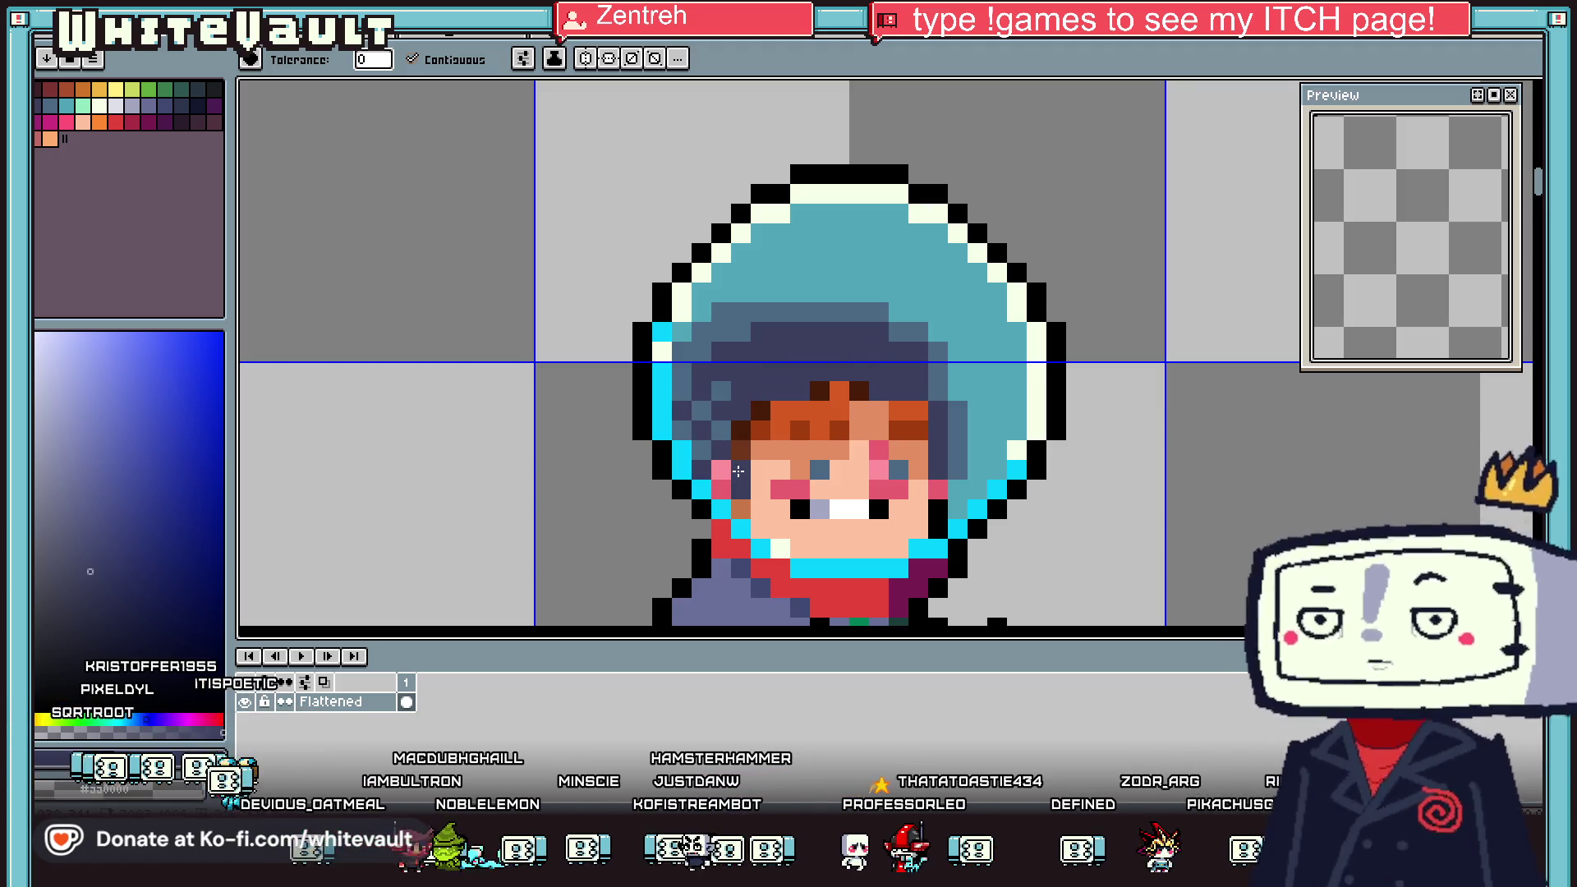
pyautogui.click(738, 471)
# Pencil the last two dark-brown hair pixels slate blue and sample the dark slate-blue hair colour
pyautogui.scroll(-4, 739, 470)
pyautogui.scroll(5, 751, 432)
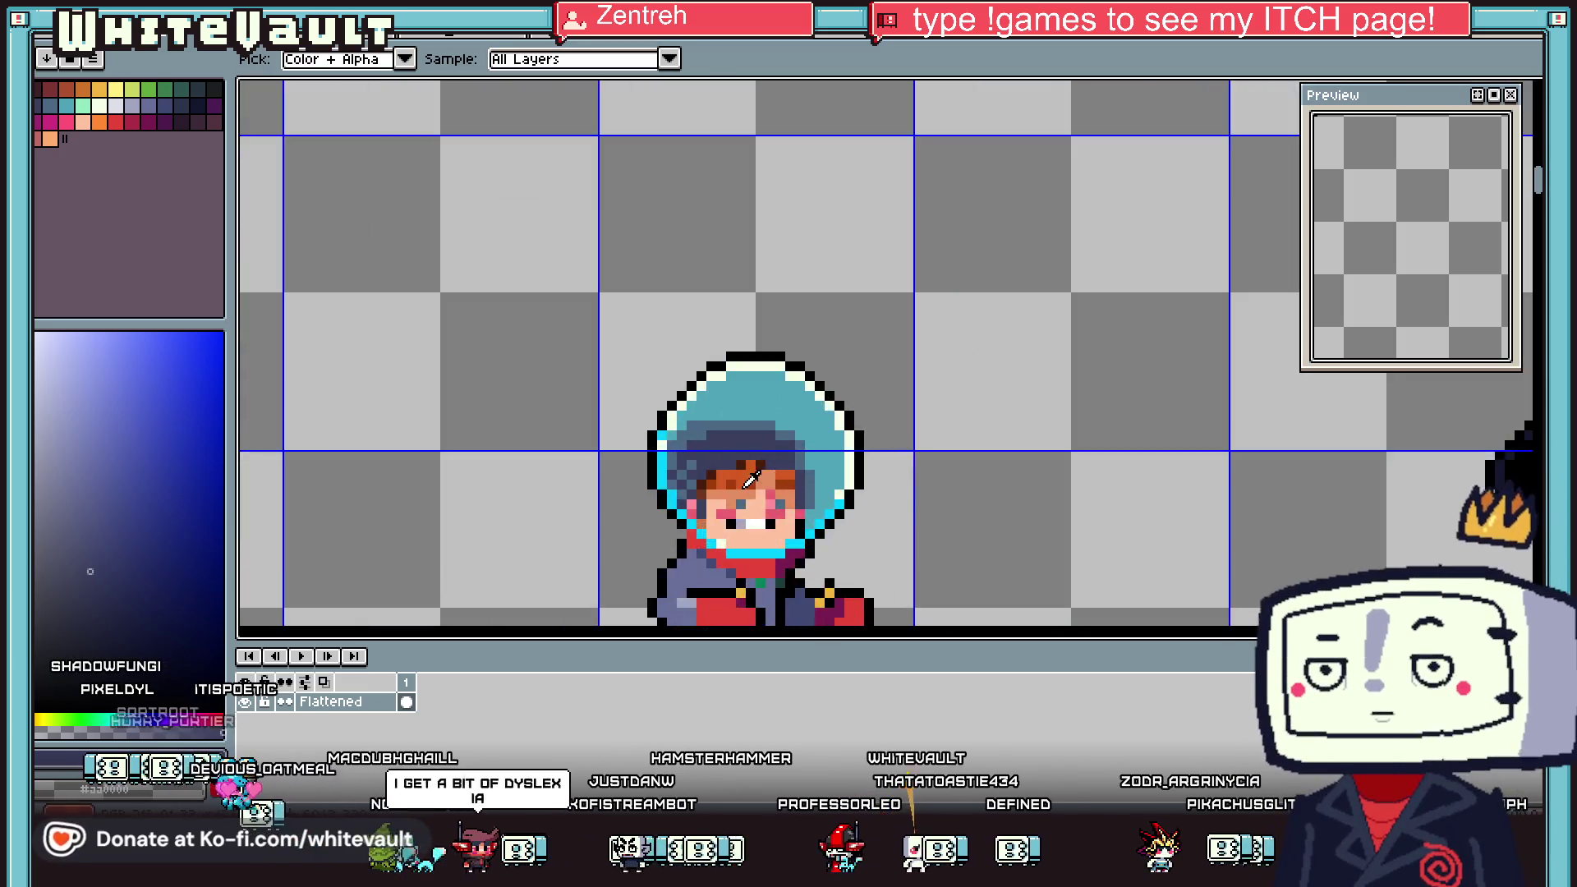
pyautogui.press('i')
pyautogui.press('d')
pyautogui.click(741, 426)
pyautogui.click(793, 426)
pyautogui.press('i')
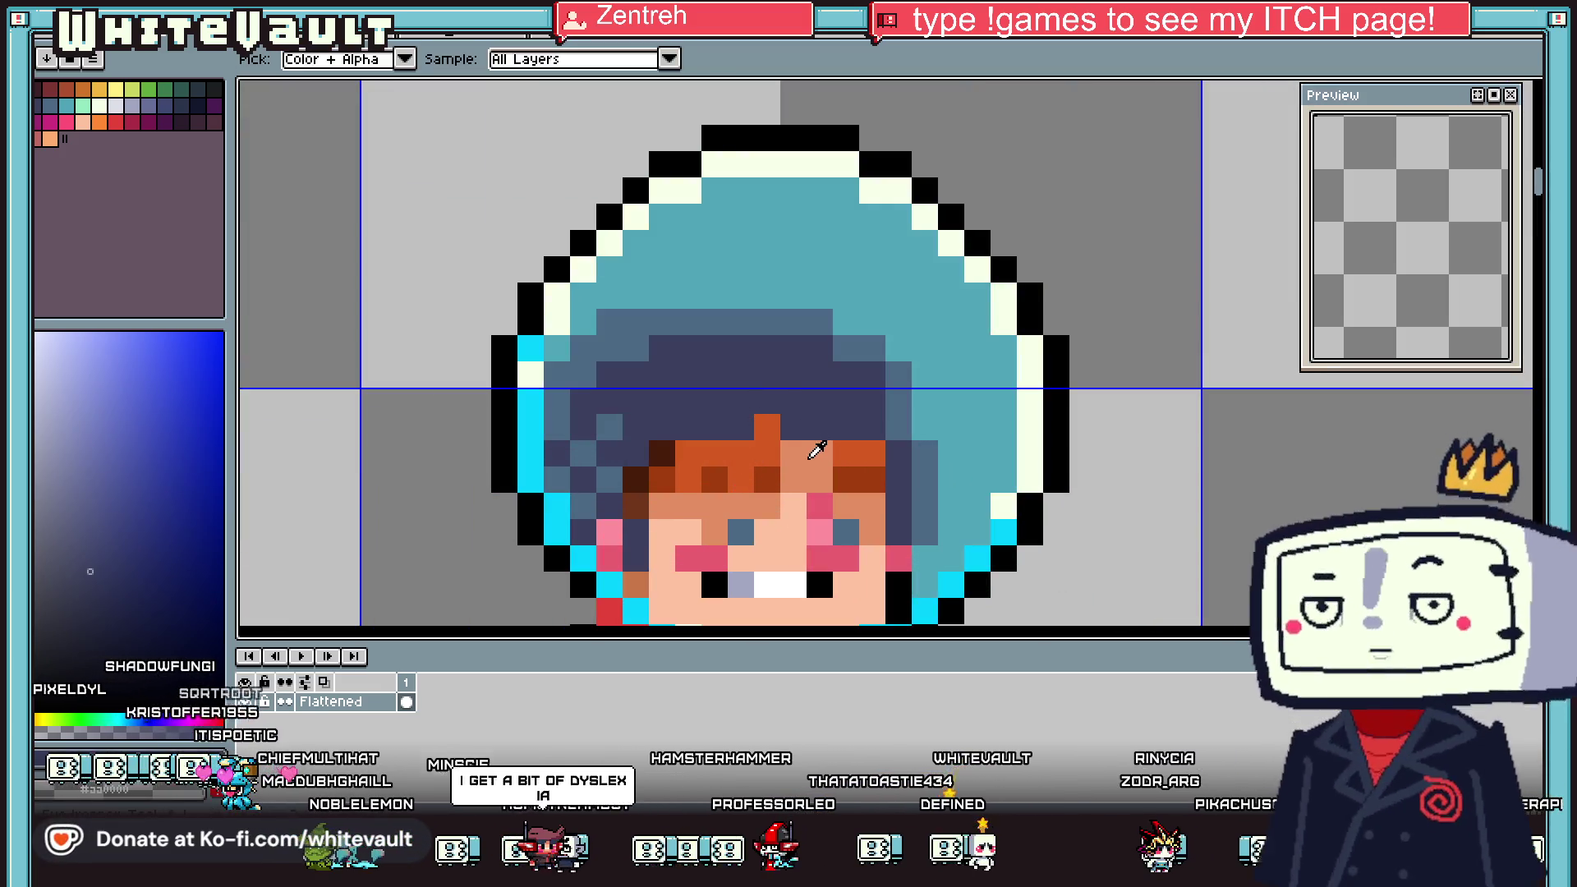
pyautogui.click(664, 424)
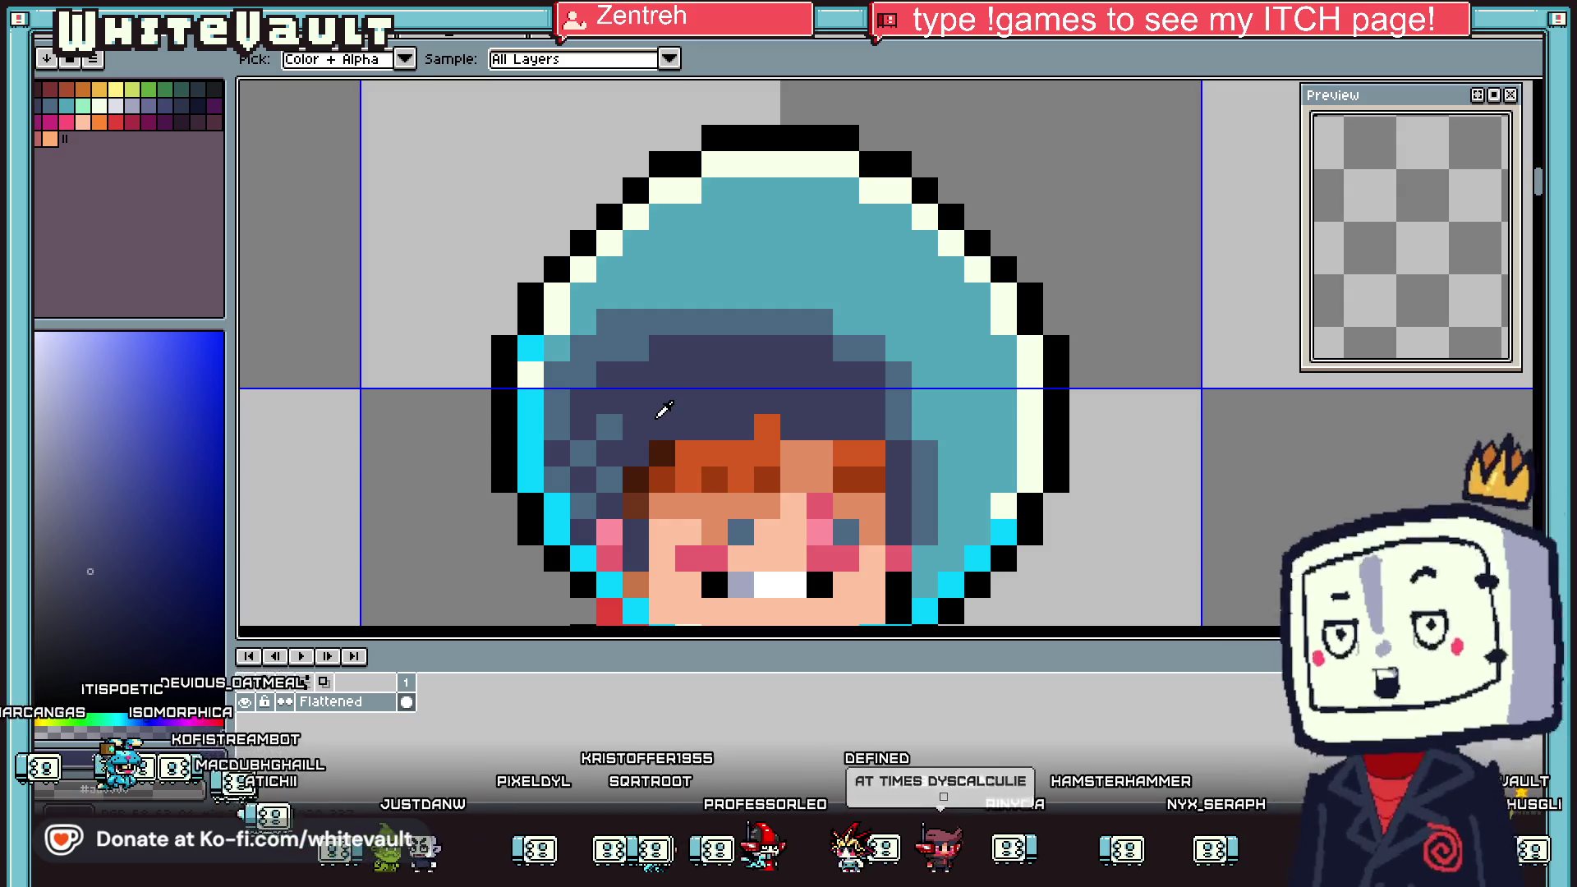
# Pick up the teal from the helmet and return to the pencil
pyautogui.scroll(-5, 744, 395)
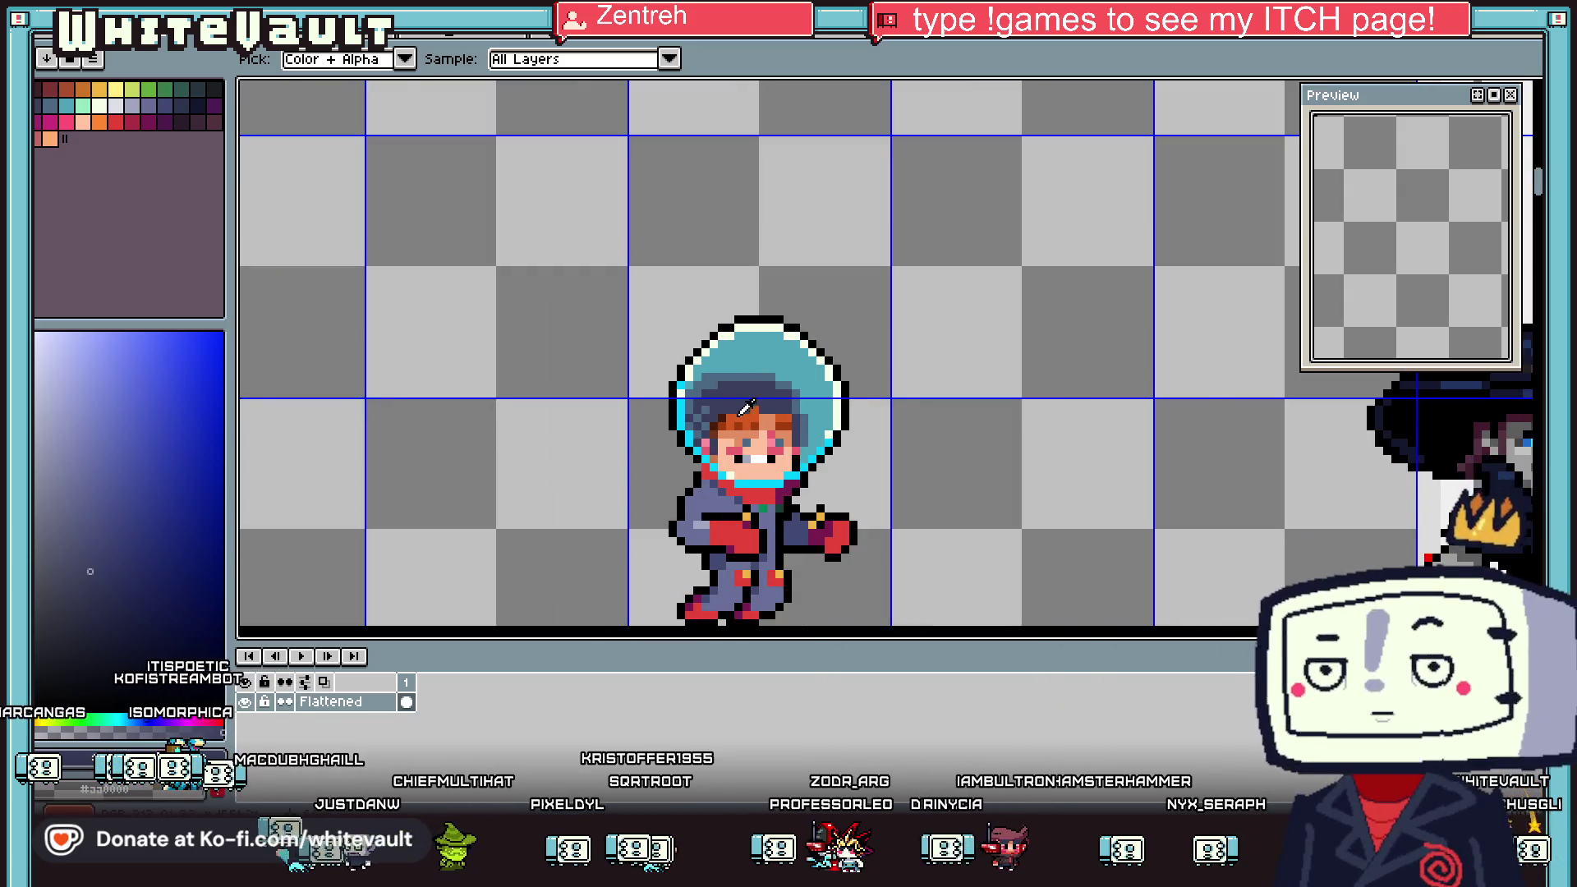
pyautogui.scroll(2, 755, 412)
pyautogui.scroll(1, 782, 411)
pyautogui.press('g')
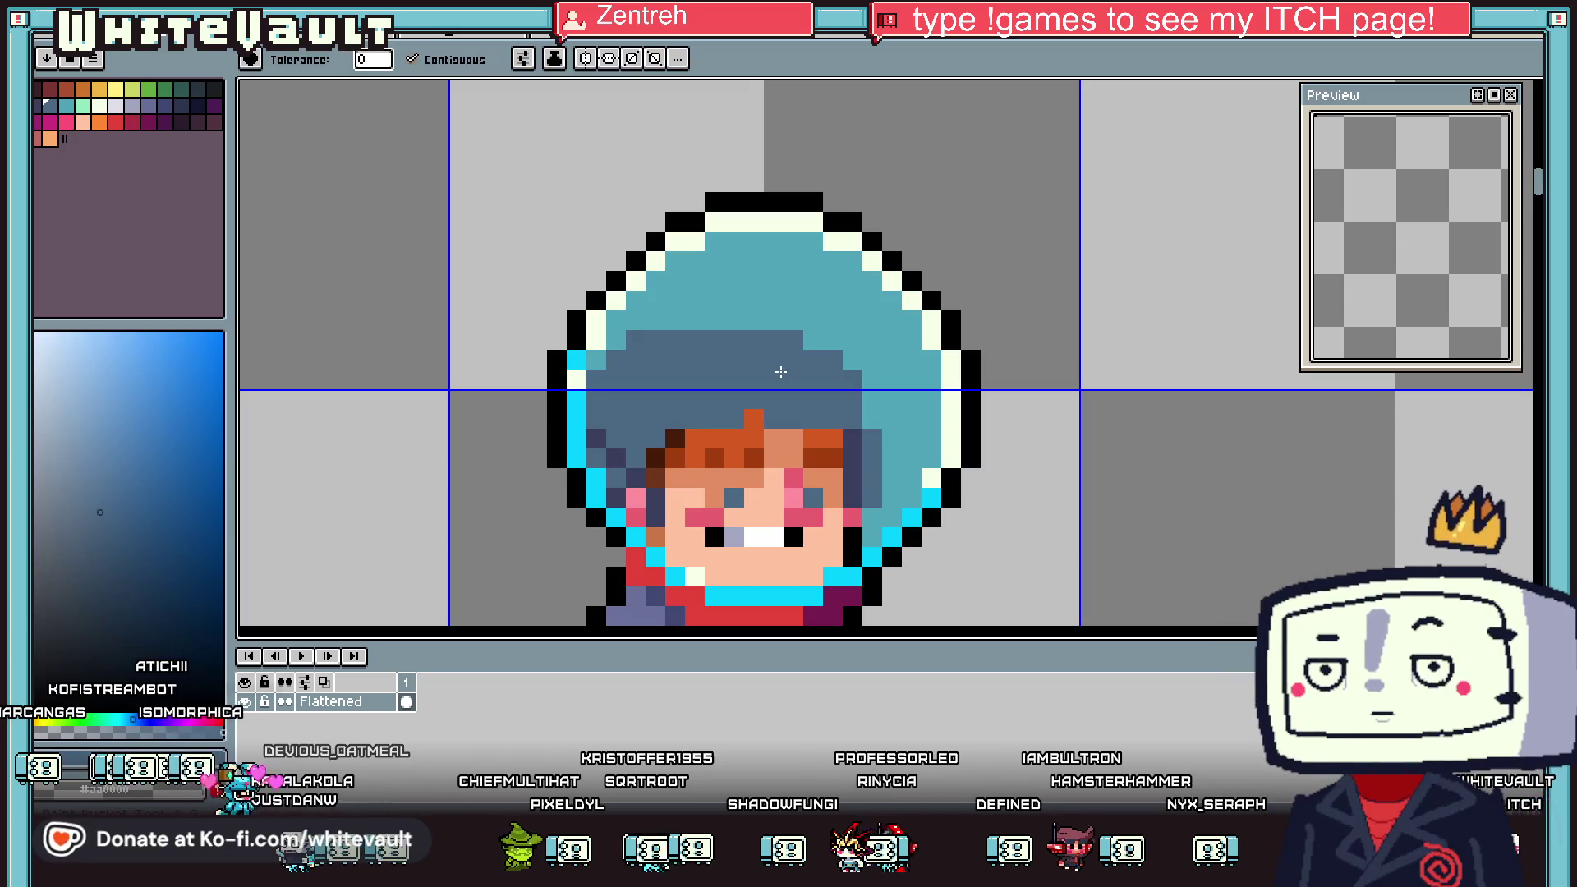
pyautogui.scroll(-2, 825, 390)
pyautogui.scroll(1, 819, 394)
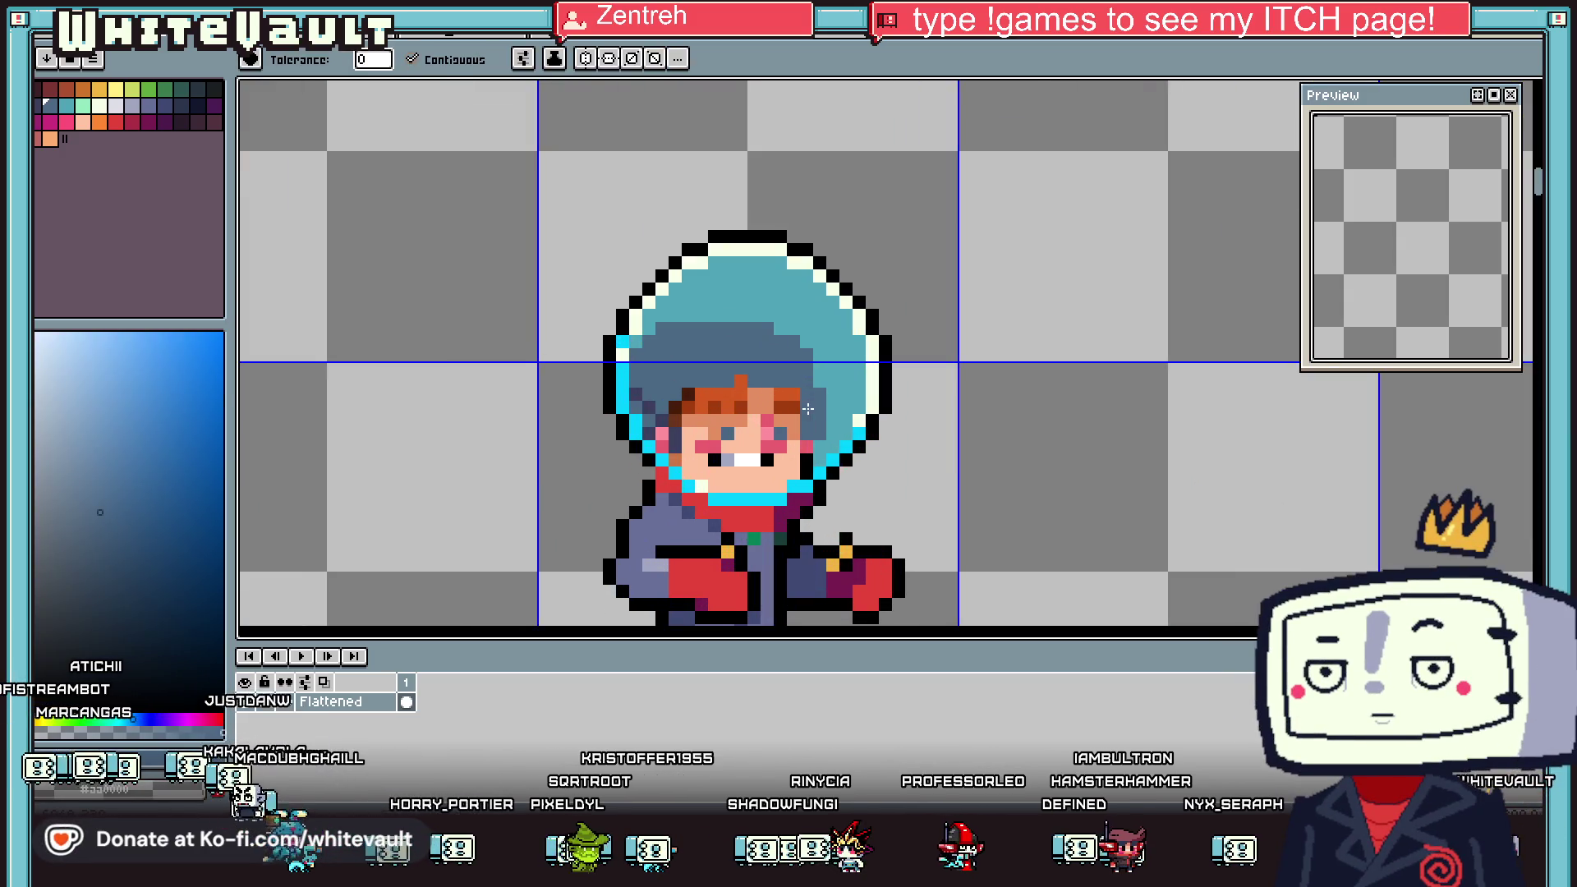
pyautogui.keyDown('alt'); pyautogui.click(808, 408); pyautogui.keyUp('alt')
pyautogui.press('b')
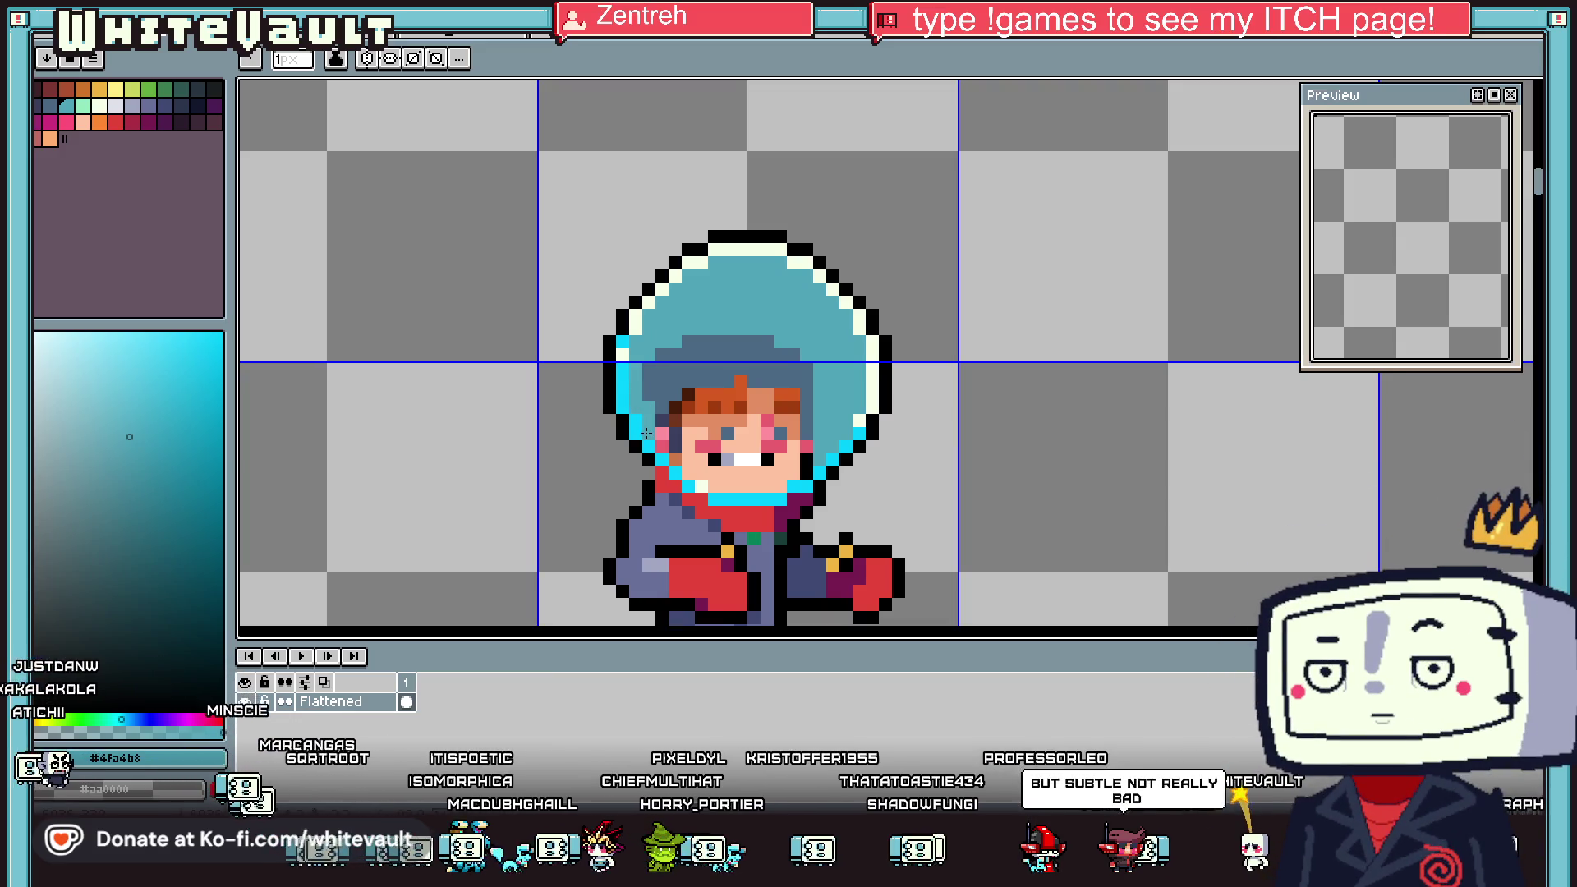
# Sample the blue-grey and navy hair shades and repaint two brown hair pixels blue-grey
pyautogui.keyDown('alt'); pyautogui.click(649, 355); pyautogui.keyUp('alt')
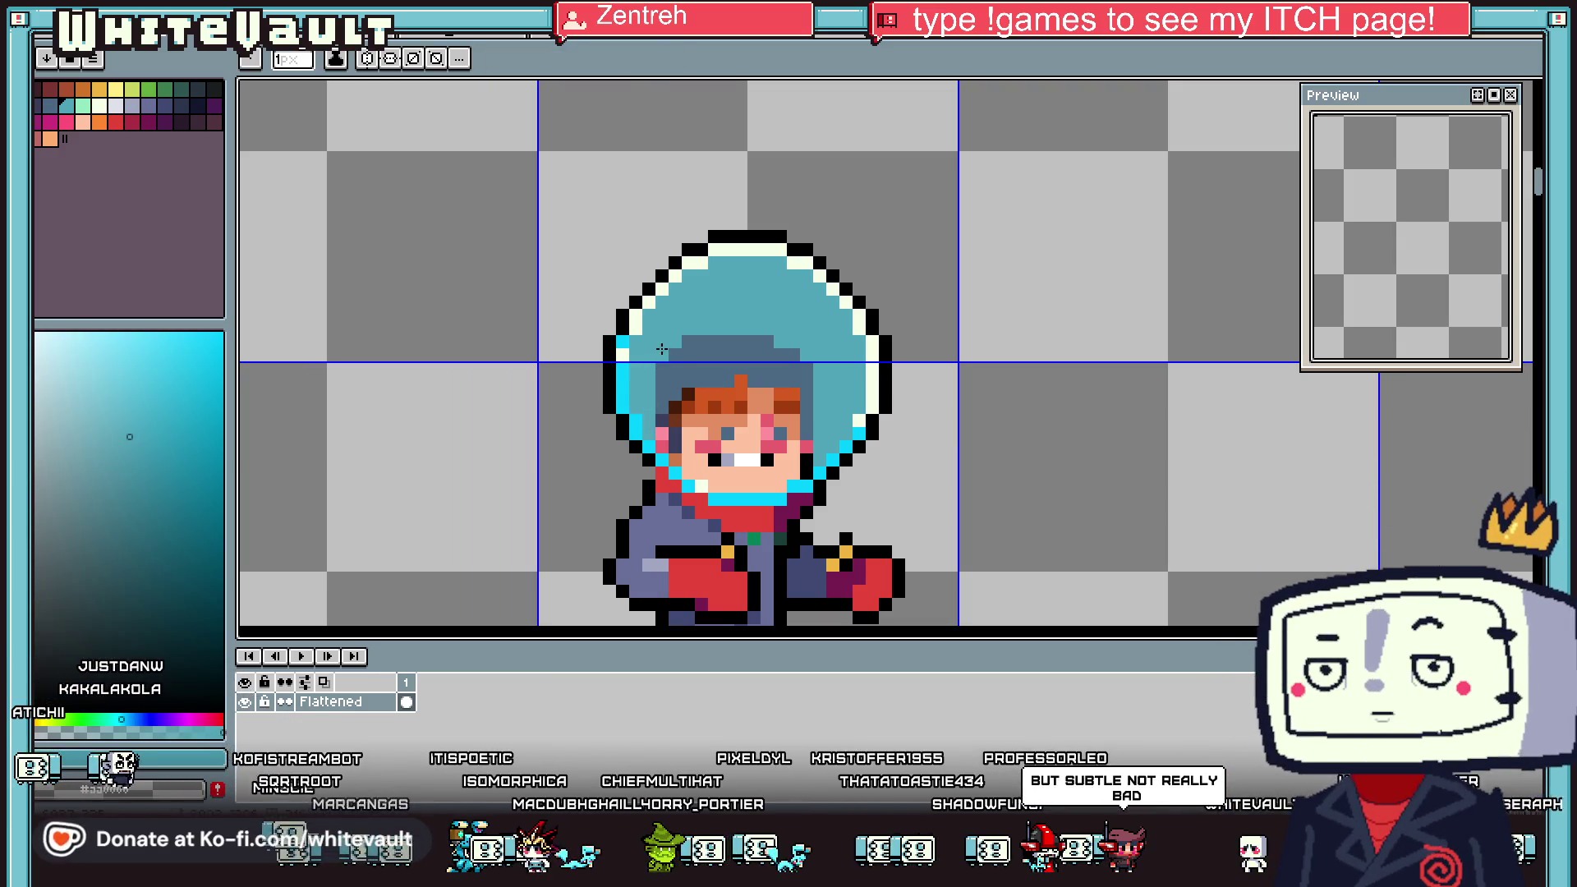
pyautogui.scroll(-3, 657, 360)
pyautogui.scroll(3, 665, 362)
pyautogui.keyDown('alt'); pyautogui.click(672, 364); pyautogui.keyUp('alt')
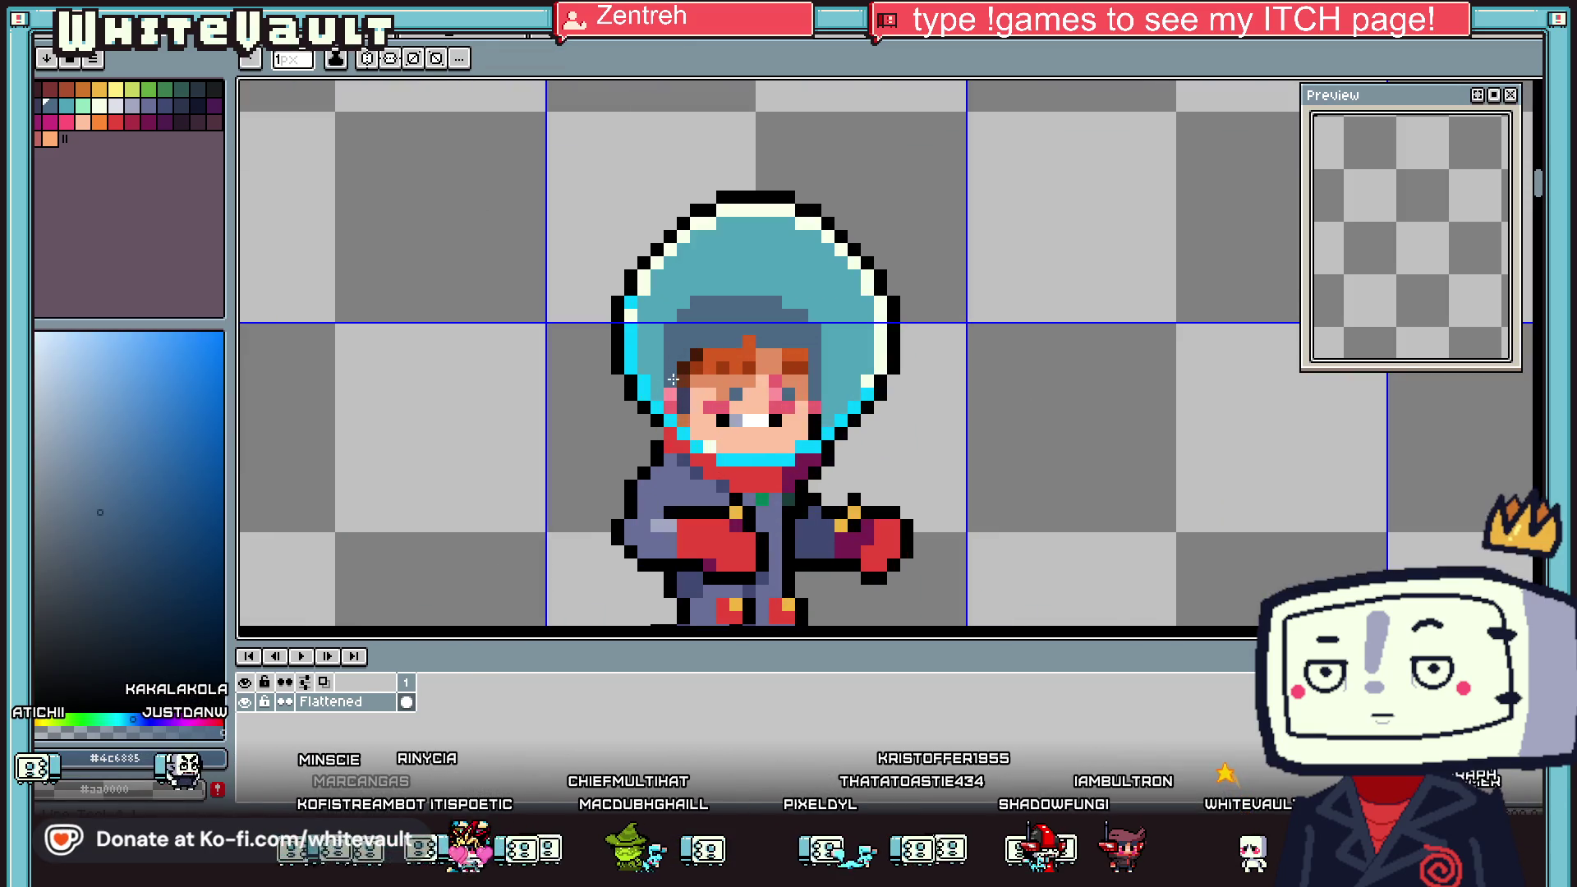
pyautogui.scroll(3, 672, 379)
pyautogui.keyDown('alt'); pyautogui.click(642, 362); pyautogui.keyUp('alt')
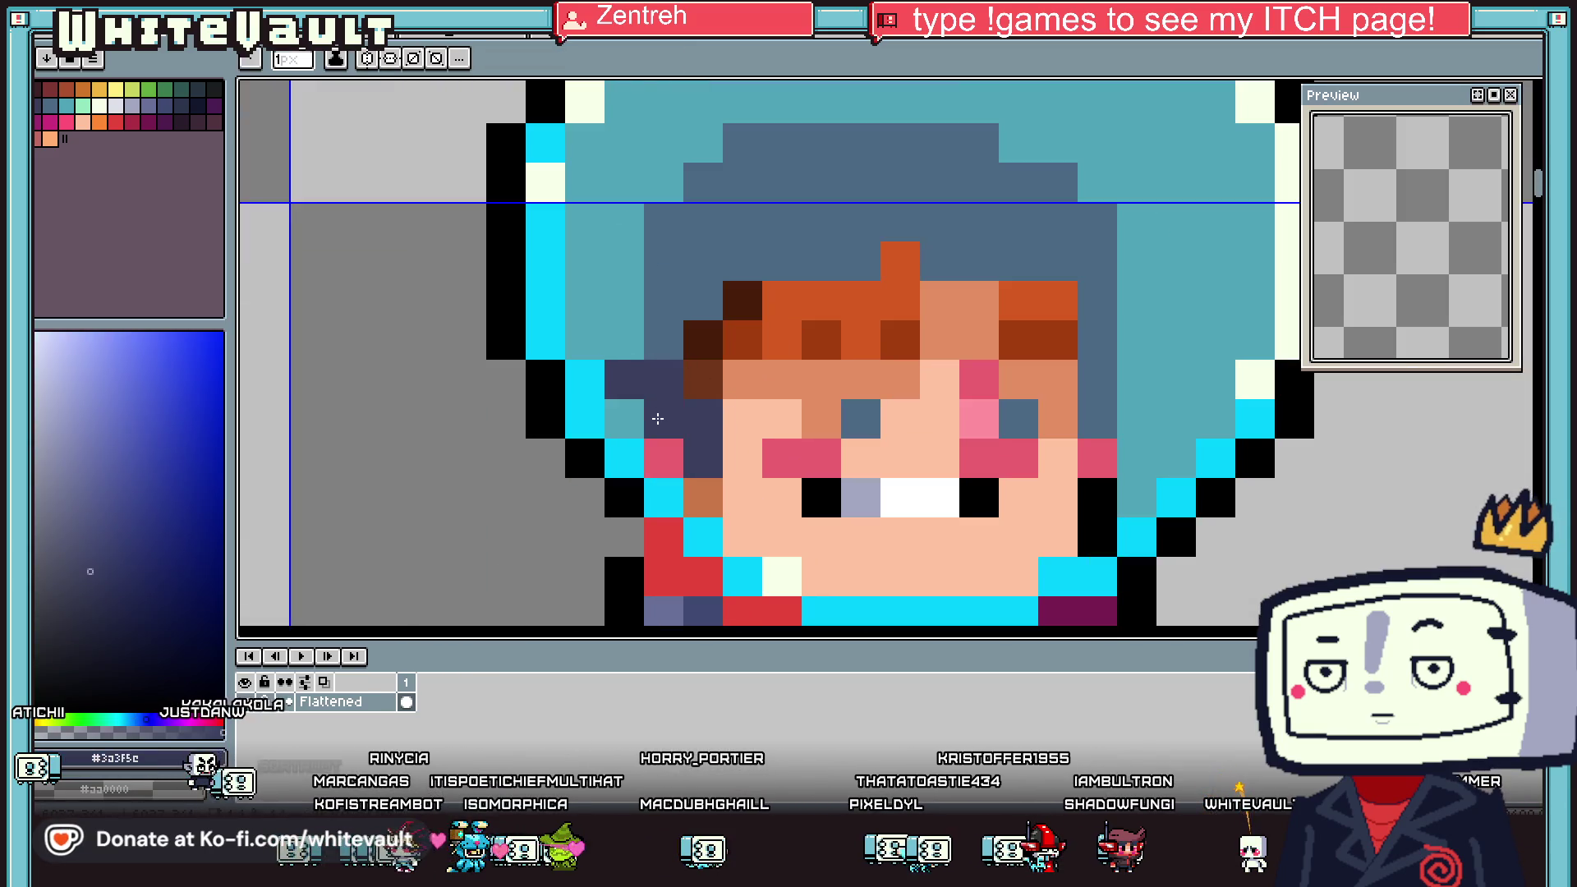
pyautogui.keyDown('alt'); pyautogui.click(663, 349); pyautogui.keyUp('alt')
pyautogui.click(718, 390)
# Add a dark navy hair pixel and repaint the last dark-brown pixel blue-grey
pyautogui.scroll(-3, 711, 507)
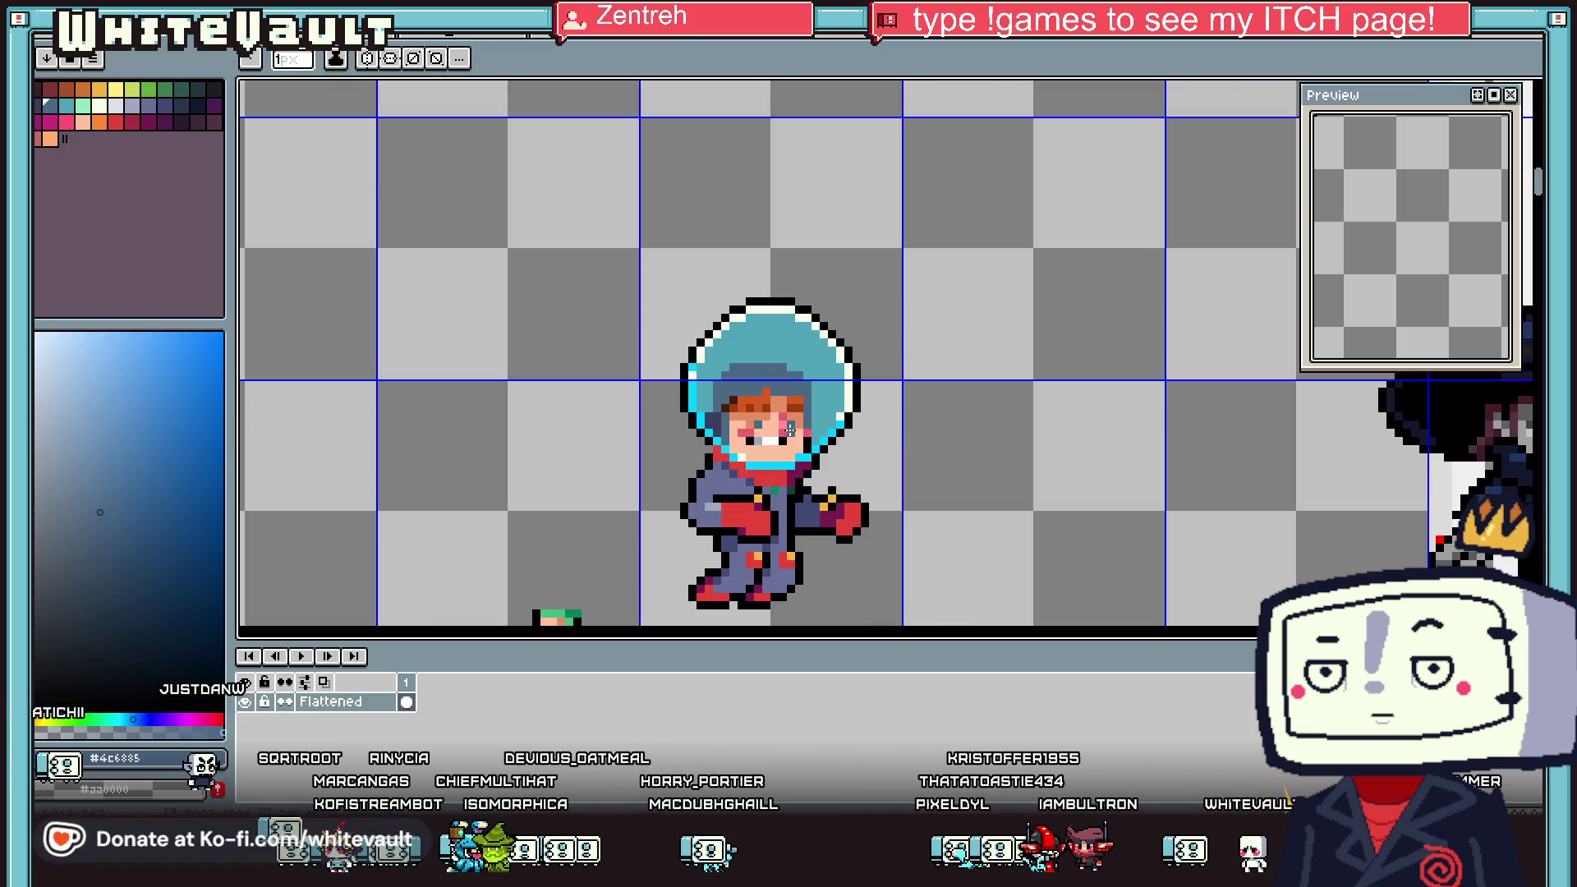
pyautogui.scroll(2, 803, 422)
pyautogui.keyDown('alt'); pyautogui.click(539, 388); pyautogui.keyUp('alt')
pyautogui.click(854, 386)
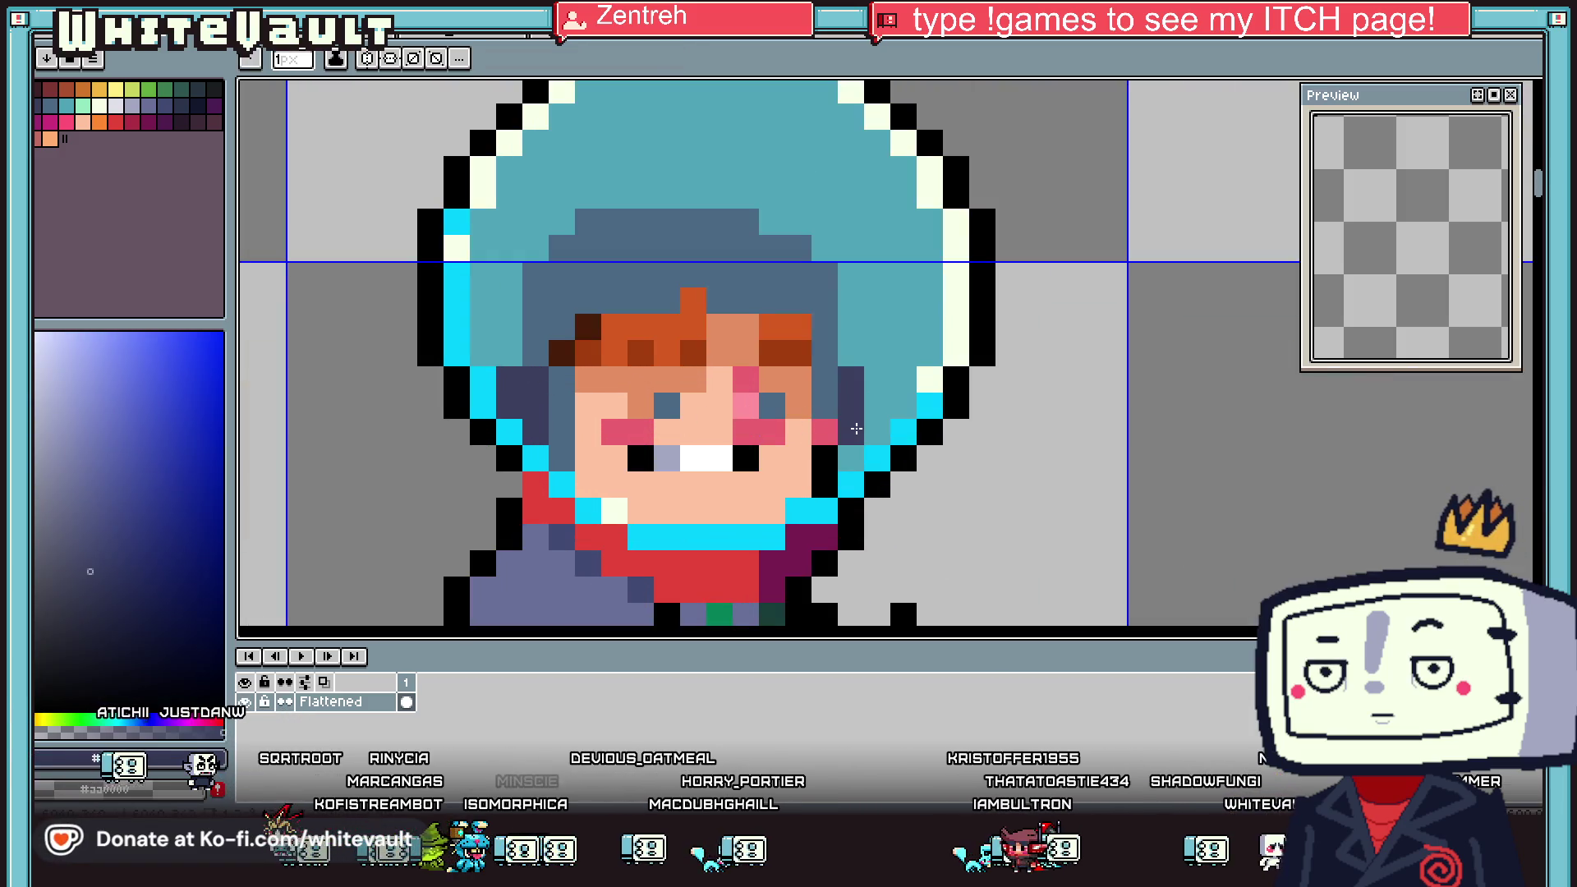
pyautogui.keyDown('alt'); pyautogui.click(829, 397); pyautogui.keyUp('alt')
pyautogui.click(568, 349)
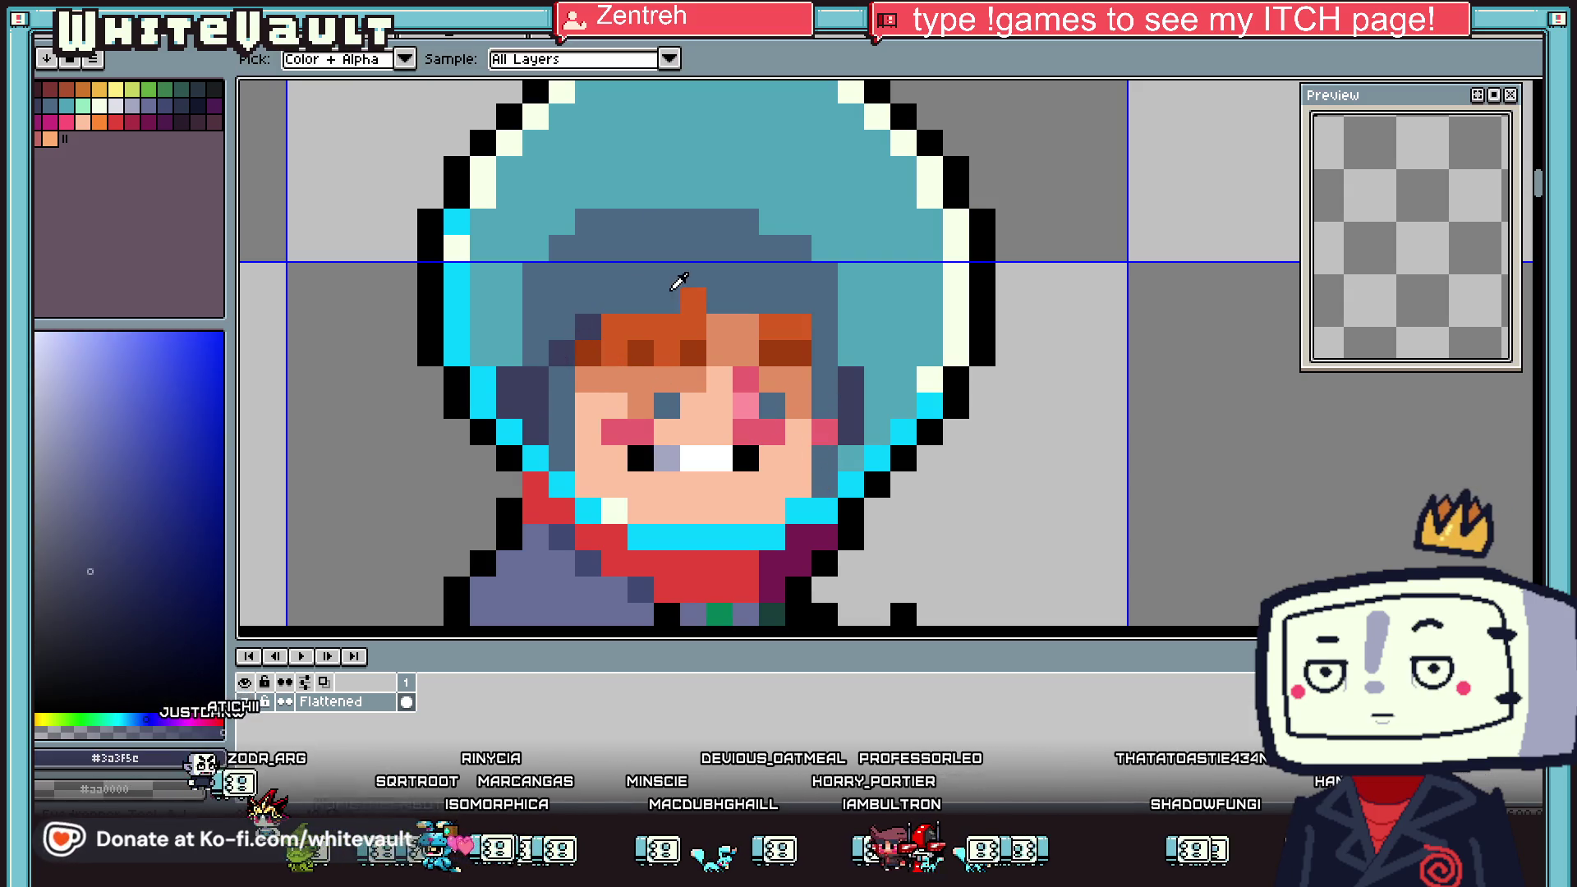
# Draw a dark blue-grey streak across the hair top and one pixel inside the helmet
pyautogui.scroll(-5, 696, 301)
pyautogui.scroll(-2, 750, 316)
pyautogui.scroll(3, 772, 306)
pyautogui.scroll(2, 792, 298)
pyautogui.moveTo(798, 295); pyautogui.dragTo(838, 316)
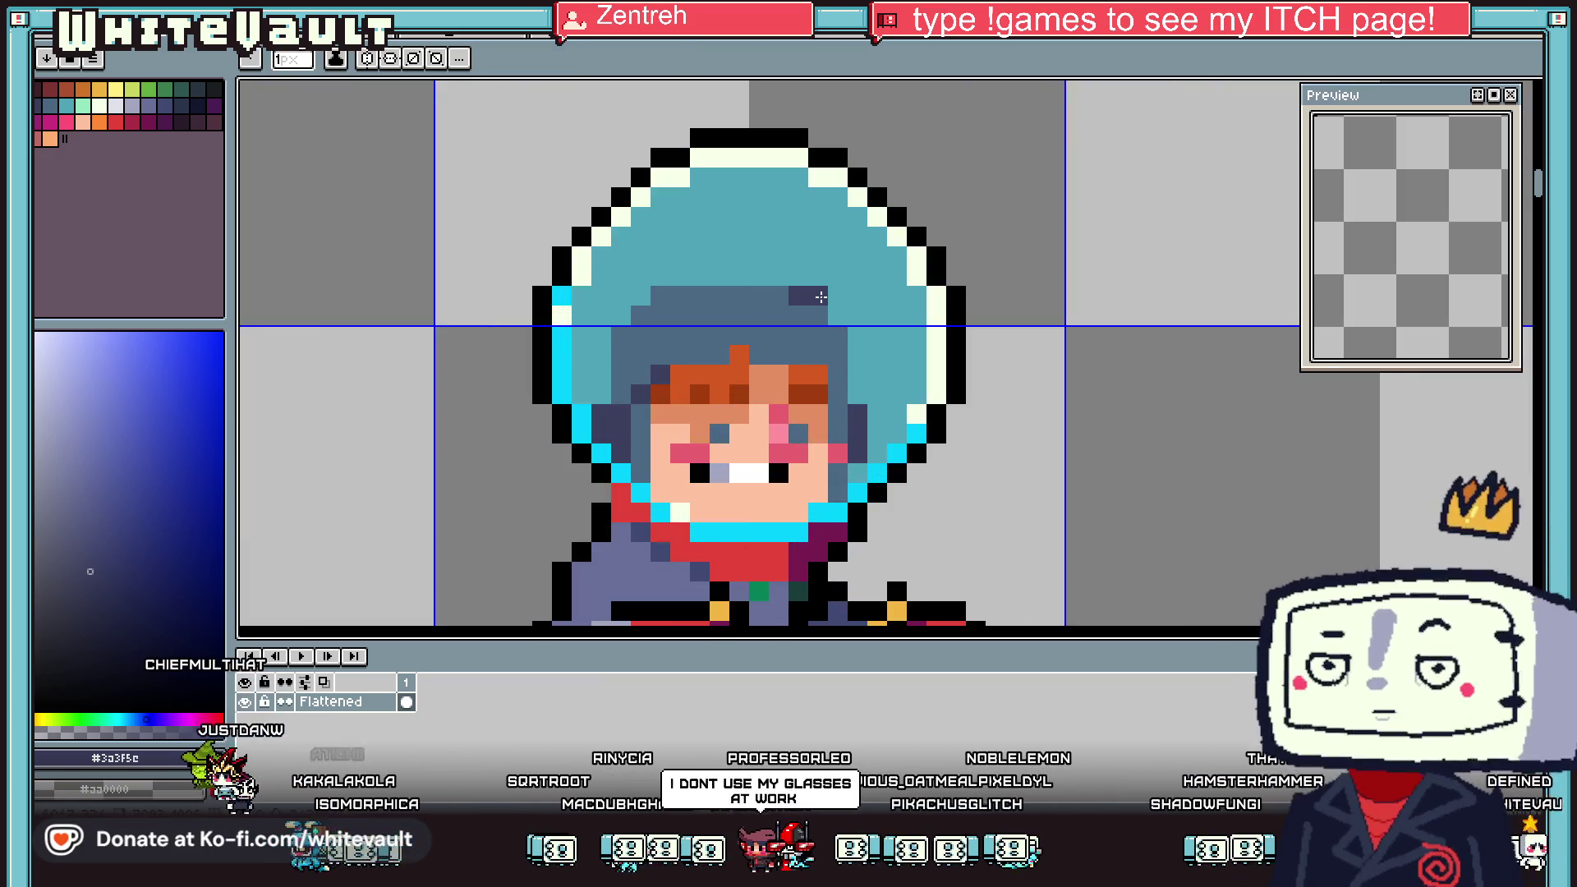
pyautogui.click(739, 276)
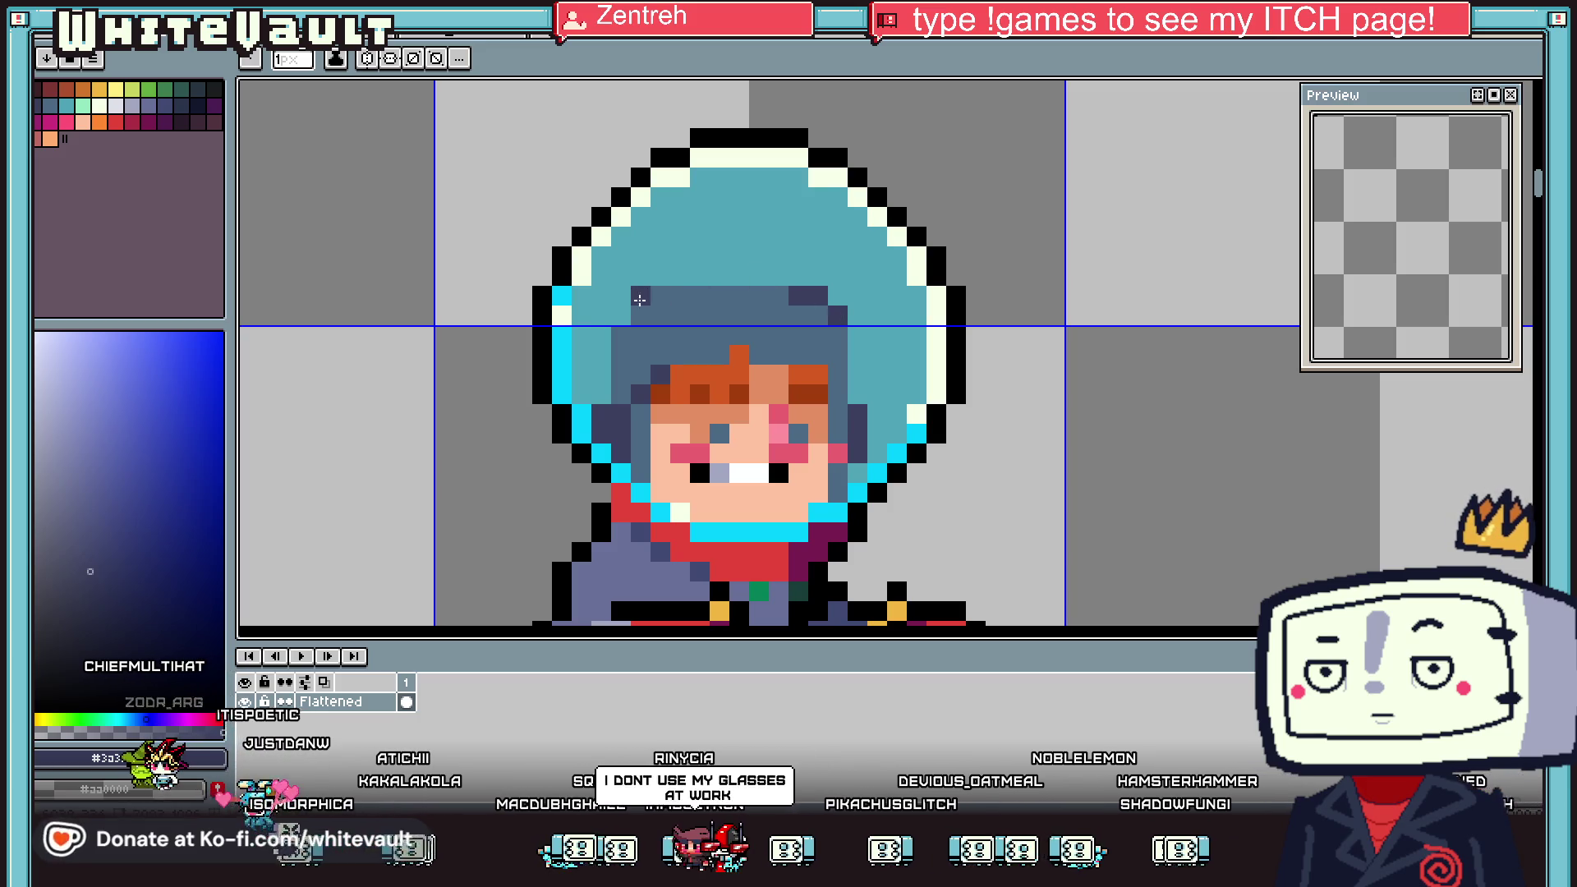
# Sample the teal helmet glass colour with the eyedropper
pyautogui.scroll(-4, 604, 368)
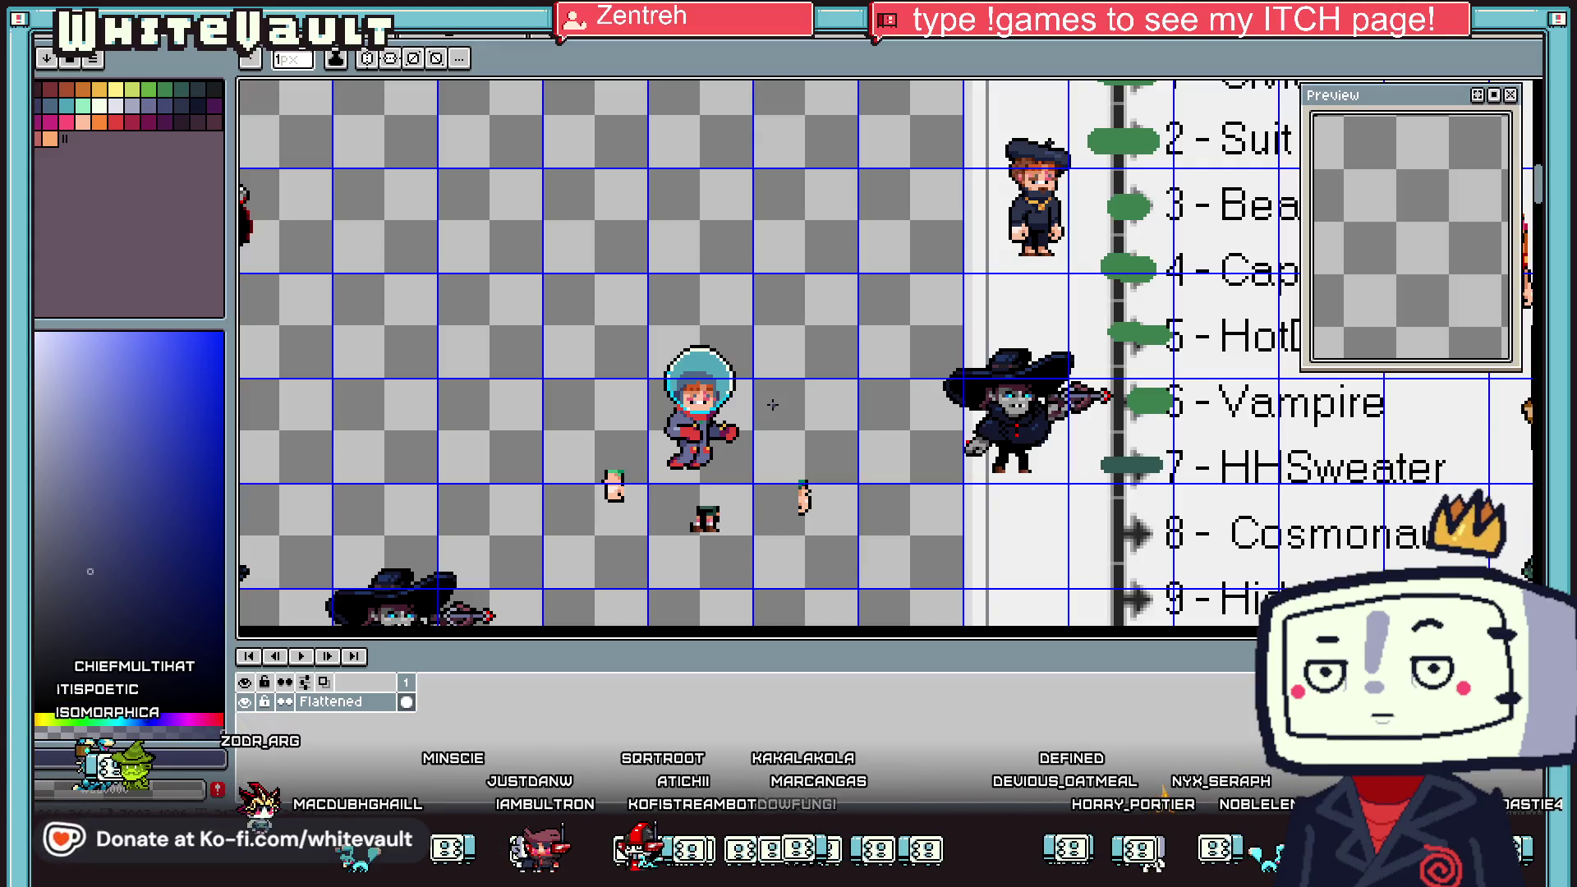
pyautogui.press('i')
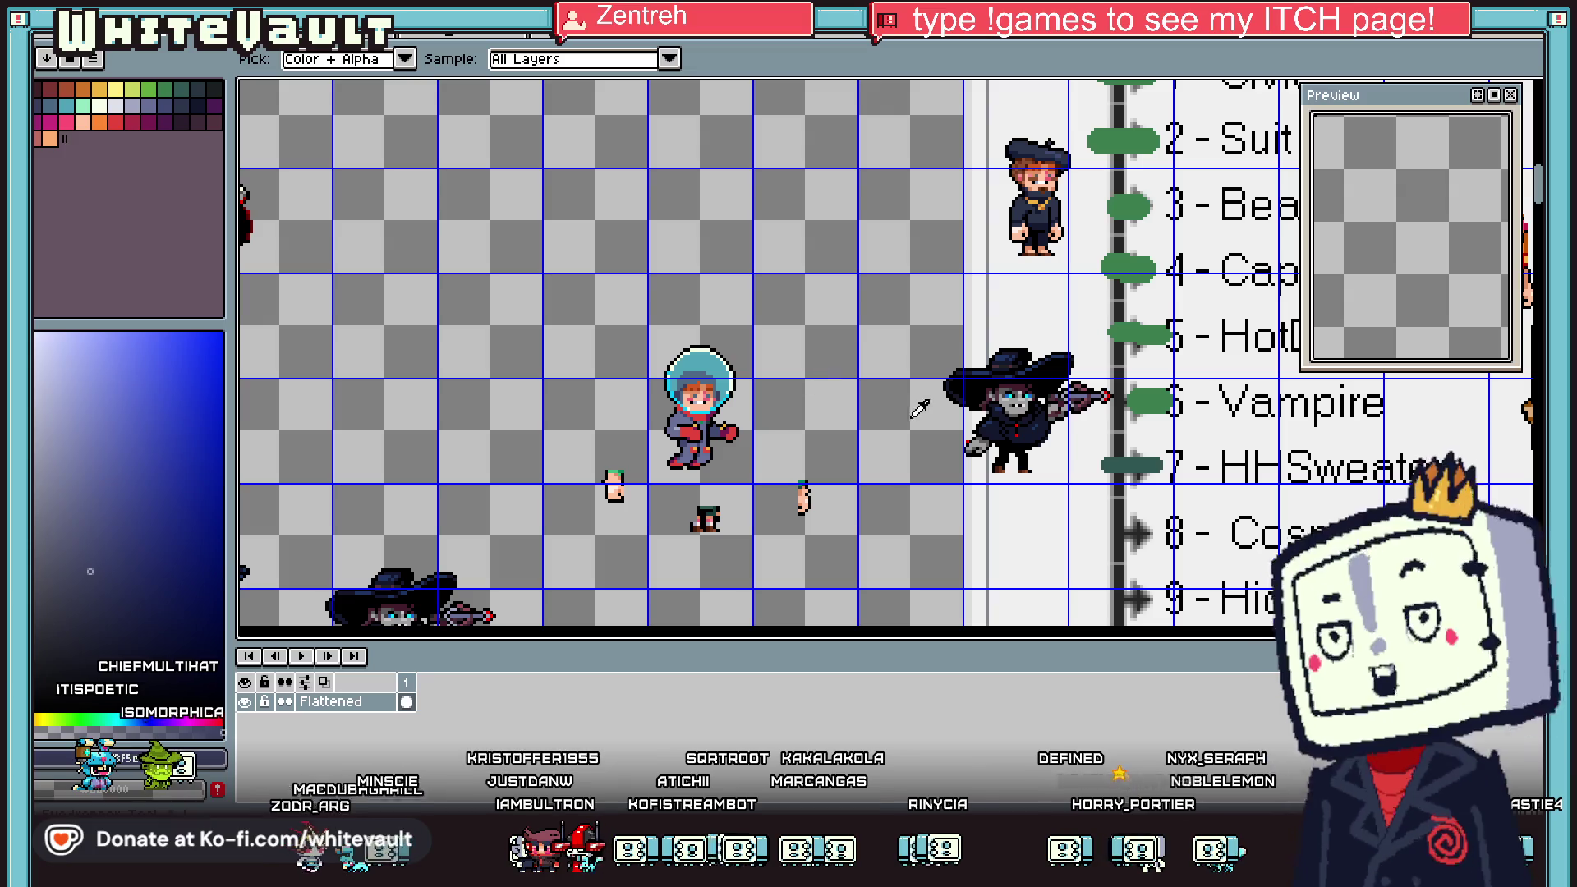
pyautogui.scroll(3, 680, 392)
pyautogui.scroll(3, 728, 345)
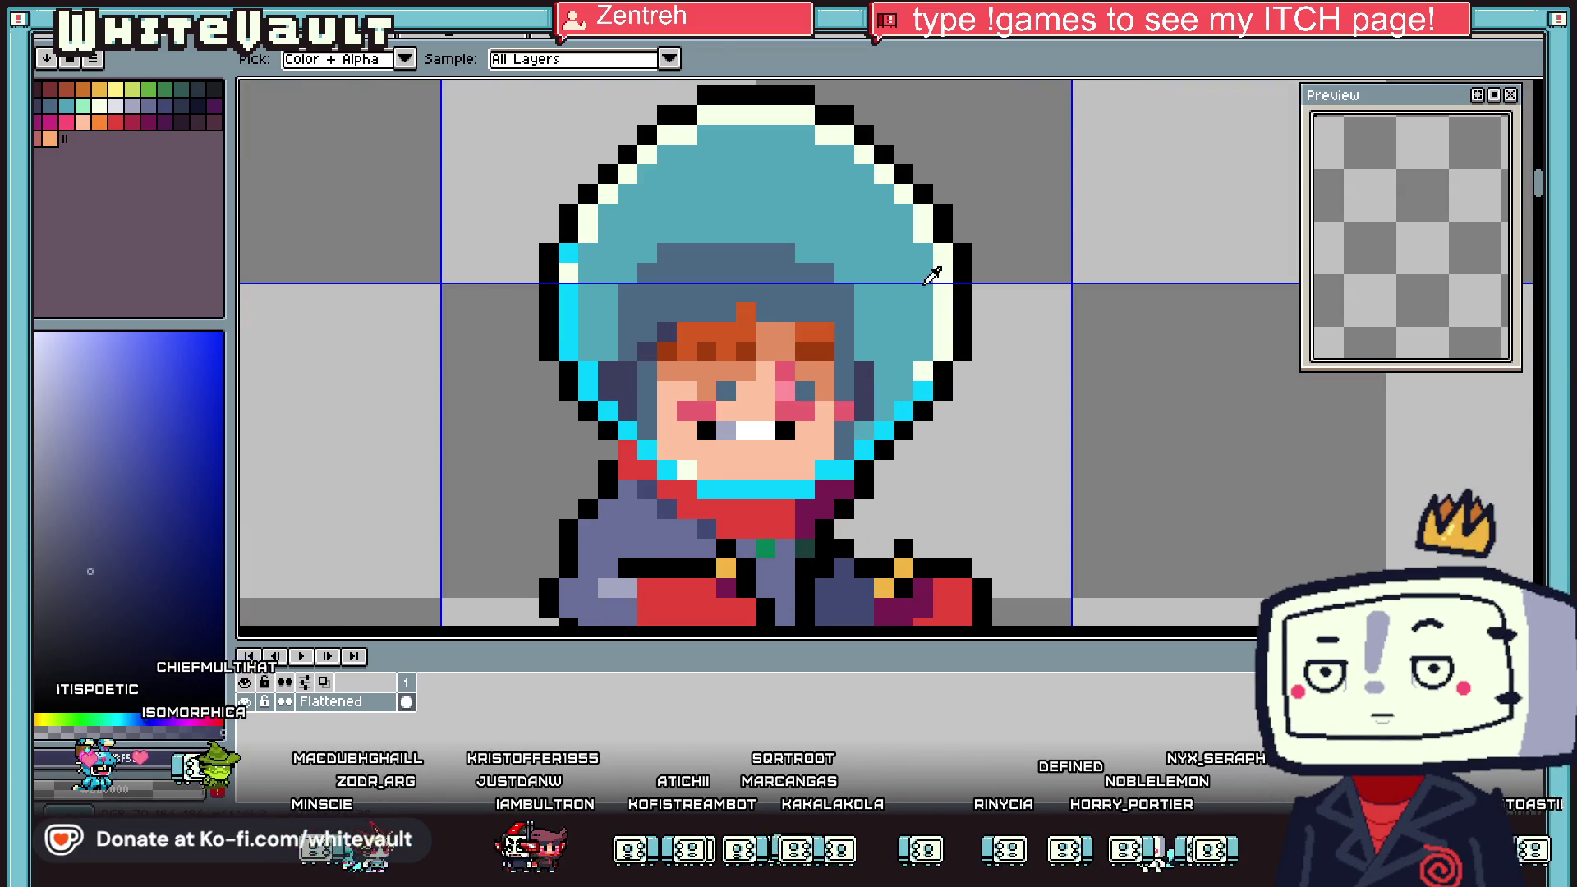
pyautogui.click(761, 380)
# Fill the face skin and the peach areas under the hair with teal
pyautogui.press('g')
pyautogui.scroll(2, 762, 380)
pyautogui.click(764, 427)
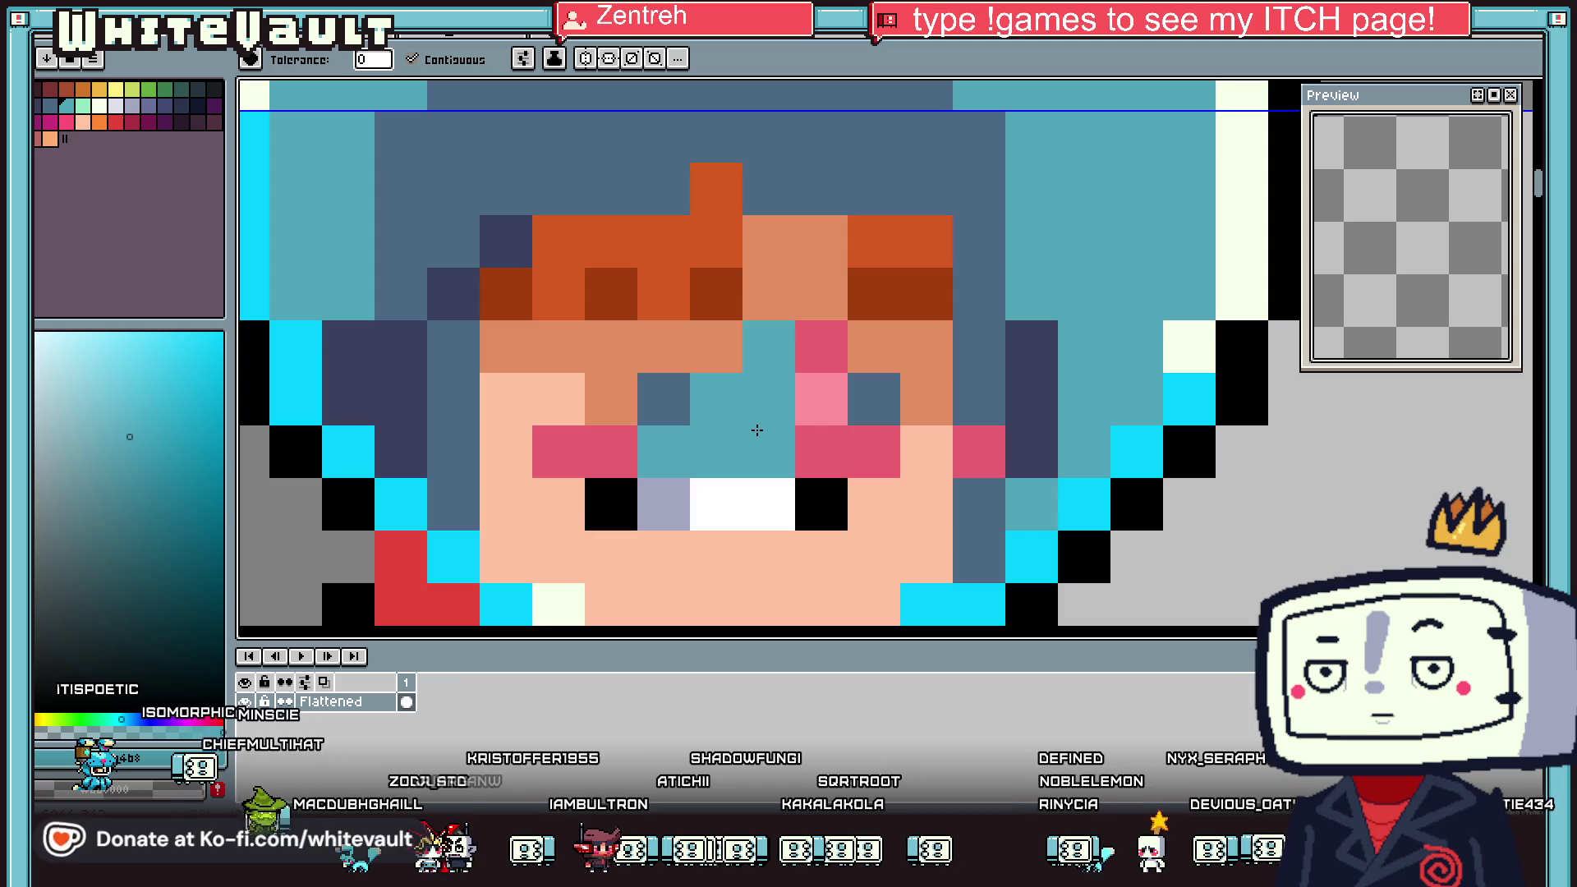
pyautogui.scroll(-3, 763, 427)
pyautogui.scroll(2, 769, 456)
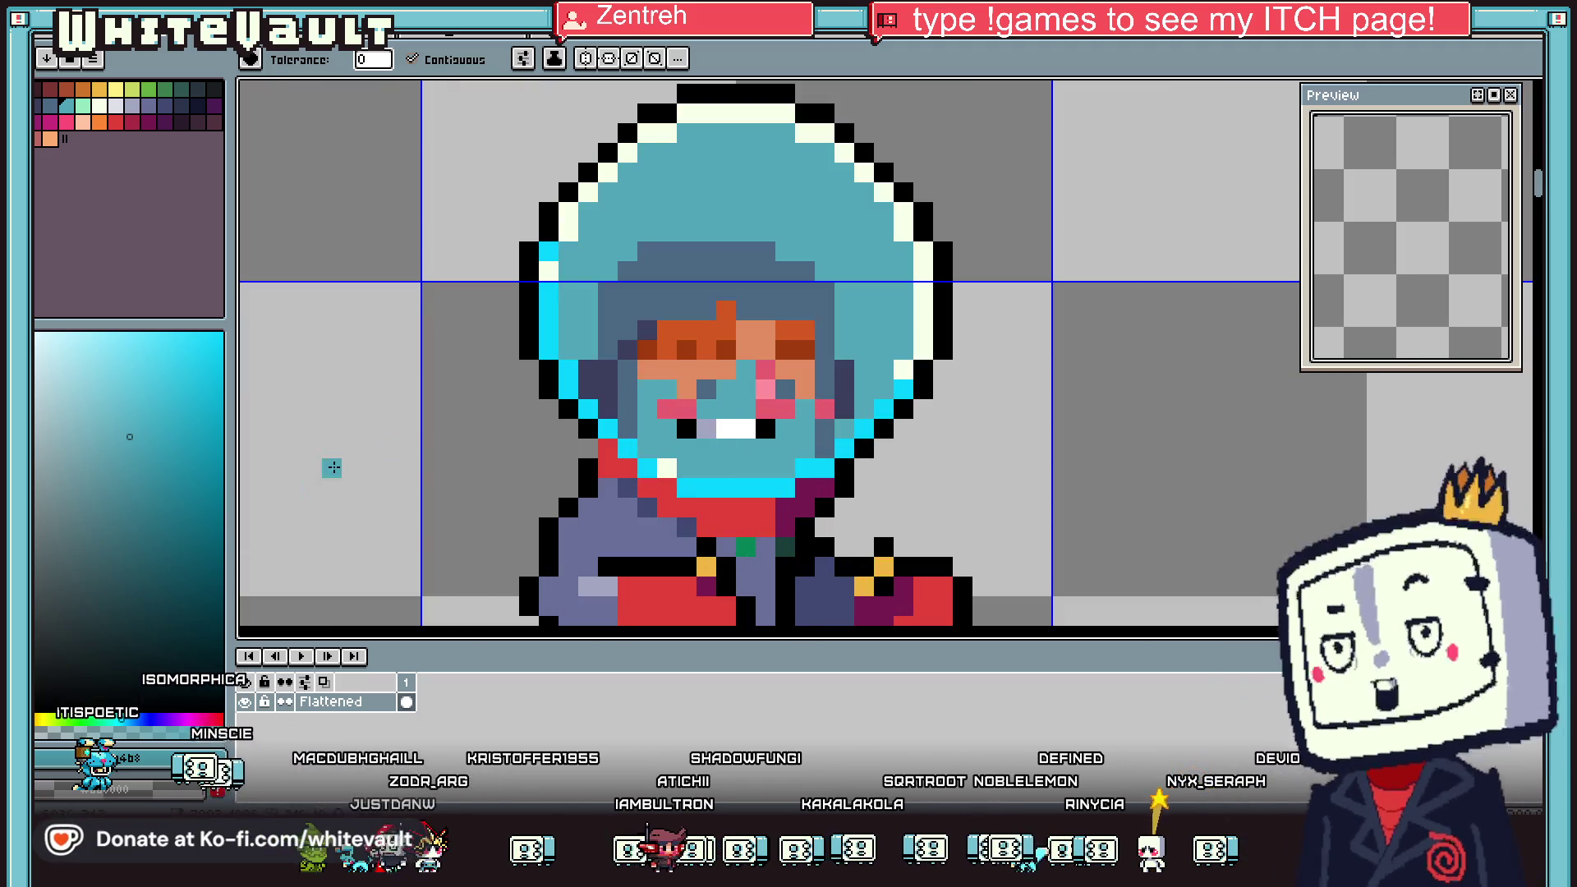
pyautogui.click(148, 471)
pyautogui.click(686, 388)
pyautogui.click(706, 369)
pyautogui.click(756, 335)
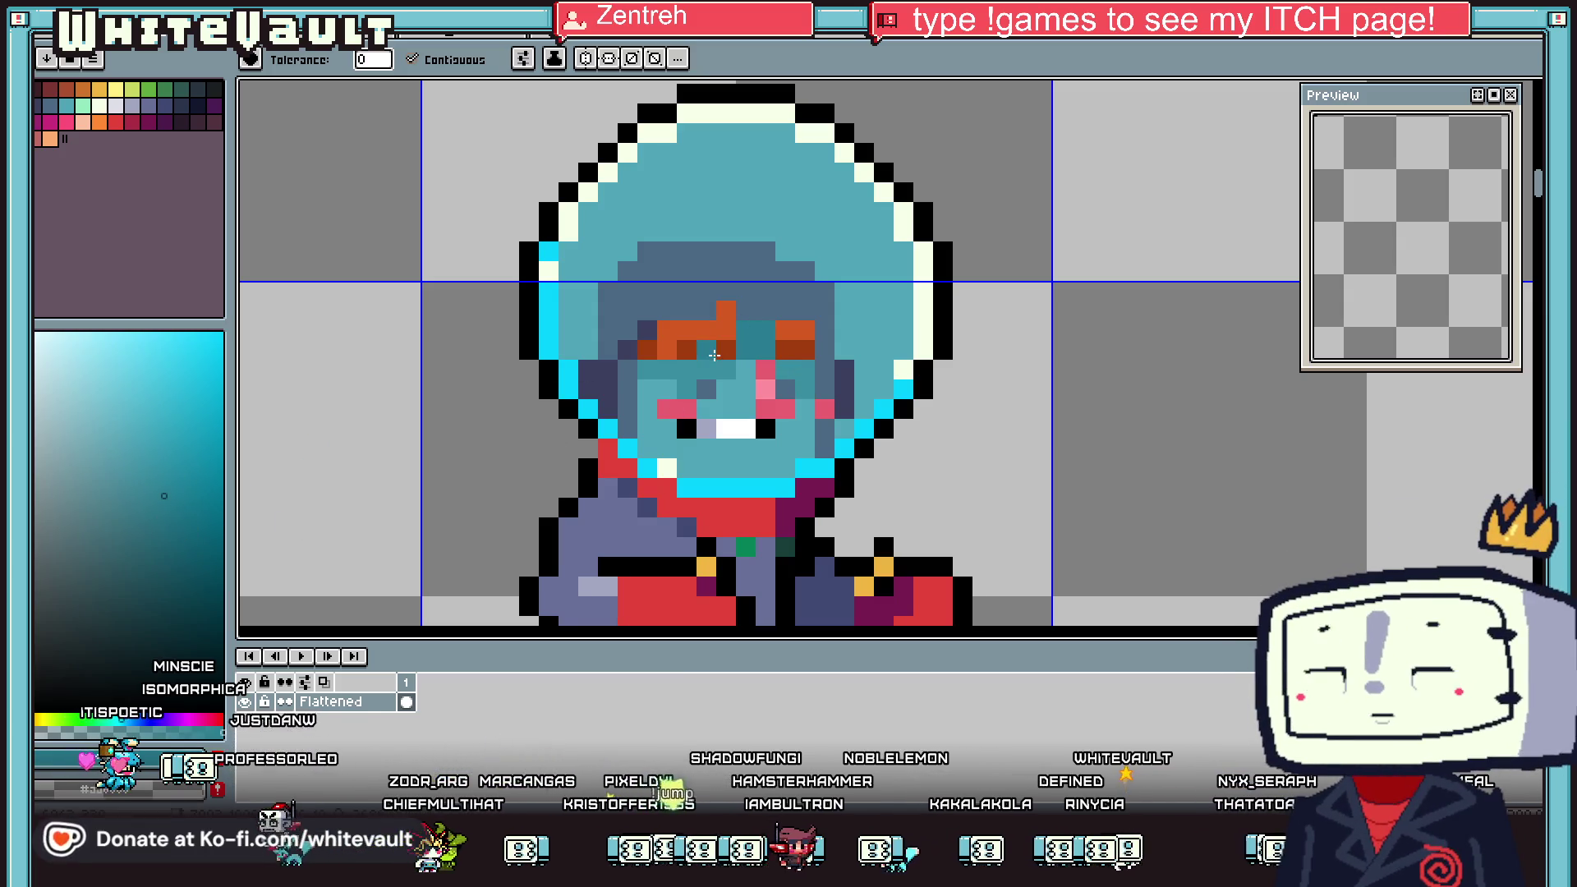
# Pick the bright cyan from the helmet rim and paint a white face pixel cyan
pyautogui.scroll(-3, 801, 370)
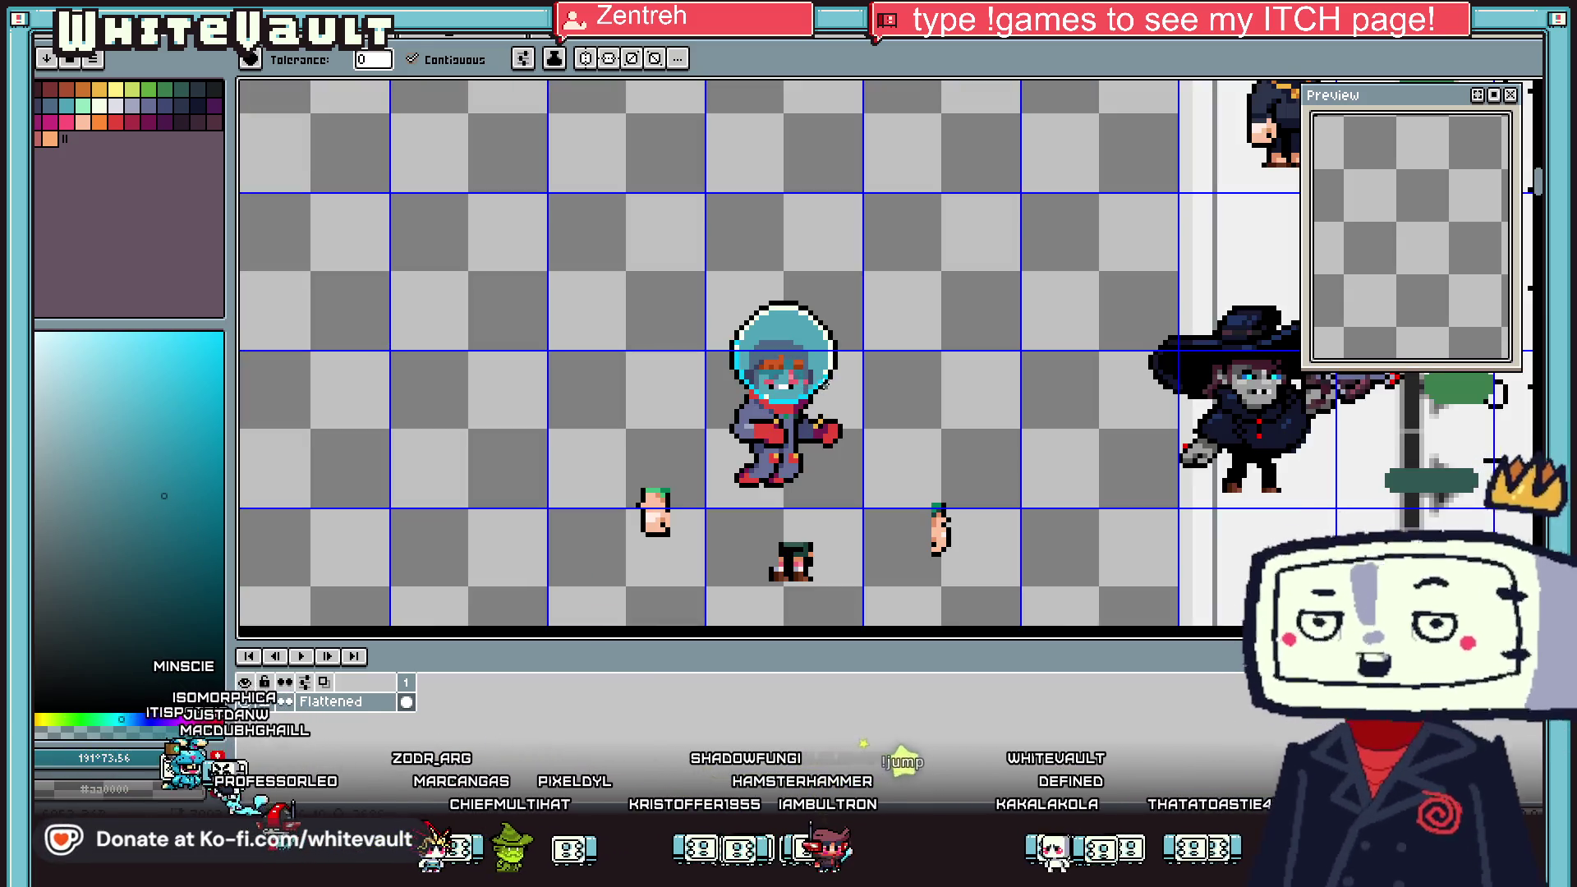
pyautogui.scroll(2, 813, 372)
pyautogui.press('i')
pyautogui.click(816, 359)
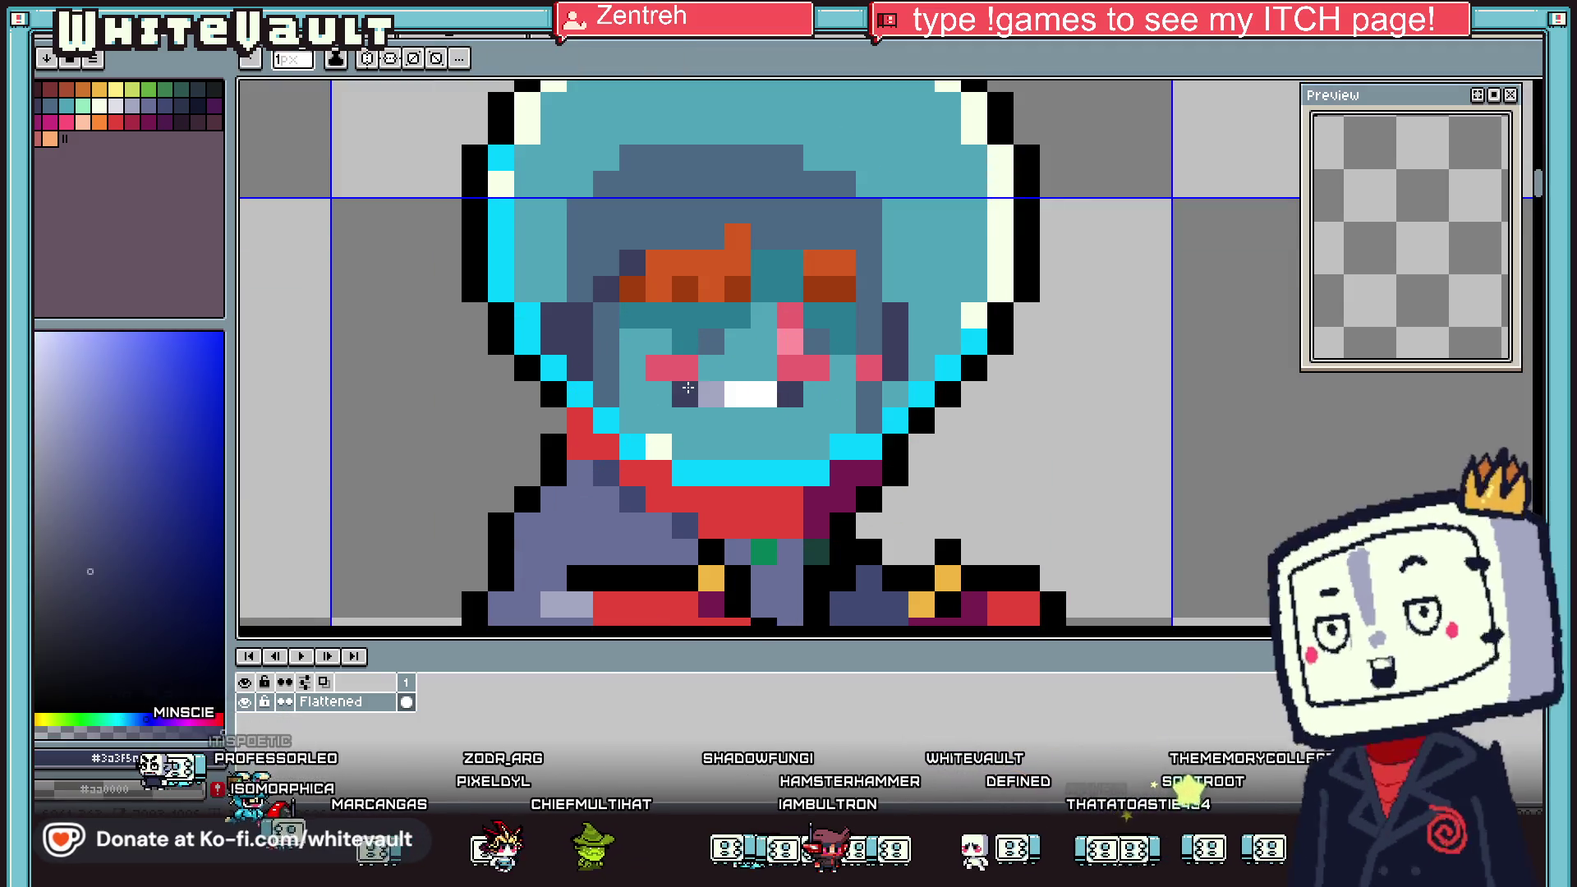
pyautogui.scroll(1, 752, 386)
pyautogui.press('i')
pyautogui.click(872, 443)
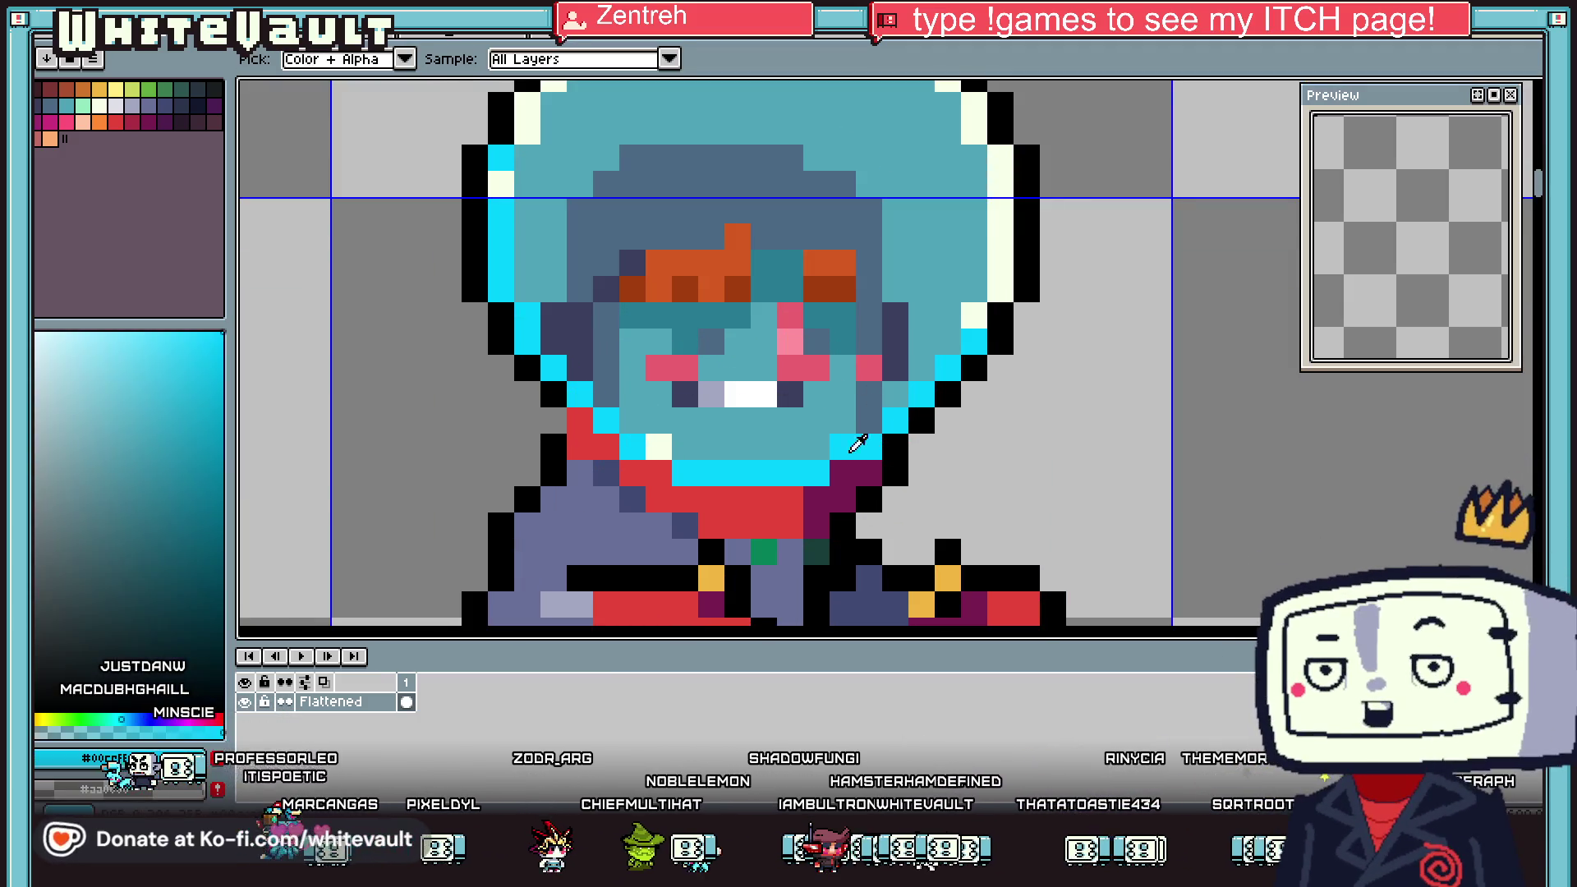
pyautogui.press('b')
pyautogui.click(739, 392)
# Paint face pixels and the blush pixels with the darker teal shade
pyautogui.press('i')
pyautogui.click(685, 339)
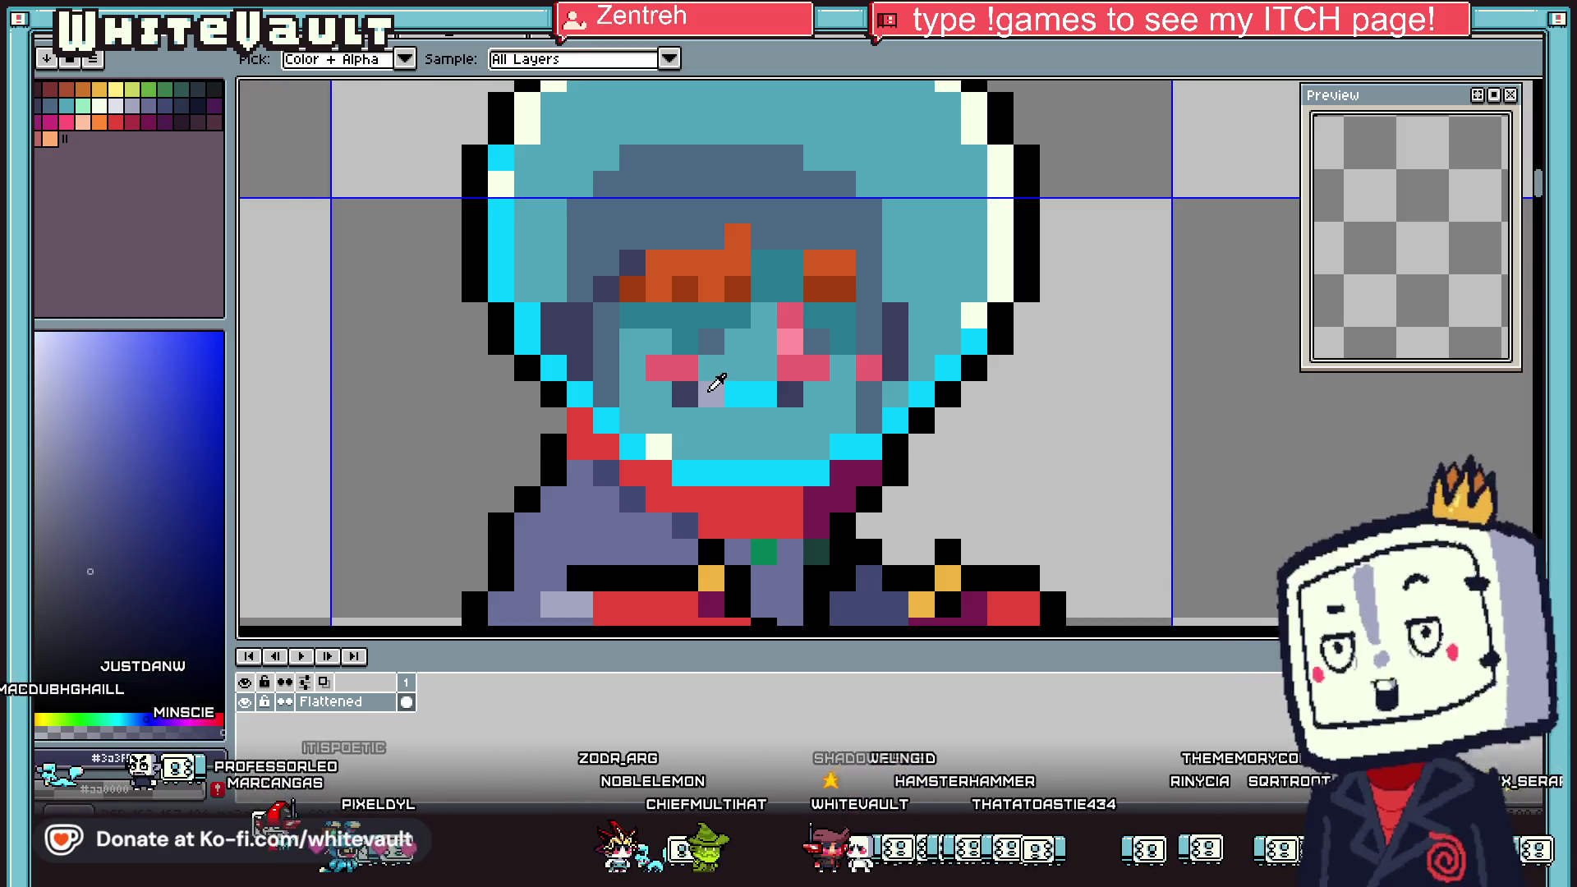
pyautogui.click(729, 309)
pyautogui.press('b')
pyautogui.click(712, 395)
pyautogui.press('i')
pyautogui.scroll(-2, 719, 389)
pyautogui.scroll(1, 737, 311)
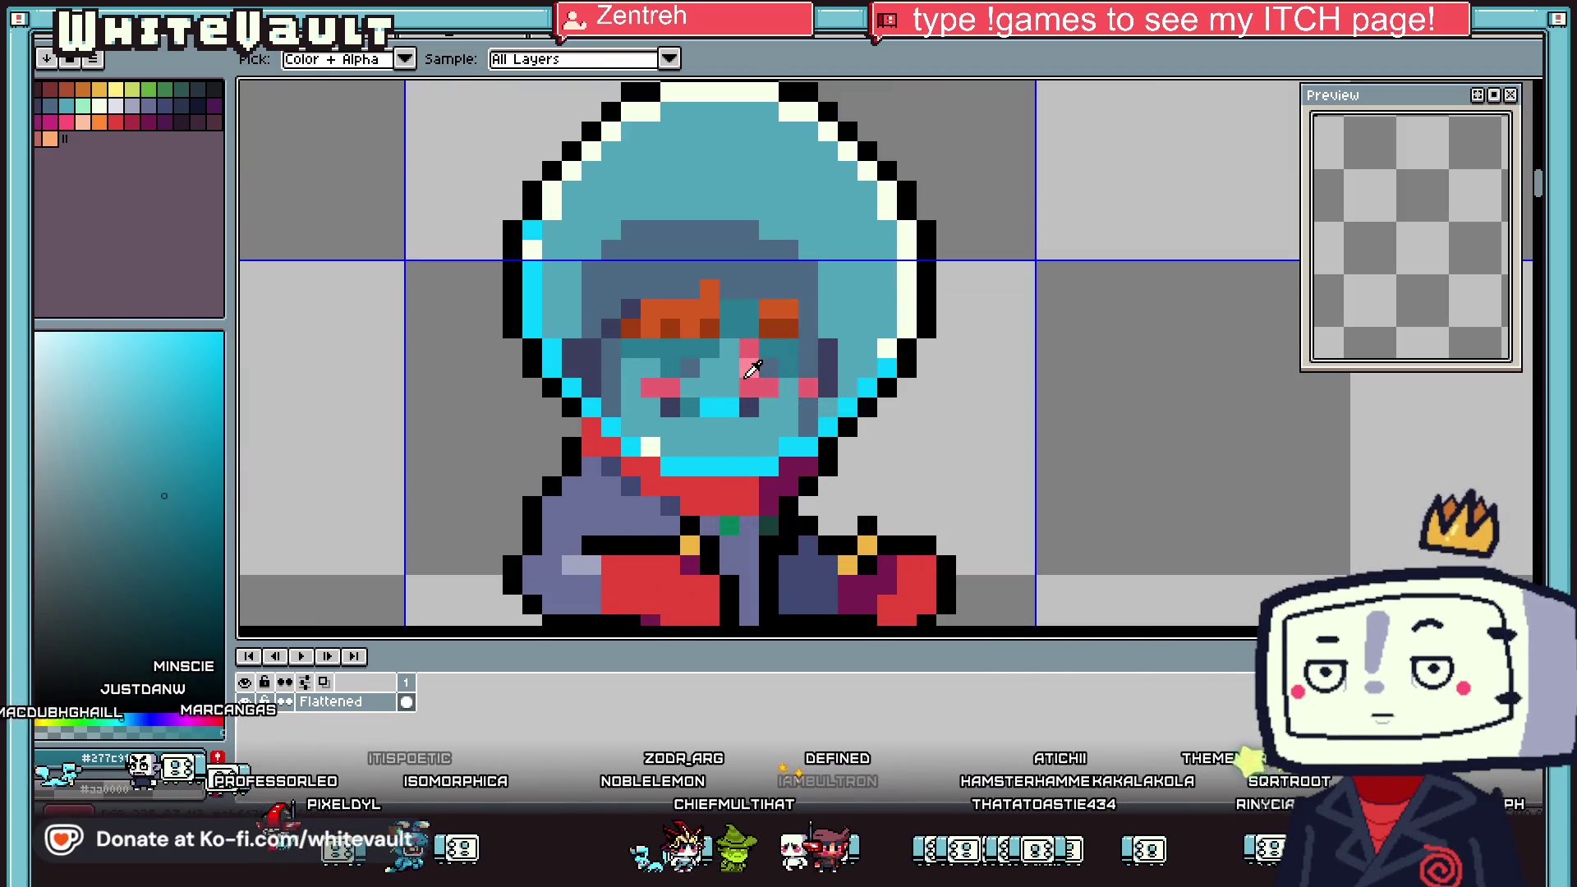
pyautogui.scroll(2, 736, 311)
pyautogui.press('b')
pyautogui.click(797, 398)
# Paint one face pixel dark navy and others slate blue-grey, lightening a navy pixel
pyautogui.press('i')
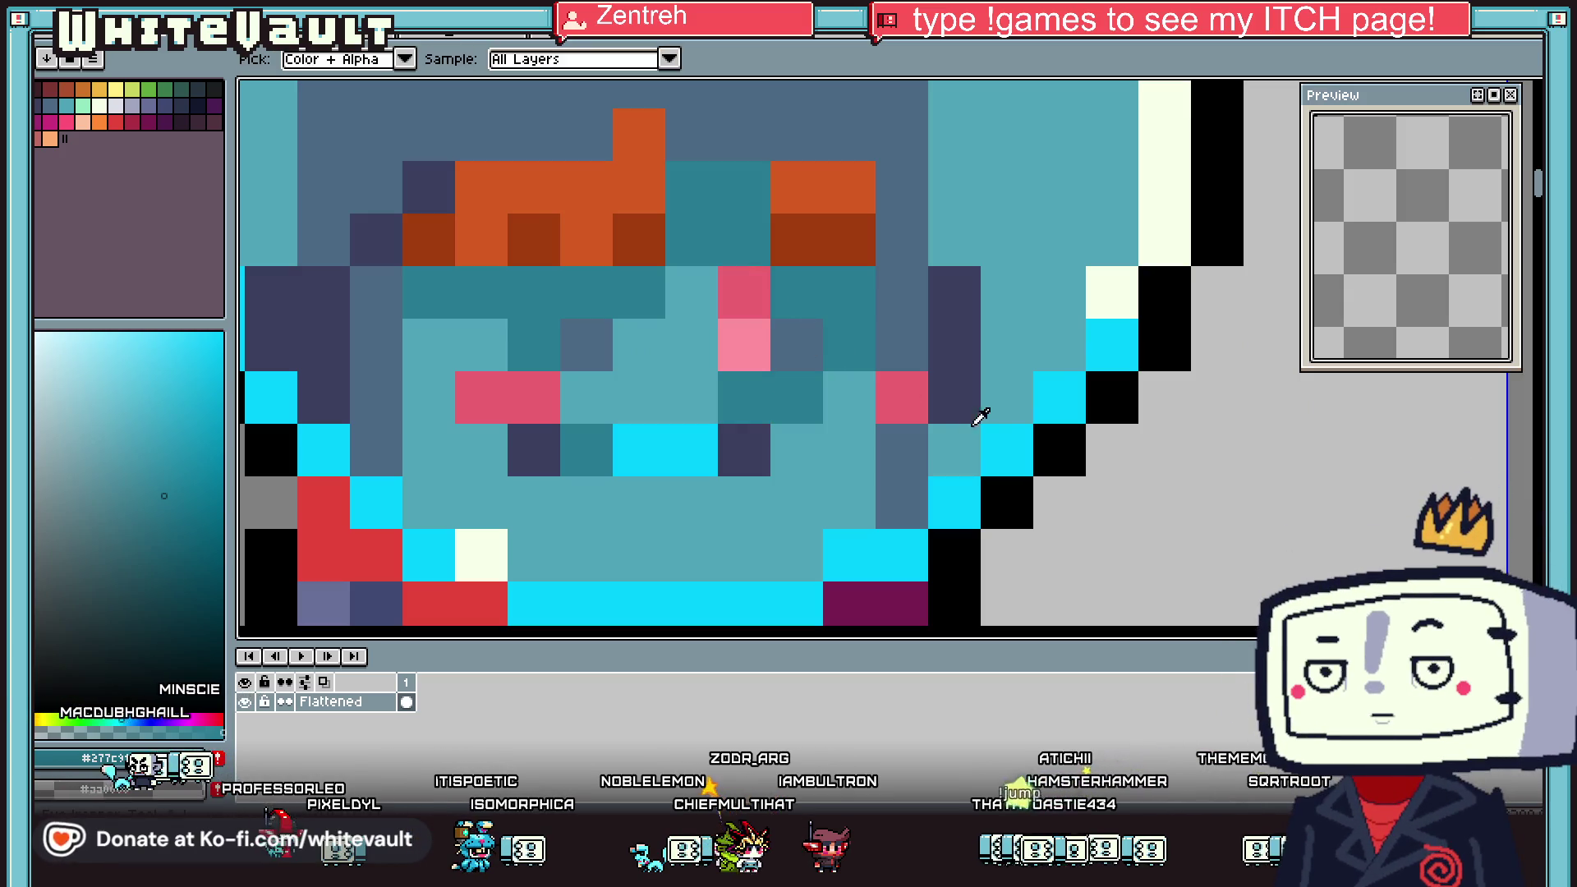
pyautogui.click(967, 422)
pyautogui.press('b')
pyautogui.click(732, 291)
pyautogui.press('i')
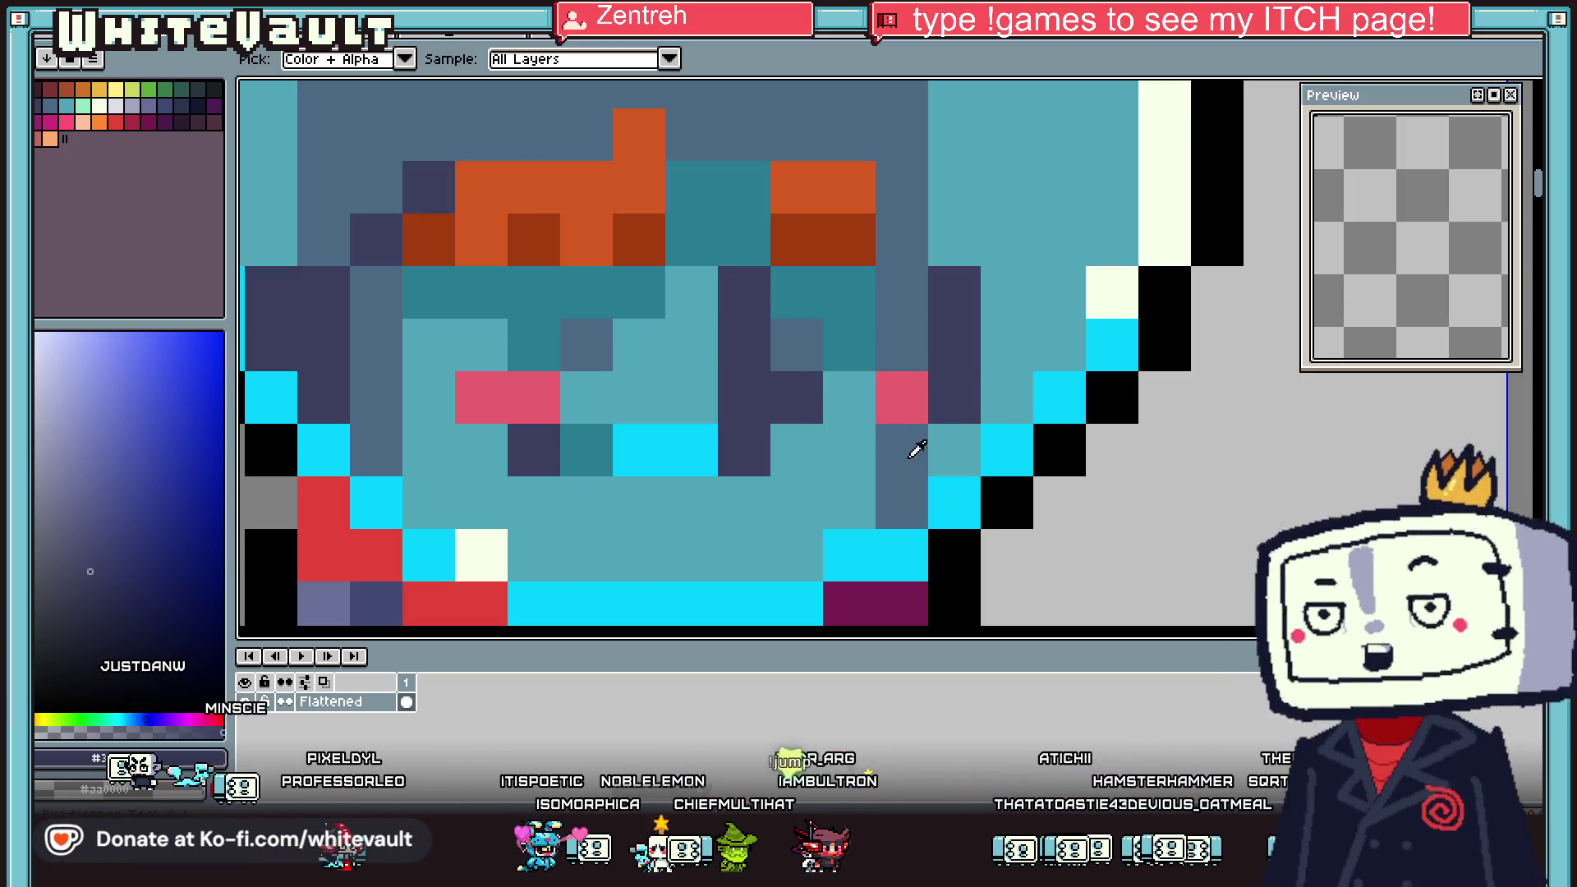
pyautogui.click(909, 447)
pyautogui.press('b')
pyautogui.click(753, 442)
pyautogui.click(534, 450)
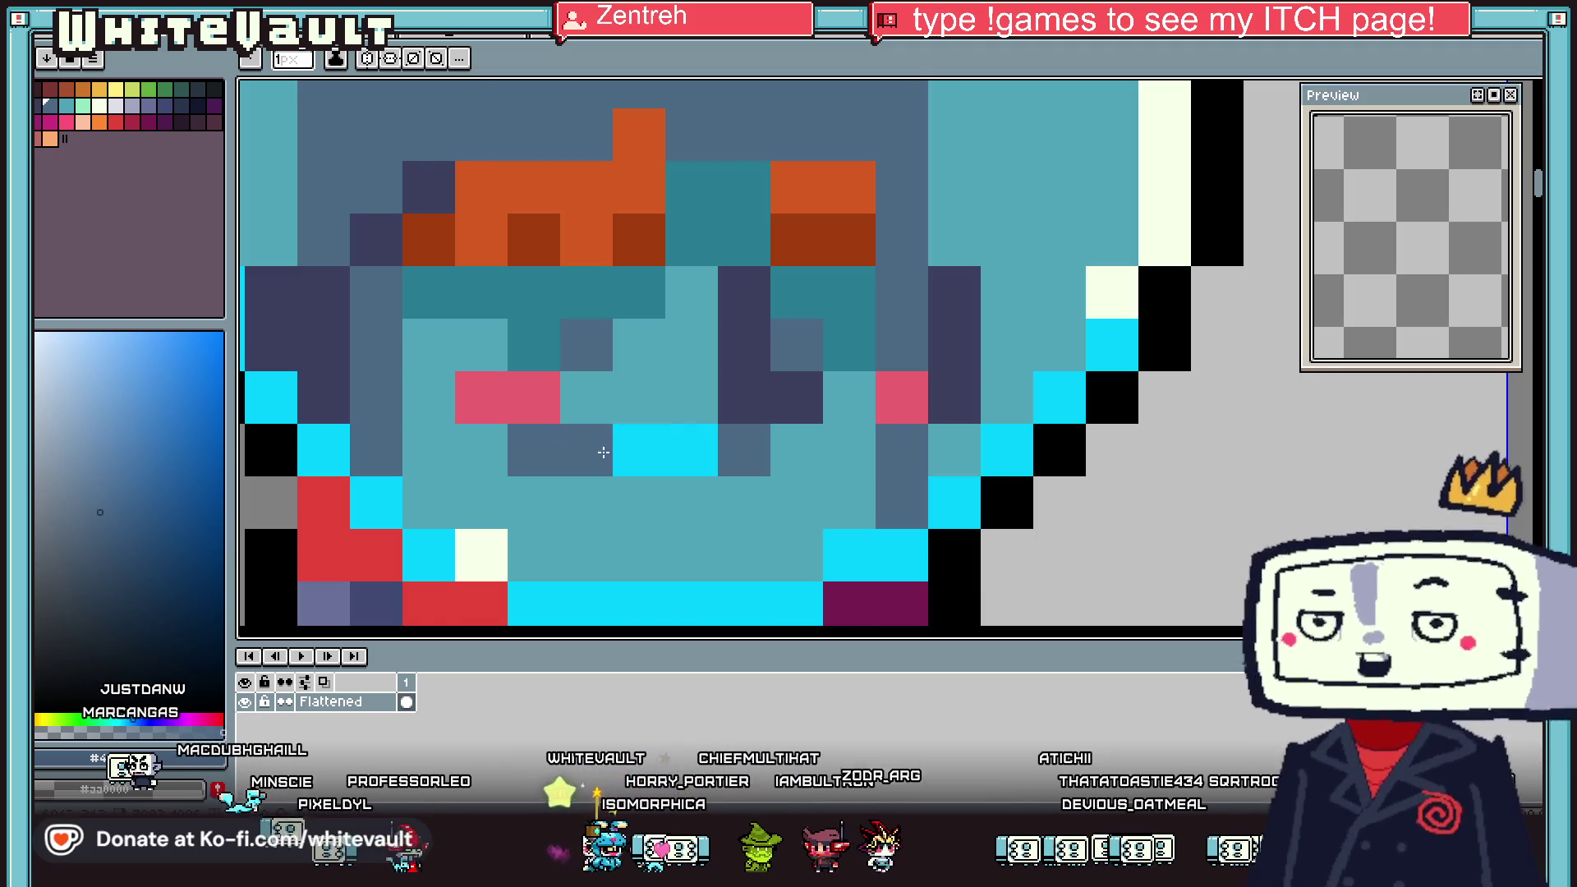
# Repaint a pink cheek pixel with the bright cyan from the face
pyautogui.scroll(-2, 681, 447)
pyautogui.scroll(-1, 682, 447)
pyautogui.press('i')
pyautogui.scroll(2, 700, 457)
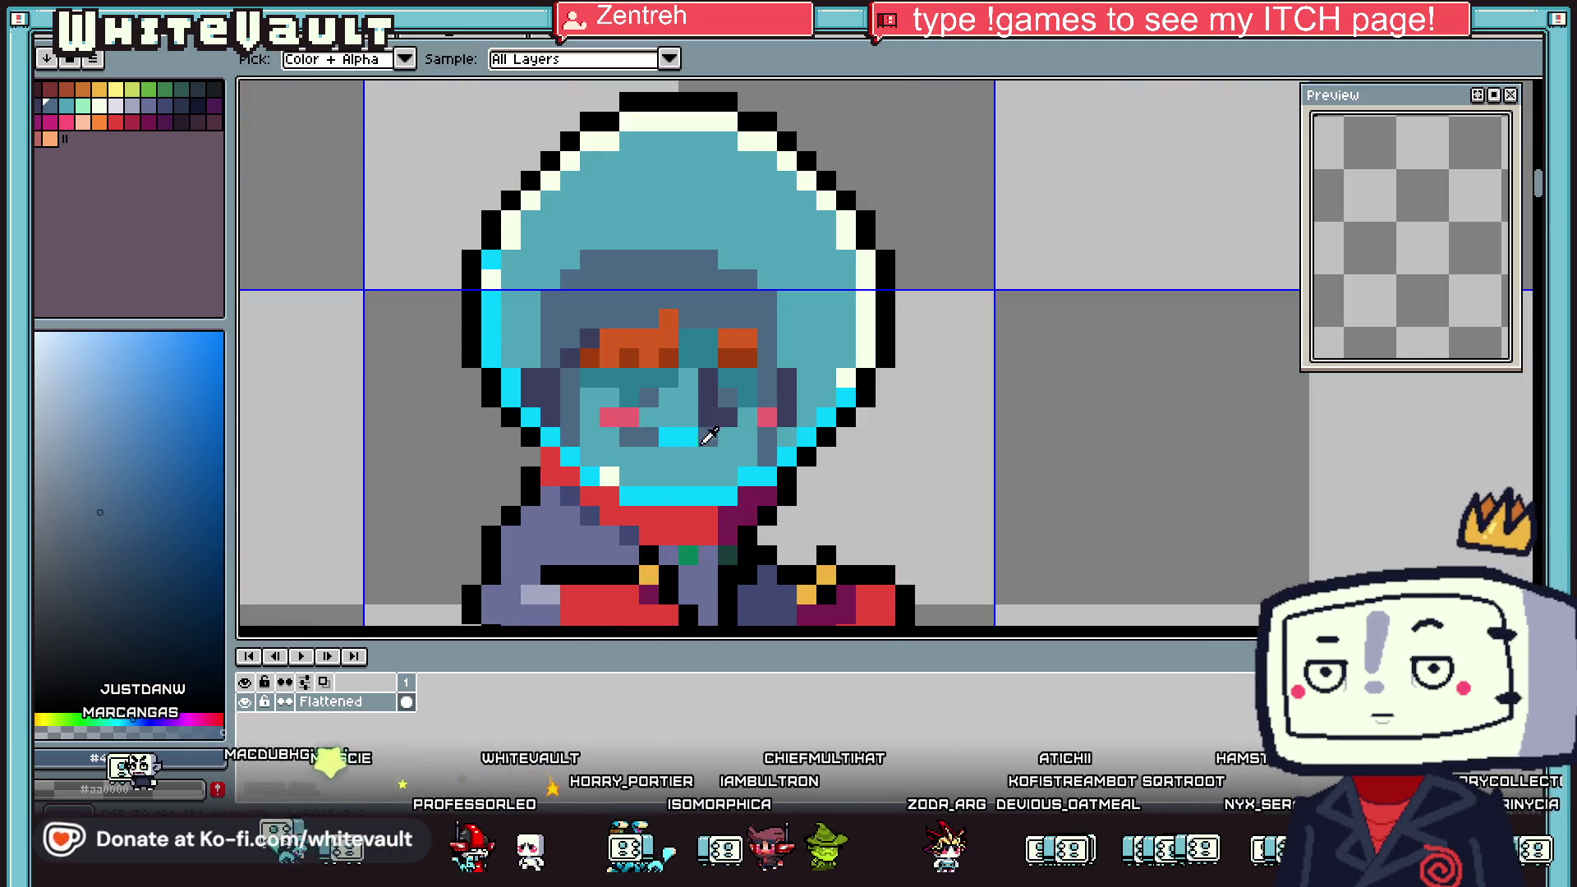
pyautogui.scroll(1, 715, 439)
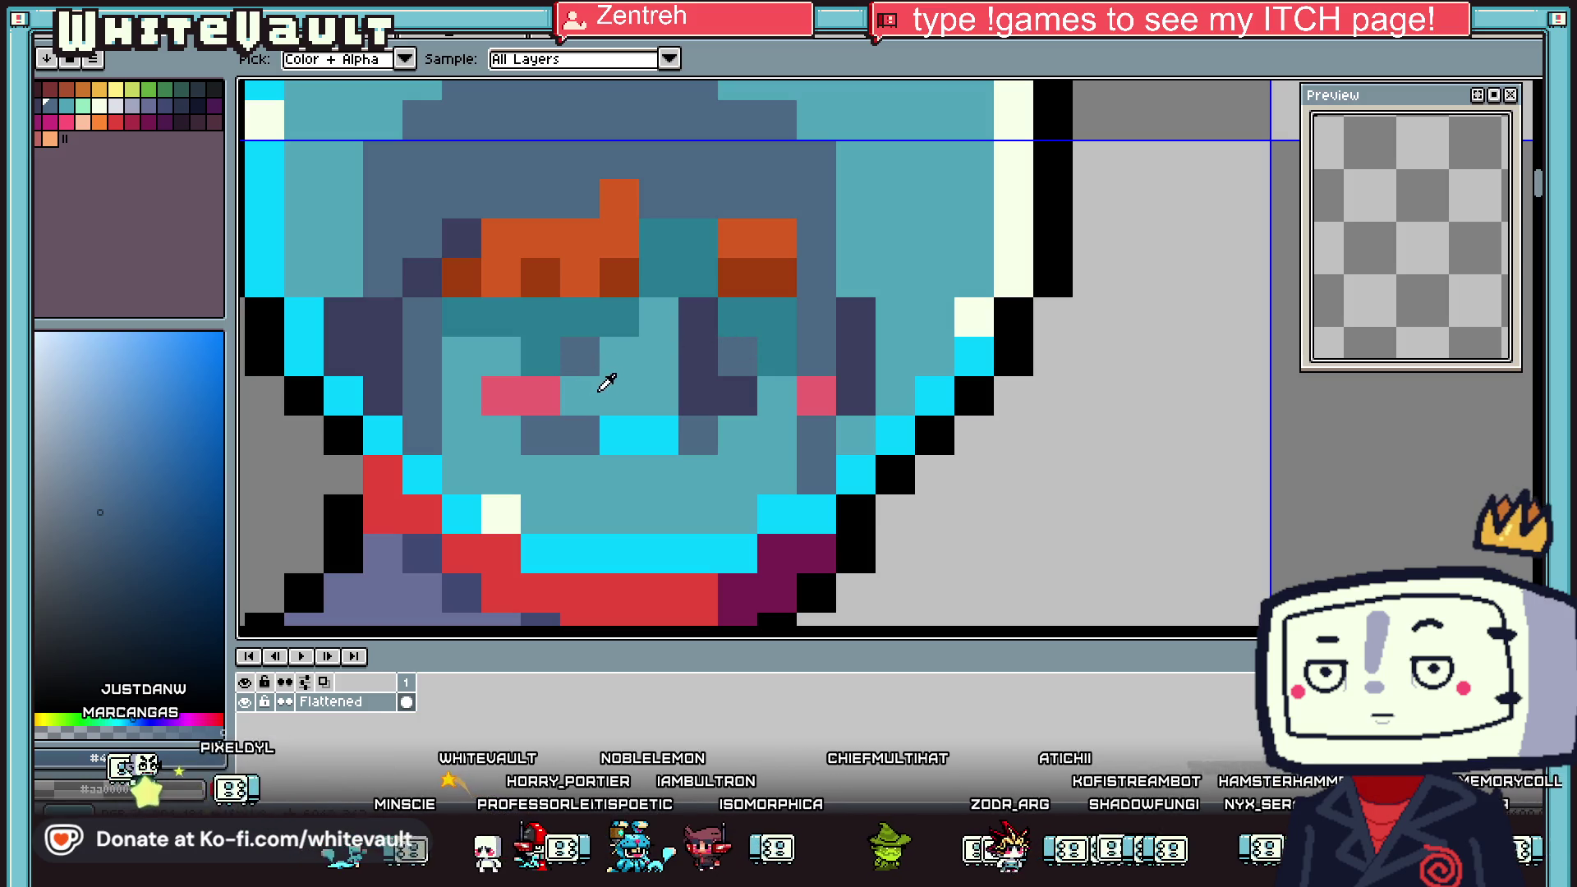
pyautogui.click(955, 338)
pyautogui.press('b')
pyautogui.click(493, 377)
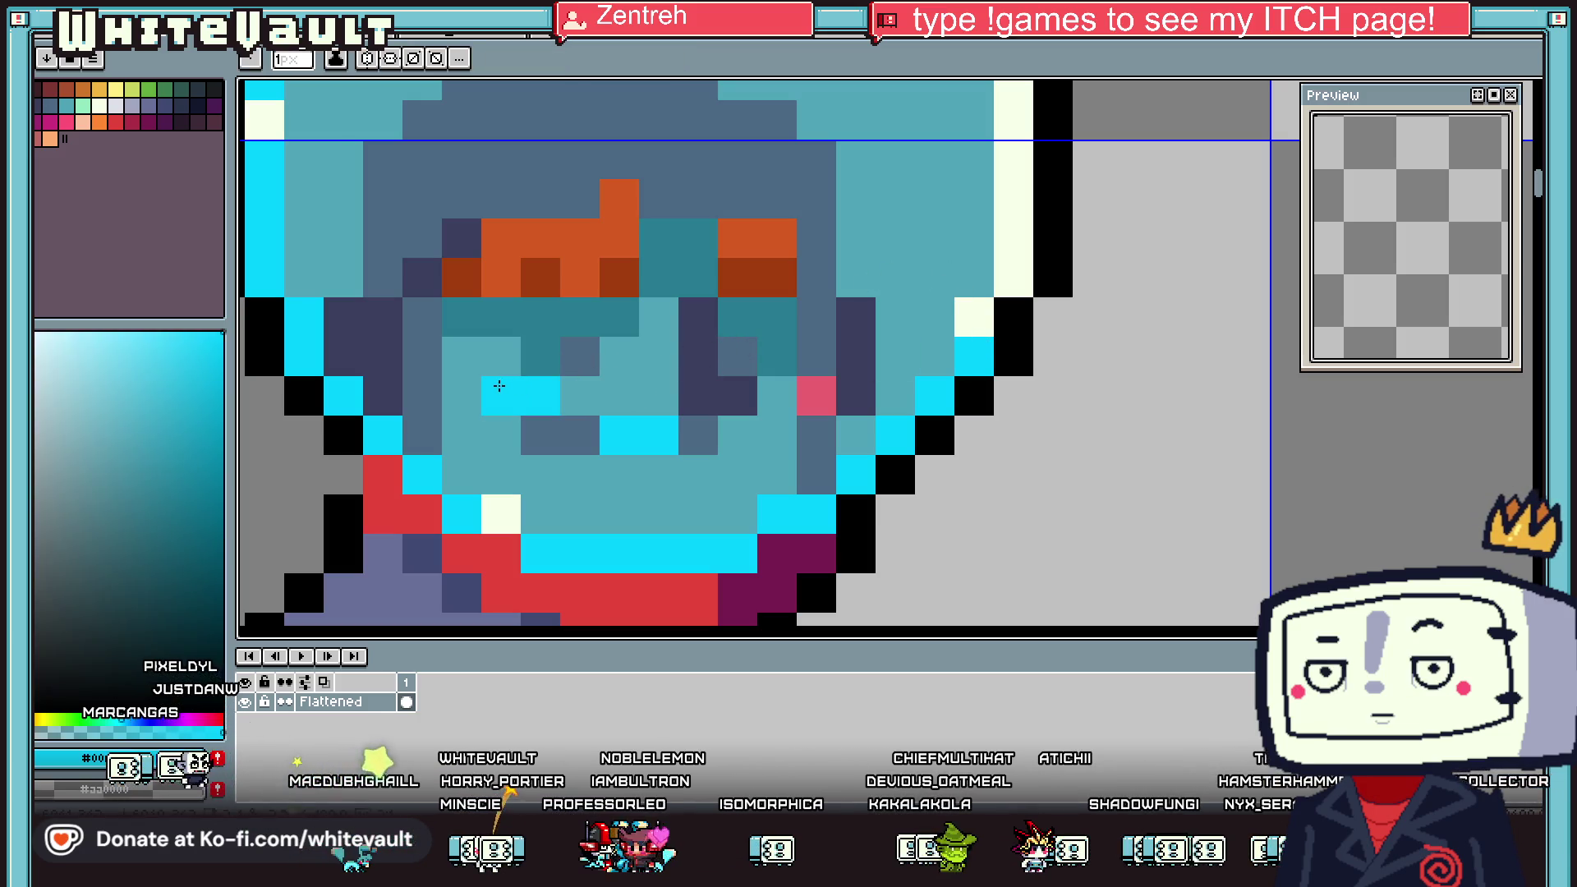
# Pick the dark navy again and paint another face pixel with it
pyautogui.scroll(-3, 817, 392)
pyautogui.scroll(-1, 818, 391)
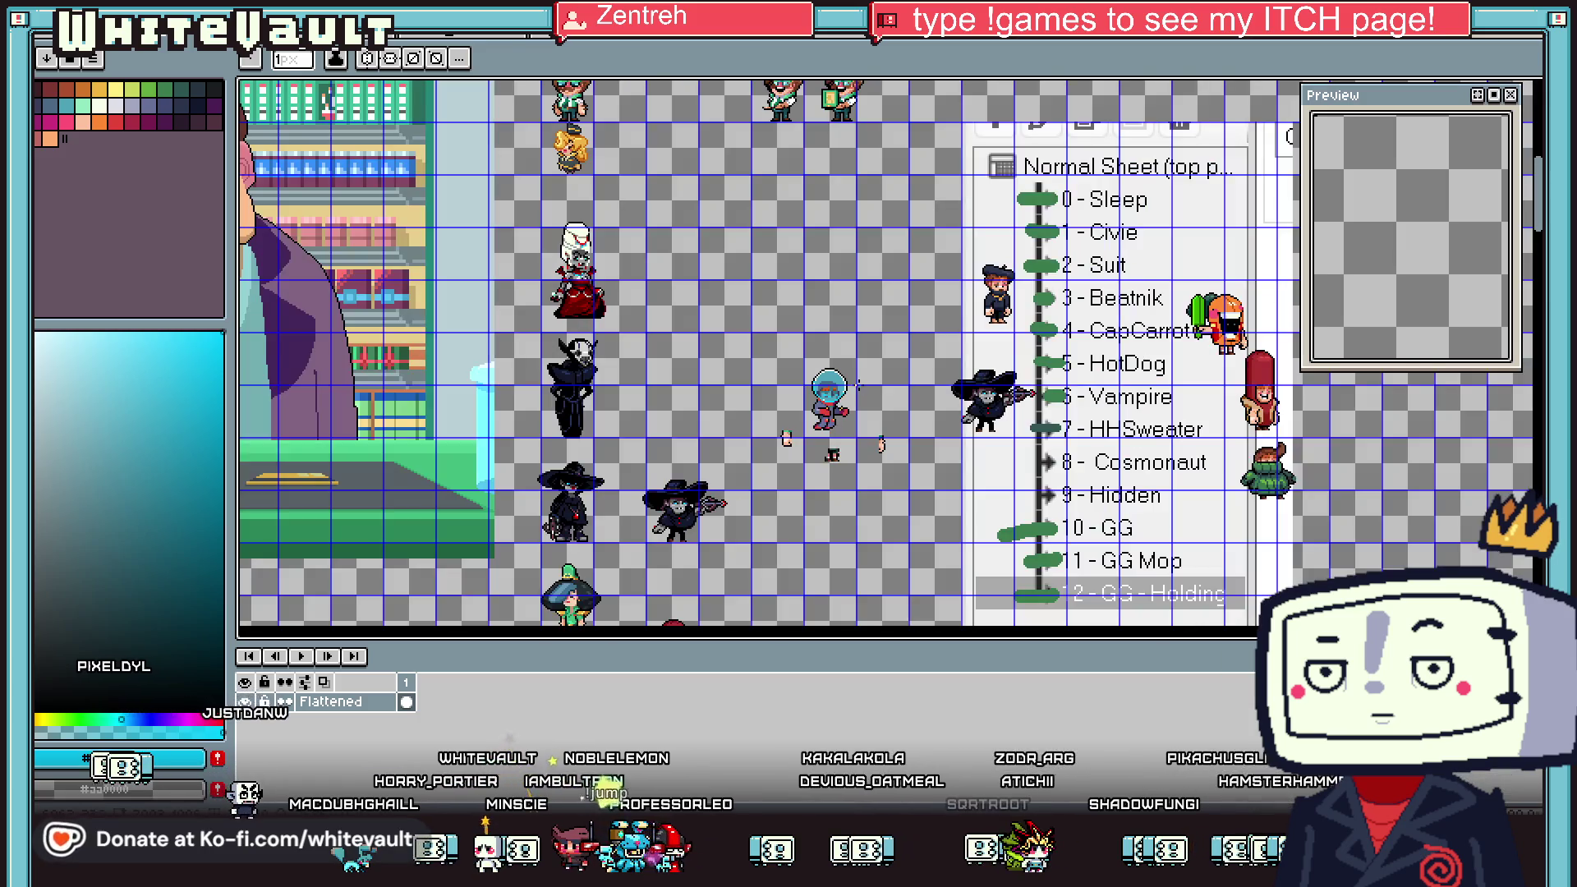
pyautogui.scroll(1, 817, 391)
pyautogui.scroll(2, 801, 403)
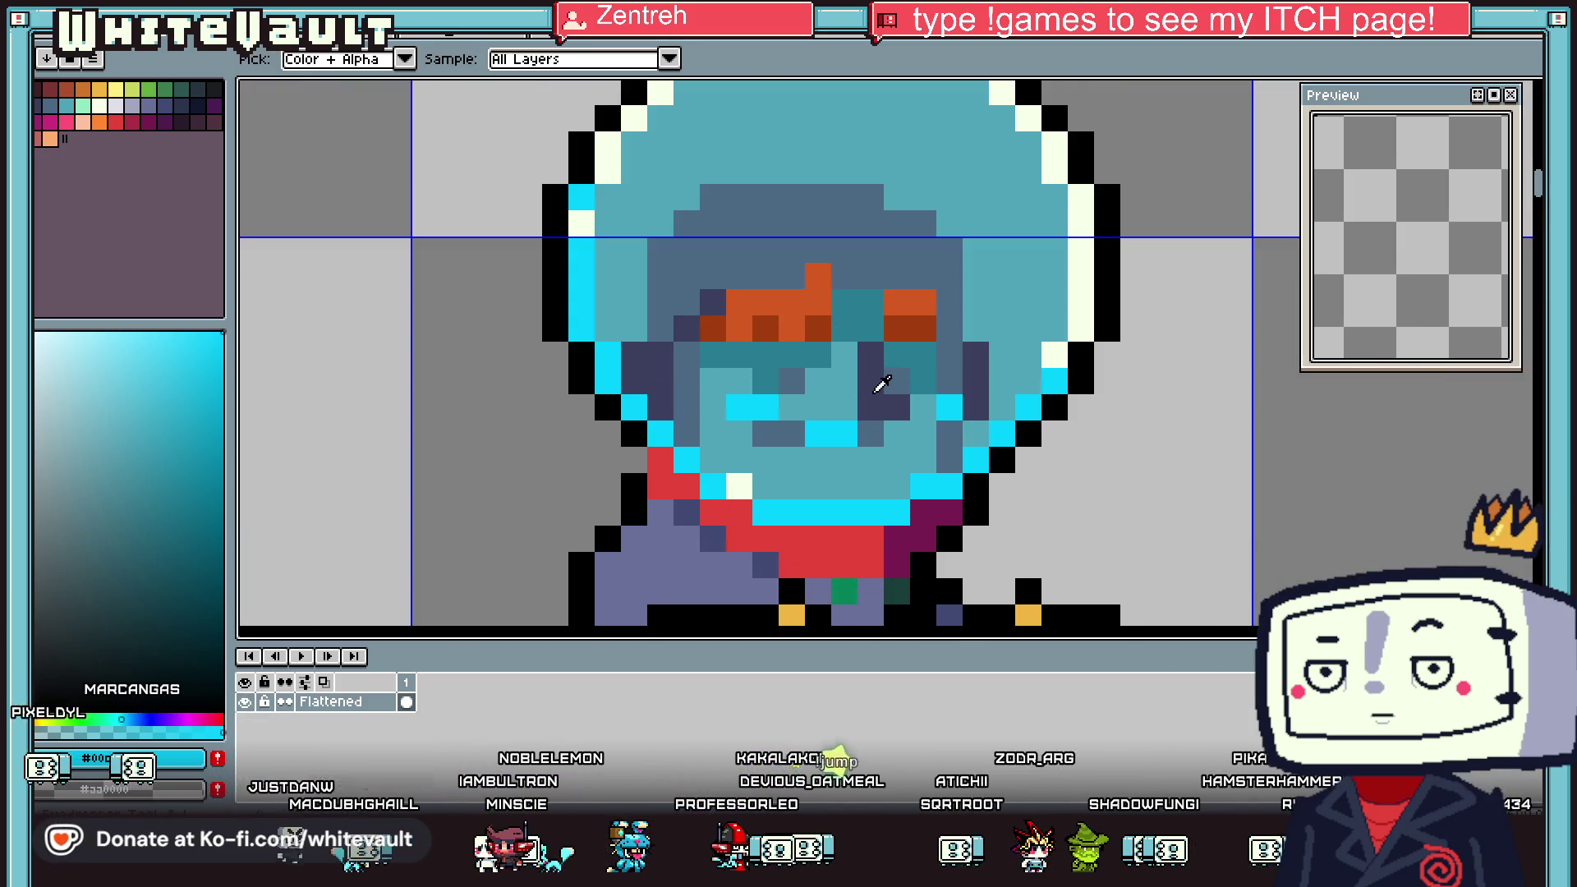
pyautogui.keyDown('alt'); pyautogui.click(801, 384); pyautogui.keyUp('alt')
pyautogui.scroll(-3, 890, 384)
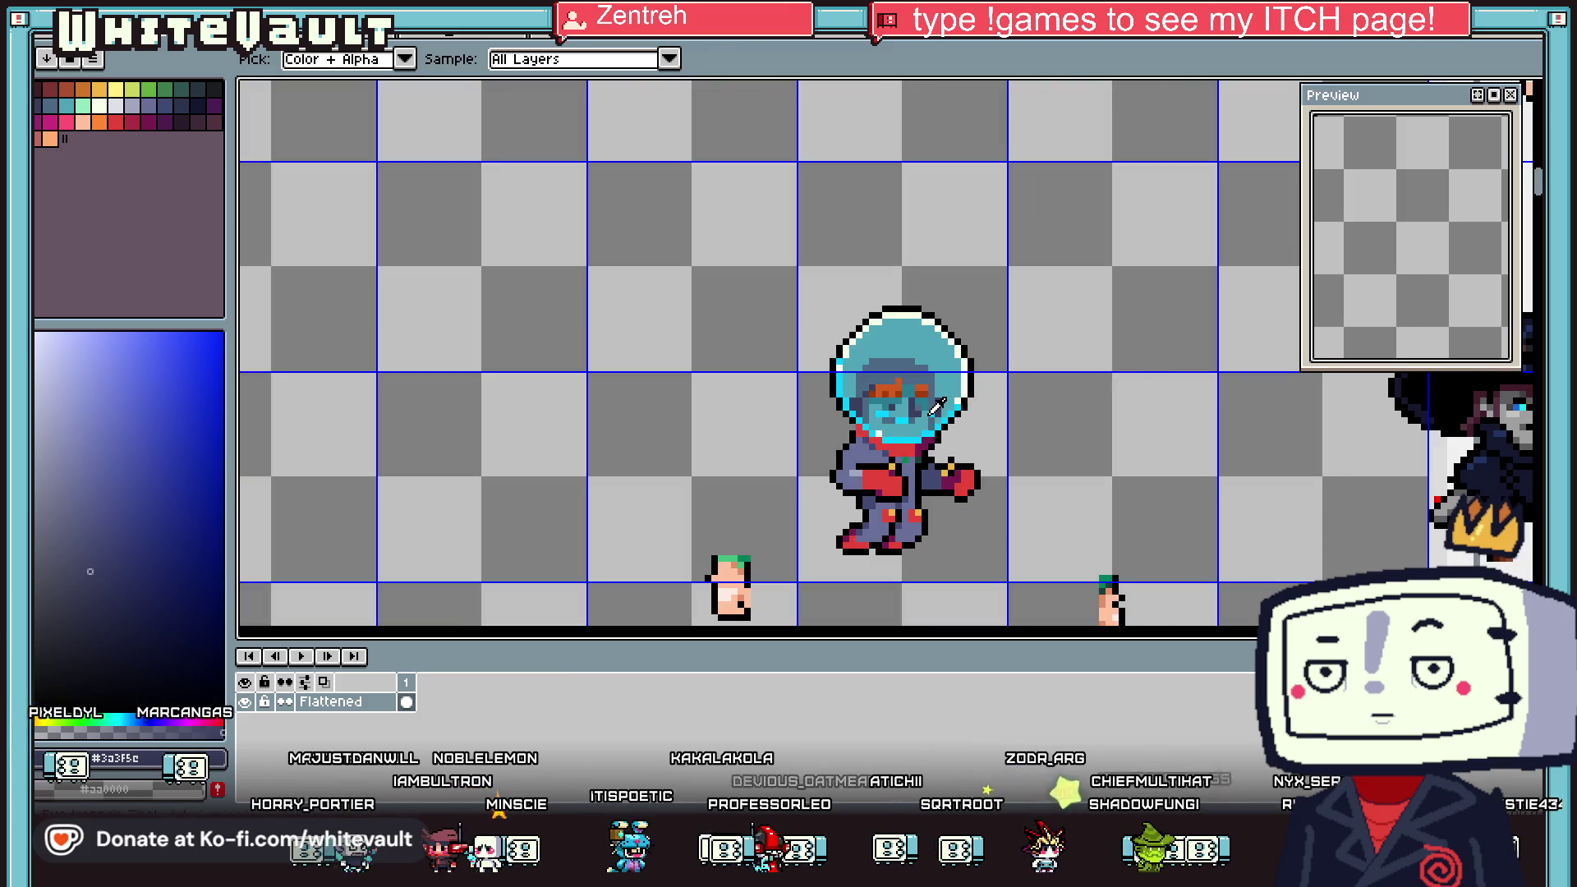
pyautogui.scroll(2, 896, 401)
pyautogui.keyDown('alt'); pyautogui.click(950, 437); pyautogui.keyUp('alt')
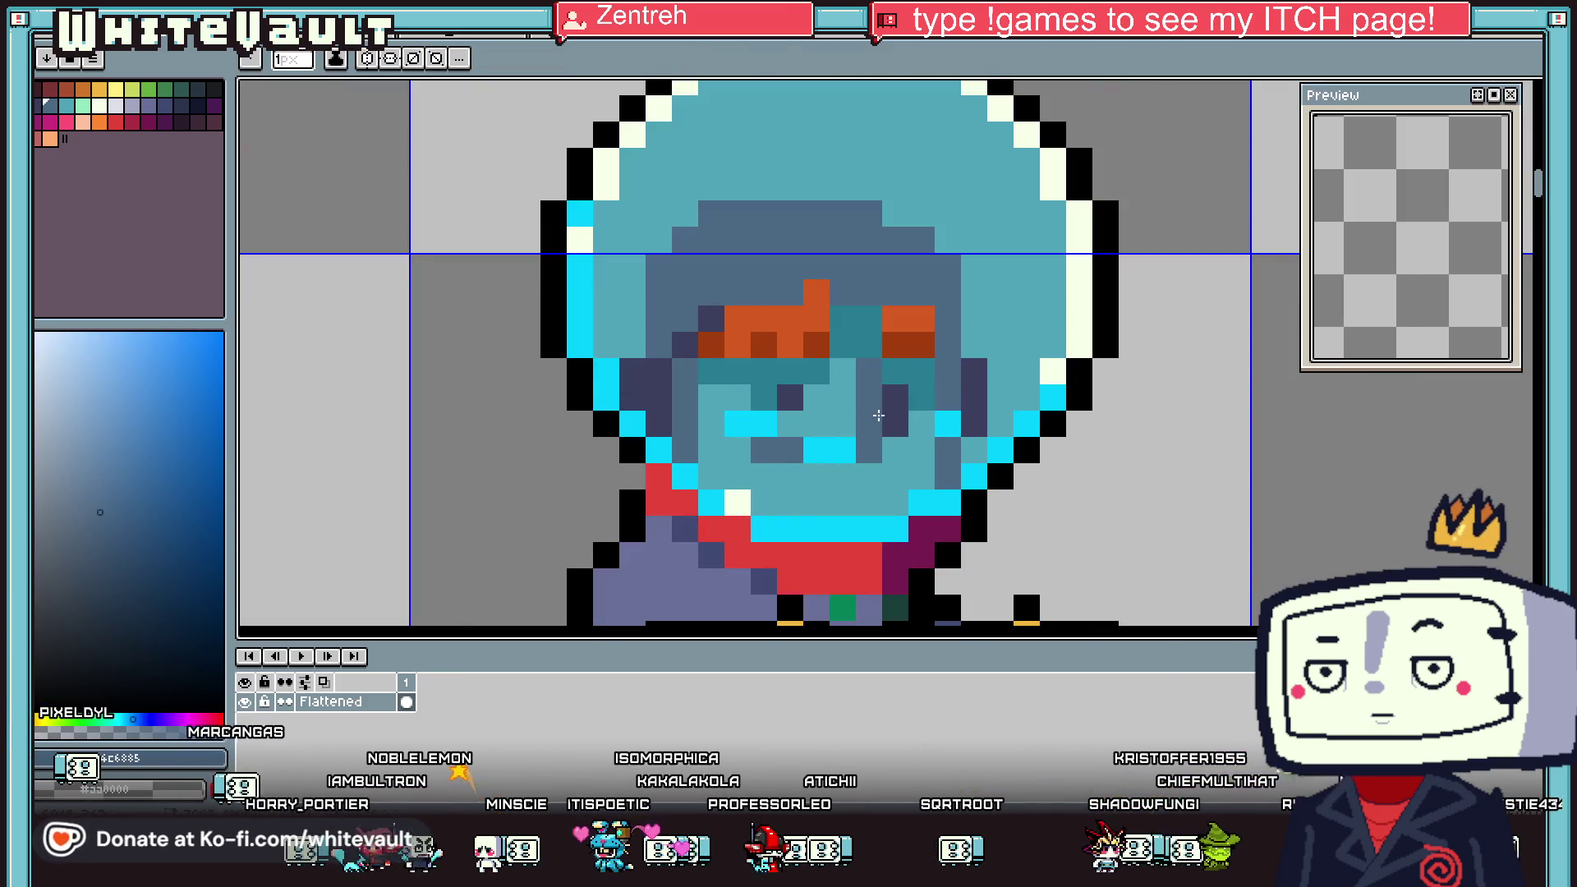
pyautogui.keyDown('alt'); pyautogui.click(897, 387); pyautogui.keyUp('alt')
pyautogui.click(772, 452)
# Sample the helmet's cyan, muted slate blue and pale cream outline colours
pyautogui.scroll(-3, 789, 452)
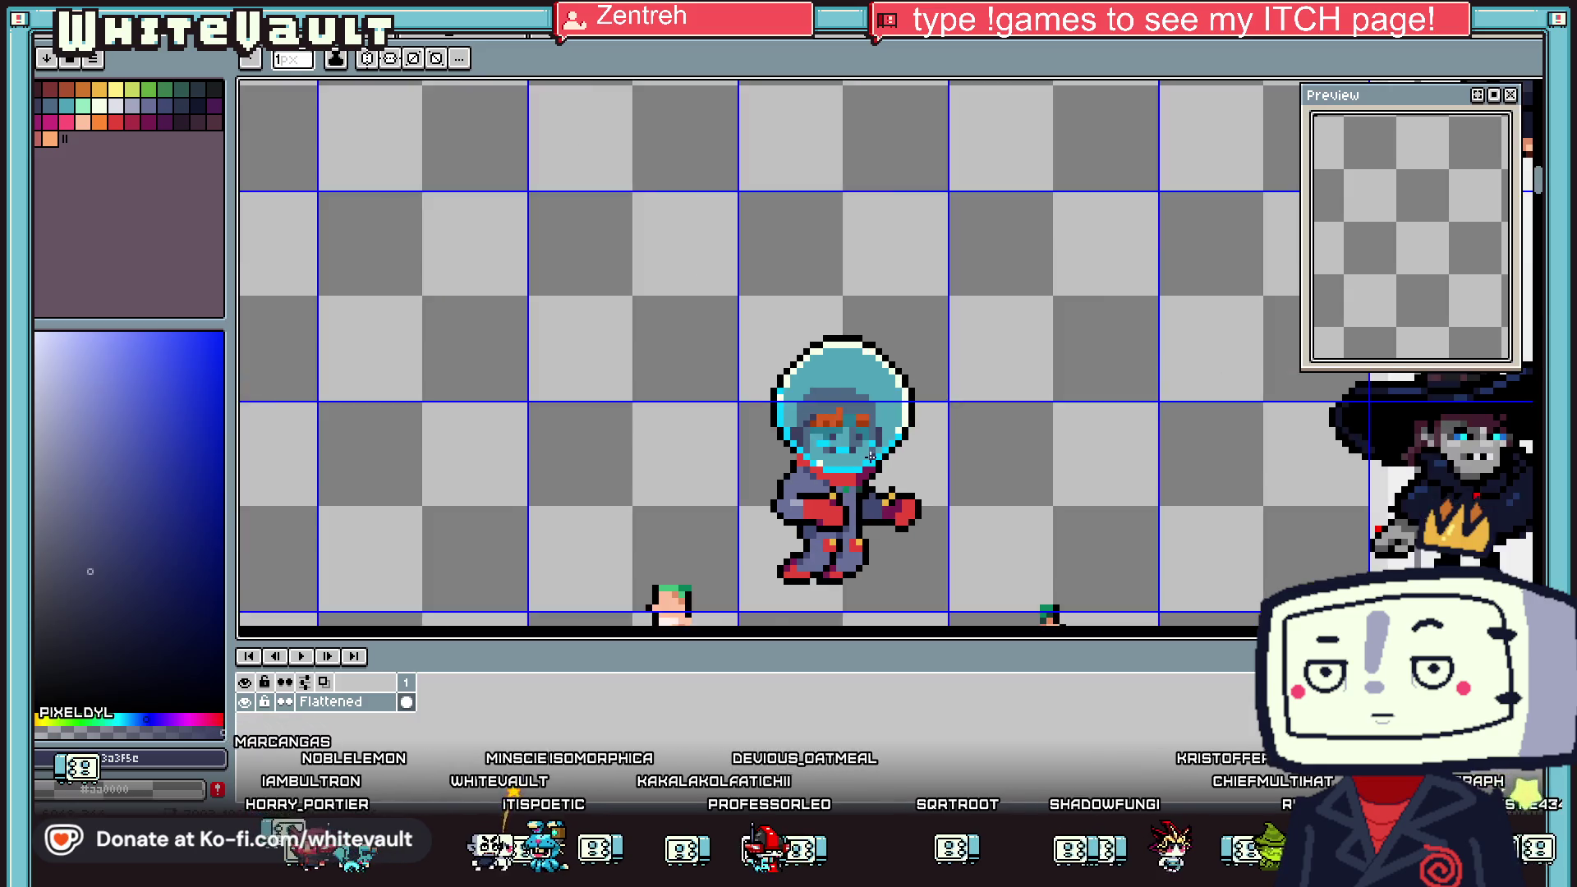
pyautogui.scroll(-1, 796, 444)
pyautogui.scroll(2, 807, 436)
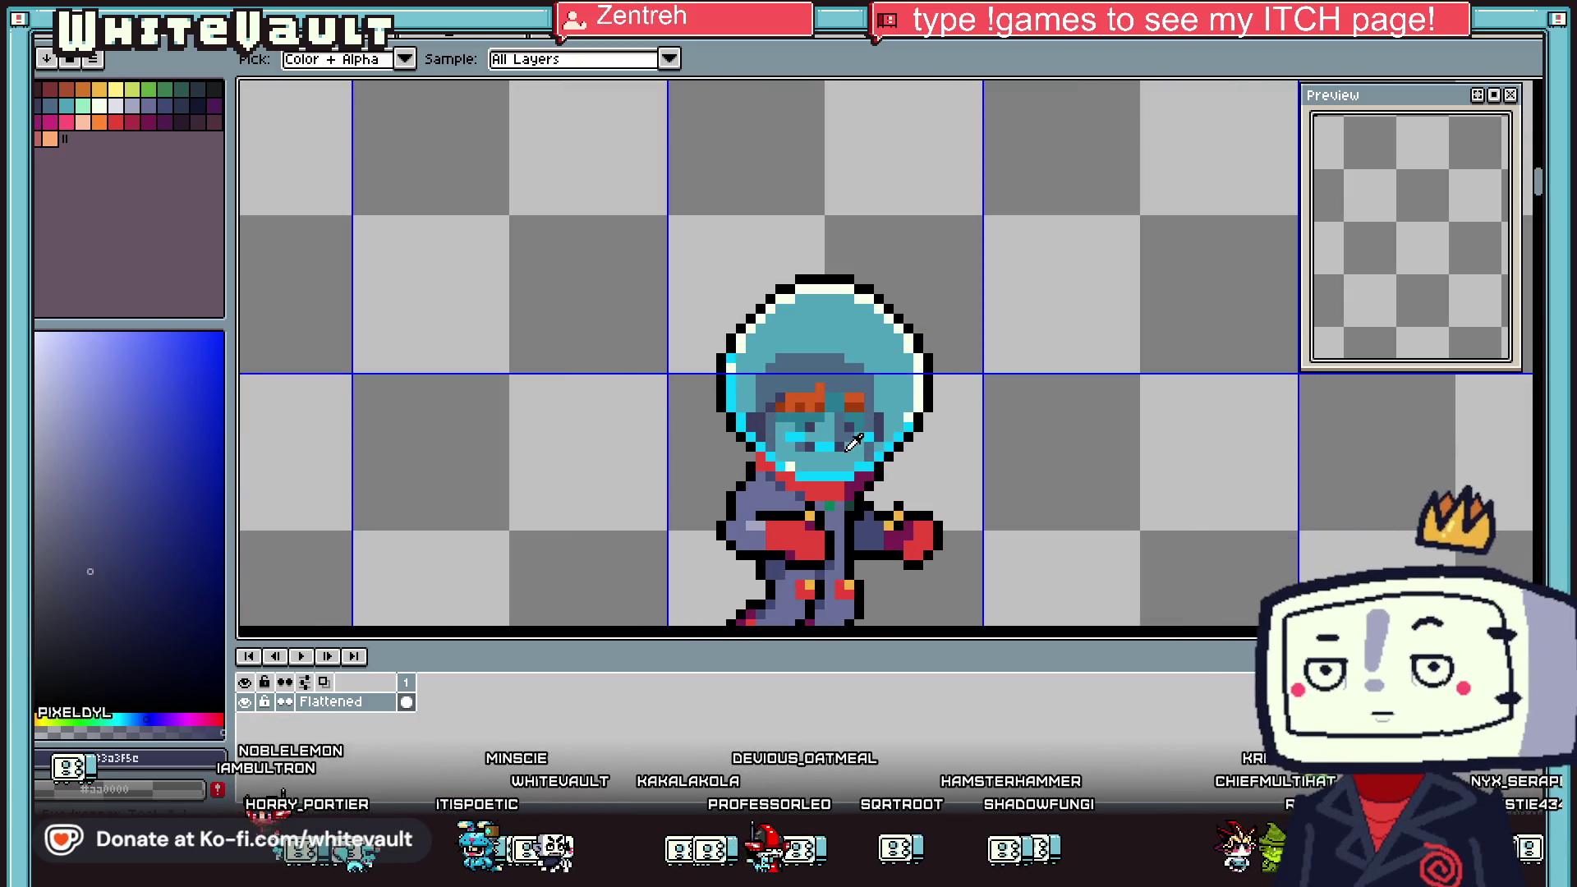
pyautogui.scroll(3, 804, 443)
pyautogui.click(661, 469)
pyautogui.scroll(-3, 669, 468)
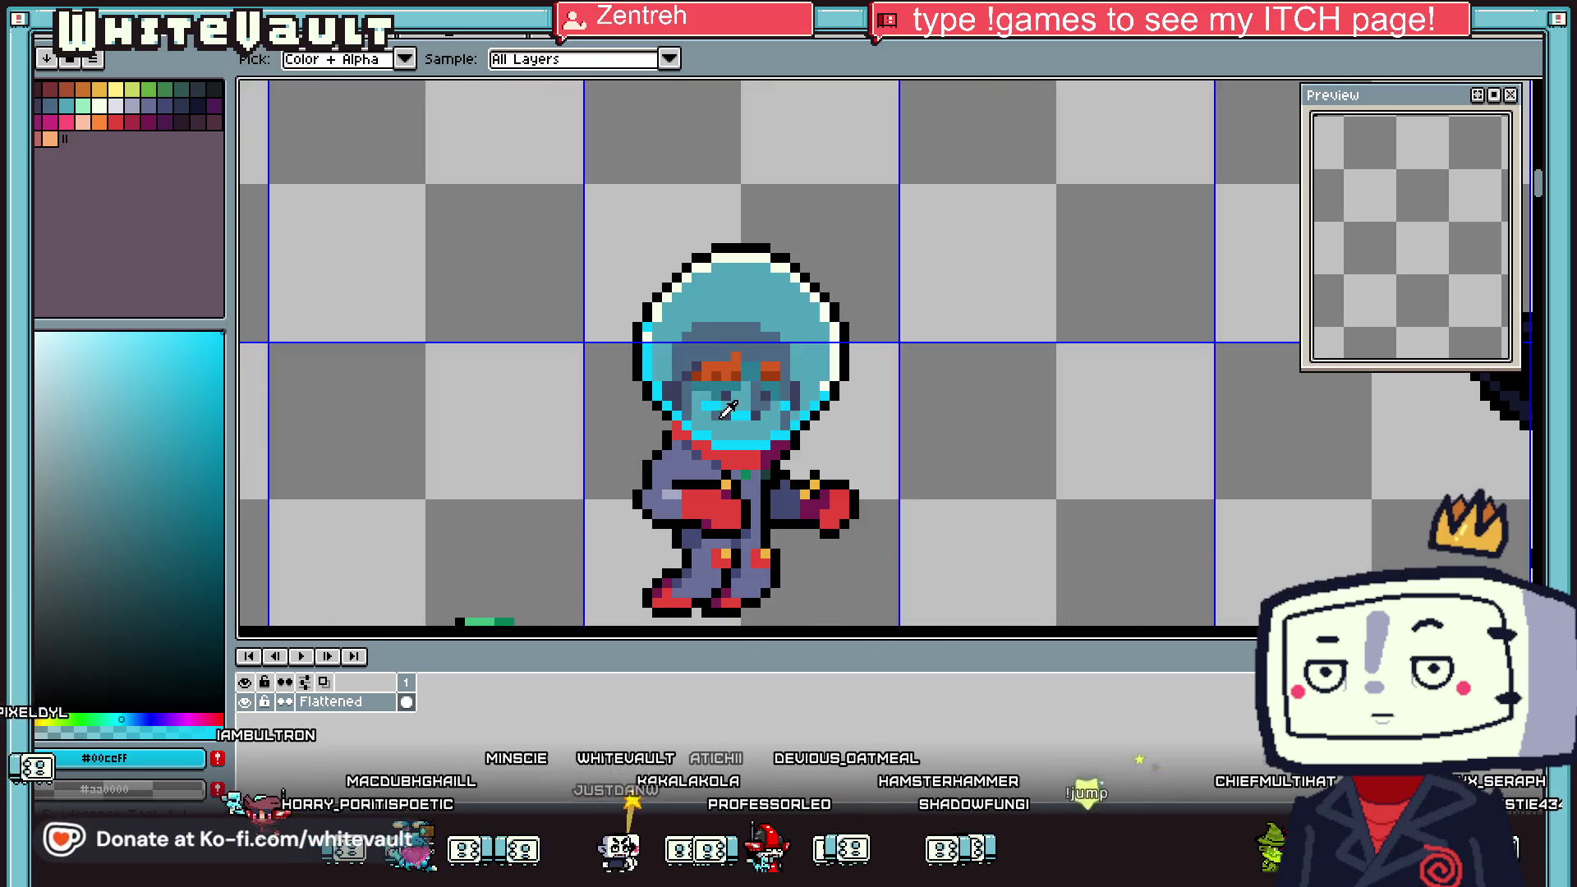
pyautogui.scroll(2, 708, 378)
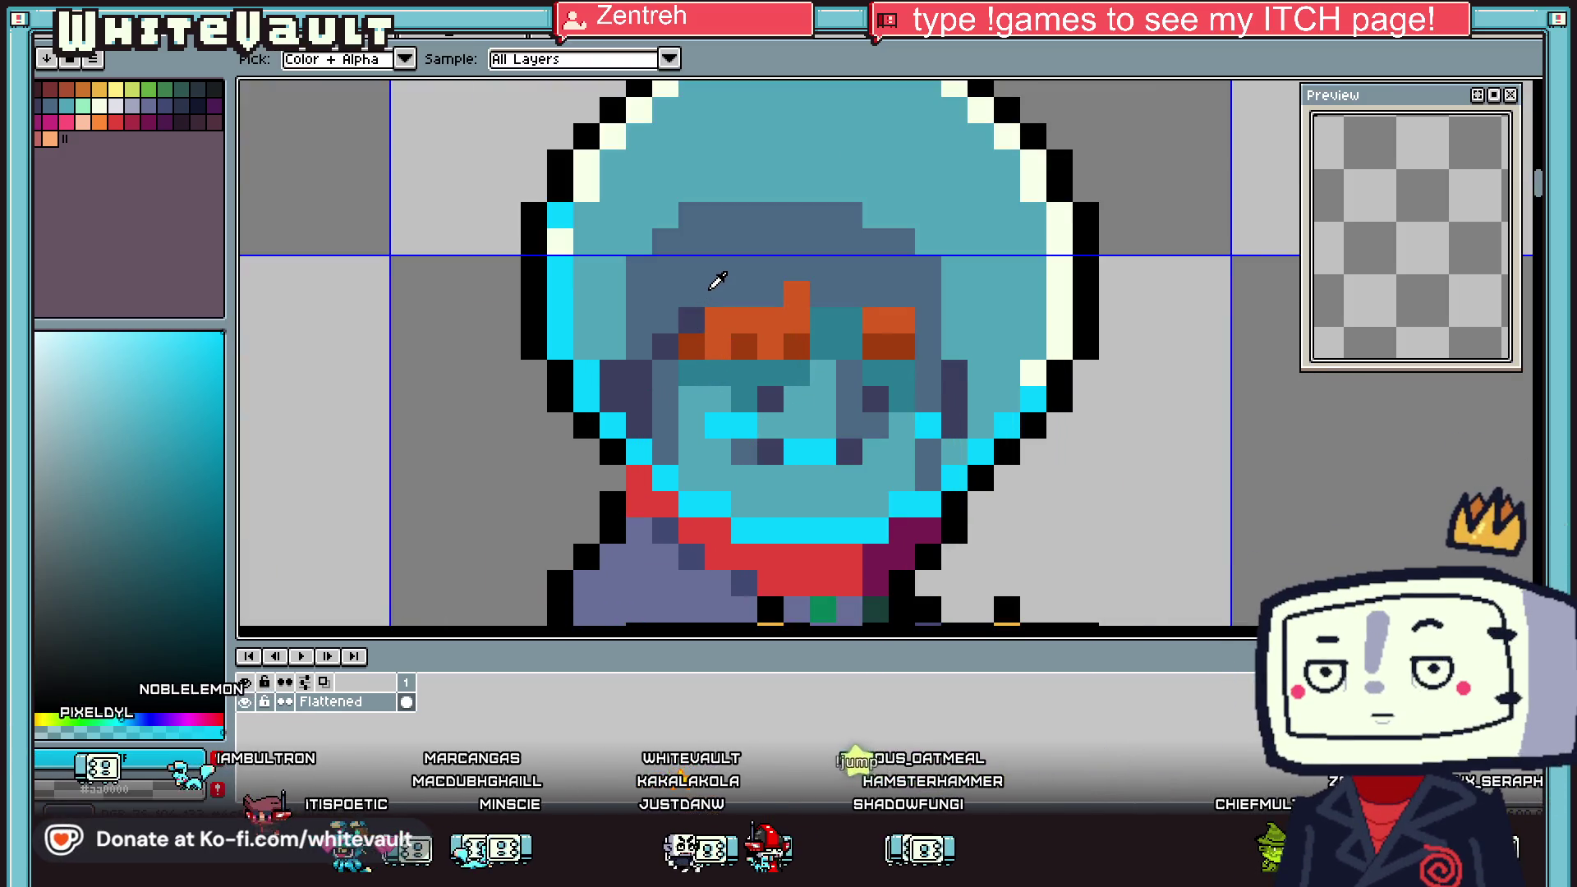
pyautogui.click(718, 289)
pyautogui.click(1031, 370)
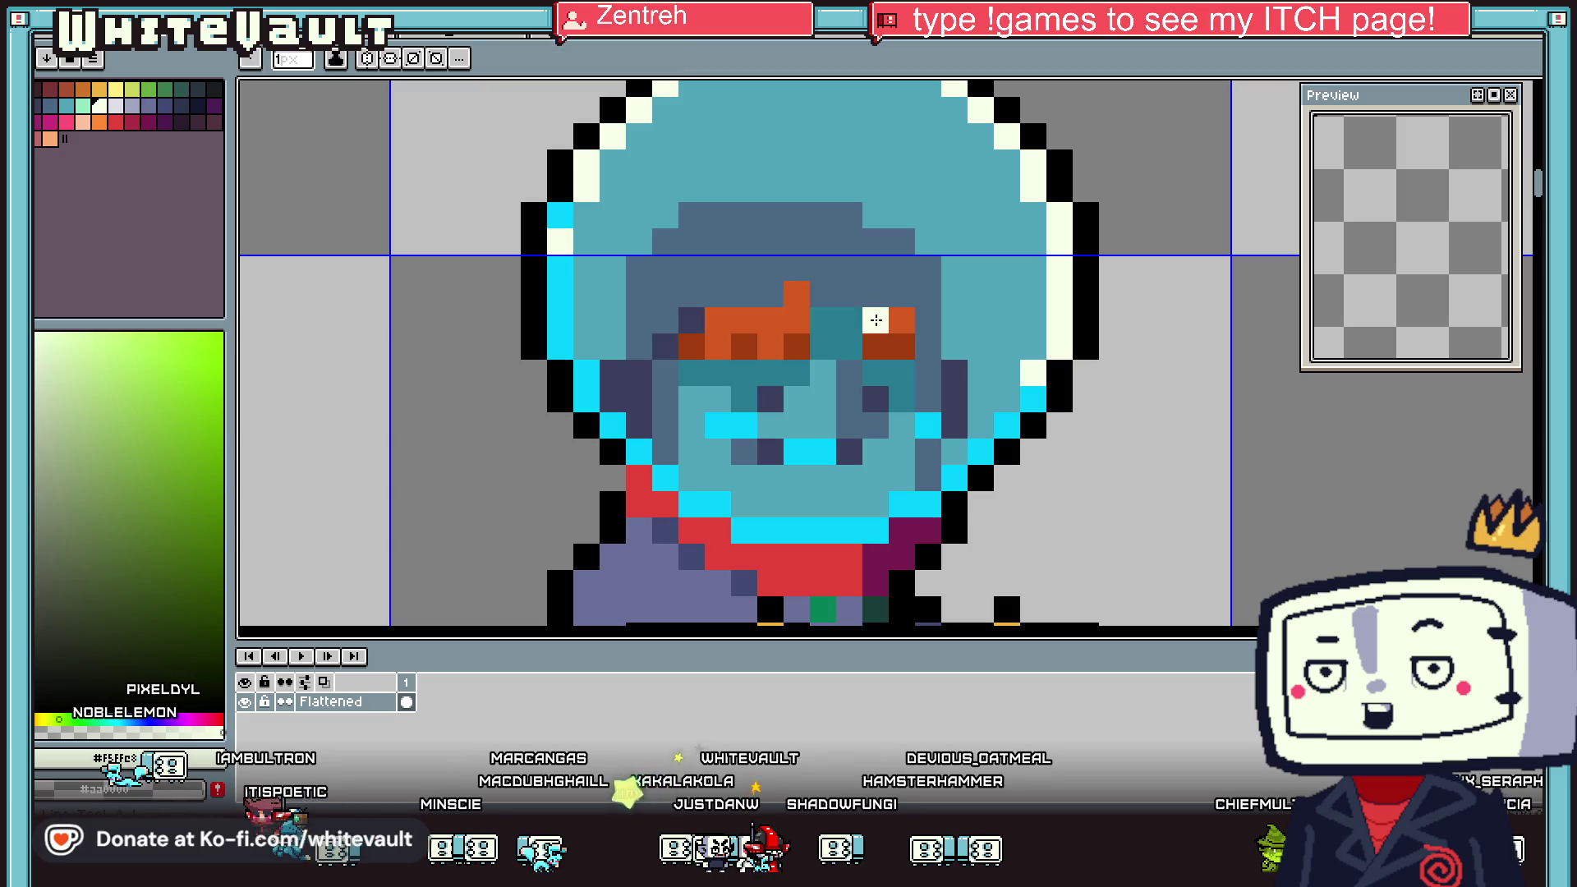
# Paint an orange eye pixel with the dark navy from the face
pyautogui.scroll(-2, 873, 317)
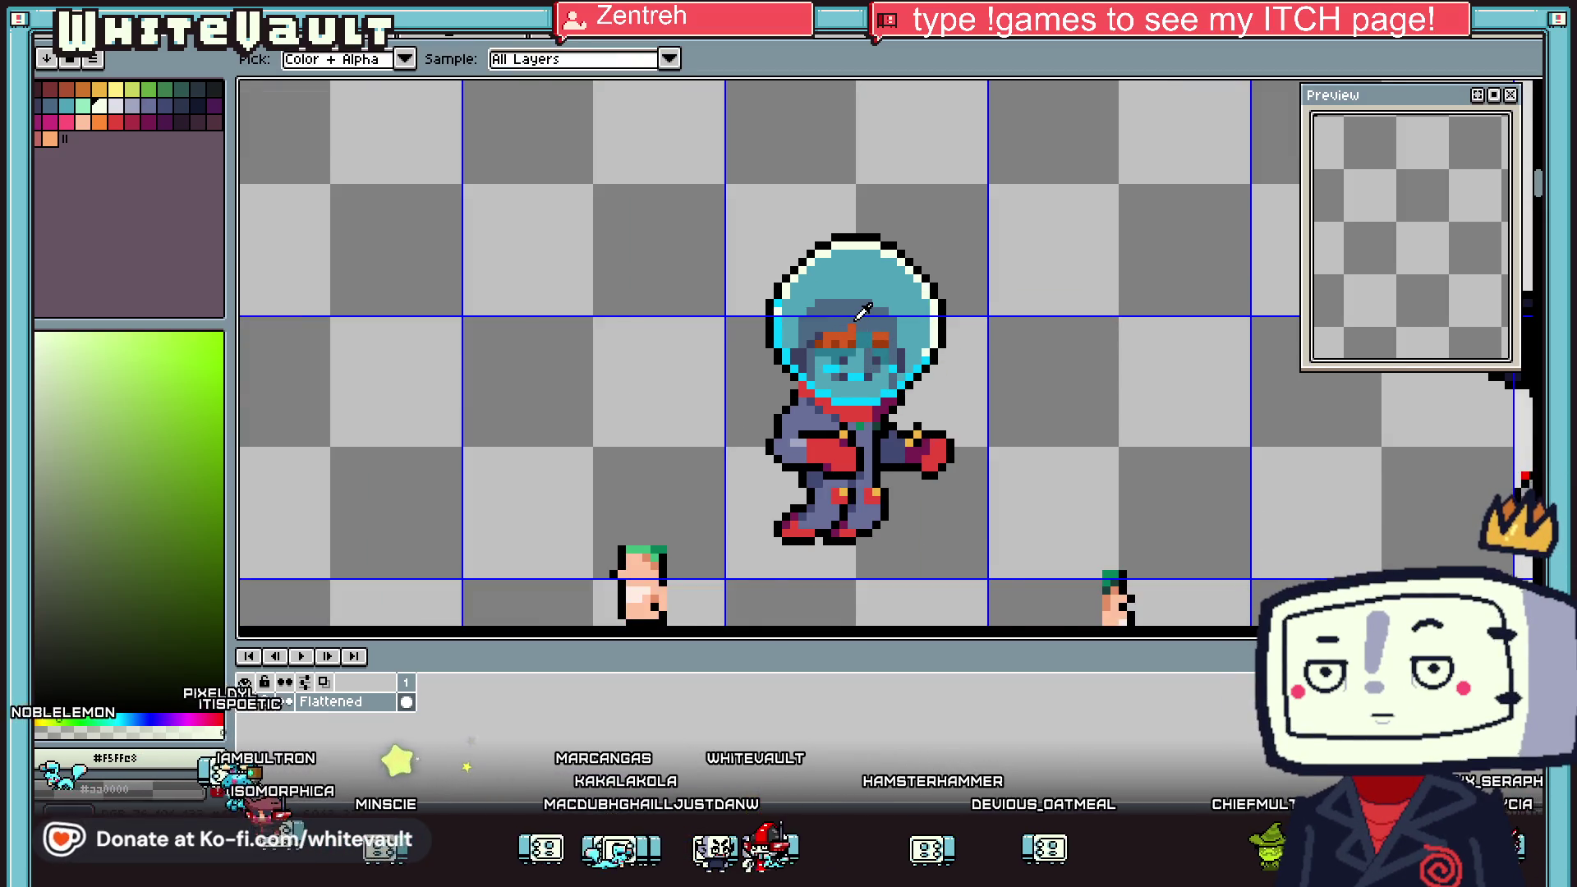
pyautogui.scroll(-2, 862, 312)
pyautogui.scroll(2, 854, 306)
pyautogui.scroll(2, 854, 305)
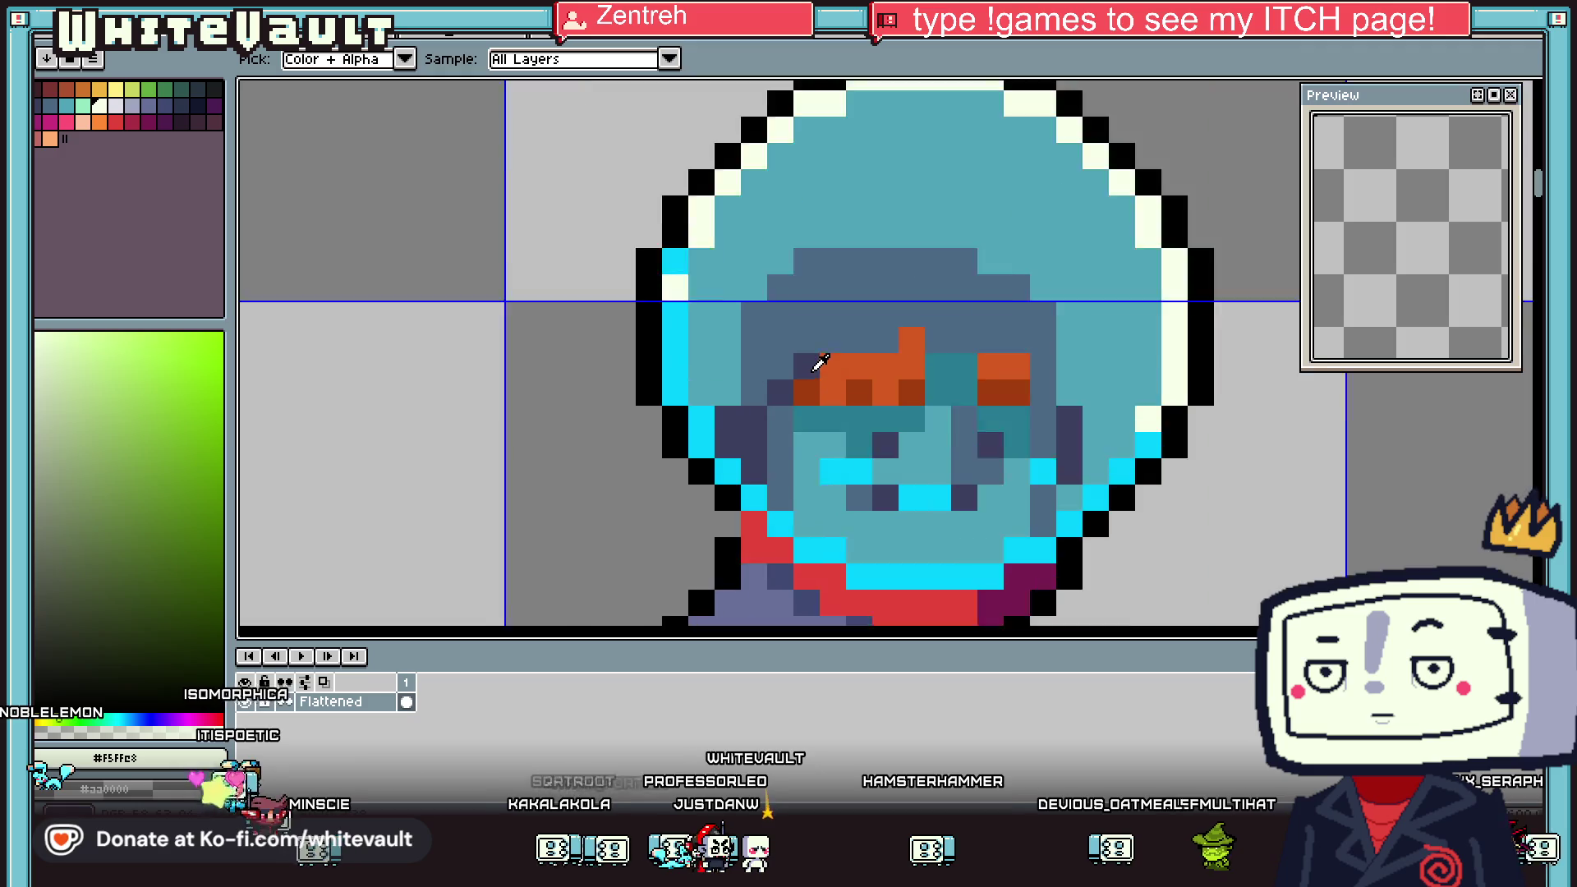
pyautogui.scroll(1, 824, 357)
pyautogui.click(819, 361)
pyautogui.press('b')
pyautogui.click(947, 336)
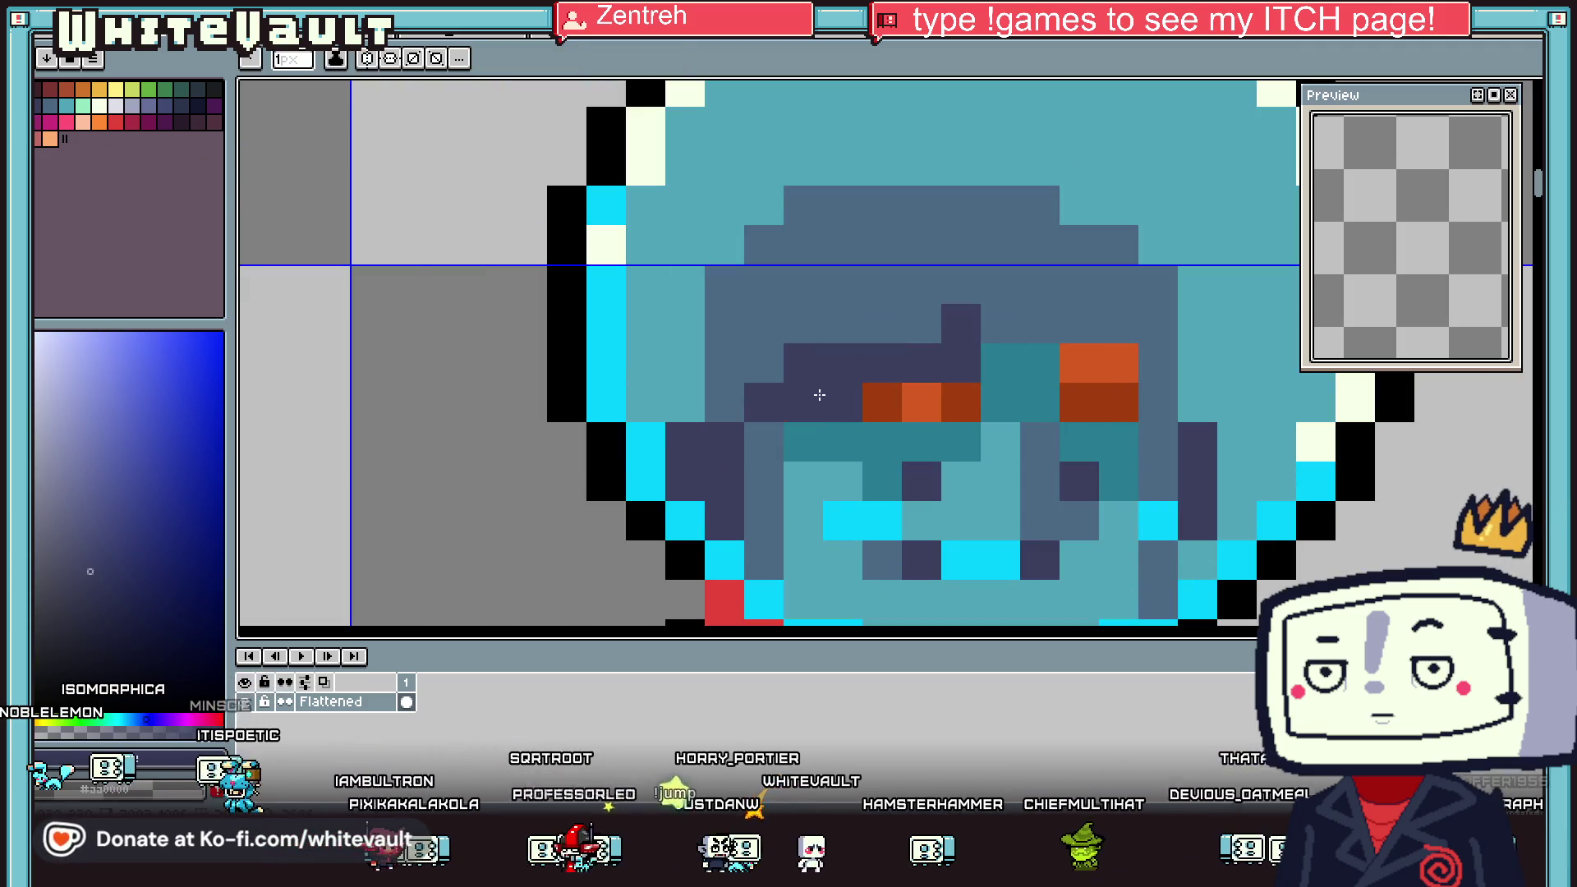
# Repaint another orange eye pixel dark navy
pyautogui.click(855, 397)
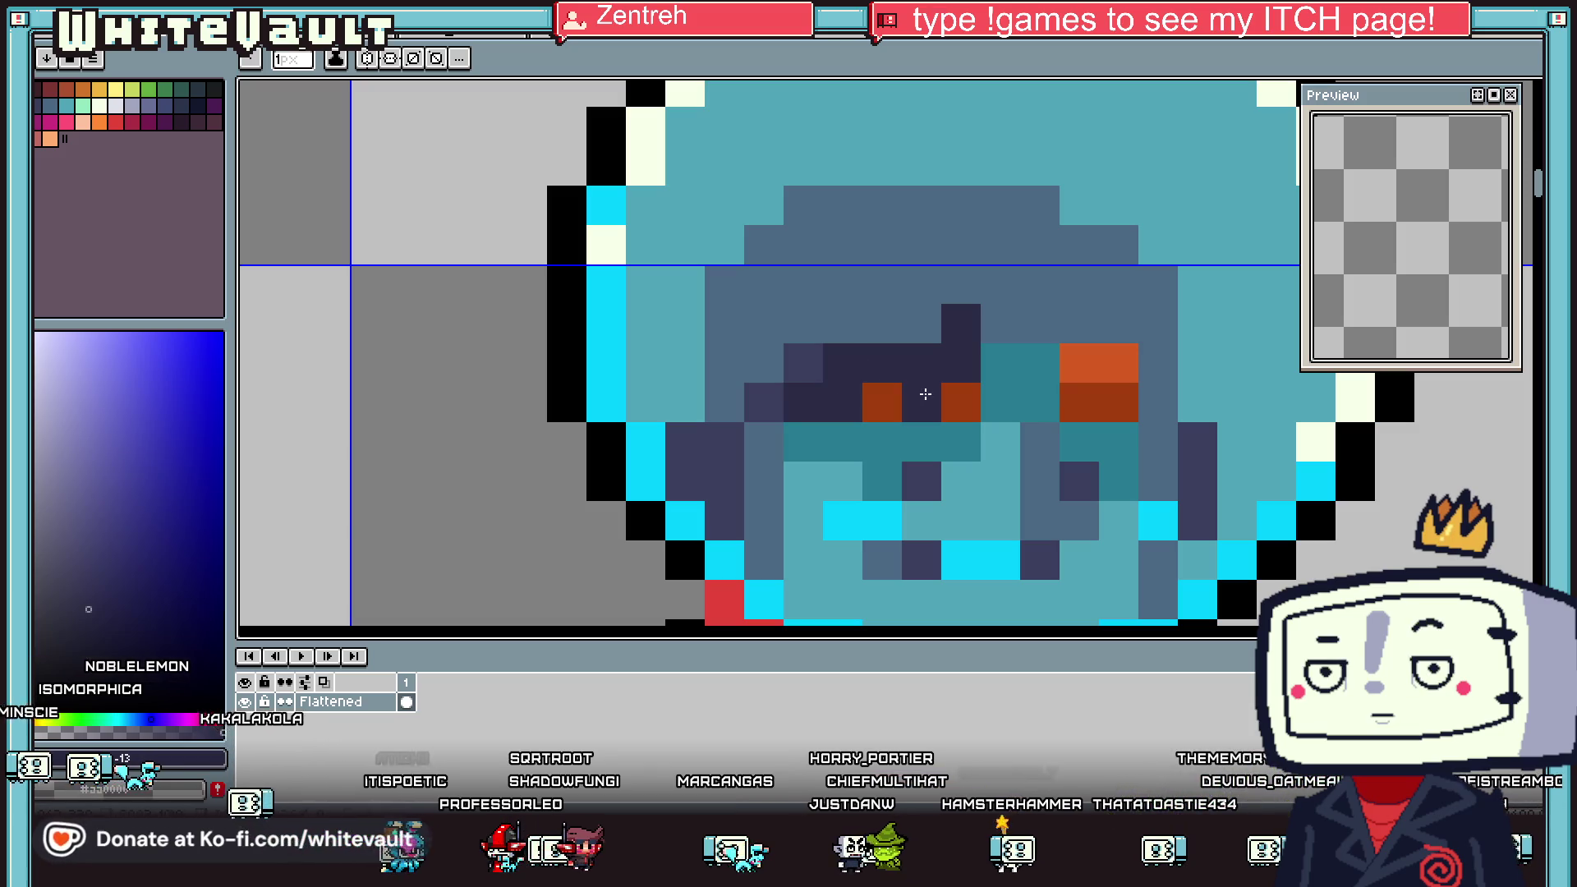
pyautogui.keyDown('alt'); pyautogui.click(790, 346); pyautogui.keyUp('alt')
pyautogui.click(893, 398)
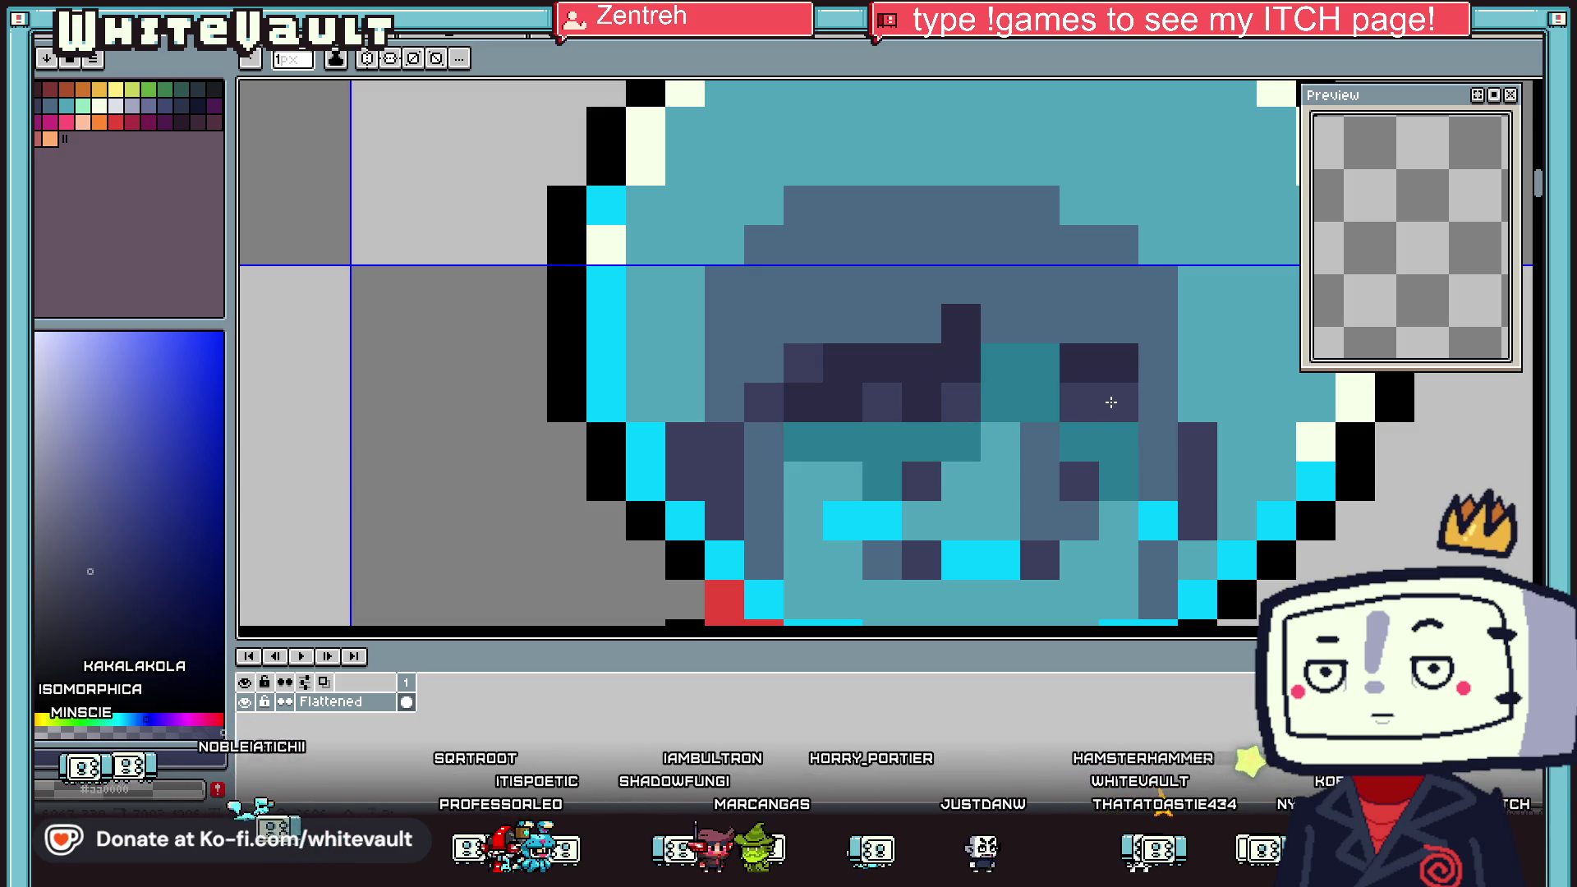
# Sample the helmet cyan, then the black from the sprite's outline
pyautogui.scroll(-1, 1110, 402)
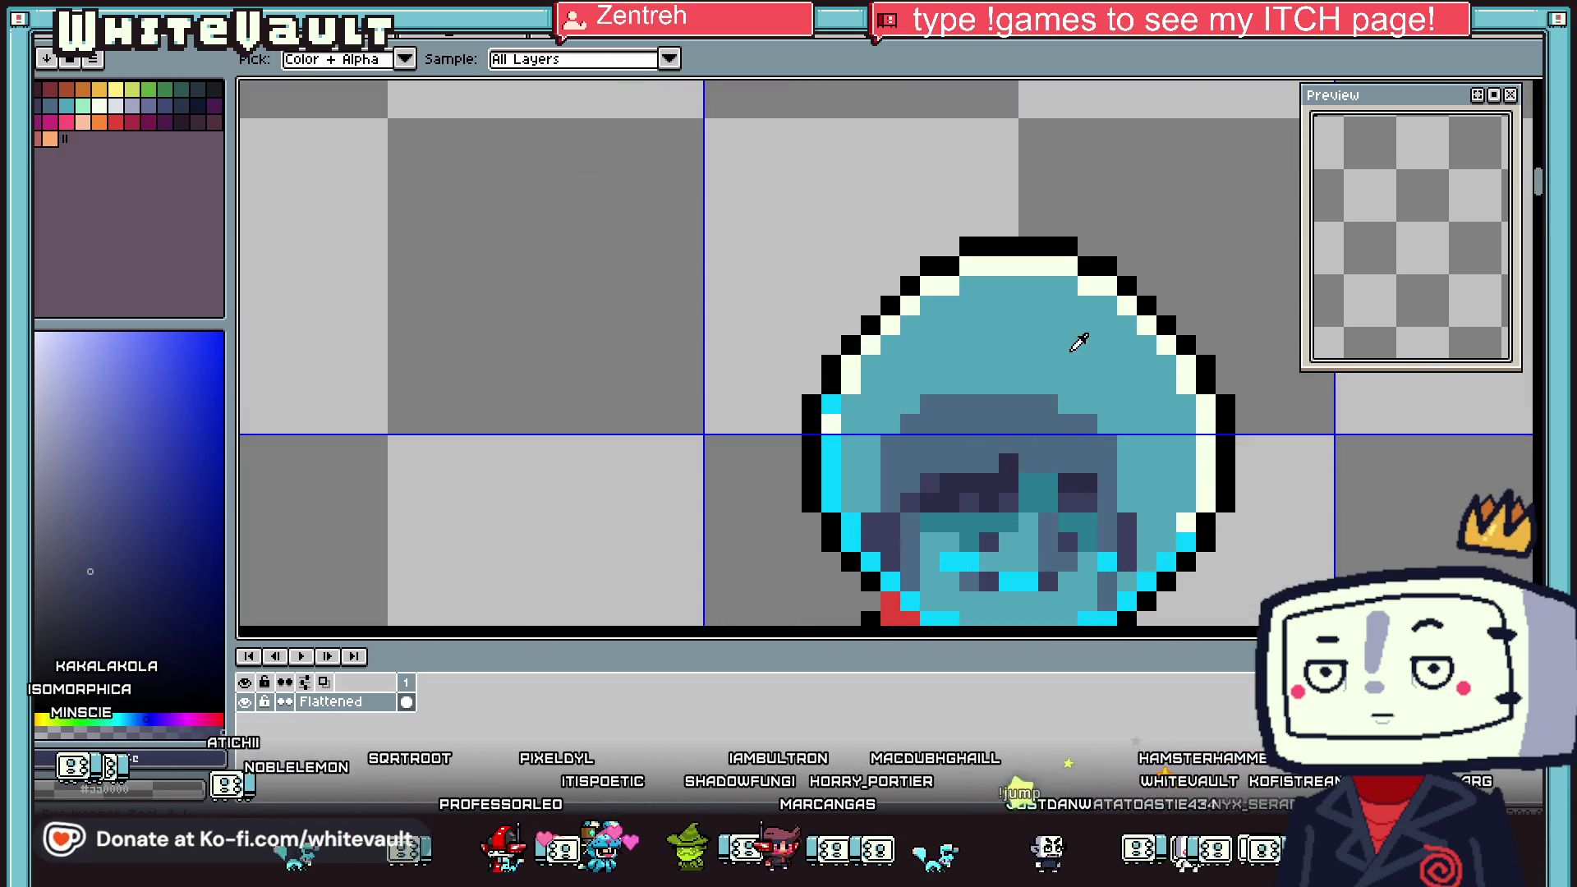
pyautogui.keyDown('alt'); pyautogui.click(1077, 338); pyautogui.keyUp('alt')
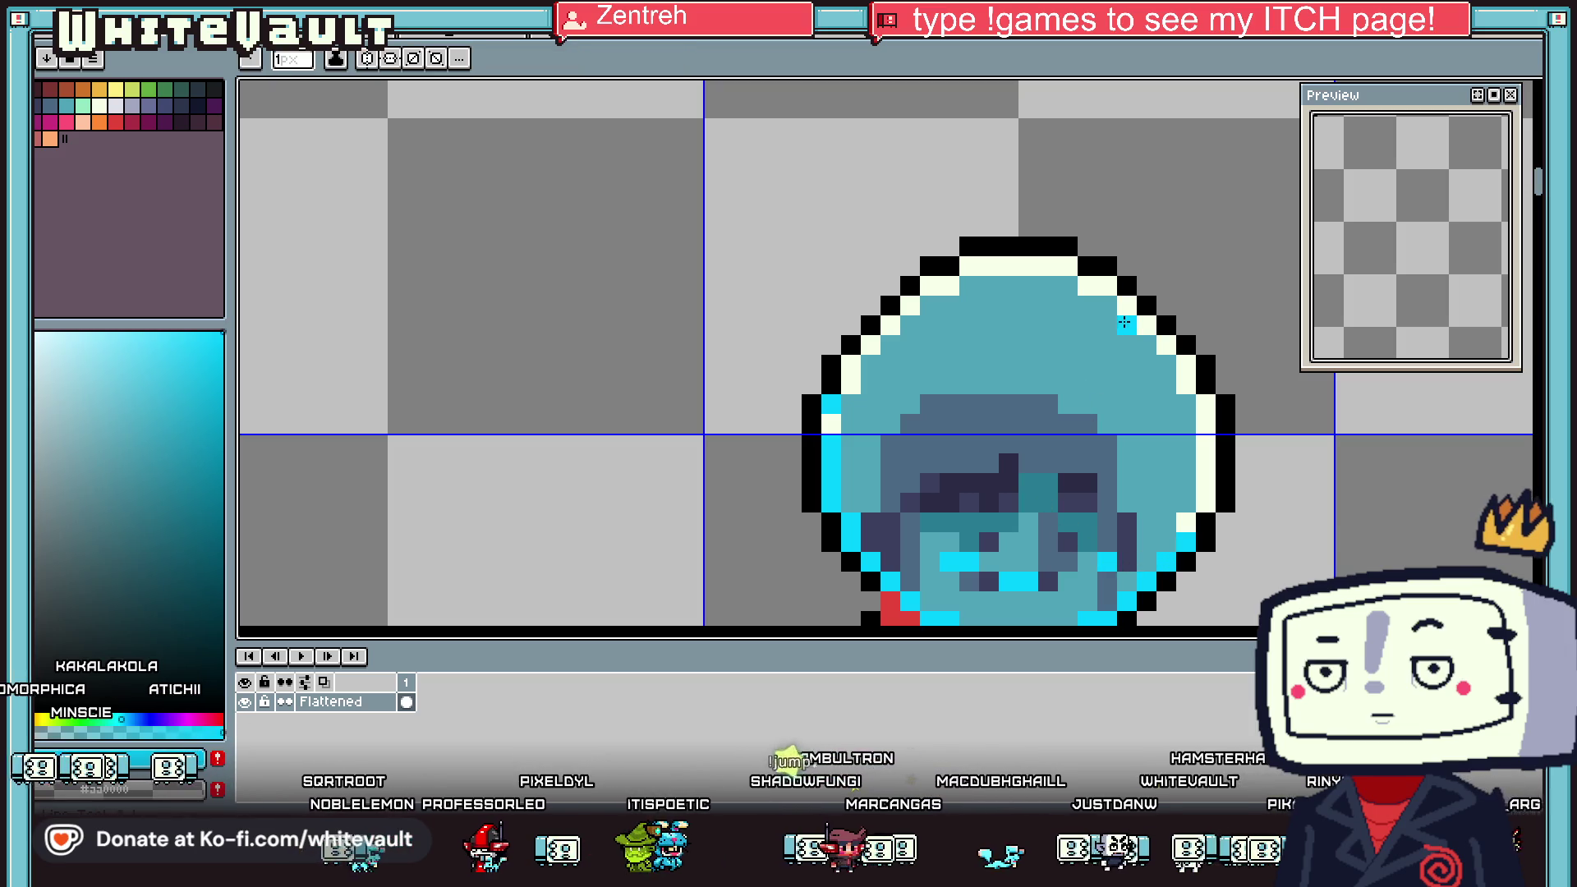
pyautogui.scroll(-2, 1146, 343)
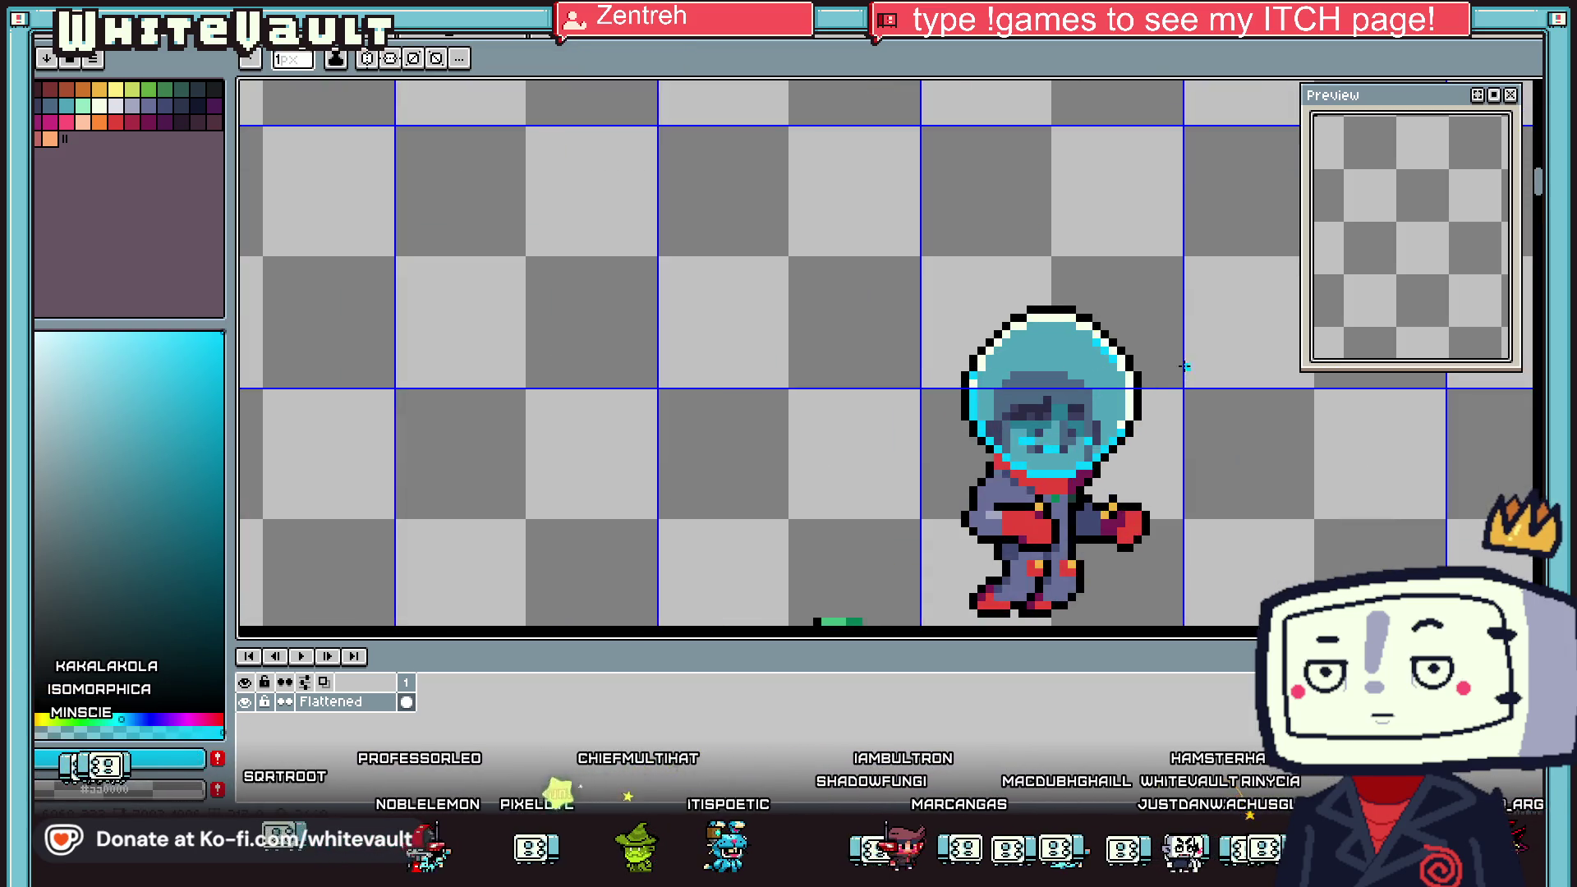
pyautogui.scroll(1, 1165, 373)
pyautogui.scroll(1, 1109, 394)
pyautogui.scroll(2, 1041, 371)
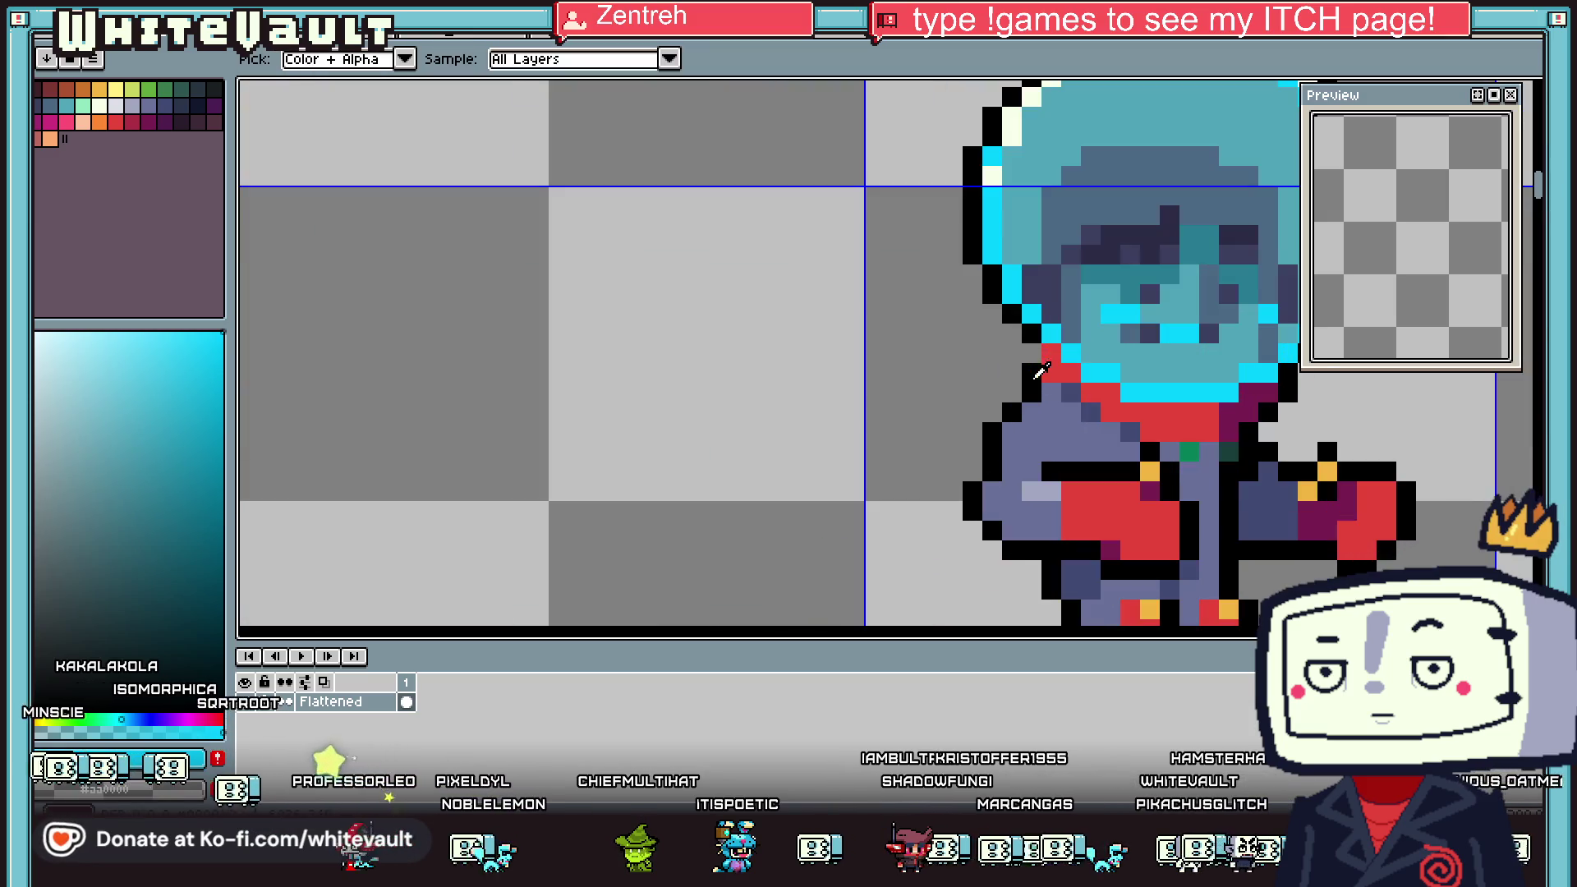
pyautogui.keyDown('alt'); pyautogui.click(1018, 304); pyautogui.keyUp('alt')
# Draw the hose from beside the helmet down the astronaut's left side, ending in diagonal pixels
pyautogui.moveTo(994, 294)
pyautogui.mouseDown()
pyautogui.moveTo(927, 310)
pyautogui.moveTo(932, 575)
pyautogui.mouseUp()
pyautogui.scroll(-1, 978, 567)
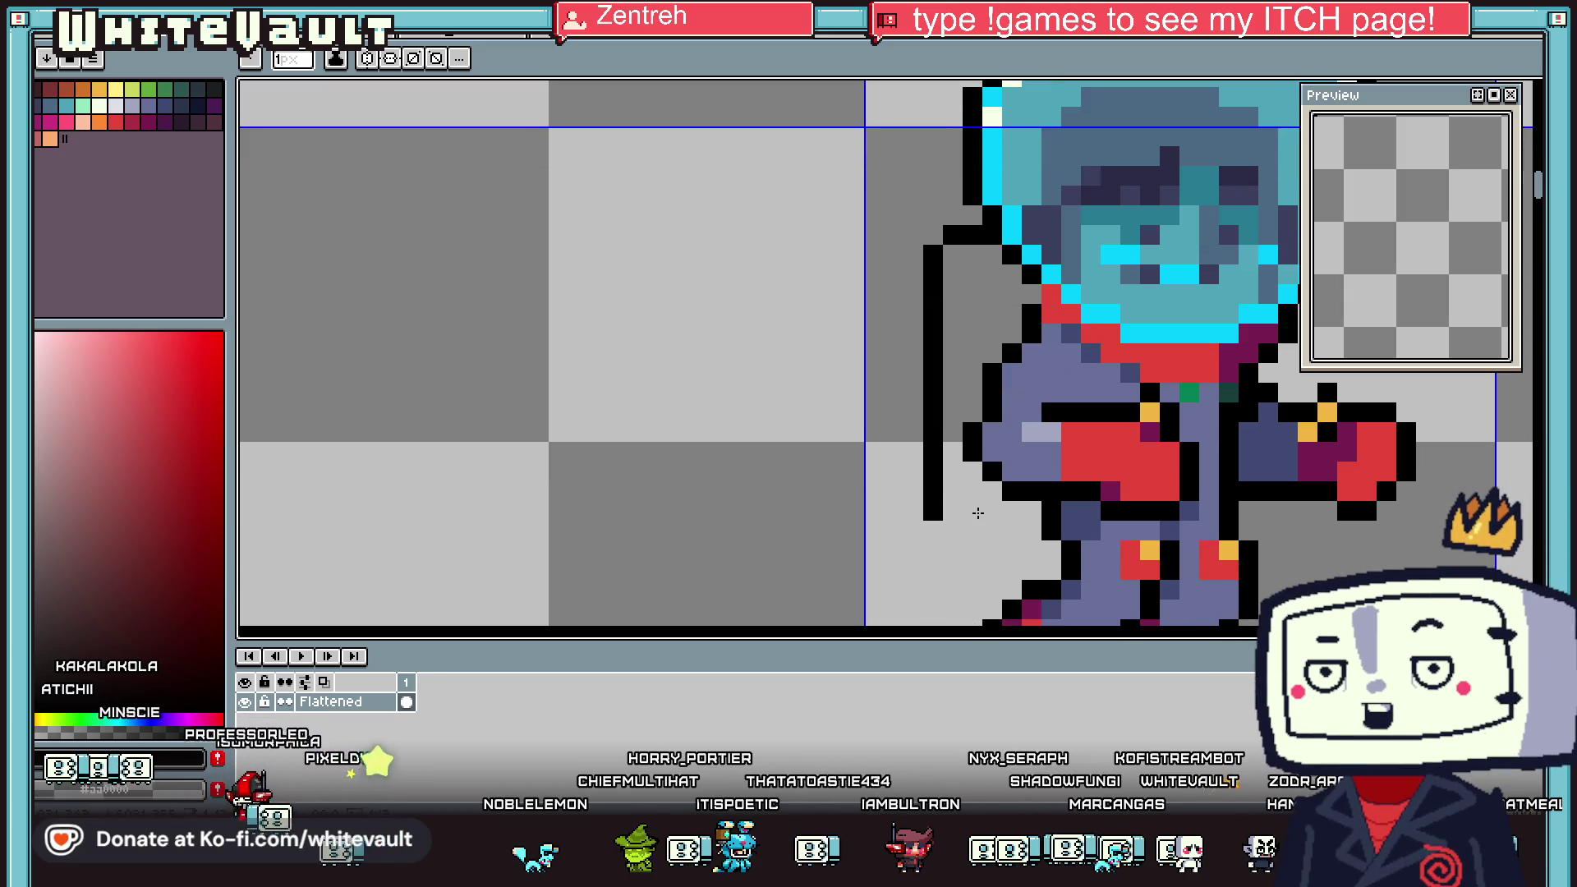
pyautogui.scroll(-2, 1002, 581)
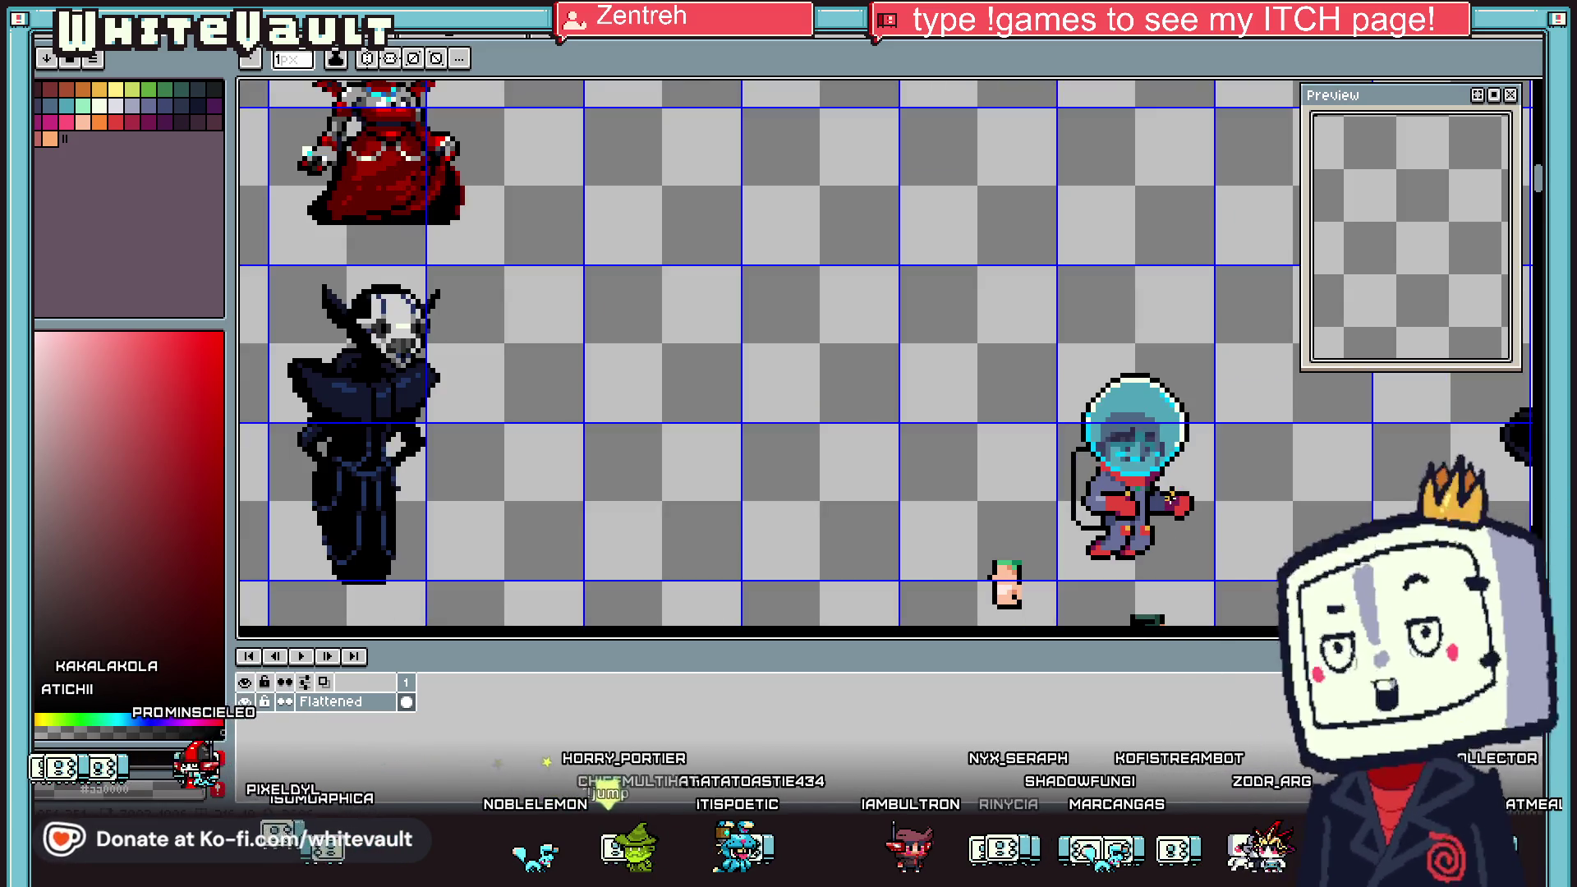
pyautogui.scroll(1, 1067, 492)
pyautogui.scroll(1, 1144, 414)
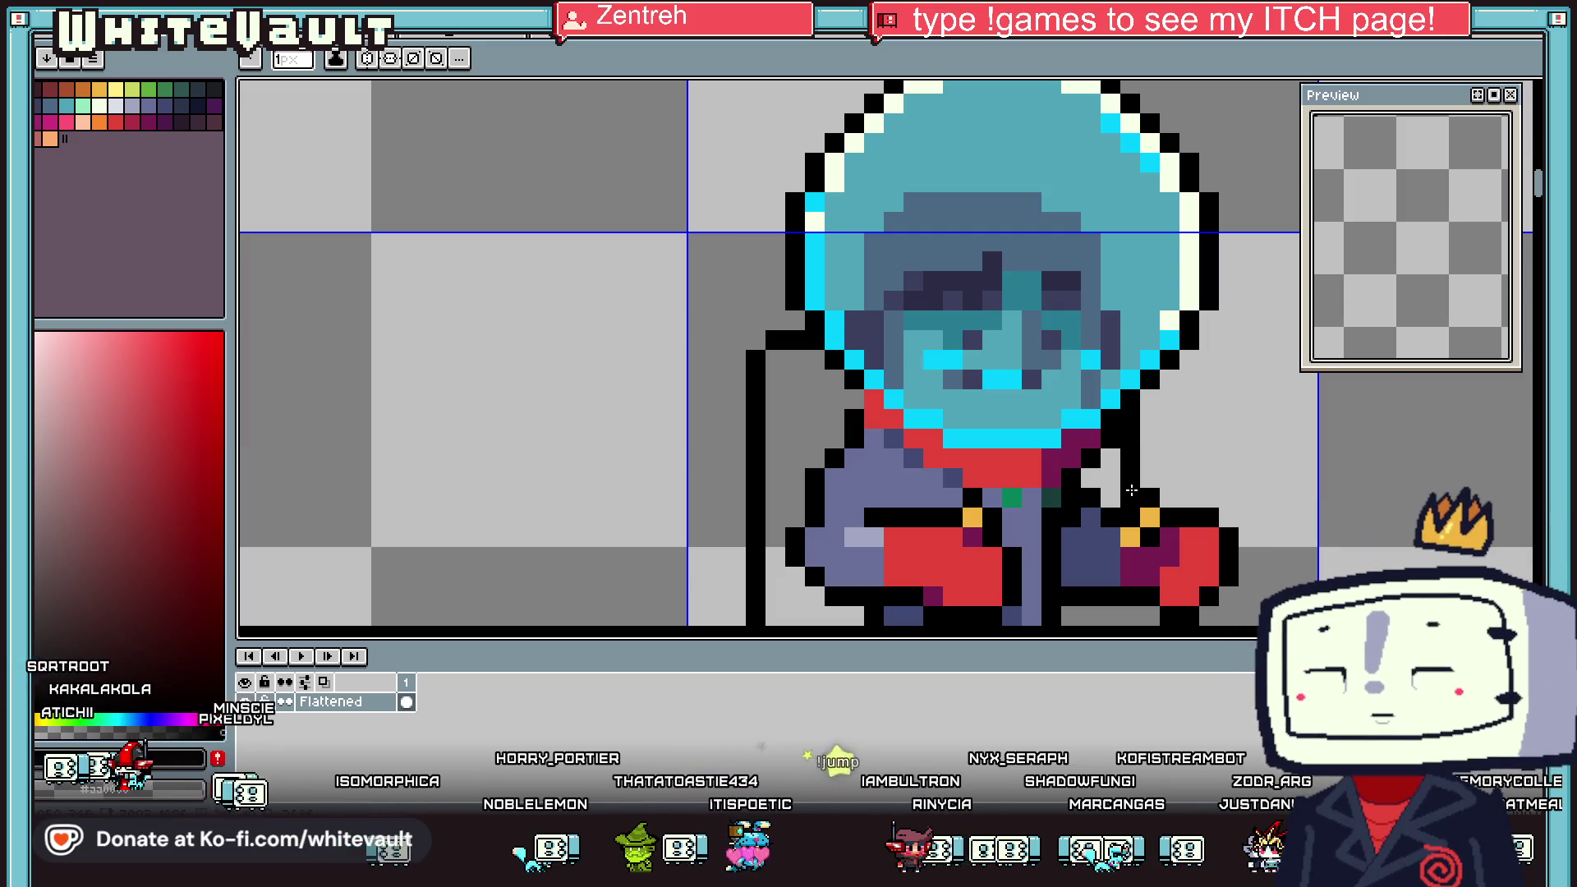
pyautogui.scroll(-2, 1144, 415)
pyautogui.scroll(3, 1125, 470)
pyautogui.moveTo(1125, 470)
pyautogui.mouseDown()
pyautogui.moveTo(1109, 563)
pyautogui.moveTo(1071, 562)
pyautogui.mouseUp()
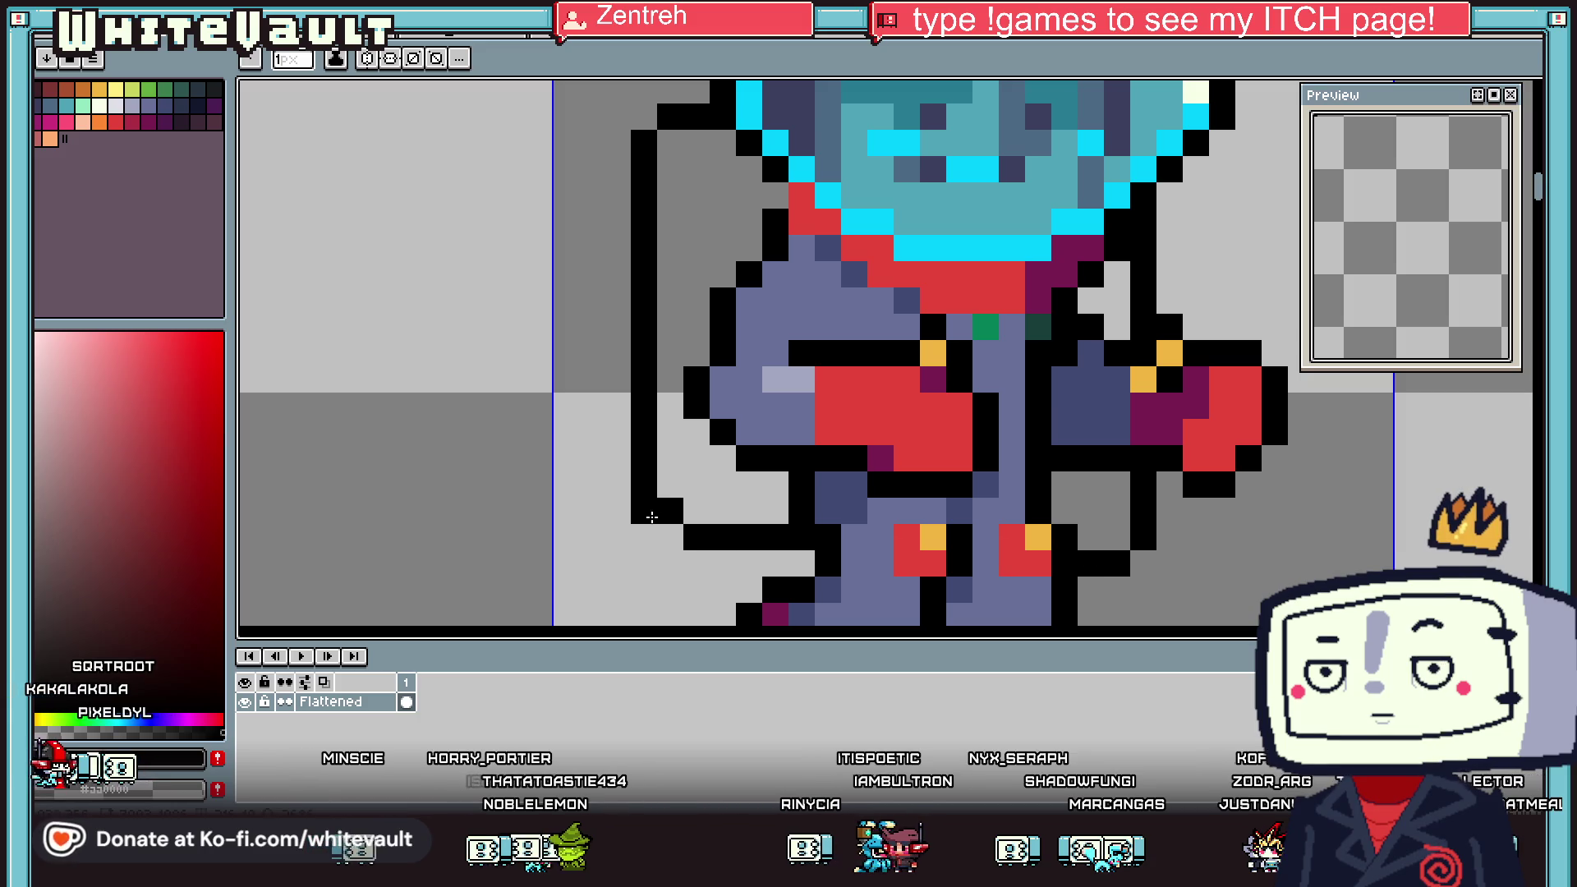
pyautogui.scroll(-3, 815, 562)
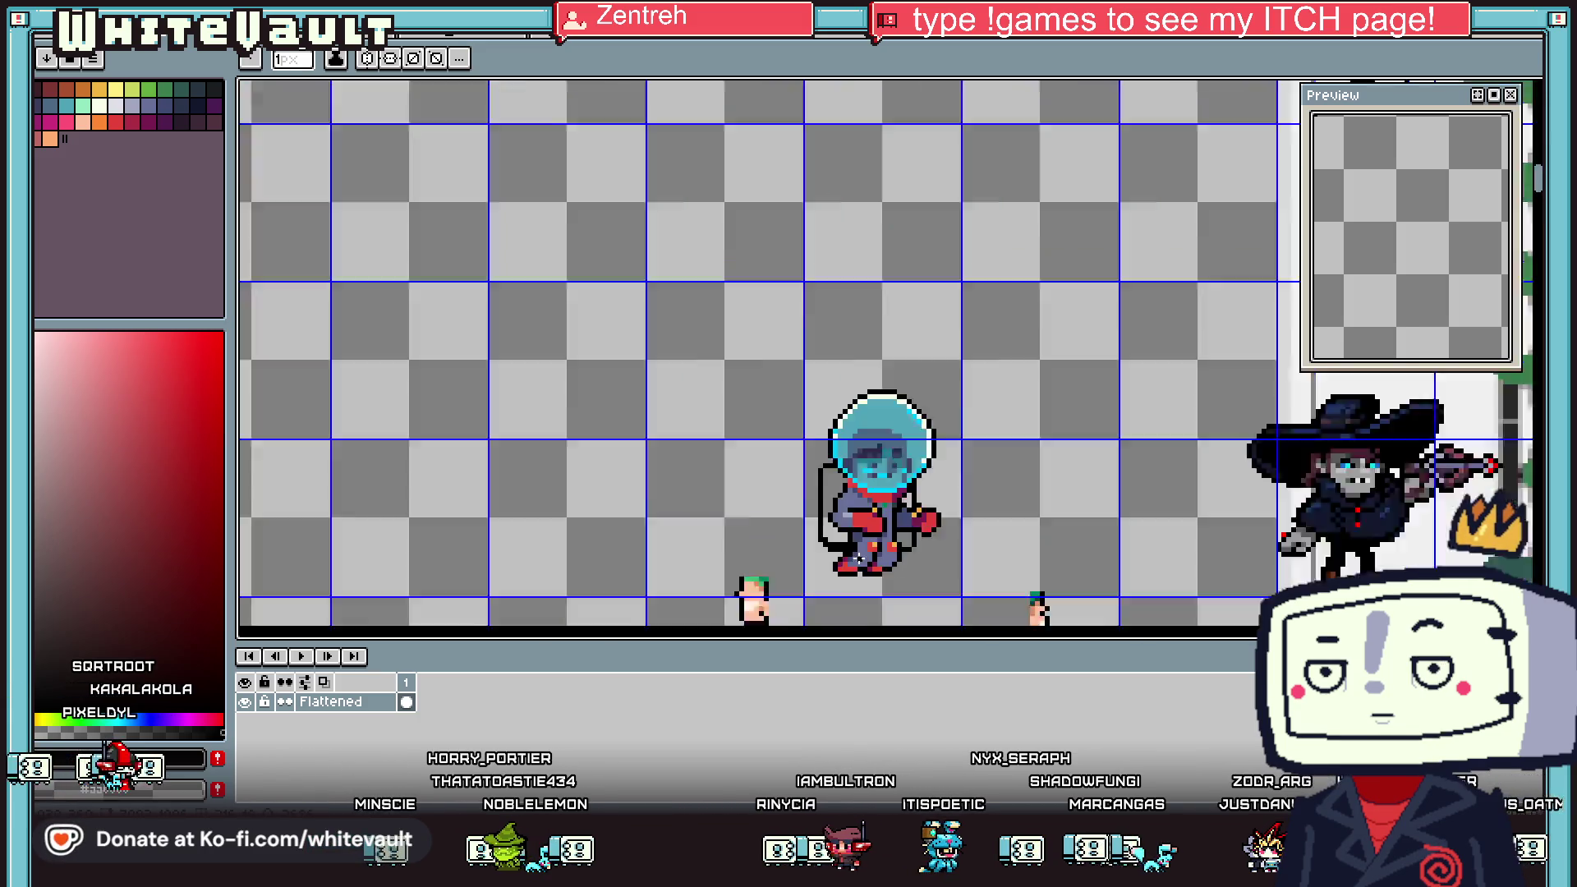
pyautogui.scroll(2, 858, 558)
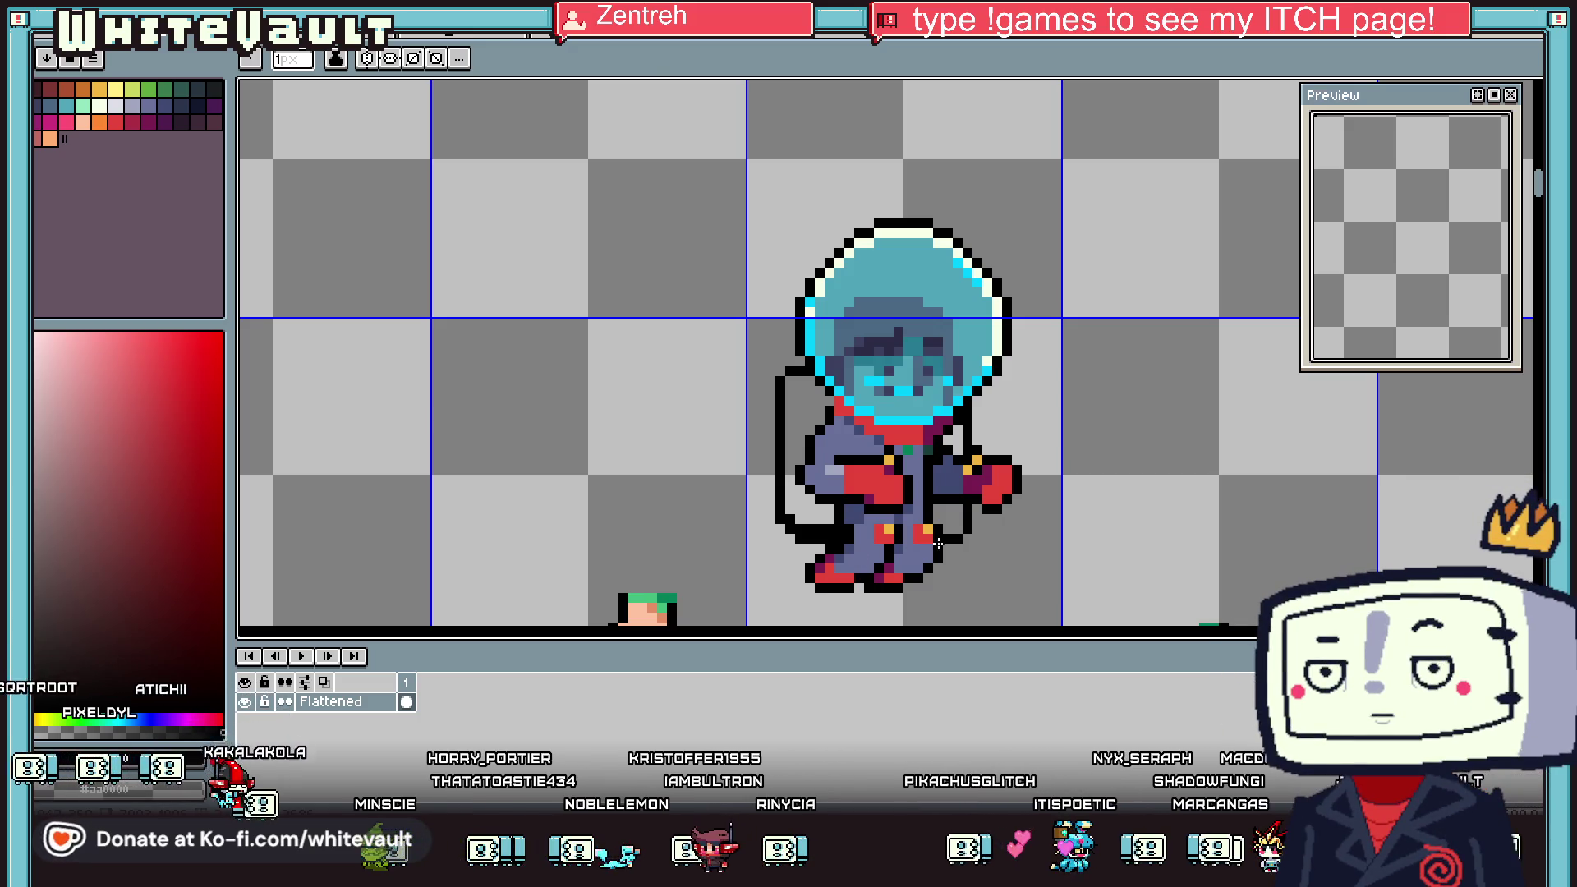
pyautogui.scroll(-1, 938, 544)
pyautogui.scroll(2, 805, 430)
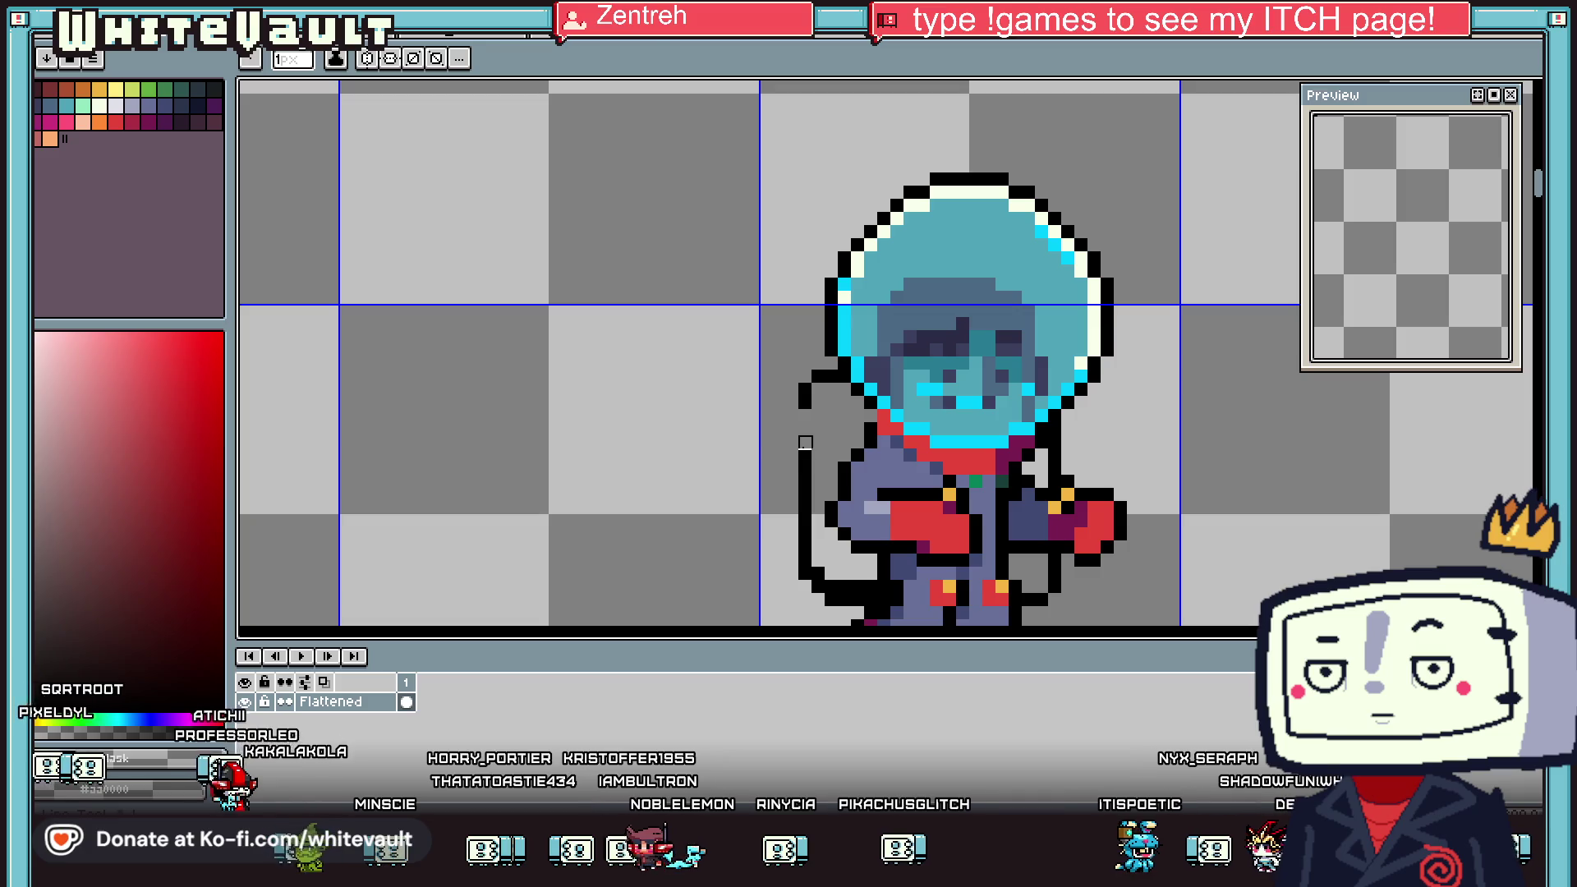
pyautogui.scroll(2, 804, 441)
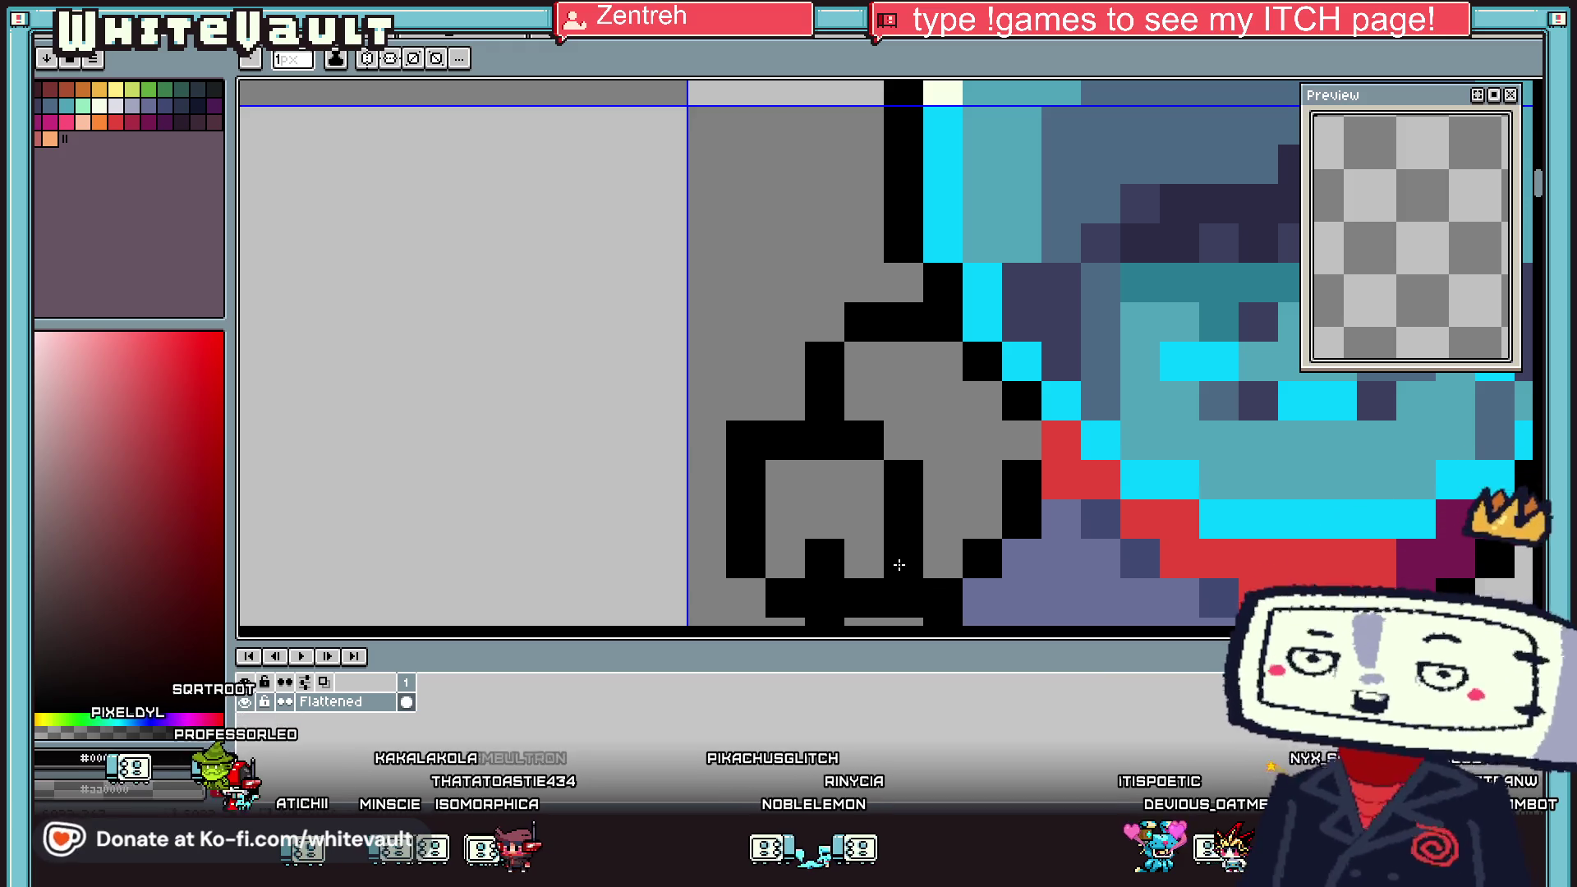
pyautogui.scroll(-3, 825, 594)
pyautogui.scroll(-2, 826, 594)
pyautogui.scroll(2, 859, 560)
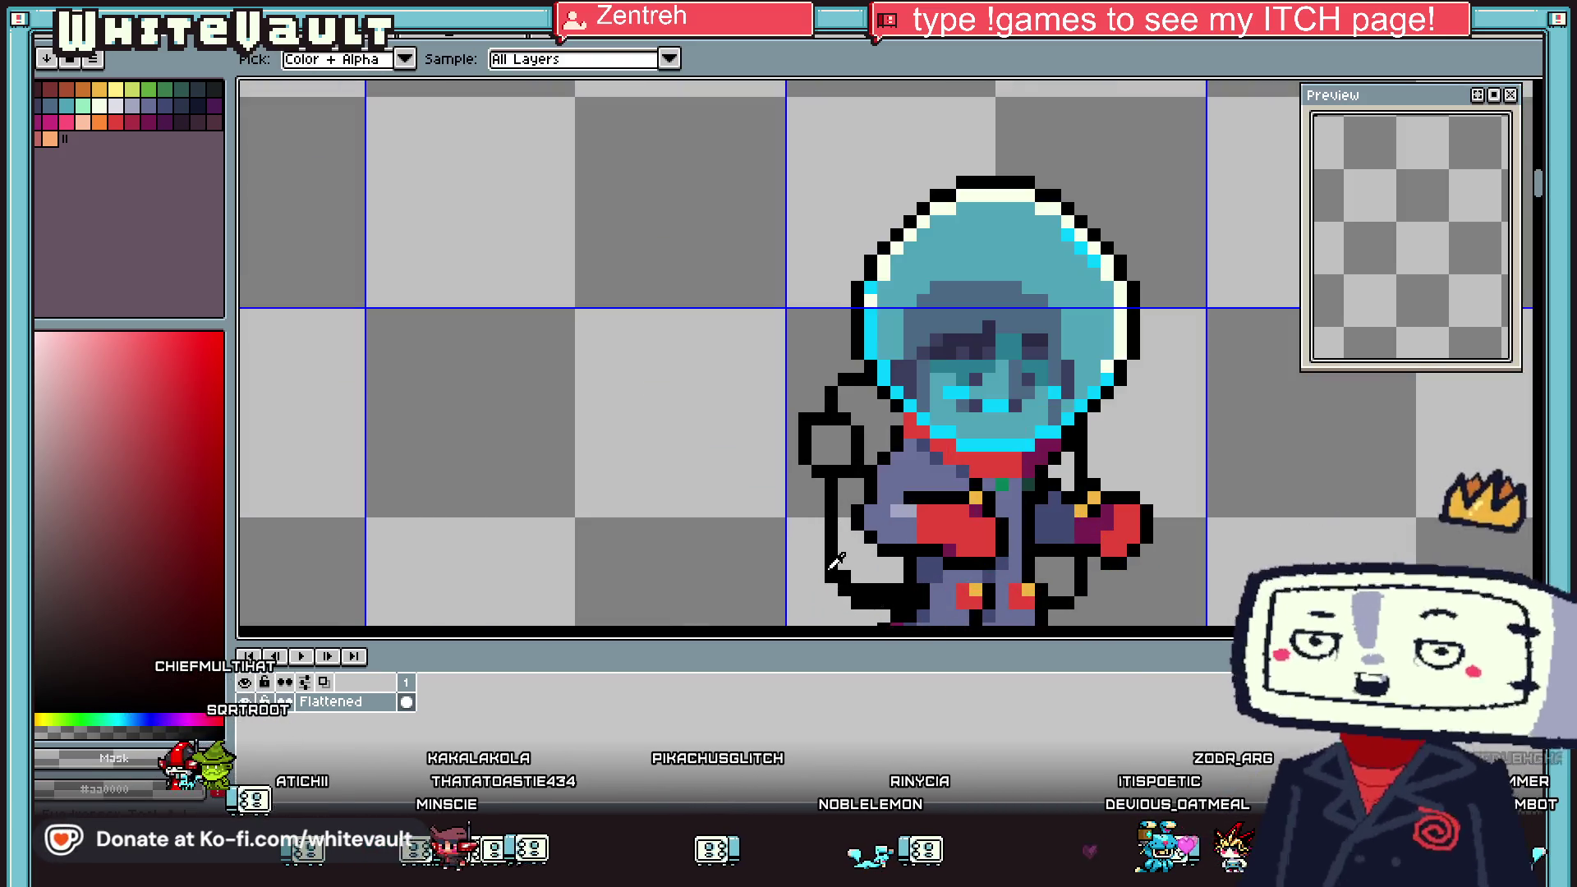
pyautogui.scroll(2, 887, 542)
pyautogui.moveTo(877, 491); pyautogui.dragTo(912, 538)
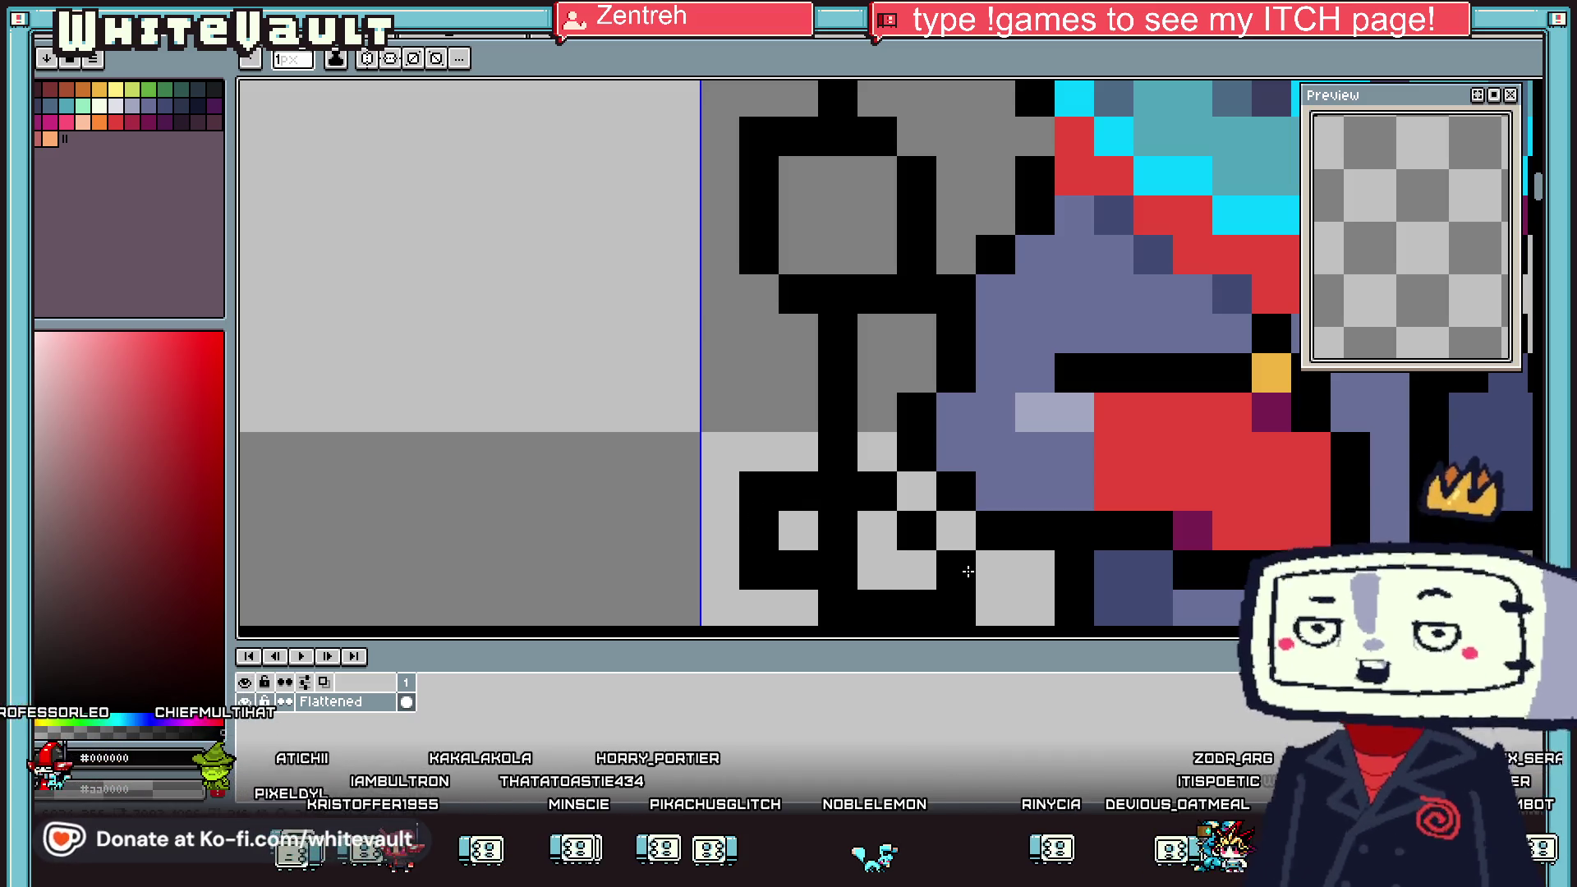
# Place a black outline pixel beside the helmet and collar with the Pencil
pyautogui.scroll(-3, 925, 594)
pyautogui.press('i')
pyautogui.scroll(2, 932, 519)
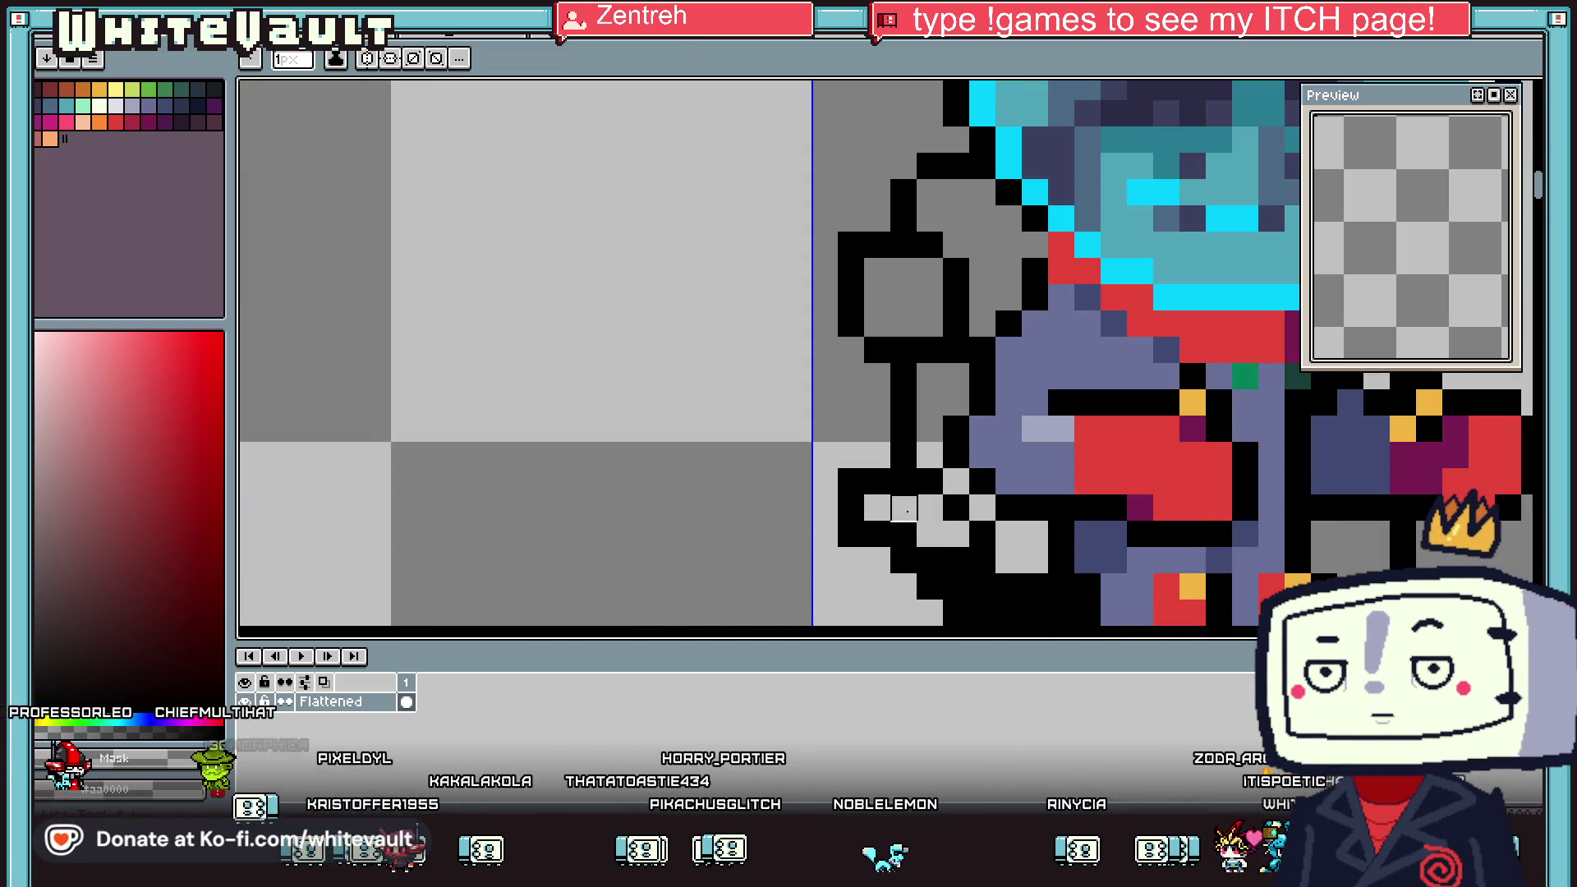
pyautogui.scroll(-2, 932, 519)
pyautogui.scroll(-1, 932, 519)
pyautogui.scroll(1, 1055, 446)
pyautogui.scroll(2, 1055, 446)
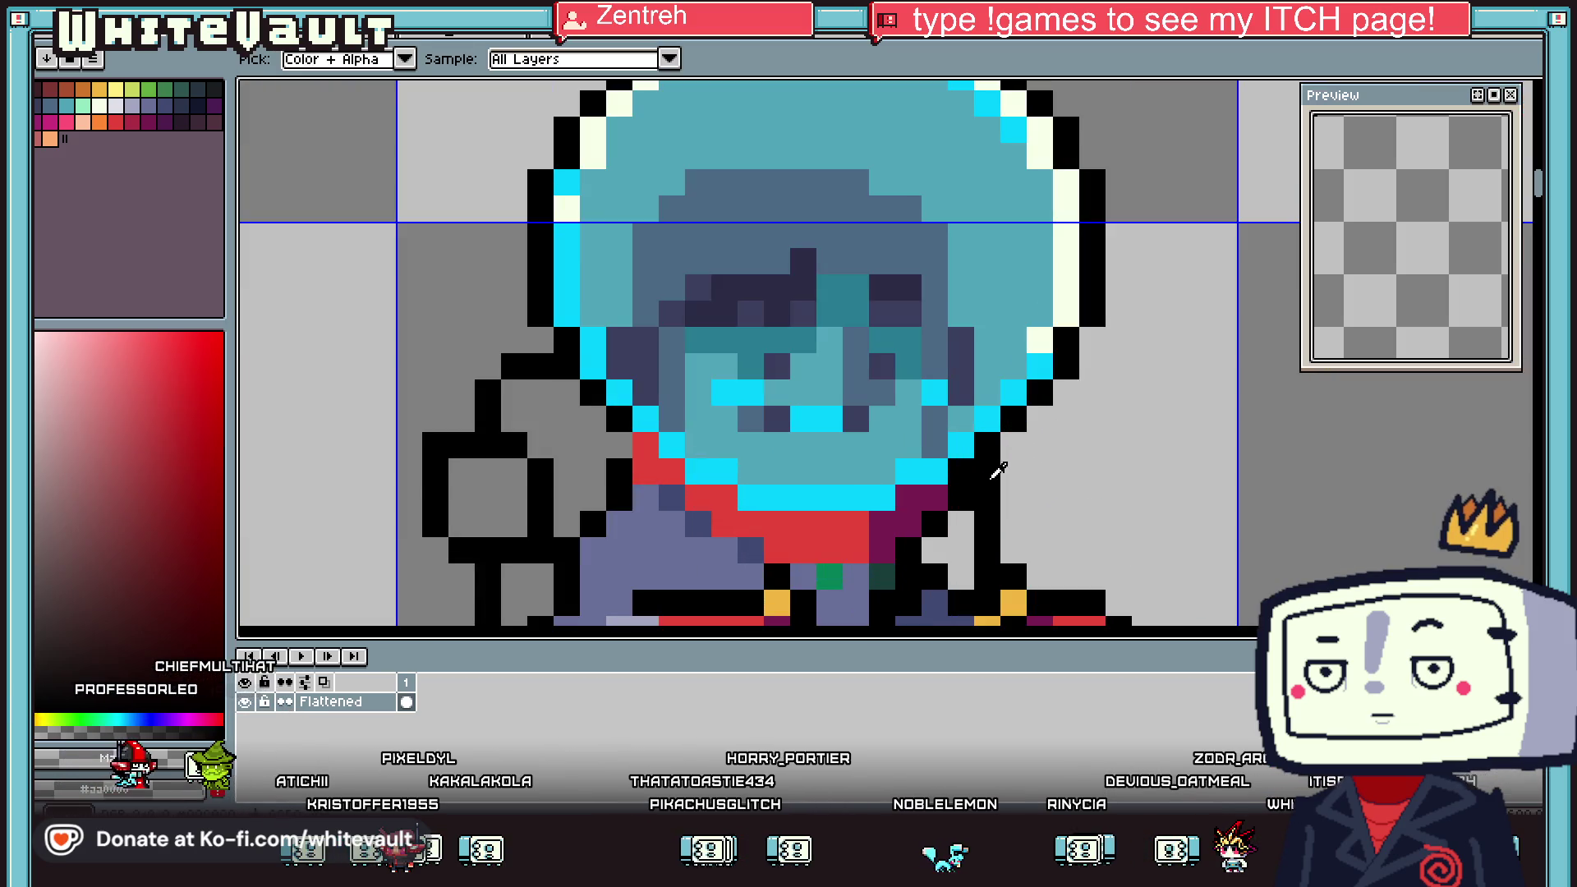
pyautogui.press('b')
pyautogui.click(1008, 476)
pyautogui.scroll(-3, 1012, 515)
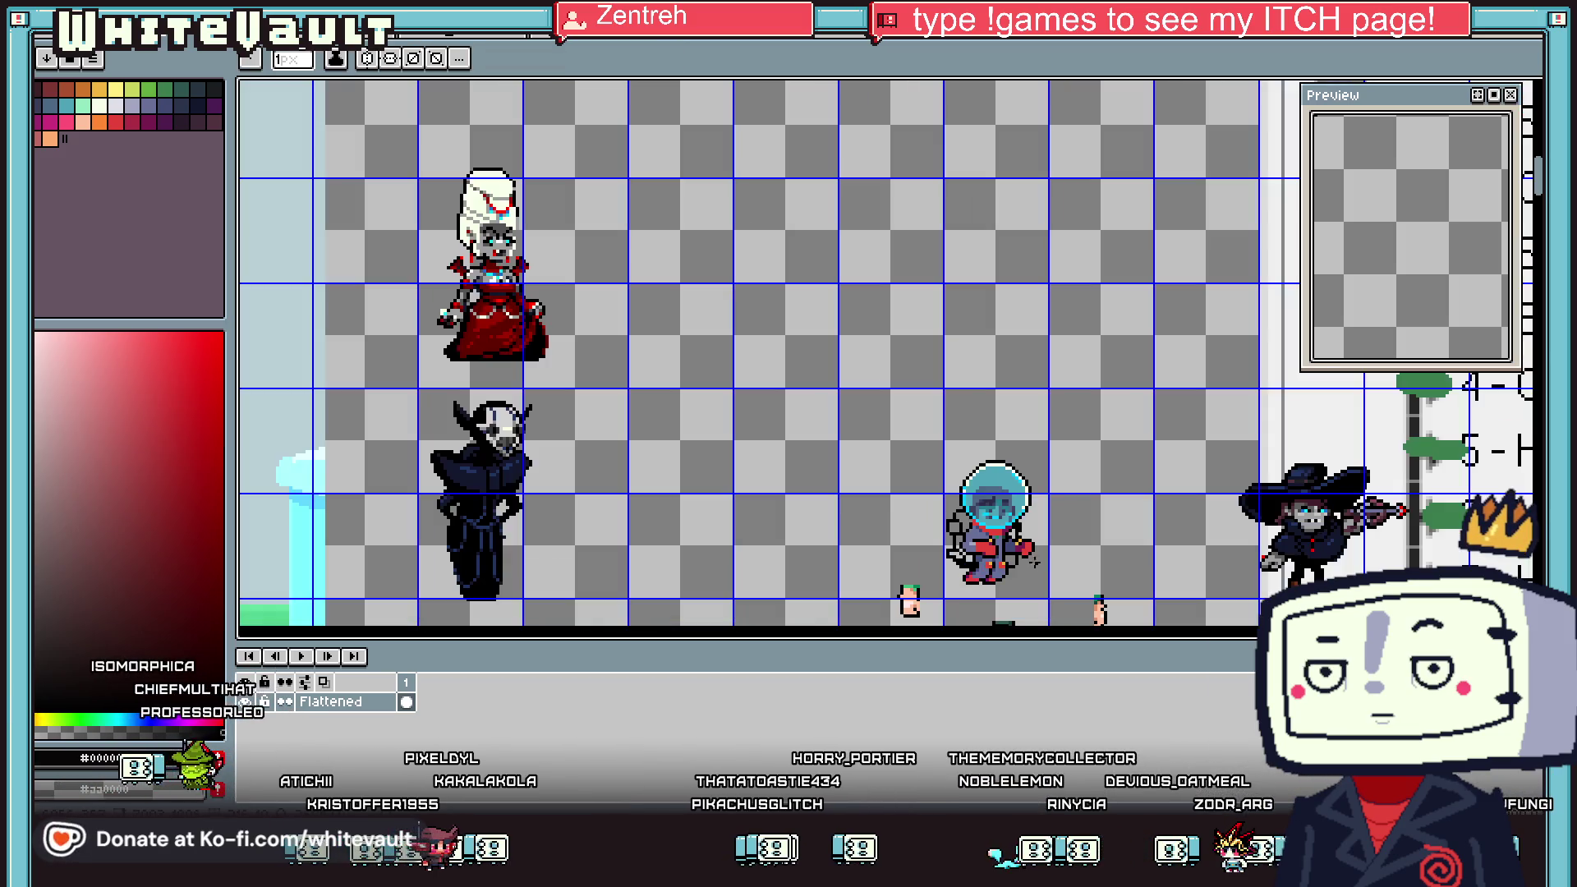
pyautogui.scroll(2, 1026, 522)
pyautogui.scroll(1, 1046, 527)
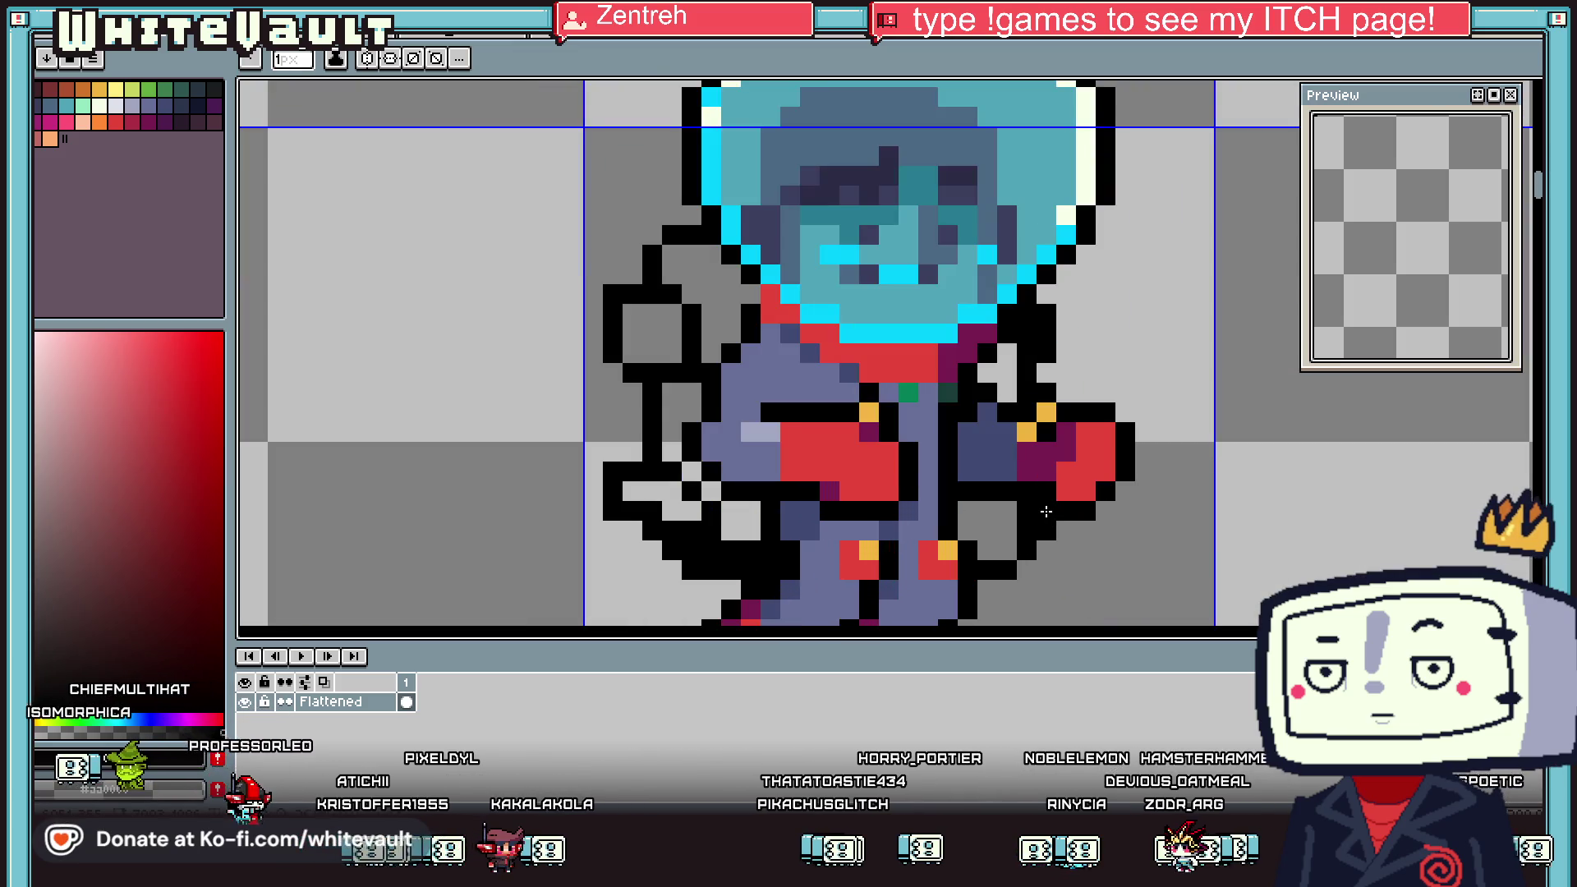
pyautogui.press('i')
pyautogui.scroll(-2, 1046, 511)
# Fill the backpack and its enclosed gap with a lighter shade of the suit's lavender-grey #686F99
pyautogui.click(895, 407)
pyautogui.press('g')
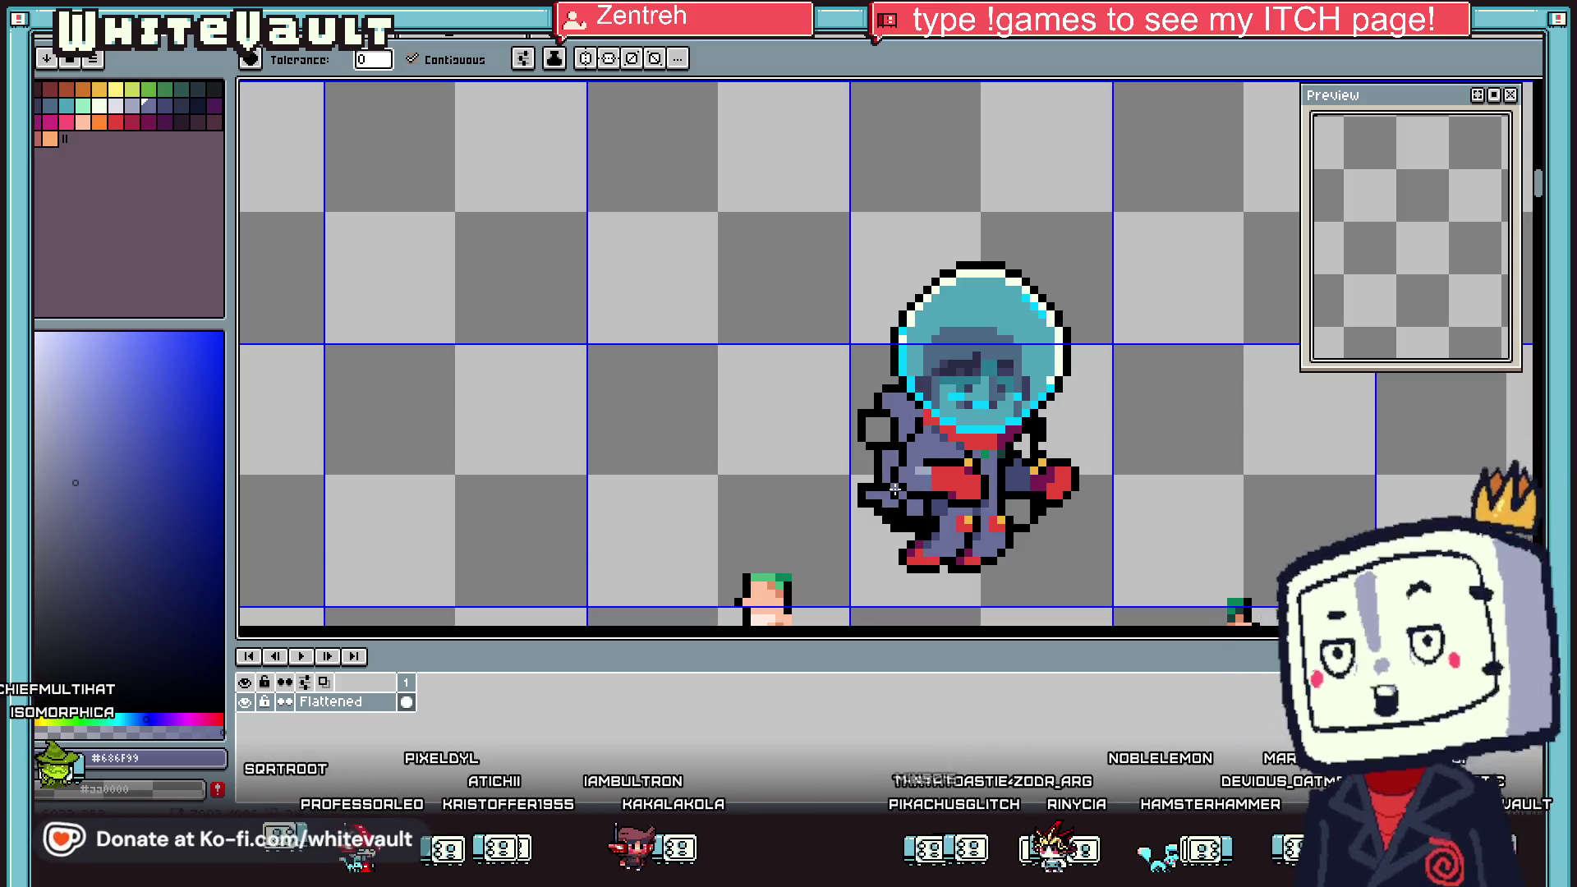
pyautogui.scroll(-2, 1022, 456)
pyautogui.scroll(1, 997, 443)
pyautogui.scroll(-1, 997, 444)
pyautogui.scroll(-1, 1051, 485)
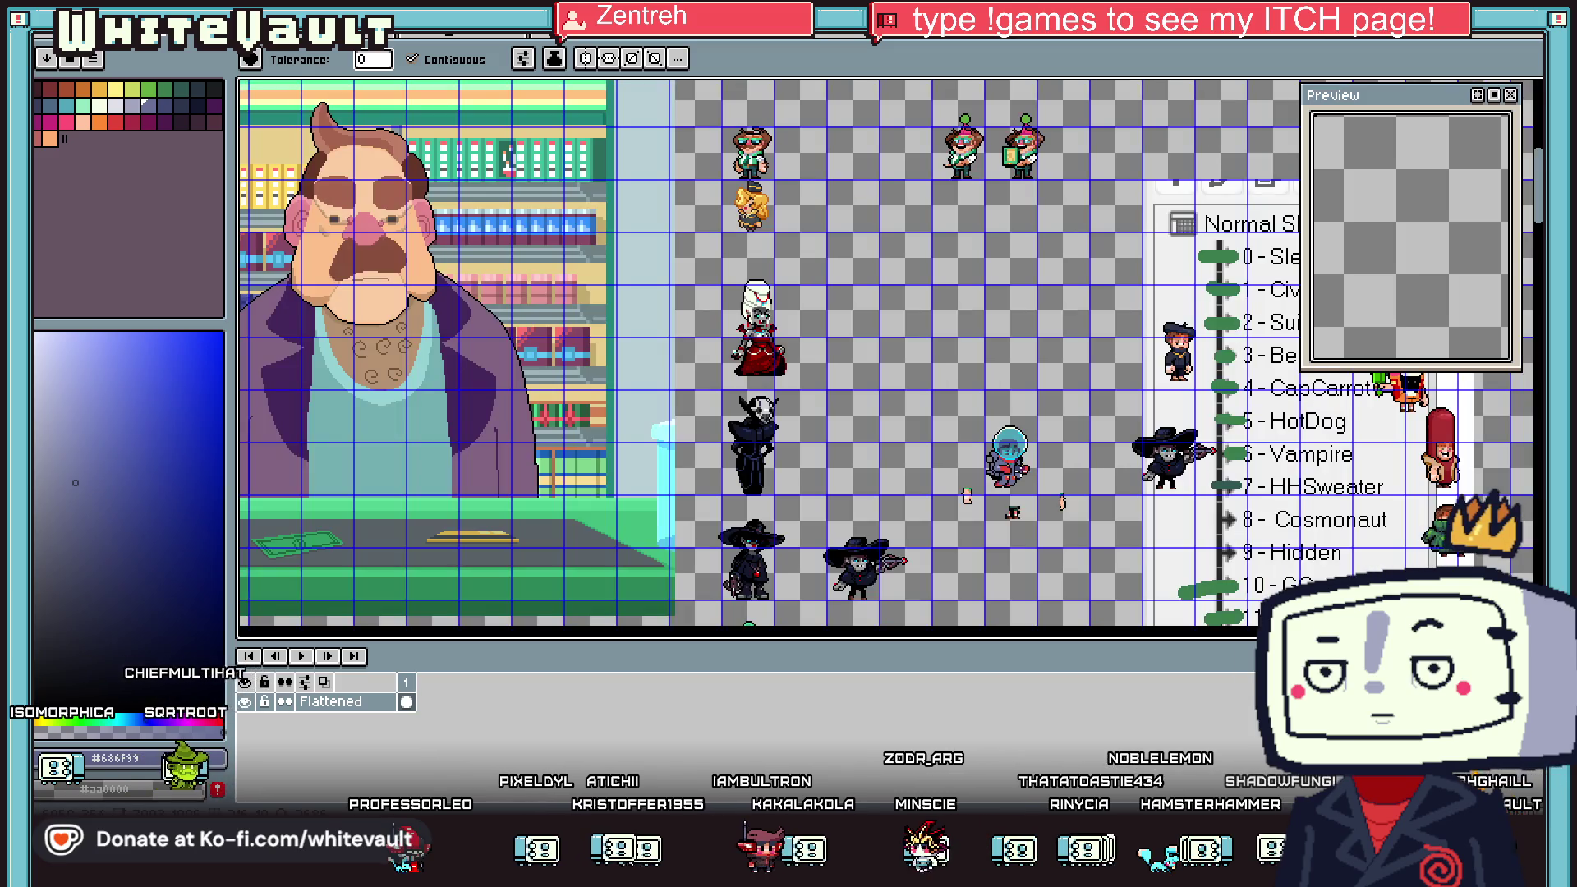
pyautogui.scroll(1, 1051, 484)
pyautogui.scroll(1, 1051, 485)
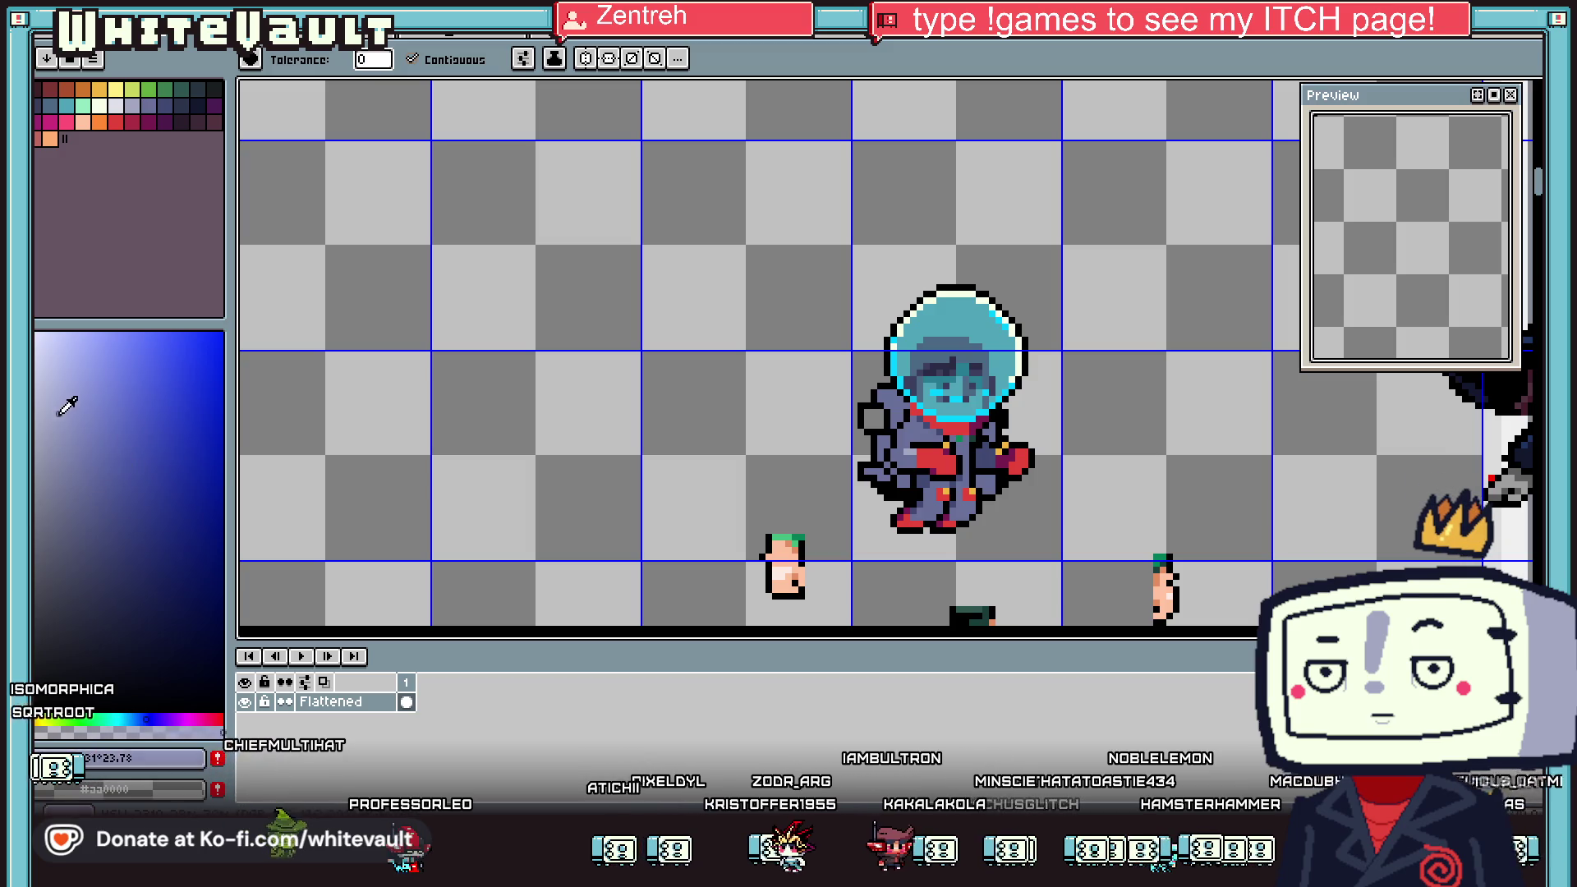
pyautogui.click(60, 500)
pyautogui.scroll(1, 888, 460)
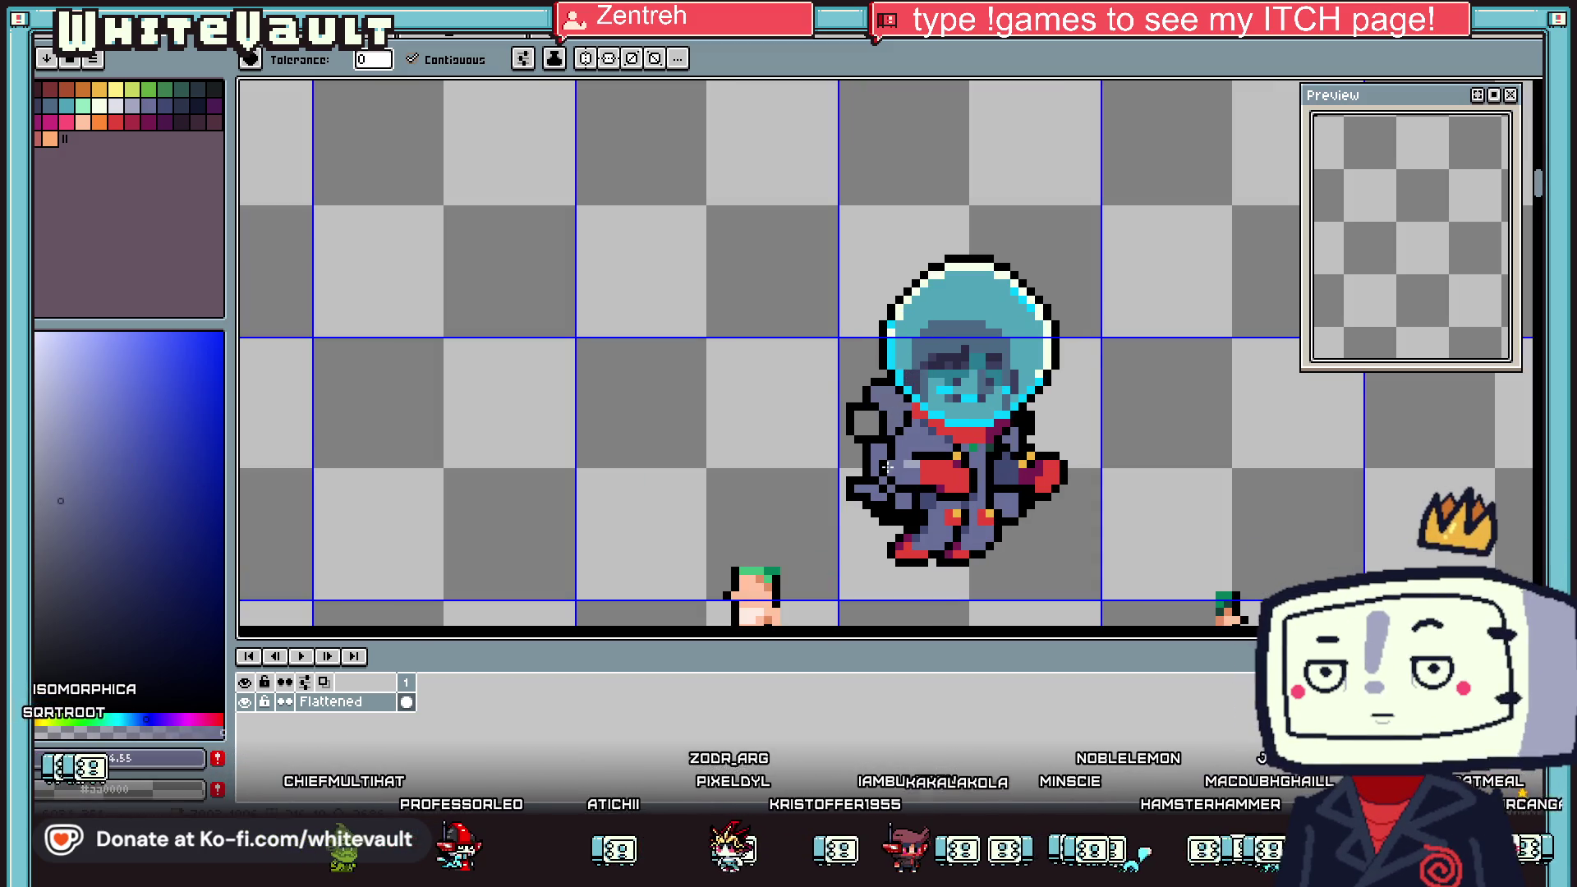
pyautogui.scroll(2, 888, 460)
pyautogui.click(46, 469)
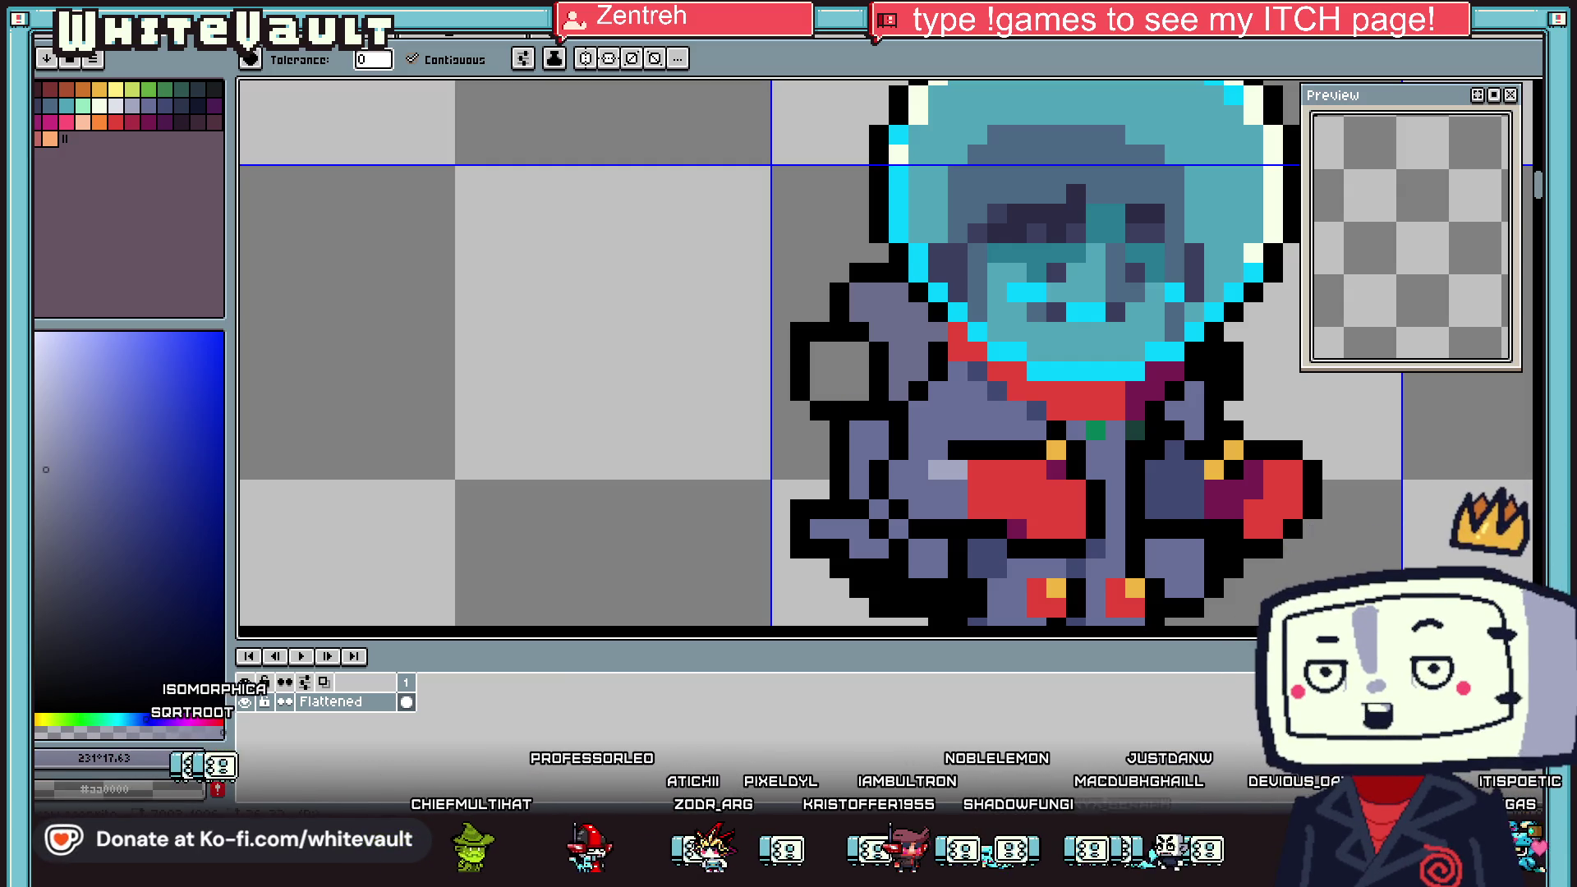
pyautogui.click(917, 349)
pyautogui.click(839, 372)
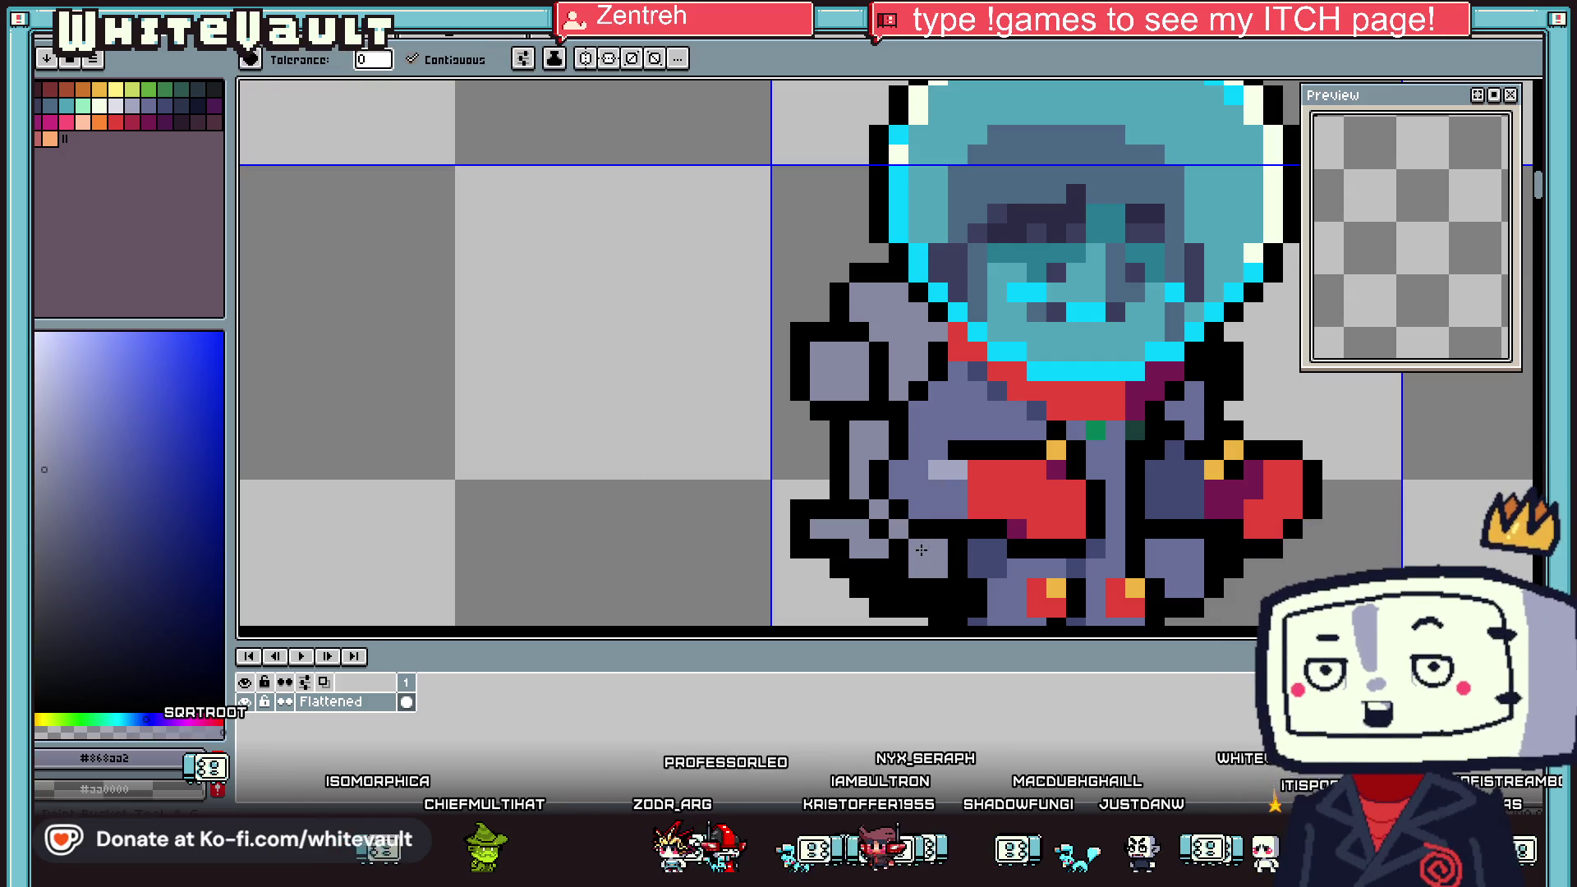
# Pick a dark palette colour, then sample the suit's navy #2c354d and a red from the sprite
pyautogui.scroll(-5, 990, 540)
pyautogui.scroll(5, 974, 478)
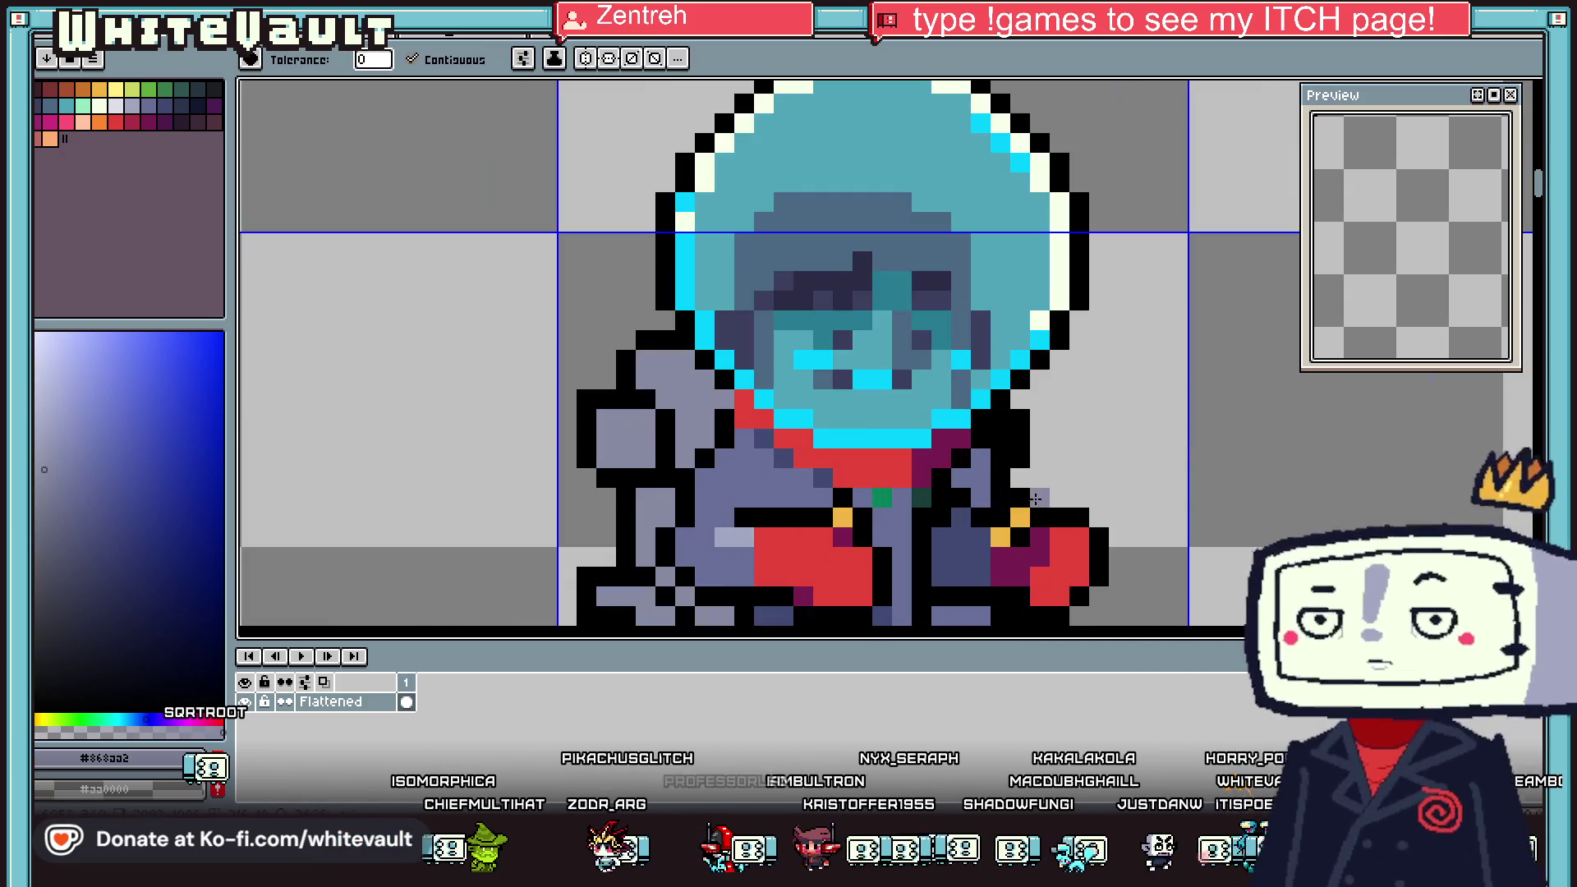
pyautogui.scroll(-4, 974, 479)
pyautogui.scroll(3, 973, 479)
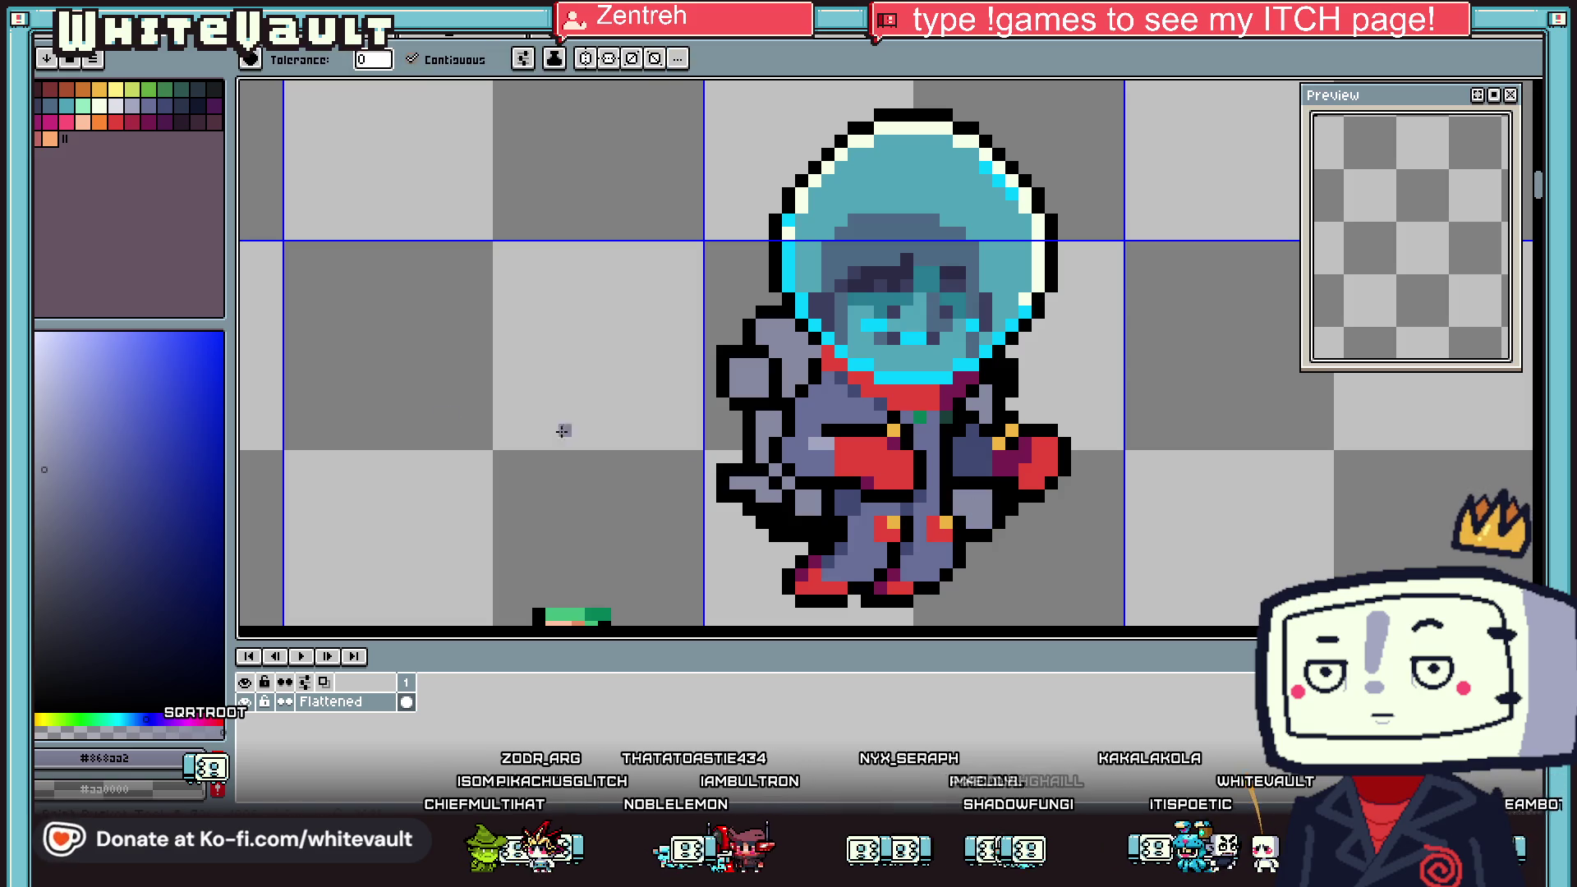
pyautogui.click(180, 105)
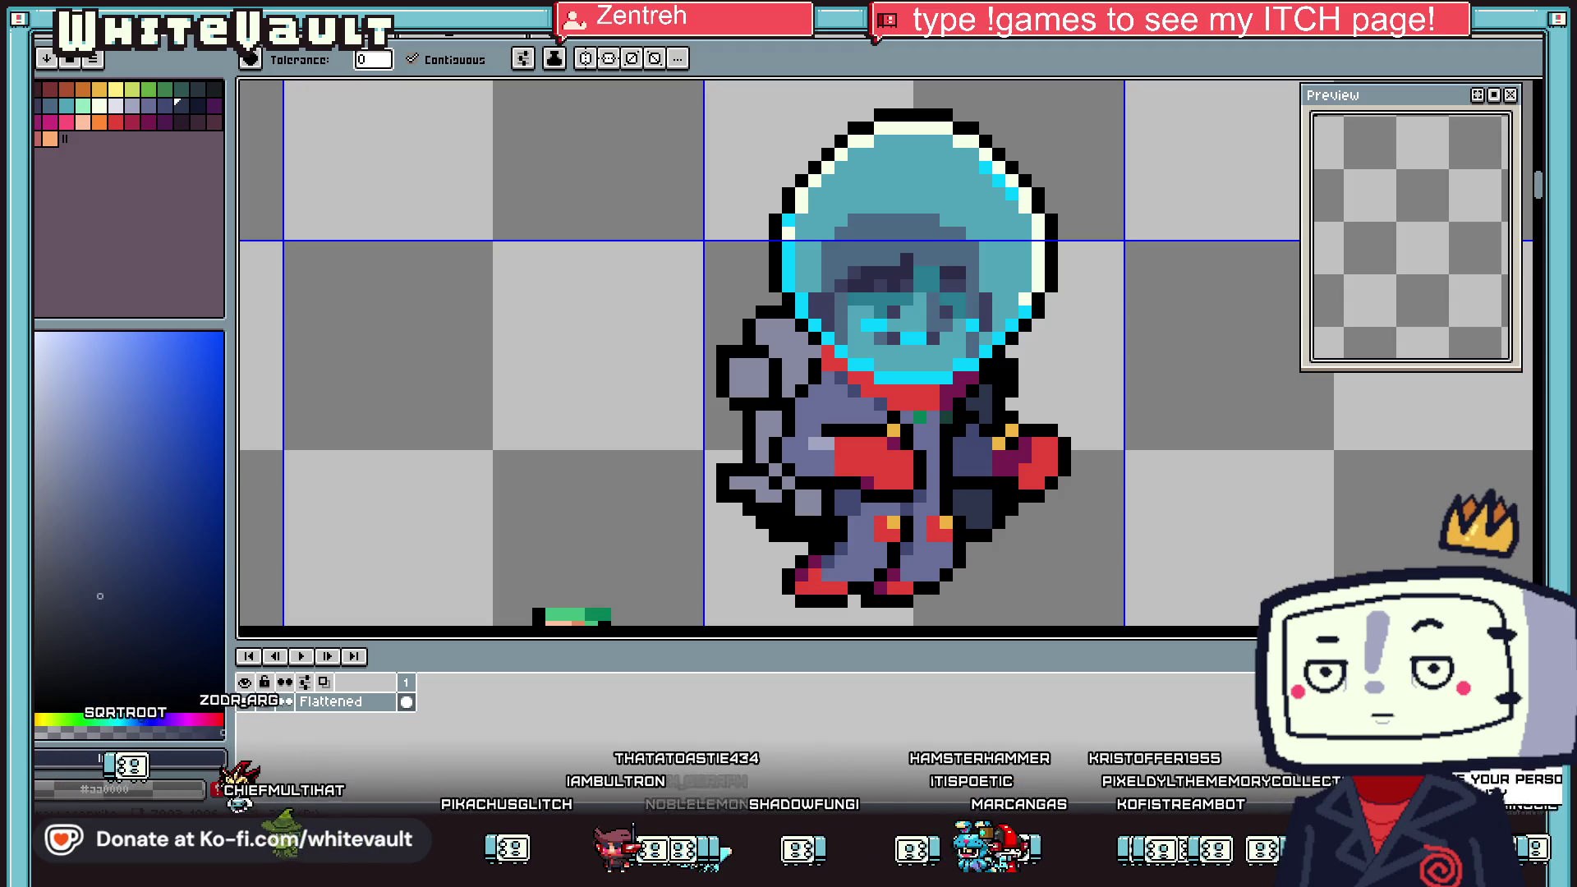
pyautogui.press('i')
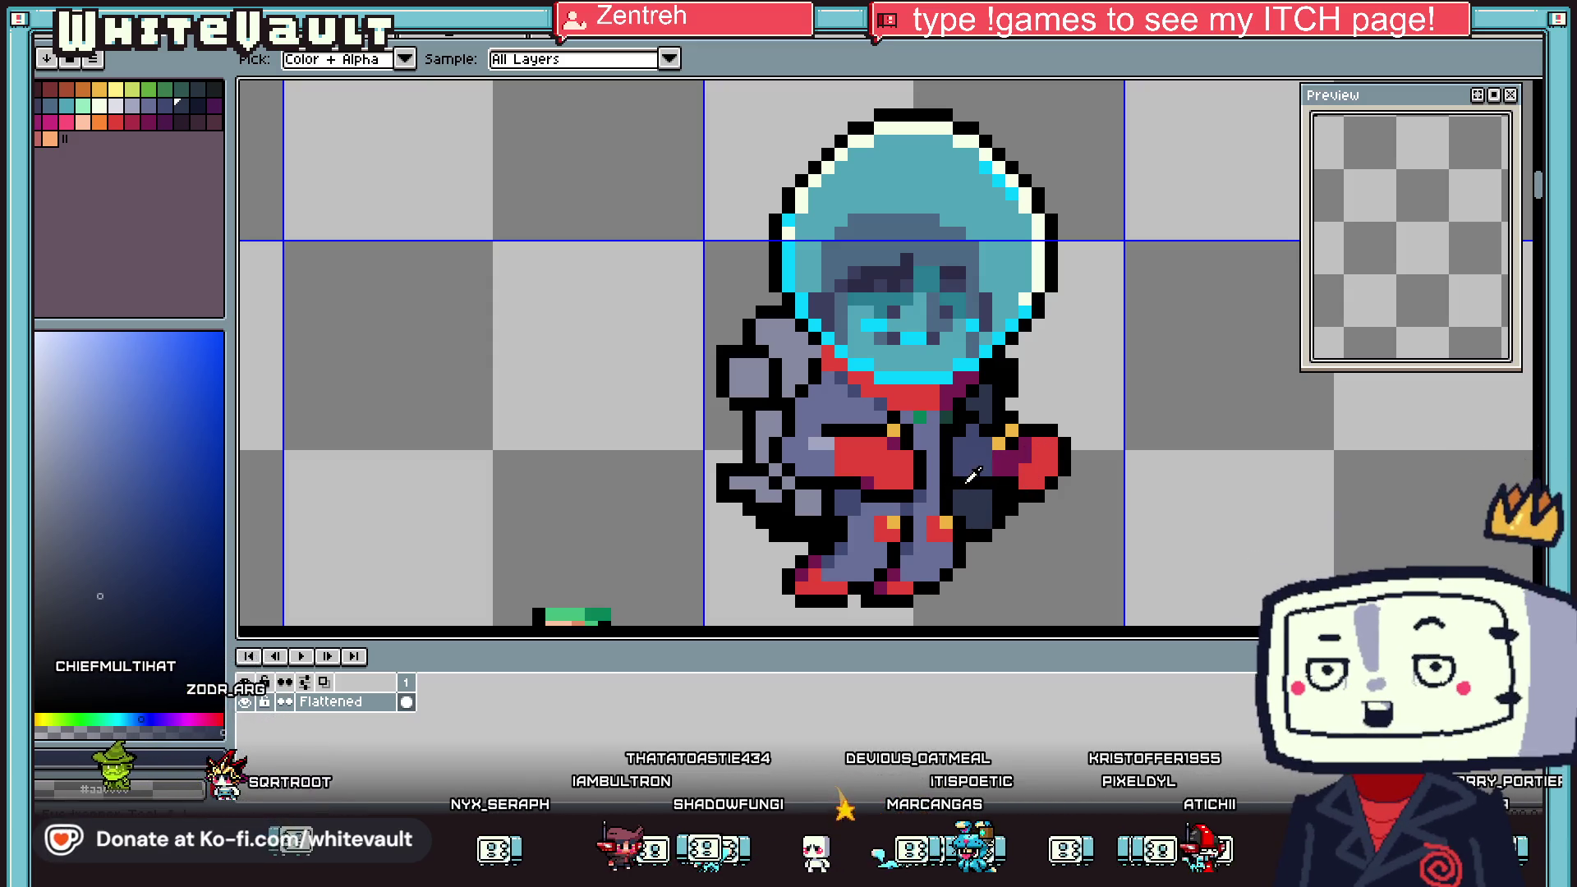
pyautogui.keyDown('alt'); pyautogui.click(967, 501); pyautogui.keyUp('alt')
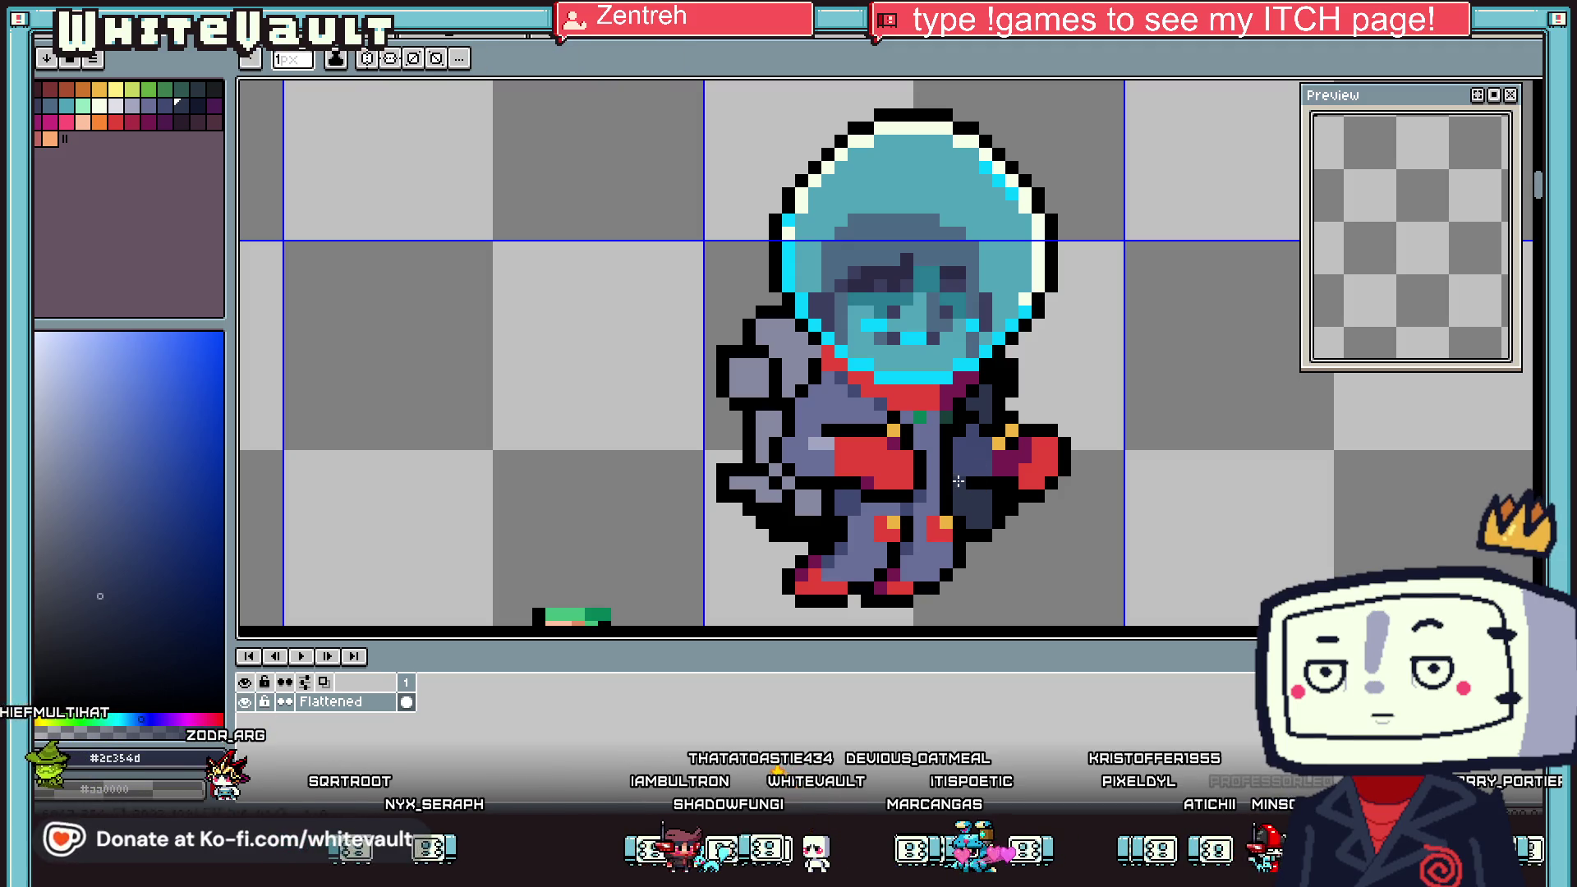
pyautogui.keyDown('alt'); pyautogui.click(990, 475); pyautogui.keyUp('alt')
# Sample the collar's maroon #781d4f and red #c64539 for the collar shading
pyautogui.scroll(-2, 989, 474)
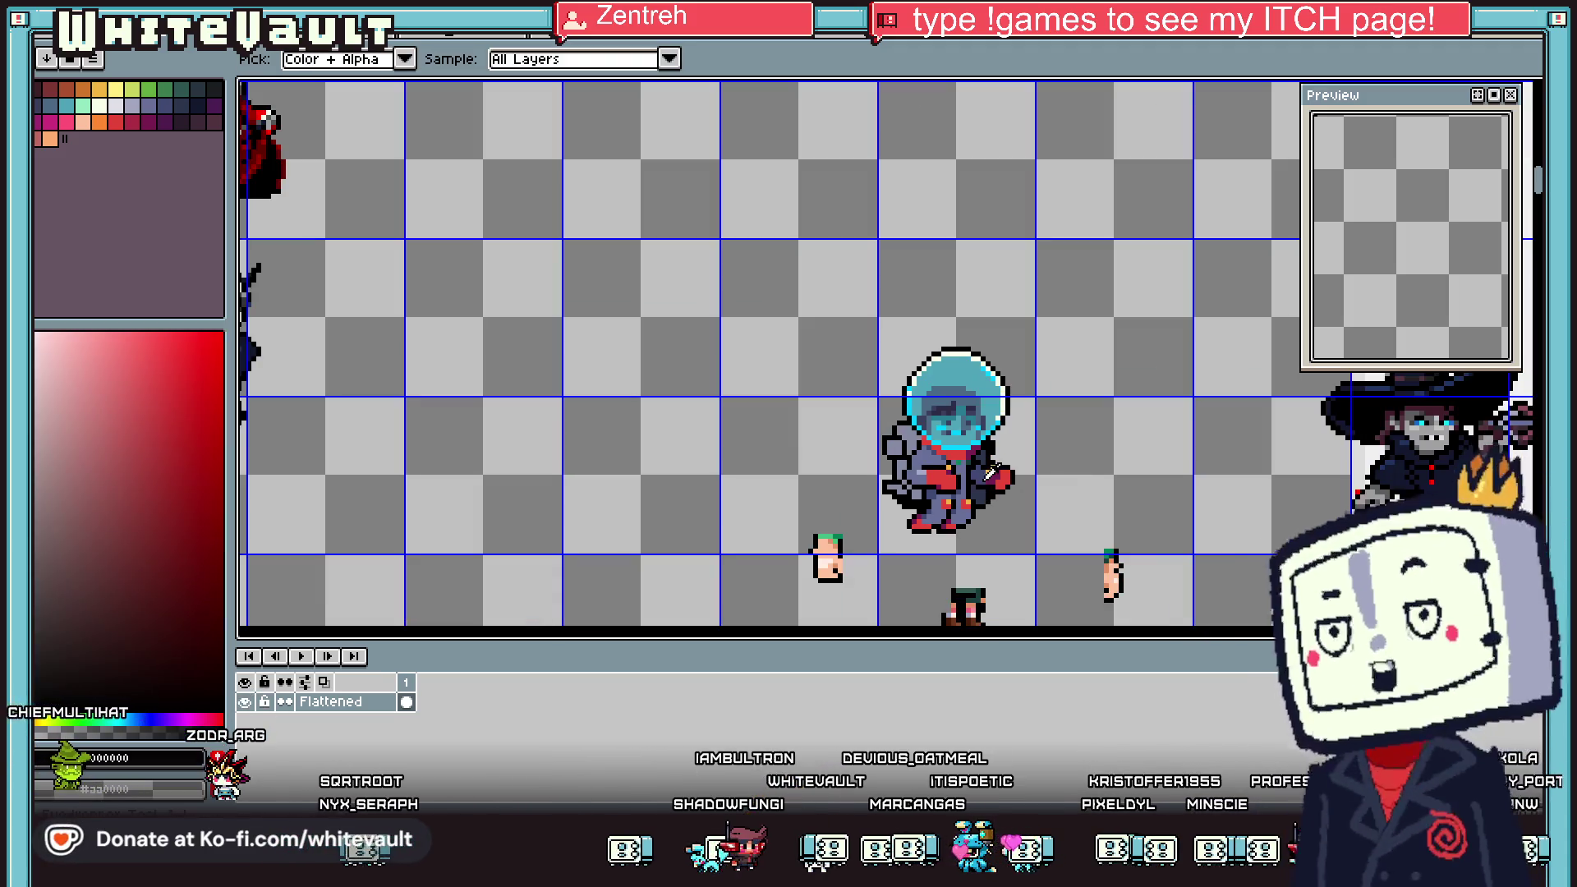
pyautogui.scroll(2, 990, 475)
pyautogui.scroll(2, 997, 460)
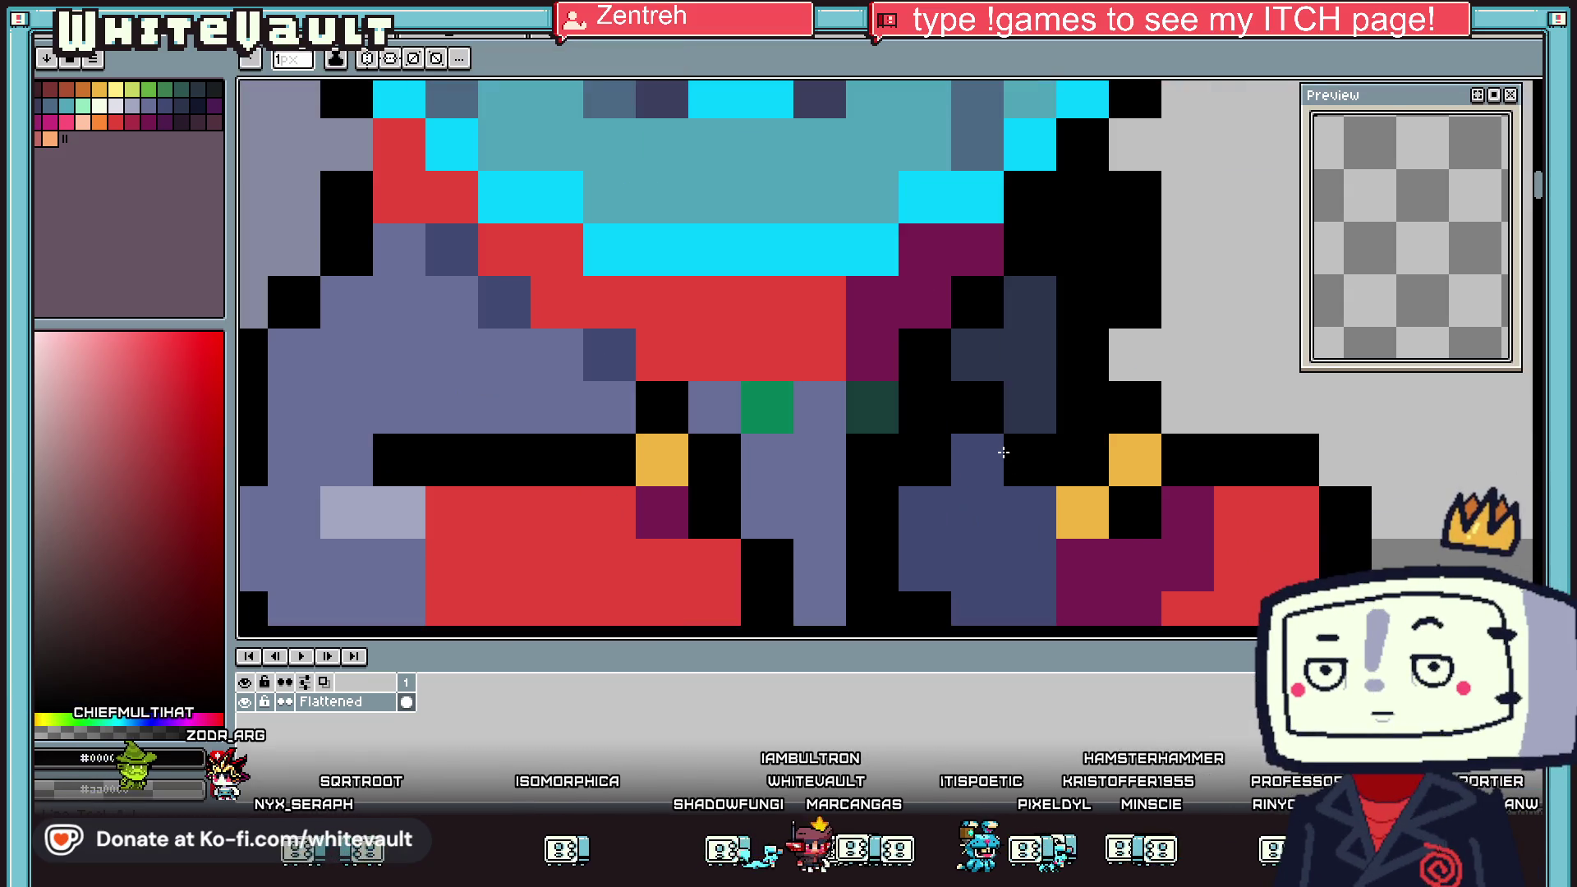
pyautogui.scroll(-4, 1002, 452)
pyautogui.scroll(3, 977, 493)
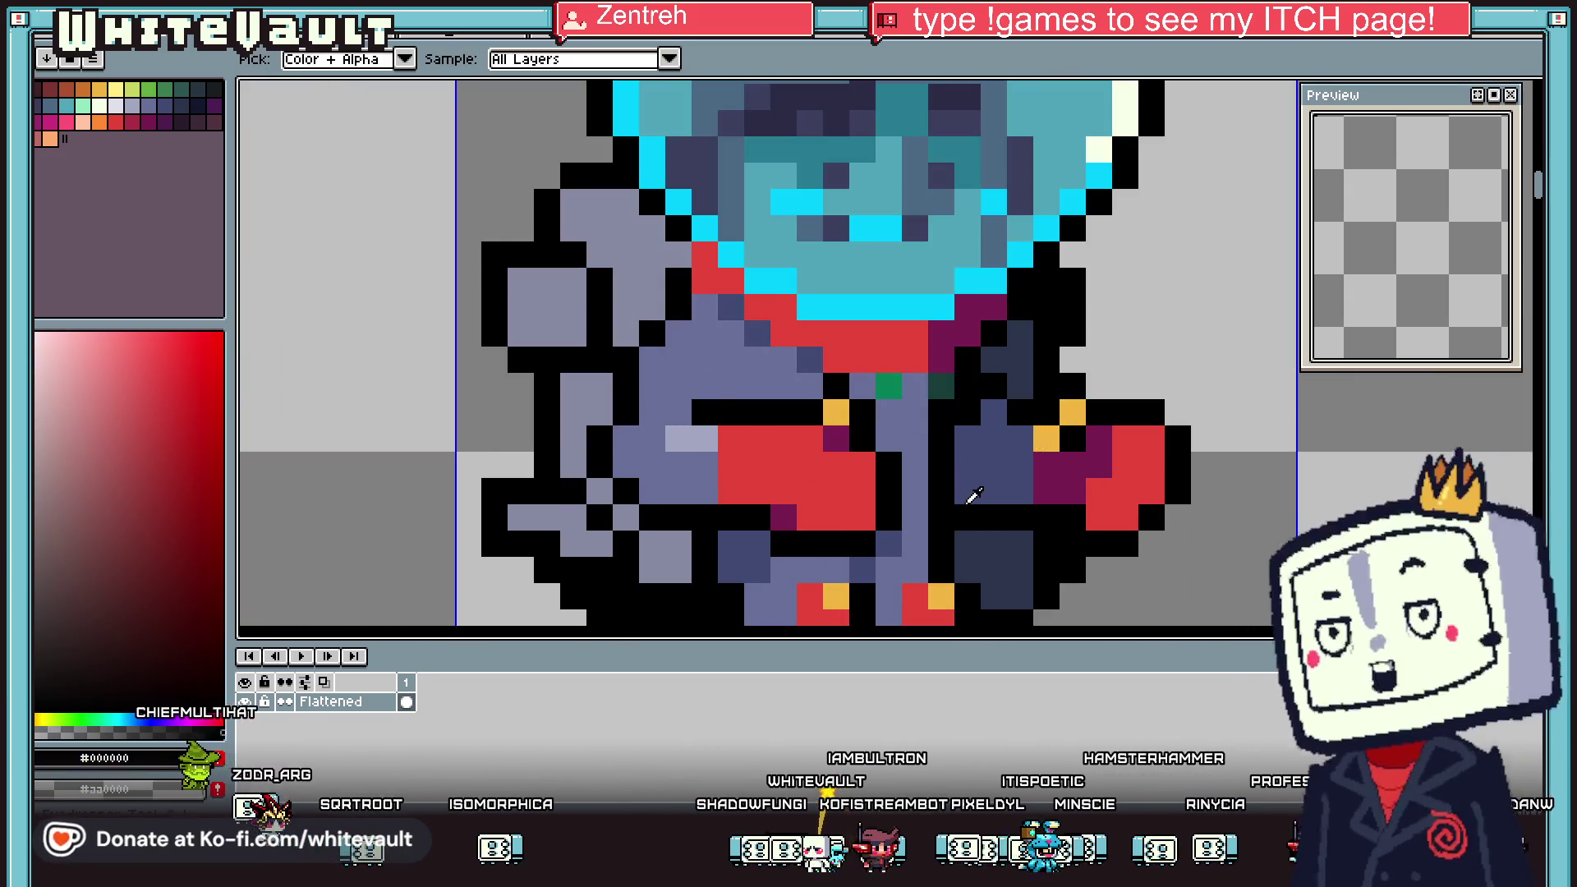
pyautogui.scroll(-3, 972, 501)
pyautogui.scroll(3, 945, 406)
pyautogui.keyDown('alt'); pyautogui.click(944, 406); pyautogui.keyUp('alt')
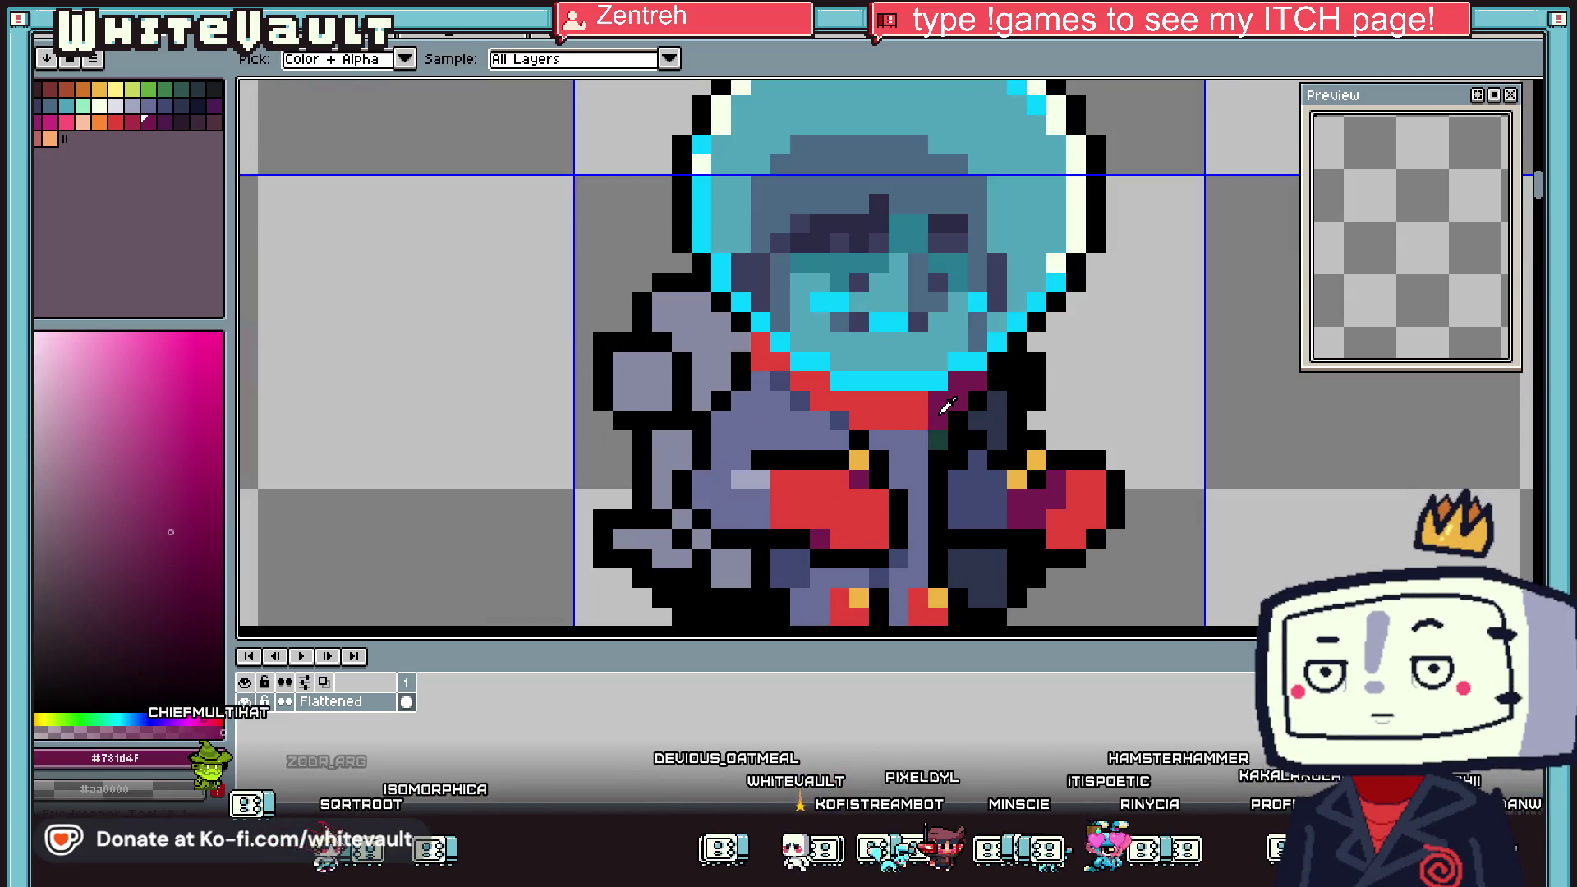
pyautogui.scroll(-3, 944, 406)
pyautogui.scroll(3, 911, 427)
pyautogui.scroll(2, 856, 393)
pyautogui.keyDown('alt'); pyautogui.click(857, 393); pyautogui.keyUp('alt')
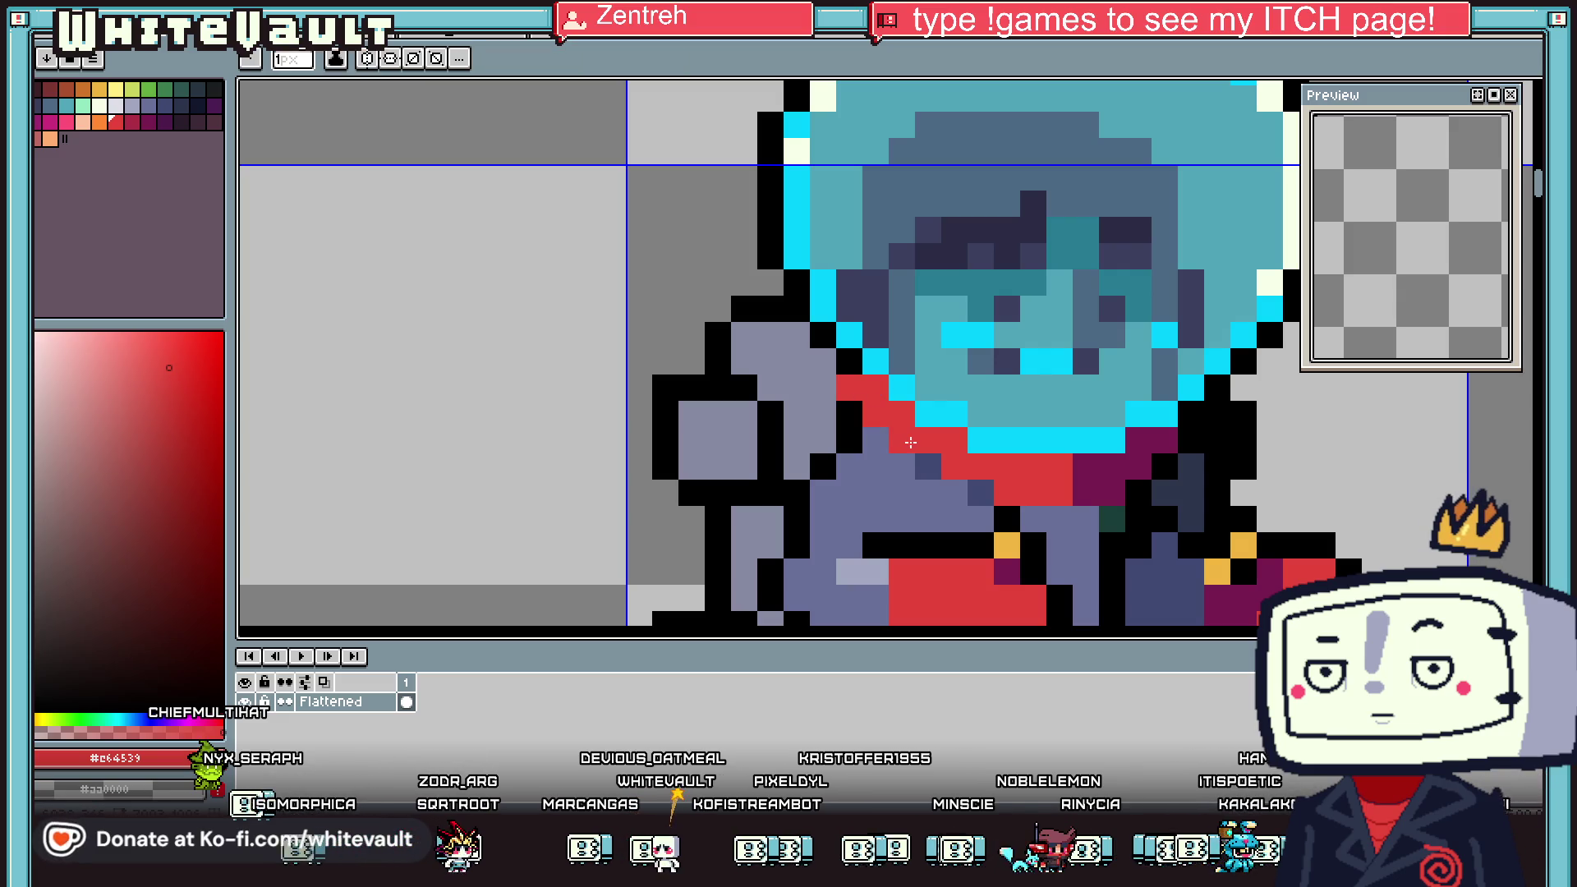
pyautogui.scroll(-2, 895, 423)
pyautogui.scroll(-3, 969, 415)
pyautogui.scroll(-1, 1001, 410)
pyautogui.scroll(1, 1001, 410)
pyautogui.press('i')
pyautogui.scroll(1, 1067, 443)
pyautogui.scroll(-2, 1133, 477)
pyautogui.scroll(1, 1200, 509)
pyautogui.scroll(1, 1200, 509)
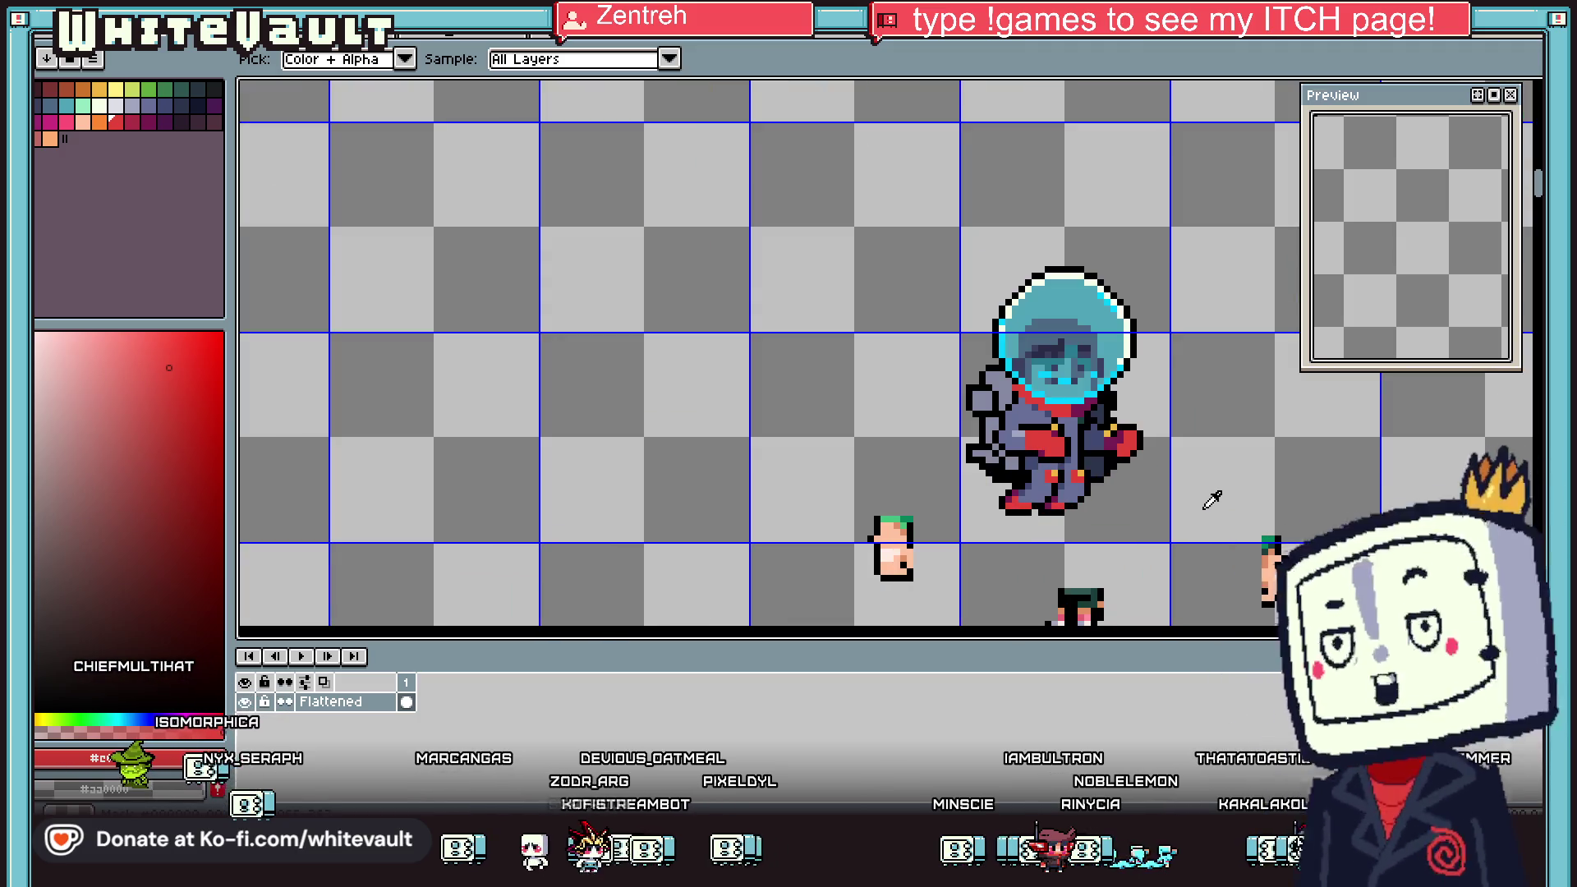
pyautogui.scroll(-4, 1028, 398)
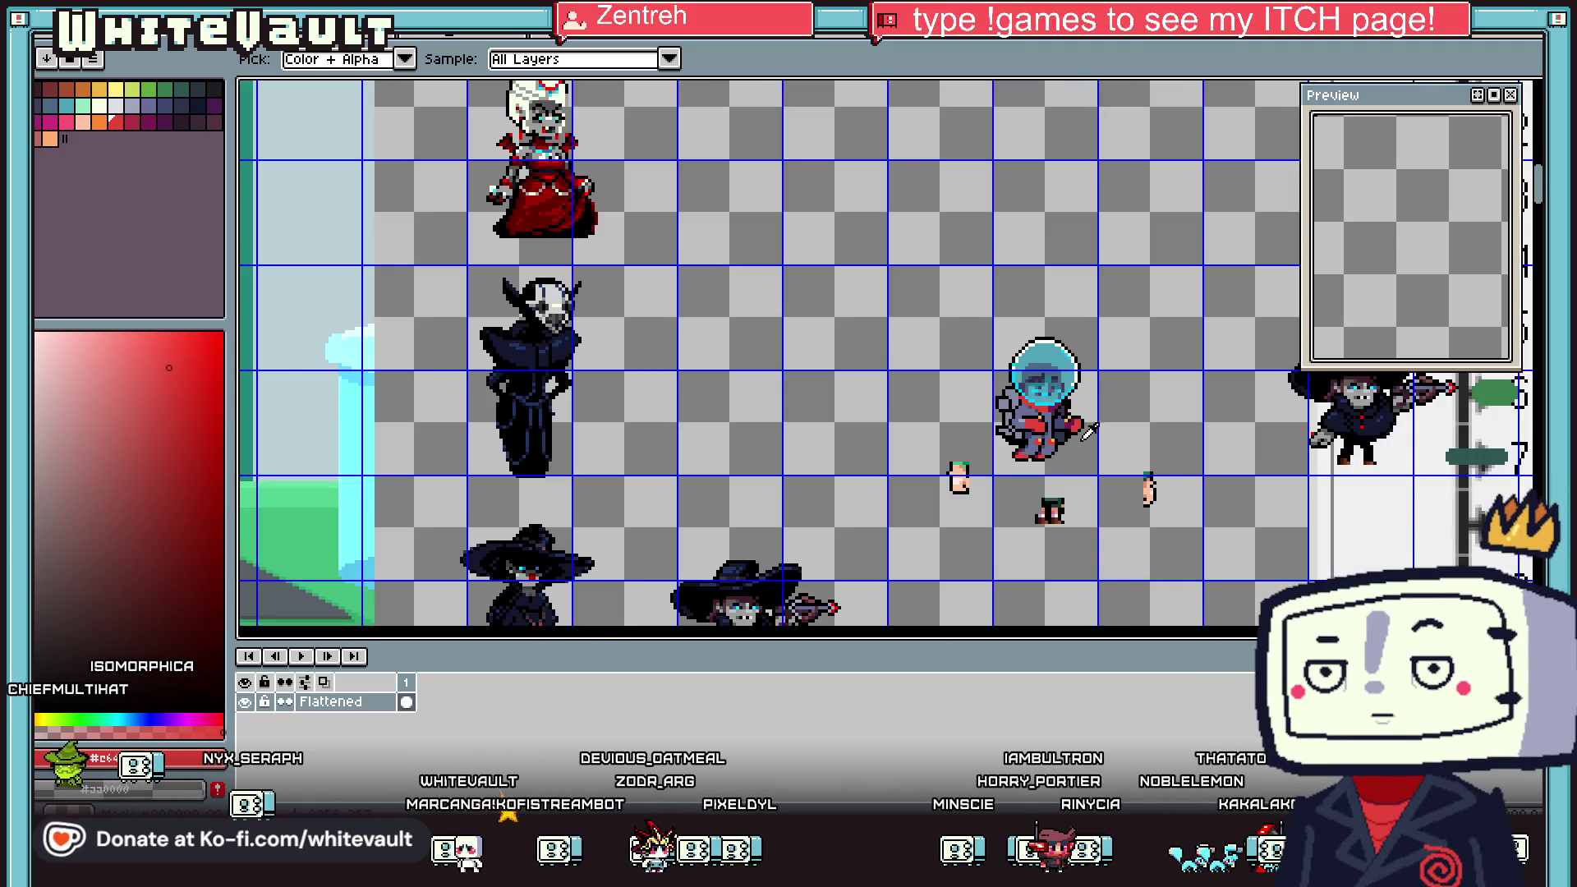
pyautogui.scroll(3, 1029, 399)
# Select and delete the small stray sprite at the lower right
pyautogui.press('m')
pyautogui.moveTo(961, 264)
pyautogui.mouseDown()
pyautogui.moveTo(1126, 465)
pyautogui.moveTo(1267, 593)
pyautogui.mouseUp()
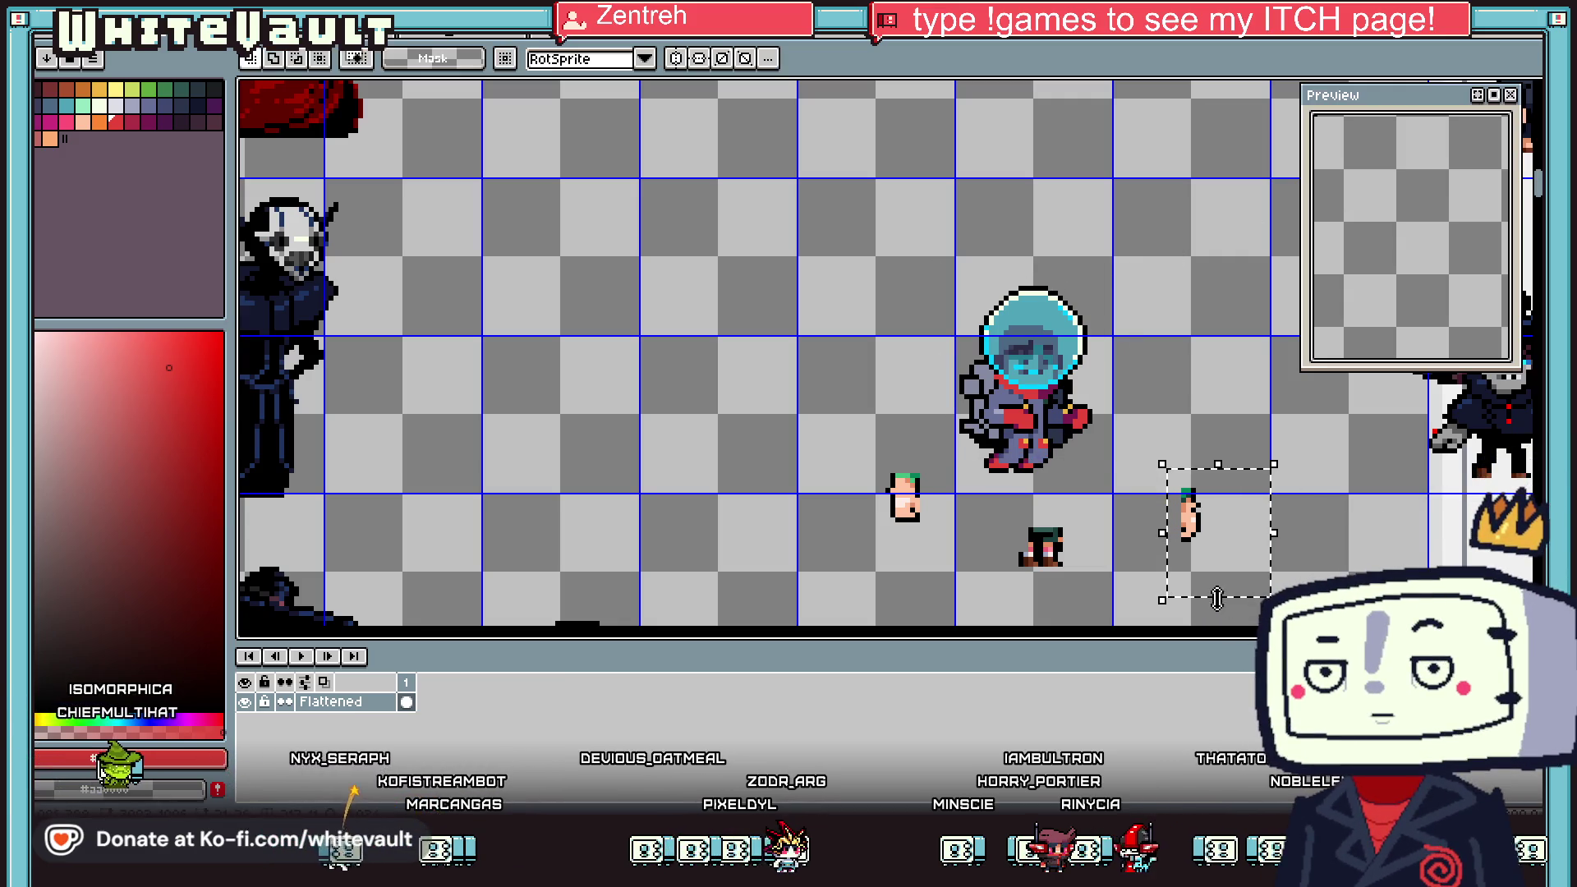
pyautogui.press('Delete')
# Copy the astronaut to the left of the original, reselect the copy, and sample its cyan helmet colour
pyautogui.moveTo(900, 258); pyautogui.dragTo(1182, 520)
pyautogui.moveTo(1077, 483); pyautogui.dragTo(792, 458)
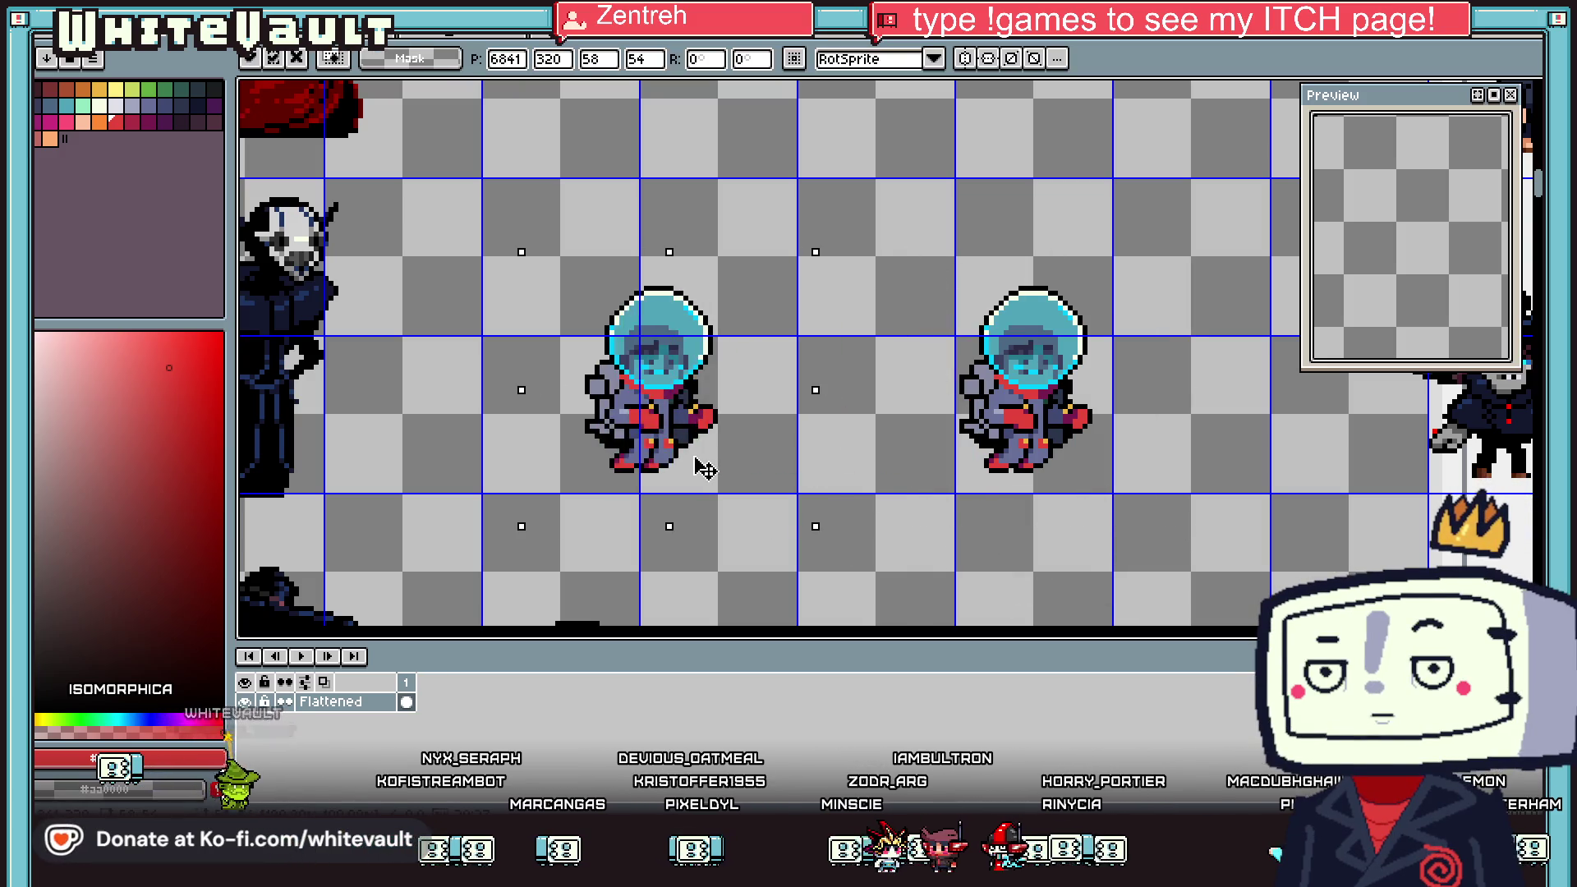
pyautogui.click(991, 568)
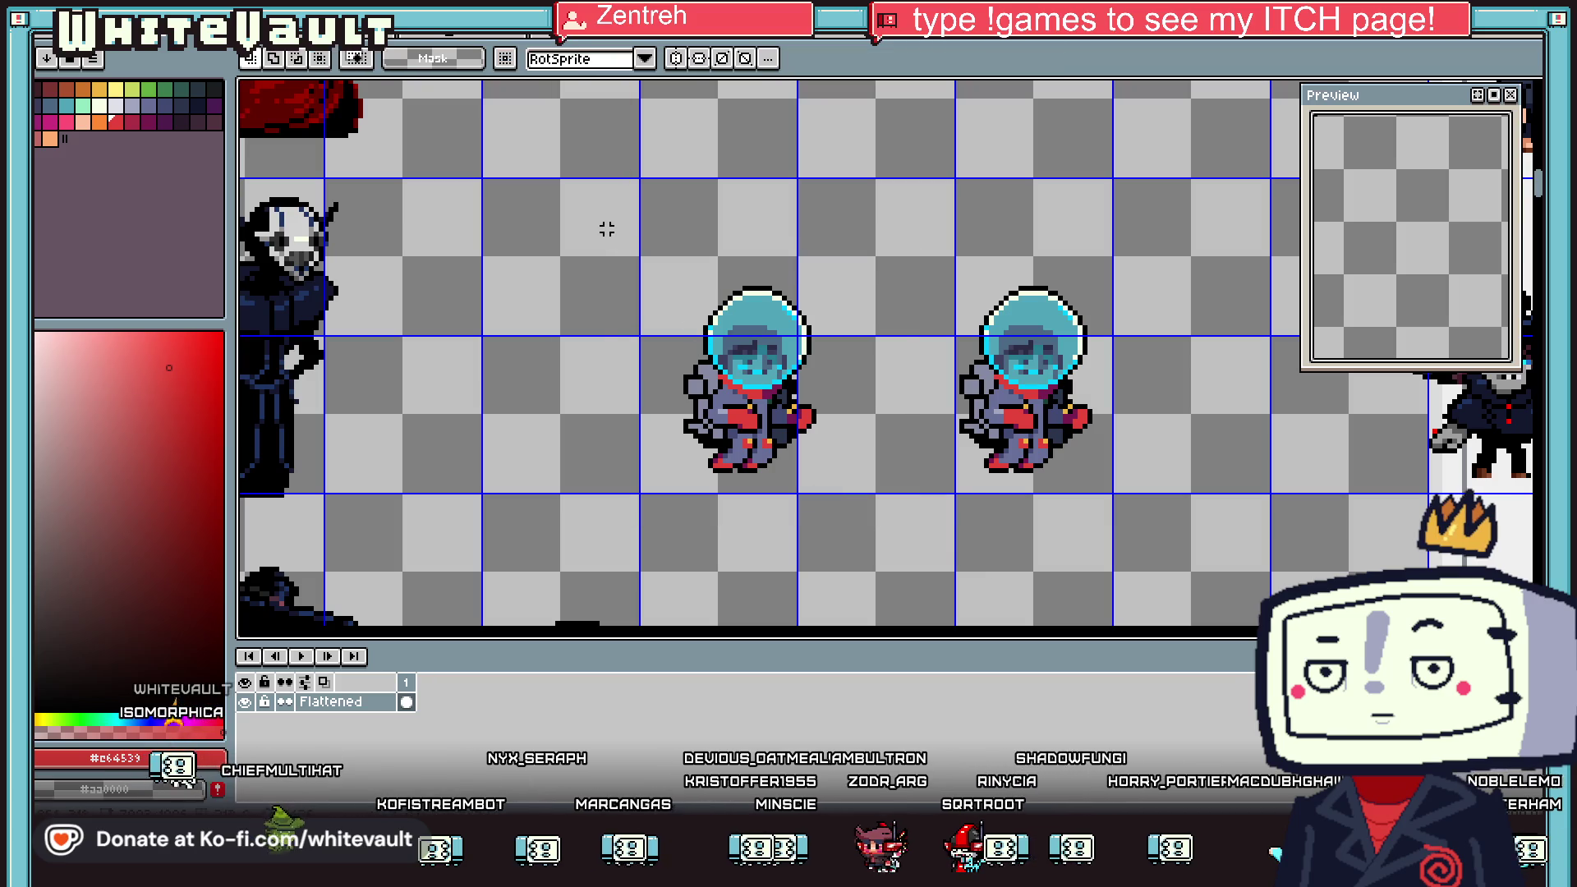
pyautogui.moveTo(599, 214); pyautogui.dragTo(875, 522)
pyautogui.scroll(2, 716, 458)
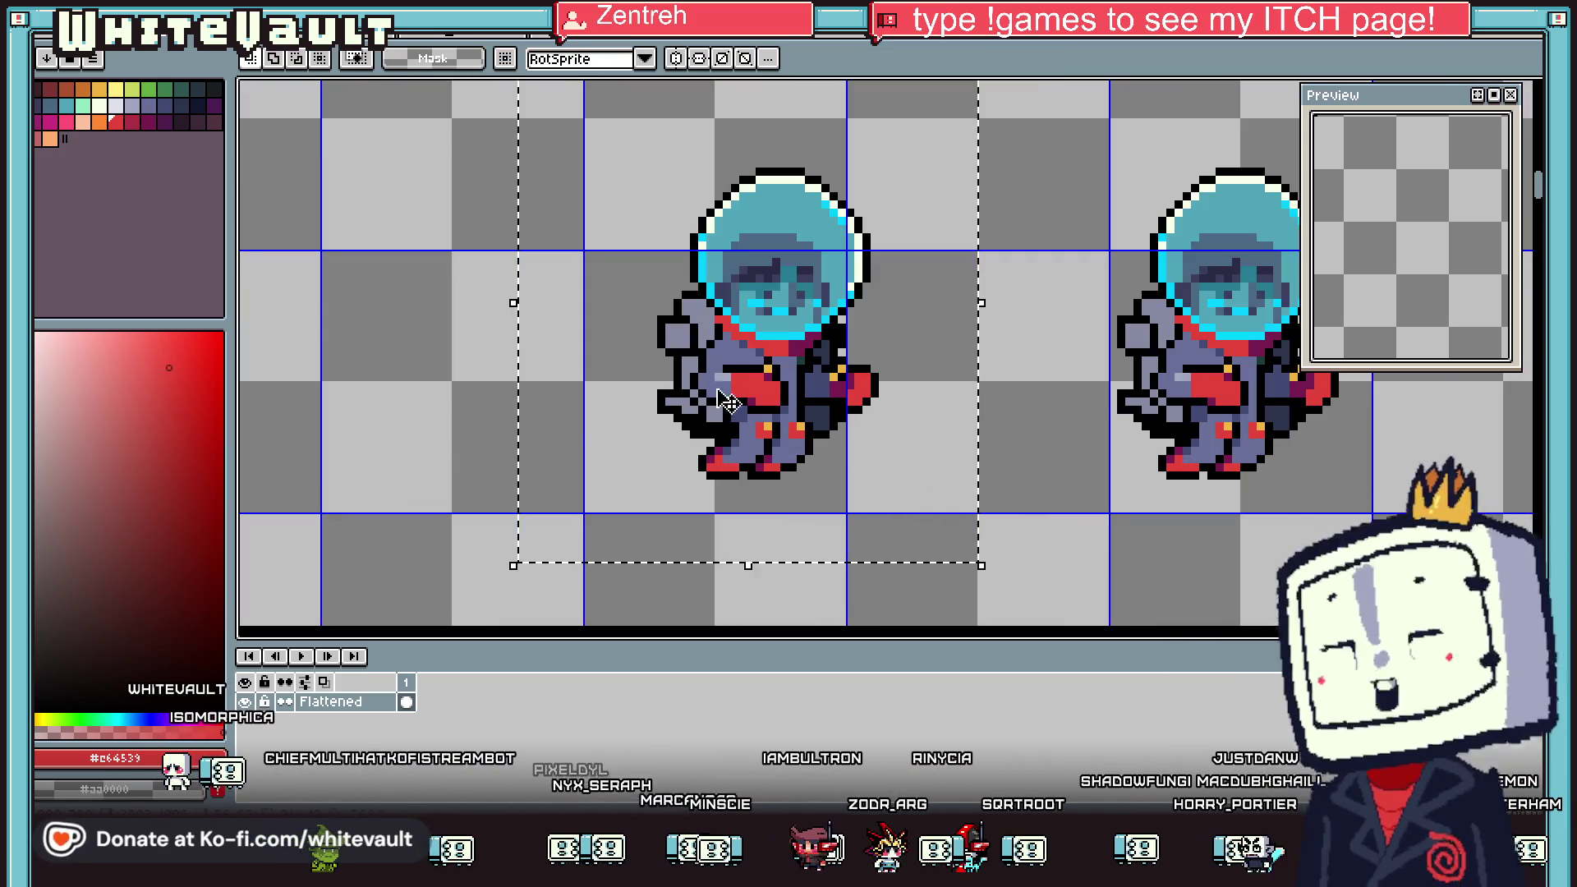
pyautogui.press('i')
pyautogui.click(764, 306)
# Recolour the left copy's suit green using a non-contiguous fill, undoing the cyan fill
pyautogui.press('g')
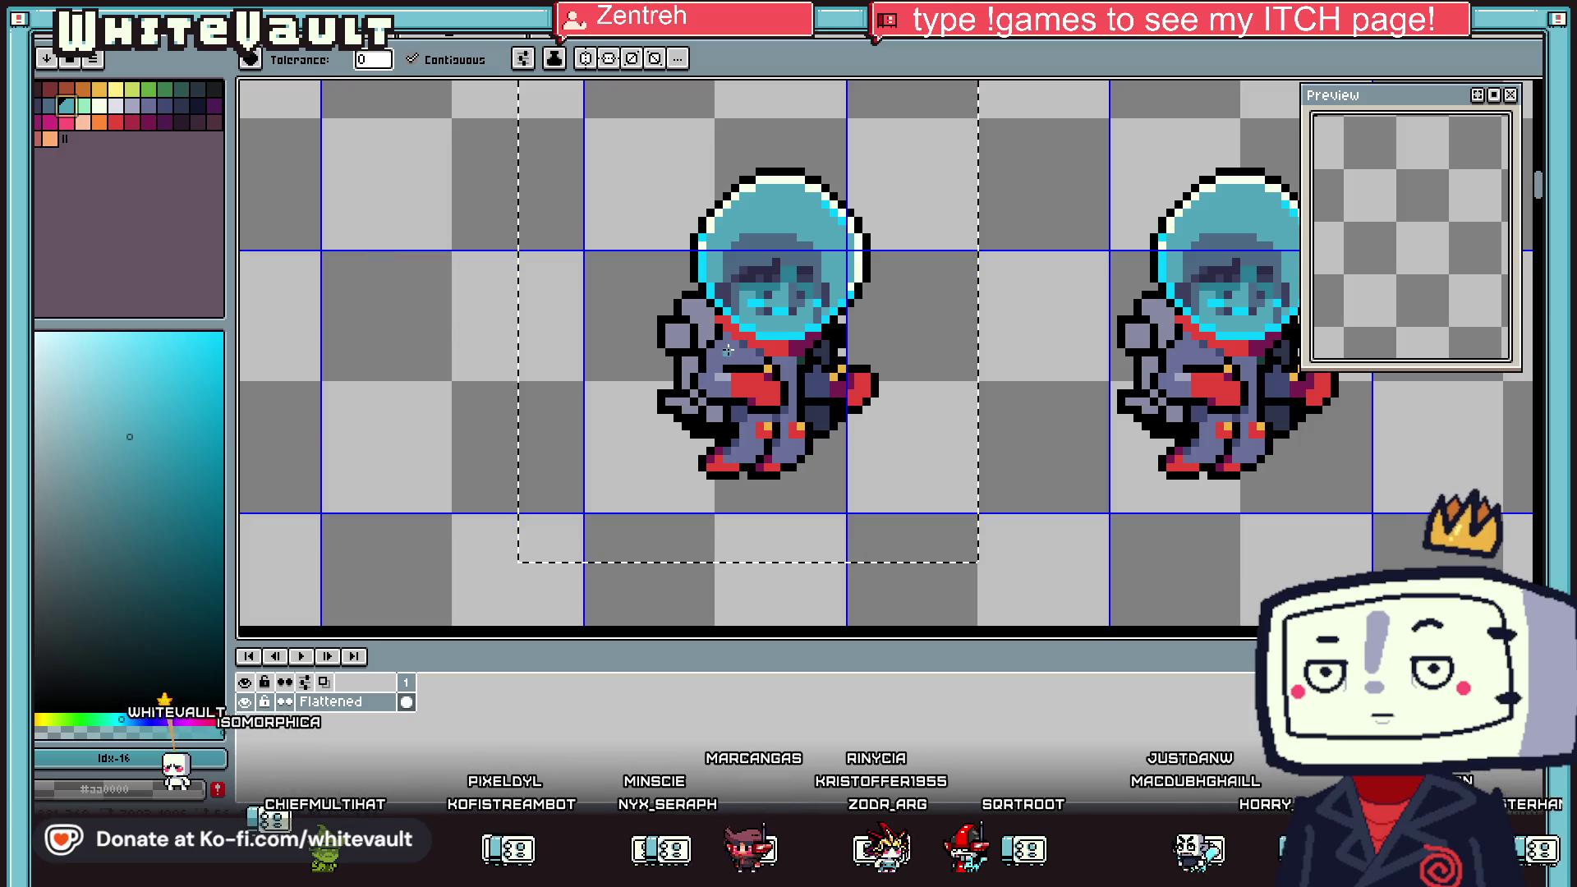
pyautogui.click(727, 349)
pyautogui.click(411, 59)
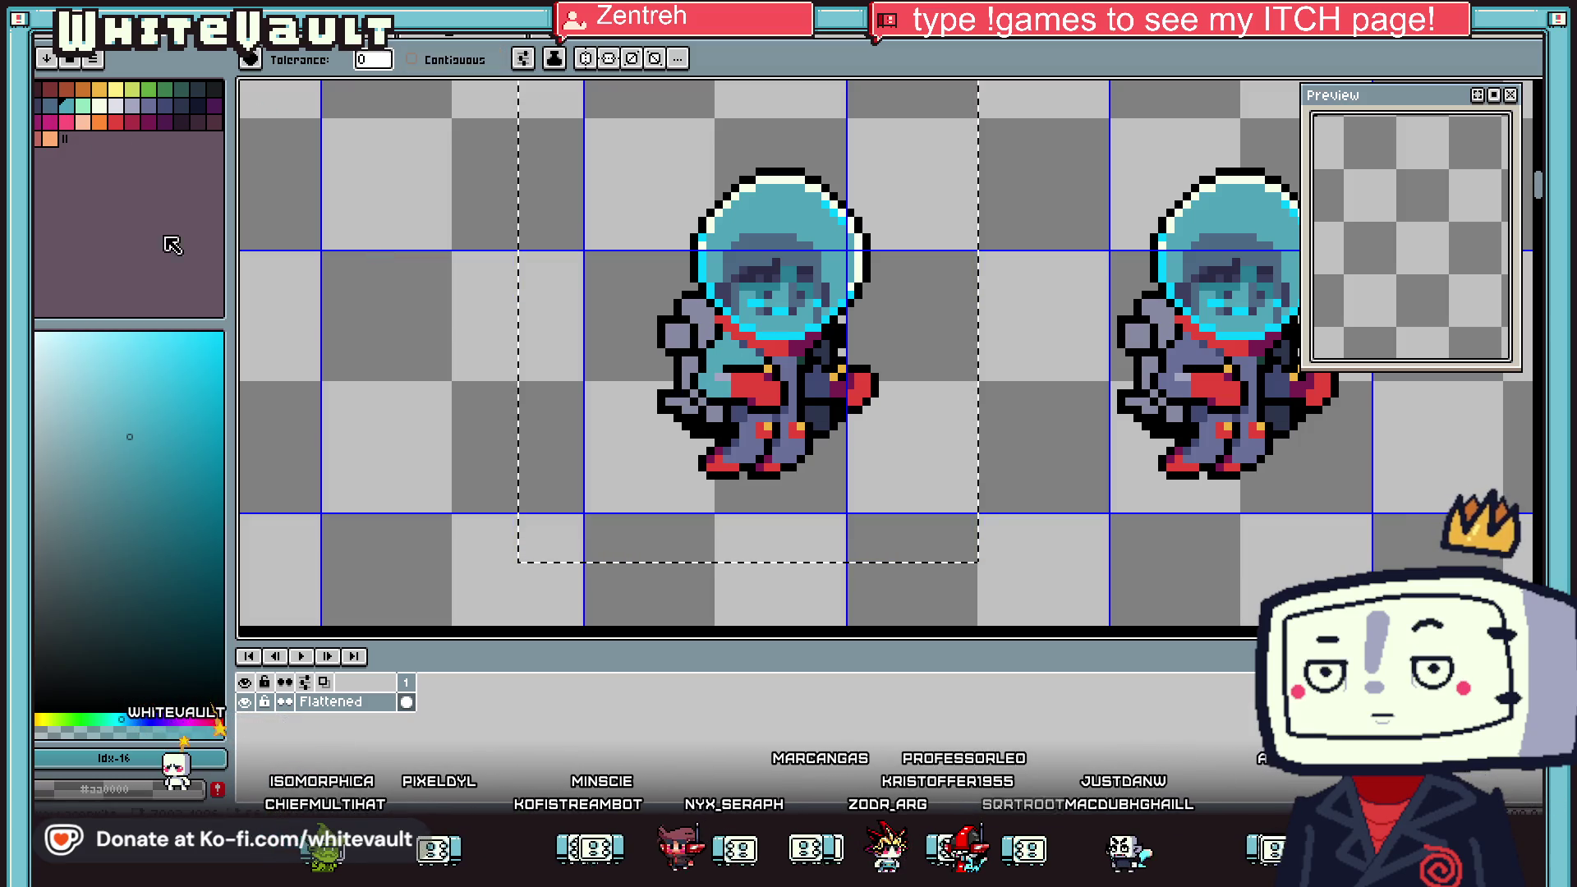
pyautogui.click(164, 89)
pyautogui.click(739, 370)
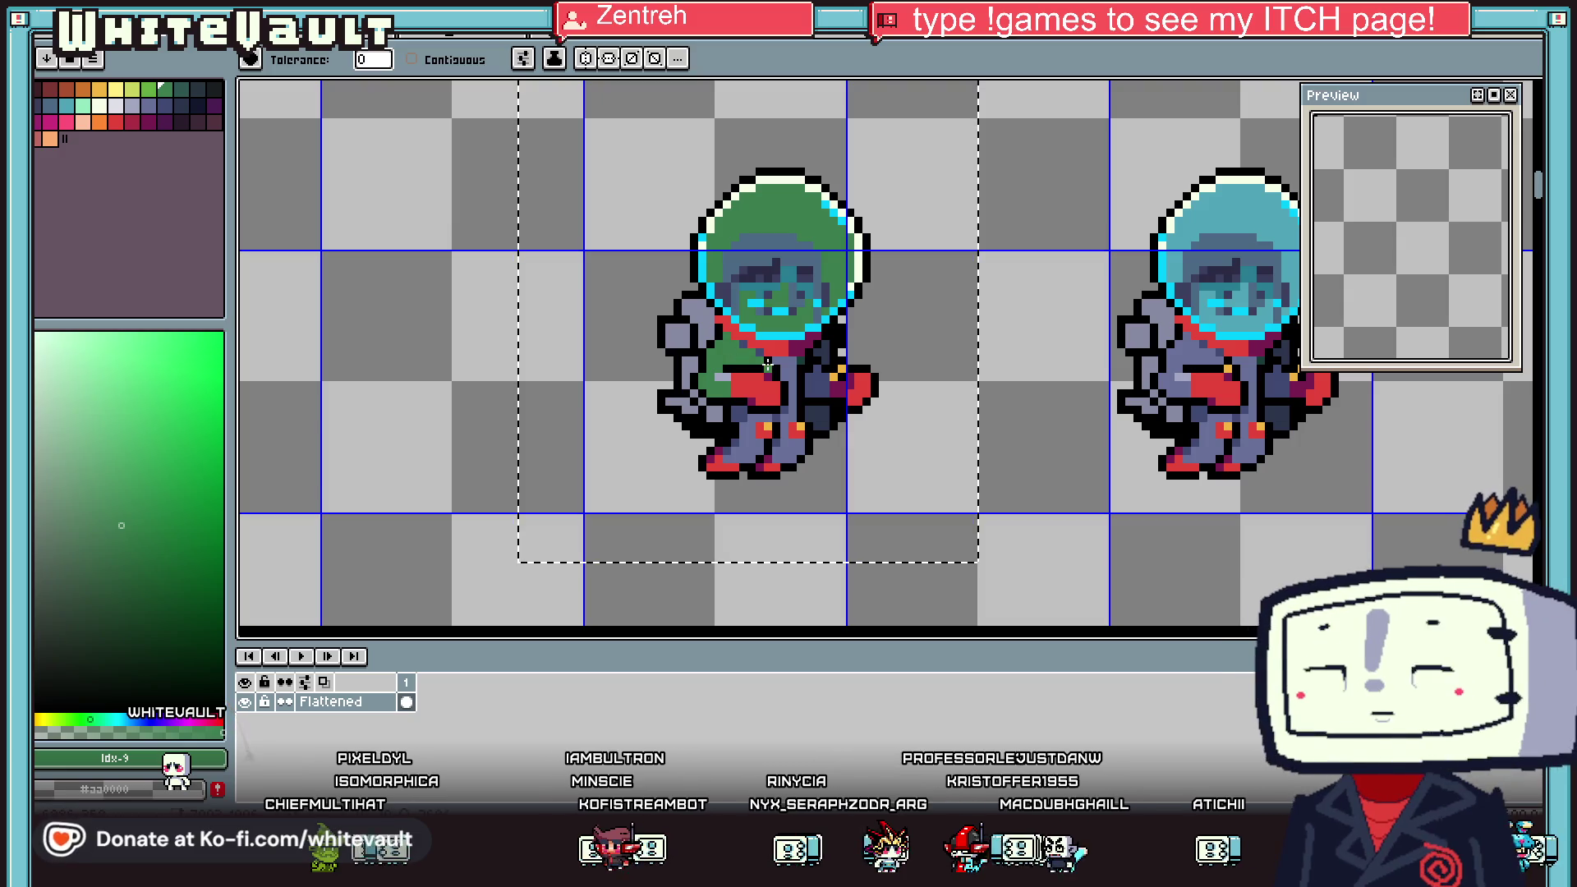
pyautogui.hotkey('ctrl', 'z')
pyautogui.press('v')
pyautogui.hotkey('ctrl', 'z')
pyautogui.press('g')
# Choose the teal palette swatch, then set up the Pencil with black as the drawing colour
pyautogui.scroll(-3, 786, 422)
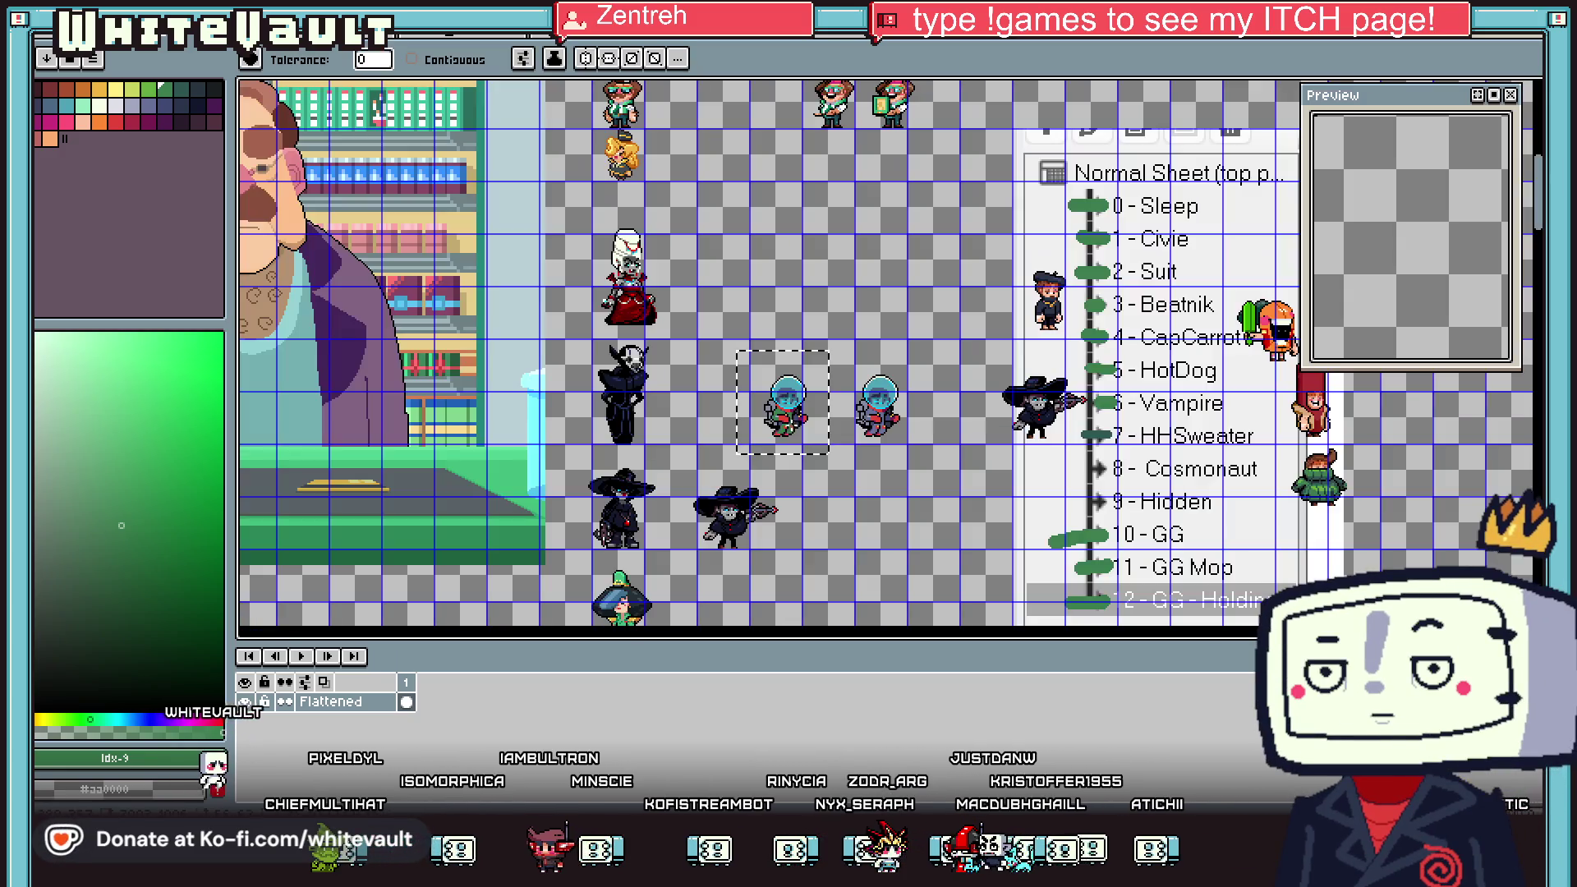
pyautogui.scroll(2, 791, 422)
pyautogui.scroll(2, 791, 422)
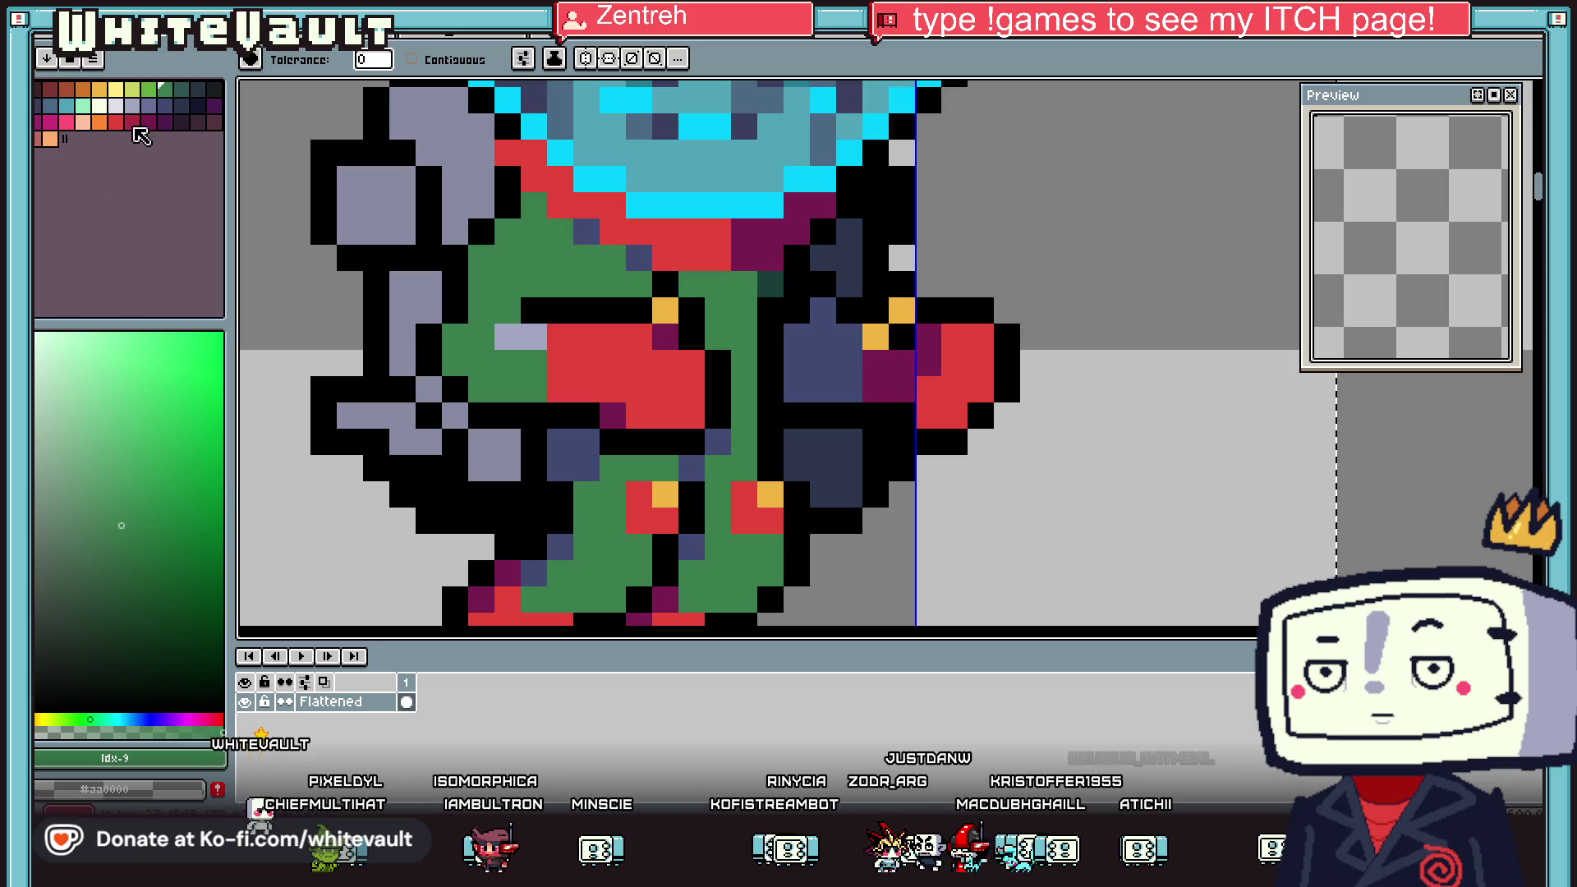
pyautogui.click(181, 88)
pyautogui.scroll(-3, 821, 361)
pyautogui.scroll(-1, 821, 362)
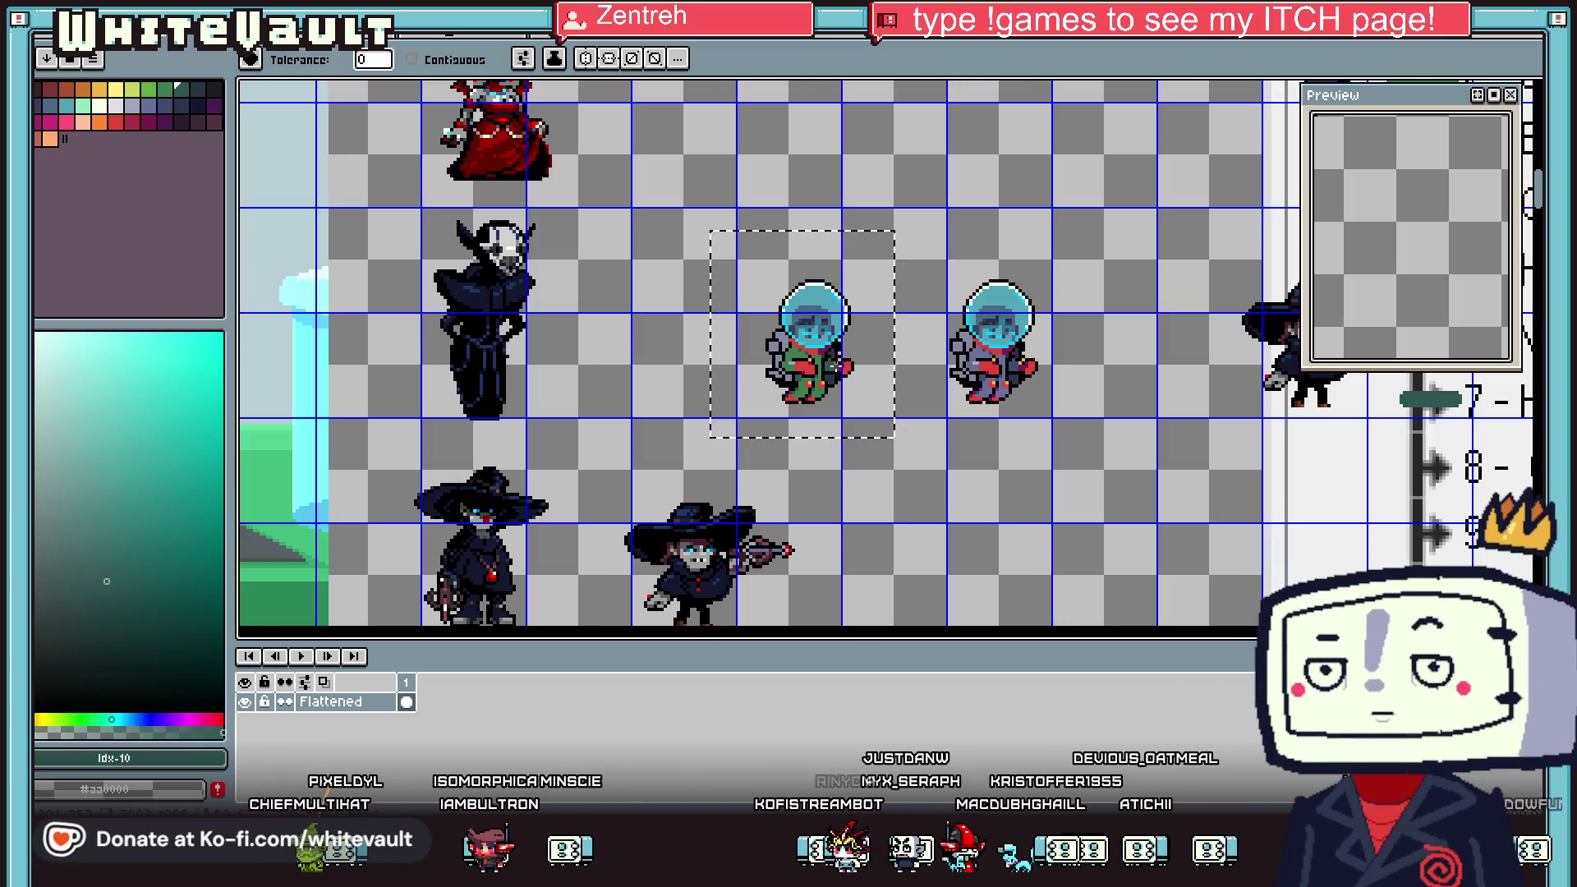
pyautogui.scroll(2, 837, 365)
pyautogui.scroll(-1, 821, 423)
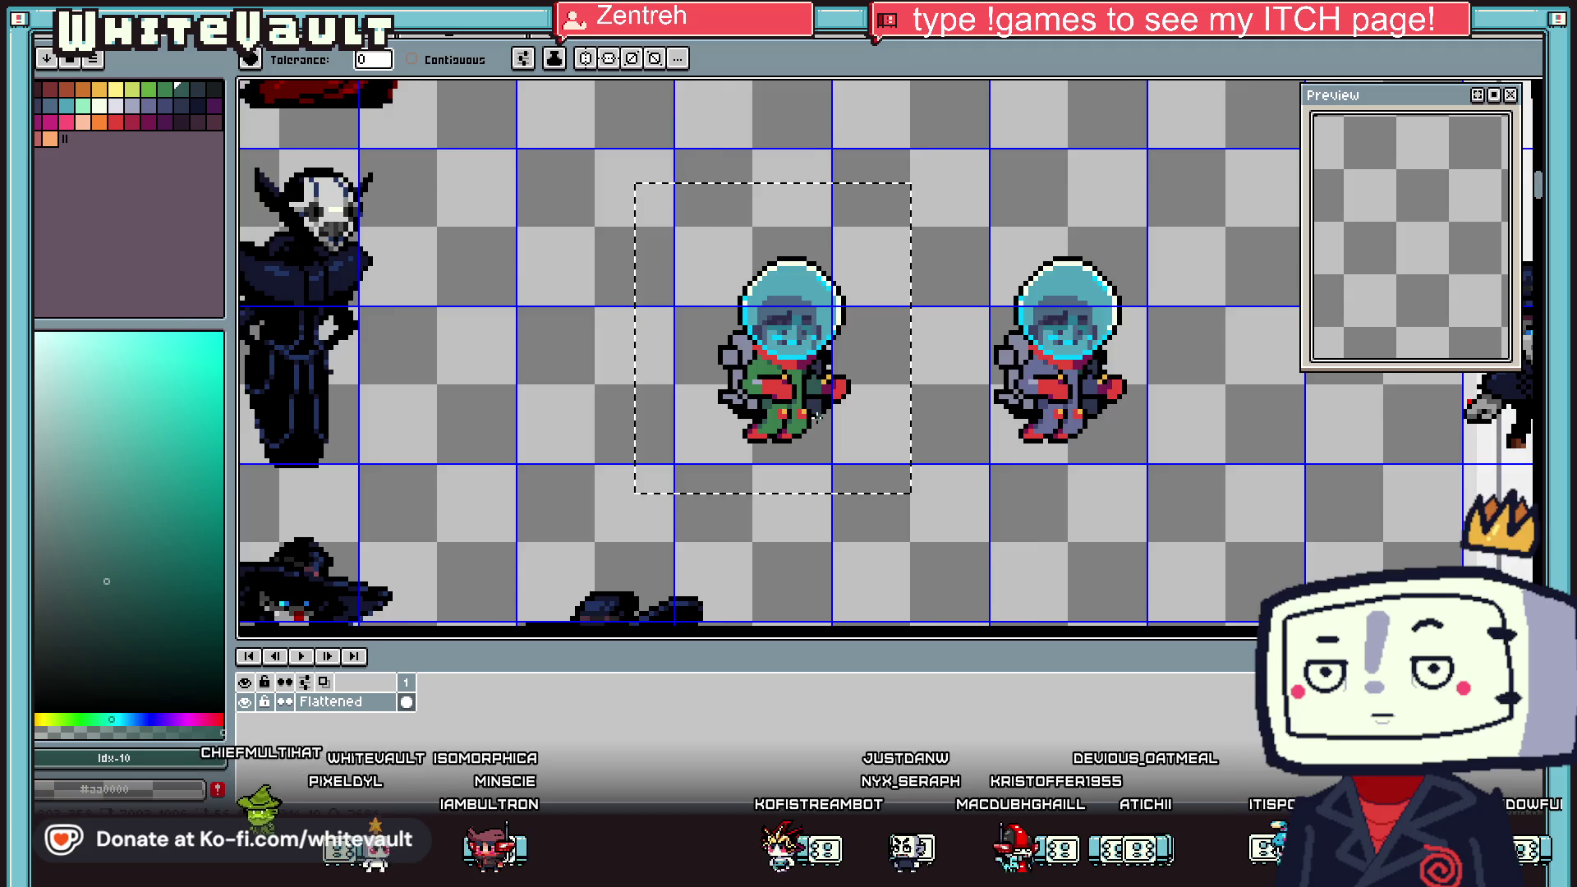
pyautogui.scroll(-1, 821, 423)
pyautogui.scroll(2, 809, 415)
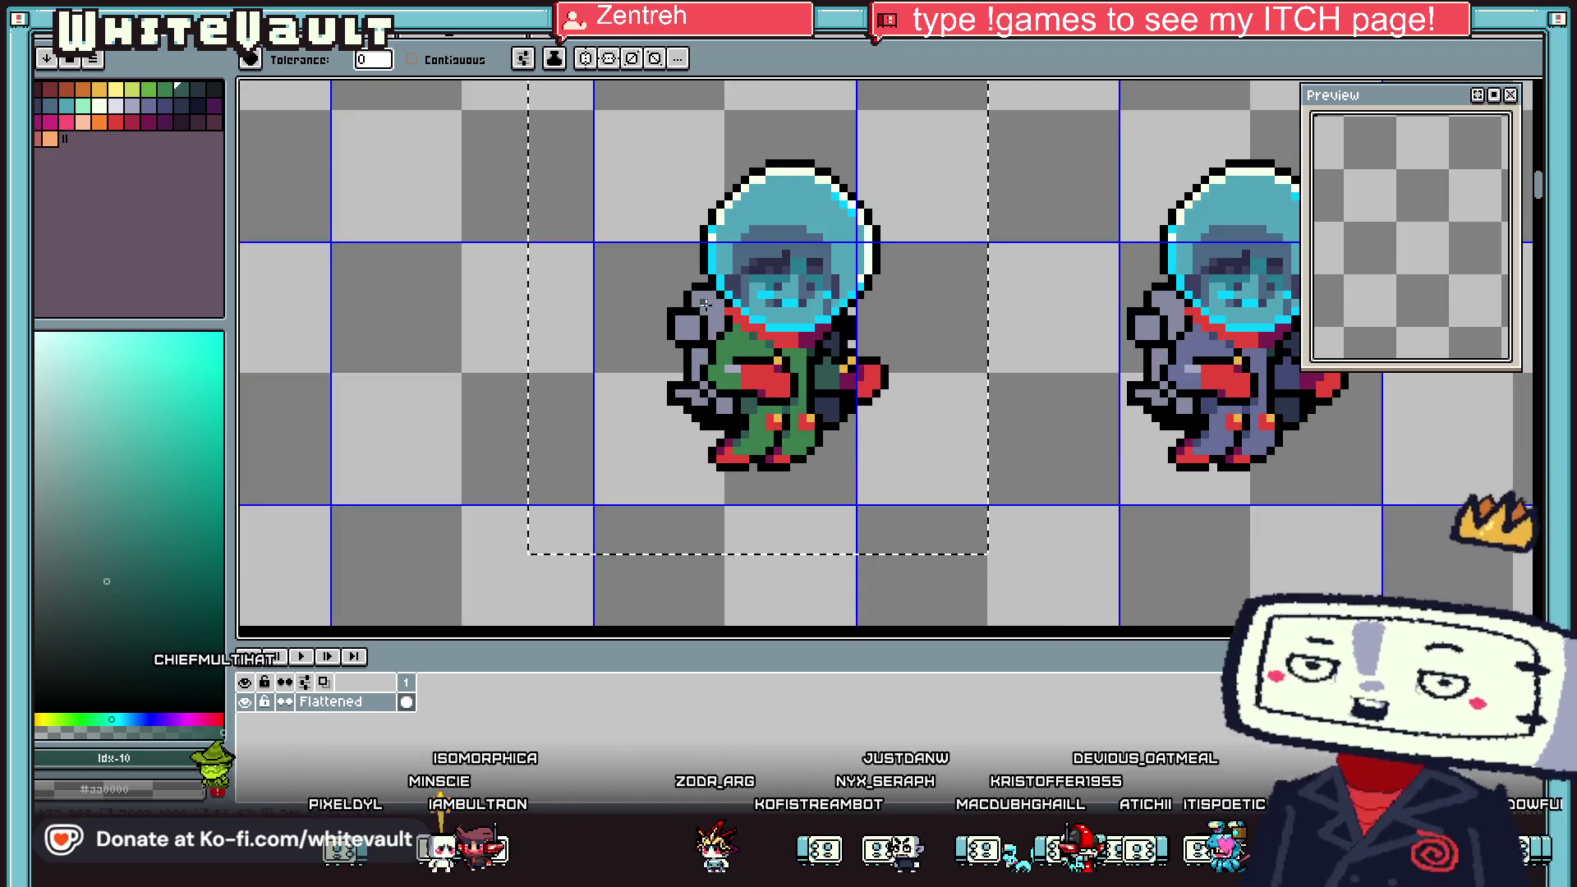
pyautogui.scroll(1, 801, 409)
pyautogui.press('b')
pyautogui.keyDown('alt'); pyautogui.click(721, 311); pyautogui.keyUp('alt')
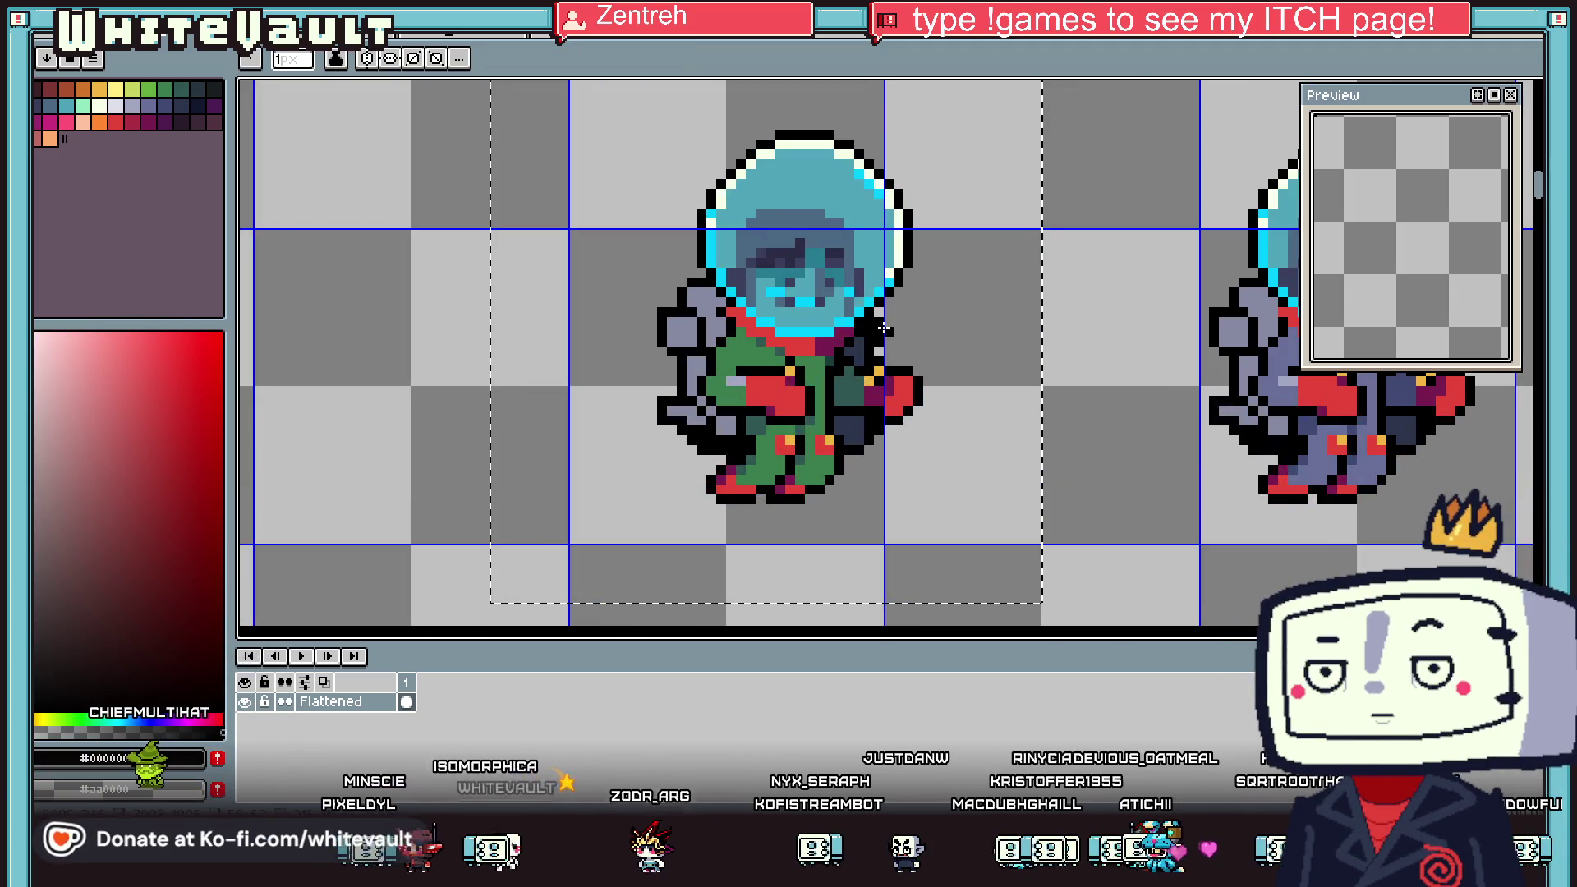
# Sample the green astronaut's suit colour, then pick a blue from the palette
pyautogui.scroll(-2, 836, 344)
pyautogui.scroll(3, 835, 343)
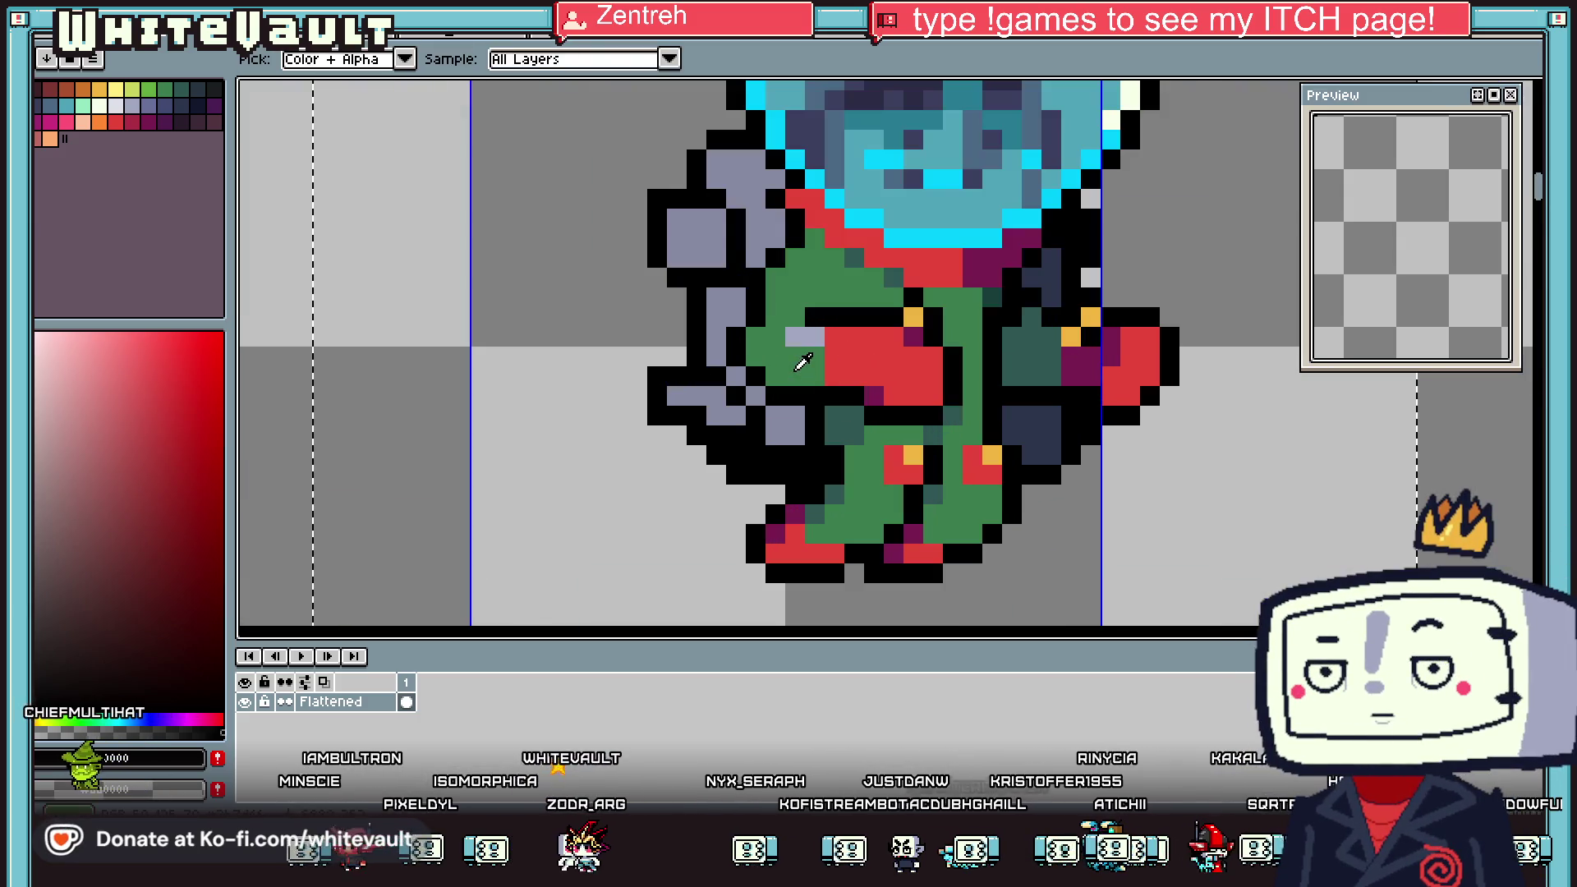
pyautogui.keyDown('alt'); pyautogui.click(802, 352); pyautogui.keyUp('alt')
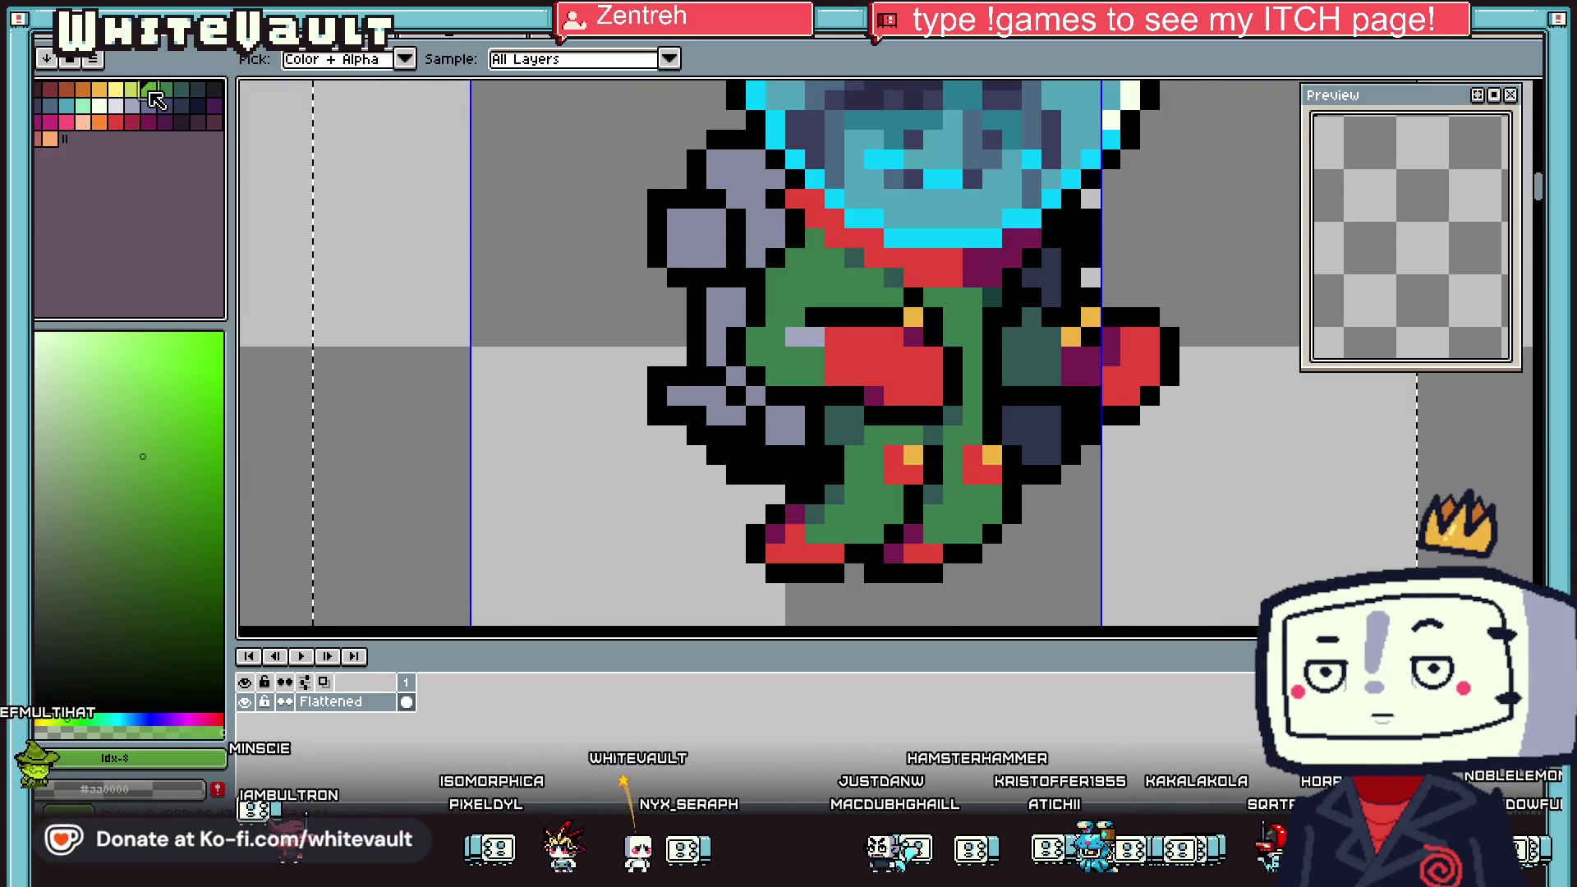
pyautogui.scroll(-2, 936, 423)
pyautogui.scroll(-2, 939, 423)
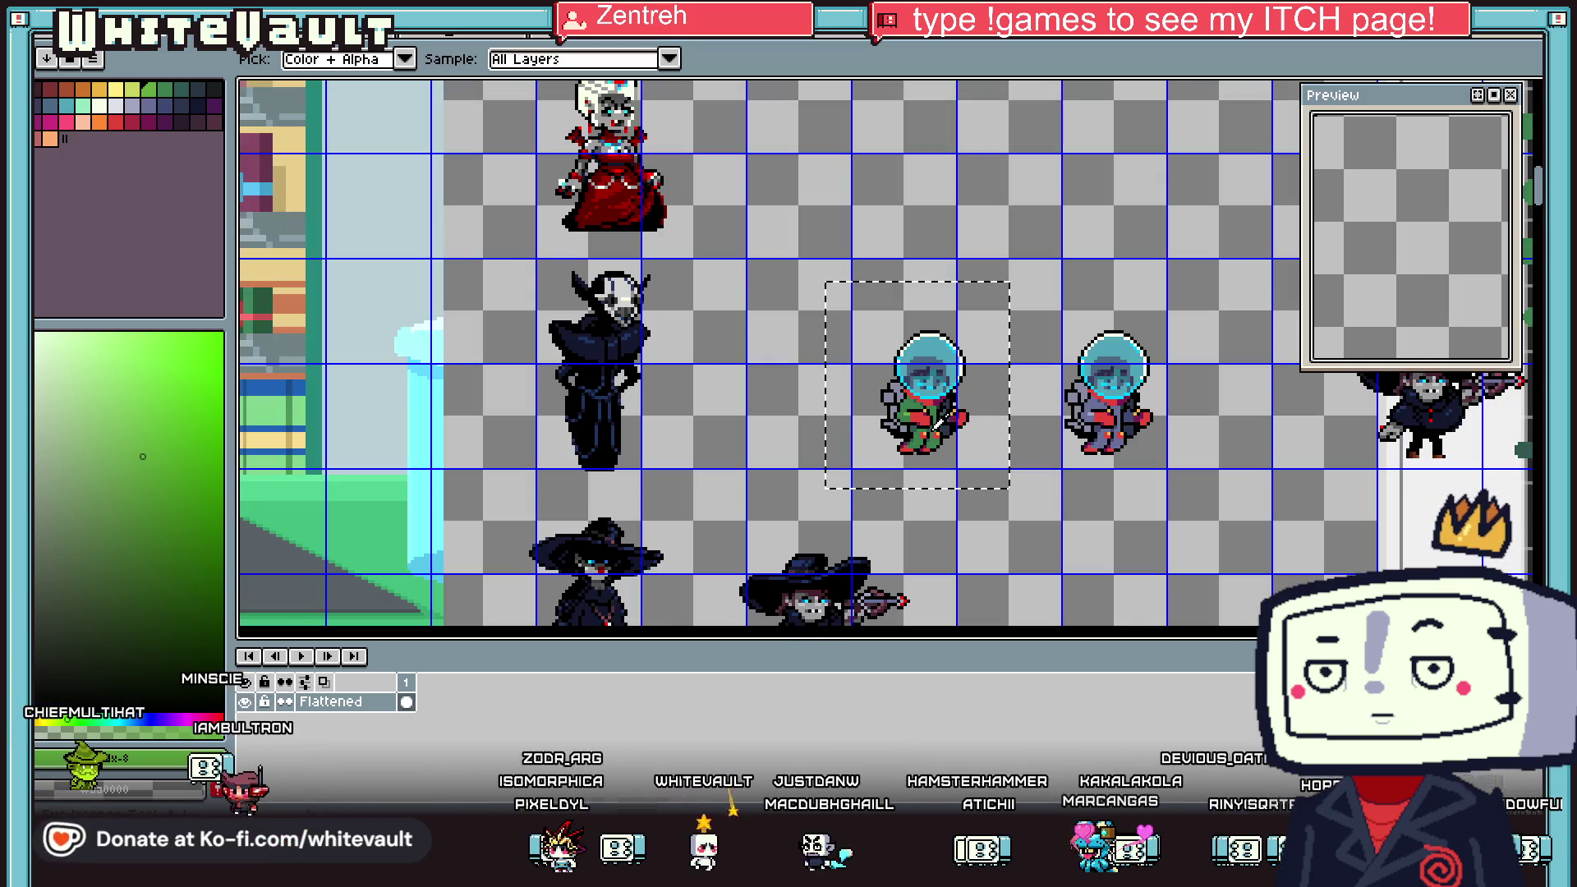
pyautogui.scroll(3, 919, 411)
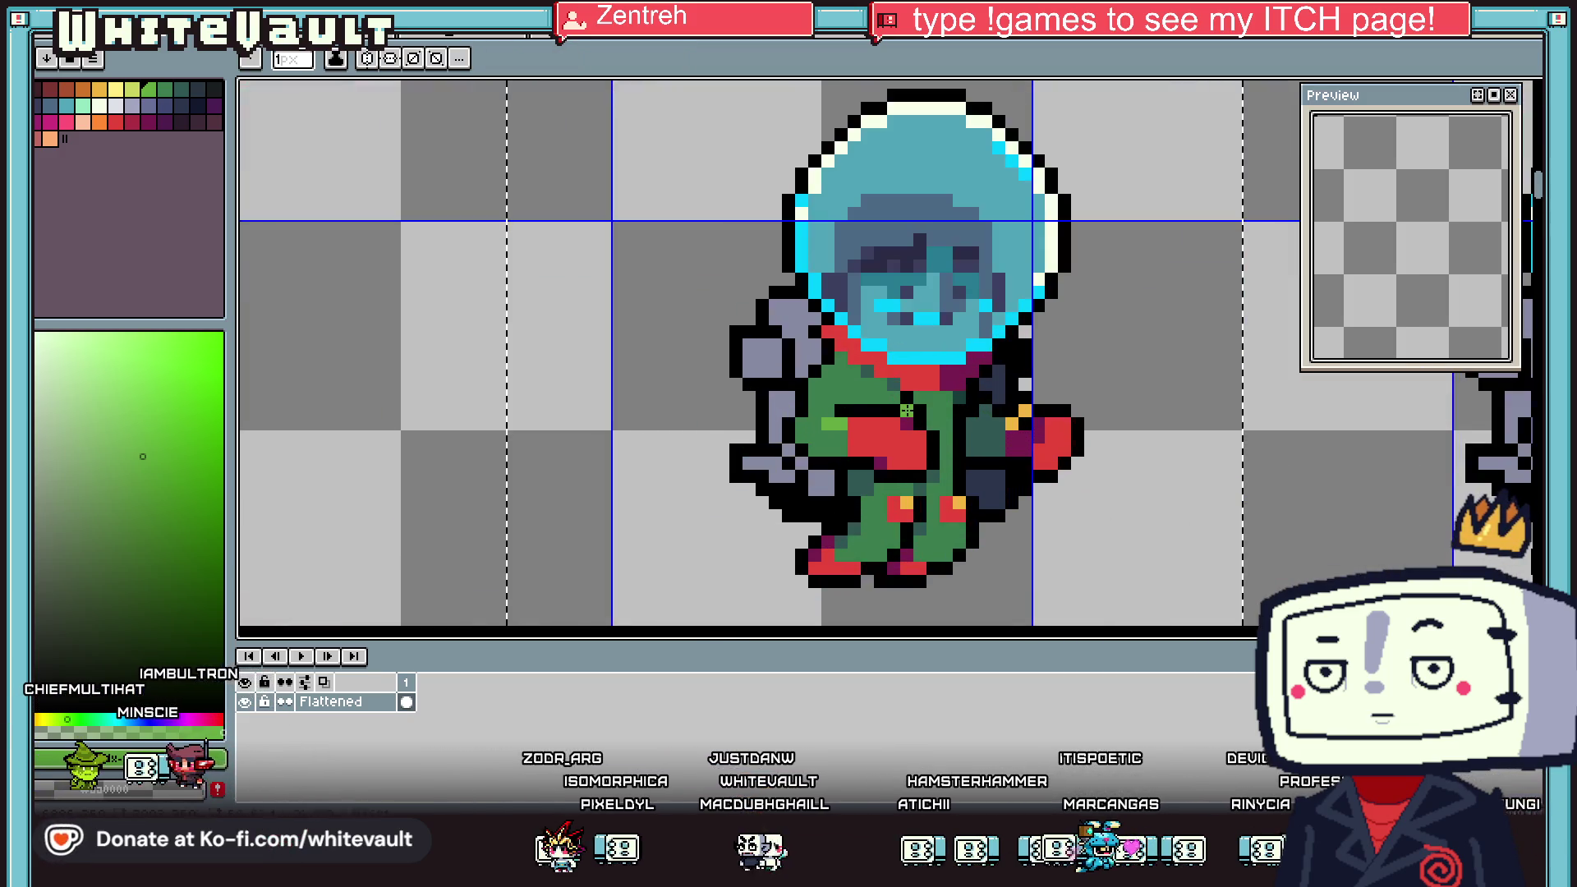
pyautogui.scroll(-2, 1100, 431)
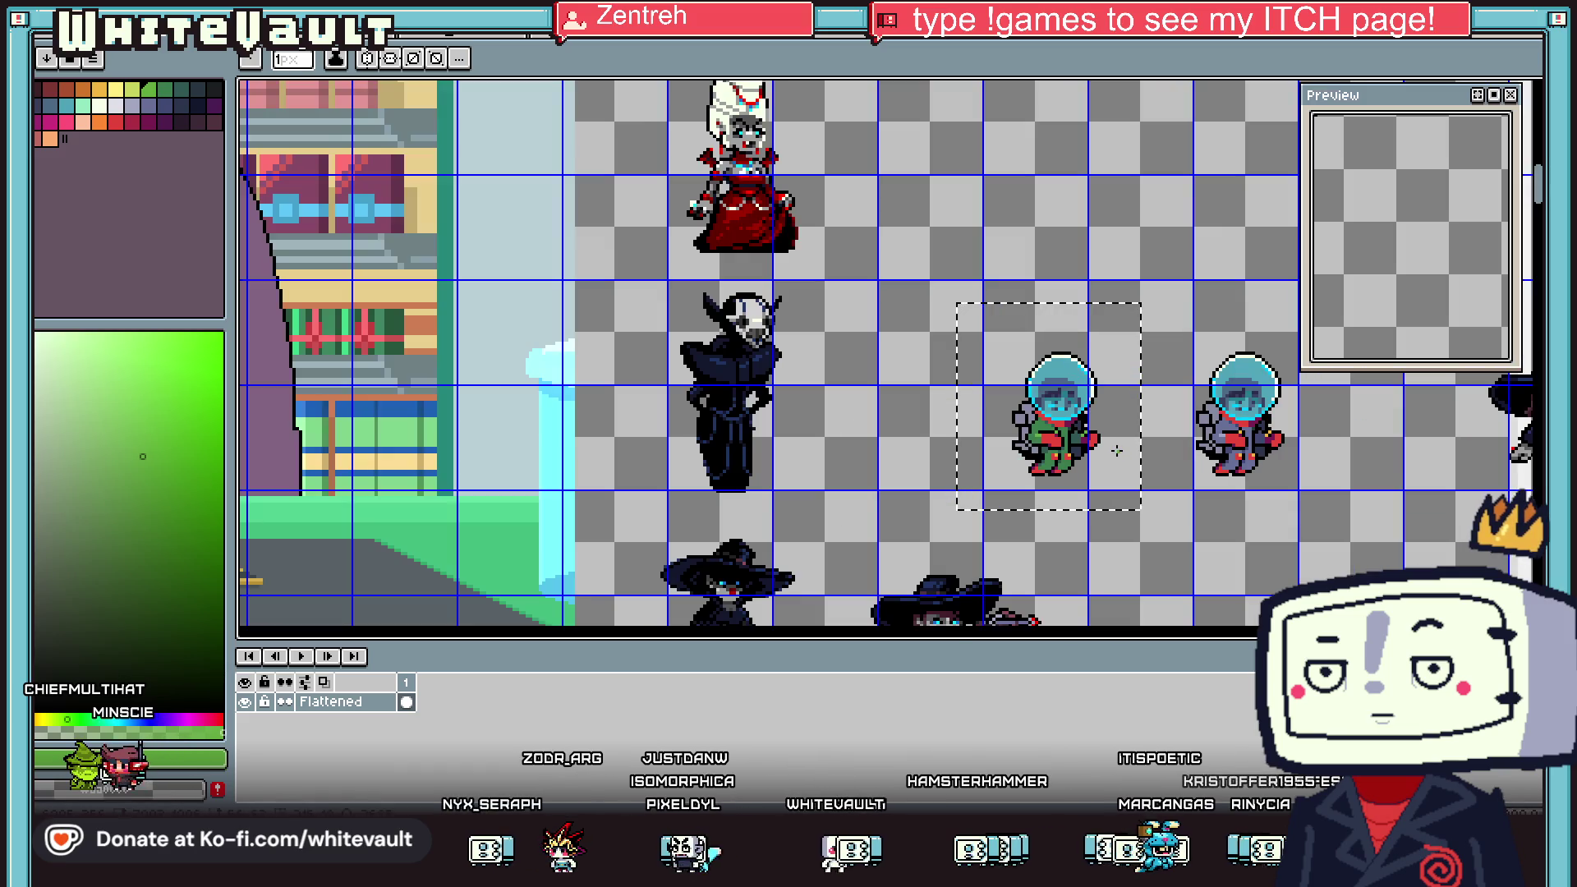
pyautogui.scroll(3, 1113, 449)
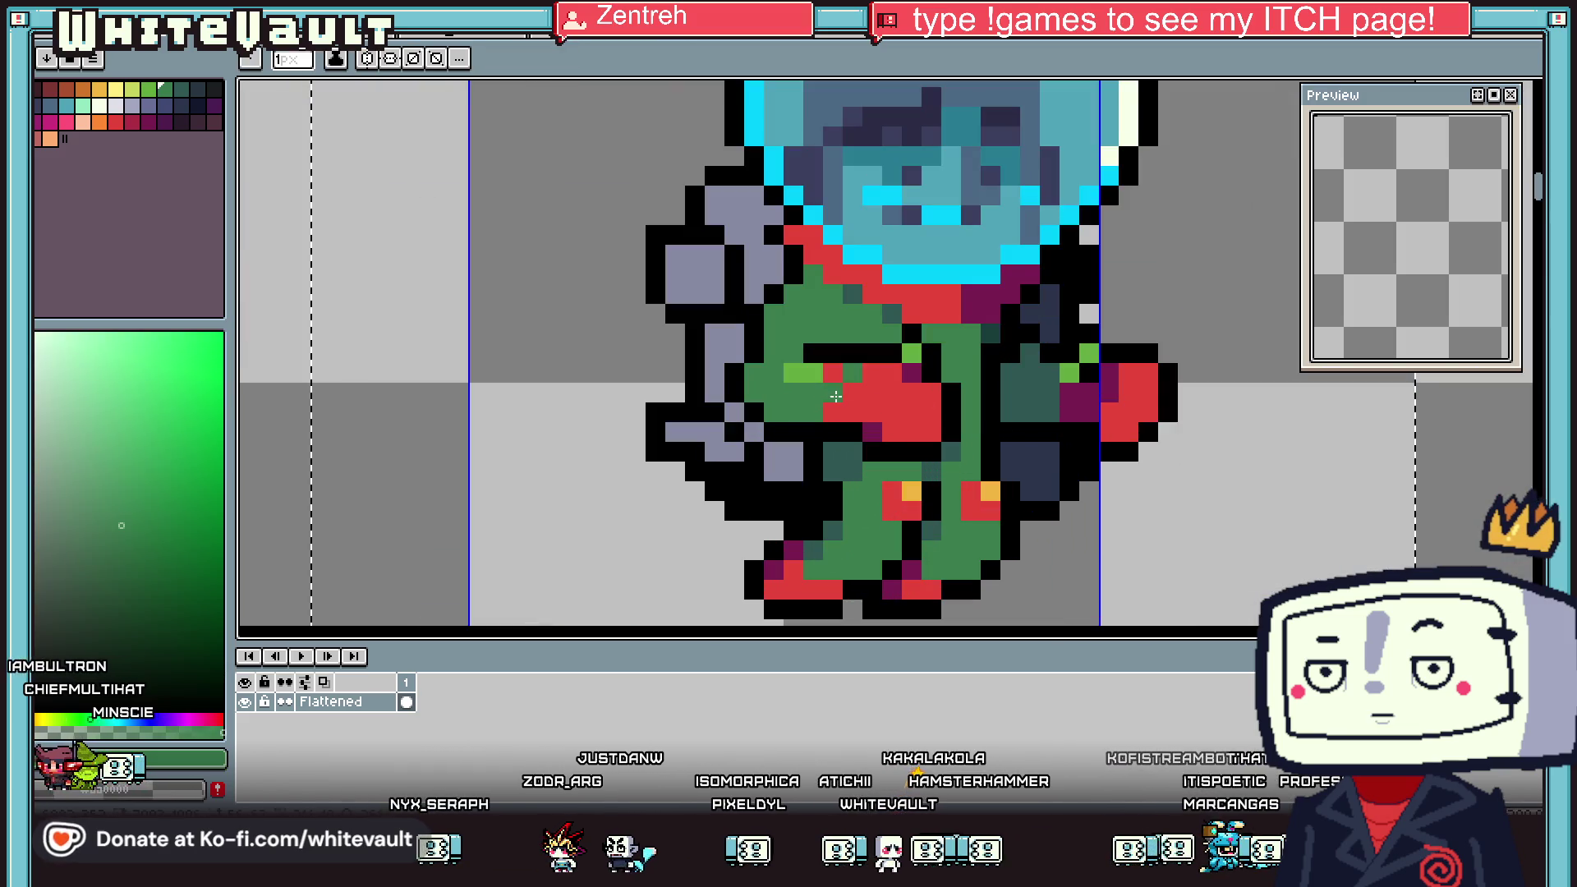
pyautogui.press('i')
pyautogui.scroll(-3, 913, 438)
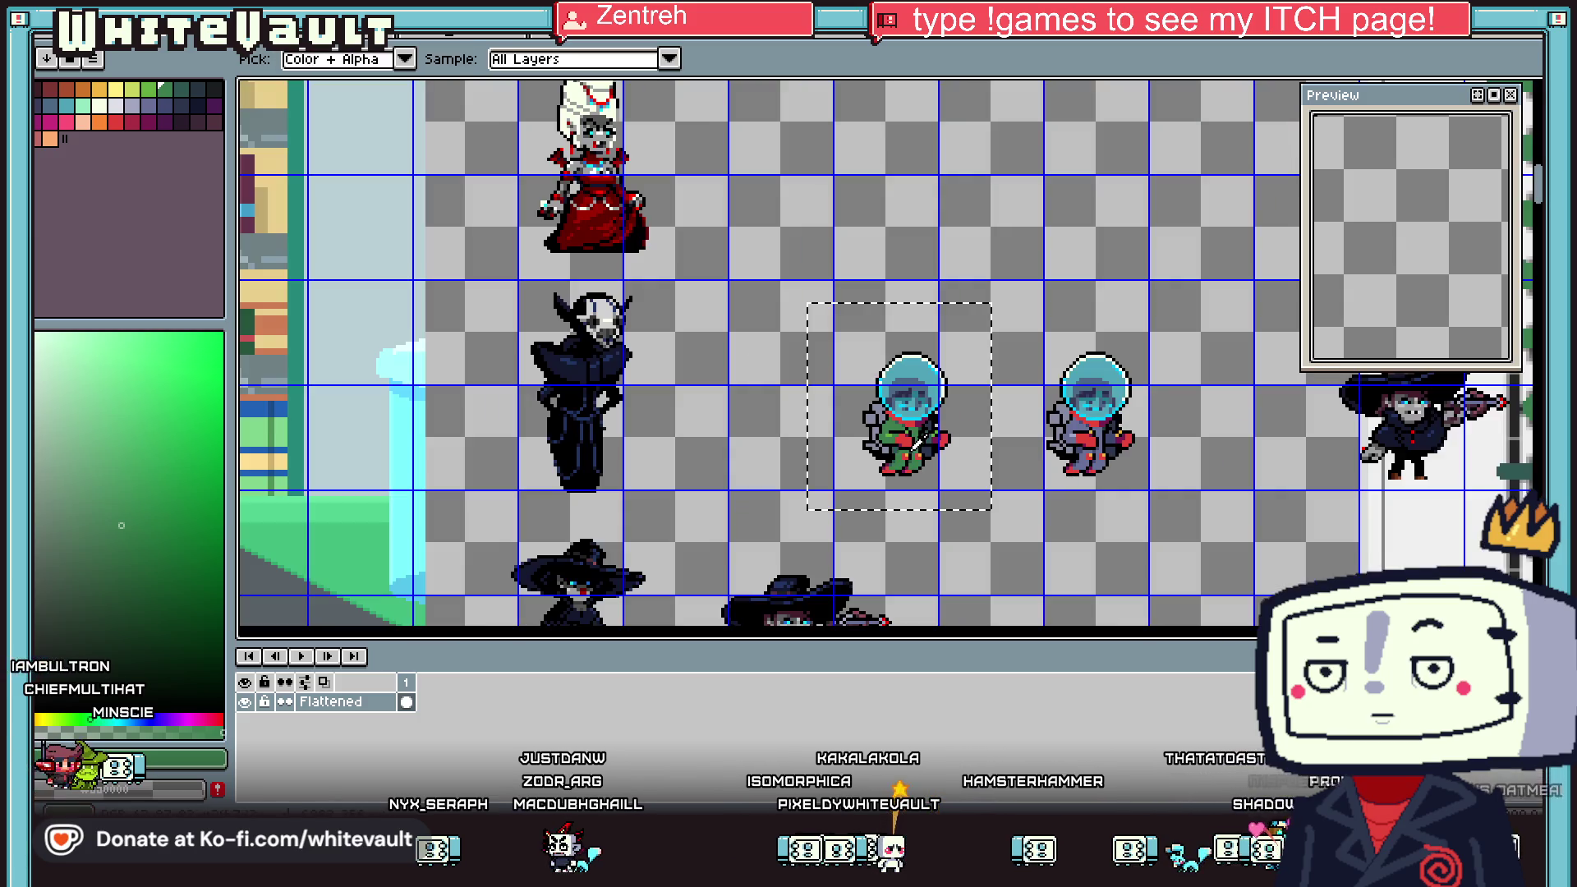
pyautogui.scroll(2, 895, 429)
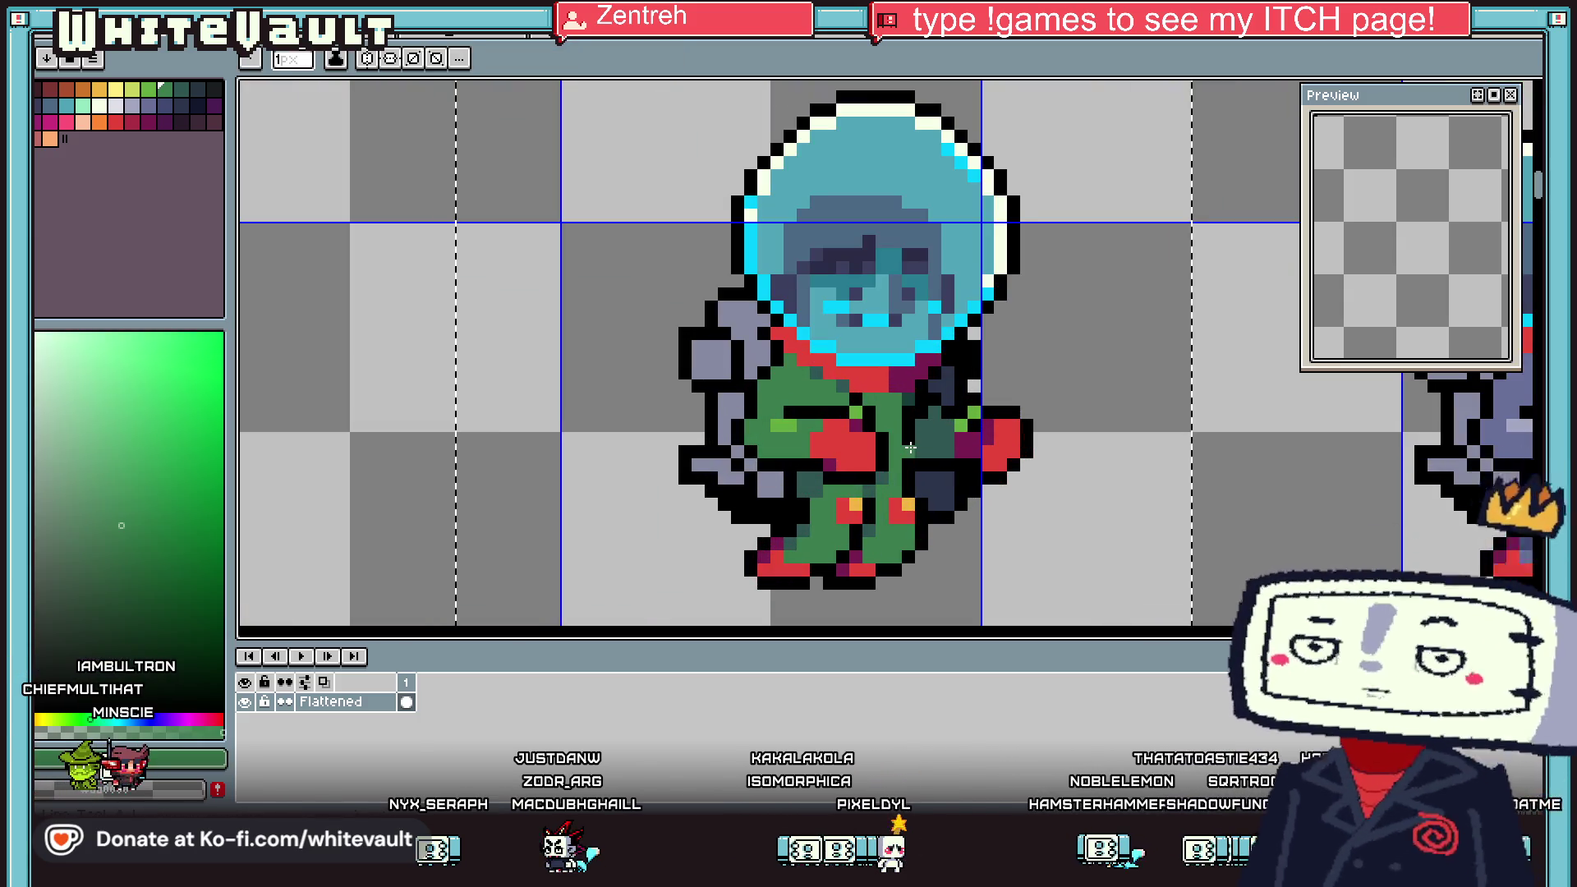
pyautogui.scroll(-3, 895, 429)
pyautogui.scroll(2, 917, 438)
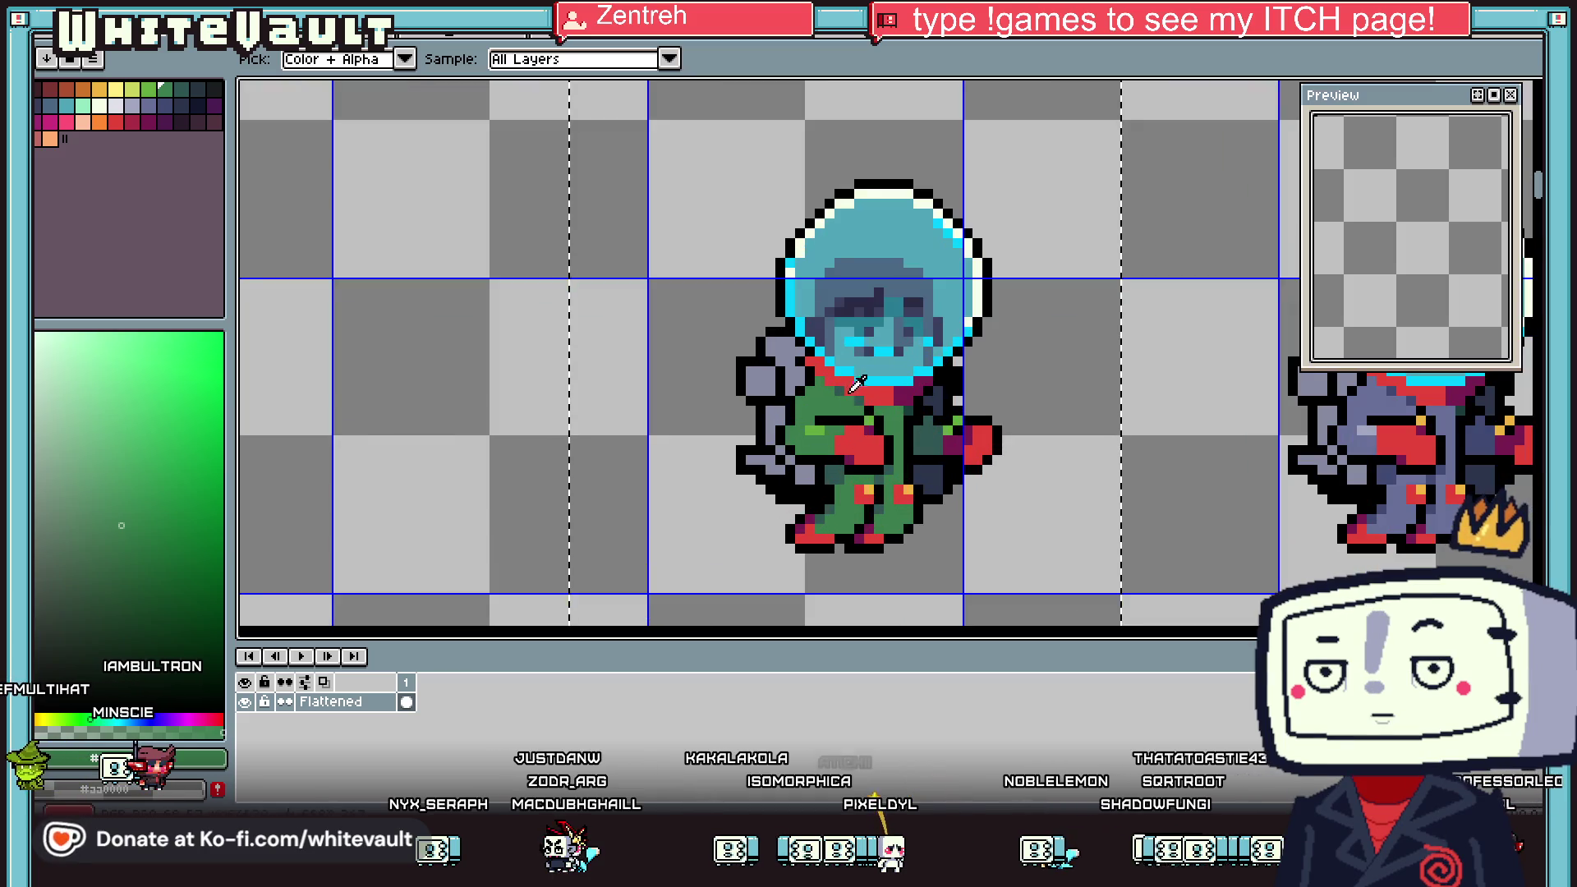
pyautogui.scroll(-1, 891, 386)
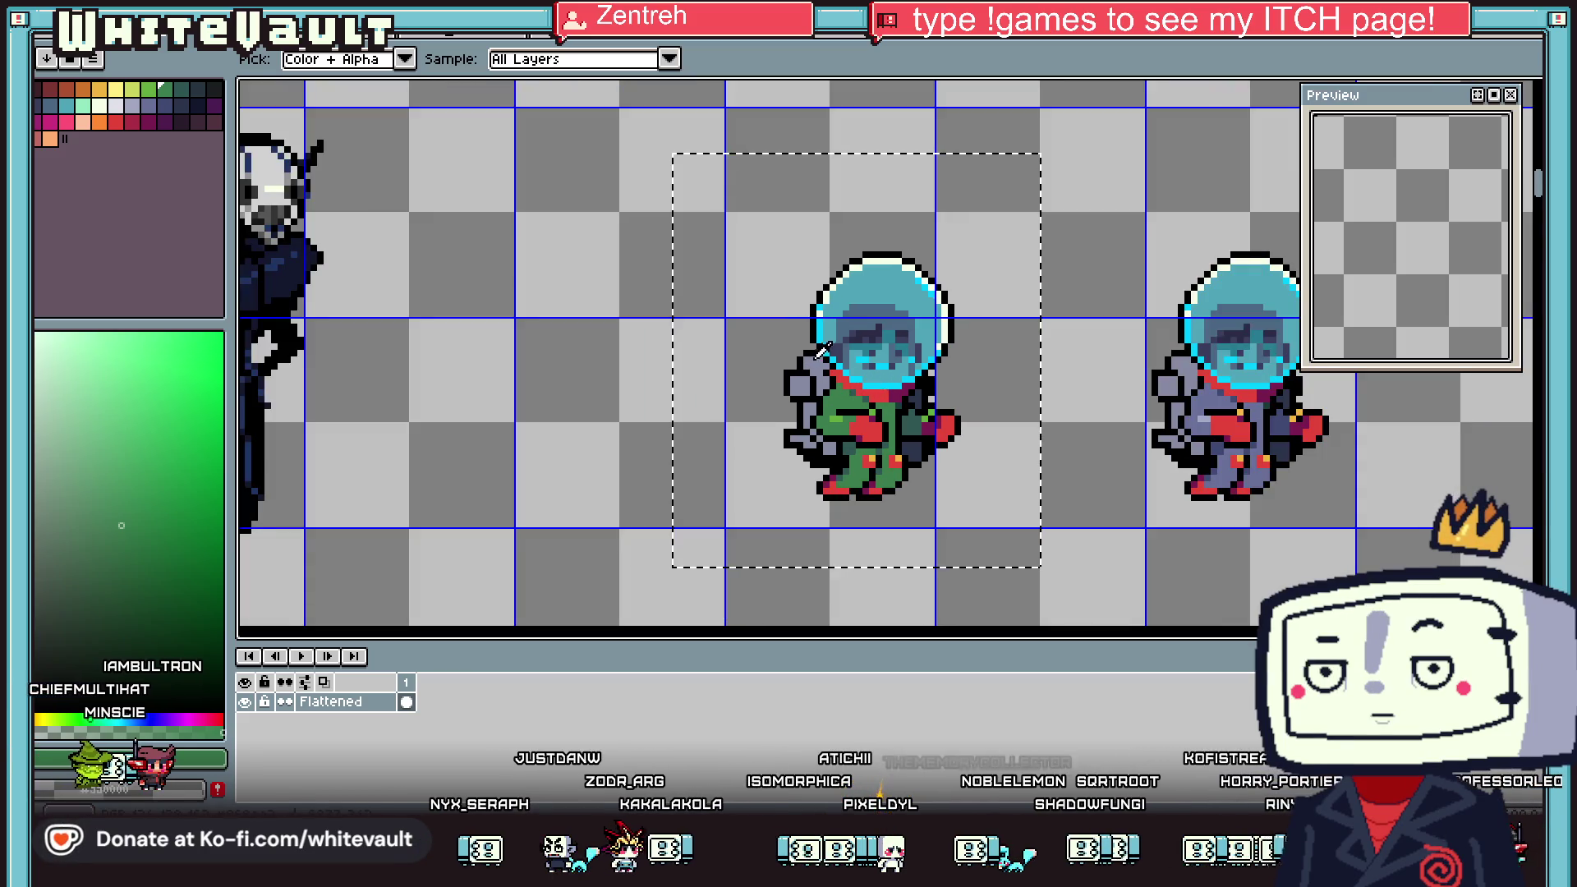
pyautogui.scroll(1, 801, 369)
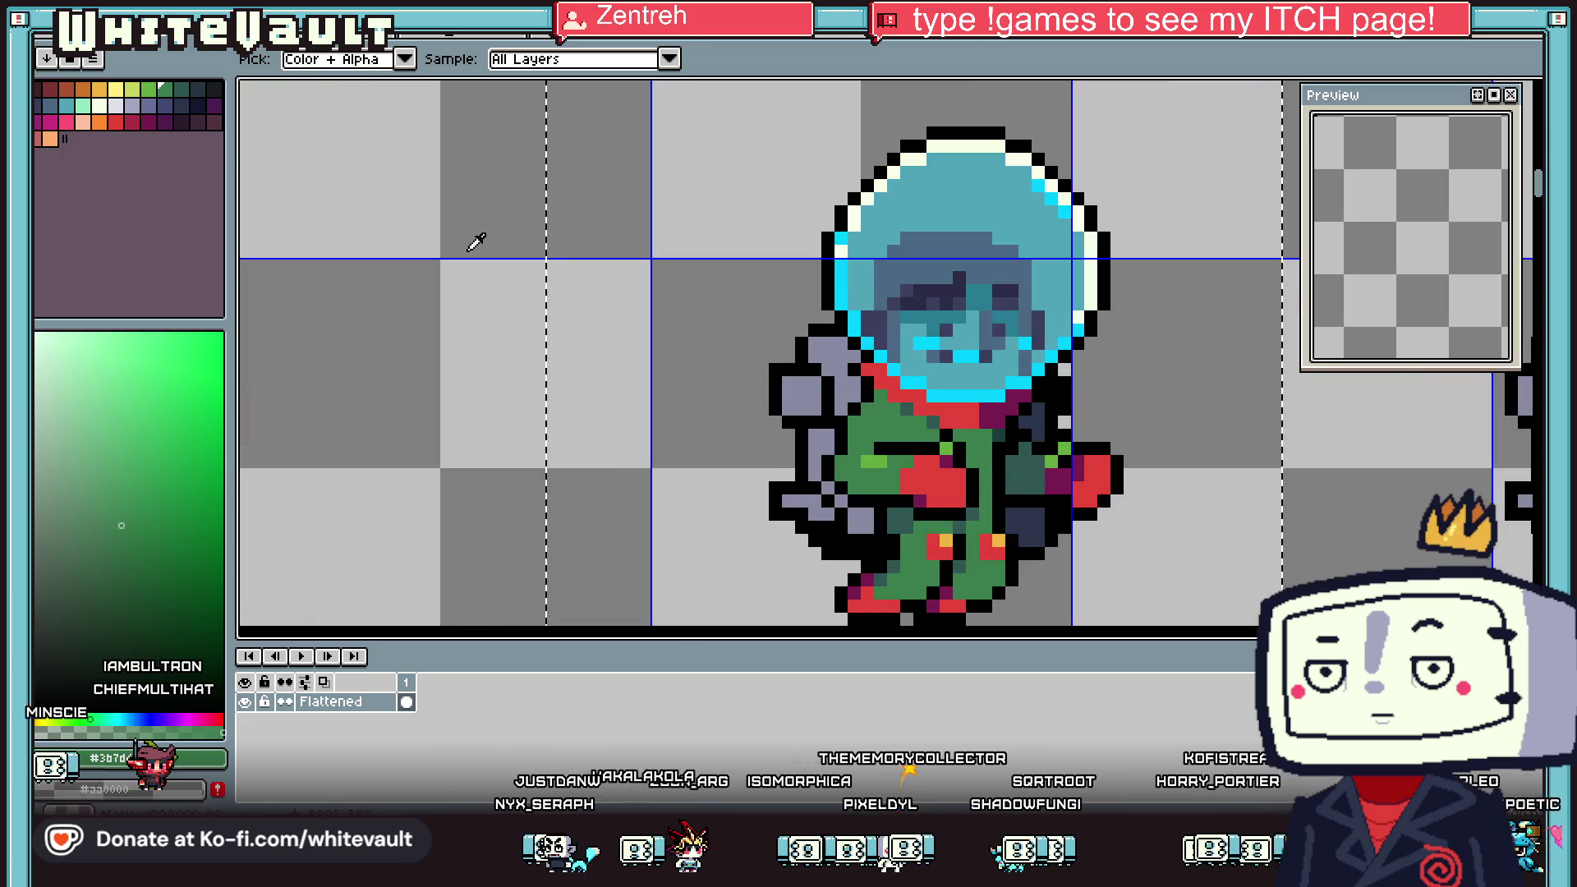
pyautogui.click(113, 107)
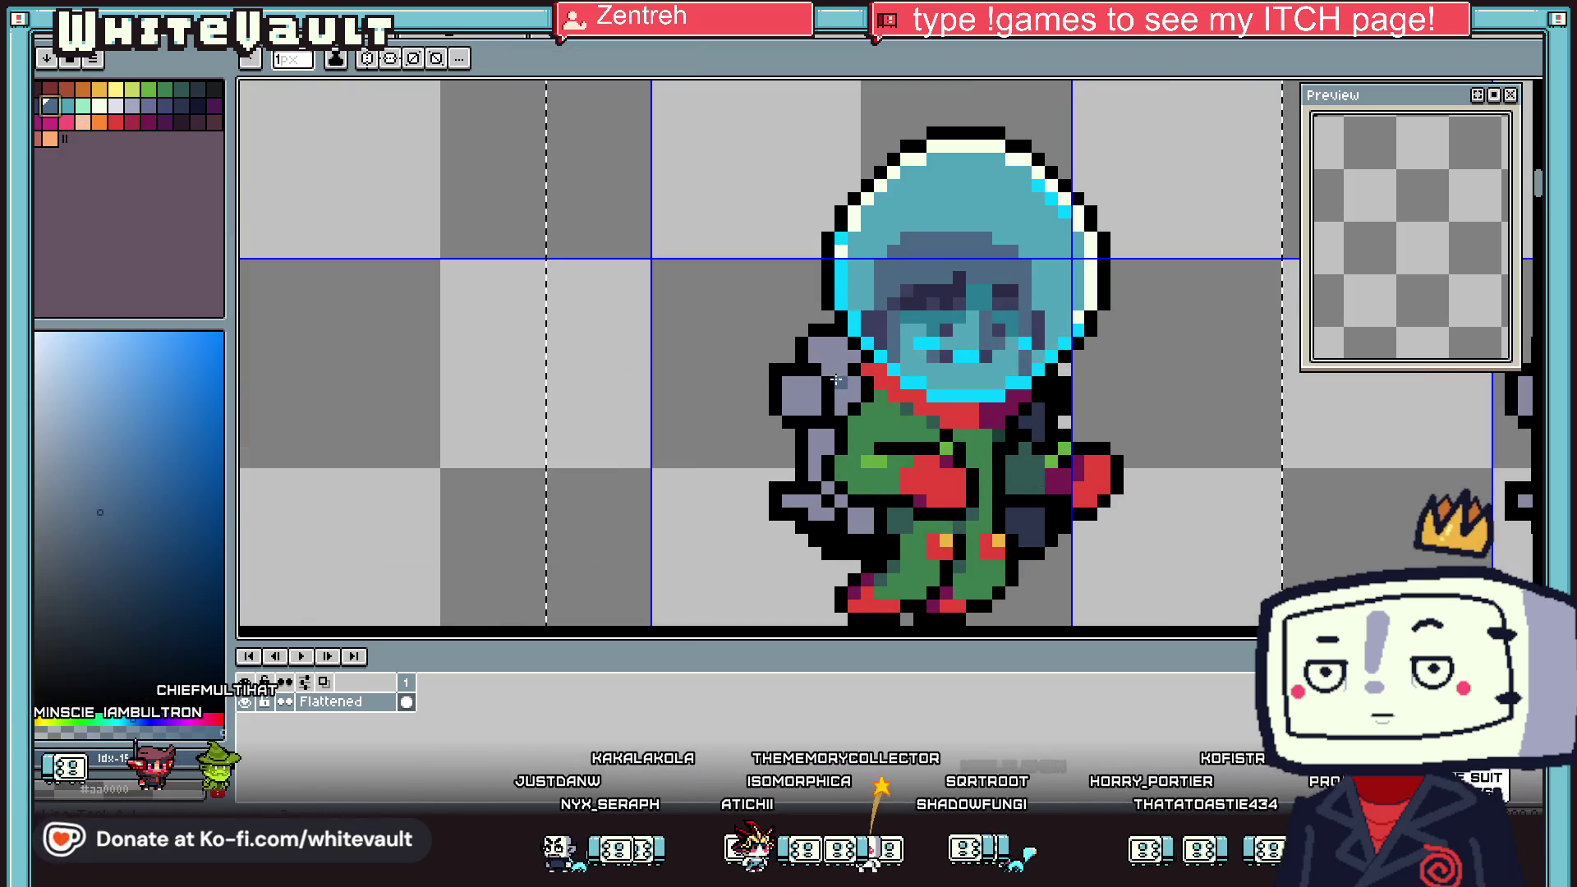
# Paint two blue-grey pixels on the backpack
pyautogui.scroll(1, 825, 361)
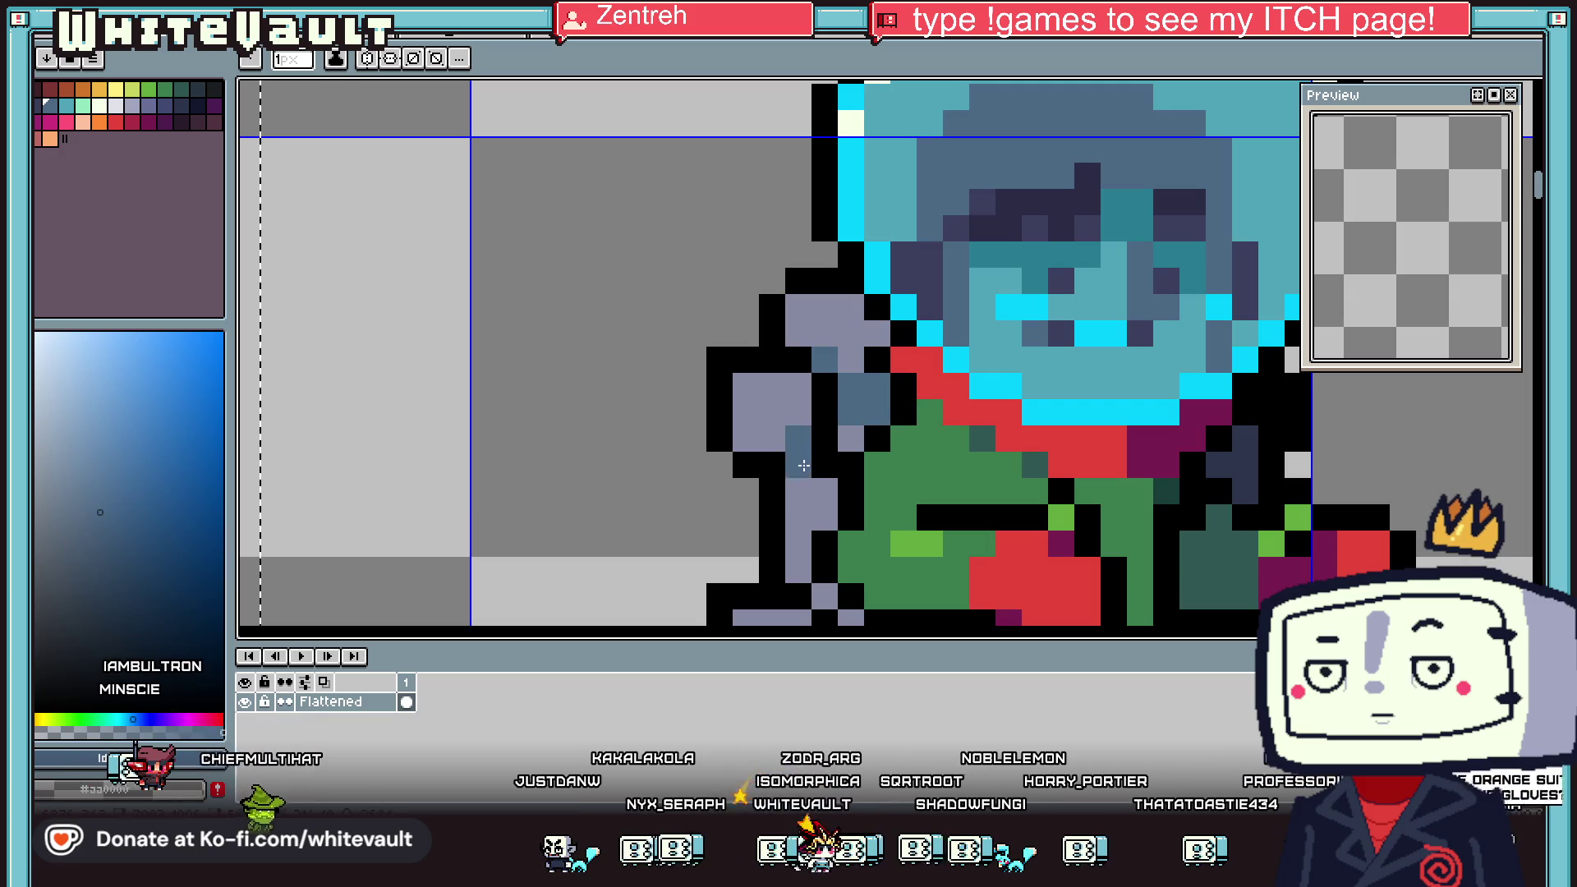
pyautogui.scroll(-1, 800, 501)
pyautogui.scroll(1, 839, 461)
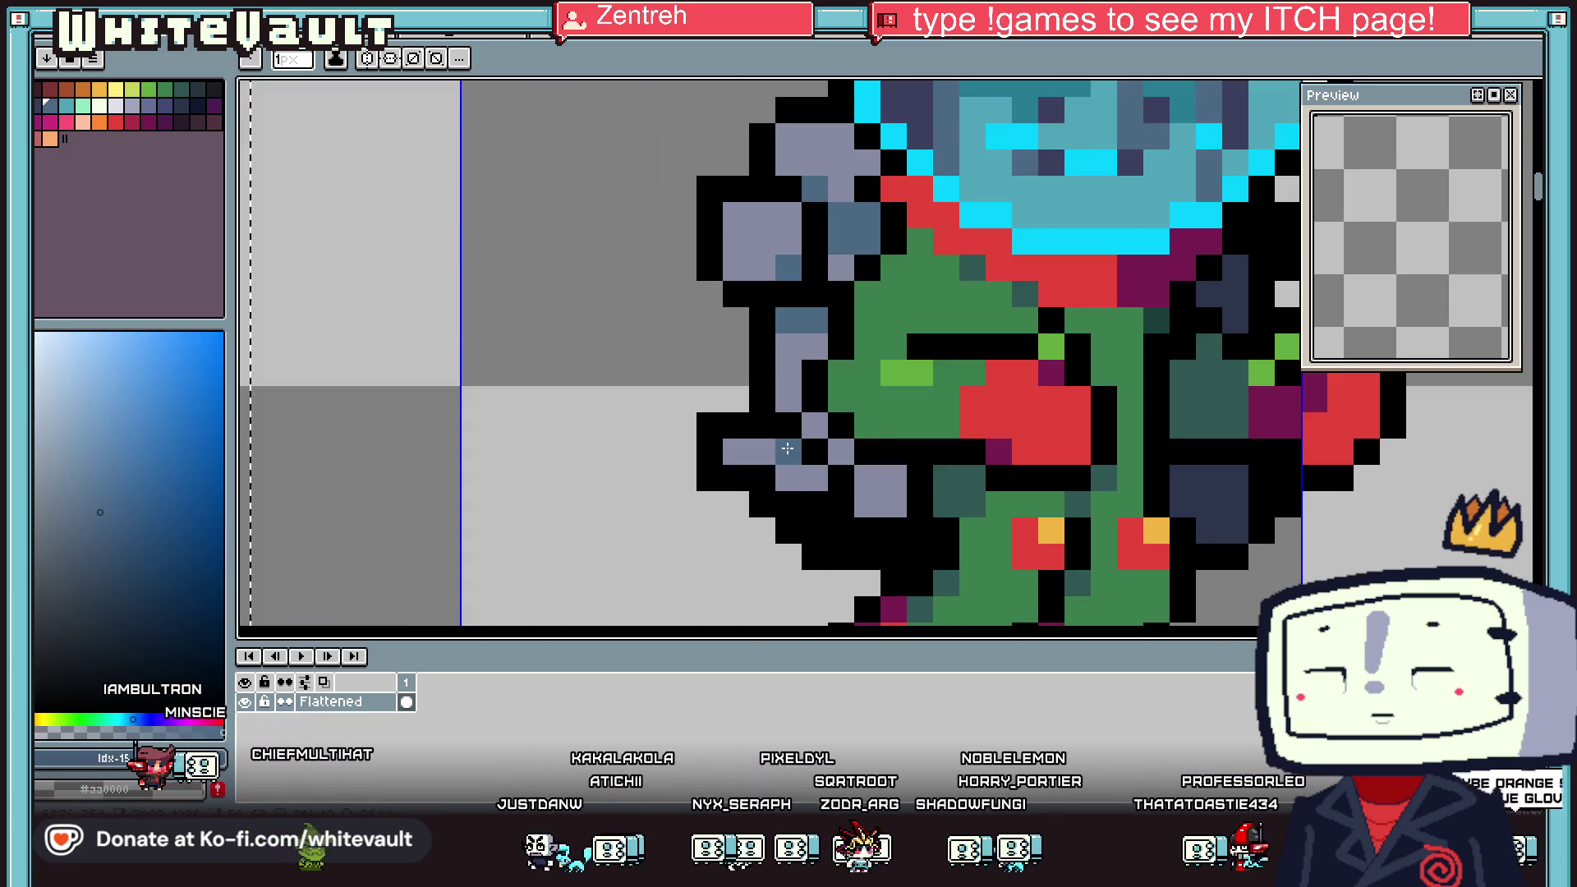
pyautogui.moveTo(867, 477); pyautogui.dragTo(893, 477)
# Sample the backpack's lavender and add three light lavender highlight pixels to it
pyautogui.press('i')
pyautogui.click(792, 345)
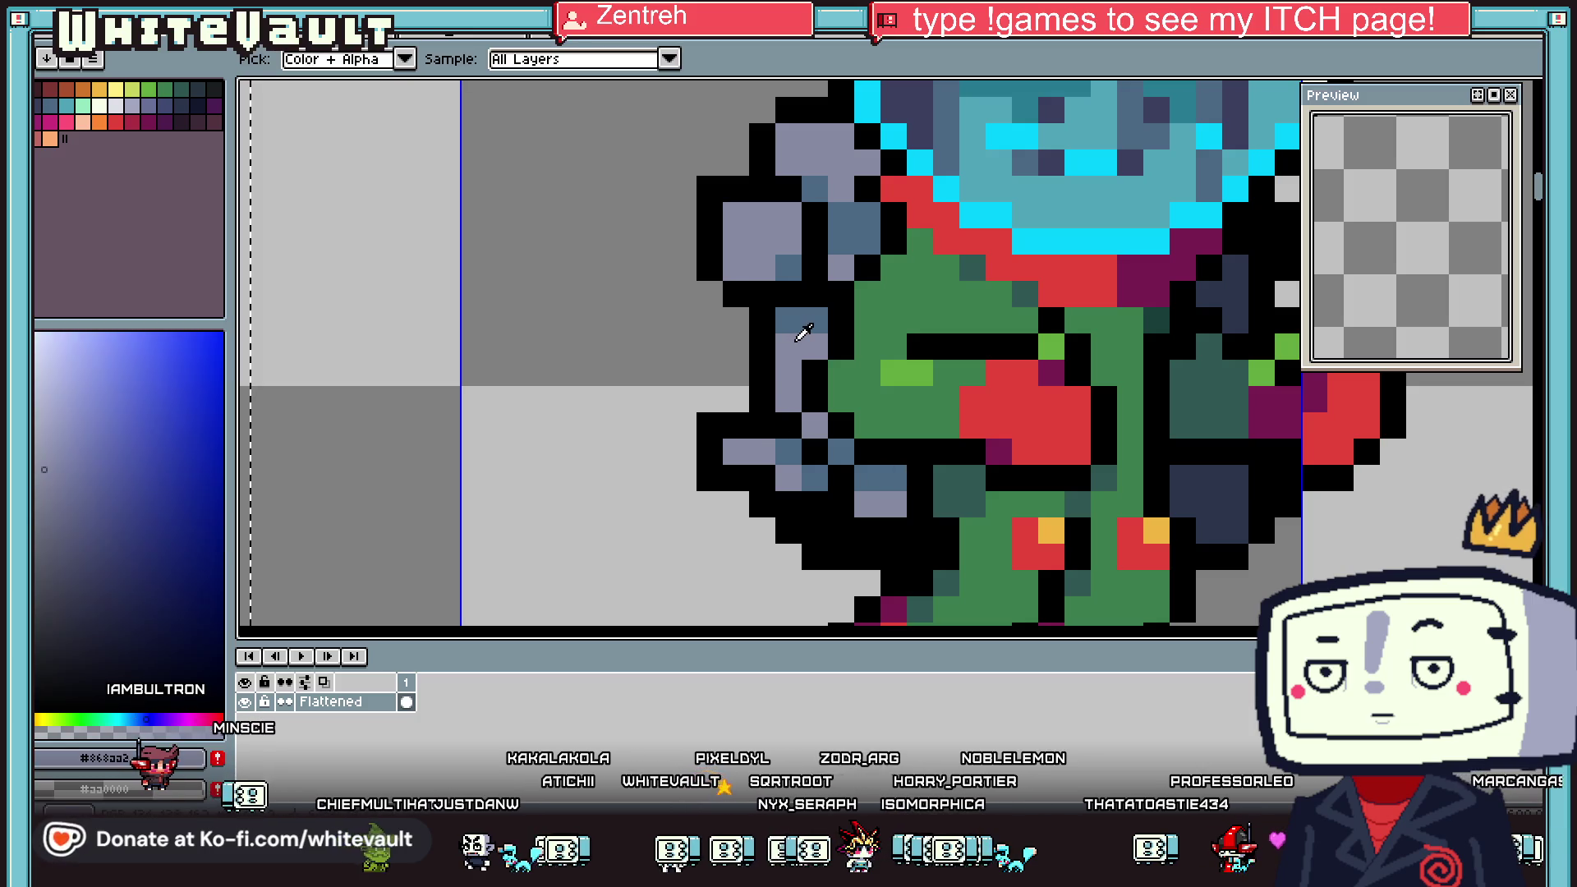
pyautogui.press('b')
pyautogui.click(735, 217)
pyautogui.click(760, 242)
pyautogui.click(735, 458)
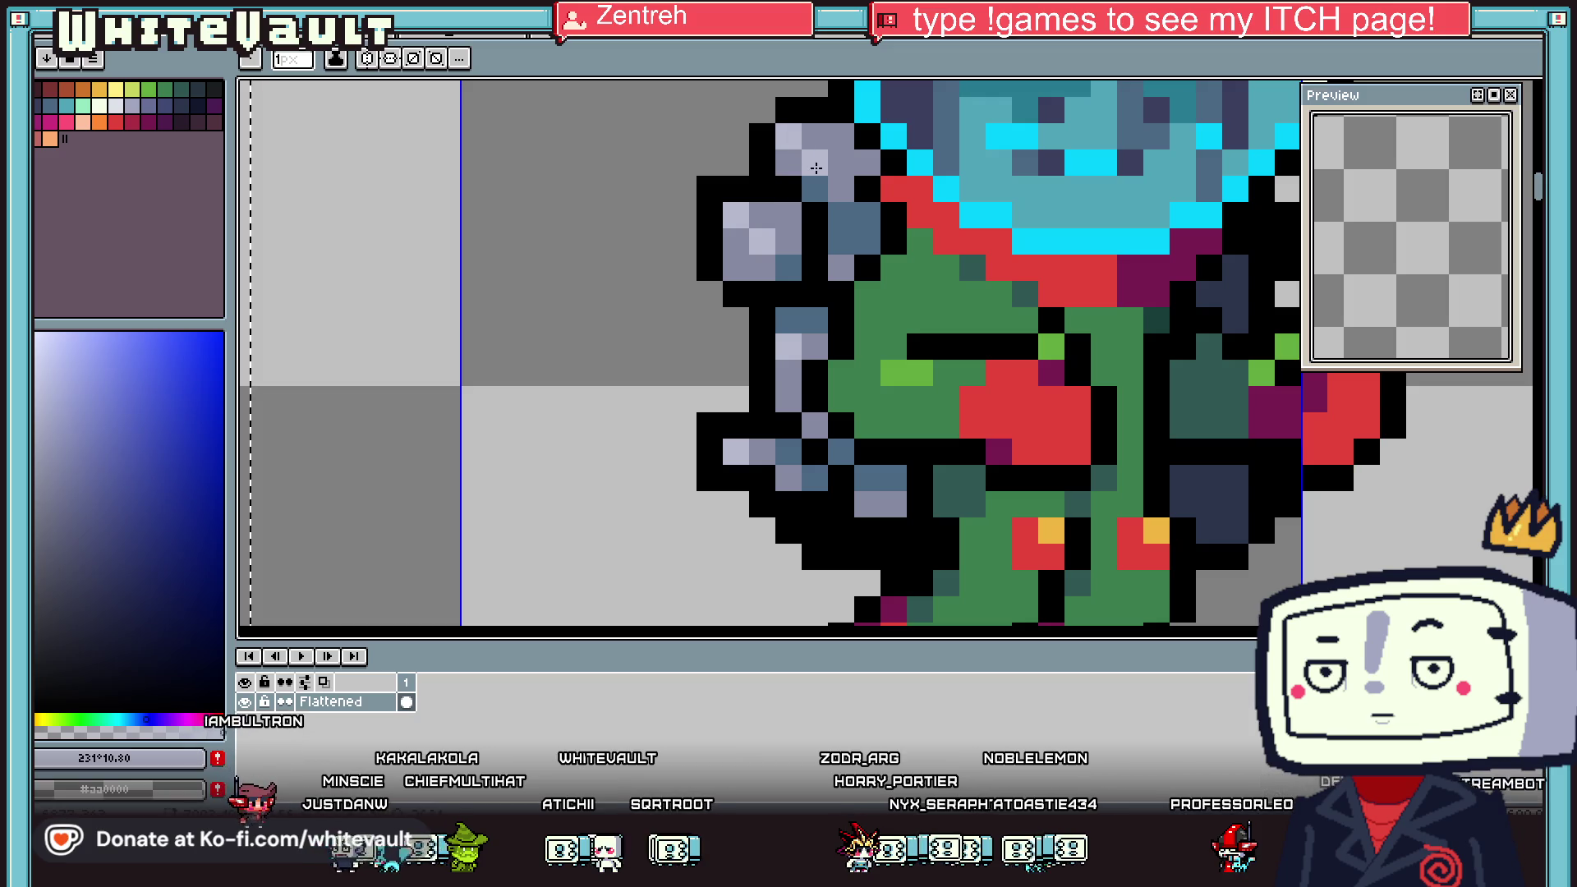
# Sample the red from the suit and place a single red pixel on the backpack
pyautogui.scroll(-2, 814, 167)
pyautogui.scroll(-1, 815, 167)
pyautogui.press('i')
pyautogui.scroll(2, 788, 230)
pyautogui.scroll(1, 777, 250)
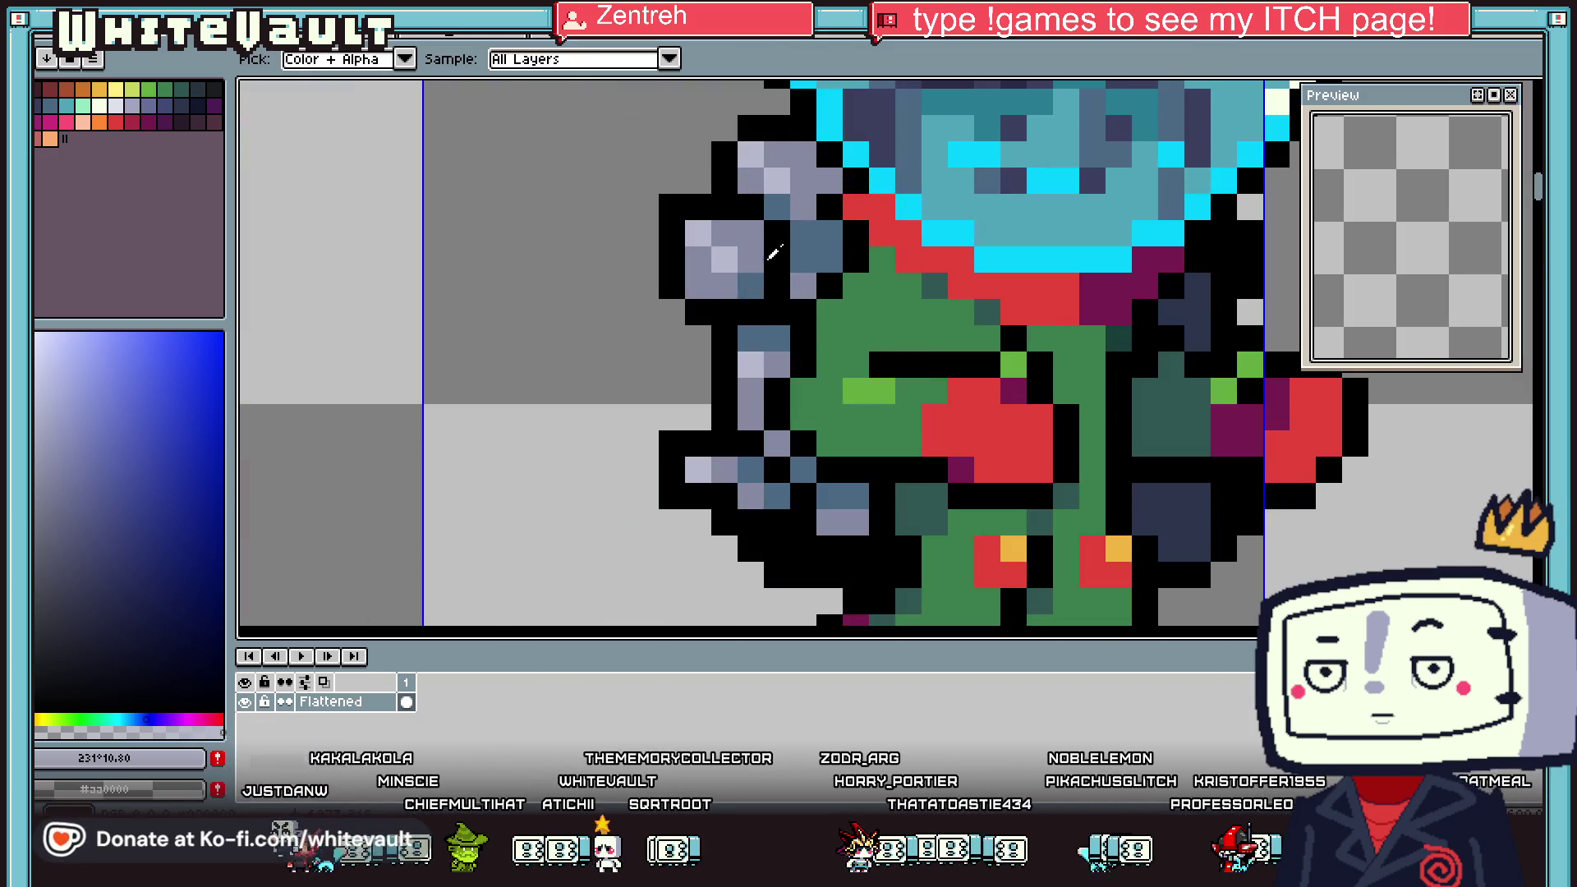
pyautogui.click(928, 235)
pyautogui.press('b')
pyautogui.click(726, 249)
# Resample the light lavender from the backpack, then choose orange from the palette
pyautogui.press('i')
pyautogui.click(696, 233)
pyautogui.scroll(-1, 788, 263)
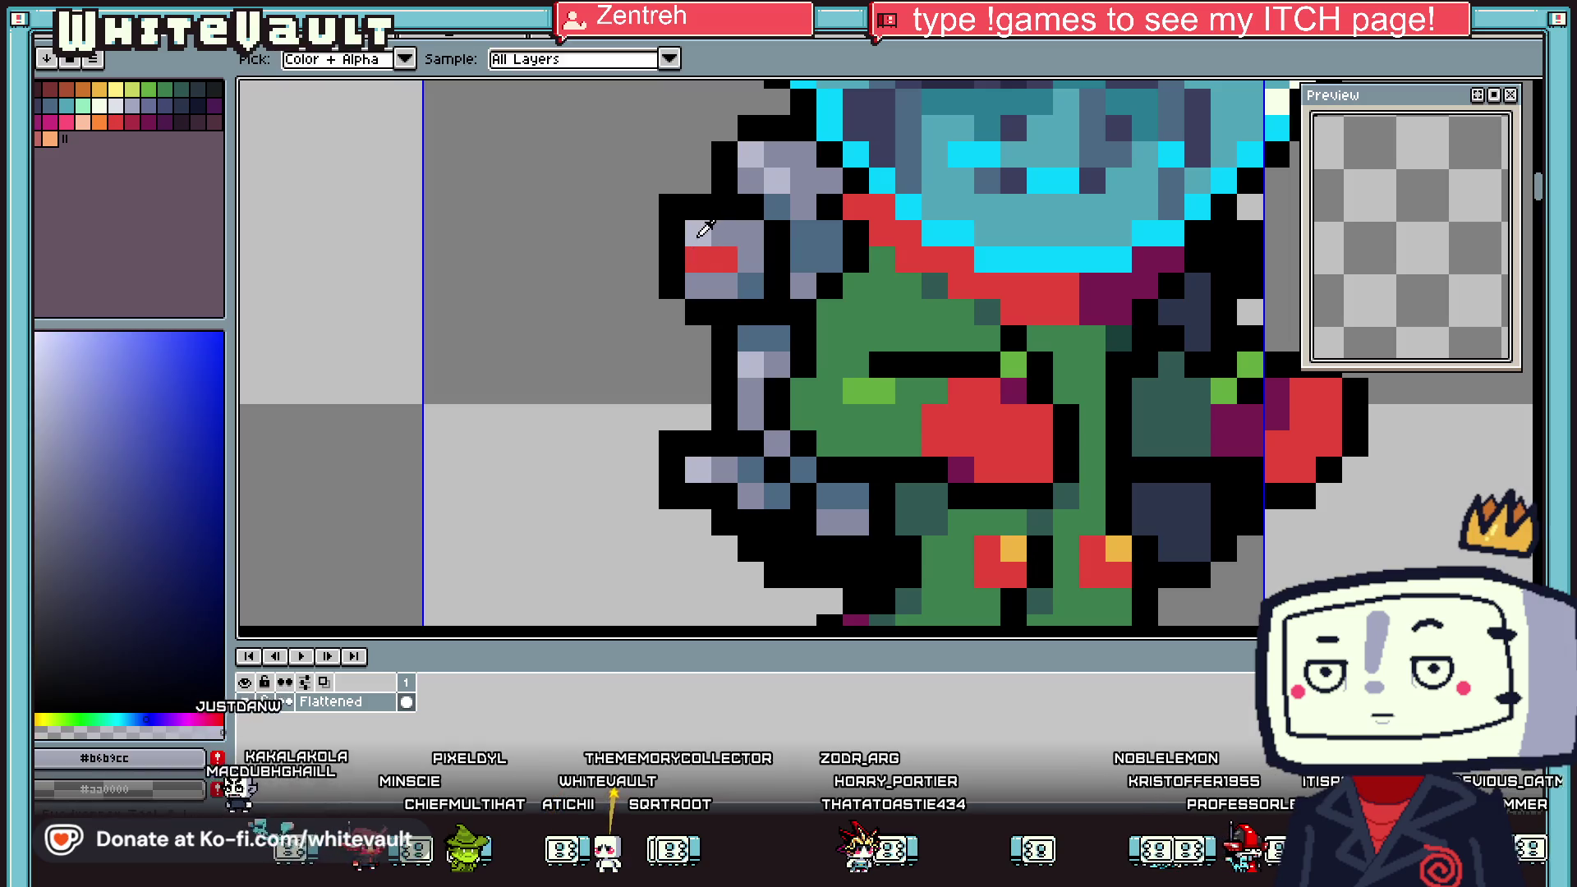
pyautogui.scroll(-1, 789, 263)
pyautogui.scroll(-2, 789, 263)
pyautogui.scroll(2, 811, 277)
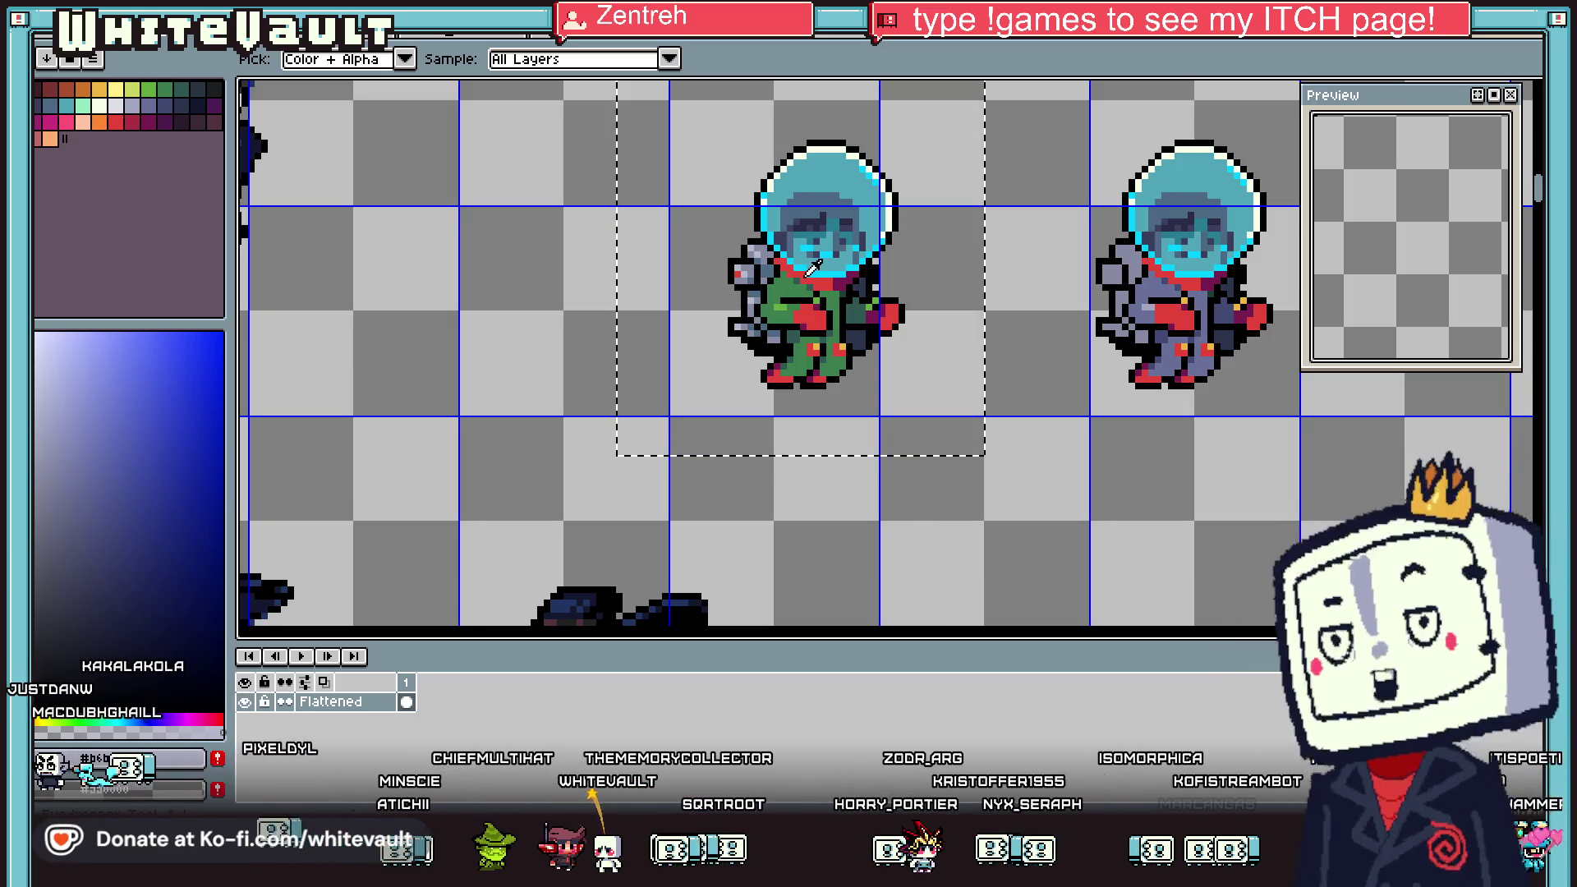
pyautogui.scroll(1, 807, 292)
pyautogui.scroll(1, 807, 292)
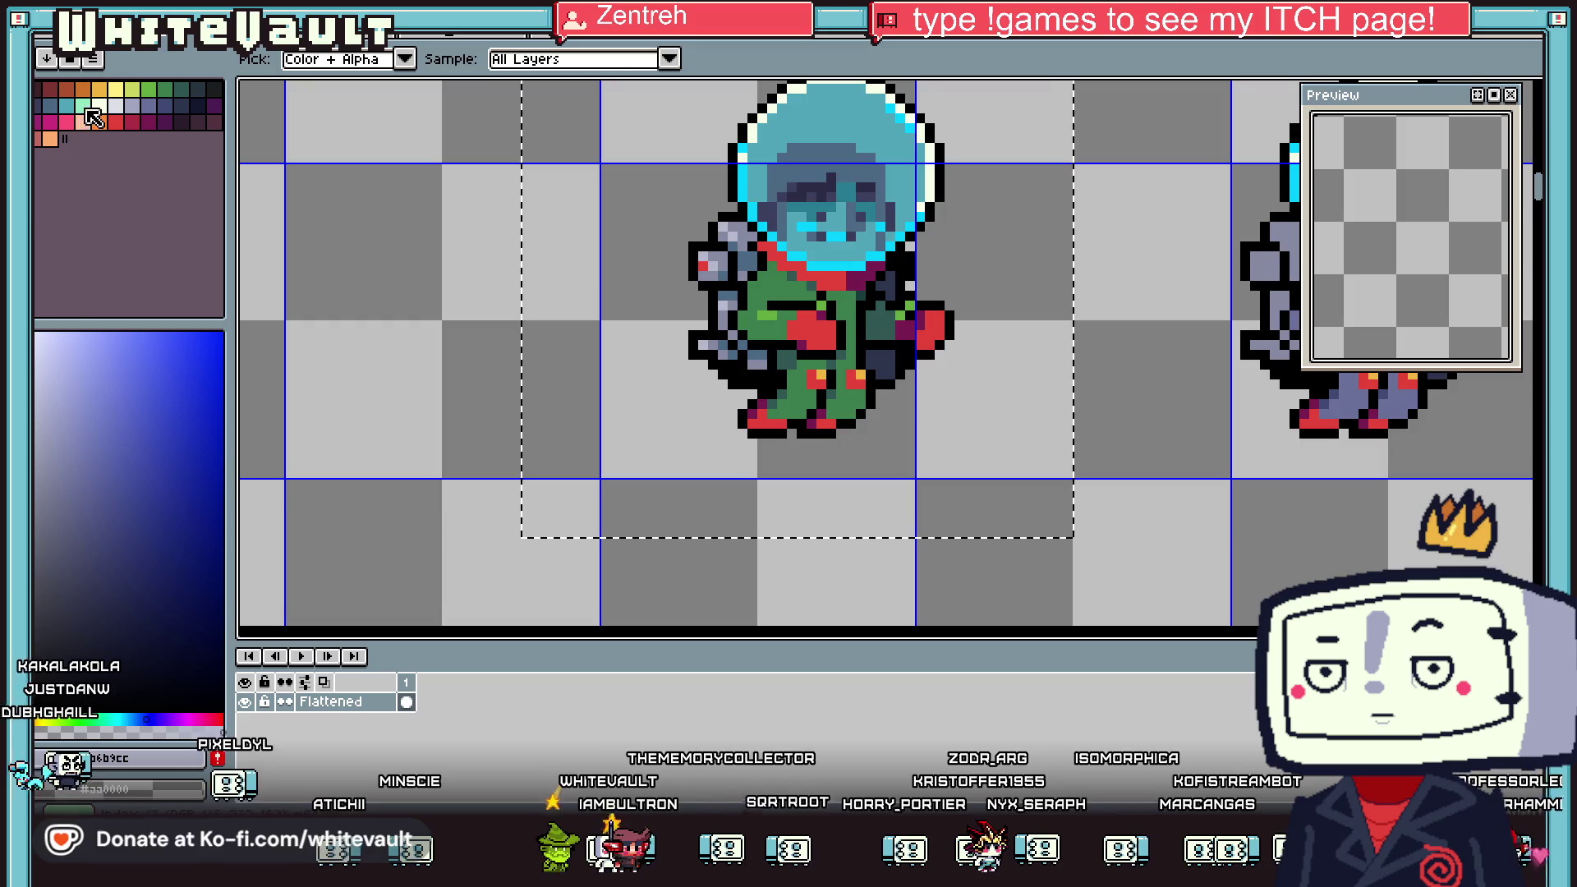
pyautogui.click(99, 121)
# Flood-fill the green suit orange, then fill suit patches with the helmet's cyan
pyautogui.press('f')
pyautogui.click(750, 286)
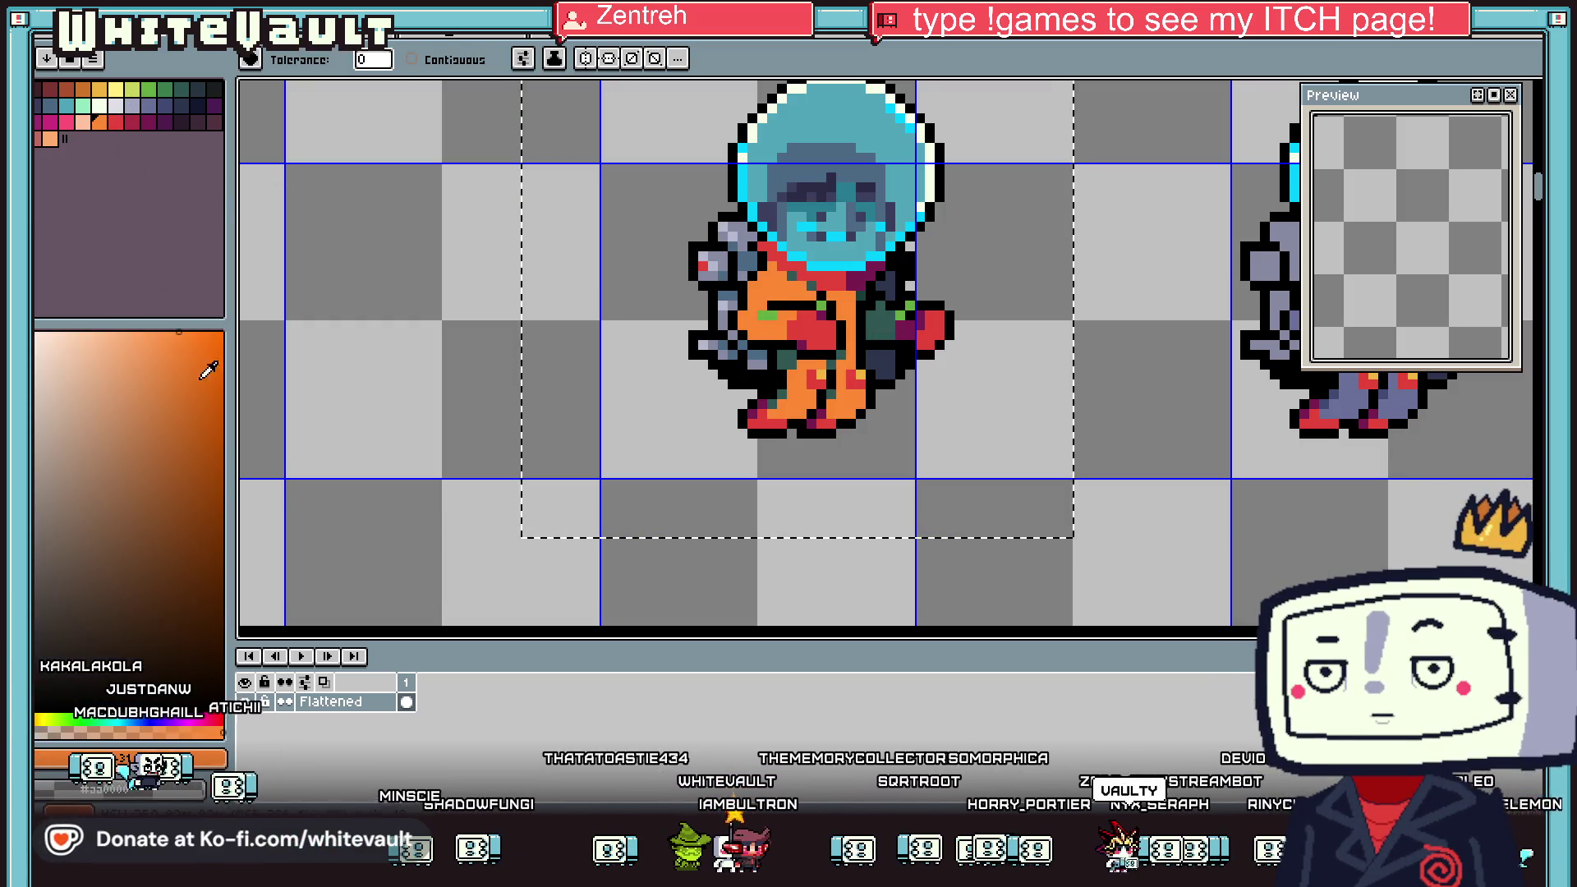
pyautogui.scroll(-1, 879, 315)
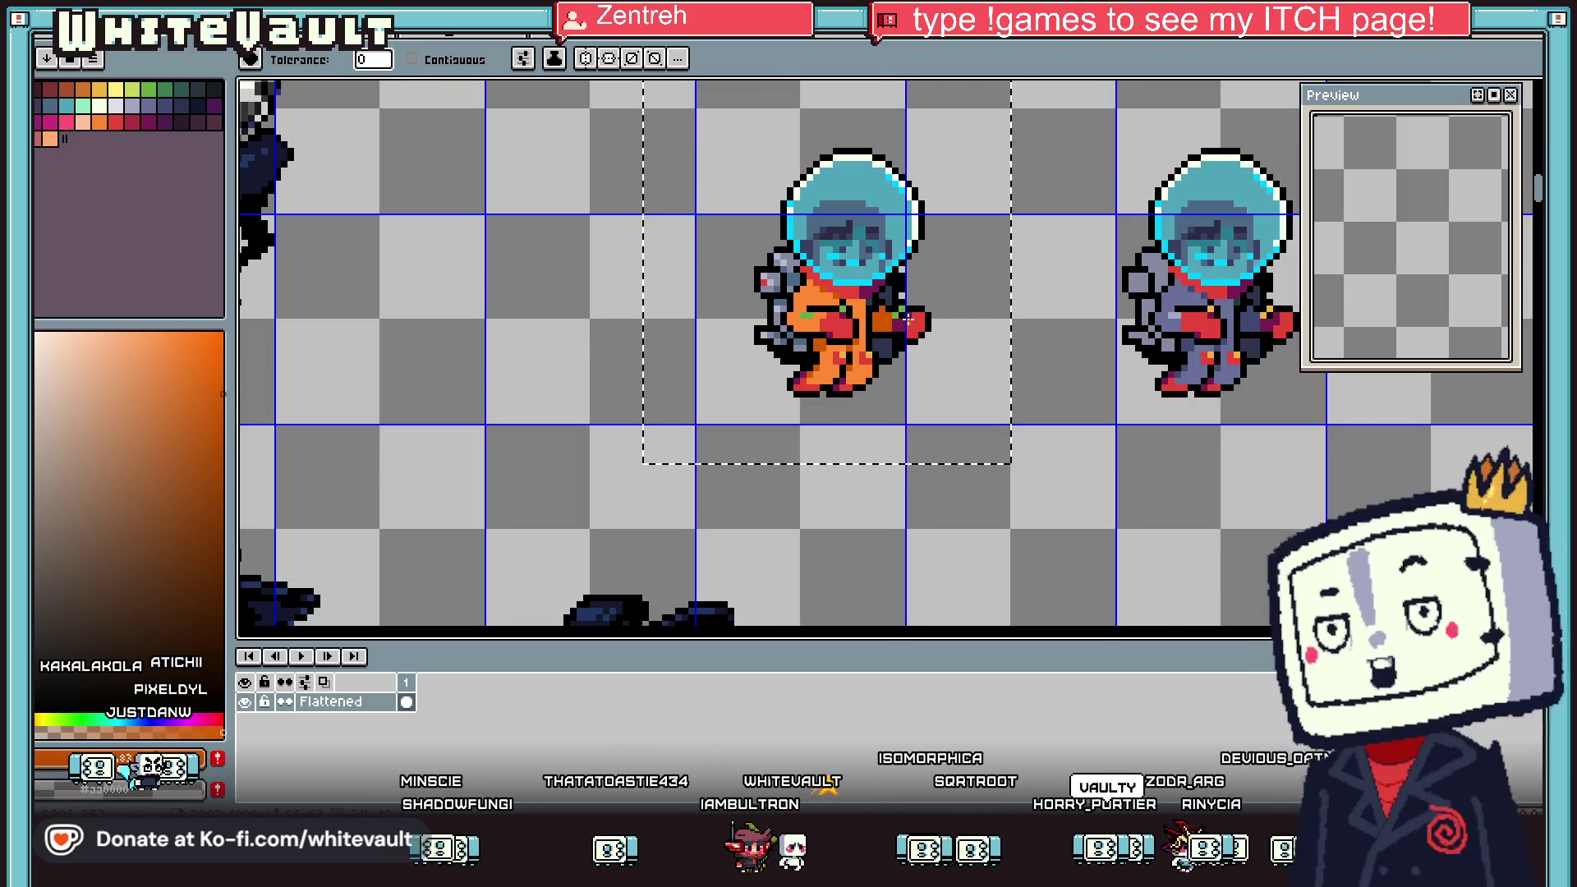
pyautogui.press('i')
pyautogui.click(841, 273)
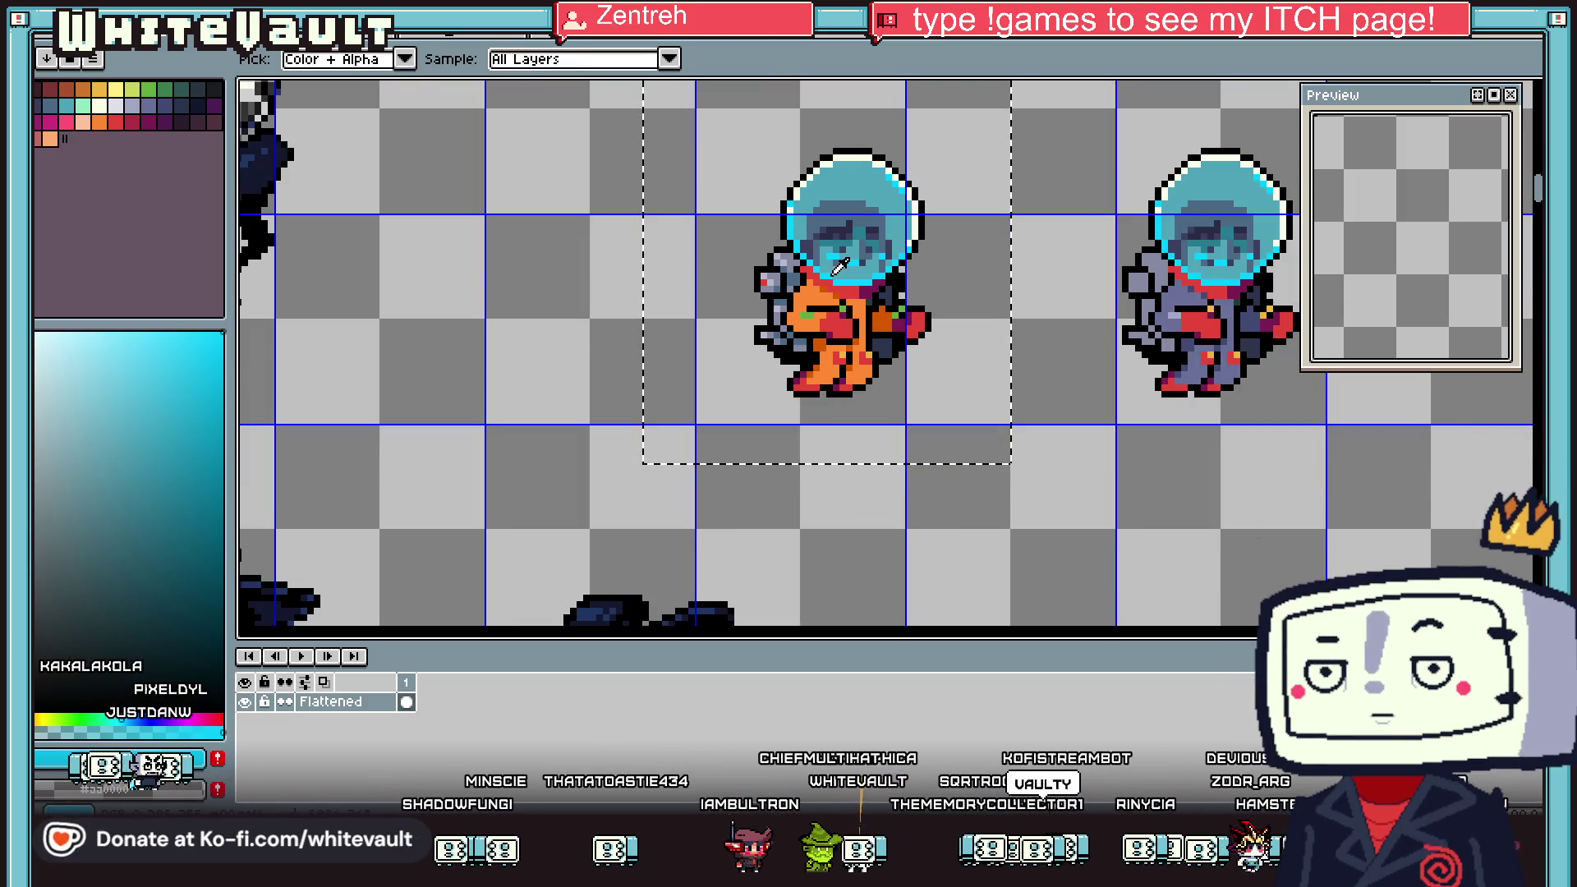
pyautogui.press('g')
pyautogui.click(839, 325)
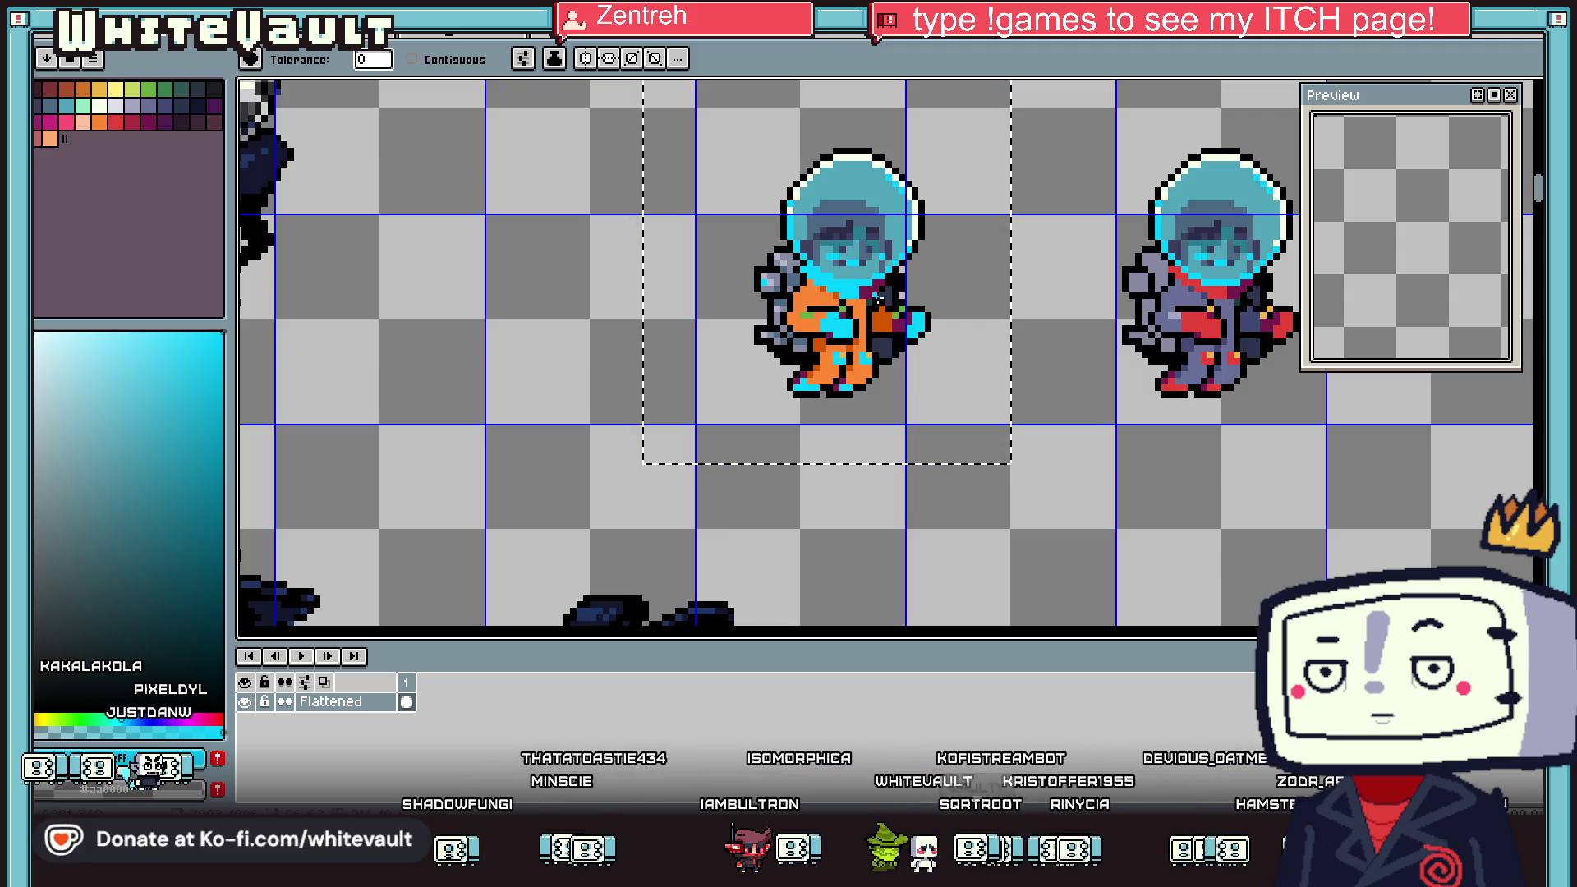
# Paint darker teal pixels along the helmet base
pyautogui.scroll(1, 887, 289)
pyautogui.press('i')
pyautogui.scroll(1, 776, 260)
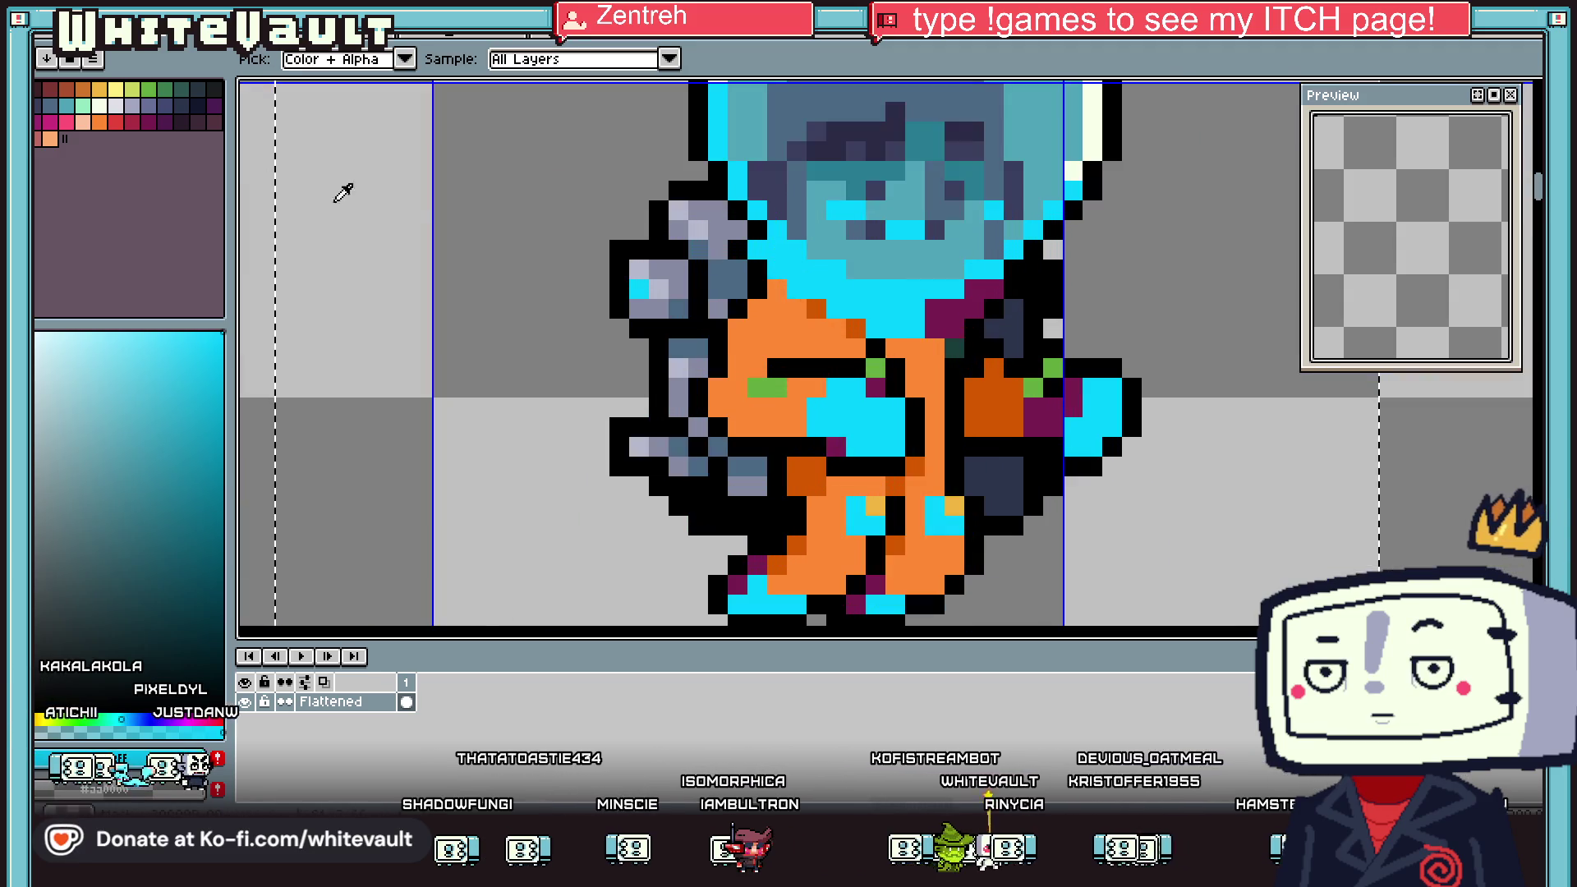
pyautogui.scroll(1, 772, 256)
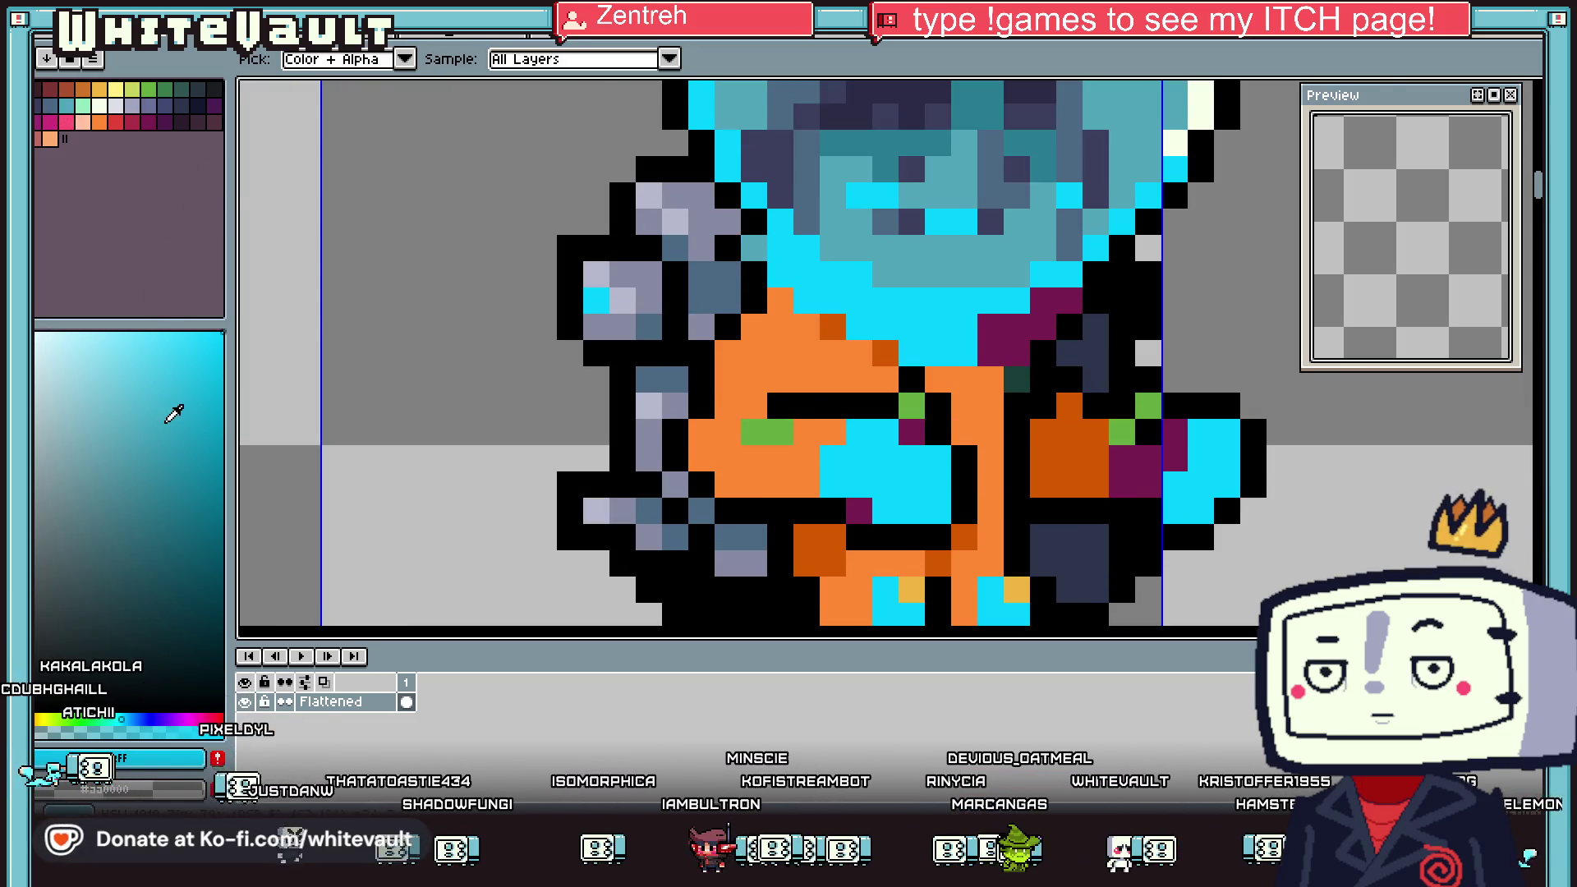
pyautogui.click(197, 431)
pyautogui.press('b')
pyautogui.moveTo(780, 250)
pyautogui.mouseDown()
pyautogui.moveTo(811, 282)
pyautogui.moveTo(959, 347)
pyautogui.moveTo(903, 349)
pyautogui.mouseUp()
# Sample the suit's dark orange and paint a dark orange band below the helmet
pyautogui.scroll(-5, 856, 361)
pyautogui.scroll(3, 856, 361)
pyautogui.scroll(2, 856, 361)
pyautogui.press('alt')
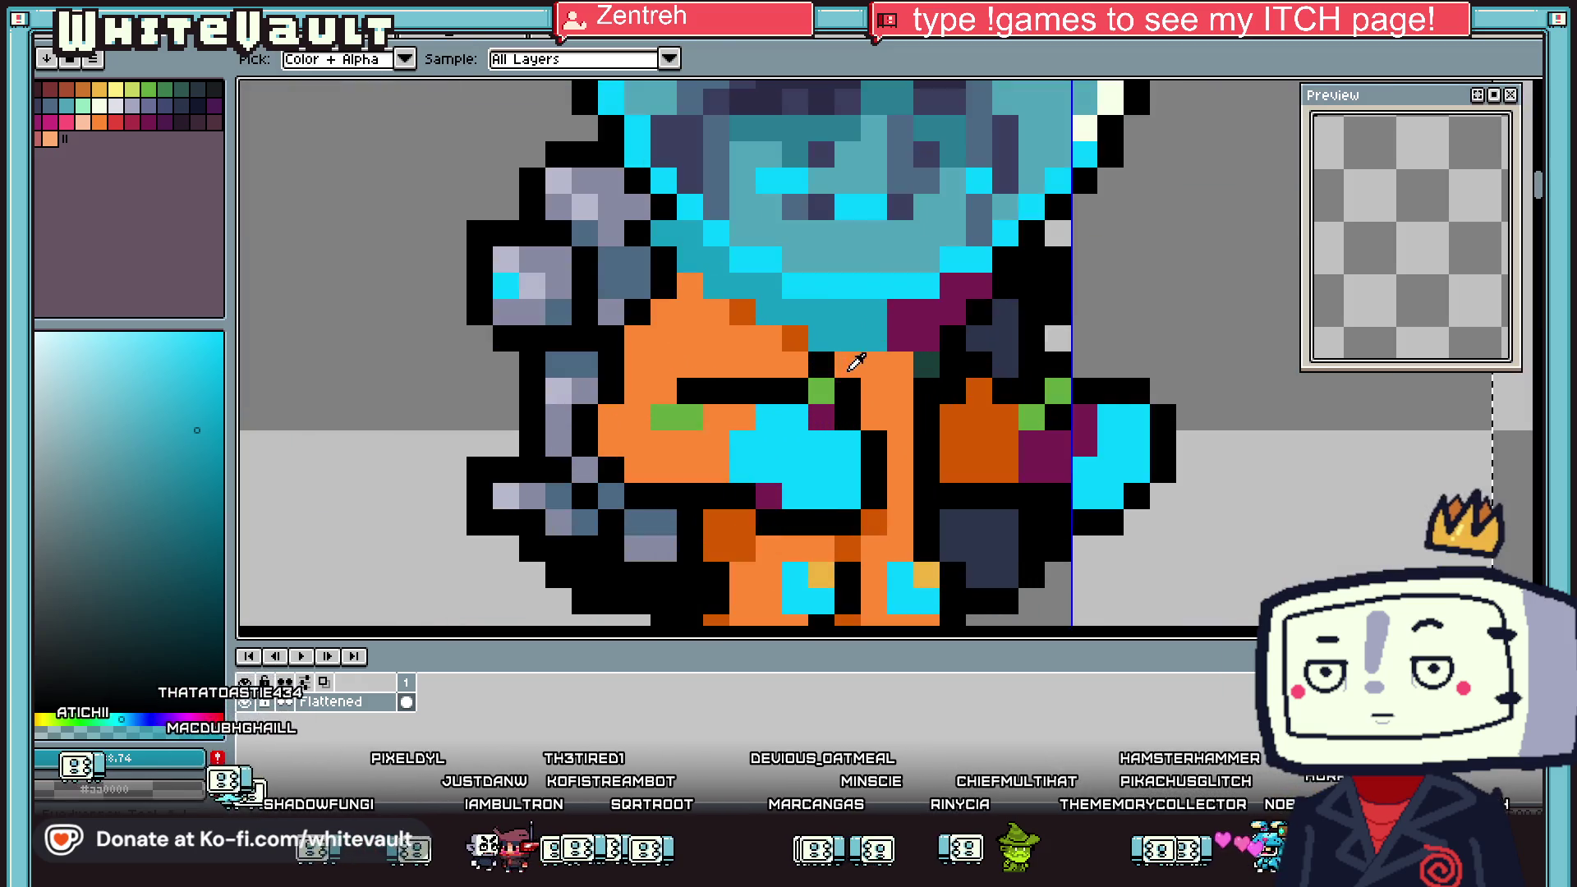
pyautogui.keyDown('alt'); pyautogui.click(794, 337); pyautogui.keyUp('alt')
pyautogui.moveTo(744, 312)
pyautogui.mouseDown()
pyautogui.moveTo(882, 312)
pyautogui.moveTo(882, 338)
pyautogui.mouseUp()
# Try filling the dark orange band with palette crimson, then undo it
pyautogui.press('alt')
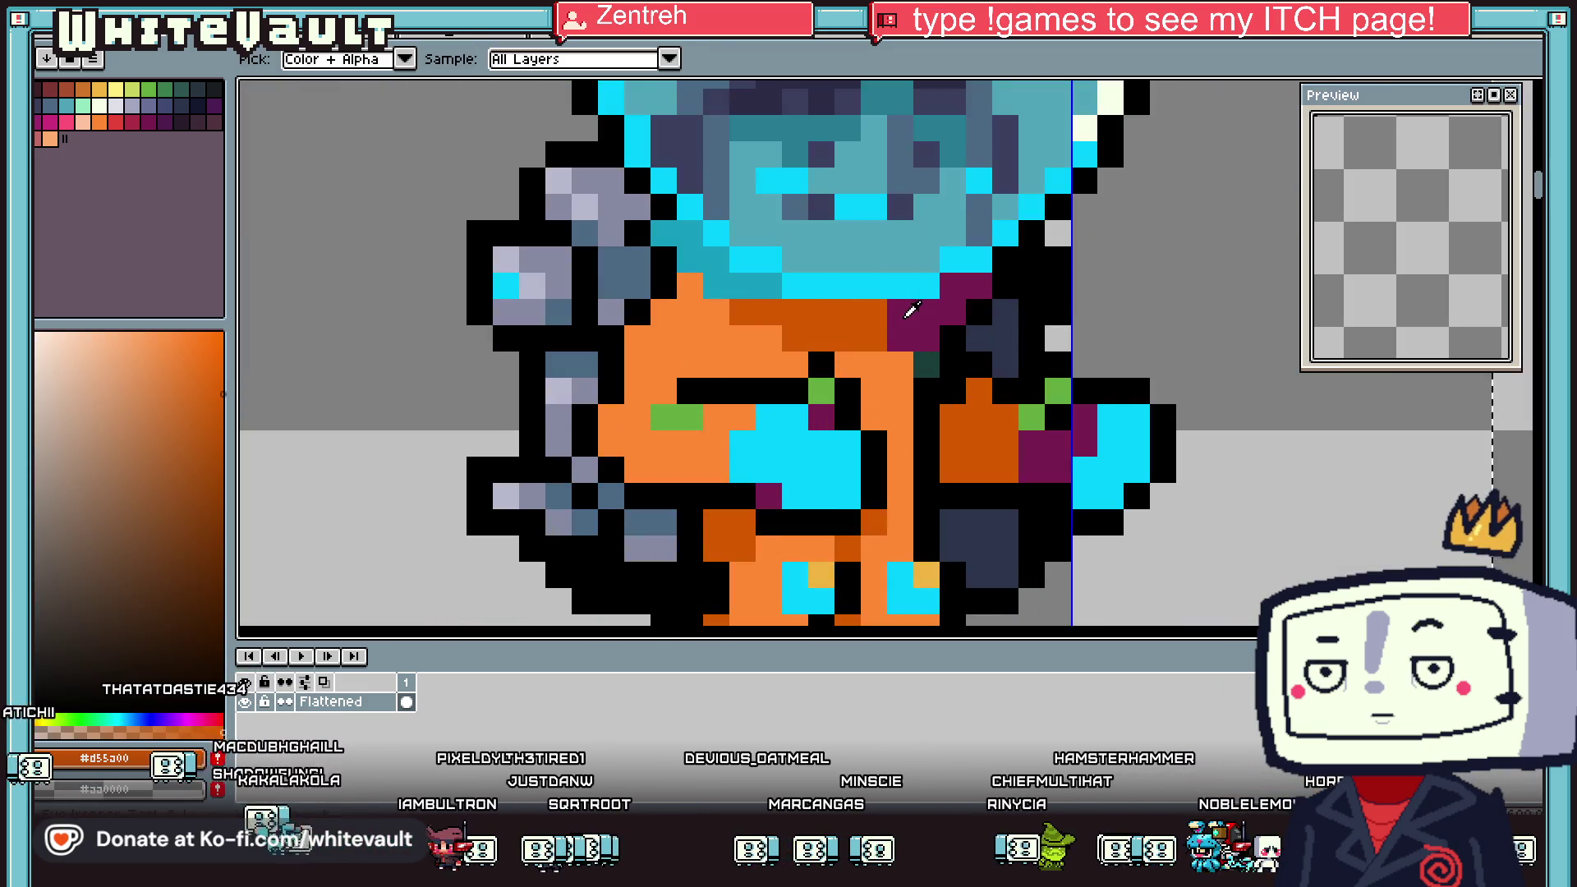
pyautogui.keyDown('alt'); pyautogui.click(911, 310); pyautogui.keyUp('alt')
pyautogui.click(131, 121)
pyautogui.press('g')
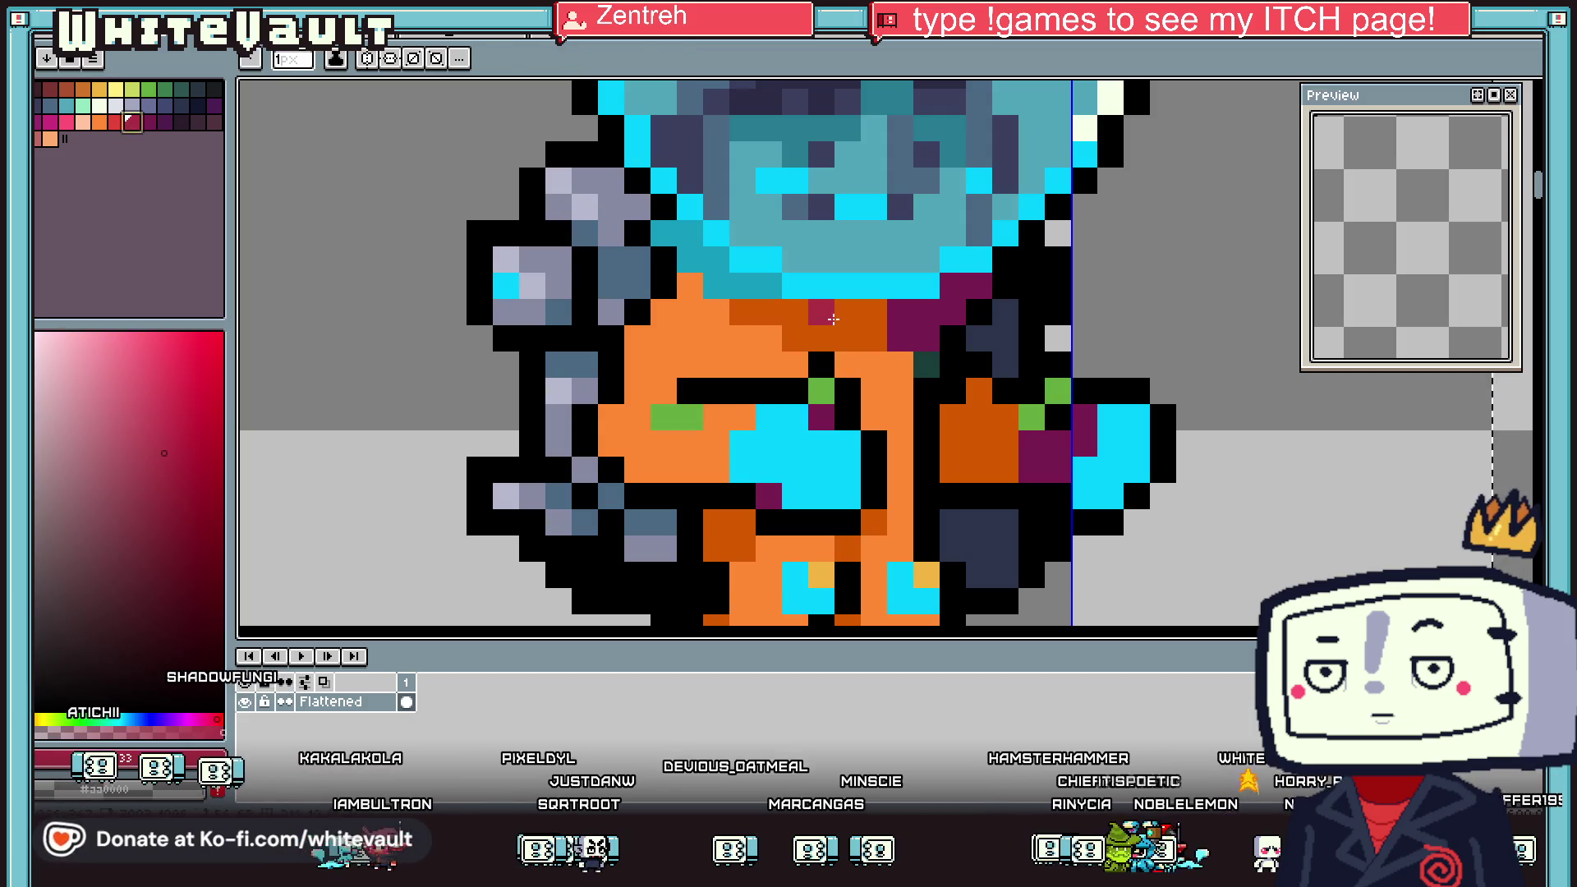
pyautogui.click(834, 318)
pyautogui.hotkey('ctrl', 'z')
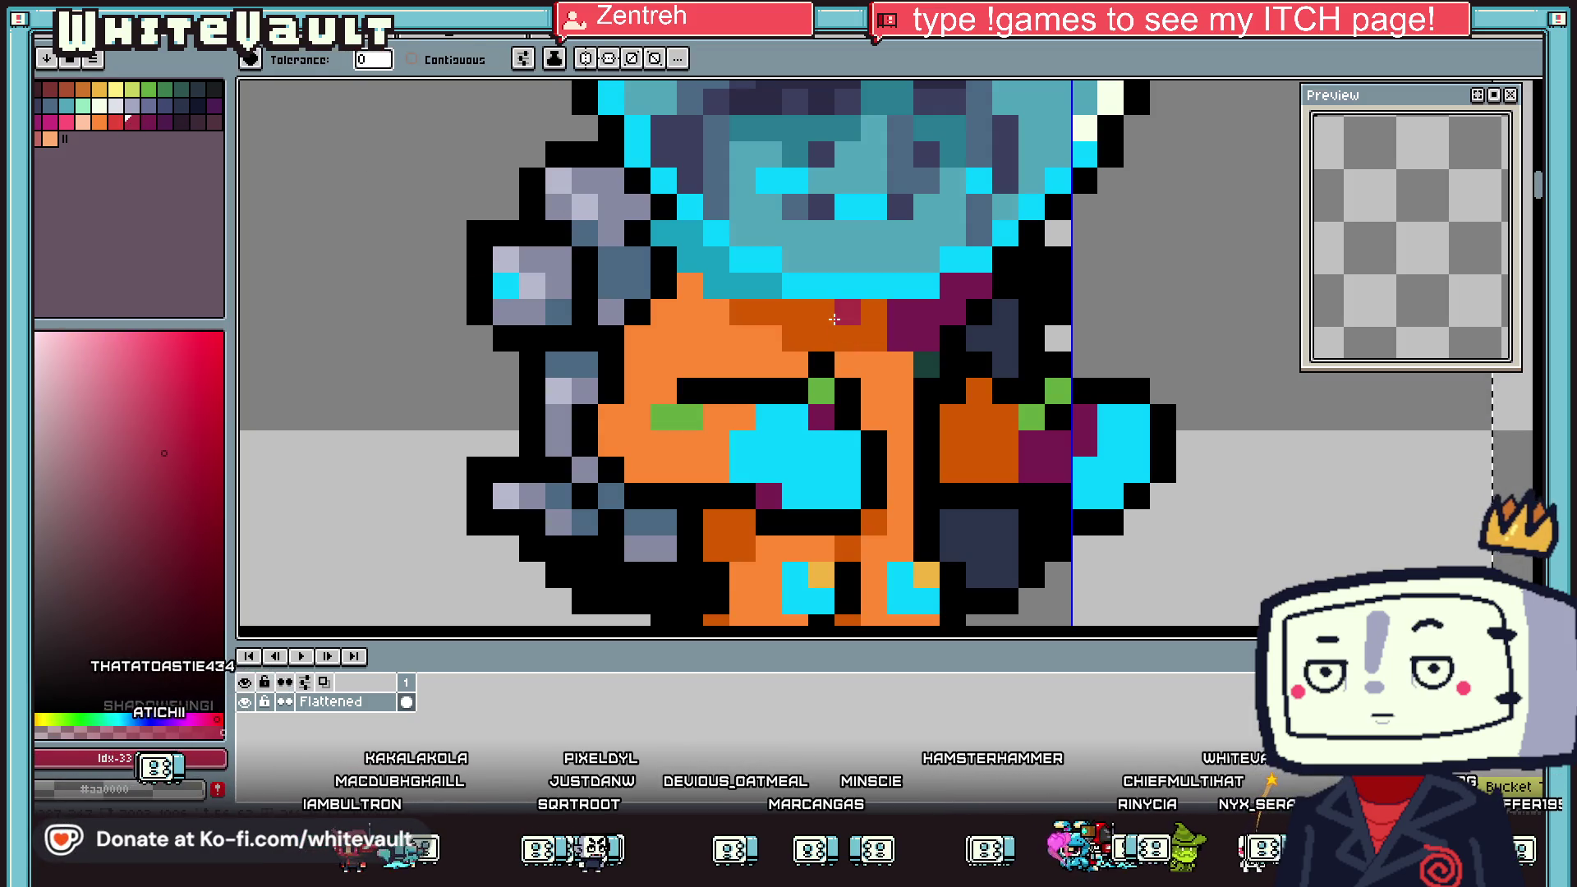
pyautogui.press('l')
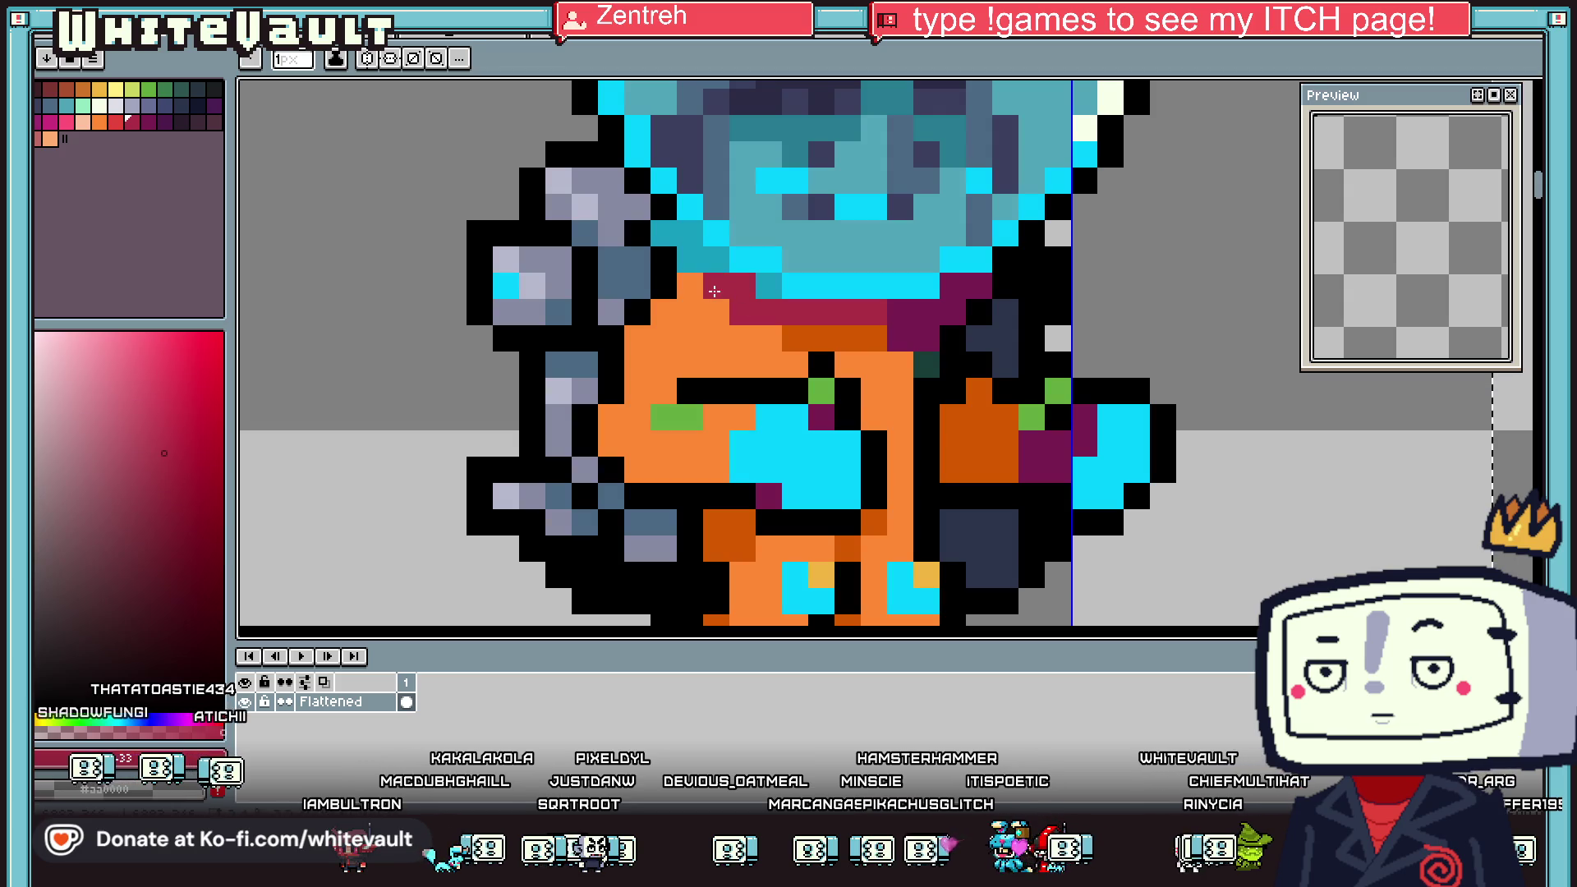
# Sample the suit's cyan, shift it to blue, and fill the dark purple shoulder pixels
pyautogui.scroll(-2, 854, 344)
pyautogui.scroll(-2, 854, 349)
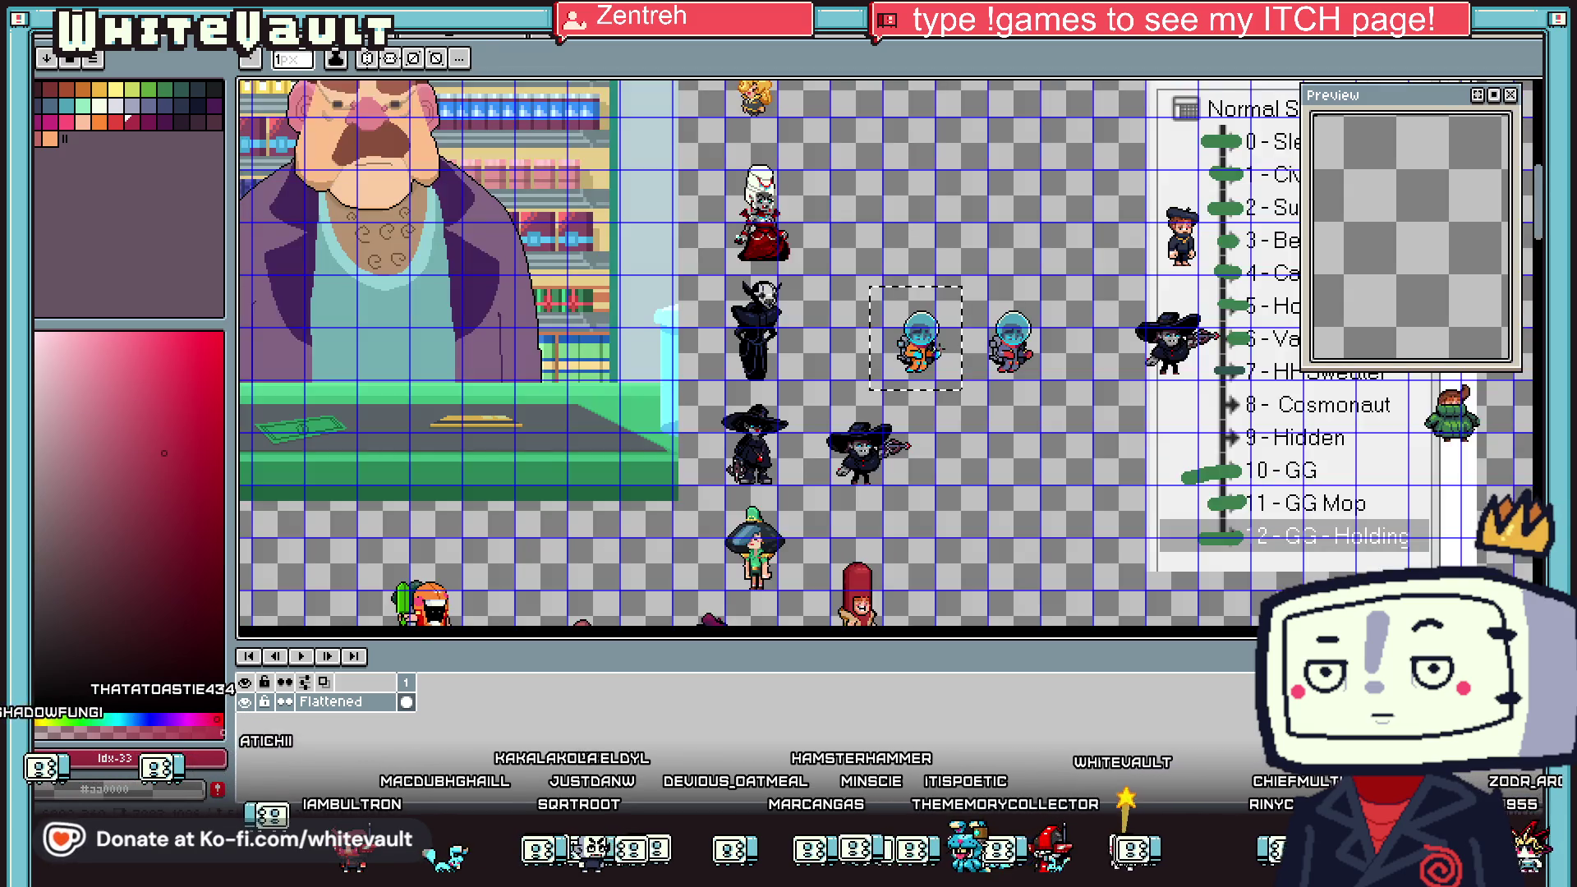
pyautogui.scroll(2, 852, 361)
pyautogui.scroll(1, 850, 369)
pyautogui.press('i')
pyautogui.click(809, 362)
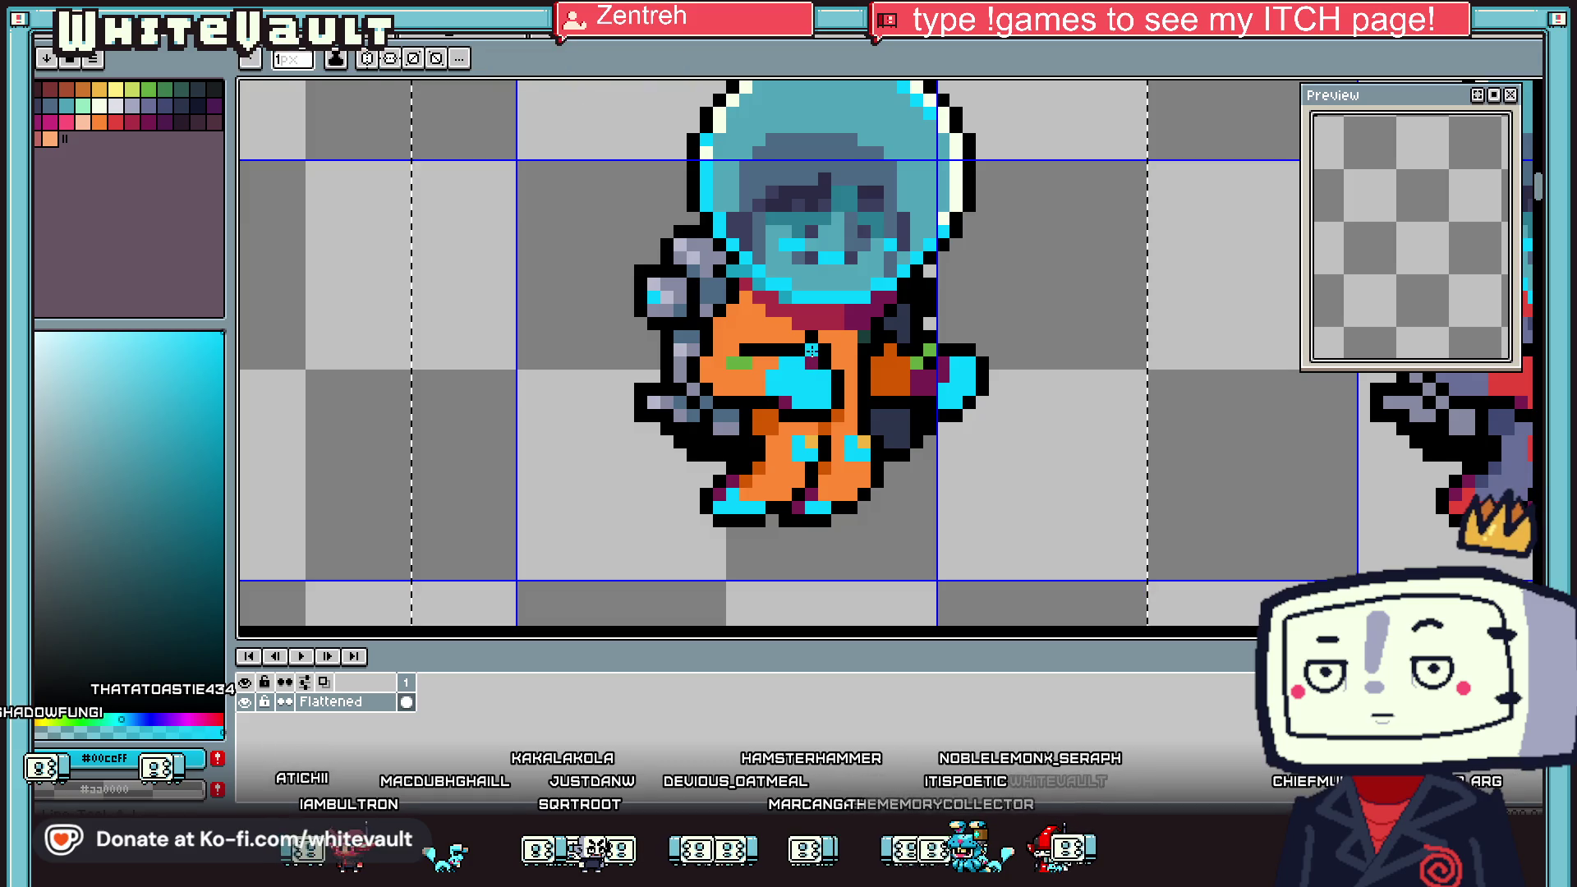
pyautogui.scroll(1, 937, 354)
pyautogui.press('i')
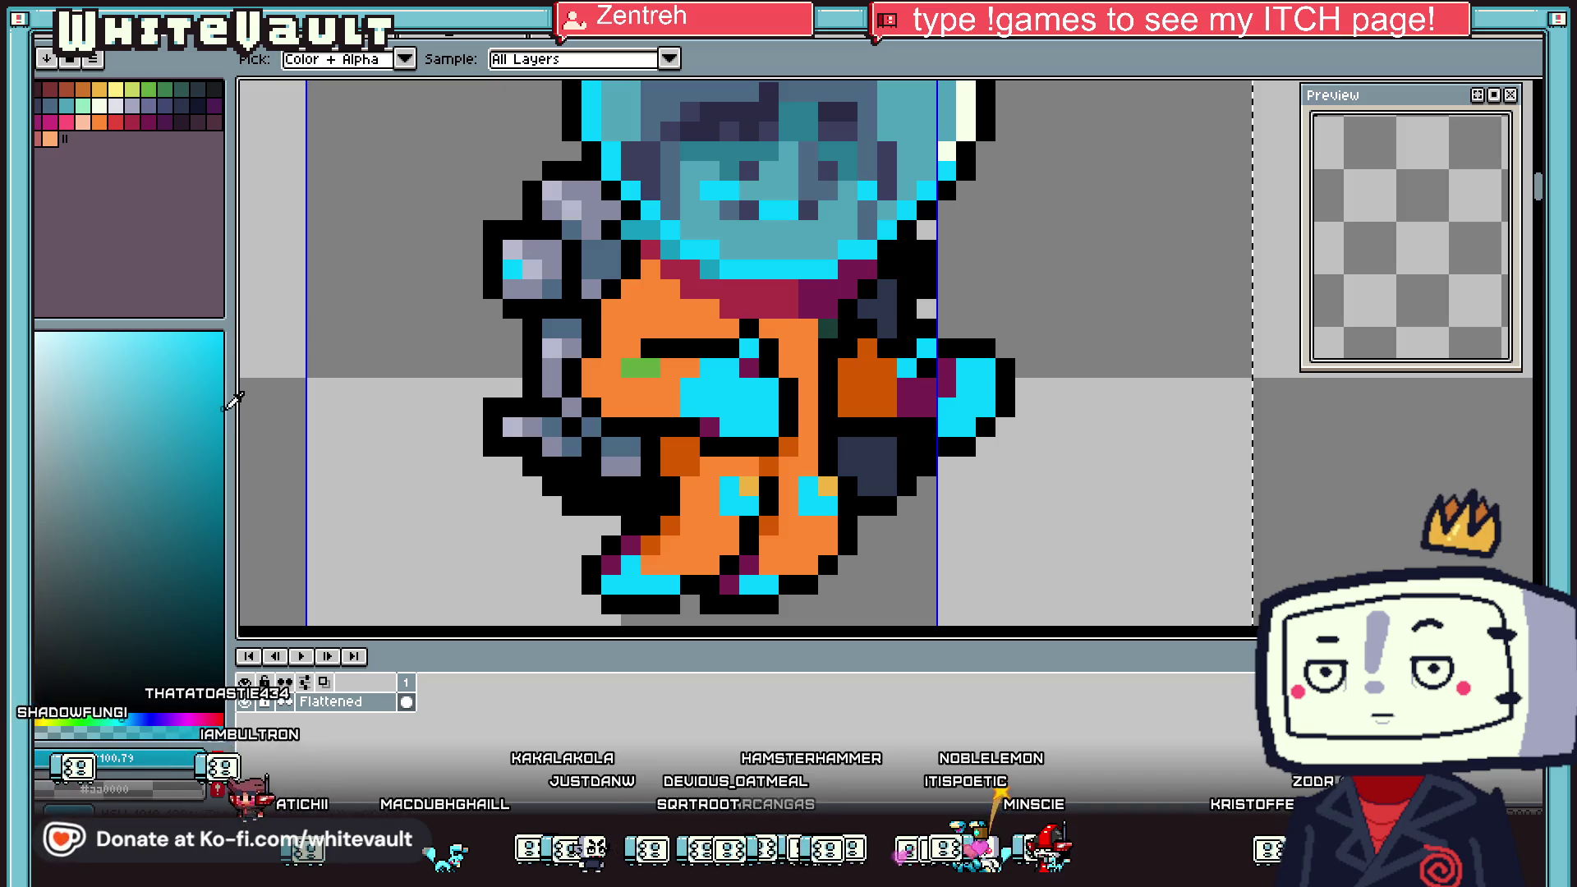
pyautogui.moveTo(123, 720); pyautogui.dragTo(131, 719)
pyautogui.press('g')
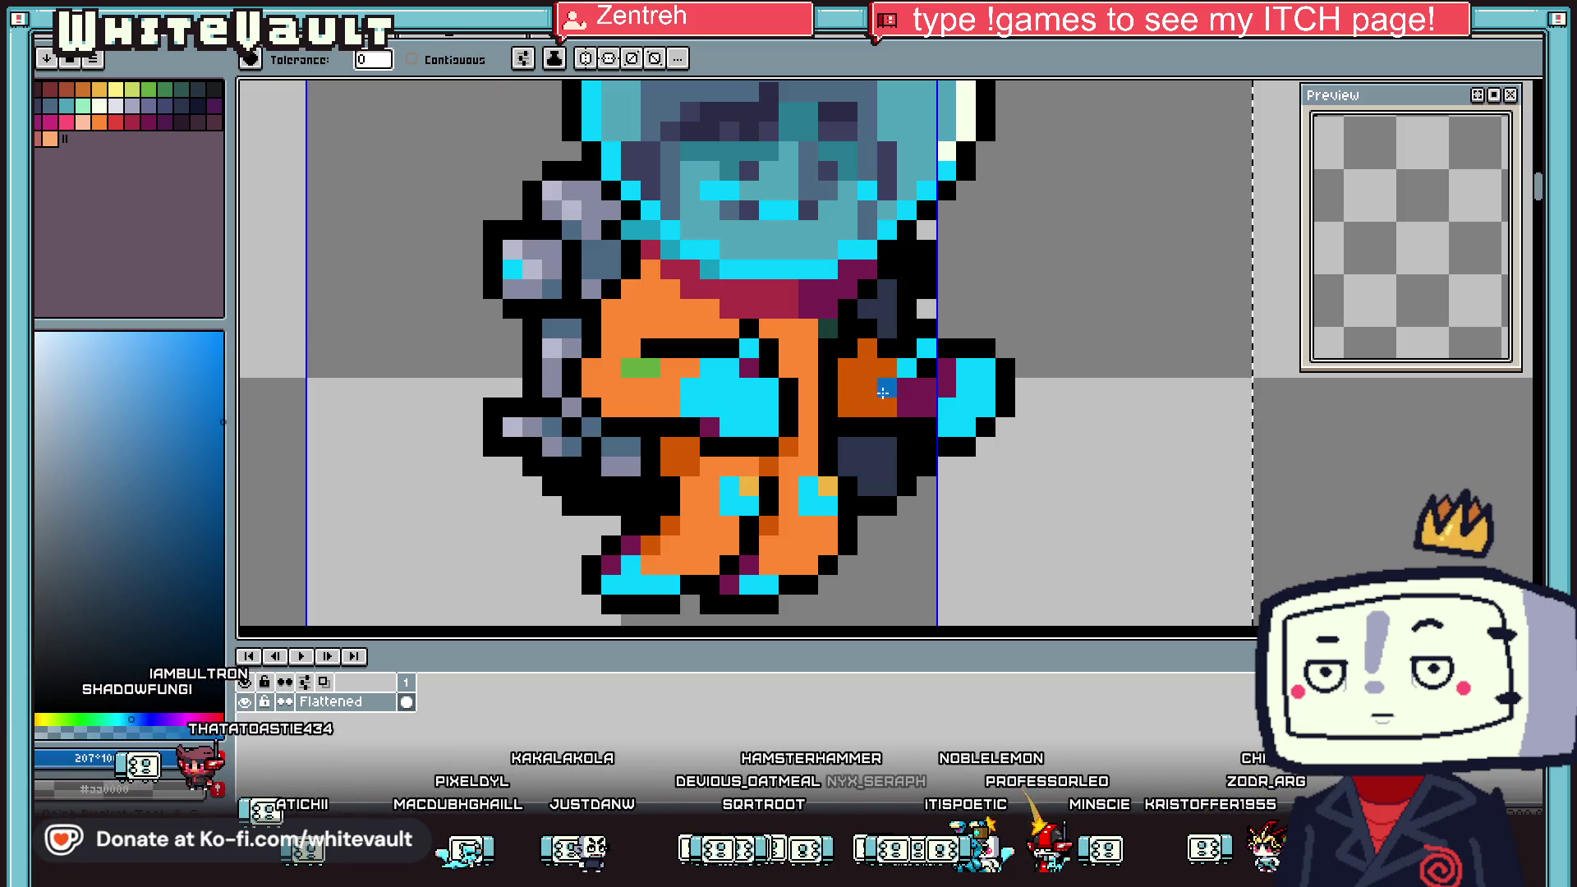
pyautogui.click(918, 383)
# Pencil the dark-red collar pixels blue
pyautogui.press('i')
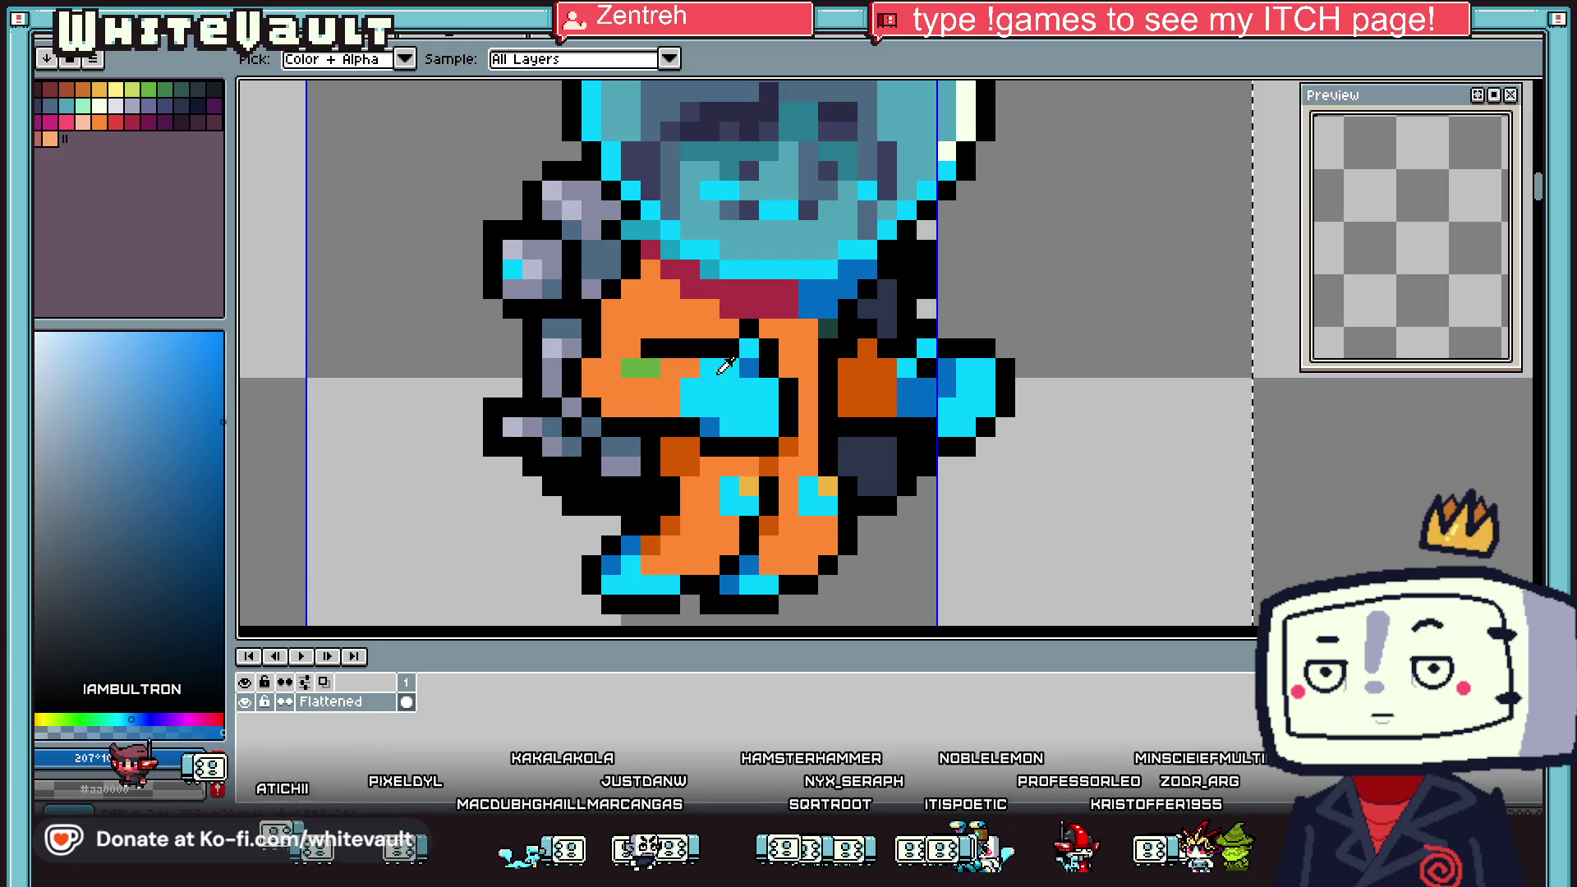
pyautogui.press('b')
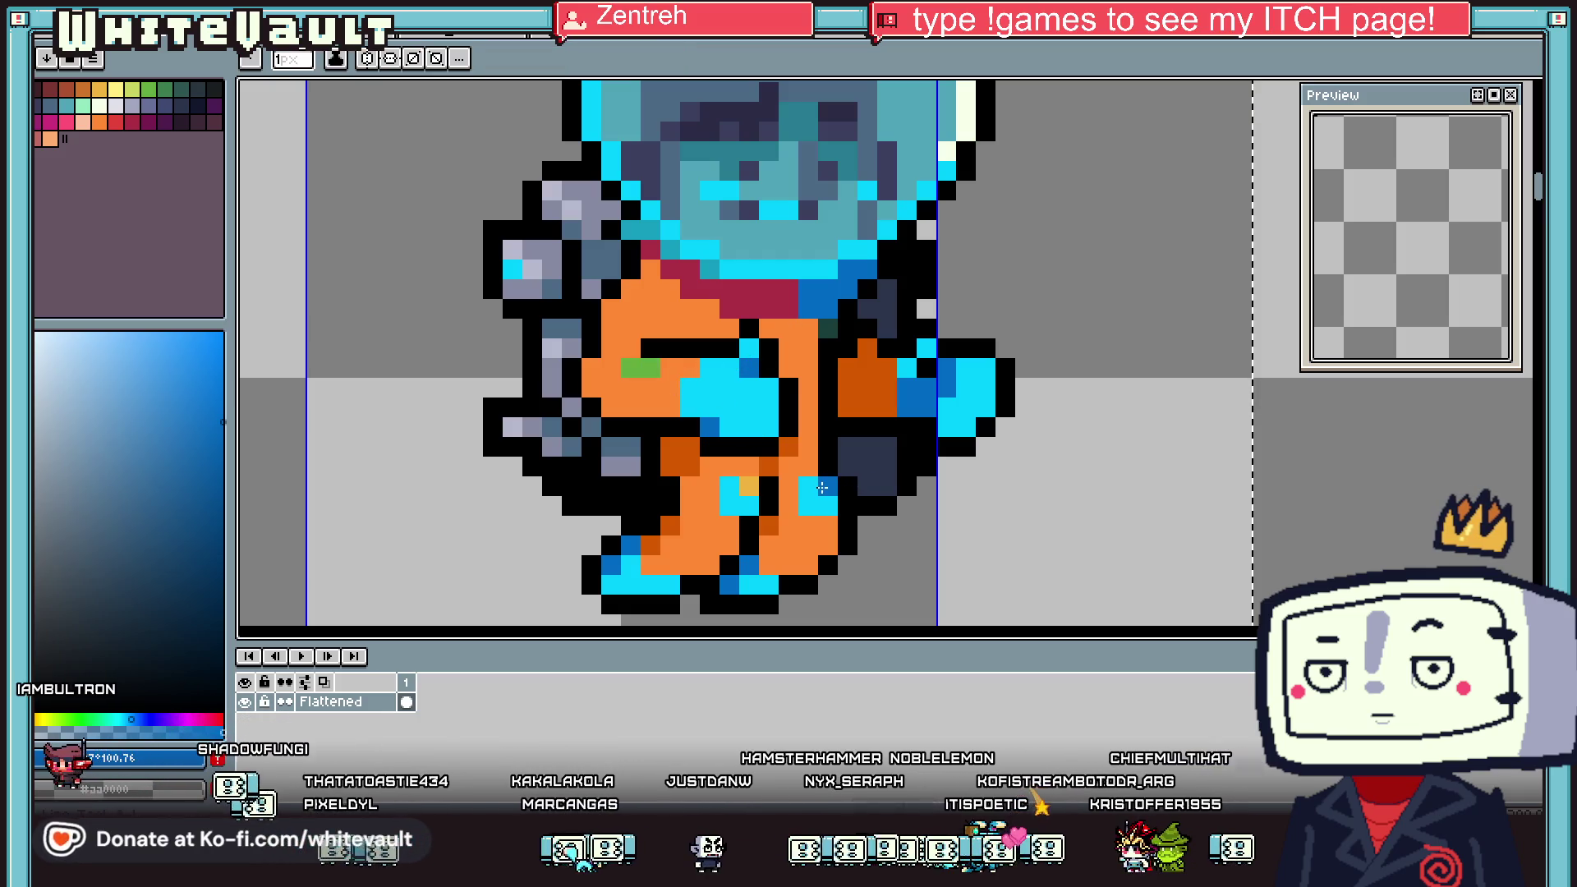
pyautogui.scroll(-5, 752, 484)
pyautogui.scroll(5, 744, 387)
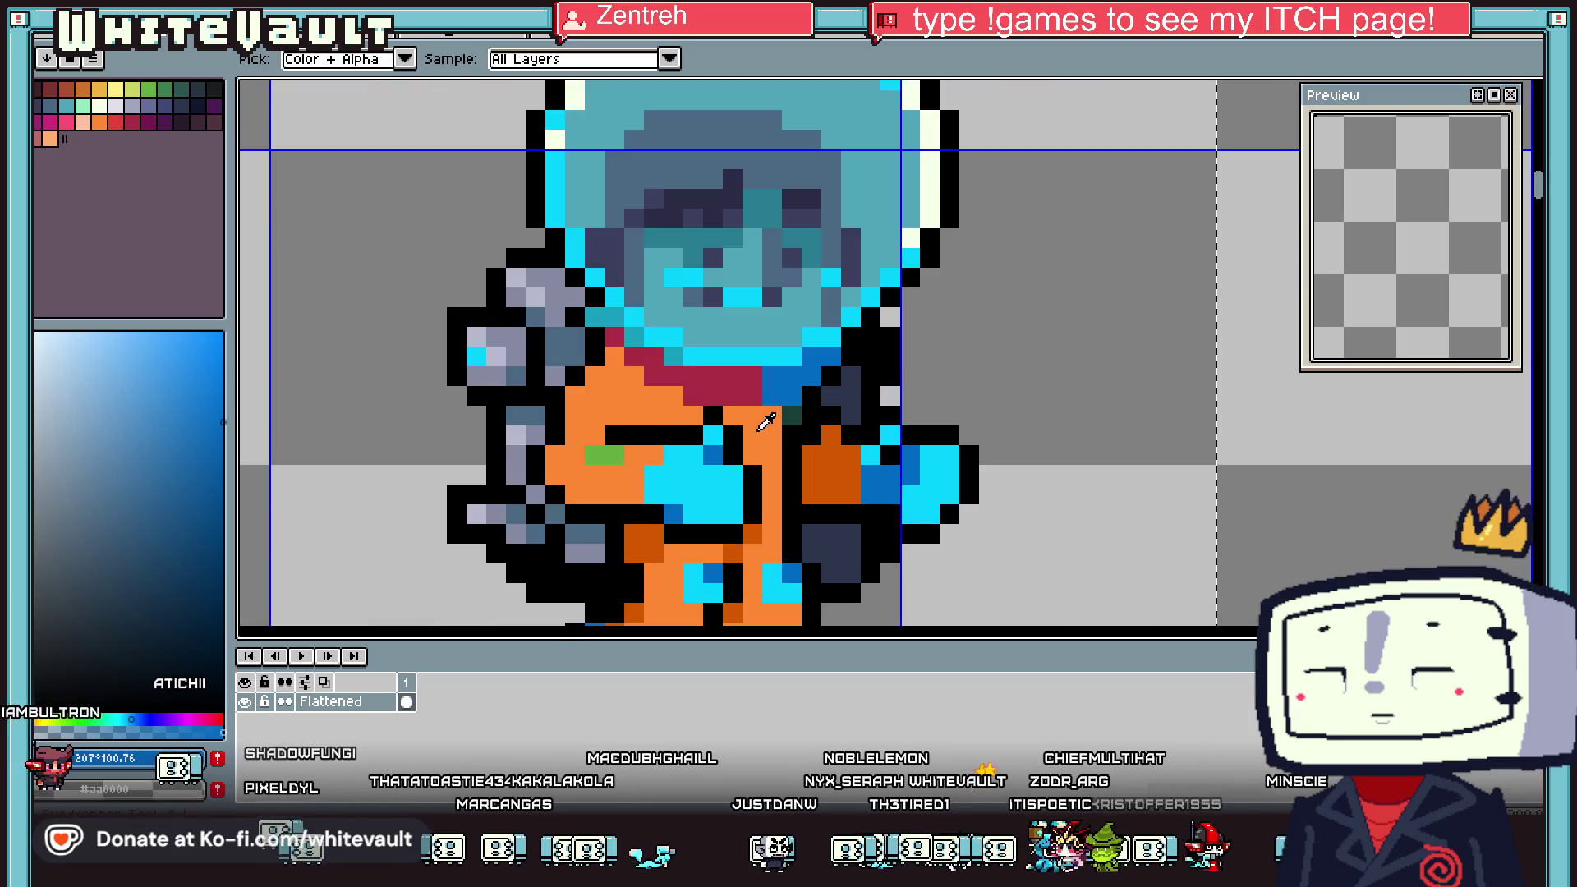
pyautogui.keyDown('alt'); pyautogui.click(768, 386); pyautogui.keyUp('alt')
pyautogui.moveTo(632, 353); pyautogui.dragTo(744, 394)
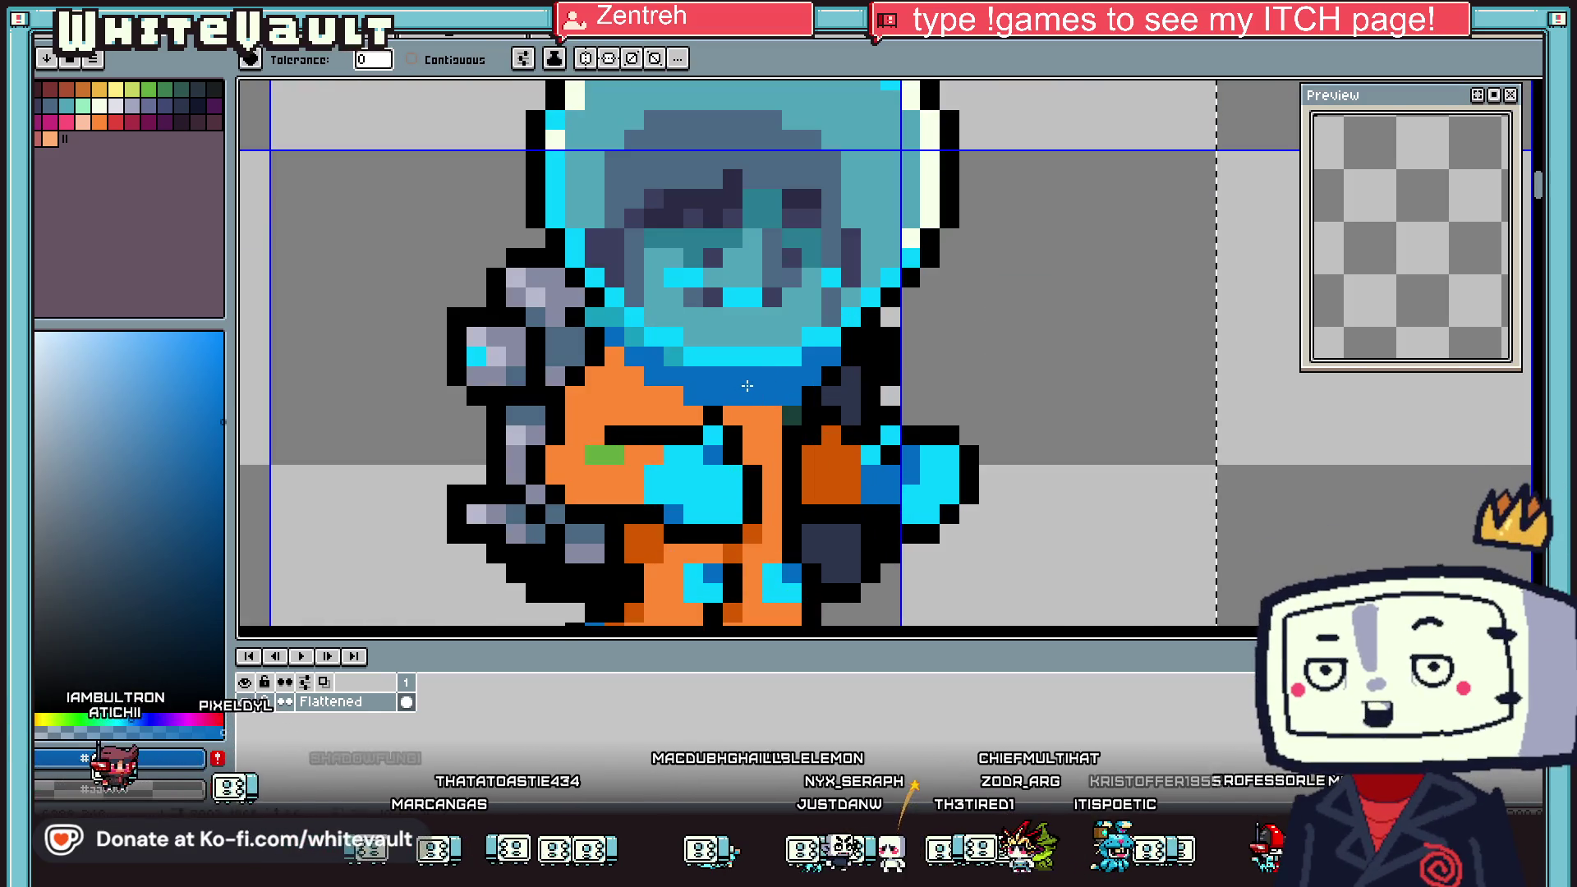
# Sample the suit's orange and recolour the green chest patch bright yellow
pyautogui.press('alt')
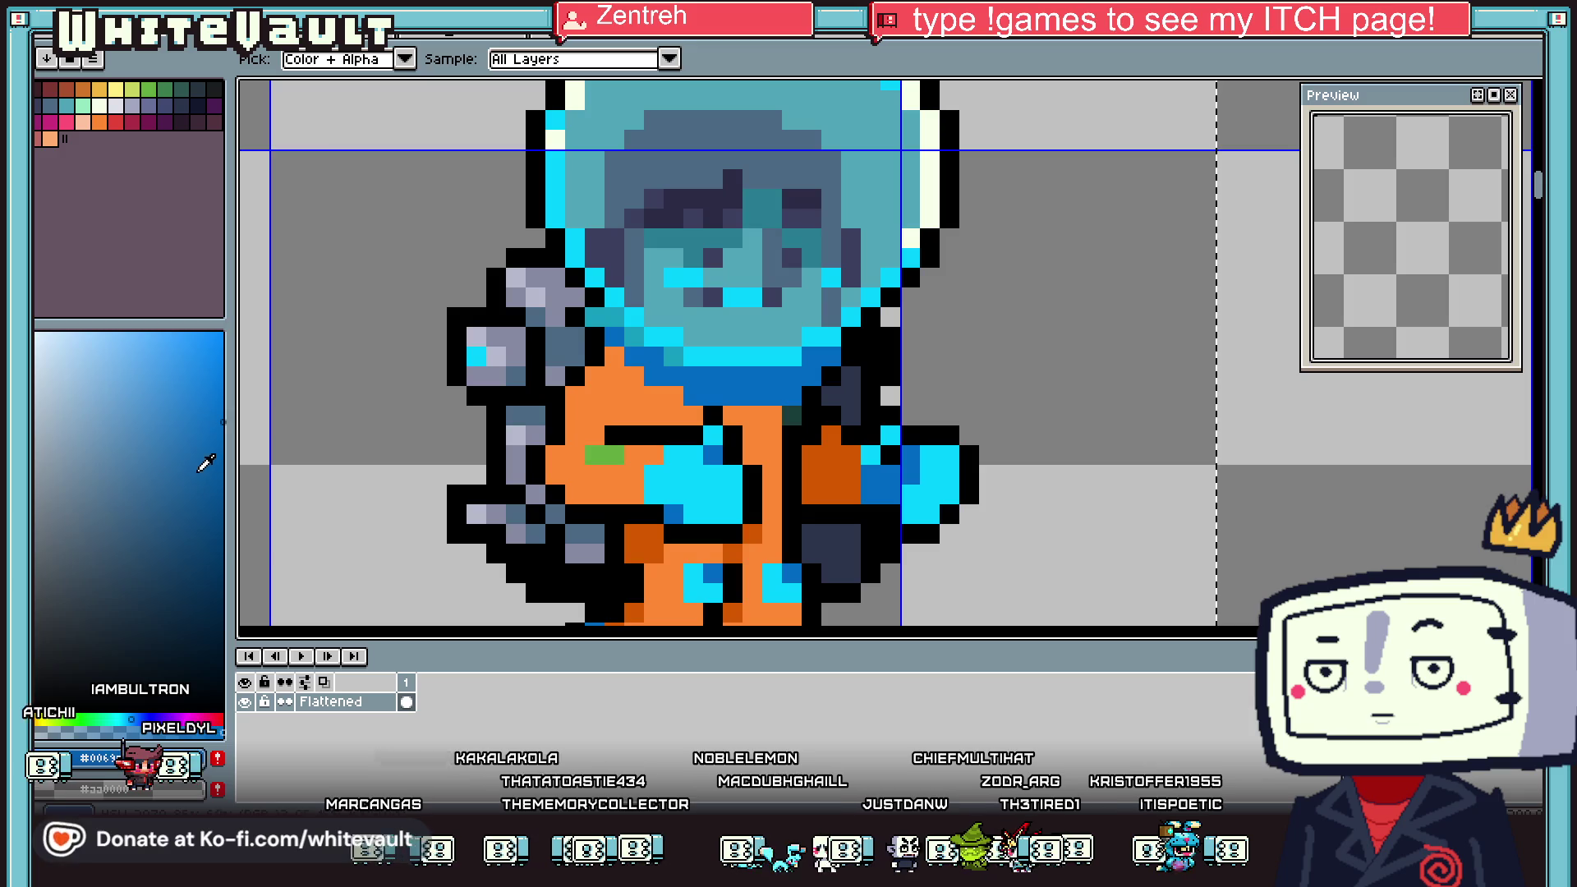
pyautogui.scroll(1, 793, 373)
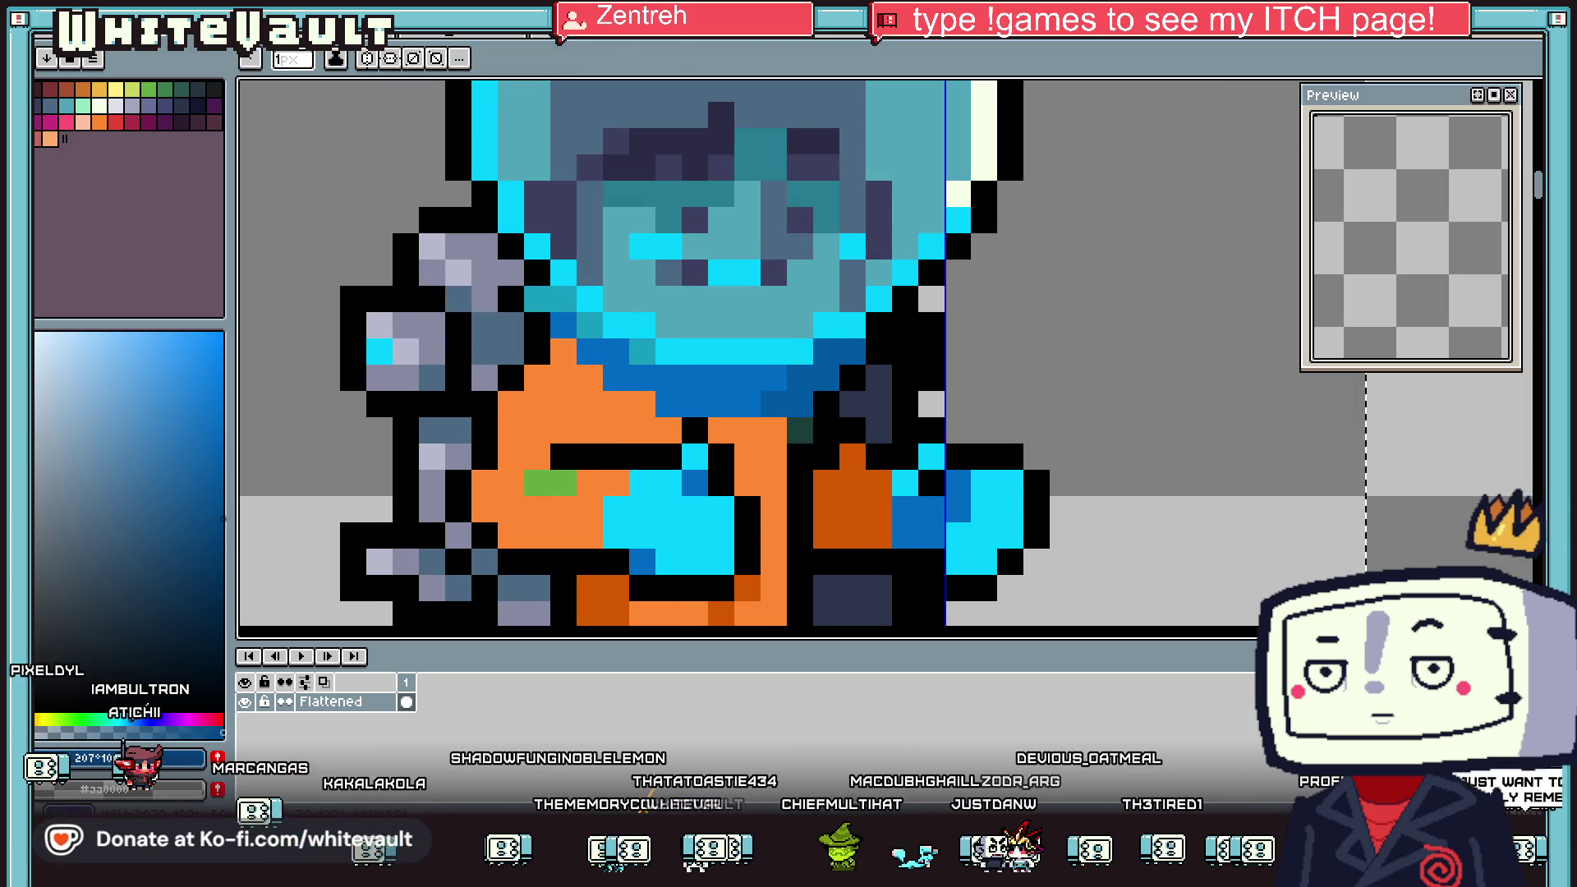
pyautogui.press('alt')
pyautogui.scroll(-3, 821, 353)
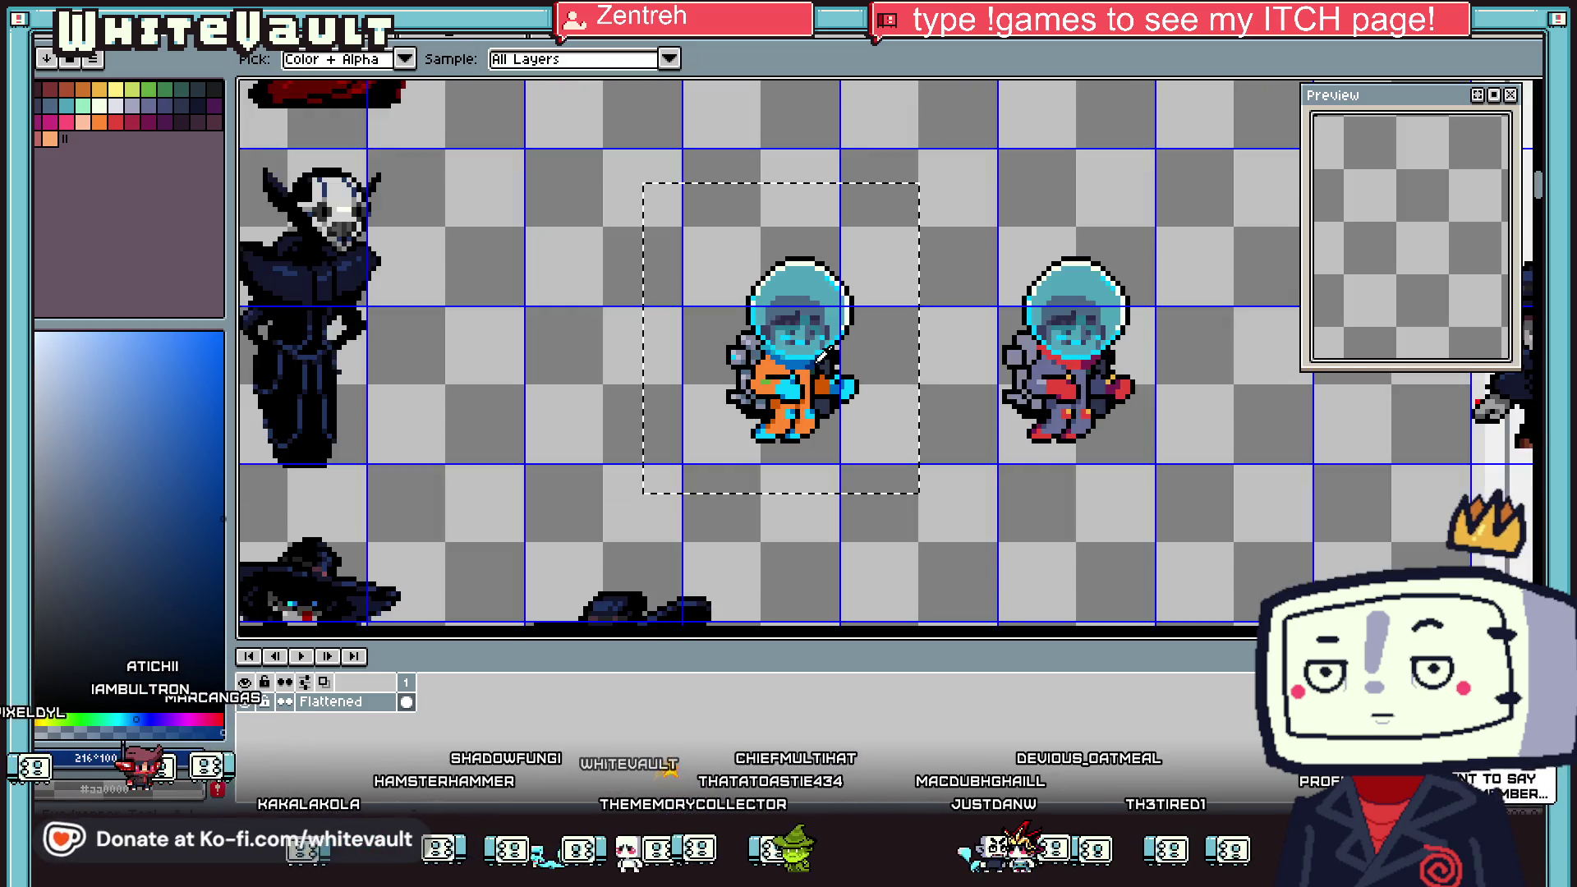
pyautogui.scroll(2, 821, 353)
pyautogui.scroll(1, 748, 357)
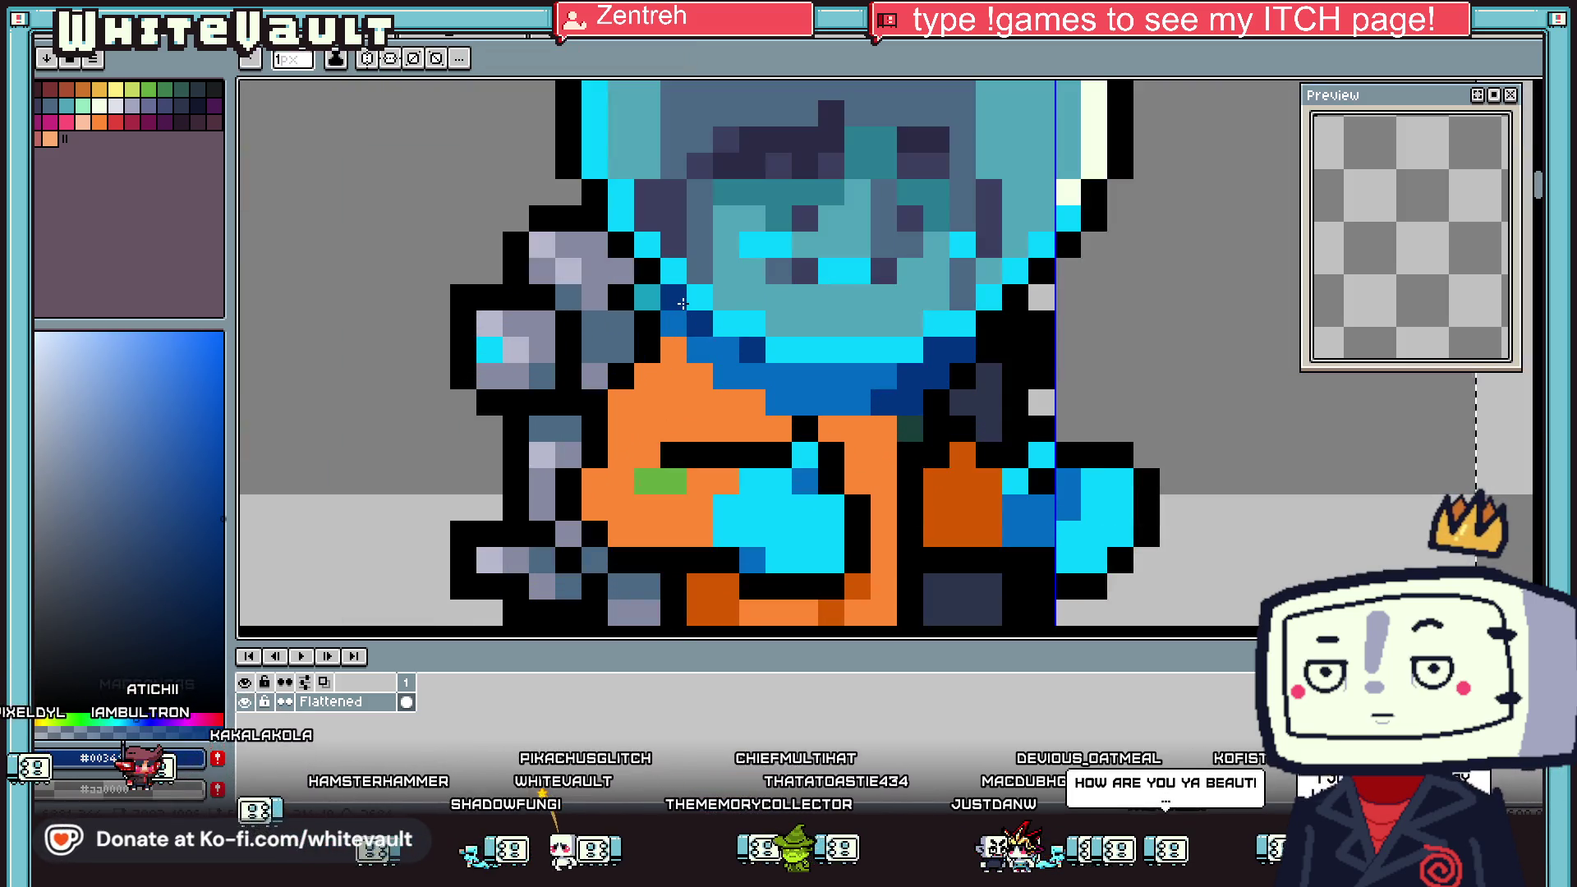
pyautogui.scroll(-2, 682, 303)
pyautogui.scroll(1, 737, 380)
pyautogui.scroll(1, 737, 380)
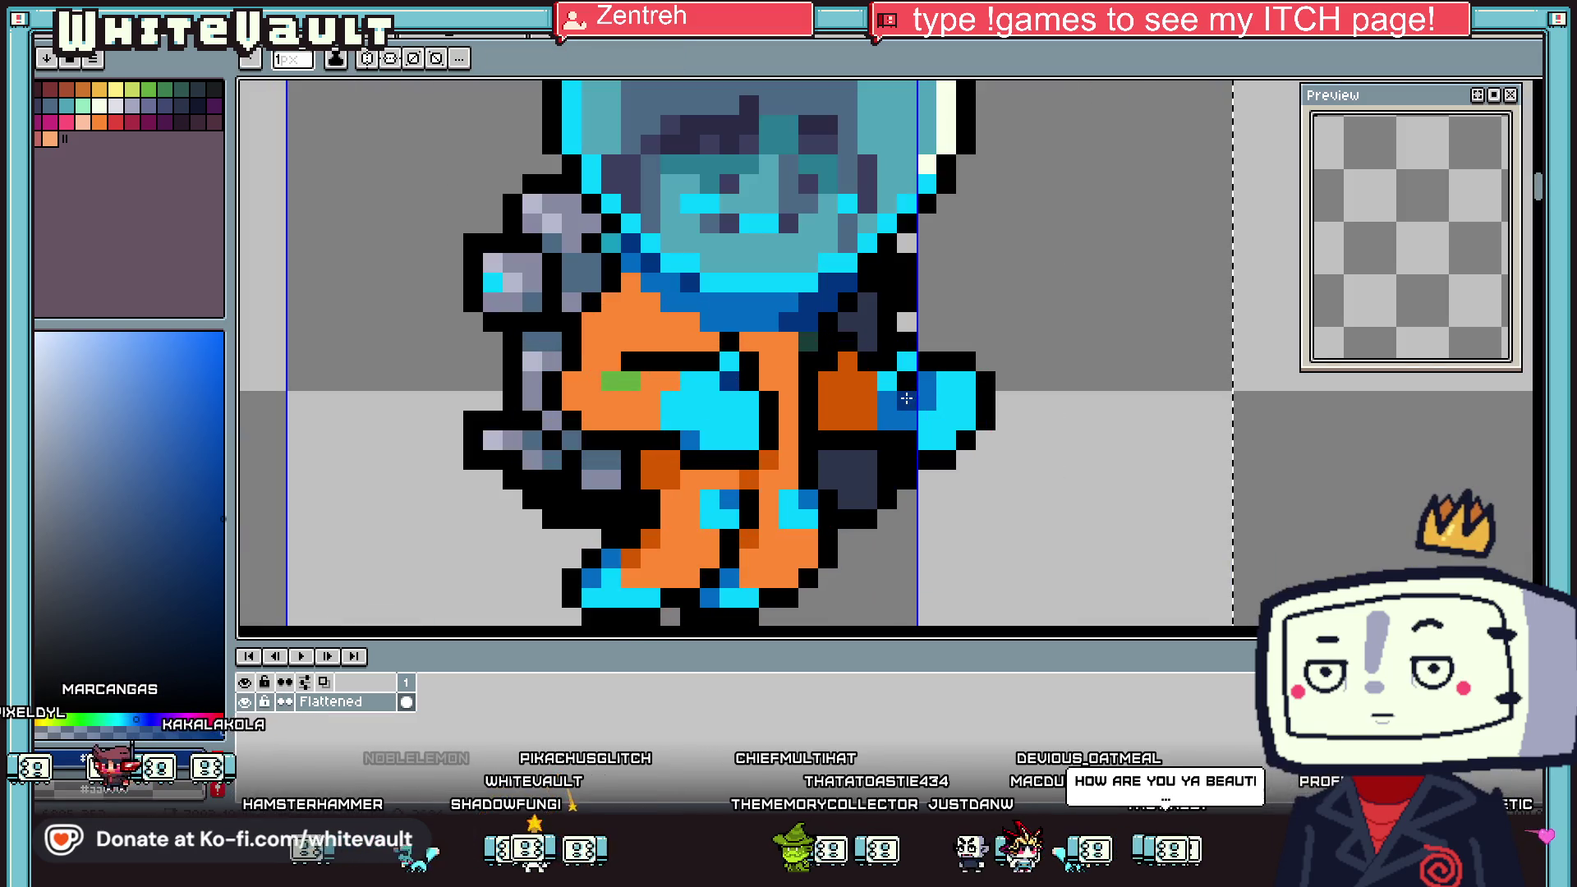
pyautogui.keyDown('alt'); pyautogui.click(645, 419); pyautogui.keyUp('alt')
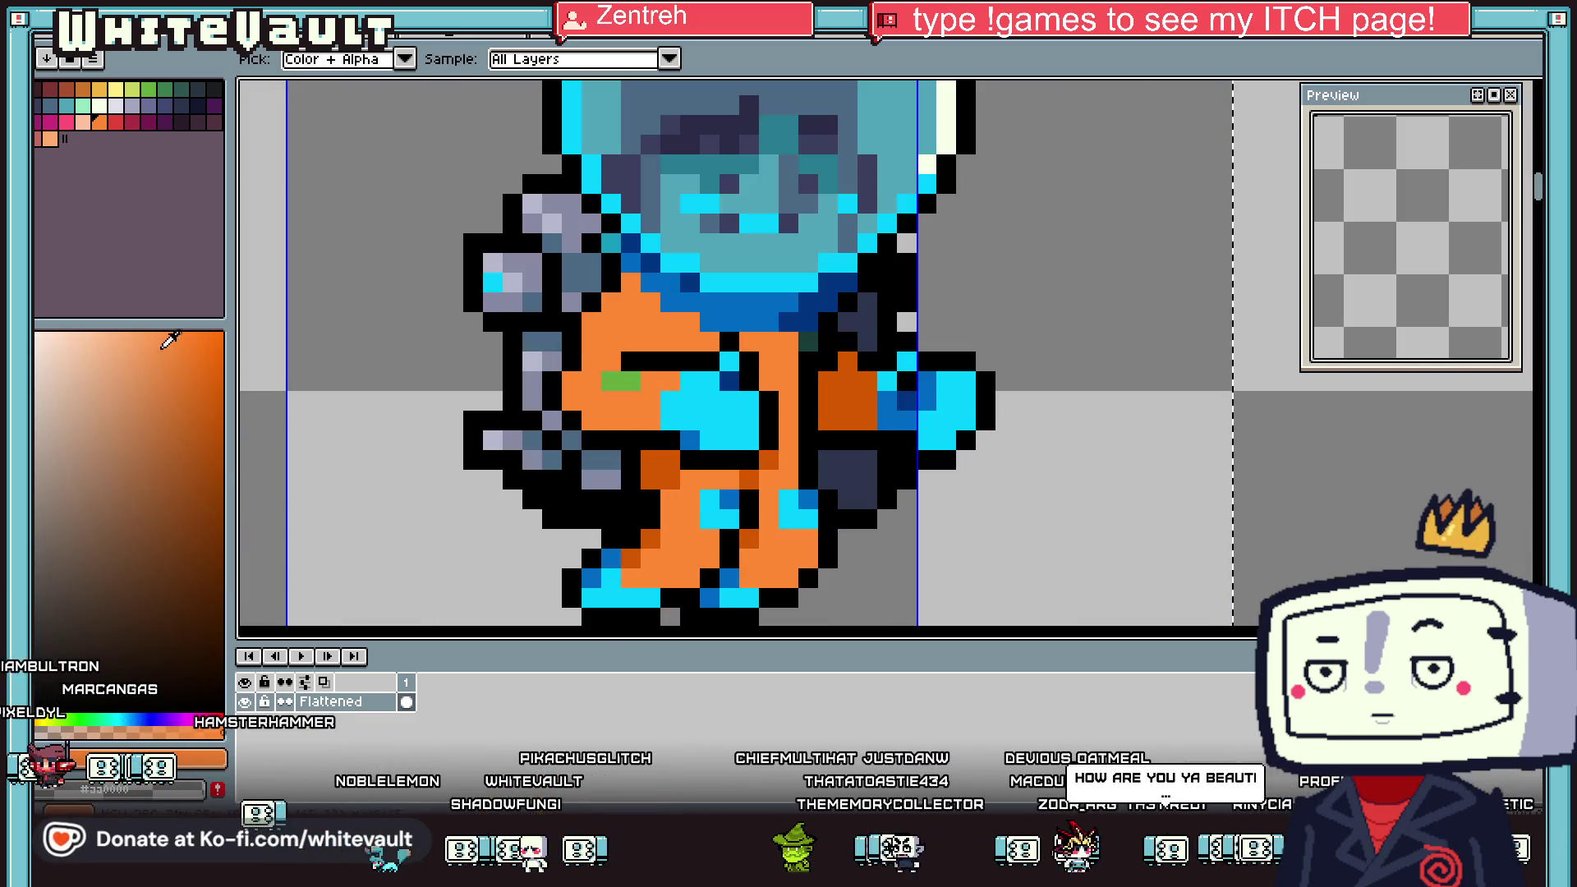
pyautogui.click(104, 89)
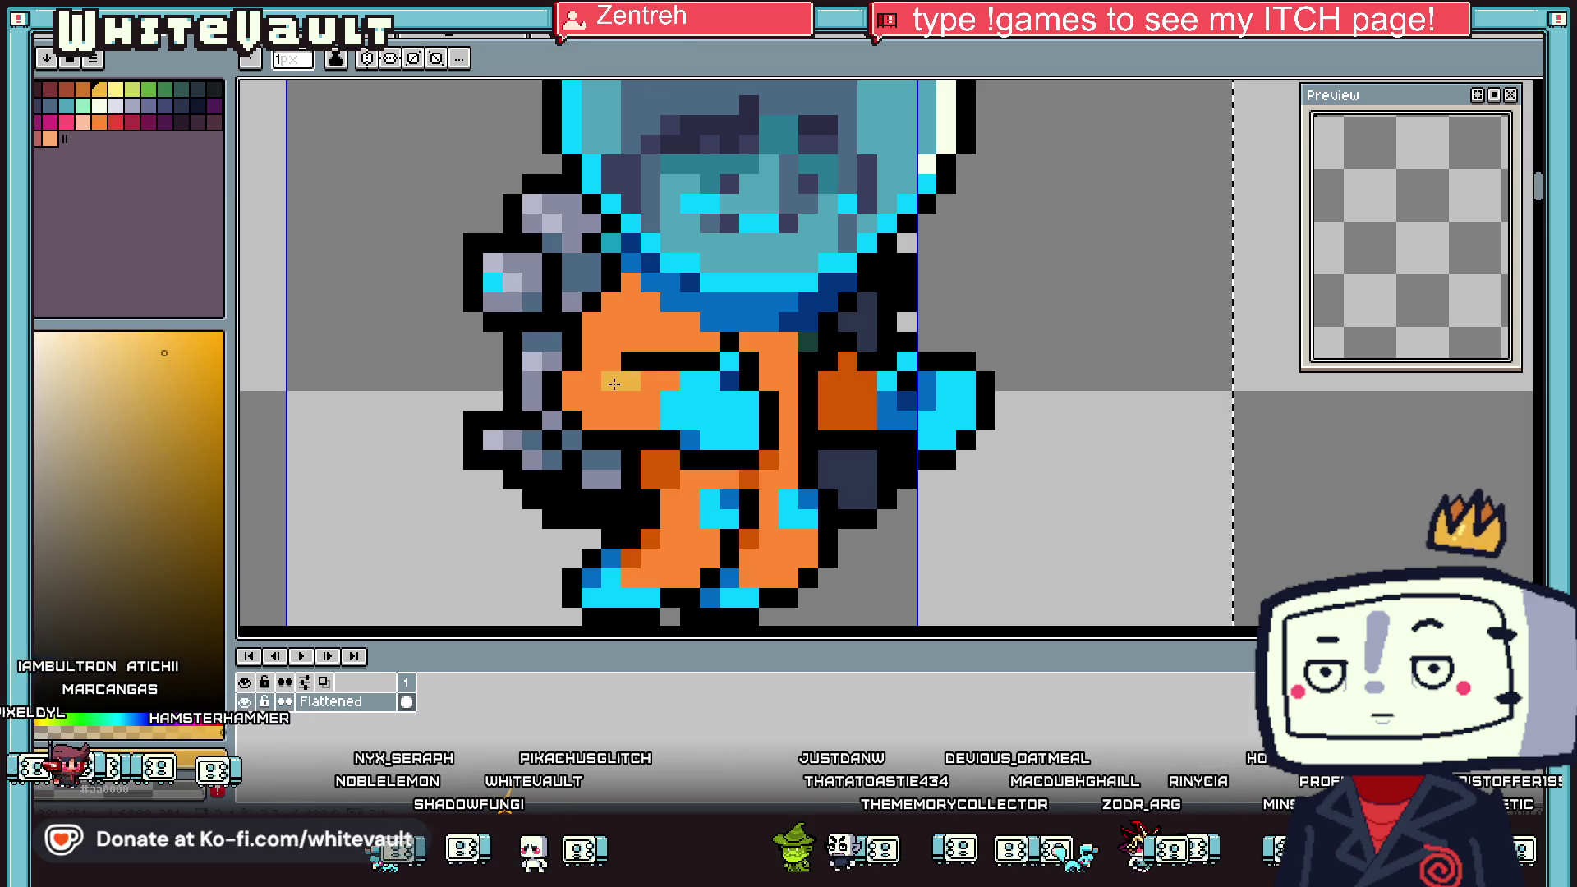
pyautogui.click(118, 89)
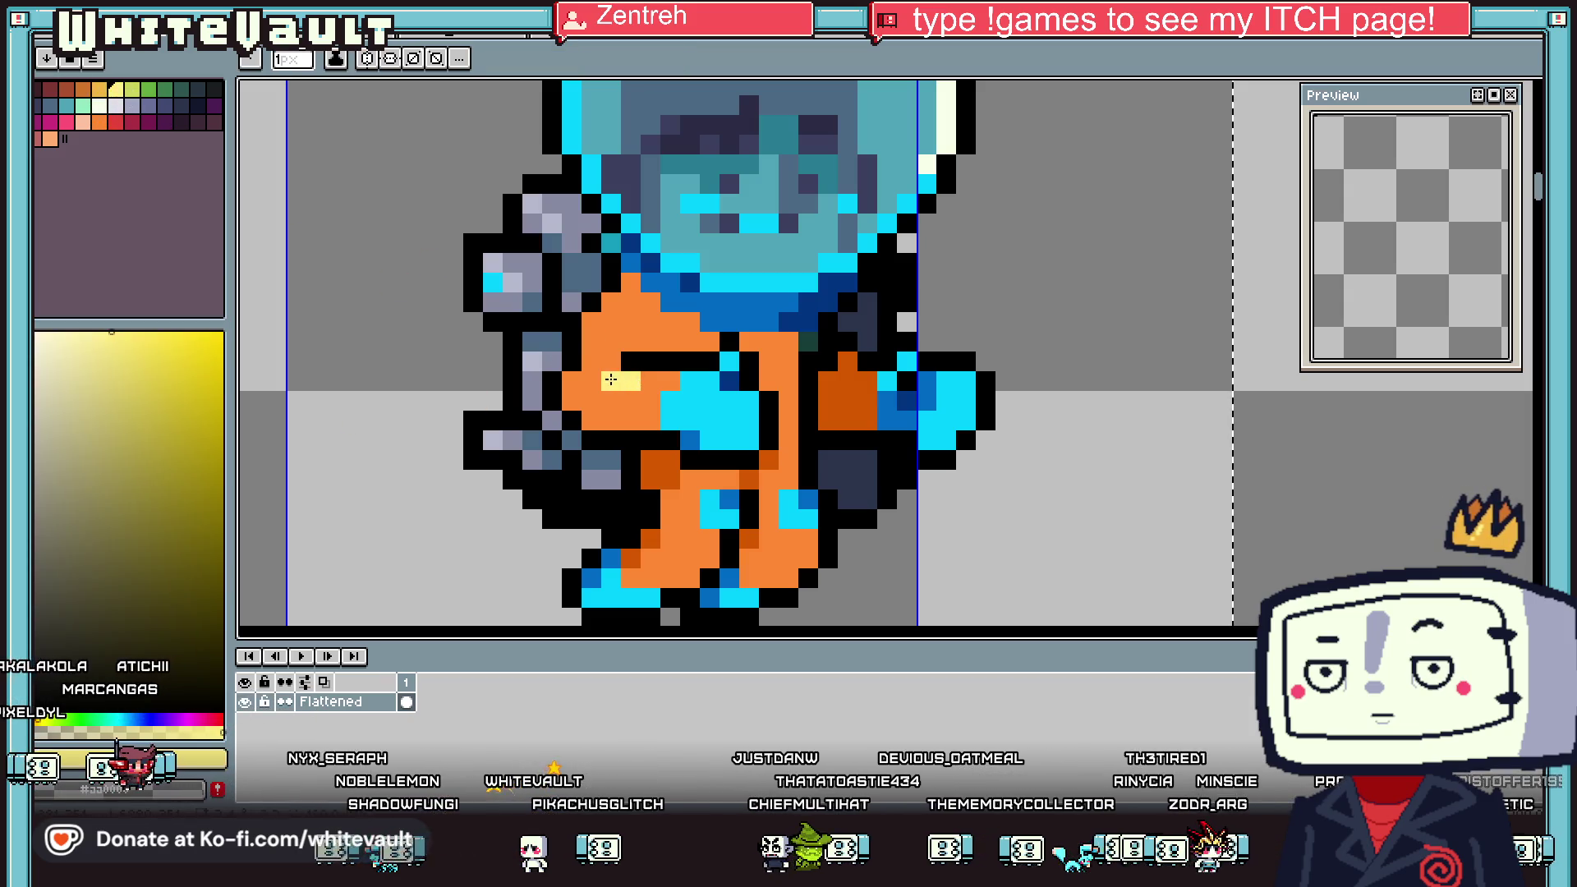
# Set red as the drawing colour
pyautogui.scroll(-4, 611, 379)
pyautogui.scroll(1, 709, 388)
pyautogui.scroll(1, 709, 387)
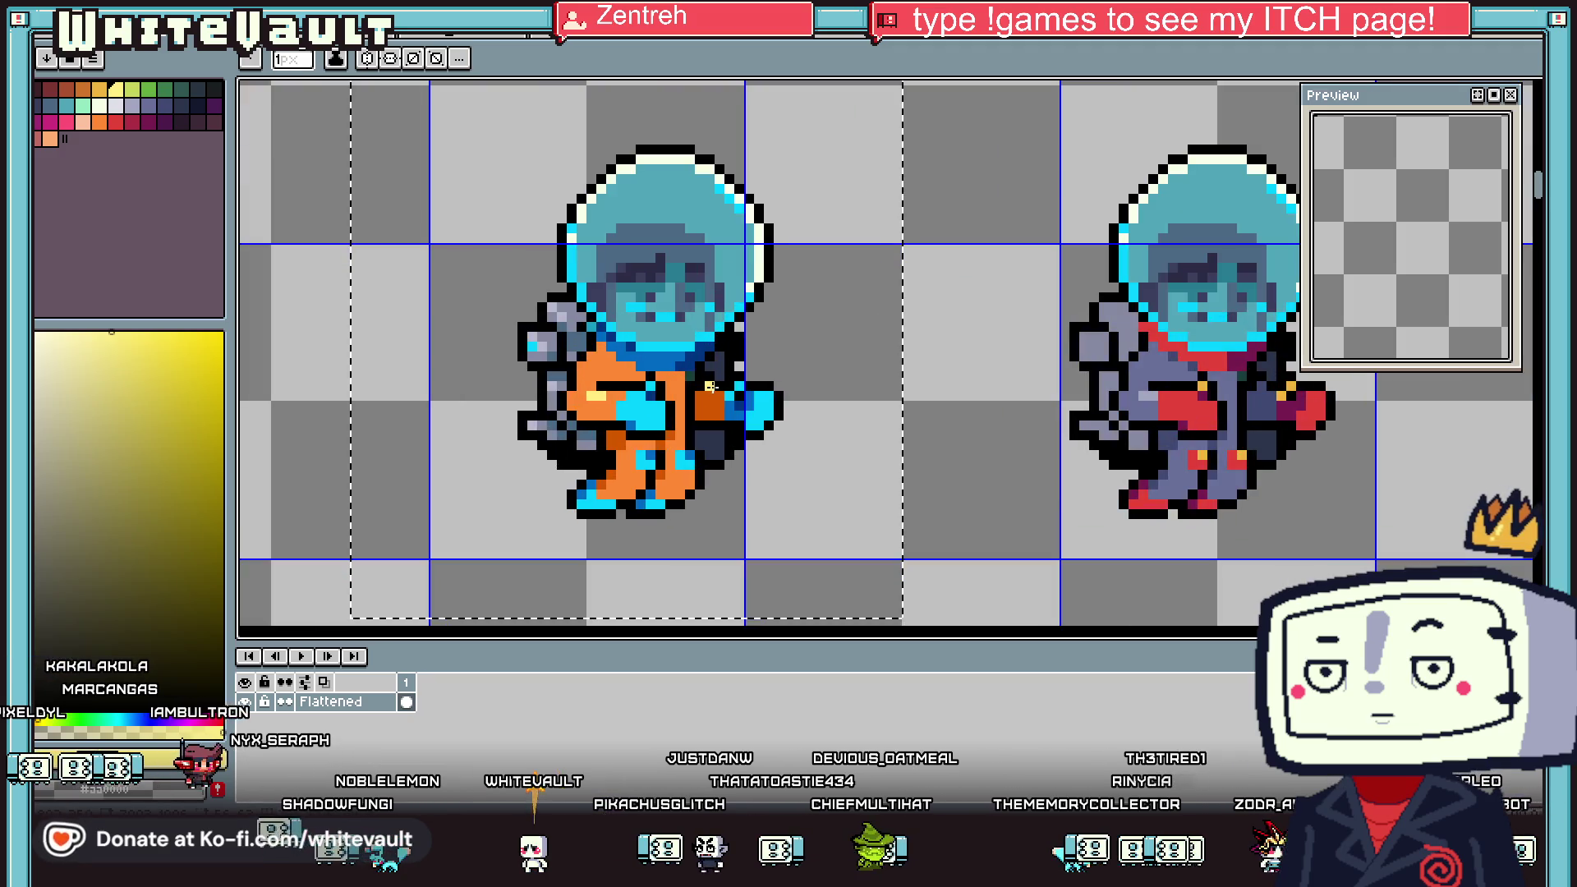
pyautogui.keyDown('alt'); pyautogui.click(709, 386); pyautogui.keyUp('alt')
pyautogui.scroll(2, 702, 382)
pyautogui.keyDown('alt'); pyautogui.click(694, 380); pyautogui.keyUp('alt')
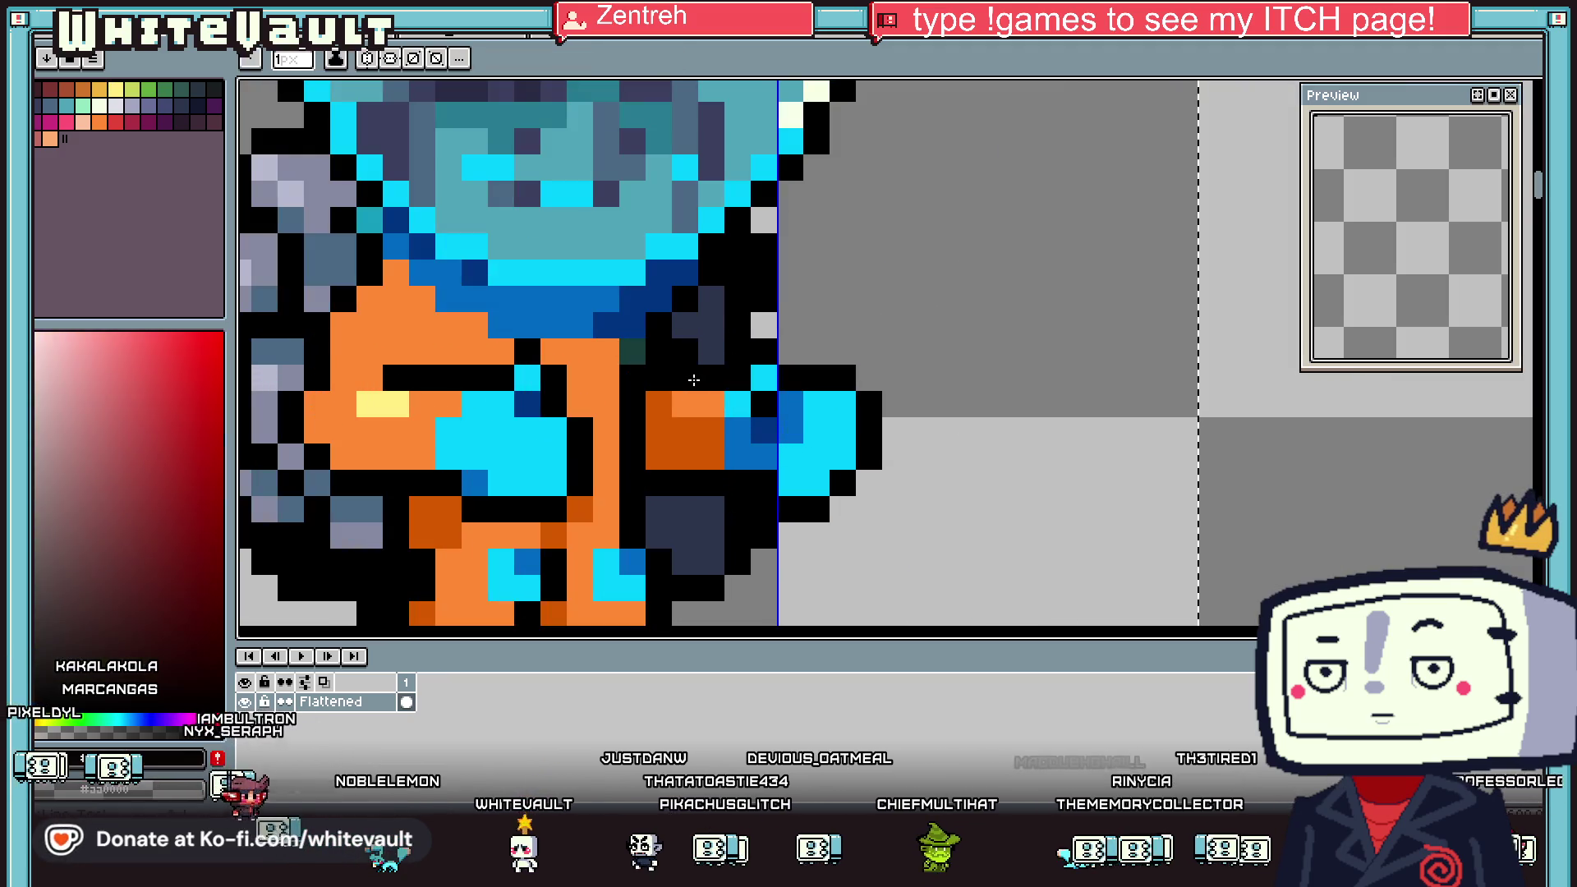
pyautogui.press('alt')
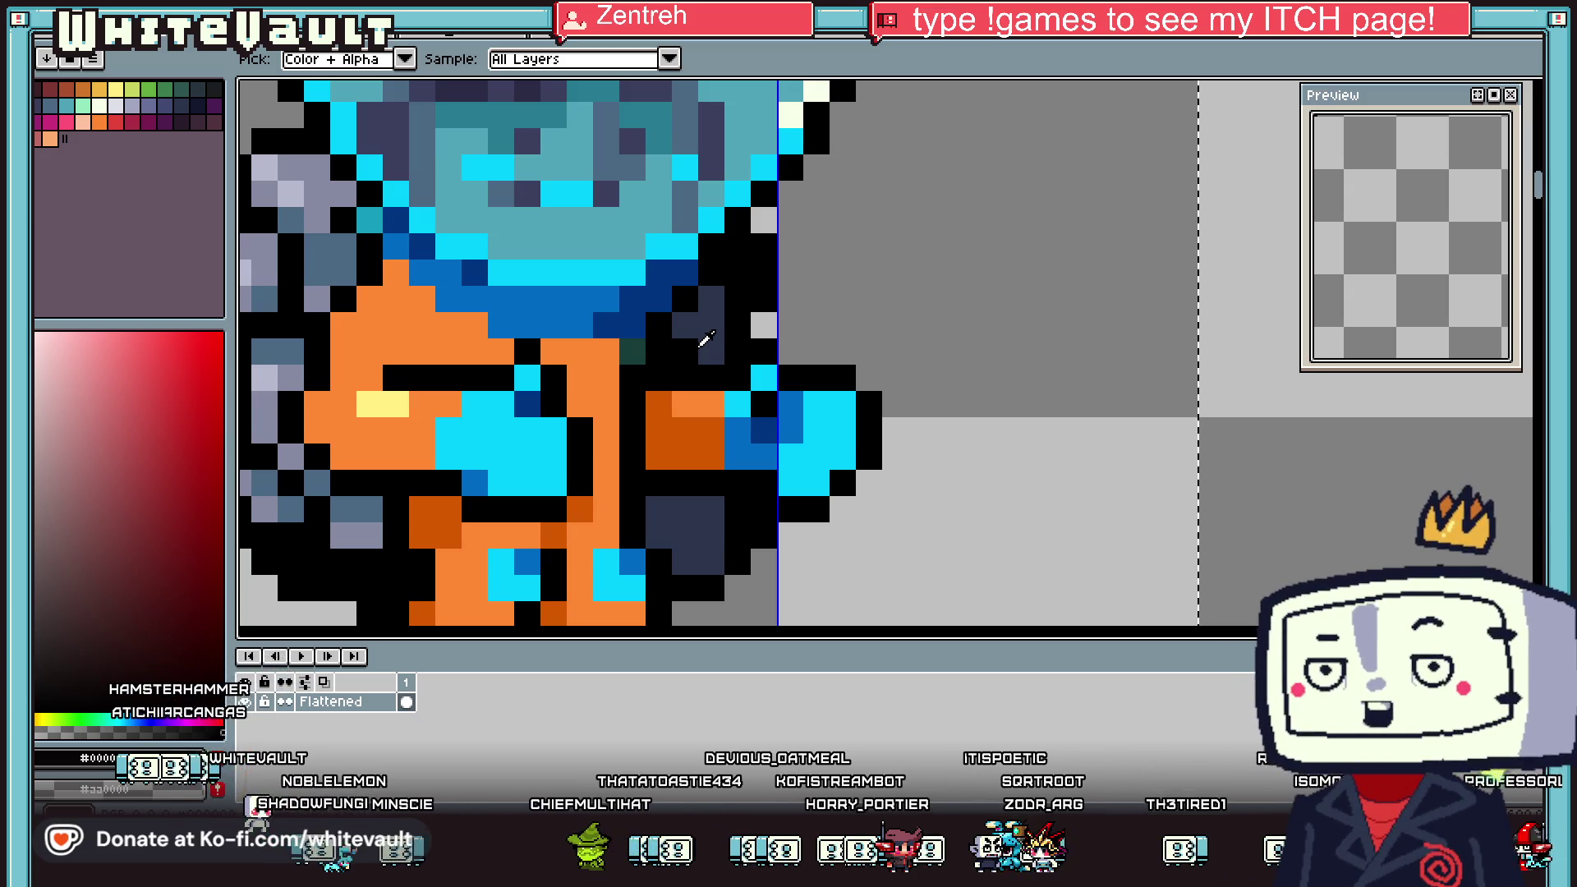
# Shift a strip of the chest up one pixel and drop the selection
pyautogui.scroll(-5, 795, 348)
pyautogui.scroll(2, 704, 337)
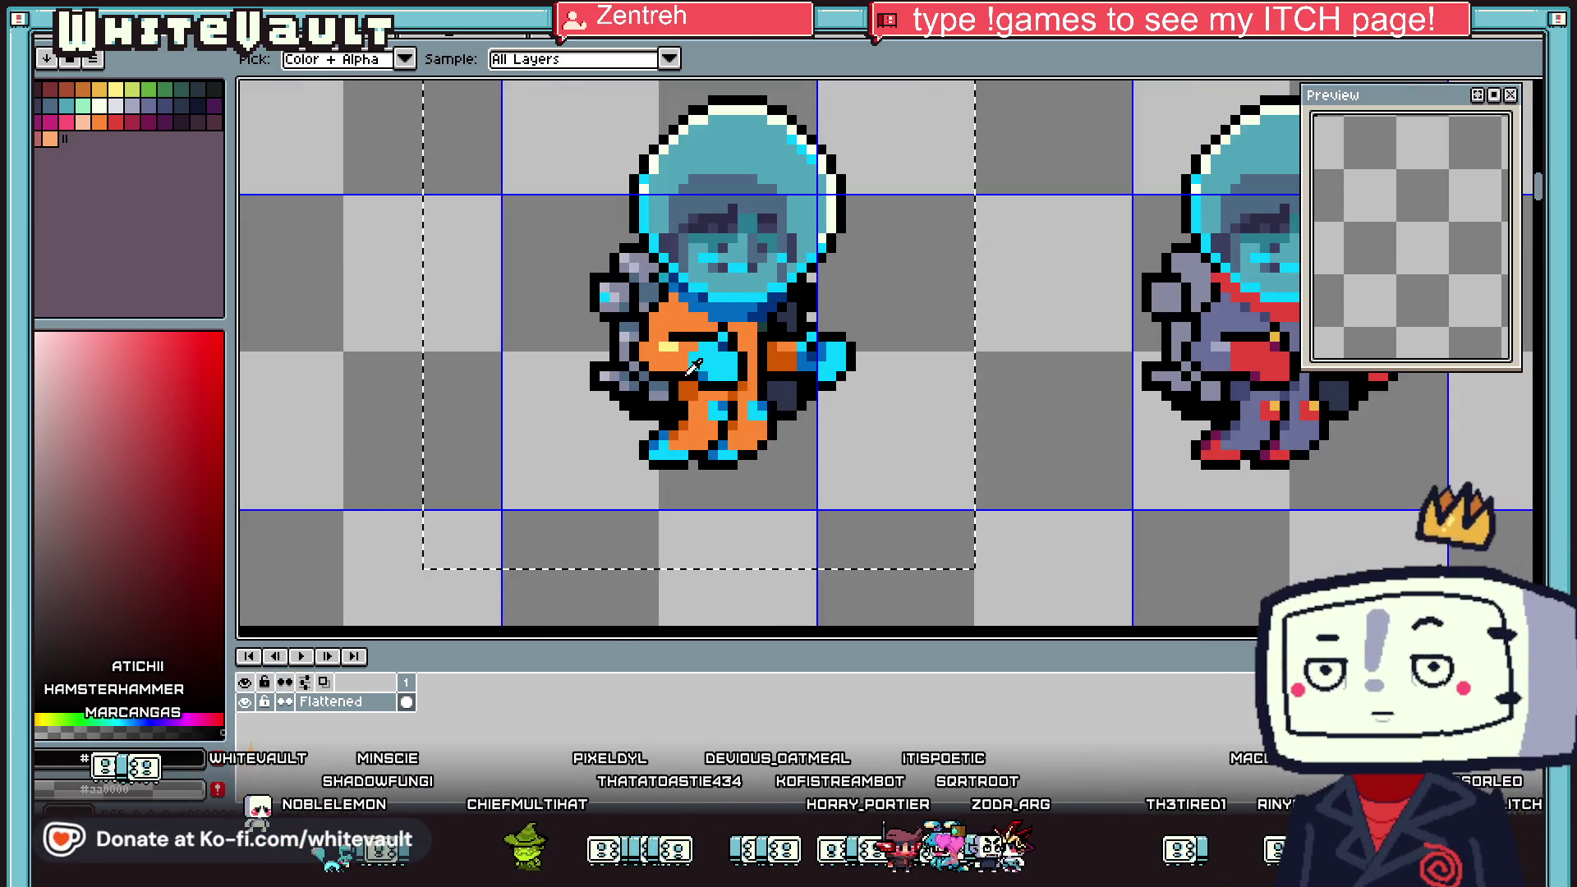
pyautogui.scroll(1, 698, 363)
pyautogui.scroll(2, 698, 363)
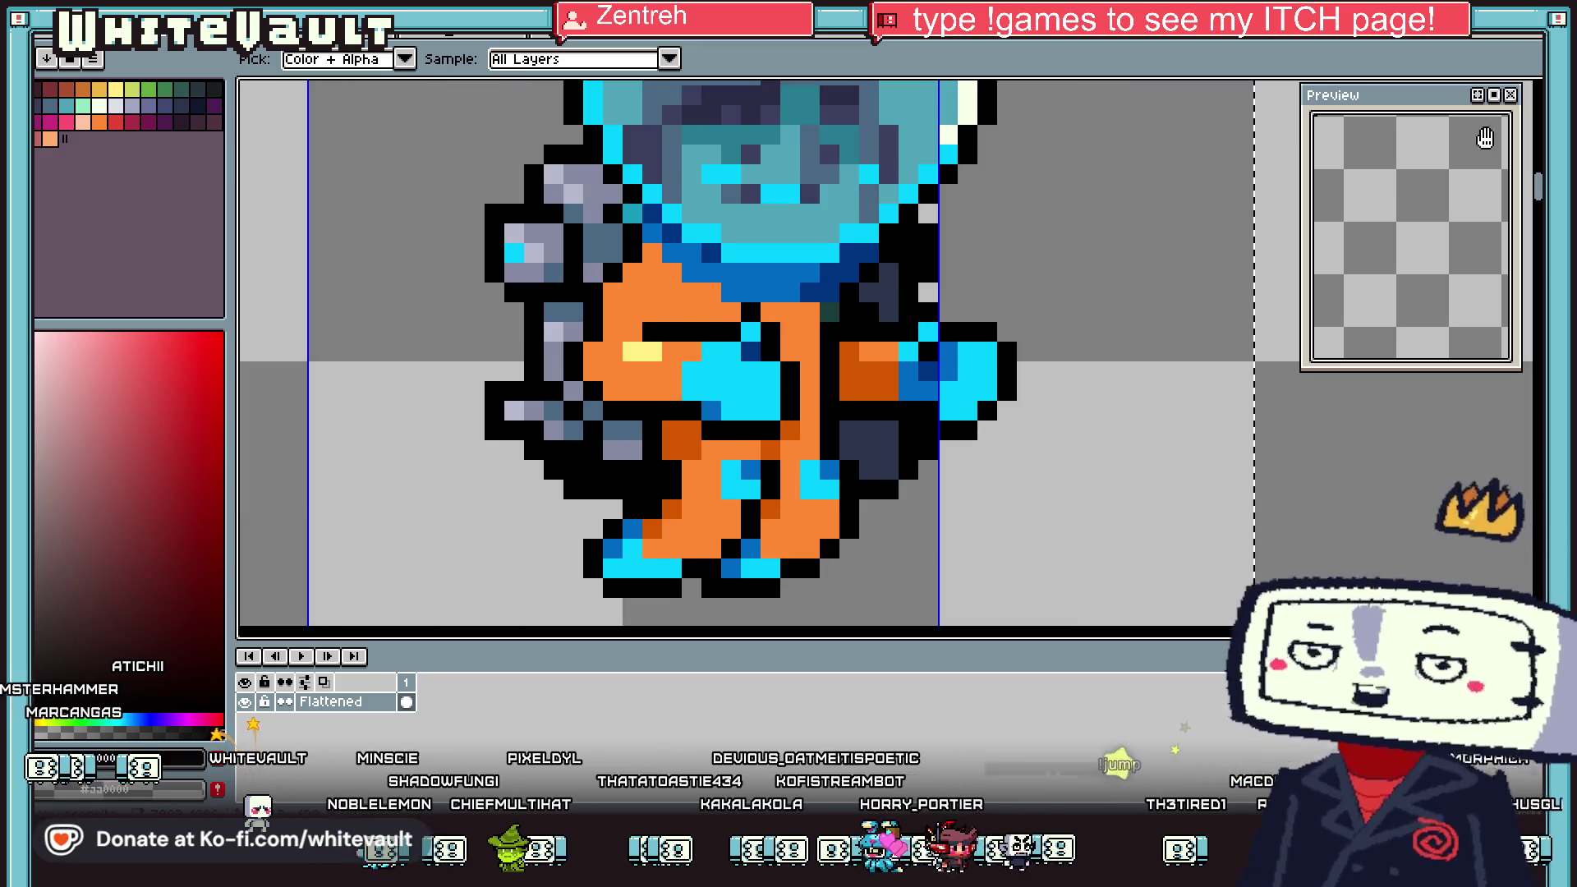
pyautogui.click(1535, 88)
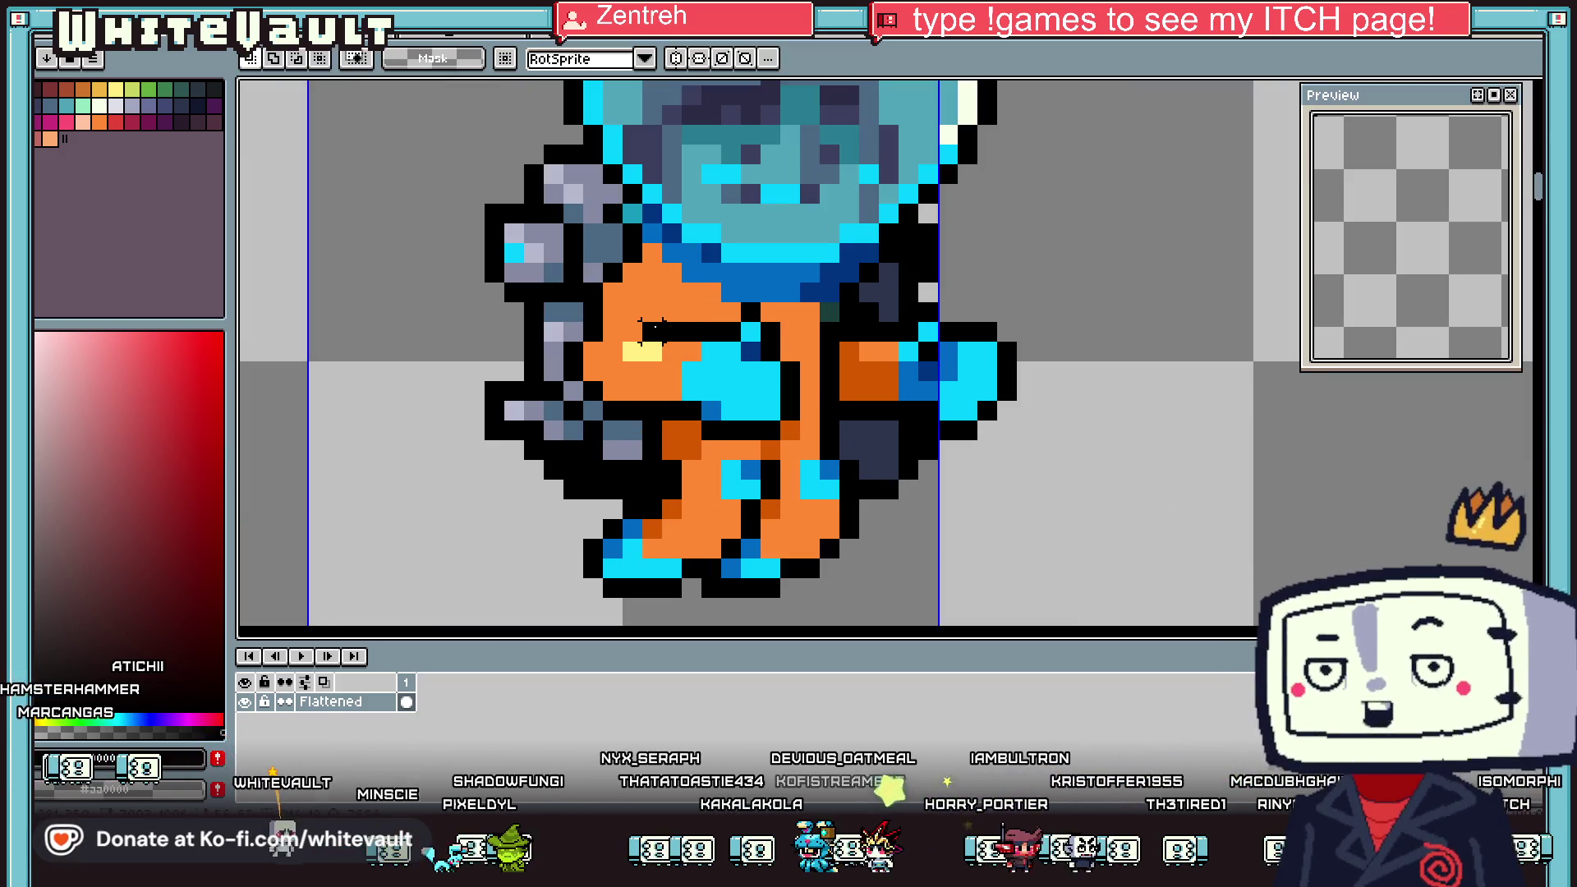
pyautogui.scroll(1, 666, 328)
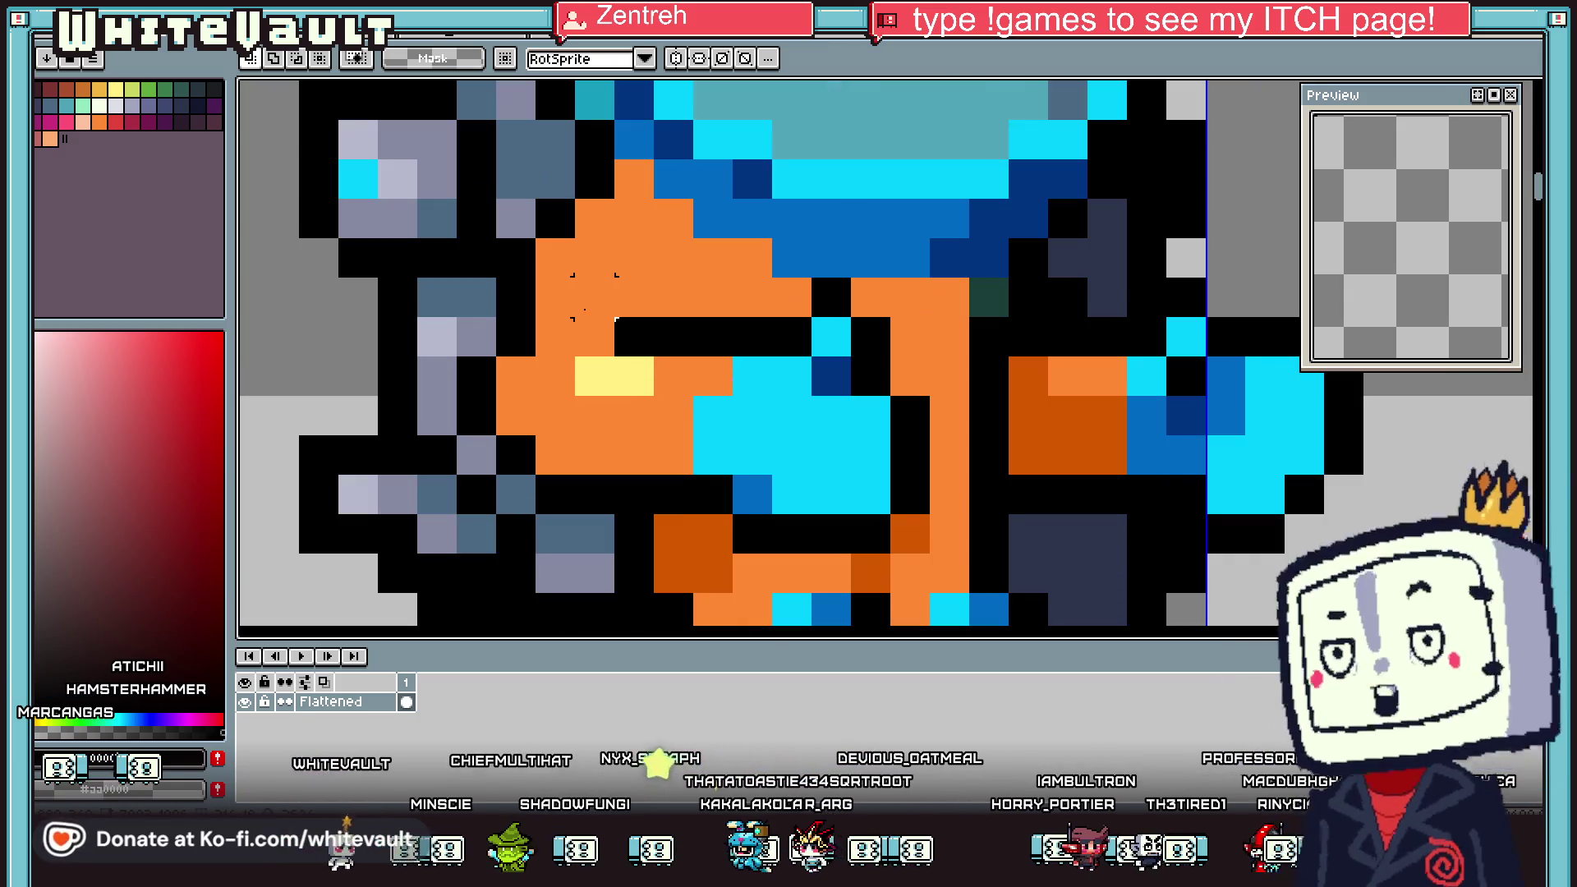
pyautogui.moveTo(616, 319)
pyautogui.mouseDown()
pyautogui.moveTo(895, 440)
pyautogui.moveTo(854, 390)
pyautogui.mouseUp()
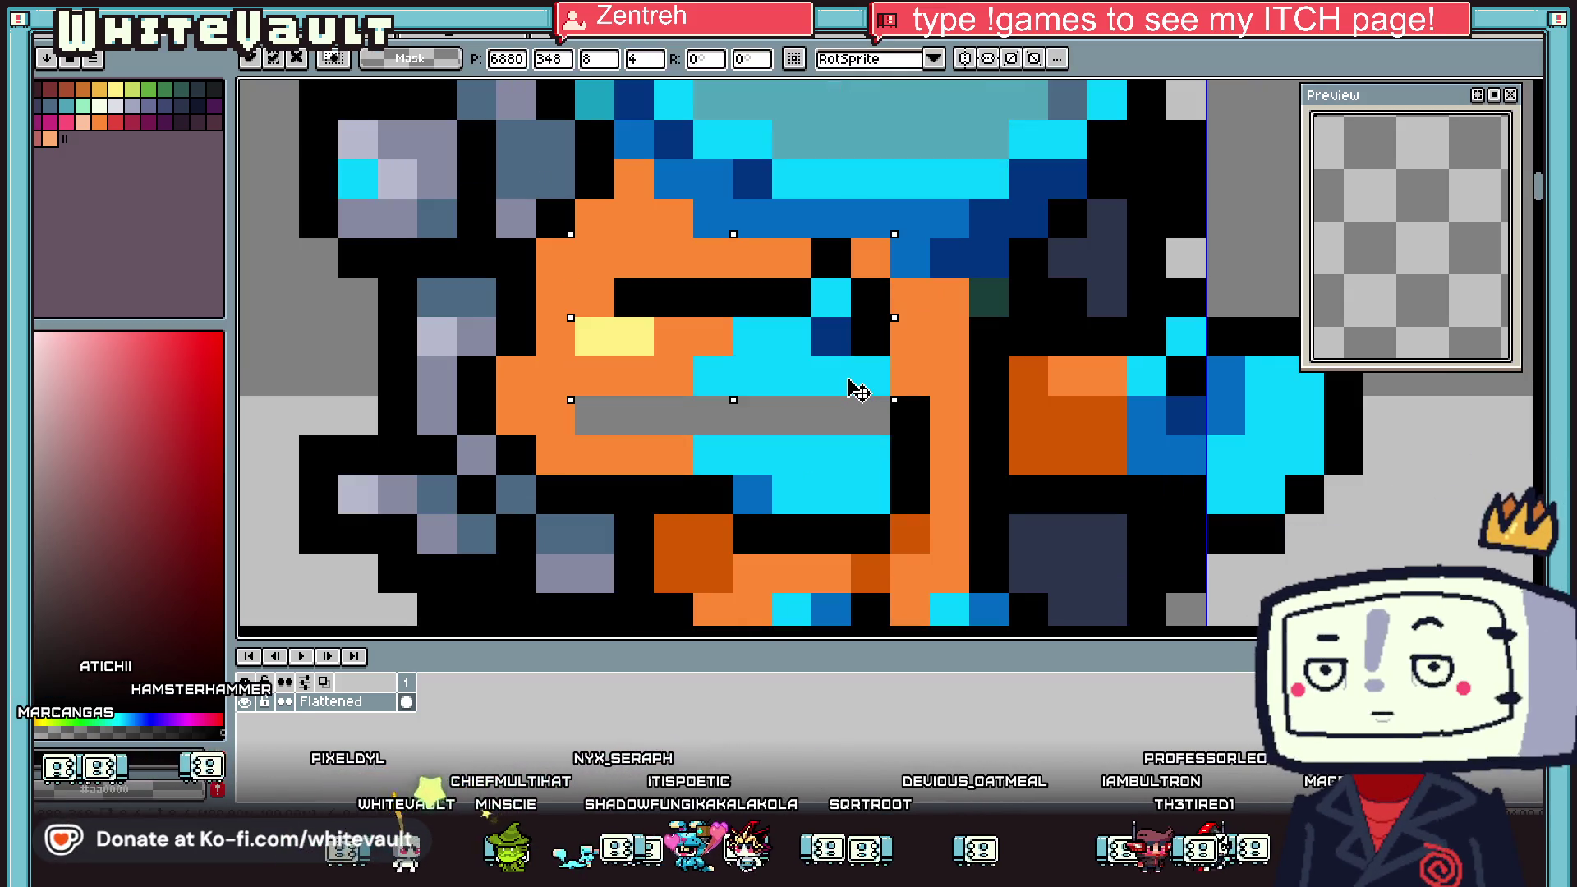
pyautogui.hotkey('ctrl', 'd')
# Touch up the collar edge with orange and blue, and paint the grey bar's right half cyan
pyautogui.keyDown('alt'); pyautogui.click(767, 222); pyautogui.keyUp('alt')
pyautogui.click(766, 242)
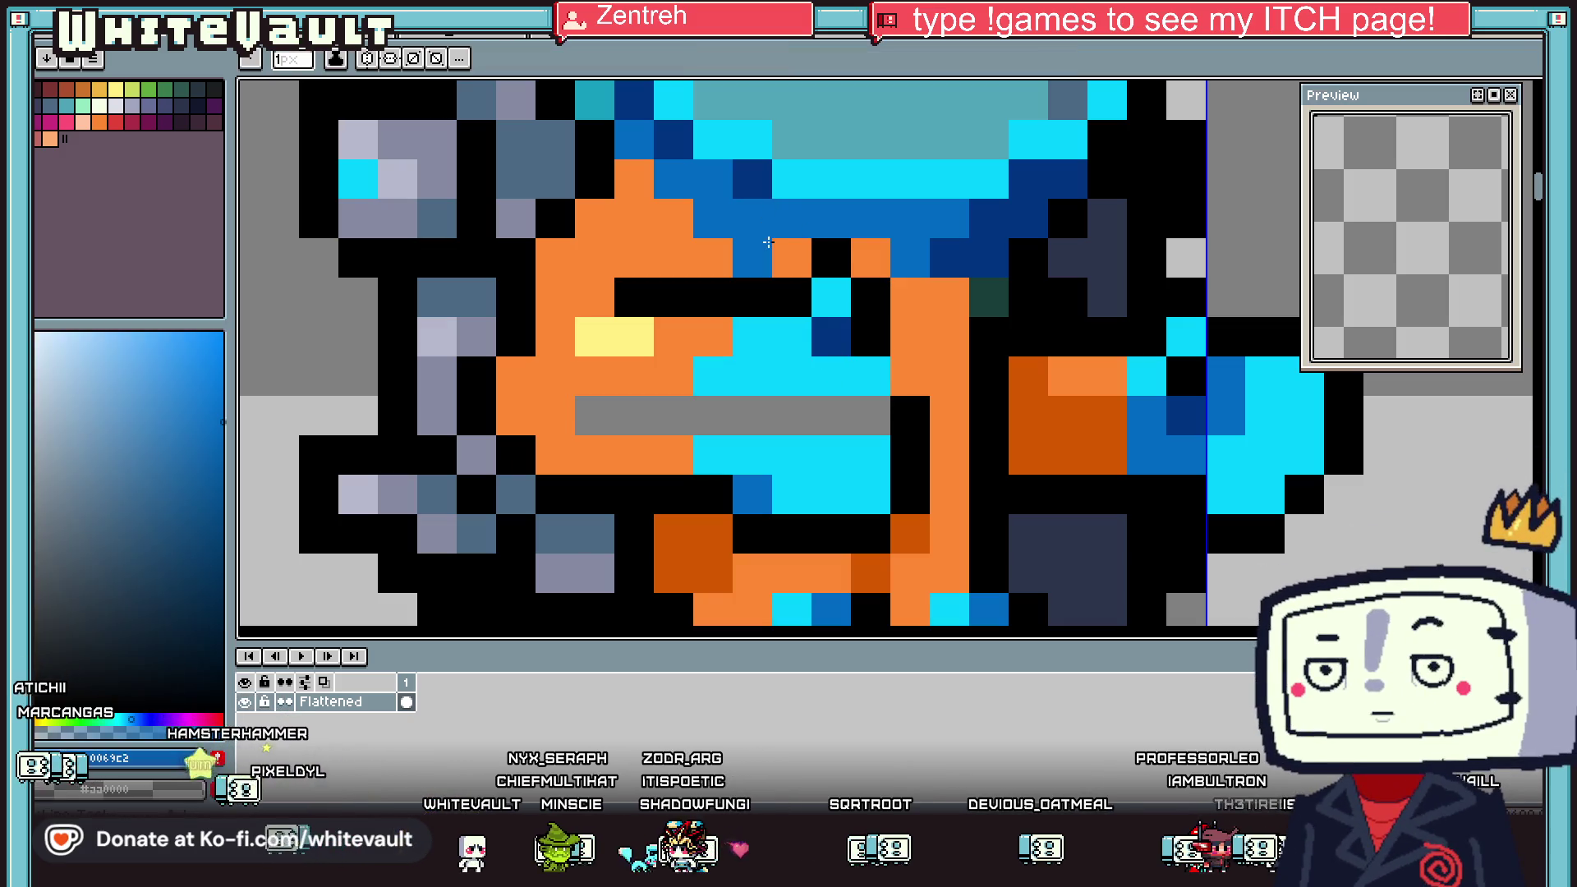
pyautogui.keyDown('alt'); pyautogui.click(906, 404); pyautogui.keyUp('alt')
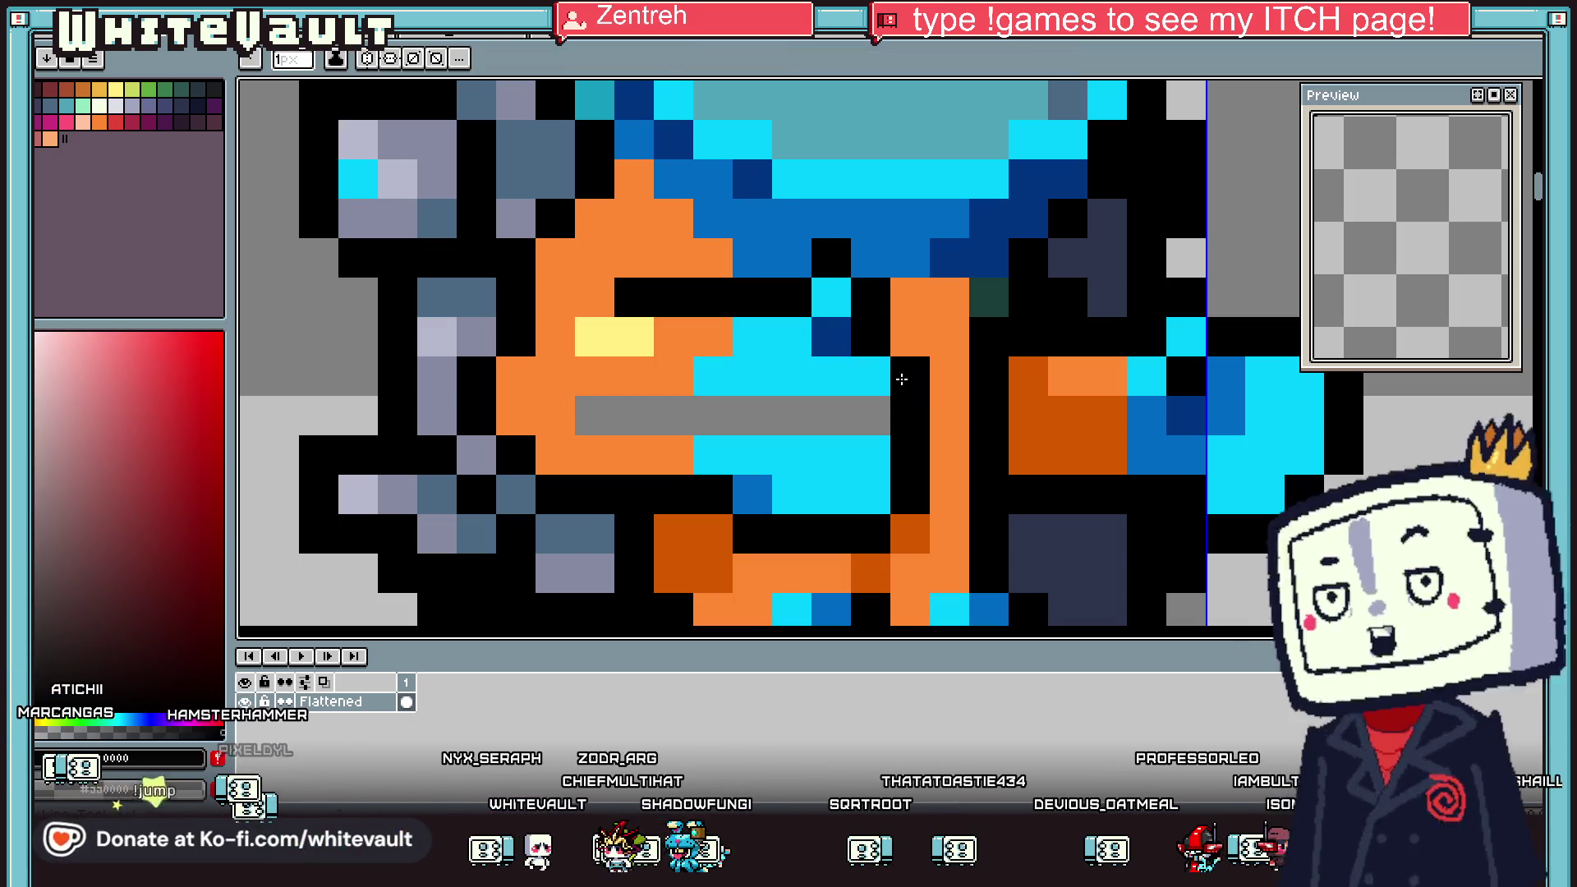
pyautogui.keyDown('alt'); pyautogui.click(881, 386); pyautogui.keyUp('alt')
pyautogui.moveTo(879, 415); pyautogui.dragTo(736, 414)
# Limit the bucket fill to connected pixels and undo the accidental orange background fill
pyautogui.press('g')
pyautogui.click(329, 607)
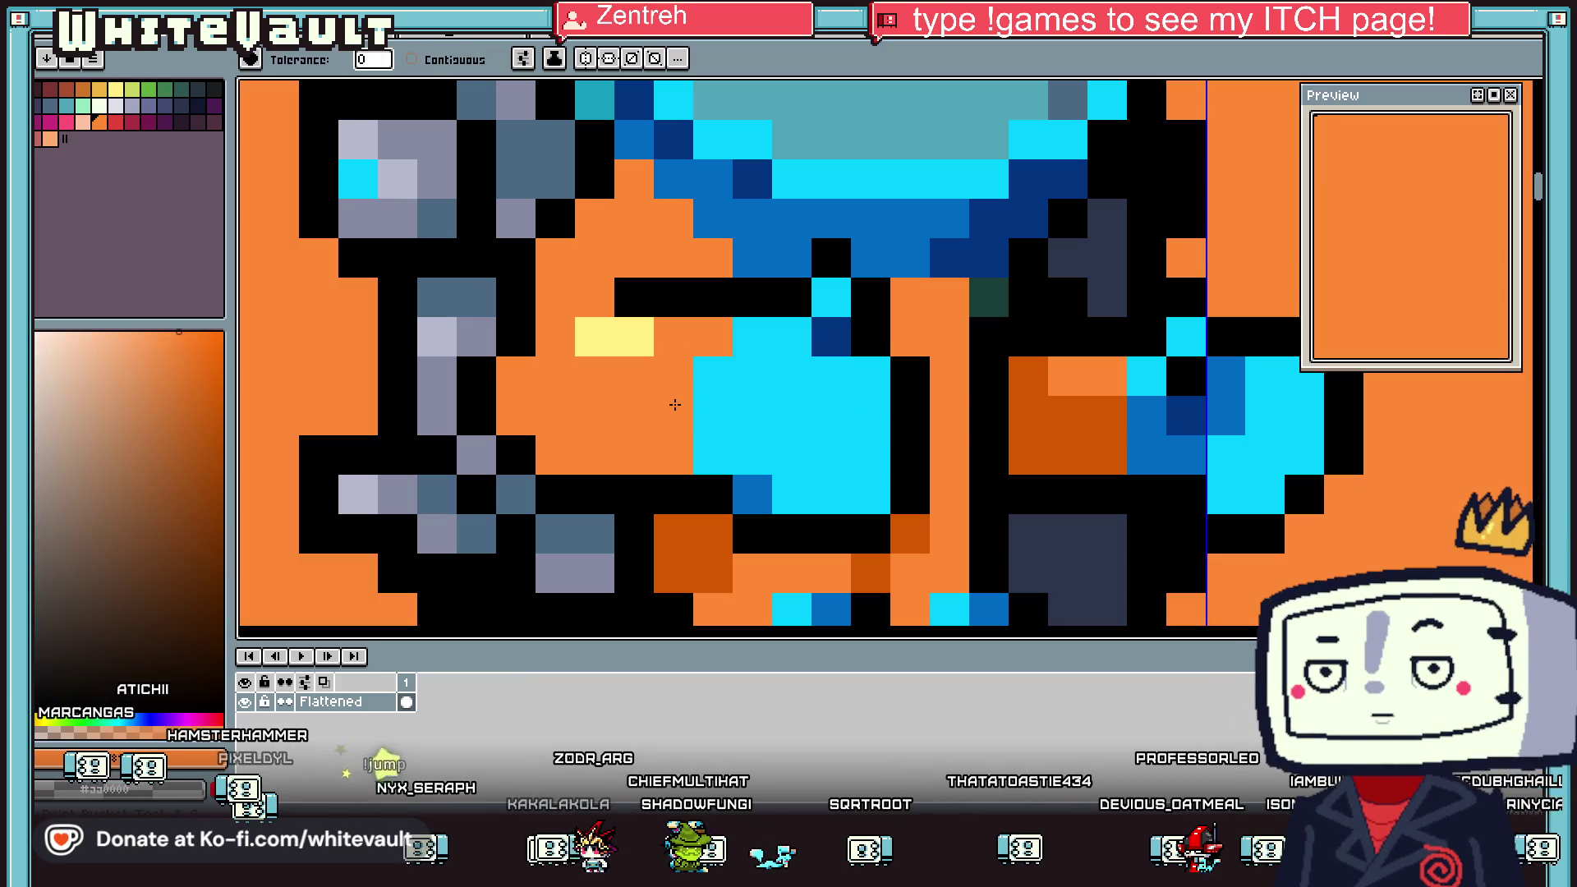
pyautogui.scroll(-3, 758, 415)
pyautogui.click(452, 61)
pyautogui.hotkey('ctrl', 'z')
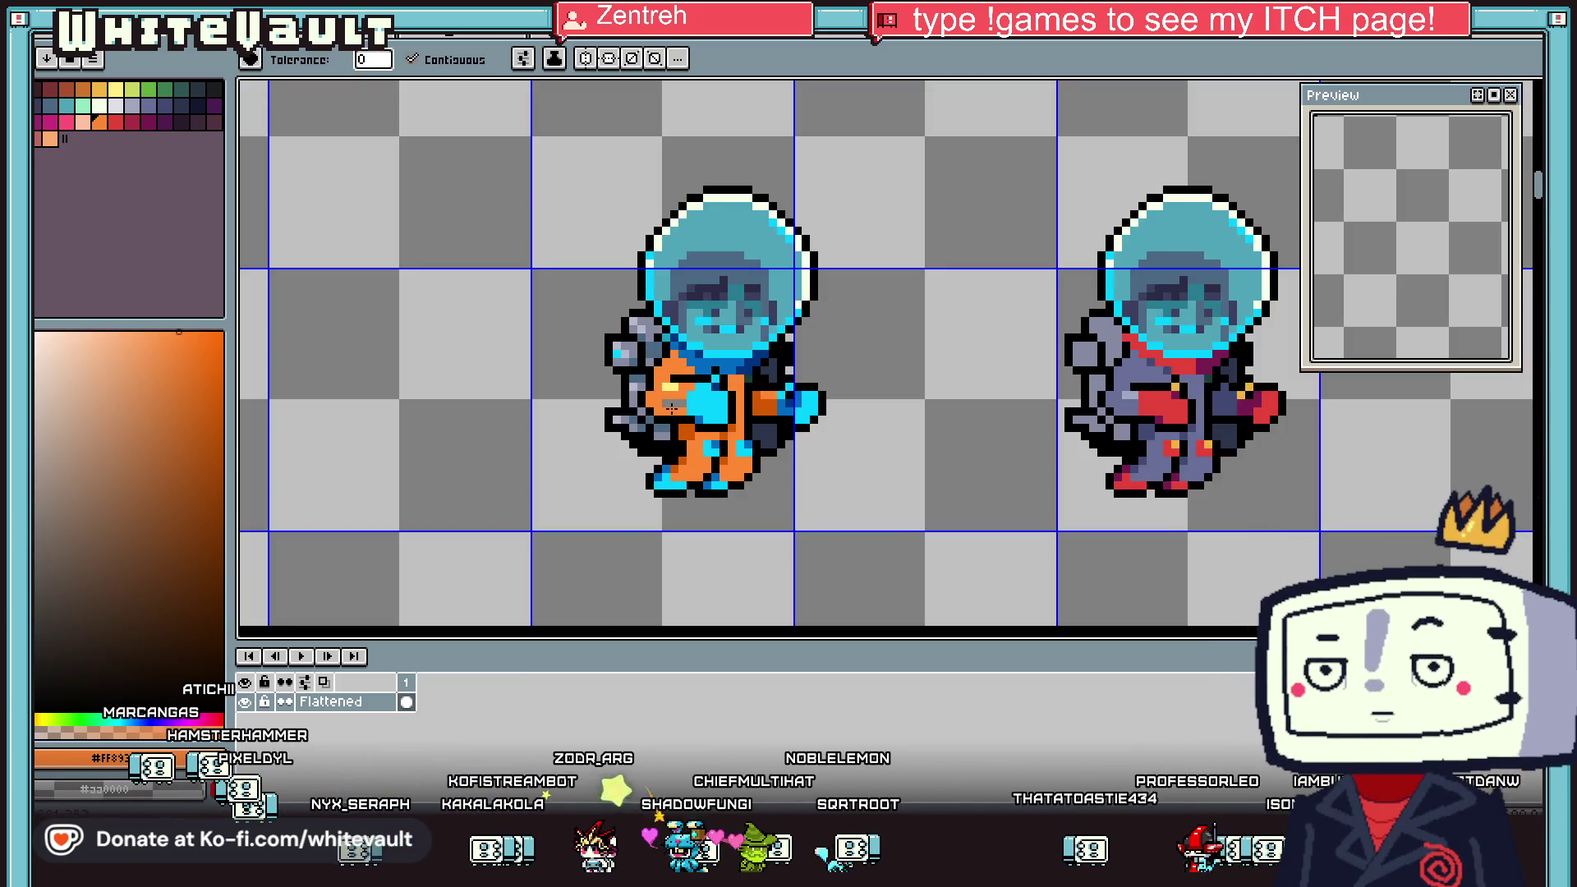
# Select the astronaut's hand, move it left and up one pixel, and commit it
pyautogui.scroll(2, 772, 395)
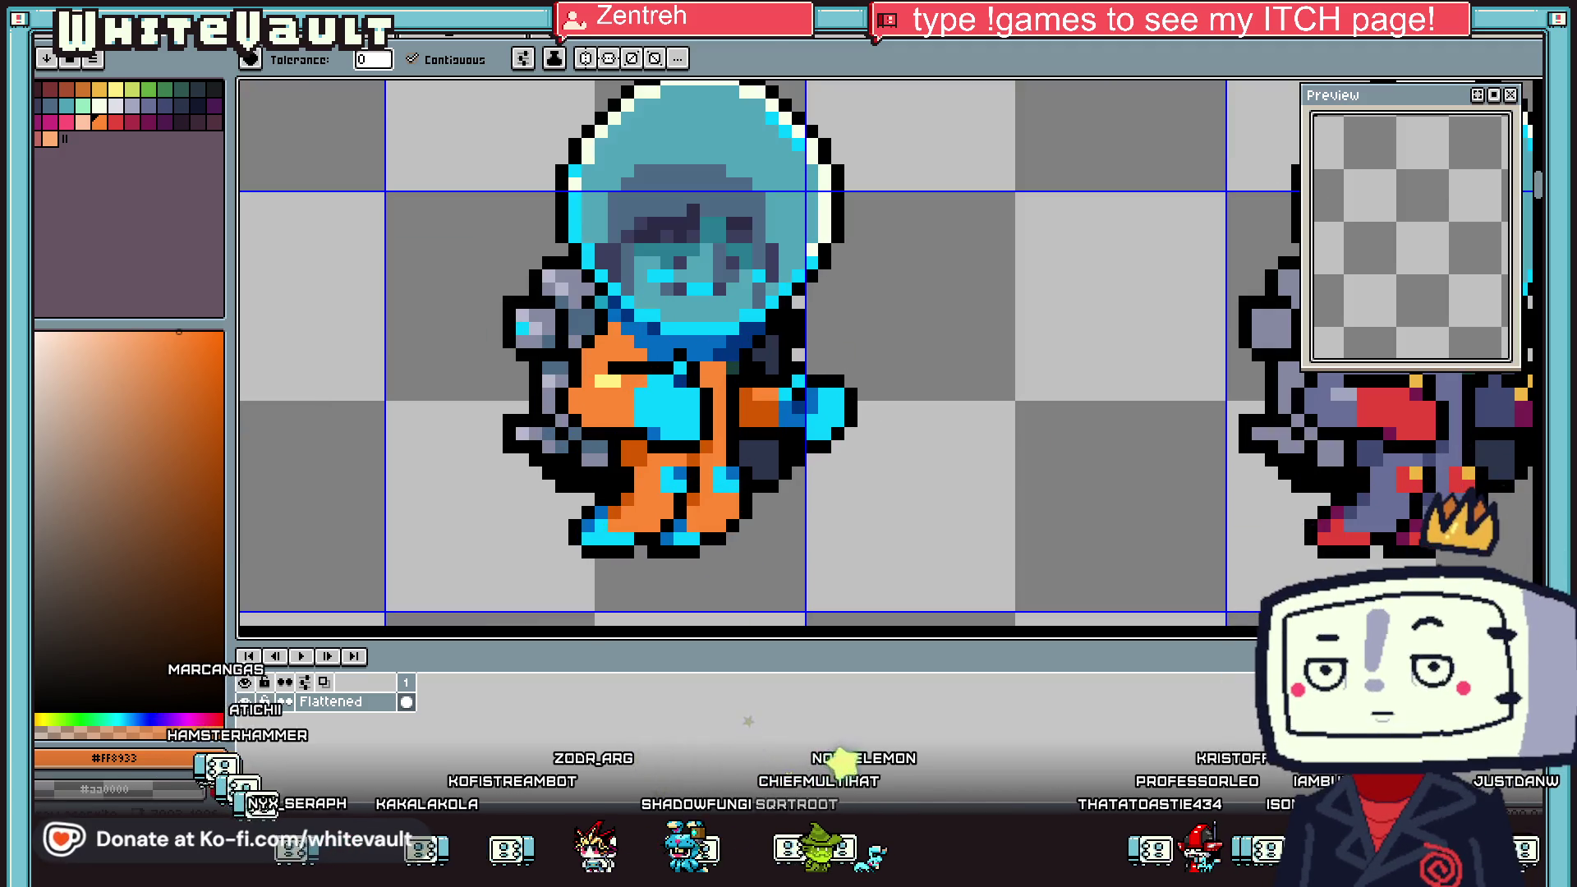
pyautogui.press('w')
pyautogui.scroll(2, 854, 410)
pyautogui.click(842, 411)
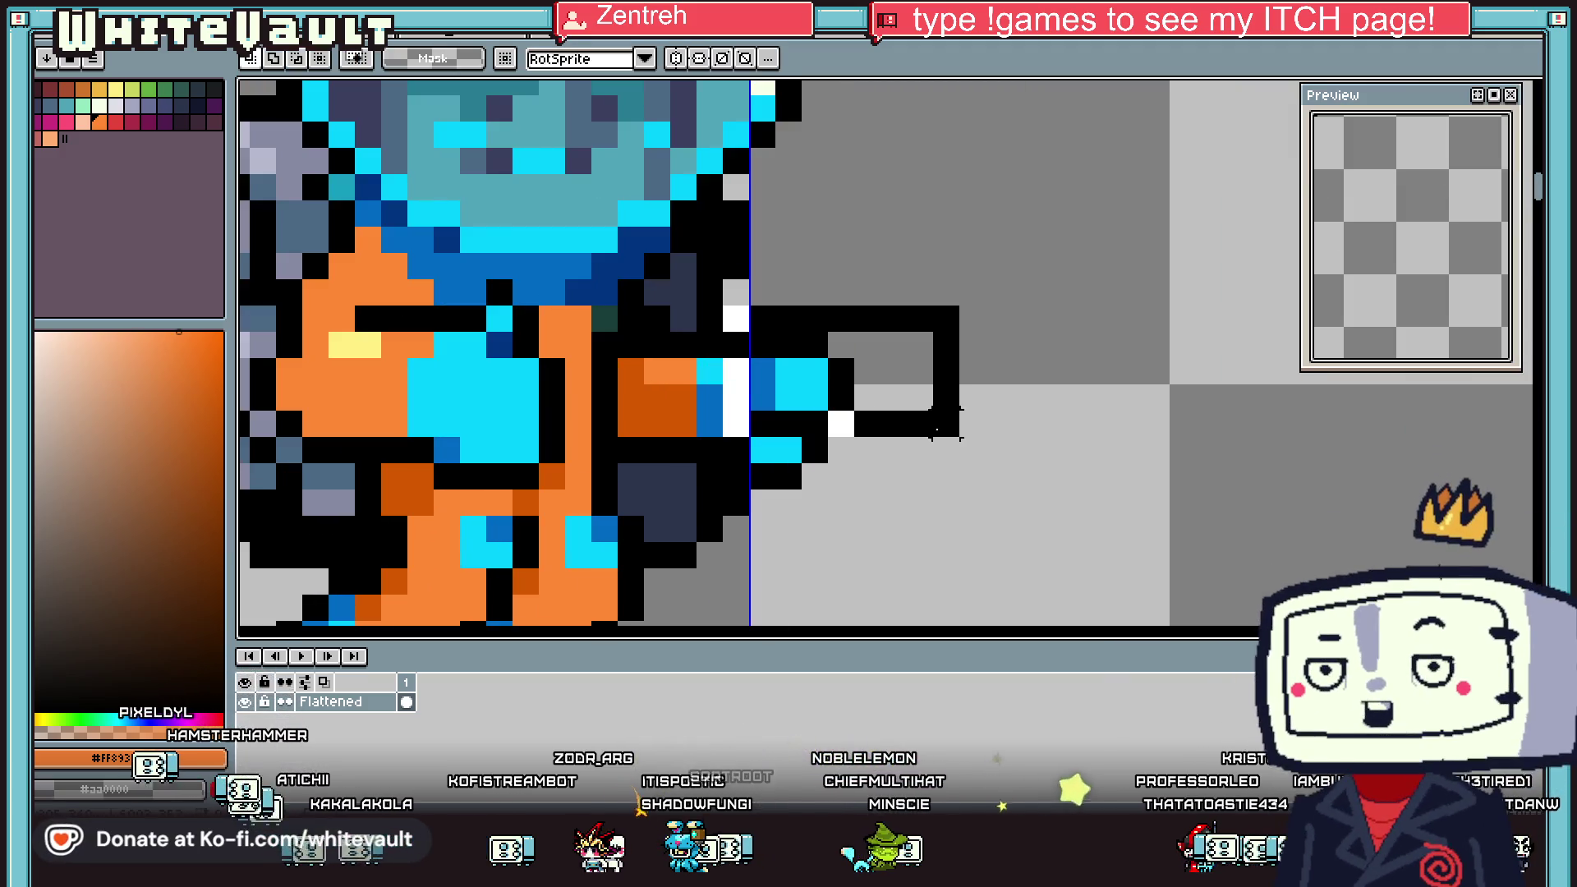
pyautogui.moveTo(960, 486); pyautogui.dragTo(934, 486)
pyautogui.click(810, 448)
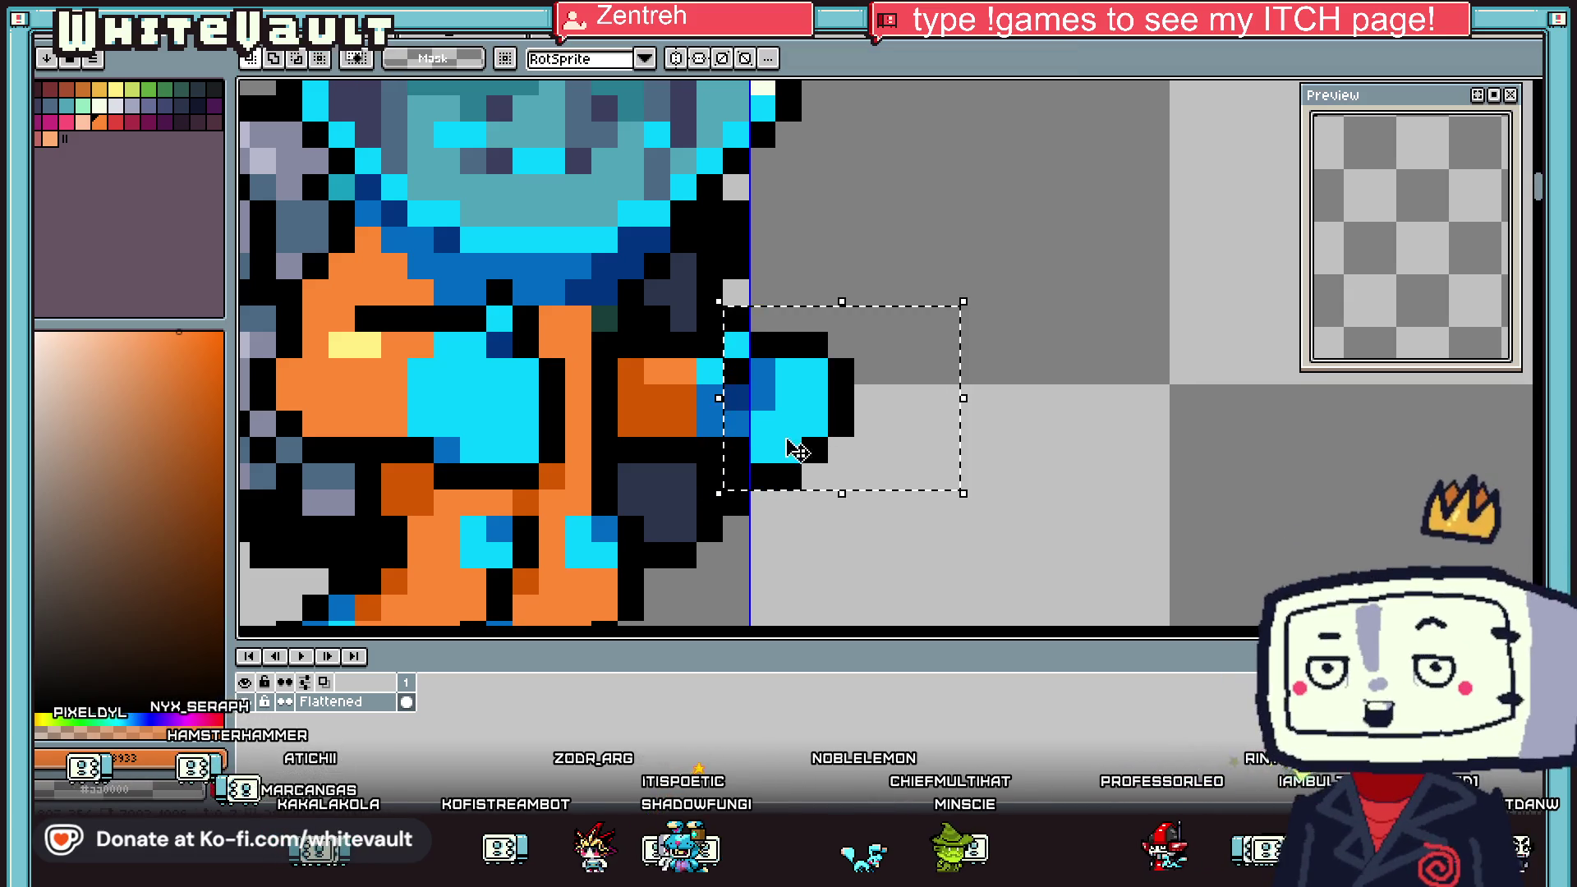
pyautogui.moveTo(809, 458)
pyautogui.mouseDown()
pyautogui.moveTo(780, 460)
pyautogui.moveTo(842, 422)
pyautogui.mouseUp()
pyautogui.scroll(-2, 780, 459)
pyautogui.scroll(2, 705, 365)
pyautogui.click(822, 407)
pyautogui.press('Return')
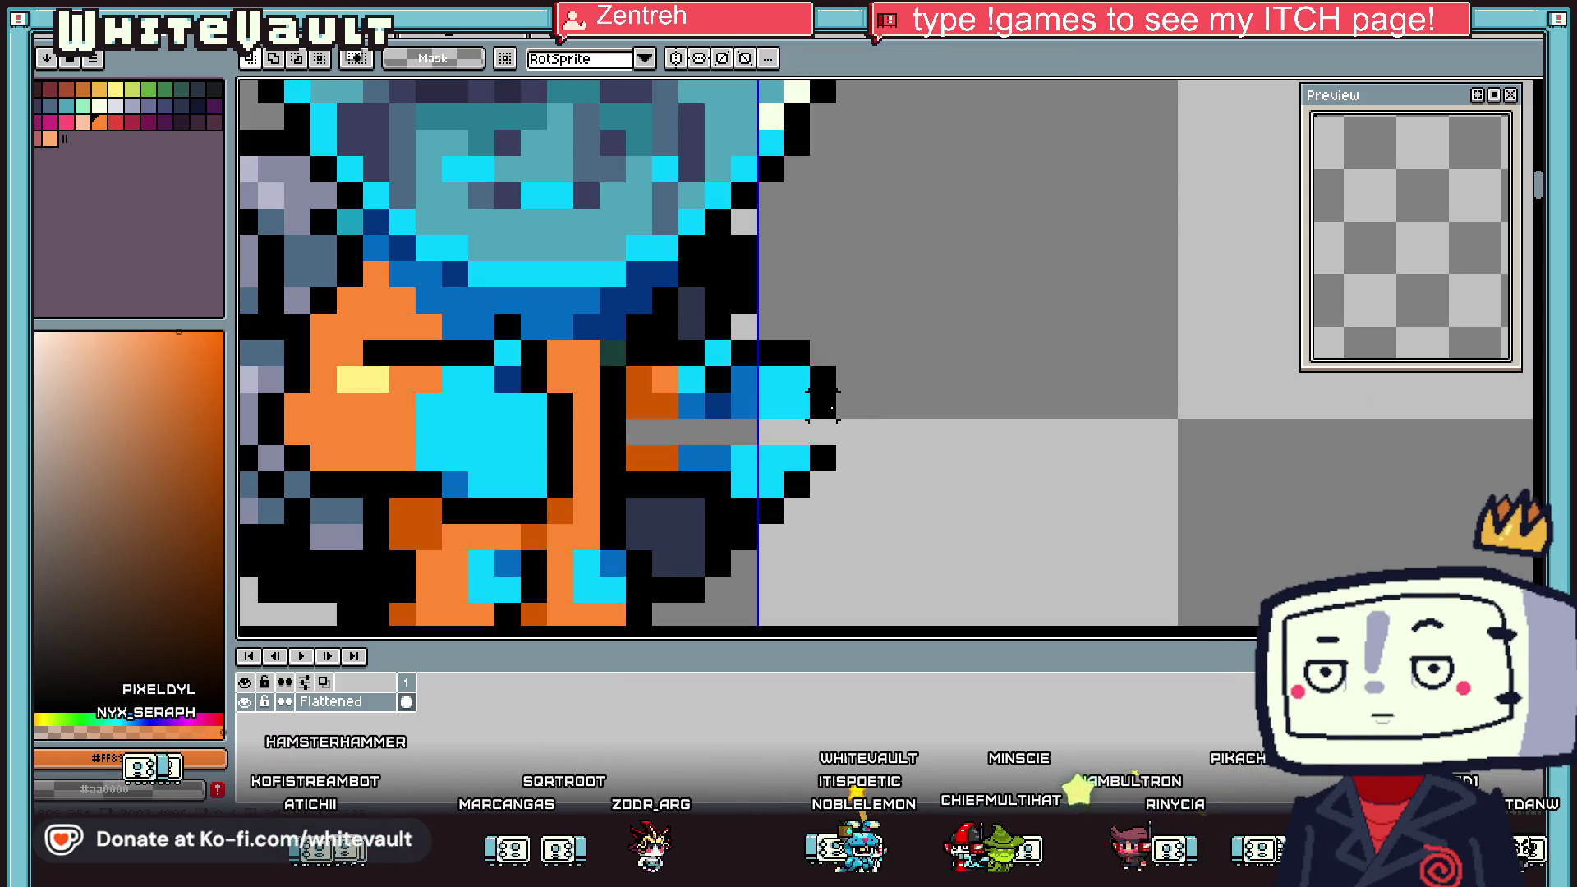
# Pencil the grey gap pixels beside the arm blue and dark orange
pyautogui.press('b')
pyautogui.keyDown('alt'); pyautogui.click(744, 393); pyautogui.keyUp('alt')
pyautogui.moveTo(717, 431)
pyautogui.mouseDown()
pyautogui.moveTo(738, 433)
pyautogui.moveTo(640, 427)
pyautogui.mouseUp()
pyautogui.keyDown('alt'); pyautogui.click(652, 404); pyautogui.keyUp('alt')
pyautogui.scroll(-5, 640, 428)
pyautogui.press('i')
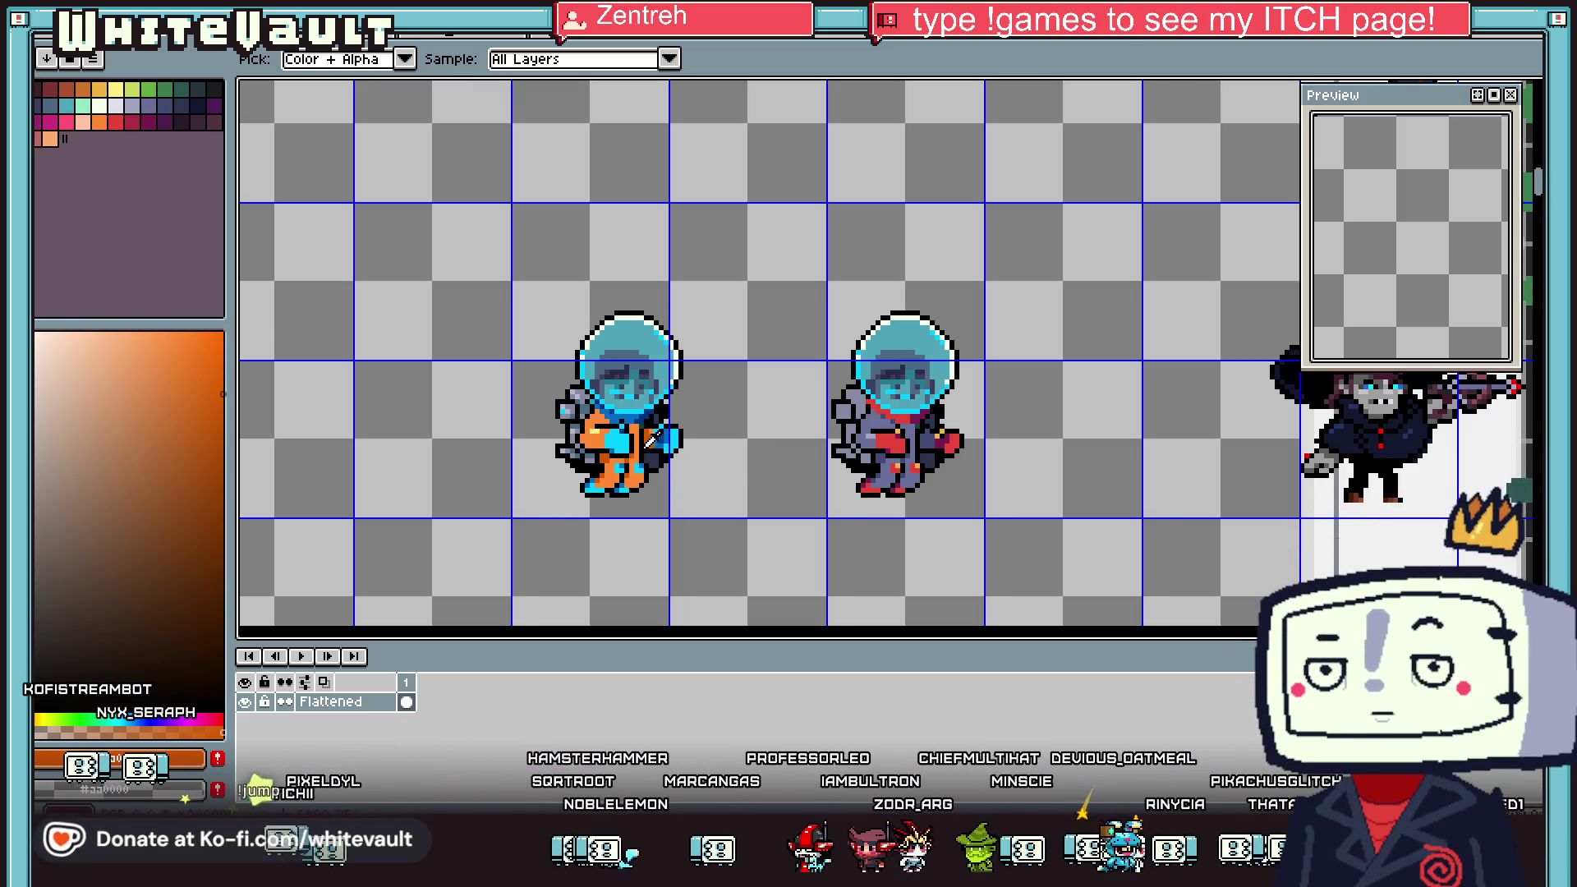
# Bucket-fill the suit's orange and brown areas with darker orange and darker brown
pyautogui.scroll(5, 660, 438)
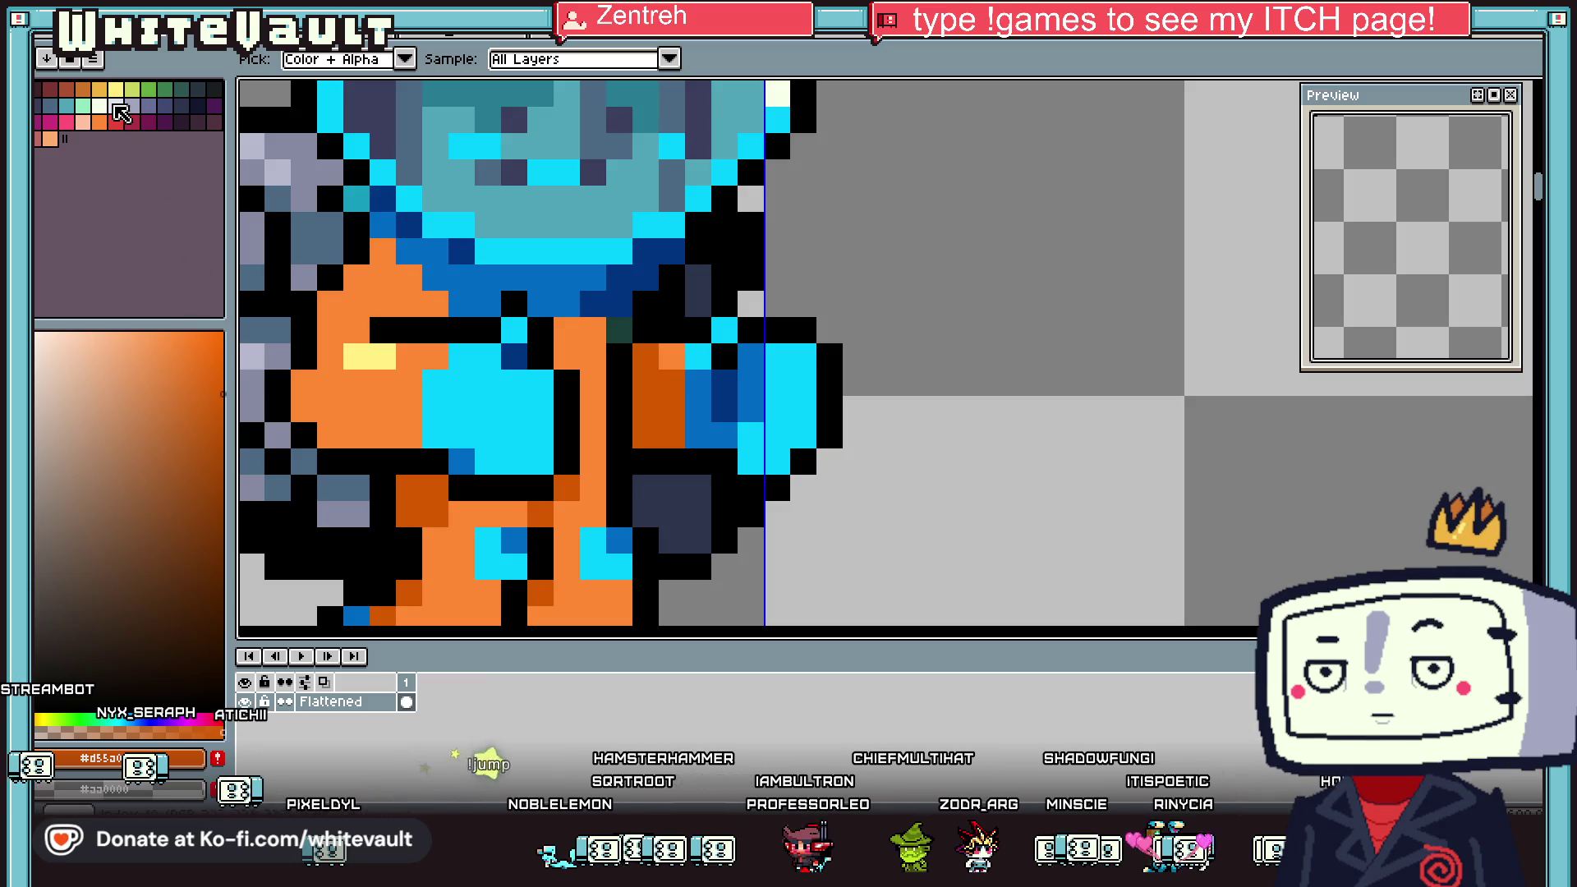
pyautogui.press('g')
pyautogui.click(547, 358)
pyautogui.click(660, 391)
pyautogui.press('i')
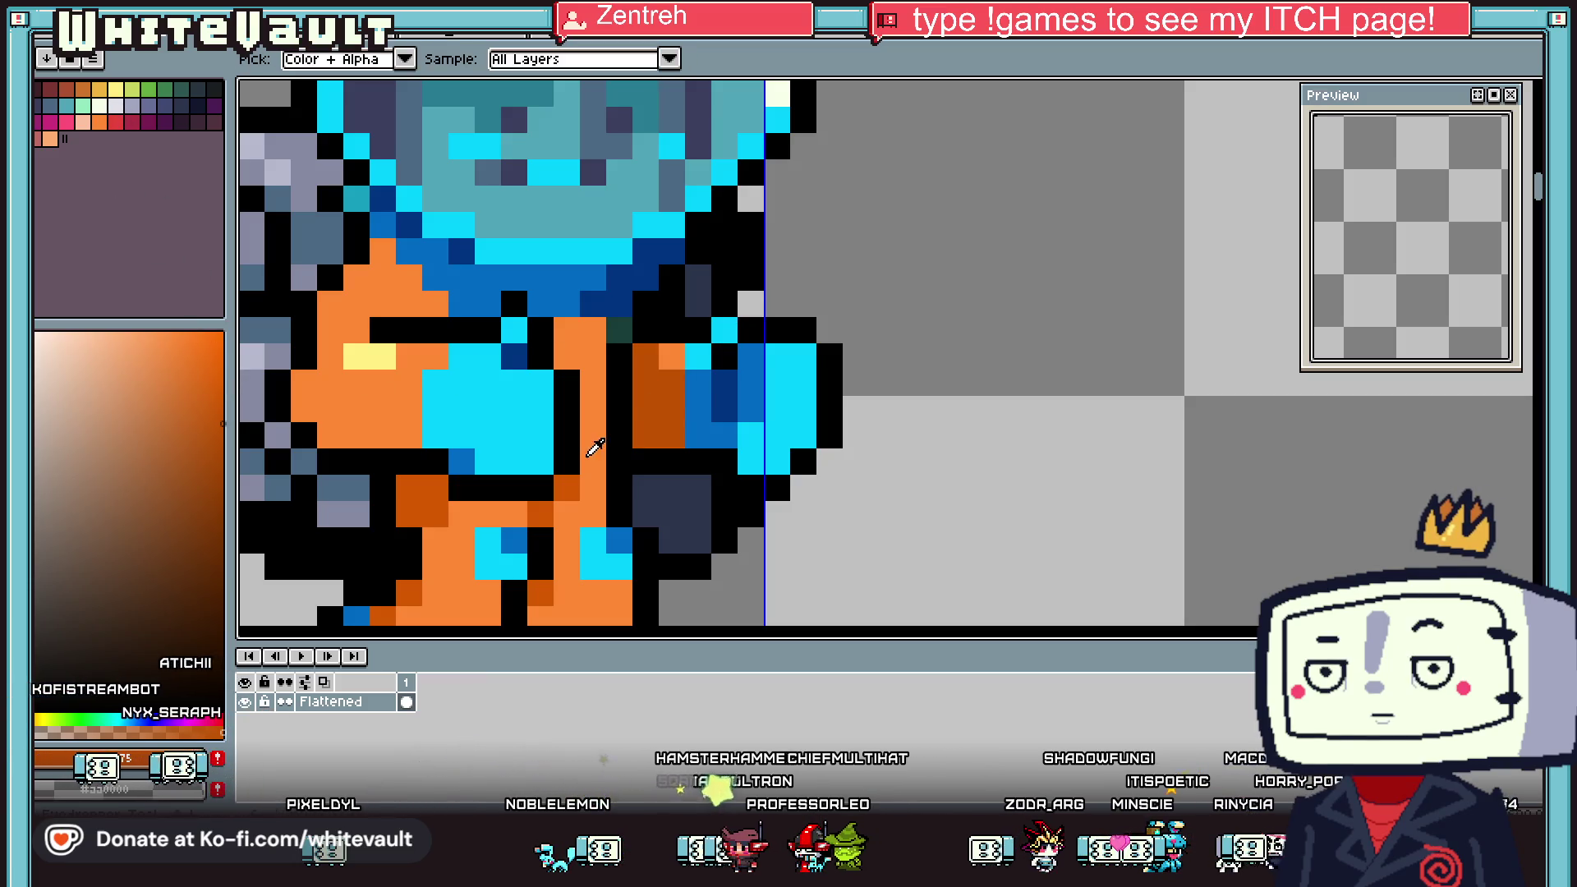
pyautogui.press('g')
pyautogui.click(659, 395)
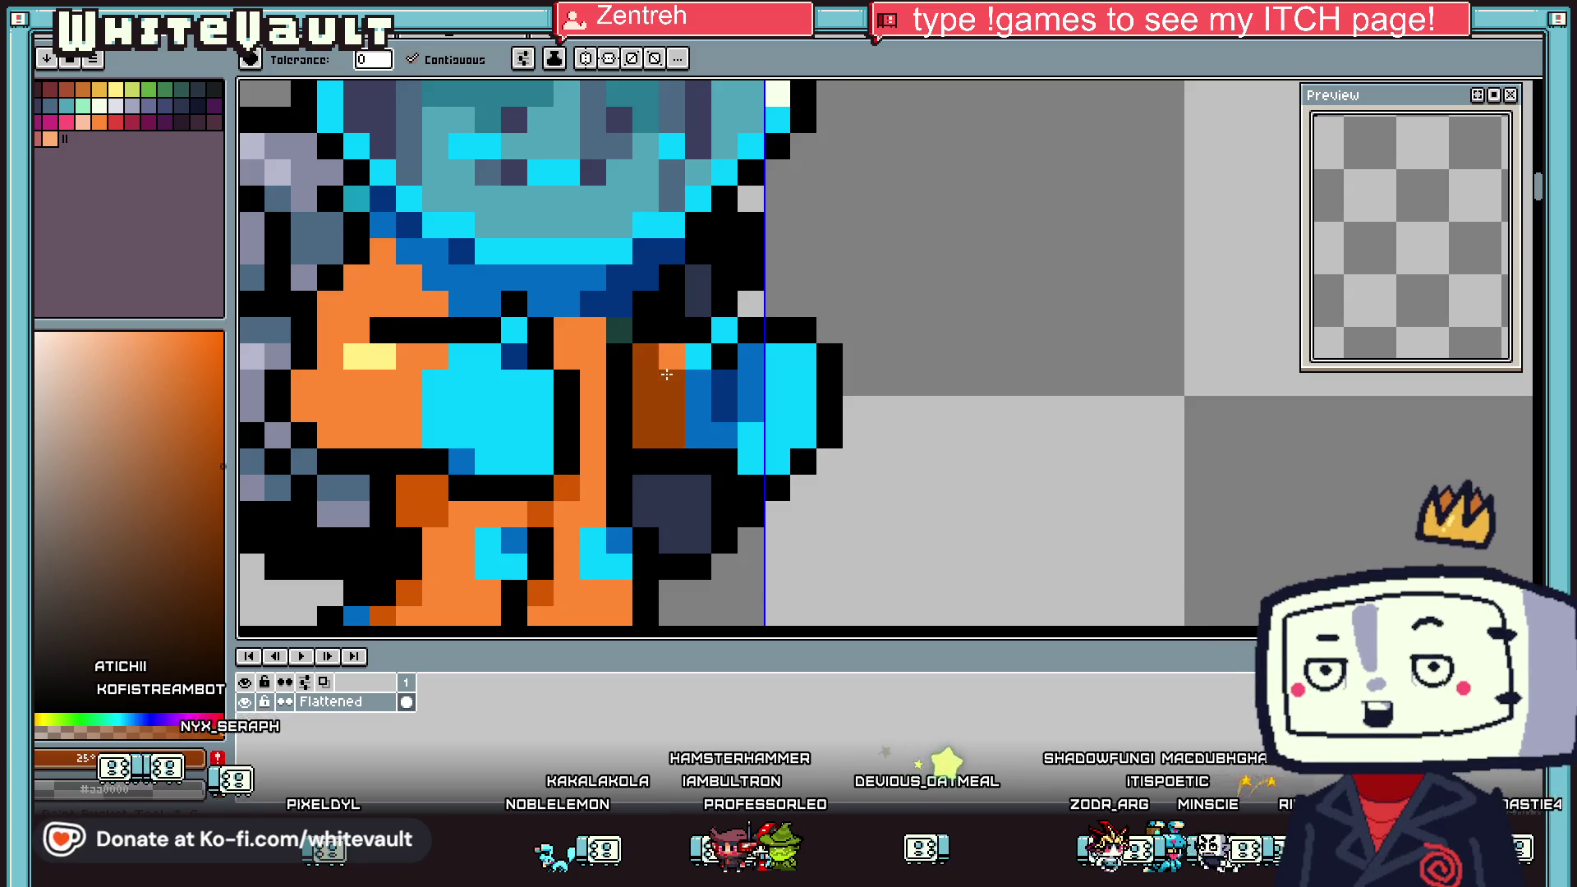
pyautogui.press('i')
# Pencil dark brown shading onto the astronaut's lower leg
pyautogui.press('b')
pyautogui.click(693, 336)
pyautogui.scroll(-5, 694, 361)
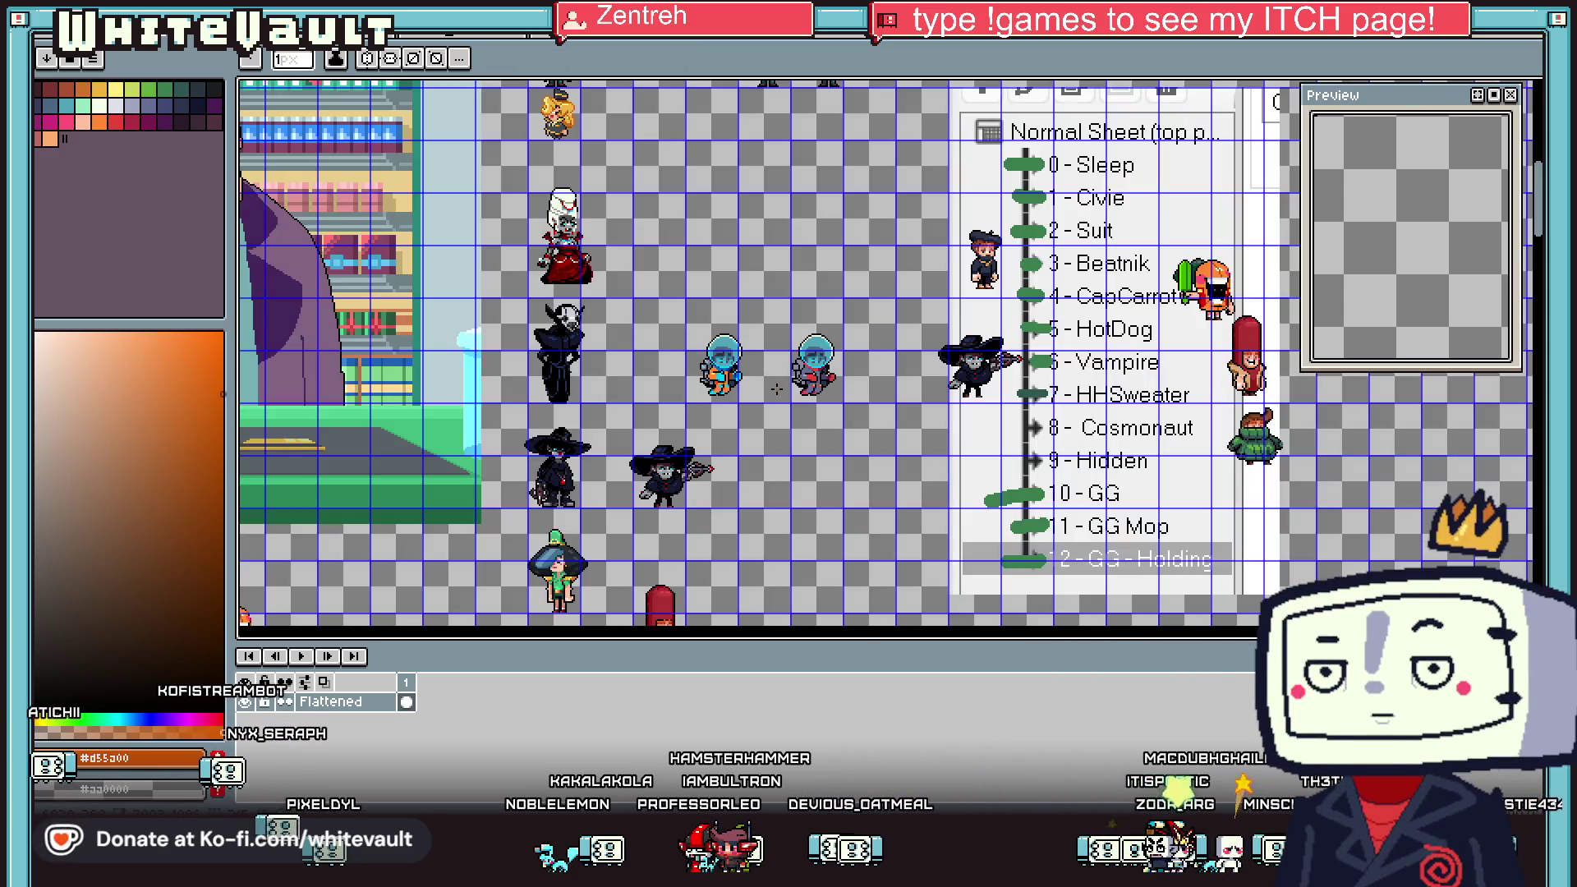
pyautogui.scroll(5, 727, 384)
pyautogui.press('i')
pyautogui.scroll(2, 831, 279)
pyautogui.press('b')
pyautogui.moveTo(821, 386); pyautogui.dragTo(714, 435)
# Repaint some of the cyan leg pixels dark blue
pyautogui.press('i')
pyautogui.scroll(-1, 803, 361)
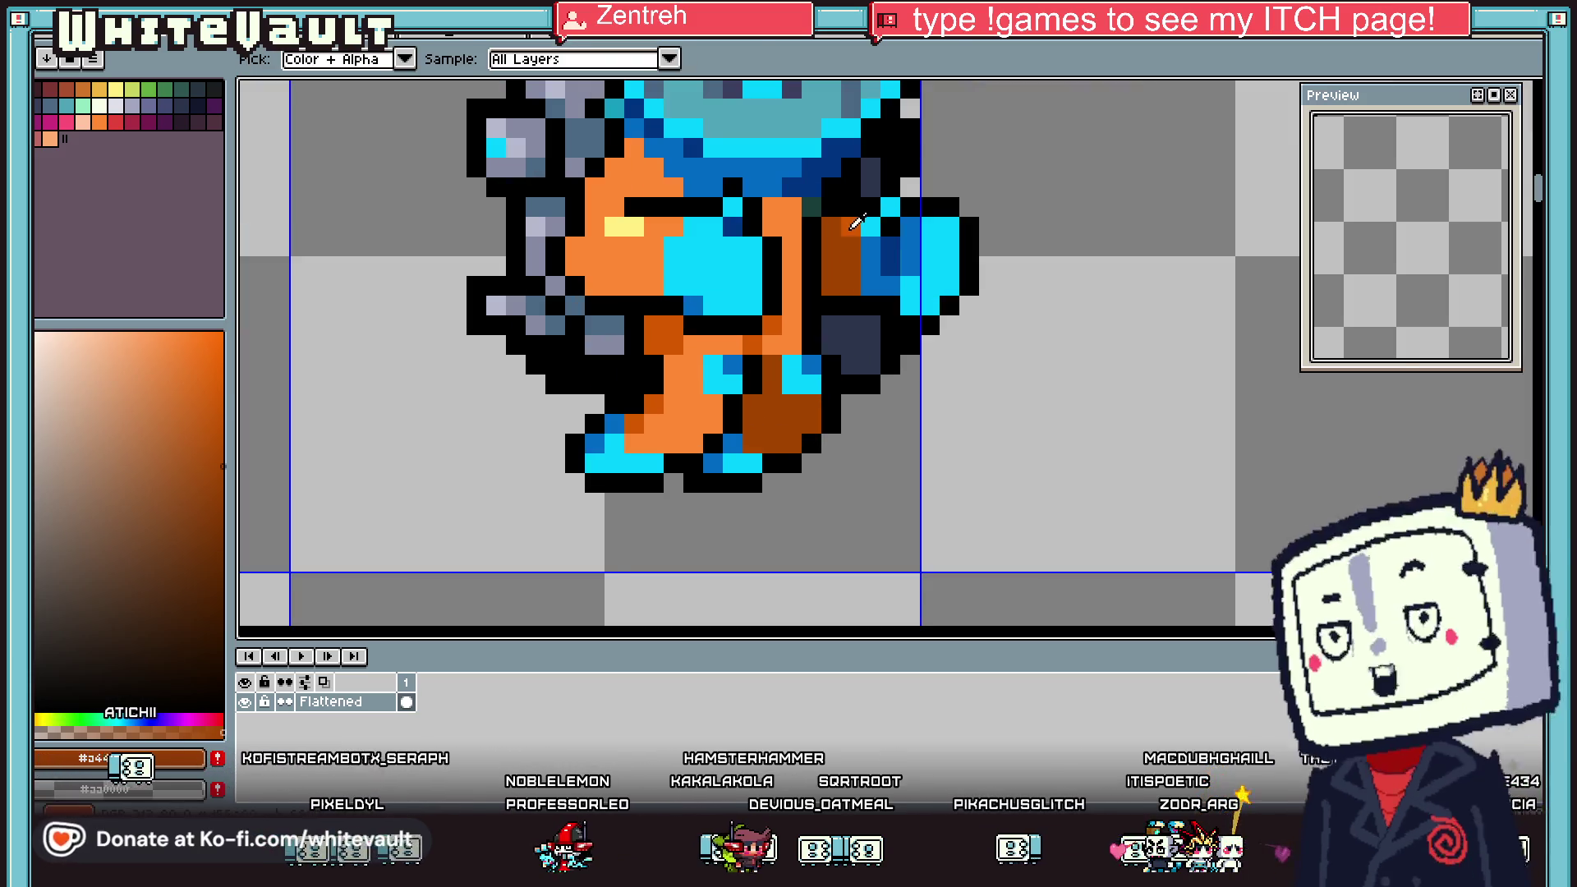
pyautogui.scroll(2, 808, 345)
pyautogui.scroll(1, 817, 312)
pyautogui.click(822, 298)
pyautogui.press('b')
pyautogui.moveTo(776, 295); pyautogui.dragTo(829, 353)
pyautogui.press('i')
pyautogui.click(626, 341)
pyautogui.press('b')
# Add dark orange (#a44500) shading over the leg and a diagonal shading pair
pyautogui.scroll(-4, 881, 346)
pyautogui.scroll(-2, 880, 346)
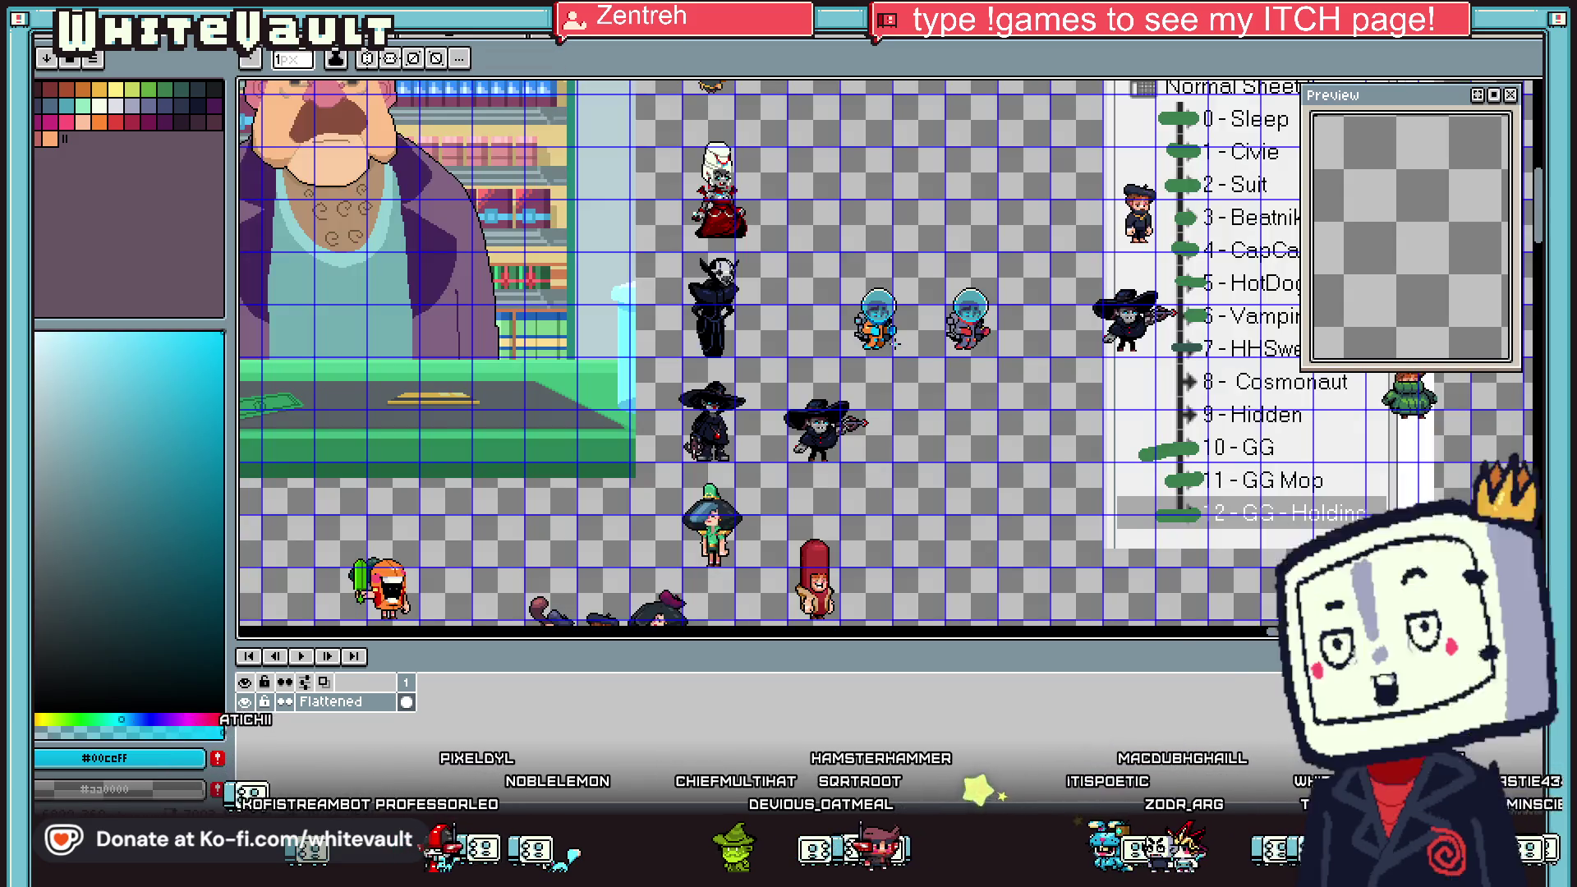
pyautogui.scroll(3, 821, 329)
pyautogui.press('i')
pyautogui.scroll(1, 803, 323)
pyautogui.click(803, 323)
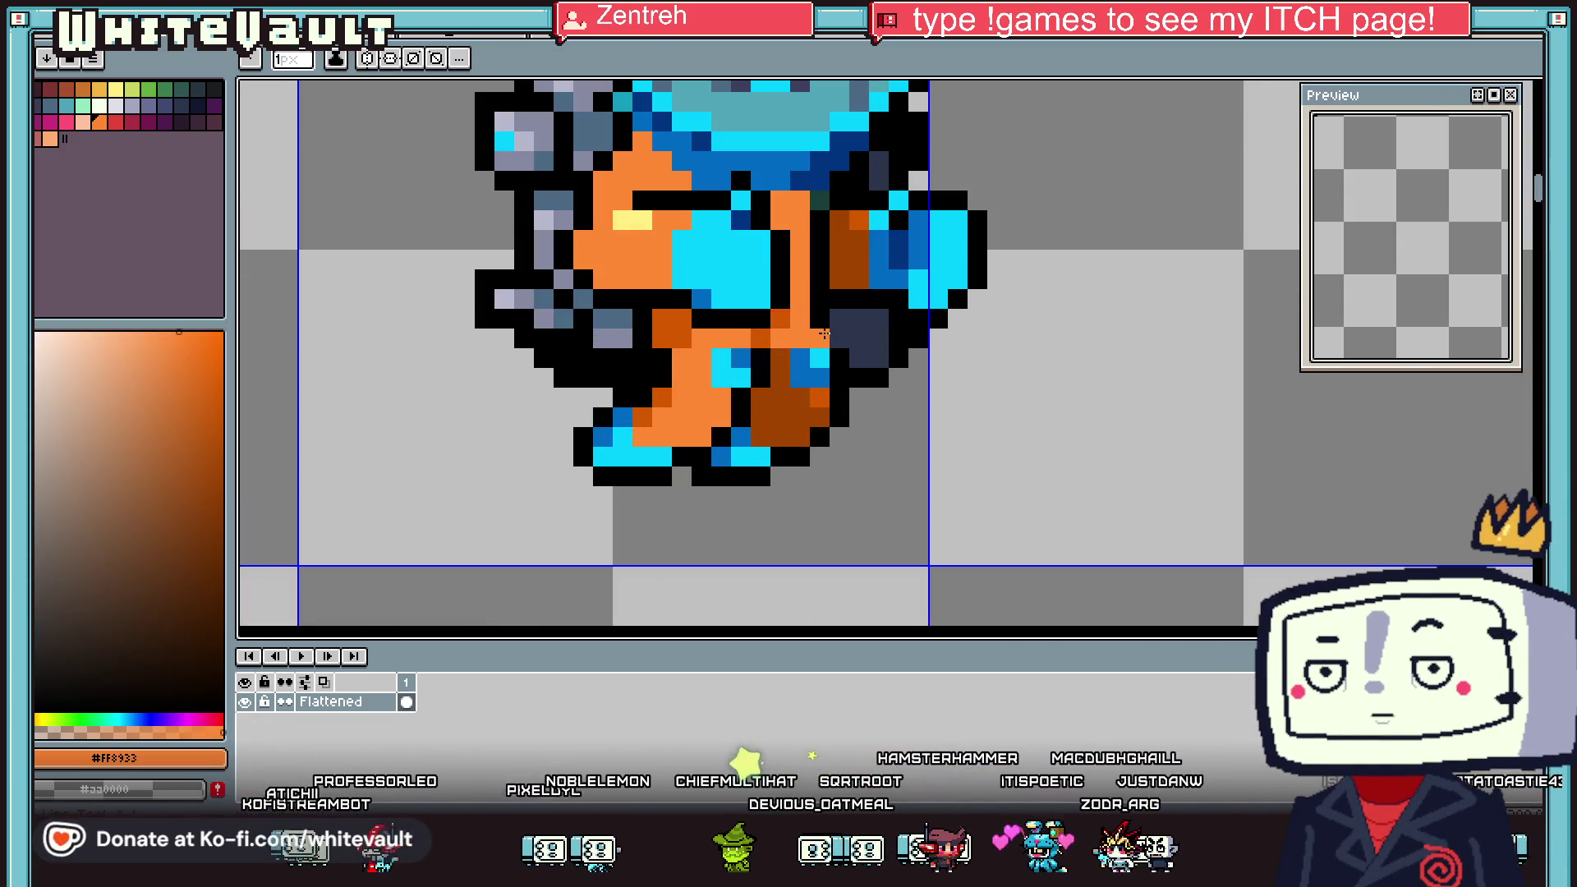
pyautogui.click(787, 329)
pyautogui.scroll(-3, 790, 341)
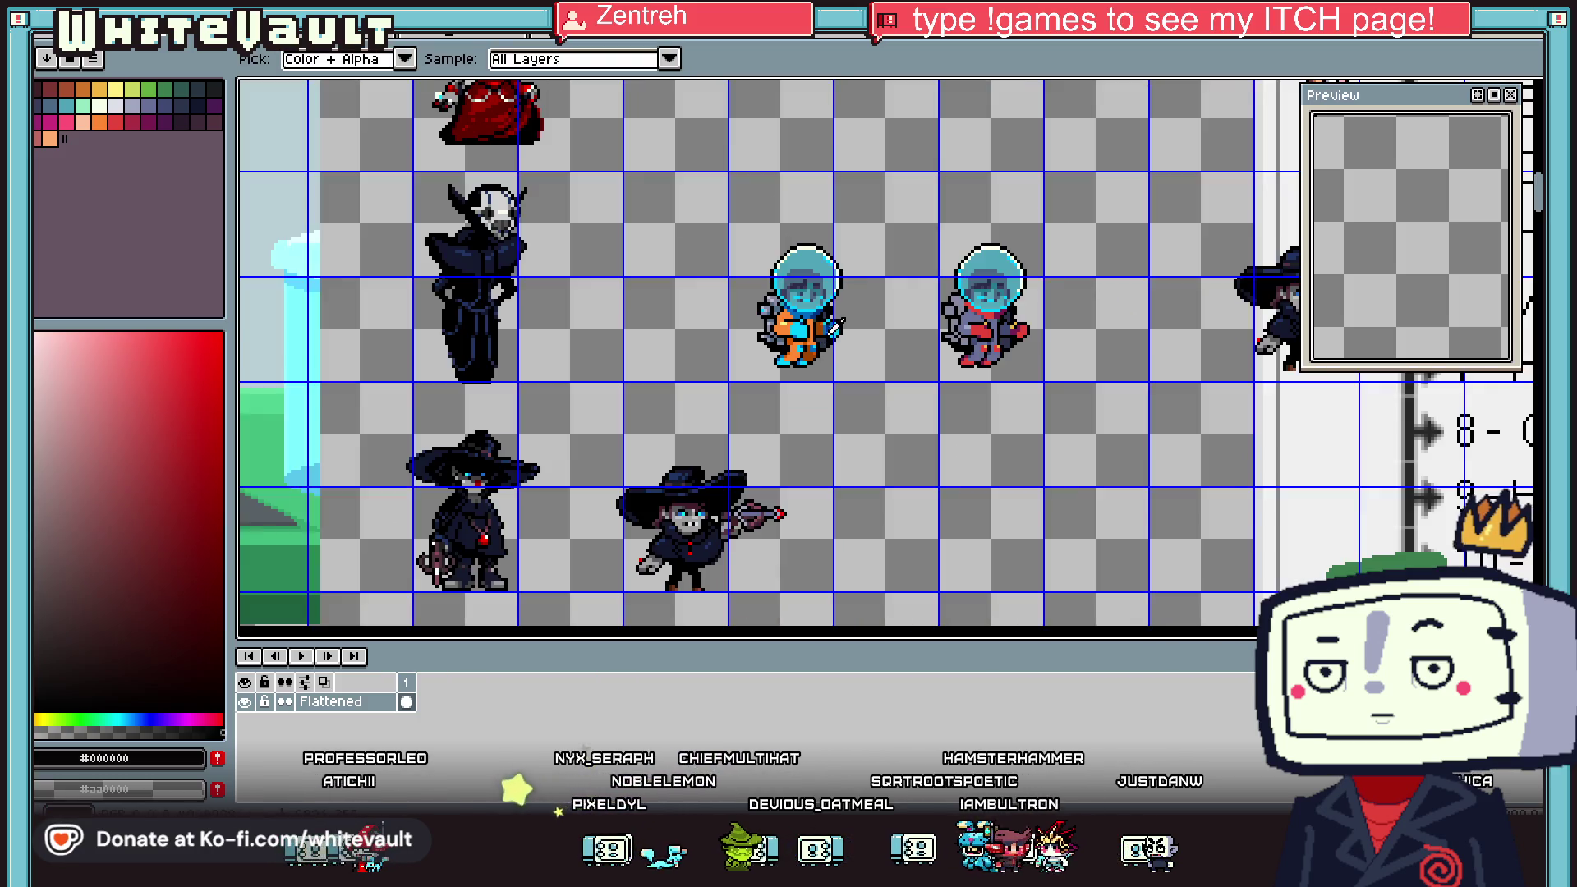
pyautogui.scroll(2, 785, 318)
pyautogui.scroll(1, 785, 318)
pyautogui.click(785, 318)
pyautogui.press('b')
pyautogui.moveTo(785, 318); pyautogui.dragTo(821, 312)
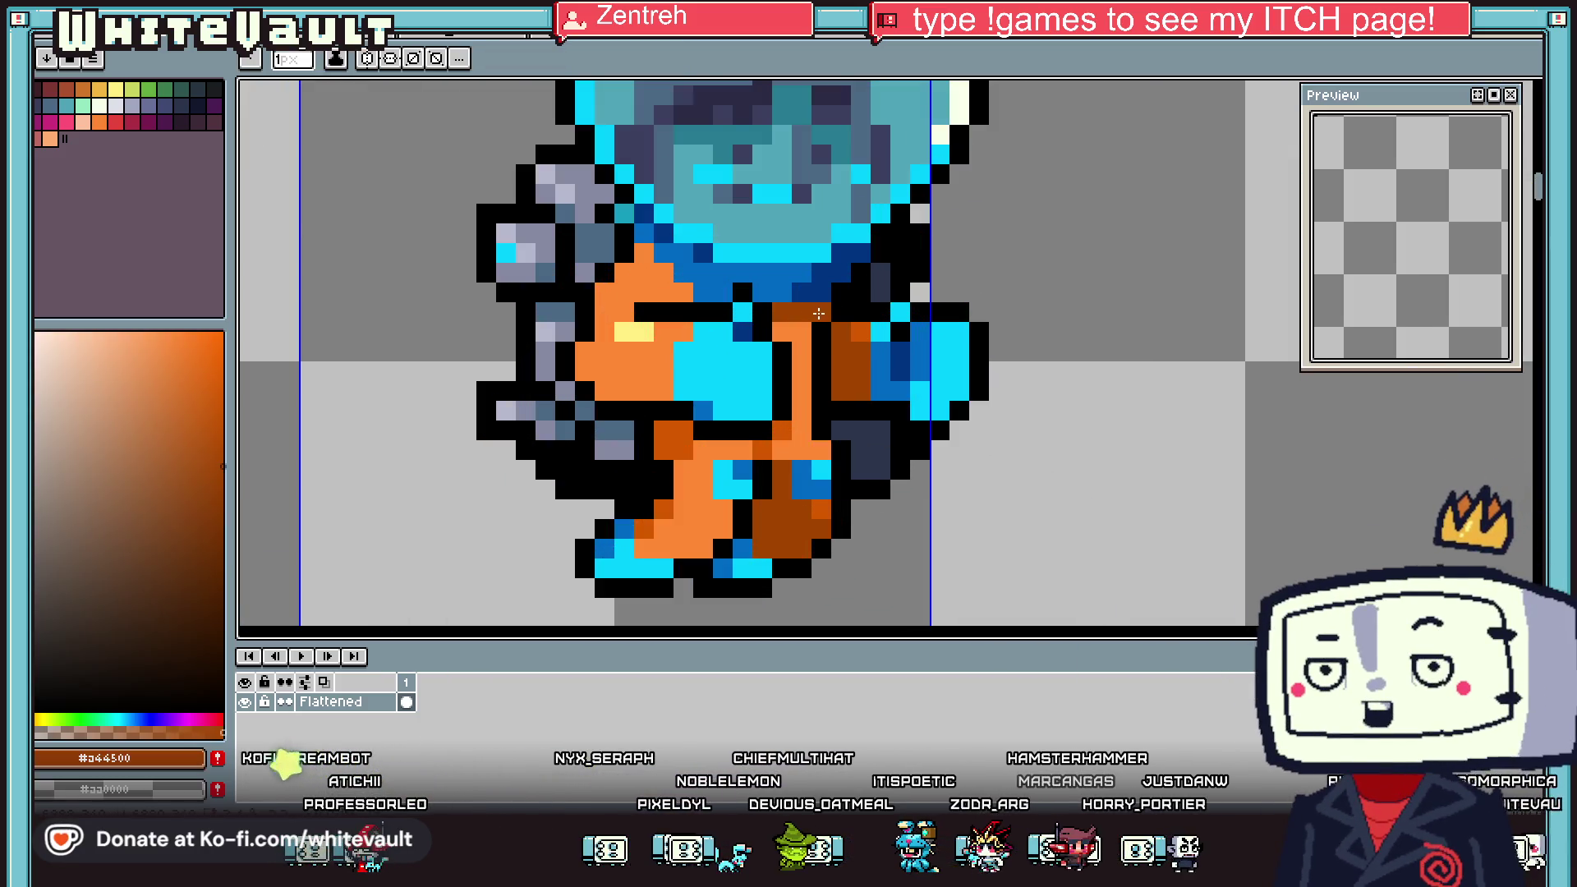
pyautogui.moveTo(684, 293); pyautogui.dragTo(665, 274)
pyautogui.press('i')
pyautogui.scroll(-3, 739, 312)
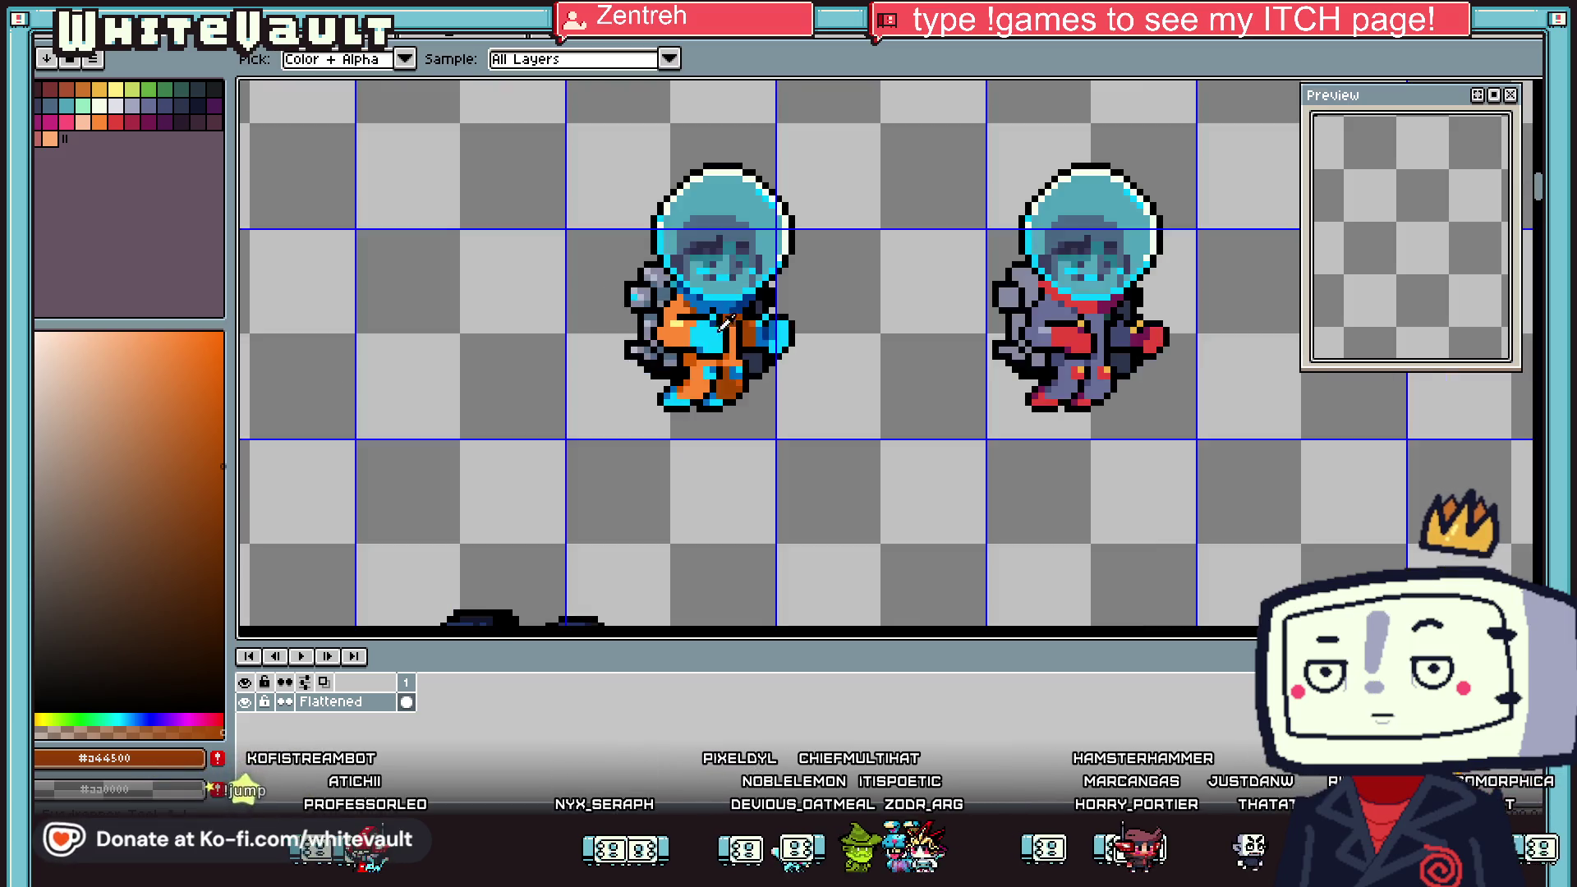
# Pencil a curved black hose line from the antenna down the astronaut's left side
pyautogui.scroll(-4, 776, 329)
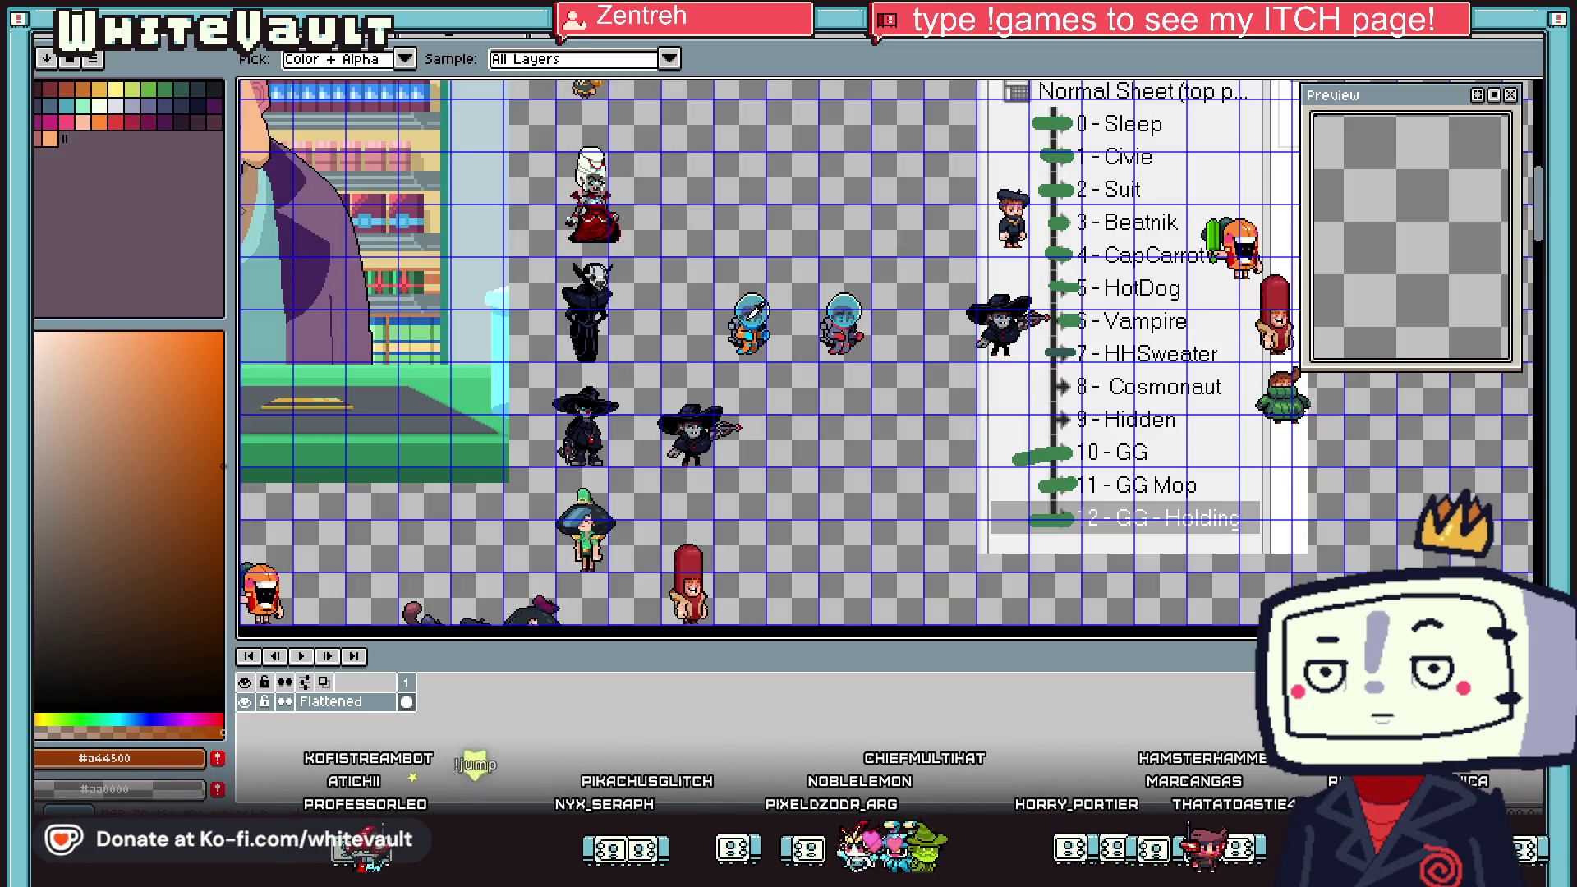
pyautogui.scroll(2, 704, 324)
pyautogui.hotkey('shift', 'q')
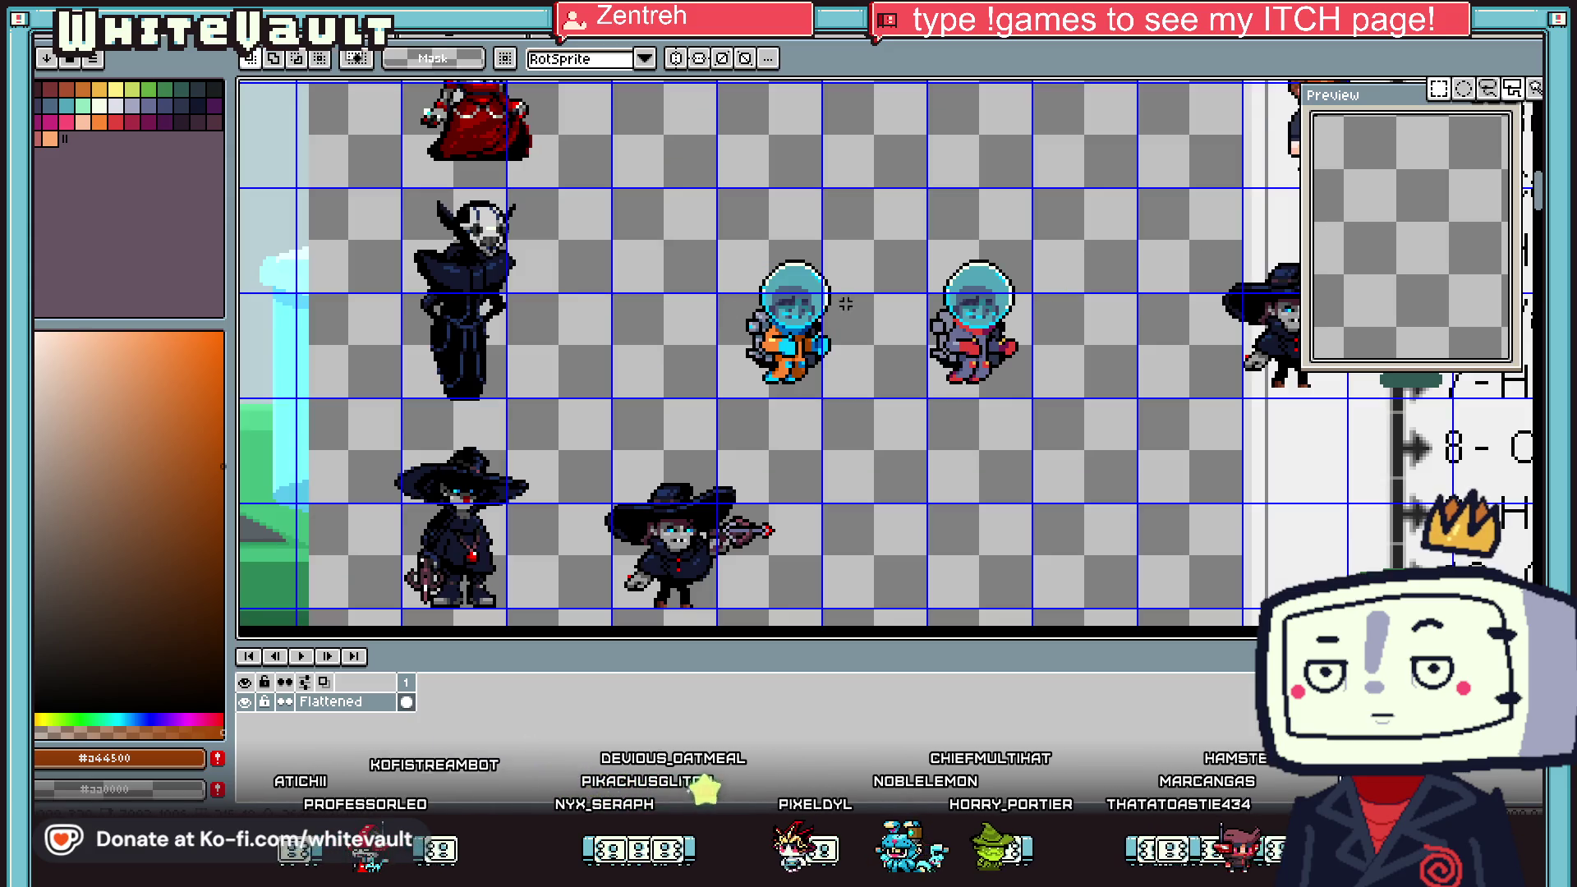
pyautogui.scroll(1, 726, 261)
pyautogui.press('i')
pyautogui.scroll(1, 721, 265)
pyautogui.scroll(1, 719, 279)
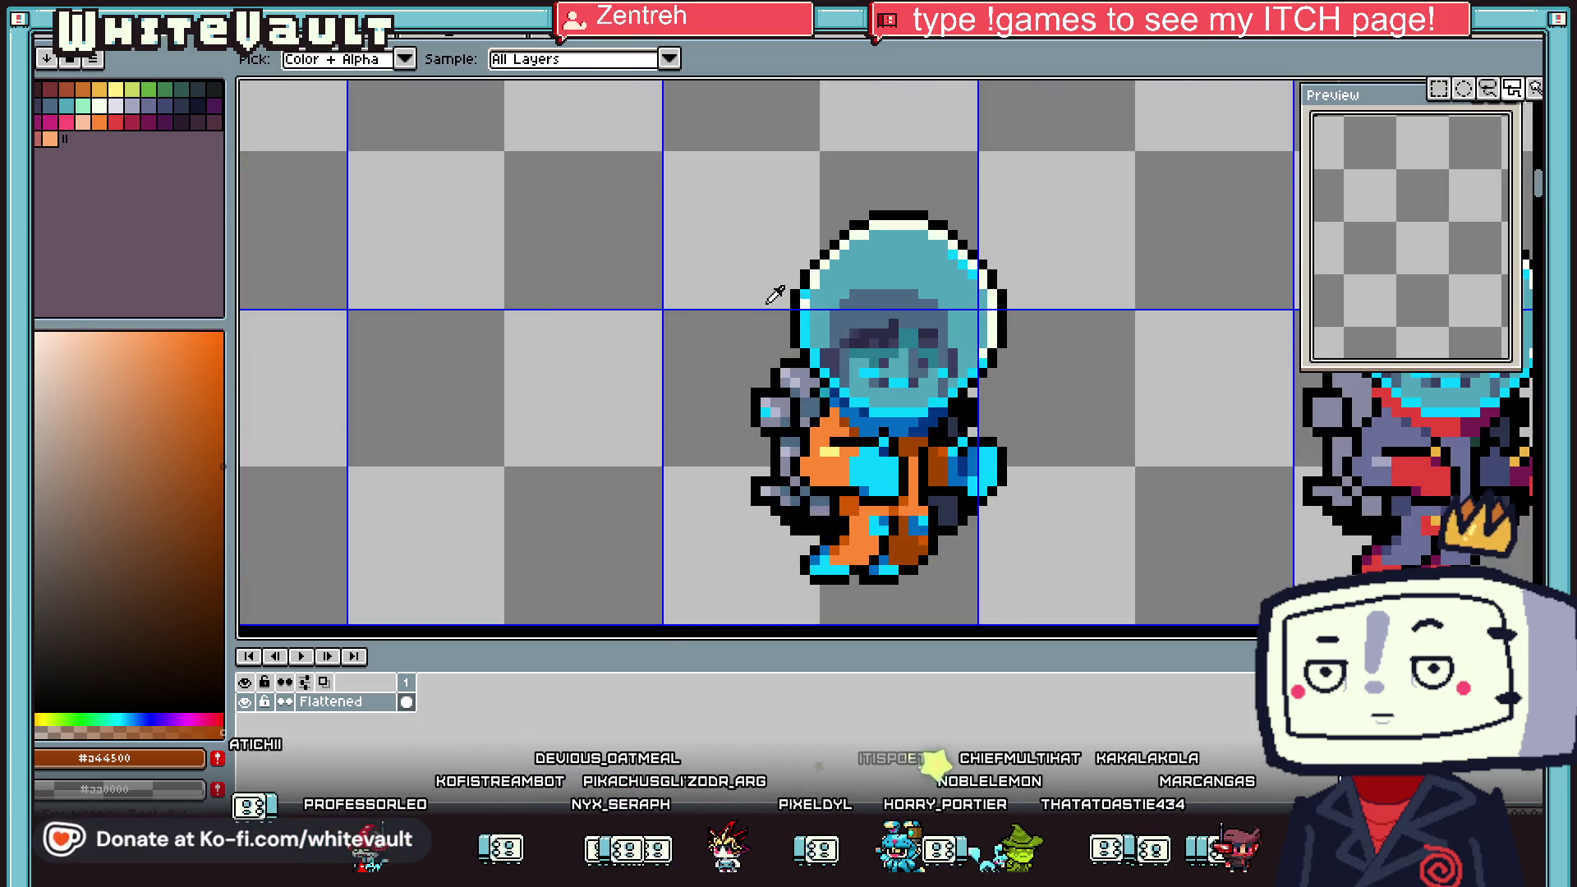
pyautogui.click(718, 296)
pyautogui.press('b')
pyautogui.scroll(1, 714, 318)
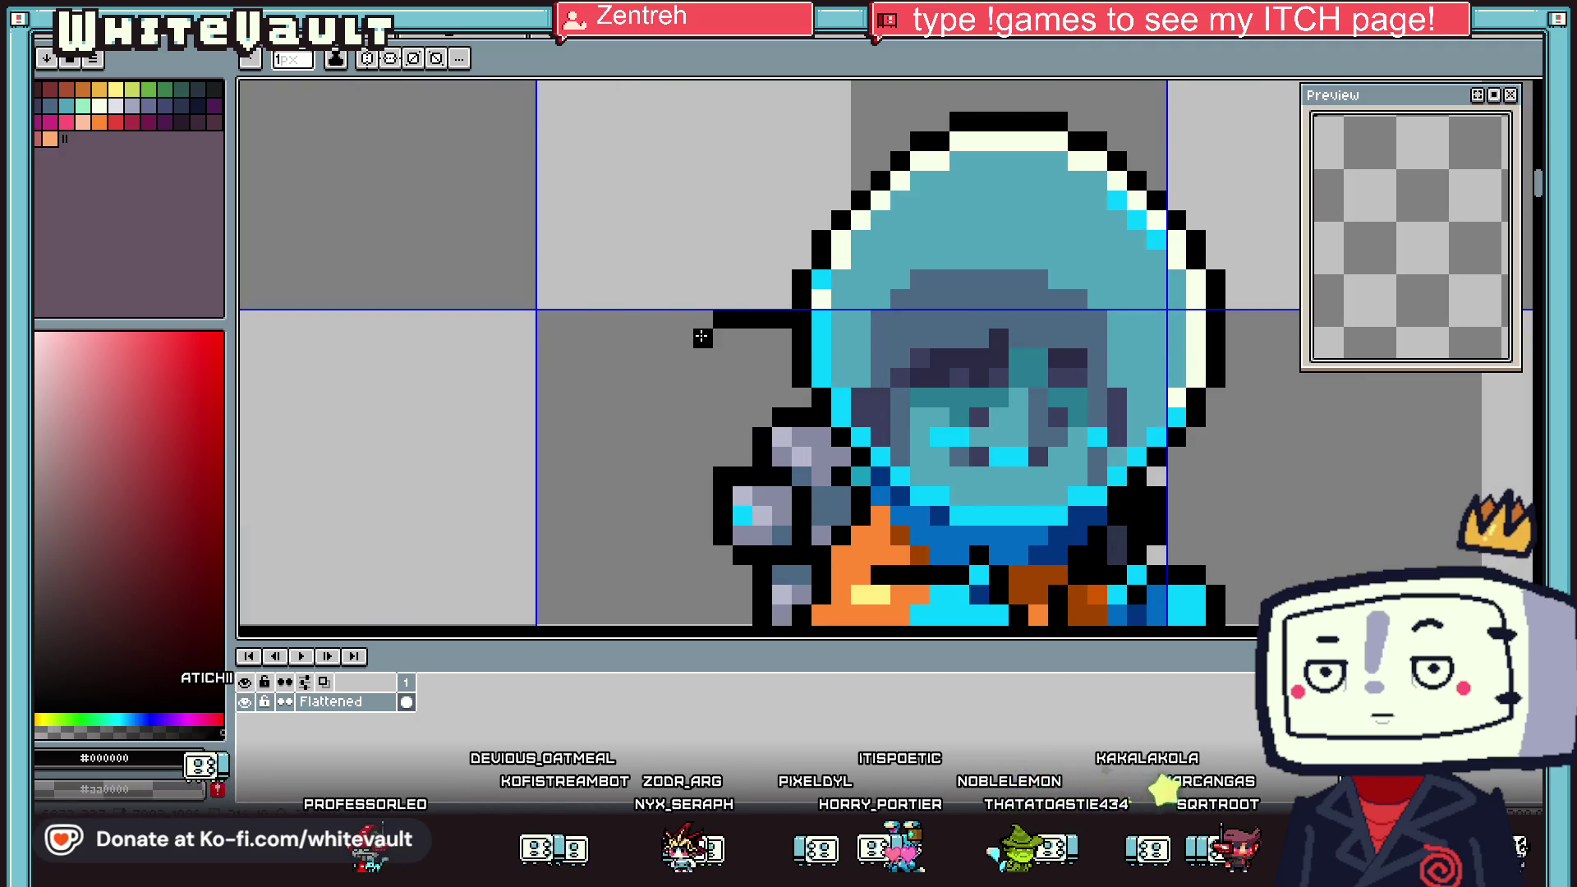
pyautogui.moveTo(683, 355)
pyautogui.mouseDown()
pyautogui.moveTo(675, 552)
pyautogui.moveTo(743, 584)
pyautogui.mouseUp()
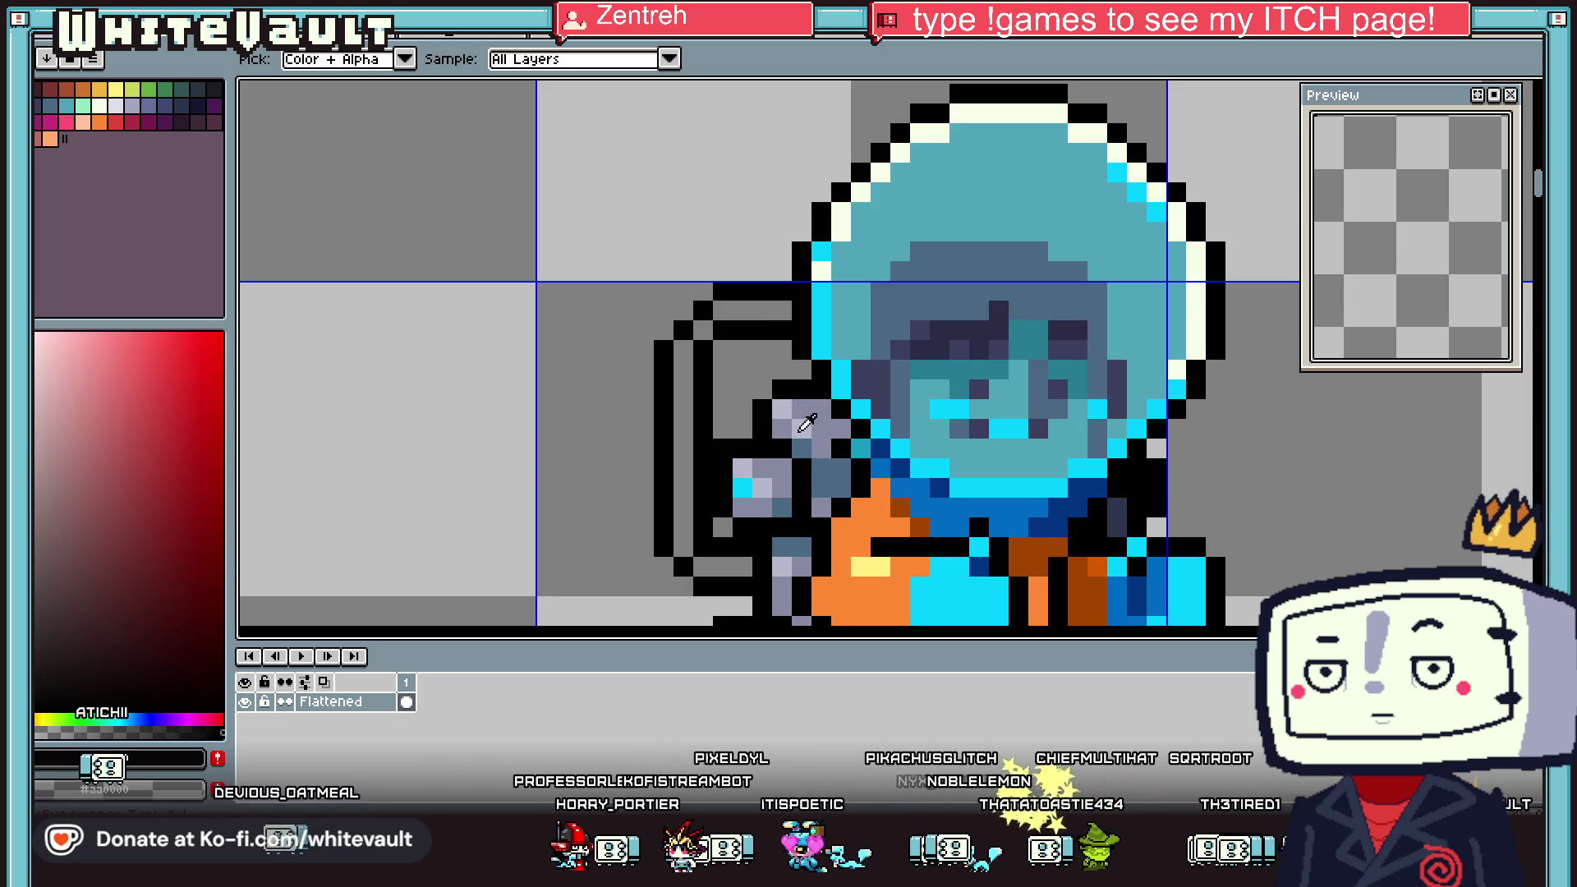
# Recolour a hose pixel grey and fill the inner hose strip dark blue-grey
pyautogui.keyDown('alt'); pyautogui.click(821, 477); pyautogui.keyUp('alt')
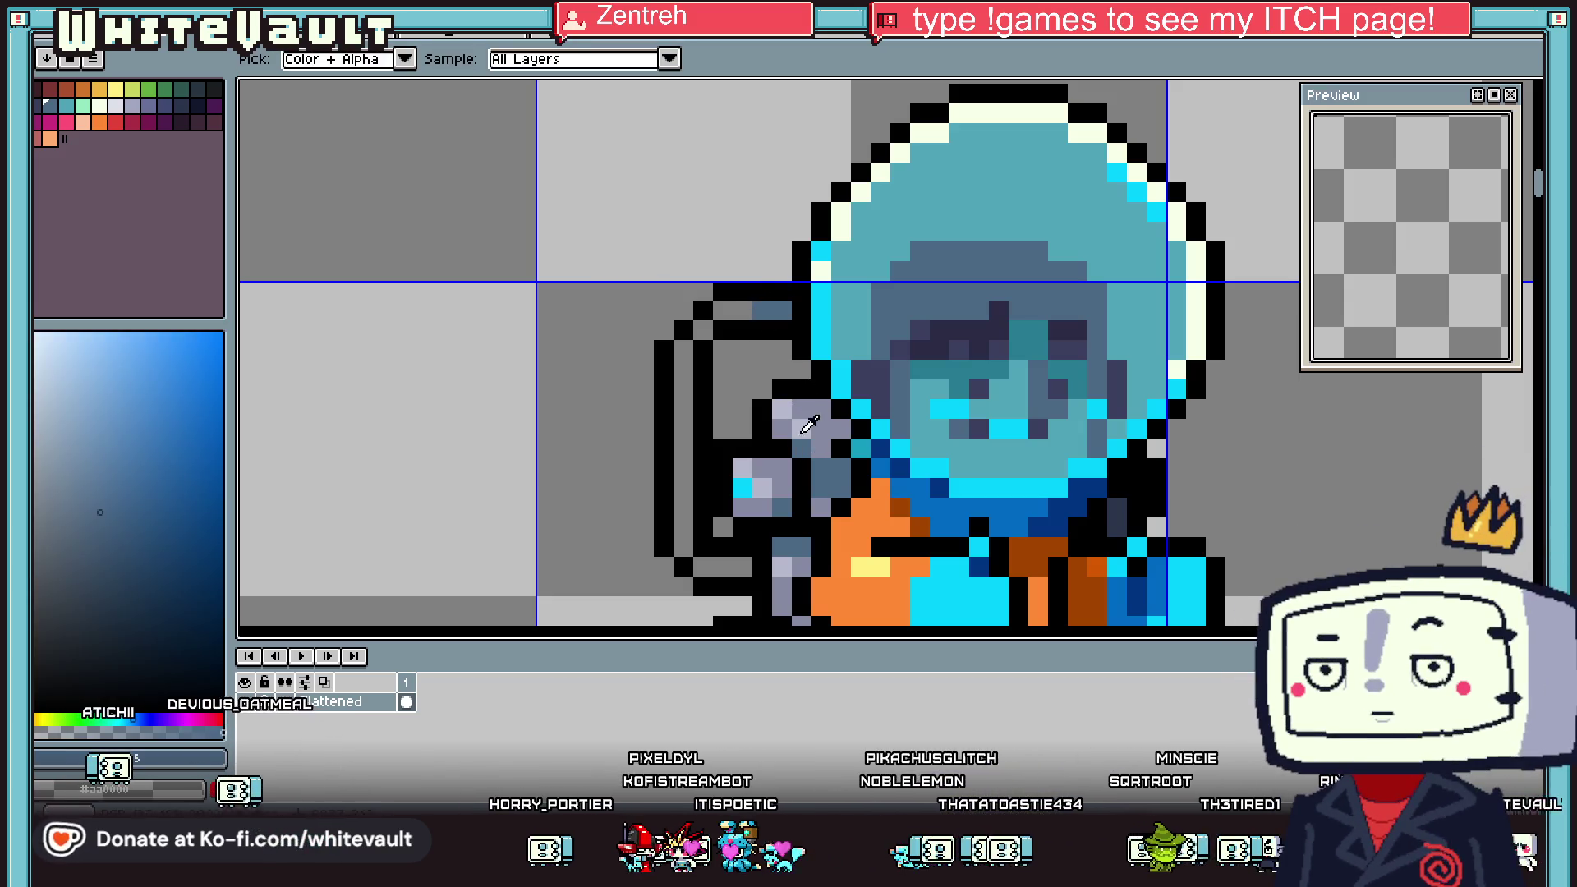
pyautogui.keyDown('alt'); pyautogui.click(743, 310); pyautogui.keyUp('alt')
pyautogui.click(762, 311)
pyautogui.press('g')
pyautogui.keyDown('alt'); pyautogui.click(780, 311); pyautogui.keyUp('alt')
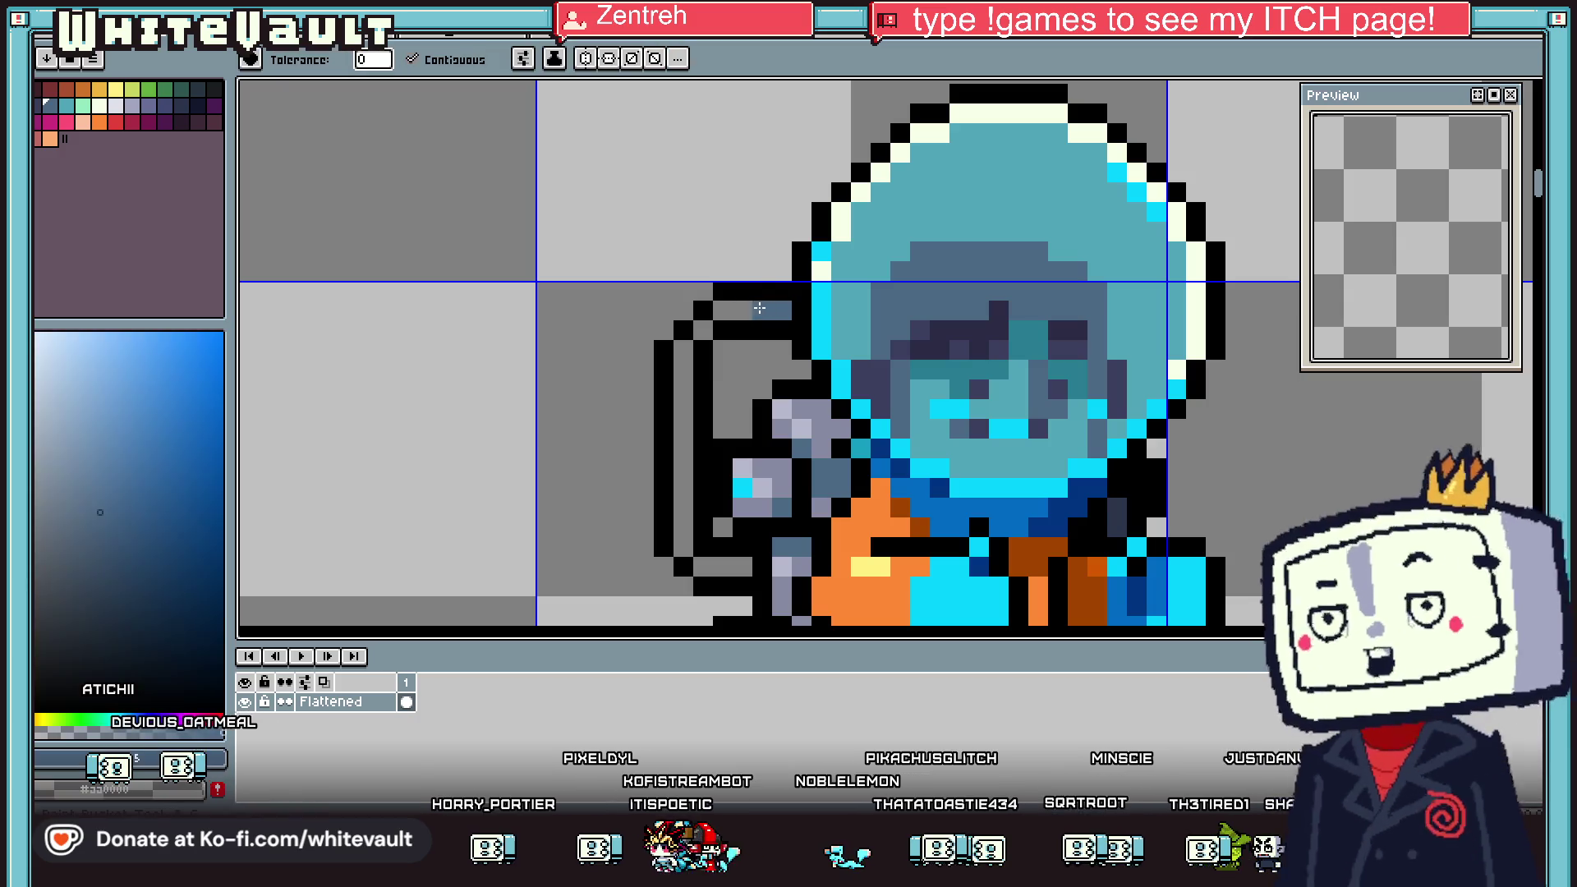
pyautogui.click(683, 451)
pyautogui.scroll(-3, 684, 458)
pyautogui.scroll(3, 684, 459)
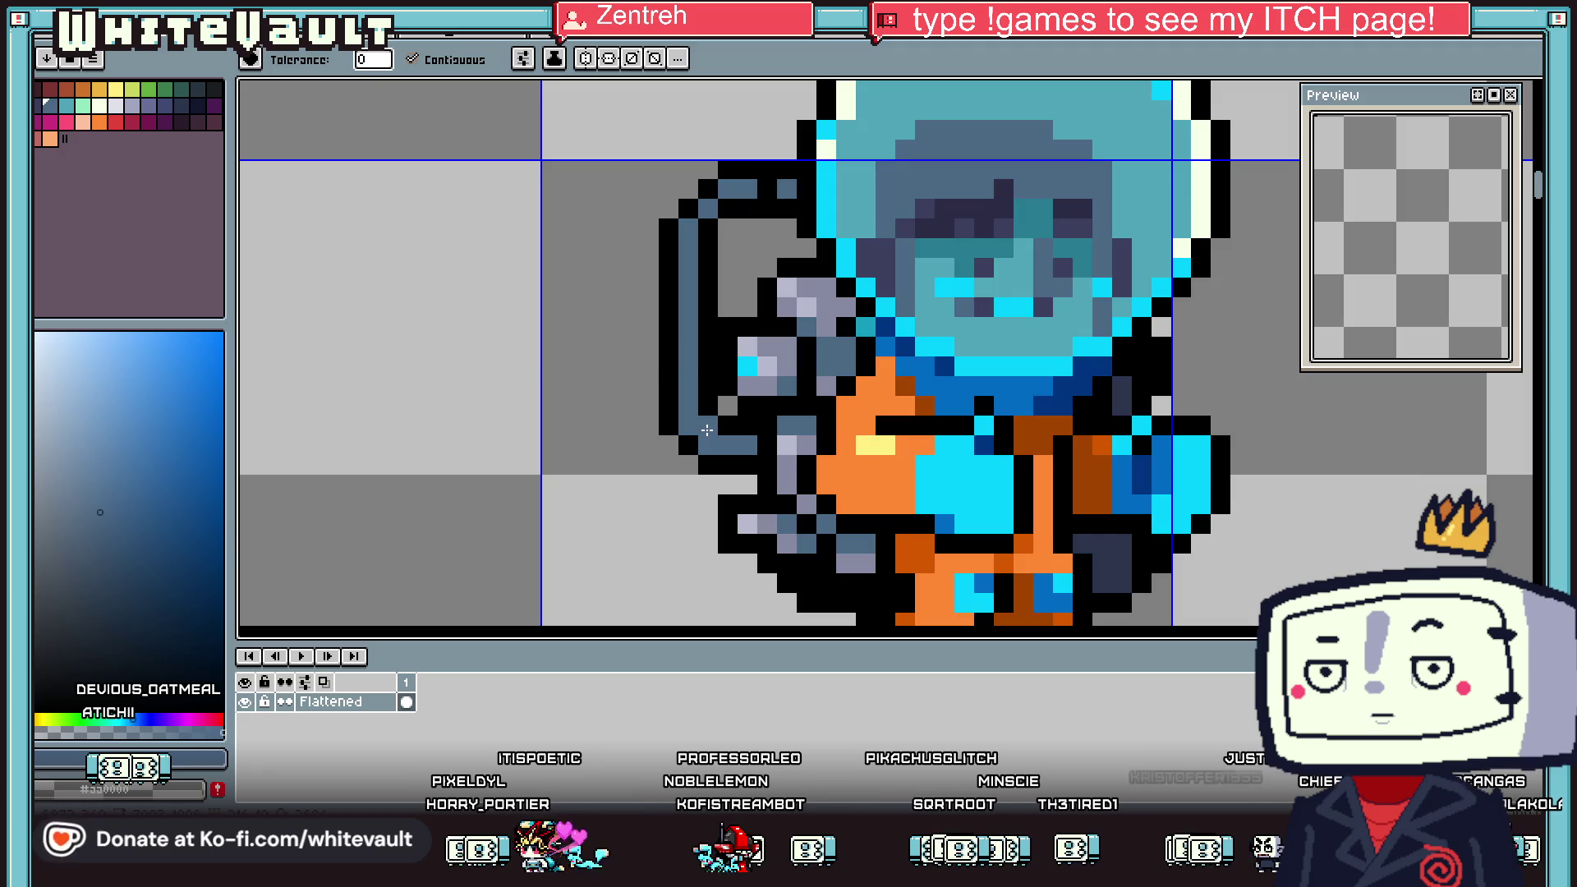
pyautogui.scroll(-1, 706, 429)
pyautogui.scroll(-2, 706, 429)
pyautogui.scroll(-1, 714, 394)
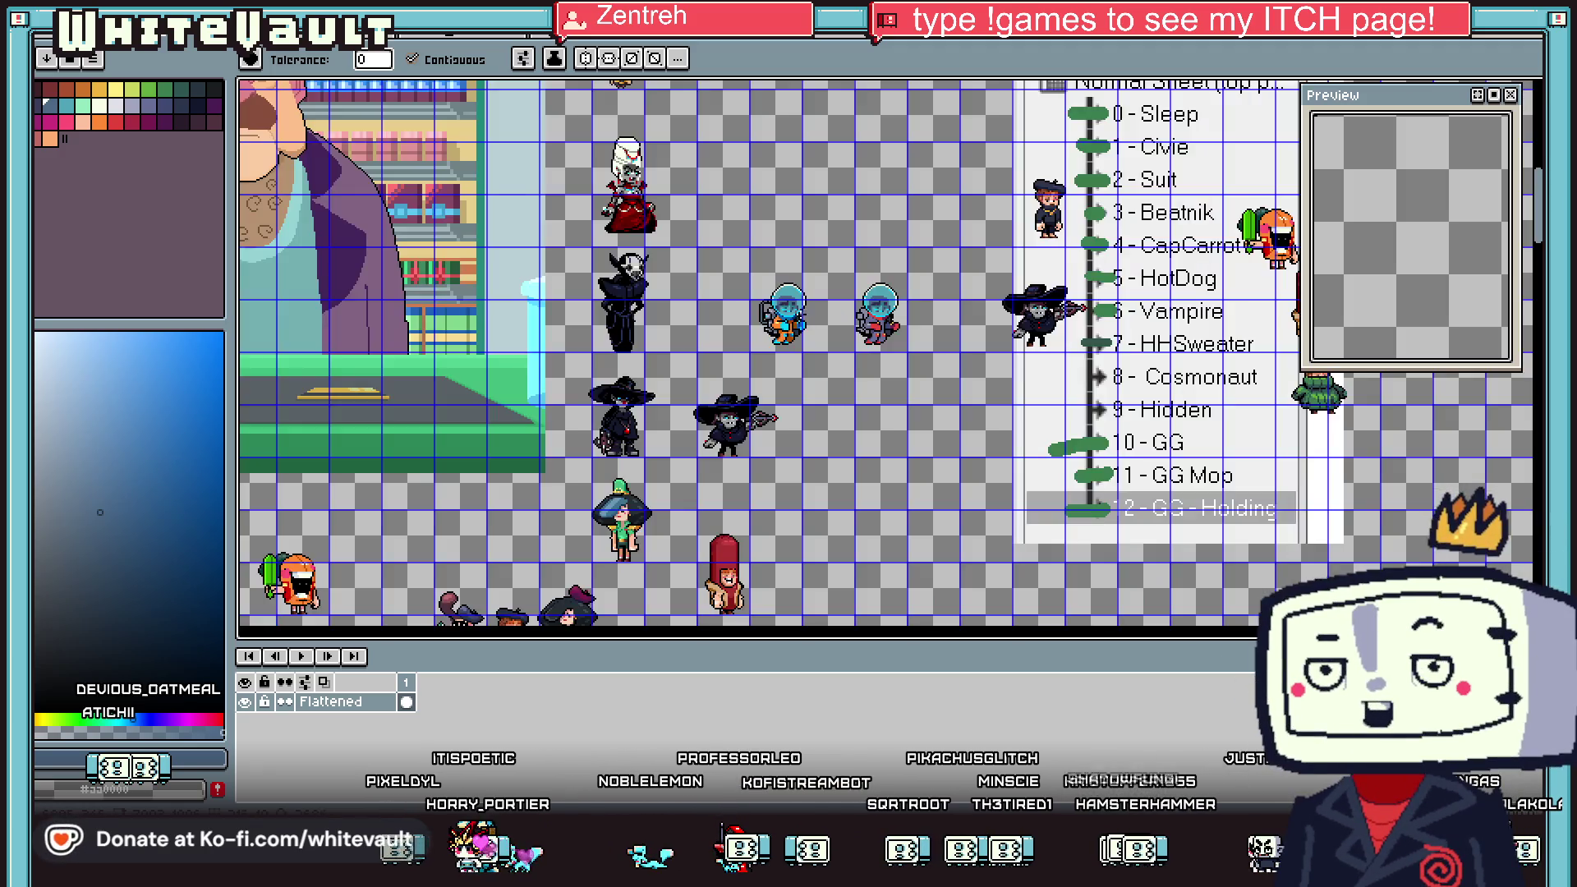
pyautogui.scroll(2, 729, 320)
# Fill the left hose strip with a lighter greyish blue
pyautogui.press('i')
pyautogui.scroll(1, 665, 361)
pyautogui.click(680, 301)
pyautogui.press('g')
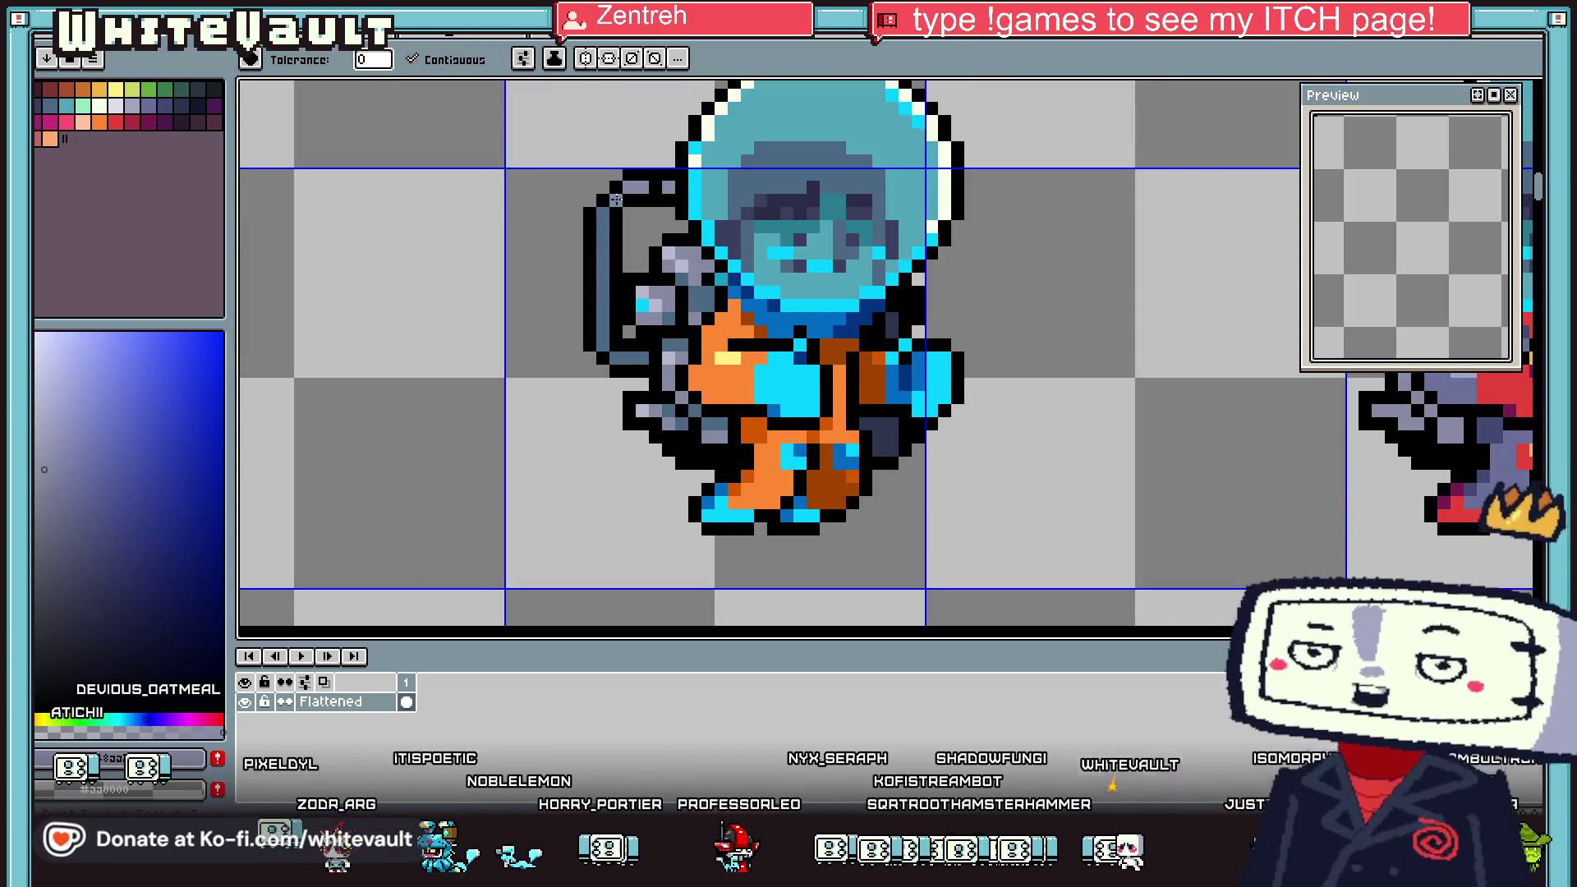
pyautogui.click(599, 239)
# Touch up the hose outline in black and pencil a dark purple row along its top
pyautogui.press('i')
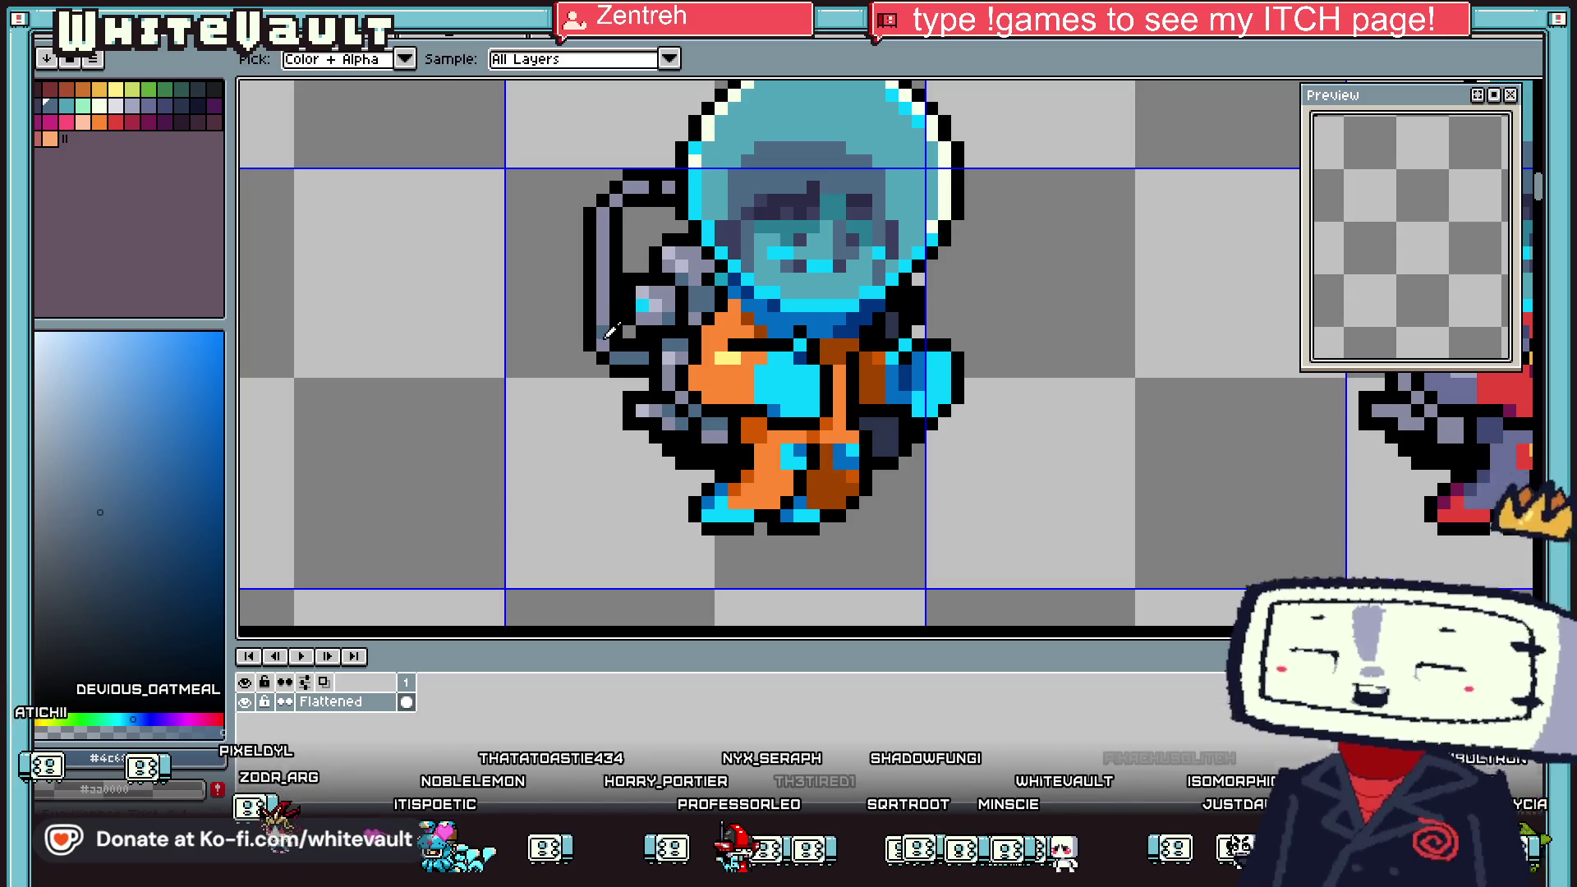
pyautogui.click(601, 319)
pyautogui.press('b')
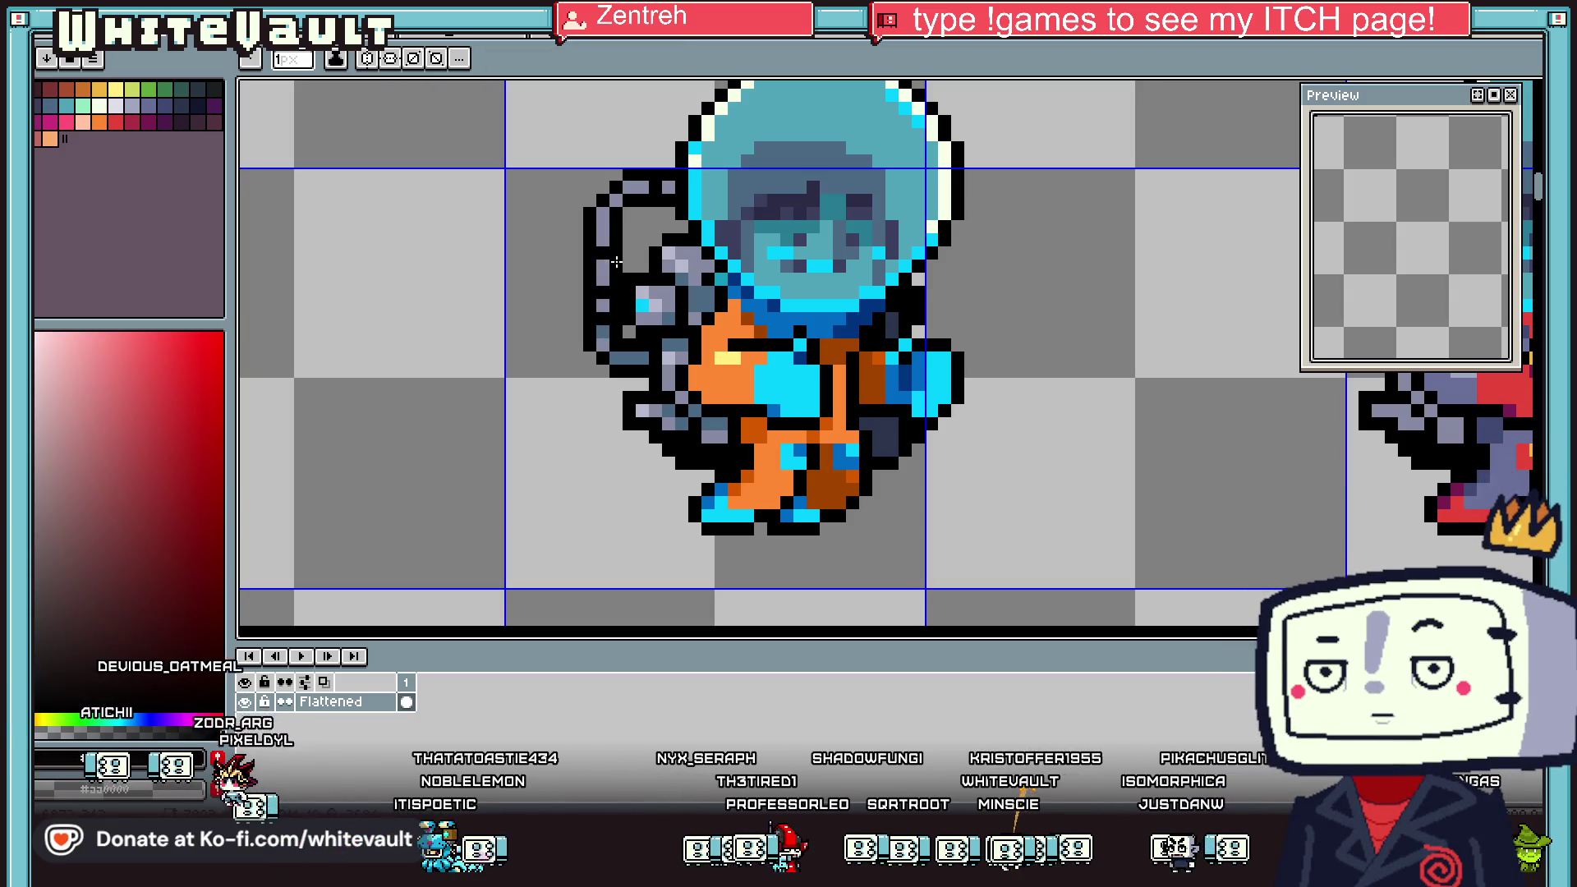
pyautogui.scroll(-2, 613, 260)
pyautogui.scroll(-1, 613, 260)
pyautogui.scroll(2, 637, 267)
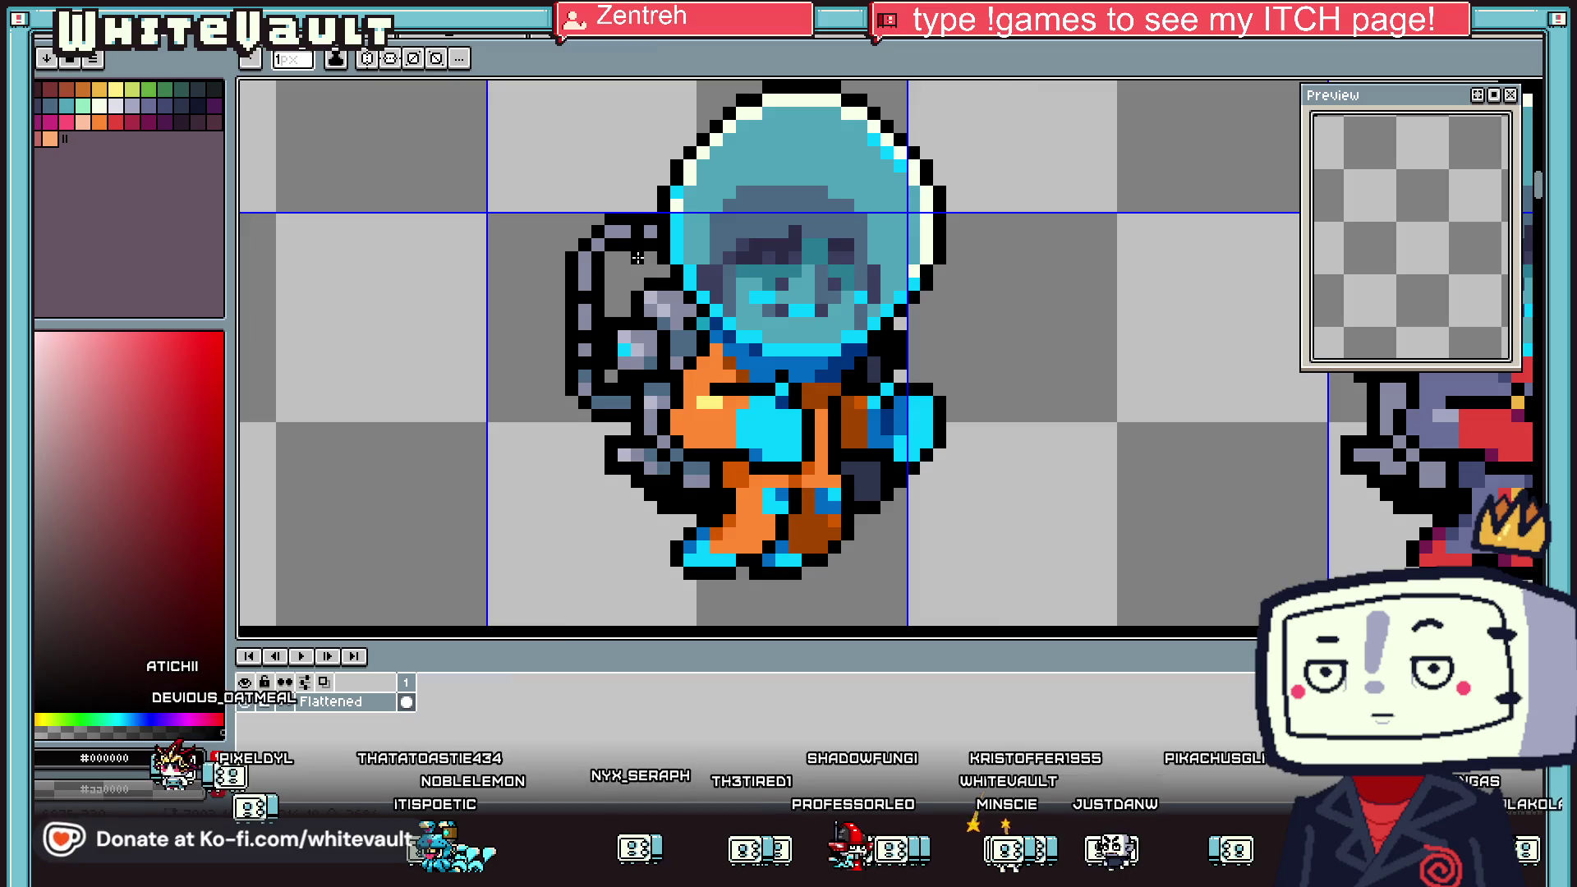
pyautogui.scroll(1, 637, 266)
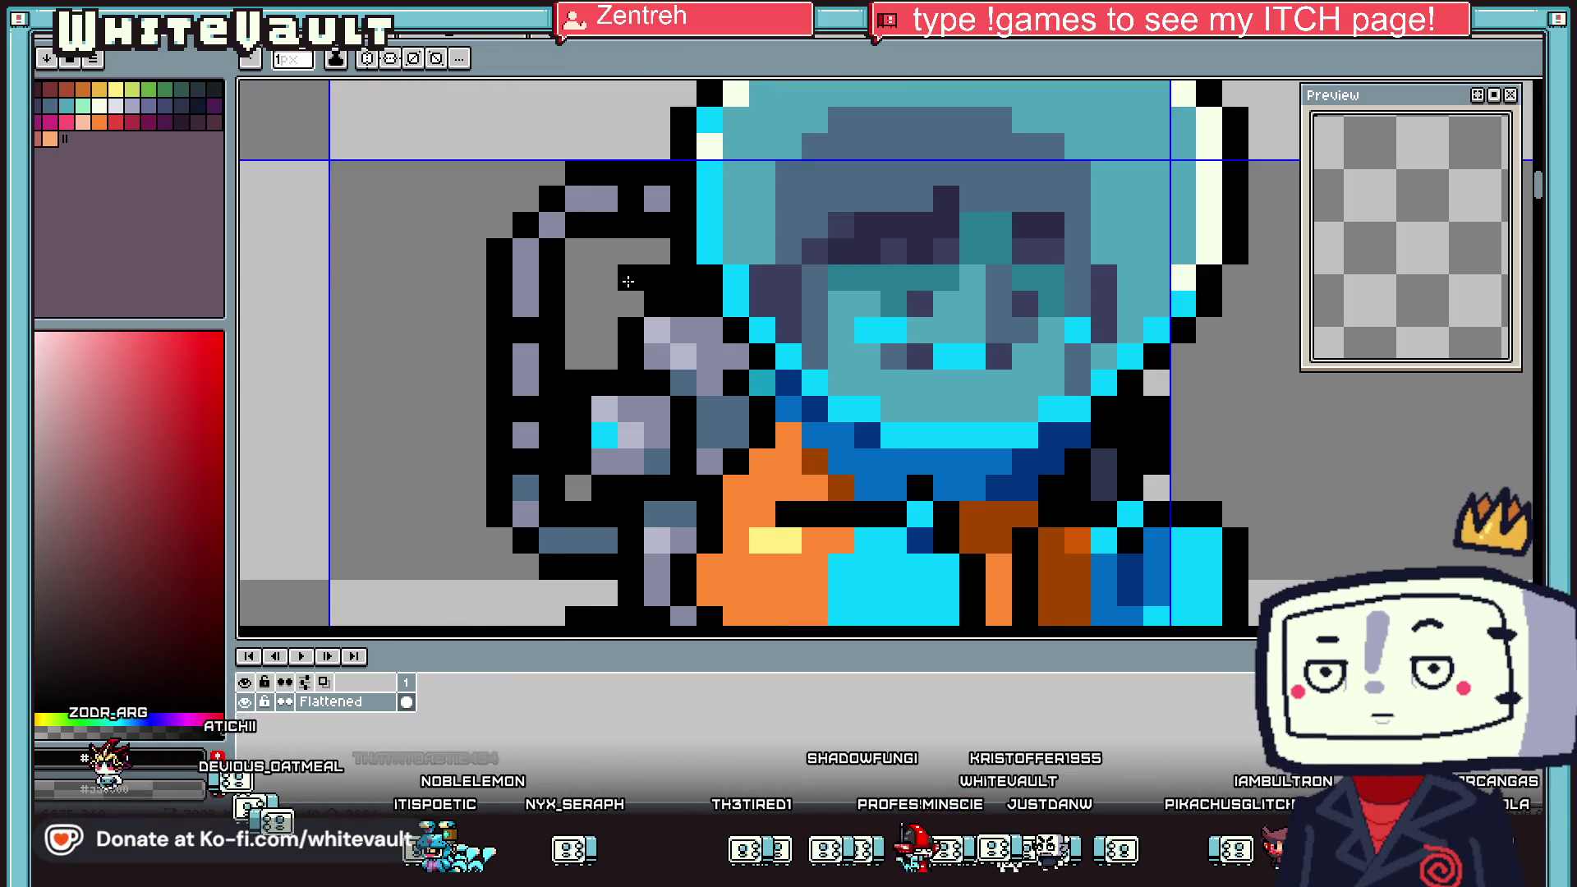
pyautogui.click(579, 279)
pyautogui.press('i')
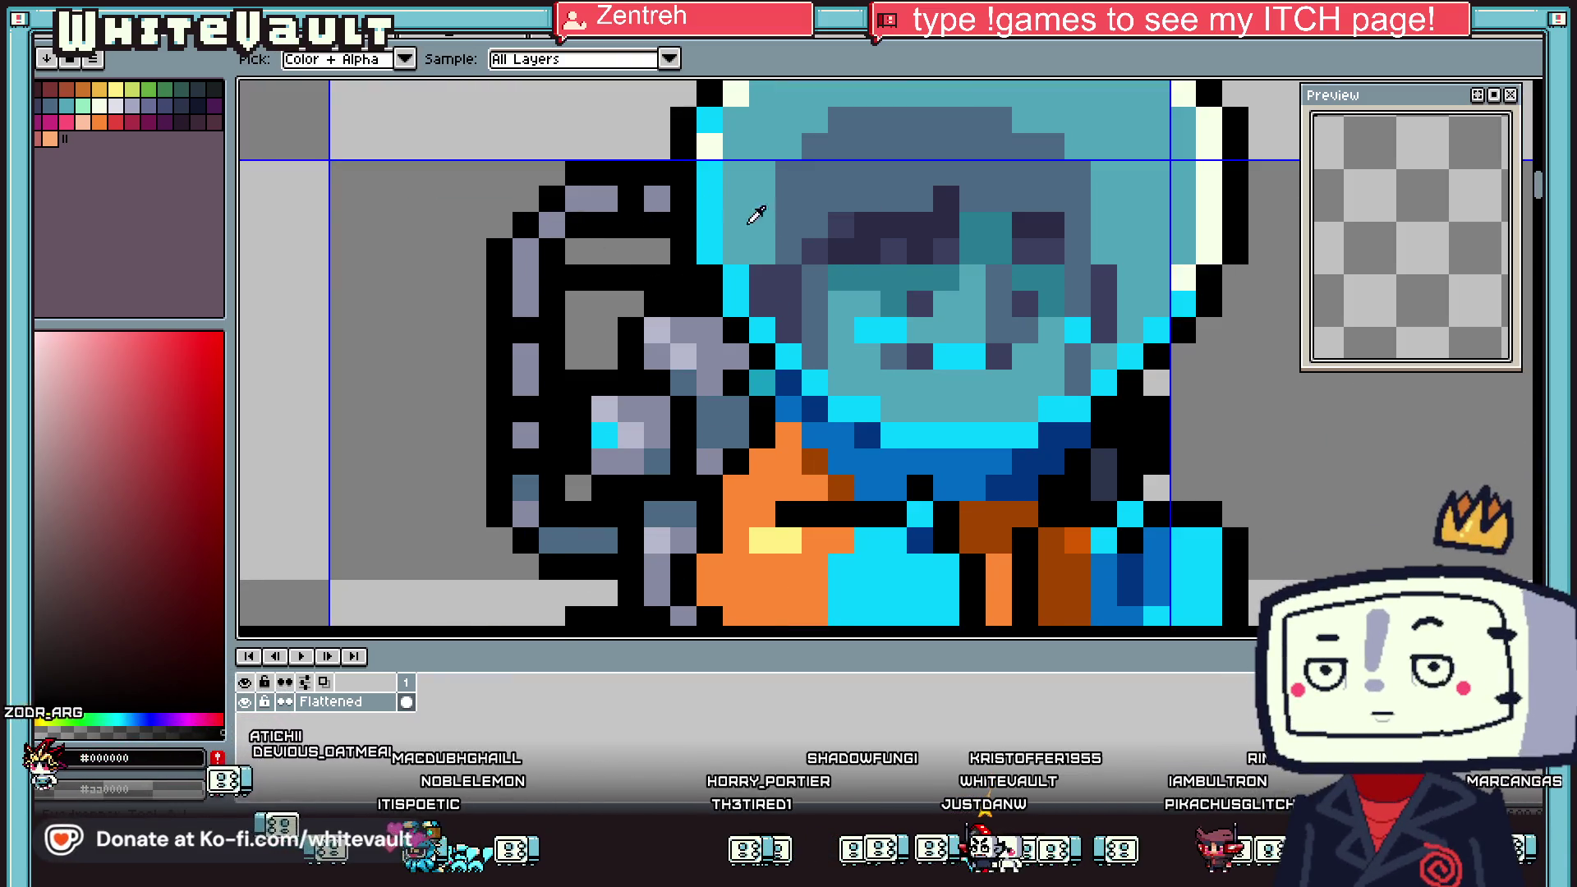
pyautogui.press('b')
pyautogui.moveTo(572, 250); pyautogui.dragTo(661, 251)
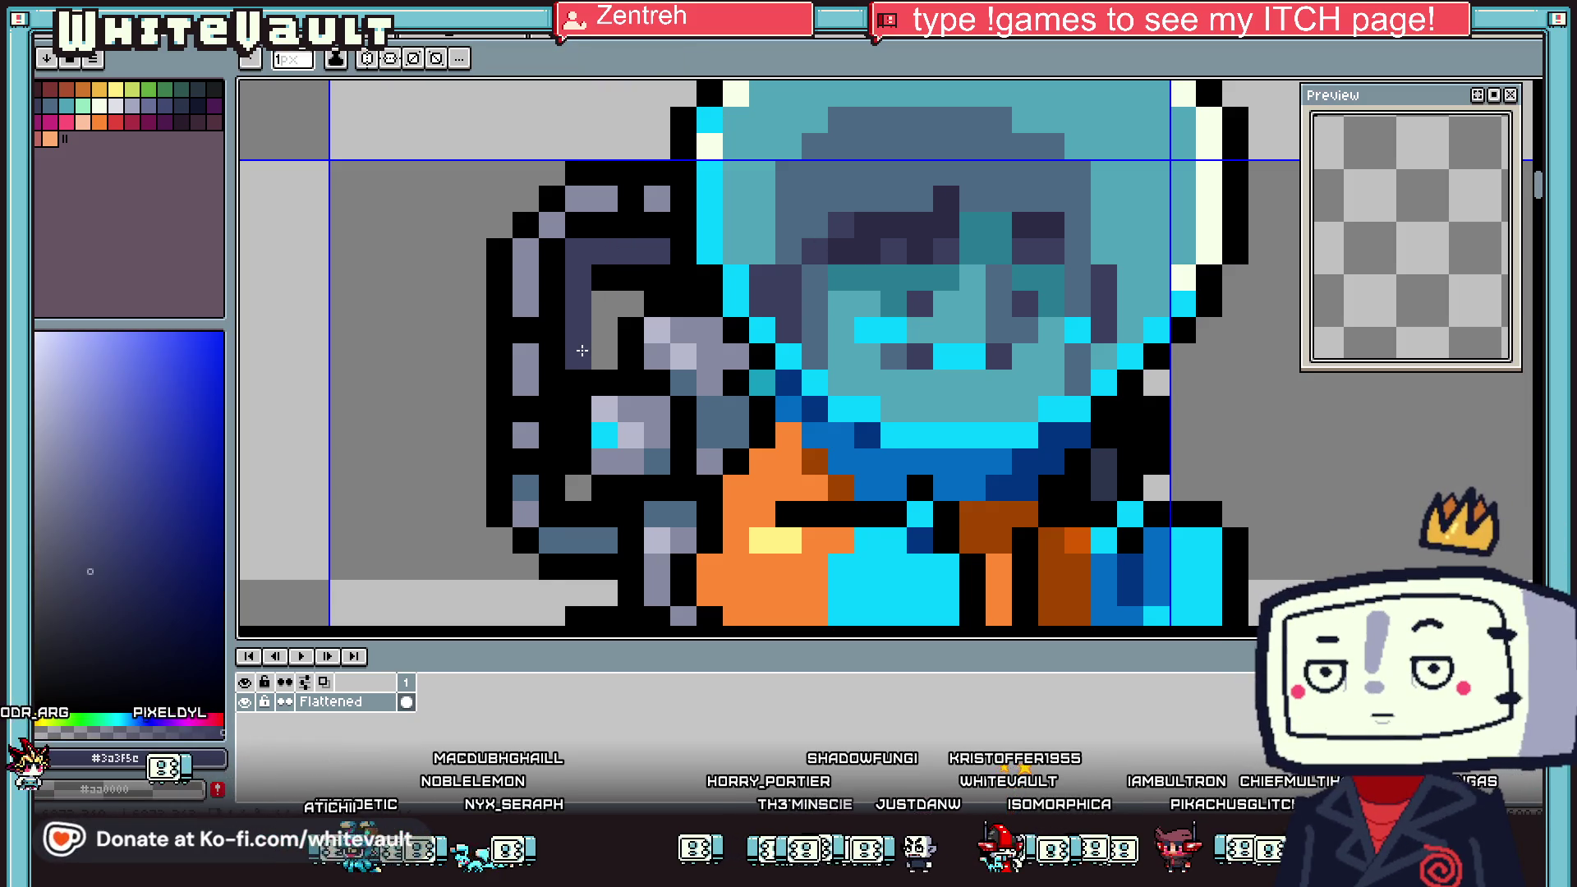
pyautogui.keyDown('alt'); pyautogui.click(613, 284); pyautogui.keyUp('alt')
pyautogui.keyDown('alt'); pyautogui.click(854, 223); pyautogui.keyUp('alt')
# Paint a deep navy line down the inner column of the hose
pyautogui.moveTo(579, 250); pyautogui.dragTo(581, 314)
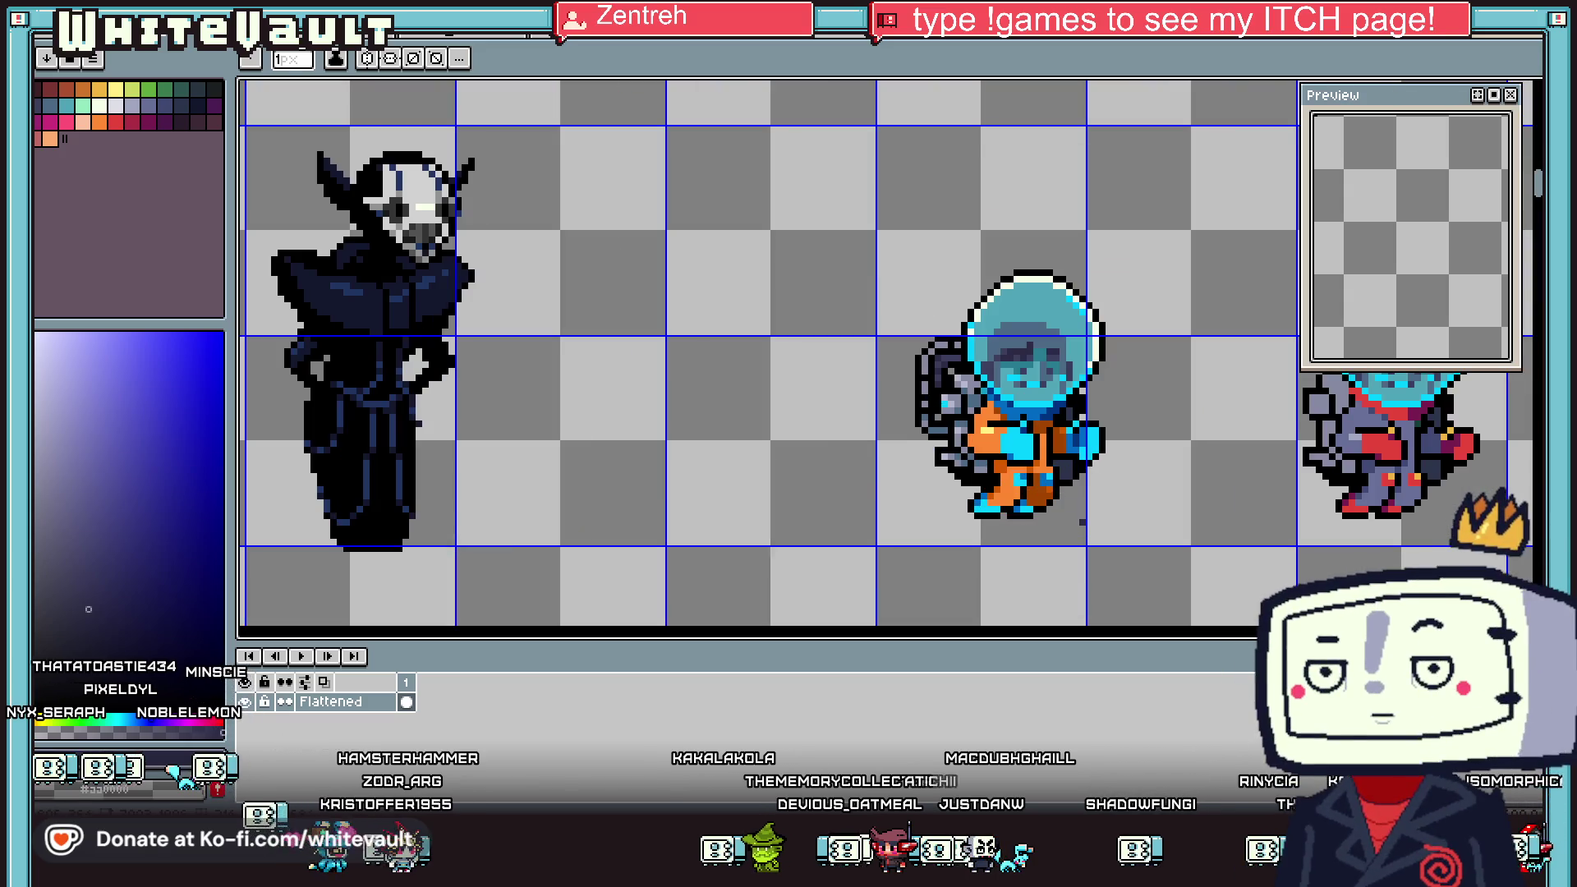
# Darken two grey pixels on the backpack hose with deep navy
pyautogui.scroll(1, 1001, 441)
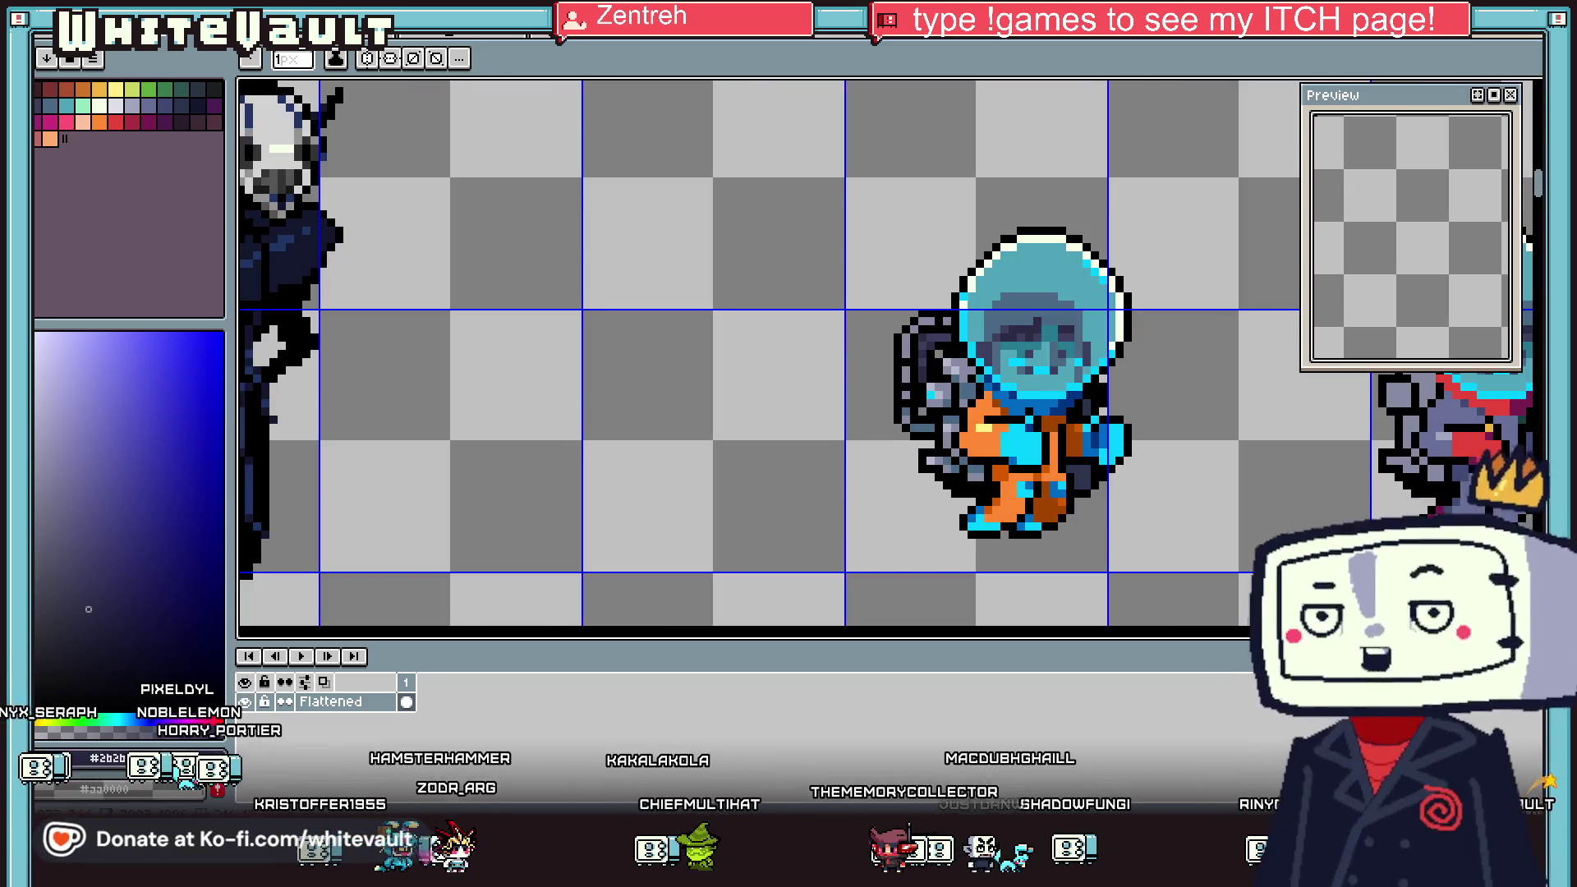
pyautogui.scroll(3, 924, 375)
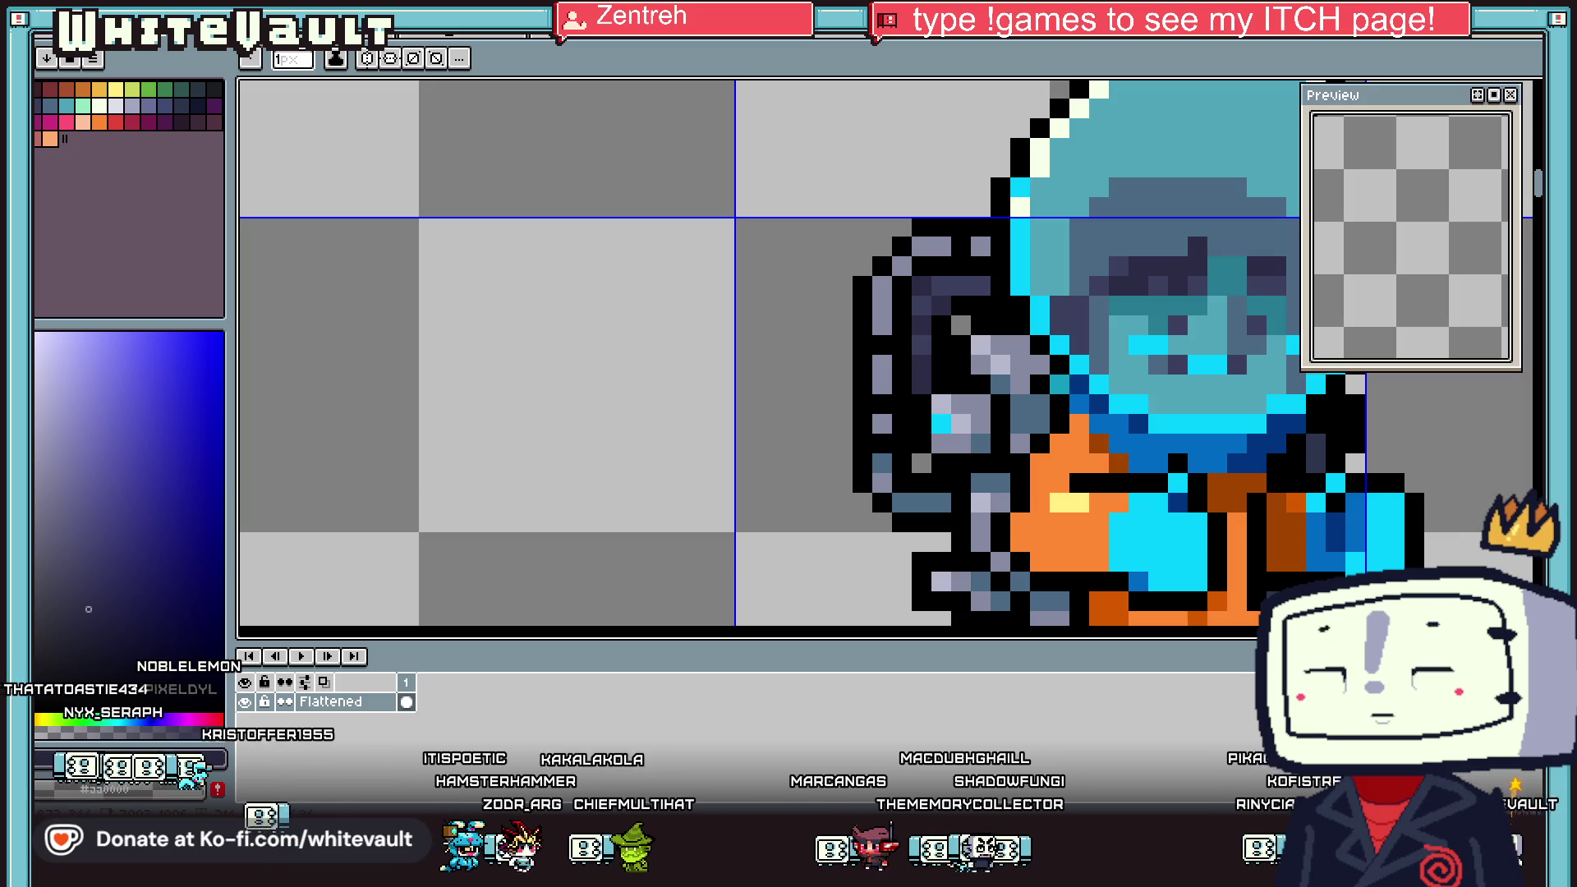
pyautogui.press('i')
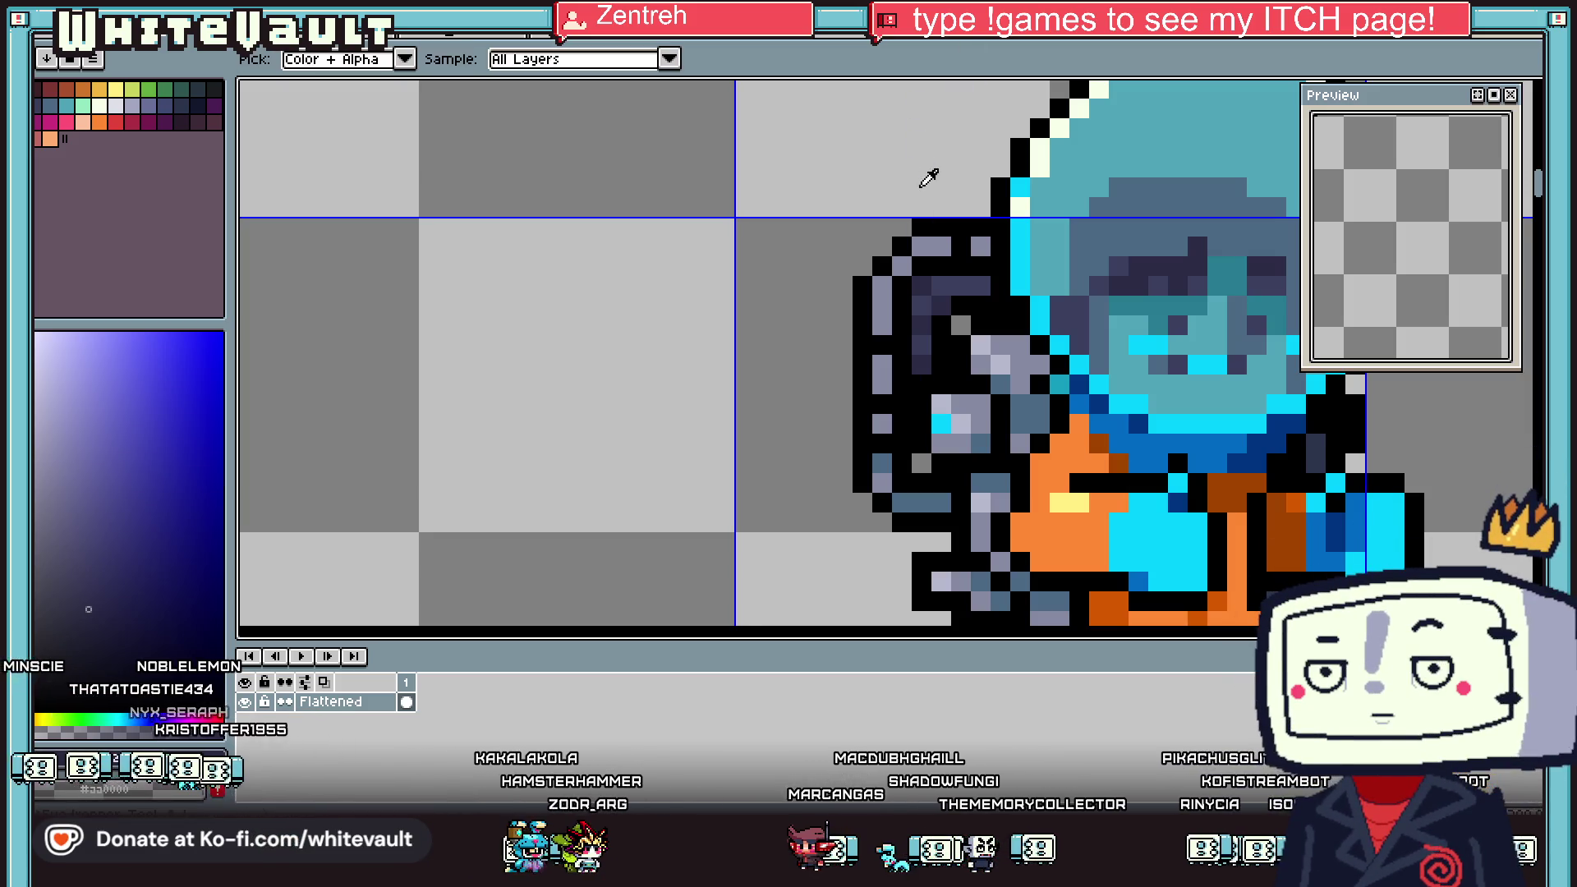
pyautogui.click(926, 349)
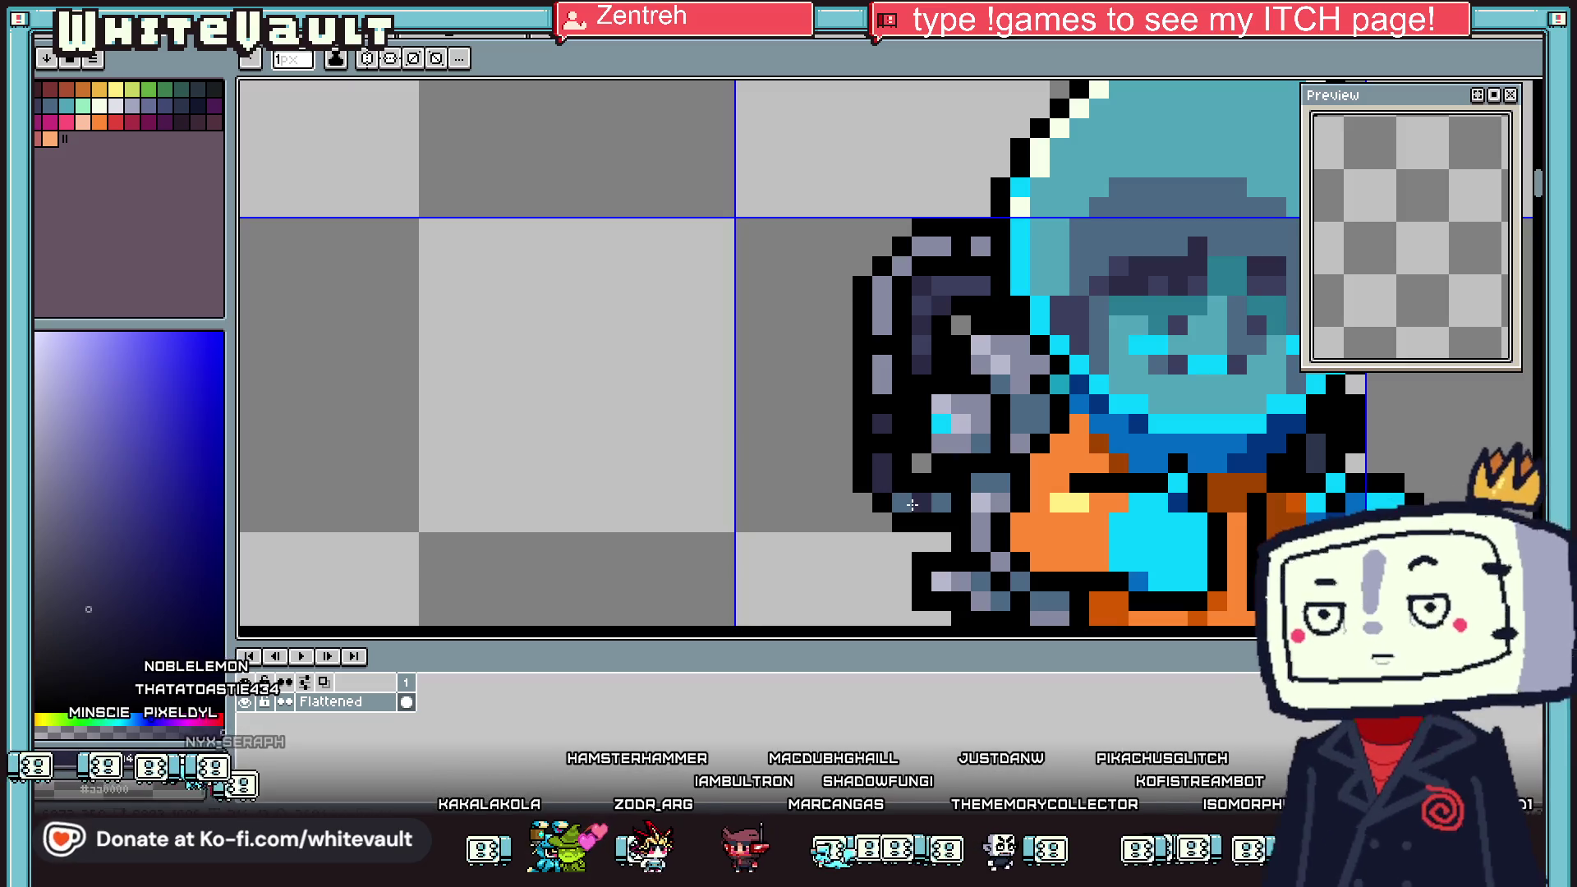
pyautogui.click(881, 373)
pyautogui.keyDown('alt'); pyautogui.click(883, 320); pyautogui.keyUp('alt')
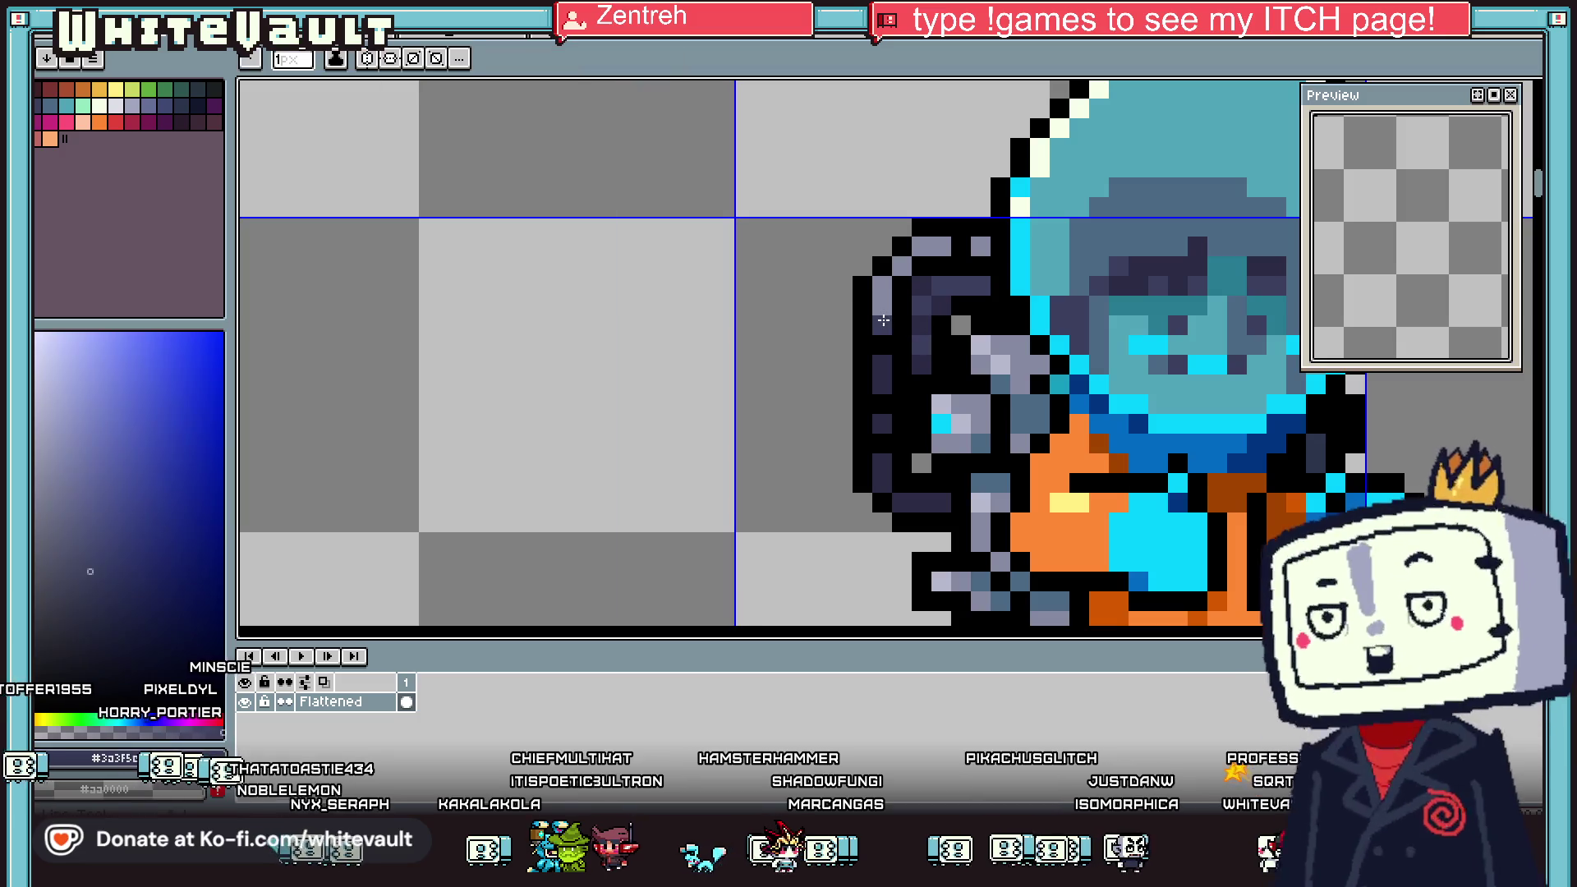
pyautogui.scroll(-3, 901, 269)
pyautogui.scroll(-1, 911, 279)
pyautogui.scroll(2, 936, 300)
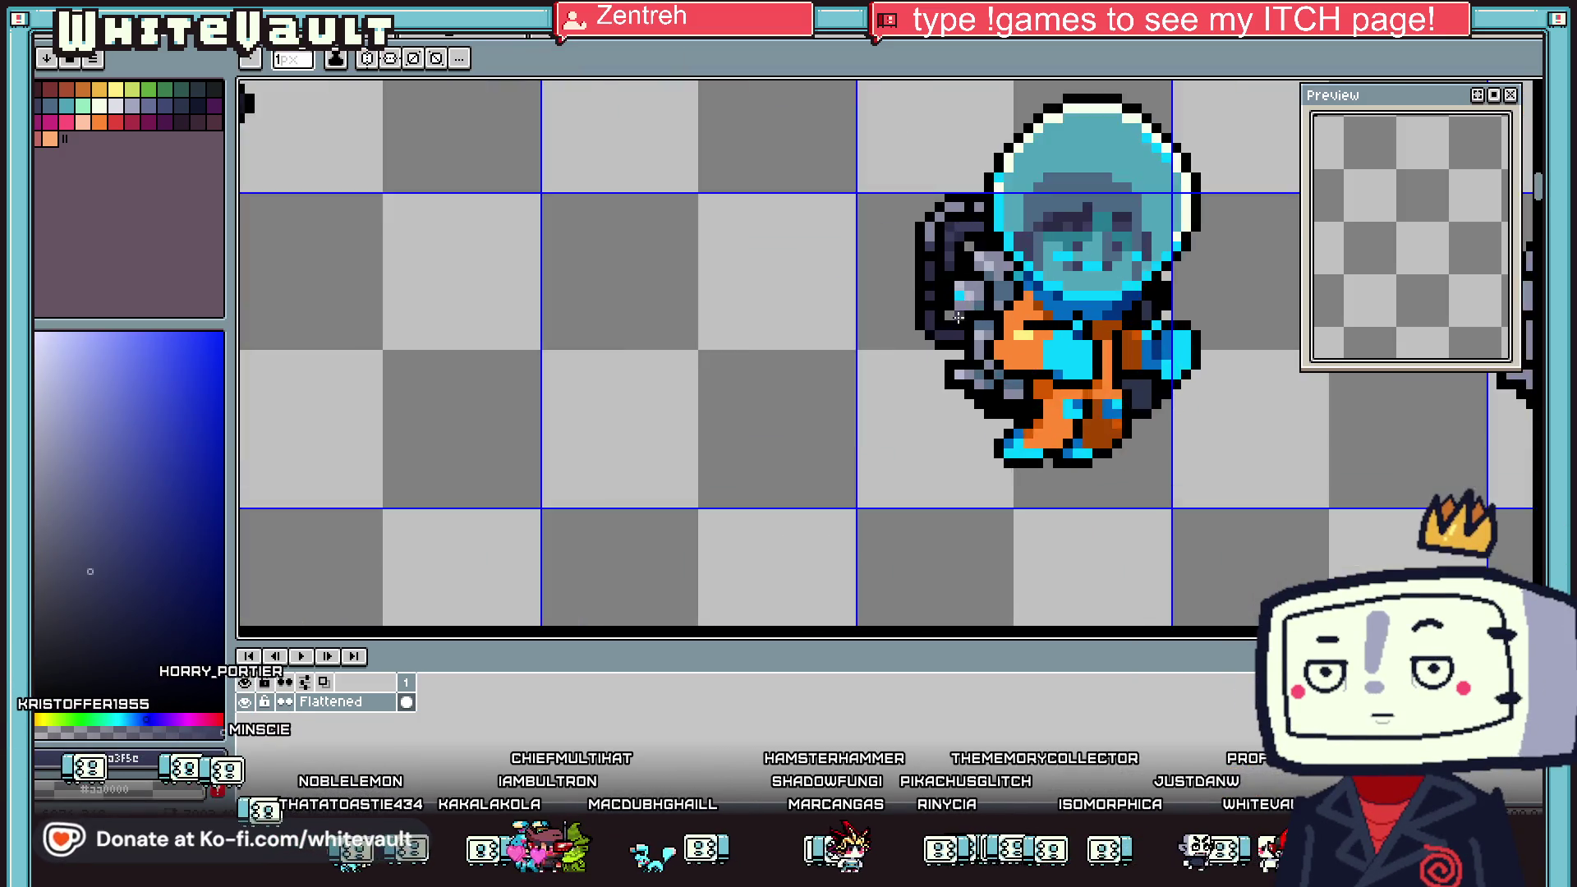
pyautogui.scroll(2, 944, 307)
pyautogui.scroll(-3, 944, 307)
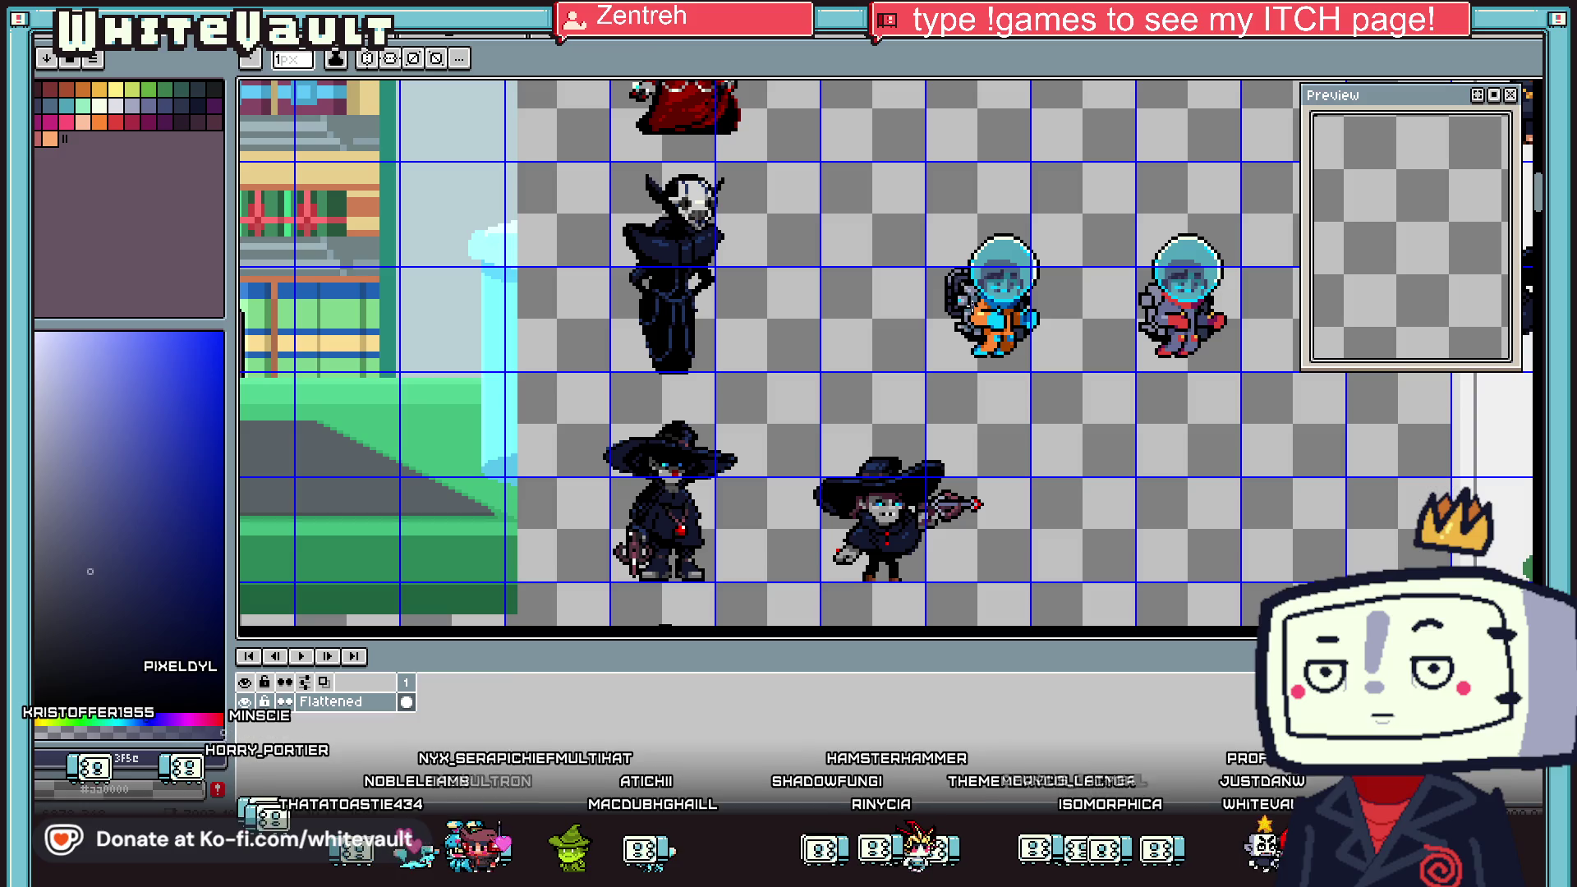
pyautogui.scroll(2, 965, 280)
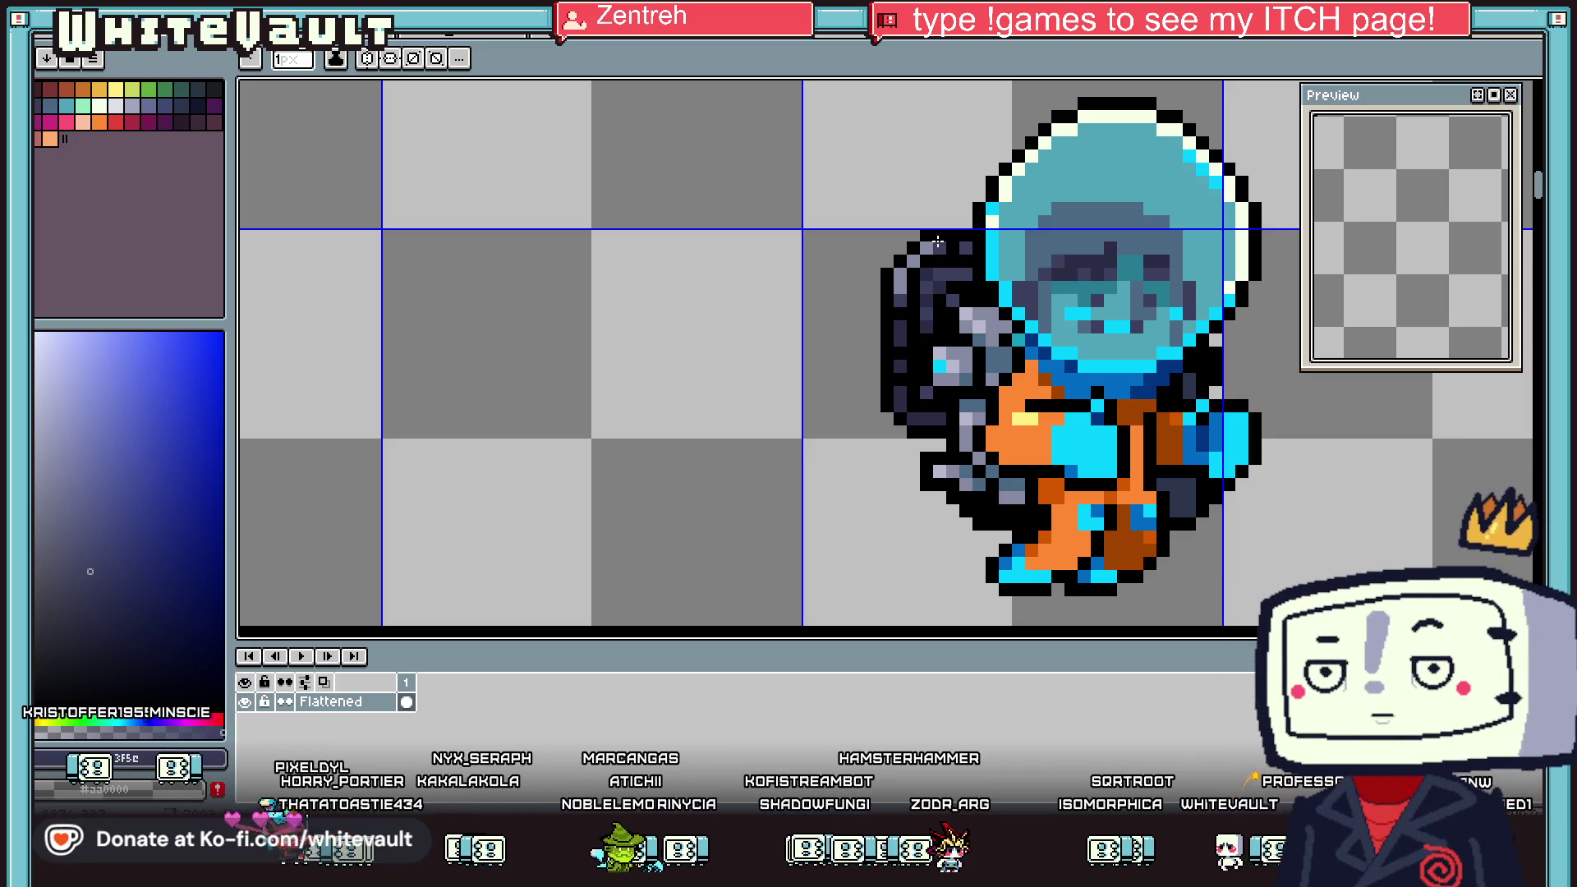
# Repaint a column of grey hose pixels in dark purple shading
pyautogui.press('i')
pyautogui.scroll(-2, 1006, 316)
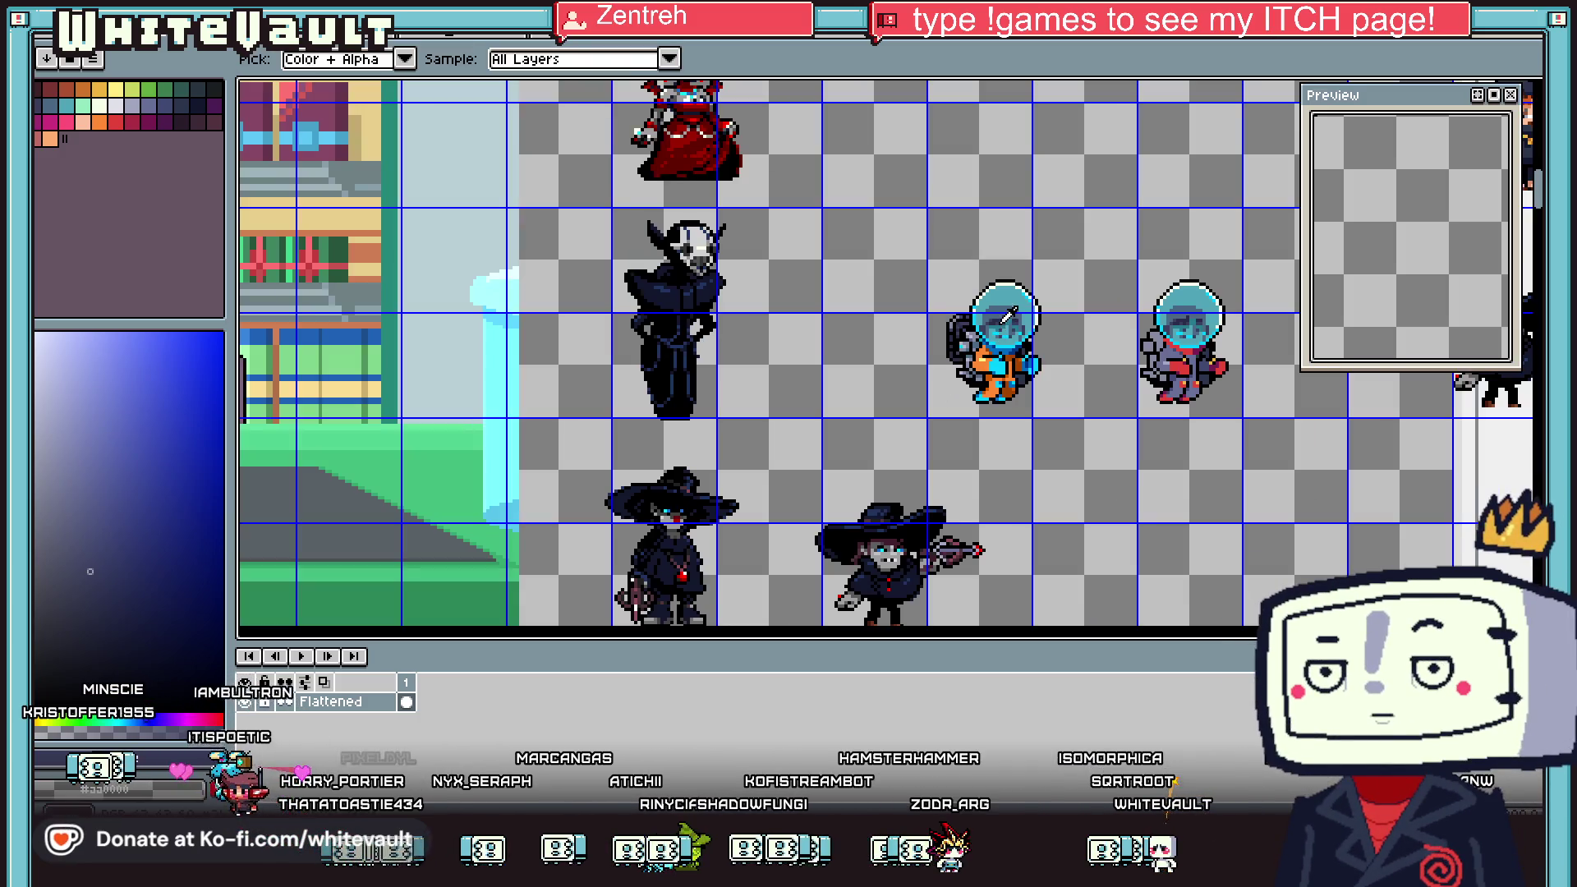
pyautogui.scroll(2, 1006, 316)
pyautogui.scroll(1, 1007, 316)
pyautogui.press('b')
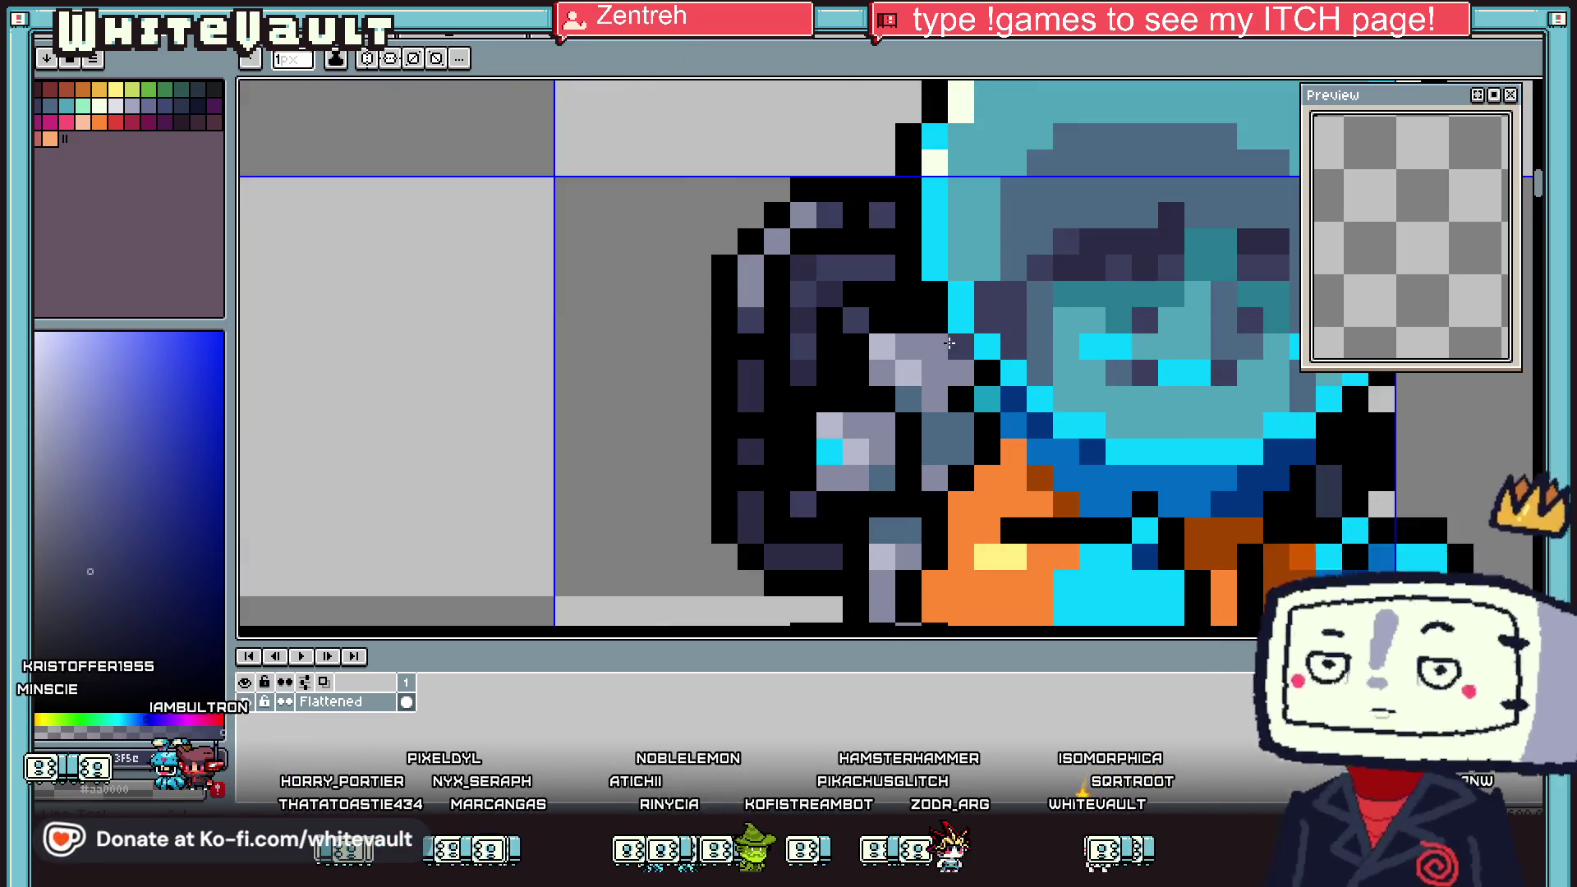
pyautogui.moveTo(955, 340); pyautogui.dragTo(959, 409)
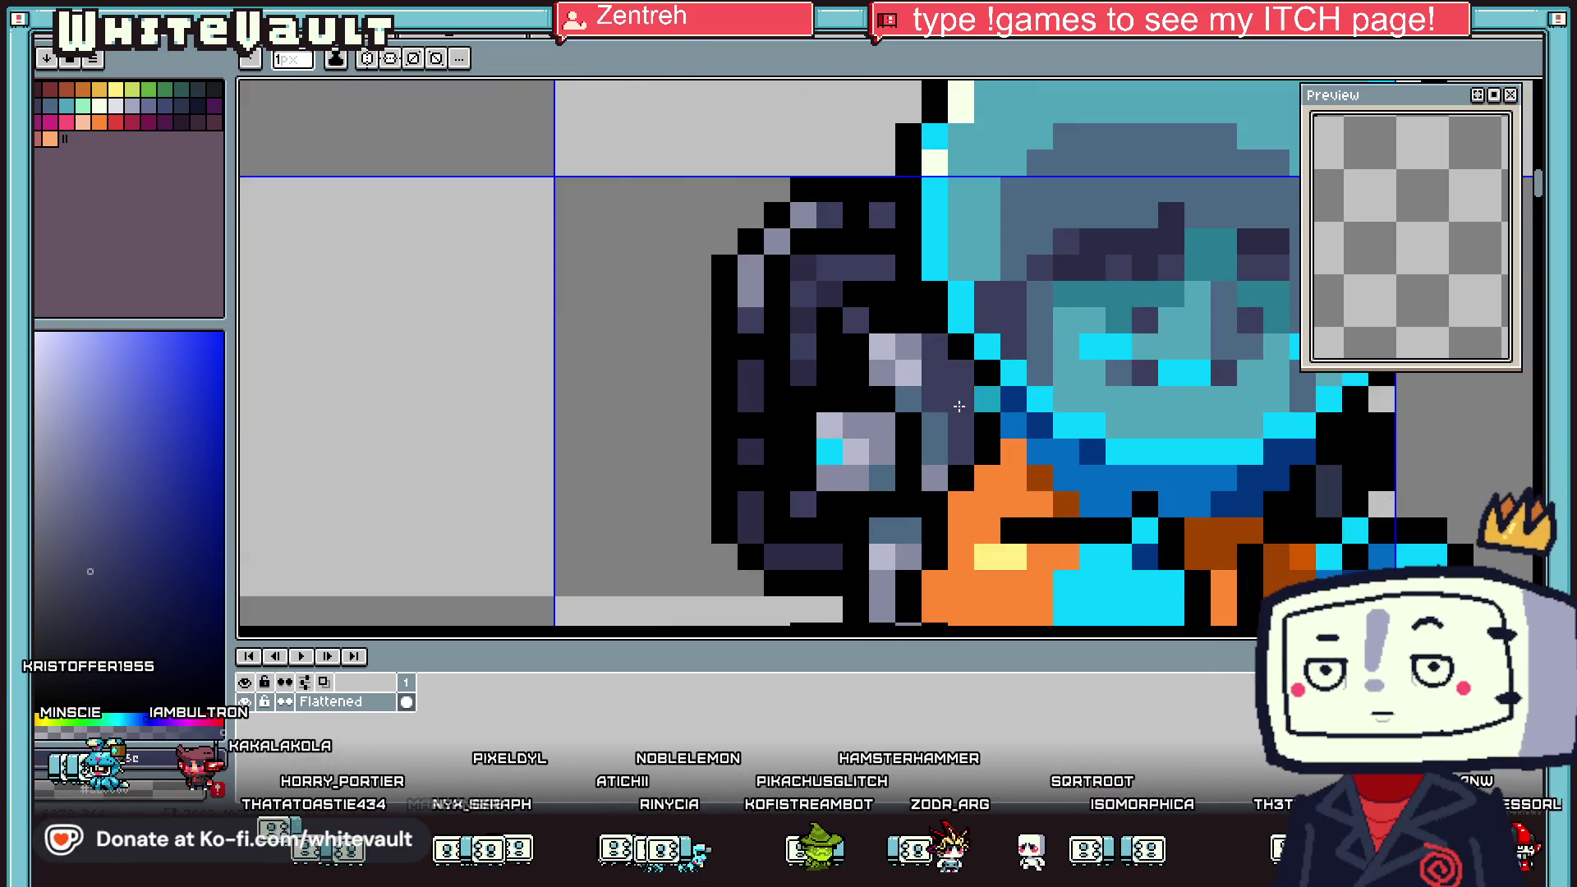
pyautogui.scroll(-3, 959, 409)
pyautogui.scroll(2, 1030, 467)
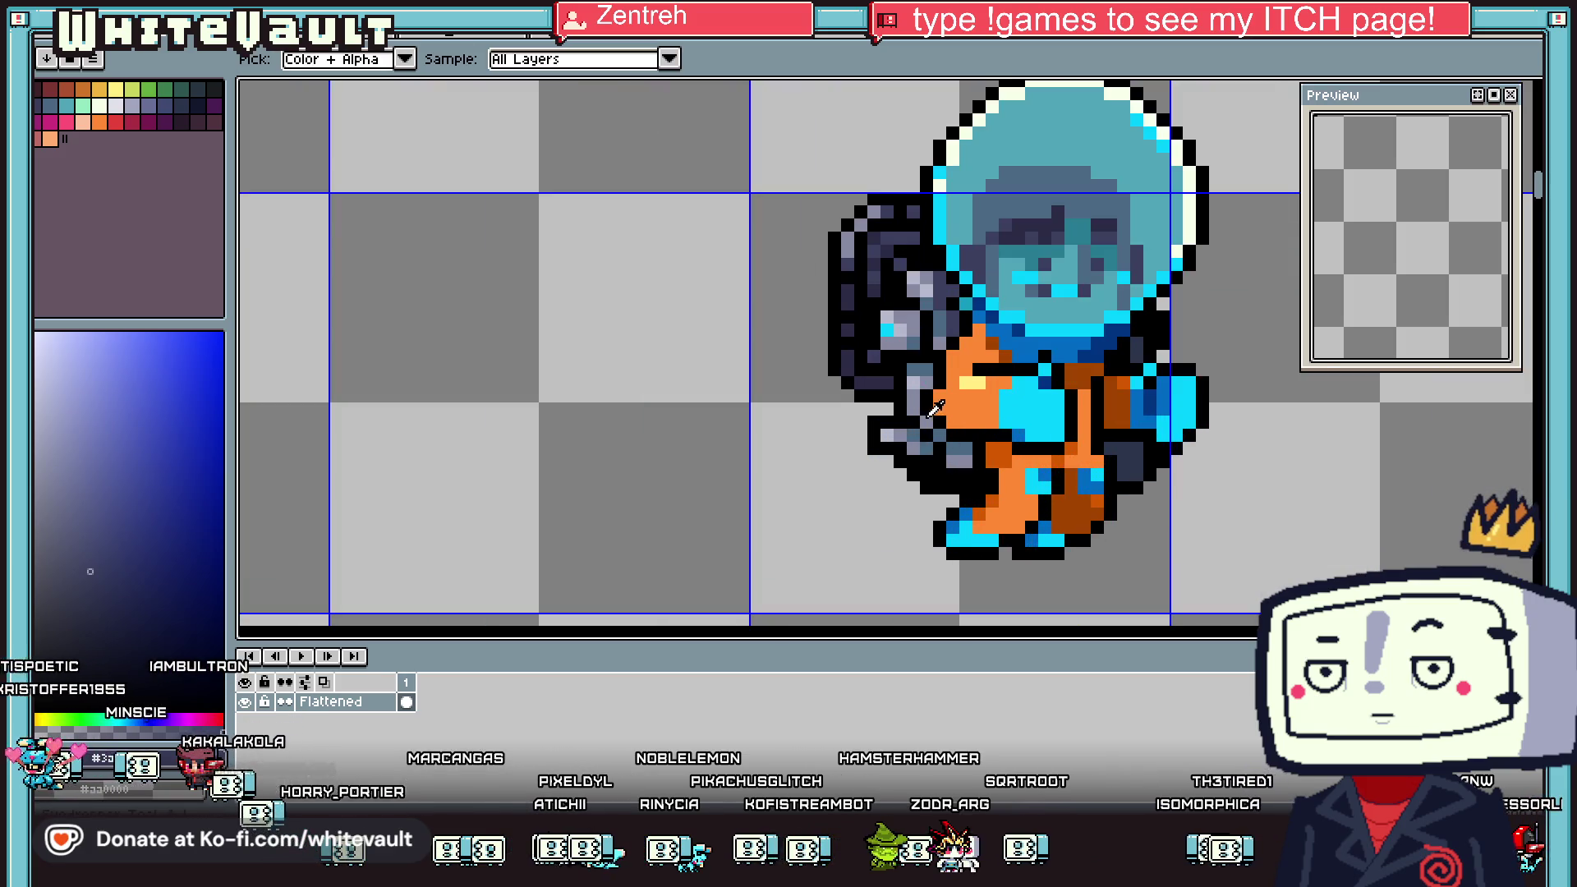
pyautogui.scroll(2, 977, 500)
pyautogui.scroll(-2, 977, 501)
pyautogui.scroll(2, 962, 456)
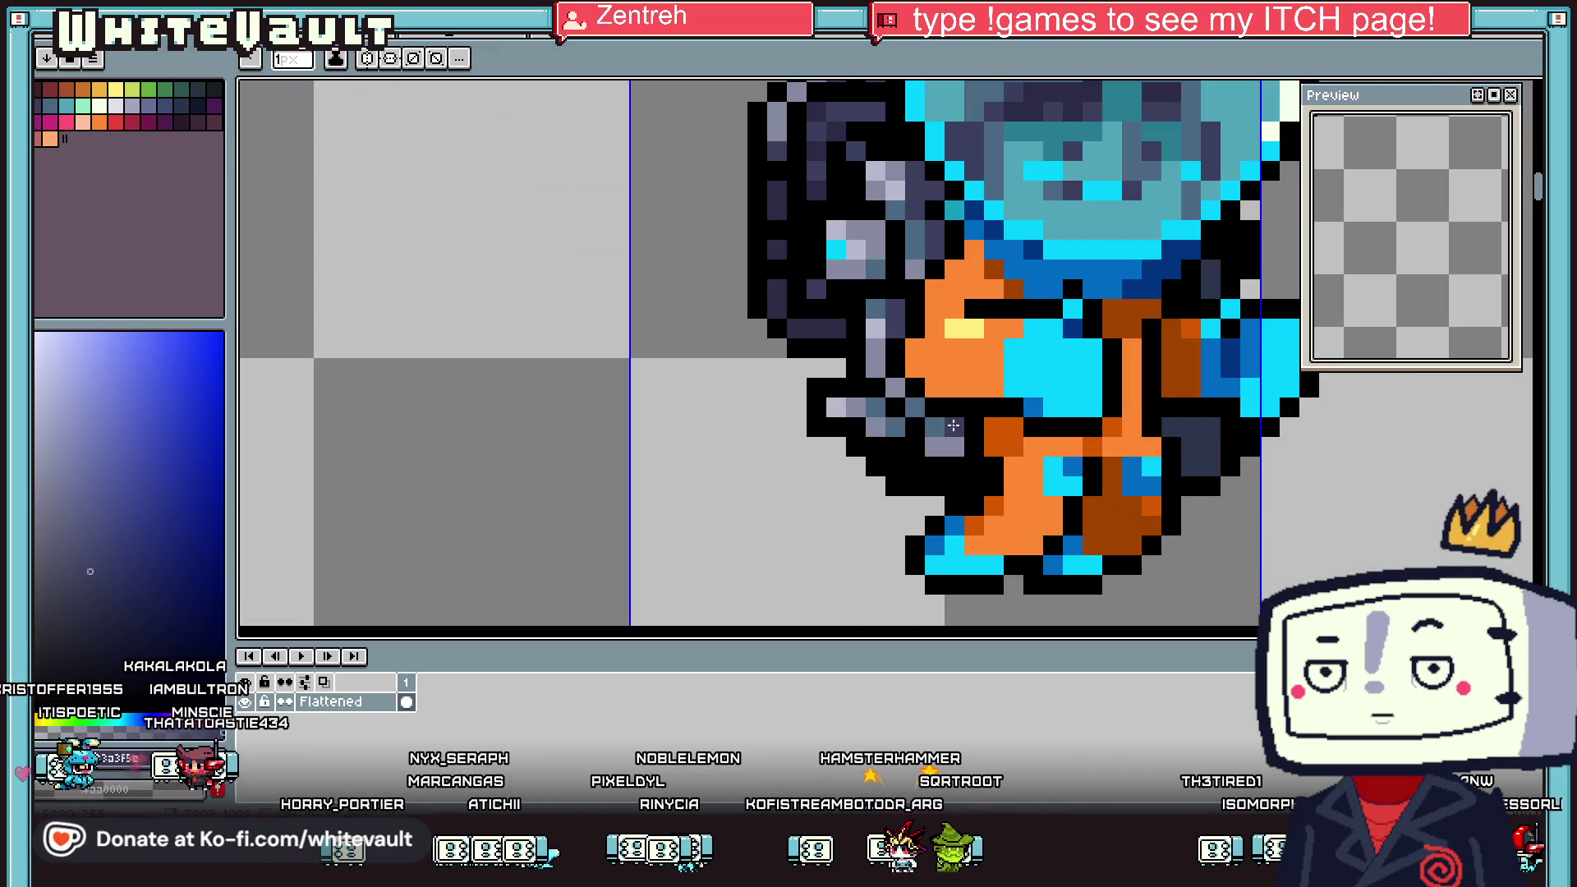
pyautogui.keyDown('alt'); pyautogui.click(914, 454); pyautogui.keyUp('alt')
pyautogui.scroll(-4, 889, 459)
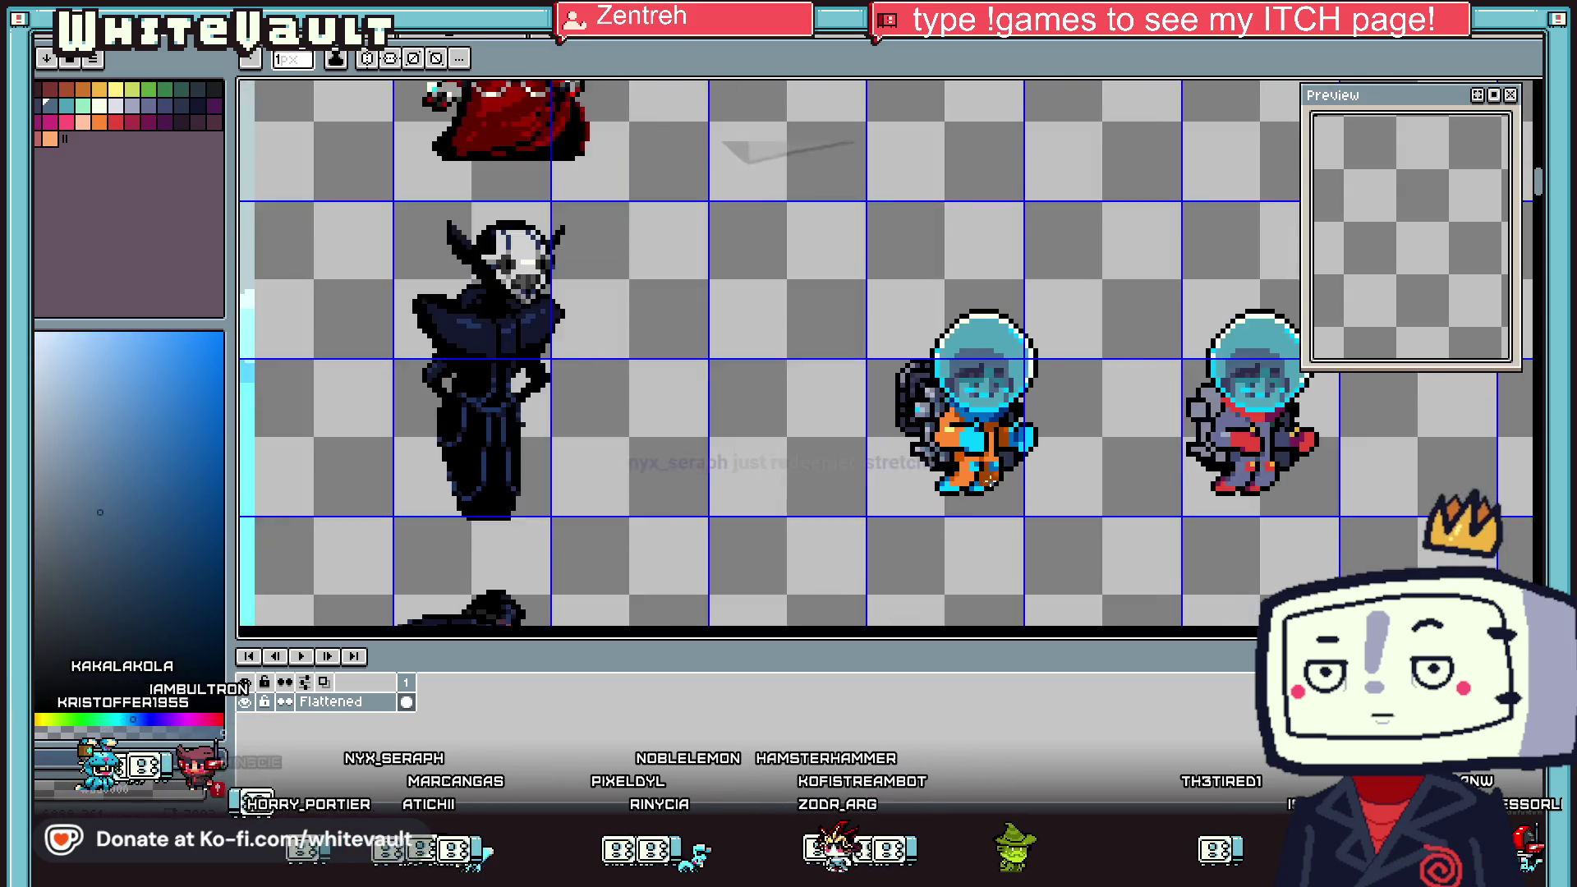
pyautogui.press('alt')
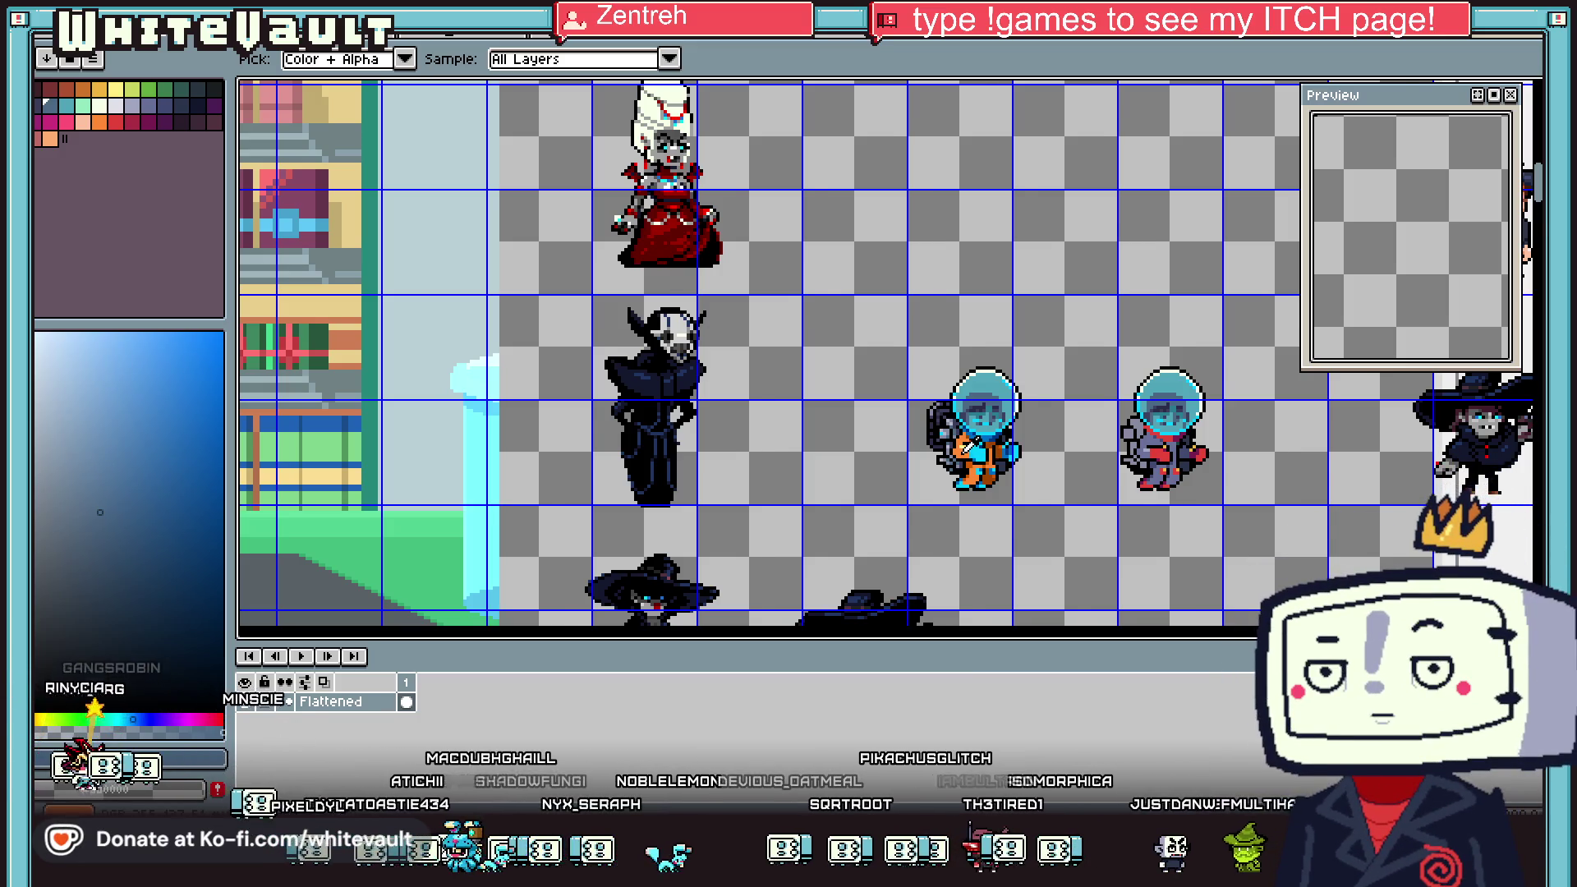
# Move the orange astronaut slightly down and left and commit it
pyautogui.scroll(2, 969, 448)
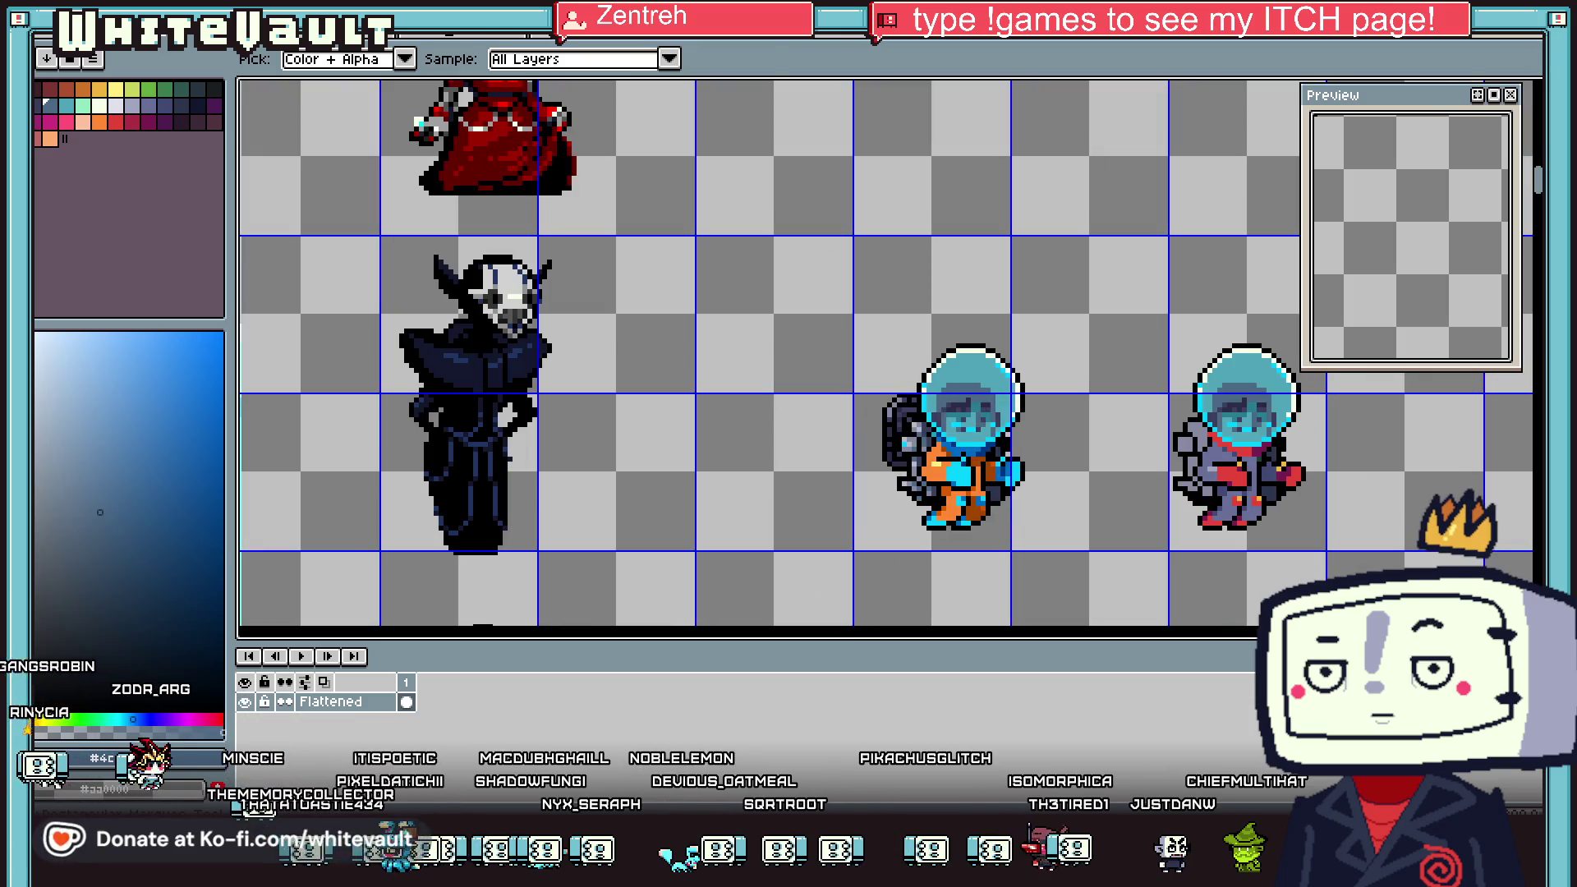
pyautogui.press('m')
pyautogui.moveTo(827, 271)
pyautogui.mouseDown()
pyautogui.moveTo(1101, 563)
pyautogui.moveTo(1084, 594)
pyautogui.mouseUp()
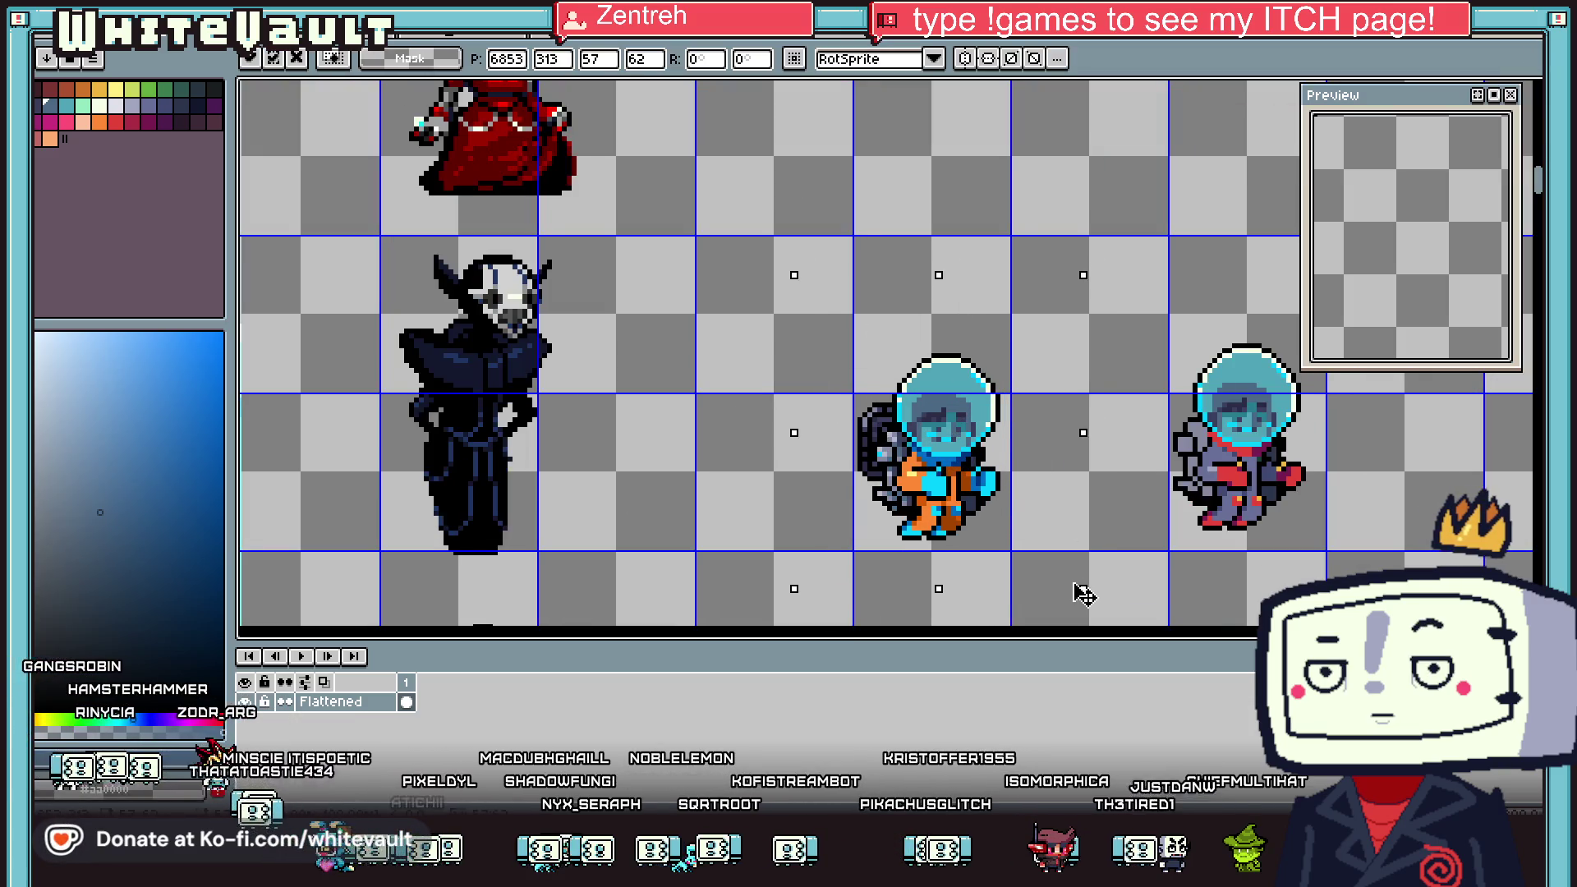
pyautogui.press('Return')
pyautogui.scroll(-3, 1119, 562)
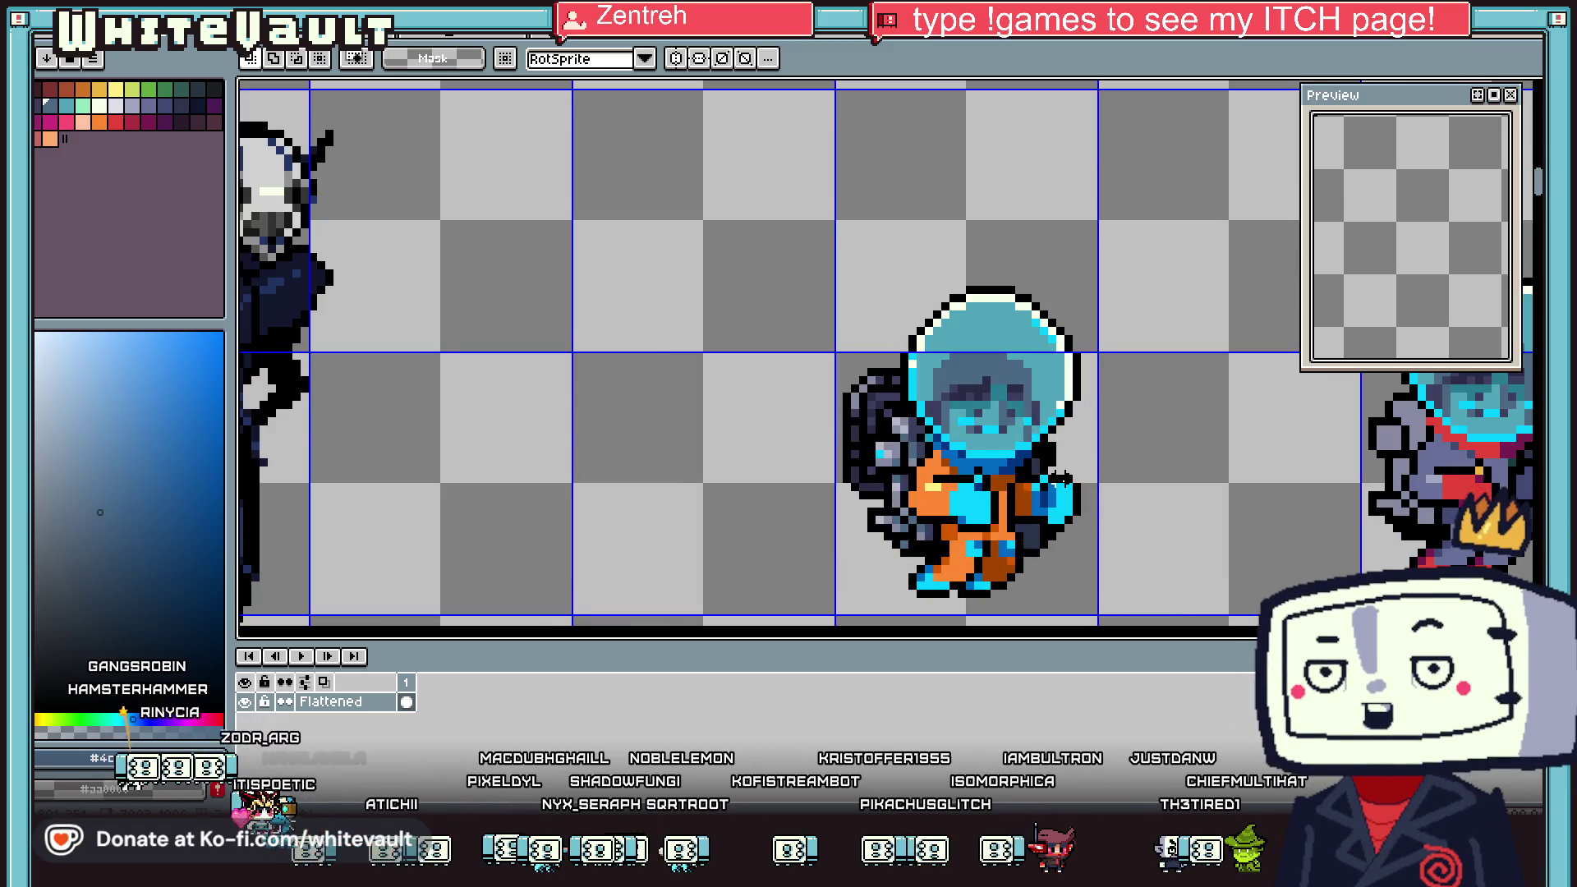
pyautogui.scroll(1, 1086, 510)
pyautogui.scroll(3, 1044, 458)
# Extend the black outline beside the astronaut's right shoulder
pyautogui.keyDown('alt'); pyautogui.click(1044, 458); pyautogui.keyUp('alt')
pyautogui.click(1059, 446)
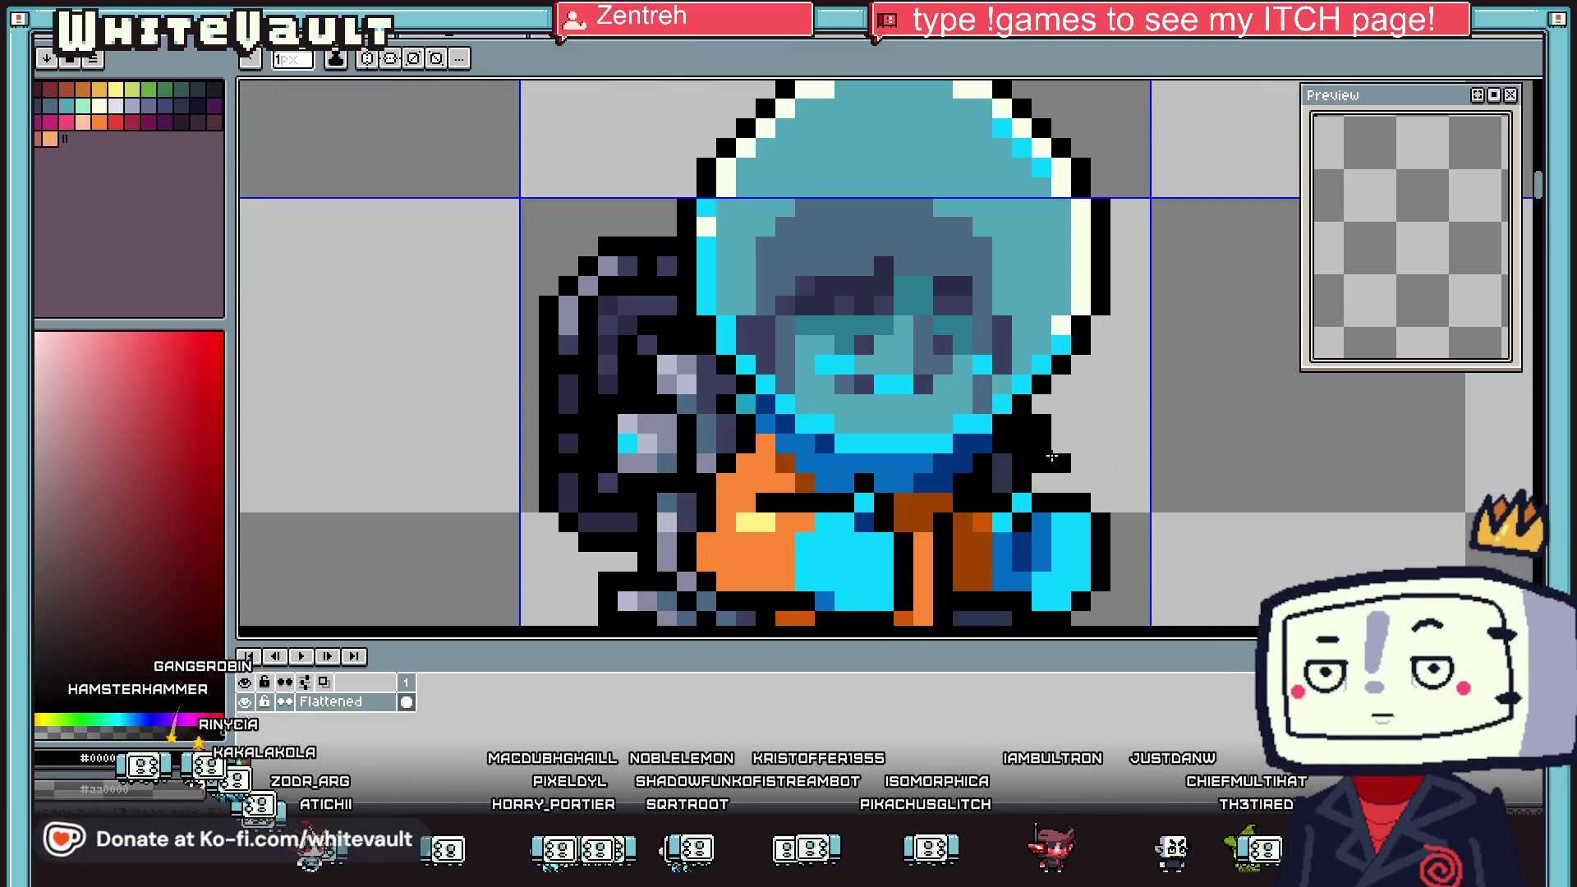
pyautogui.click(1076, 452)
pyautogui.moveTo(1076, 451); pyautogui.dragTo(1080, 483)
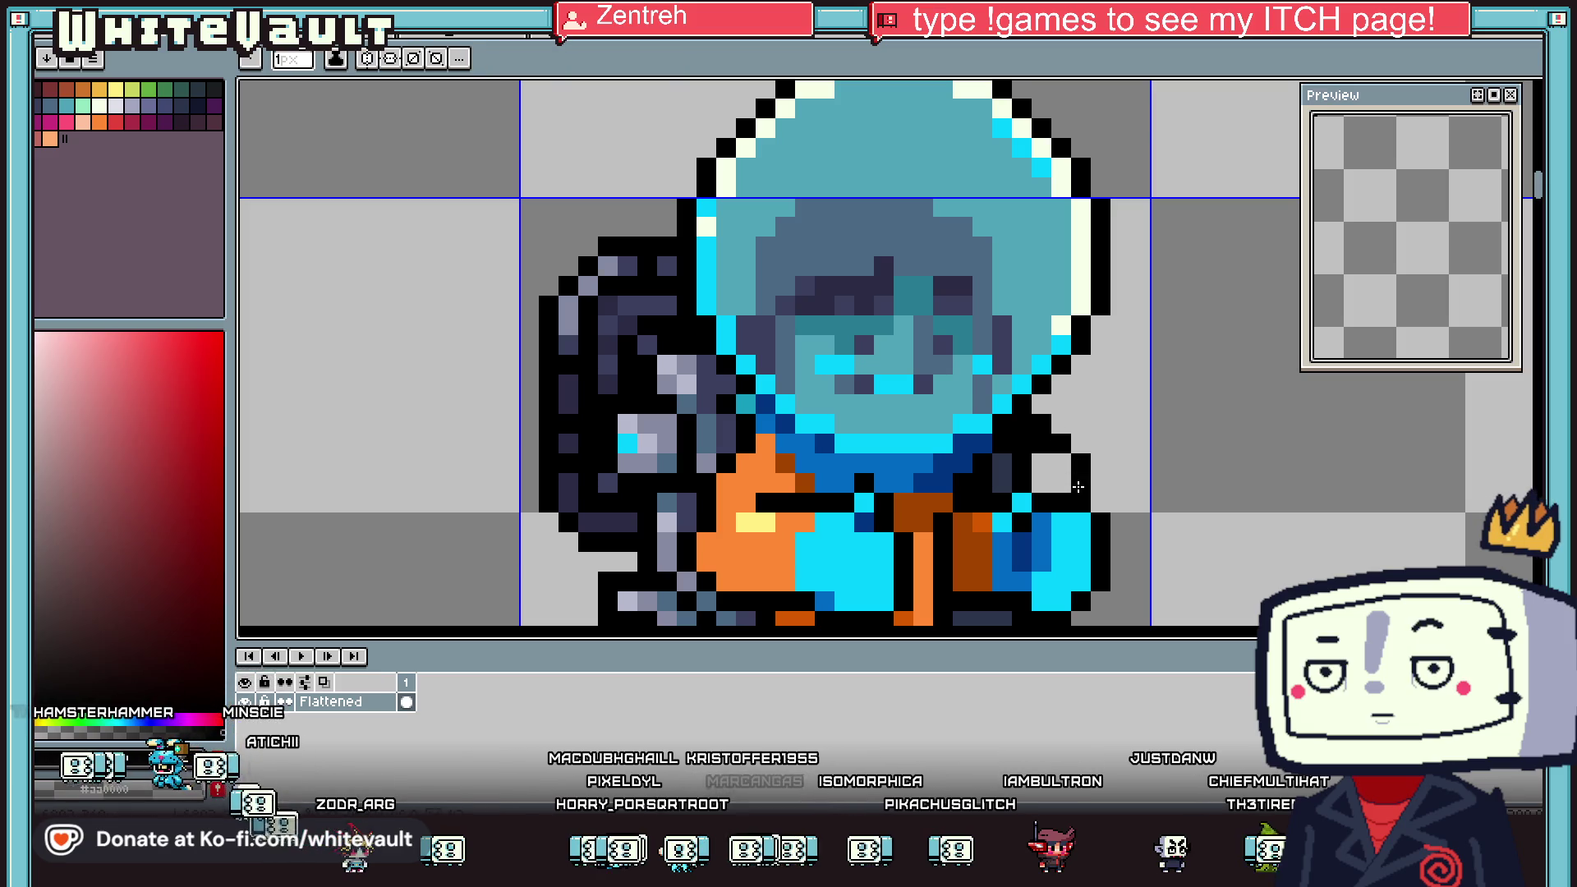
pyautogui.scroll(-4, 1084, 462)
pyautogui.scroll(1, 1084, 462)
pyautogui.scroll(3, 1084, 461)
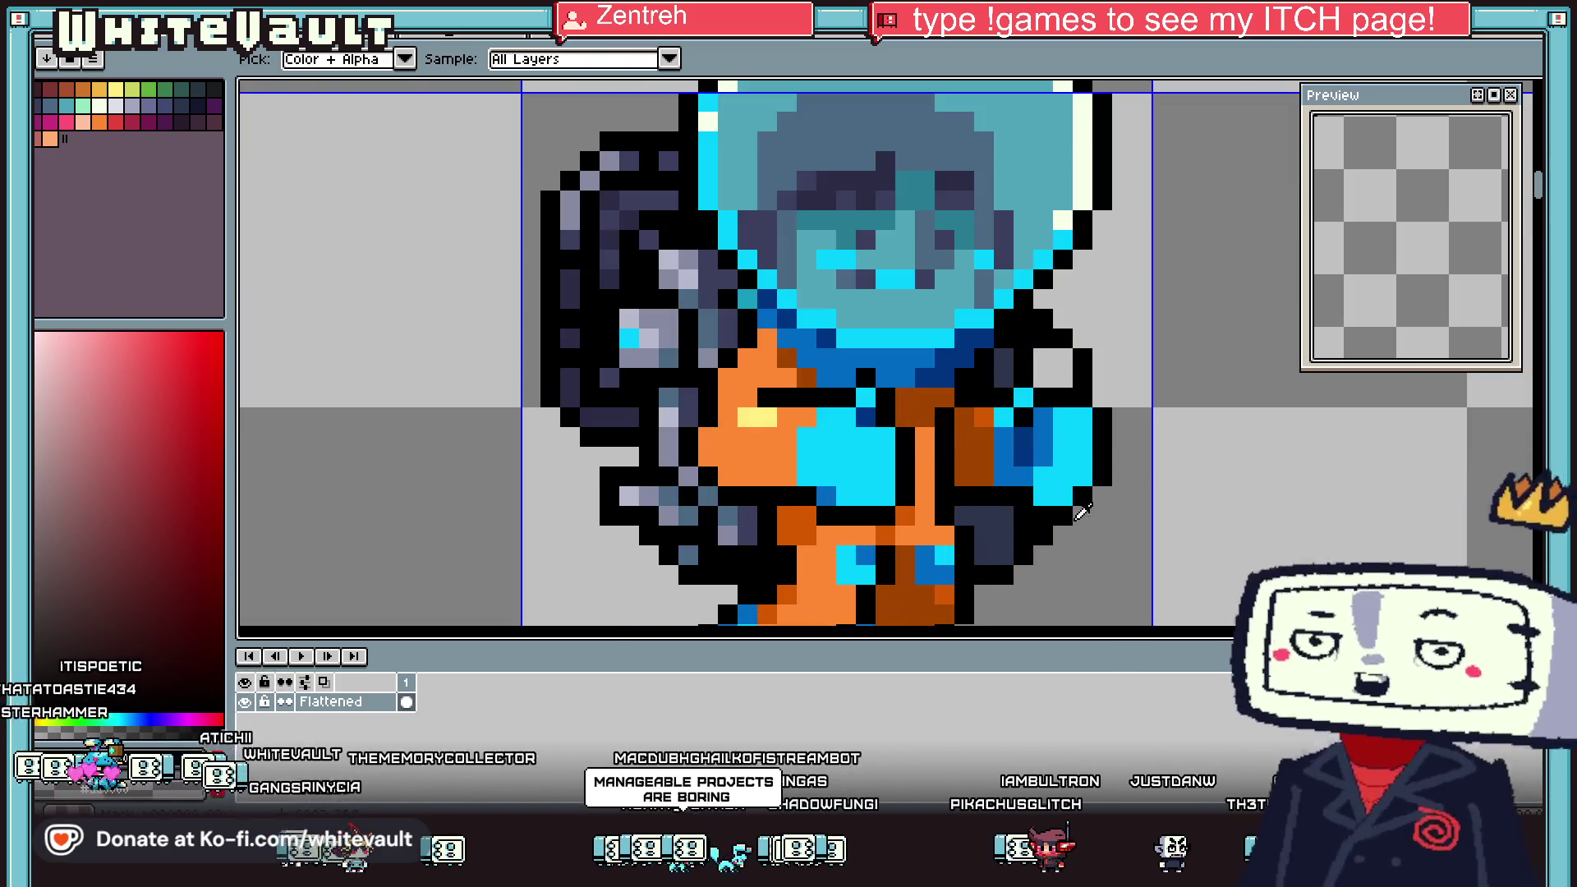
# Add a red pixel from the palette as a collar detail at the shoulder
pyautogui.press('alt')
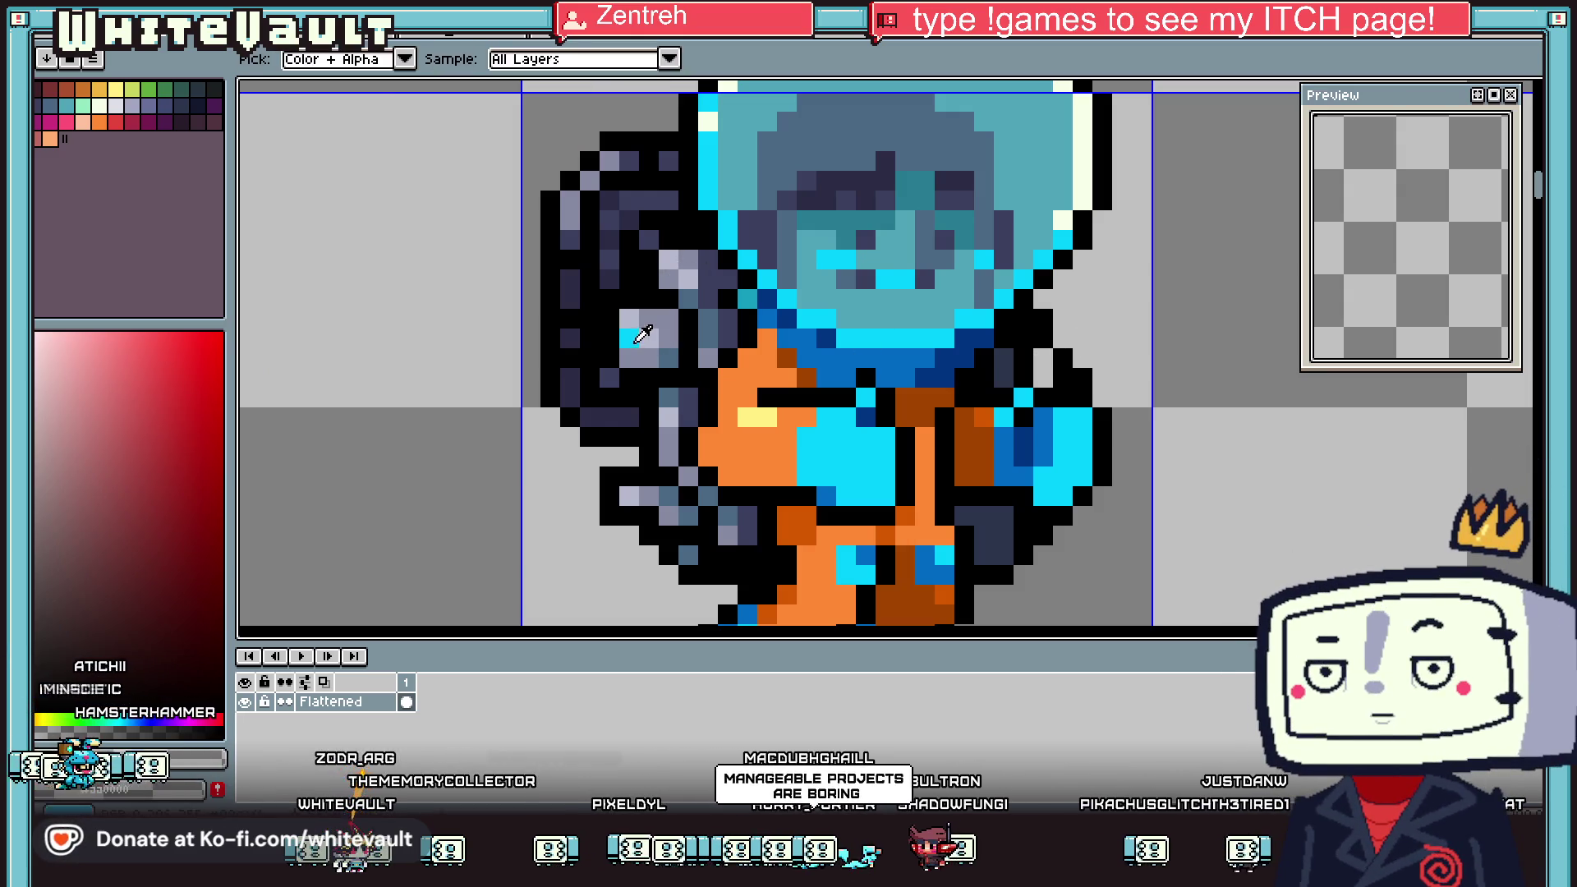
pyautogui.click(636, 341)
pyautogui.click(122, 124)
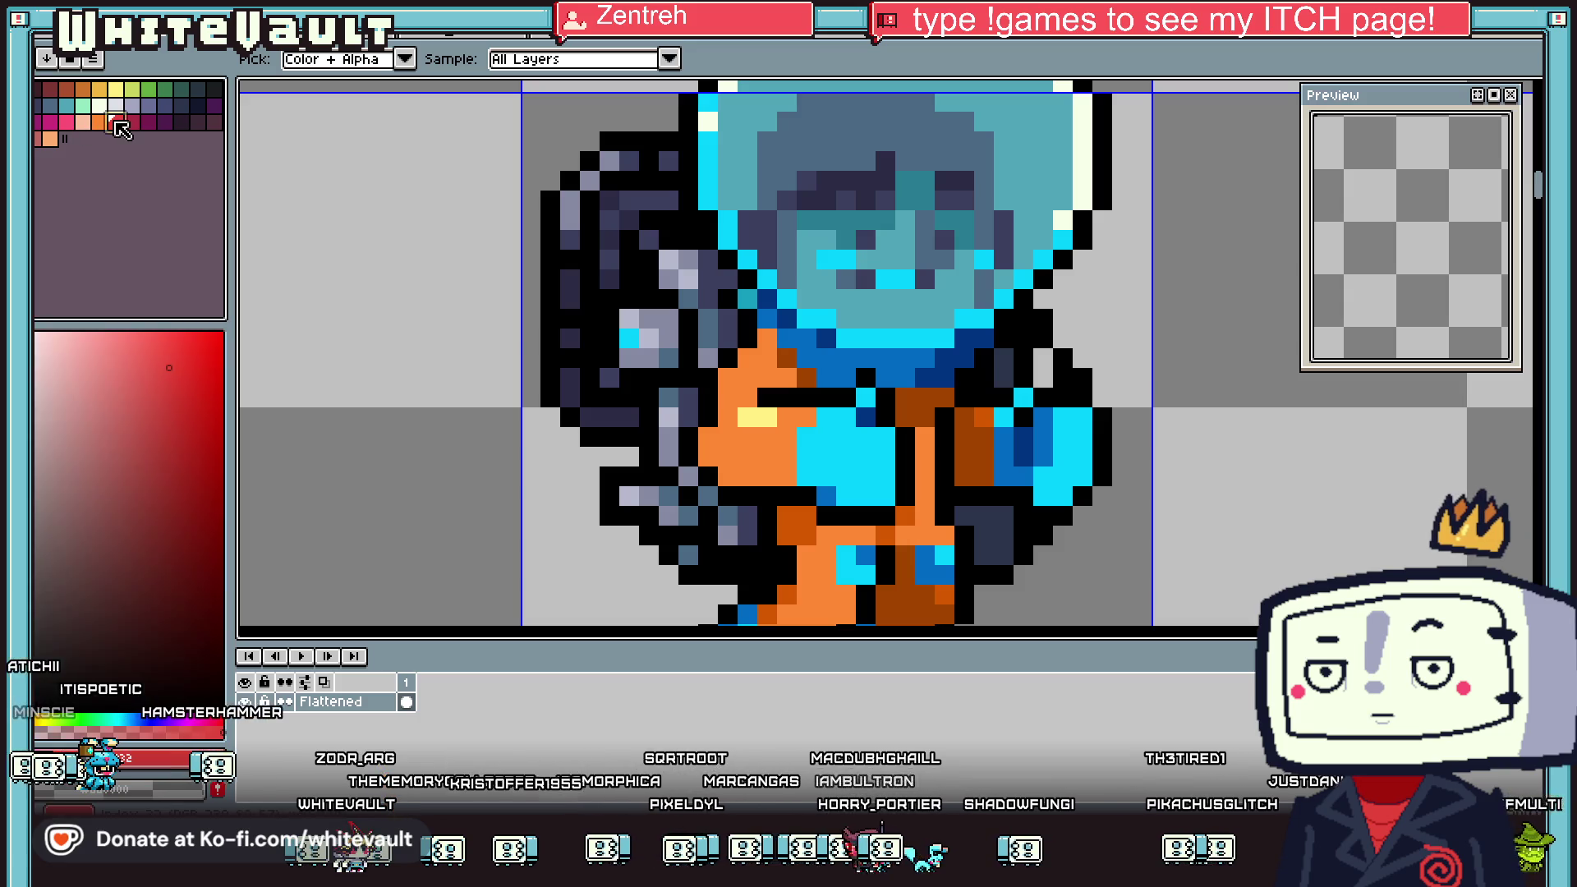
pyautogui.click(1043, 357)
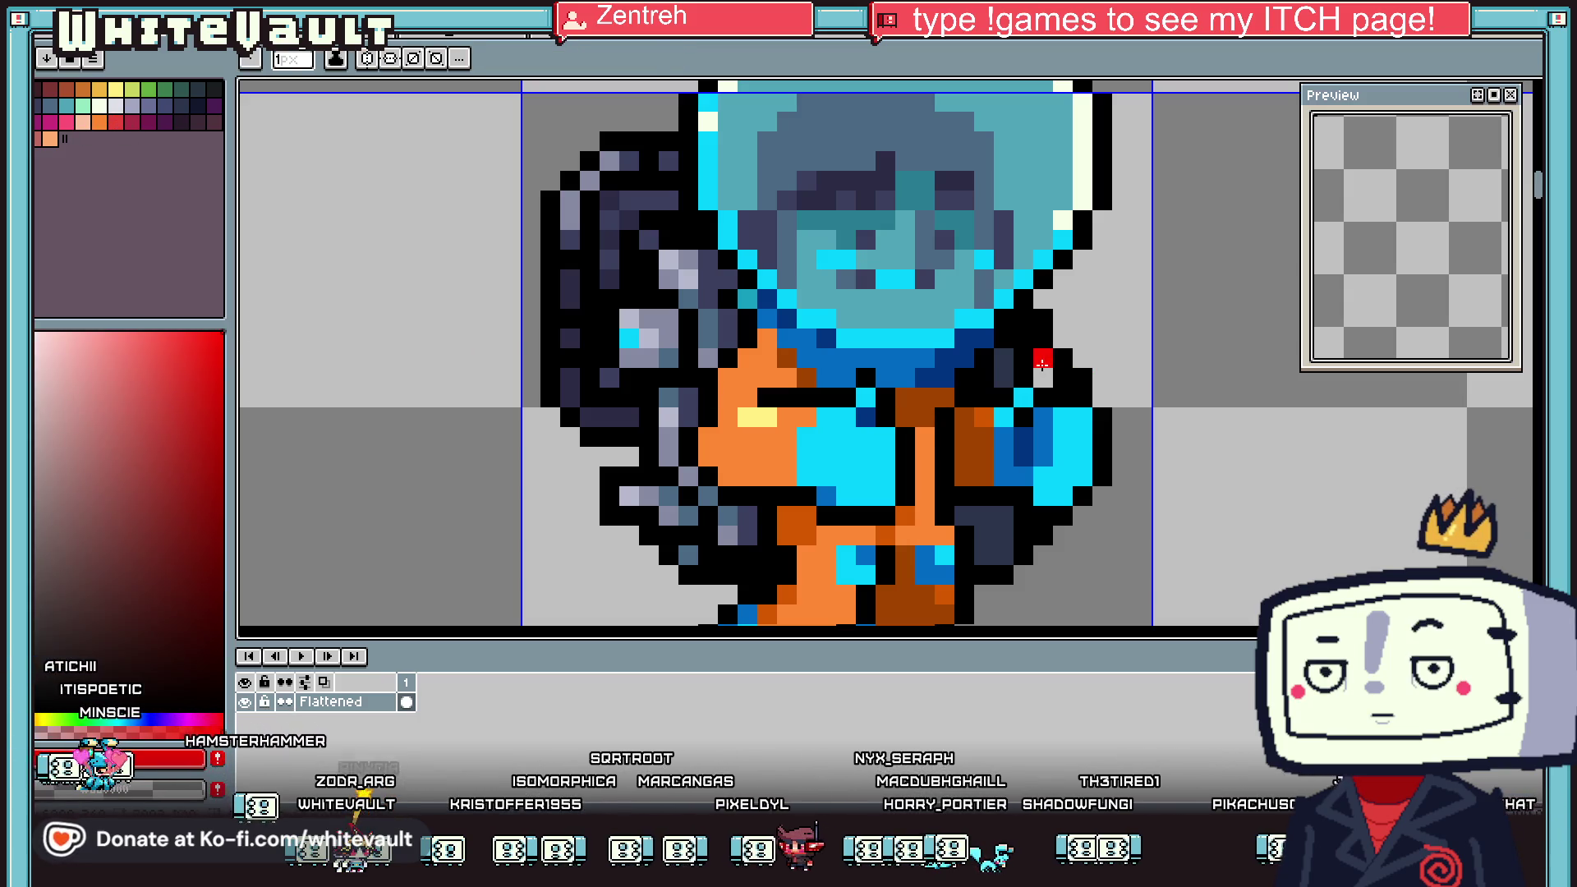
pyautogui.press('i')
pyautogui.scroll(-4, 877, 374)
pyautogui.scroll(2, 1067, 411)
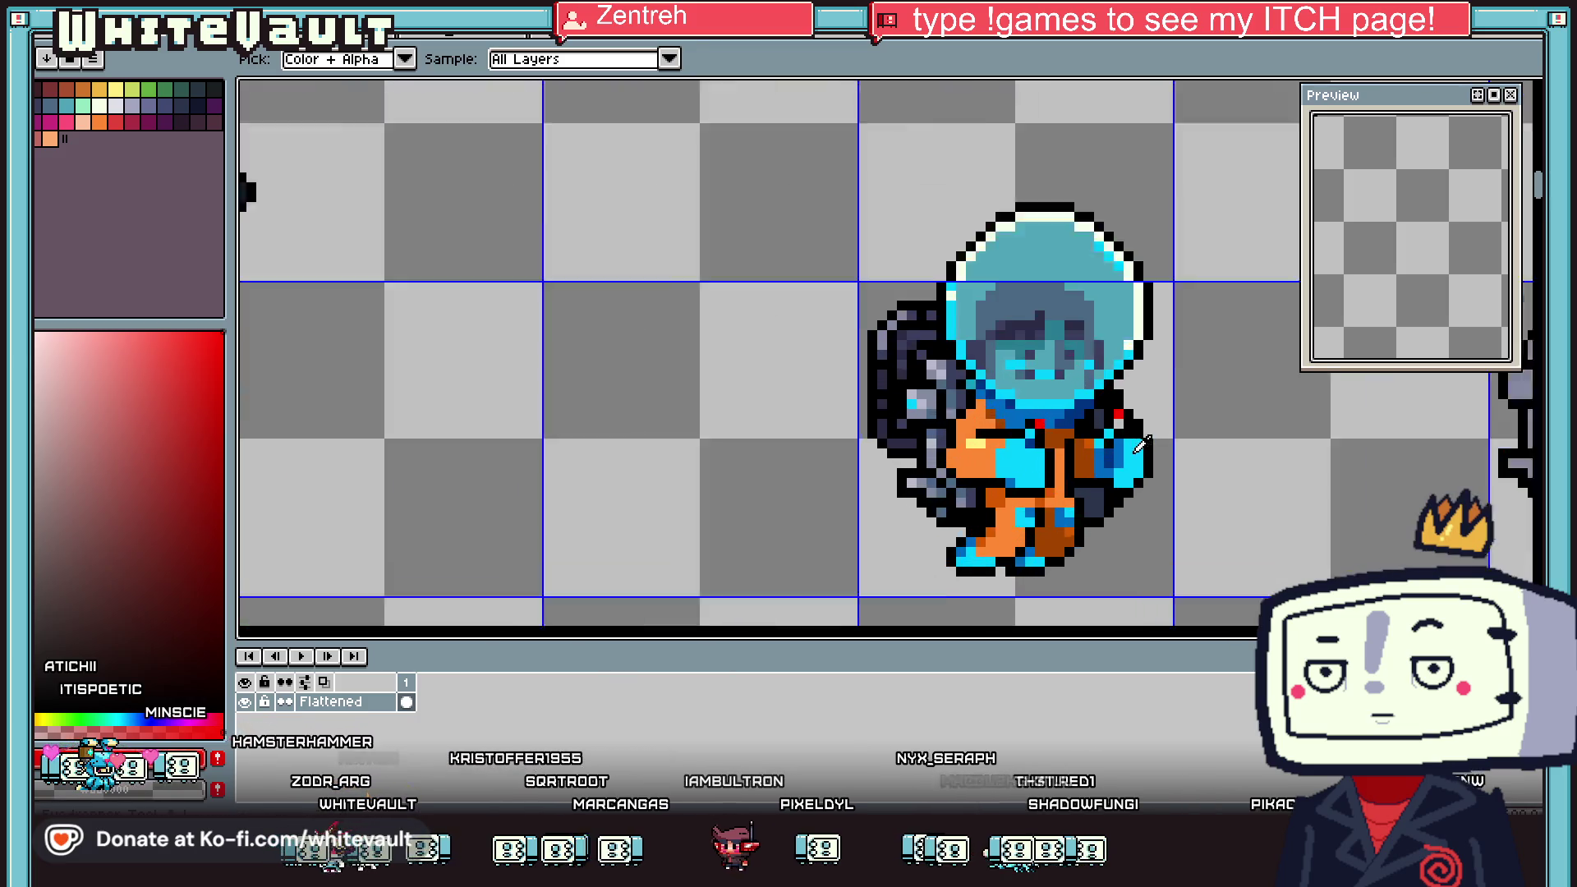
pyautogui.scroll(1, 1125, 286)
pyautogui.click(898, 380)
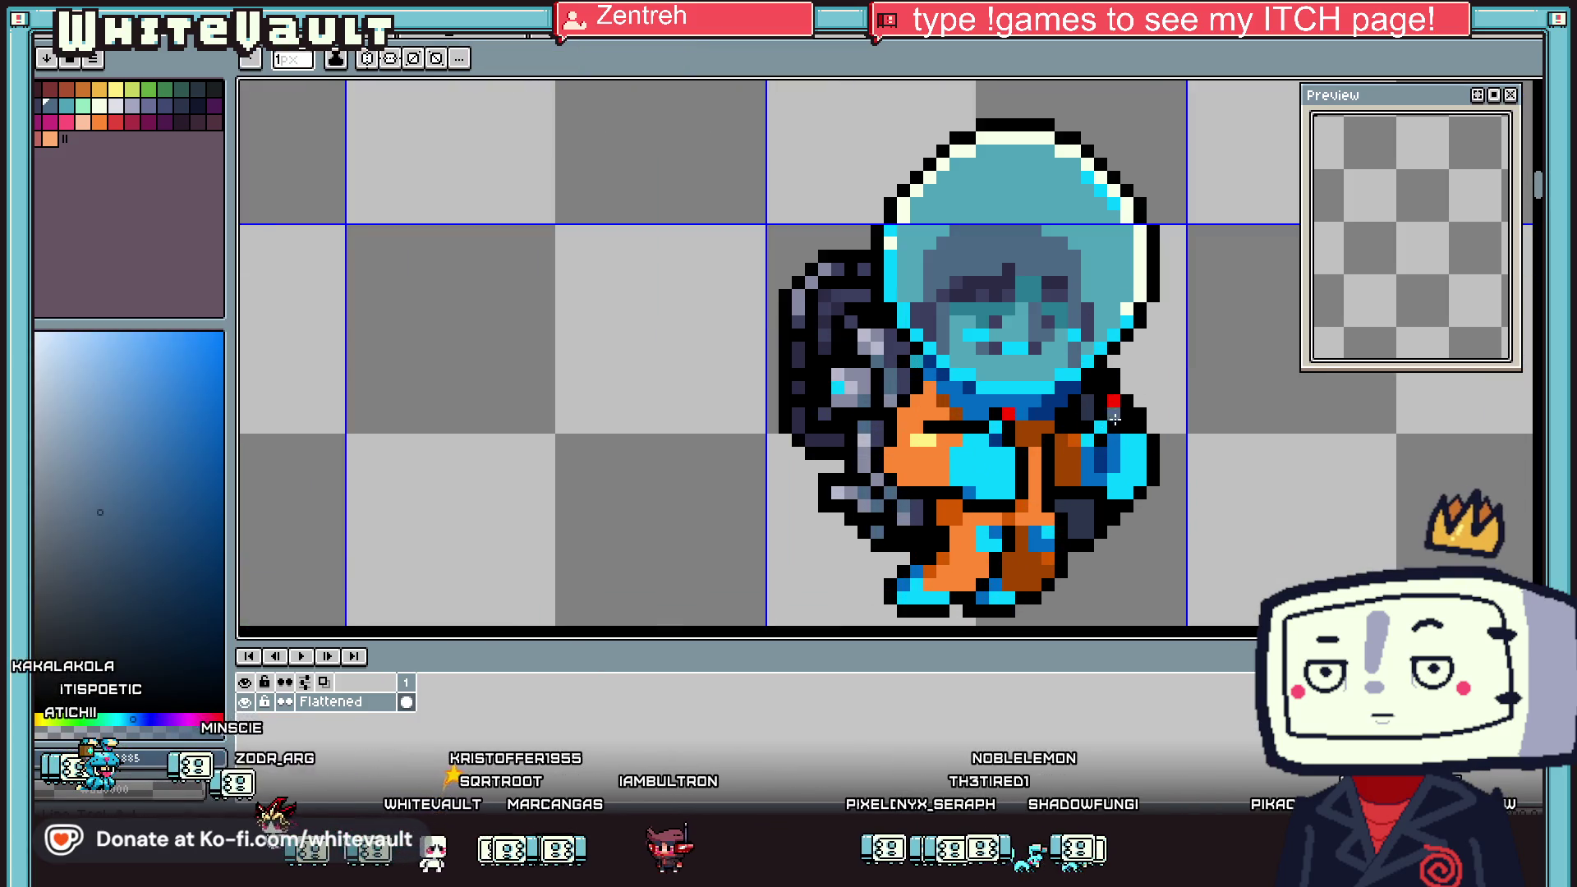
pyautogui.scroll(-1, 1117, 427)
pyautogui.scroll(-3, 1133, 492)
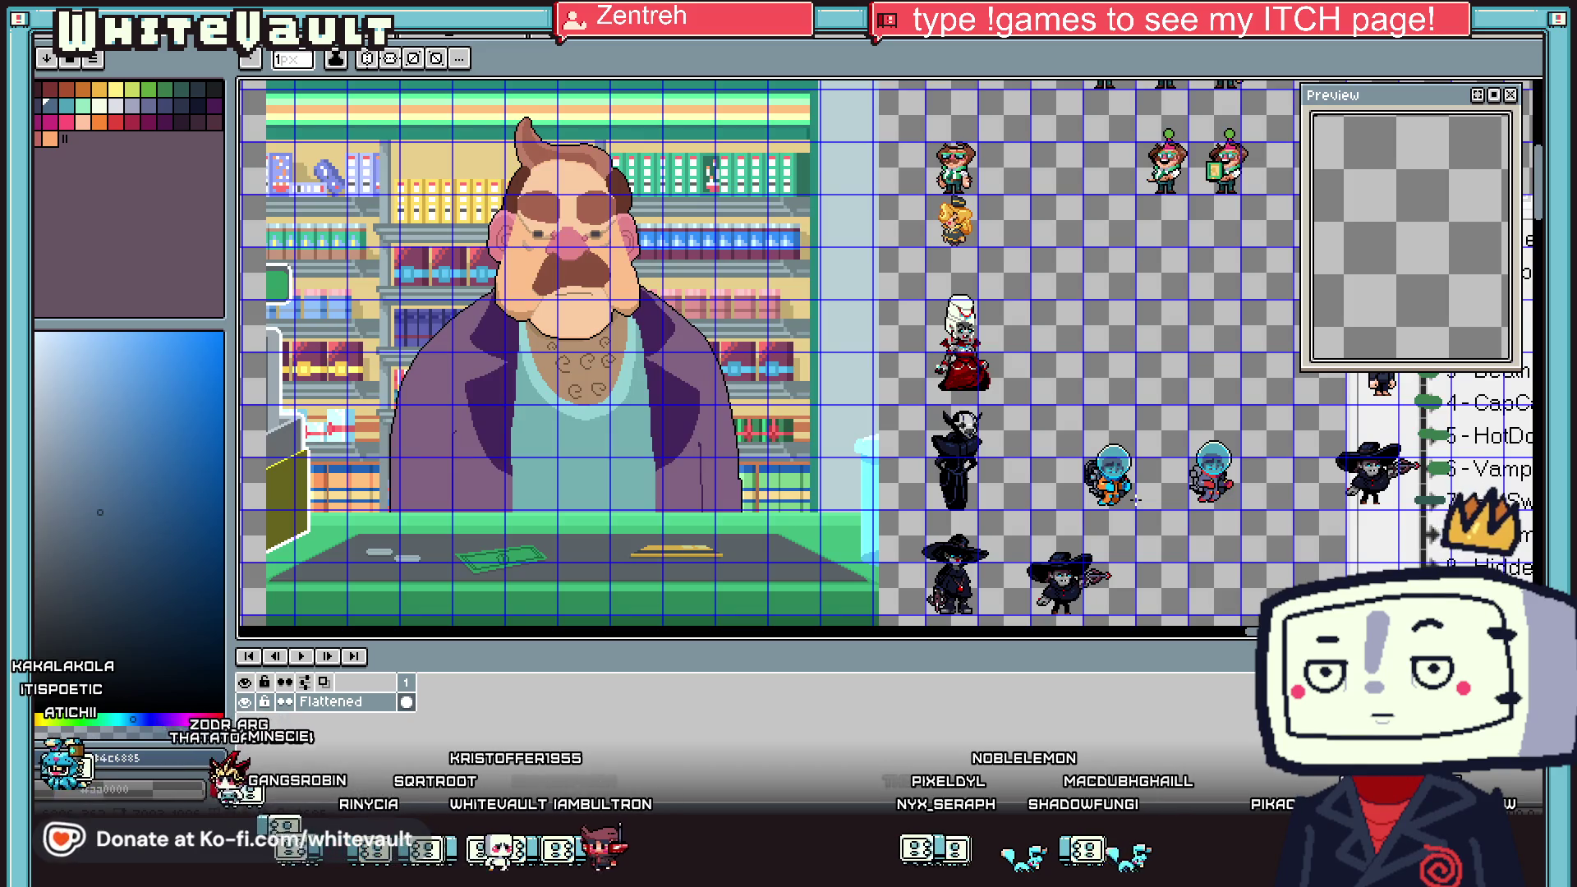
pyautogui.scroll(2, 1132, 497)
pyautogui.scroll(1, 1137, 502)
pyautogui.press('v')
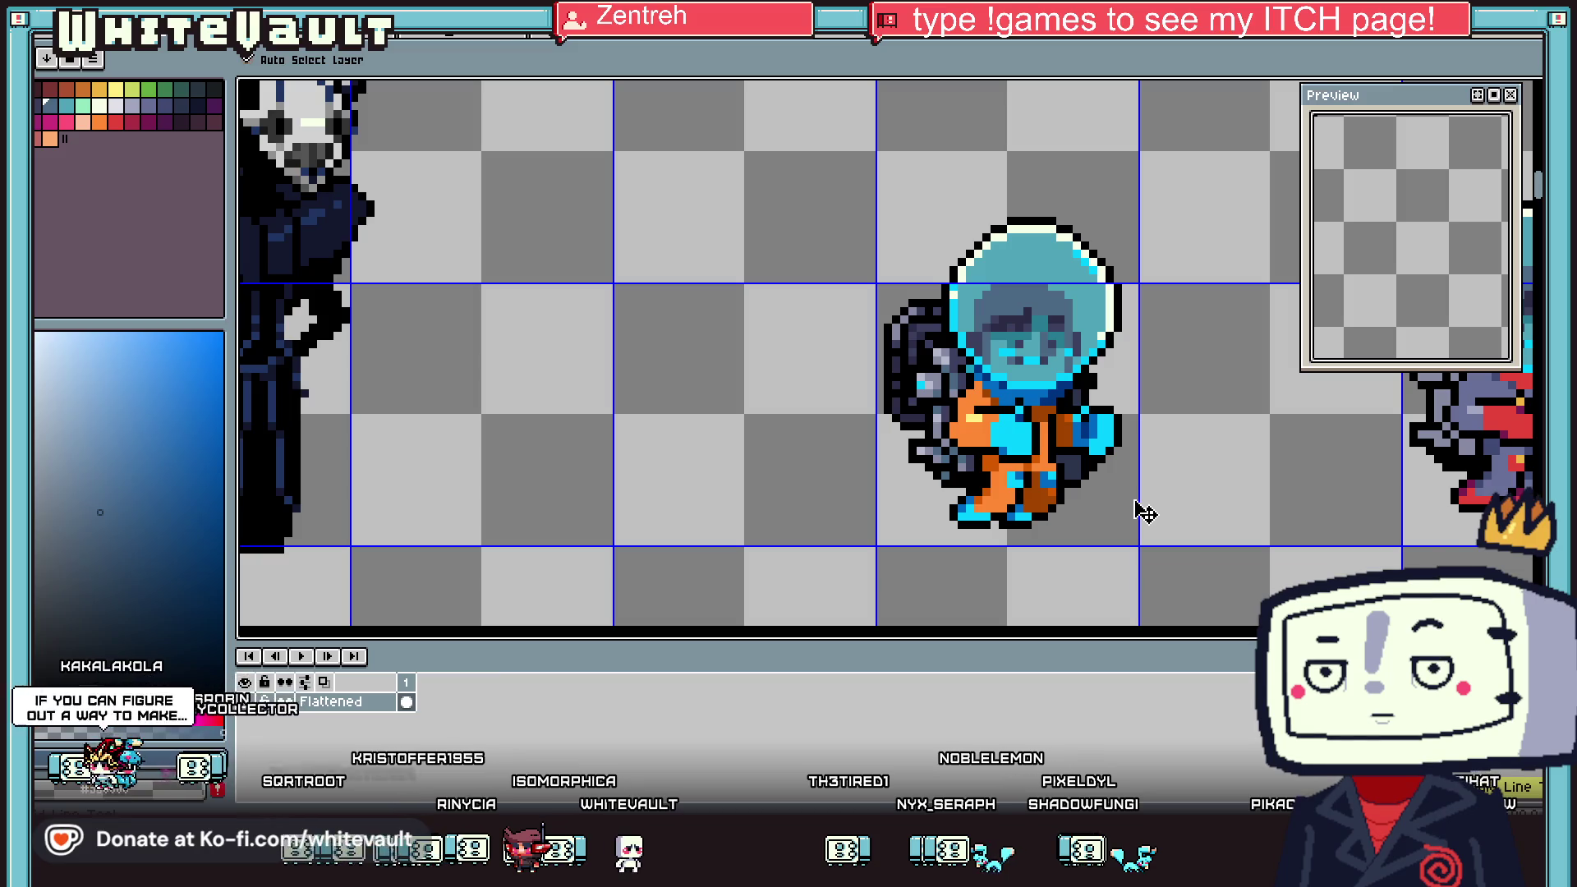
pyautogui.press('b')
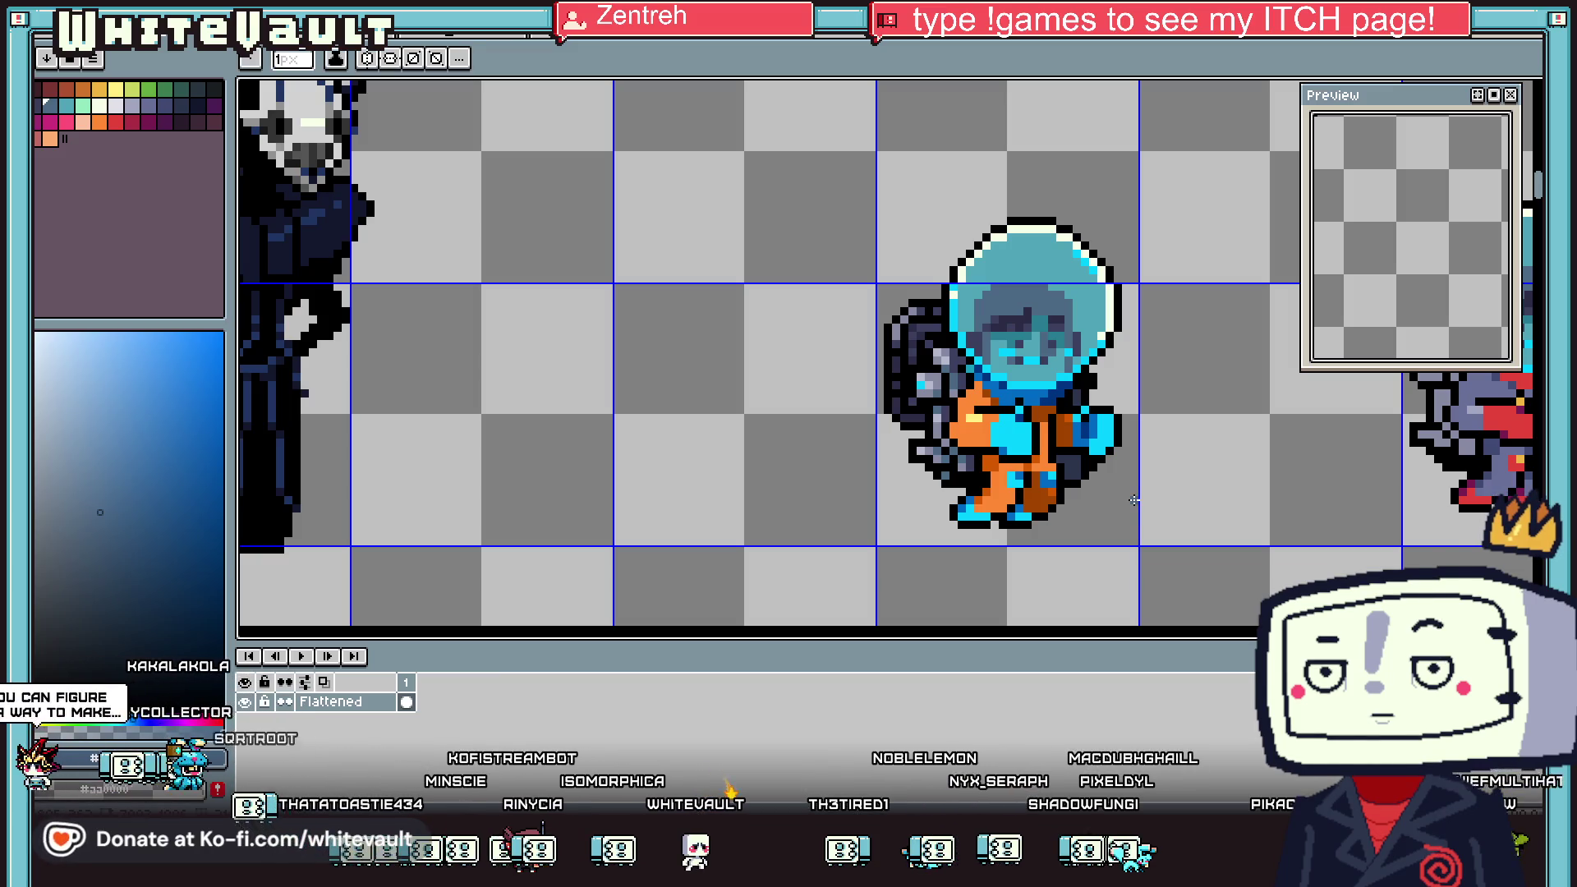
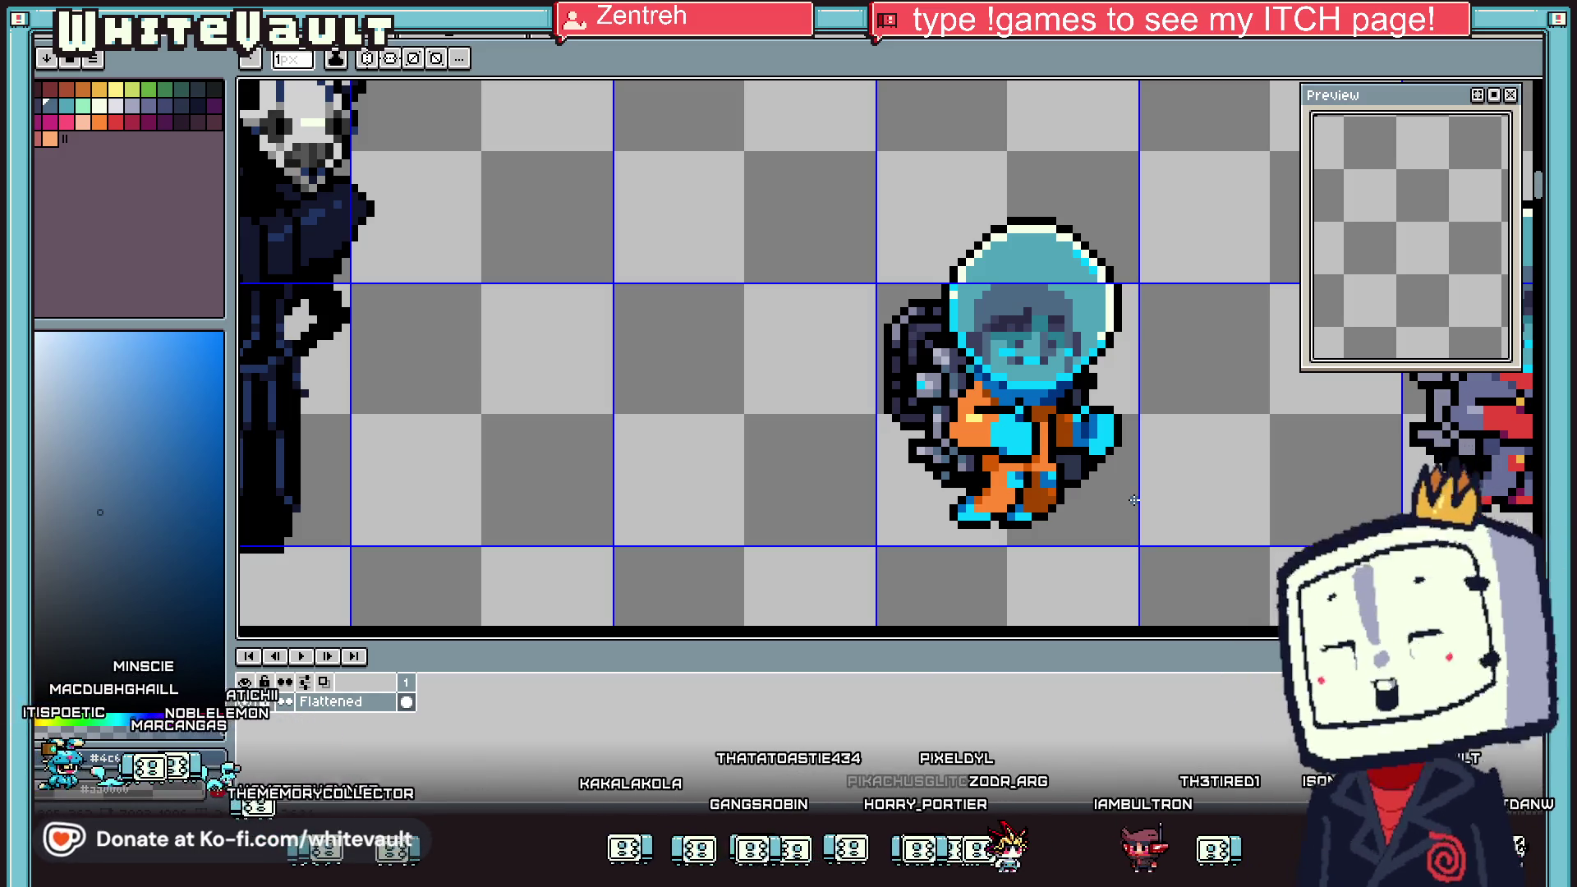
# Draw a black outline extending the astronaut's backpack downward
pyautogui.scroll(-2, 1158, 452)
pyautogui.scroll(2, 1092, 452)
pyautogui.scroll(3, 1021, 463)
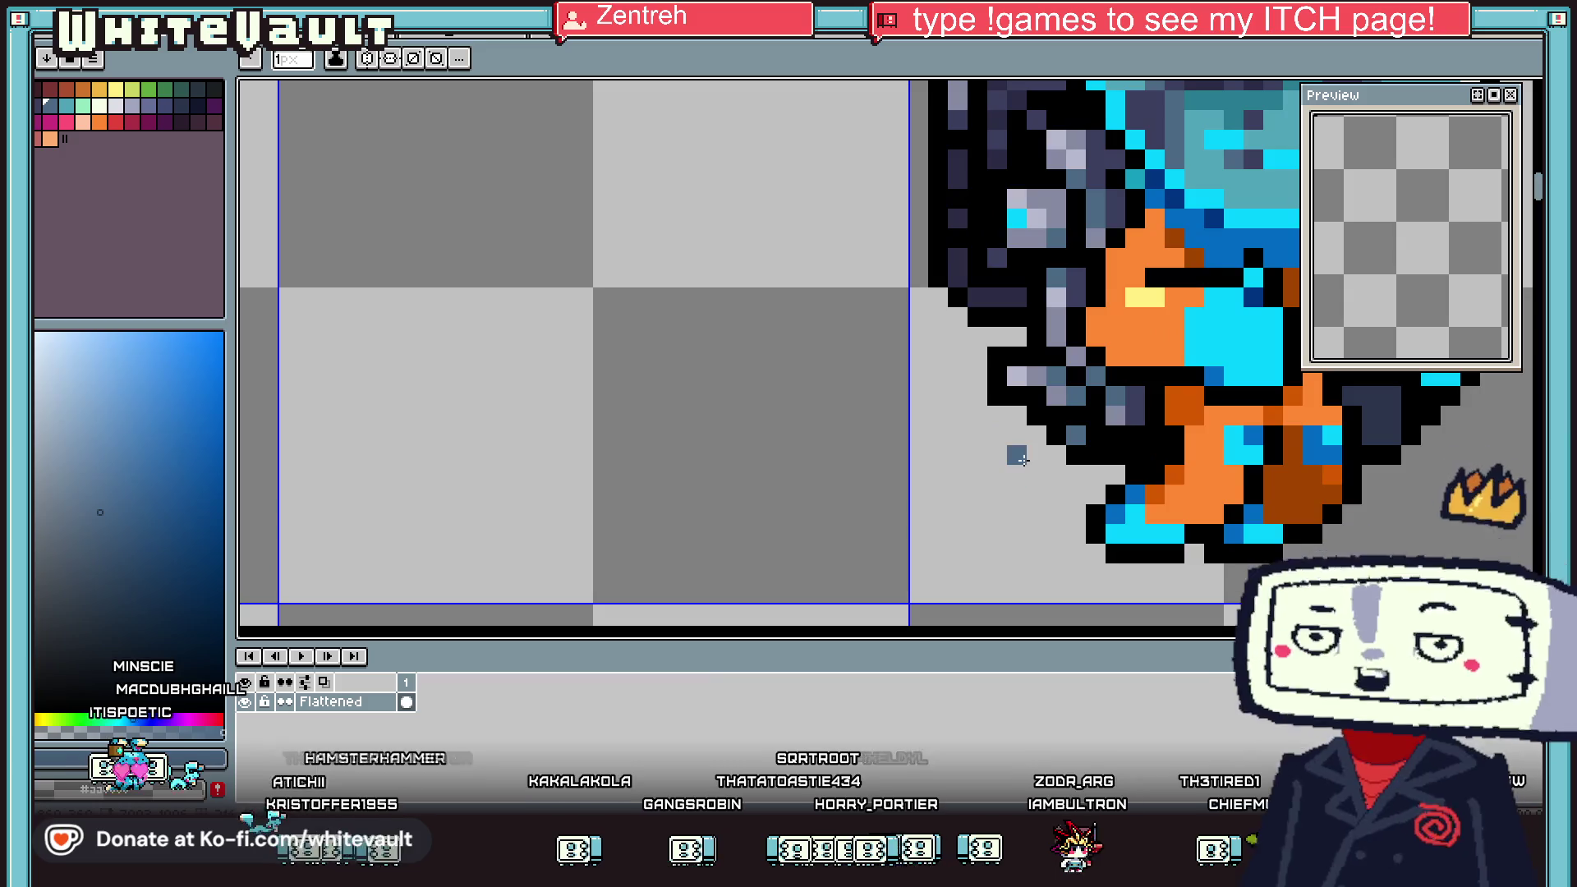
pyautogui.keyDown('alt'); pyautogui.click(998, 382); pyautogui.keyUp('alt')
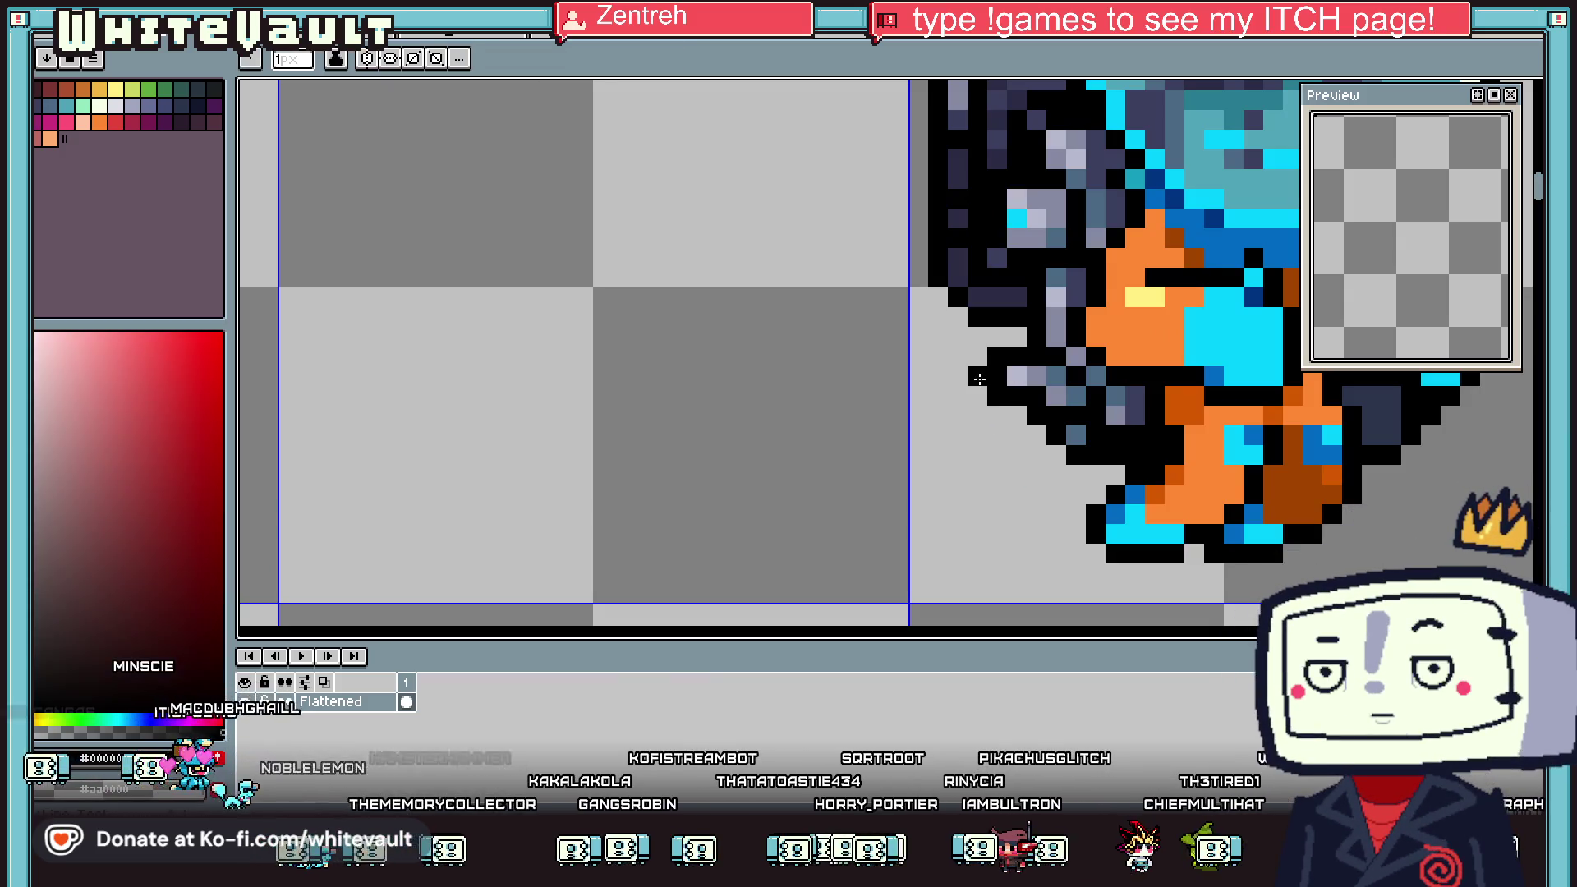
pyautogui.moveTo(969, 408)
pyautogui.mouseDown()
pyautogui.moveTo(982, 457)
pyautogui.moveTo(1092, 493)
pyautogui.mouseUp()
# Eyedrop the dark slate grey backpack colour from the sprite for filling
pyautogui.press('alt')
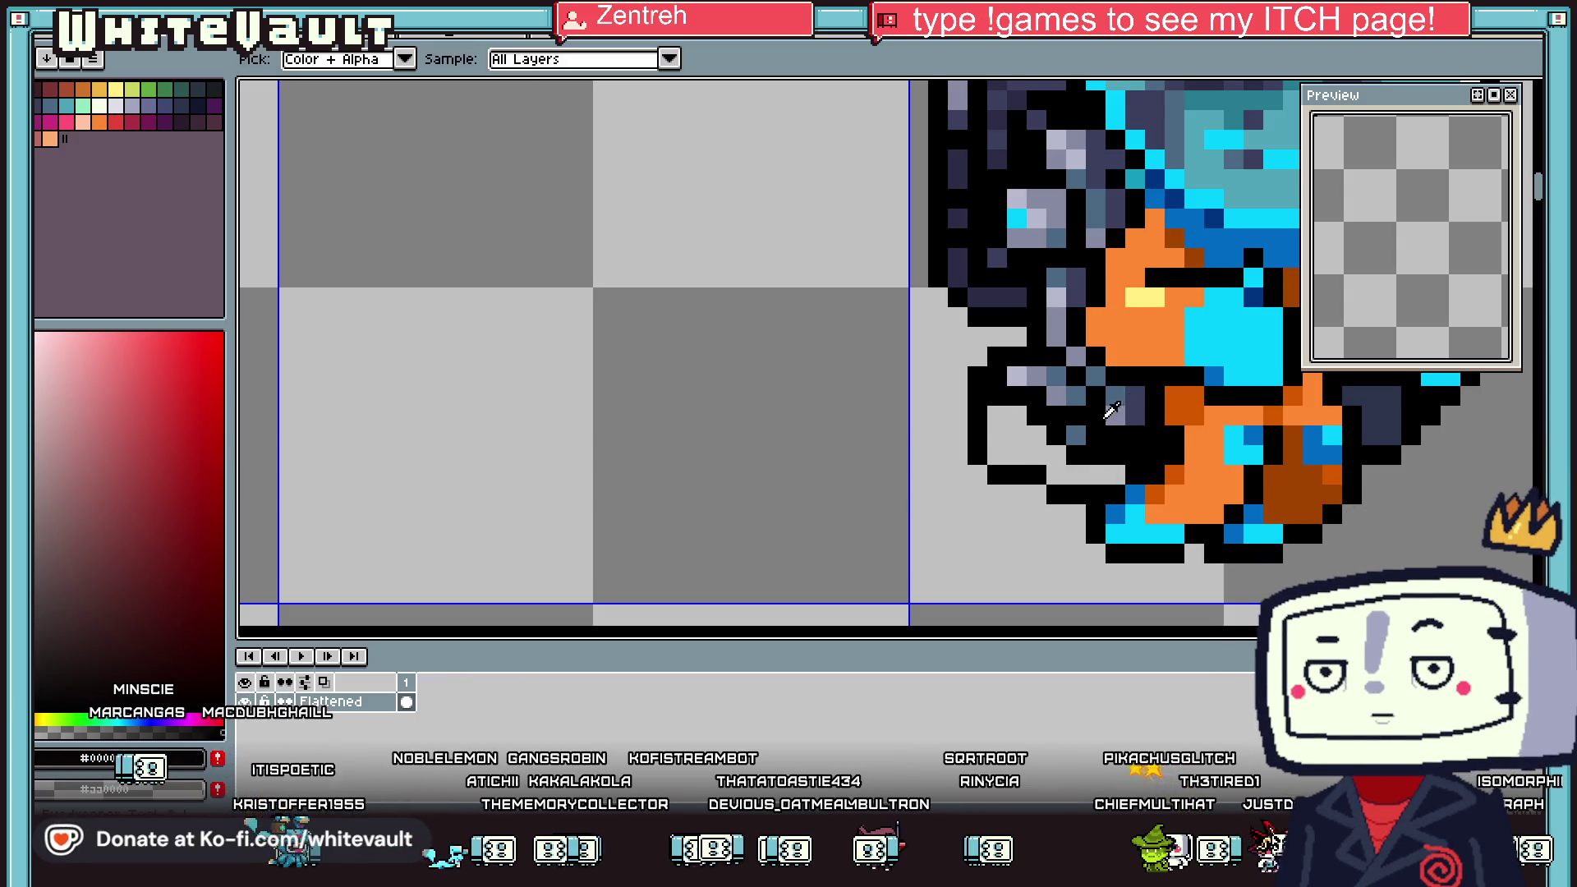
pyautogui.scroll(-3, 1149, 396)
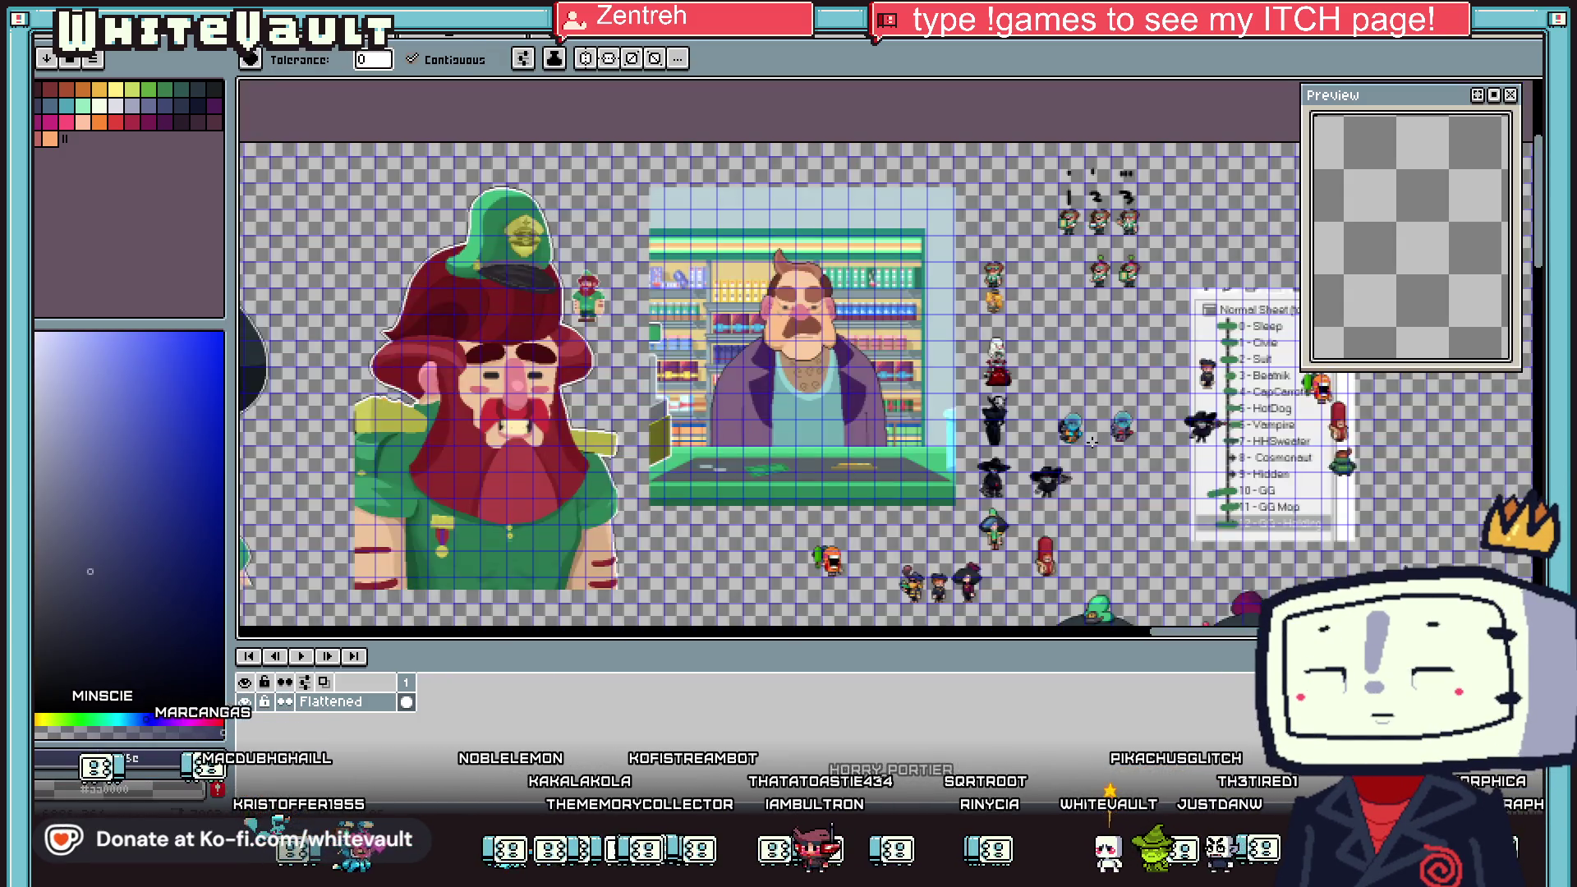
pyautogui.scroll(3, 1078, 441)
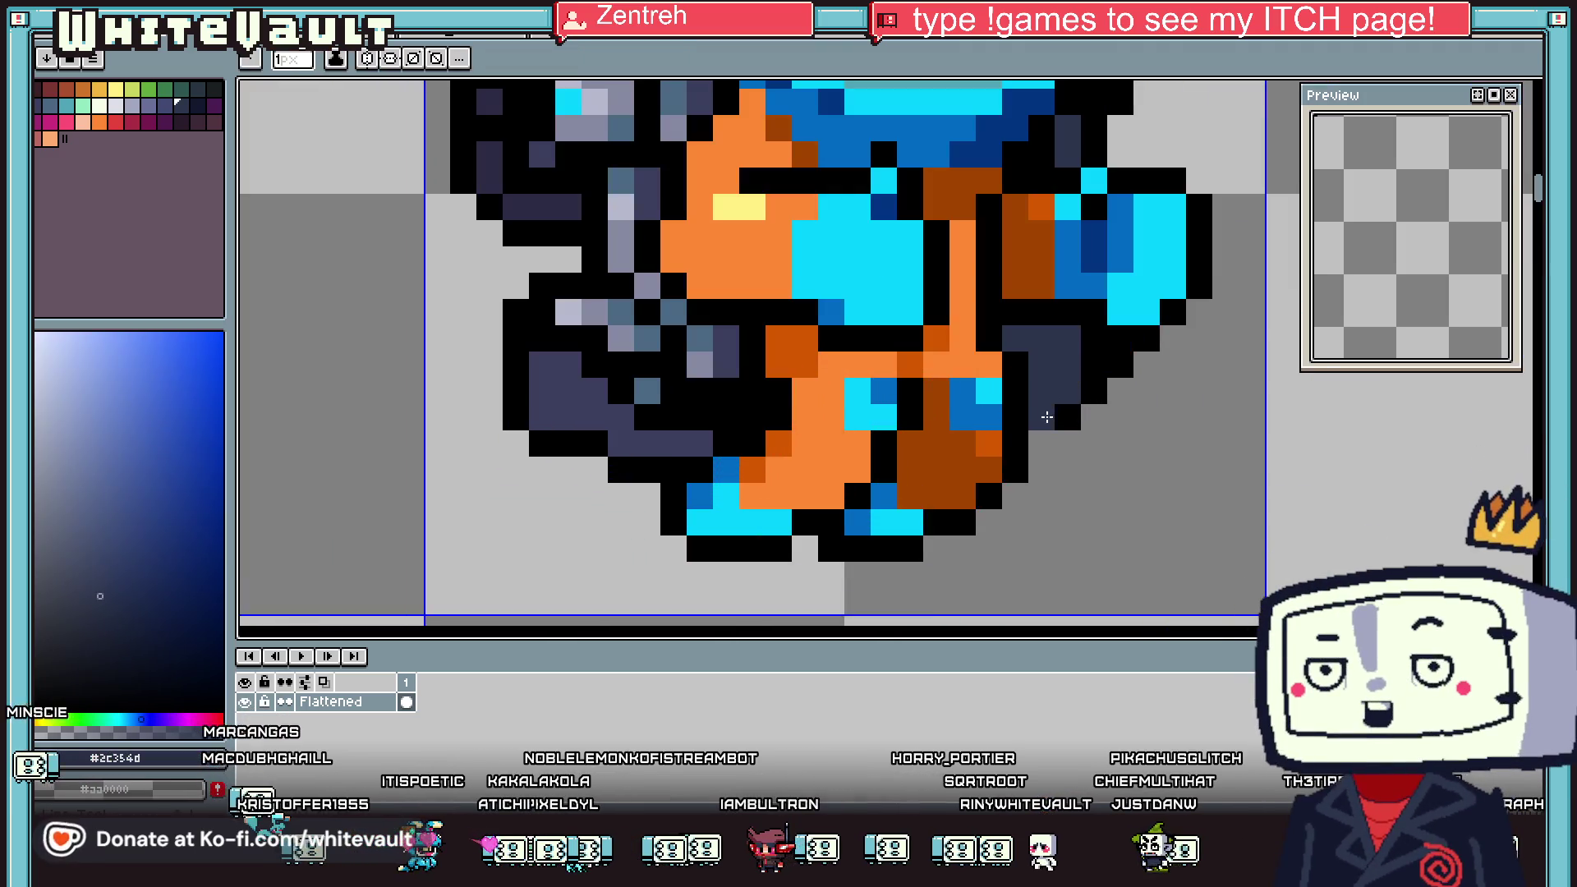
pyautogui.press('alt')
pyautogui.click(1081, 411)
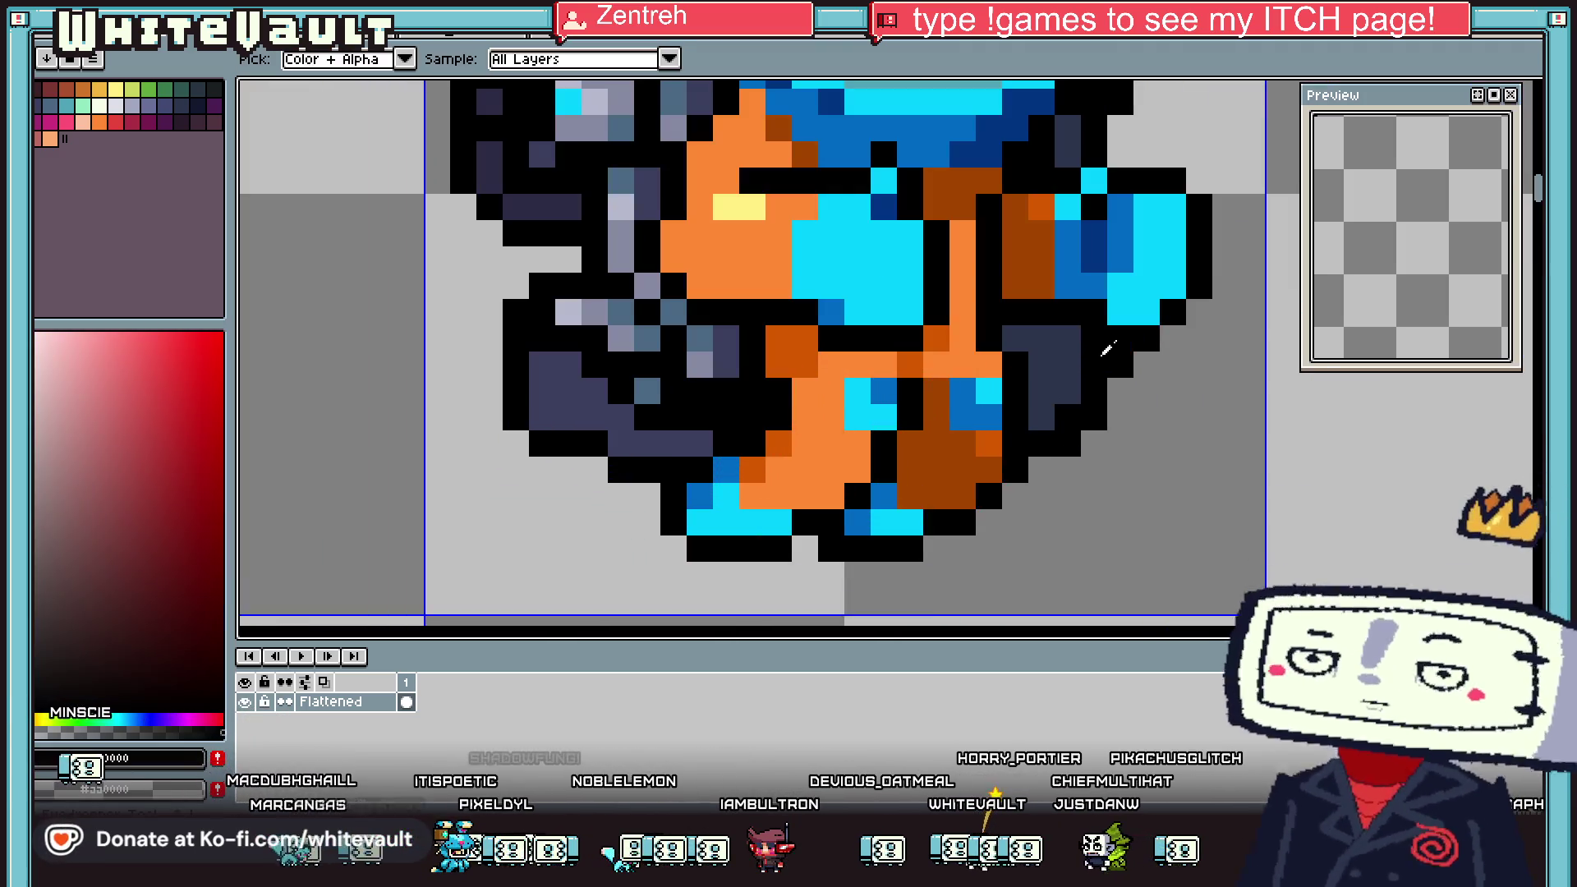
pyautogui.scroll(-3, 1040, 363)
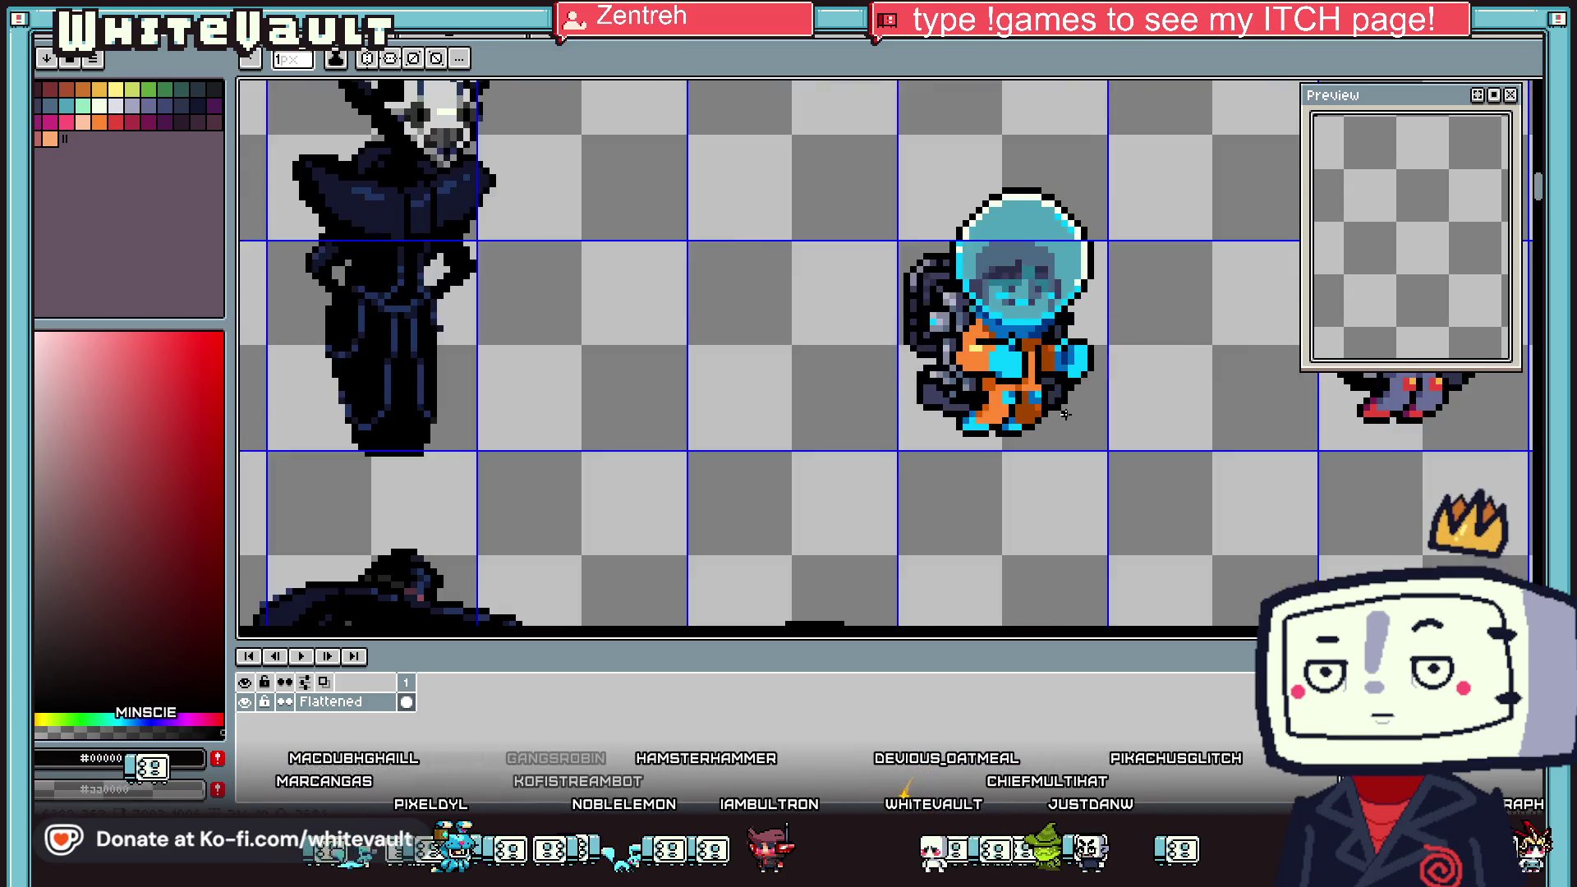
pyautogui.scroll(2, 1018, 412)
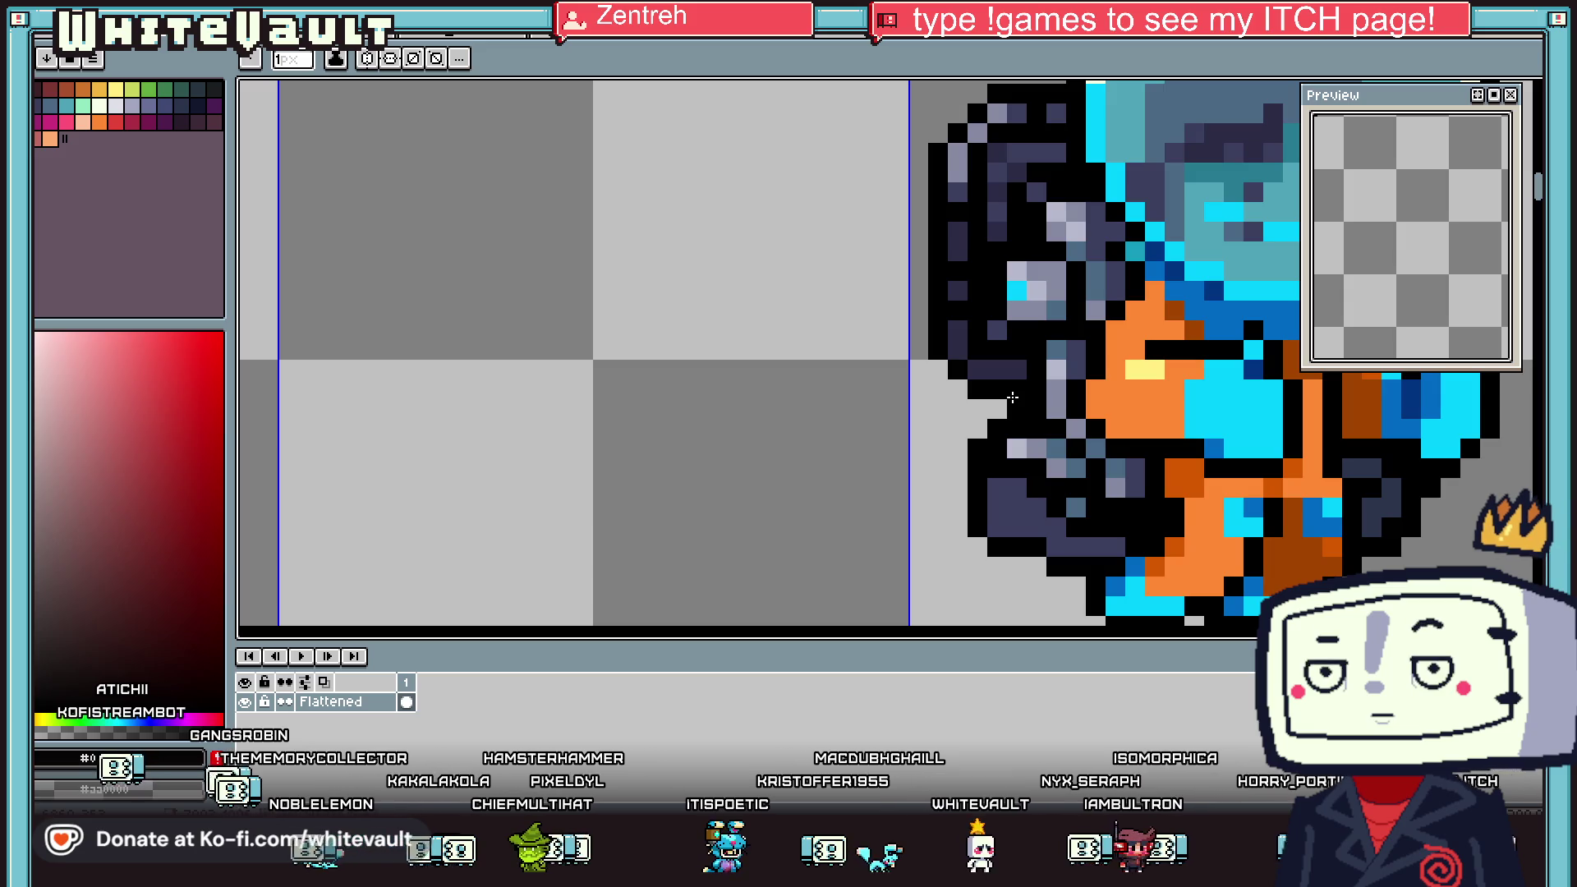
# Paint near-white highlight pixels across the cyan shoulder and chest armour
pyautogui.scroll(-3, 1093, 319)
pyautogui.scroll(-1, 1093, 319)
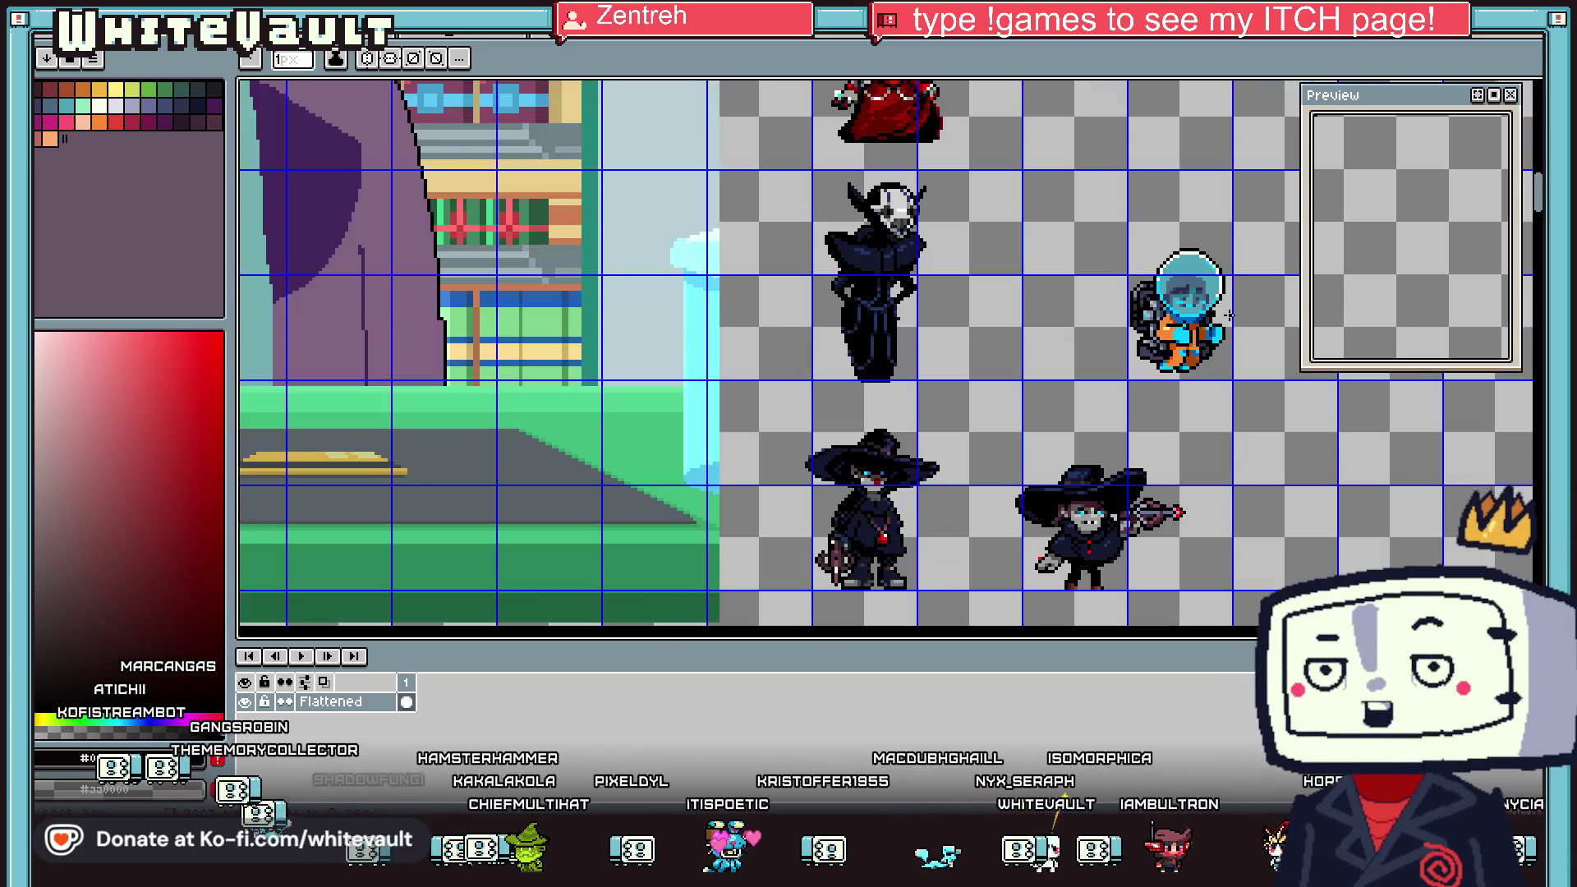
pyautogui.scroll(2, 1218, 326)
pyautogui.scroll(1, 1218, 326)
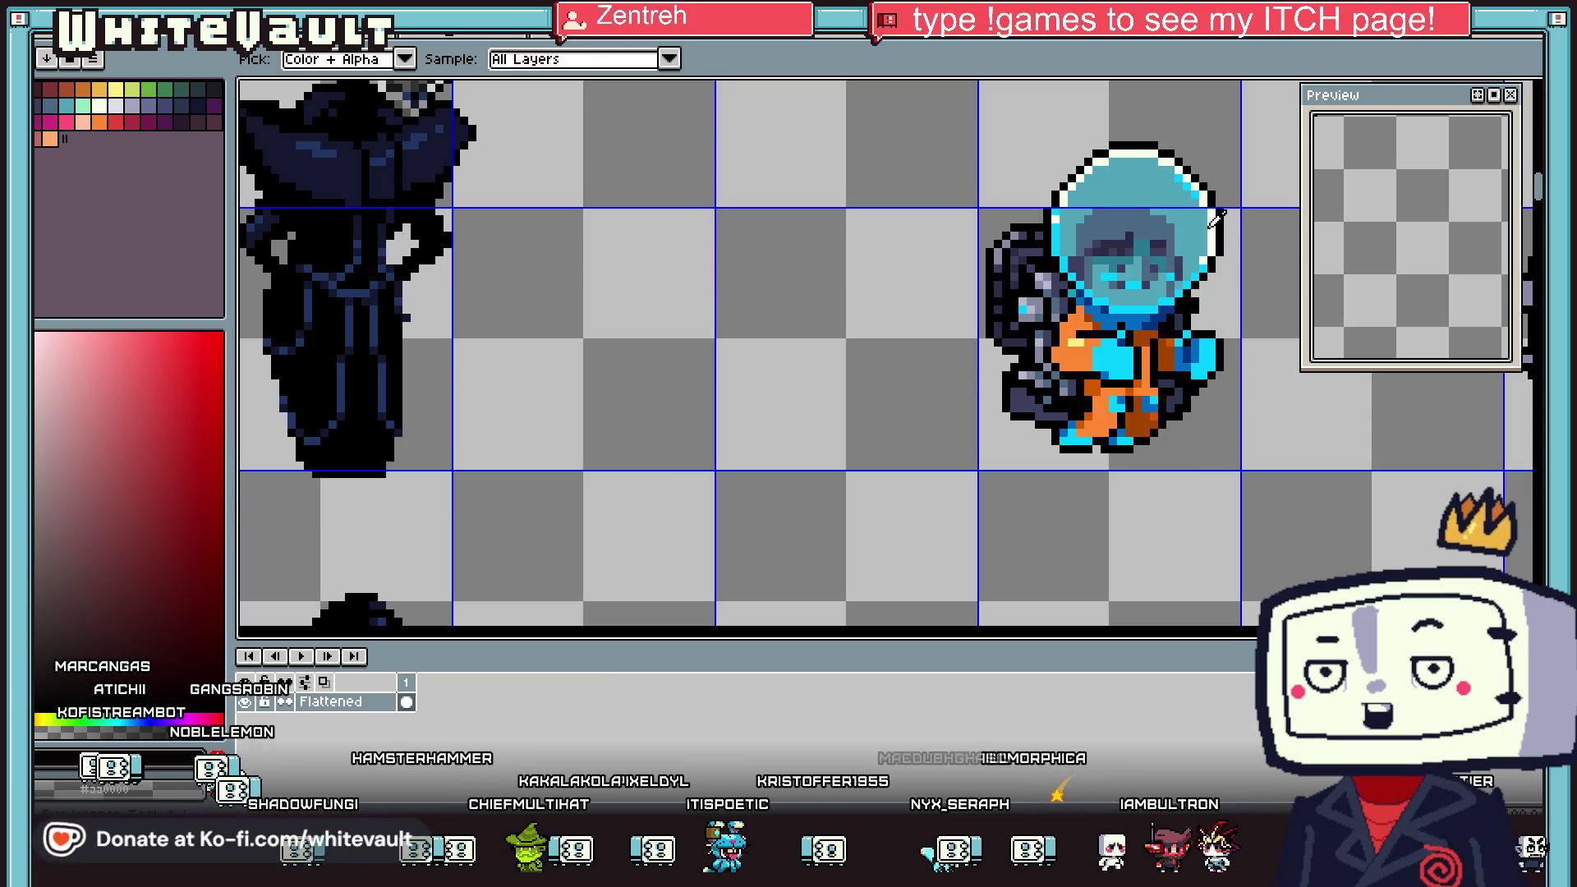
pyautogui.keyDown('alt'); pyautogui.click(1074, 328); pyautogui.keyUp('alt')
pyautogui.scroll(1, 1100, 345)
pyautogui.moveTo(1099, 353); pyautogui.dragTo(1122, 352)
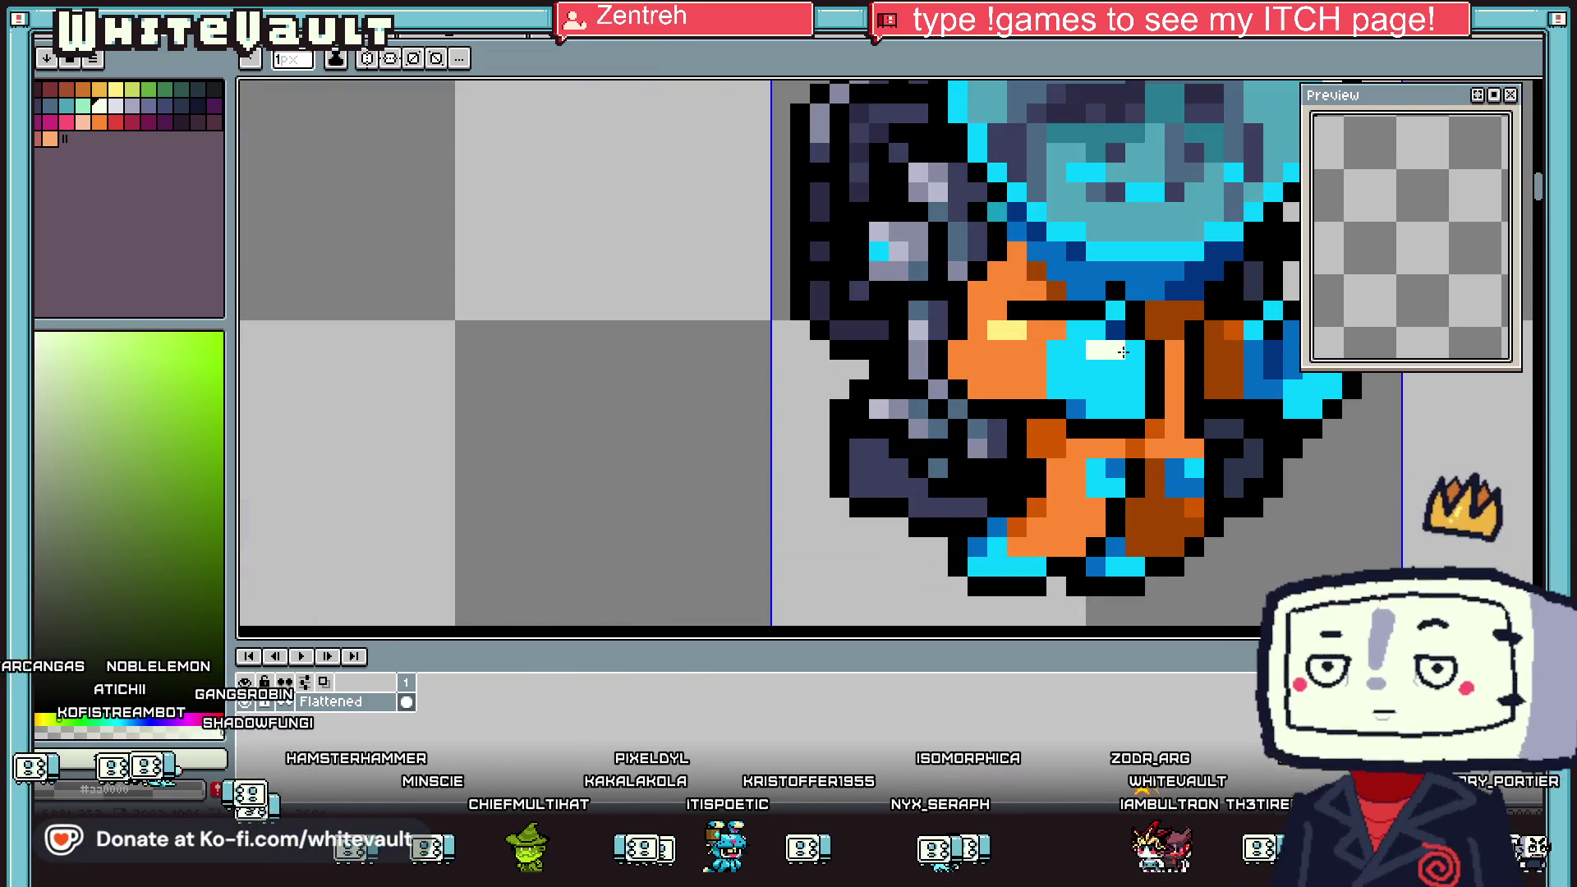
pyautogui.scroll(-2, 1117, 368)
pyautogui.scroll(2, 1193, 337)
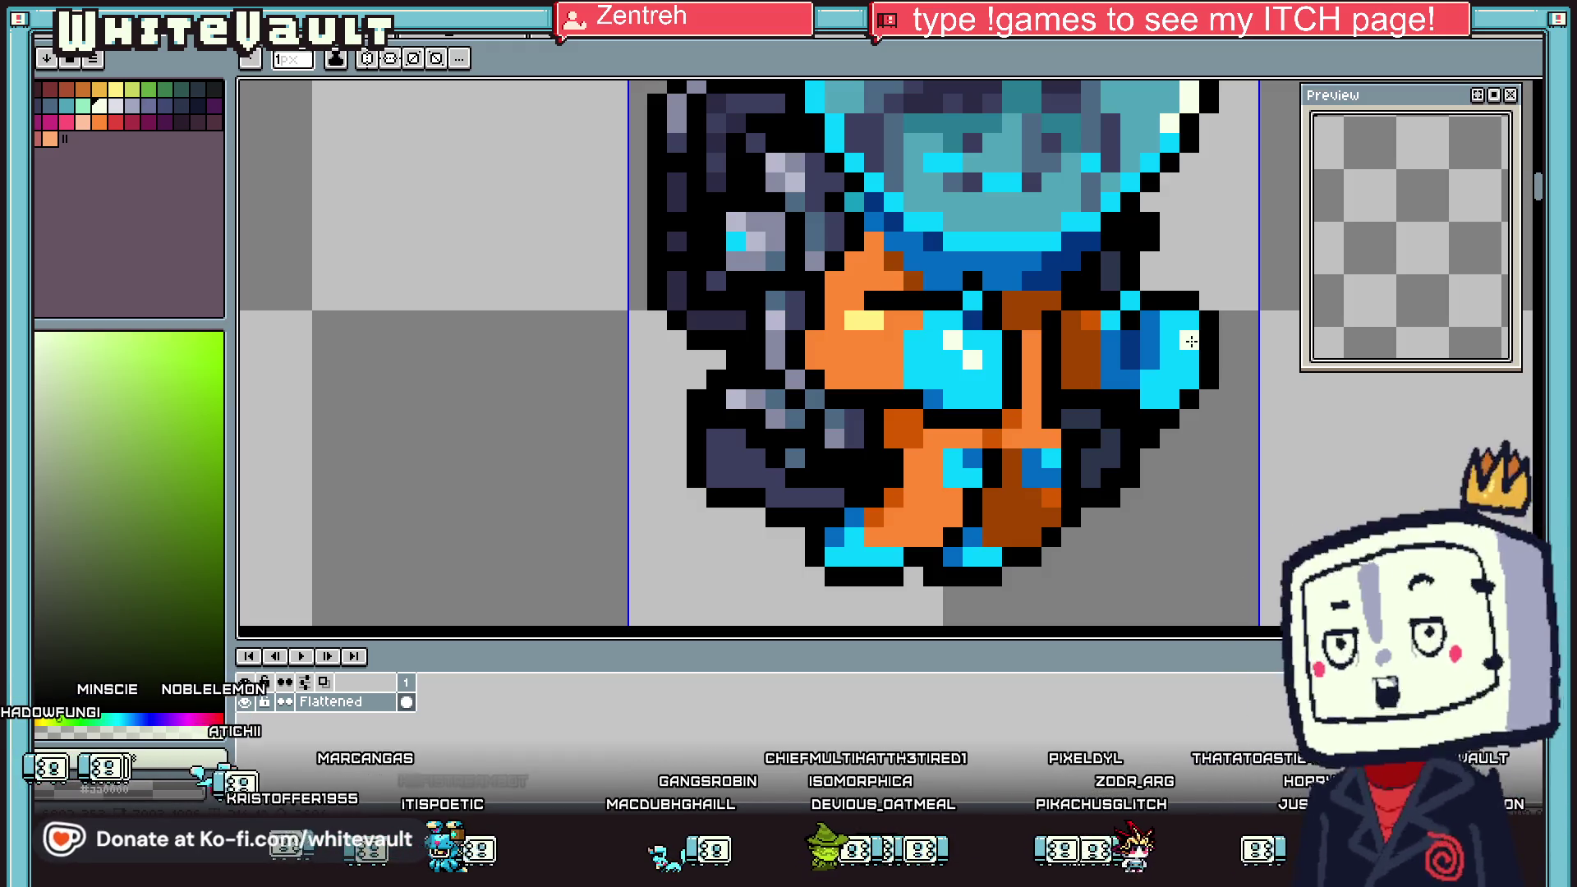
# Switch to the Magic Wand selection tool (W)
pyautogui.scroll(-3, 1191, 341)
pyautogui.scroll(-2, 1182, 320)
pyautogui.press('w')
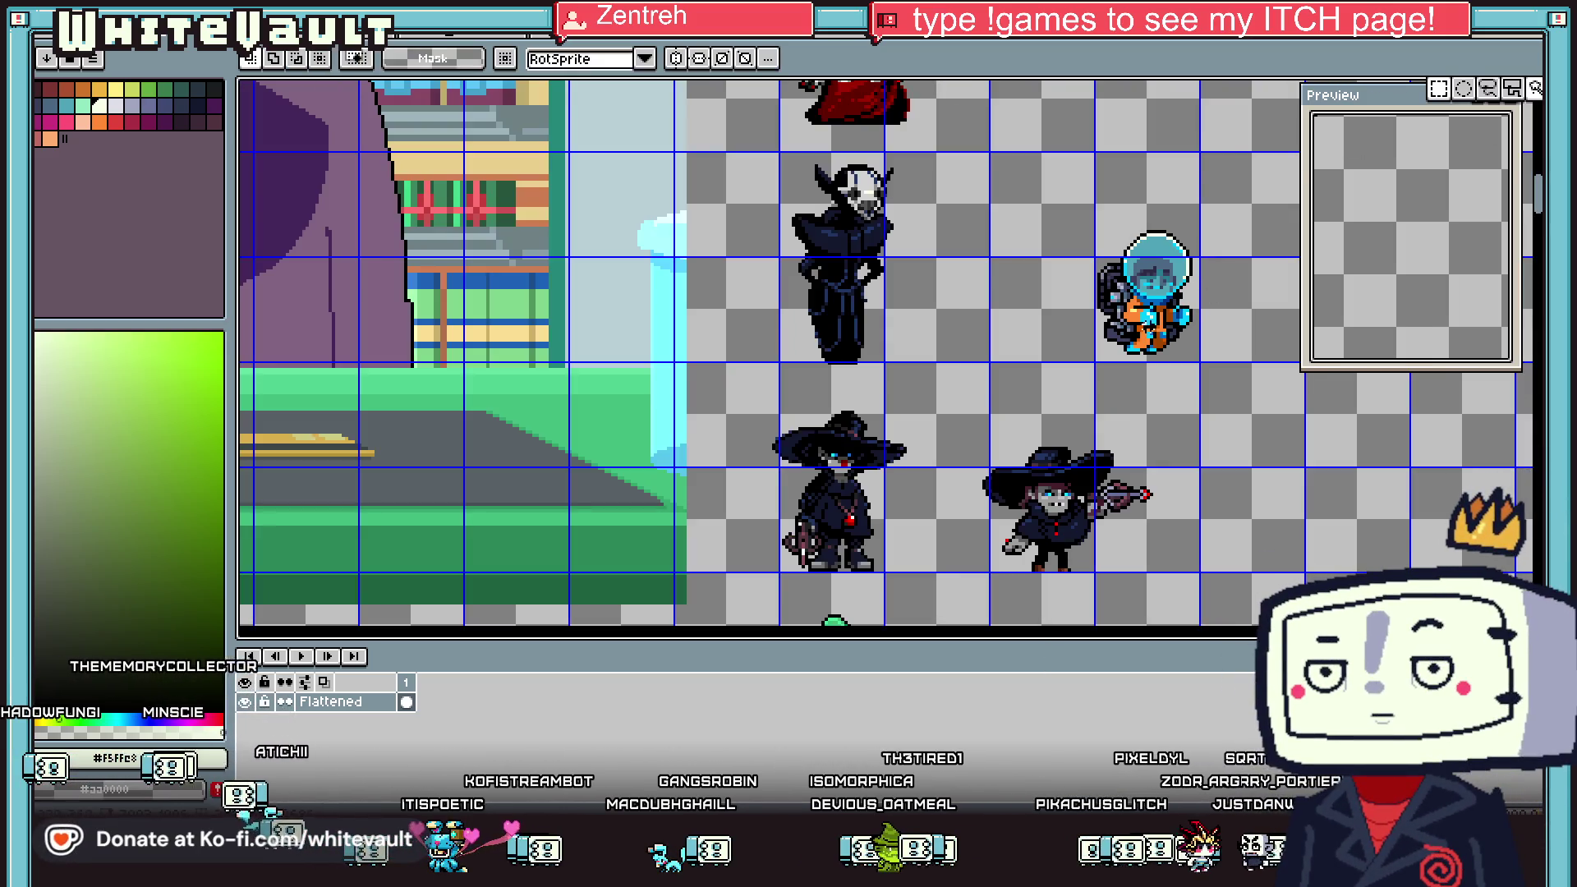
pyautogui.scroll(1, 1156, 286)
# Select a rectangle around the astronaut and eyedrop the suit's orange
pyautogui.moveTo(1002, 179); pyautogui.dragTo(1259, 456)
pyautogui.scroll(1, 1221, 362)
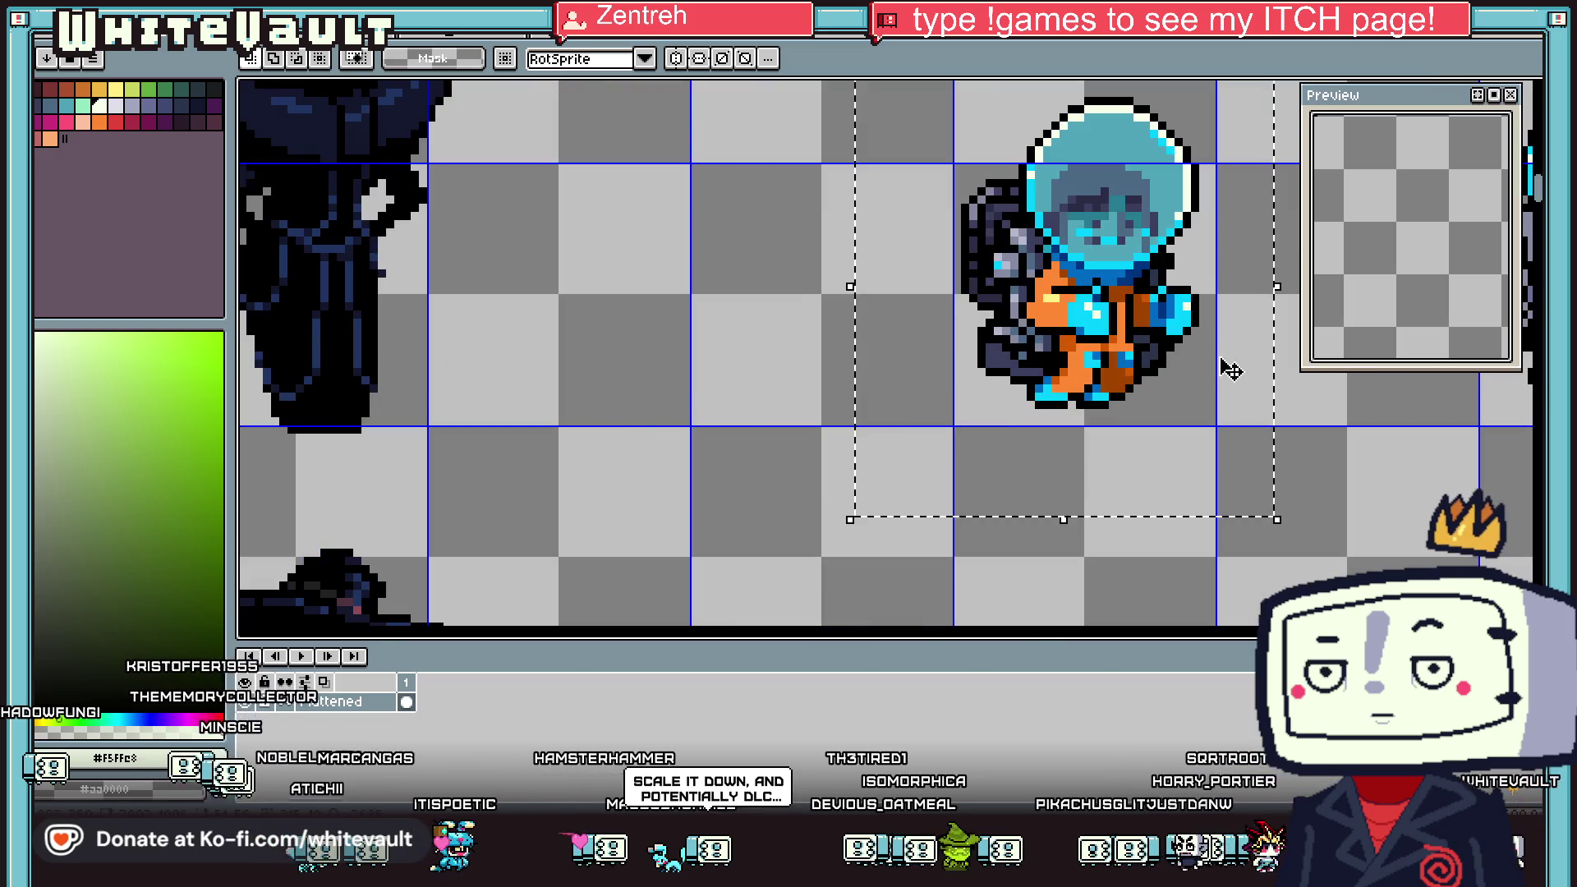
pyautogui.press('i')
pyautogui.scroll(2, 1133, 344)
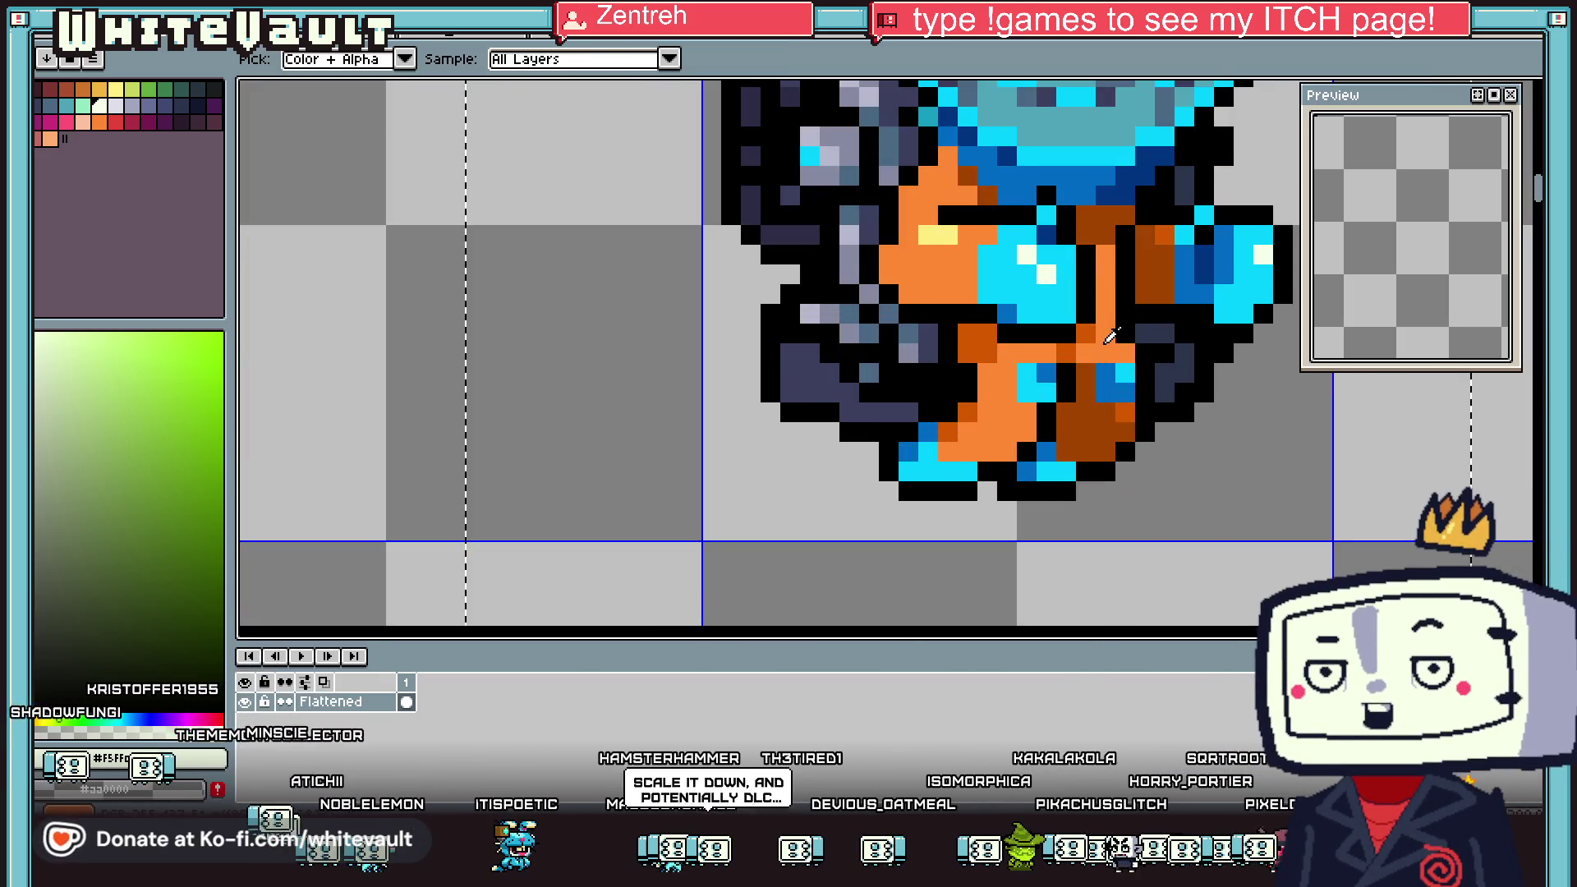
pyautogui.click(1018, 353)
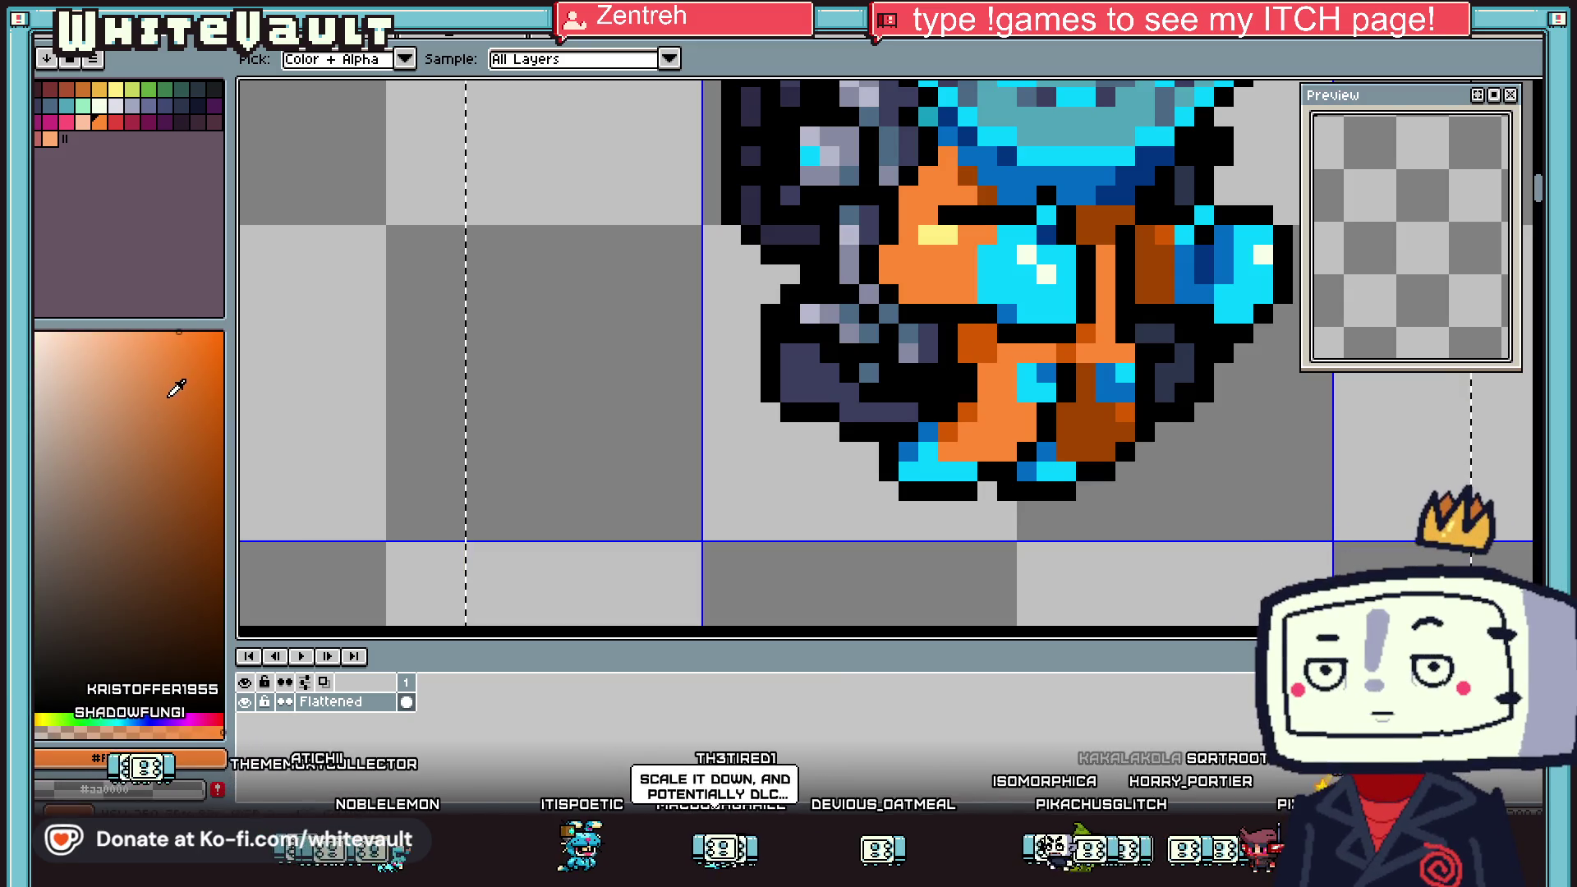
# Bucket-fill the dark brown lower leg panel with a deep red
pyautogui.press('g')
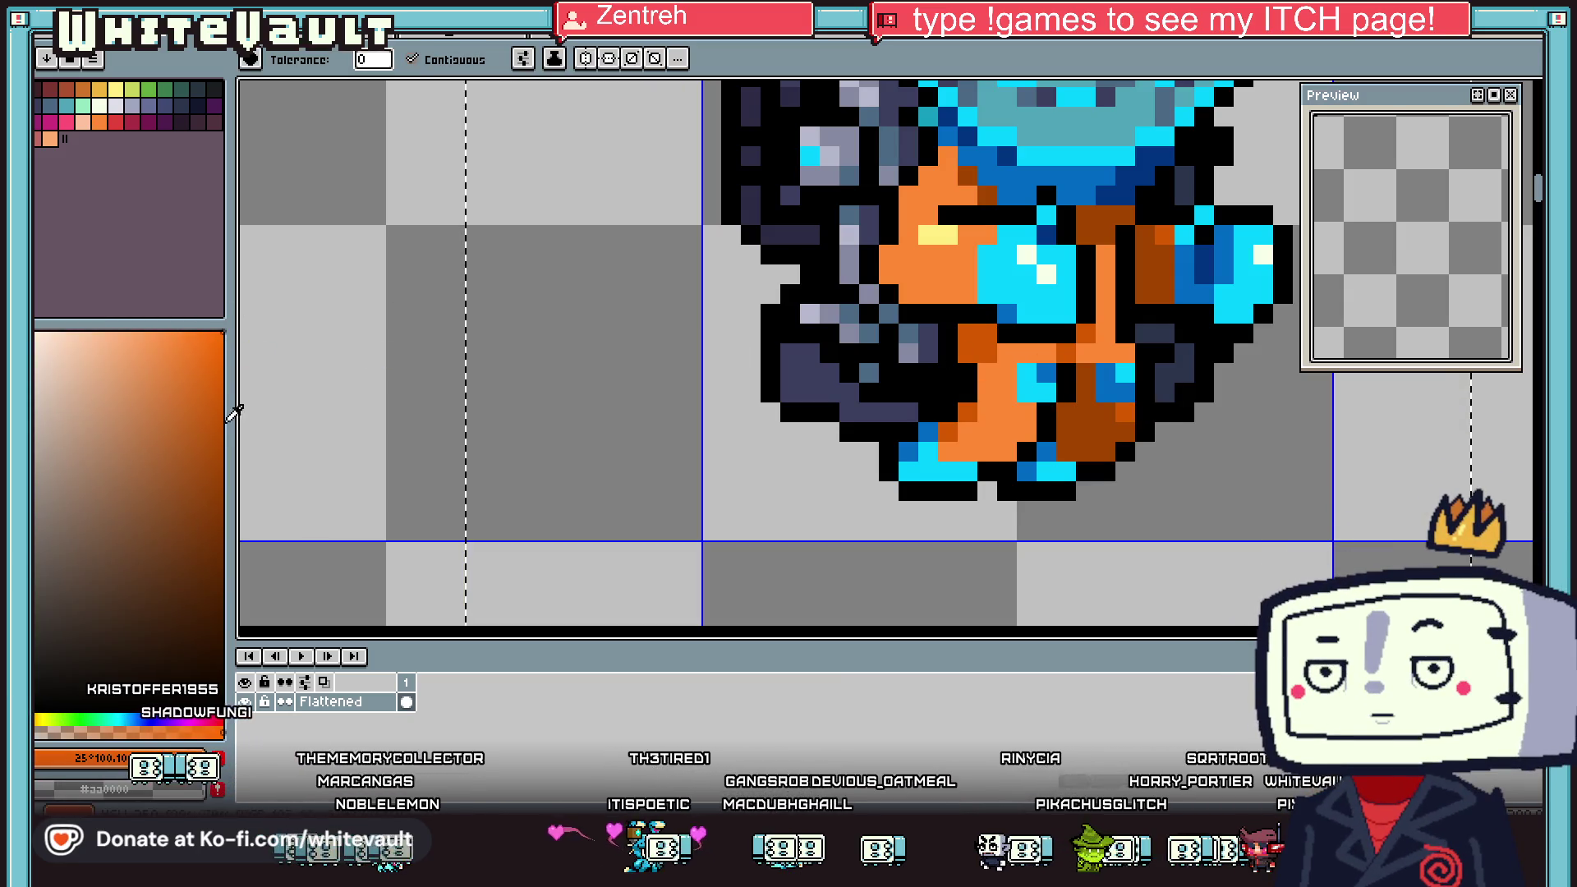
pyautogui.click(41, 721)
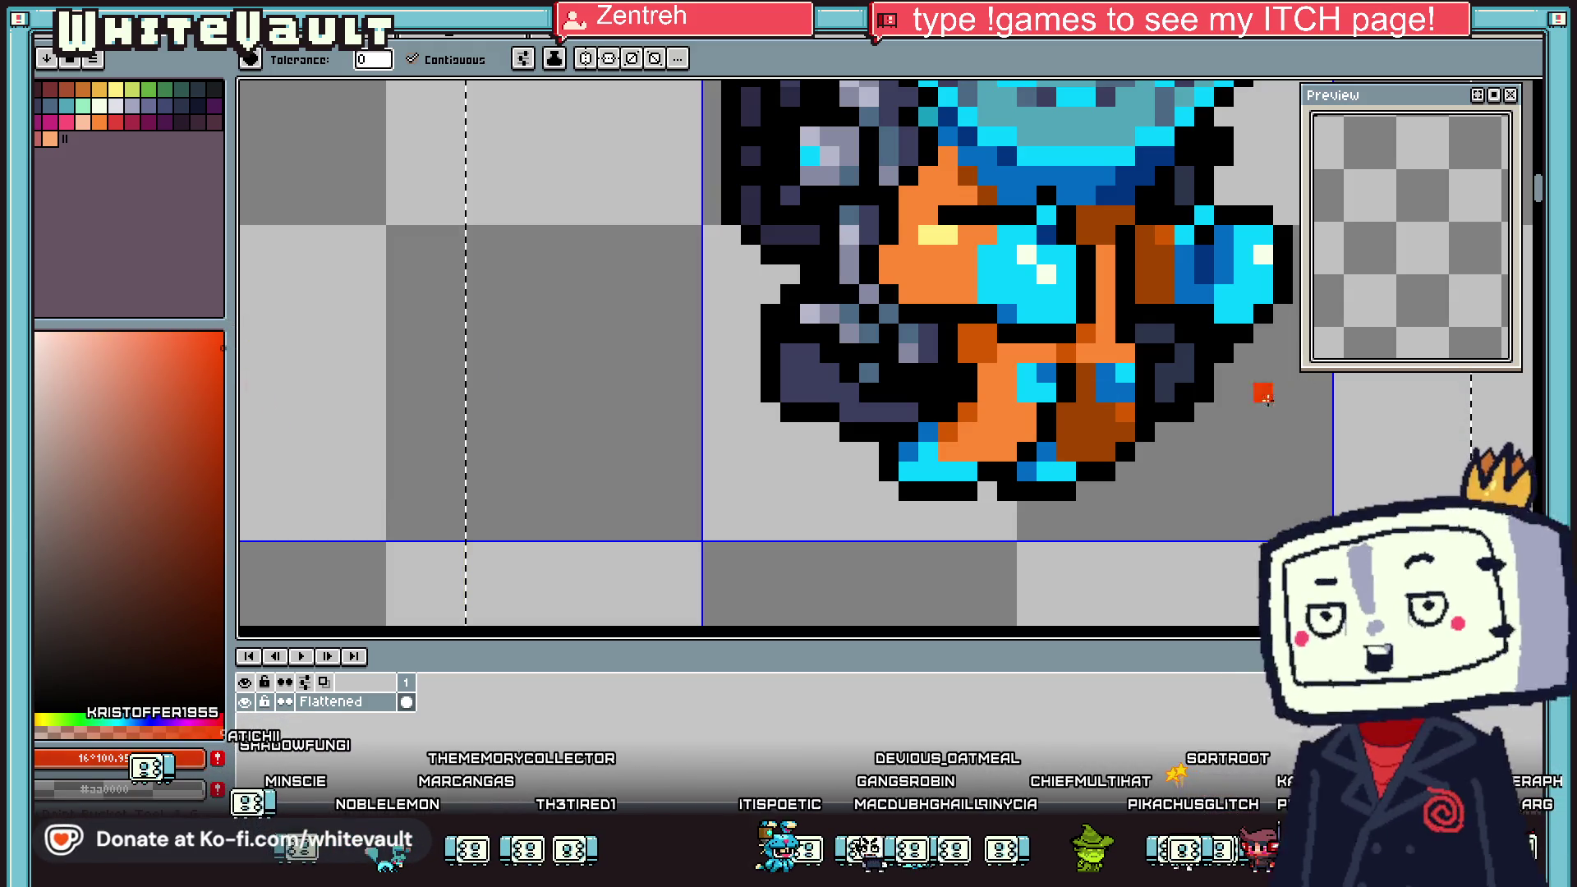
pyautogui.click(1084, 411)
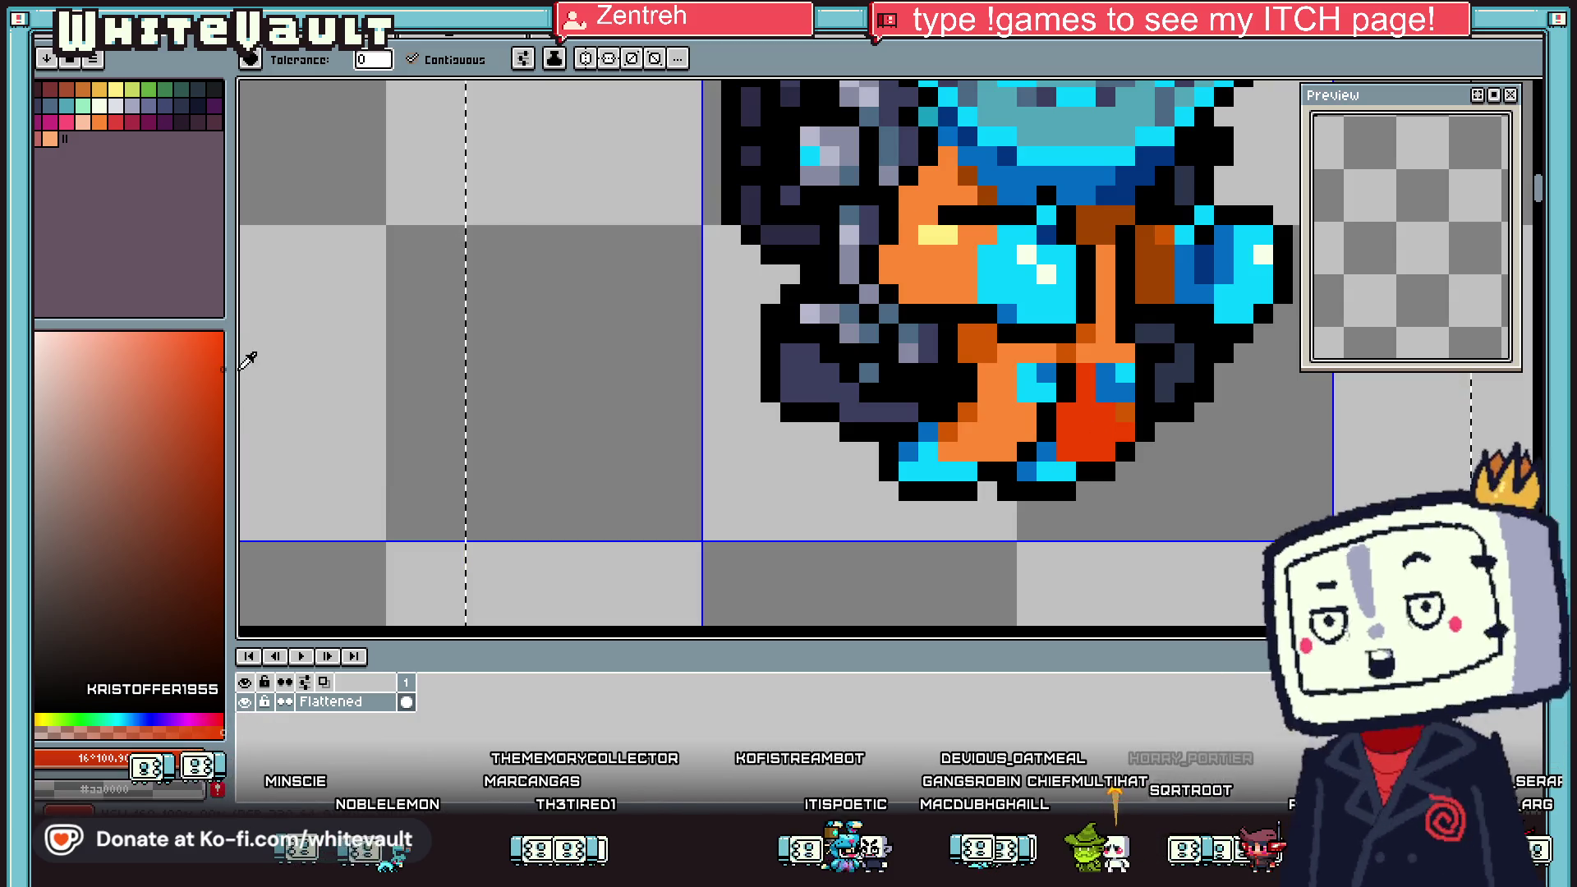
pyautogui.click(223, 374)
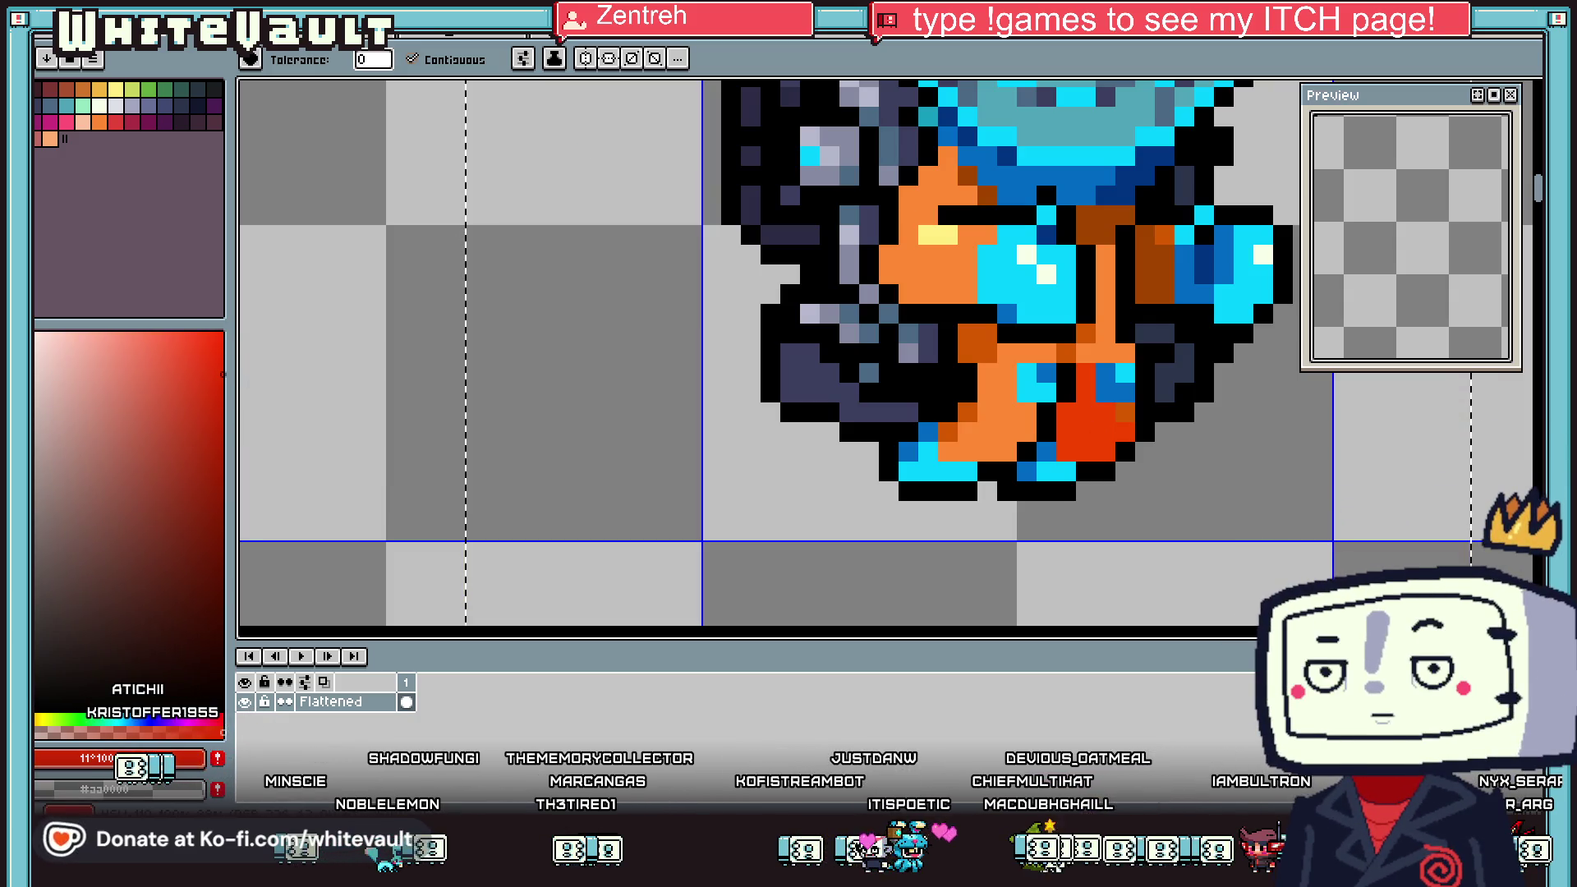
pyautogui.click(1099, 421)
pyautogui.scroll(-3, 1067, 377)
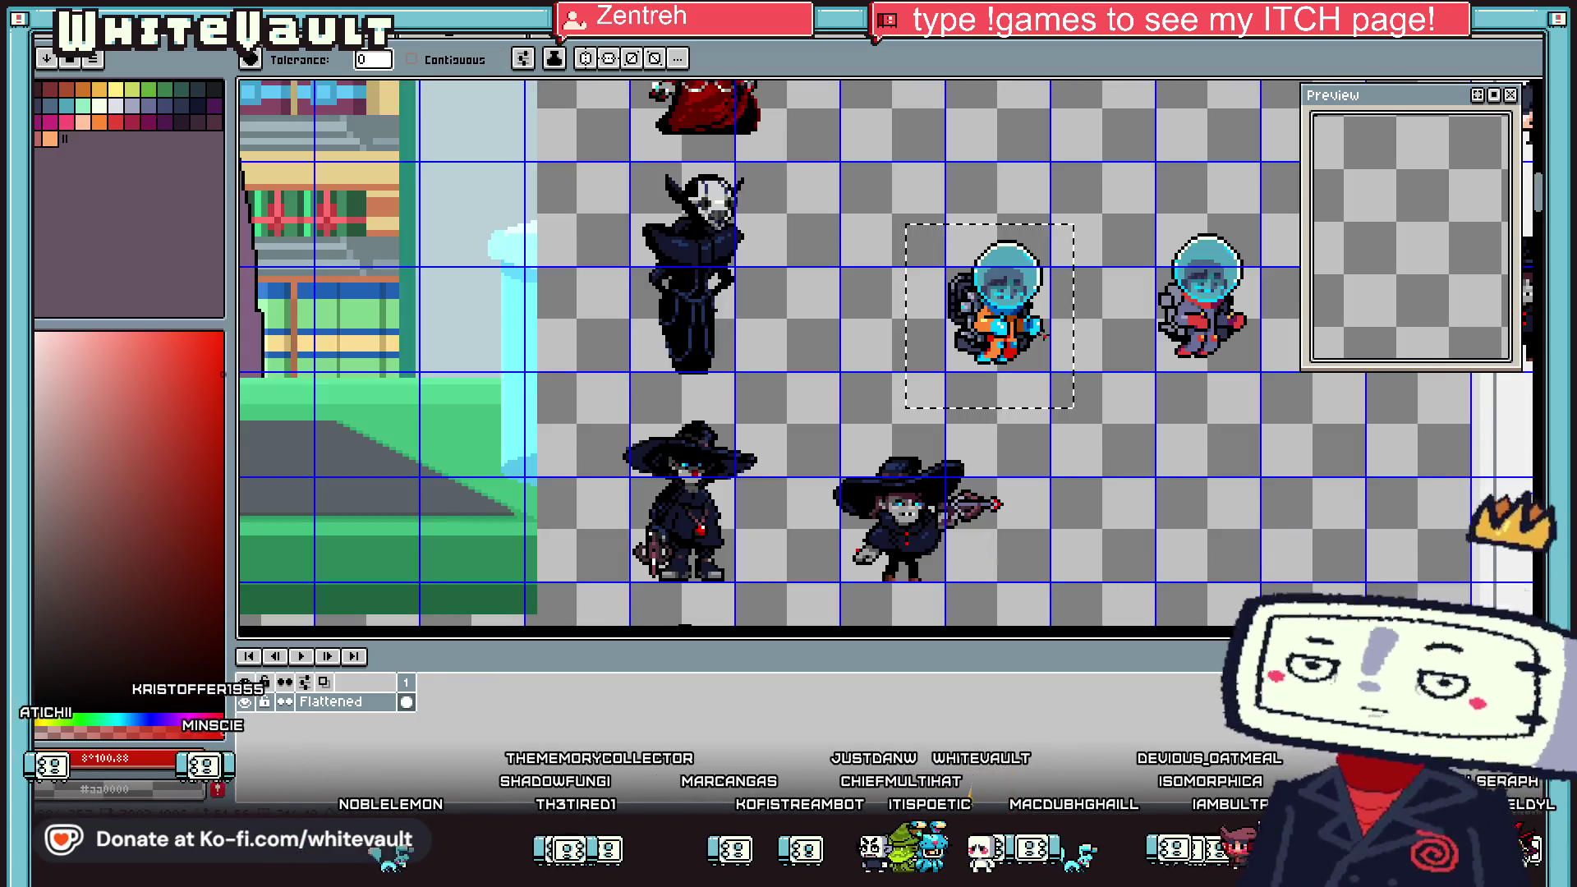
# Fill the brown chest strip with red, undoing and refilling once
pyautogui.scroll(2, 1042, 335)
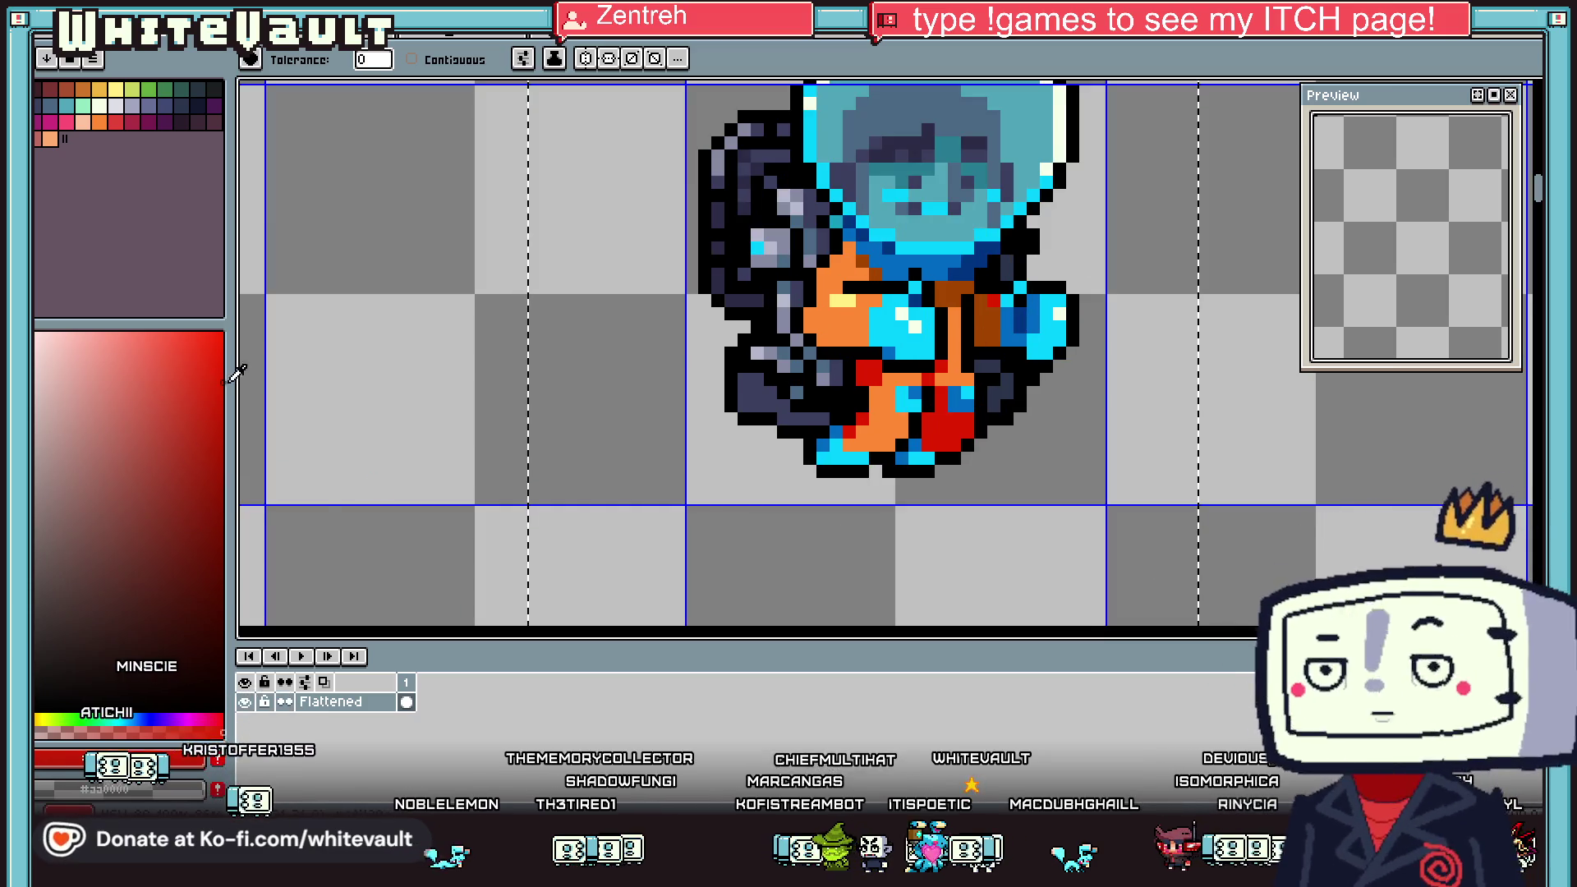
pyautogui.click(992, 314)
pyautogui.scroll(-1, 991, 314)
pyautogui.scroll(1, 992, 314)
pyautogui.hotkey('ctrl', 'z')
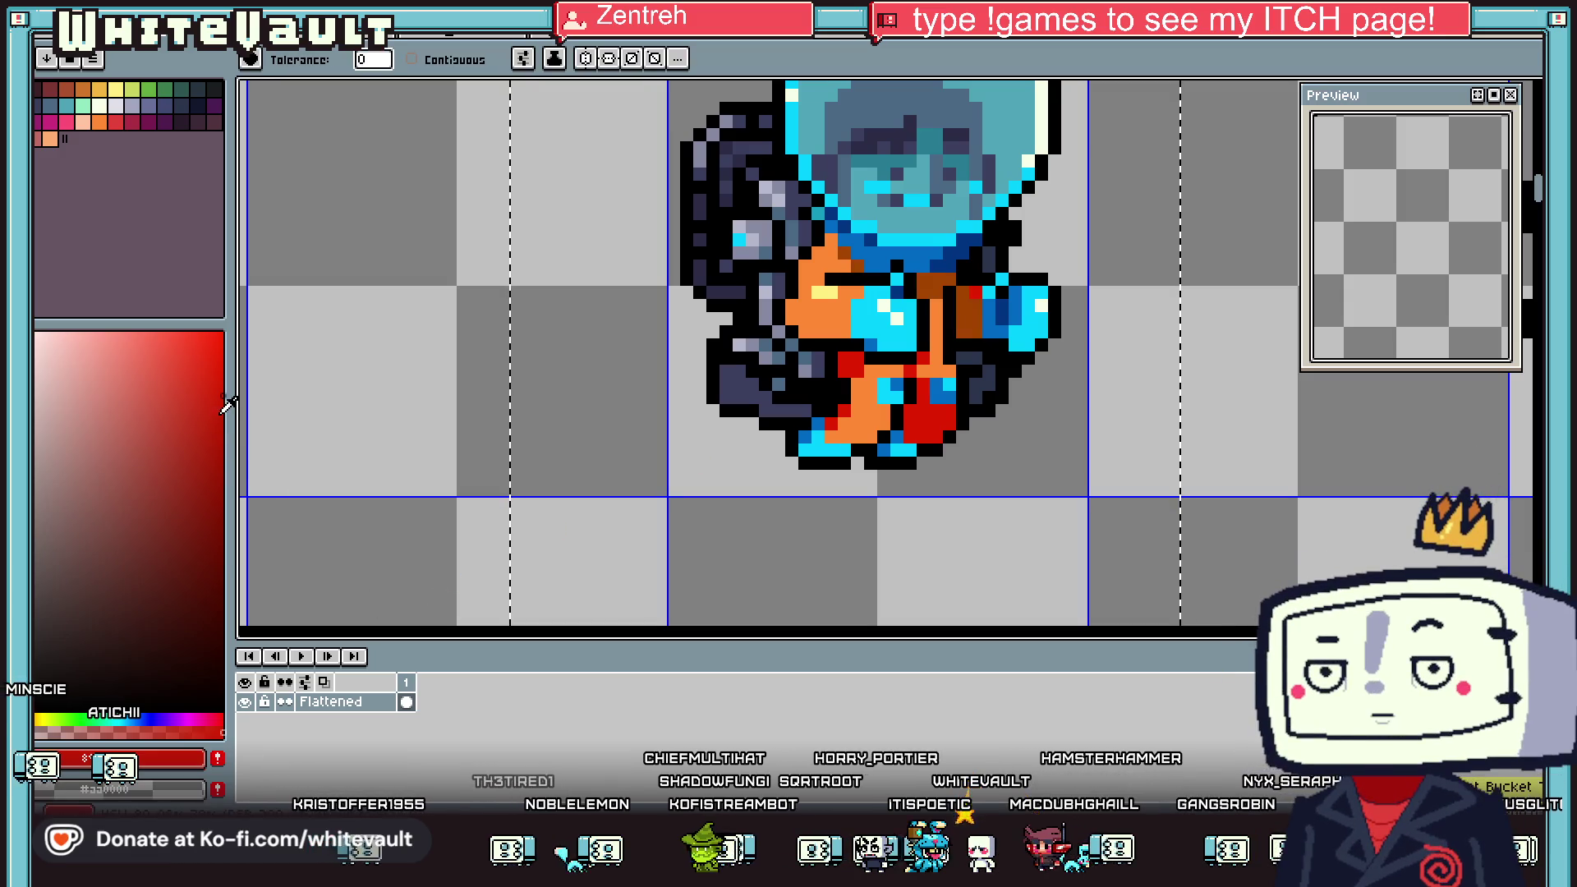
pyautogui.click(969, 317)
pyautogui.scroll(-1, 968, 317)
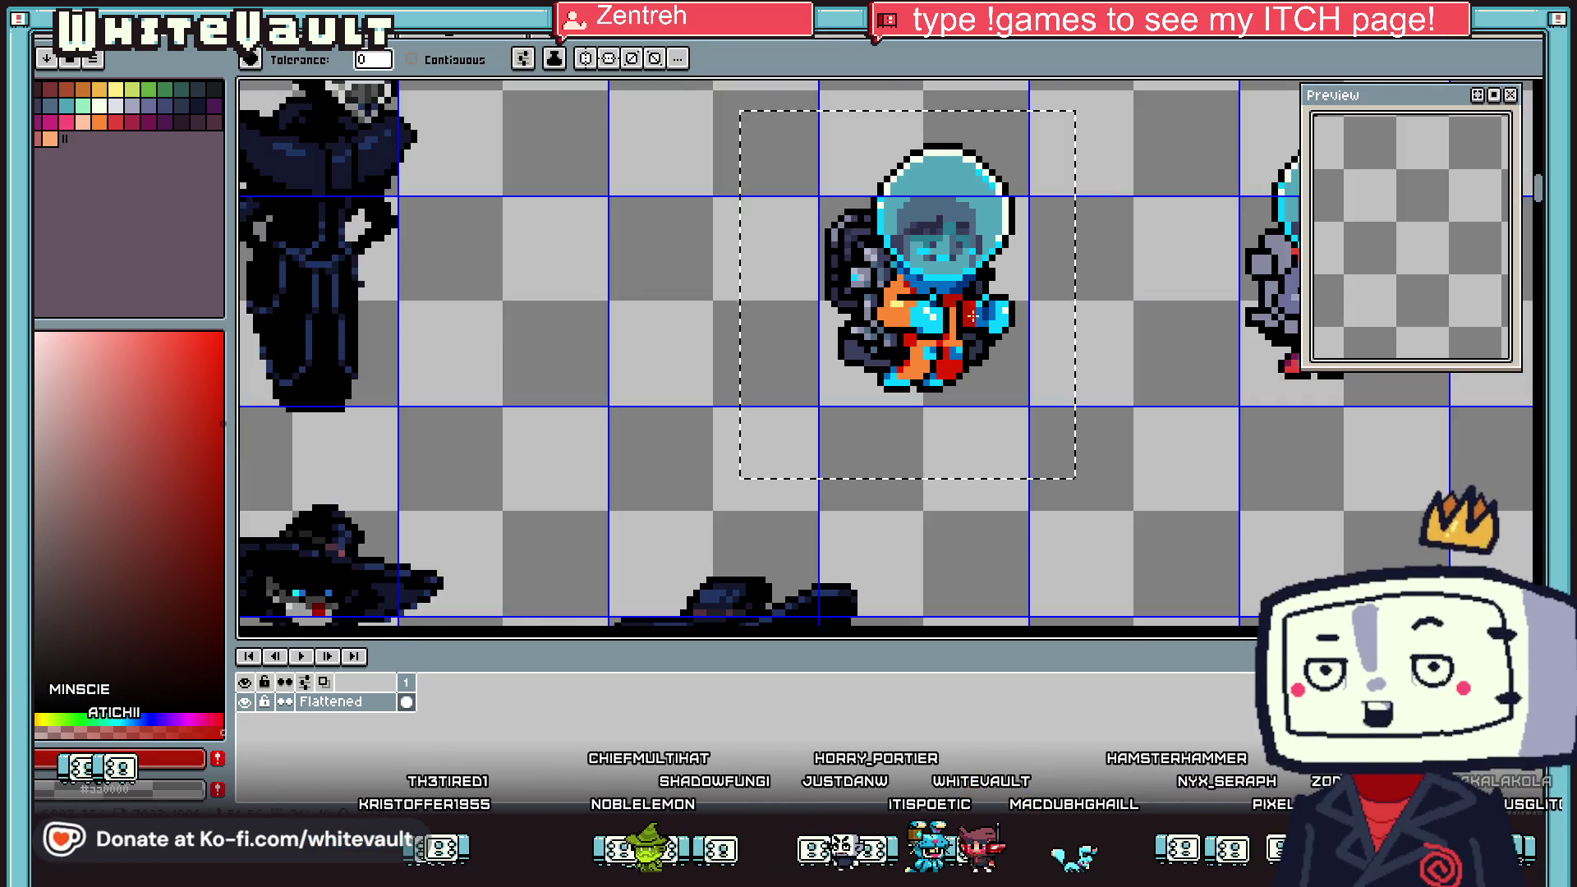
pyautogui.scroll(2, 973, 315)
pyautogui.scroll(-1, 973, 314)
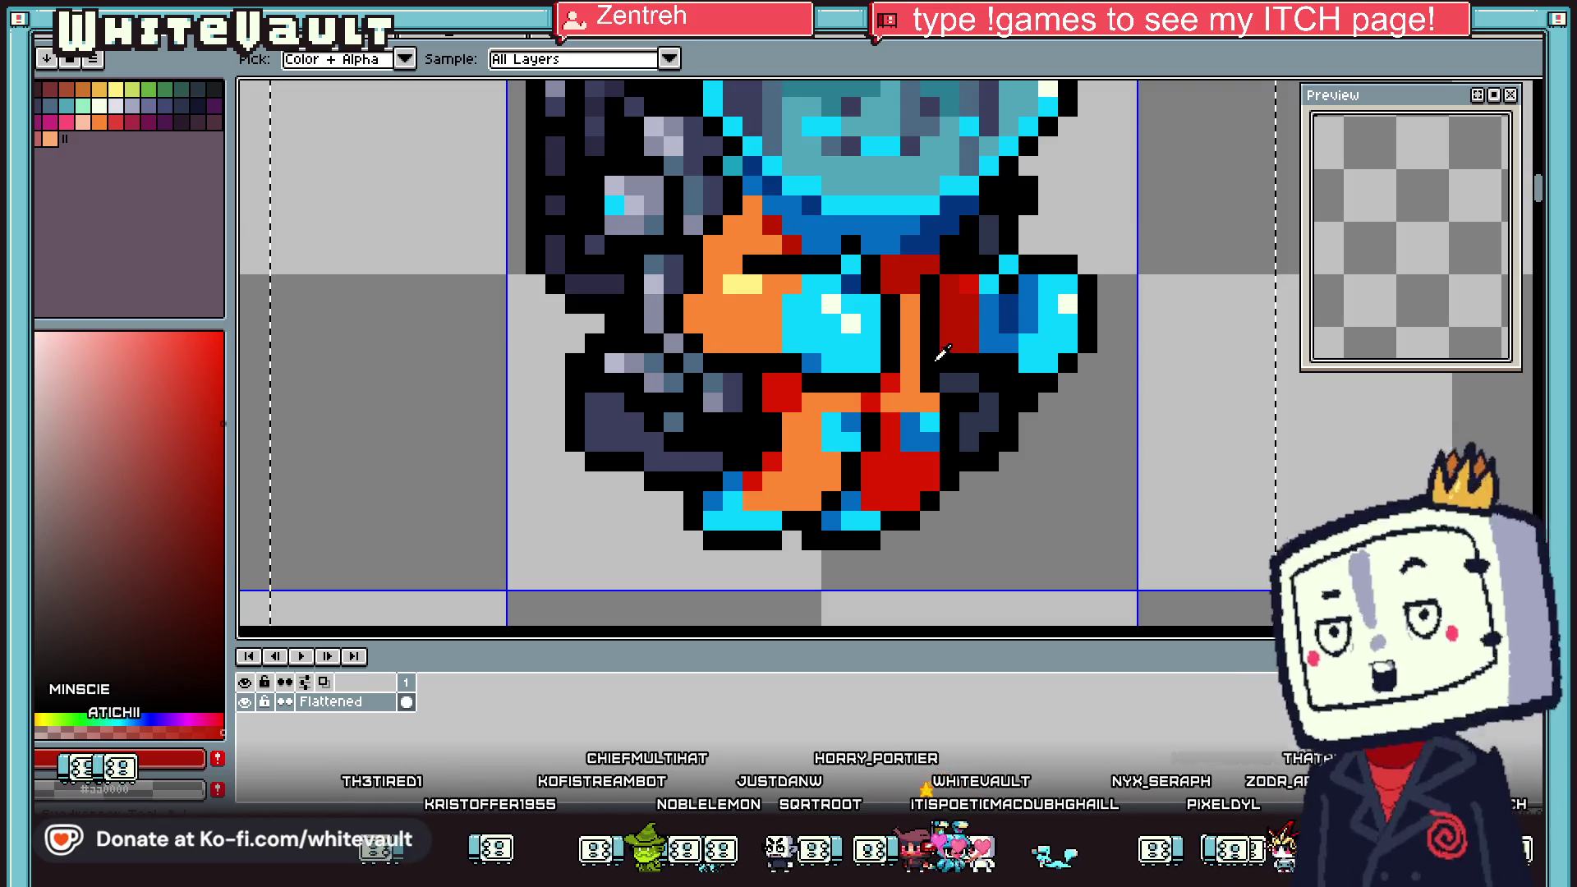
pyautogui.scroll(-2, 1055, 308)
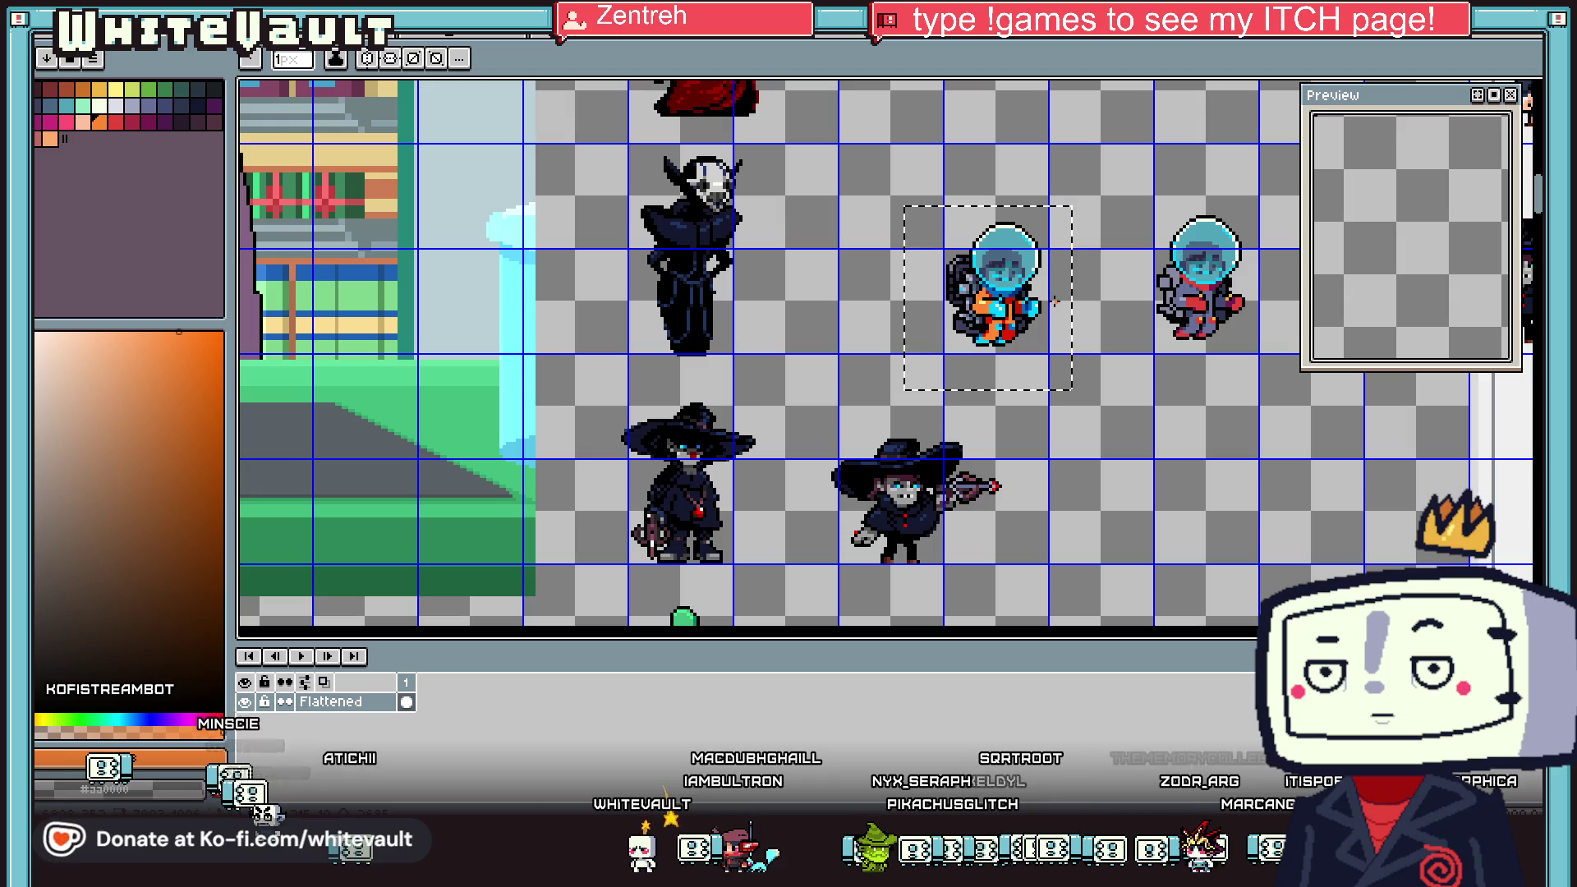
# Eyedrop the red accent colour and return to the Pencil for touch-ups
pyautogui.press('i')
pyautogui.scroll(2, 1051, 273)
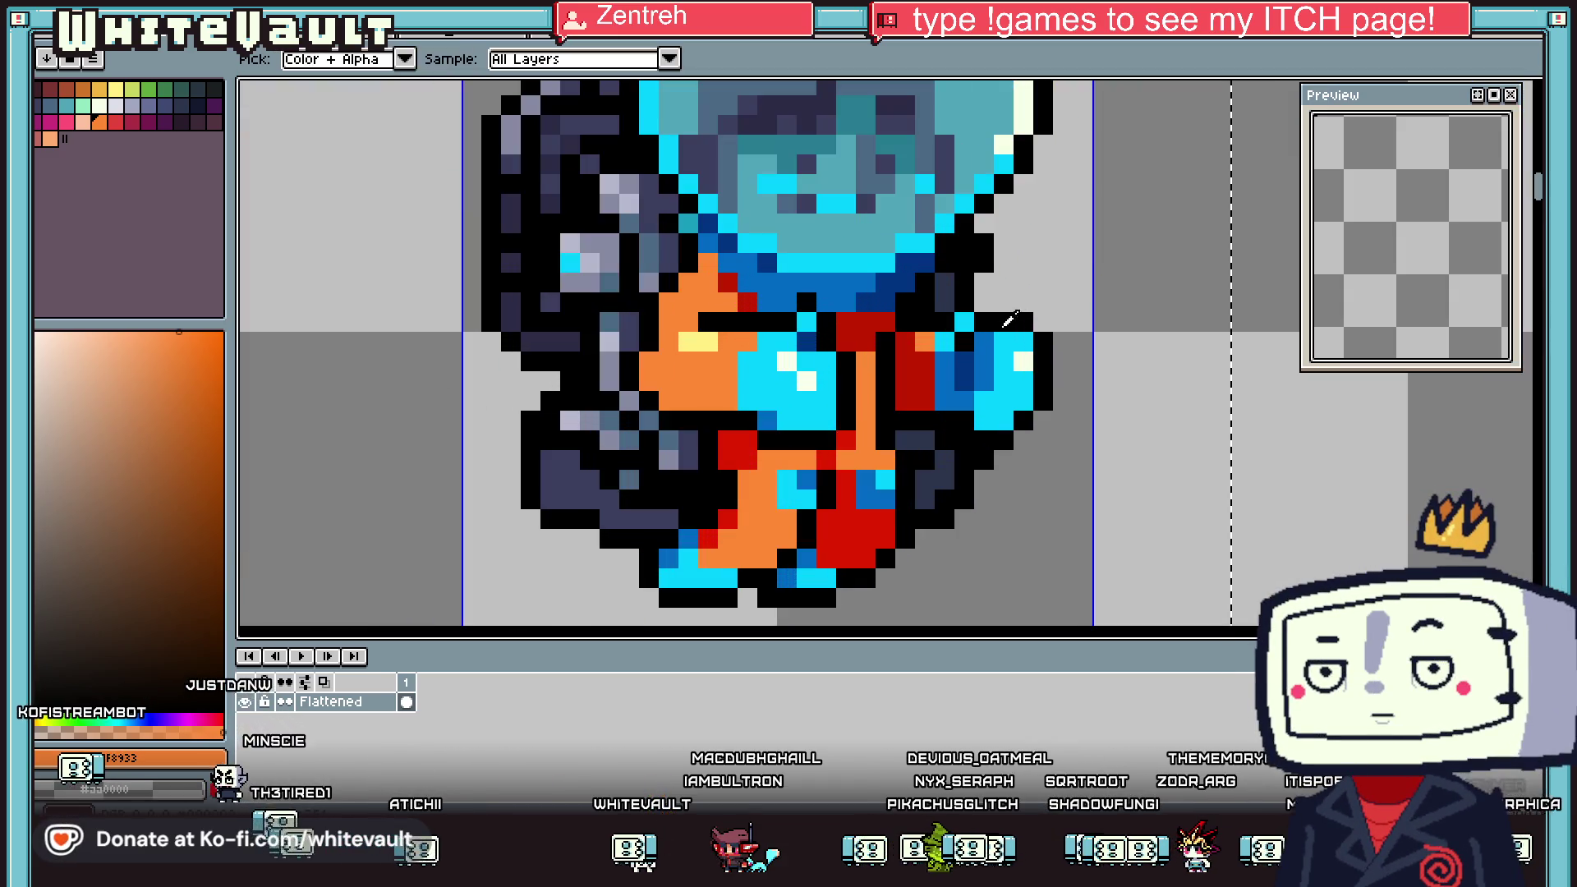
pyautogui.click(938, 297)
pyautogui.press('b')
pyautogui.scroll(1, 919, 302)
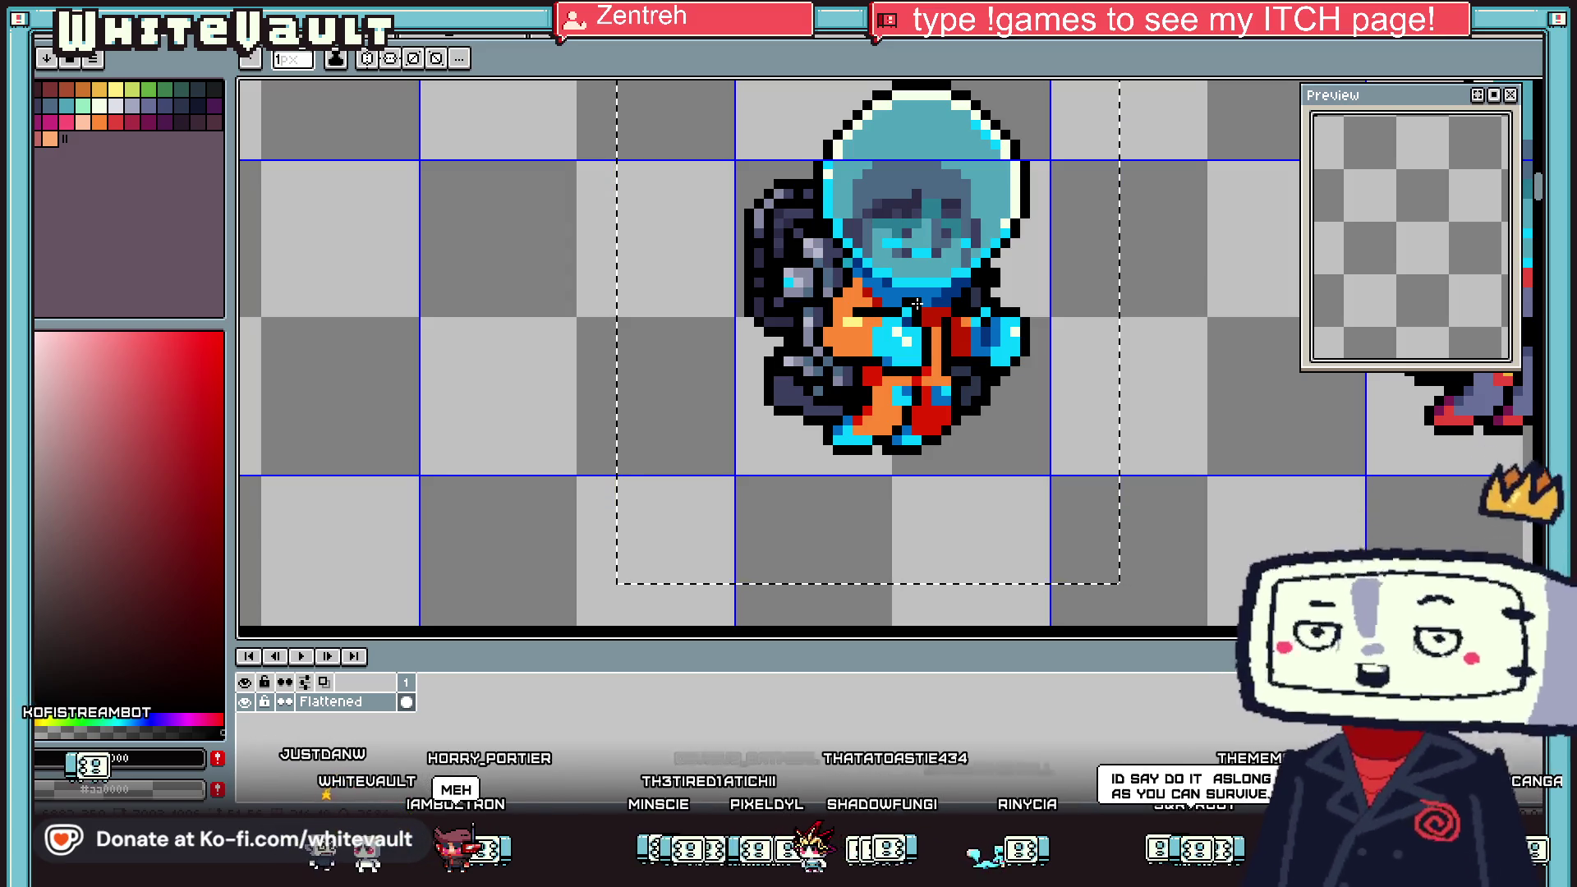
pyautogui.scroll(-1, 936, 271)
pyautogui.scroll(-1, 969, 247)
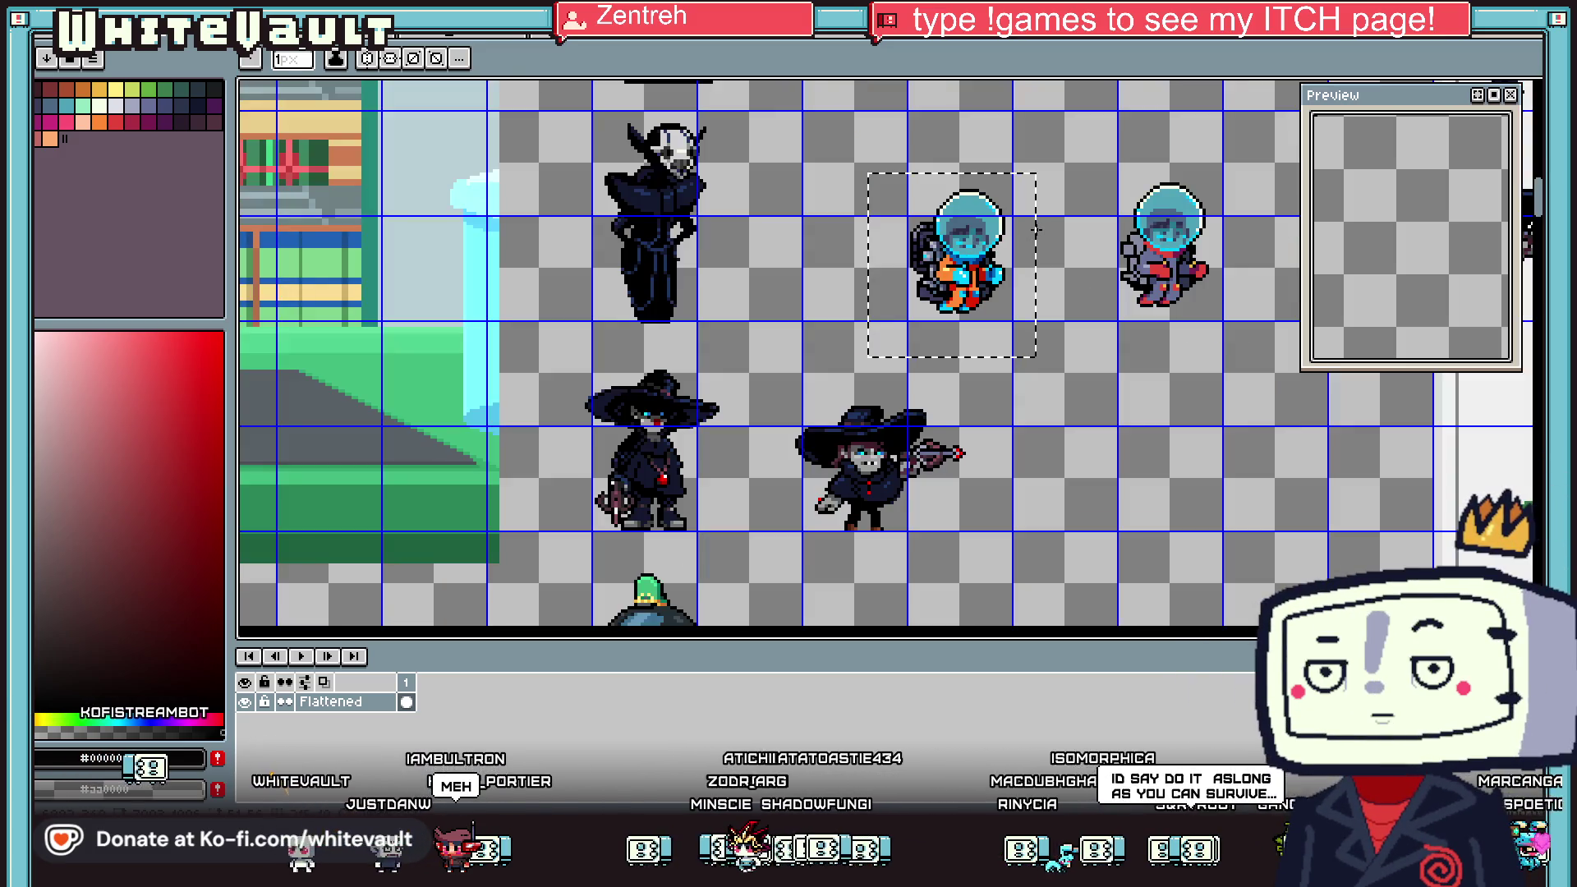